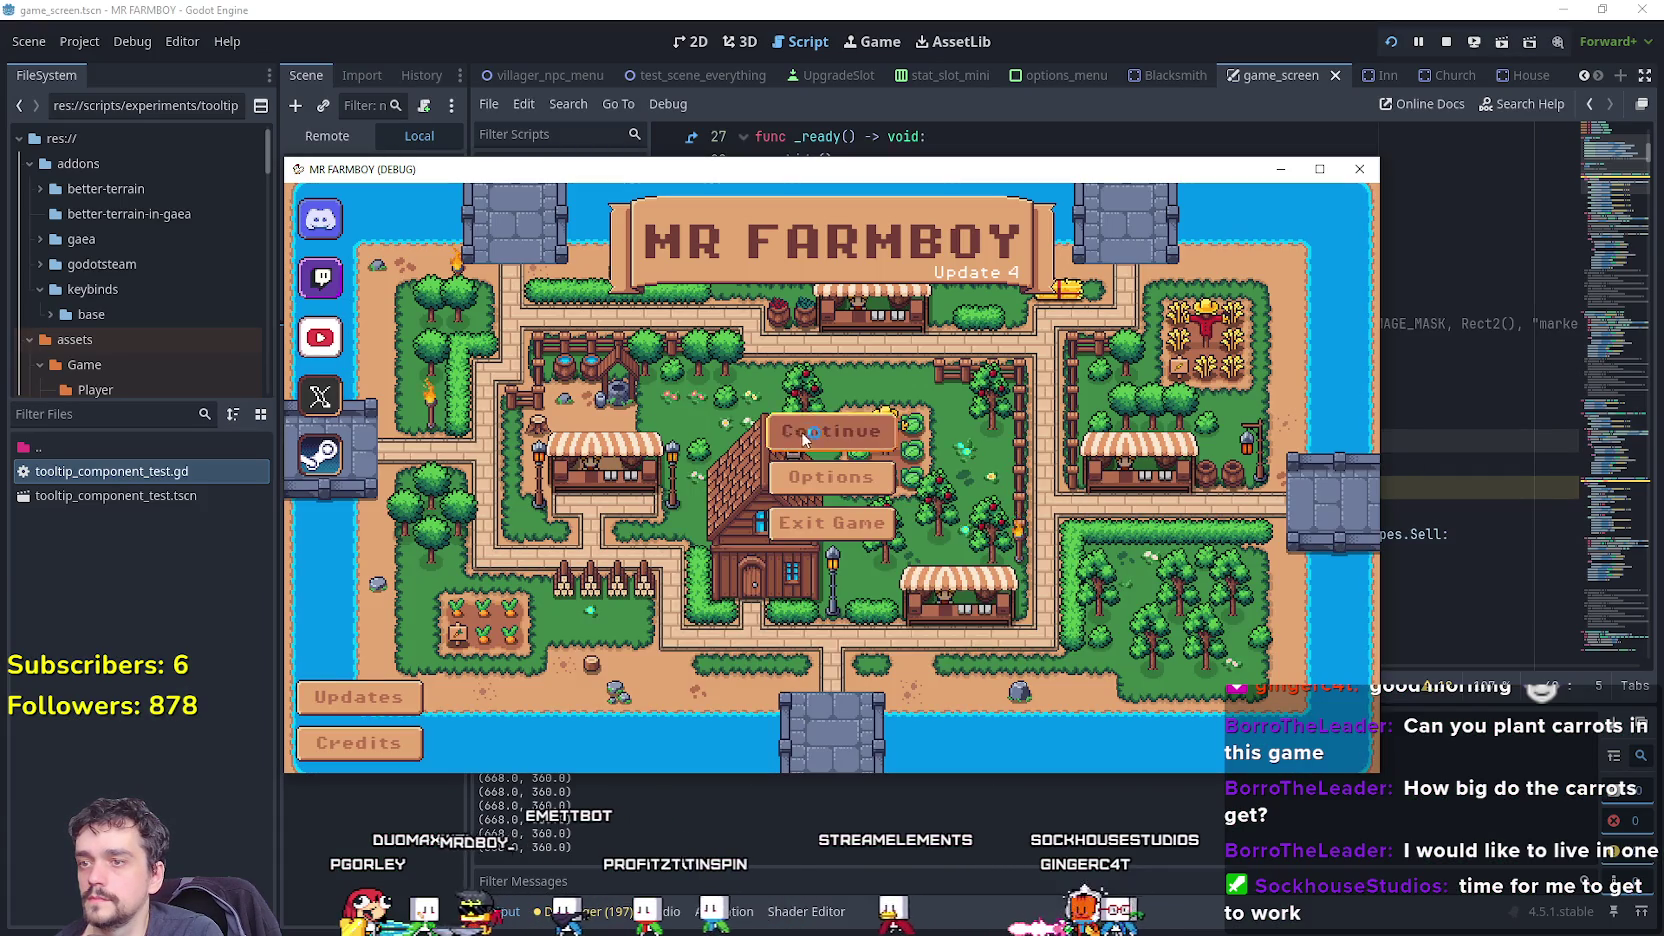
# Load a saved game and maximize the game window.
pyautogui.click(801, 432)
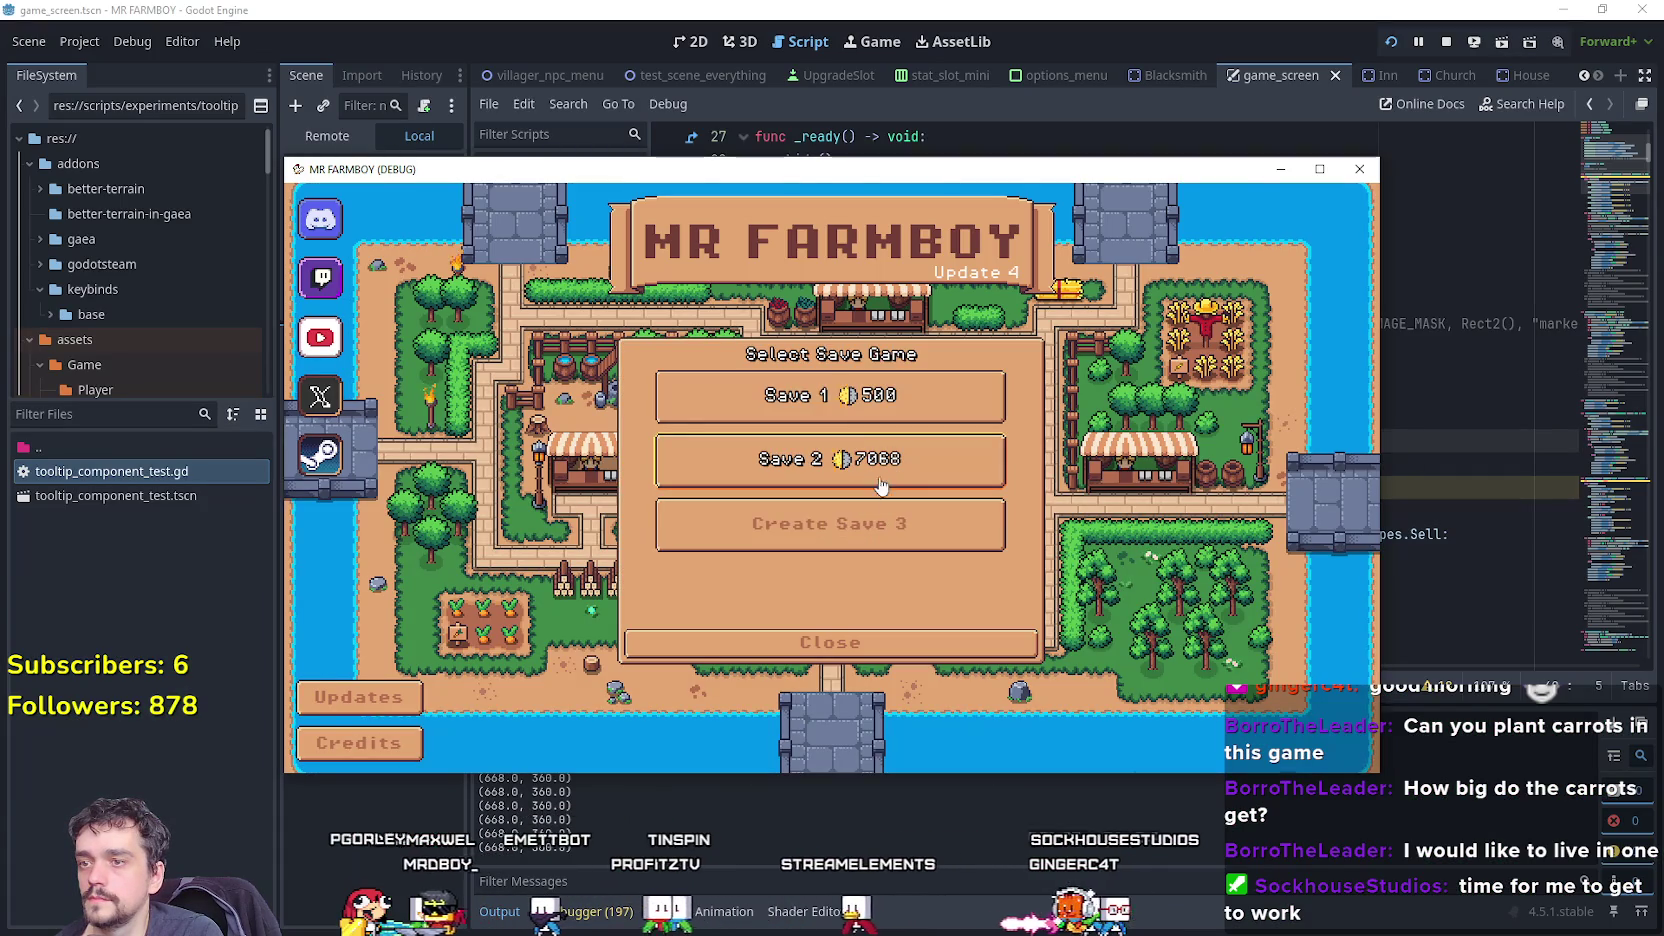
pyautogui.click(980, 528)
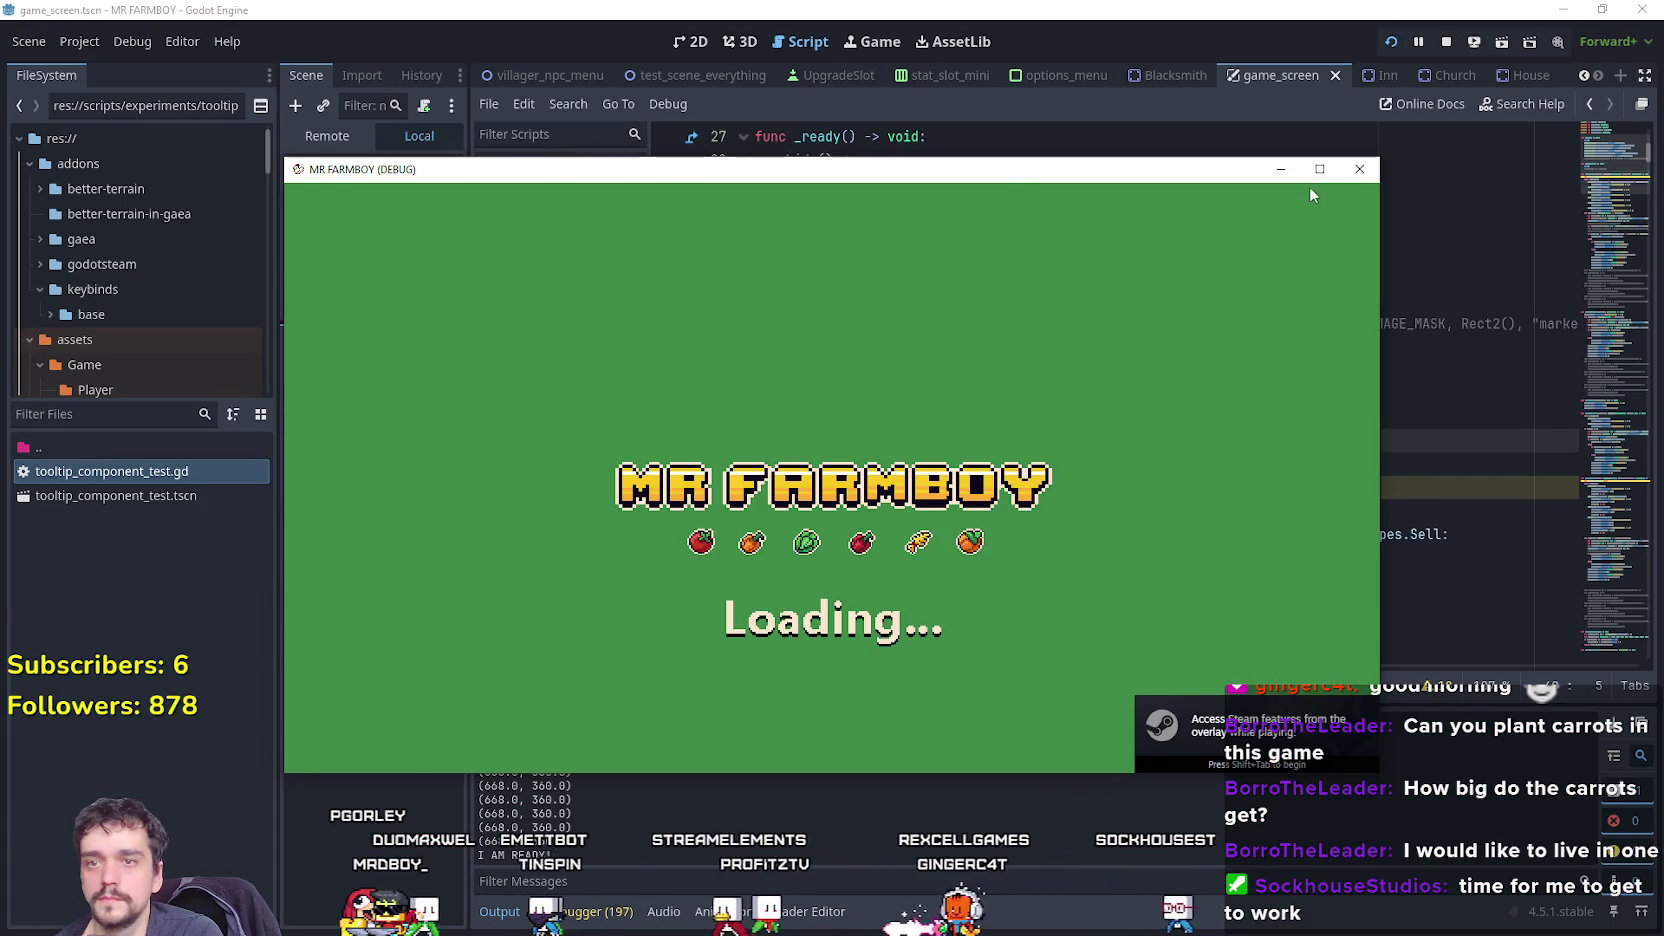
pyautogui.click(1319, 169)
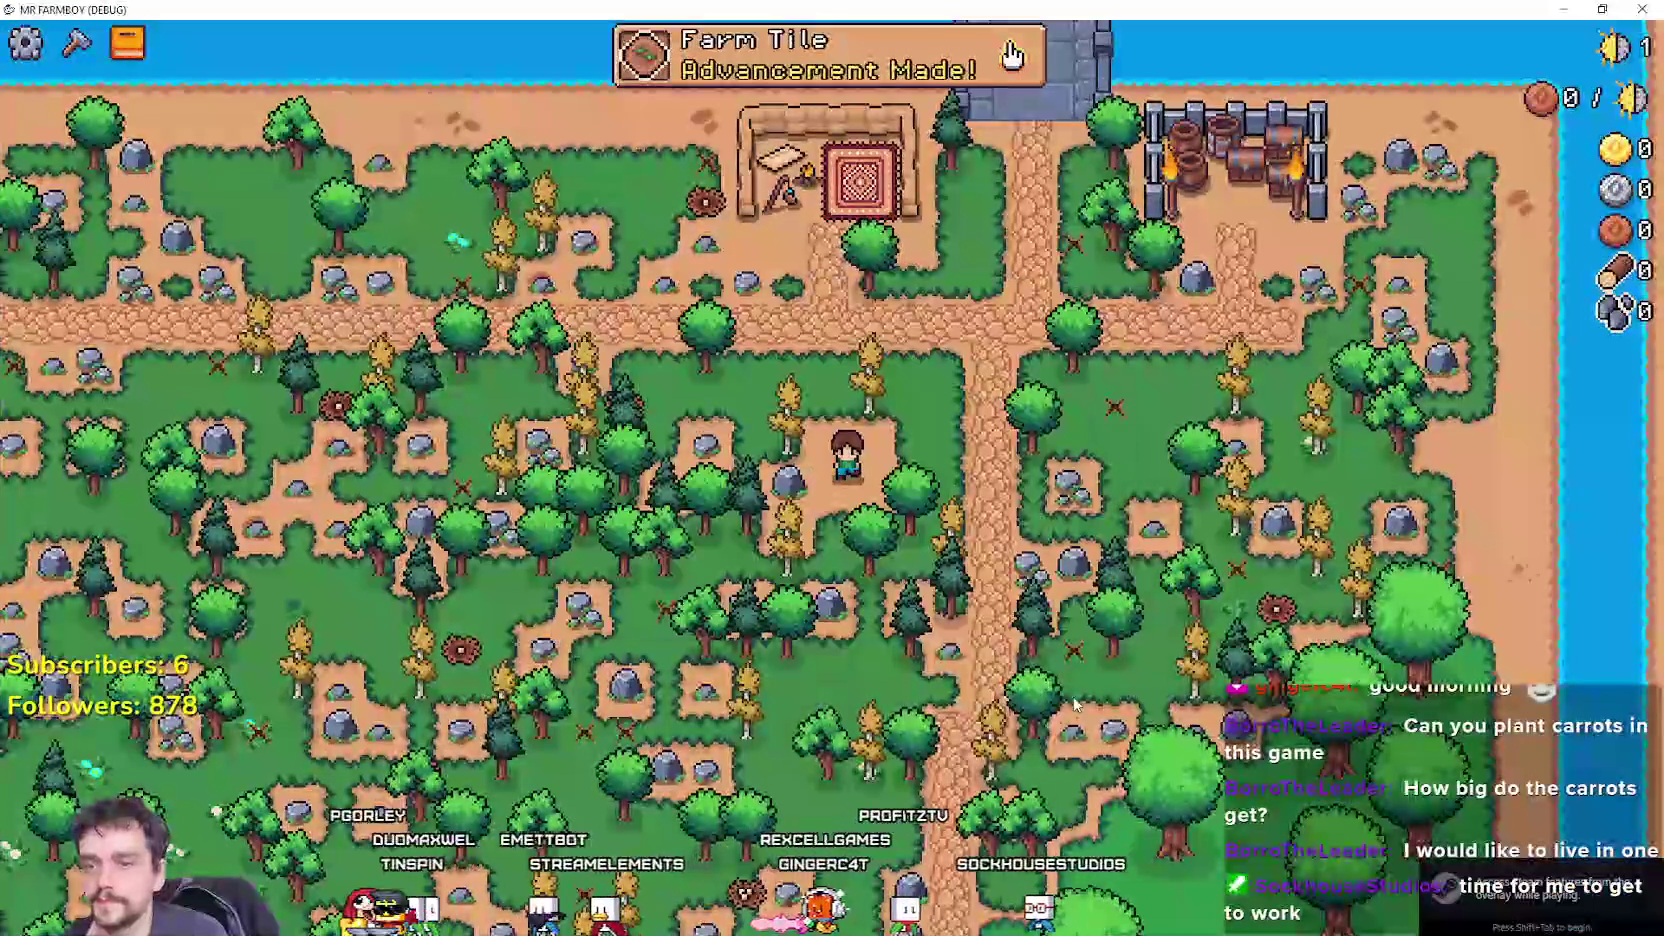
# Walk the farmer through the forest and church into the inn to view its Dishes panel.
pyautogui.press('s')
pyautogui.press('a')
pyautogui.press('s')
pyautogui.press('s')
pyautogui.press('w')
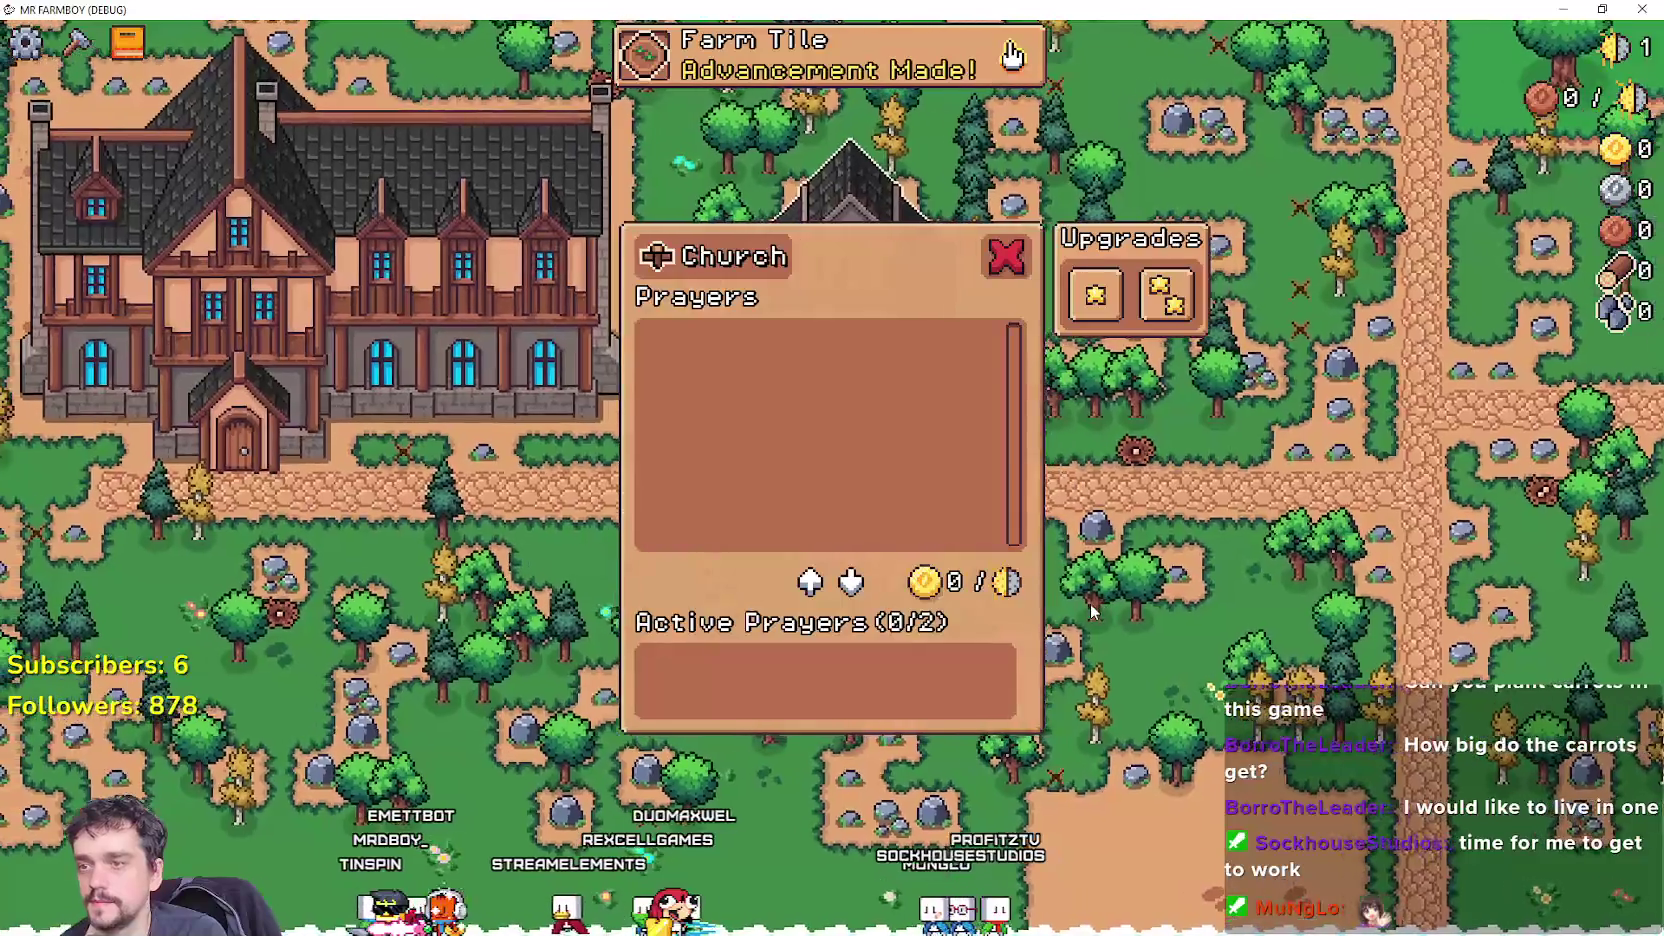
pyautogui.press('a')
pyautogui.press('w')
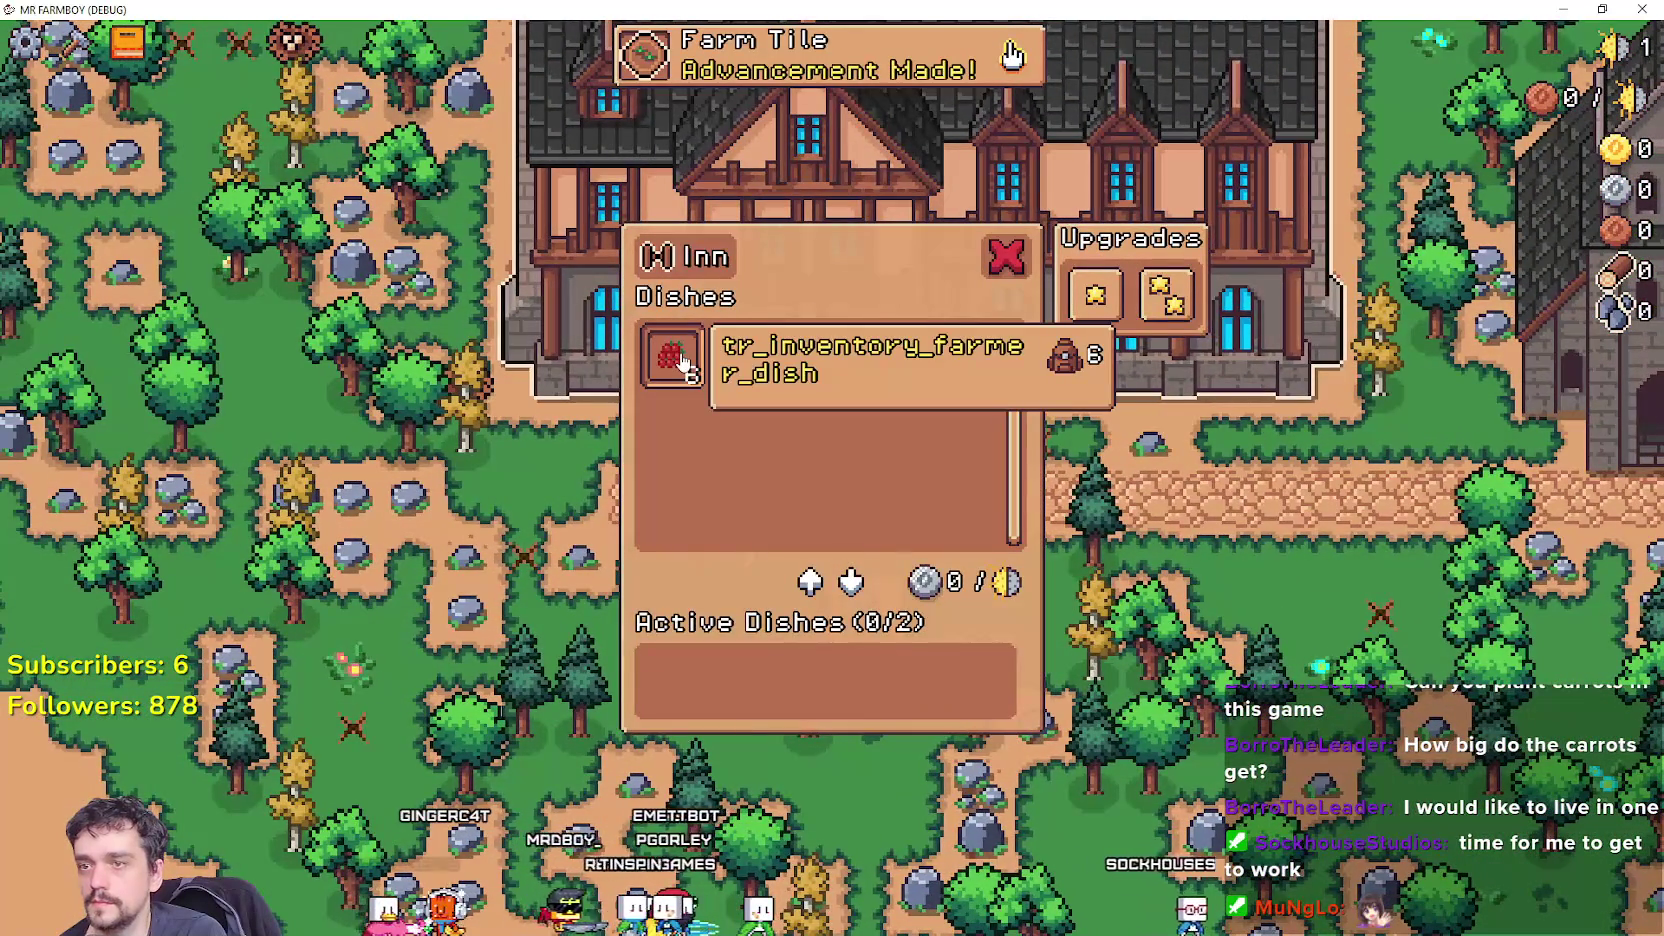
# Back in the game_screen script, place the caret at the ends of lines 39 and 42.
pyautogui.hotkey('alt', 'Tab')
pyautogui.click(1094, 417)
pyautogui.click(994, 497)
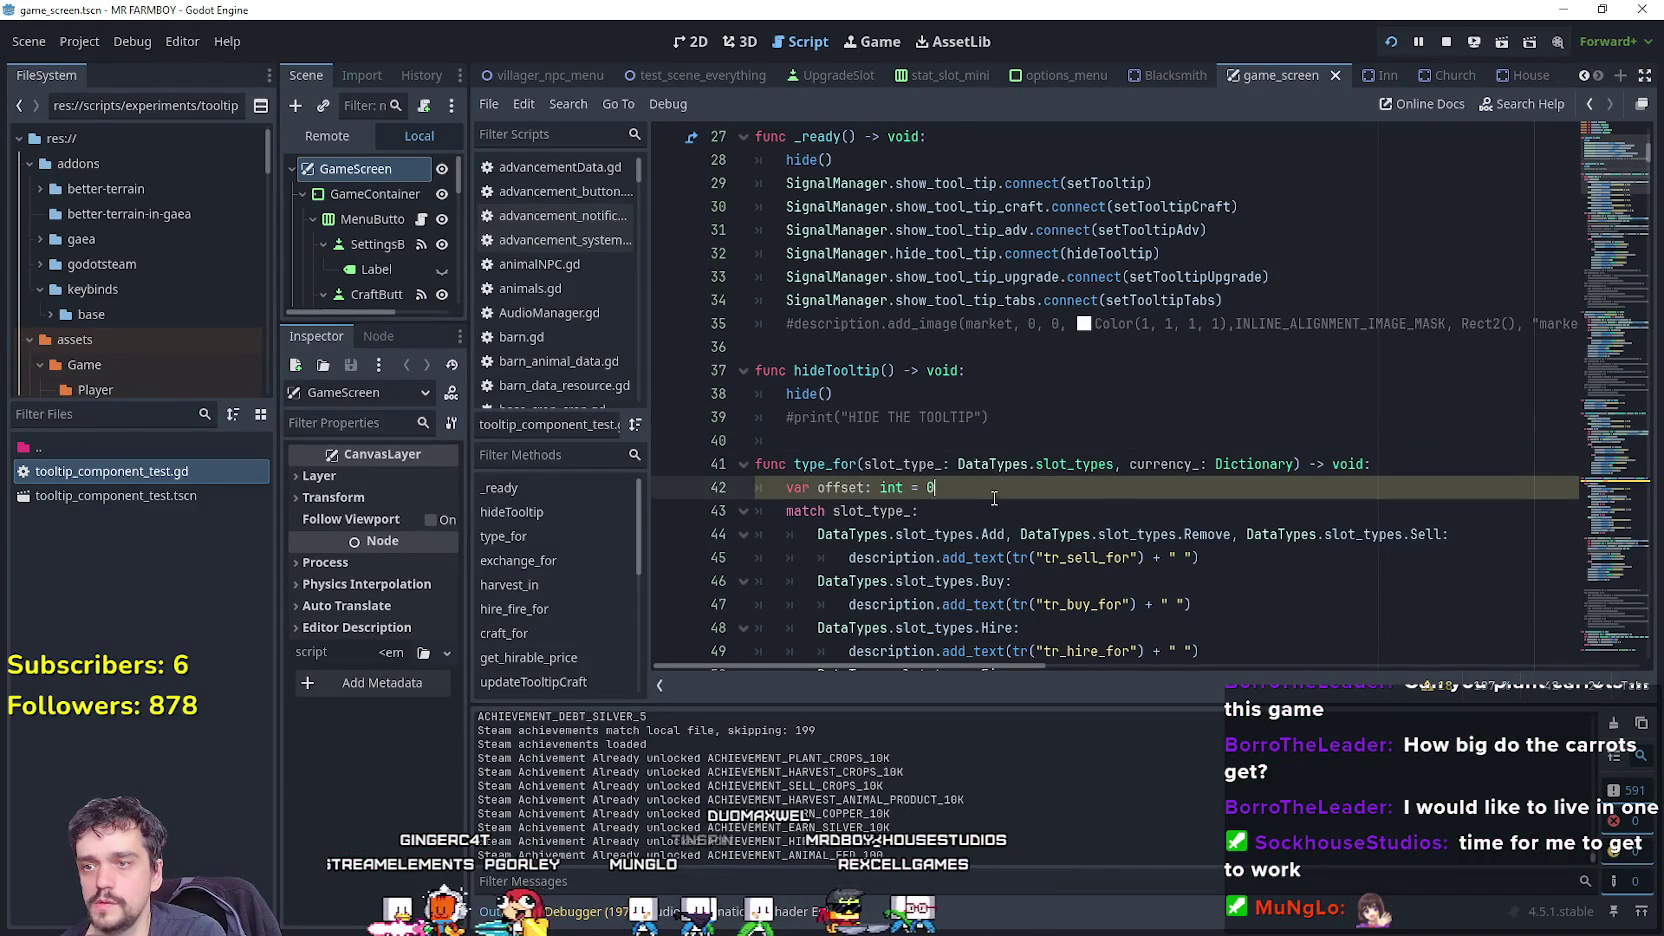
# Search the script for type_for and review its next match.
pyautogui.doubleClick(822, 464)
pyautogui.hotkey('ctrl', 'f')
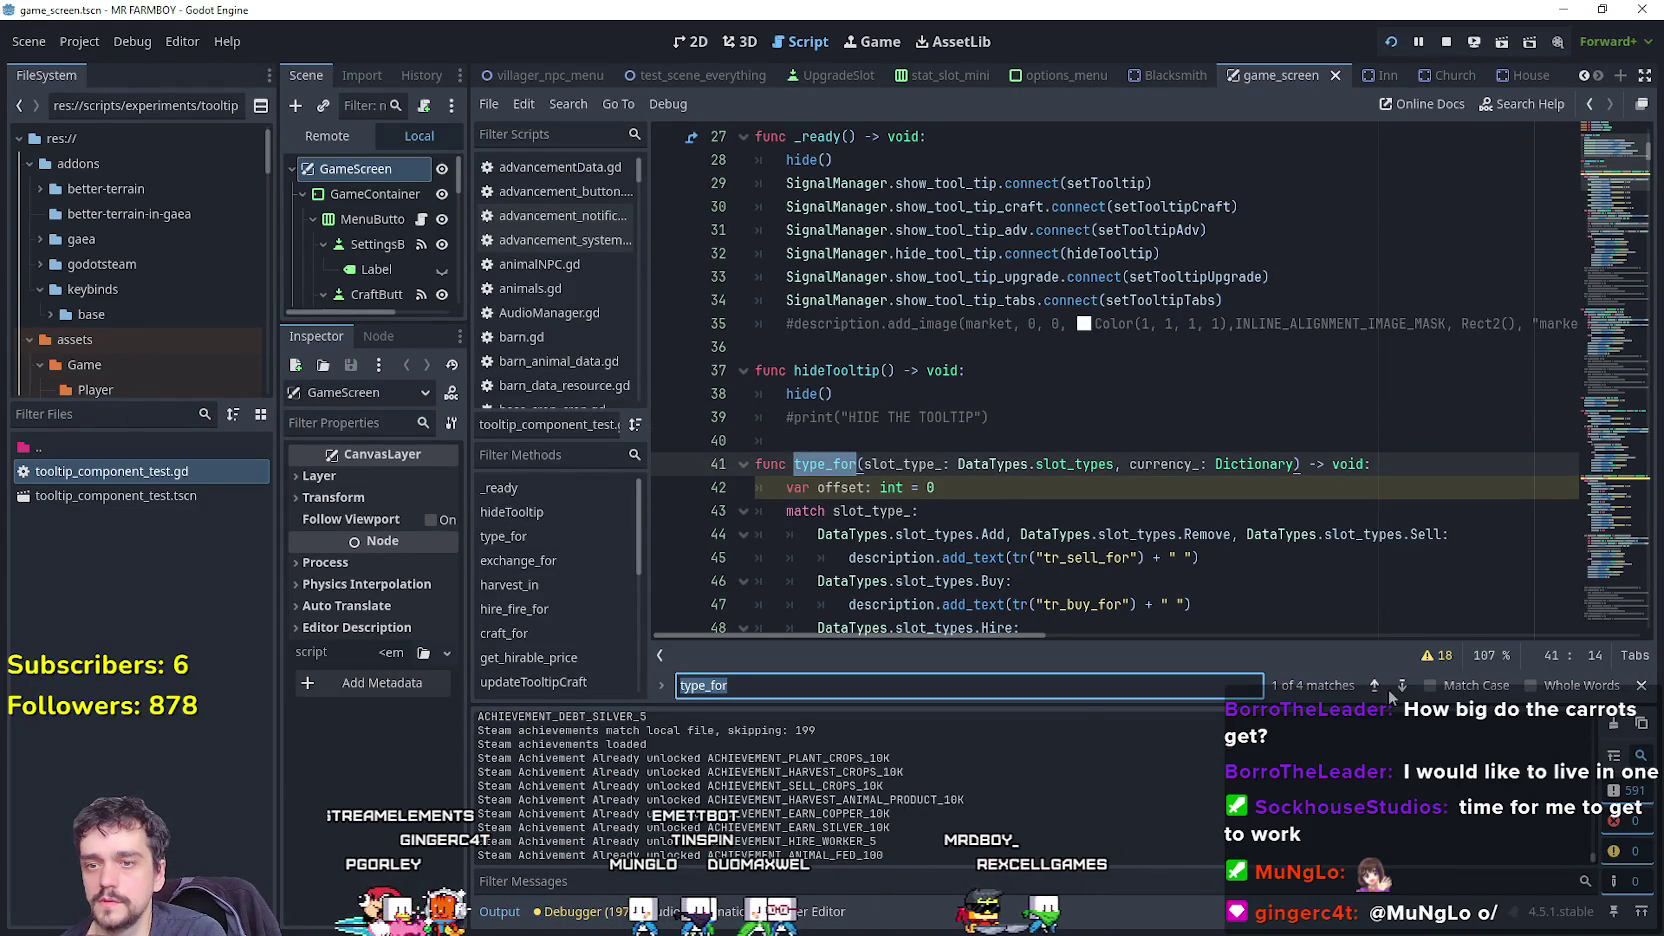
pyautogui.click(1400, 685)
pyautogui.scroll(10, 843, 436)
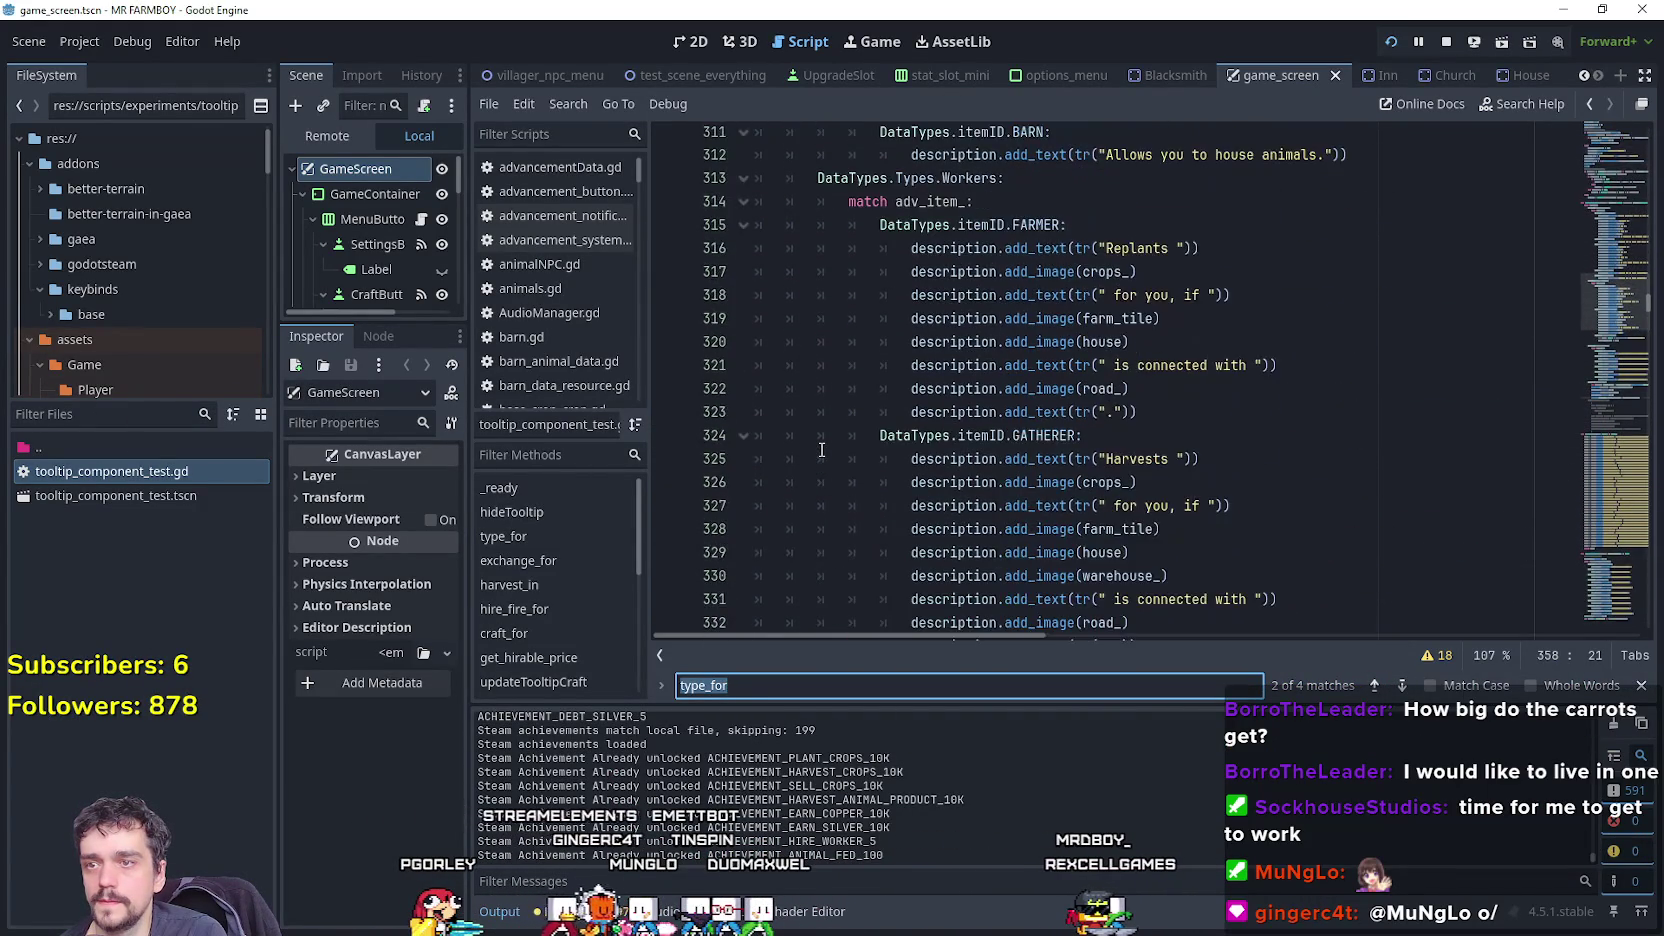
pyautogui.scroll(9, 822, 450)
pyautogui.scroll(2, 822, 450)
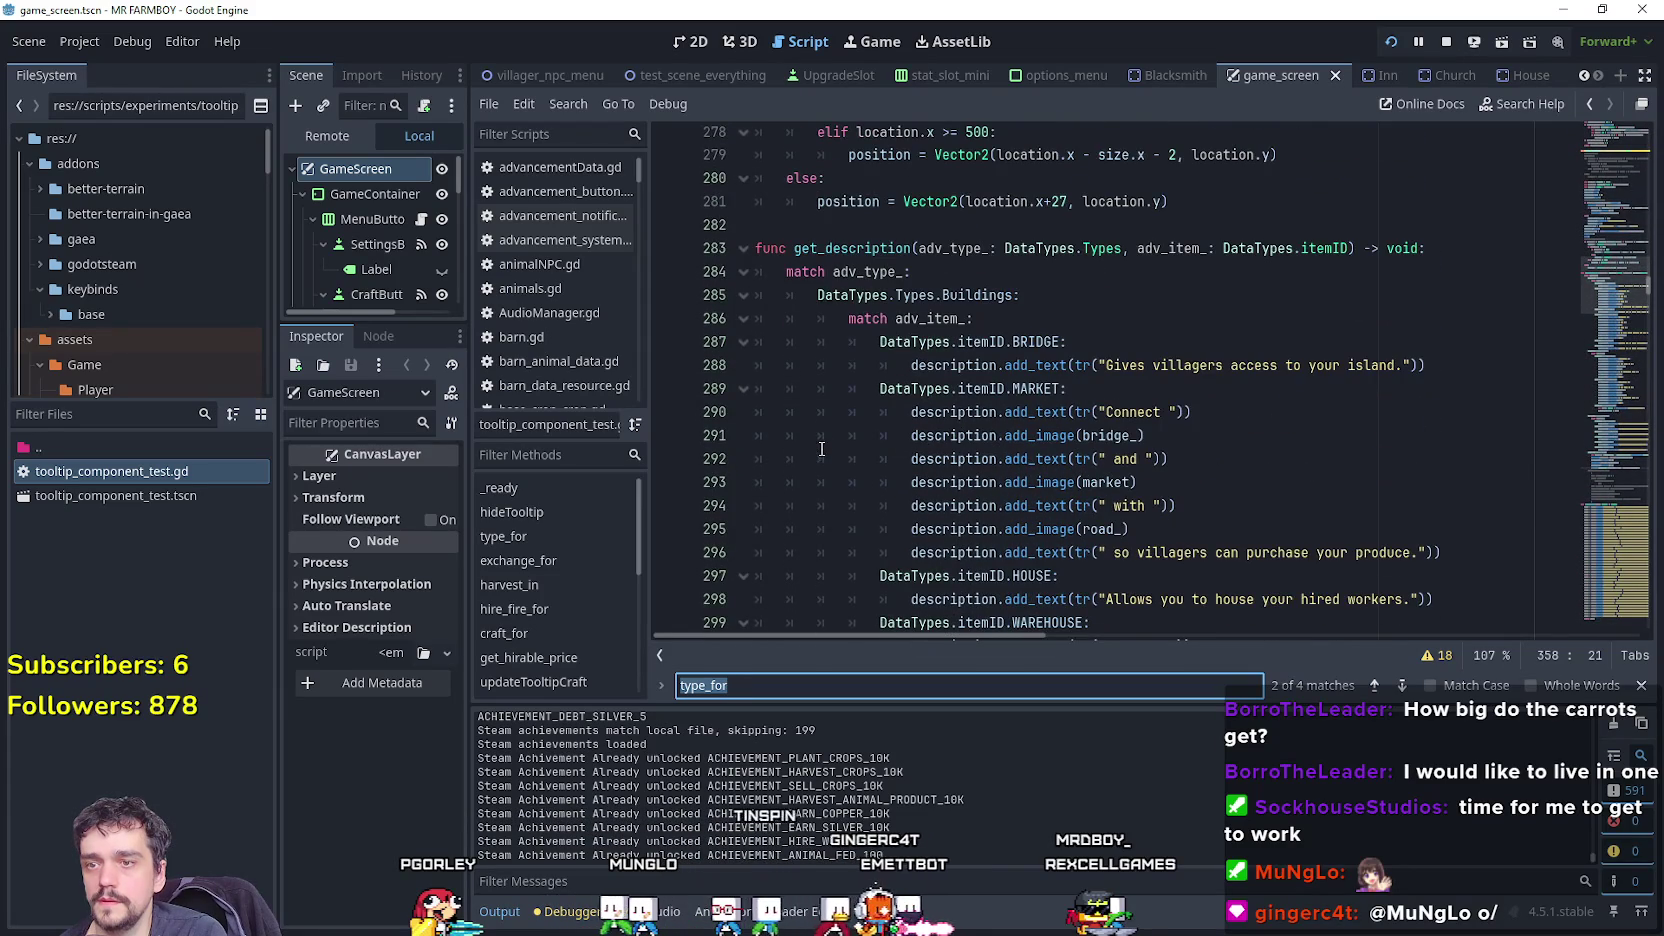
pyautogui.scroll(-5, 822, 450)
pyautogui.scroll(-3, 898, 482)
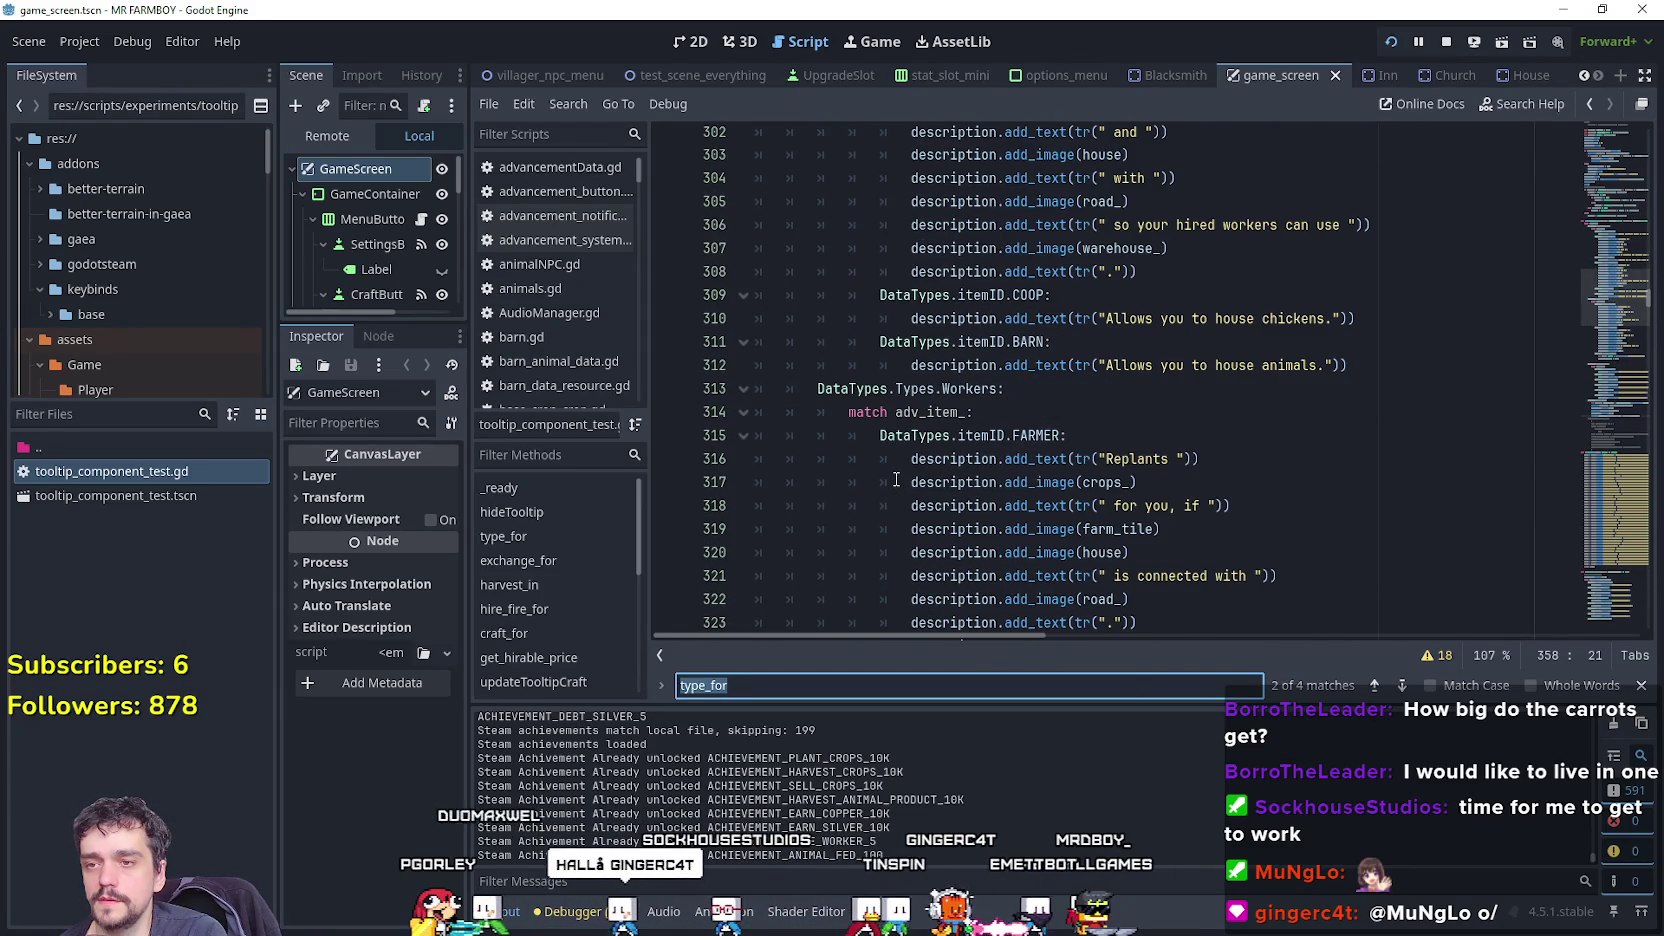
pyautogui.scroll(-1, 833, 476)
pyautogui.scroll(-8, 835, 473)
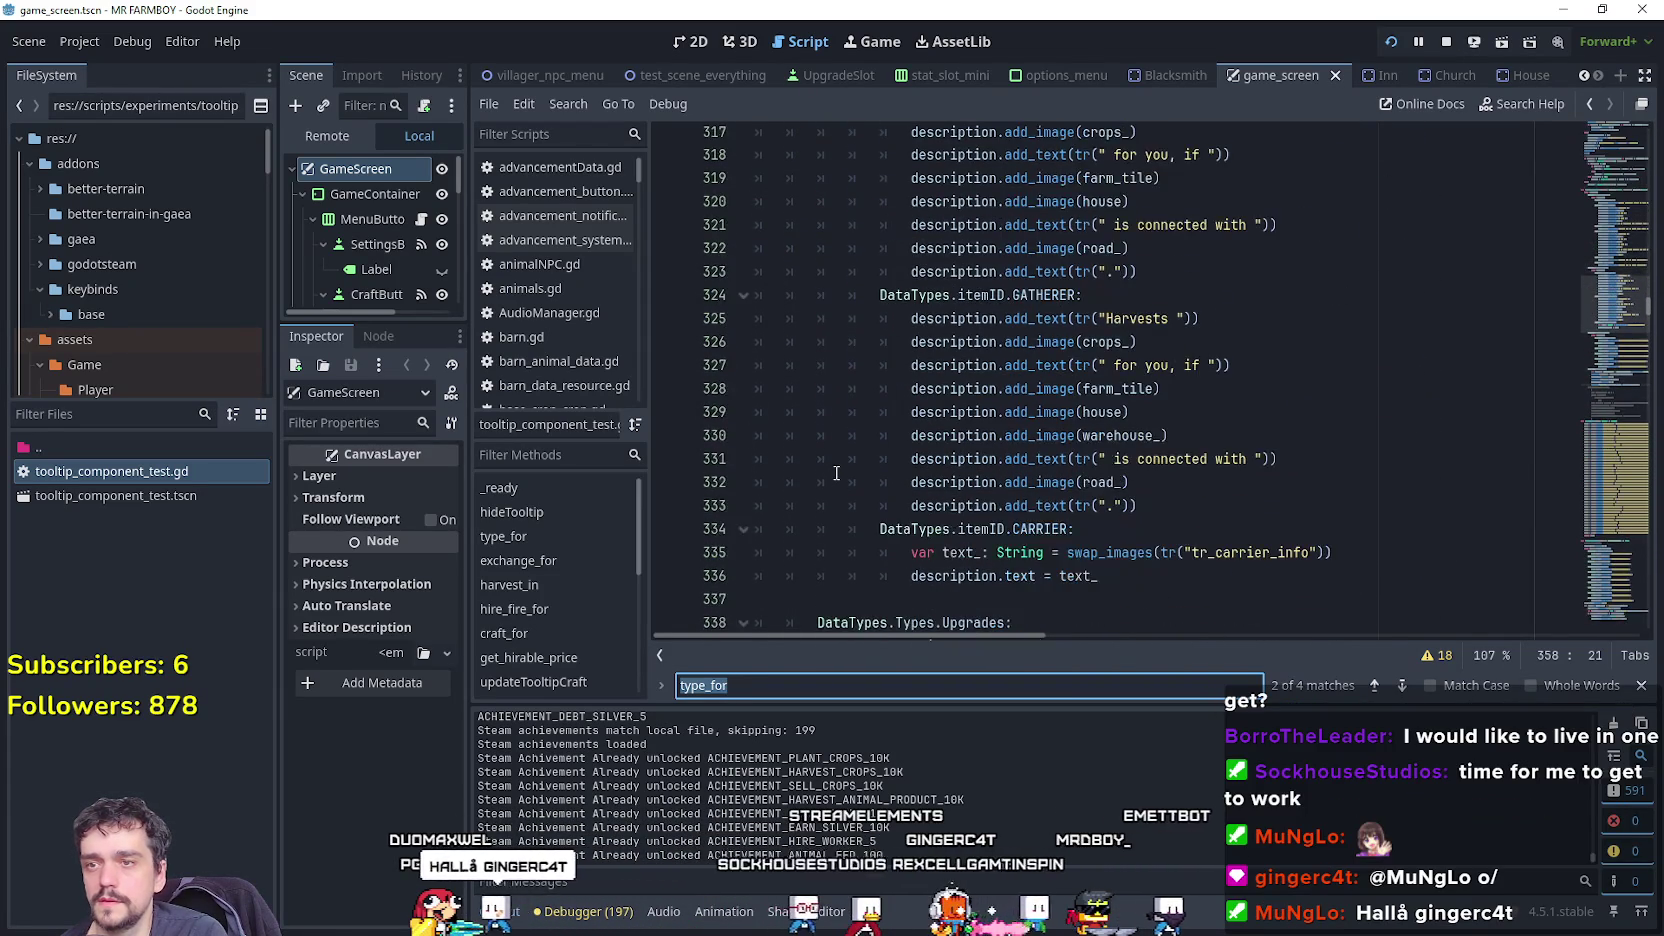
pyautogui.scroll(-4, 837, 471)
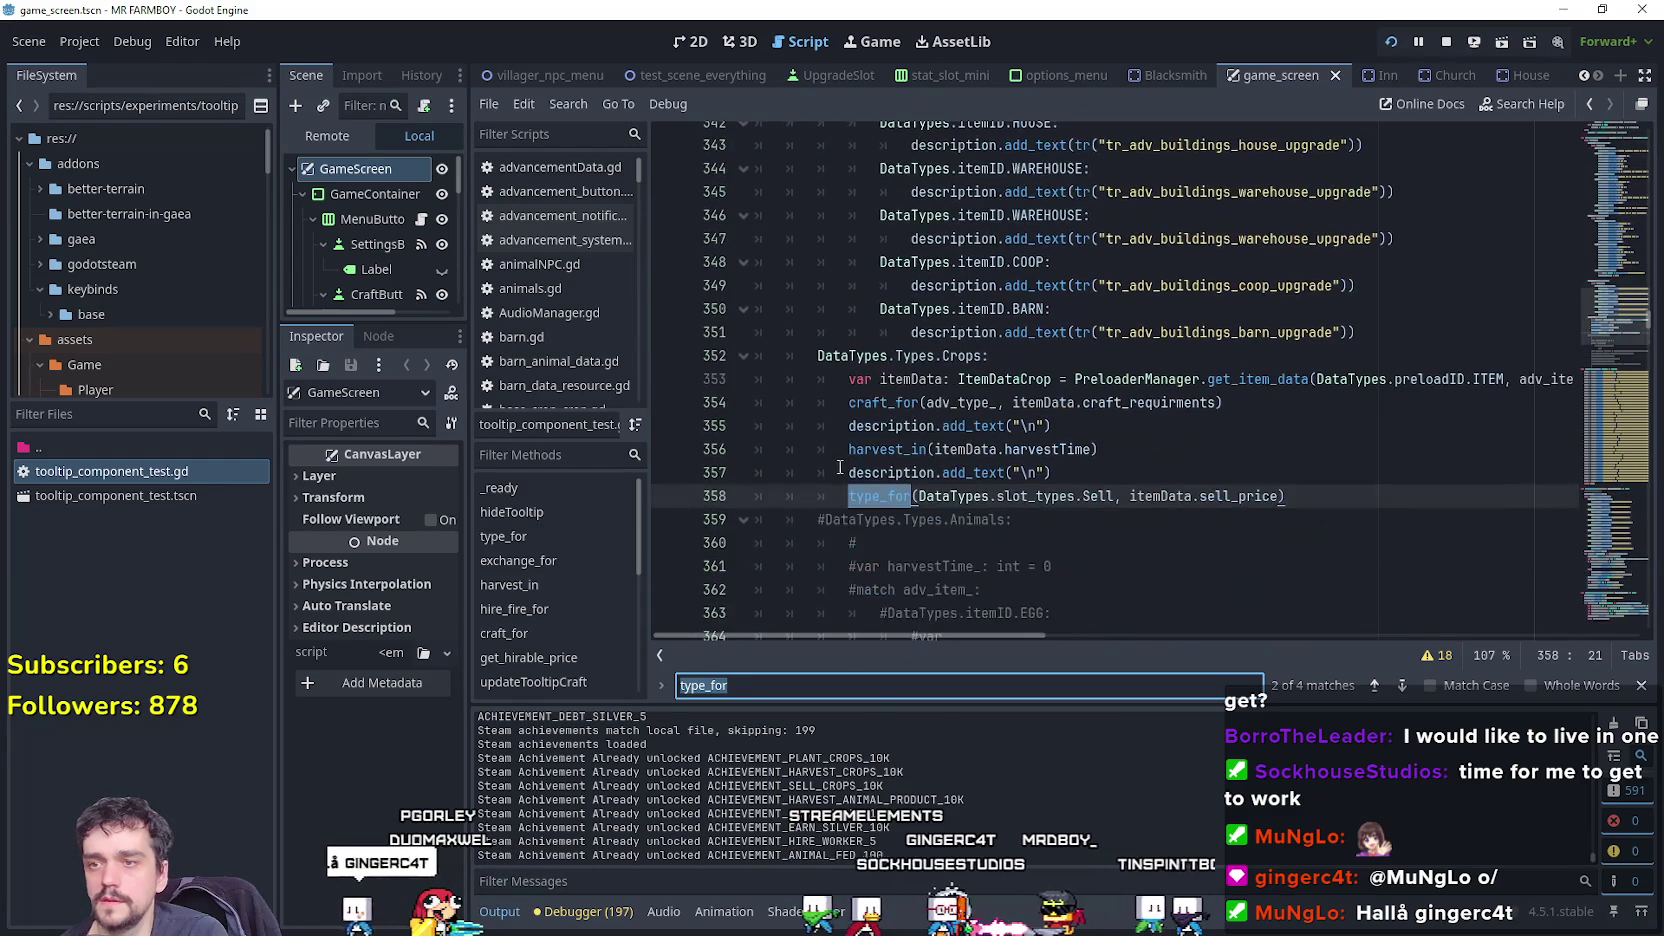
pyautogui.scroll(-4, 1198, 515)
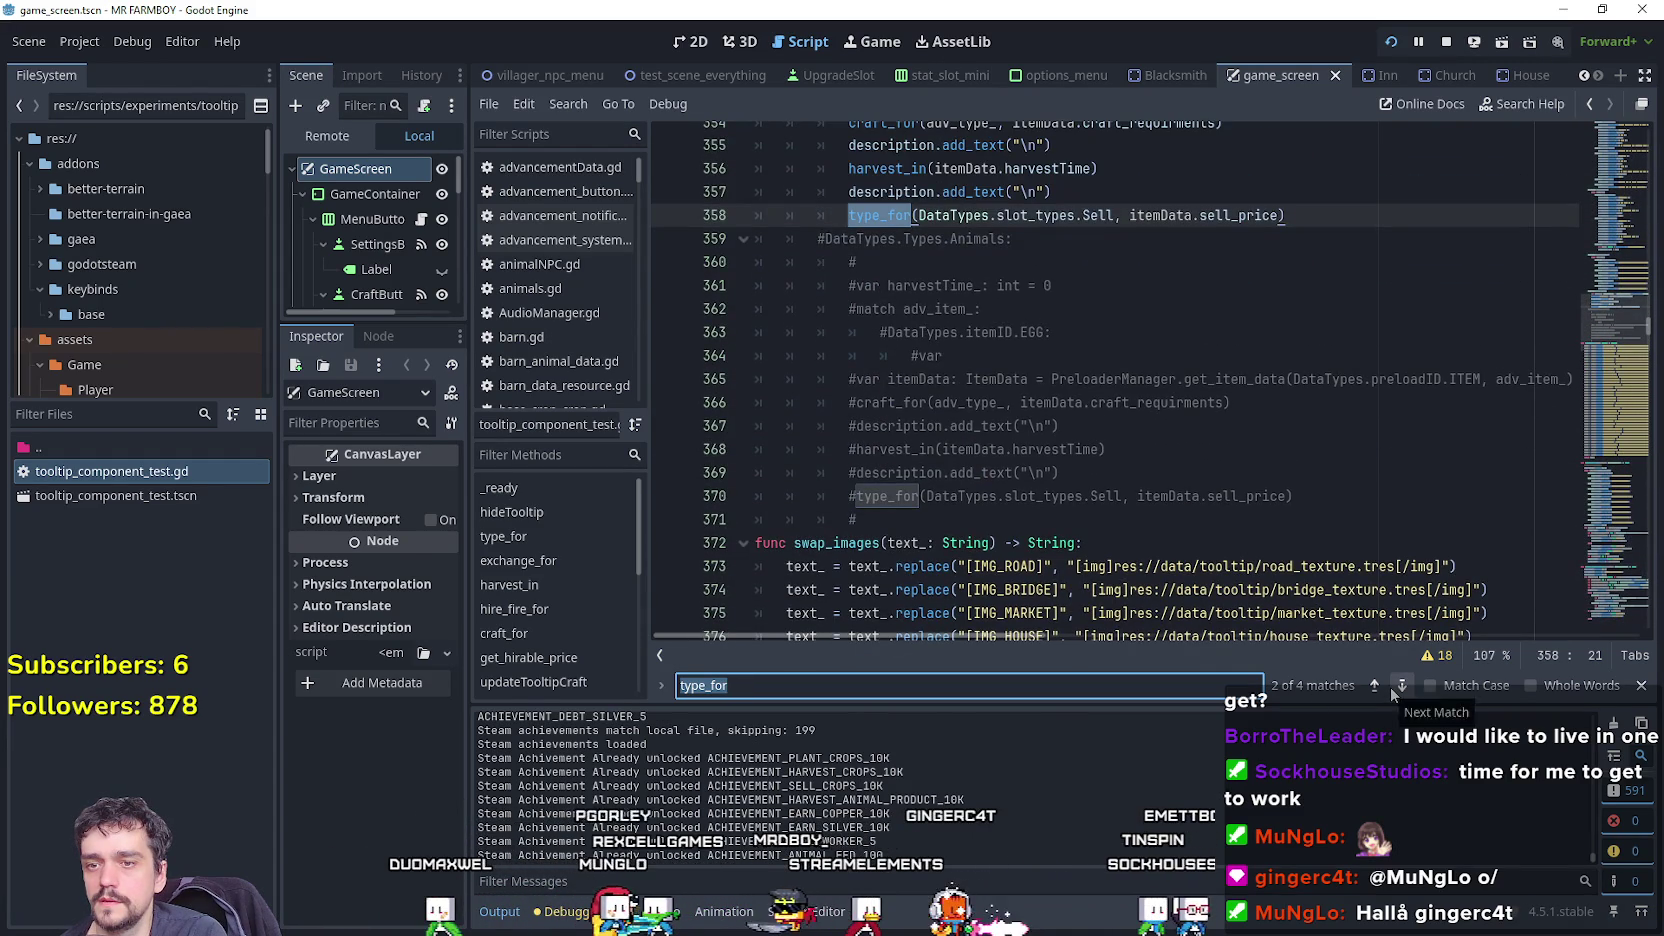
# Step to the last type_for match and select the slot_types list on line 560.
pyautogui.click(1390, 688)
pyautogui.click(1390, 686)
pyautogui.scroll(8, 947, 417)
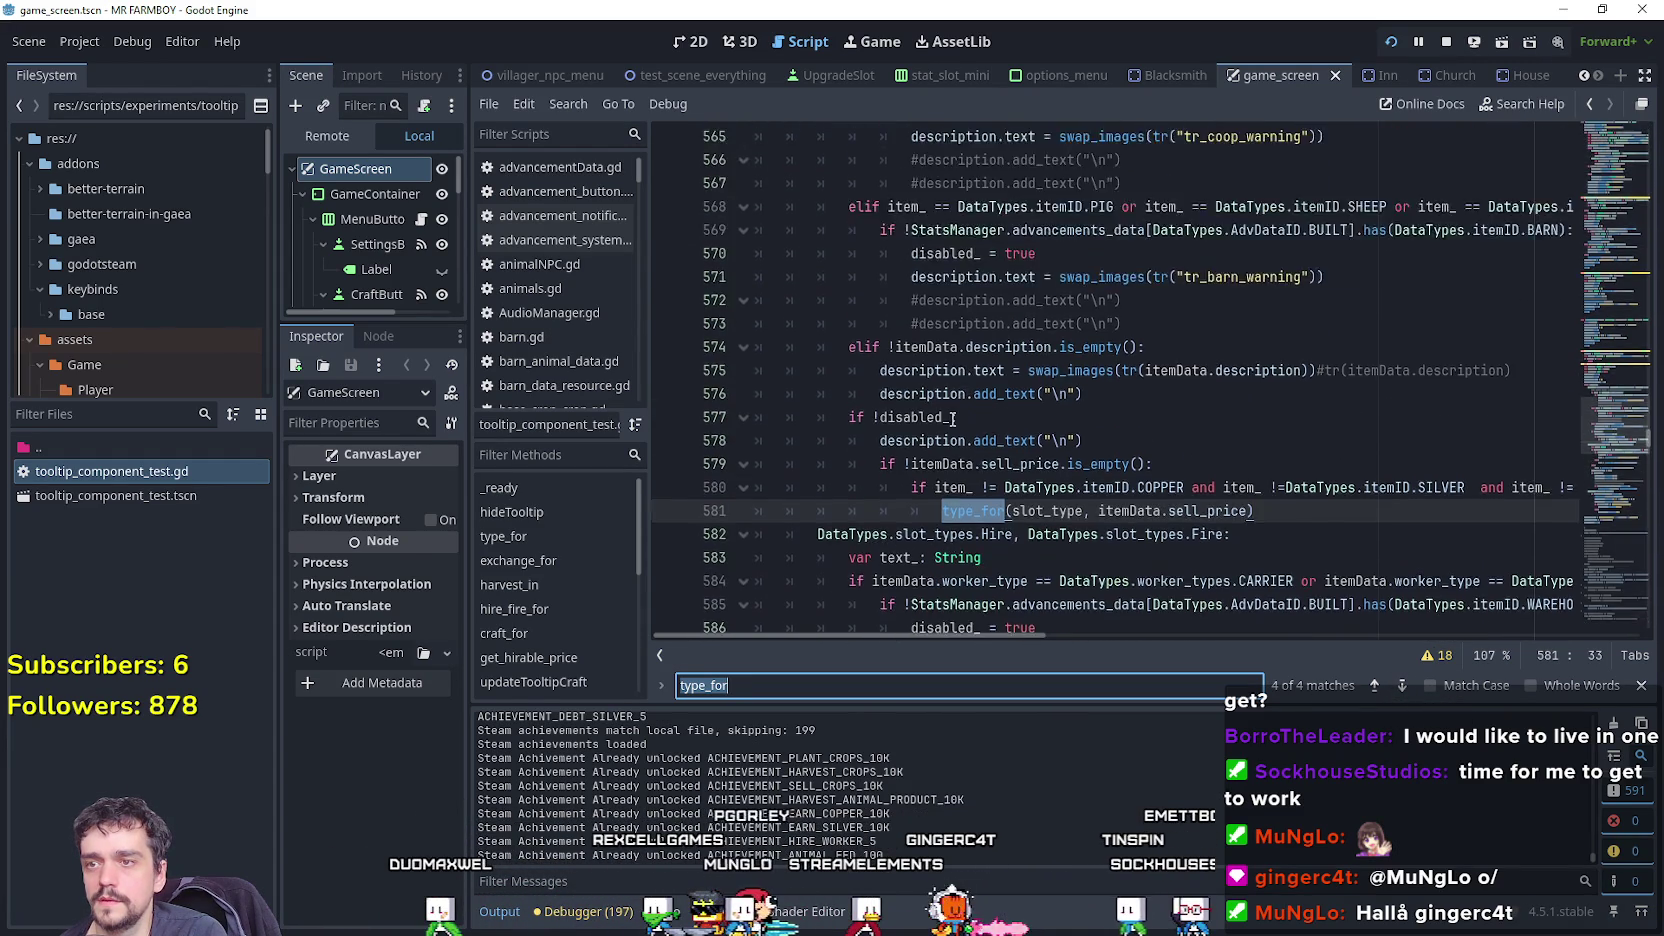
pyautogui.scroll(-6, 947, 417)
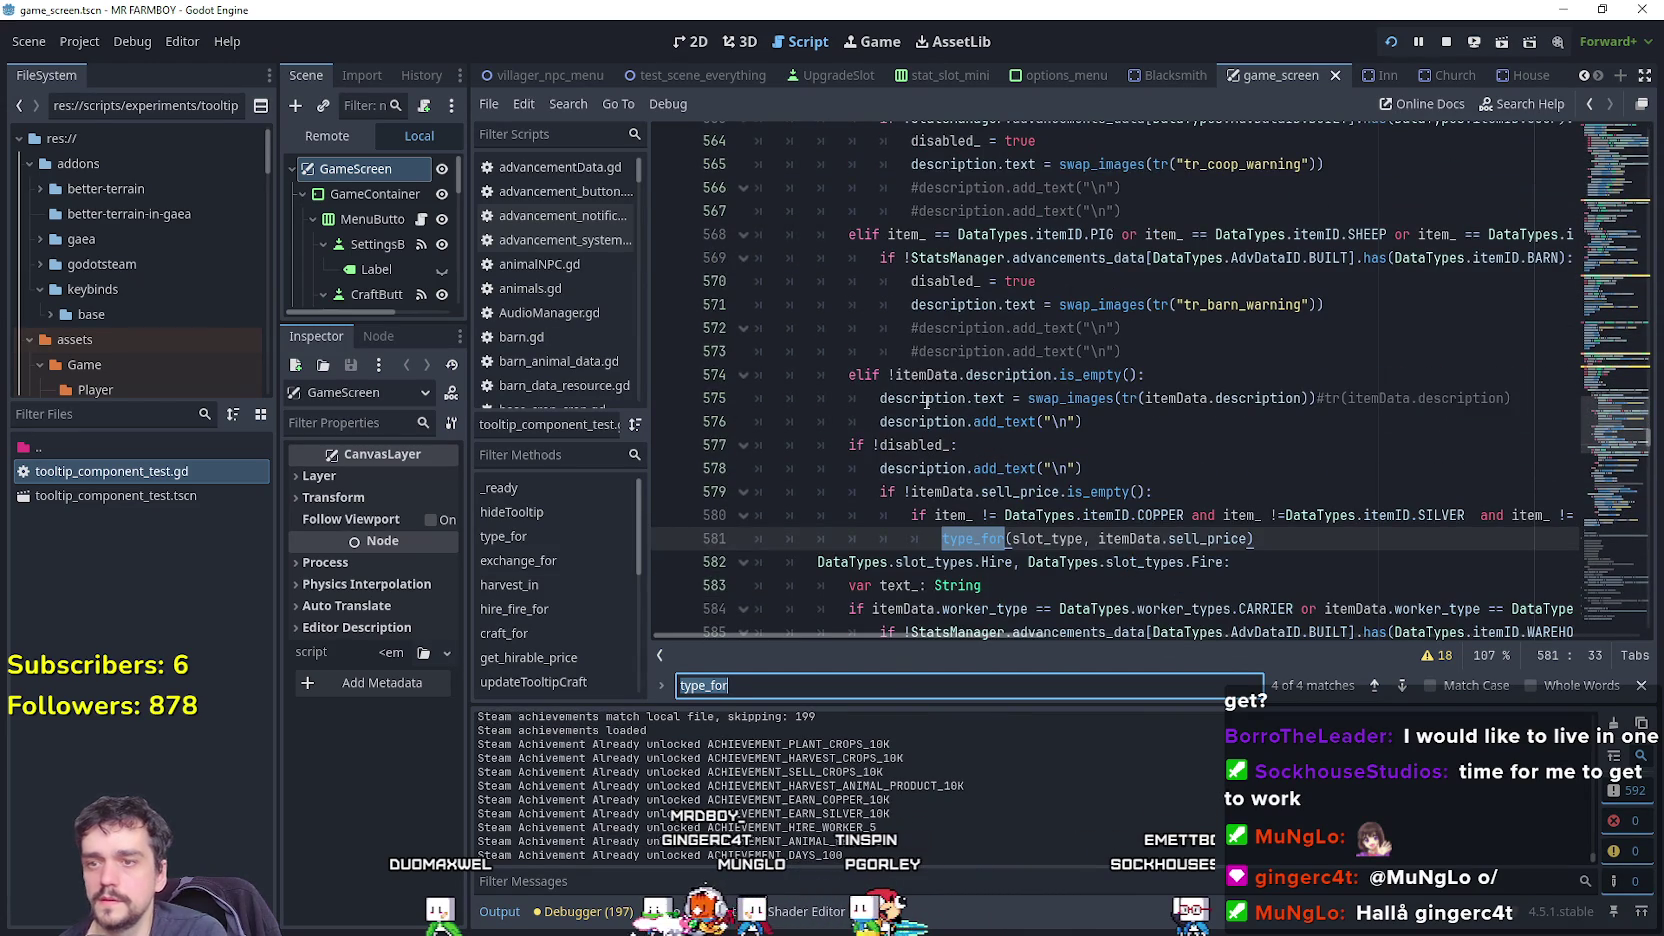
pyautogui.moveTo(820, 638)
pyautogui.mouseDown()
pyautogui.moveTo(862, 632)
pyautogui.moveTo(982, 672)
pyautogui.mouseUp()
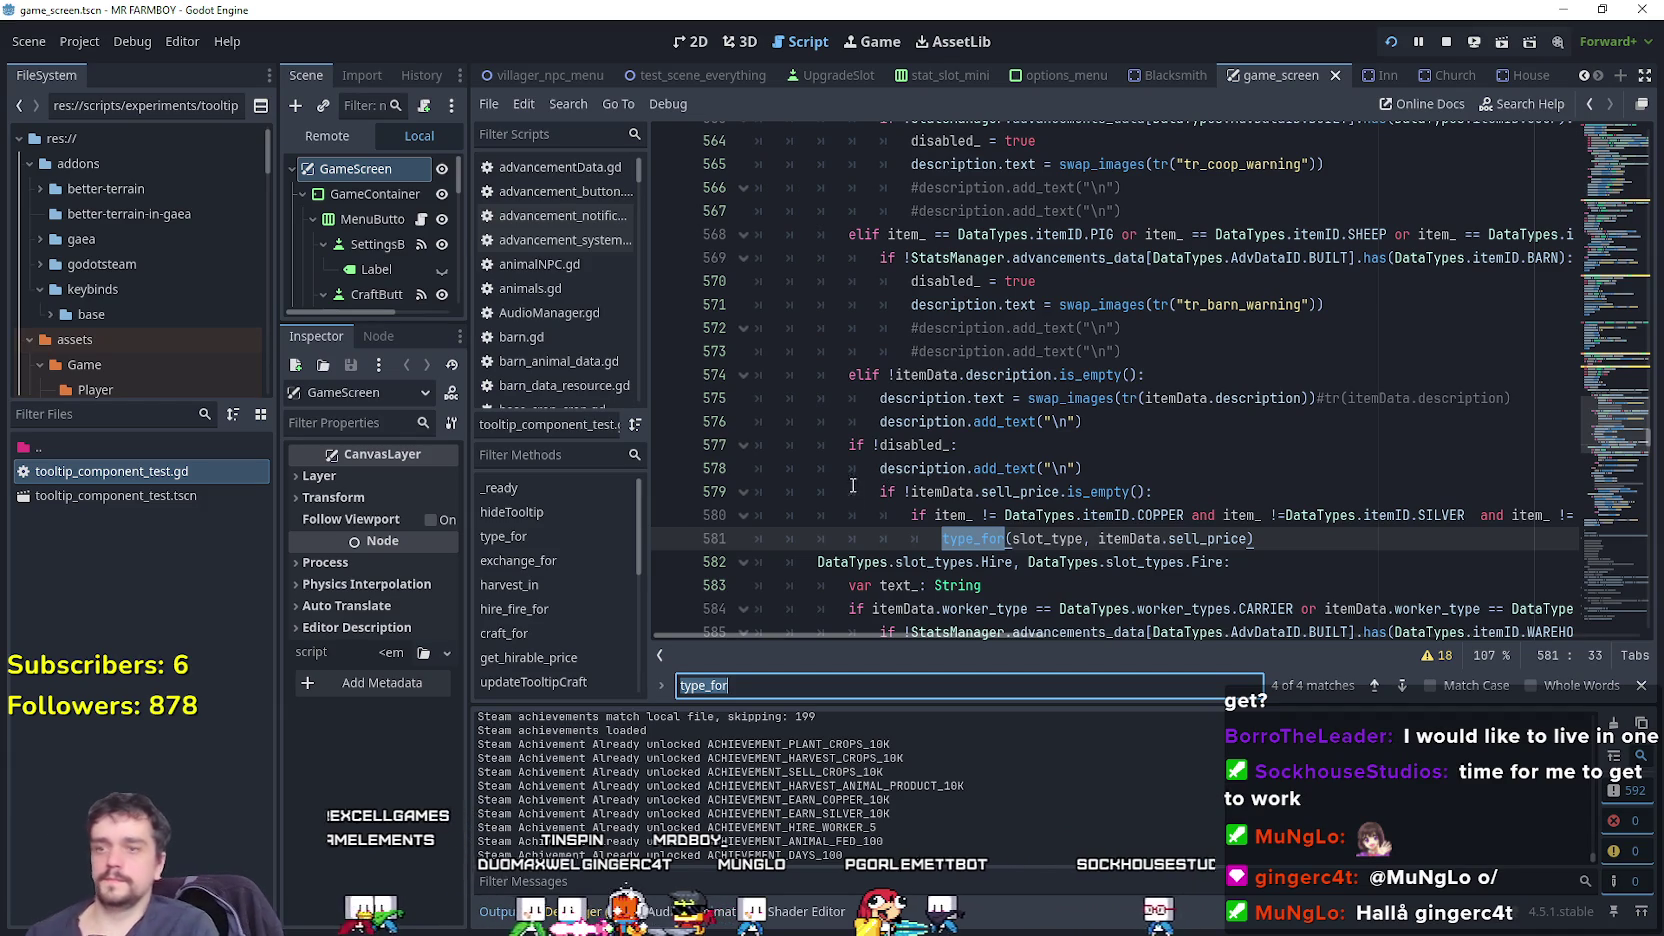
pyautogui.scroll(1, 825, 417)
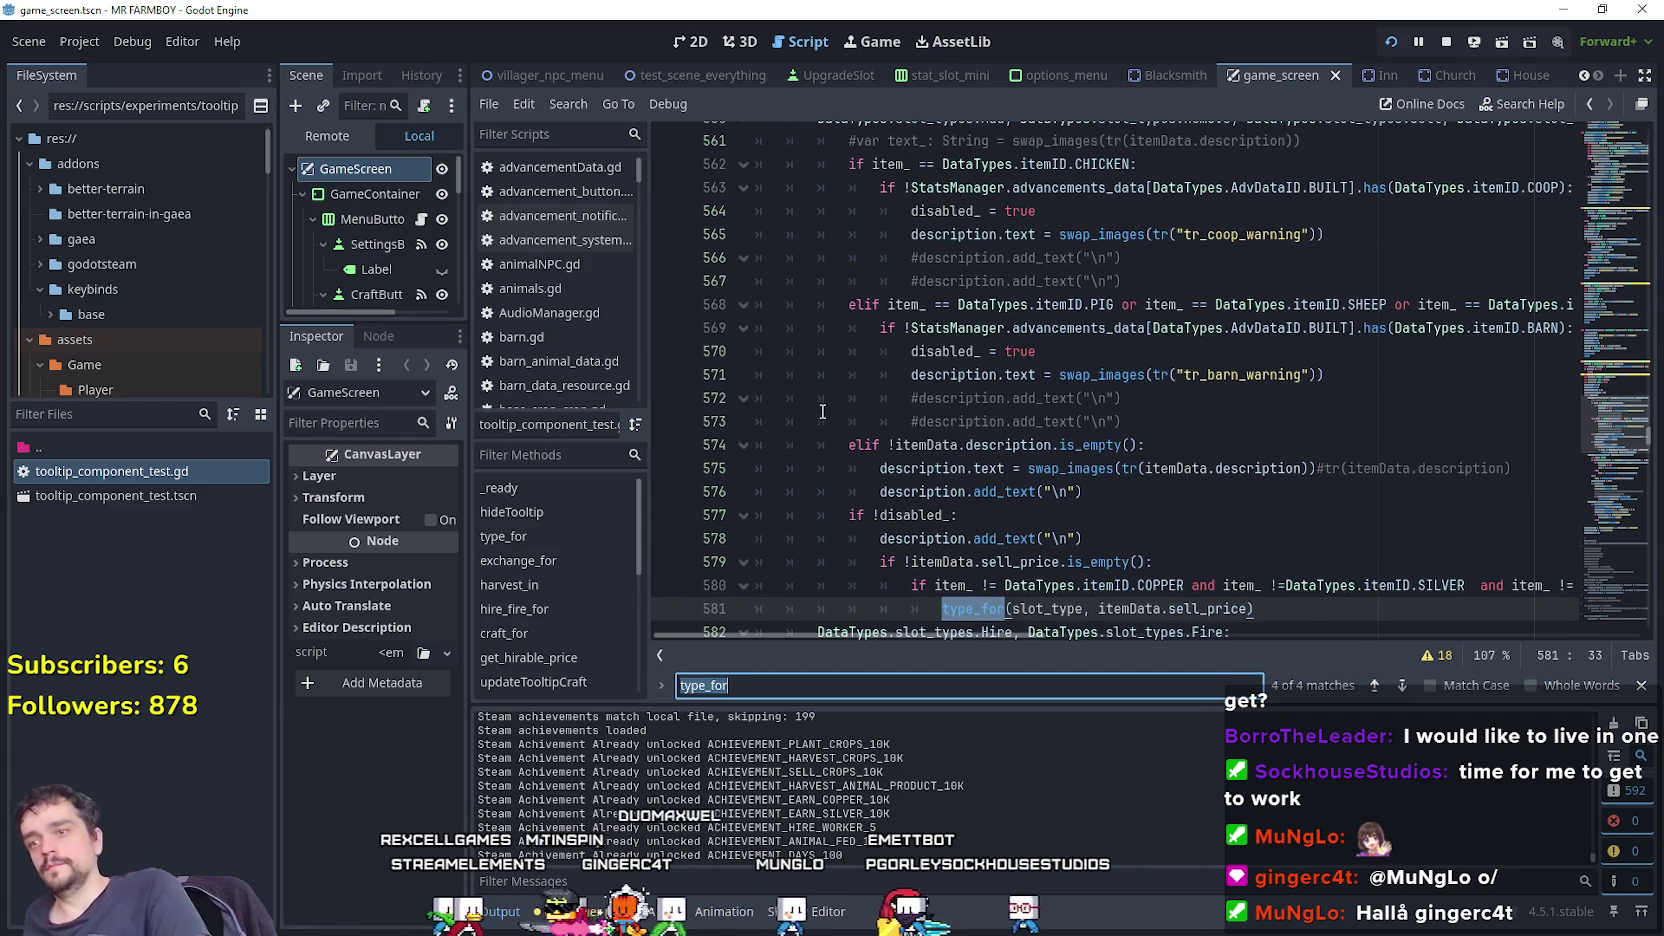
pyautogui.scroll(3, 868, 417)
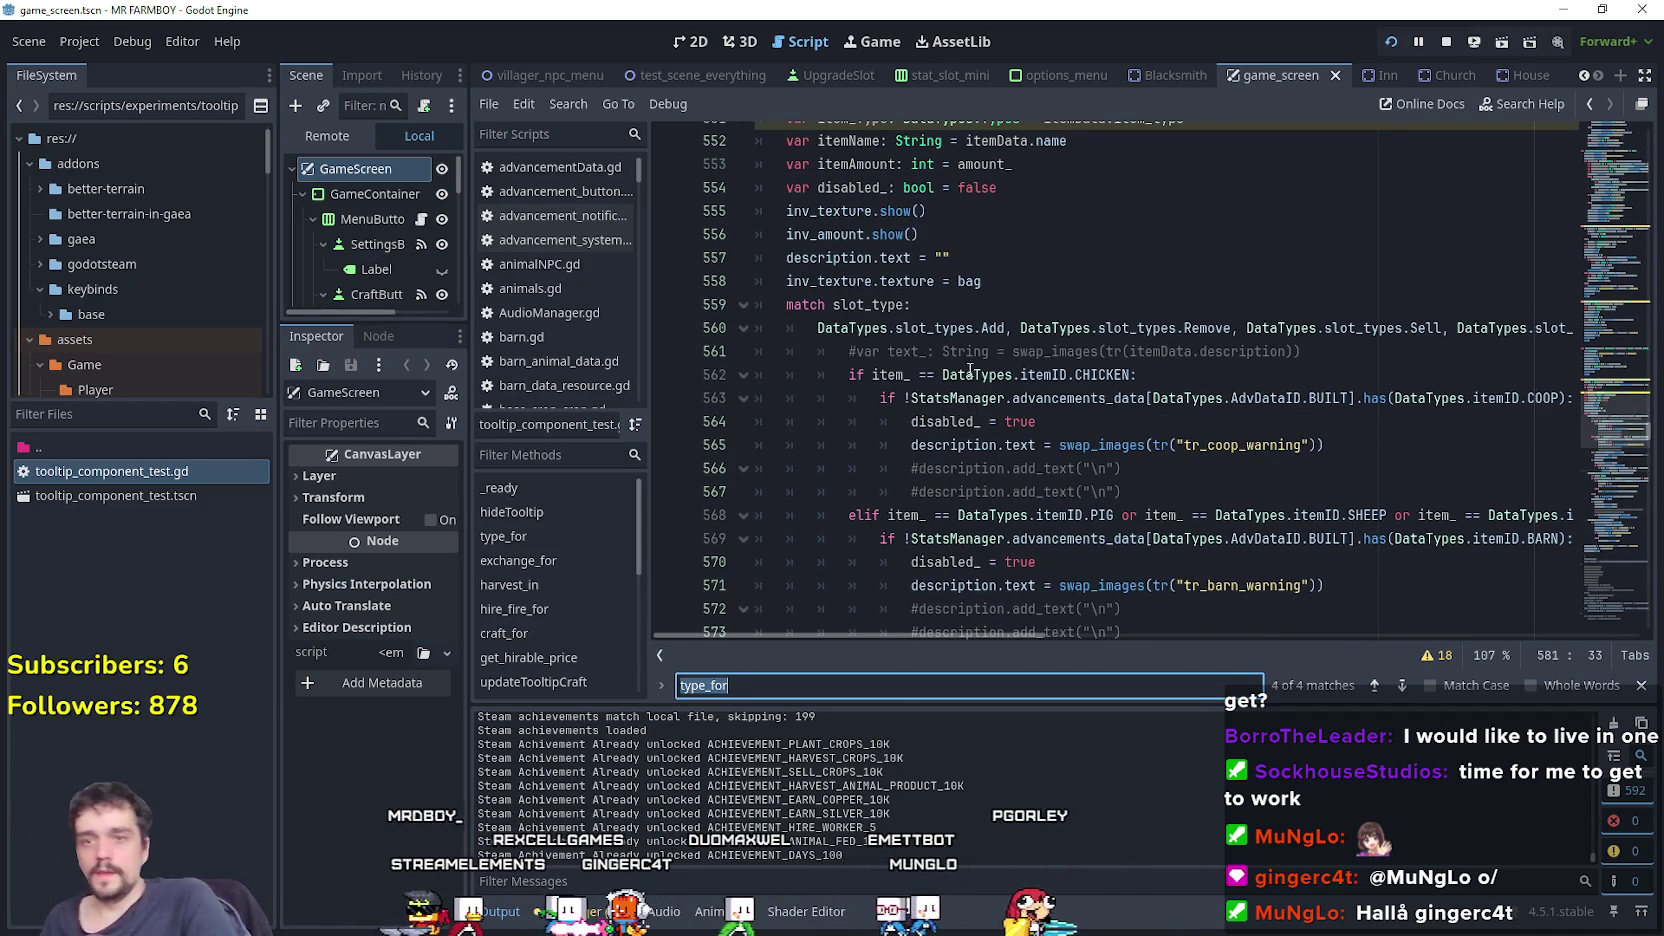
pyautogui.doubleClick(1108, 328)
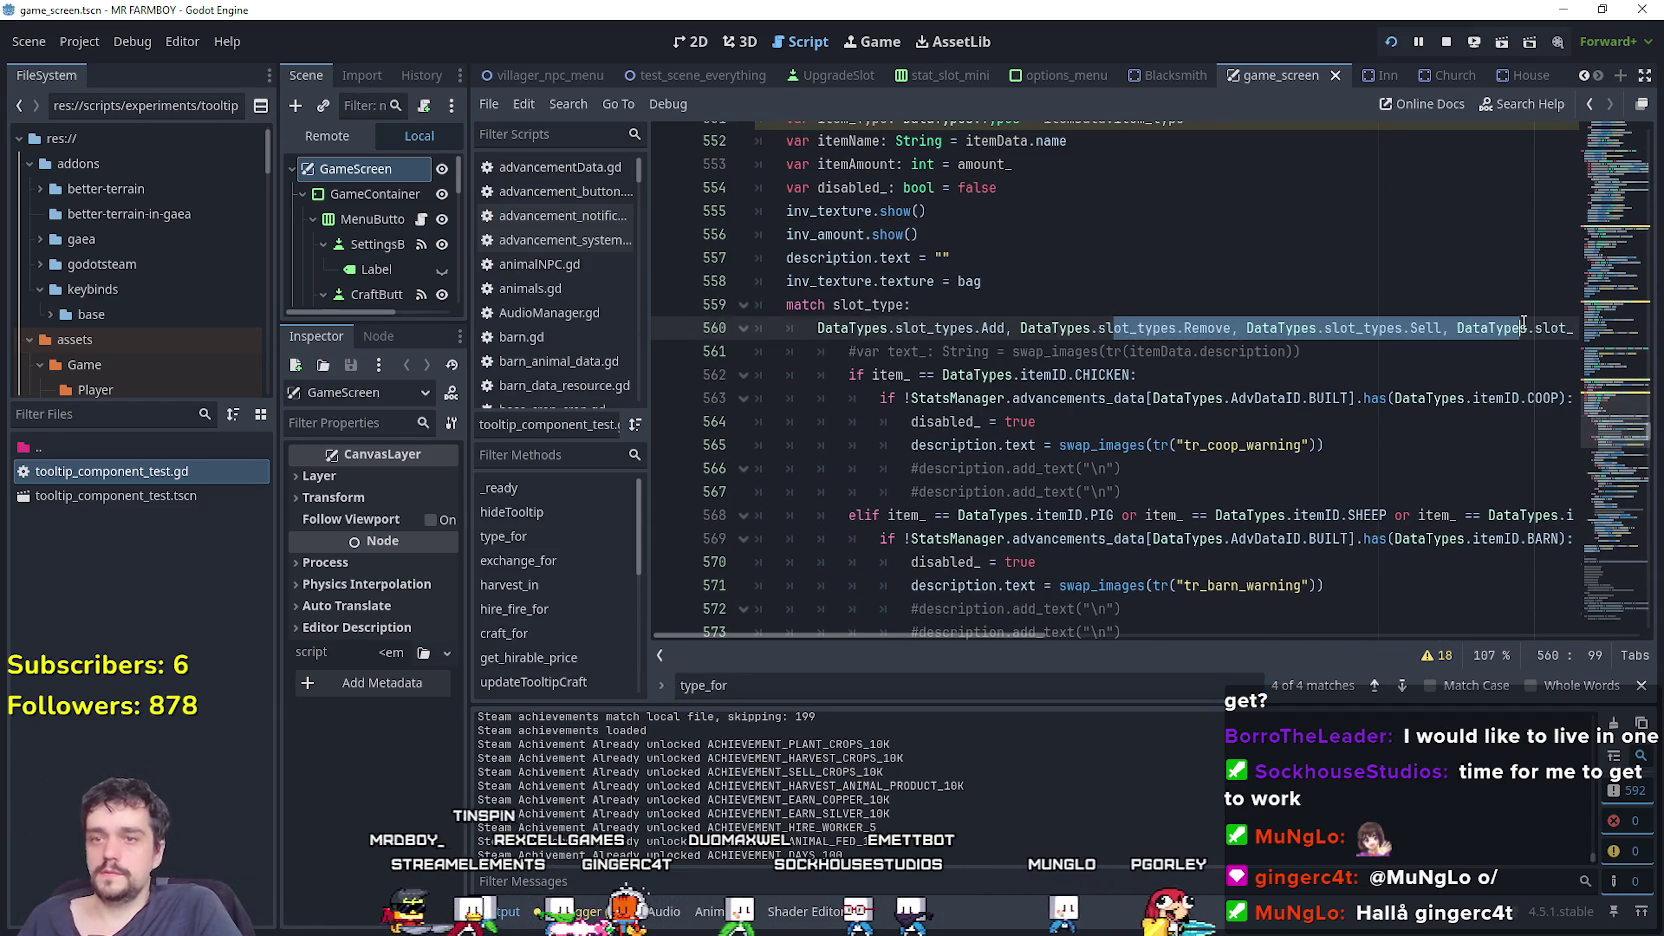
pyautogui.scroll(-4, 1040, 410)
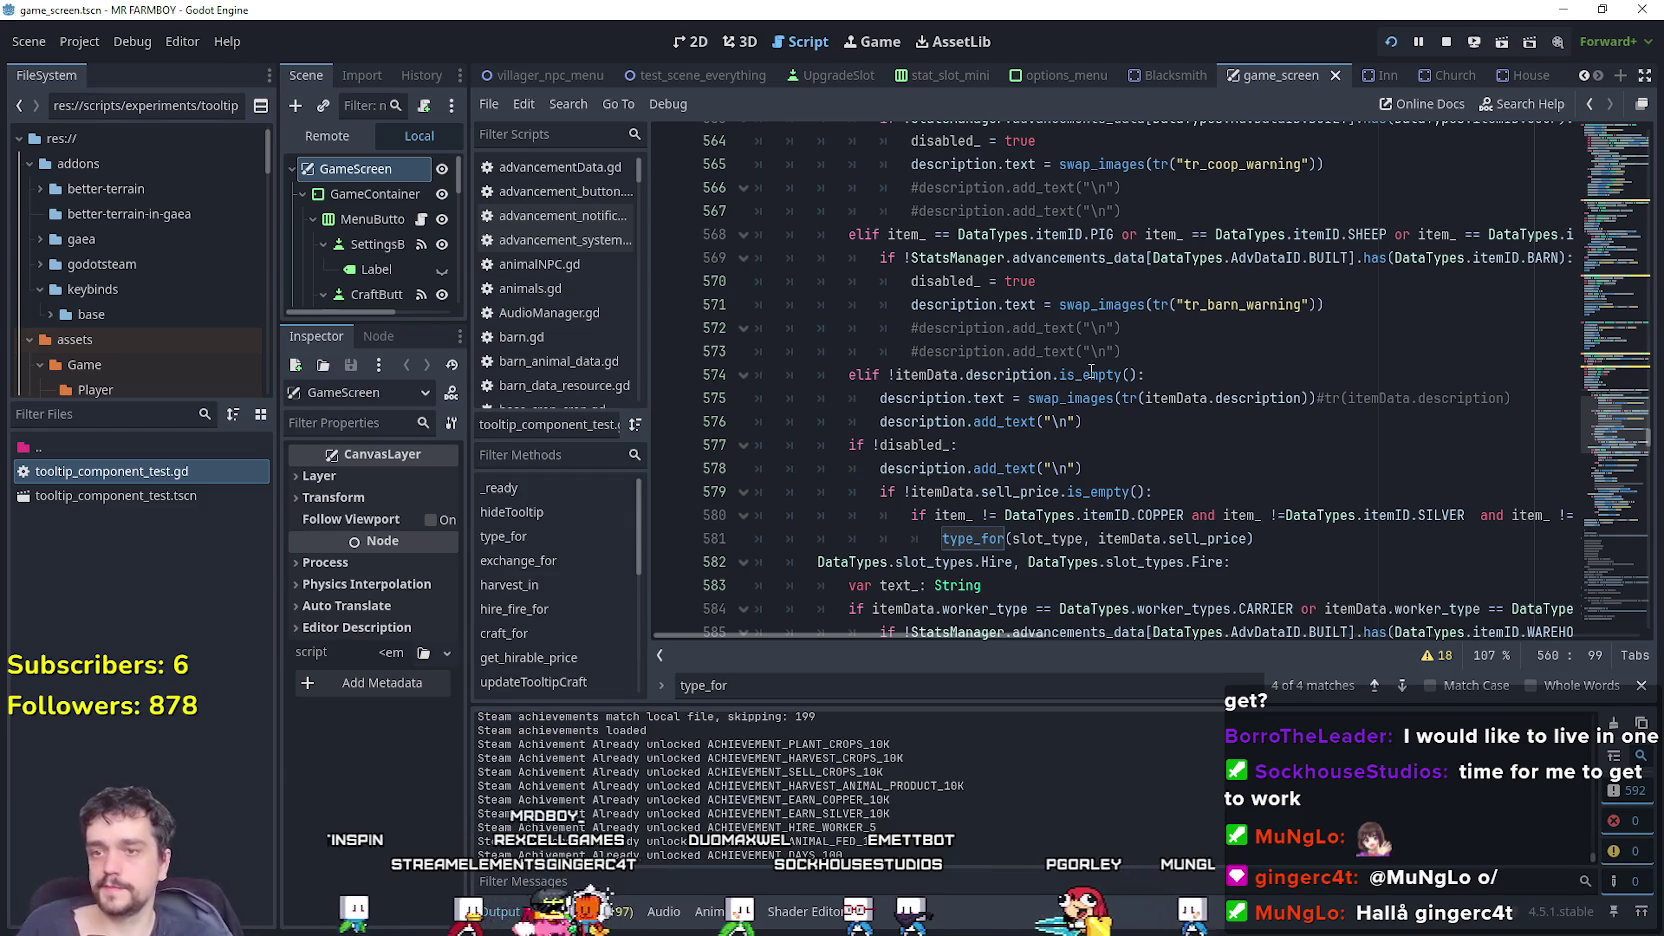
pyautogui.scroll(3, 1020, 365)
pyautogui.moveTo(1437, 243); pyautogui.dragTo(1600, 243)
# Append ', DataTypes.slot_types.Activate' to line 560, run the game and resume past the breakpoint.
pyautogui.click(1600, 243)
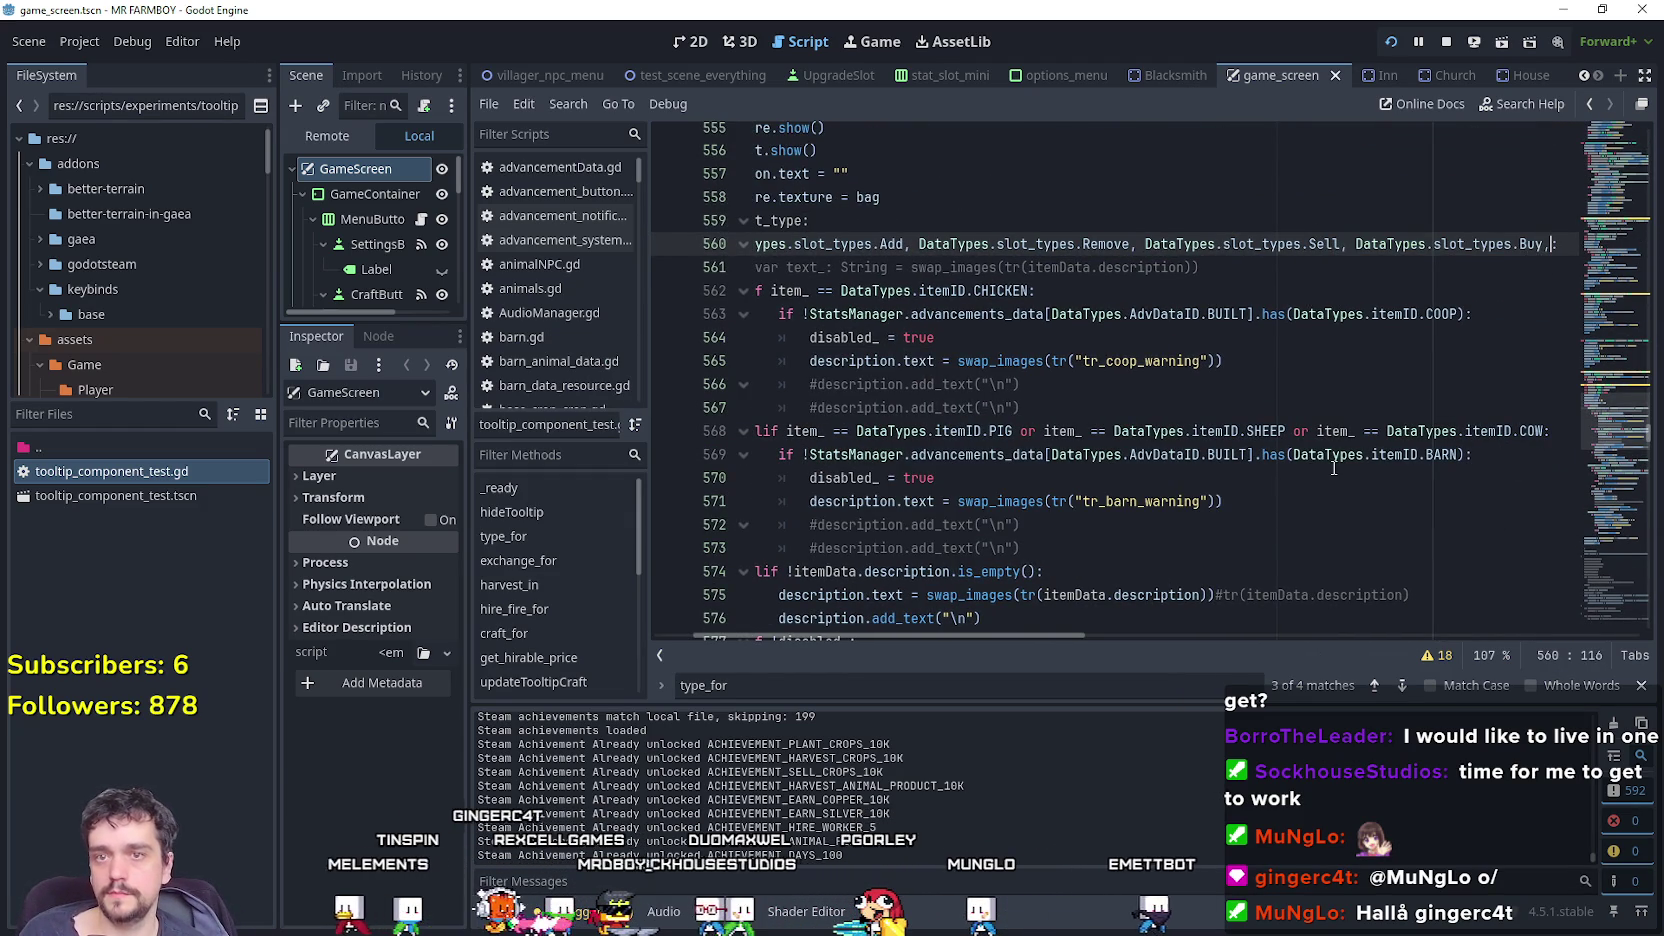
pyautogui.write(', DataTypes.slot_types.')
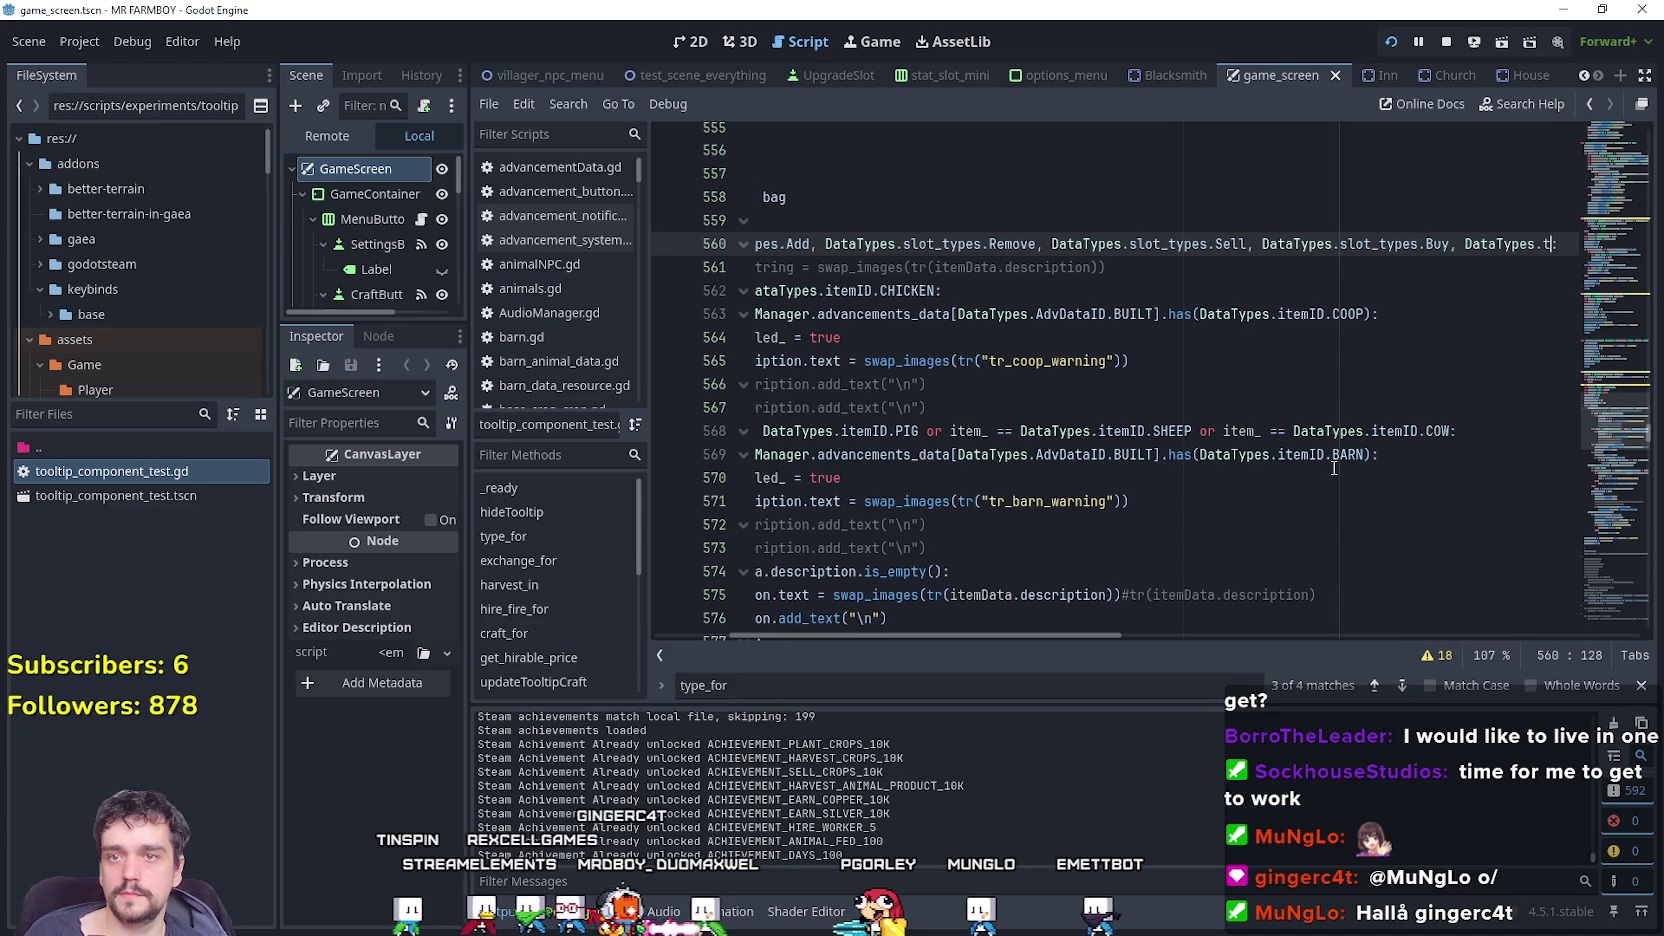
pyautogui.write('Activate')
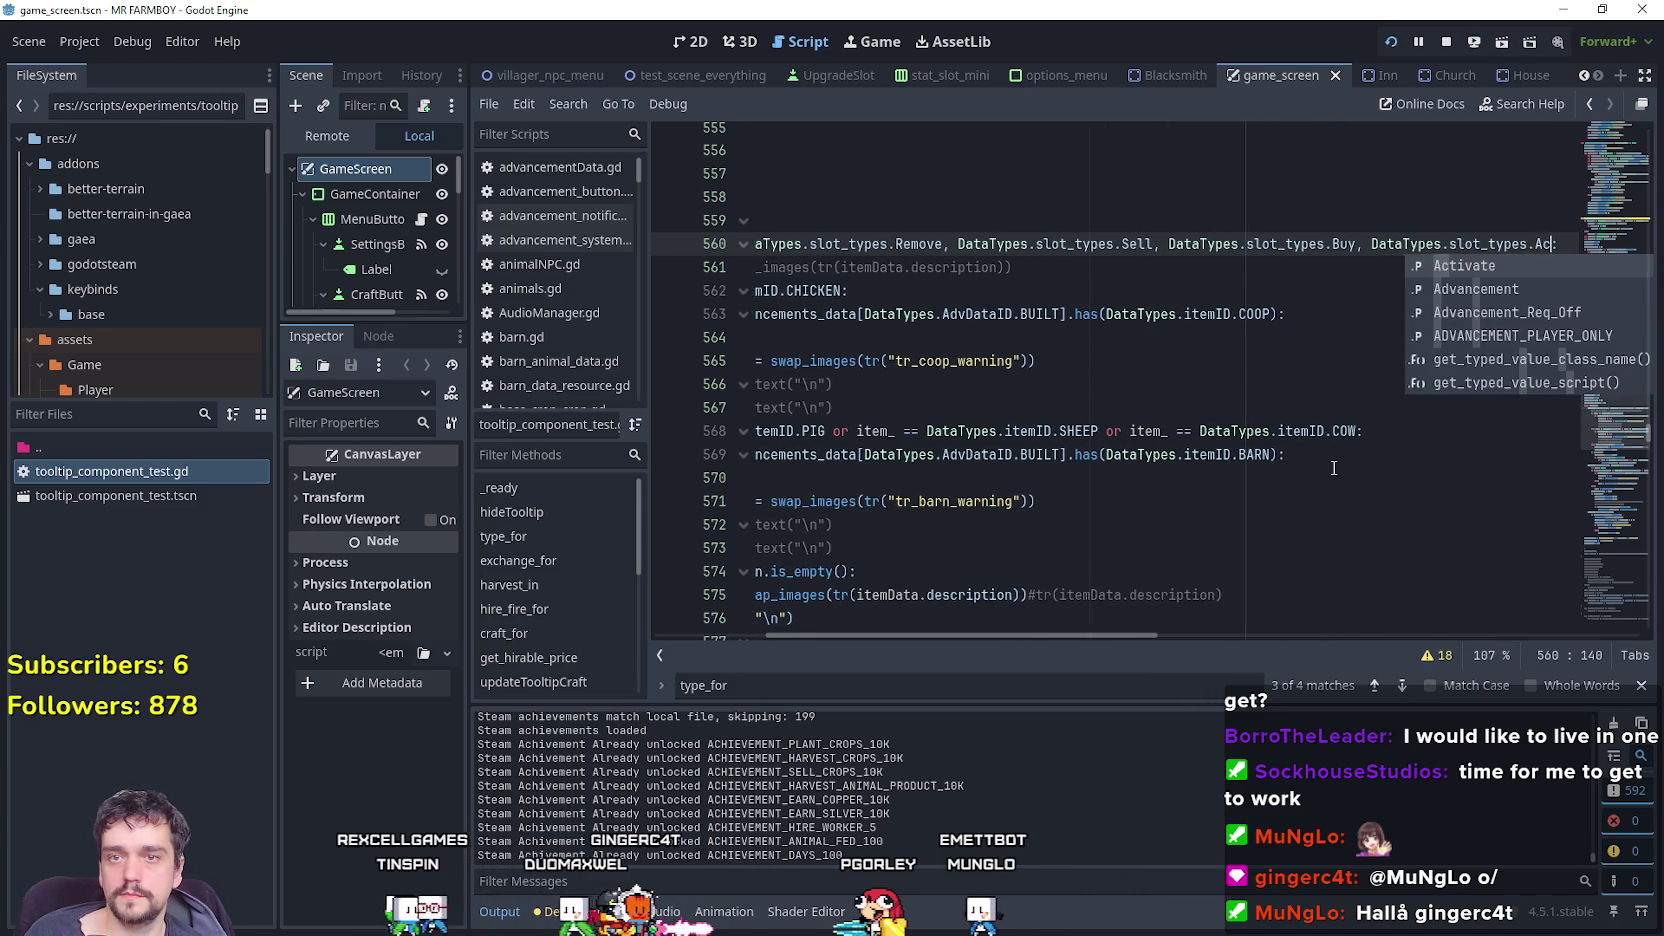
pyautogui.hotkey('ctrl', 's')
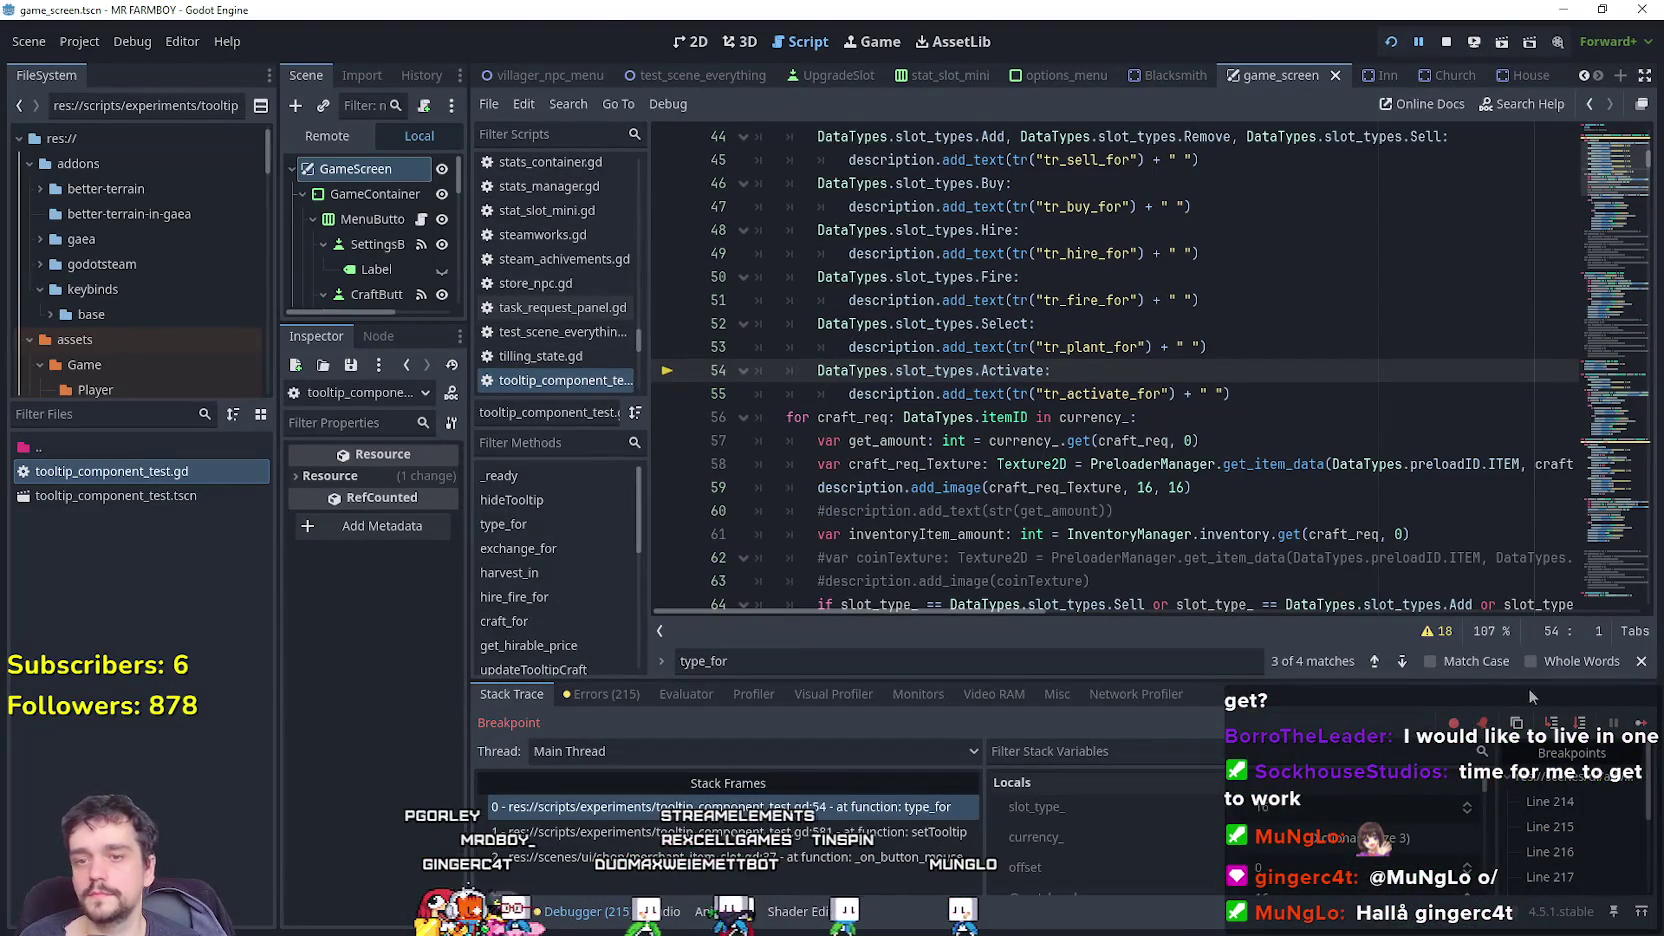
pyautogui.press('F12')
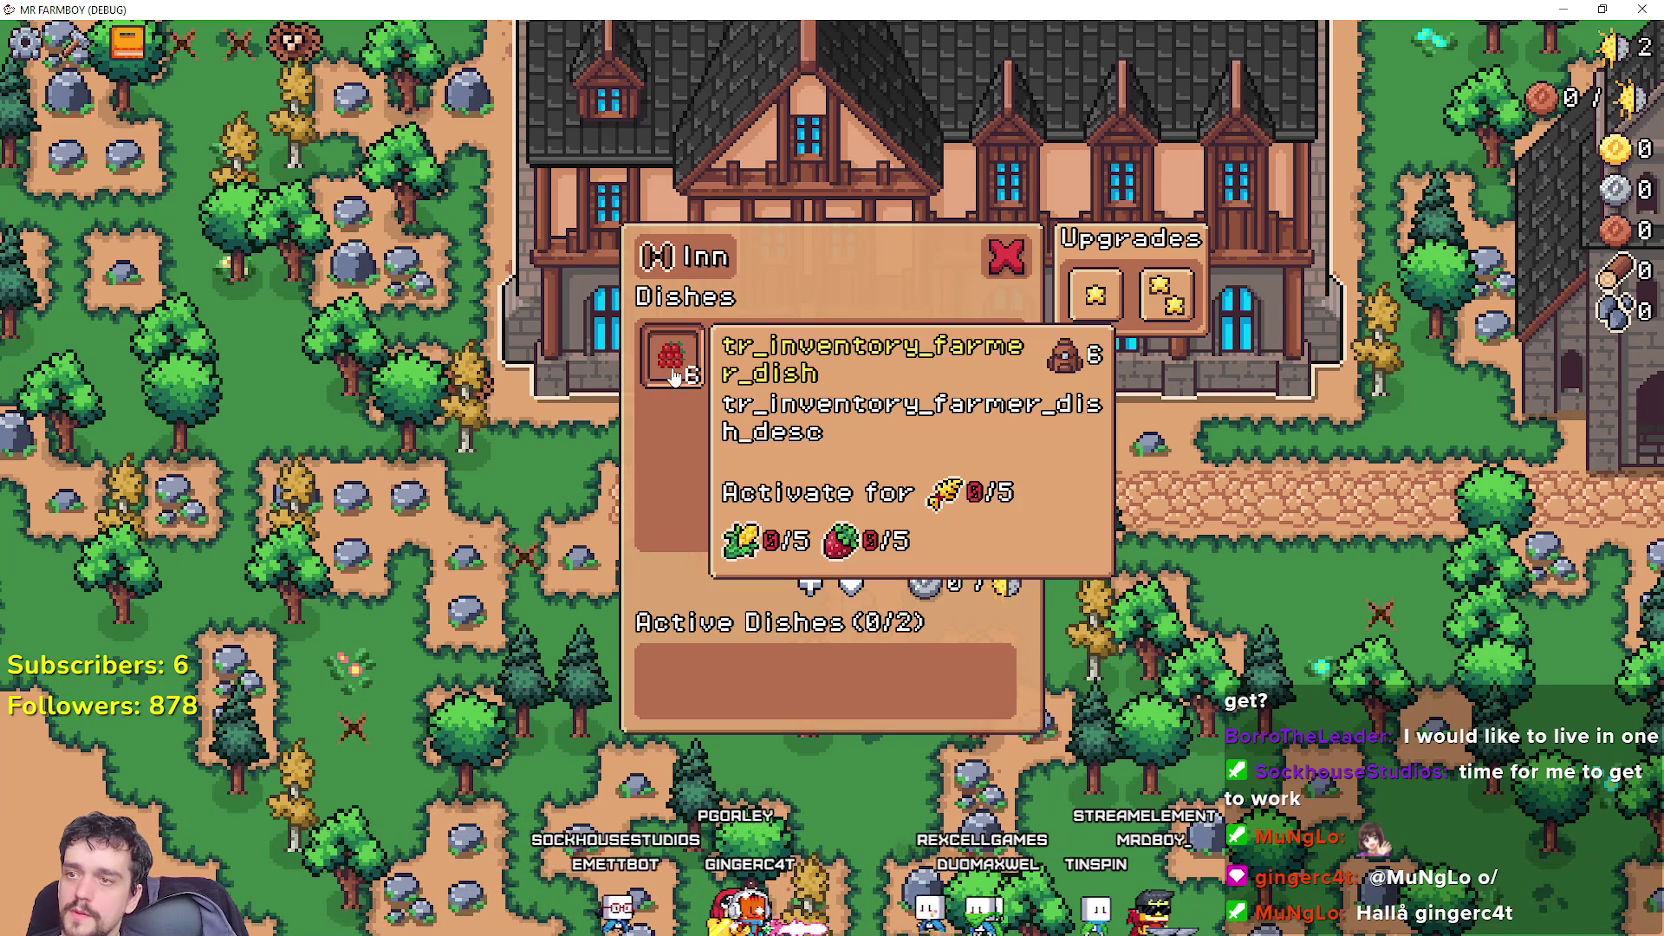
pyautogui.hotkey('alt', 'Tab')
pyautogui.scroll(-5, 900, 410)
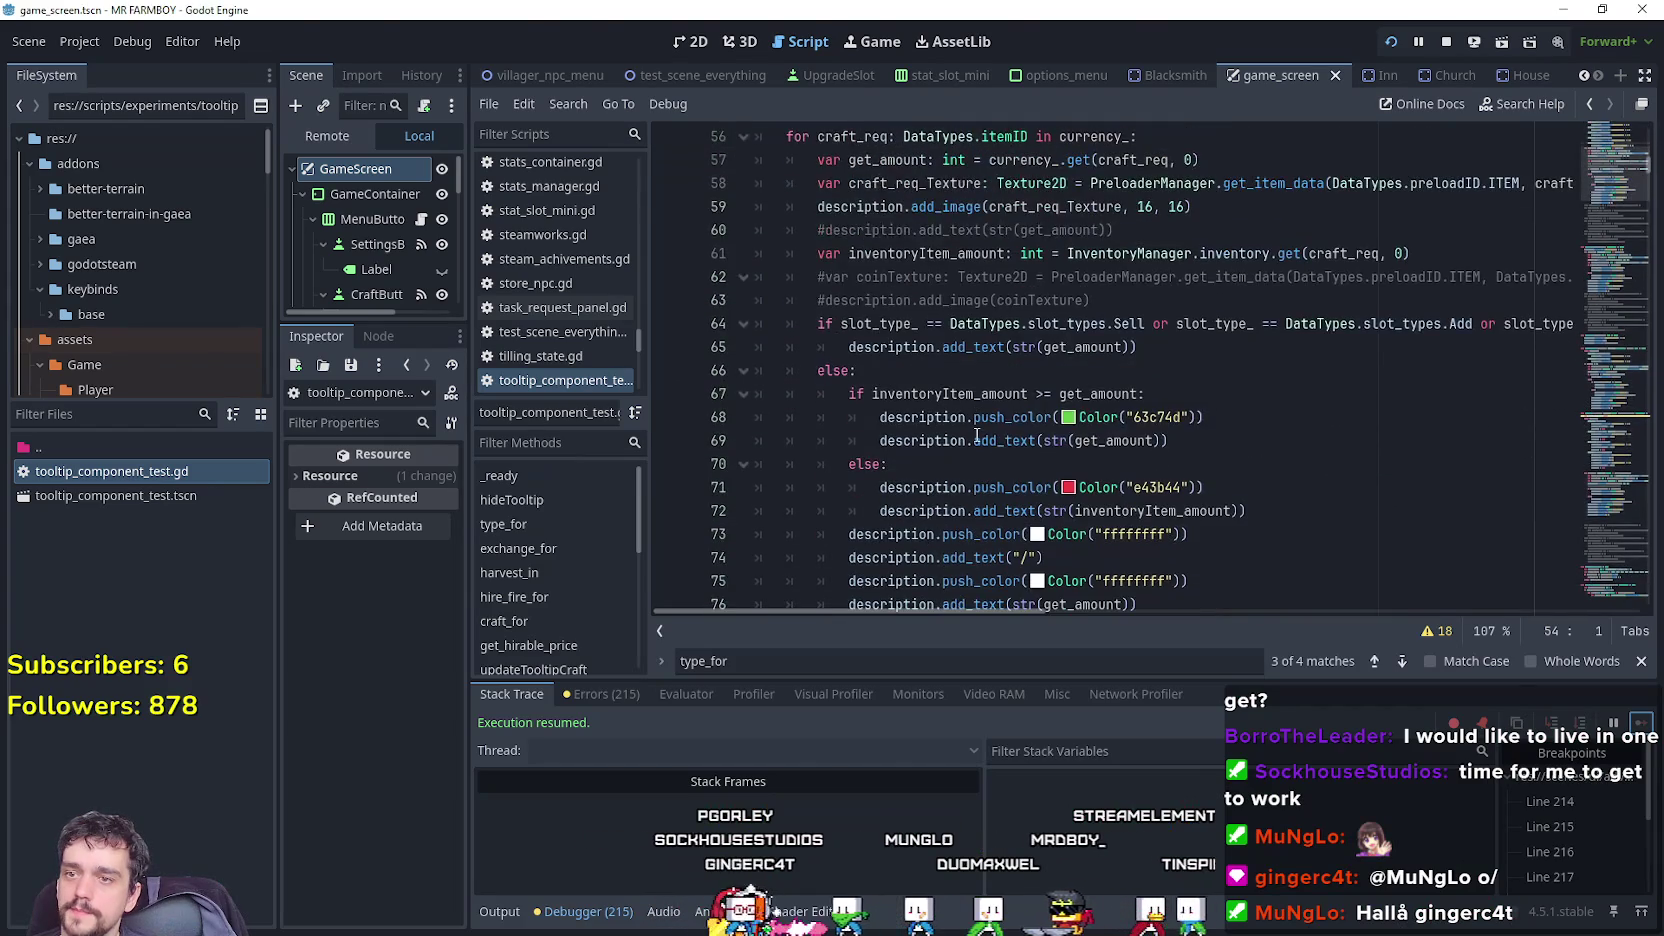
pyautogui.hotkey('alt', 'Tab')
pyautogui.moveTo(702, 362)
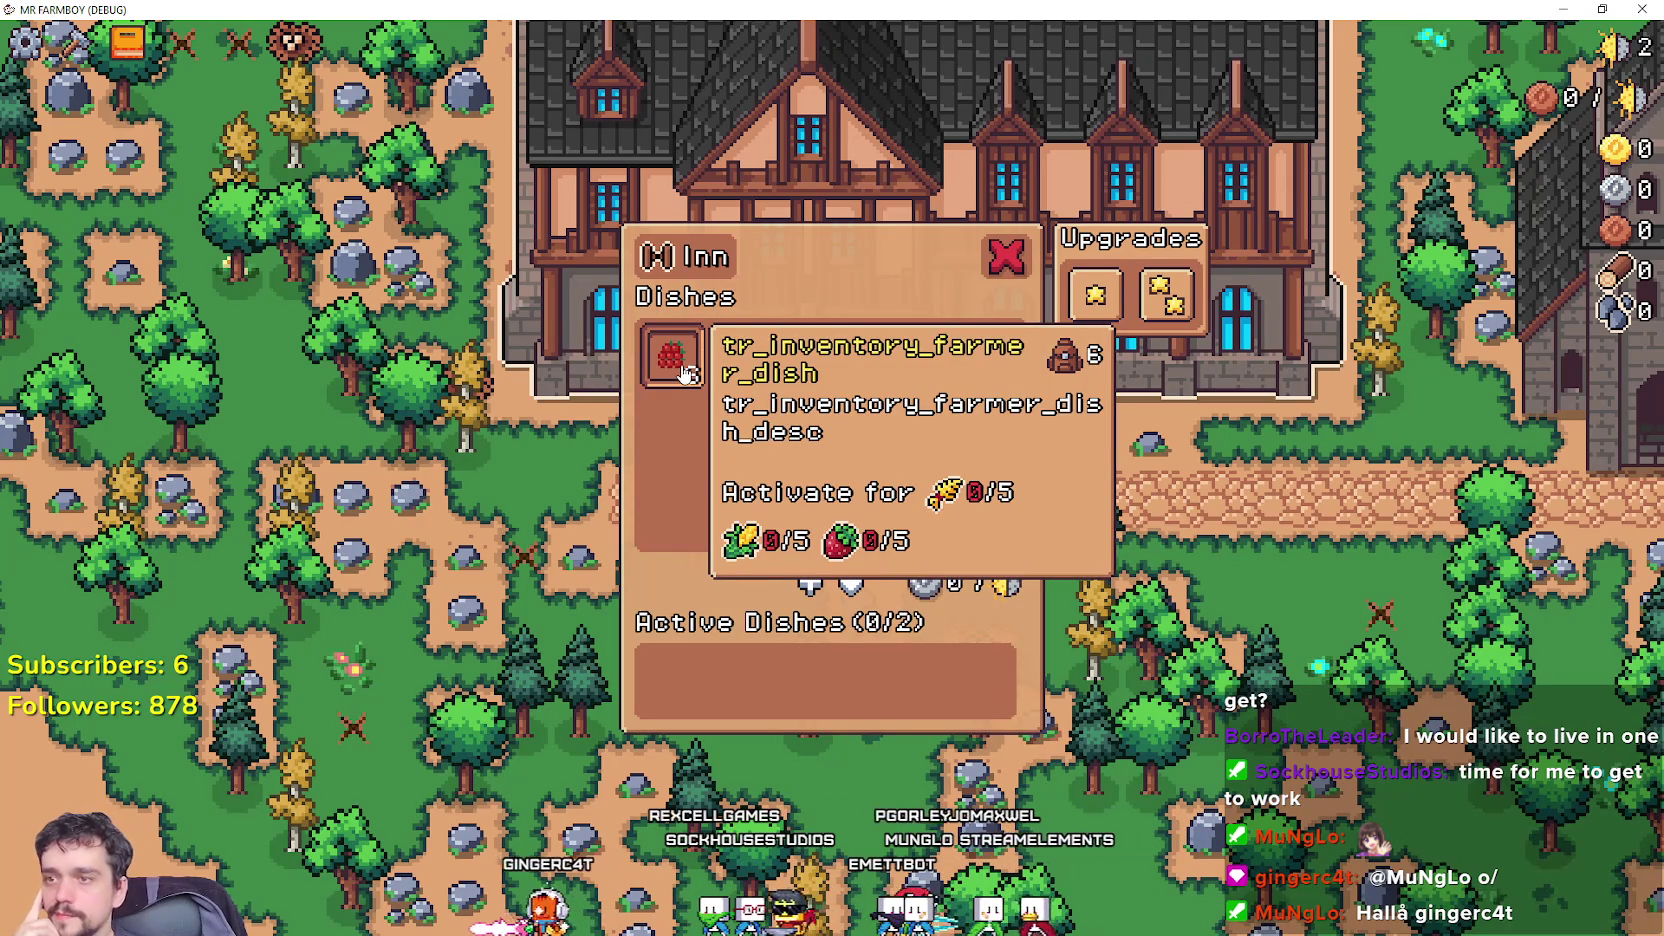
pyautogui.moveTo(1165, 308)
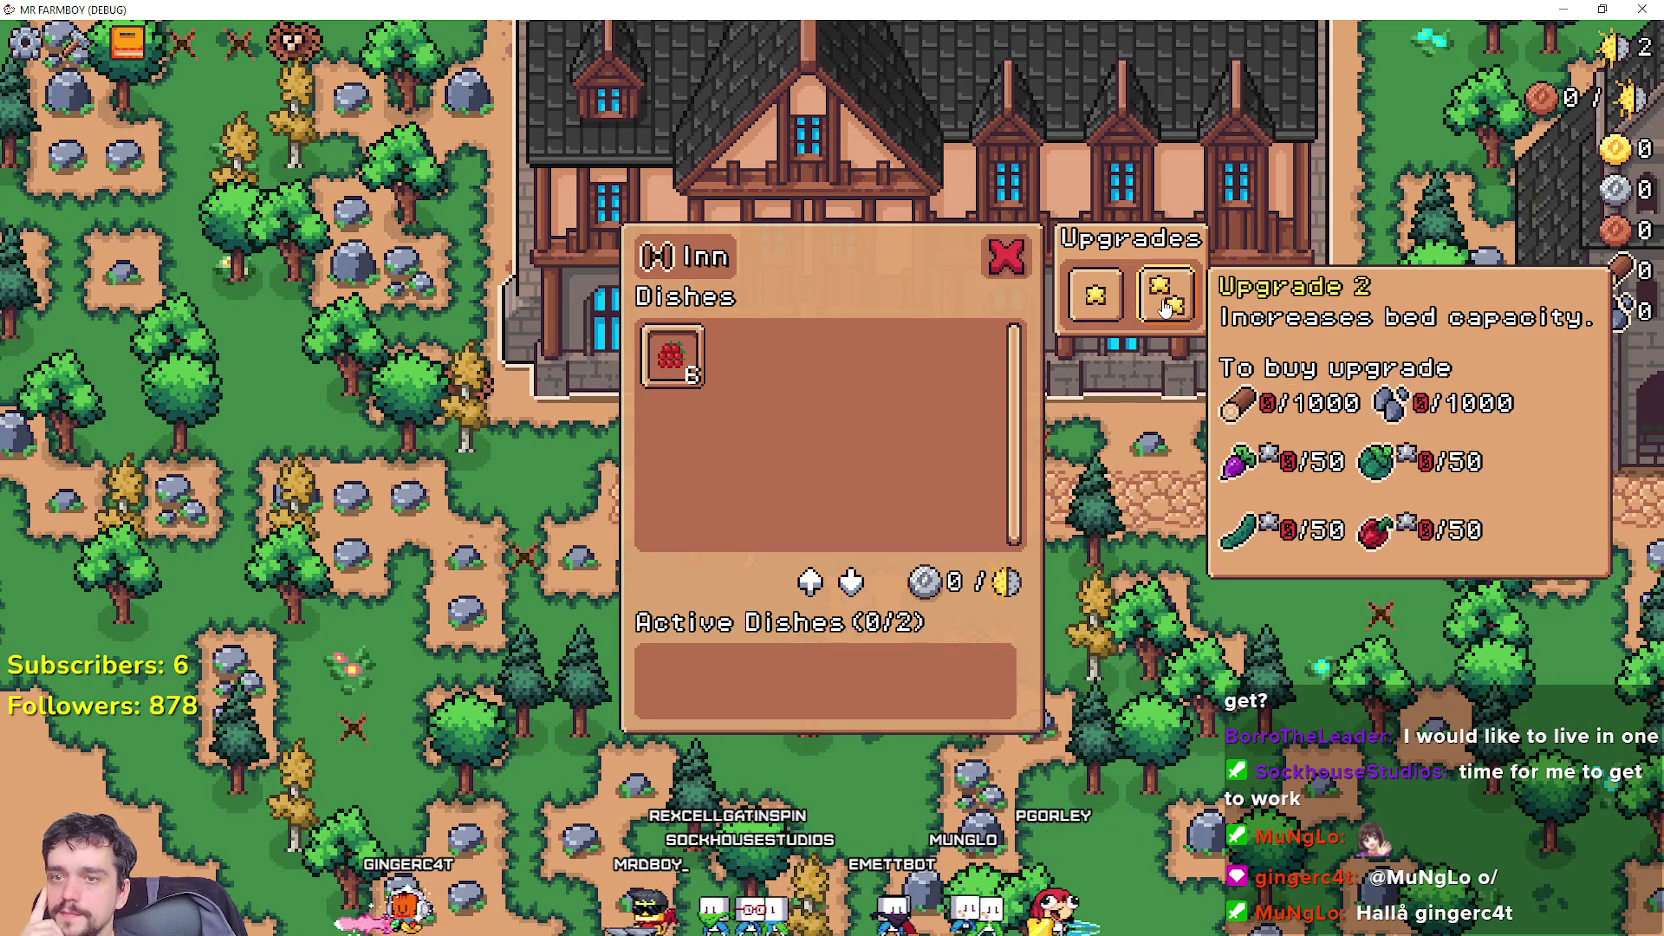
pyautogui.moveTo(1112, 305)
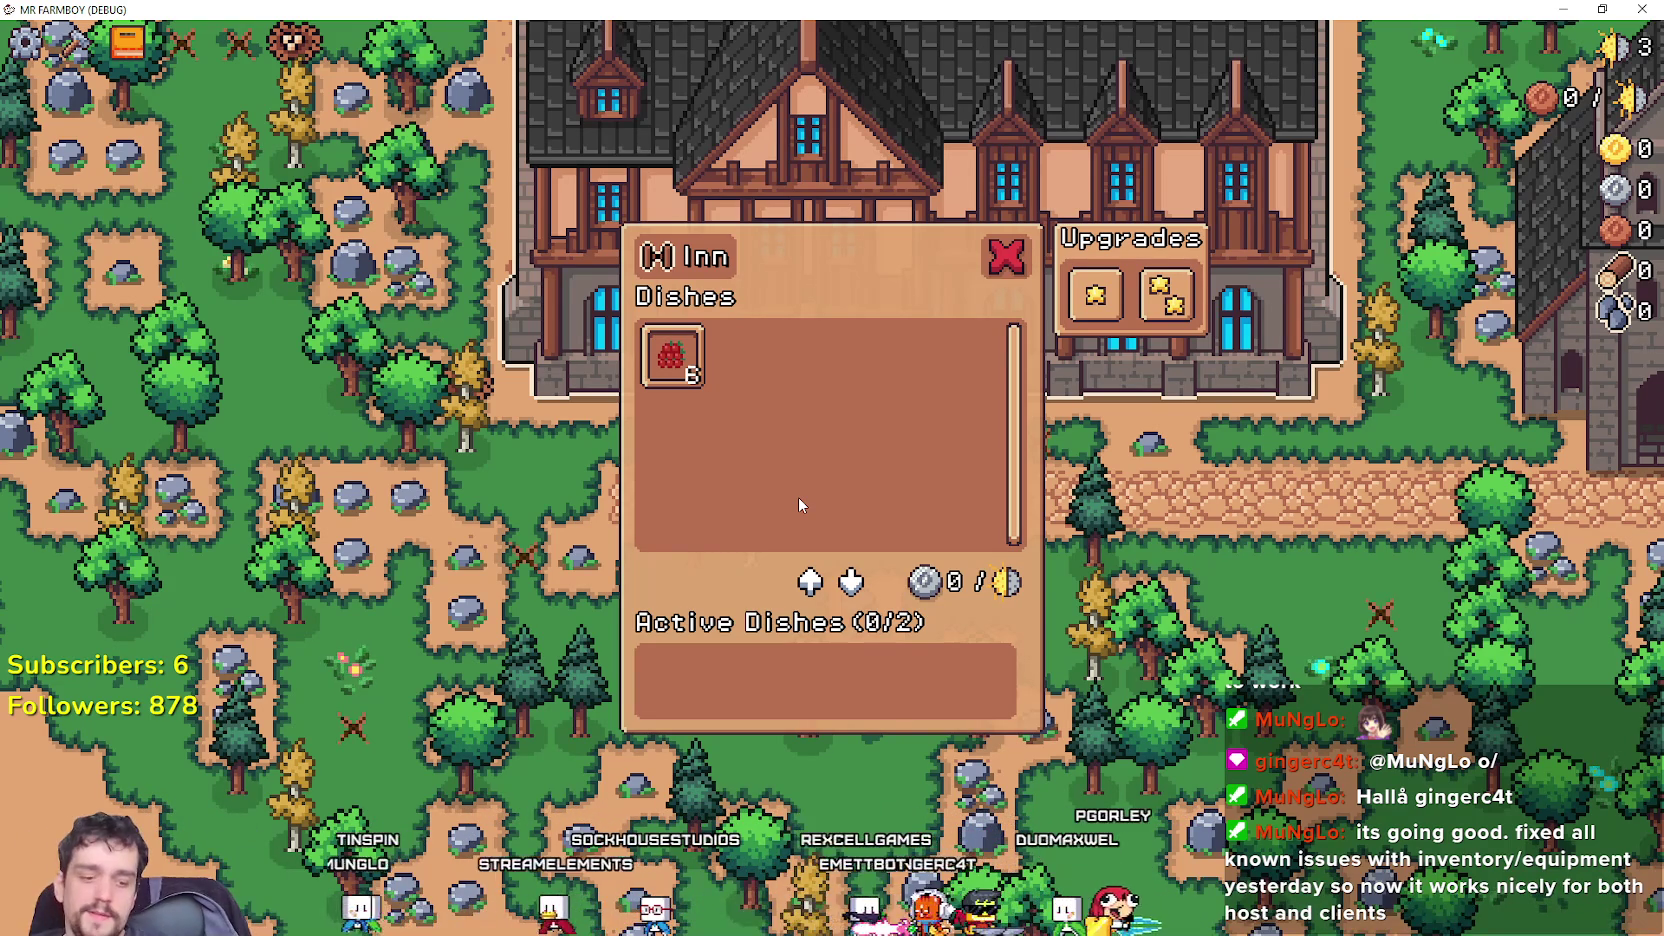
pyautogui.hotkey('alt', 'Tab')
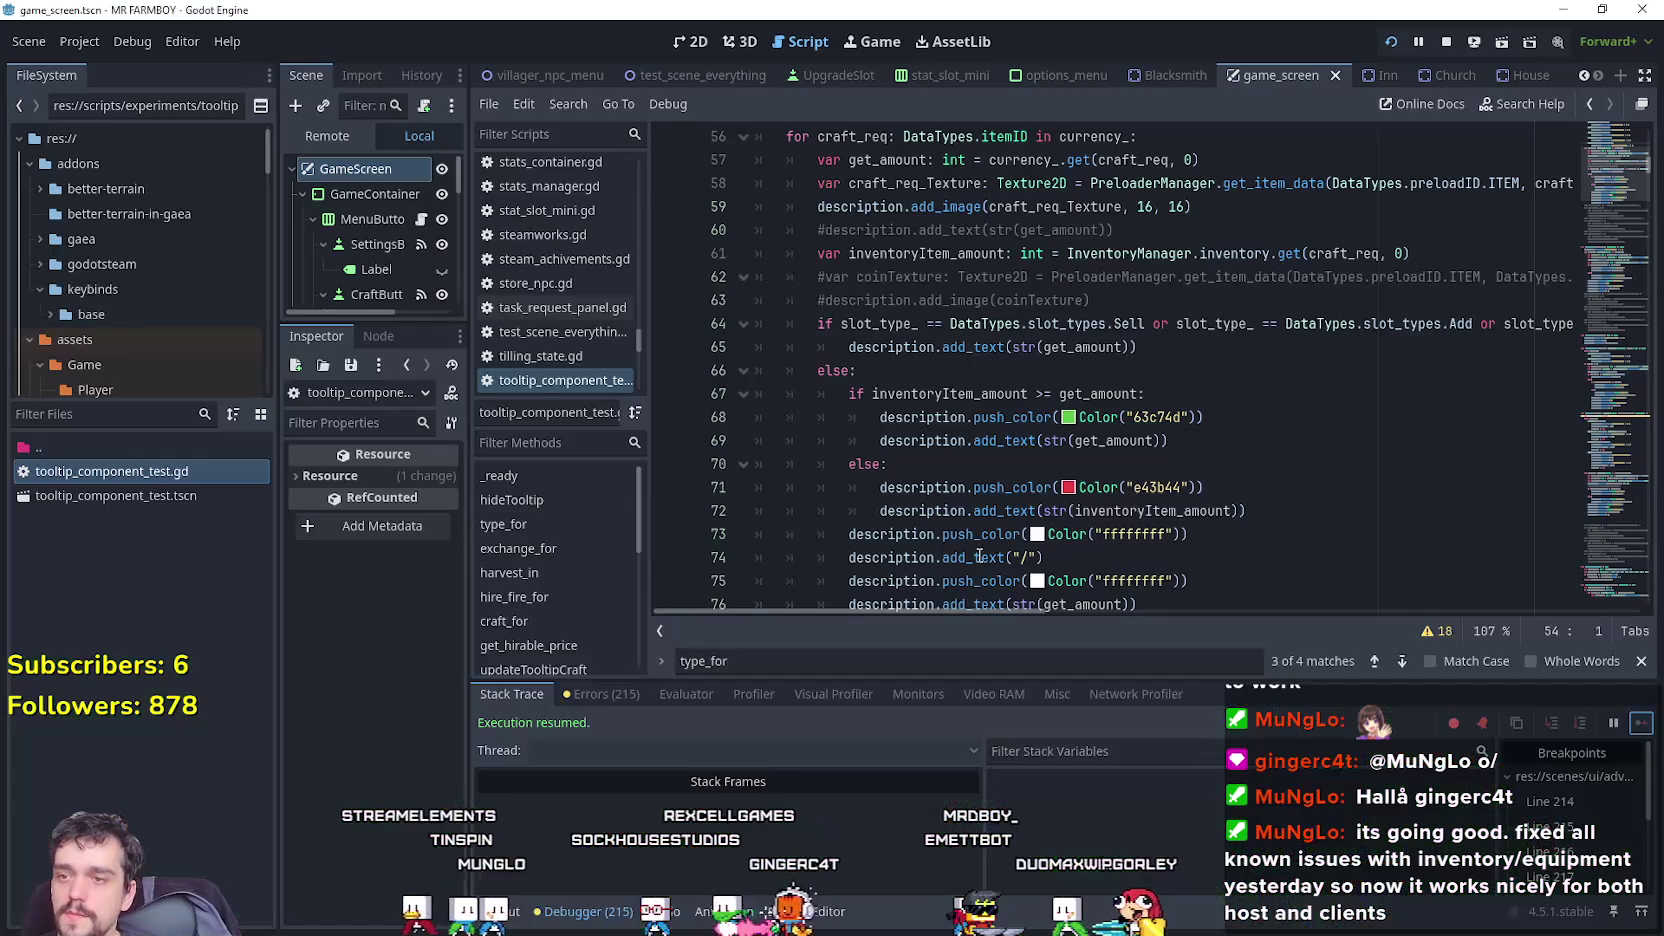
# Filter the FileSystem for 'farmer' and open farmer_dish_data.tres.
pyautogui.click(950, 464)
pyautogui.click(100, 414)
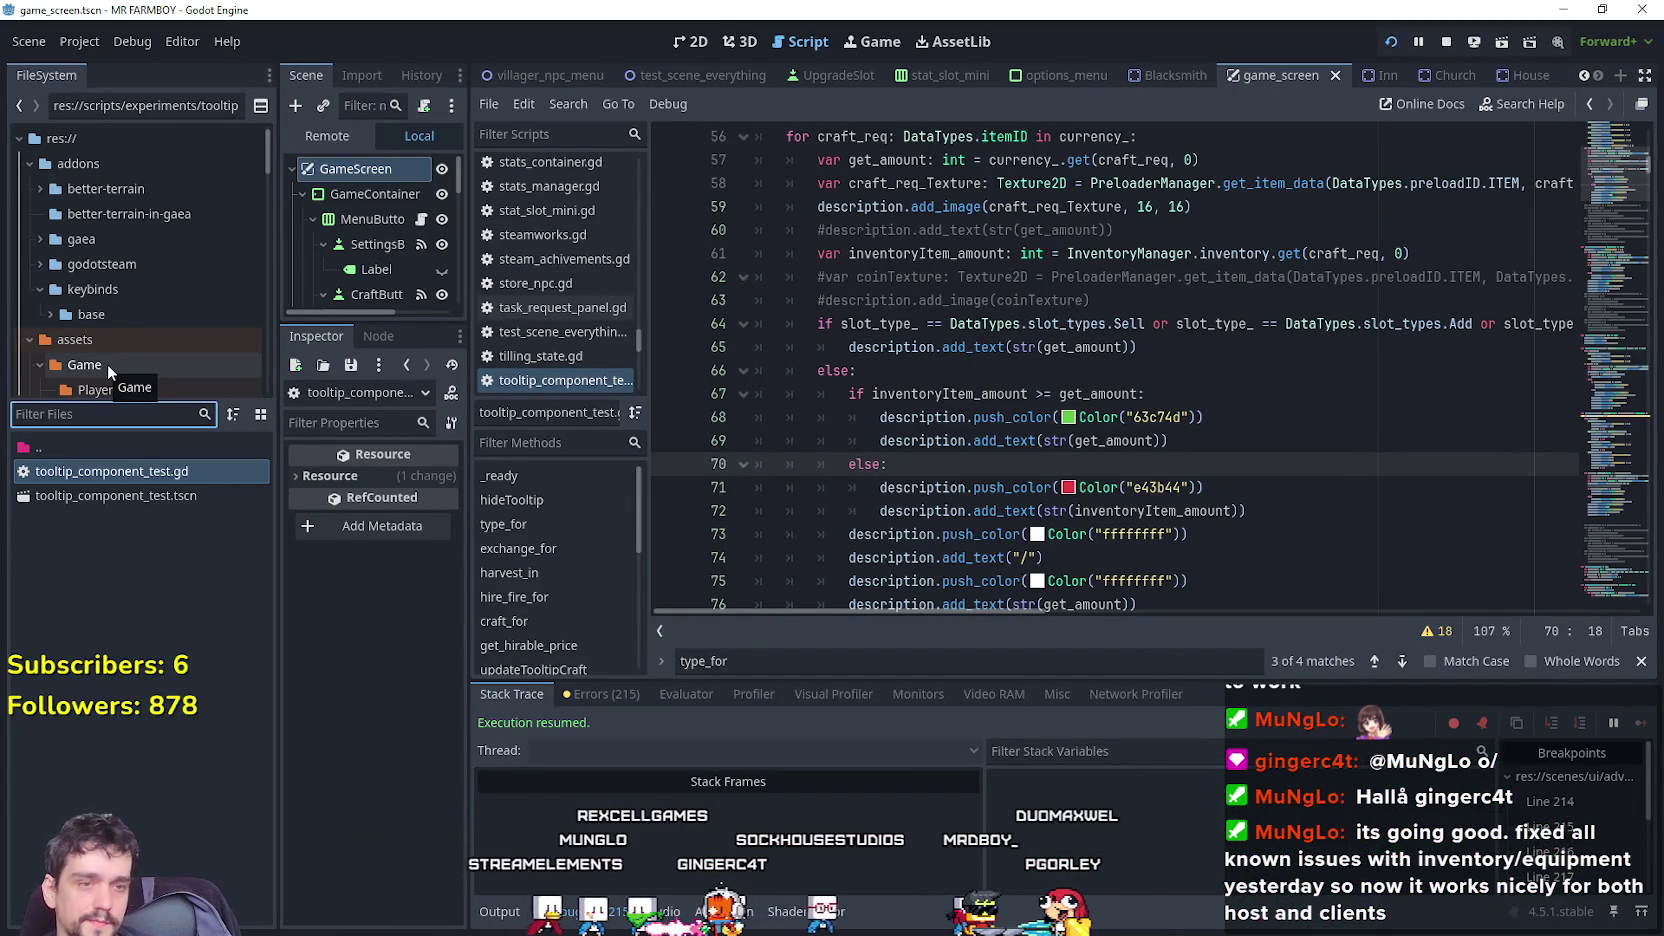
pyautogui.write('a')
pyautogui.press('BackSpace')
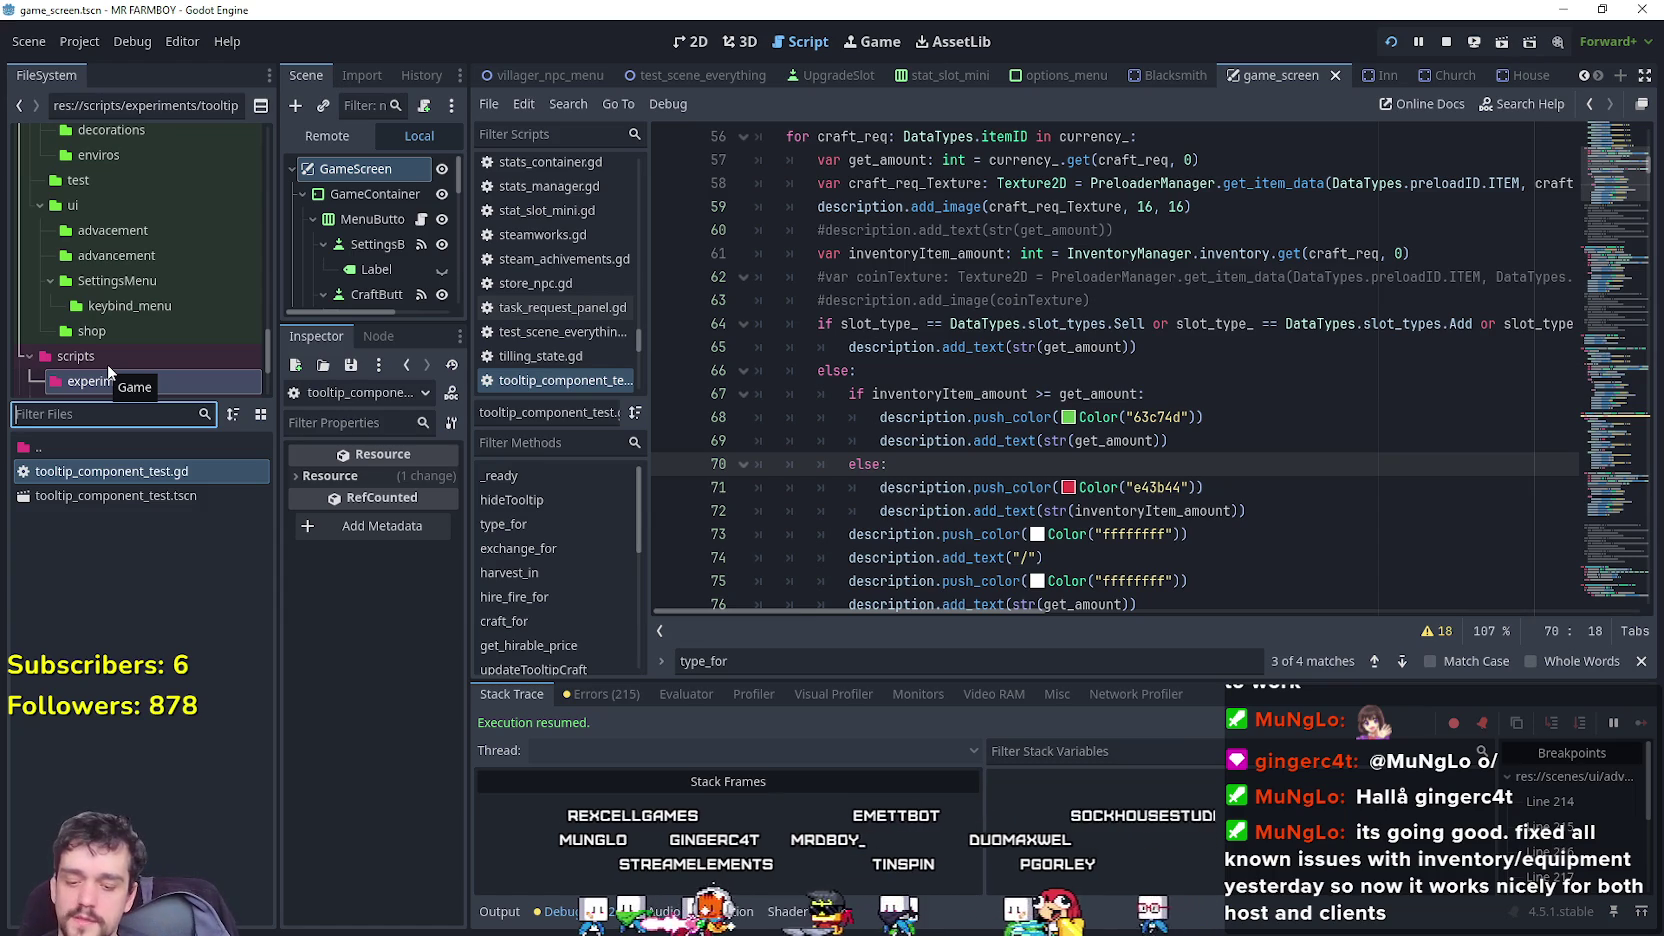
pyautogui.write('farmer')
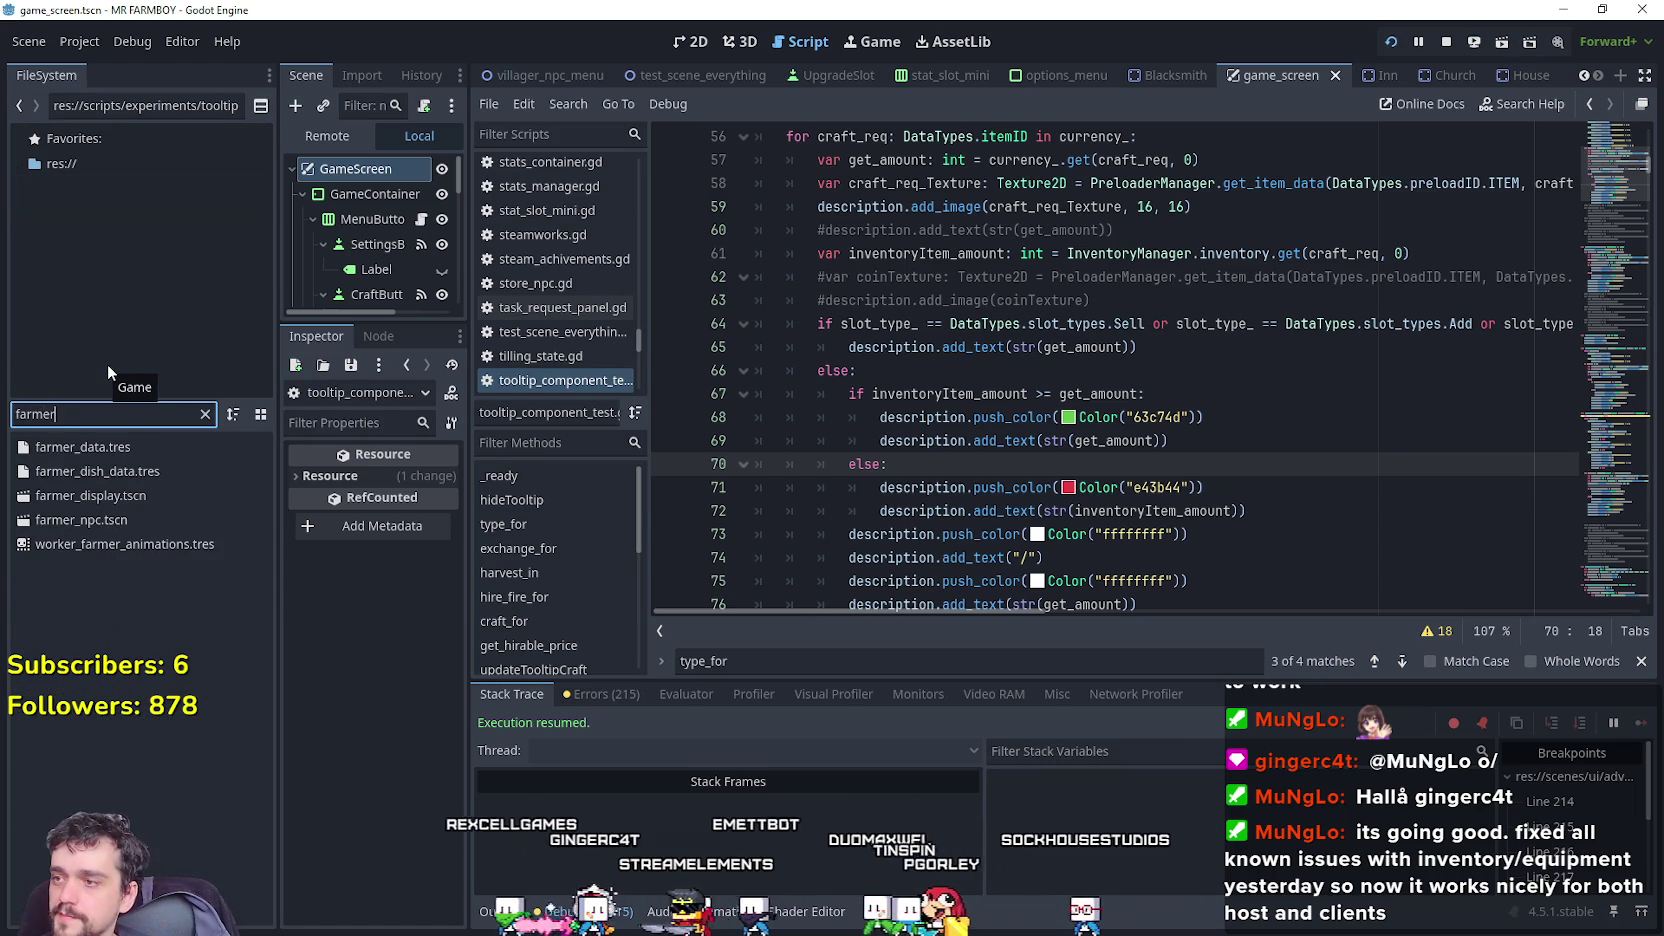
pyautogui.click(133, 479)
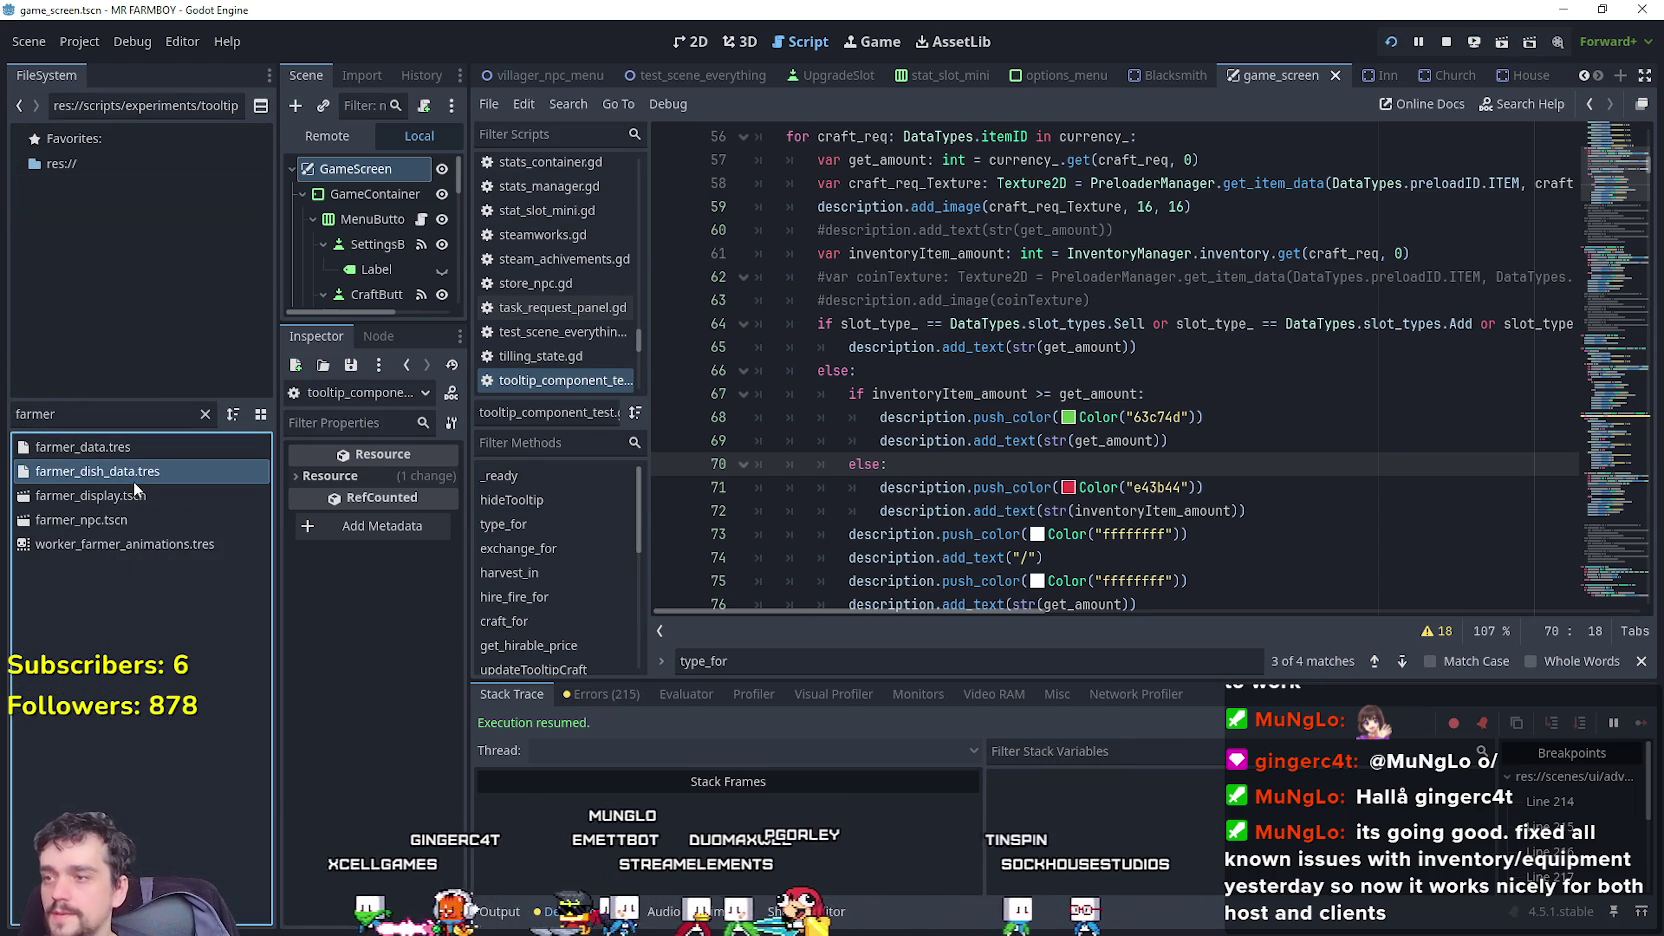
pyautogui.doubleClick(133, 481)
# Replace the Wheat, Corn and Strawberry sell_price entries with a single Wood 1 entry and save.
pyautogui.moveTo(497, 696); pyautogui.dragTo(708, 696)
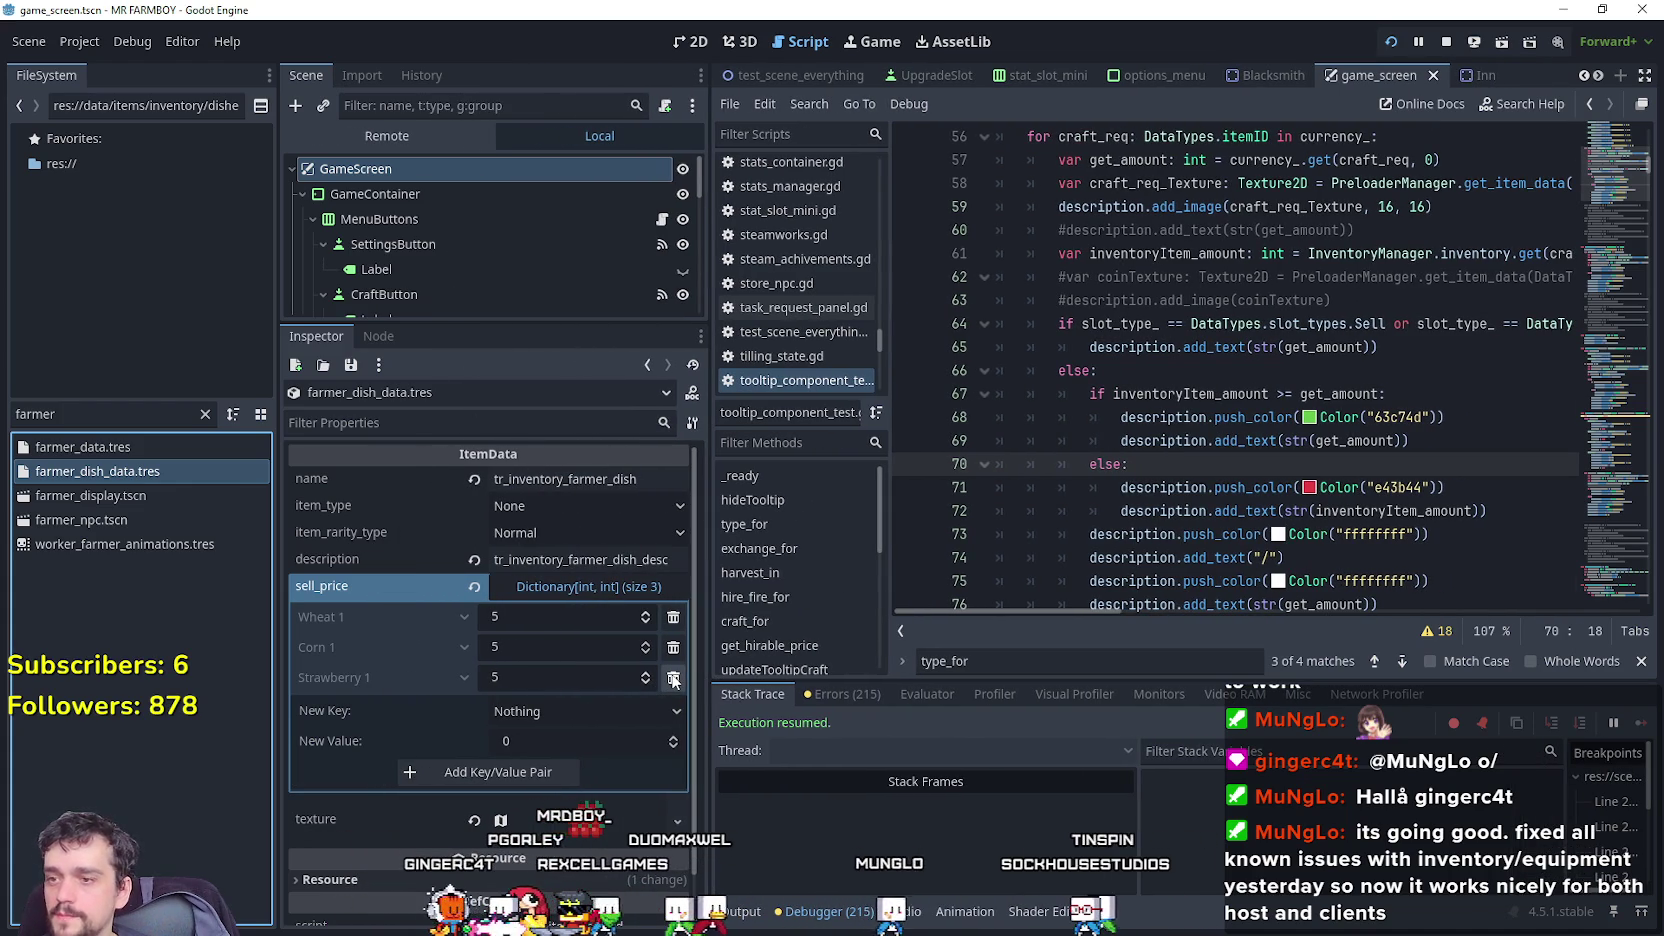
pyautogui.click(672, 680)
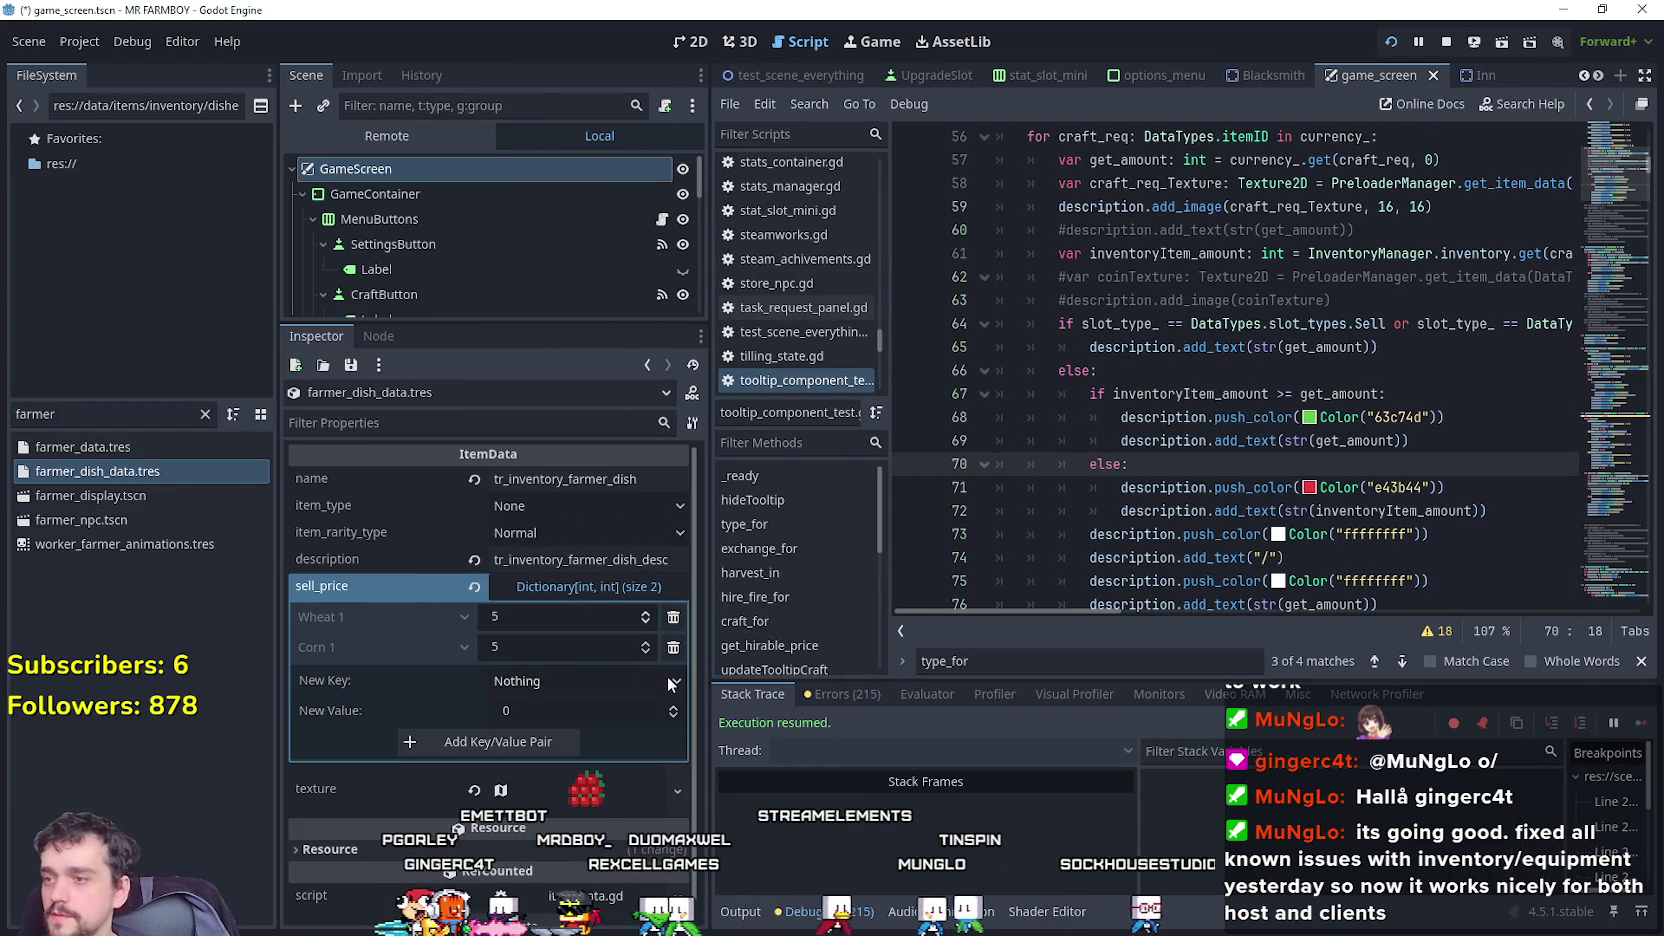
pyautogui.click(677, 650)
pyautogui.click(683, 617)
pyautogui.click(573, 630)
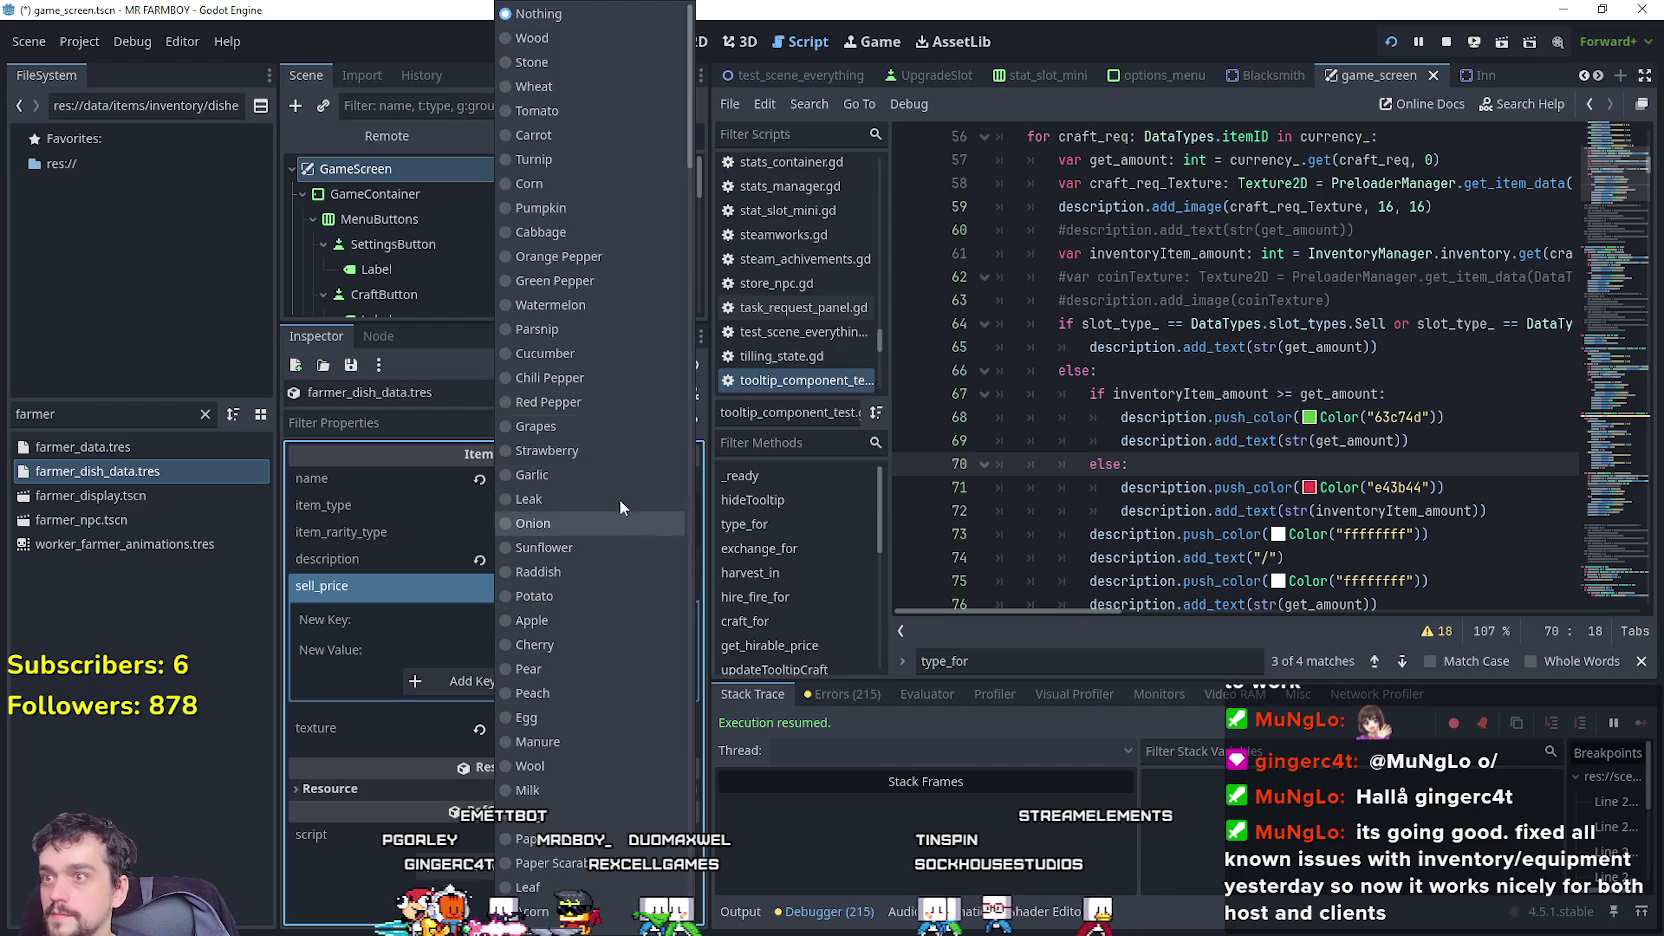
pyautogui.click(588, 40)
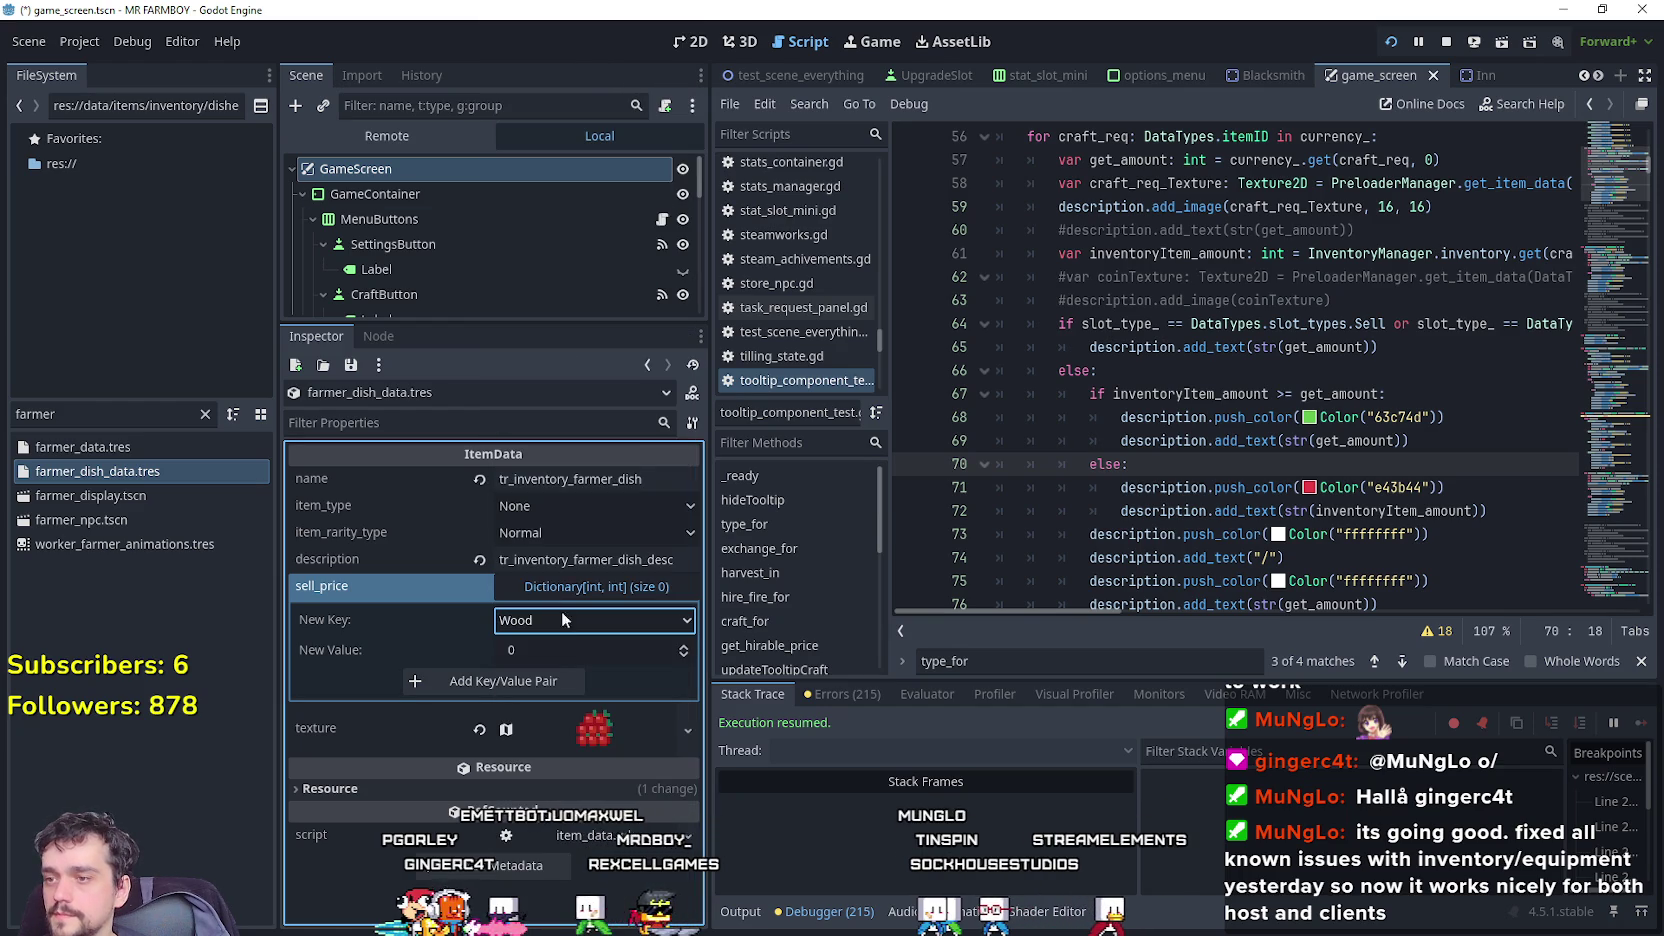
pyautogui.click(532, 682)
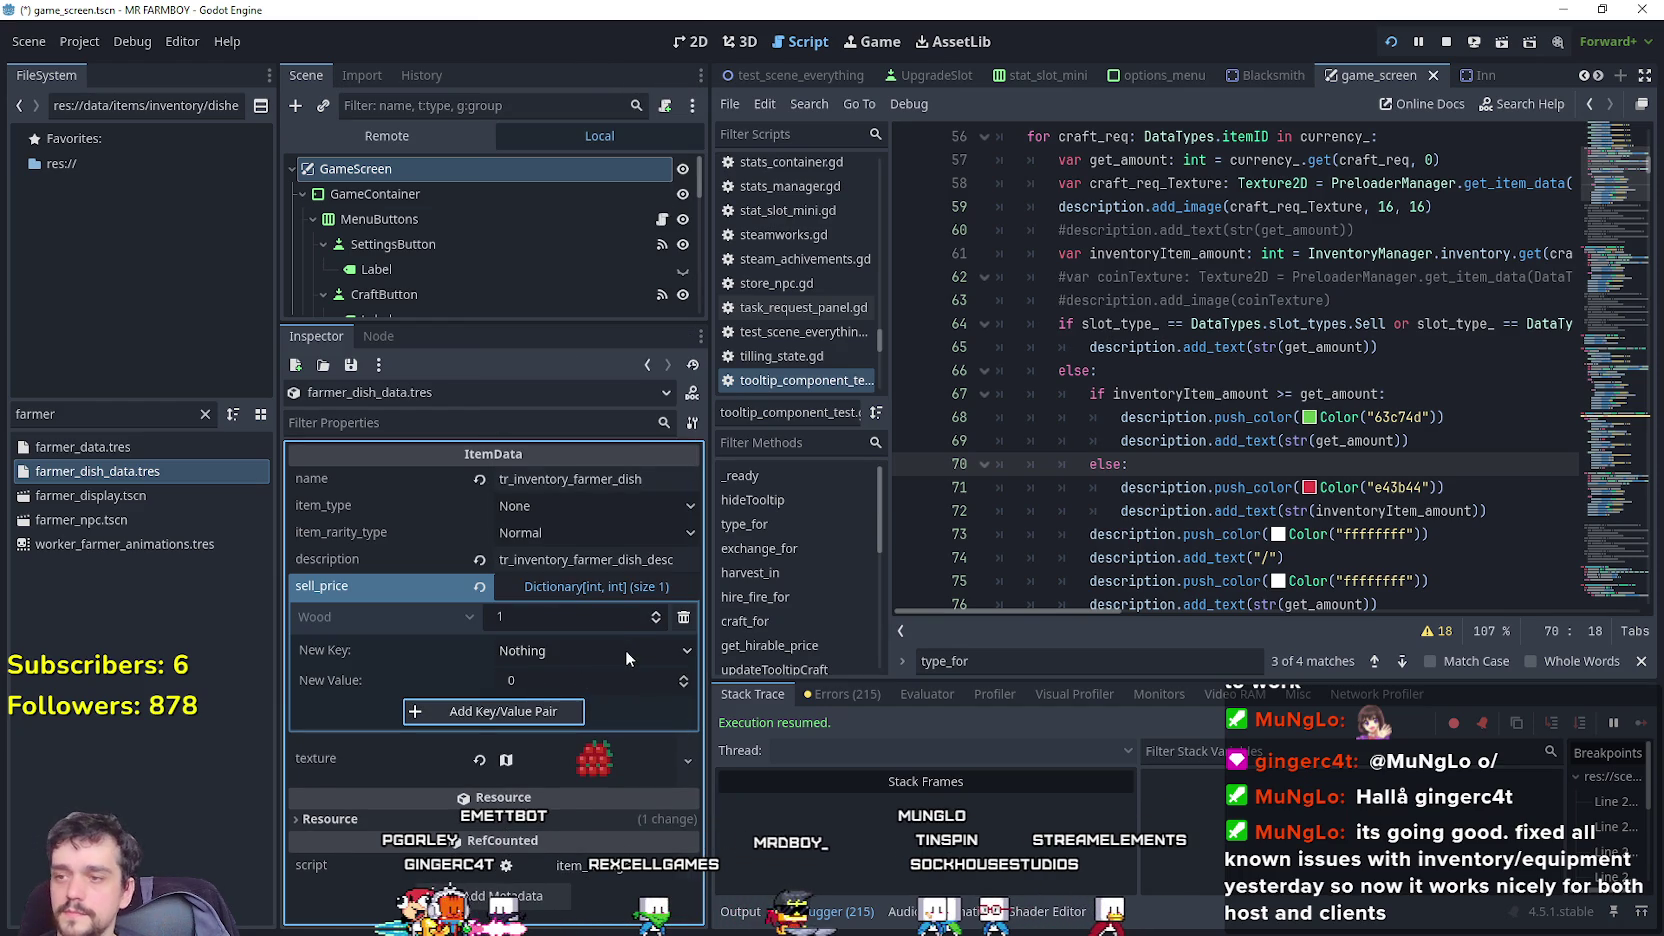
pyautogui.hotkey('ctrl', 's')
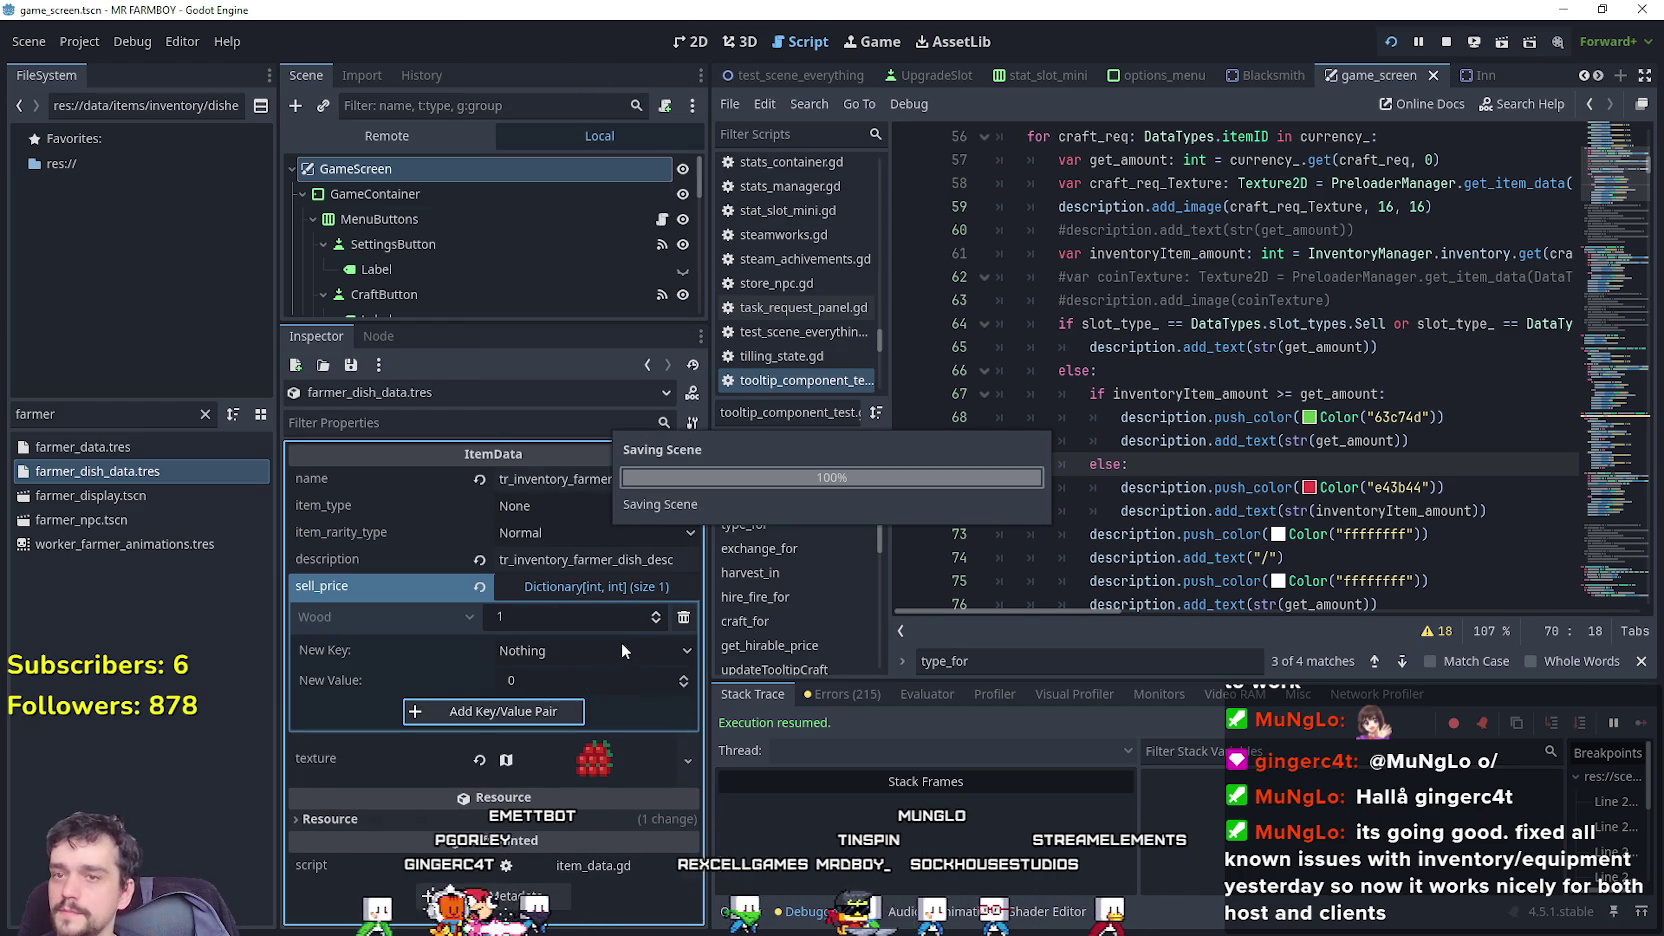
pyautogui.hotkey('alt', 'Tab')
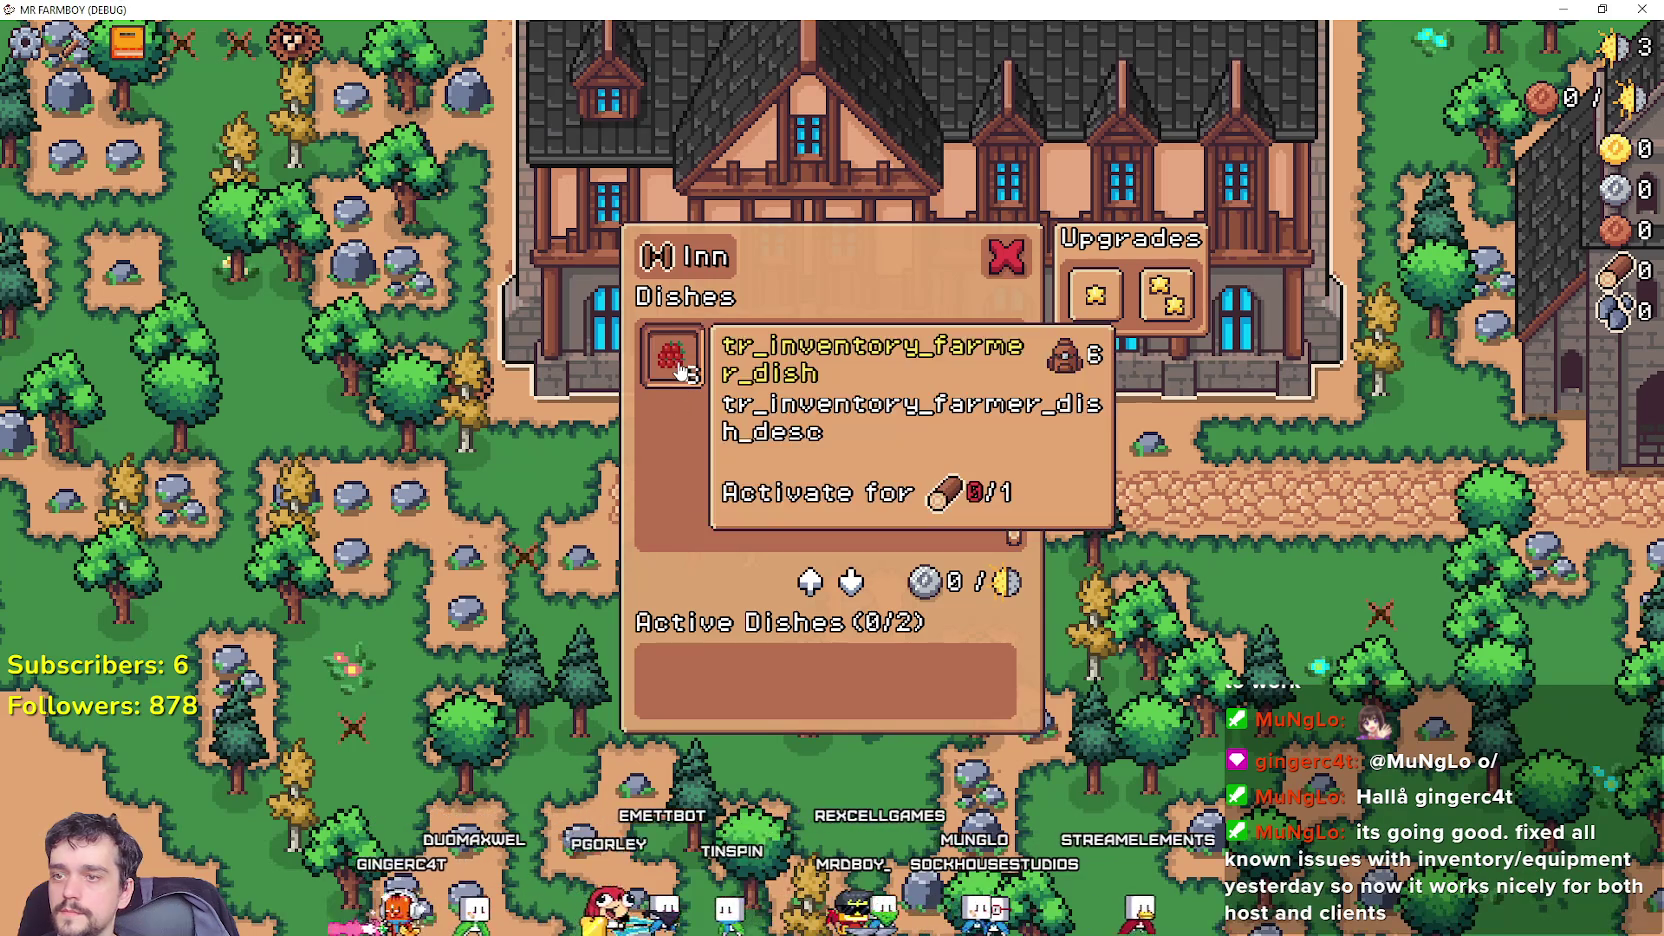
# Walk out to gather two wood, return into the inn, then bring up the localization spreadsheet.
pyautogui.press('d')
pyautogui.press('a')
pyautogui.press('w')
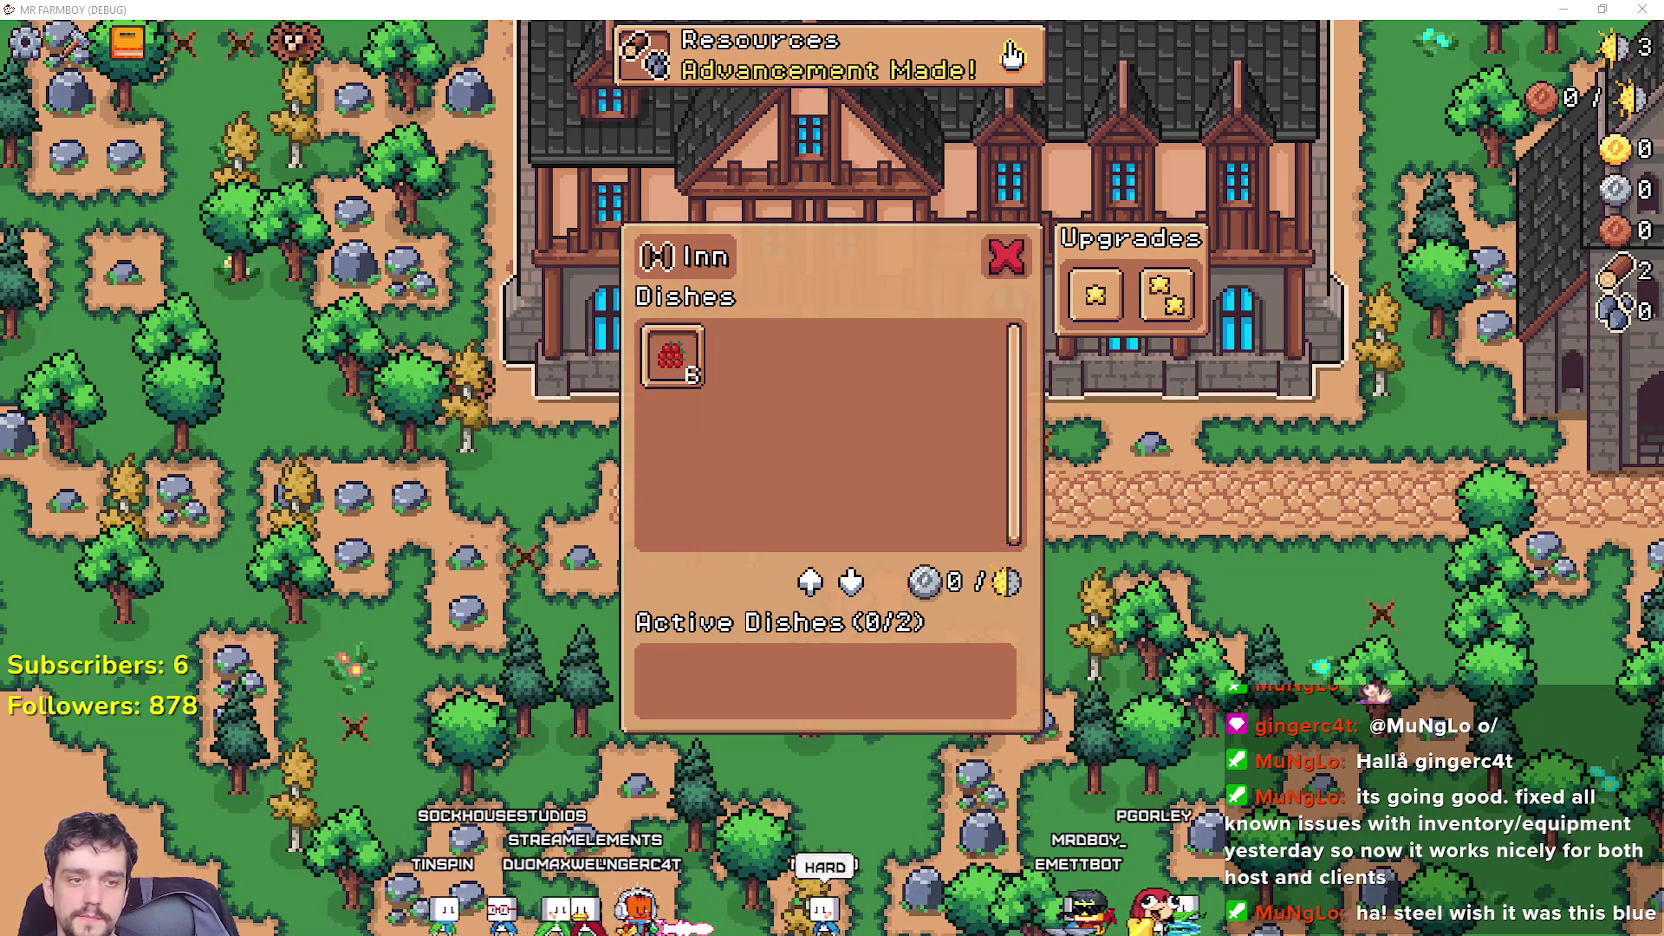
pyautogui.hotkey('alt', 'Tab')
pyautogui.scroll(-13, 237, 460)
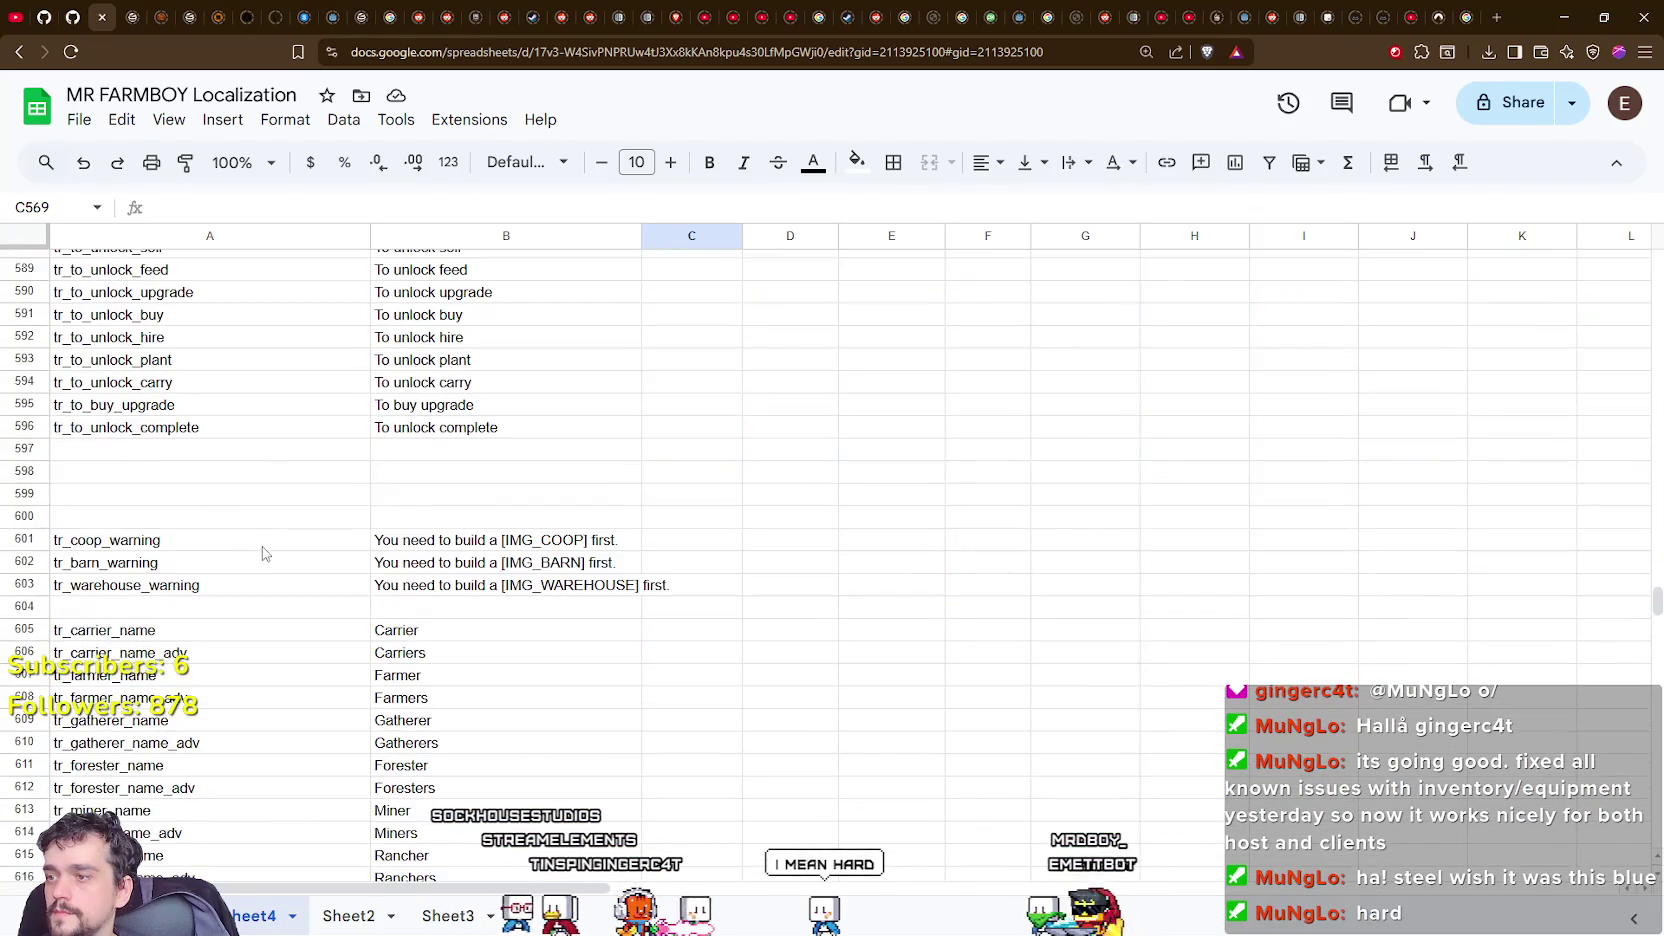
# Enter the tr_inventory_farmer_dish key in cell A734, checking the dish tooltip in-game.
pyautogui.scroll(-15, 265, 552)
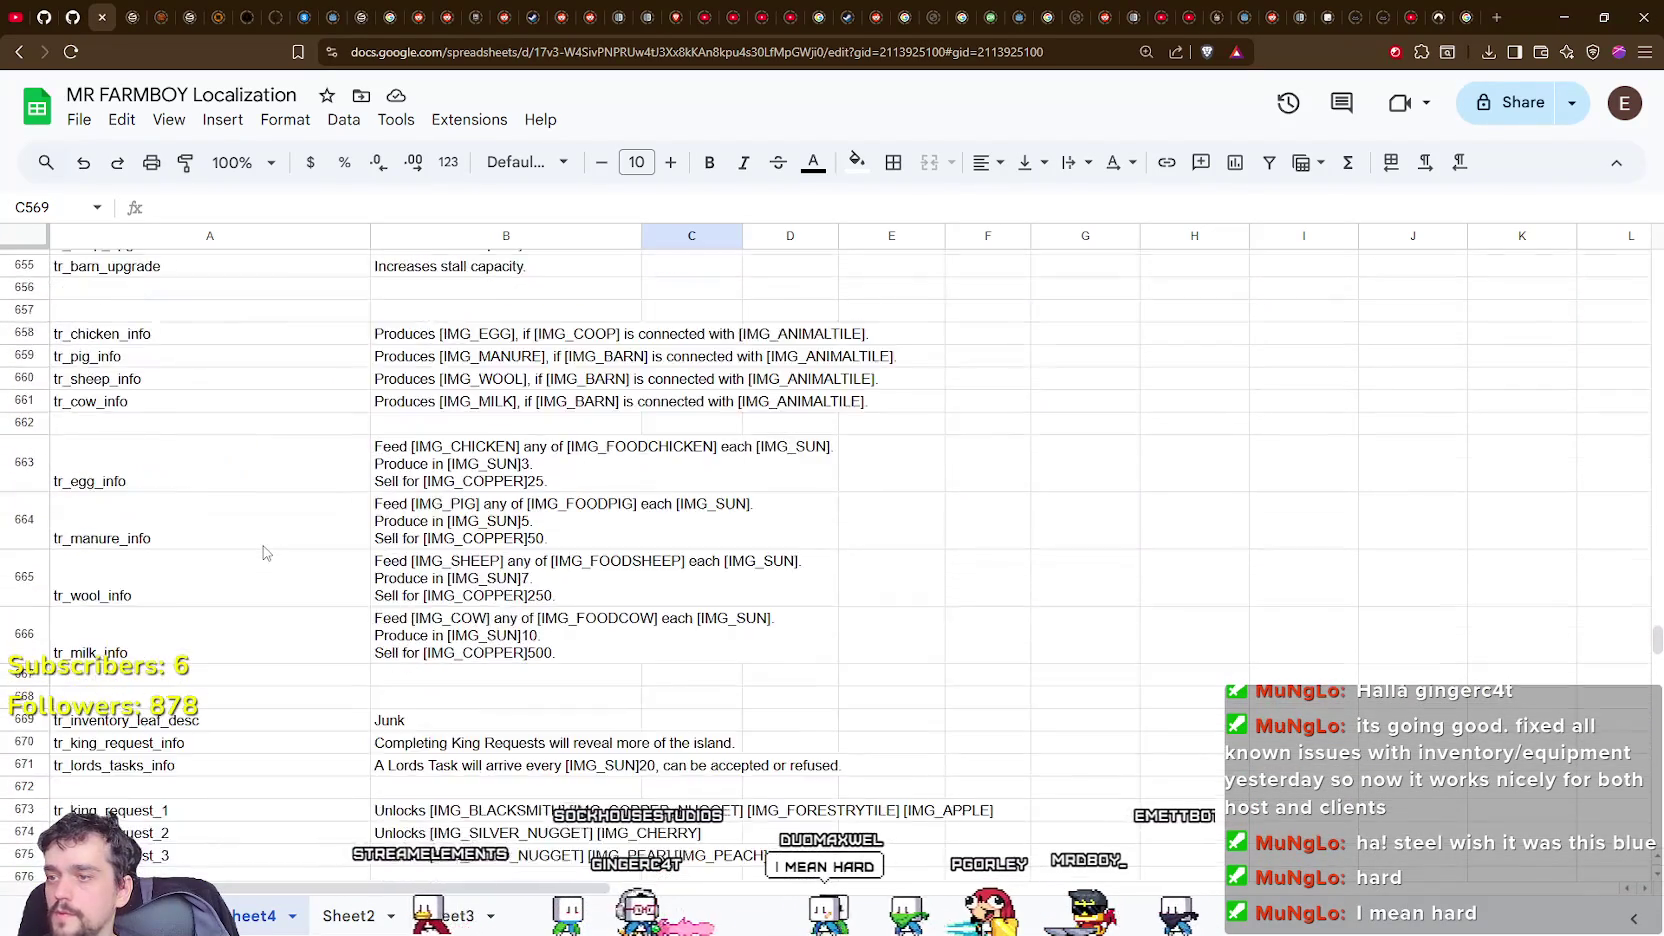
pyautogui.scroll(-7, 265, 552)
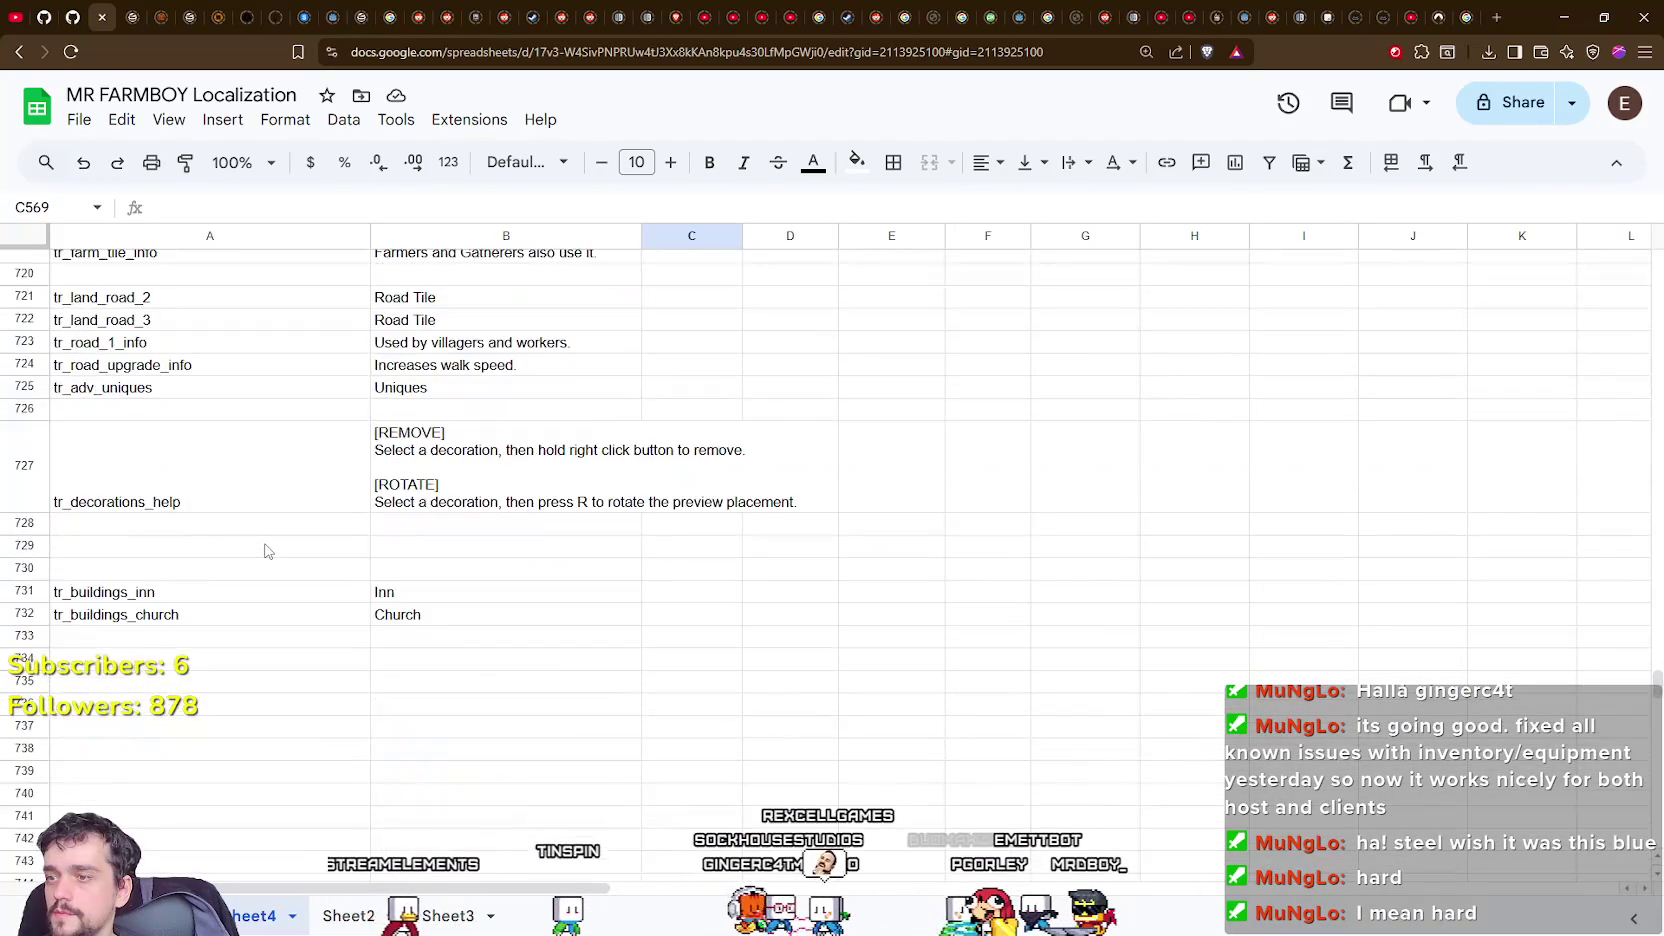
pyautogui.scroll(-3, 258, 556)
pyautogui.click(185, 494)
pyautogui.write('tr_inventory_farme')
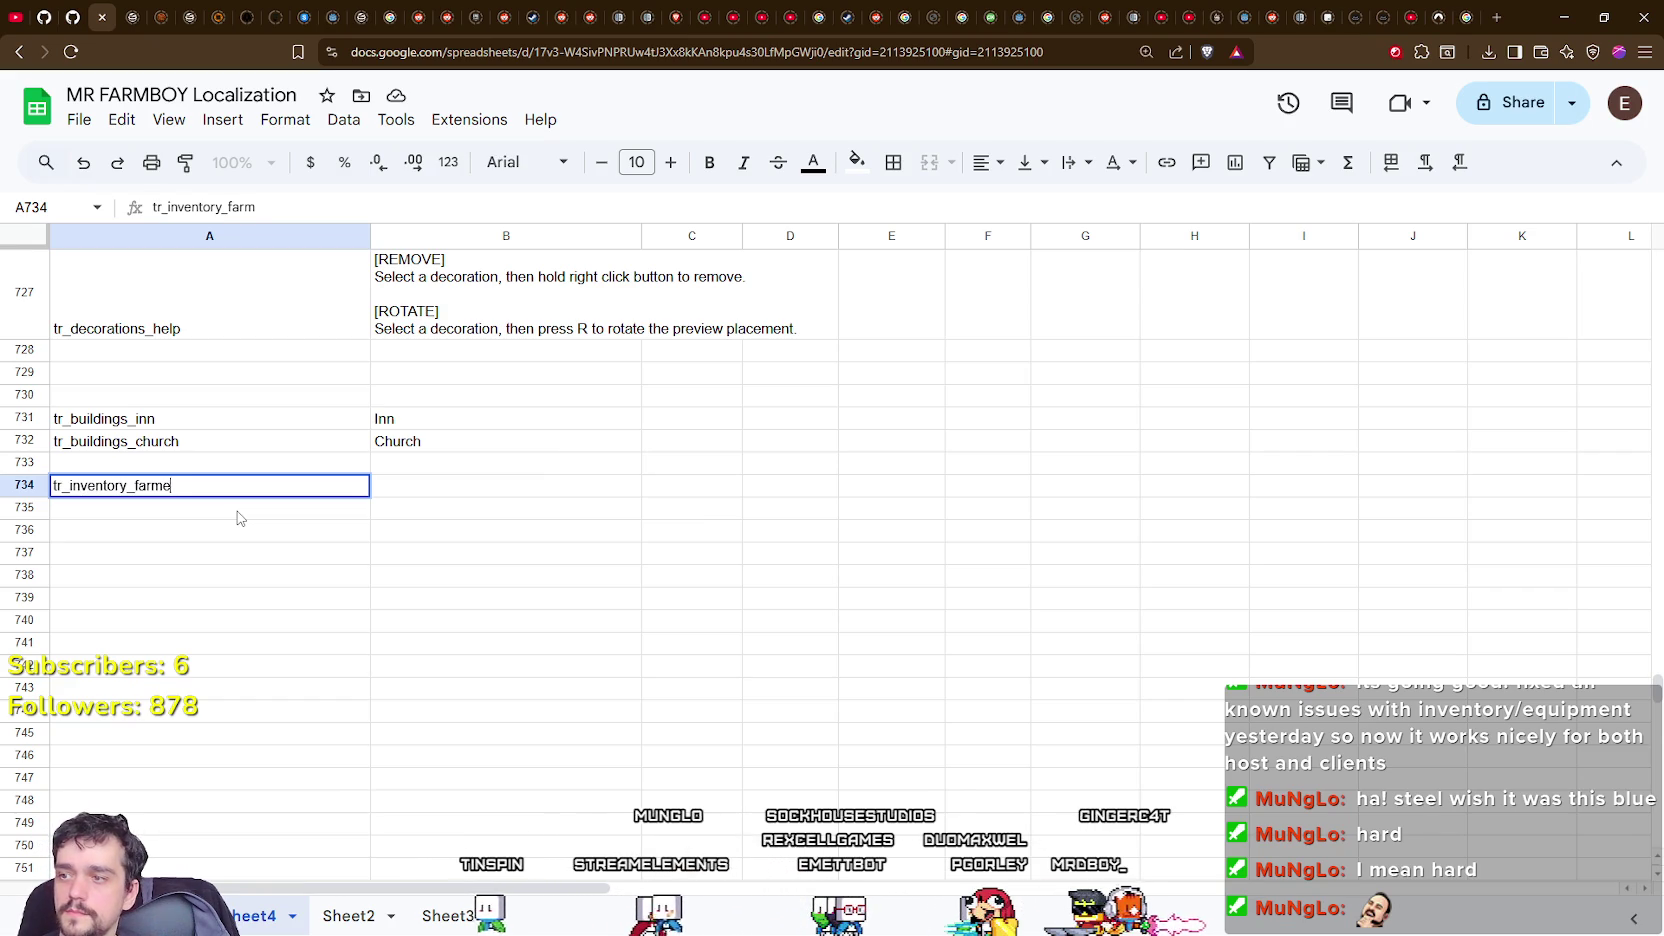
pyautogui.write('r_Di')
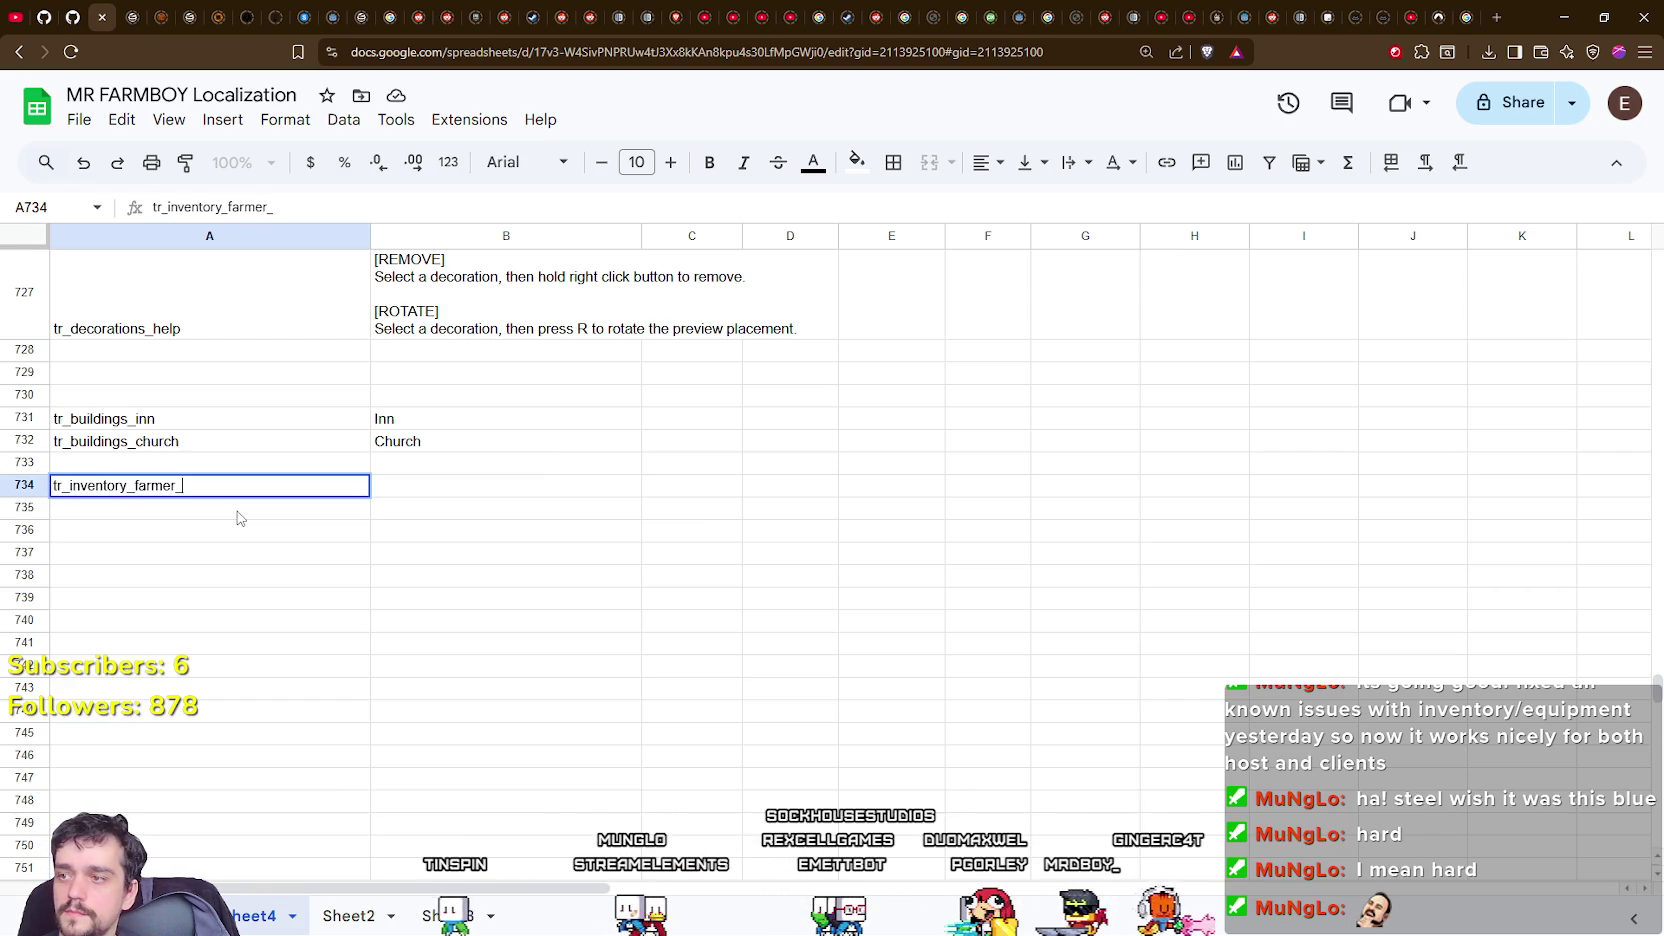
pyautogui.press('Return')
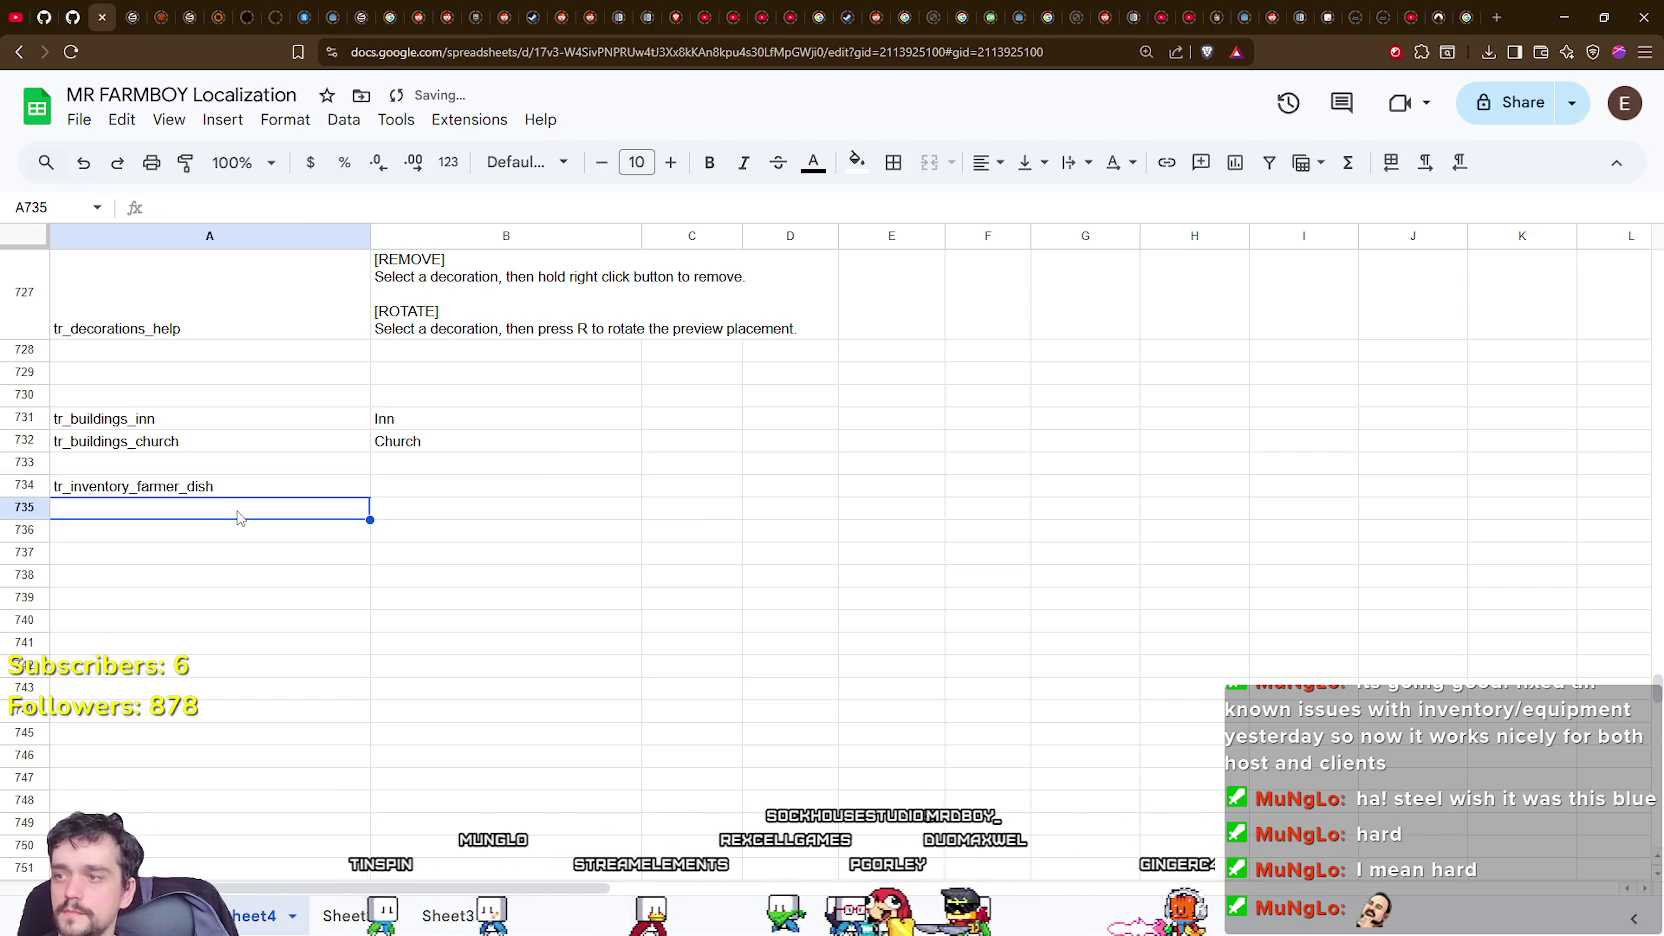
pyautogui.hotkey('alt', 'Tab')
pyautogui.moveTo(680, 375)
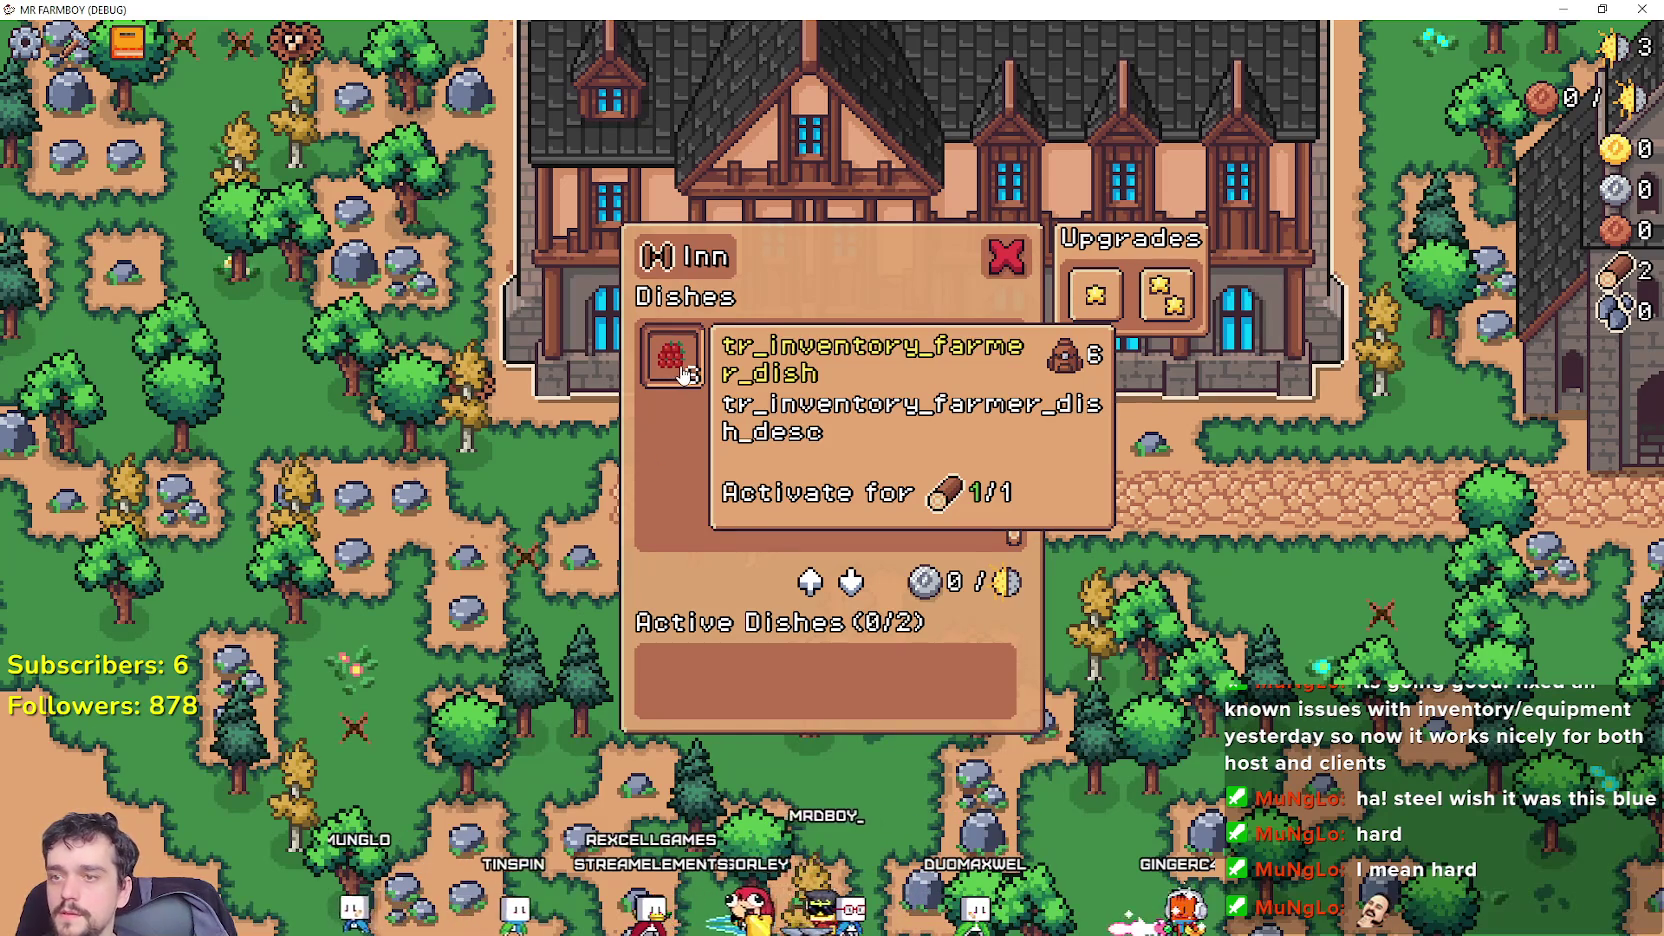
pyautogui.hotkey('alt', 'Tab')
# Add the tr_inventory_farmer_dish_desc key in cell A735.
pyautogui.write('tr')
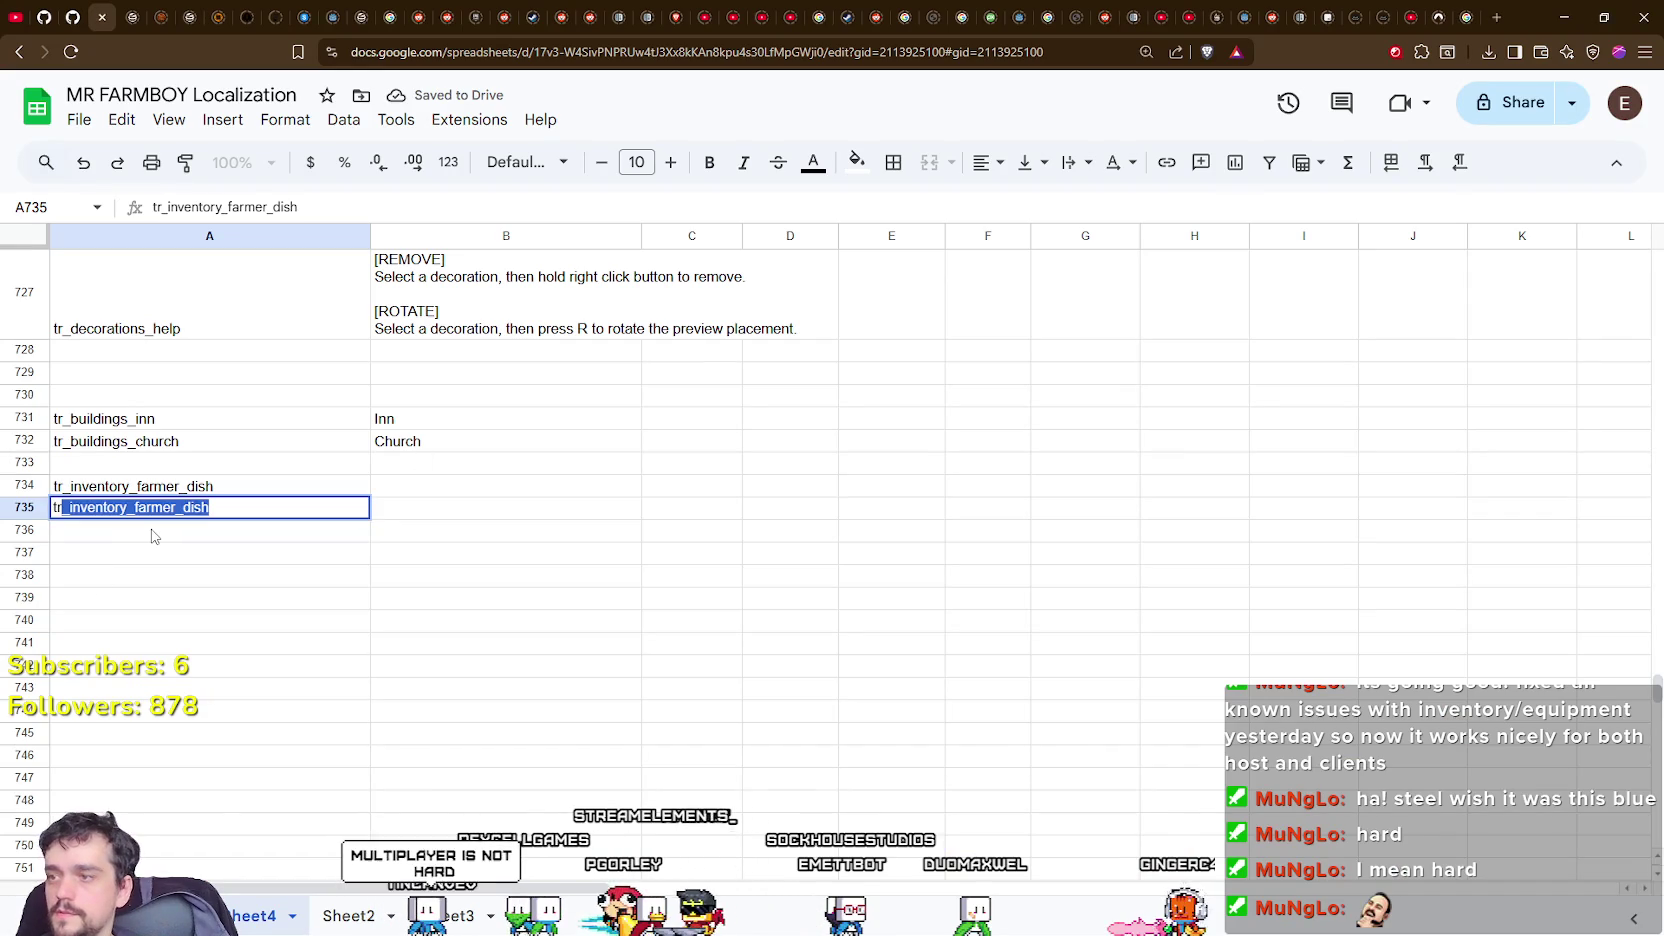
pyautogui.press('Tab')
pyautogui.click(236, 492)
pyautogui.click(250, 510)
pyautogui.doubleClick(271, 508)
pyautogui.write('_desc')
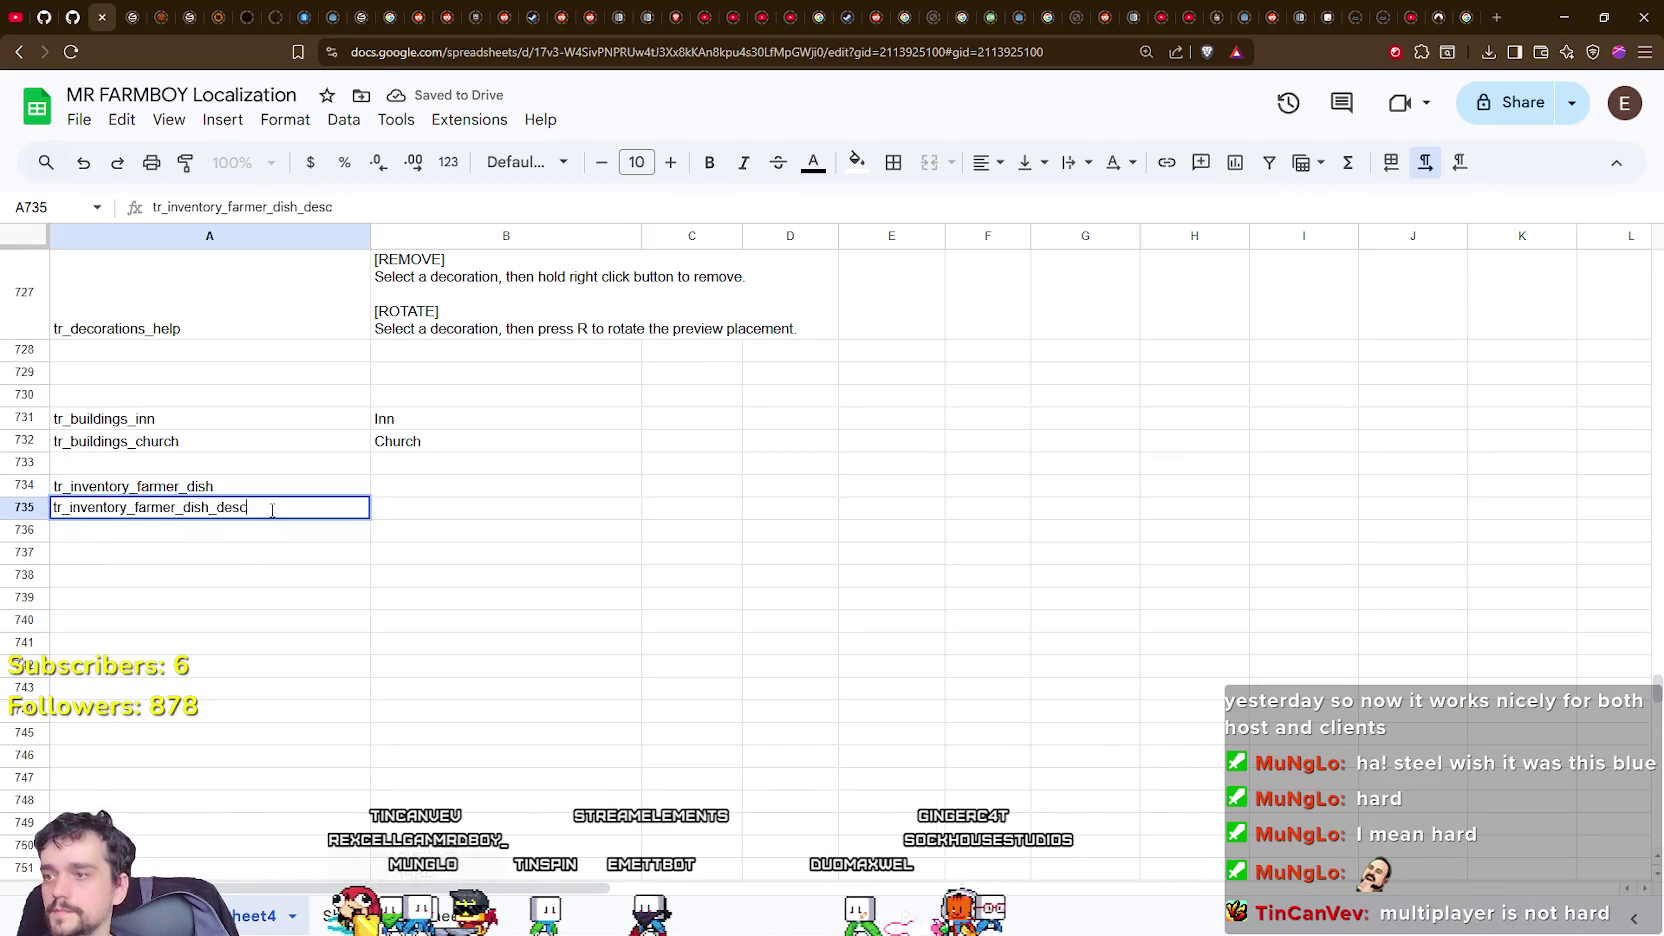
pyautogui.click(457, 509)
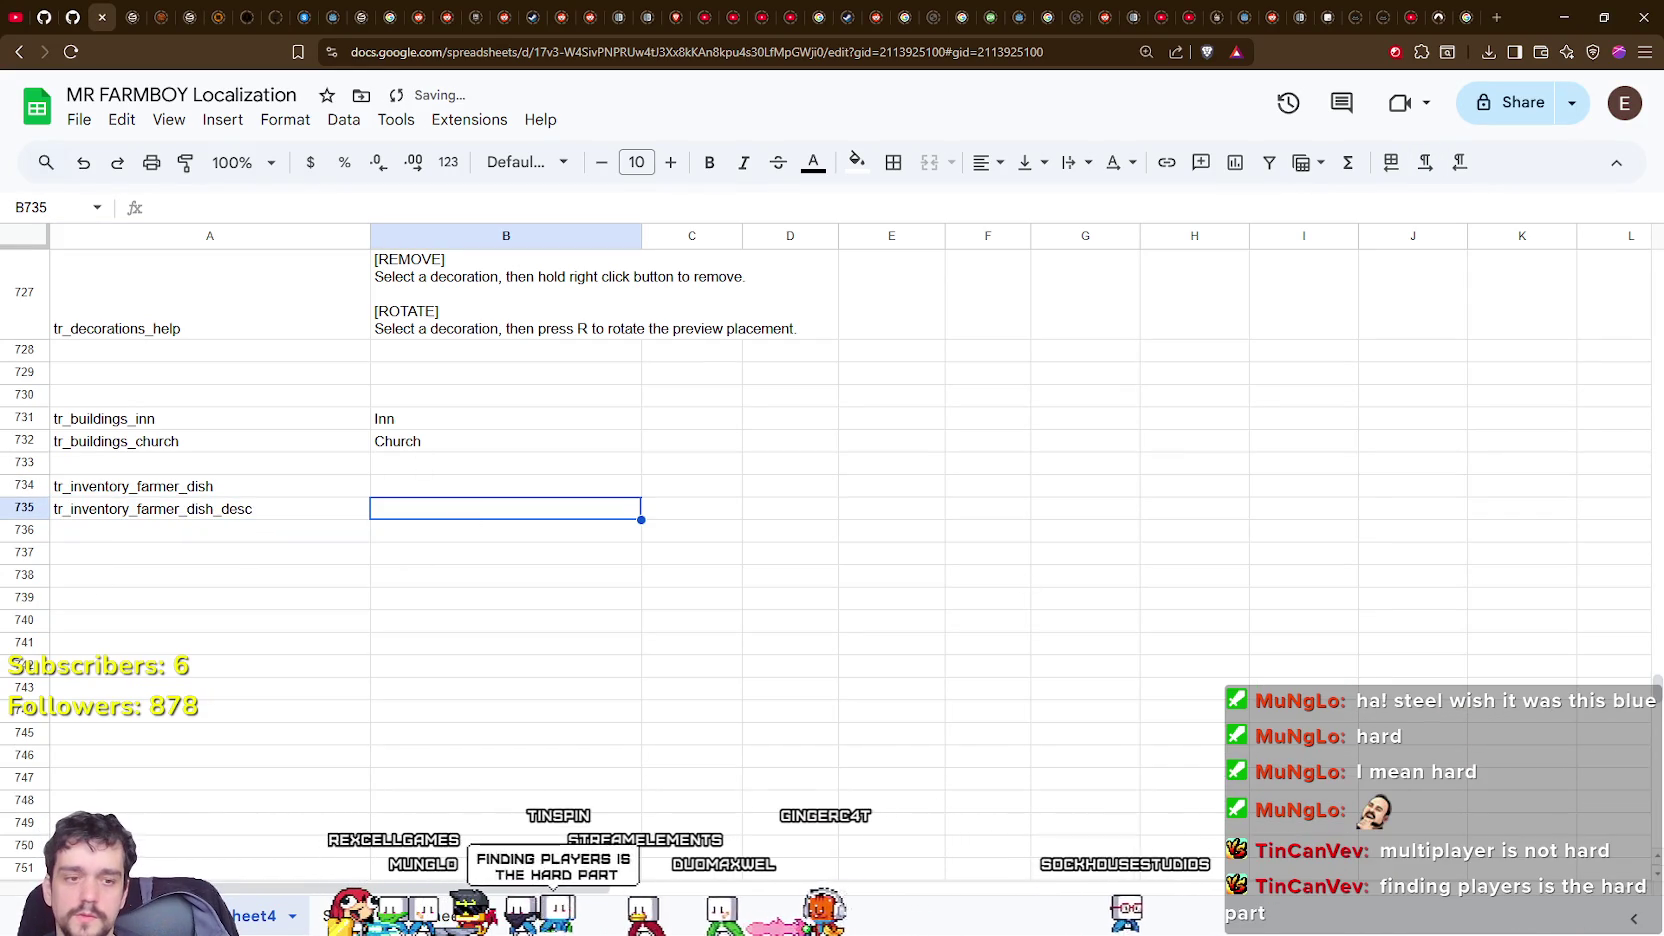
pyautogui.hotkey('alt', 'Tab')
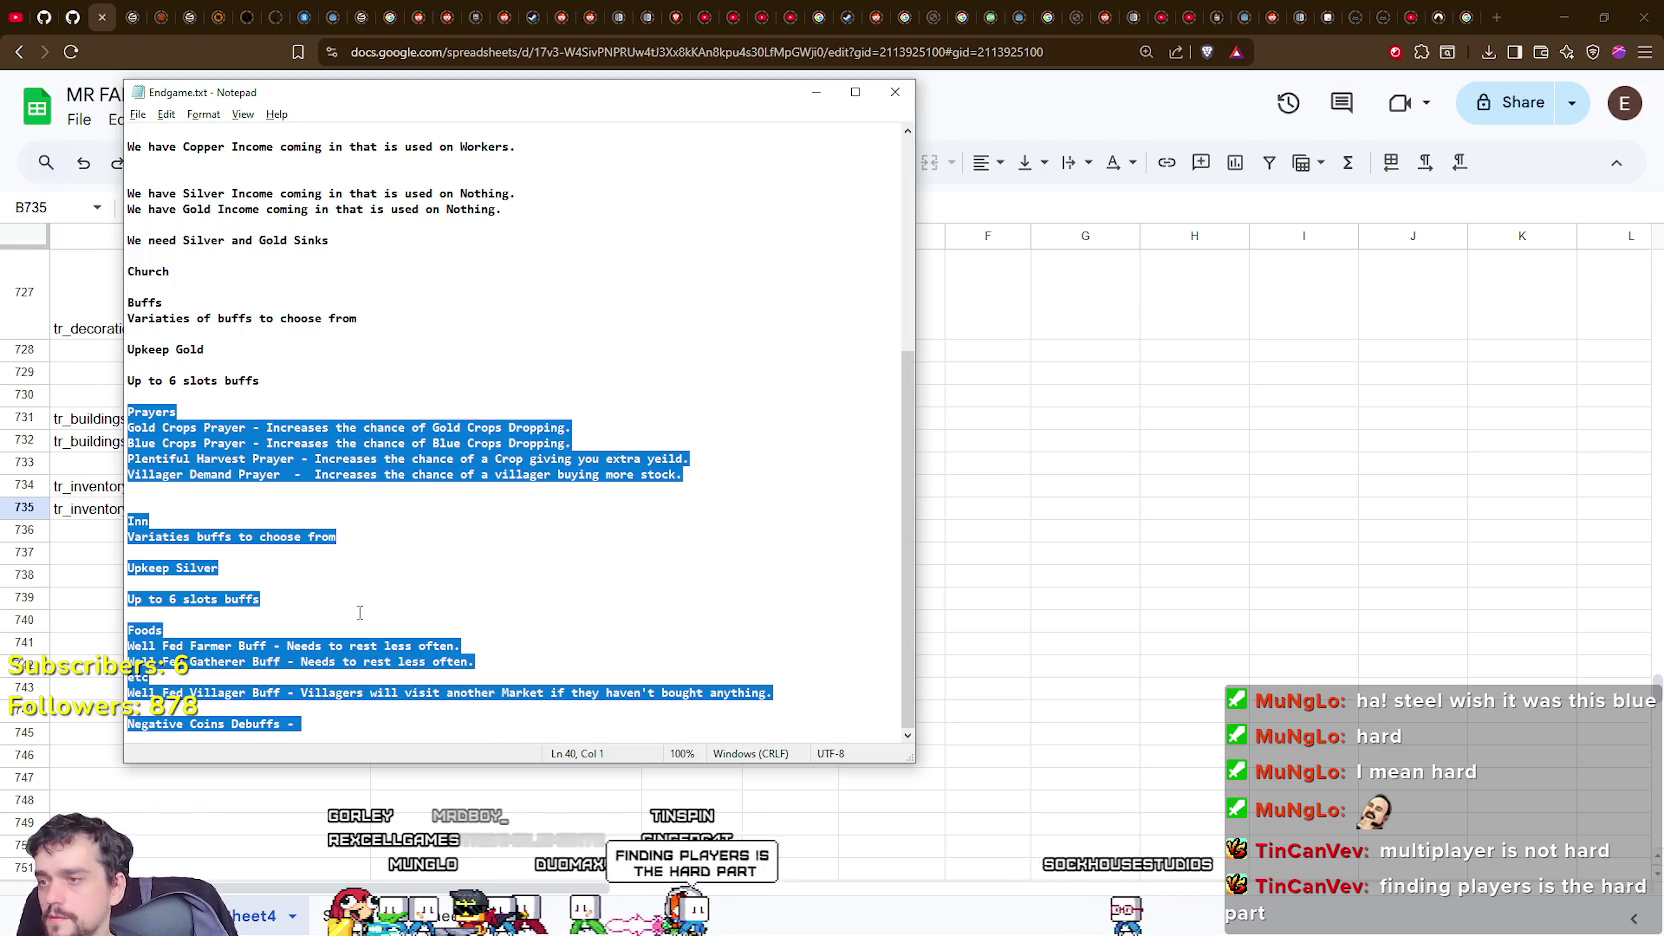
# Take the Well Fed Farmer Buff wording from the notes and enter 'Farmers need to rest less often.' in B735.
pyautogui.click(350, 613)
pyautogui.moveTo(286, 646); pyautogui.dragTo(471, 643)
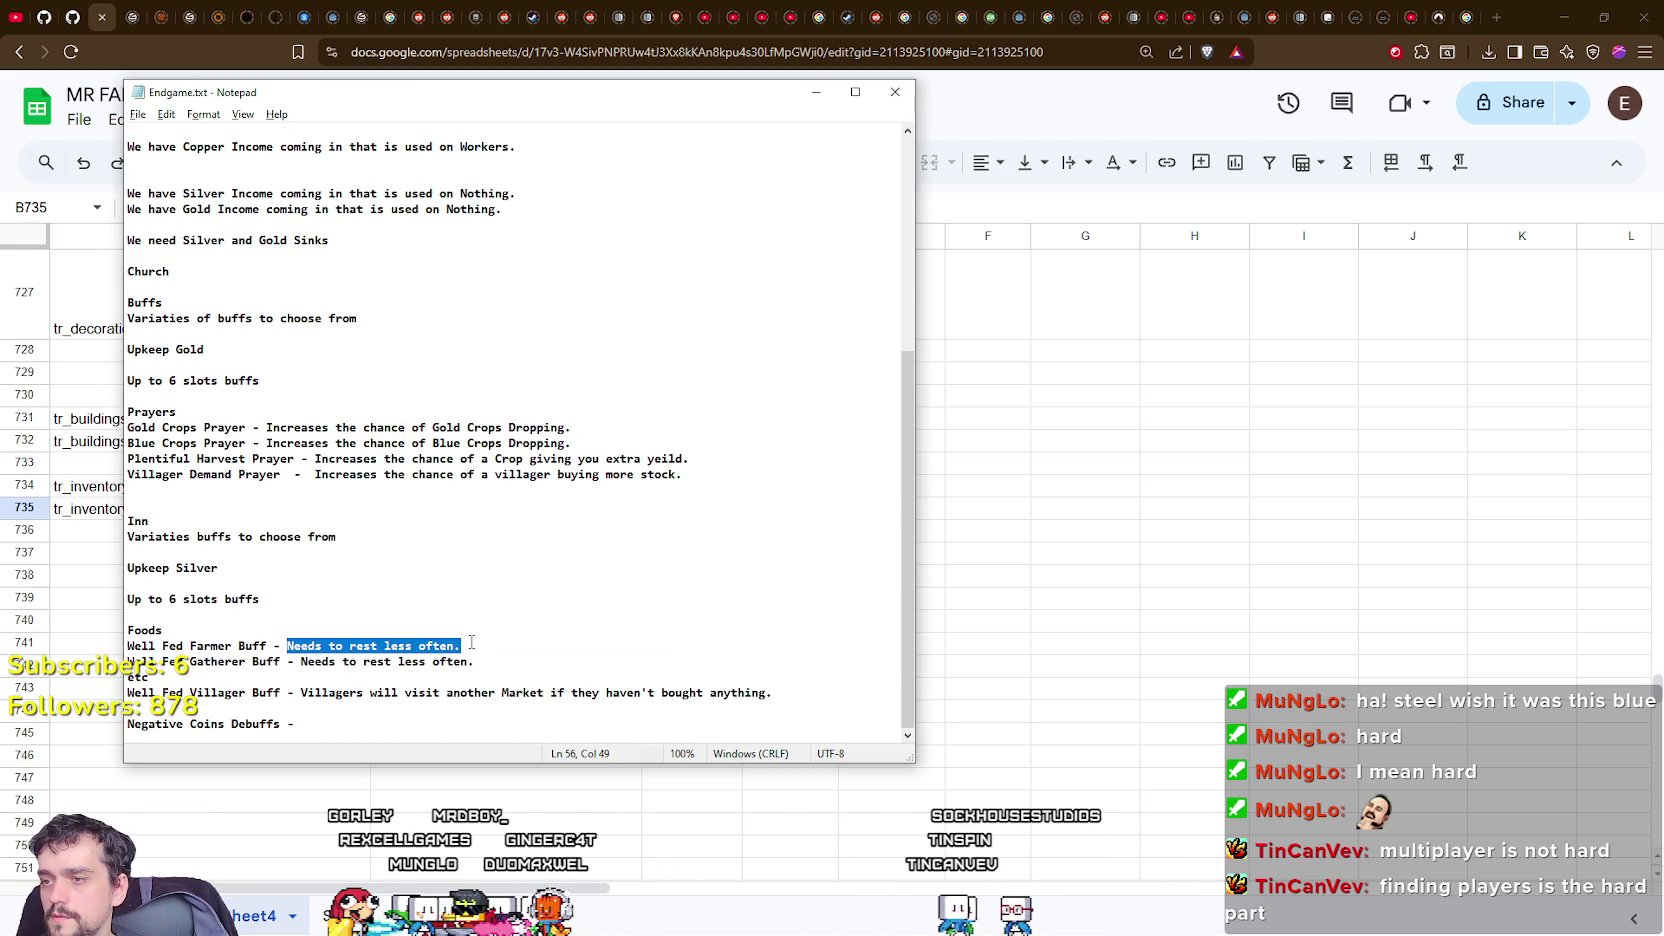
pyautogui.hotkey('alt', 'Tab')
pyautogui.click(1148, 578)
pyautogui.click(487, 509)
pyautogui.write('Farmers')
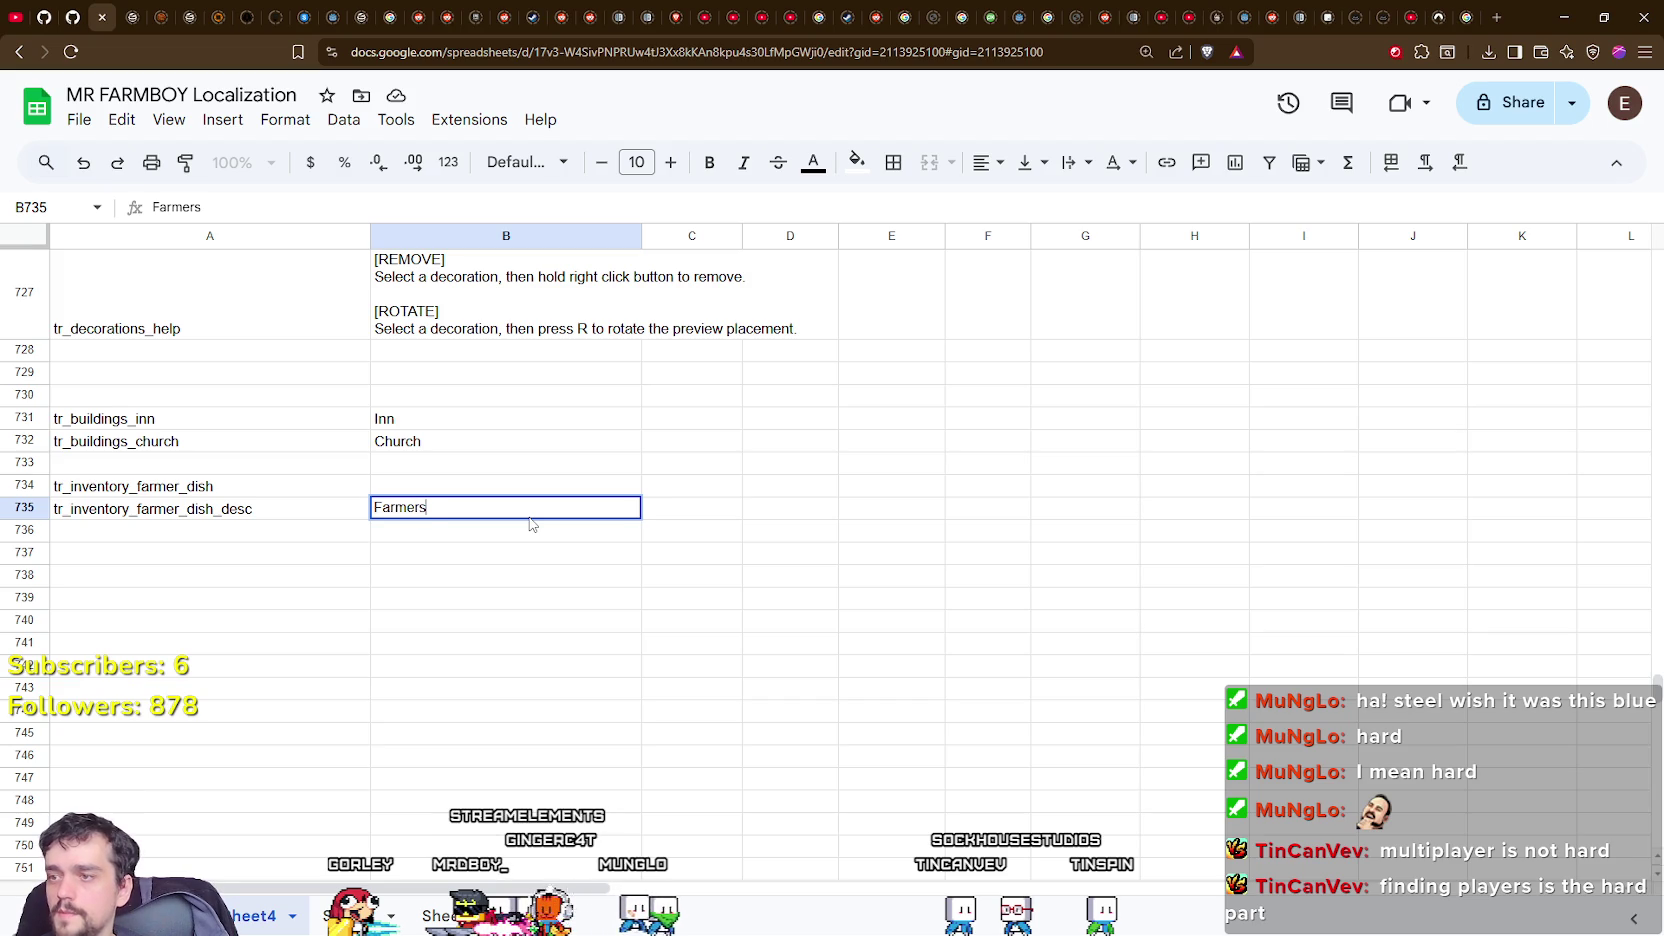
pyautogui.write(' need to r')
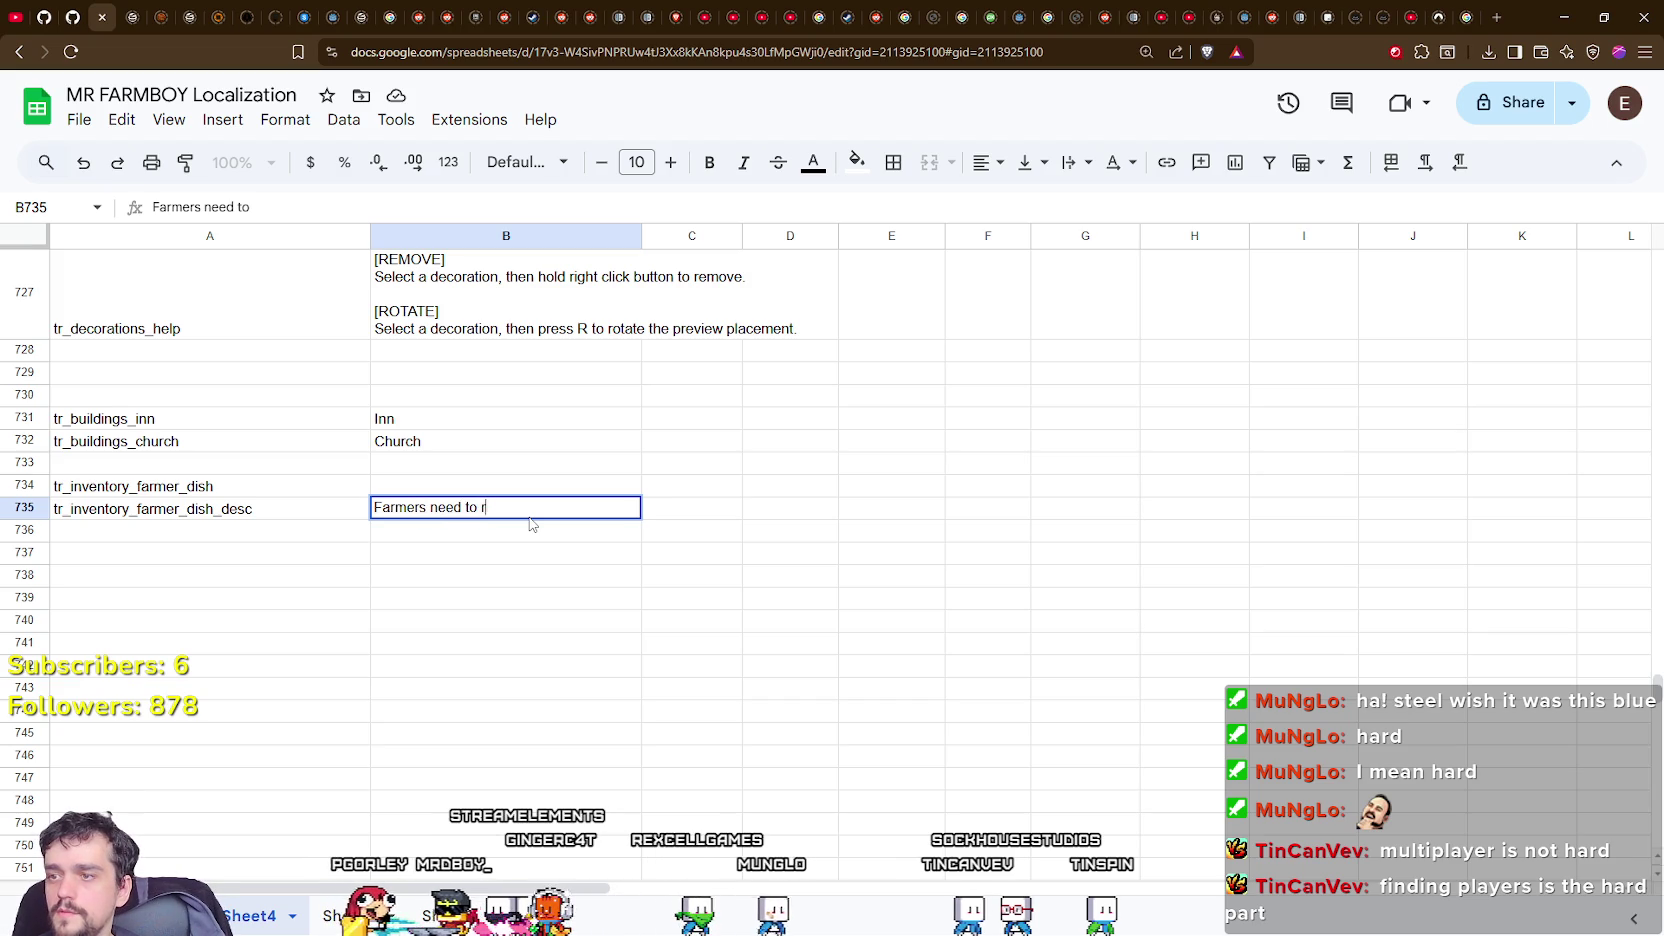
pyautogui.write('est less often.')
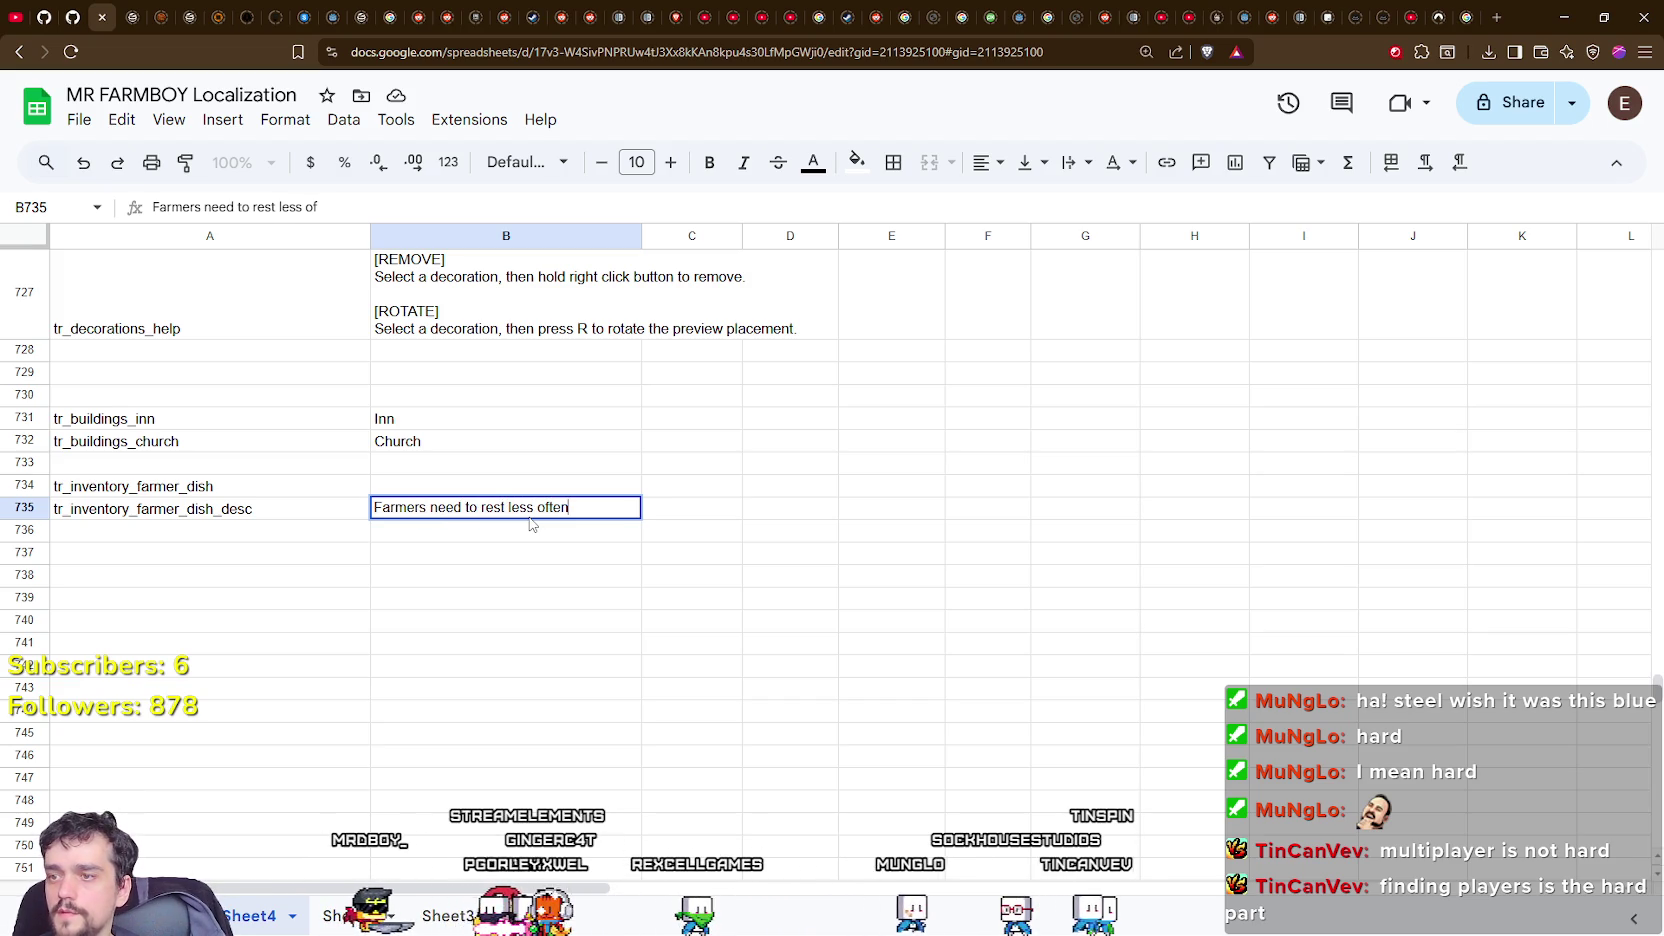
pyautogui.moveTo(572, 508); pyautogui.dragTo(258, 513)
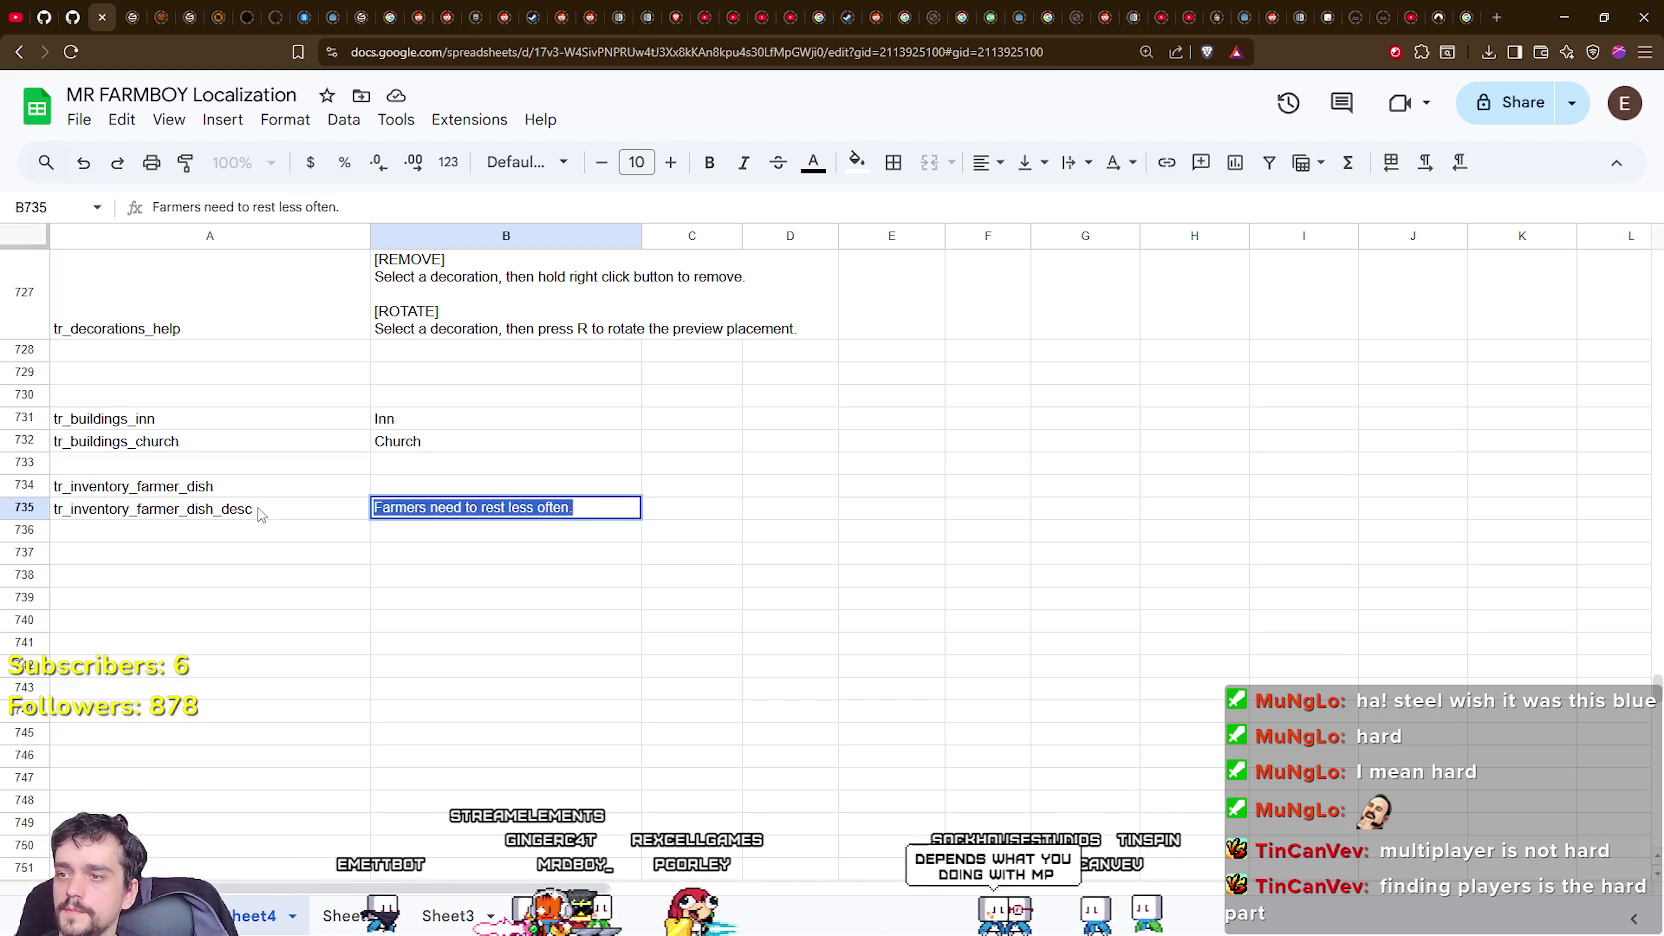
pyautogui.click(376, 510)
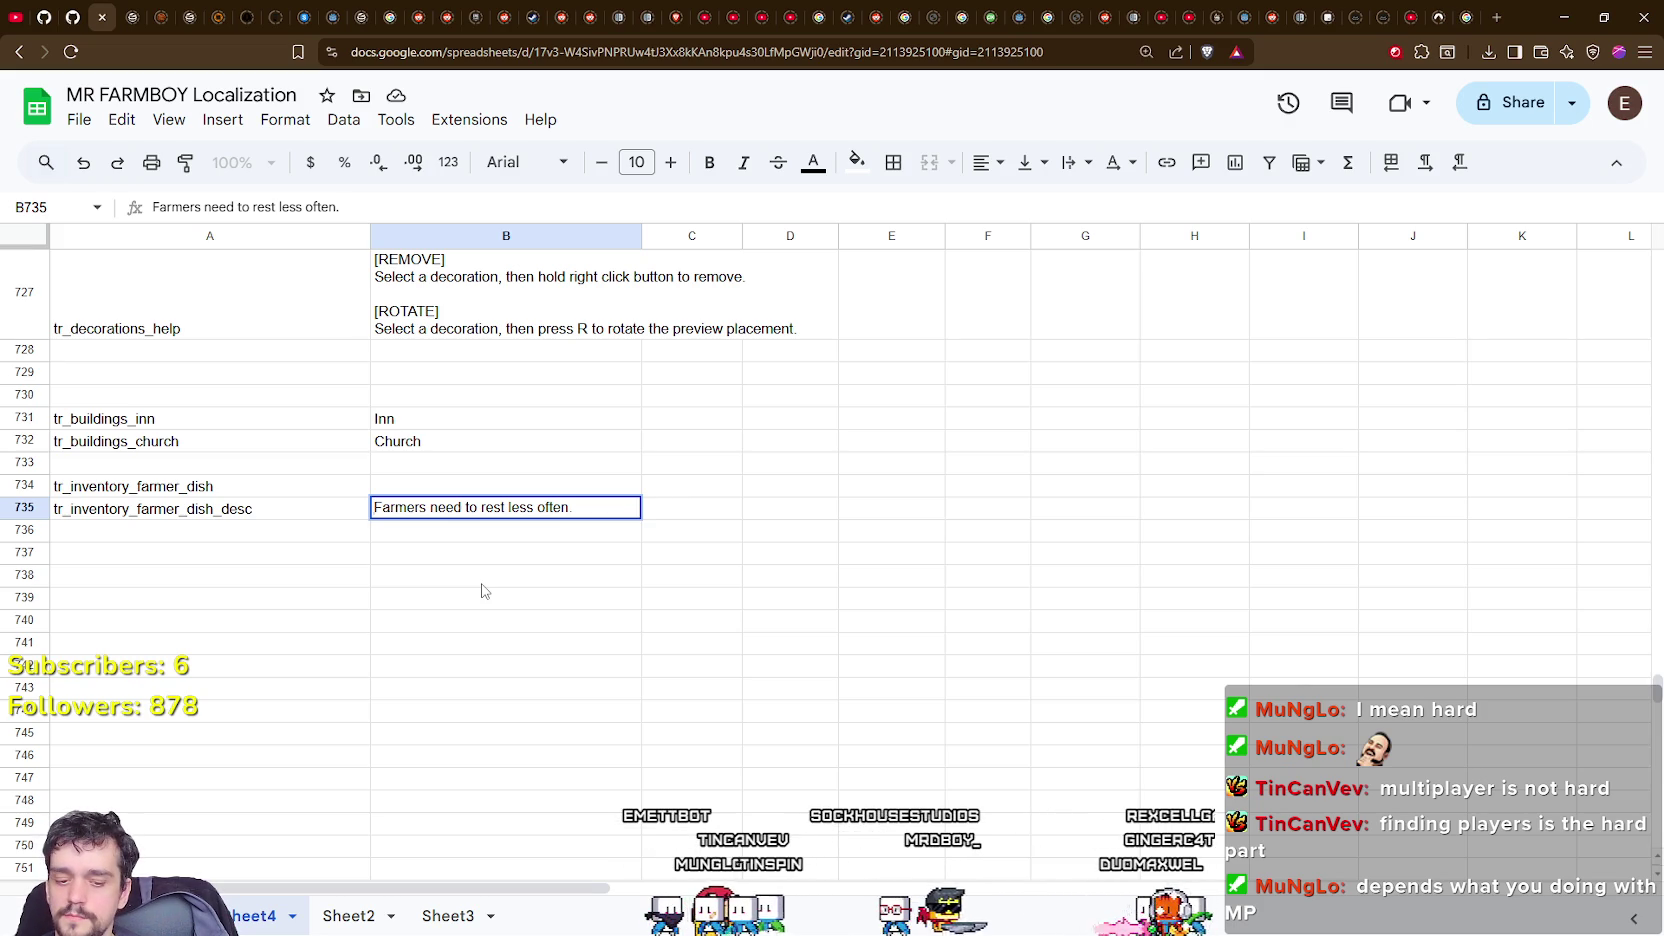
pyautogui.press('Up')
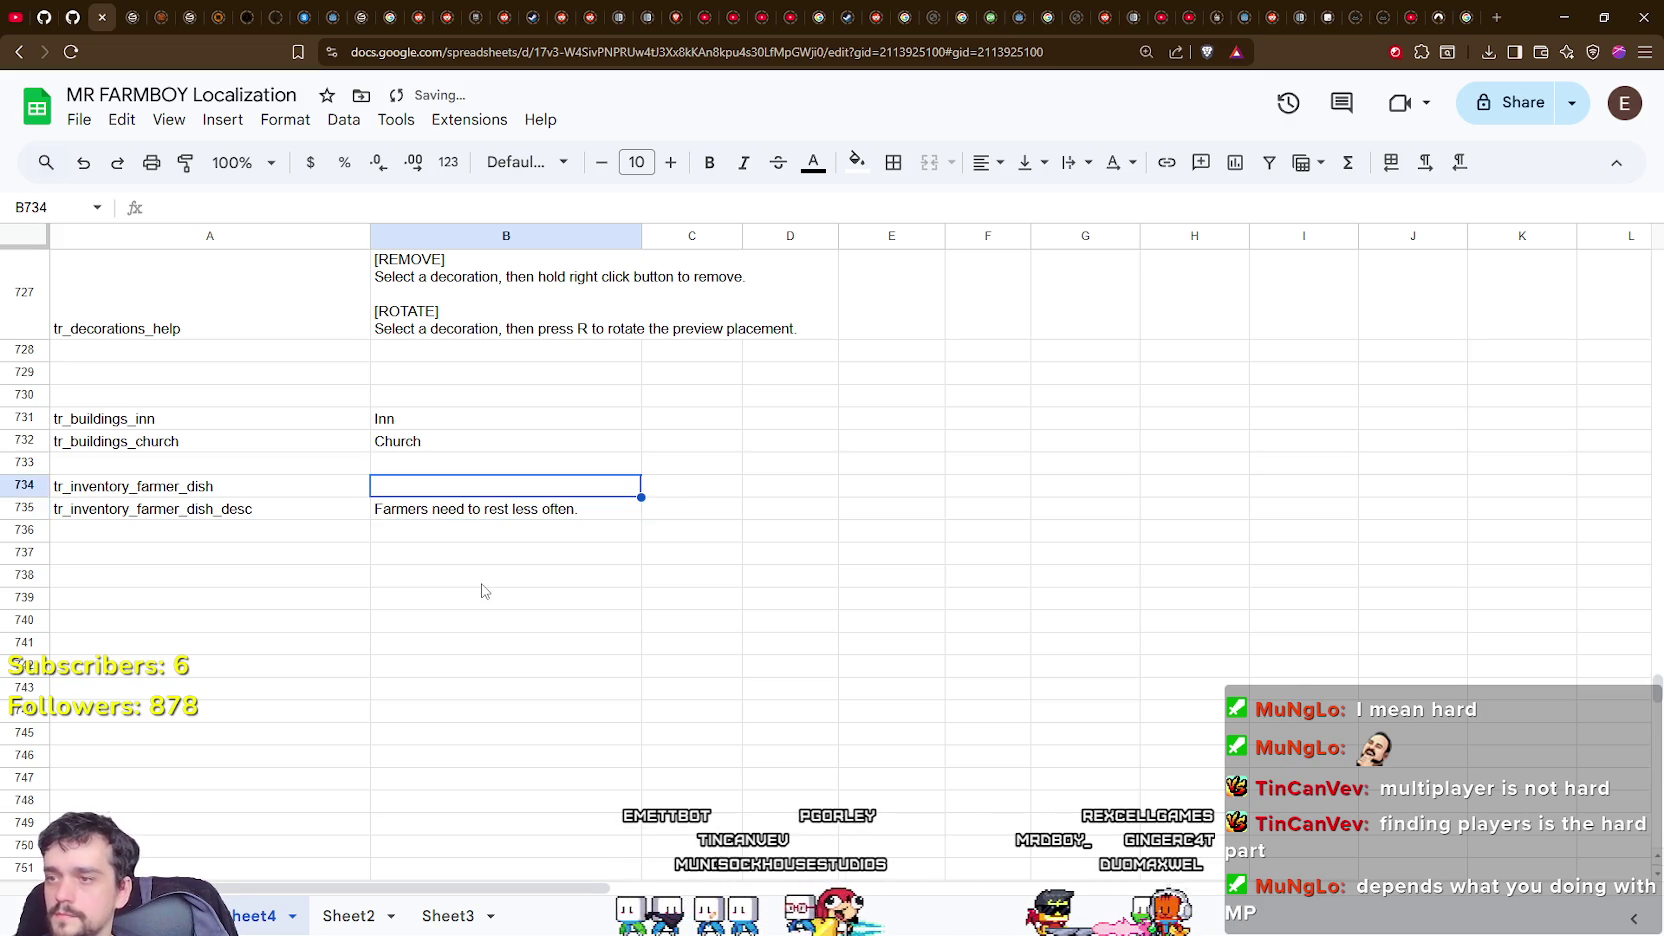
# Rewrite B735 as an '[Active Buff]' line above 'Farmers need to rest less often.'.
pyautogui.click(484, 512)
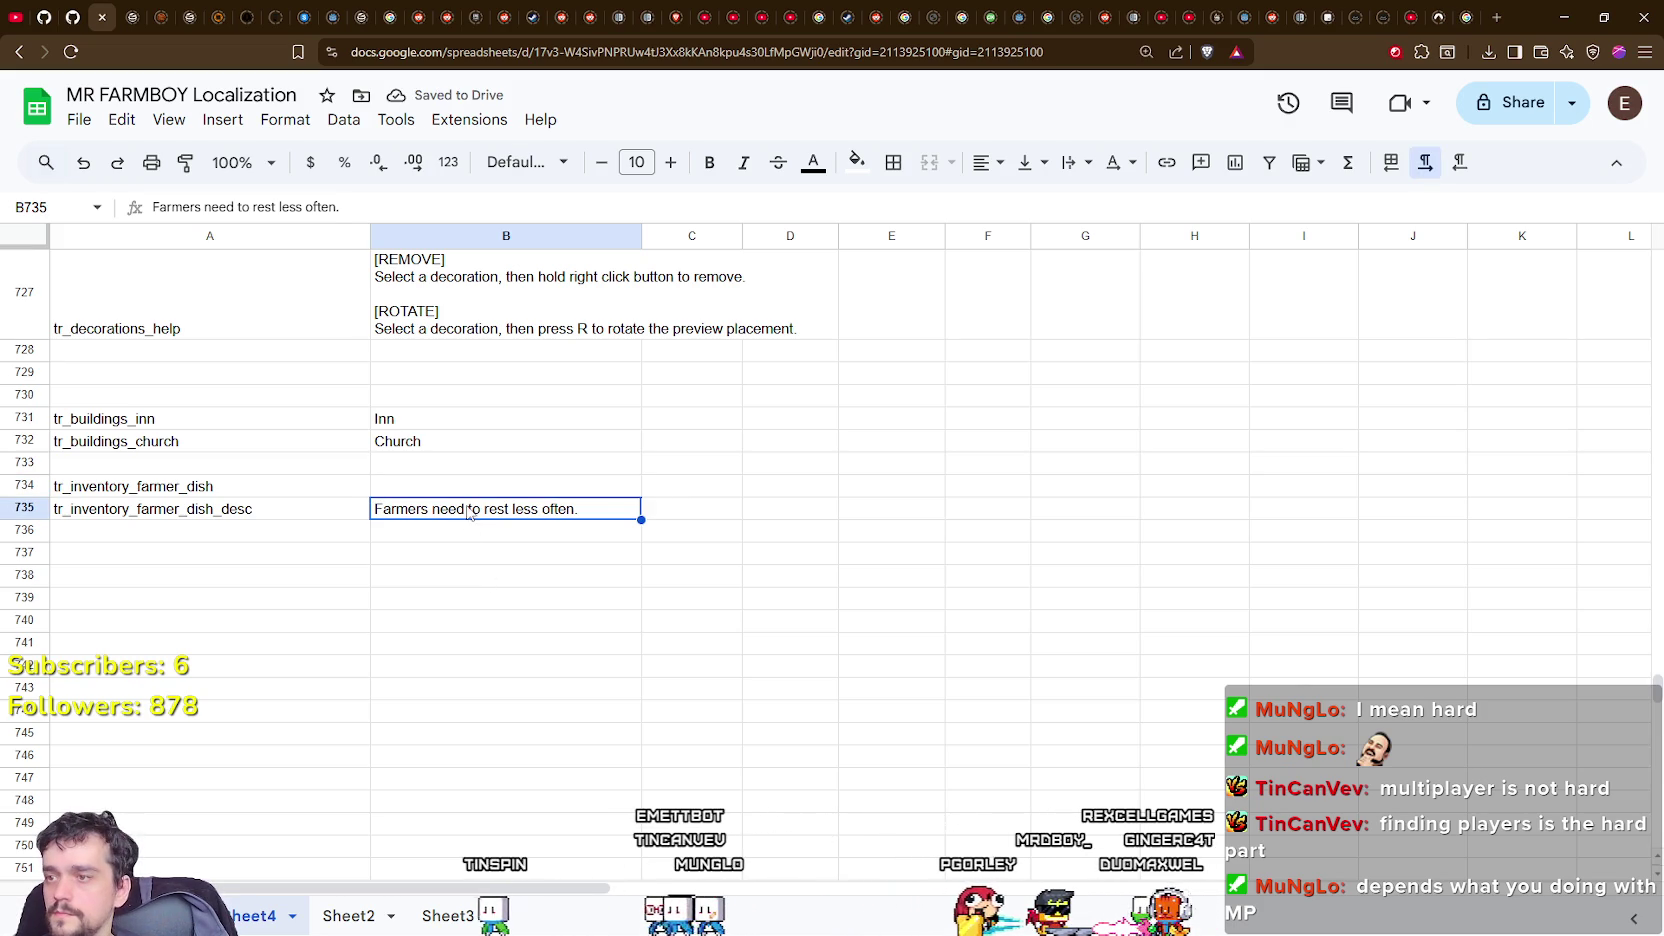
pyautogui.doubleClick(607, 507)
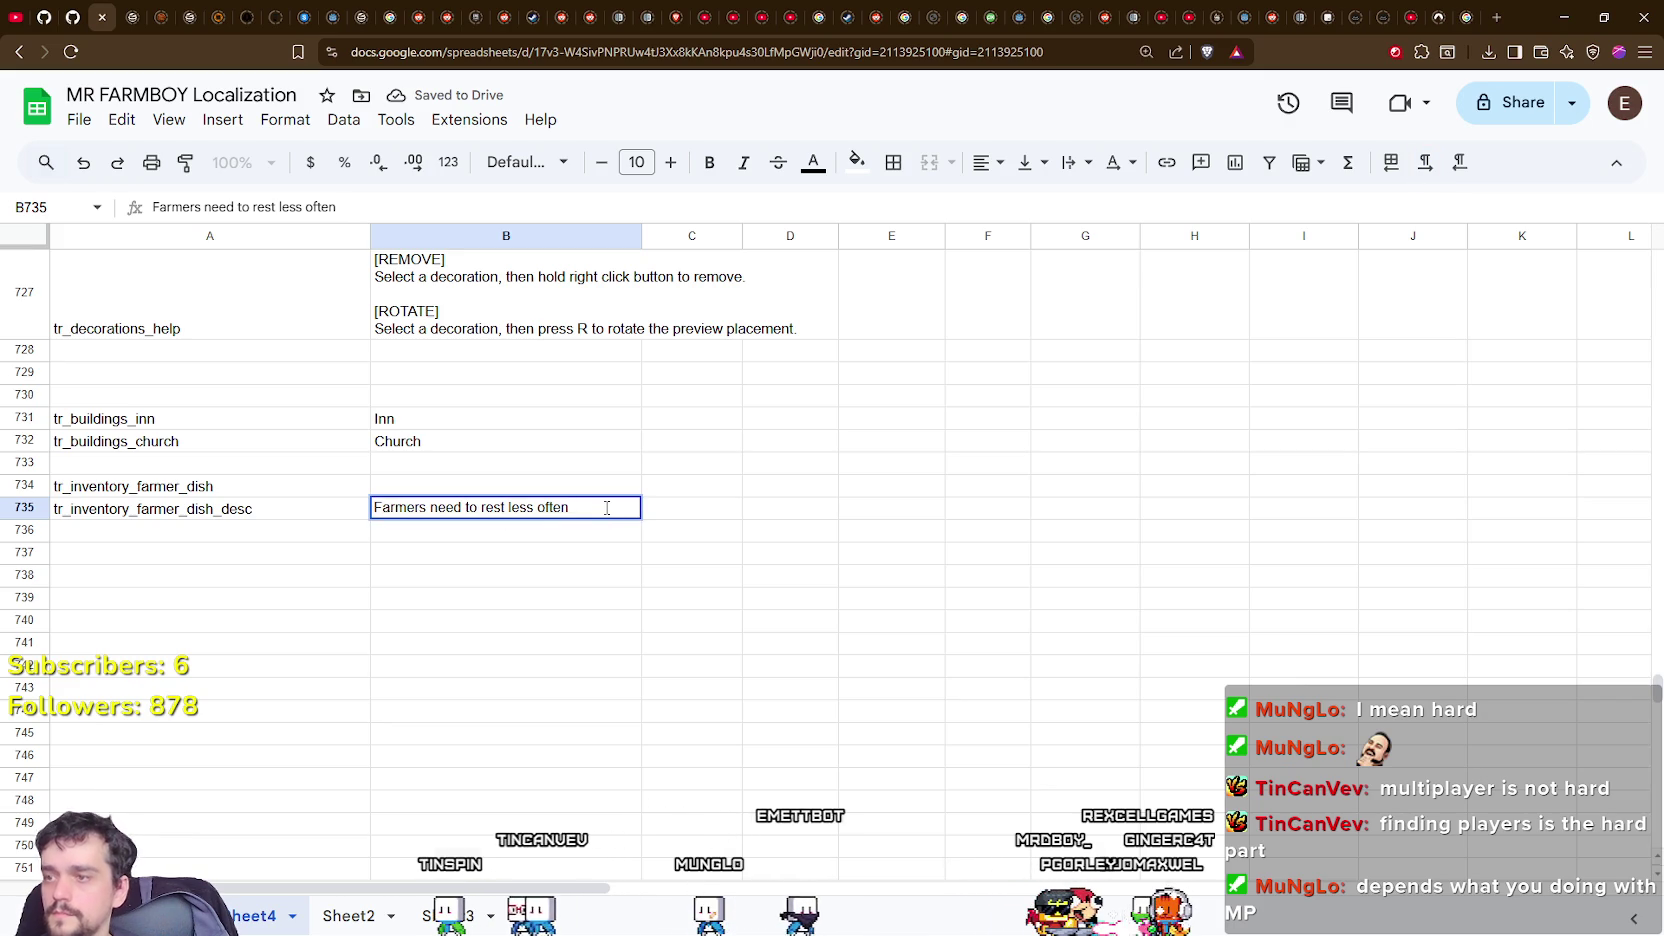
pyautogui.press('BackSpace')
pyautogui.press('BackSpace')
pyautogui.press('BackSpace')
pyautogui.write('A')
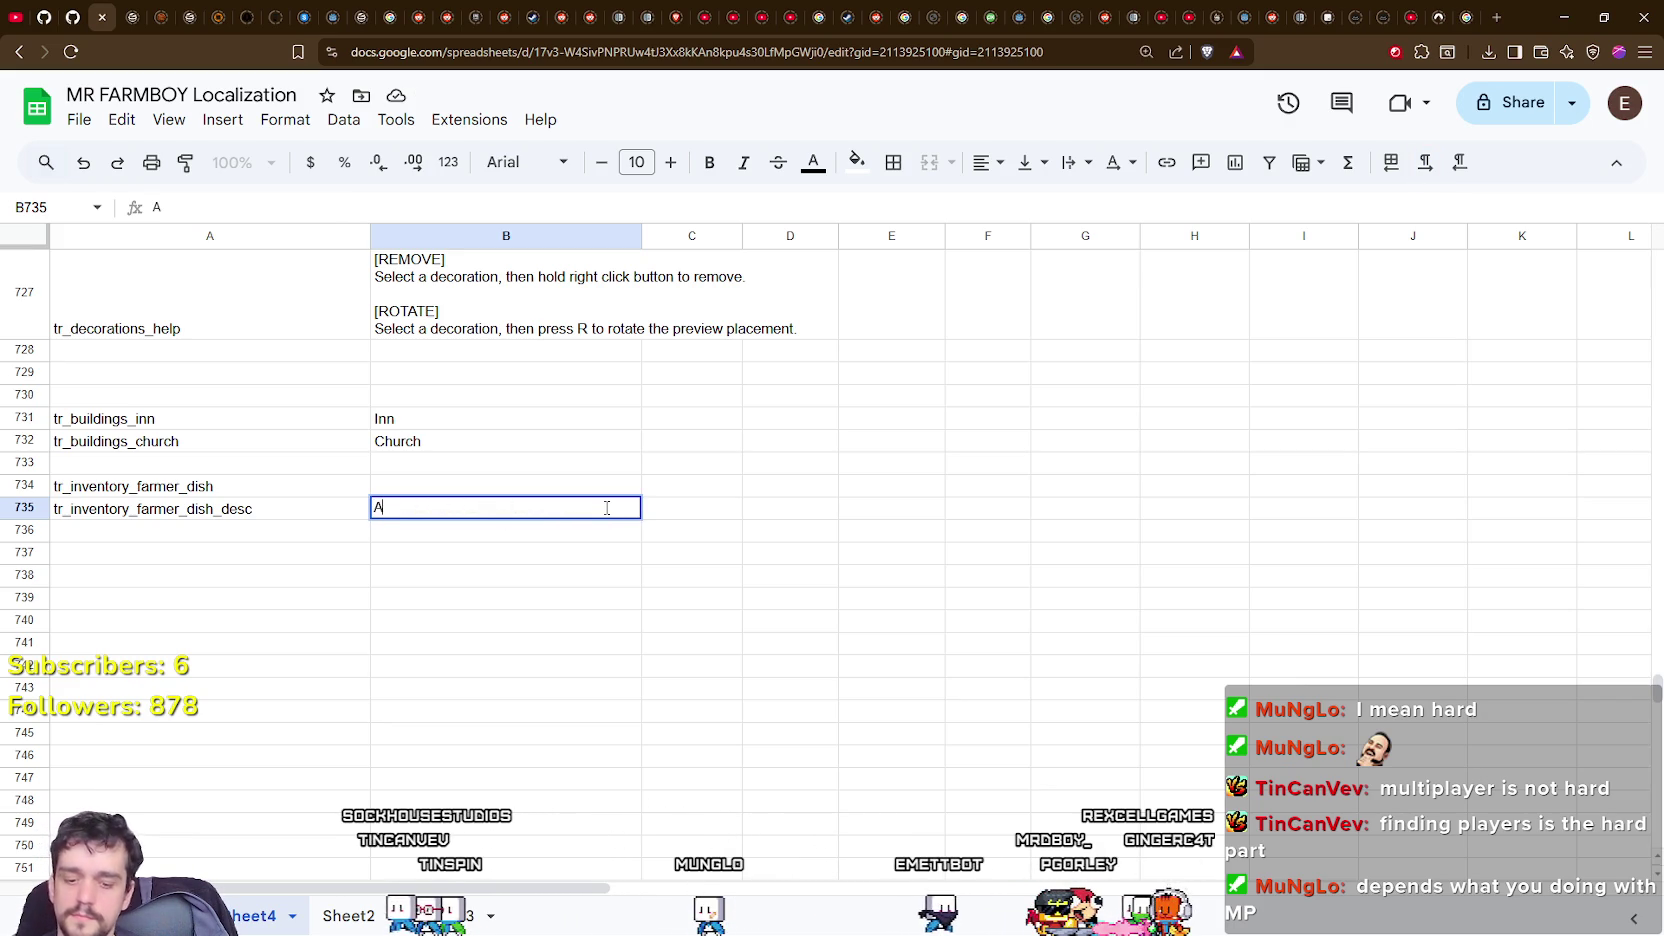
pyautogui.write('[Active Buff]')
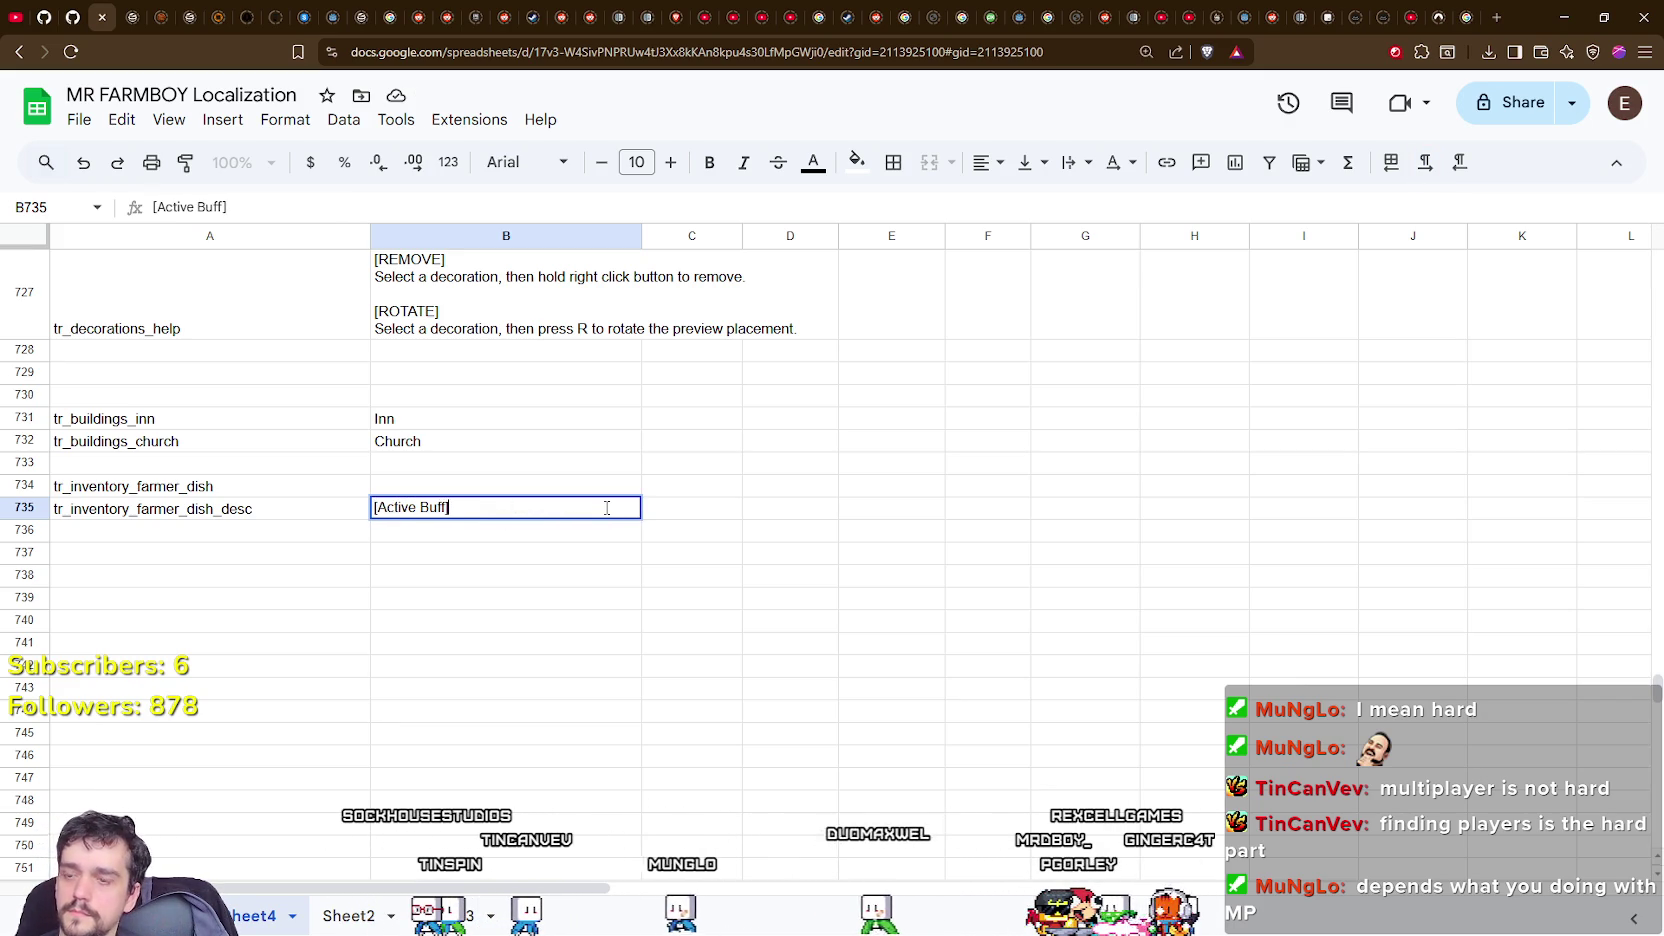
pyautogui.hotkey('alt', 'Return')
pyautogui.write('Farmers')
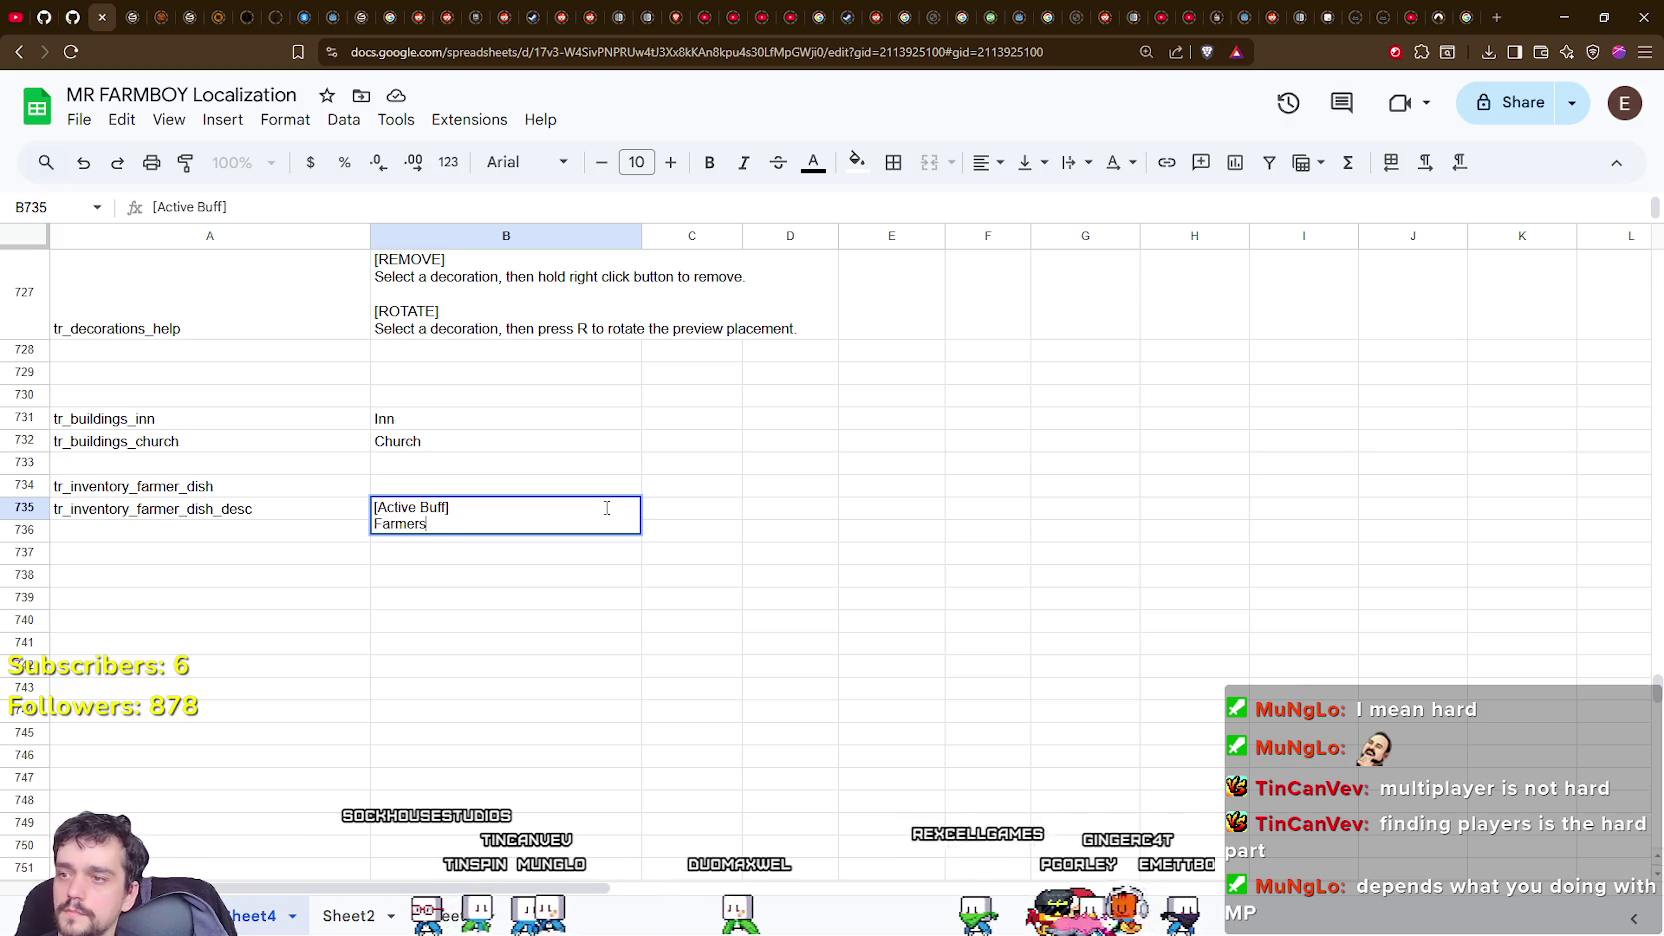
pyautogui.write(' need to rest le')
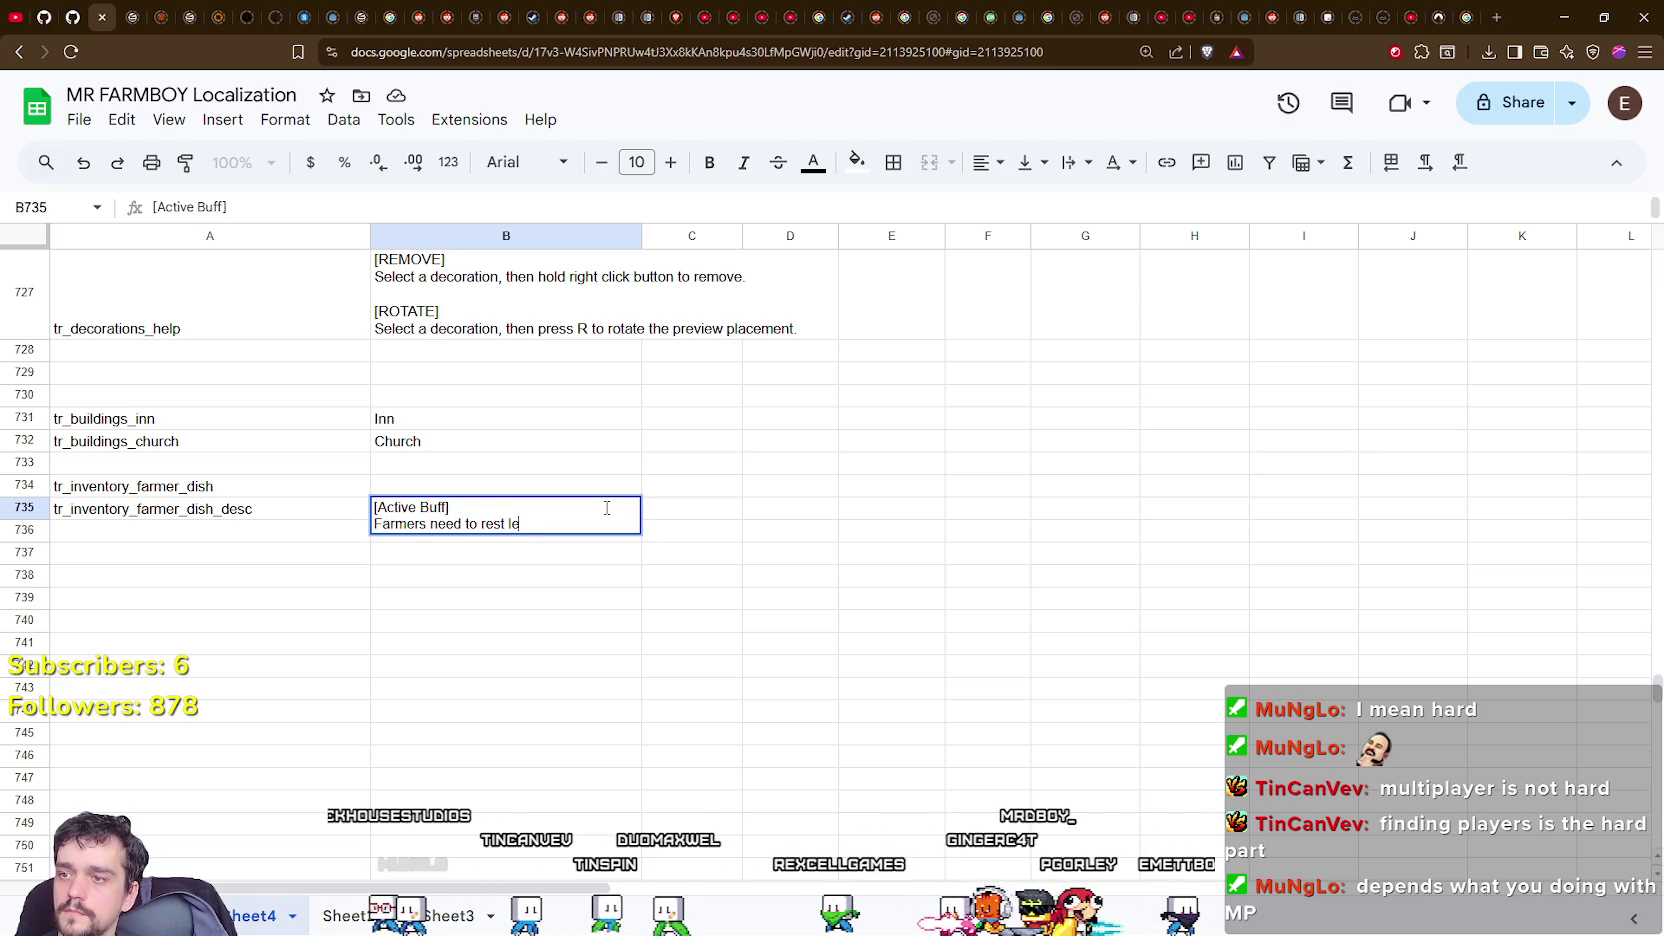
pyautogui.write('ss oftne')
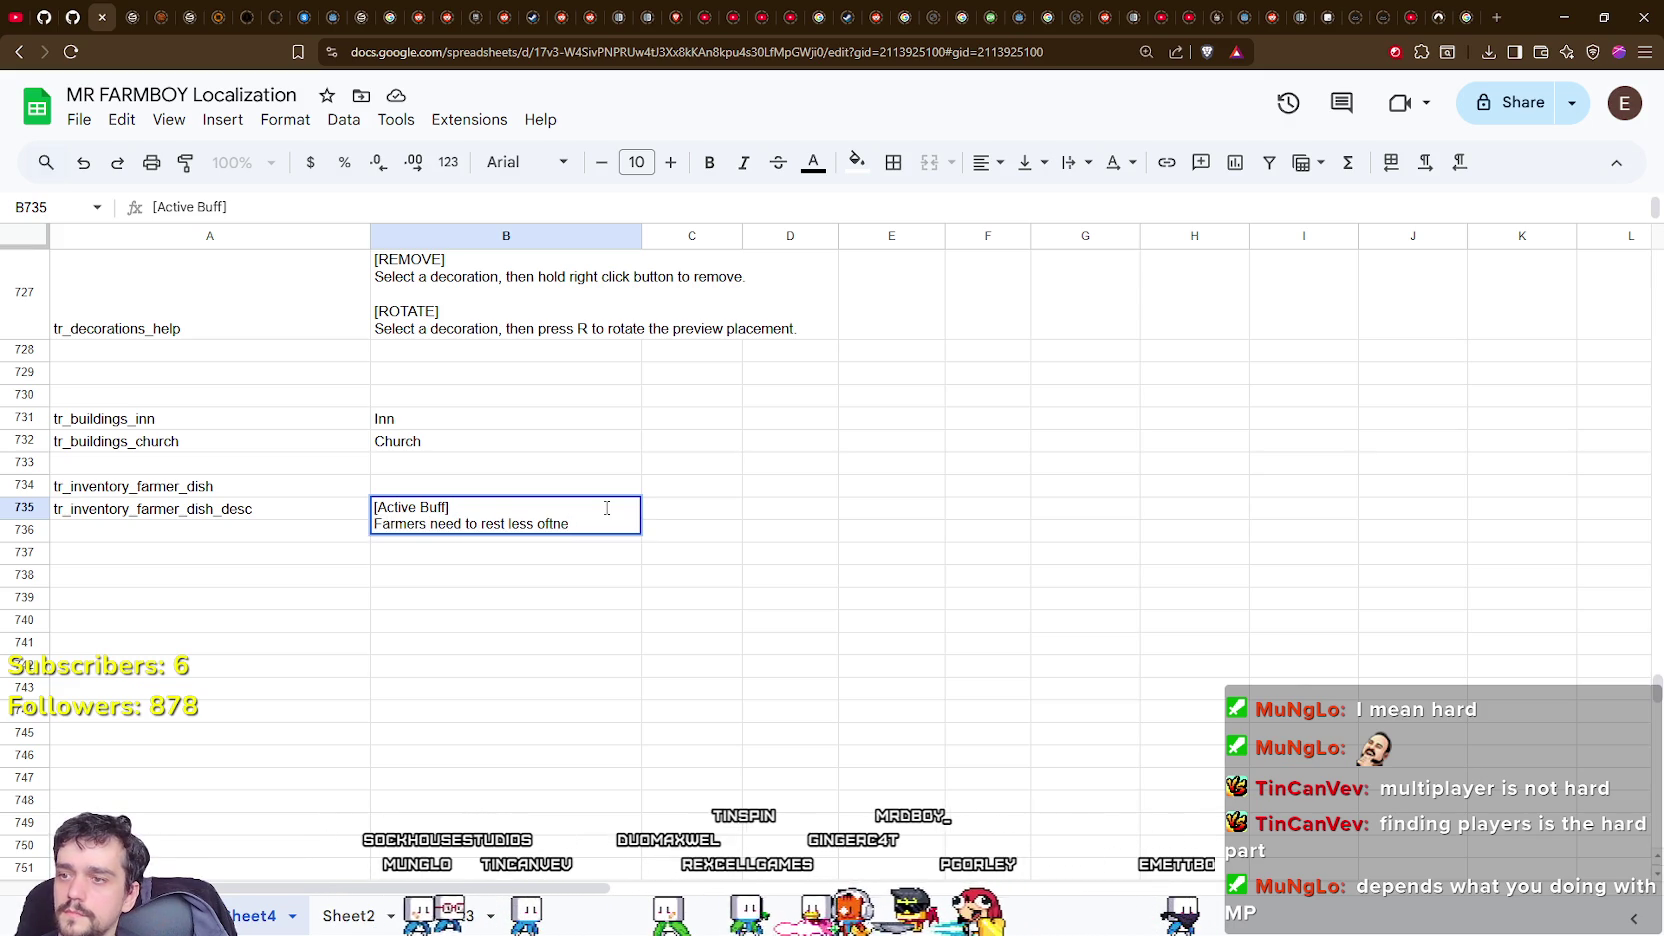
pyautogui.press('BackSpace')
pyautogui.press('BackSpace')
pyautogui.write('en.')
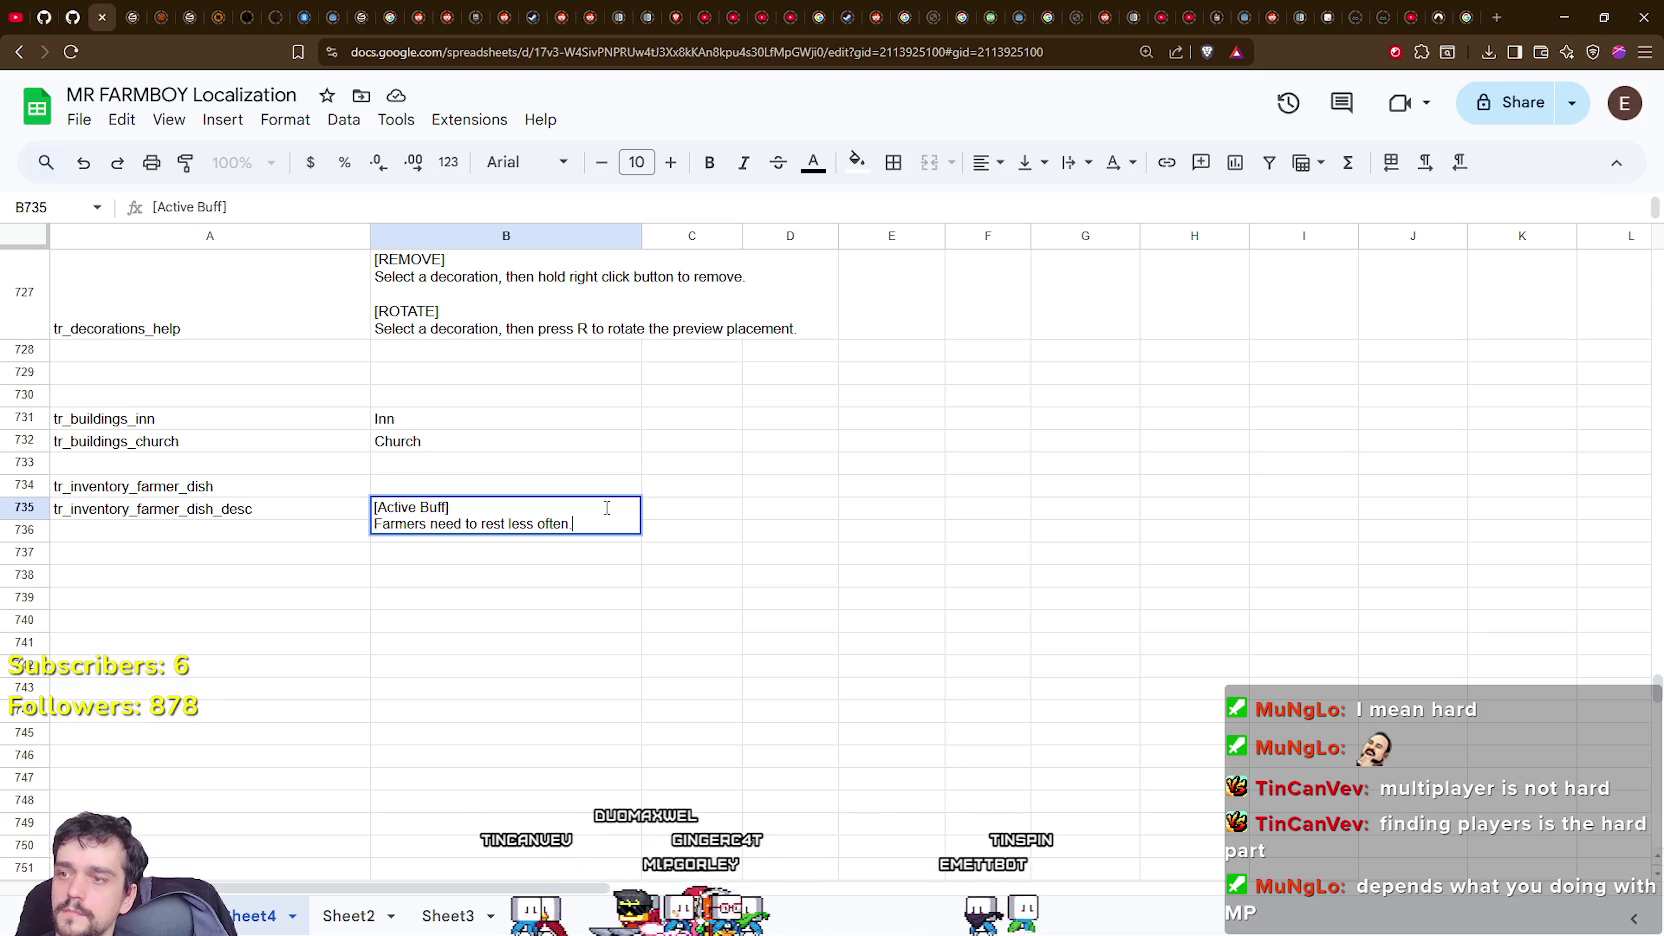
pyautogui.press('Return')
pyautogui.press('Up')
pyautogui.press('Down')
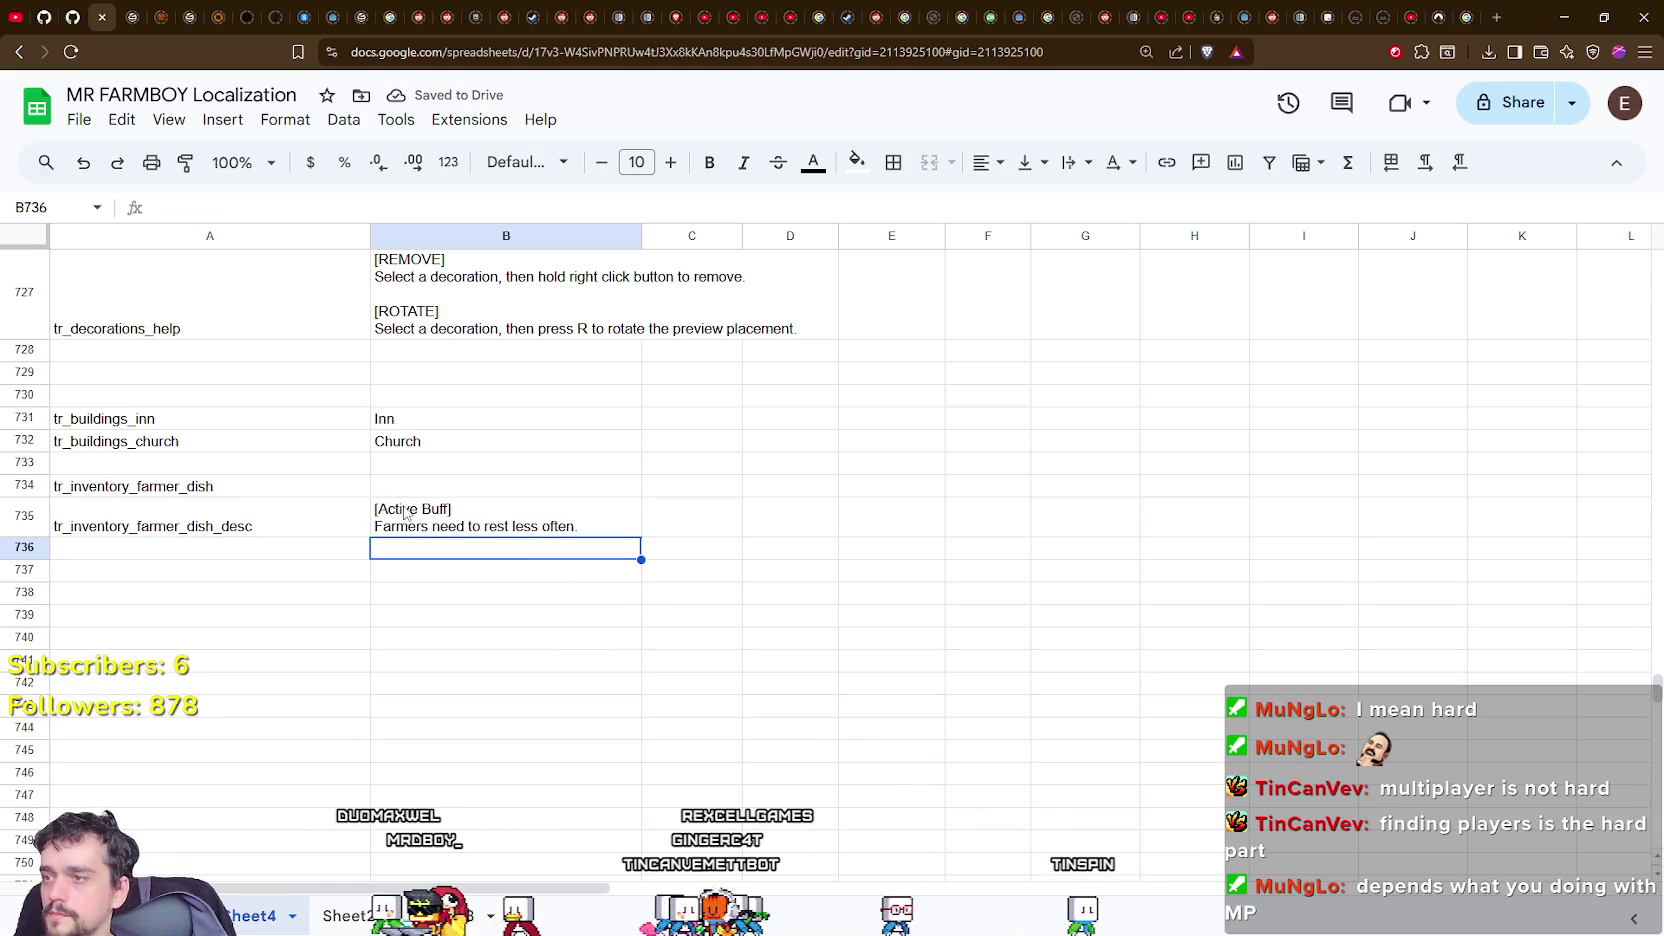
pyautogui.click(414, 515)
# Name the dish 'Farmer's Dish' in cell B734.
pyautogui.click(428, 485)
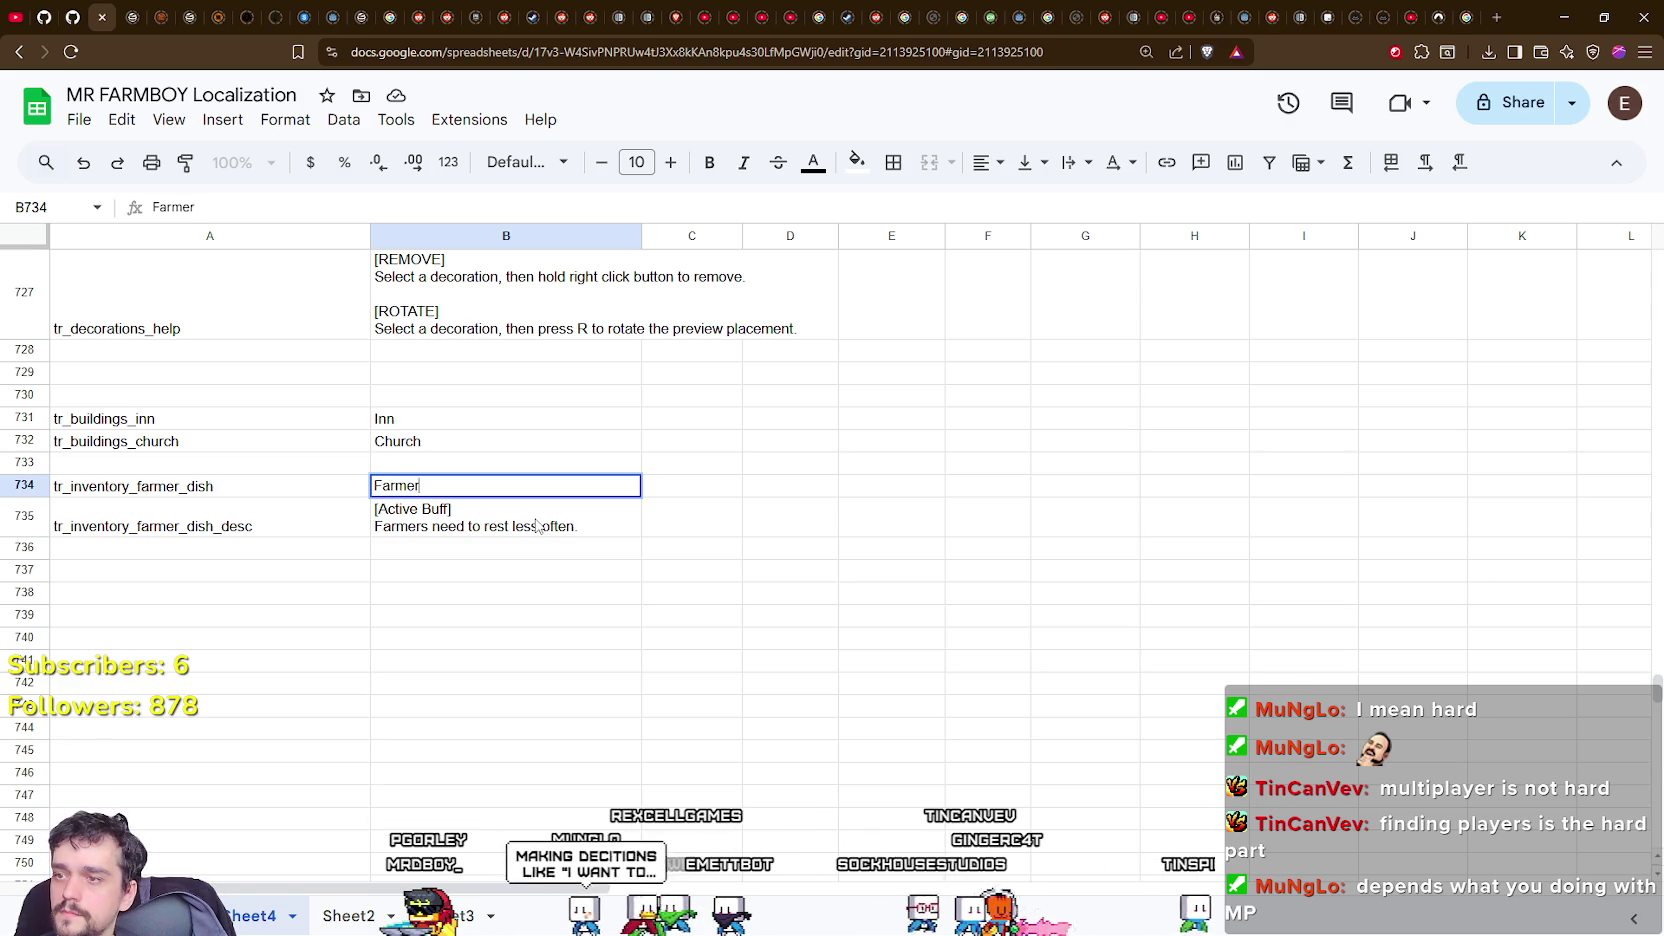
pyautogui.write('s')
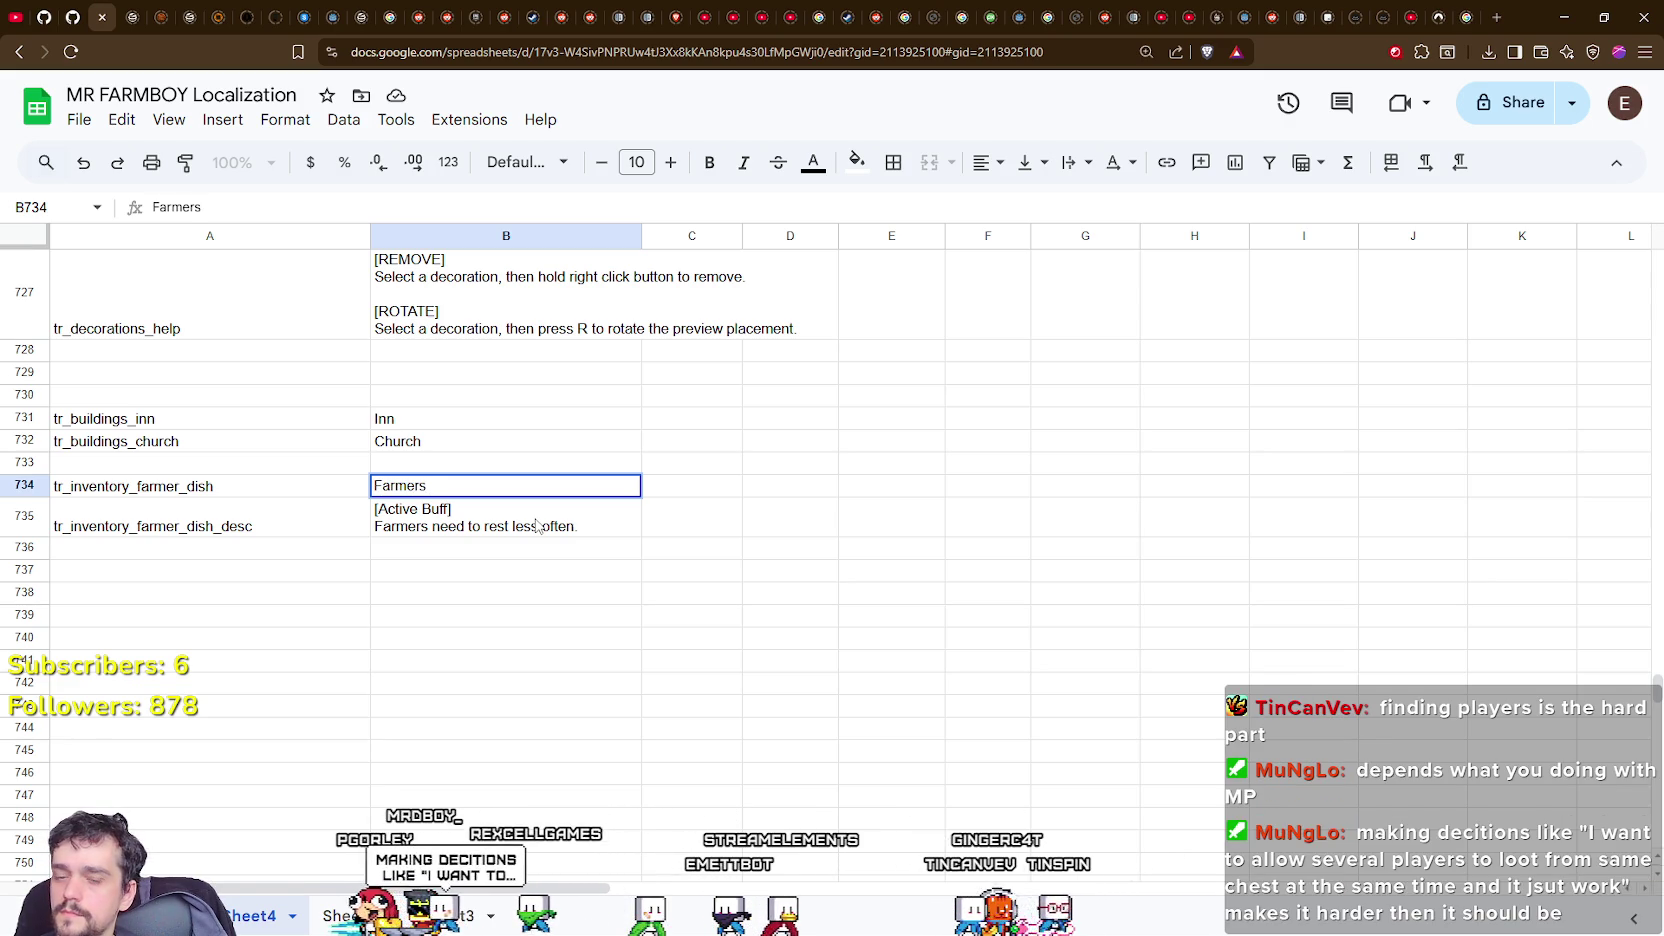
pyautogui.write(' dish')
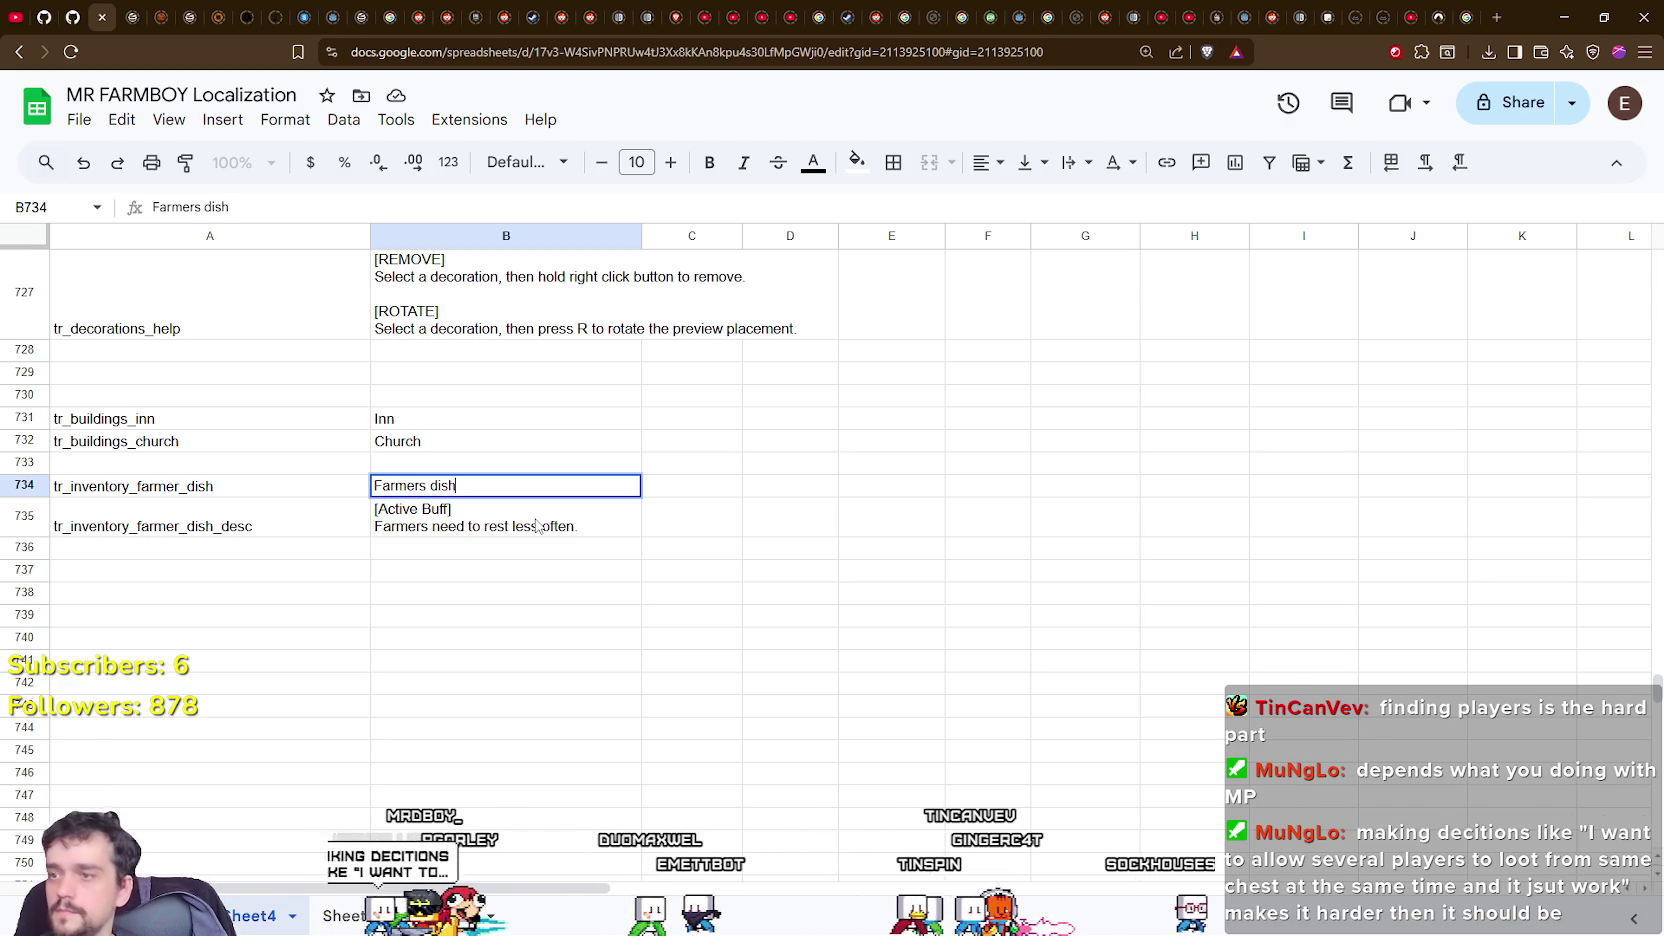
pyautogui.click(497, 548)
pyautogui.click(470, 487)
pyautogui.click(470, 515)
pyautogui.click(435, 488)
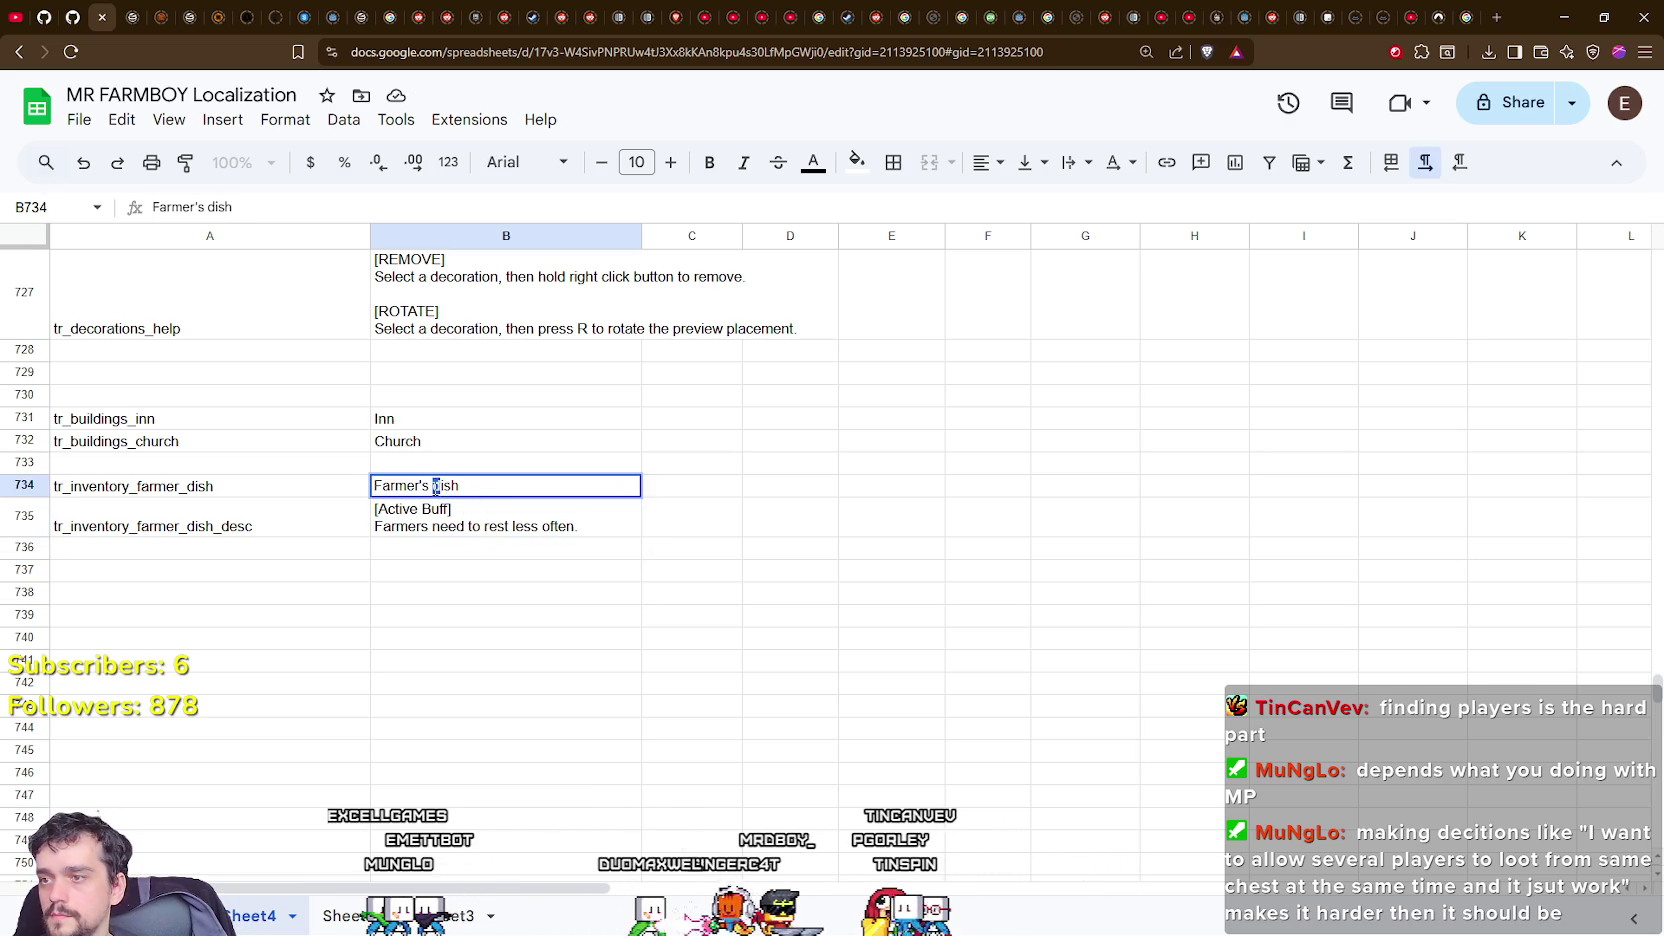
pyautogui.click(480, 556)
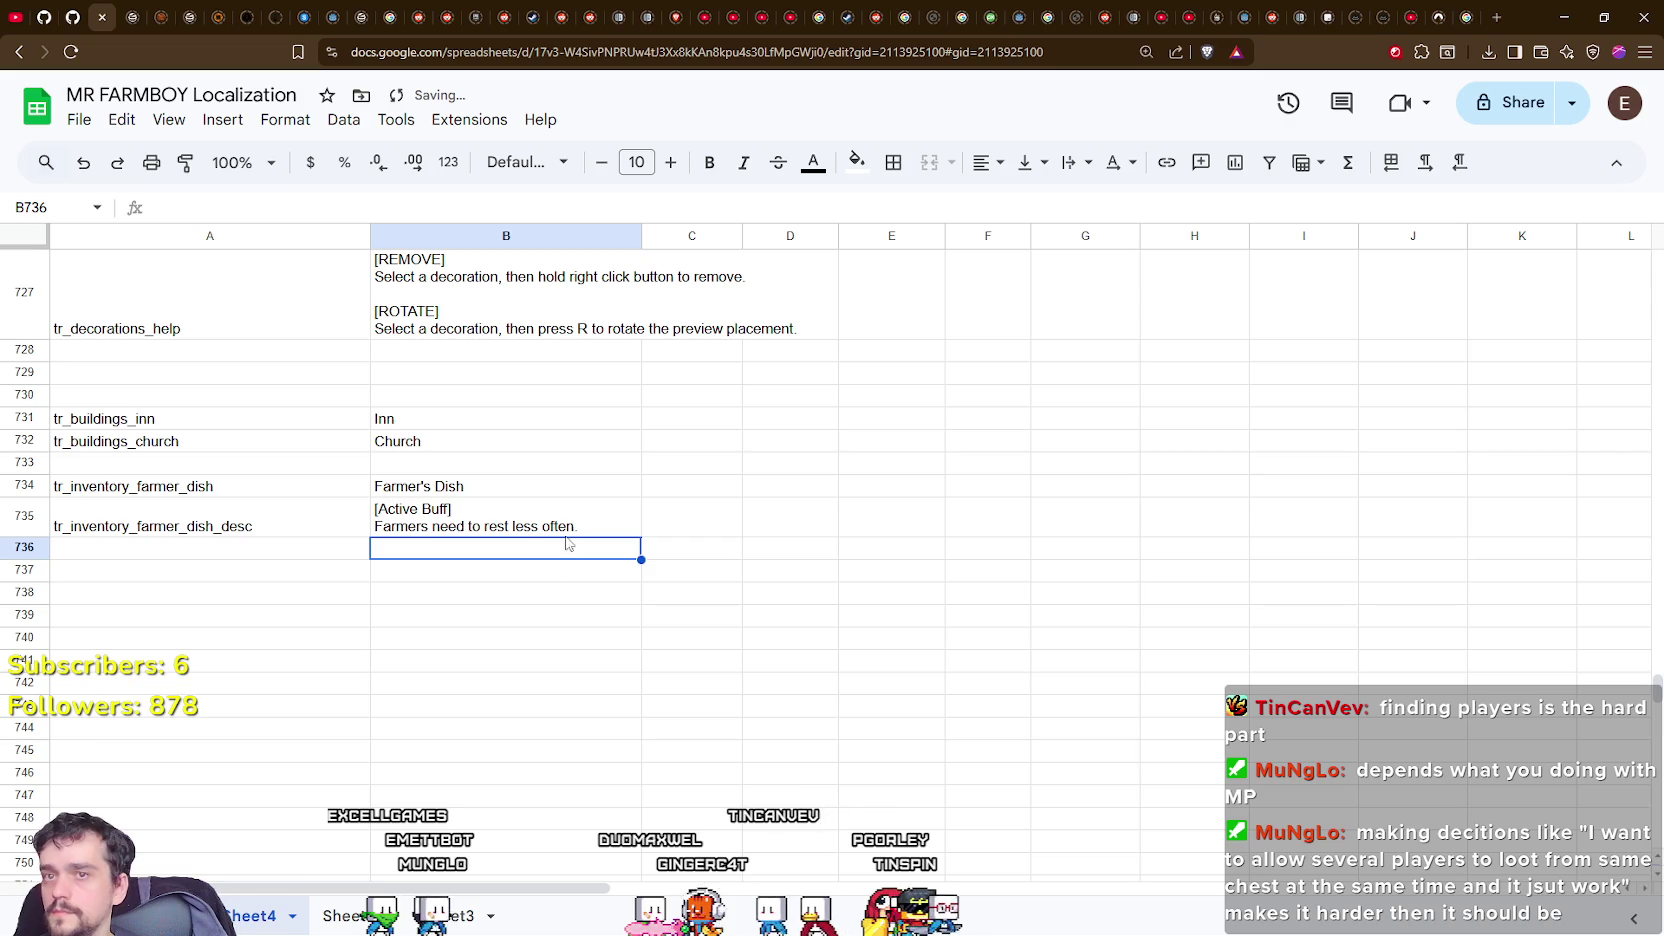
pyautogui.click(80, 120)
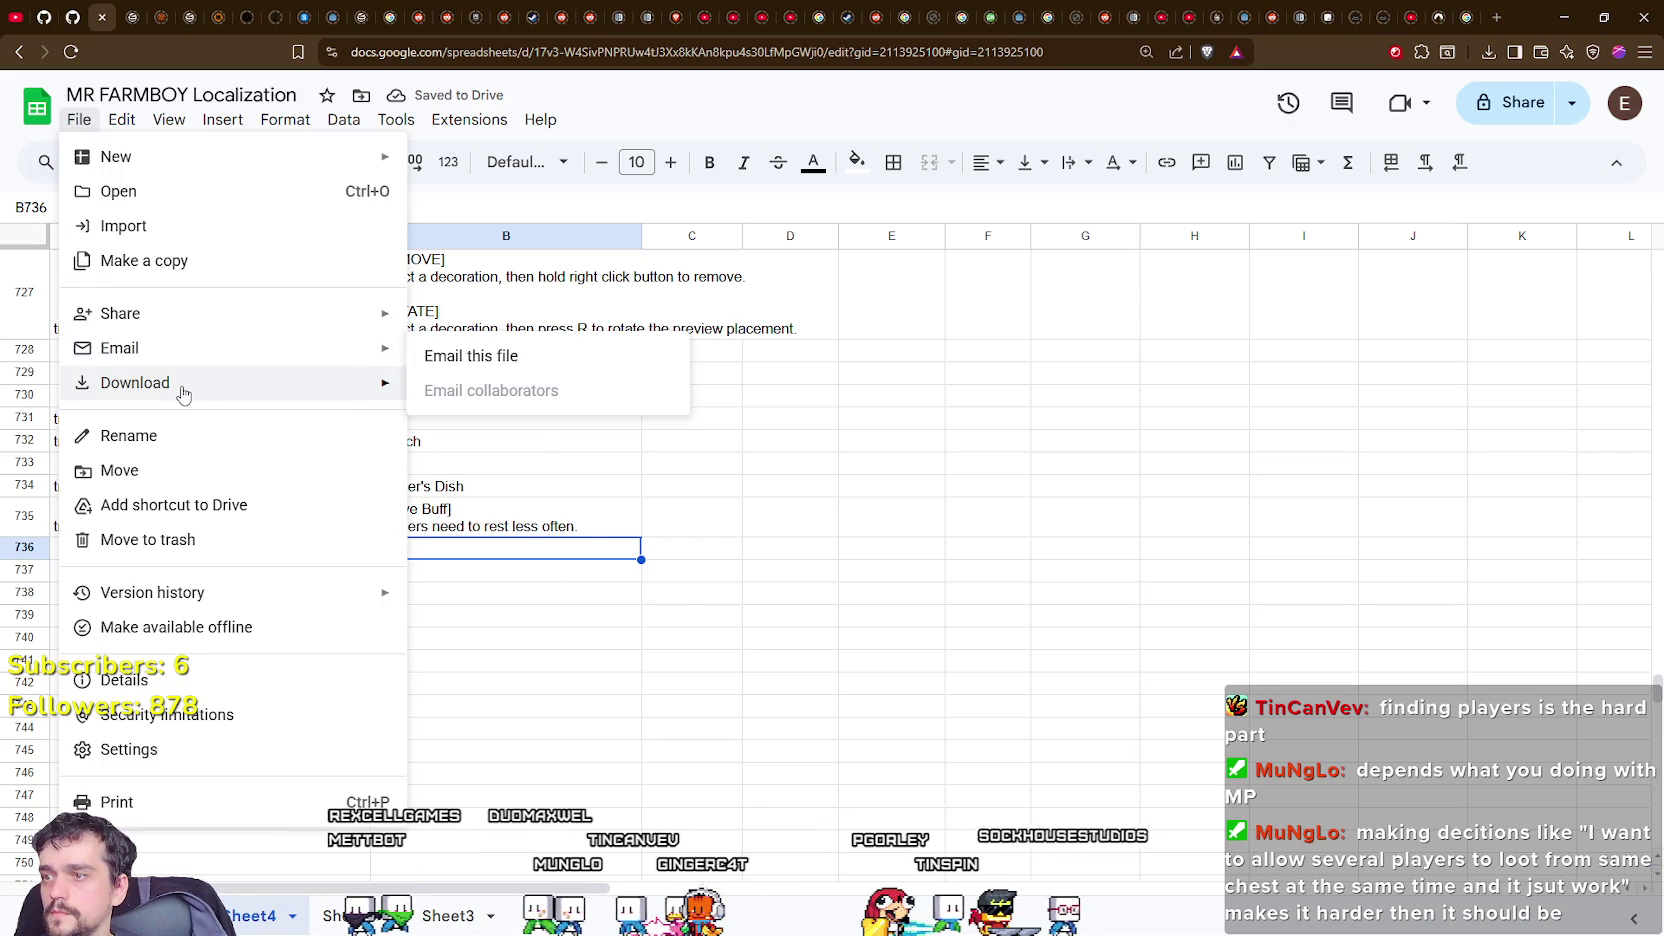
# Download the sheet as CSV, overwriting the game's translations.csv.
pyautogui.moveTo(175, 384)
pyautogui.click(551, 532)
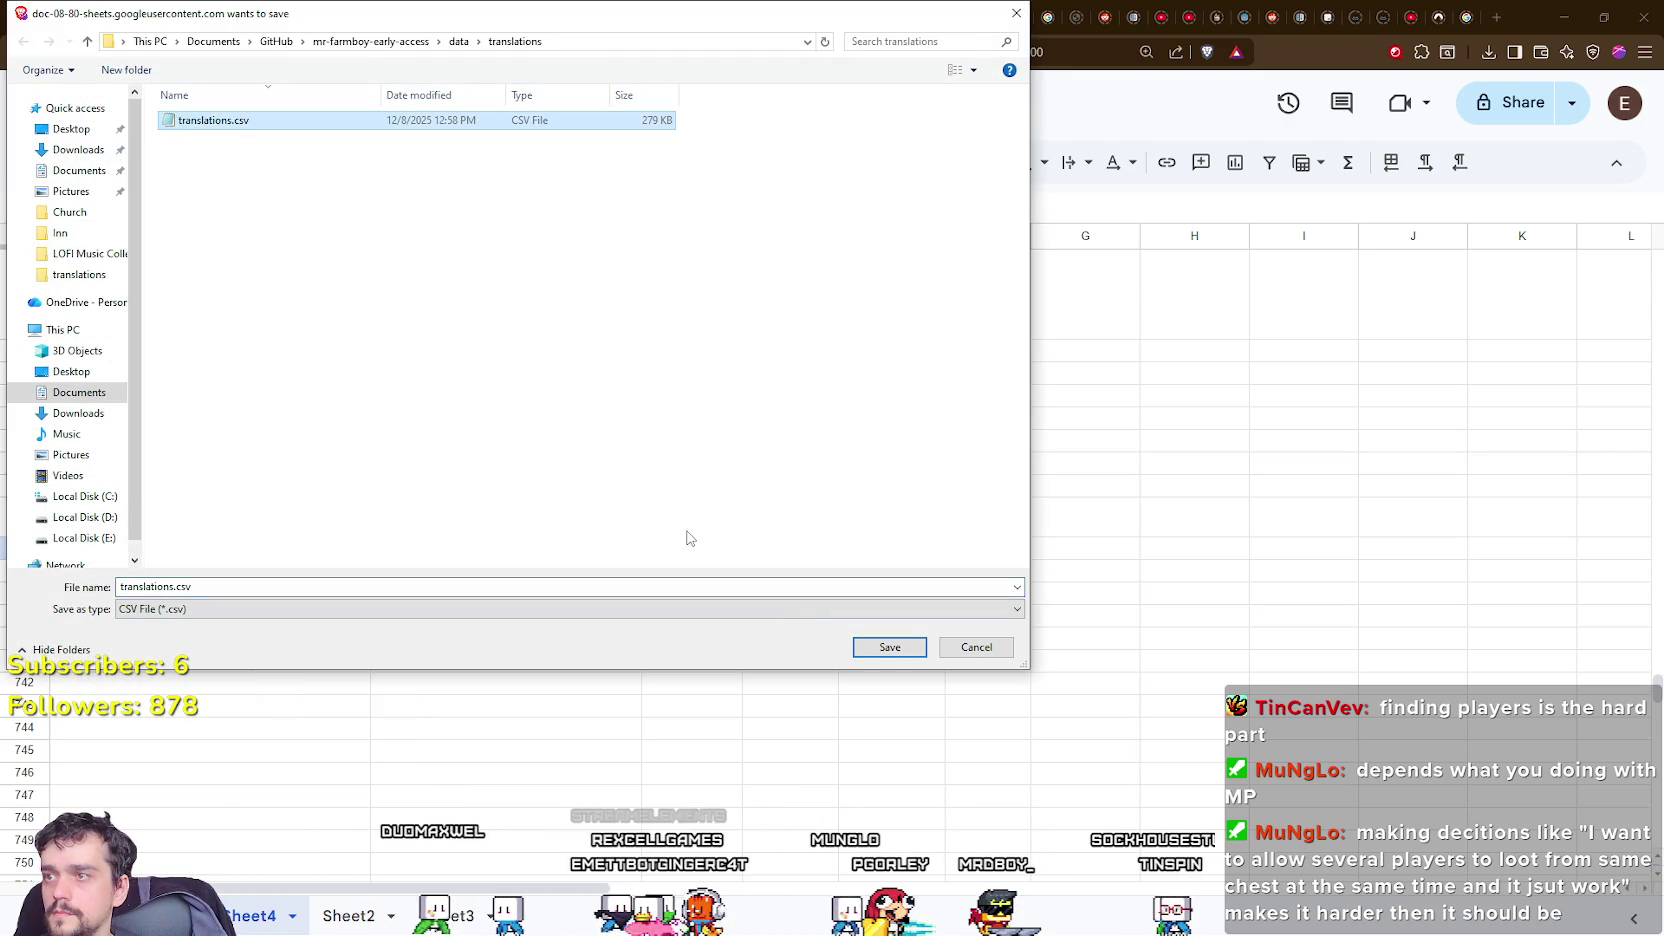
pyautogui.click(889, 647)
pyautogui.click(875, 476)
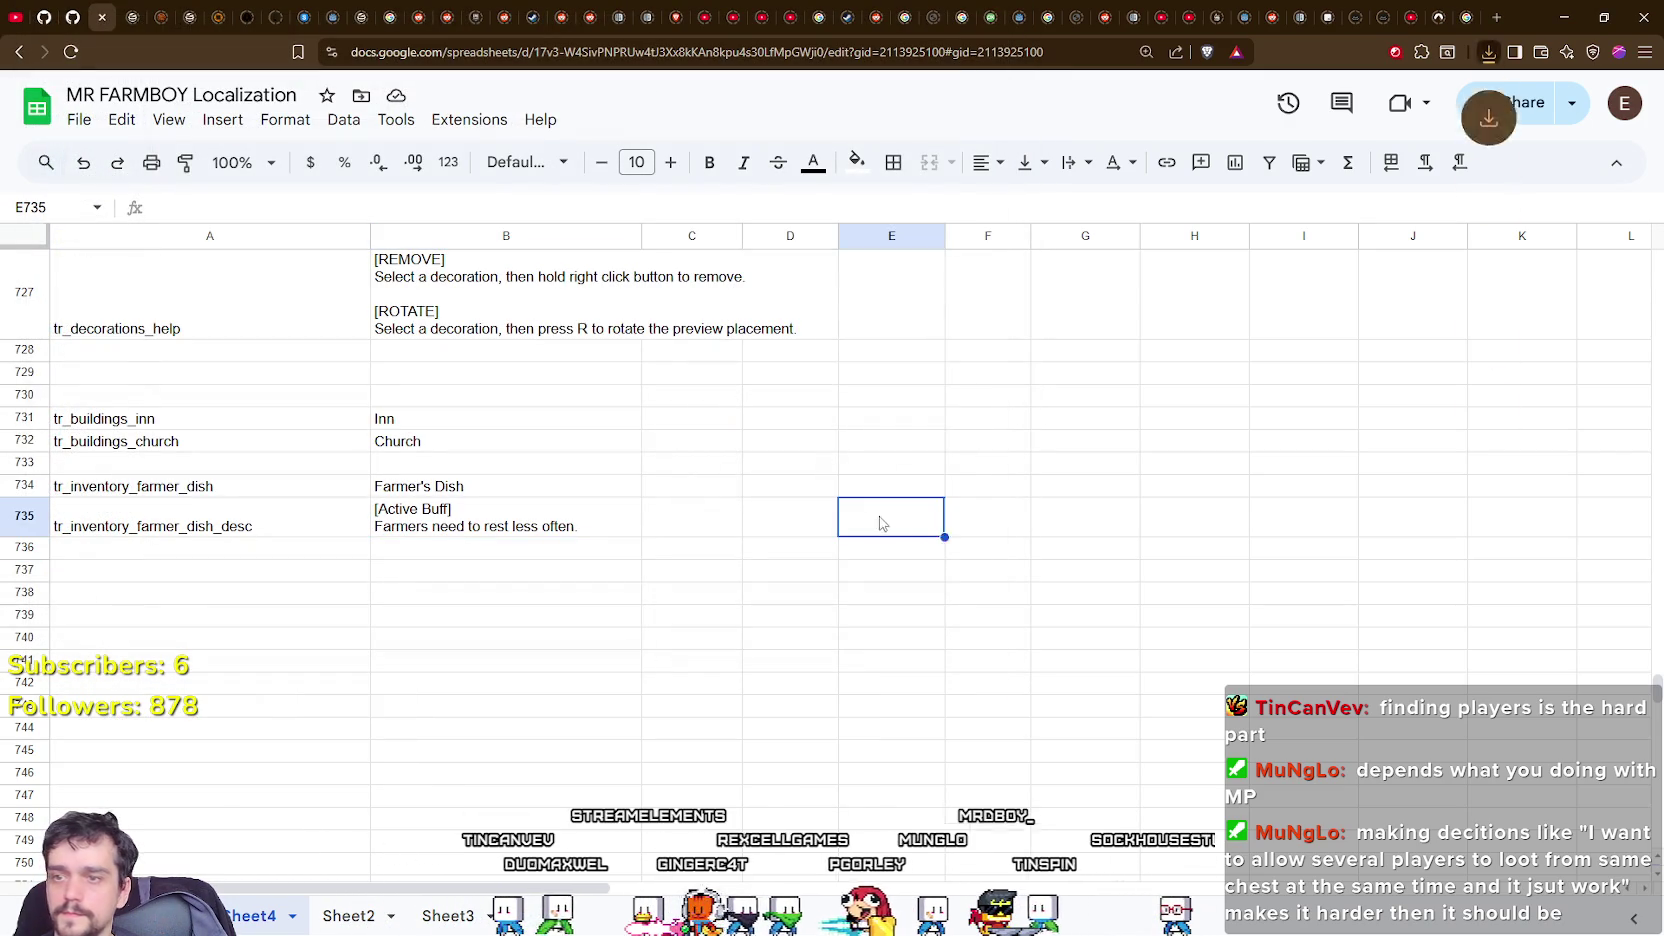
# Reopen the Inn dishes panel in the running game, then return to the Godot editor.
pyautogui.hotkey('alt', 'Tab')
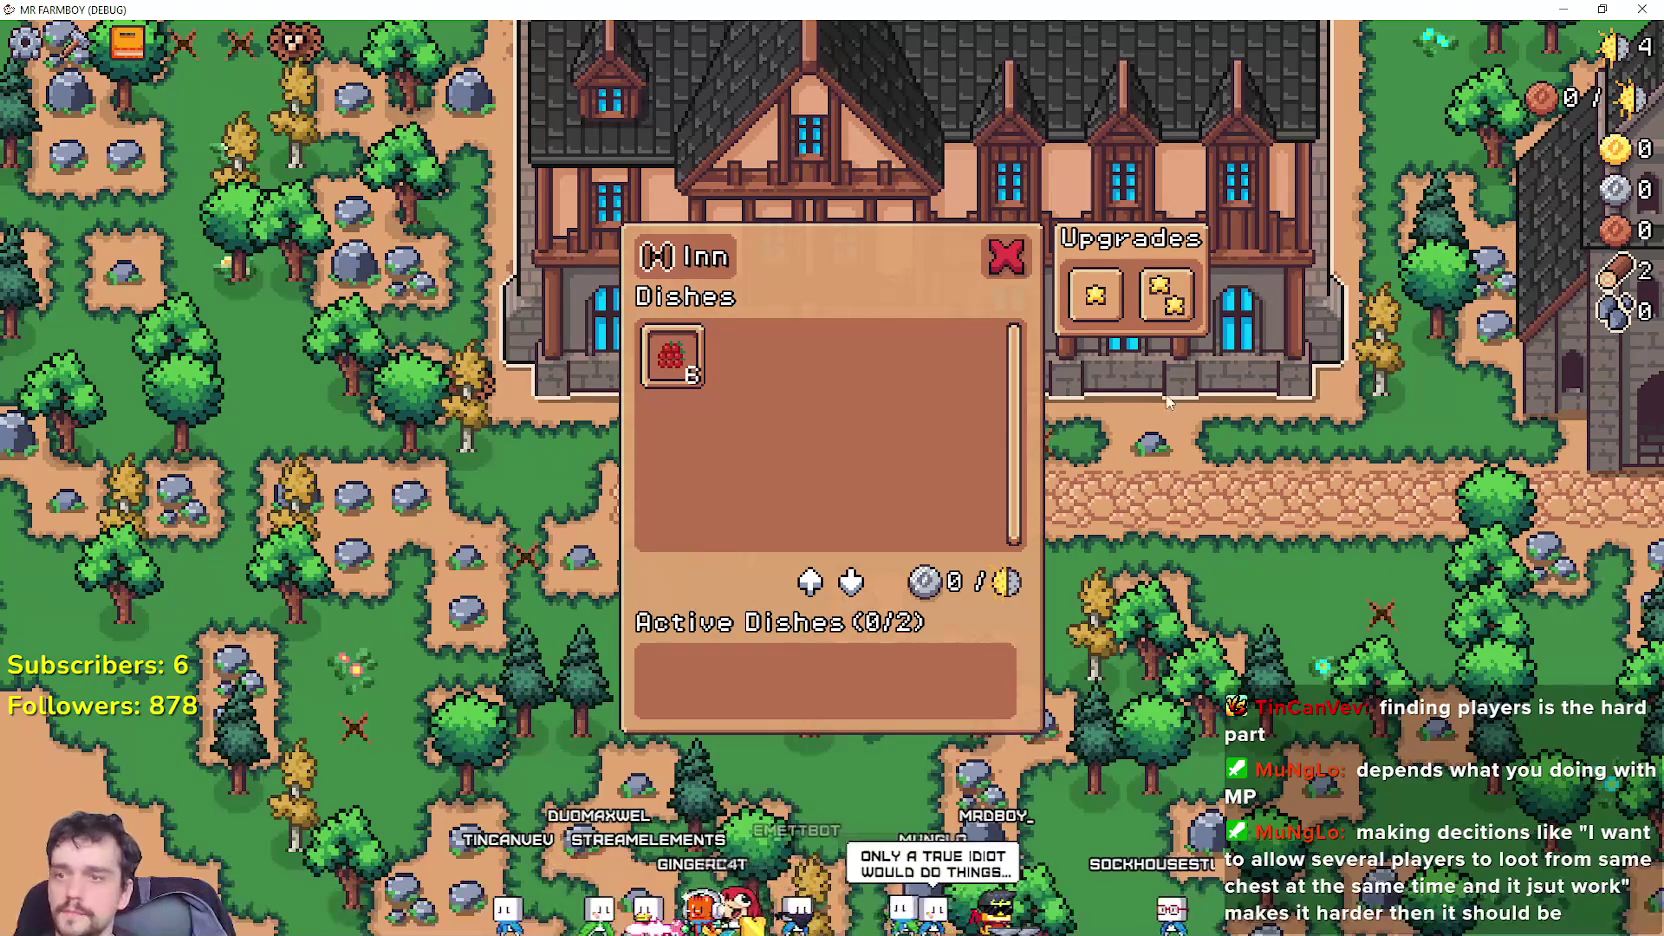
pyautogui.press('Escape')
pyautogui.press('e')
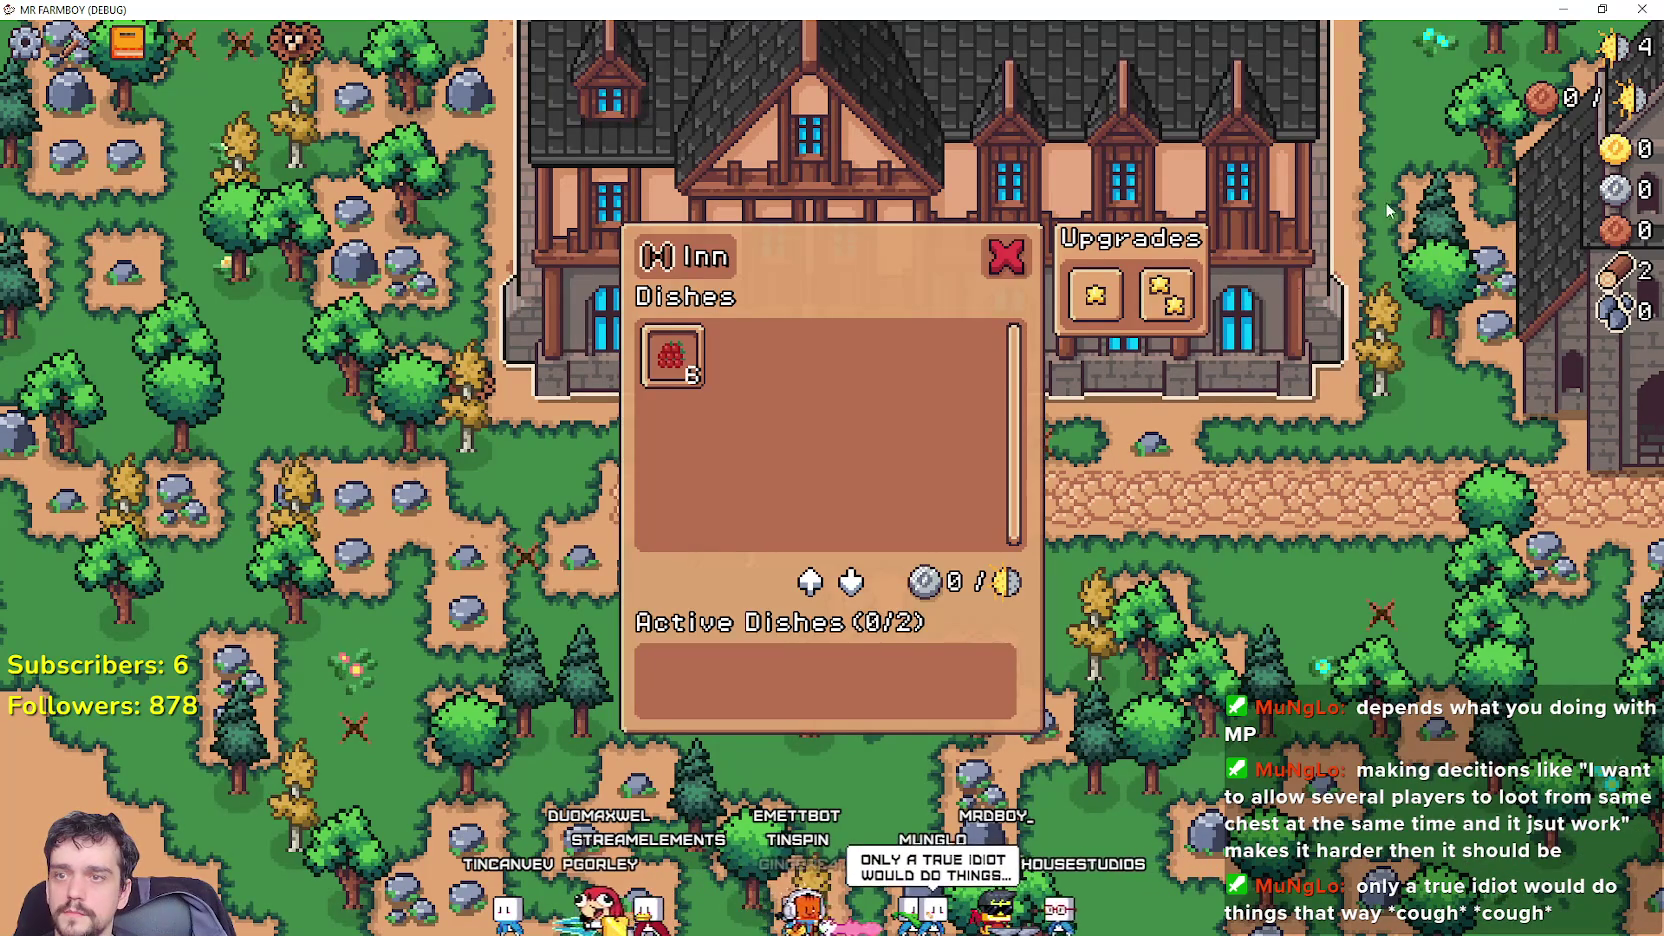
pyautogui.hotkey('alt', 'Tab')
pyautogui.click(1160, 522)
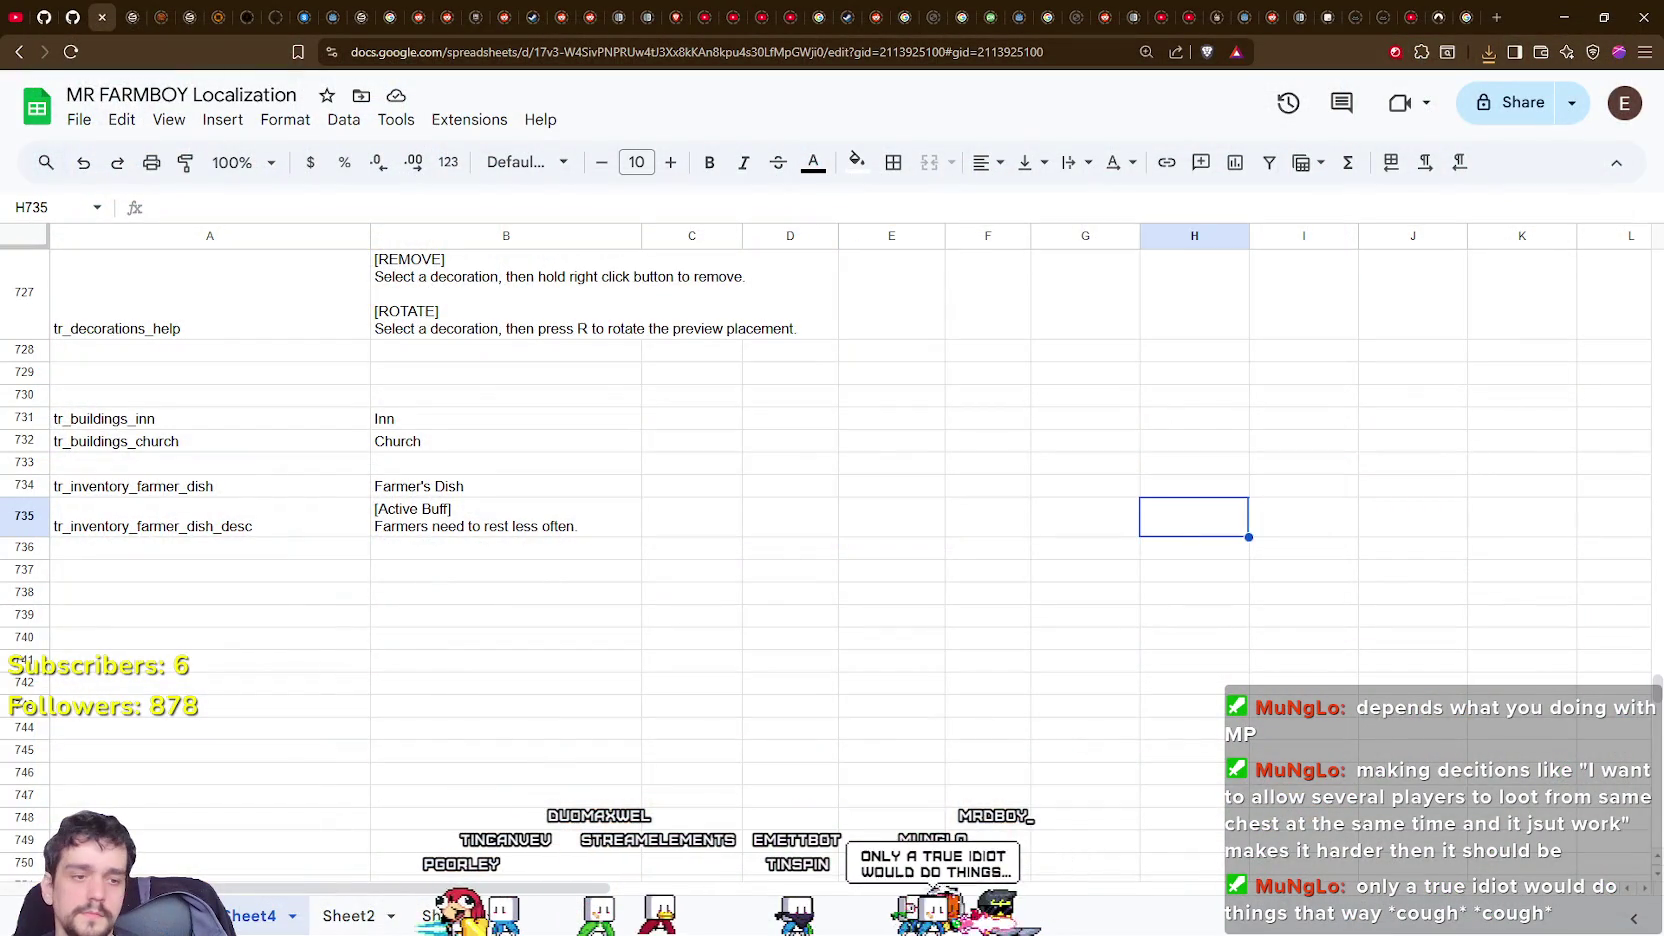
pyautogui.hotkey('alt', 'Tab')
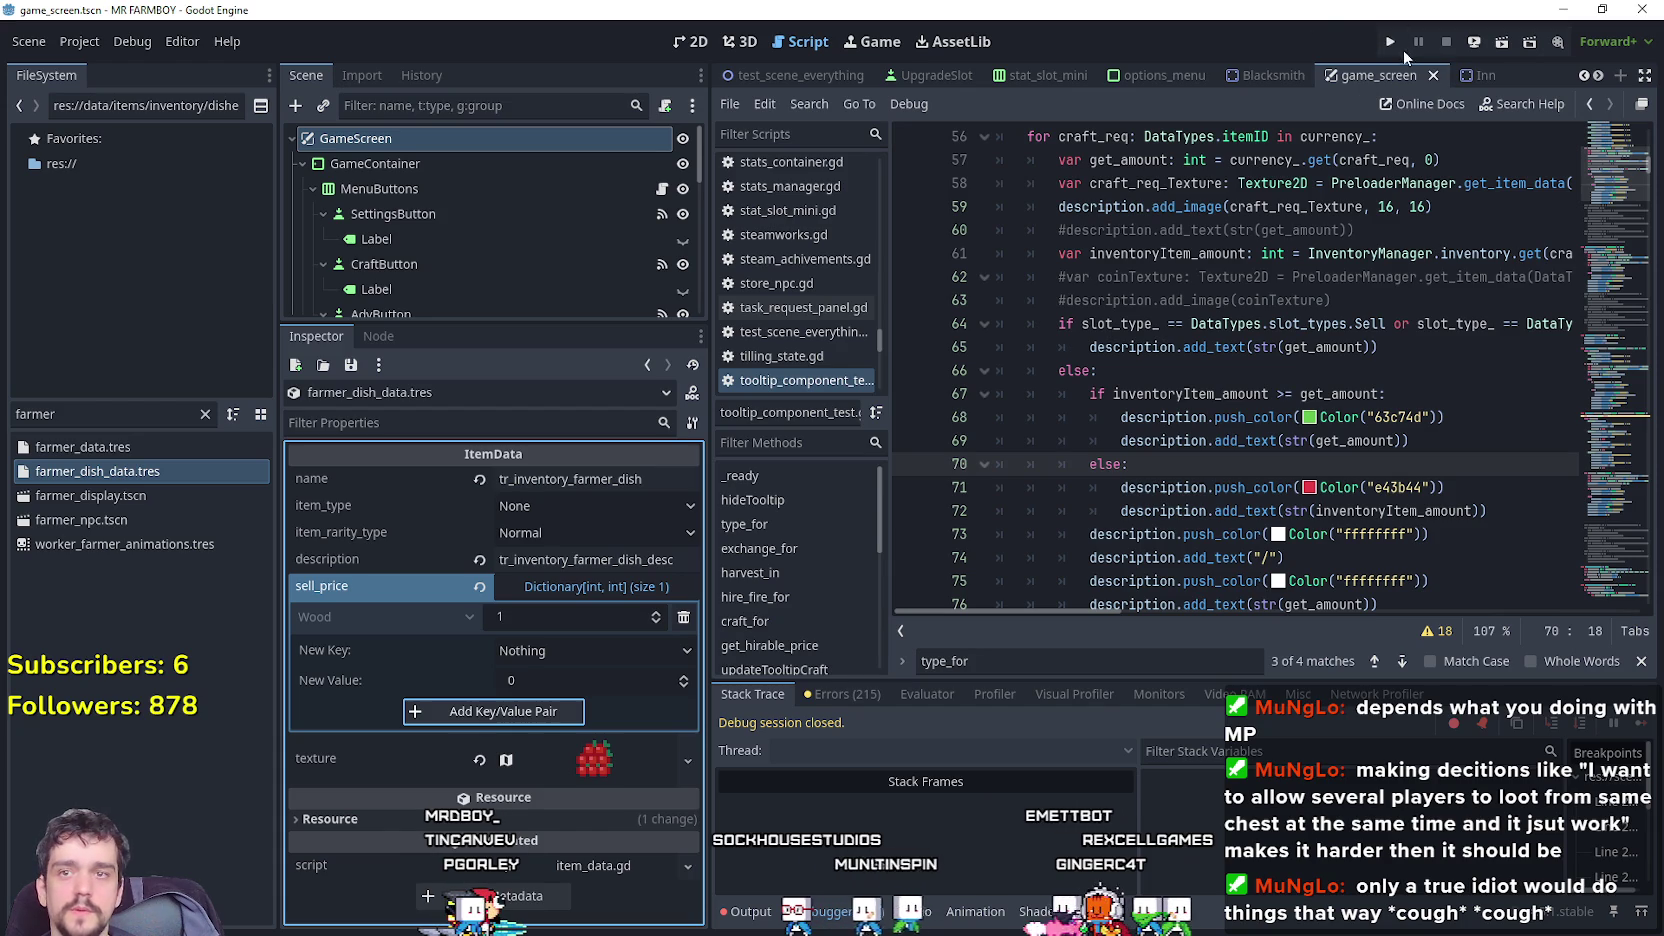
# Run the project, delete Save 3 and start a new save, maximize the window and dismiss the intro.
pyautogui.press('F5')
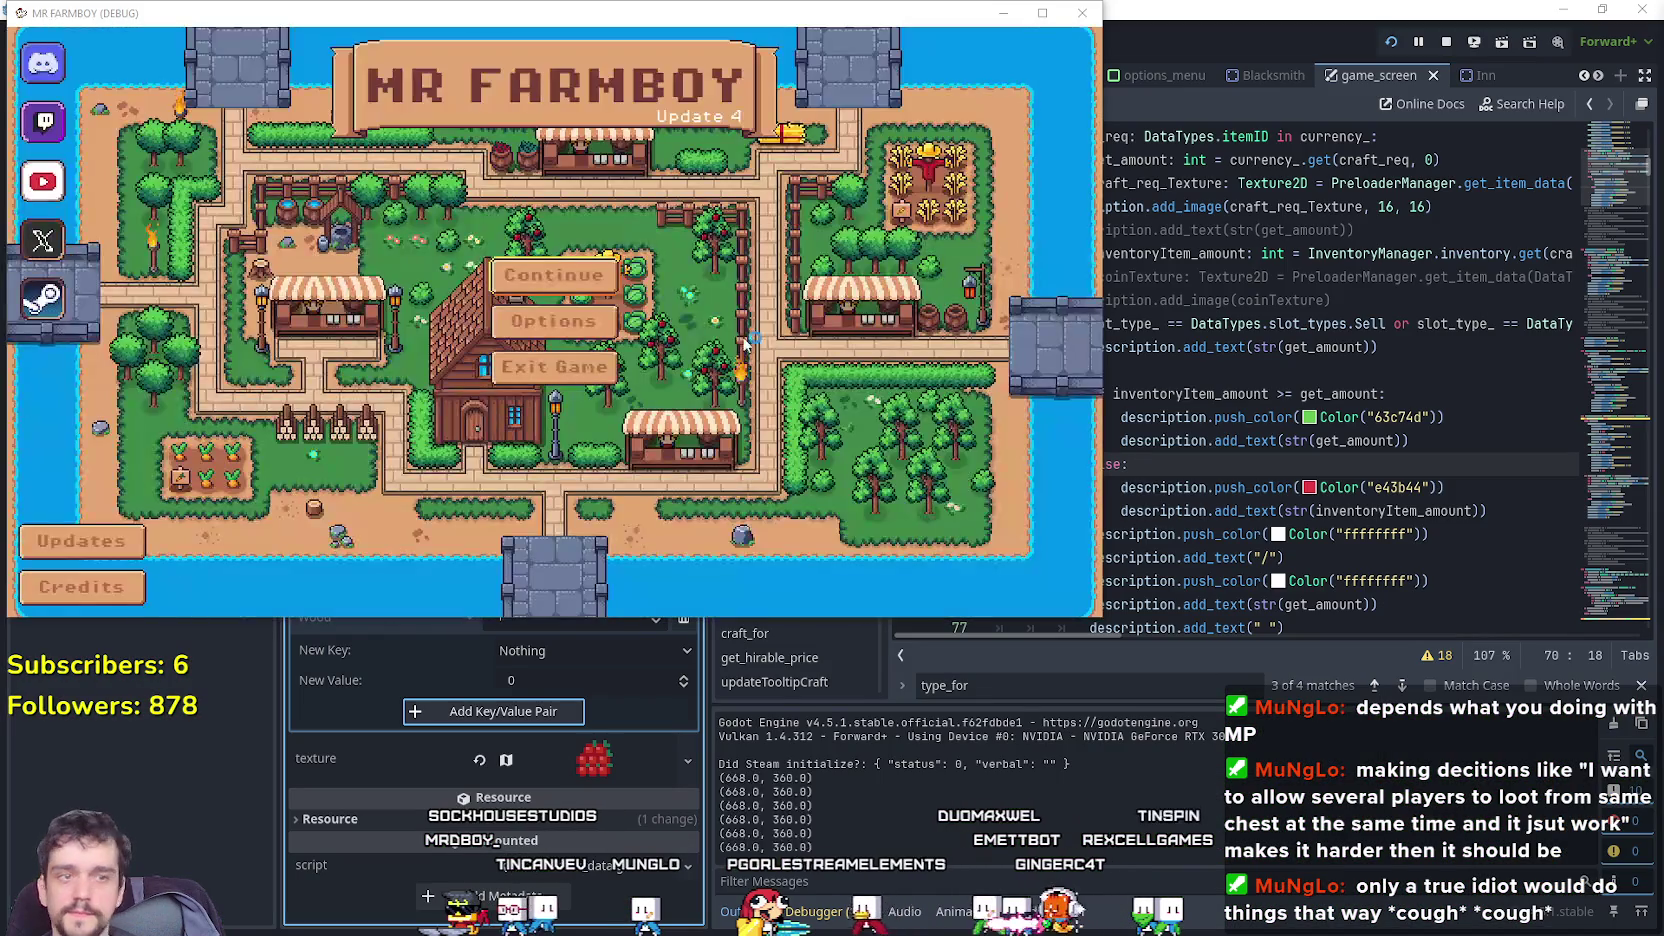
pyautogui.click(554, 275)
pyautogui.click(620, 350)
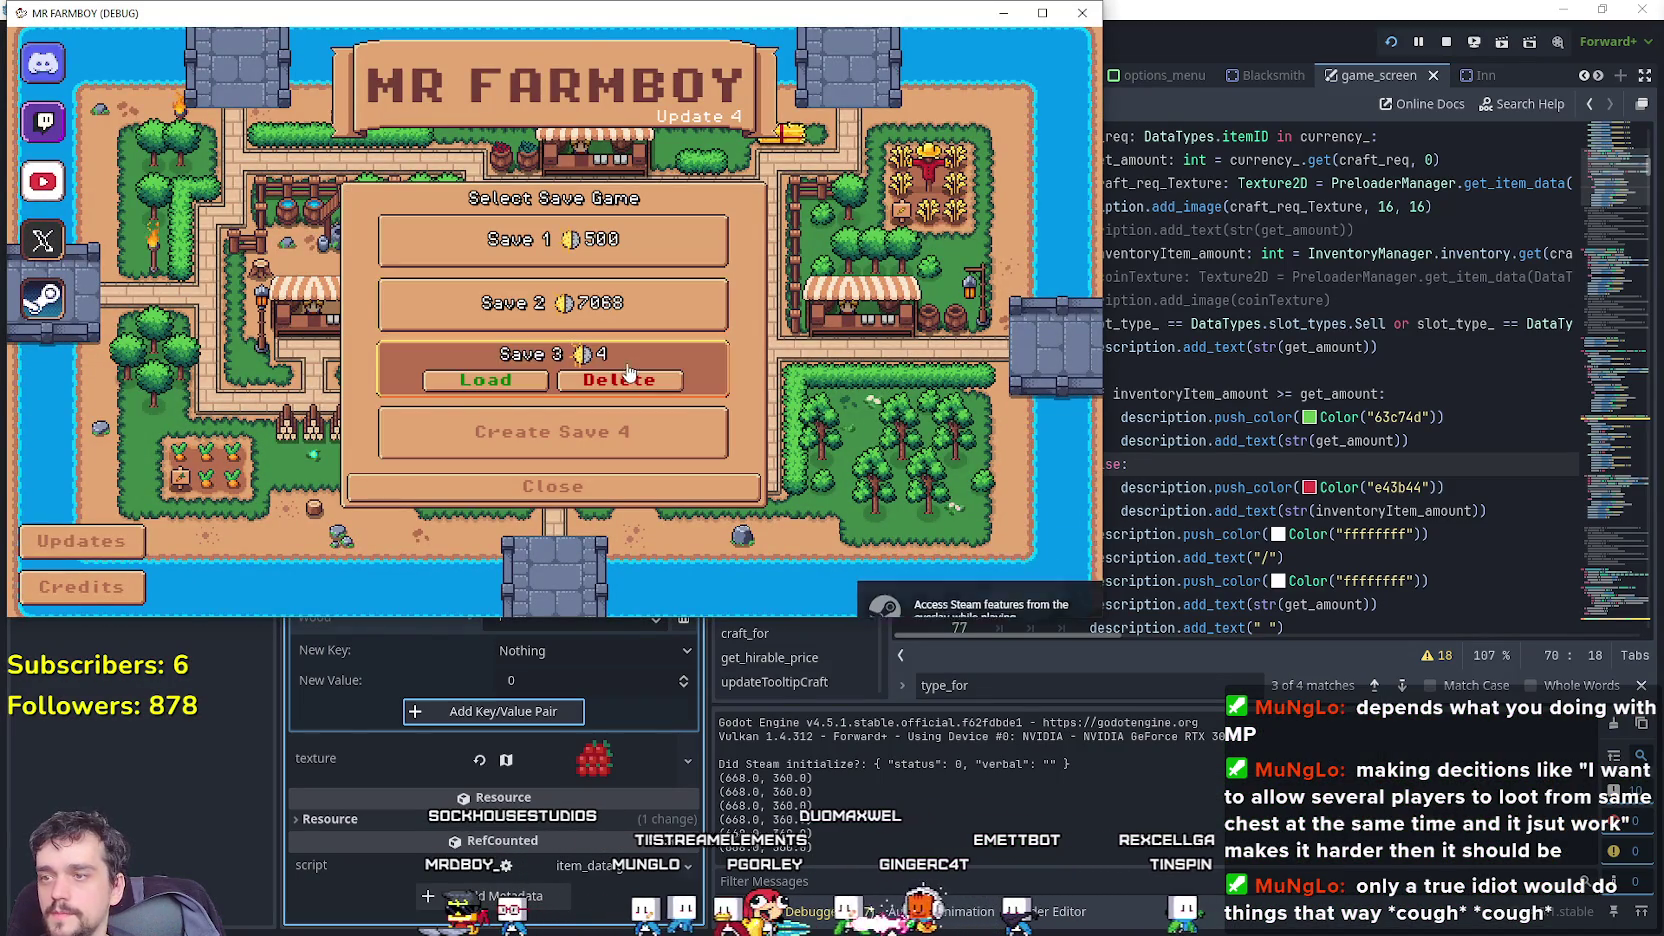
pyautogui.click(632, 384)
pyautogui.click(632, 384)
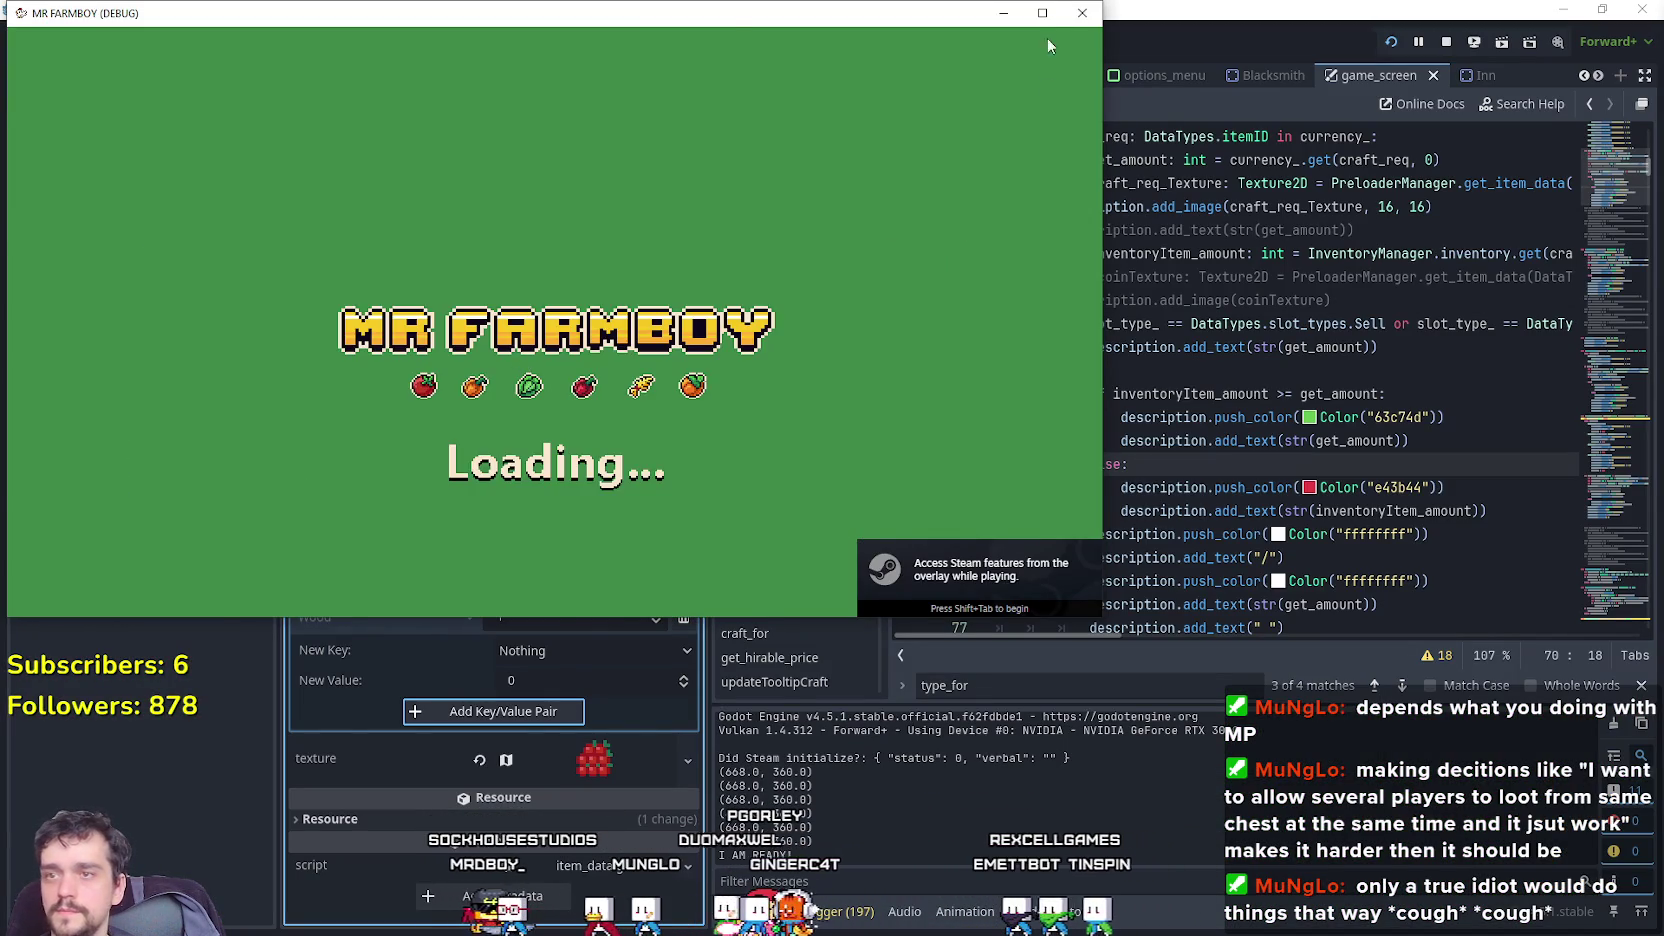
pyautogui.click(1043, 17)
pyautogui.click(1020, 480)
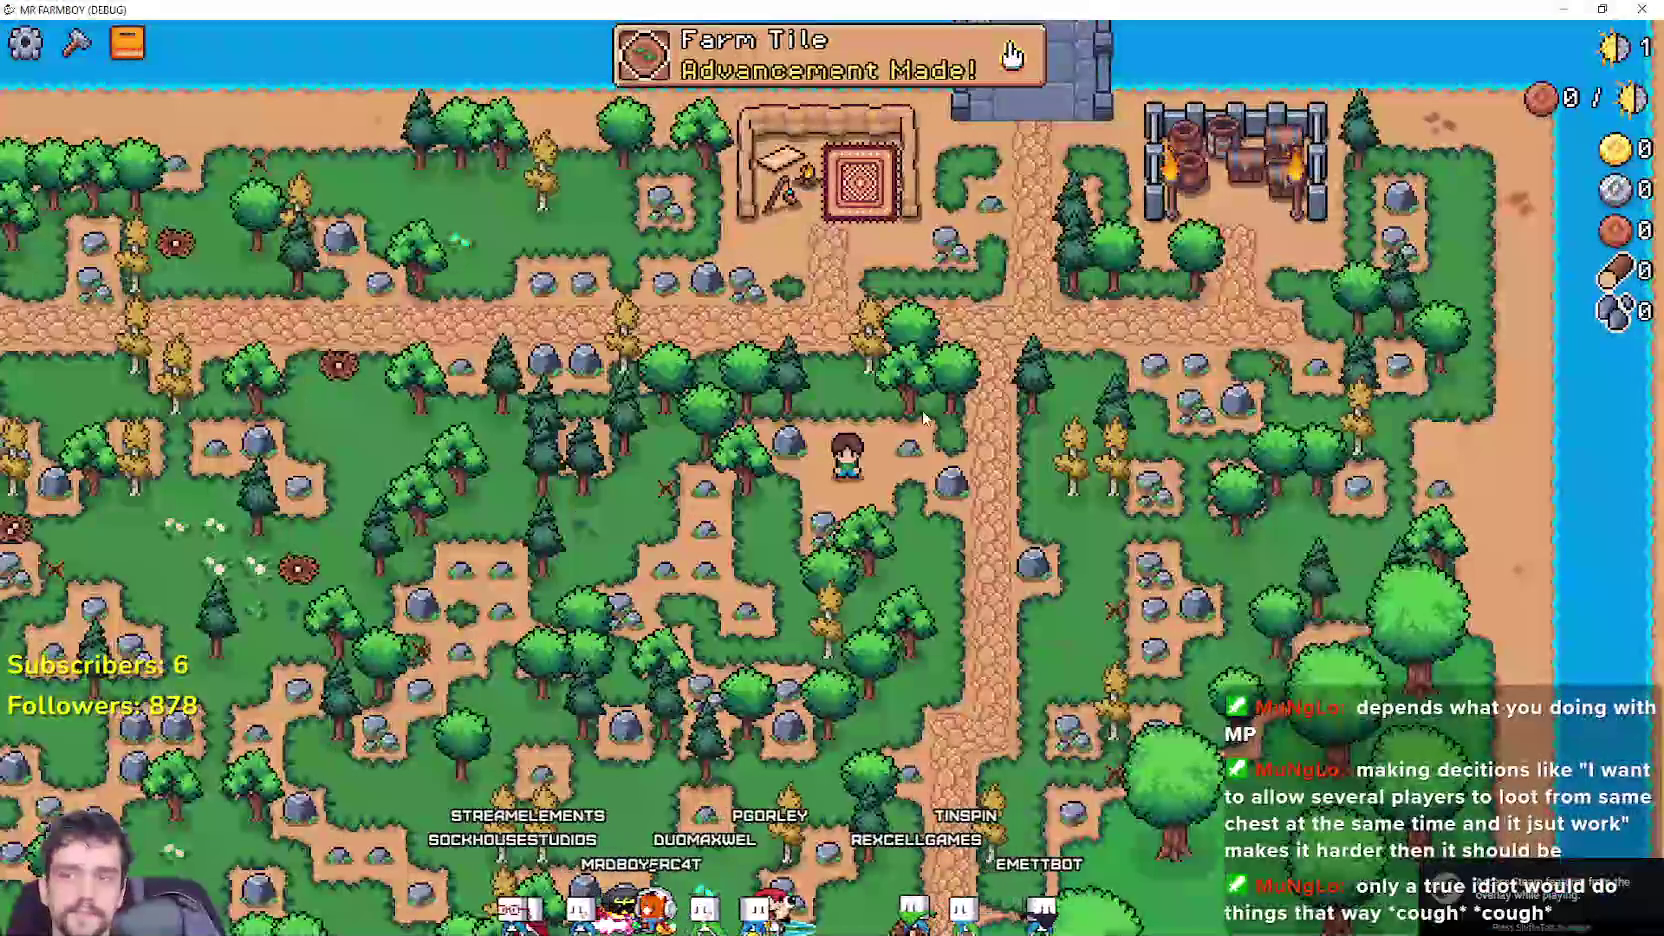
# Zoom in and walk the farmer south-west along the cobblestone path to the inn, opening its Dishes panel.
pyautogui.scroll(2, 1020, 480)
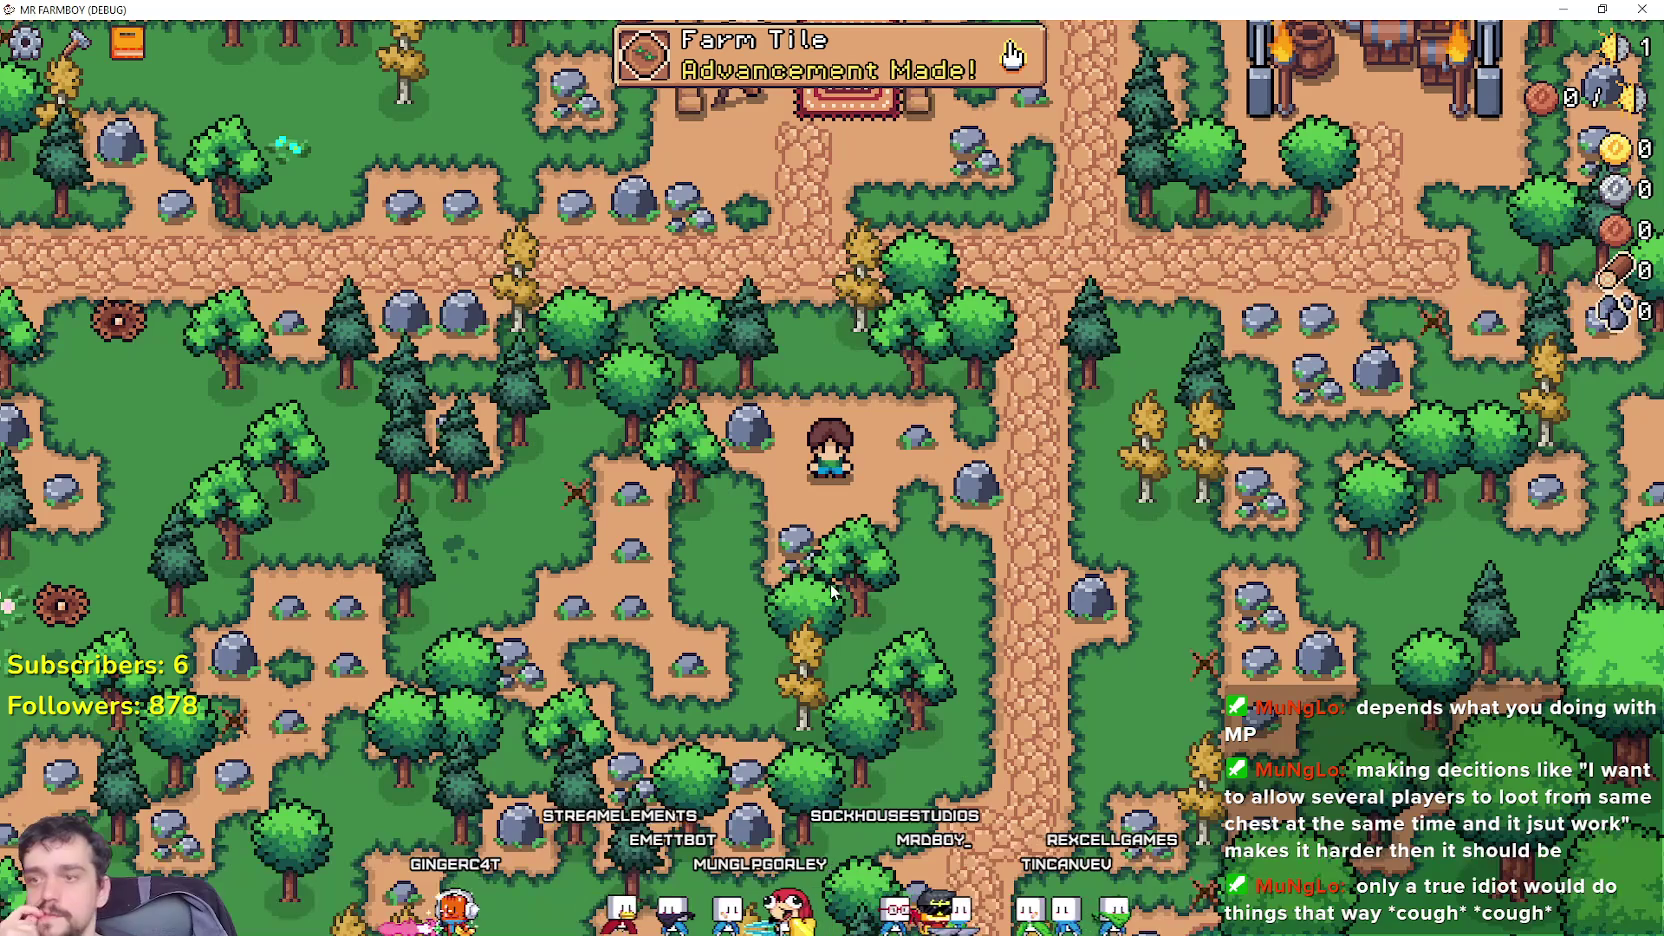
pyautogui.press('s')
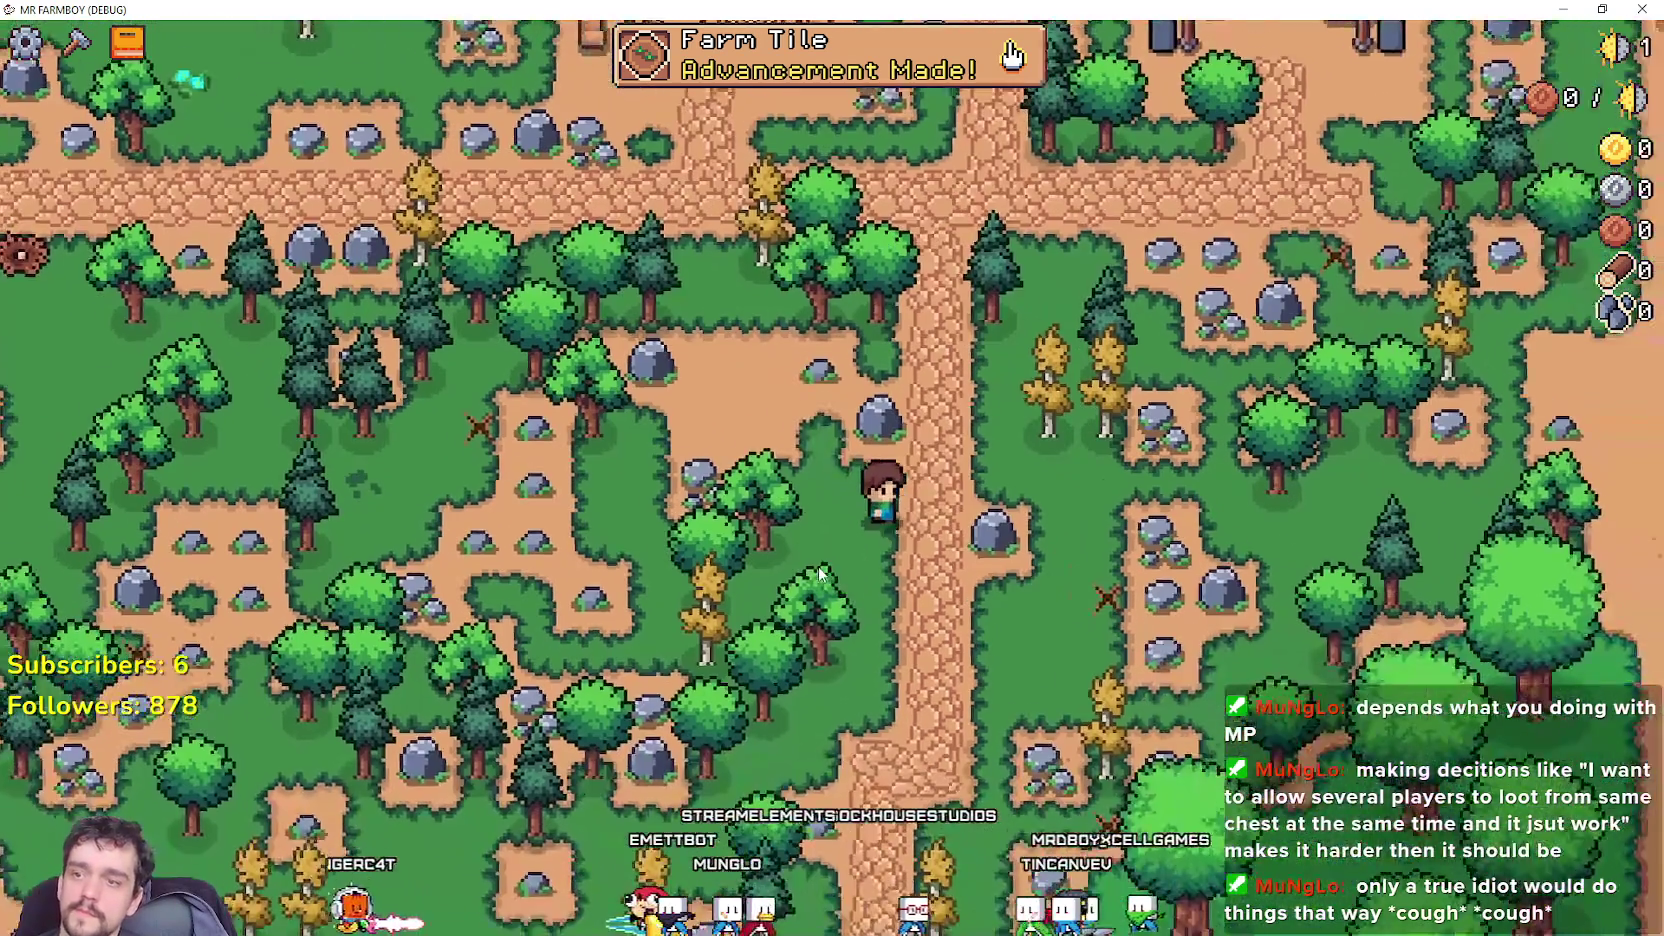
pyautogui.press('a')
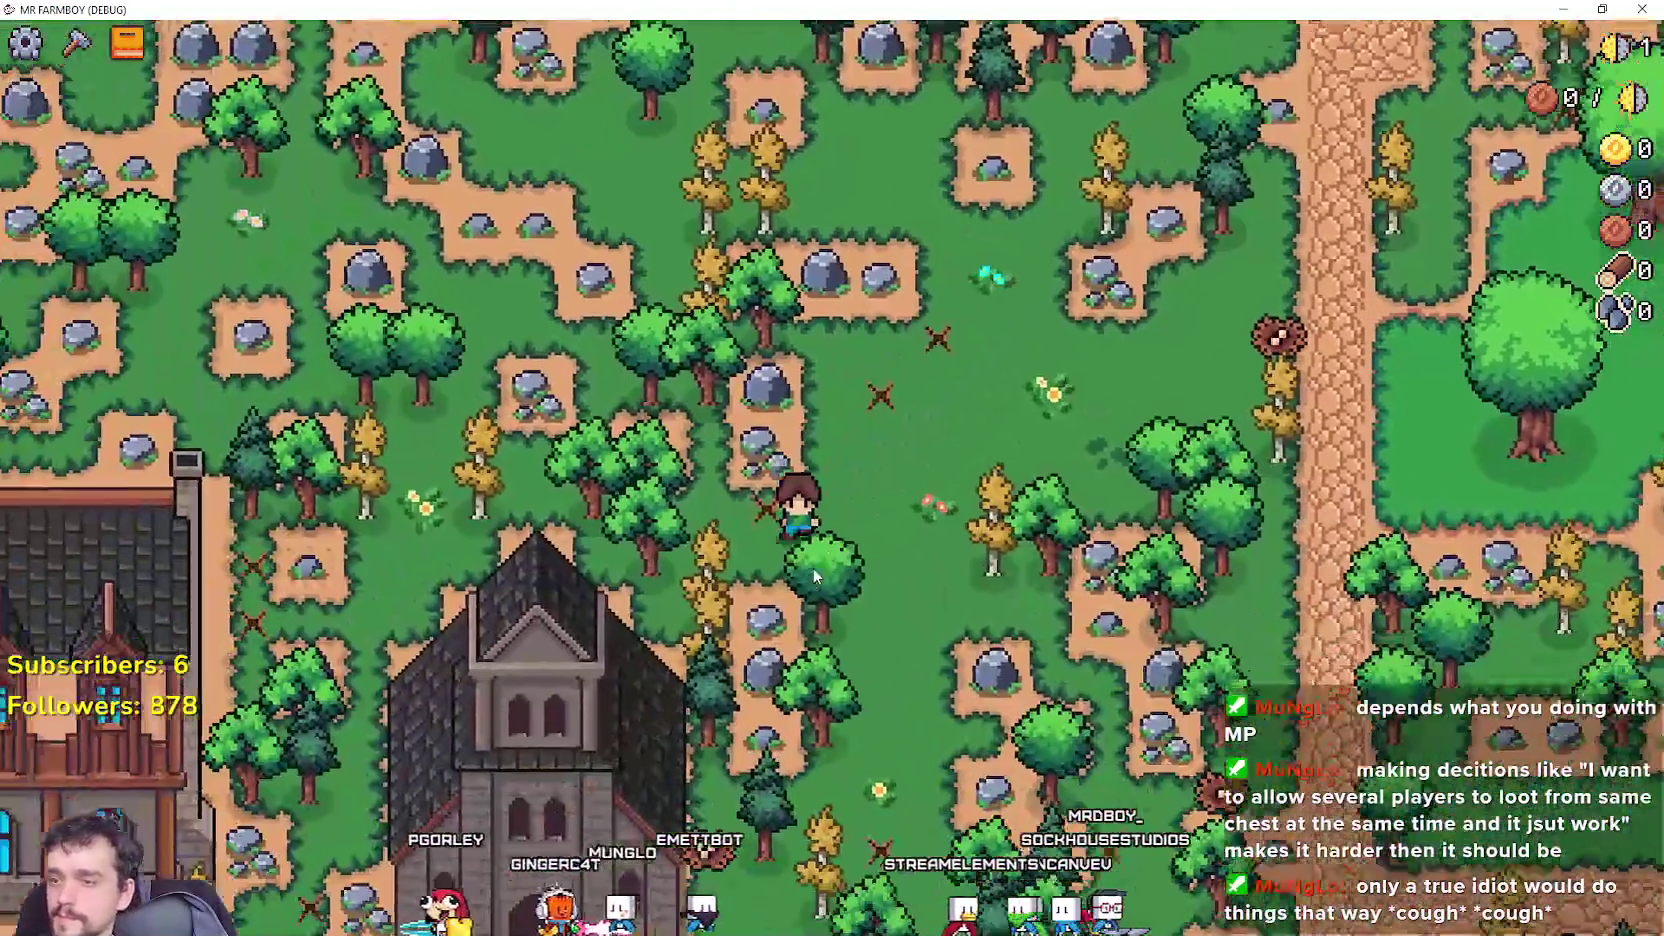
pyautogui.press('s')
pyautogui.press('a')
pyautogui.press('a')
pyautogui.press('w')
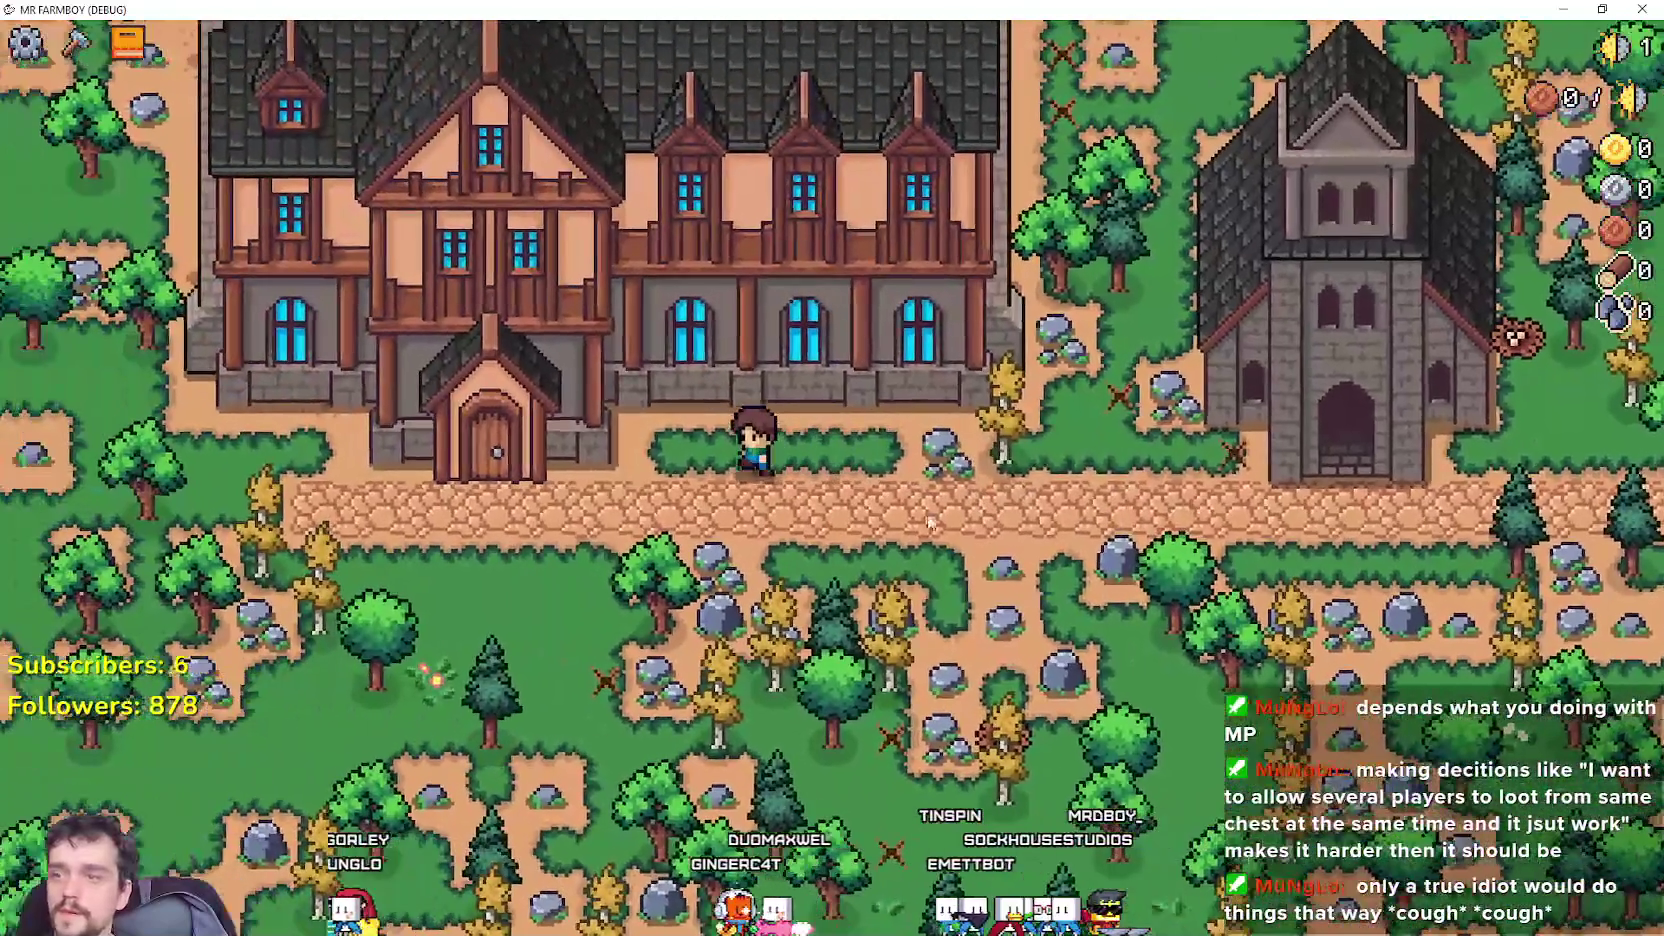
pyautogui.press('a')
pyautogui.press('e')
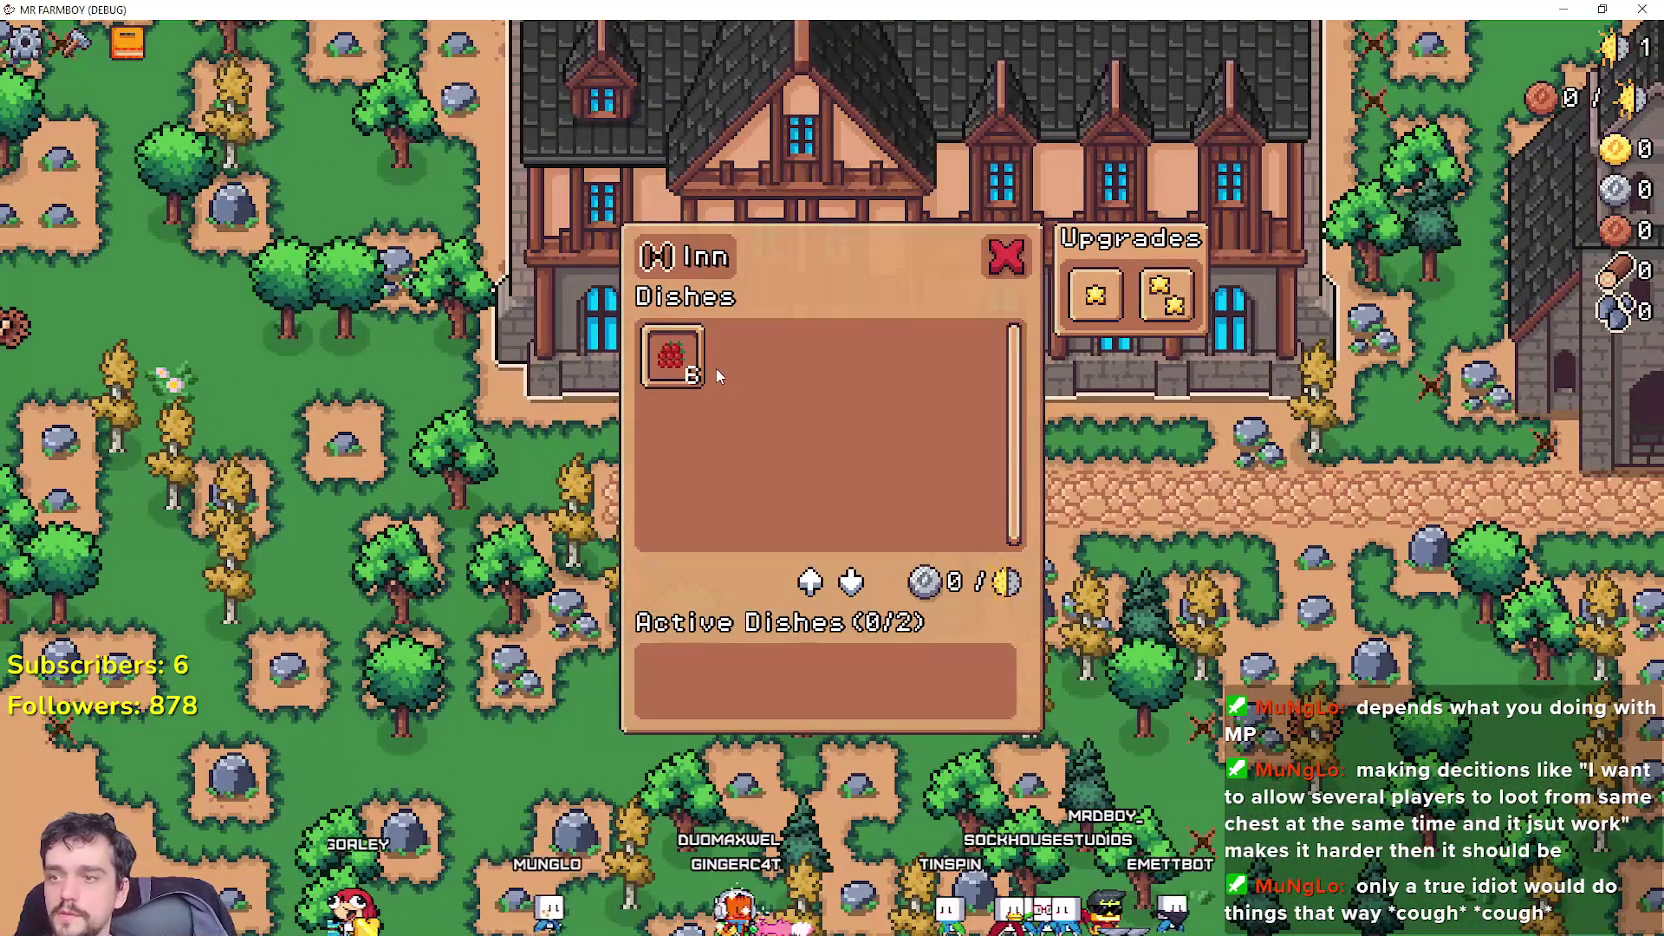
pyautogui.moveTo(692, 375)
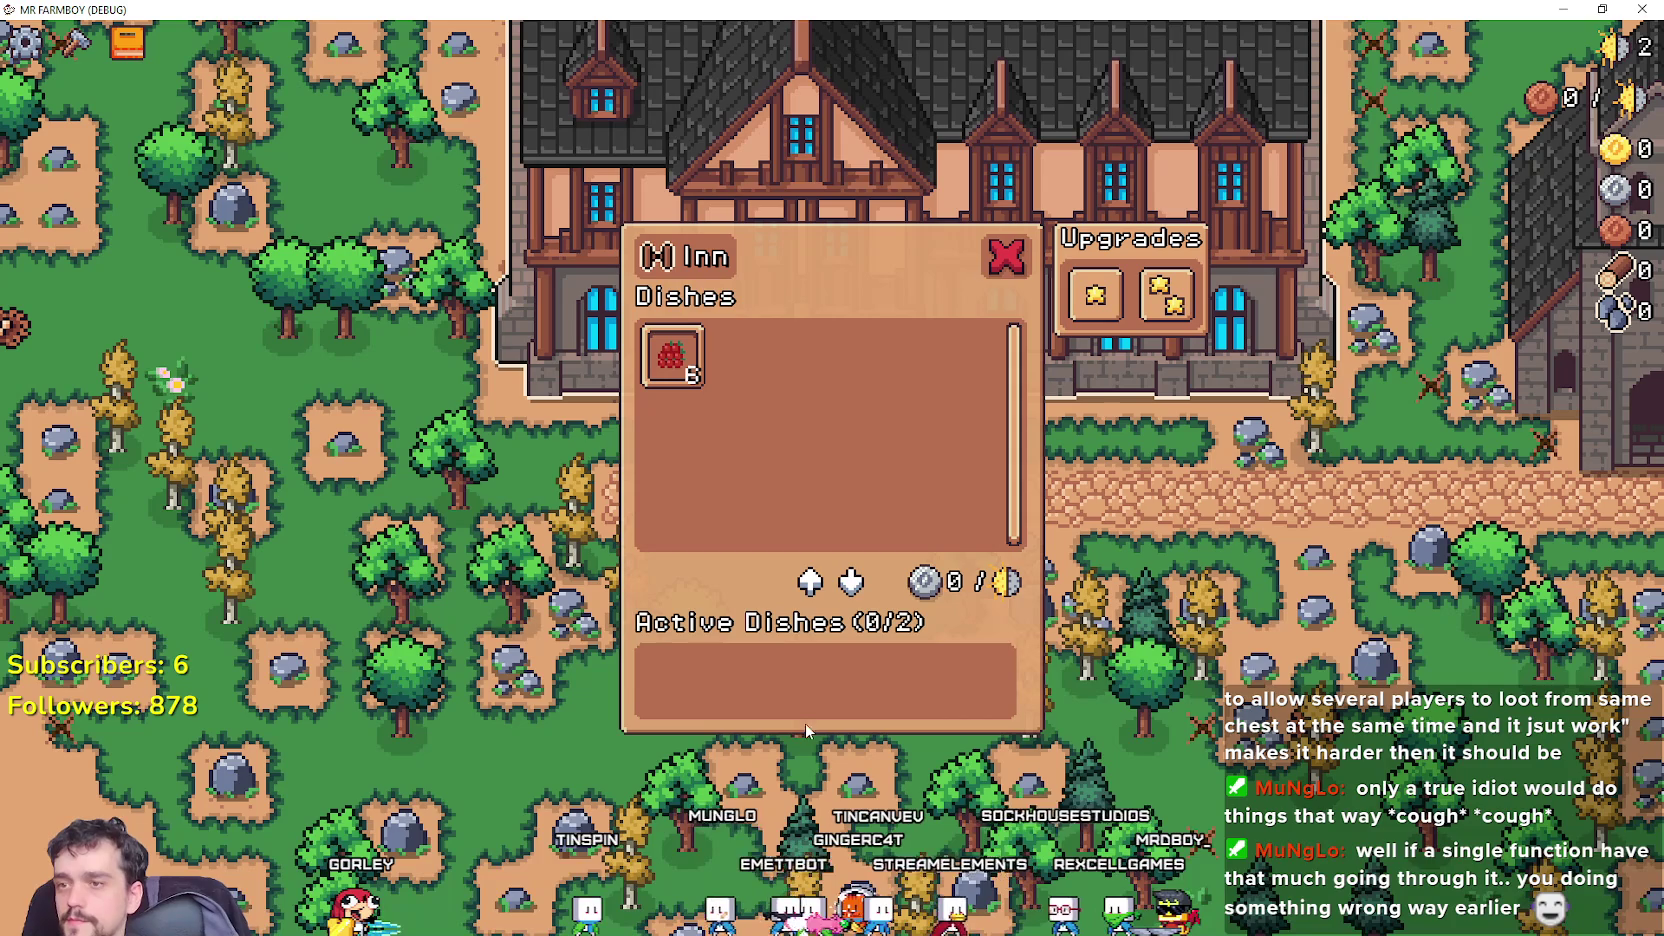
pyautogui.press('d')
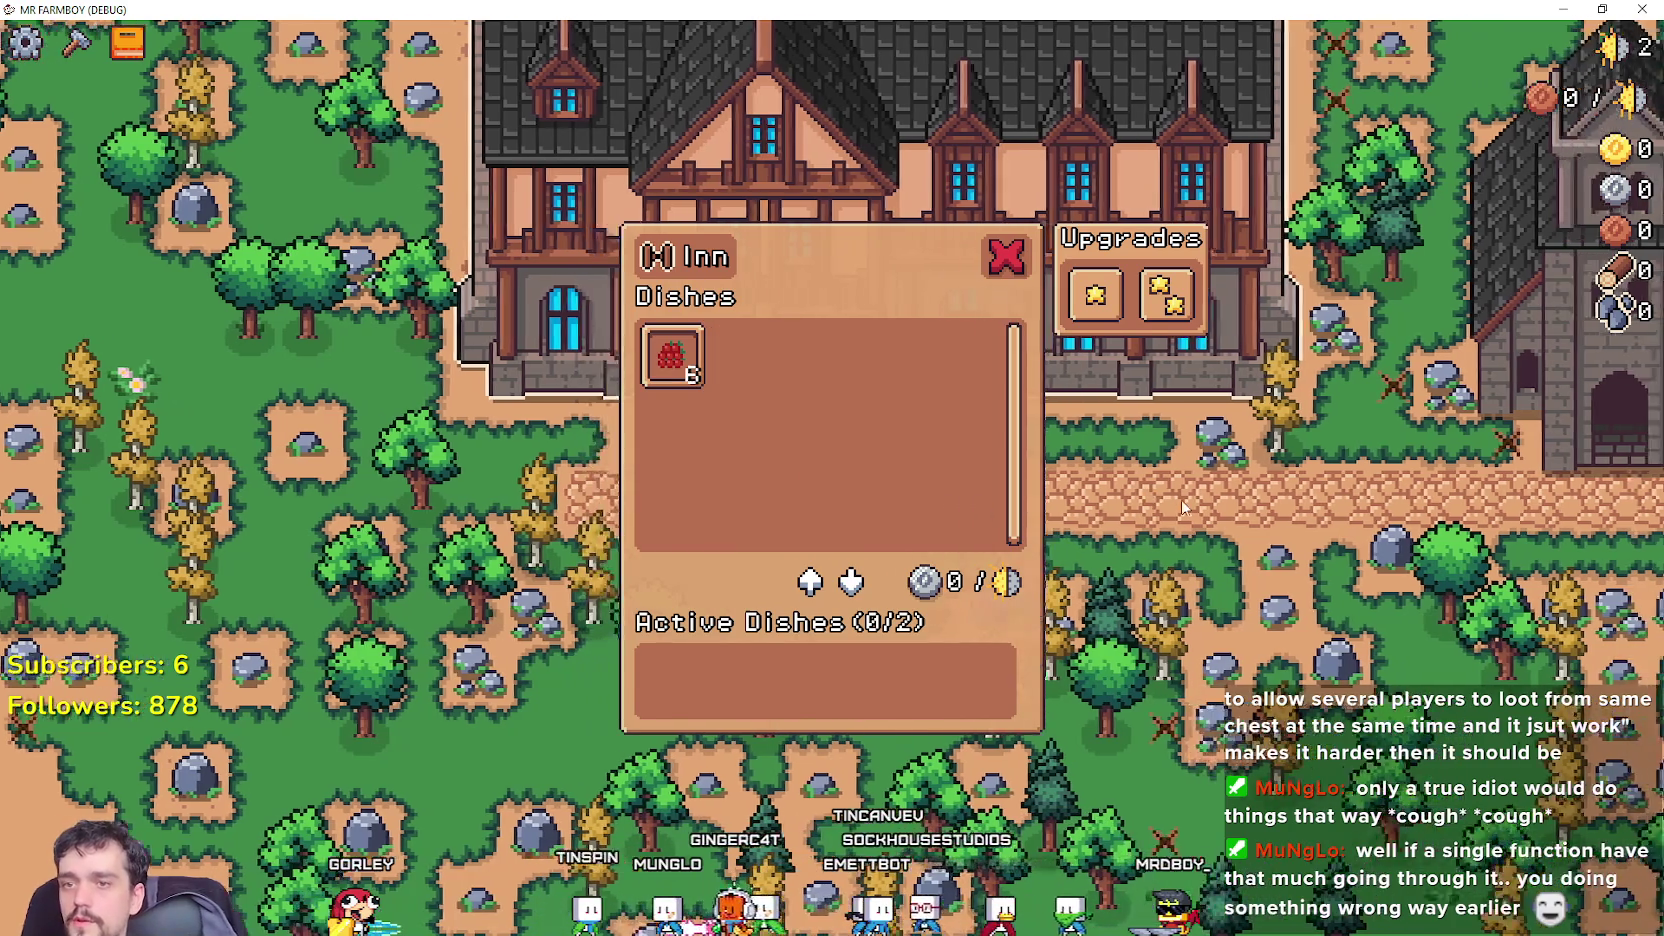
# Roam the road and grass near the church and inn, mining rocks for stones and chopping trees for logs.
pyautogui.press('s')
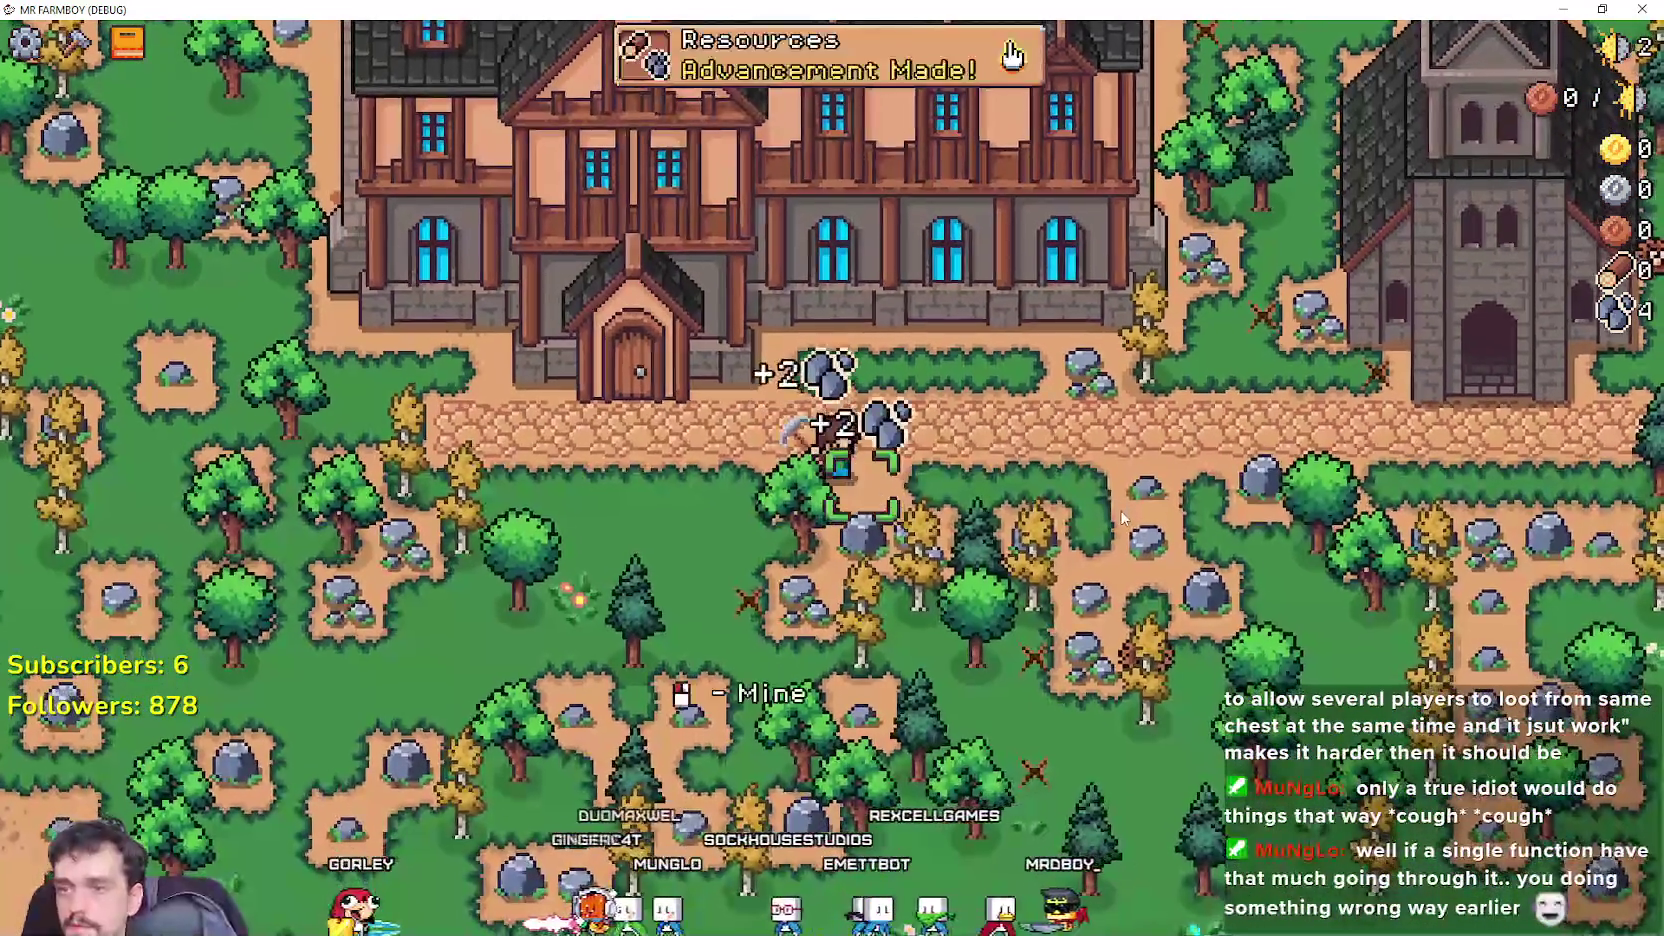
pyautogui.press('d')
pyautogui.press('w')
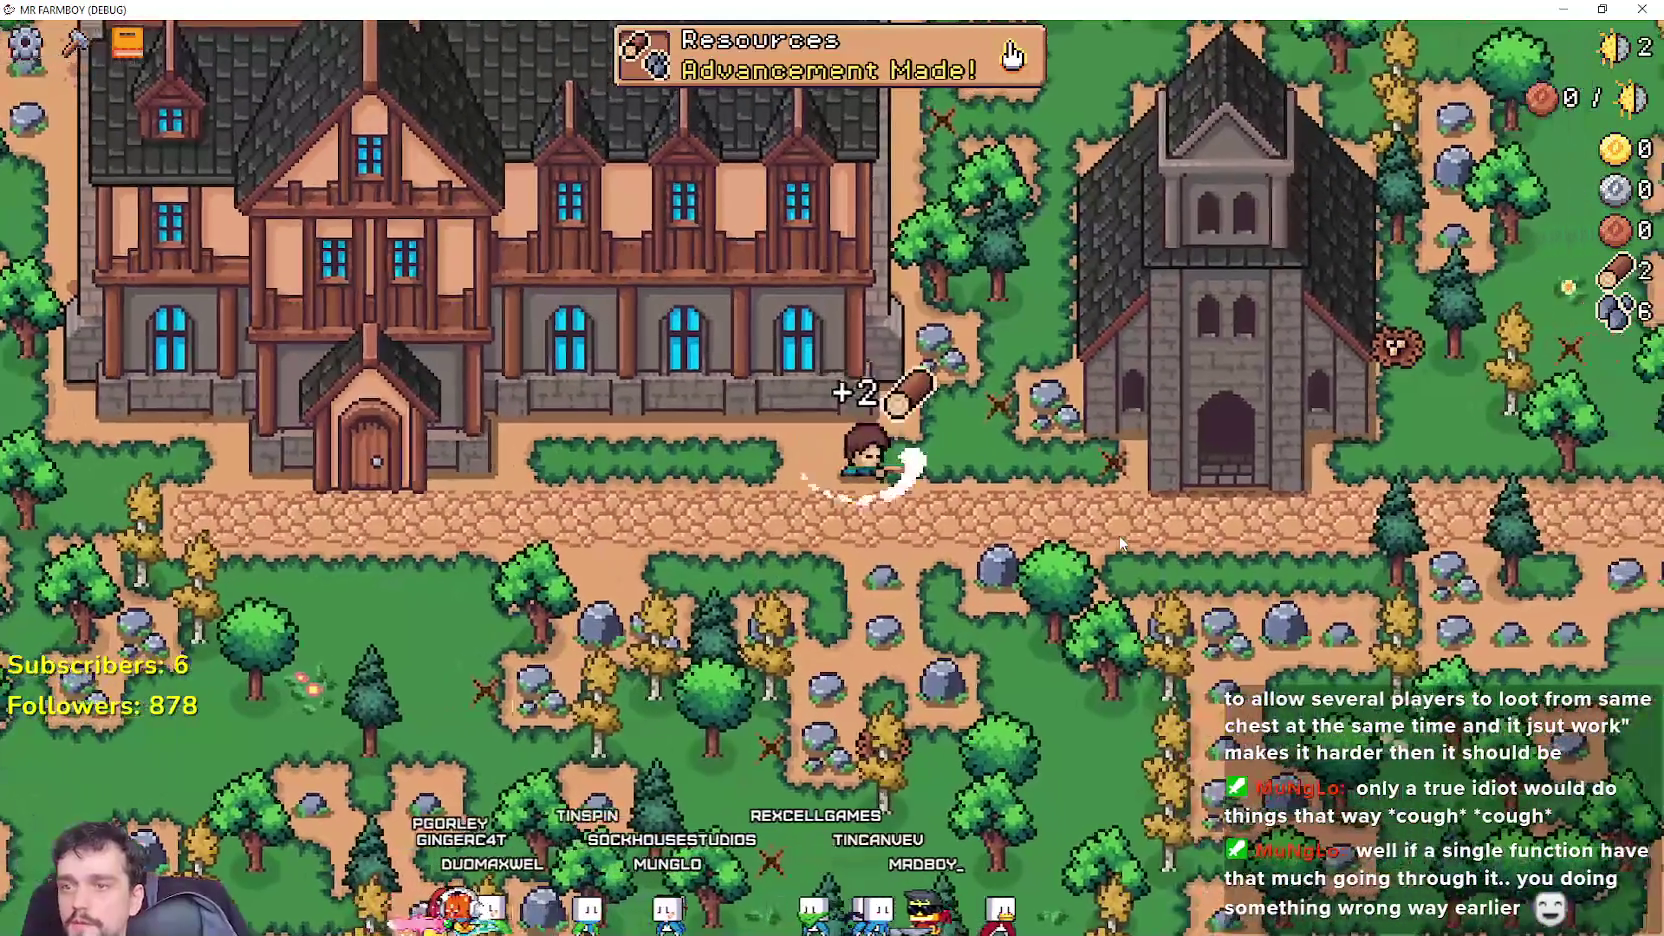
pyautogui.press('d')
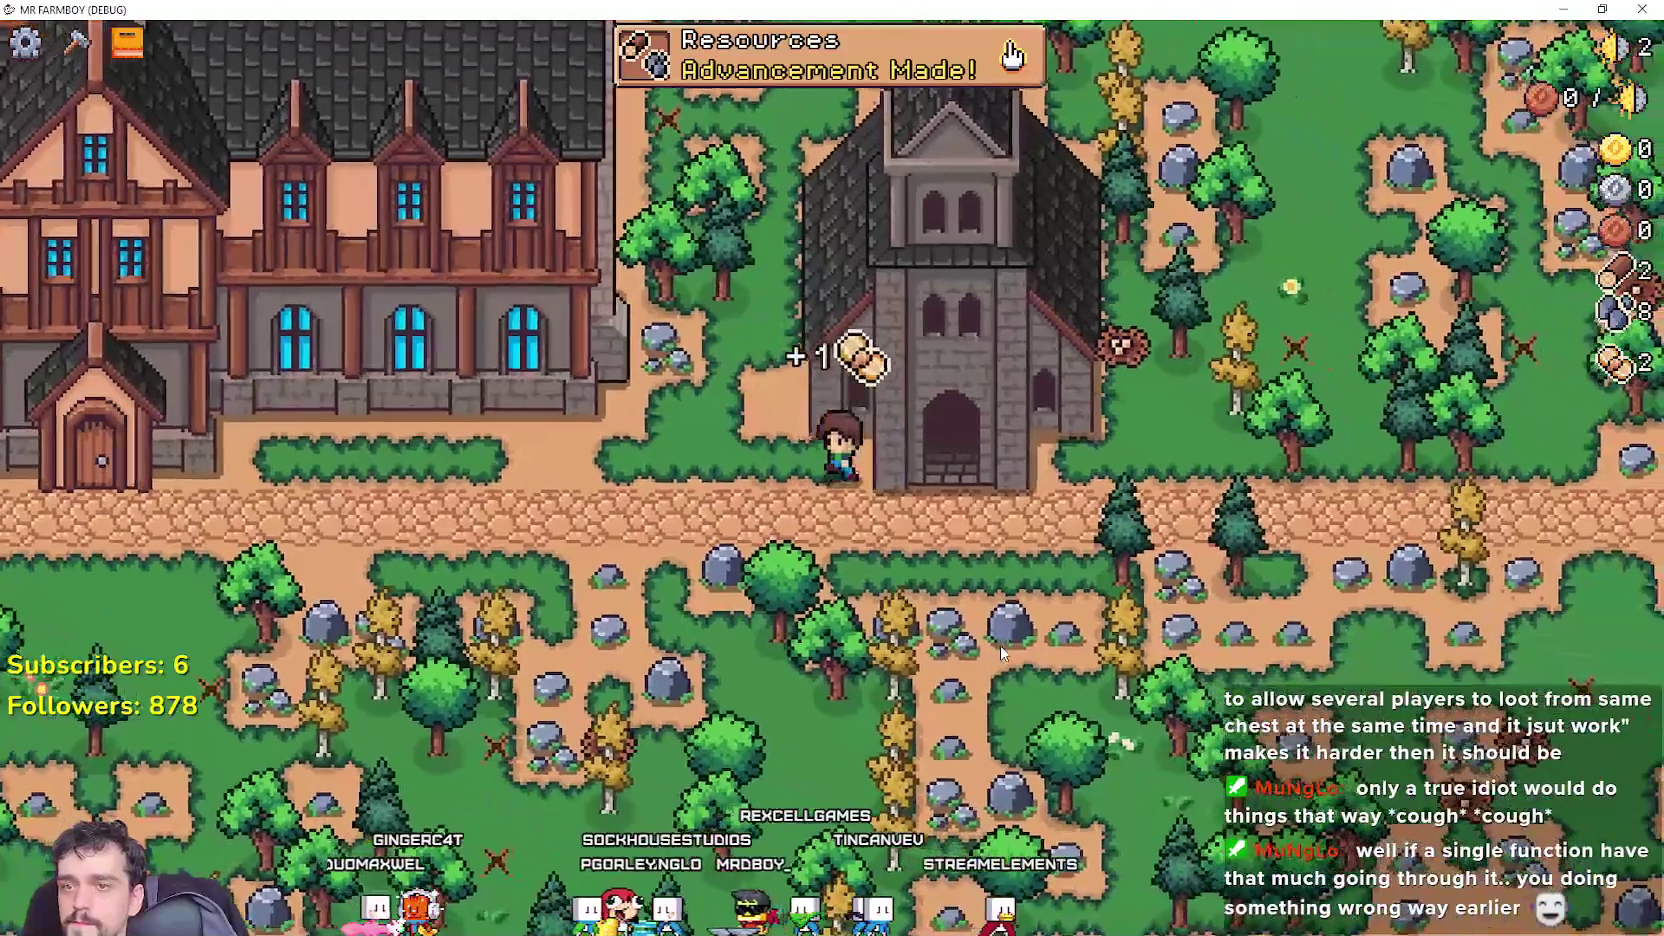
pyautogui.press('a')
pyautogui.press('w')
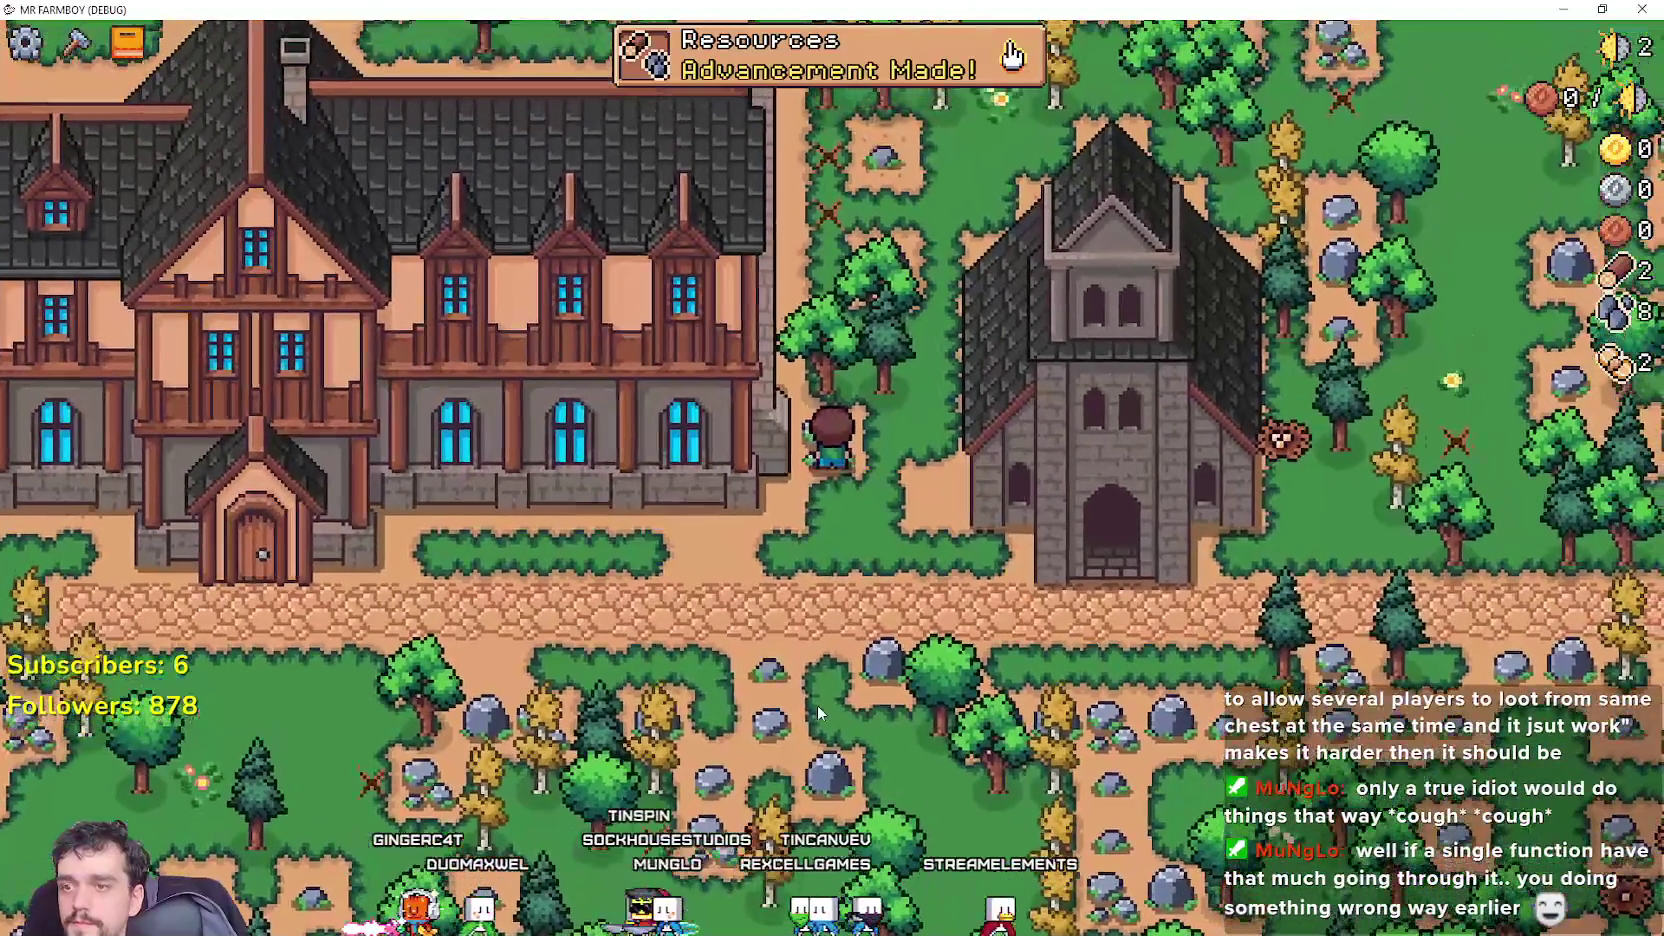
pyautogui.press('s')
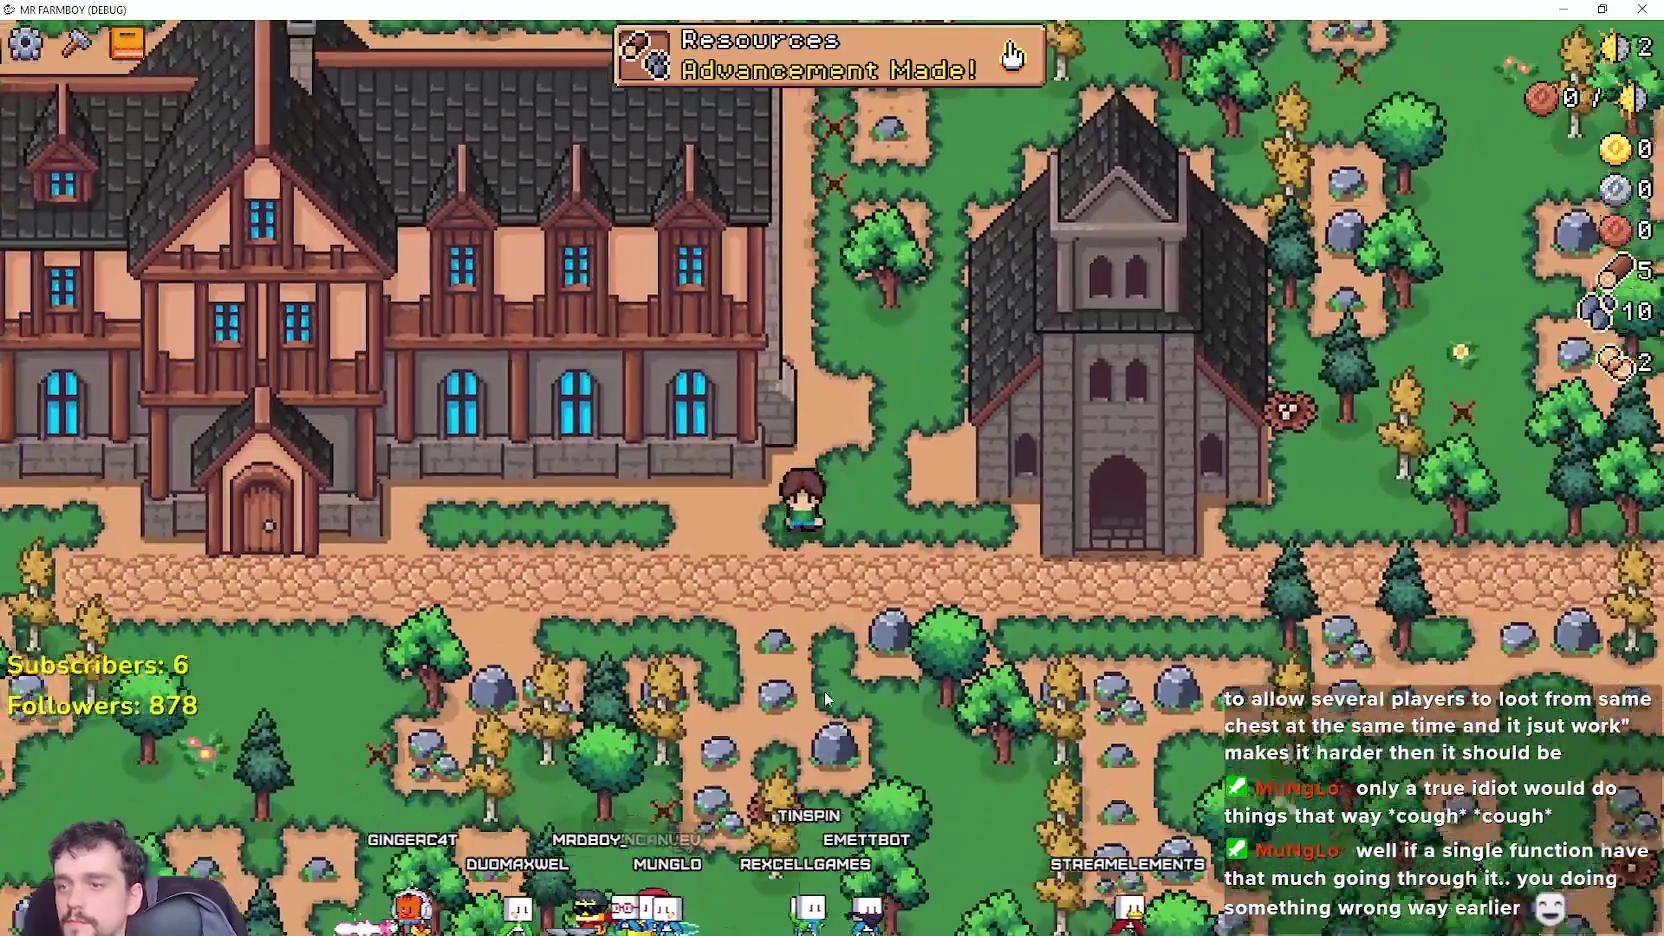
pyautogui.press('s')
pyautogui.press('a')
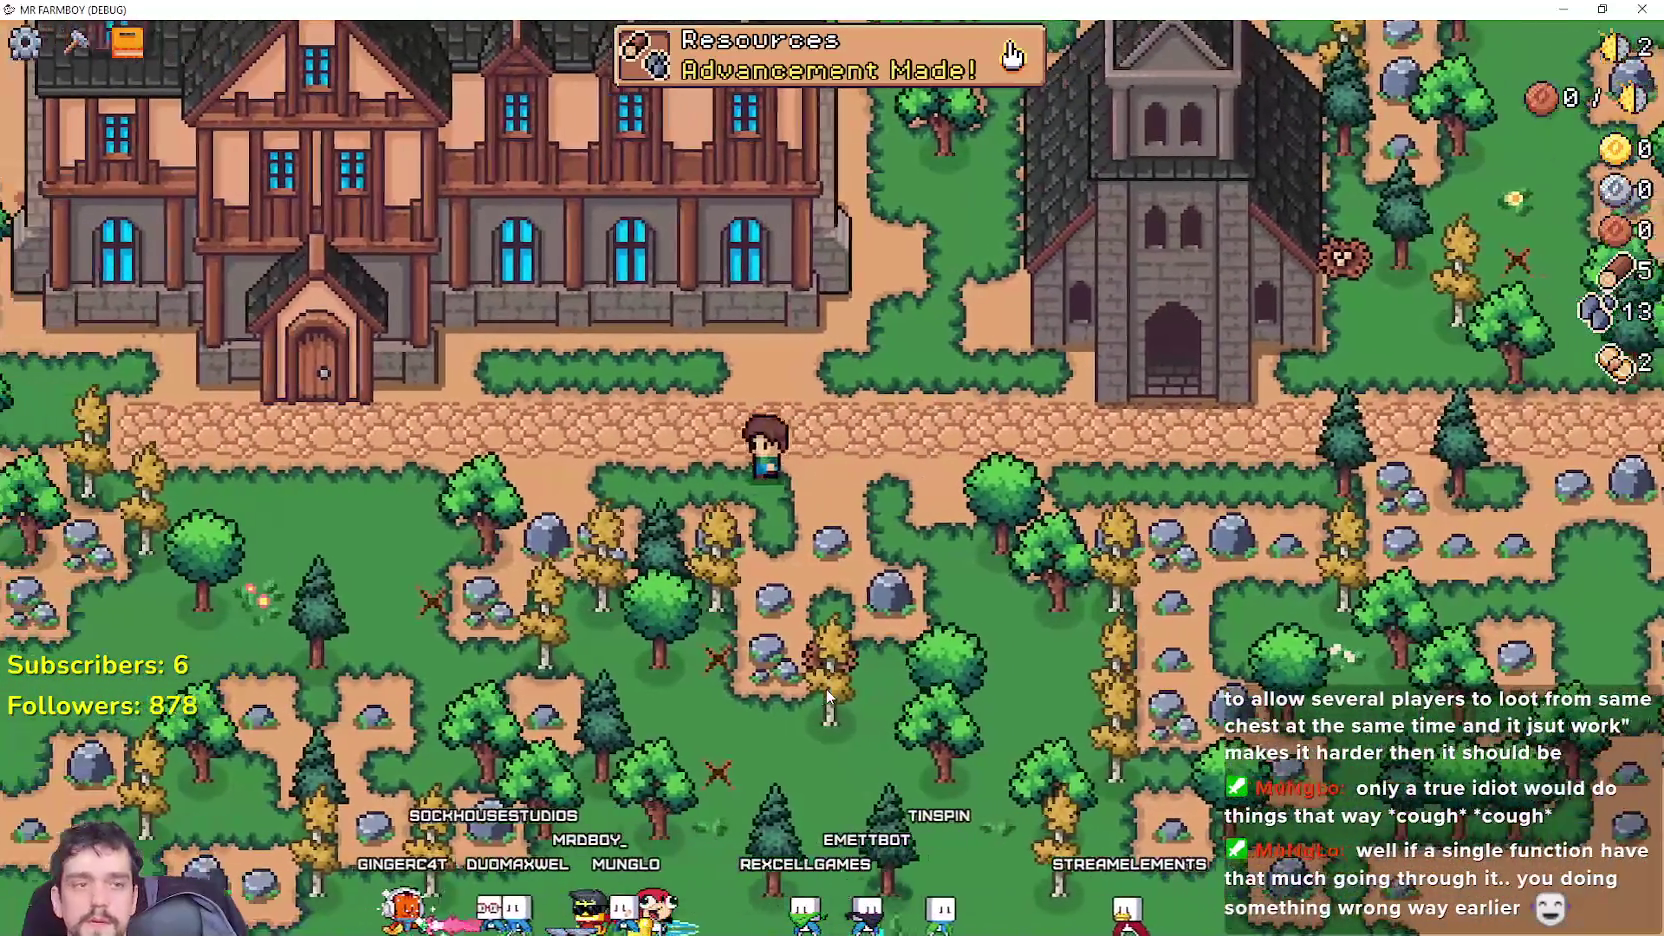
pyautogui.press('a')
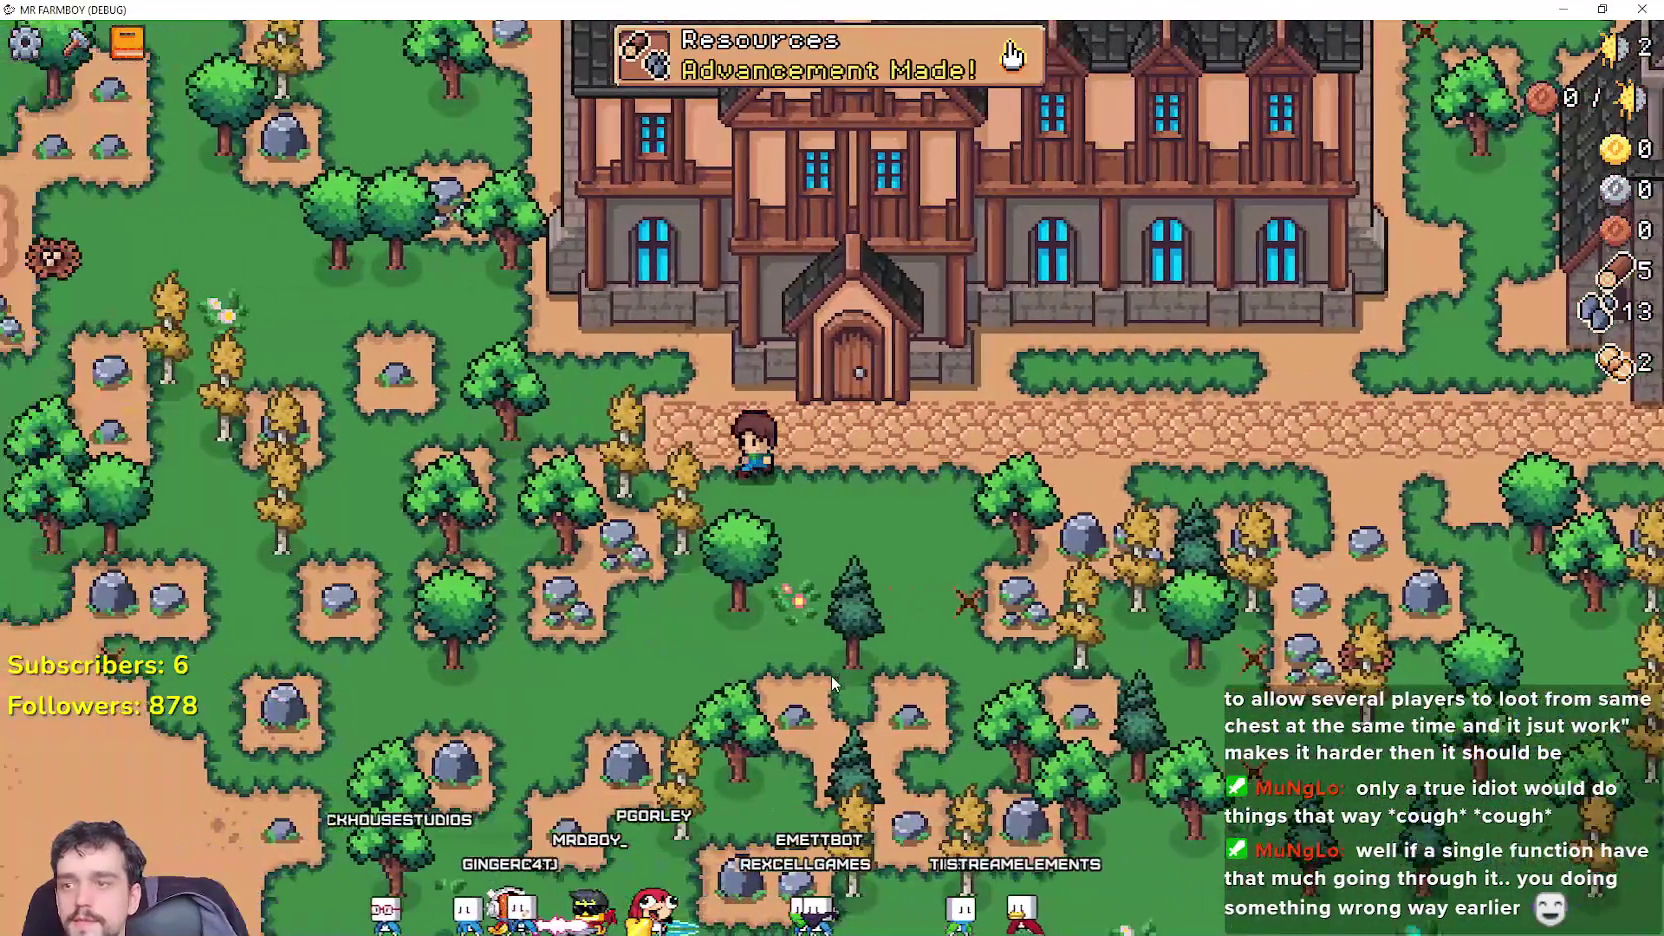
pyautogui.press('d')
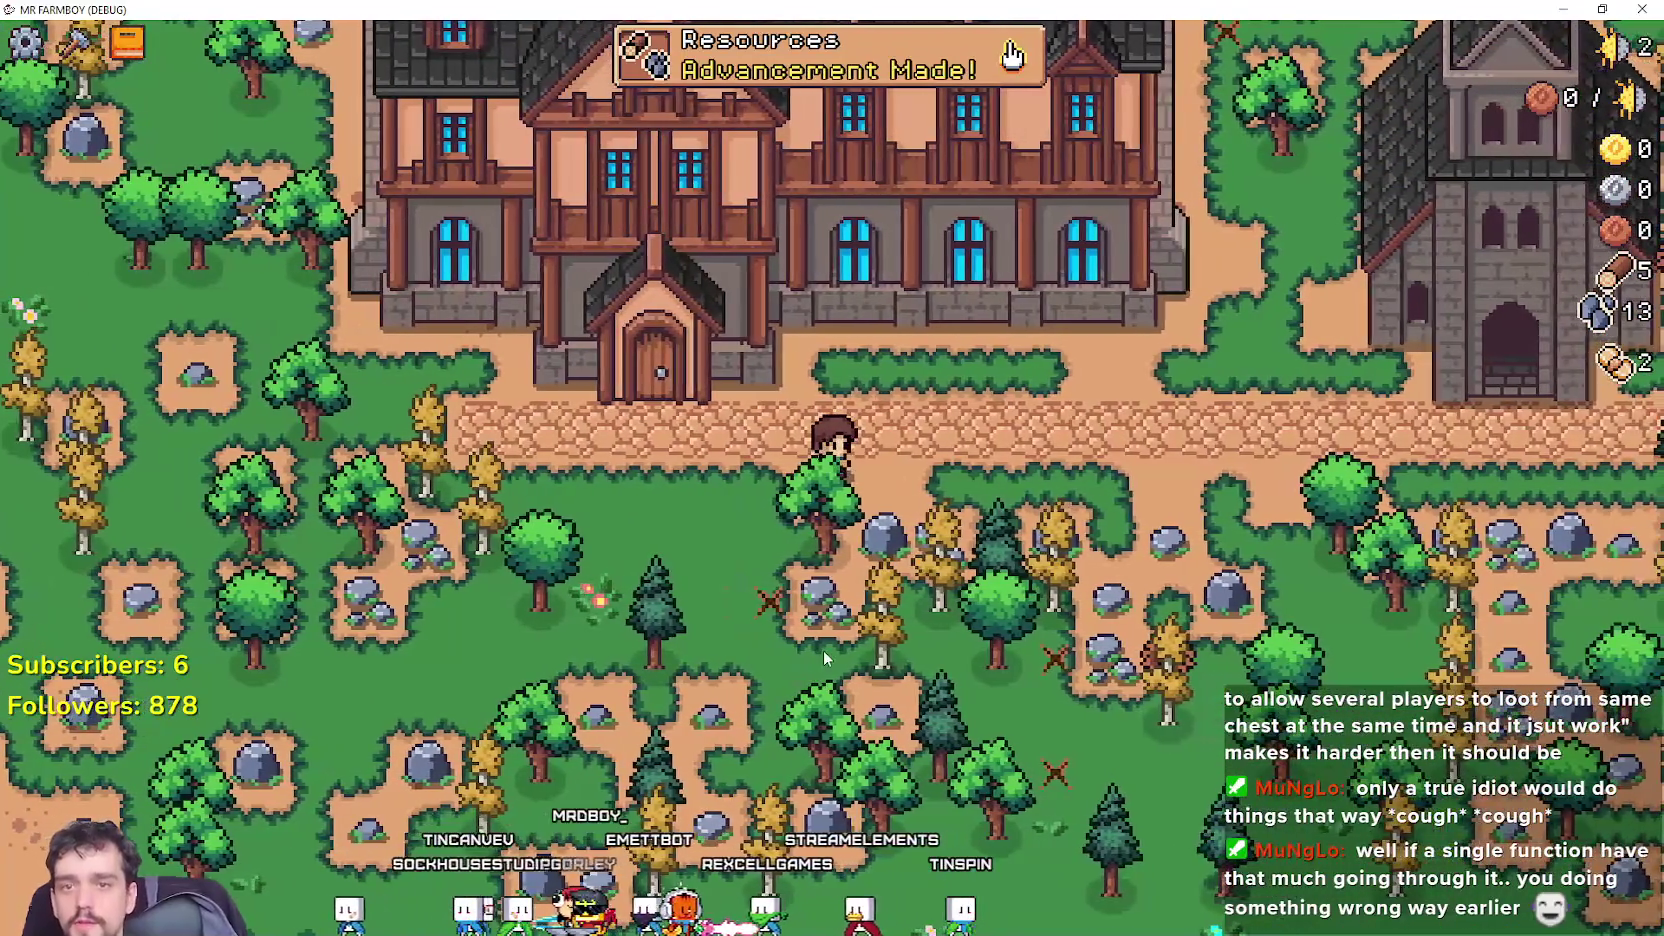
# Reopen the Inn panel to check the Farmer's Dish tooltip, close it, and return to the editor.
pyautogui.press('a')
pyautogui.press('e')
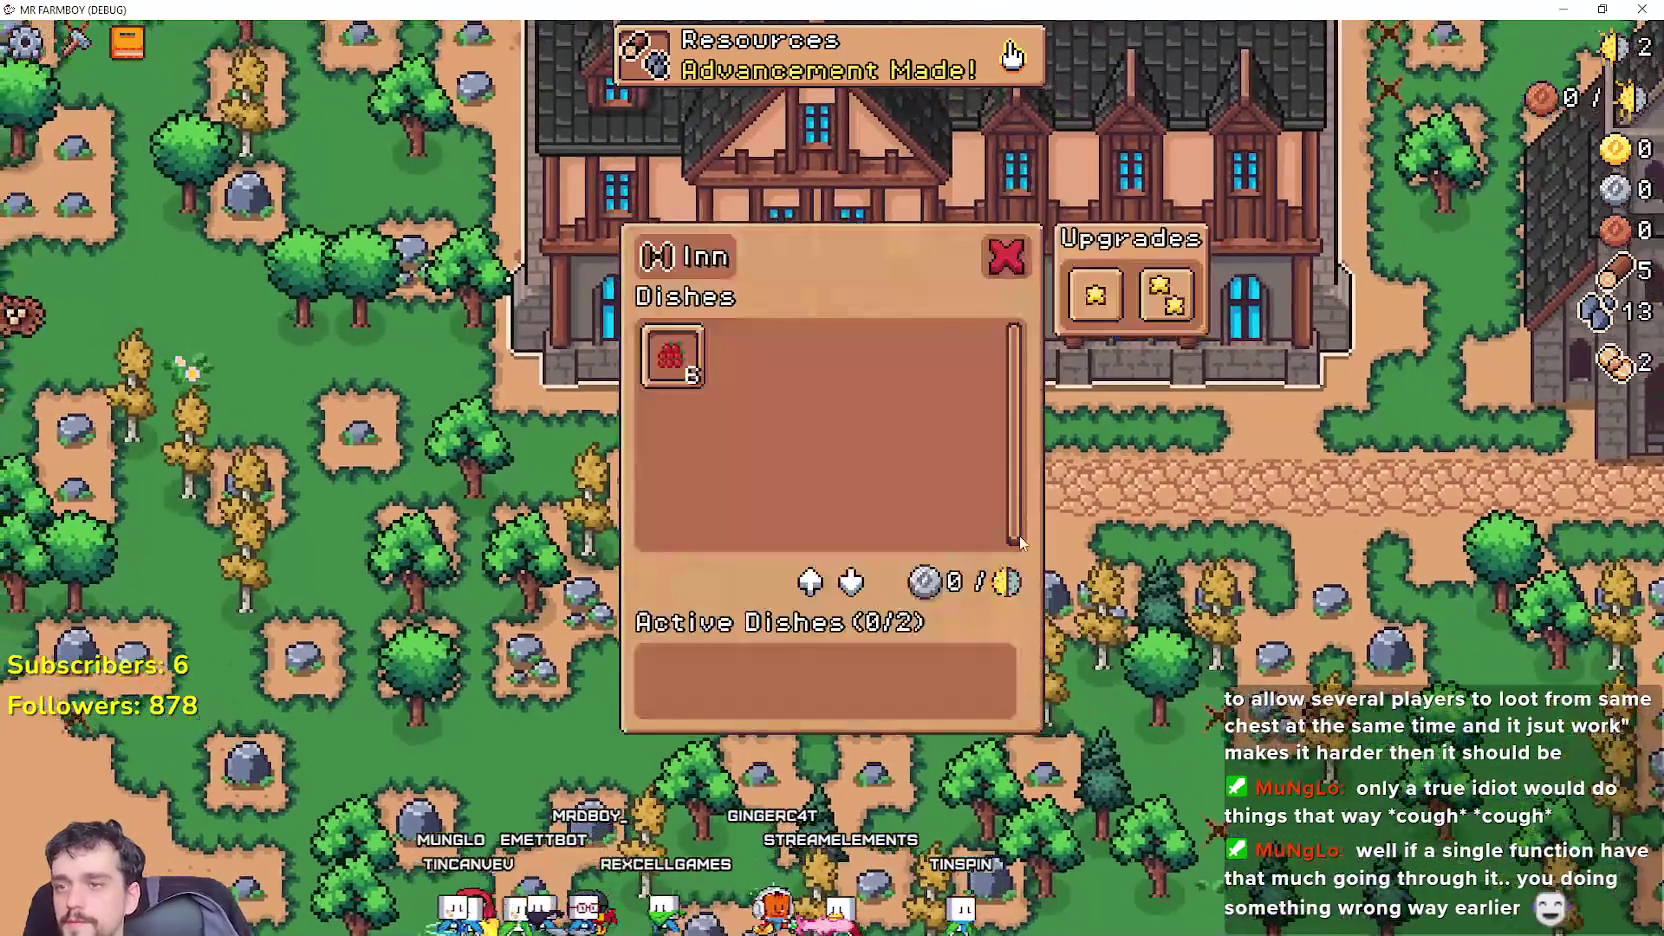
pyautogui.moveTo(668, 364)
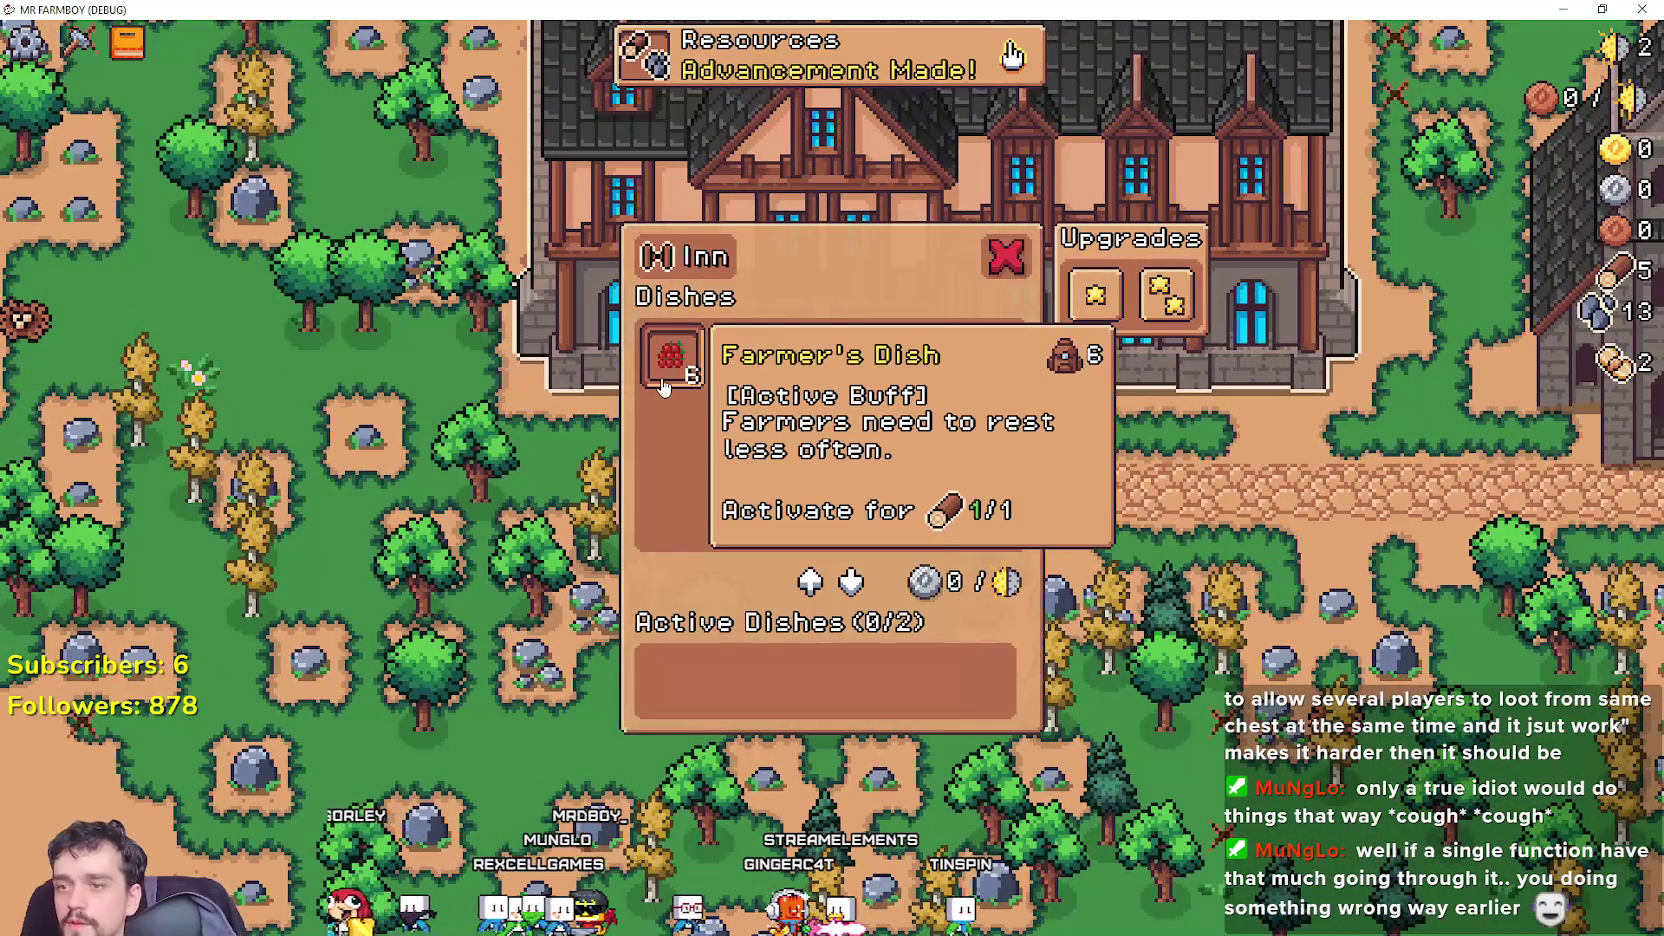
pyautogui.press('d')
pyautogui.press('d')
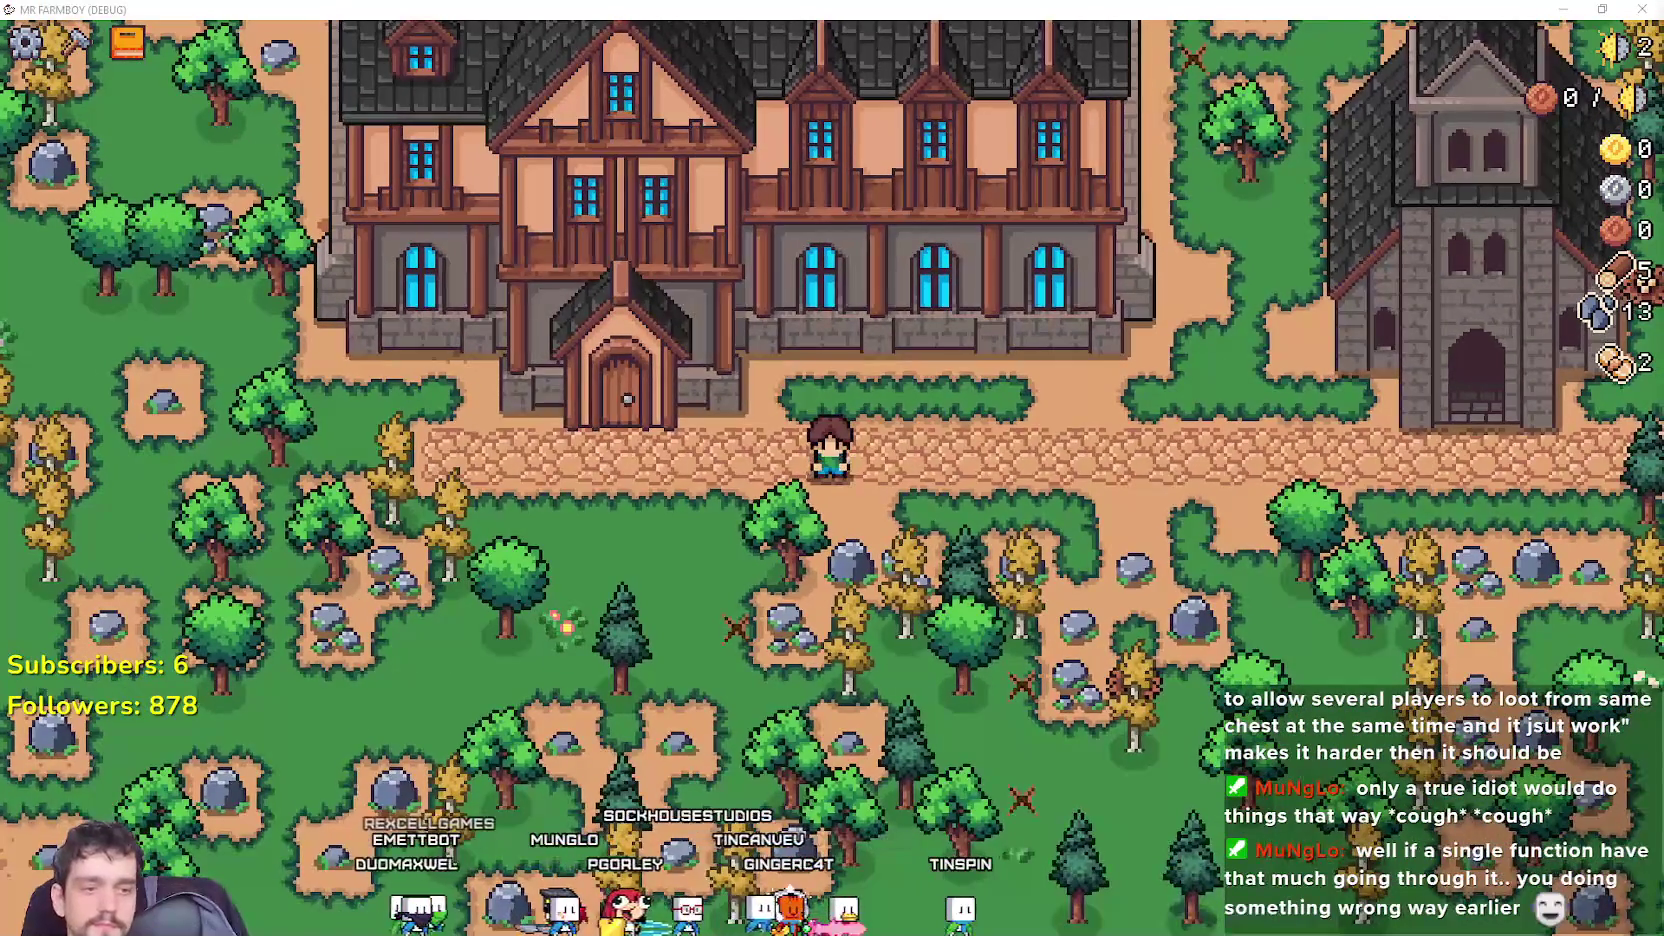
pyautogui.hotkey('alt', 'Tab')
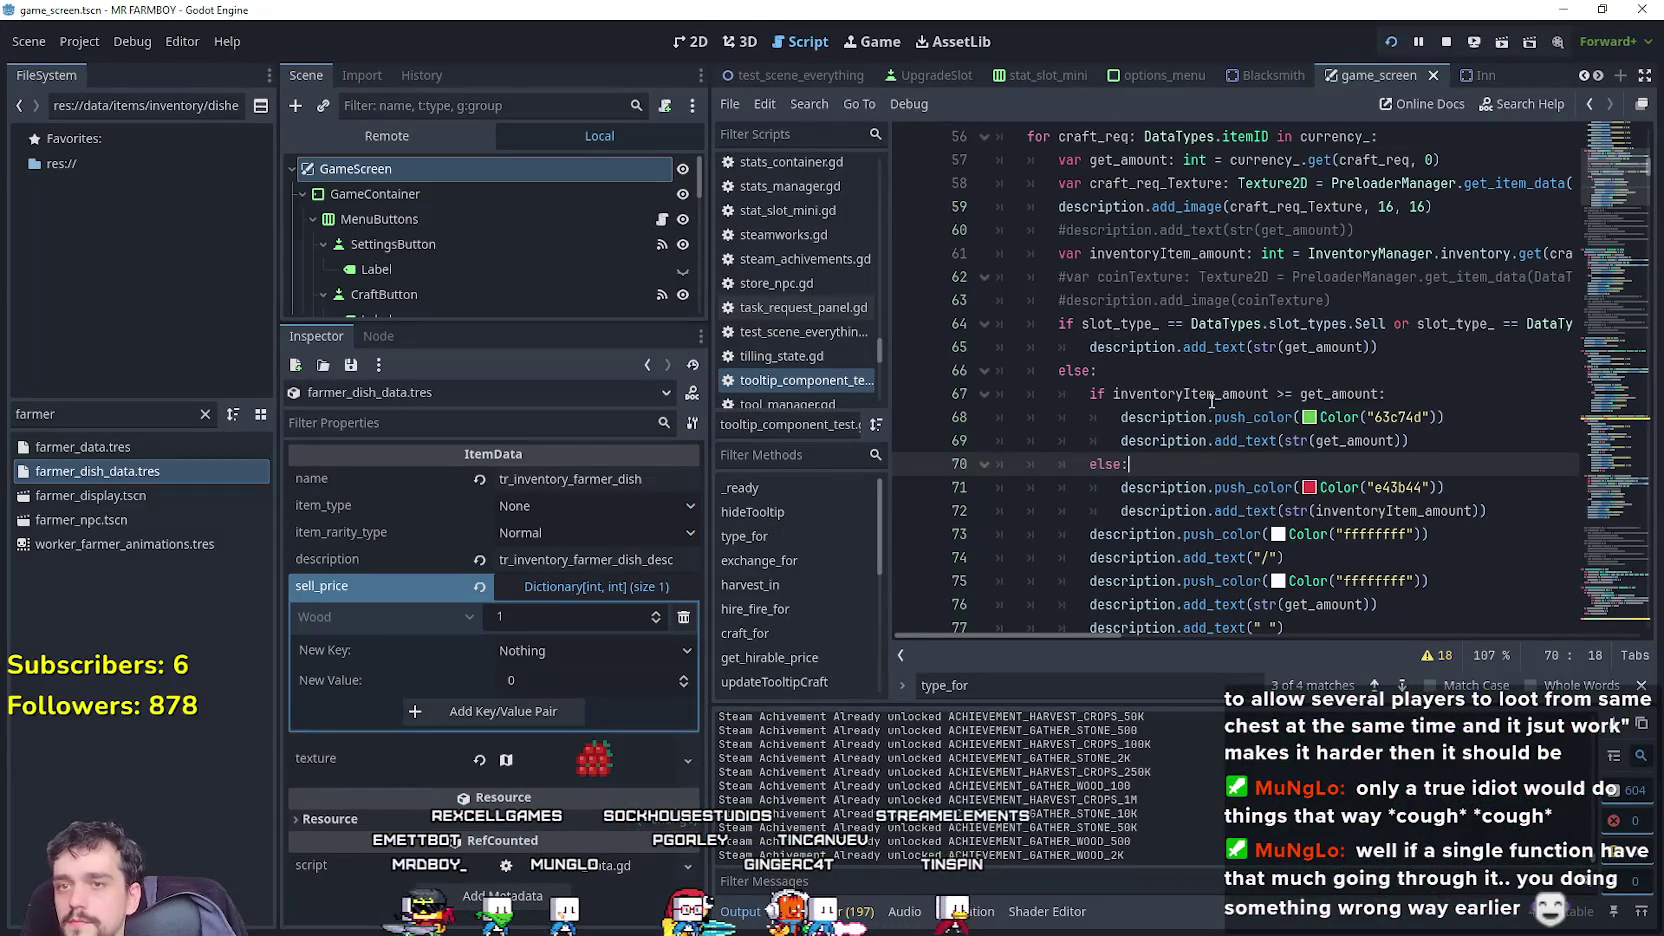
# Filter the FileSystem by 'house' and open House.tscn.
pyautogui.click(1175, 362)
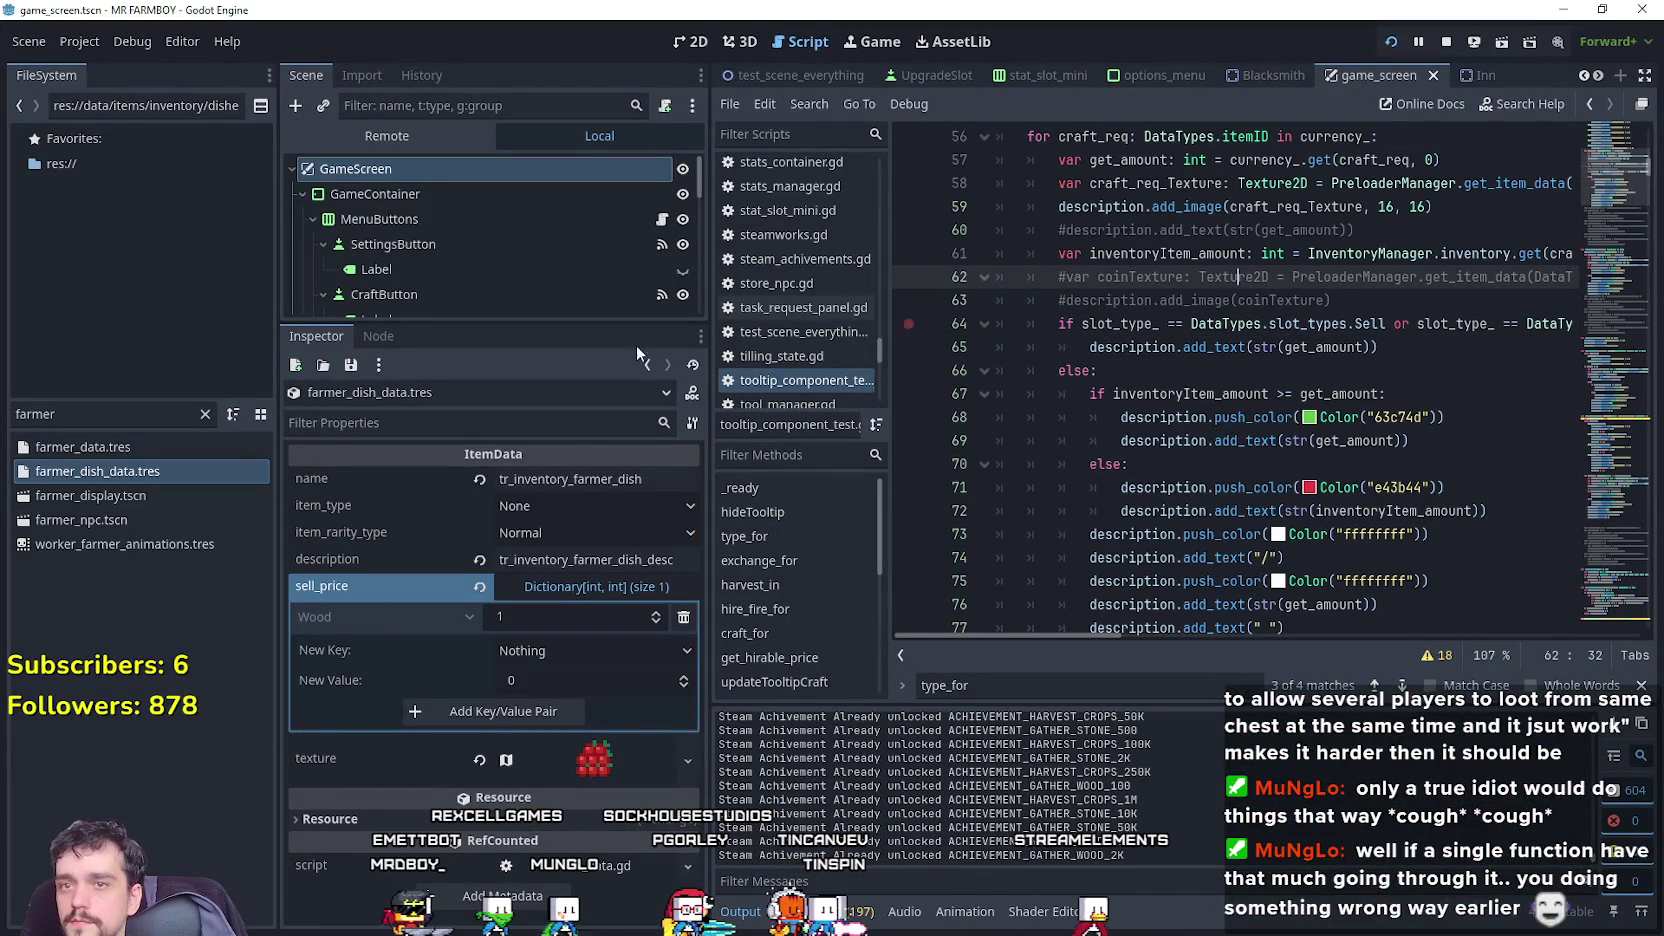
pyautogui.write('house')
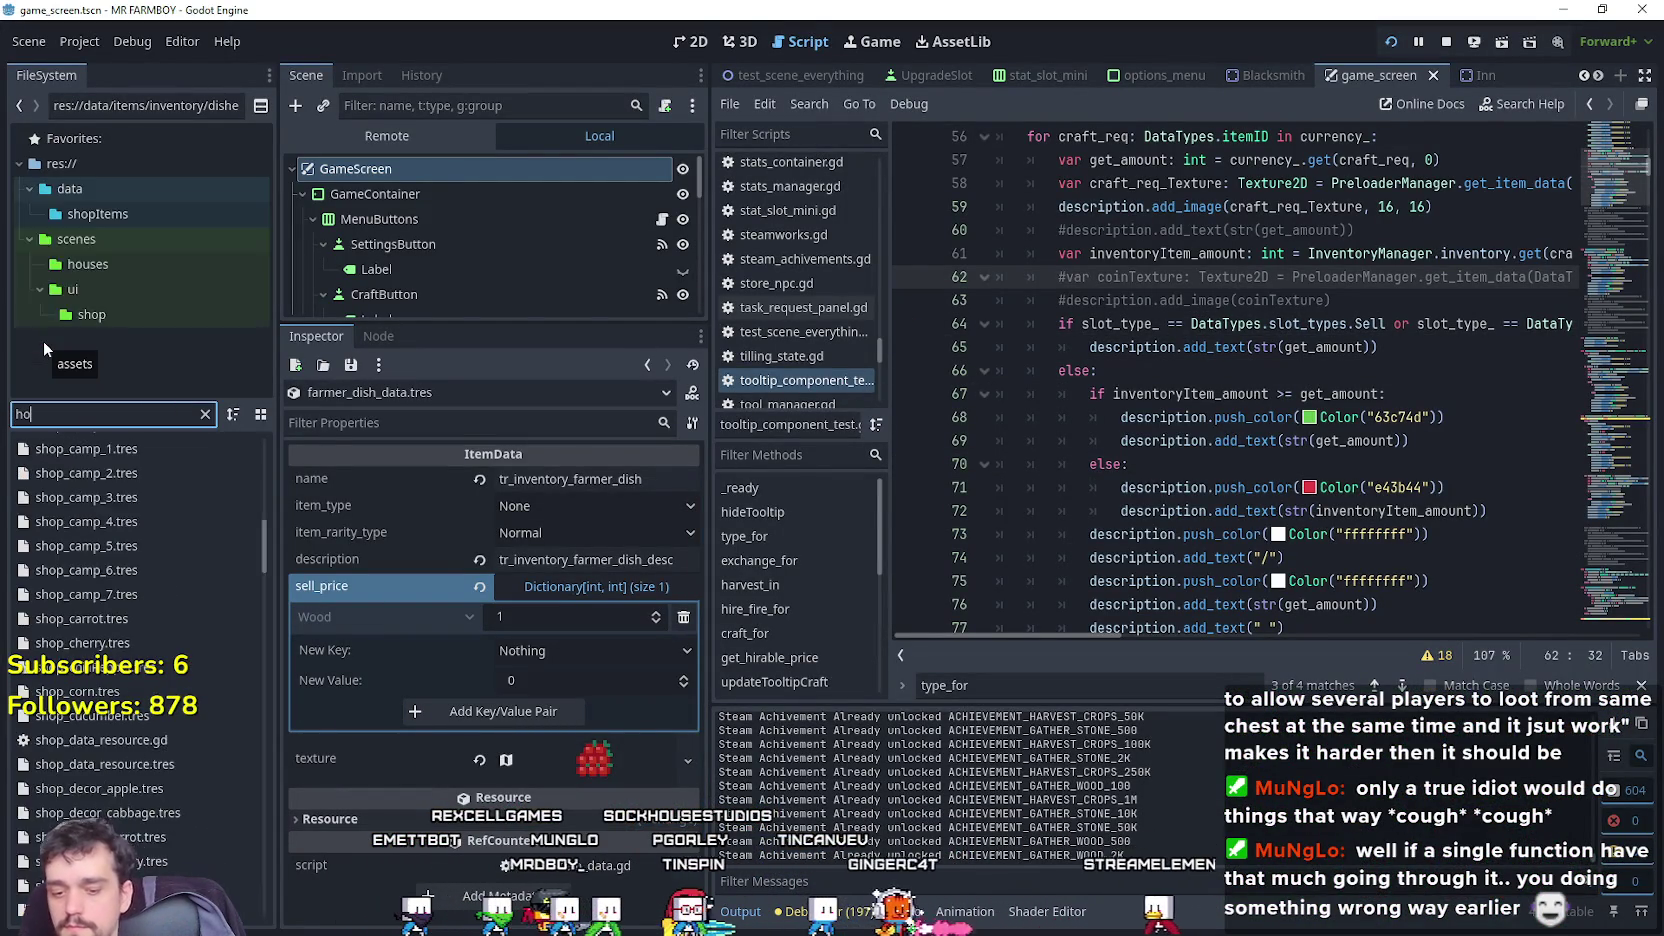
pyautogui.doubleClick(129, 522)
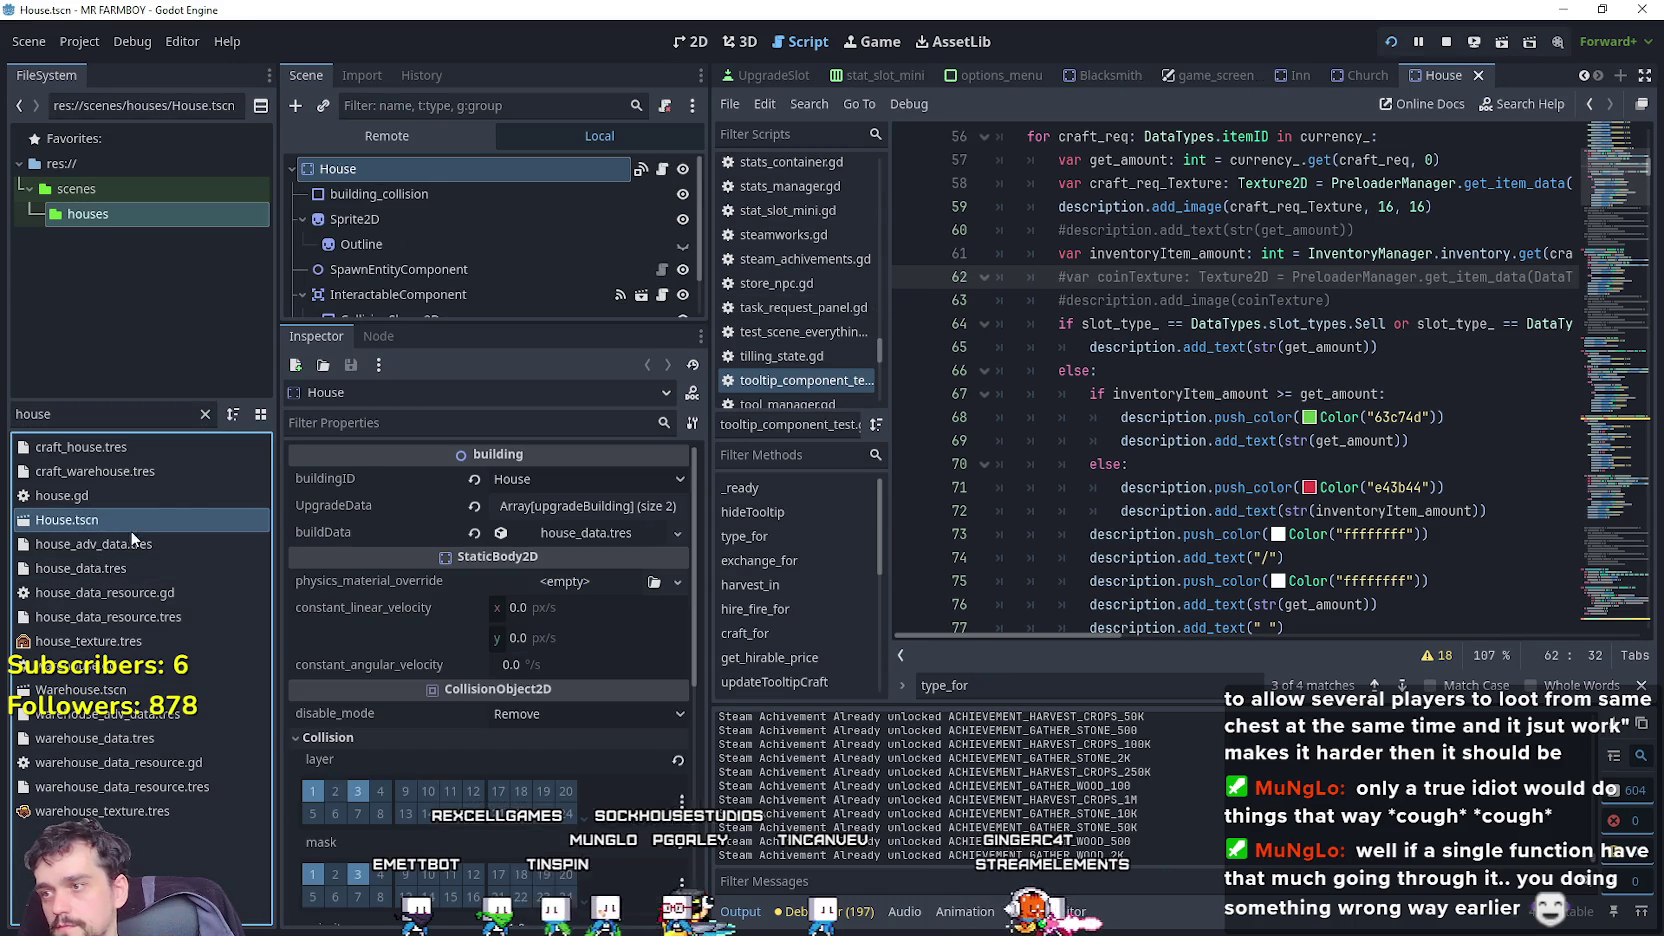
# Select the worker-hiring add_item code in house.gd, then select the old filter text.
pyautogui.scroll(-3, 1300, 440)
pyautogui.scroll(-15, 1318, 455)
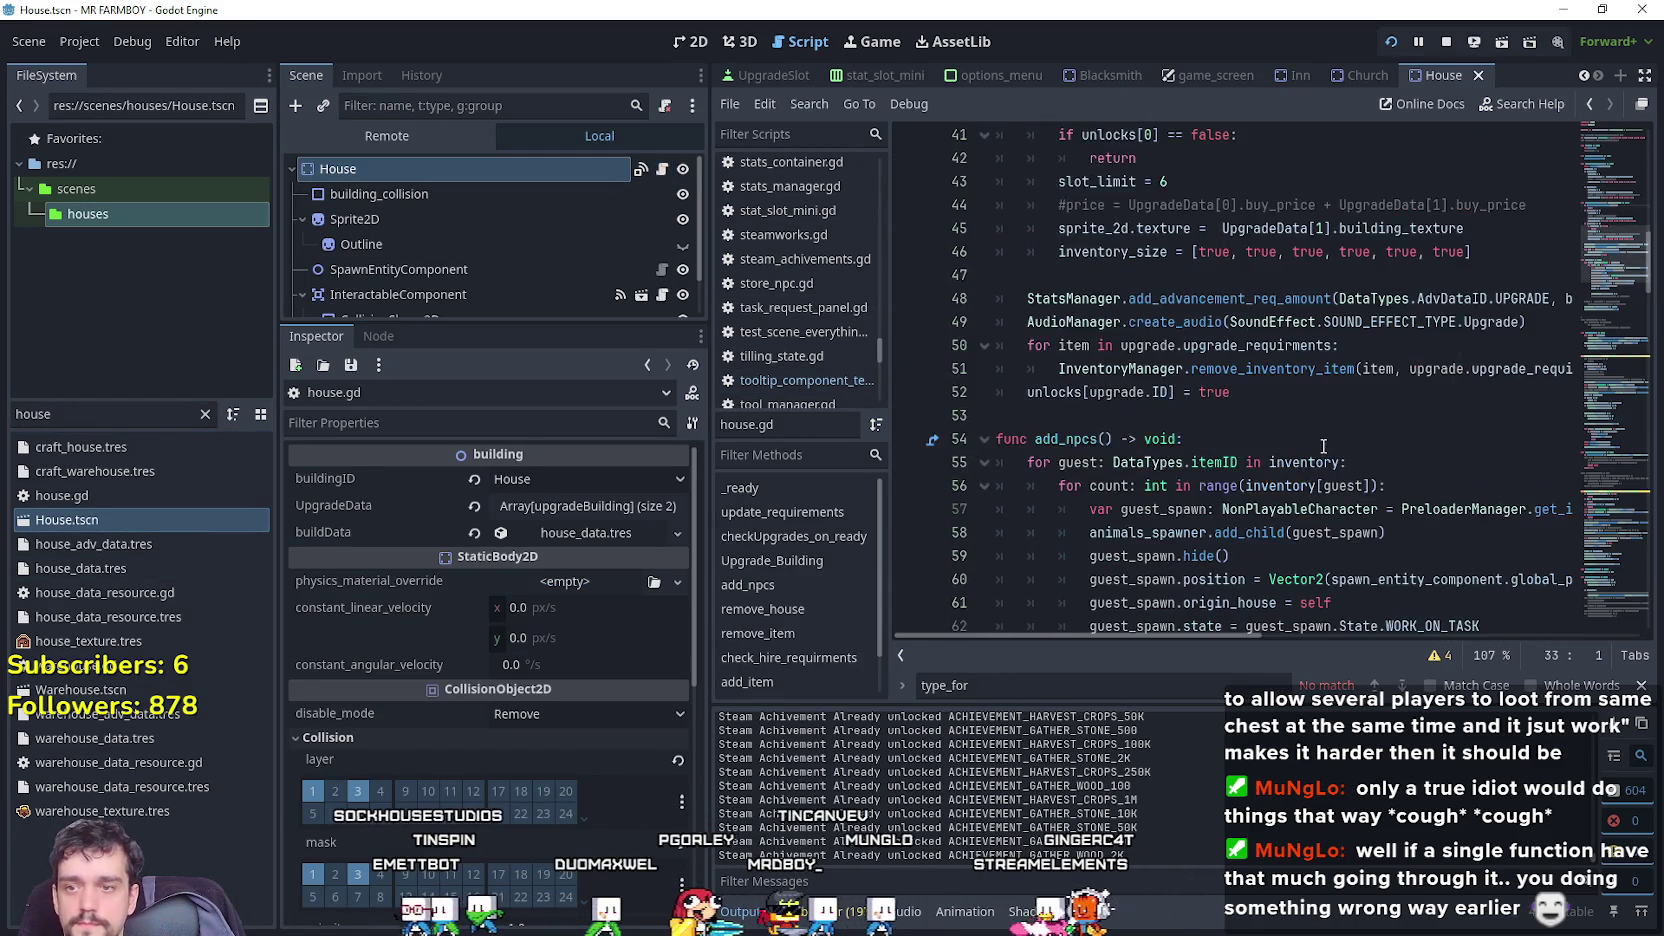
pyautogui.scroll(-15, 1325, 432)
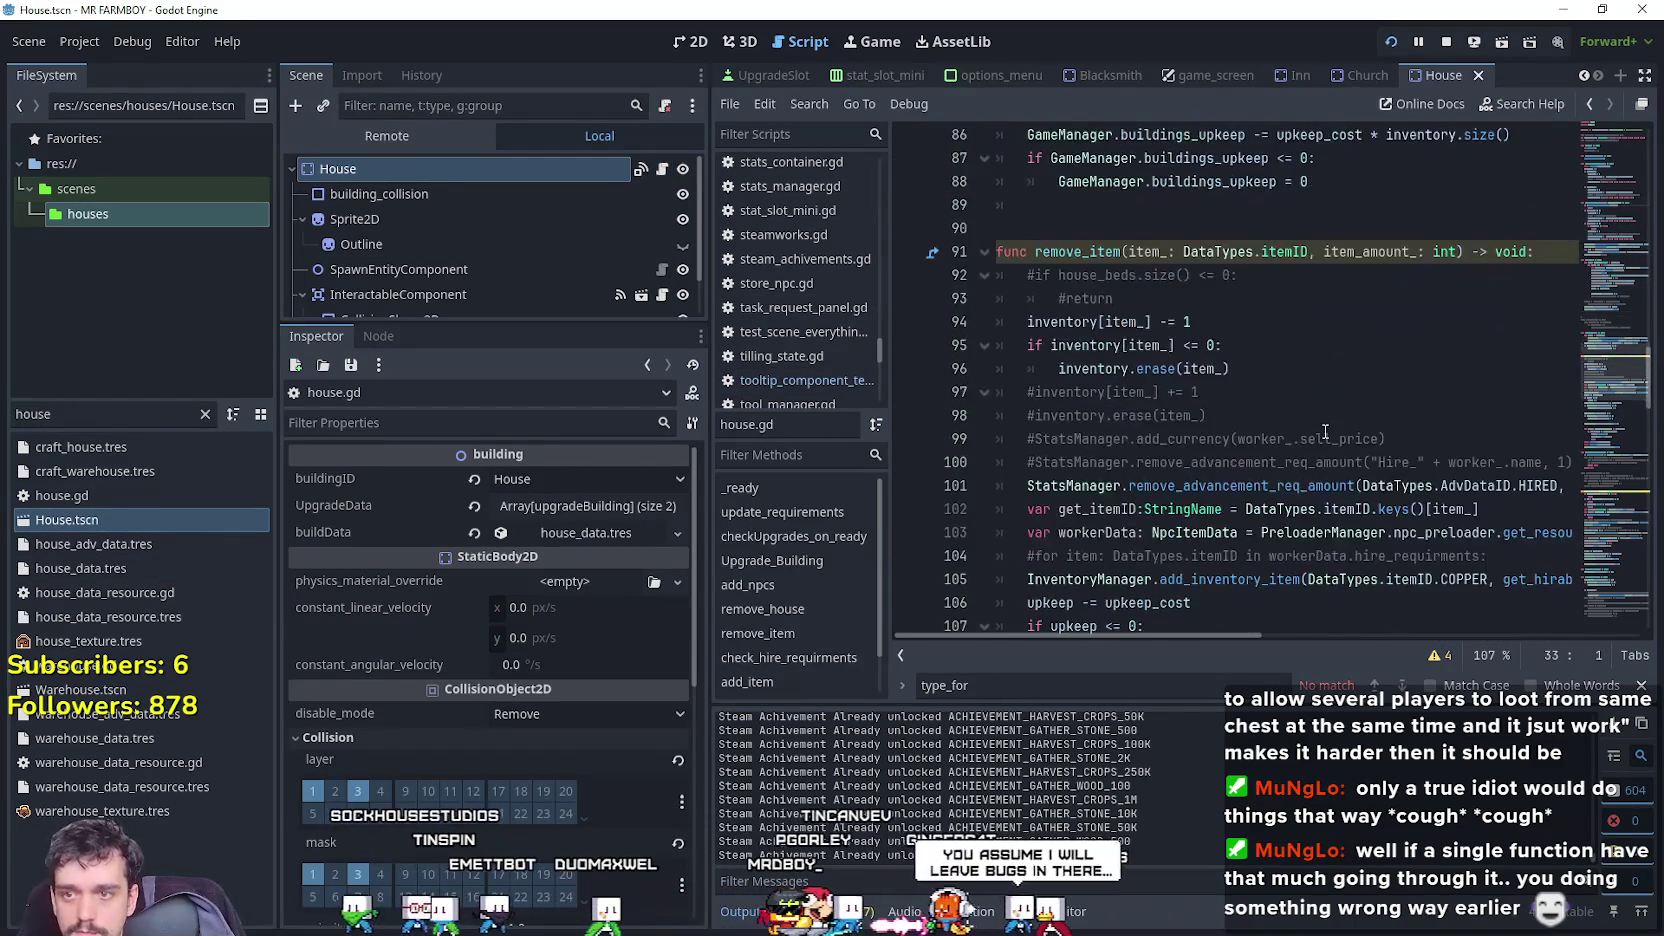
pyautogui.scroll(-6, 1325, 430)
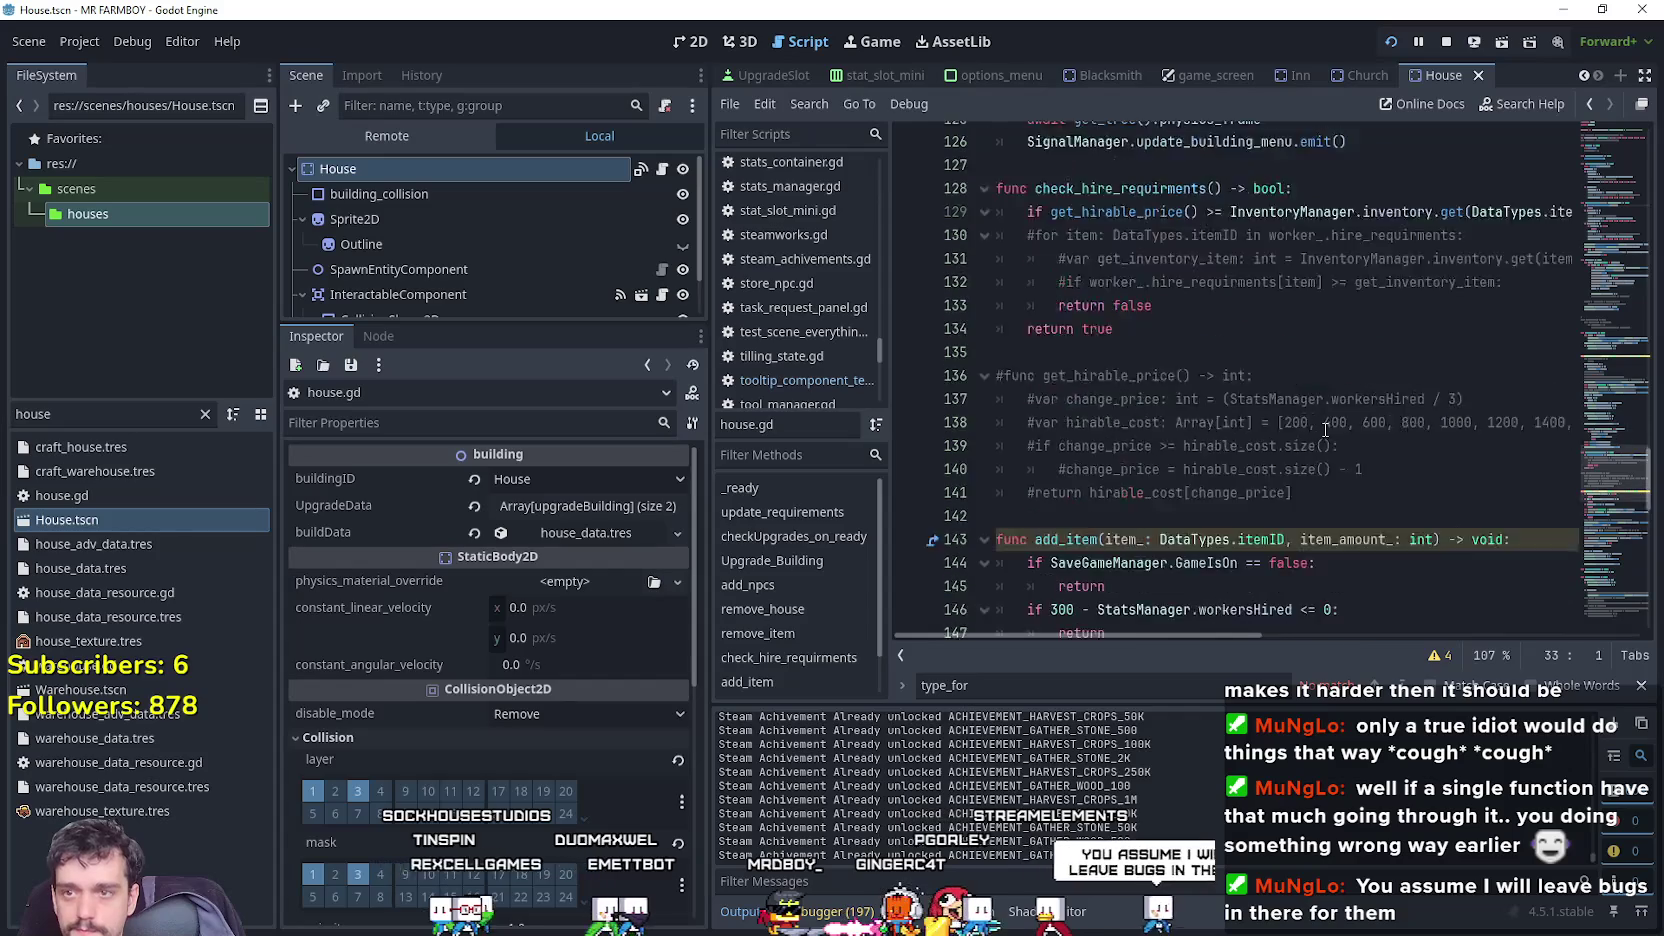
pyautogui.moveTo(1097, 282)
pyautogui.mouseDown()
pyautogui.moveTo(1150, 440)
pyautogui.moveTo(1180, 400)
pyautogui.moveTo(1210, 125)
pyautogui.moveTo(1386, 460)
pyautogui.mouseUp()
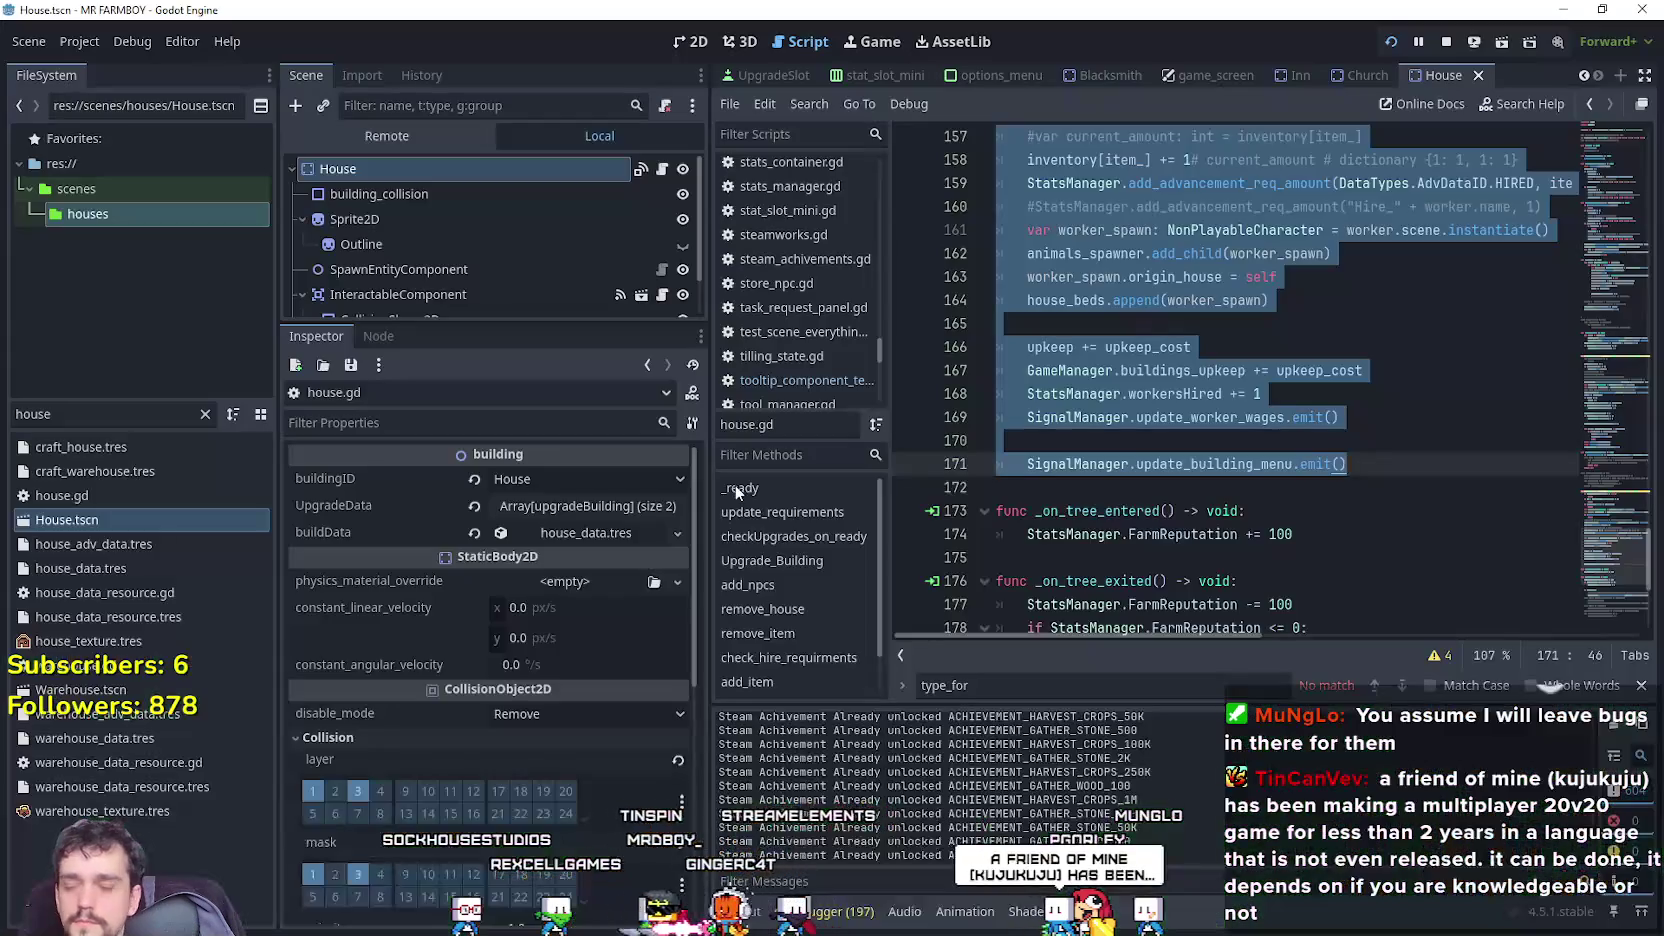
pyautogui.doubleClick(32, 413)
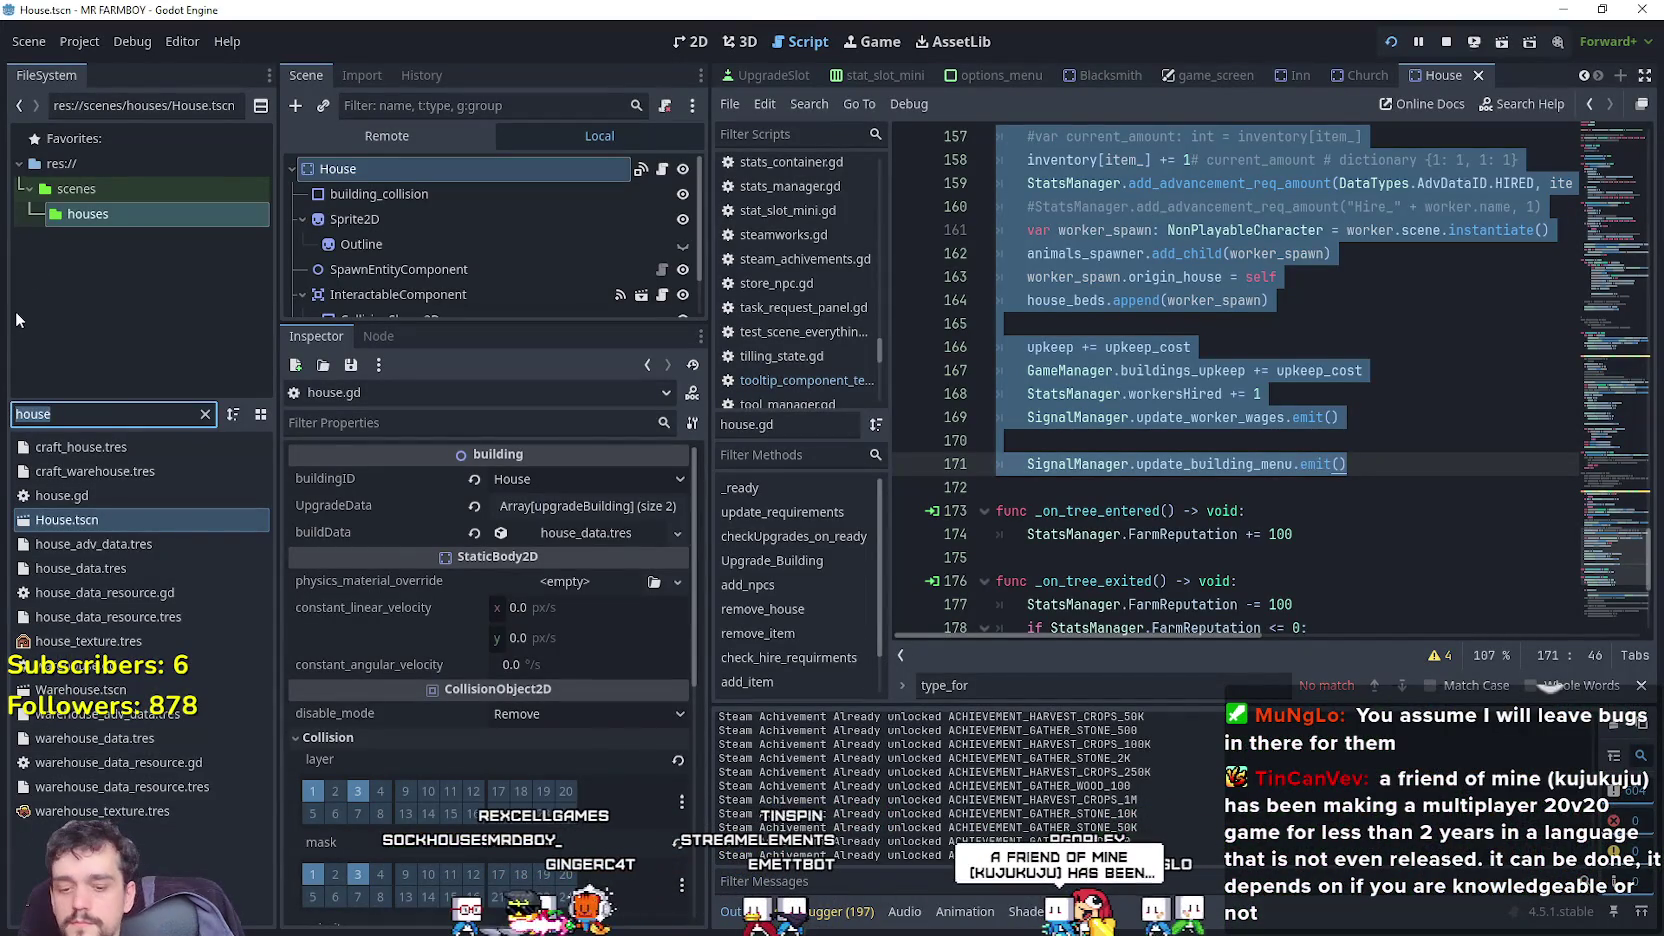
# Filter files by 'inn', open Inn.tscn, and paste the hiring code over inn.gd's commented tree functions.
pyautogui.write('inn')
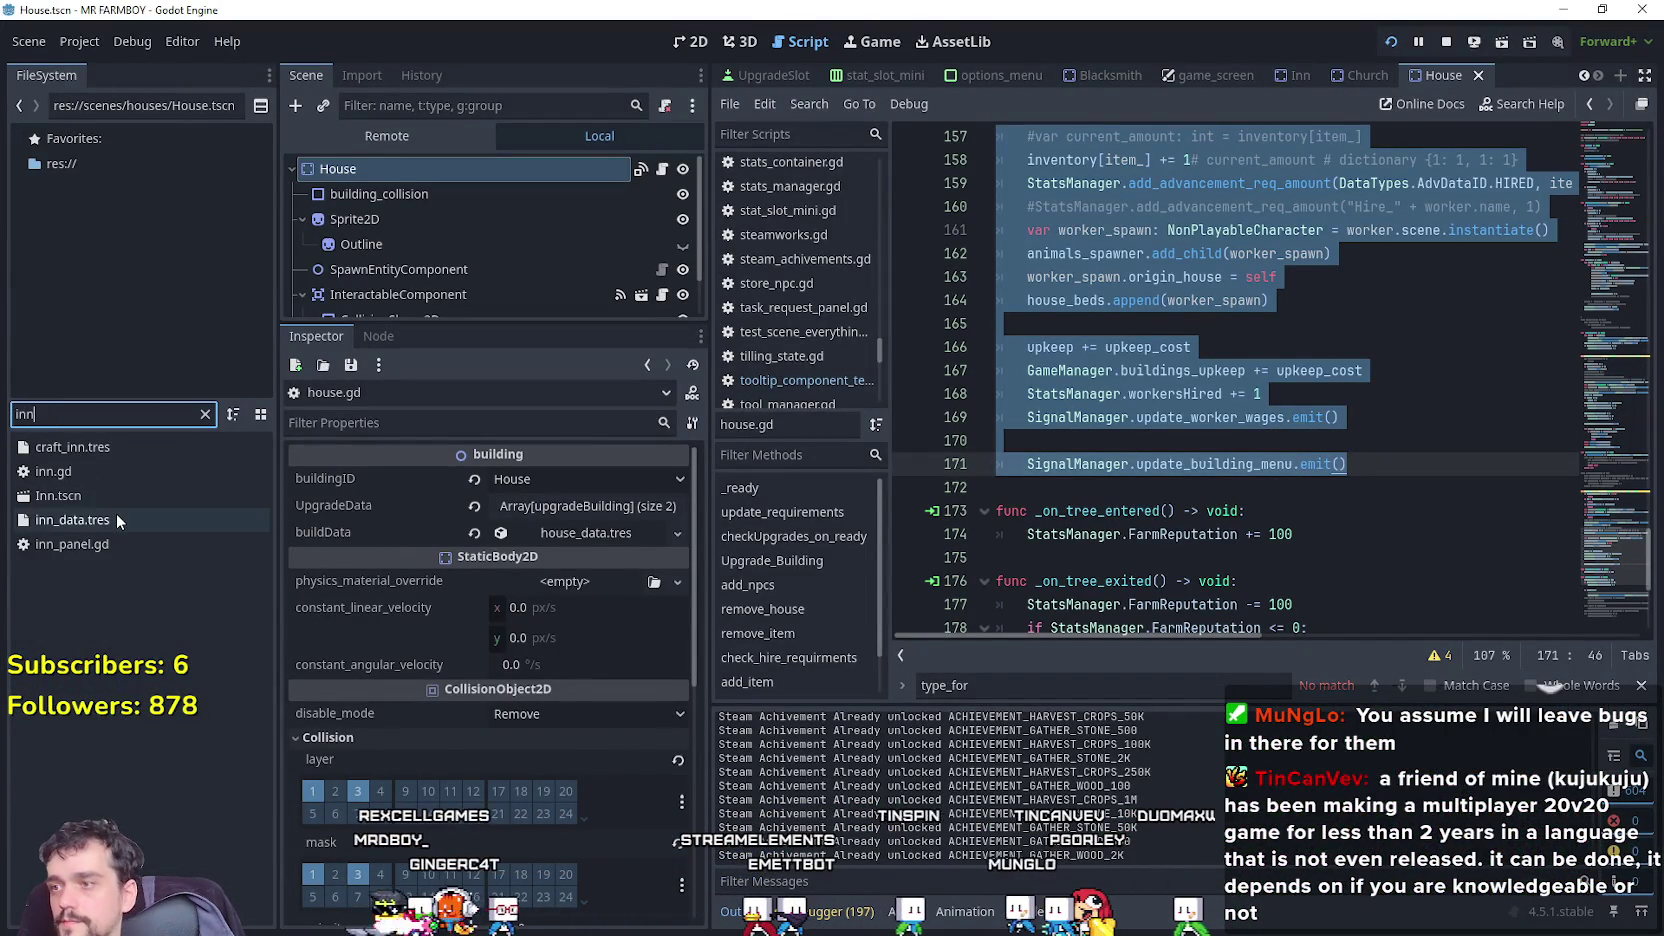
pyautogui.click(120, 505)
pyautogui.doubleClick(120, 500)
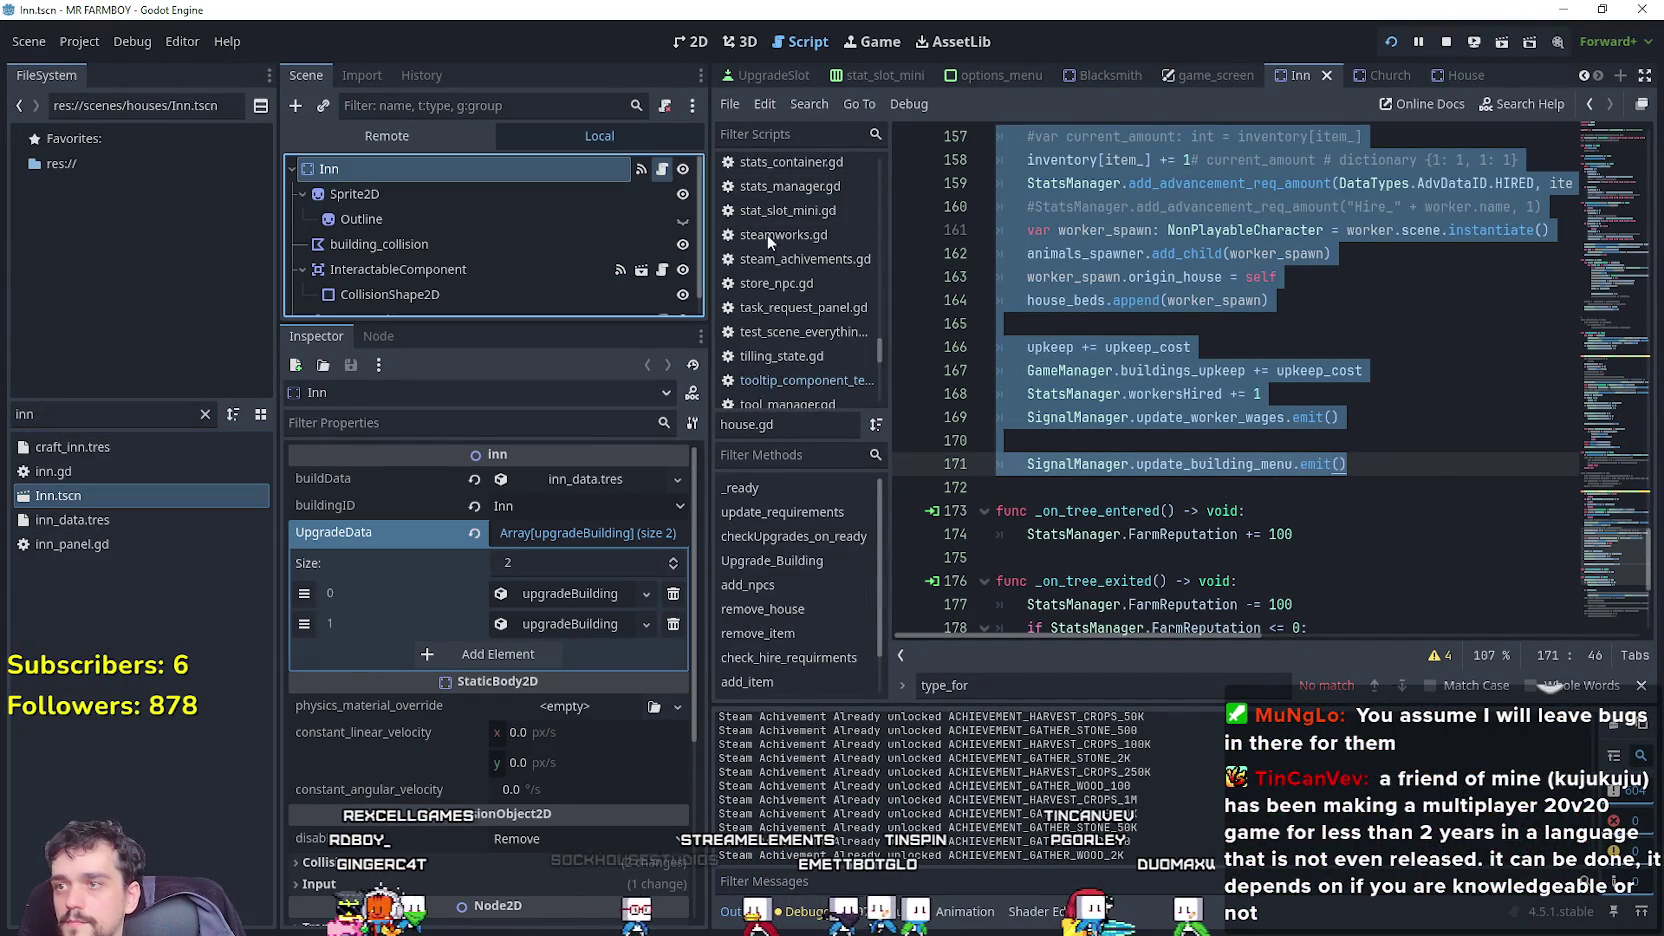
pyautogui.scroll(-15, 1110, 401)
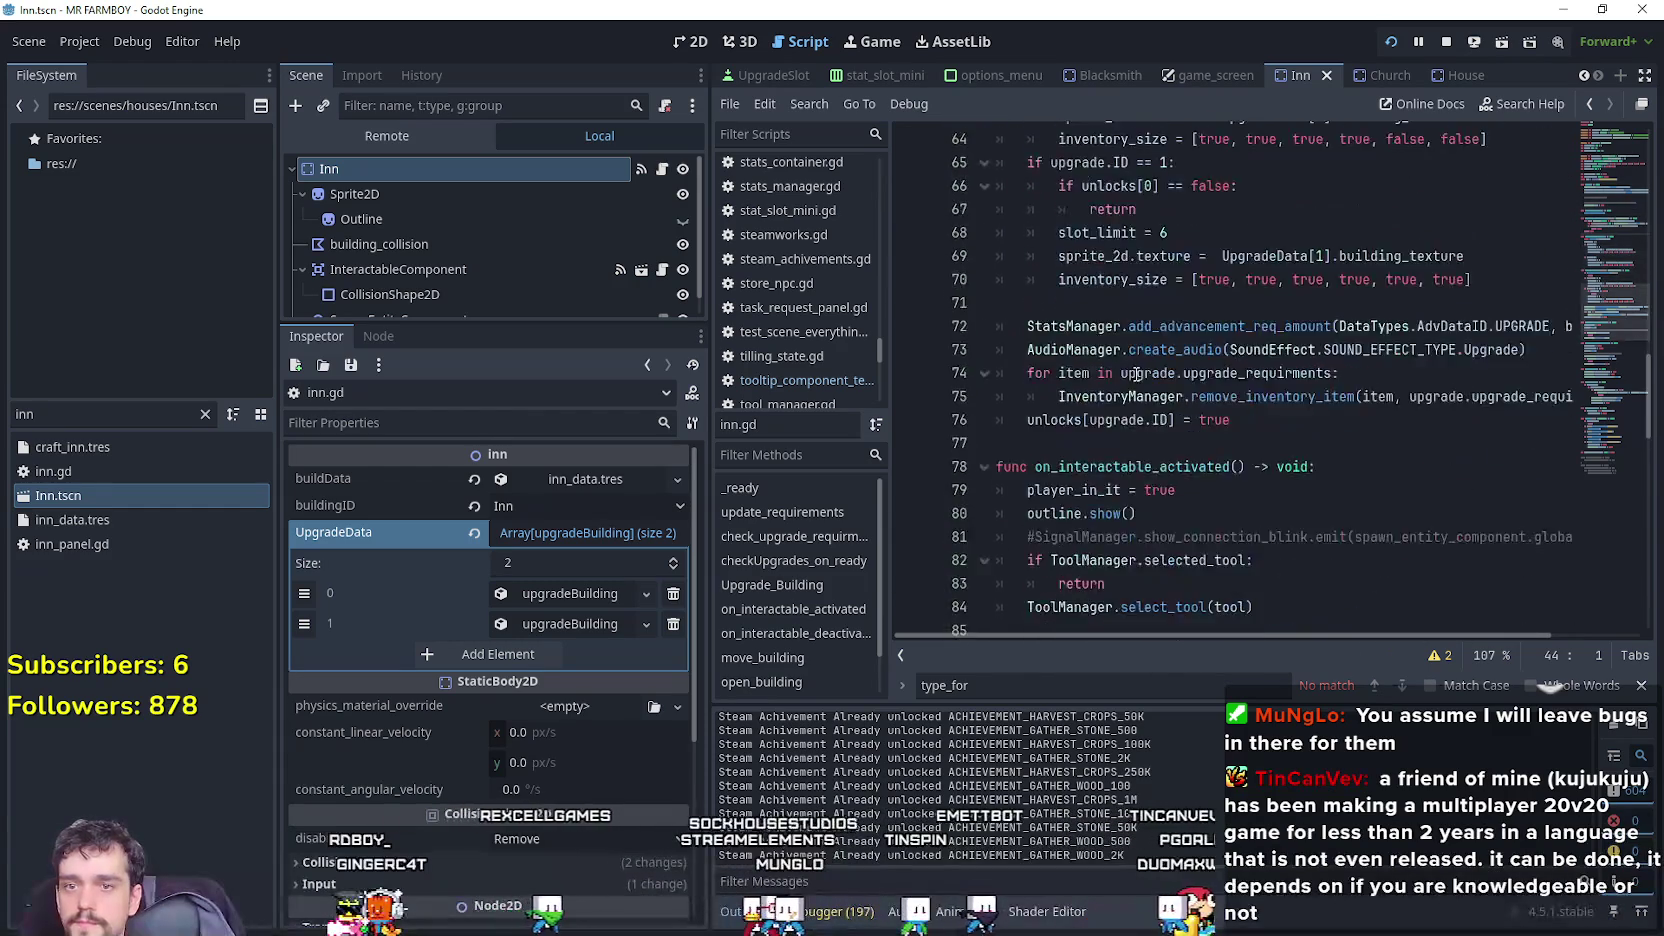
pyautogui.scroll(-16, 1136, 373)
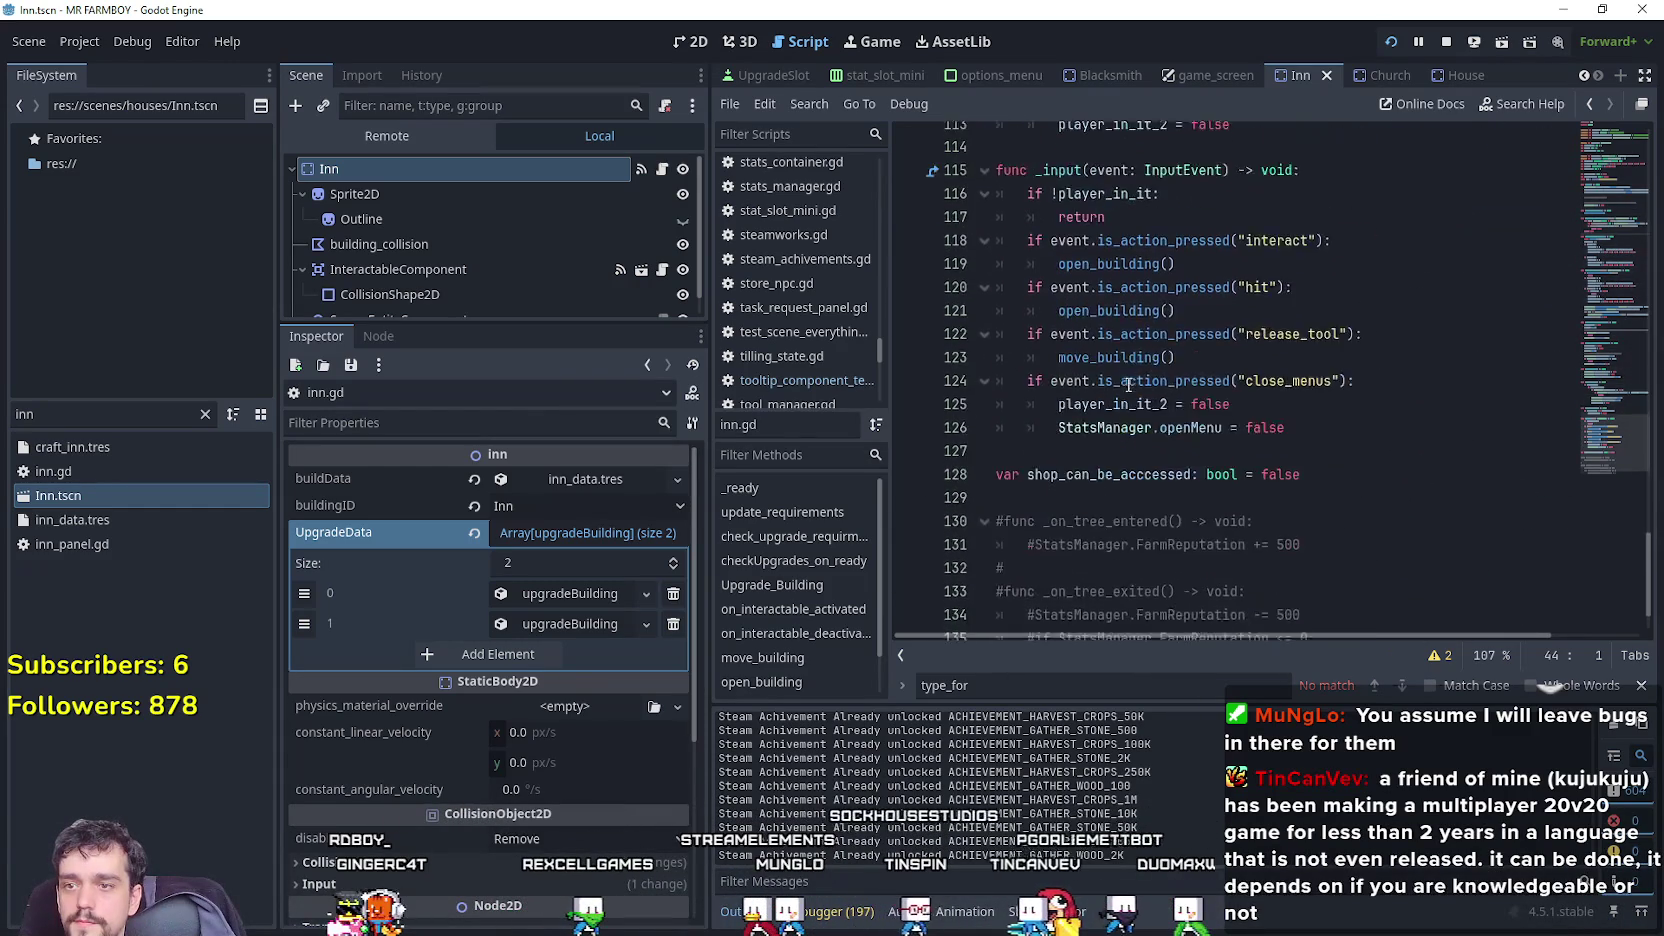
pyautogui.moveTo(1388, 583); pyautogui.dragTo(998, 440)
pyautogui.hotkey('ctrl', 'v')
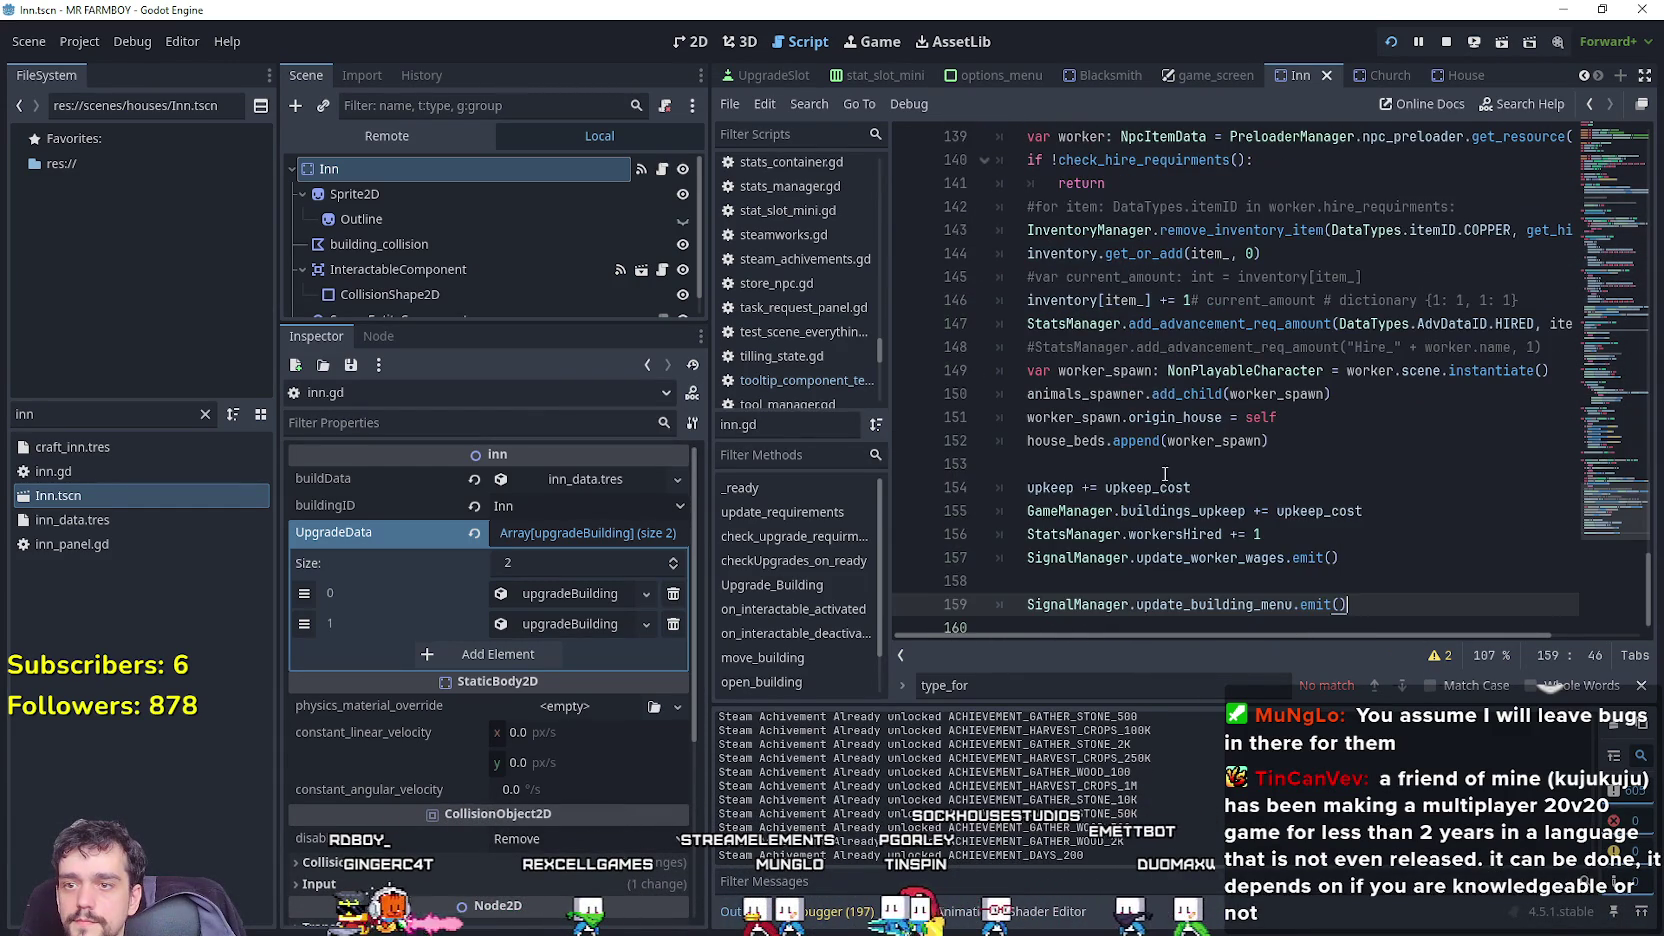
# Go back to the House scene and select the closing remove_item lines of house.gd.
pyautogui.click(1444, 75)
pyautogui.click(662, 170)
pyautogui.scroll(-8, 1505, 528)
pyautogui.moveTo(1580, 590)
pyautogui.mouseDown()
pyautogui.moveTo(1576, 563)
pyautogui.moveTo(1610, 553)
pyautogui.moveTo(1610, 407)
pyautogui.moveTo(1598, 457)
pyautogui.moveTo(1300, 340)
pyautogui.moveTo(1330, 400)
pyautogui.moveTo(1377, 390)
pyautogui.moveTo(1200, 418)
pyautogui.moveTo(984, 240)
pyautogui.mouseUp()
pyautogui.click(1427, 527)
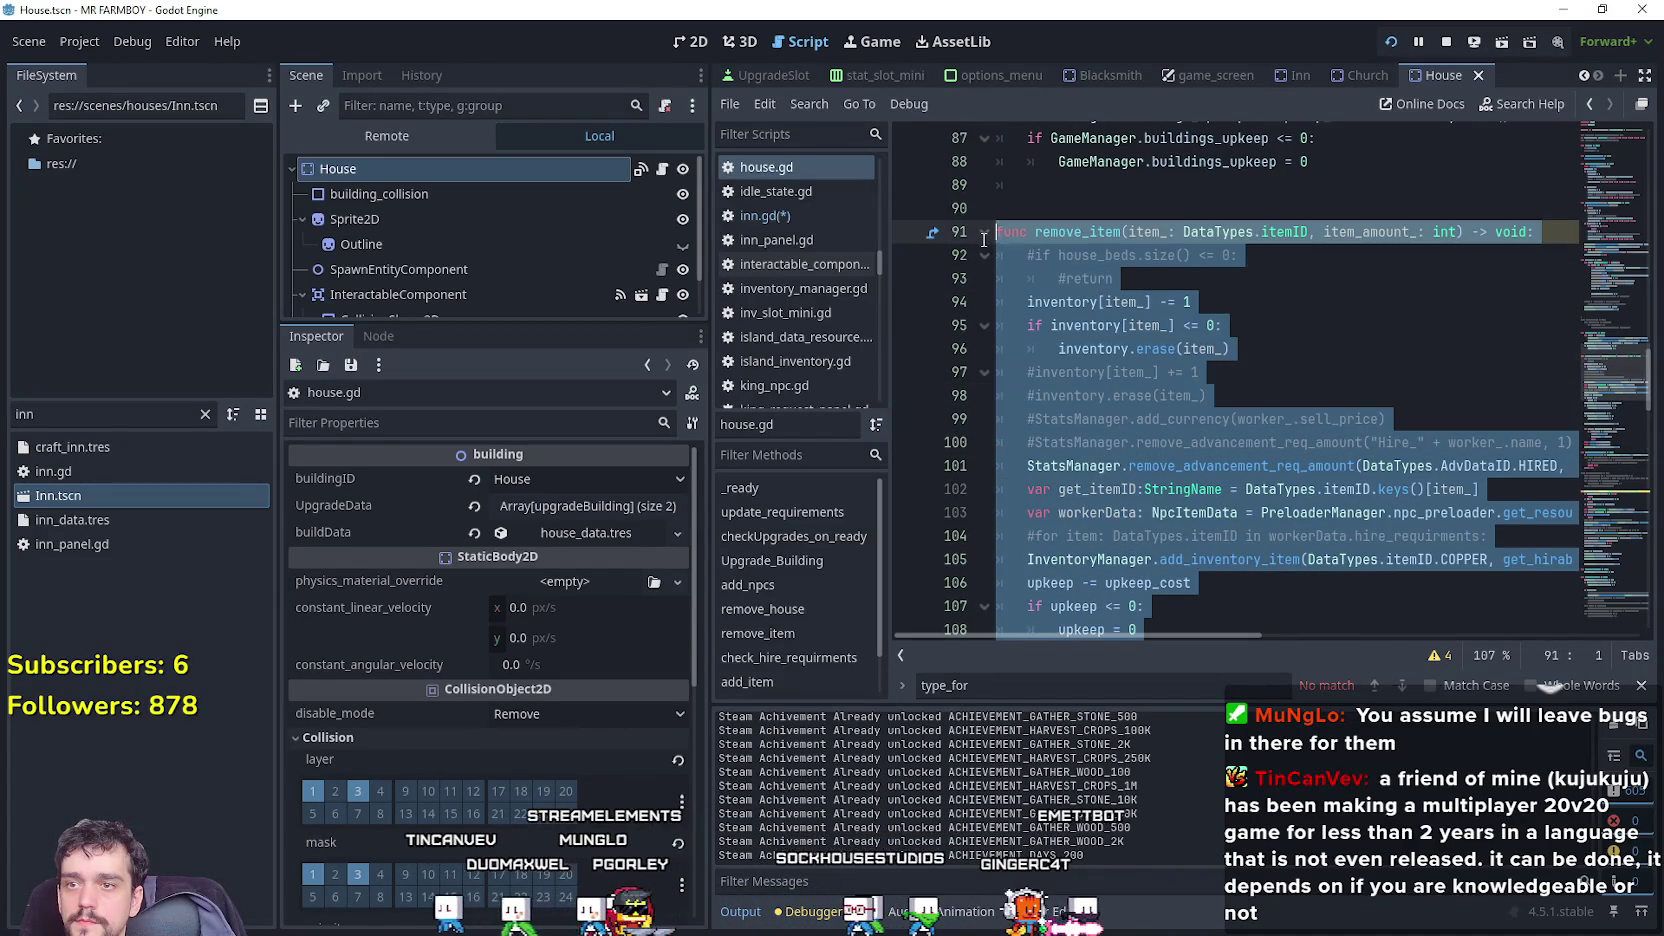
# Paste the remove_item function at the end of inn.gd, separated by a blank line.
pyautogui.click(1298, 75)
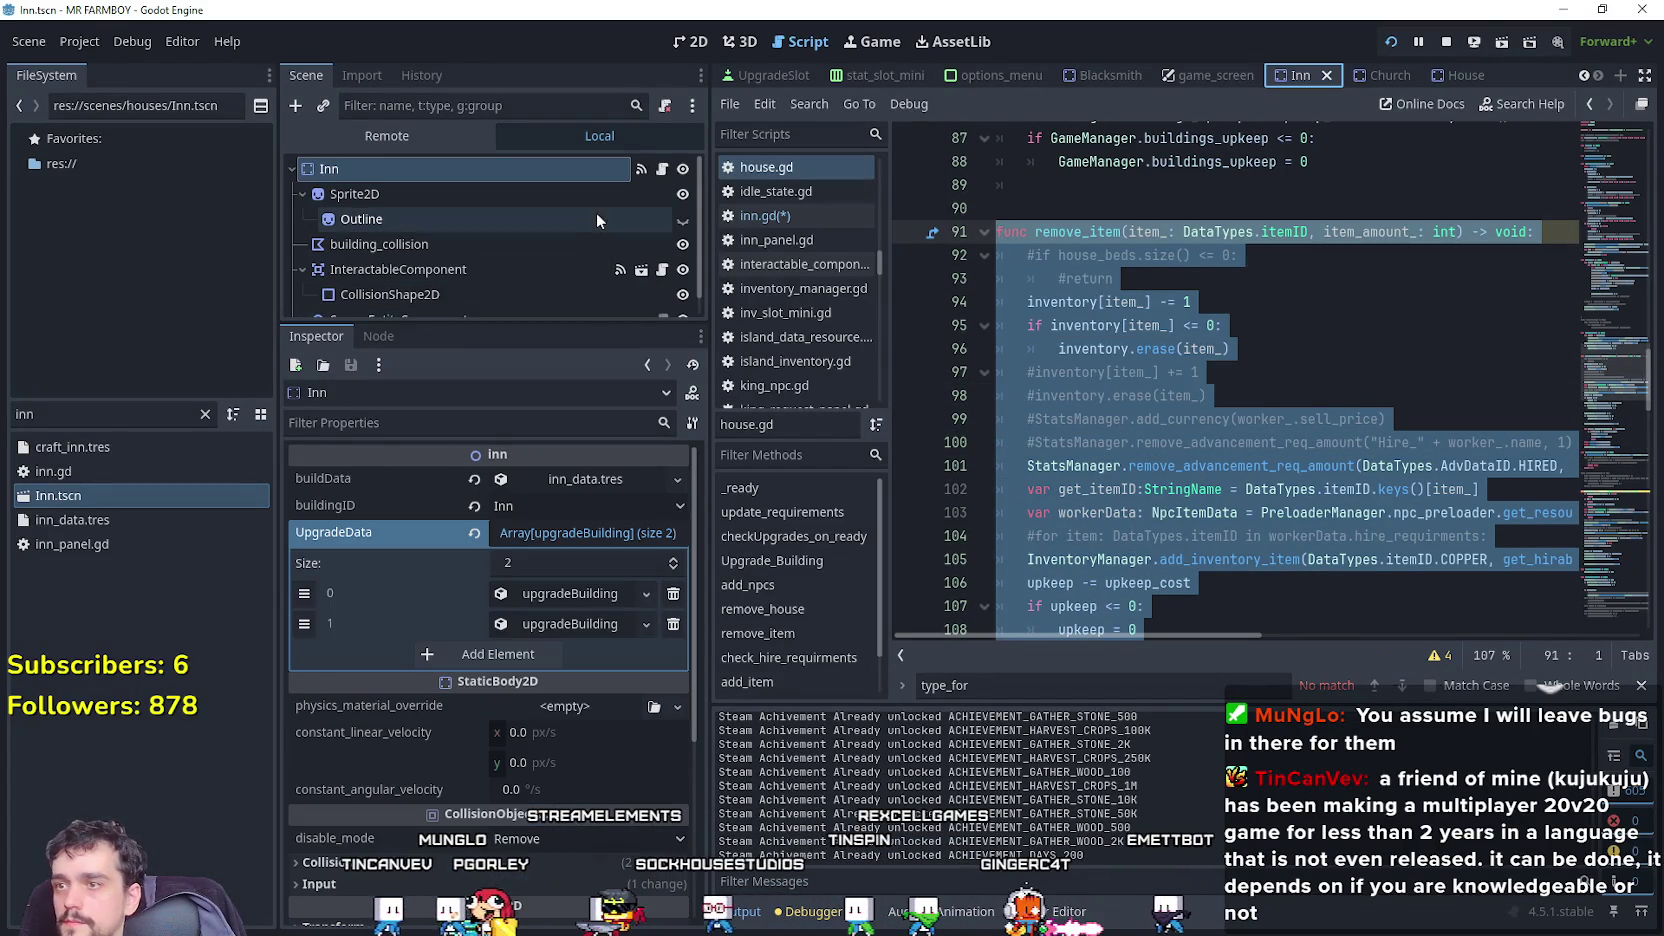
pyautogui.click(660, 170)
pyautogui.click(1196, 597)
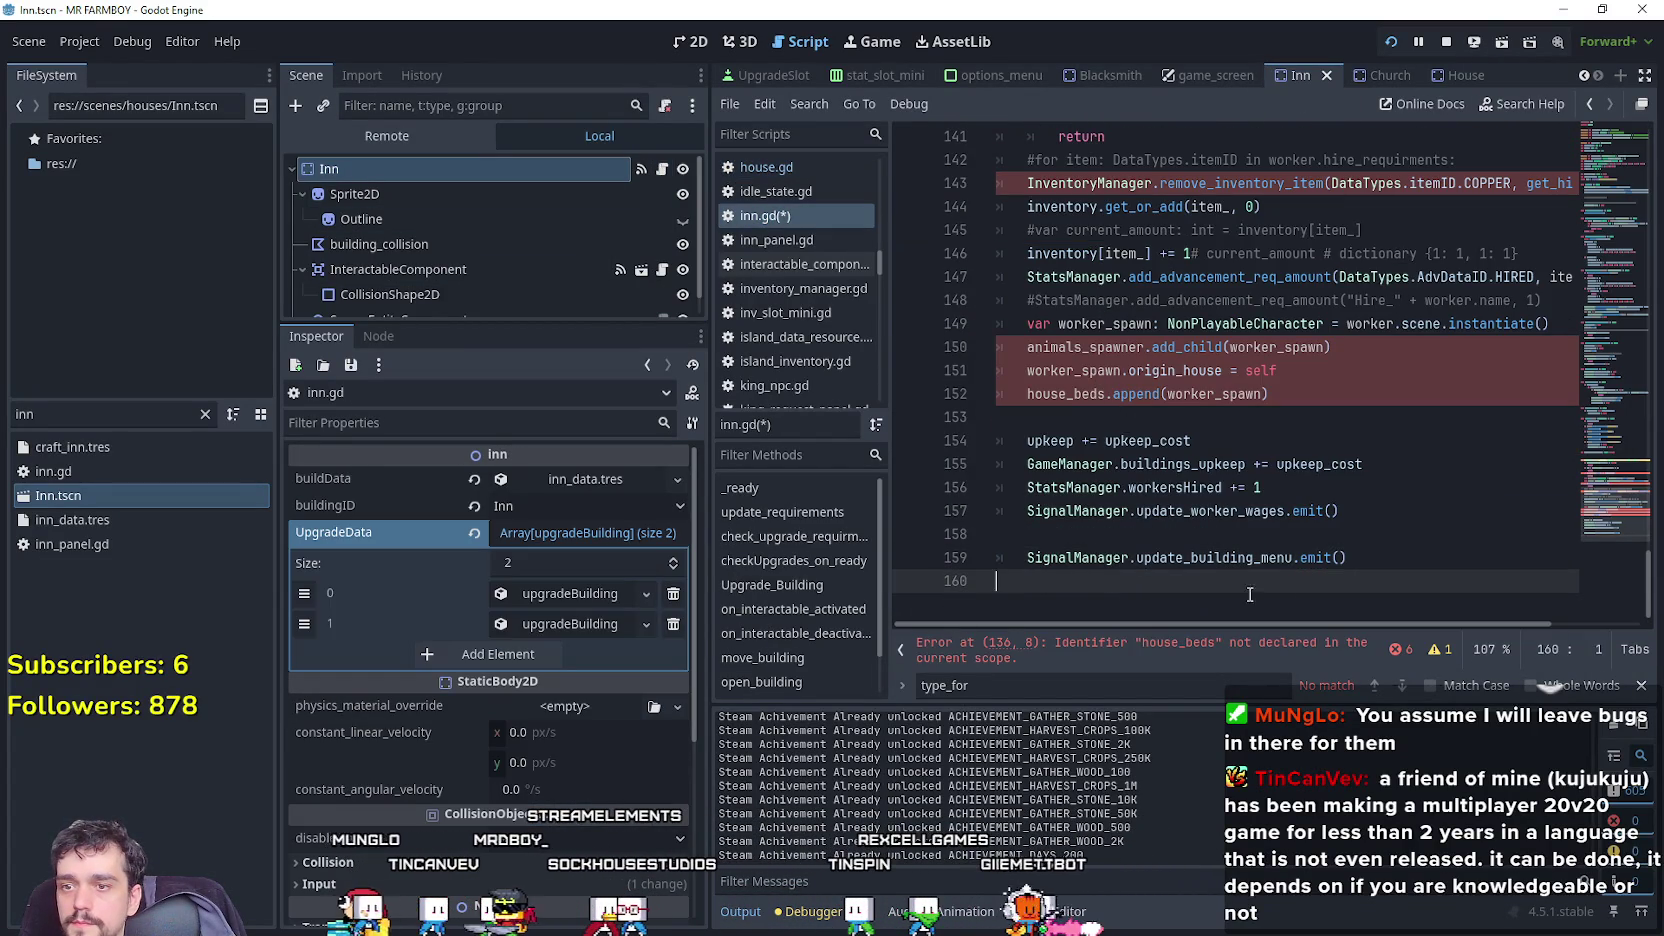
pyautogui.hotkey('ctrl', 'v')
pyautogui.scroll(6, 1379, 400)
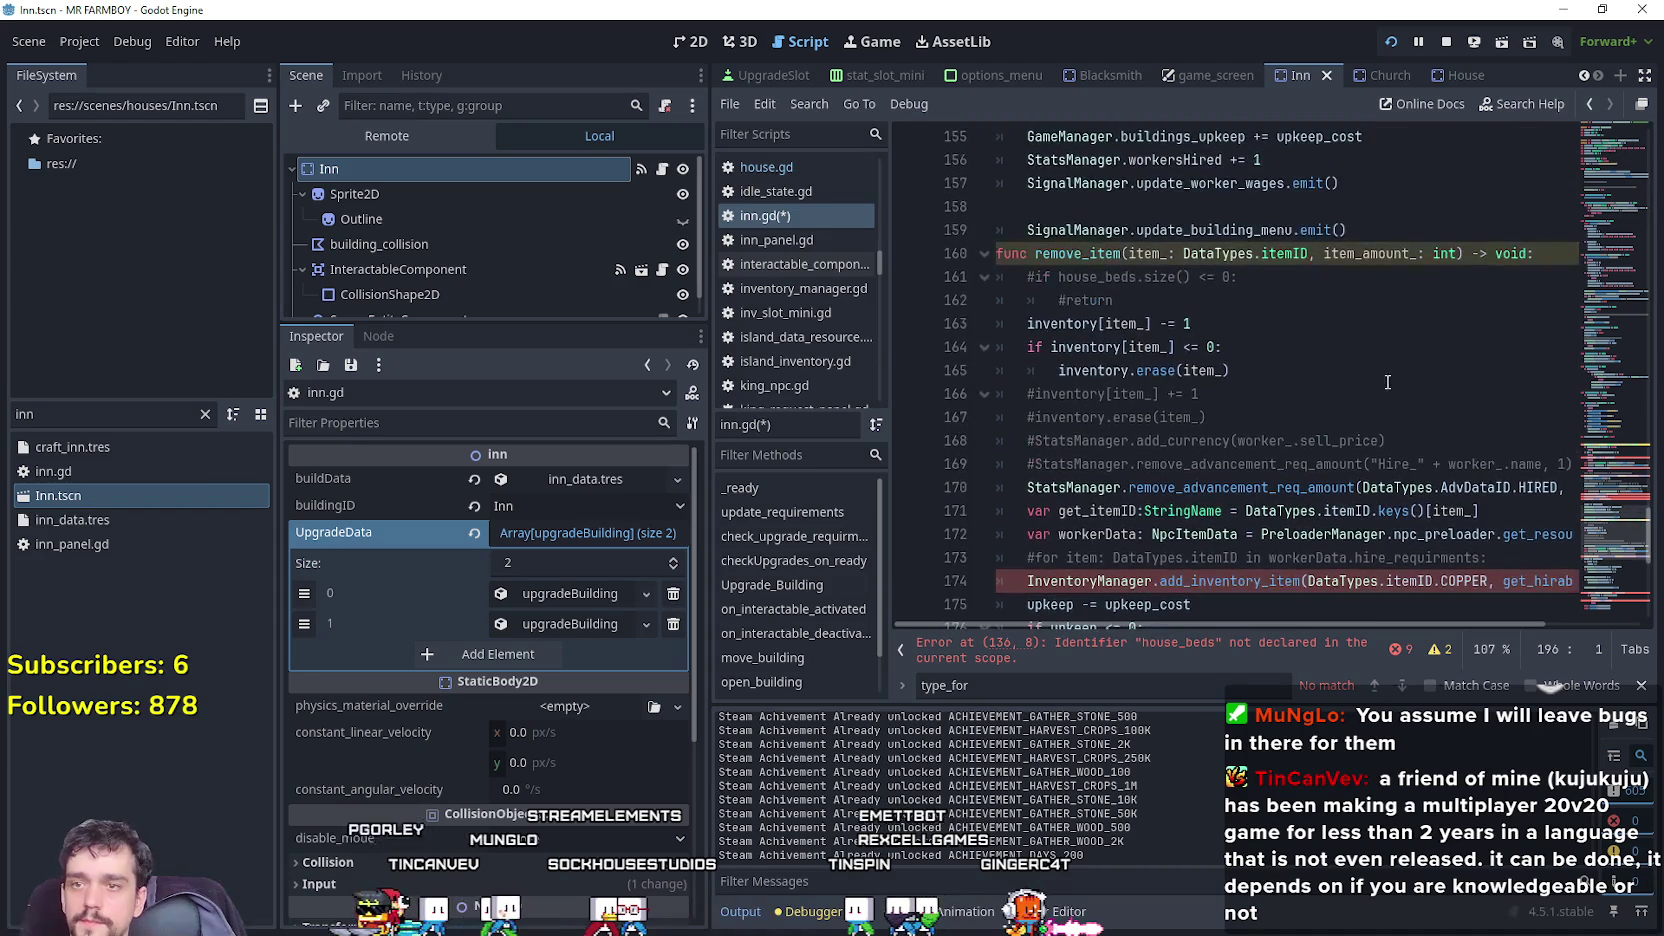
pyautogui.click(1376, 241)
pyautogui.press('Return')
# Replace the StatsManager.workersHired count with current_buffs in inn.gd.
pyautogui.scroll(3, 1283, 300)
pyautogui.scroll(1, 1289, 428)
pyautogui.click(1180, 443)
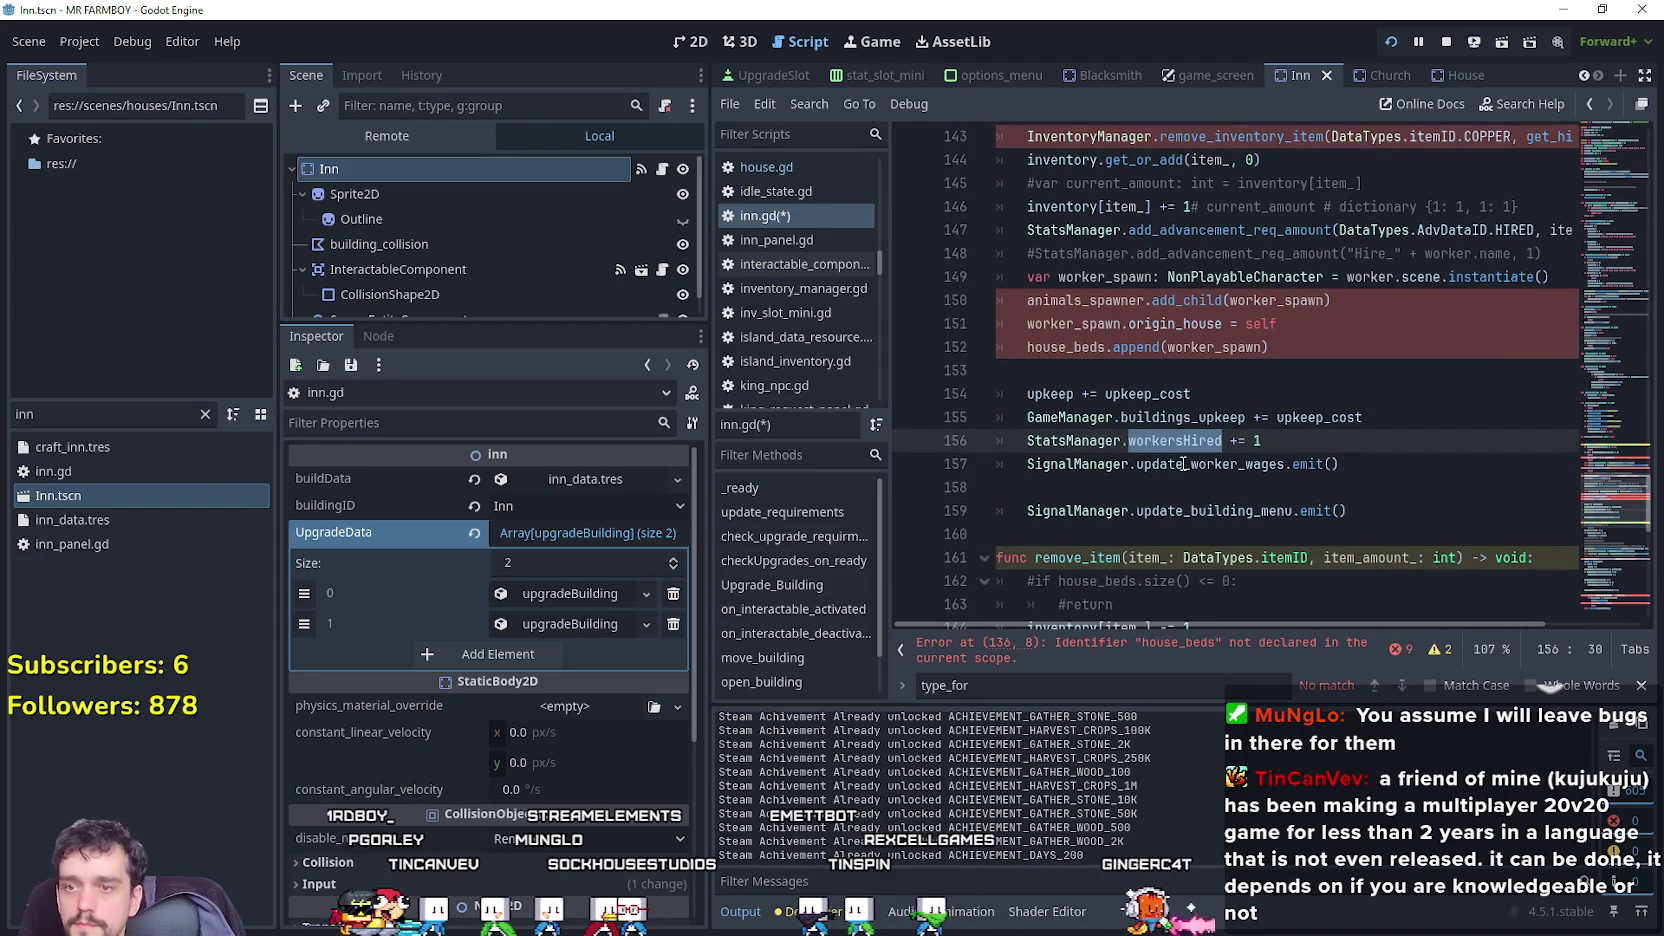
pyautogui.click(1155, 442)
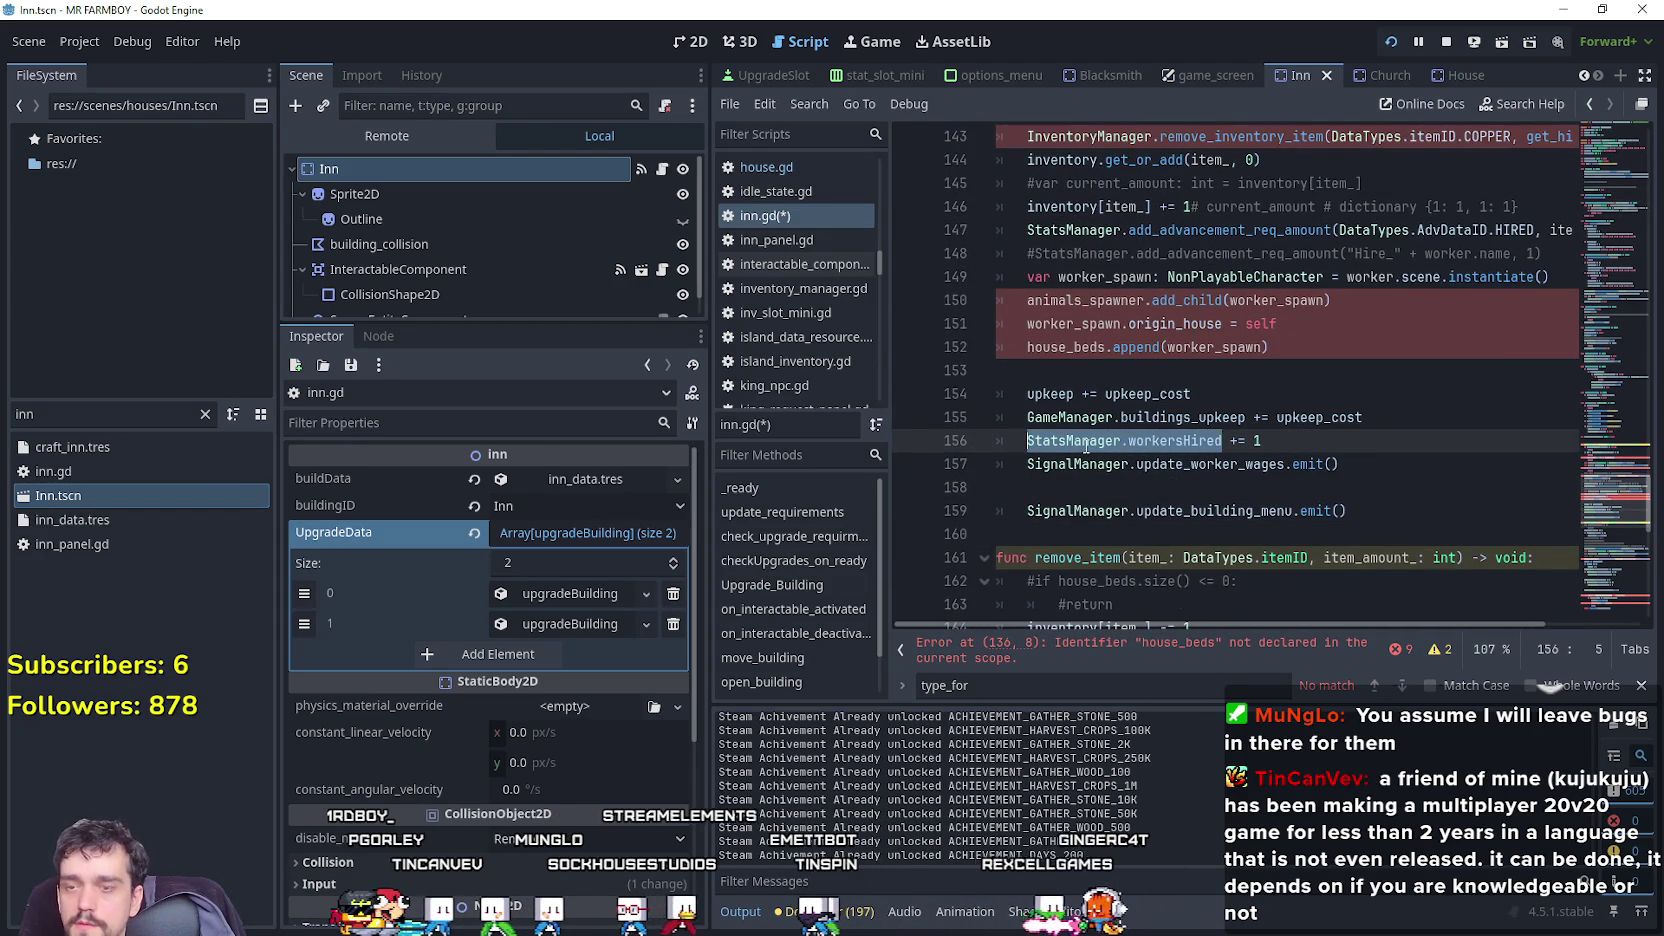
pyautogui.scroll(20, 1078, 392)
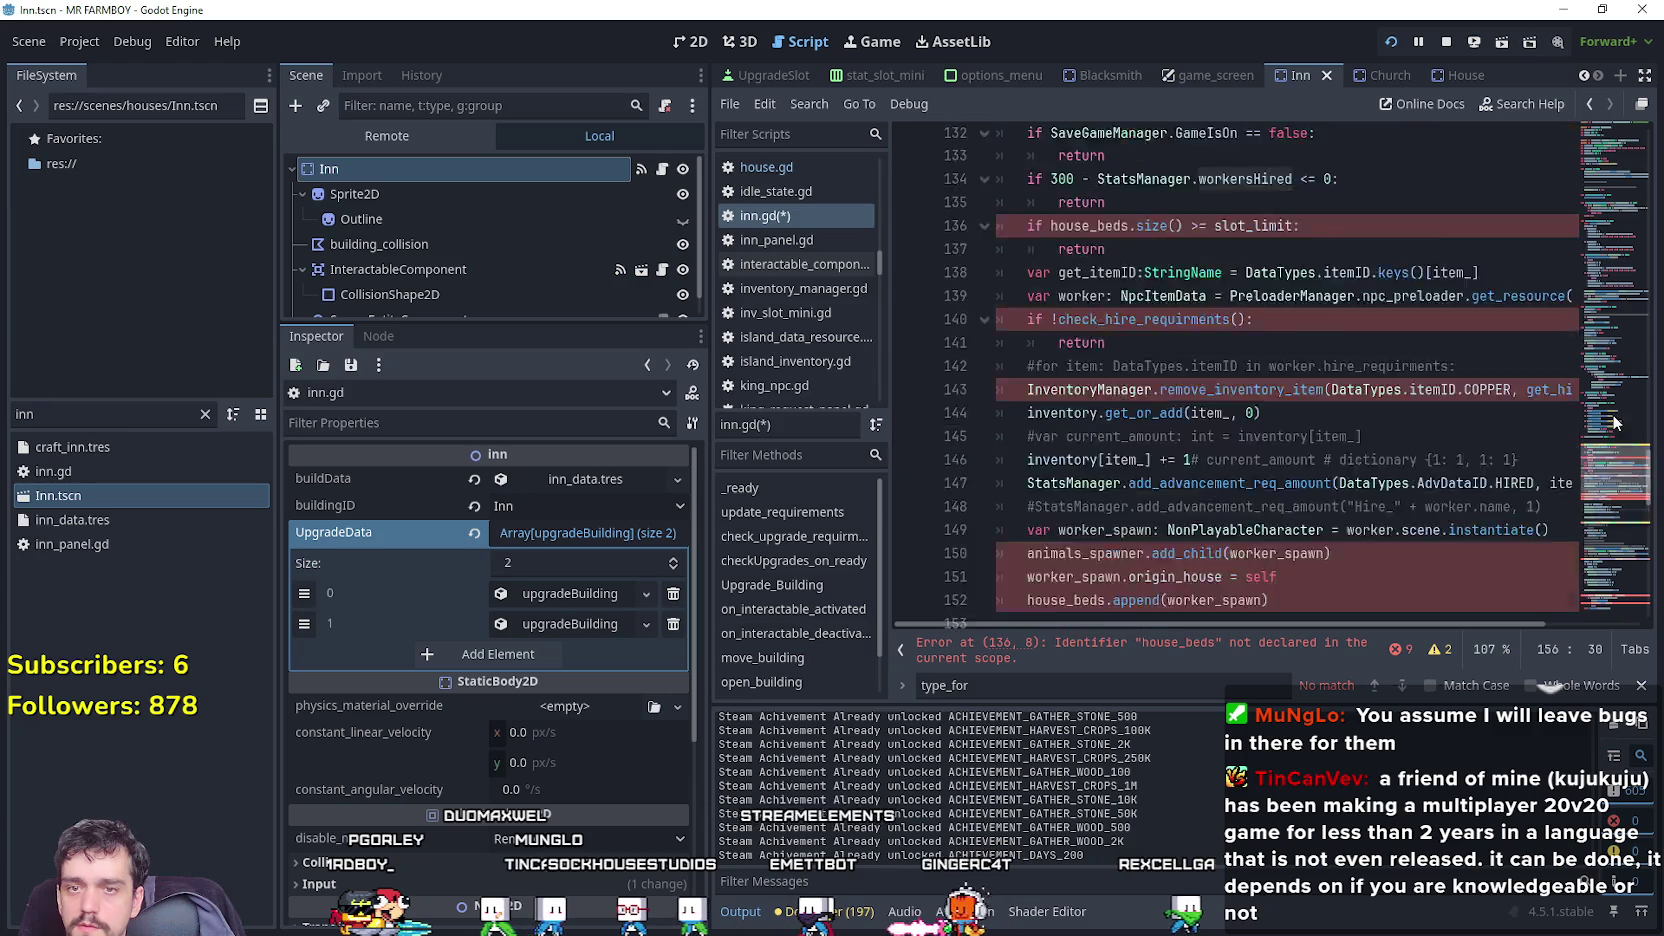
pyautogui.doubleClick(1078, 392)
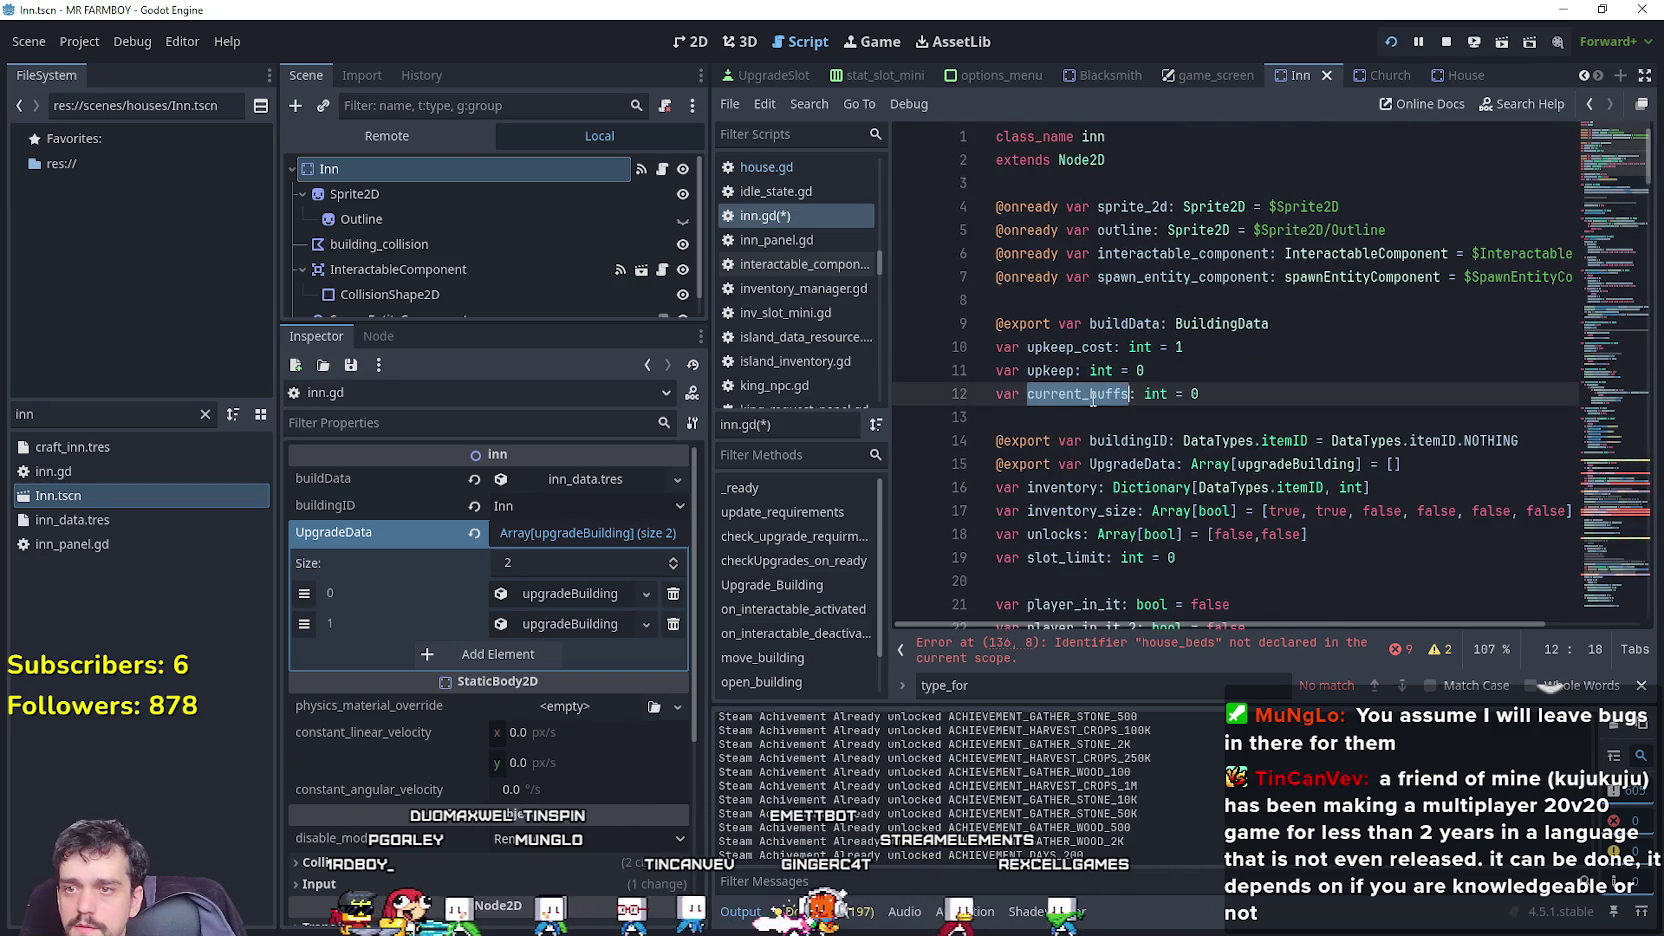
pyautogui.click(1591, 457)
pyautogui.moveTo(1591, 457); pyautogui.dragTo(1589, 522)
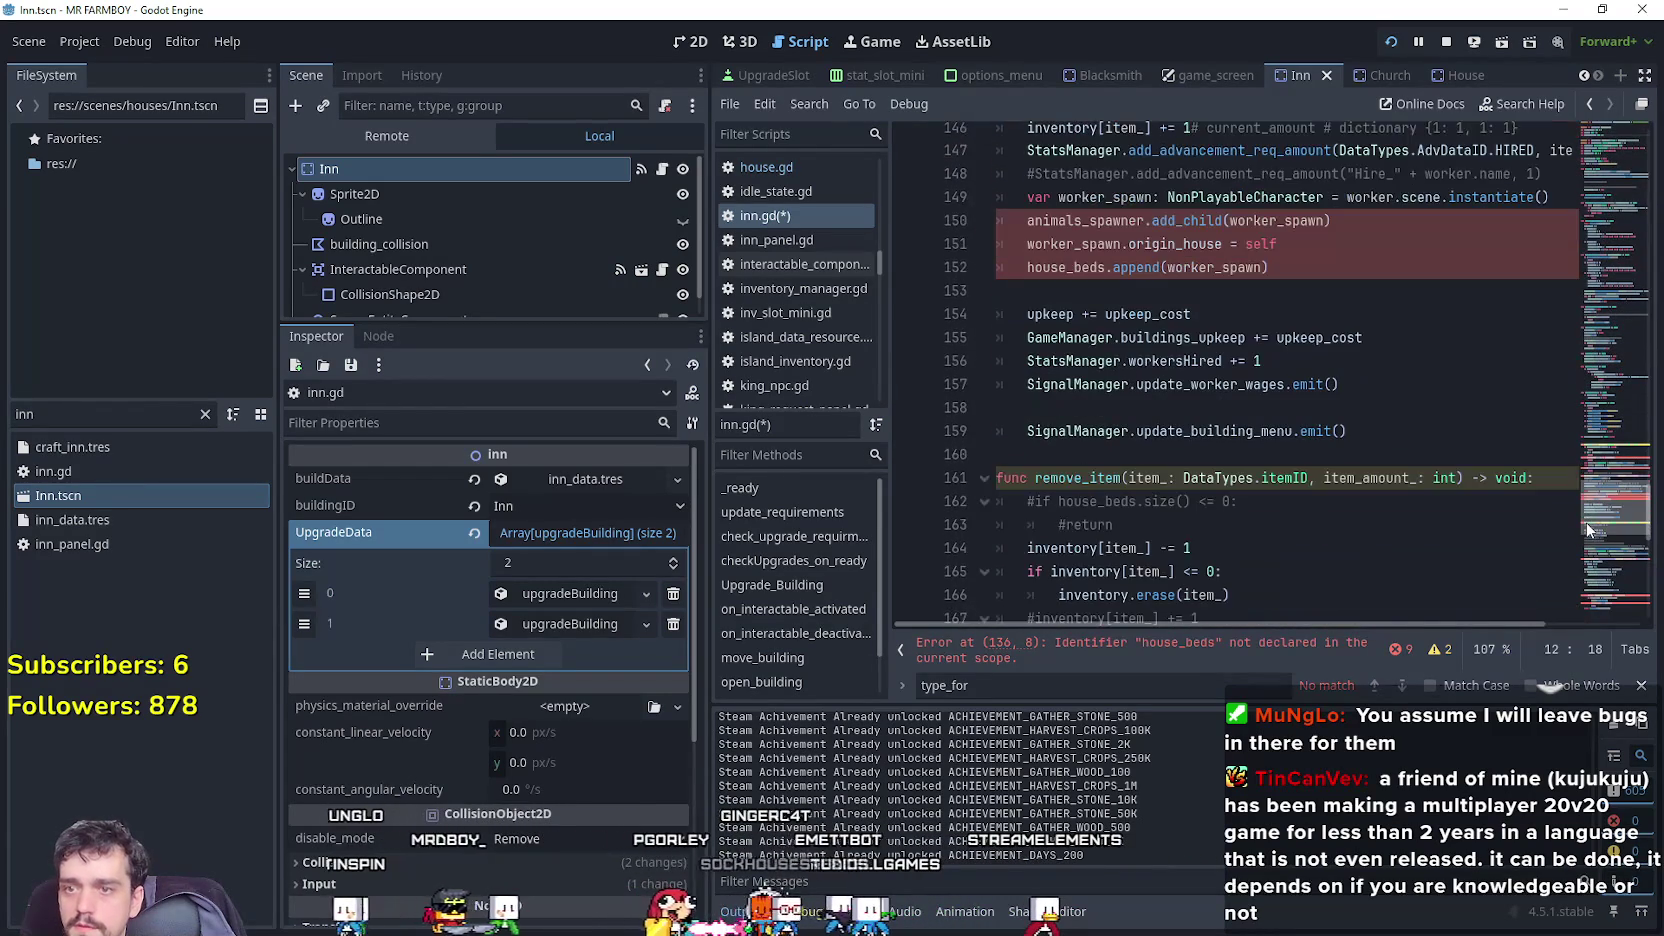
pyautogui.click(1172, 362)
pyautogui.write('current_buffs')
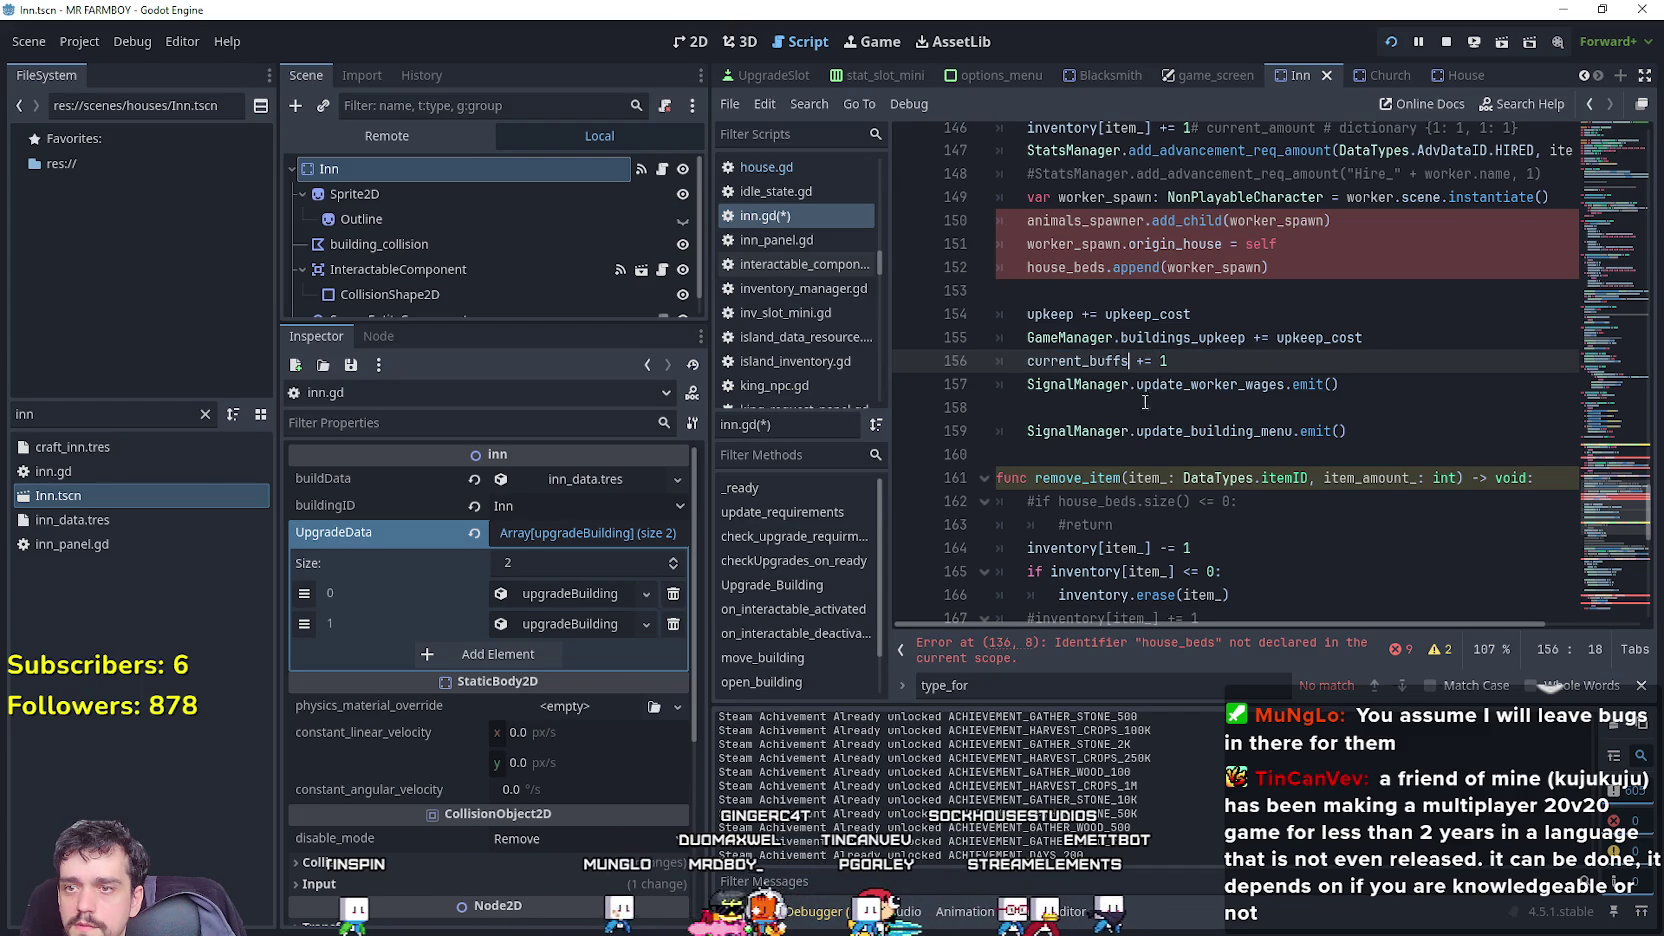
# Rename buildings_upkeep to buildings_upkeep_silver on line 155 of inn.gd.
pyautogui.click(1194, 346)
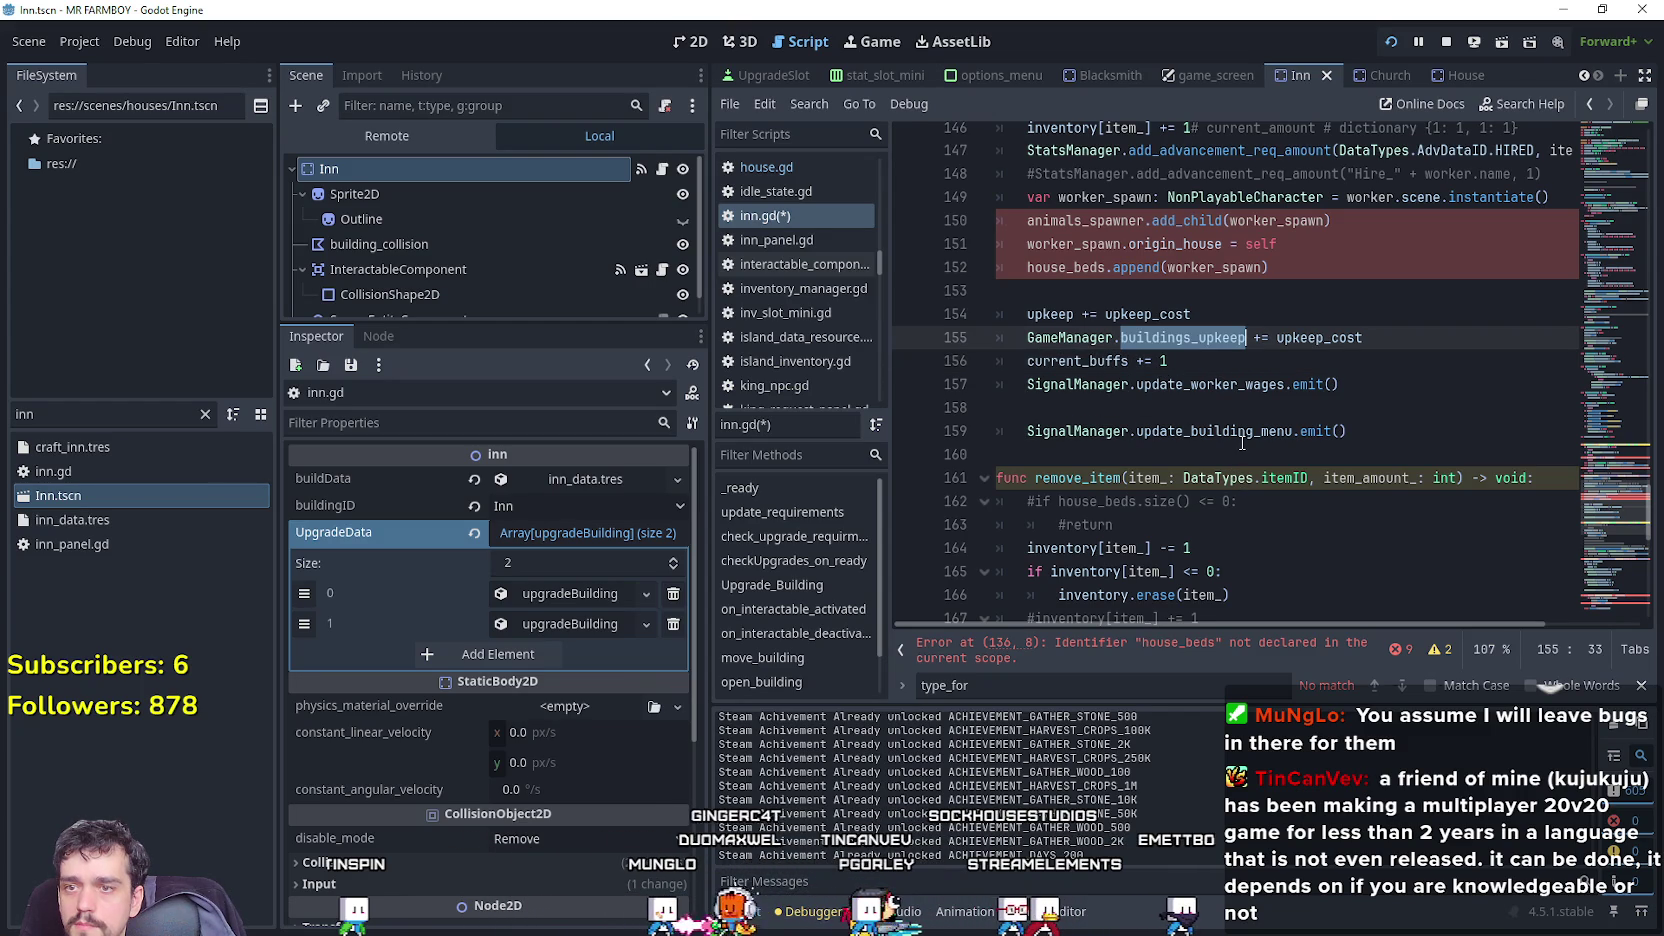
pyautogui.moveTo(1402, 335); pyautogui.dragTo(940, 323)
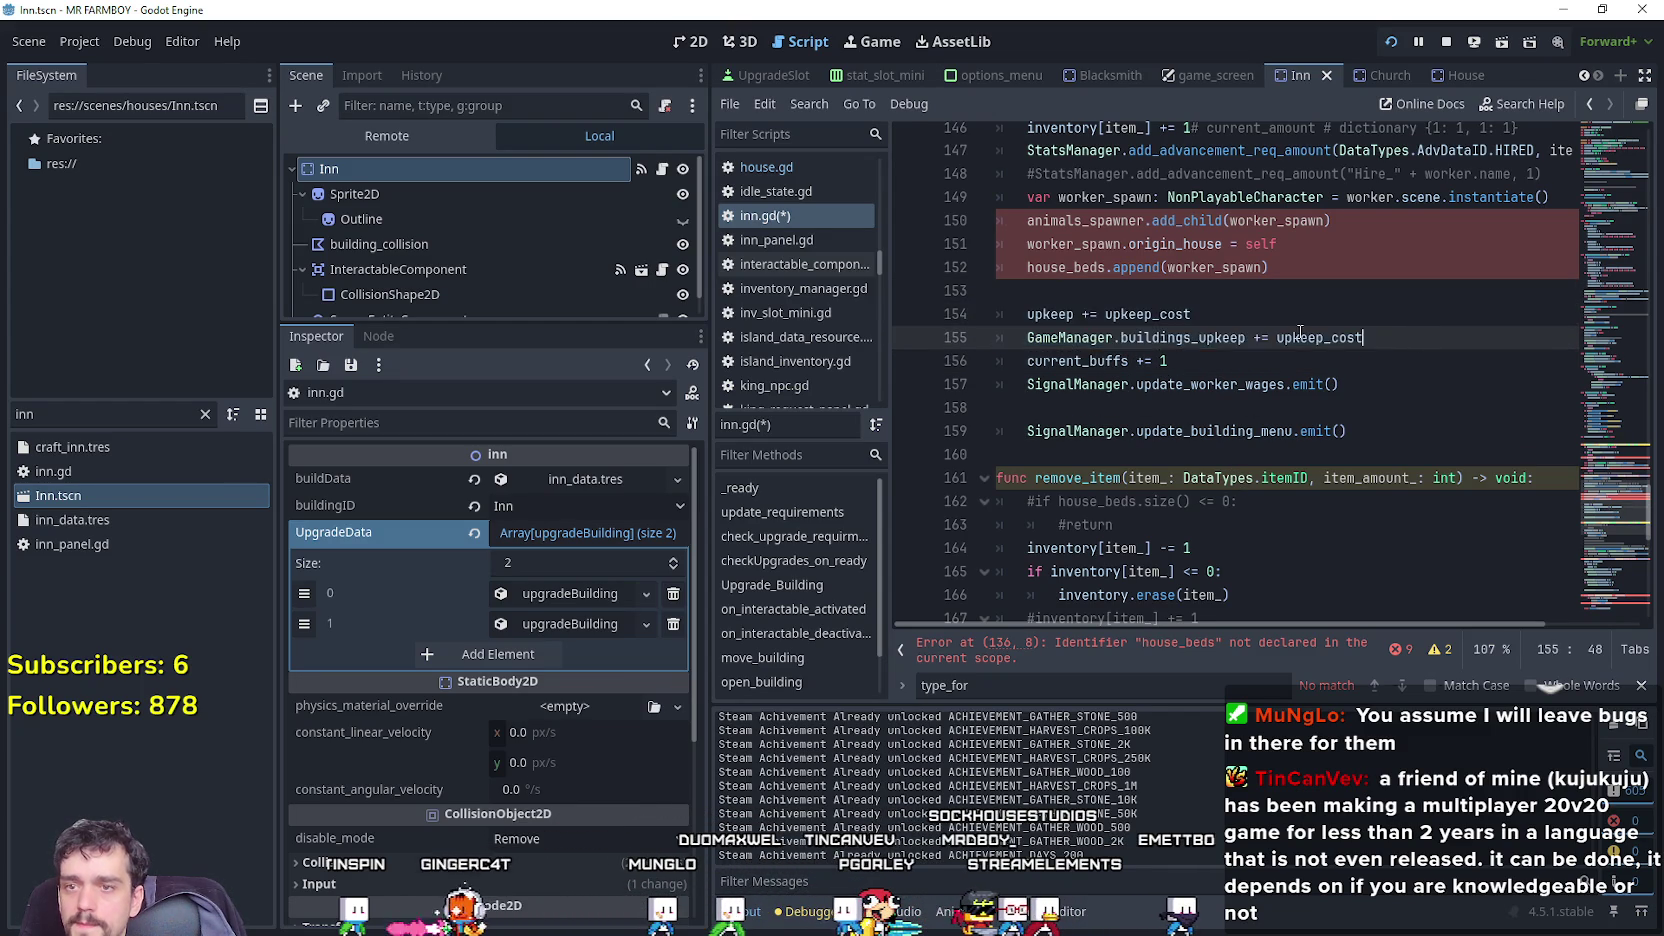
pyautogui.click(1194, 339)
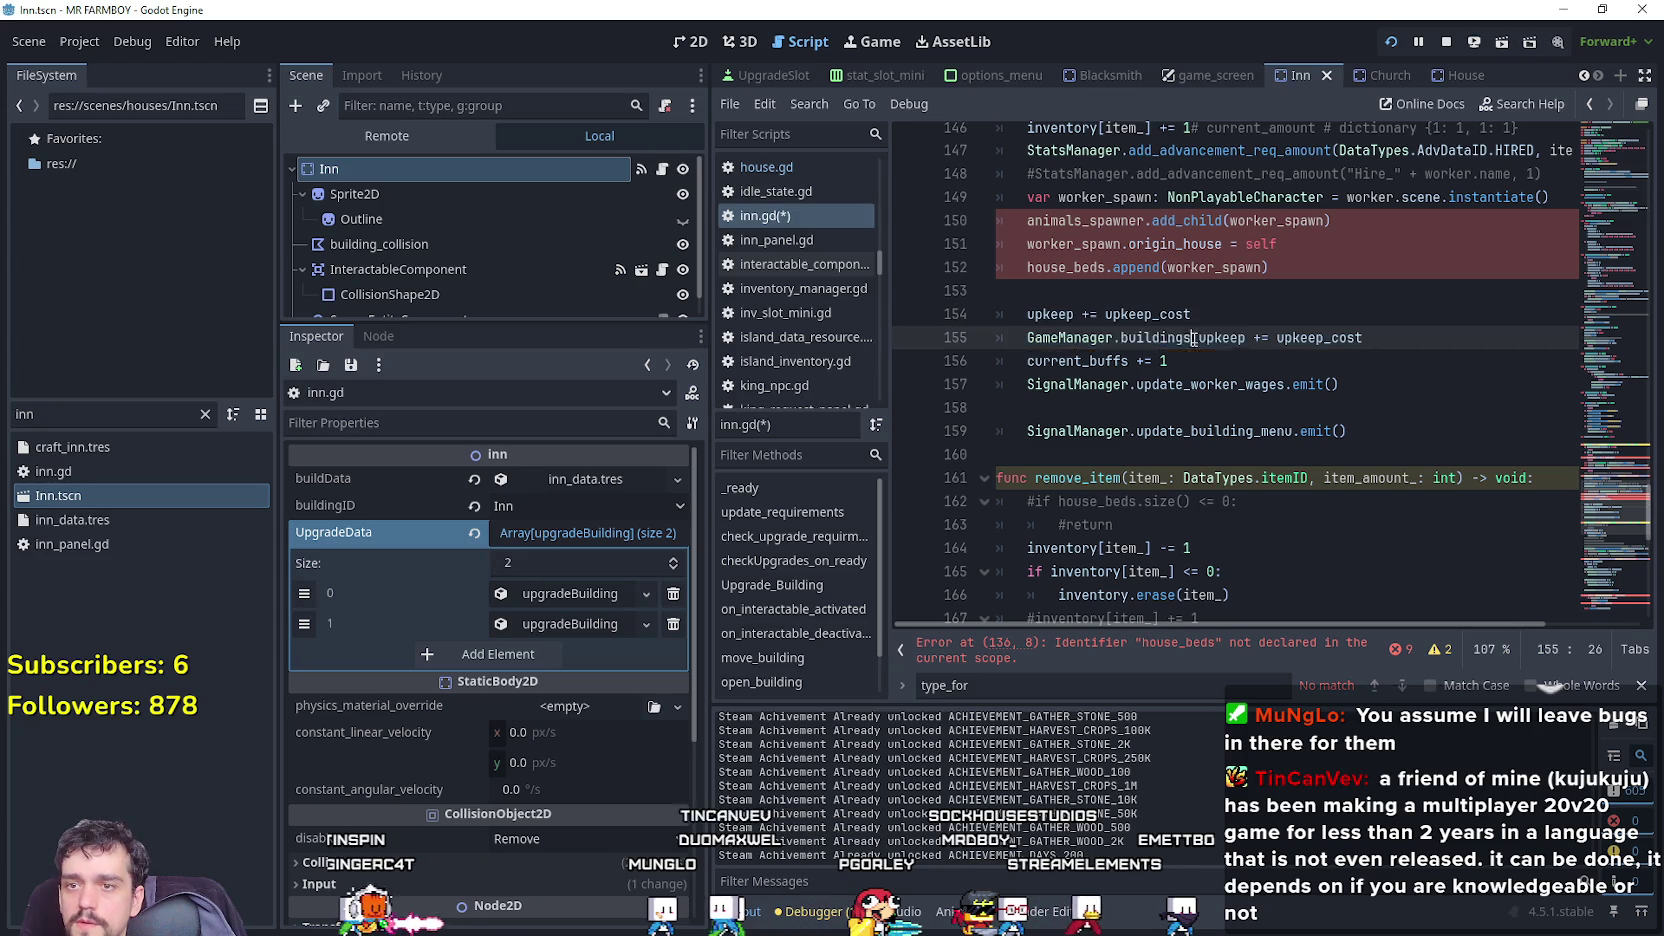
pyautogui.doubleClick(1180, 338)
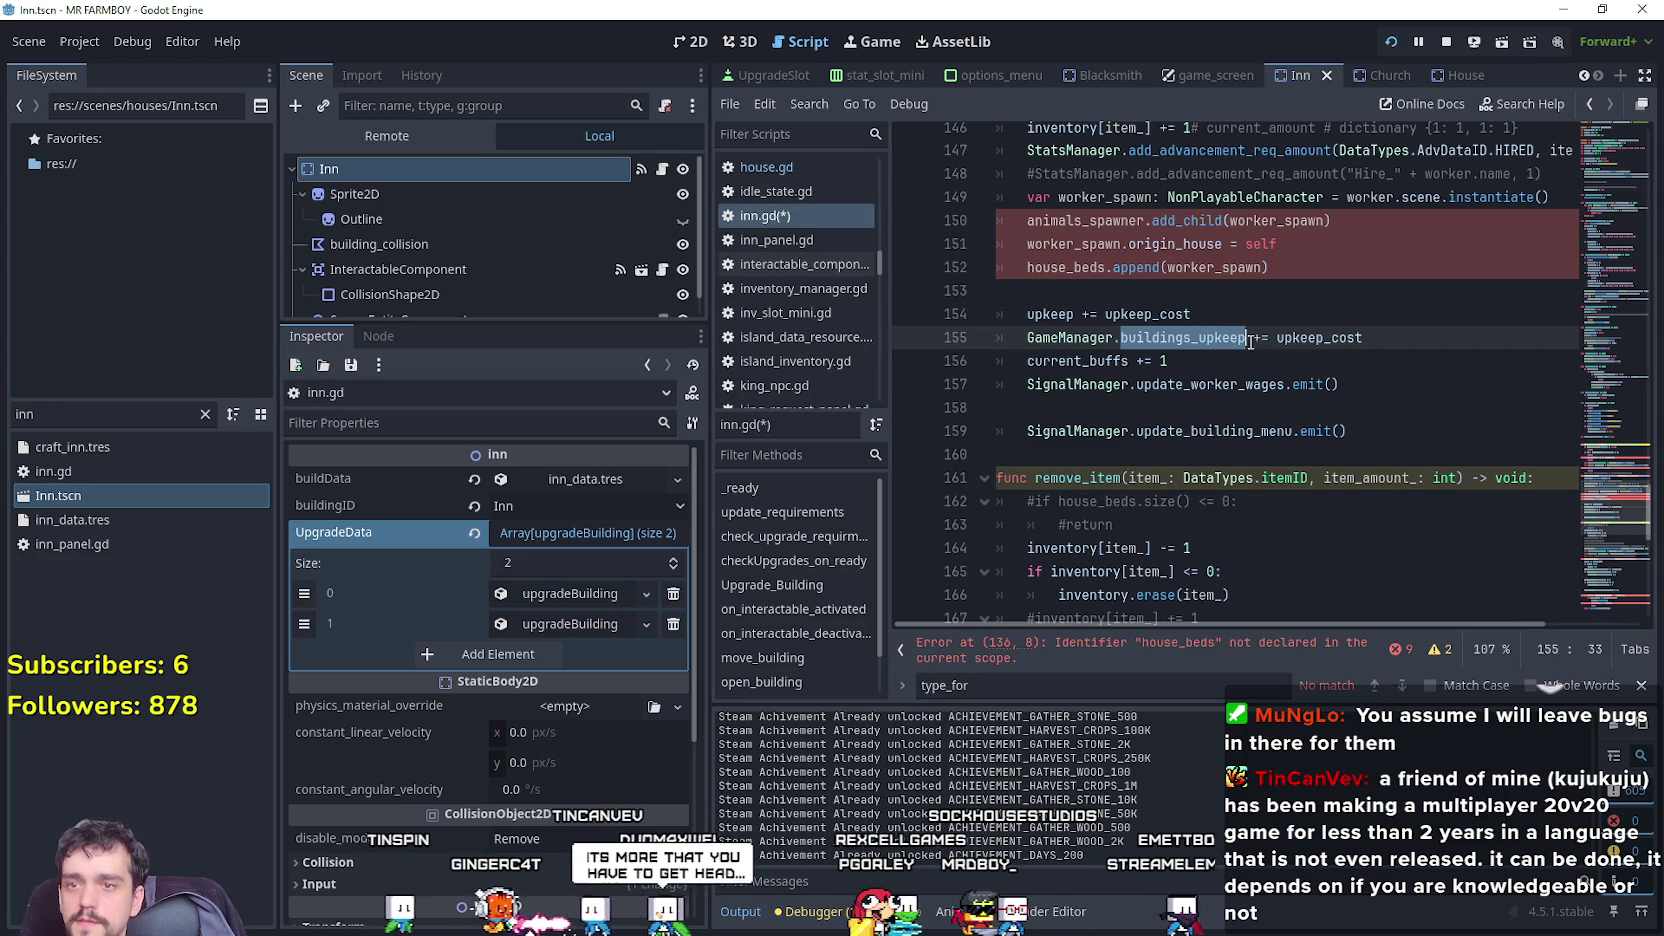
pyautogui.click(1257, 340)
pyautogui.click(1242, 340)
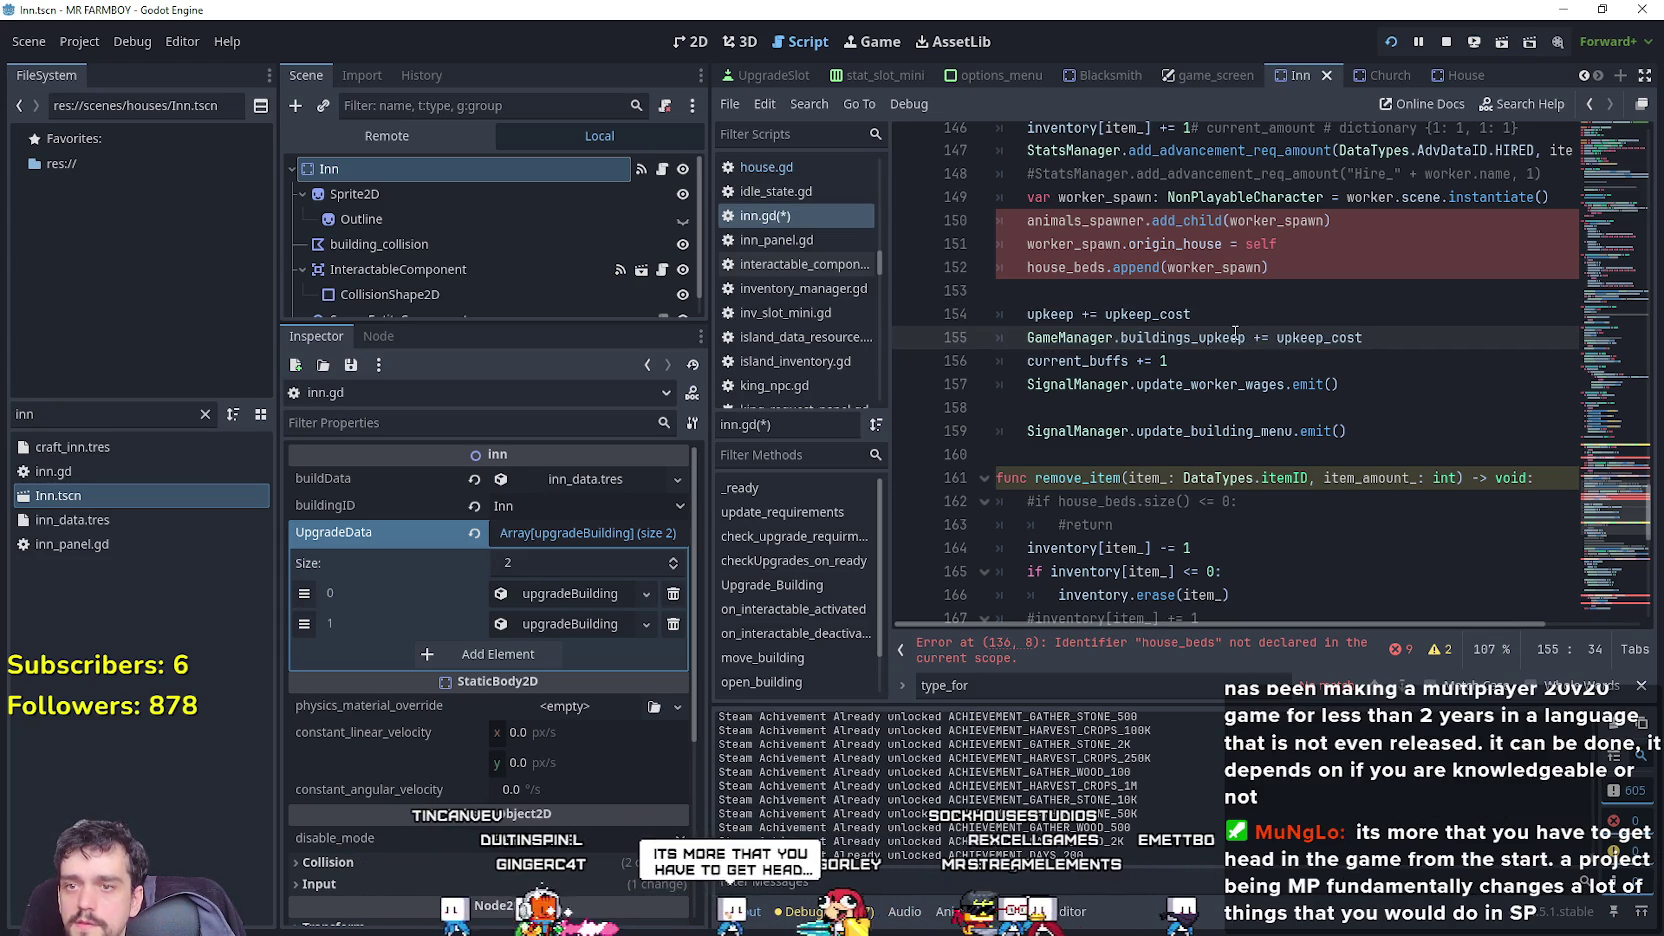
pyautogui.click(1246, 340)
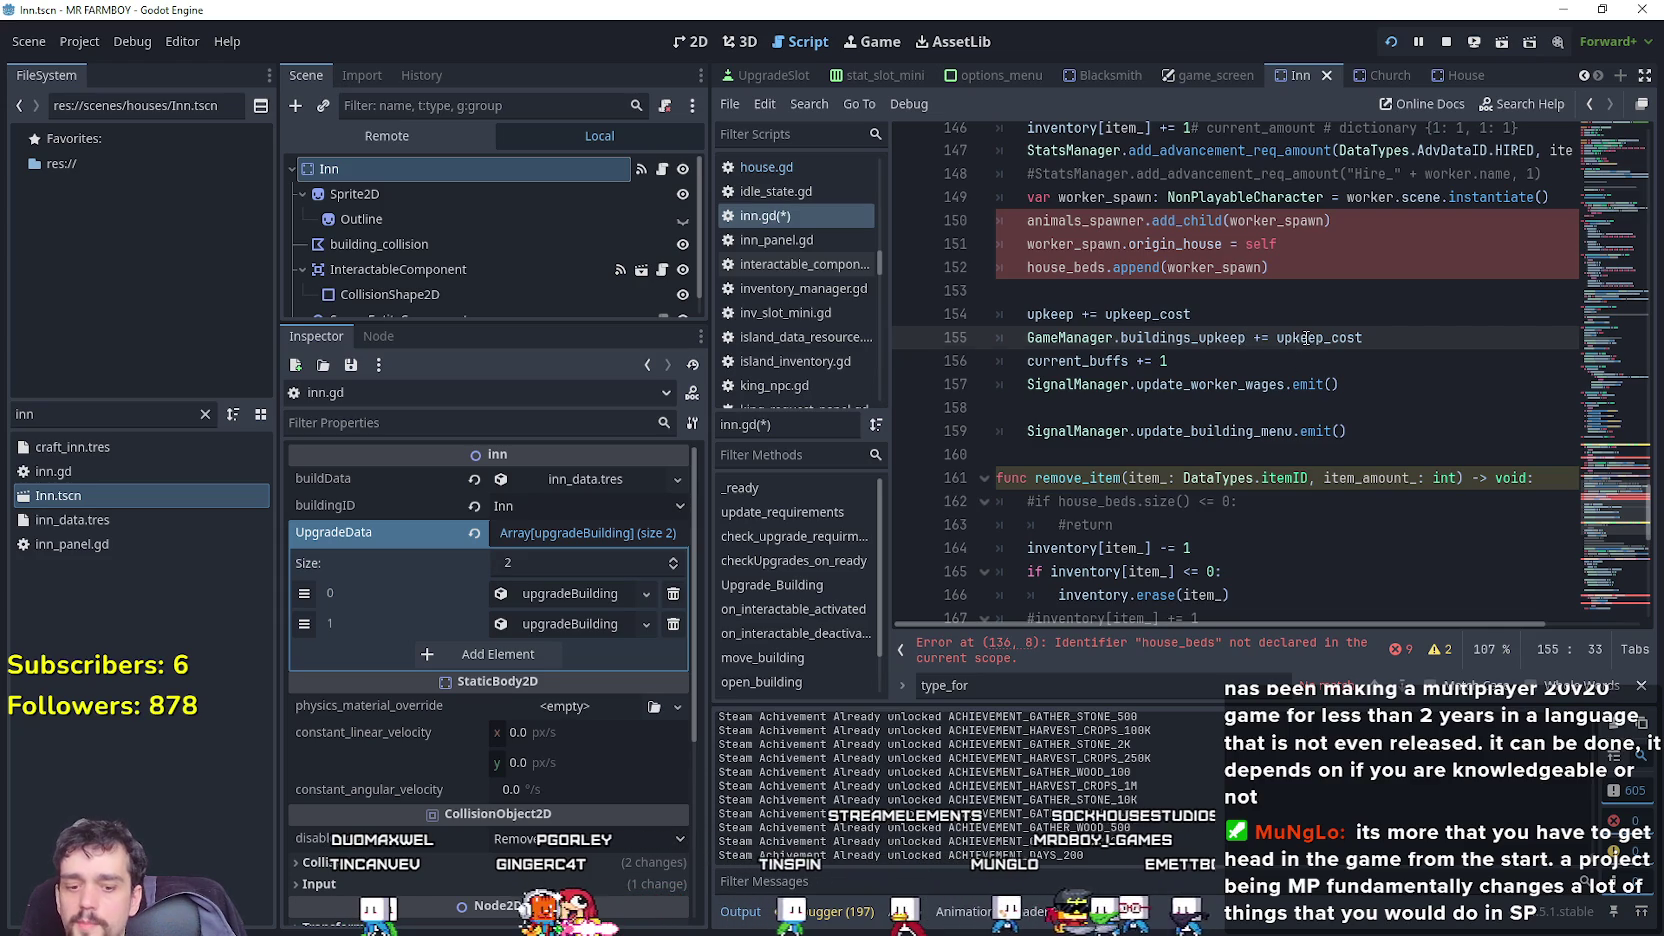
pyautogui.moveTo(1305, 338)
pyautogui.write('_silver')
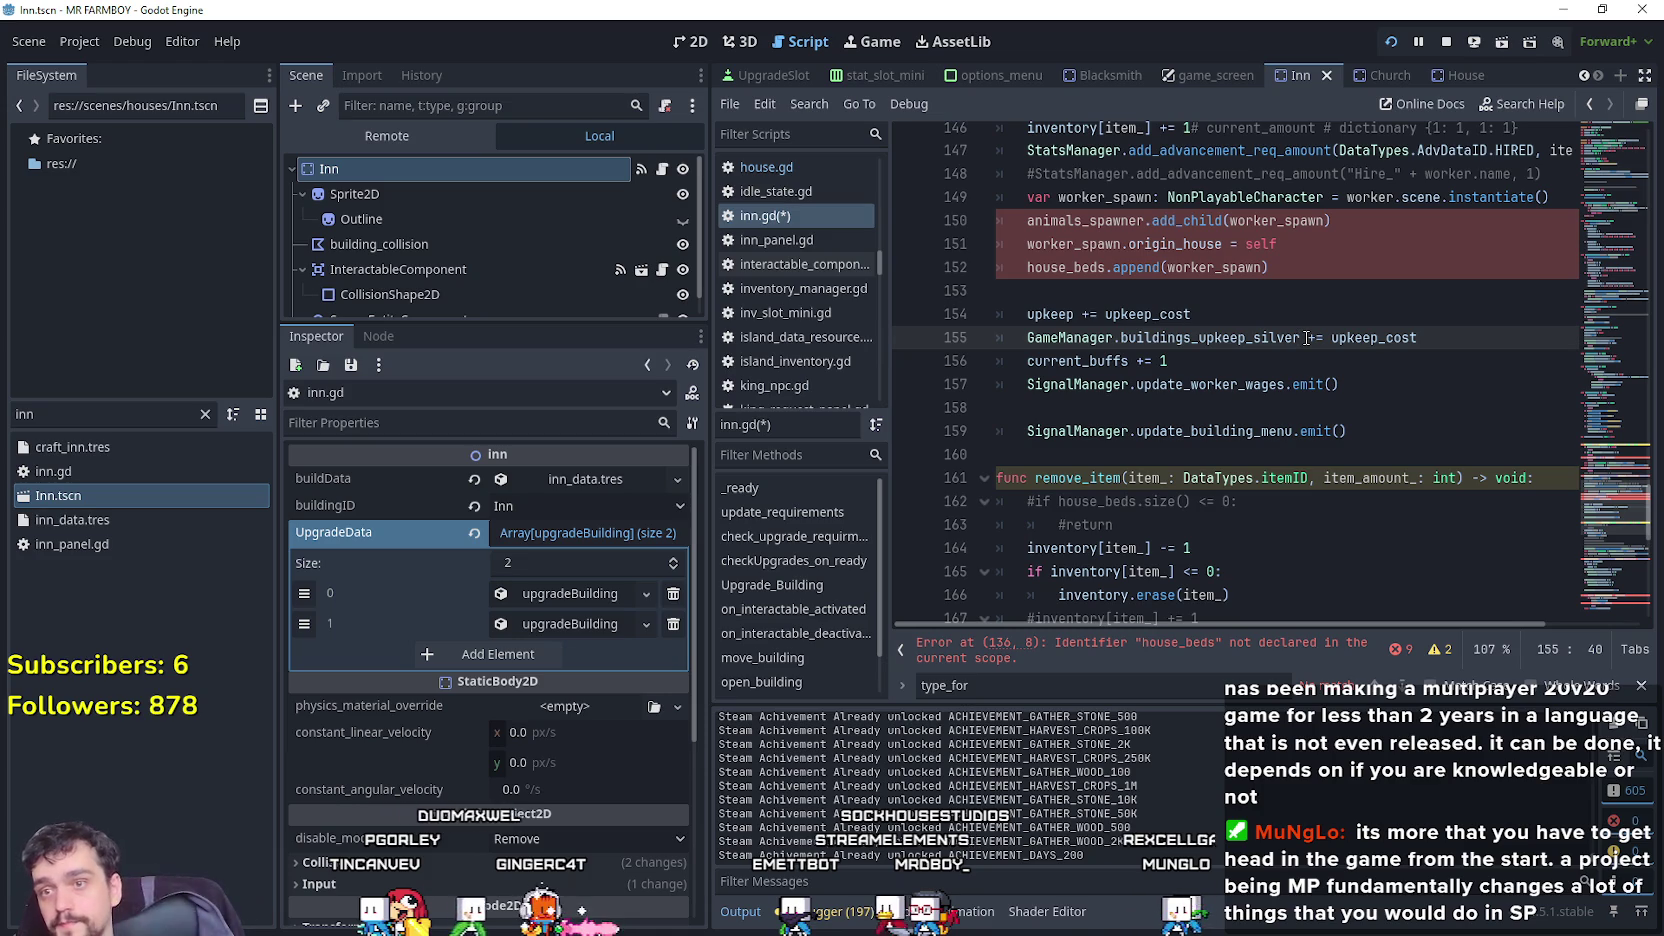
pyautogui.click(1036, 337)
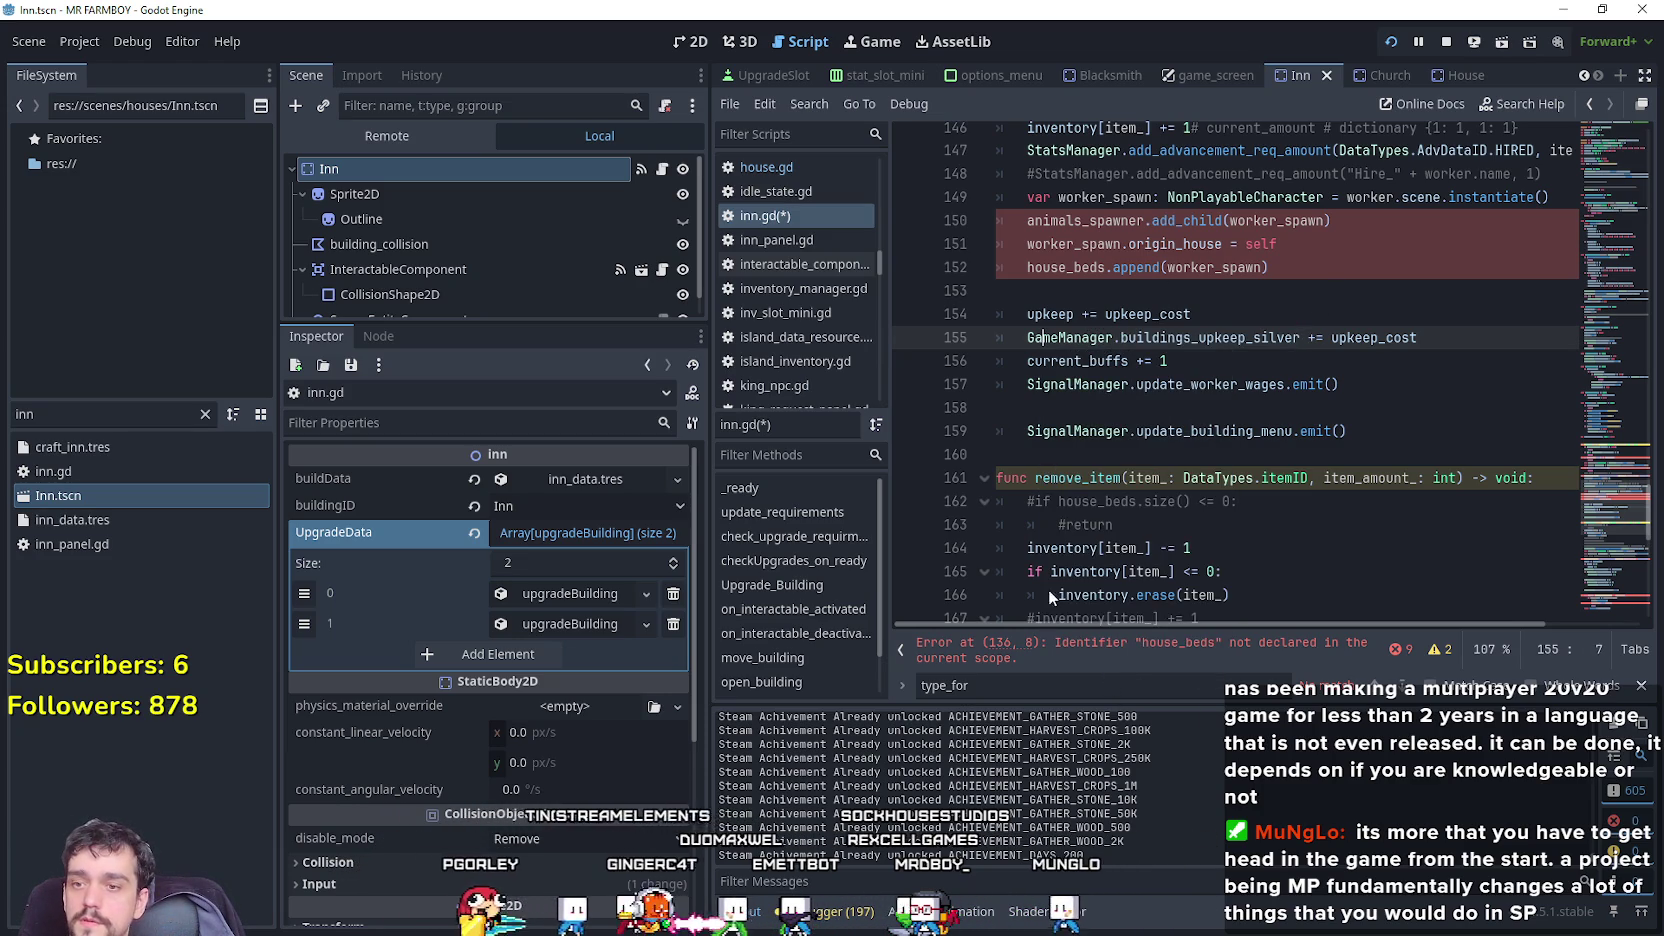
pyautogui.keyDown('ctrl'); pyautogui.click(1060, 337); pyautogui.keyUp('ctrl')
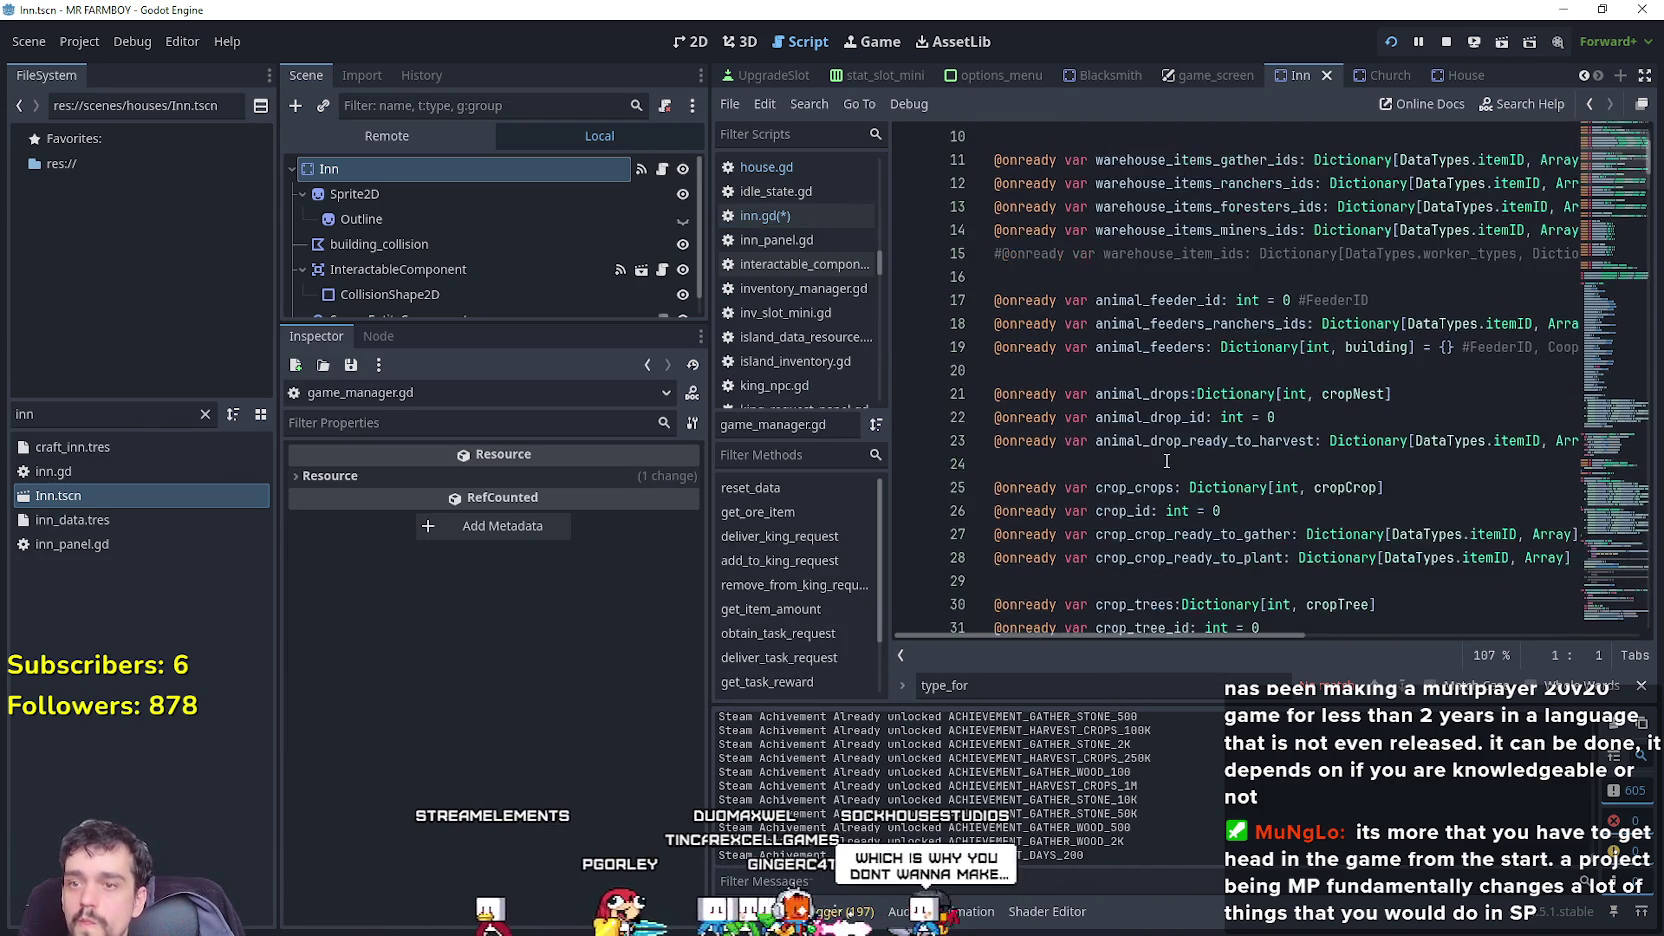
# Search game_manager.gd for 'upk' and add a buildings_upkeep_silver line under the buildings_upkeep reset.
pyautogui.scroll(-10, 1165, 461)
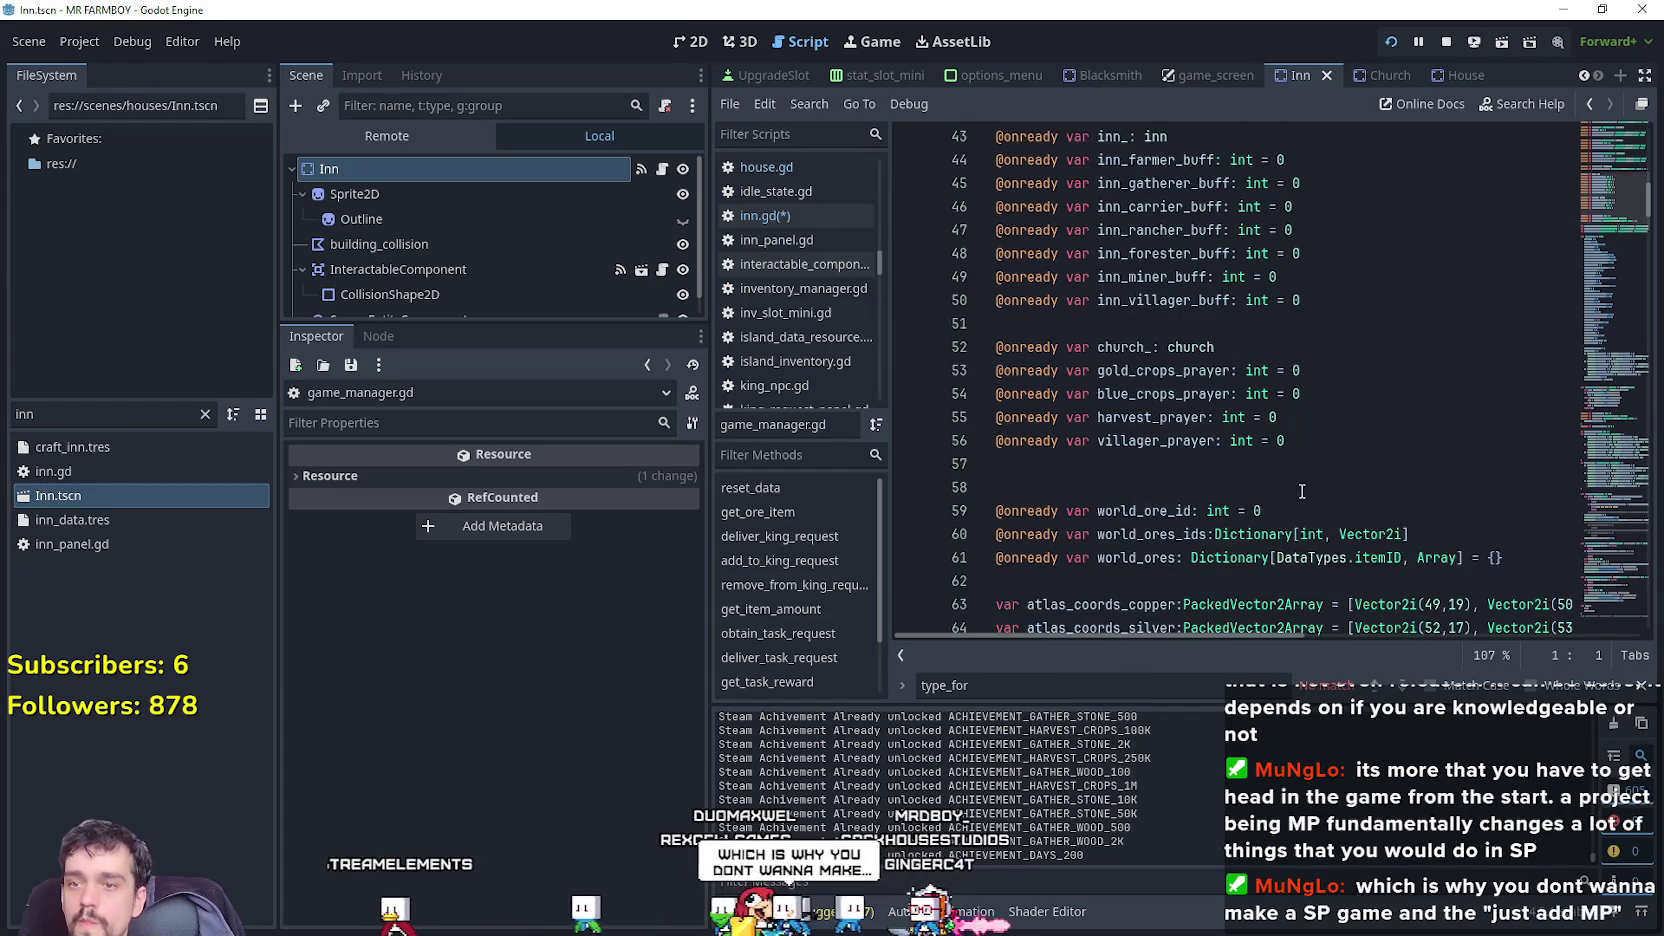
pyautogui.scroll(-4, 1296, 486)
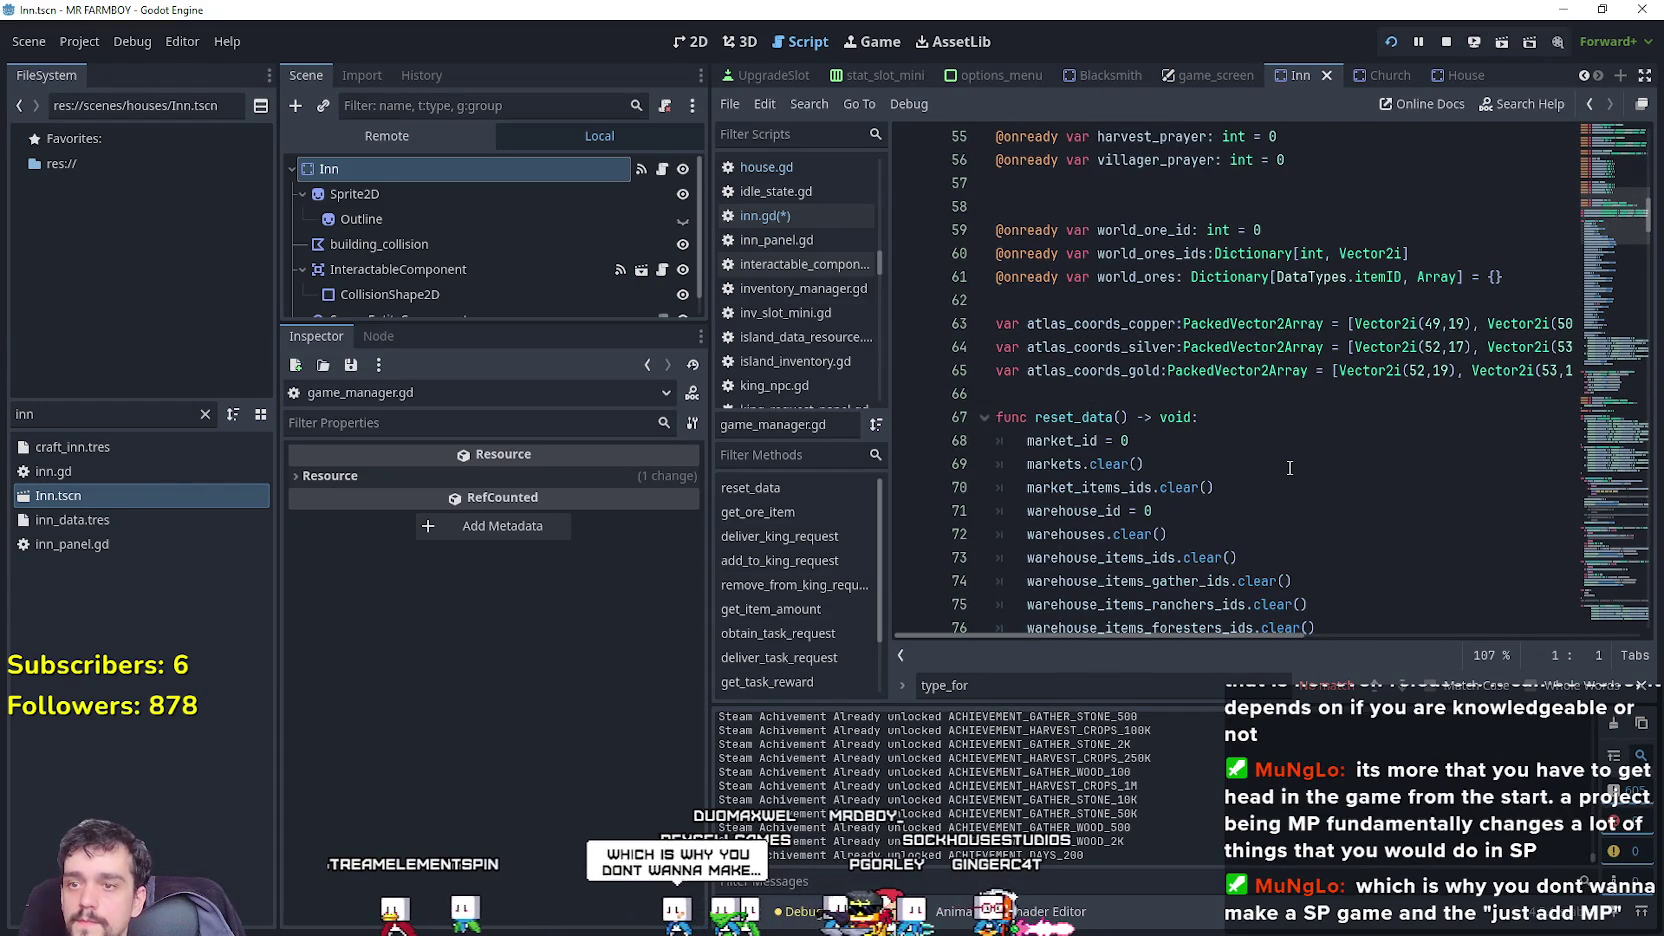
pyautogui.scroll(4, 1290, 468)
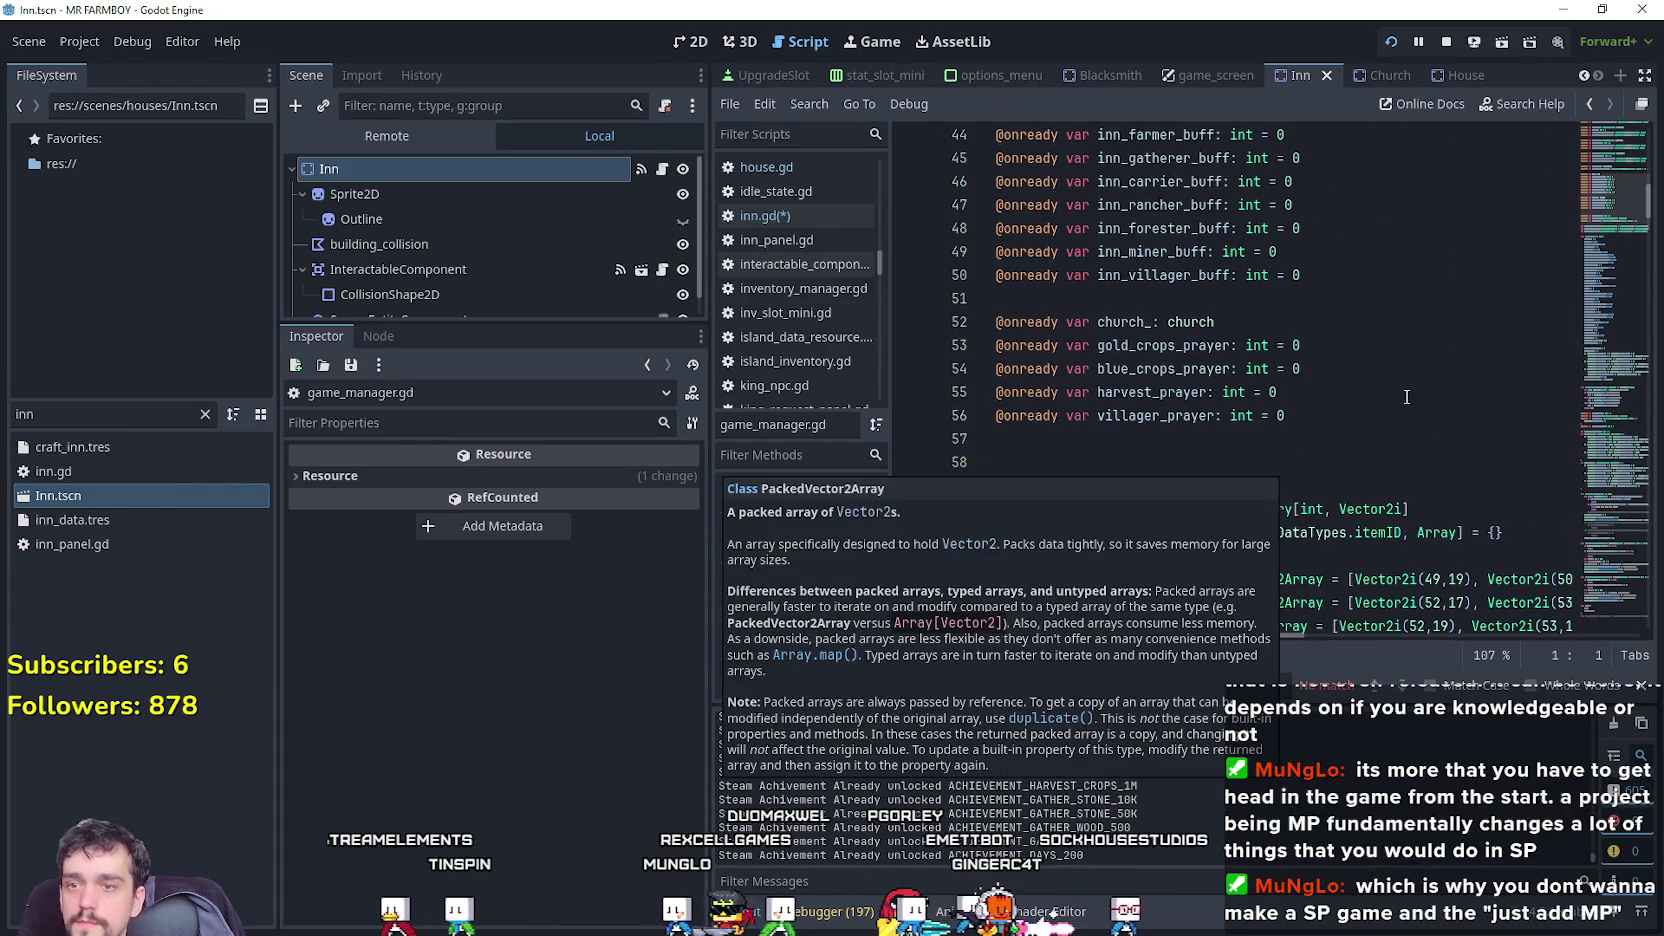
pyautogui.scroll(14, 1410, 430)
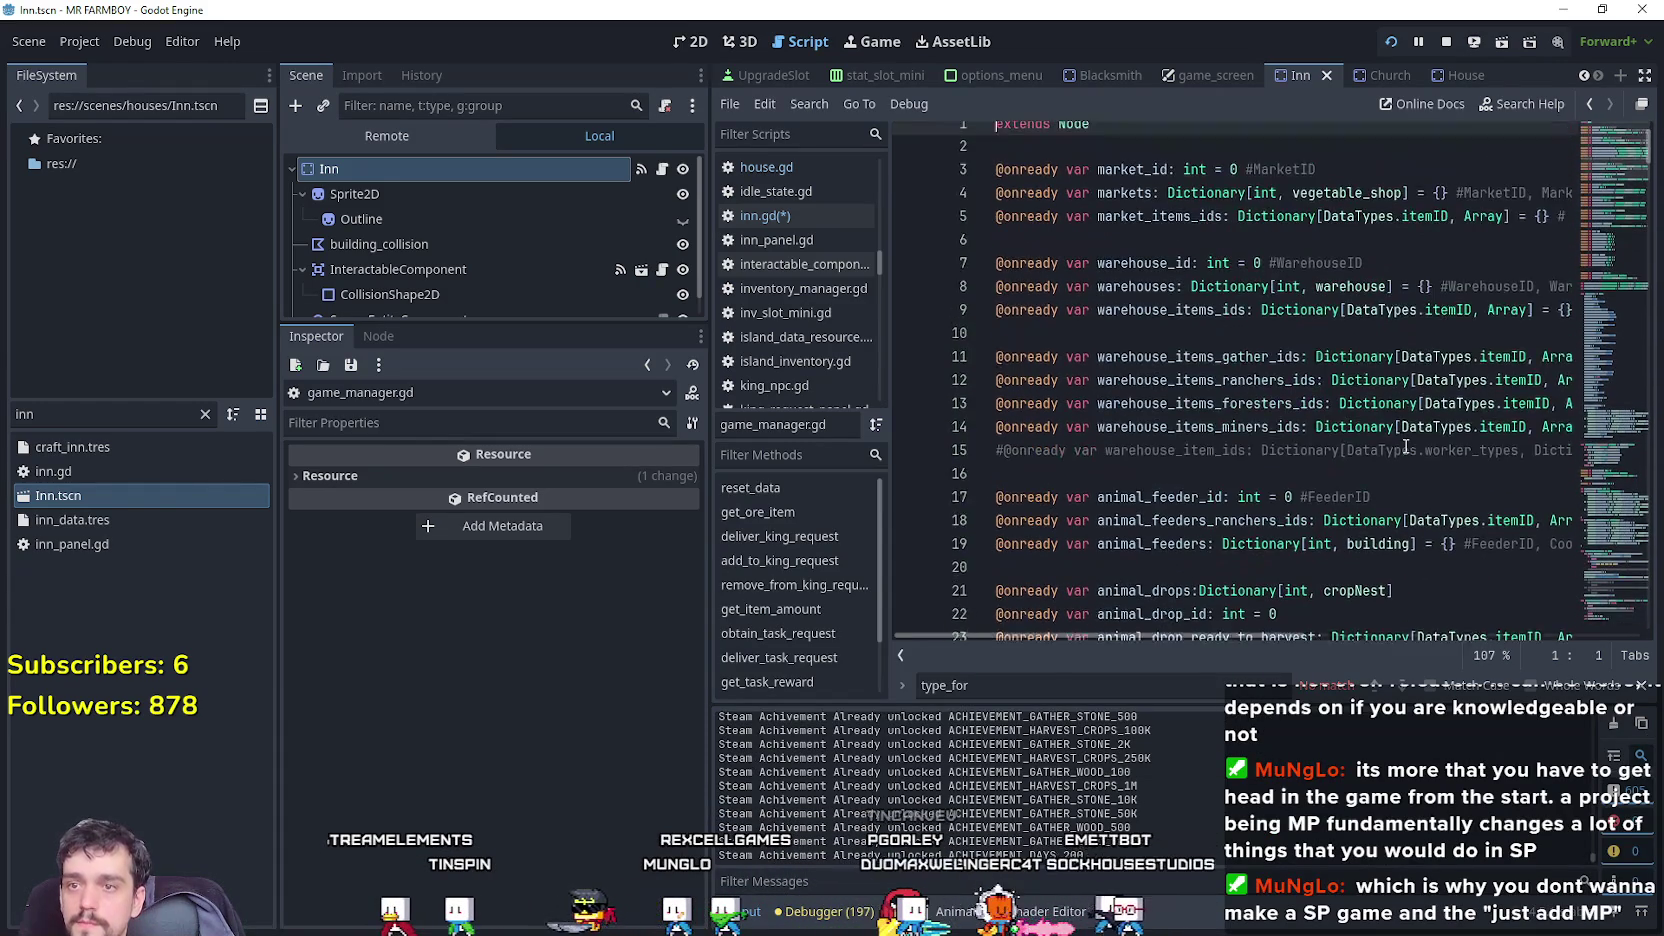
pyautogui.scroll(-5, 1330, 380)
pyautogui.click(1259, 281)
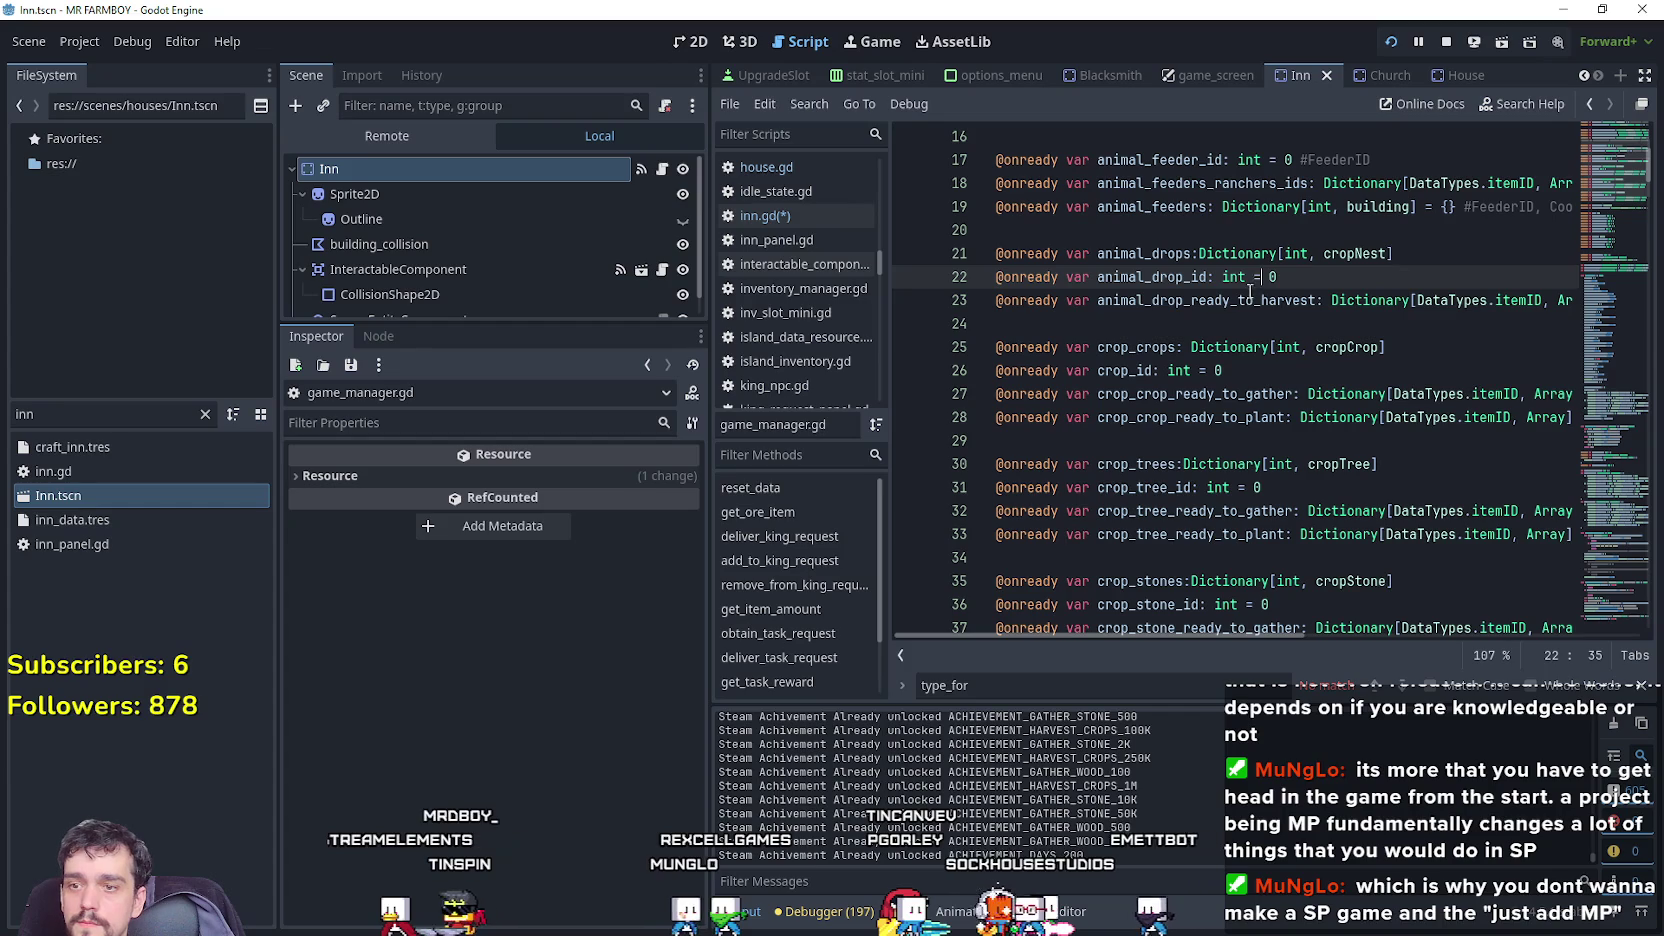
pyautogui.hotkey('ctrl', 'f')
pyautogui.write('upk')
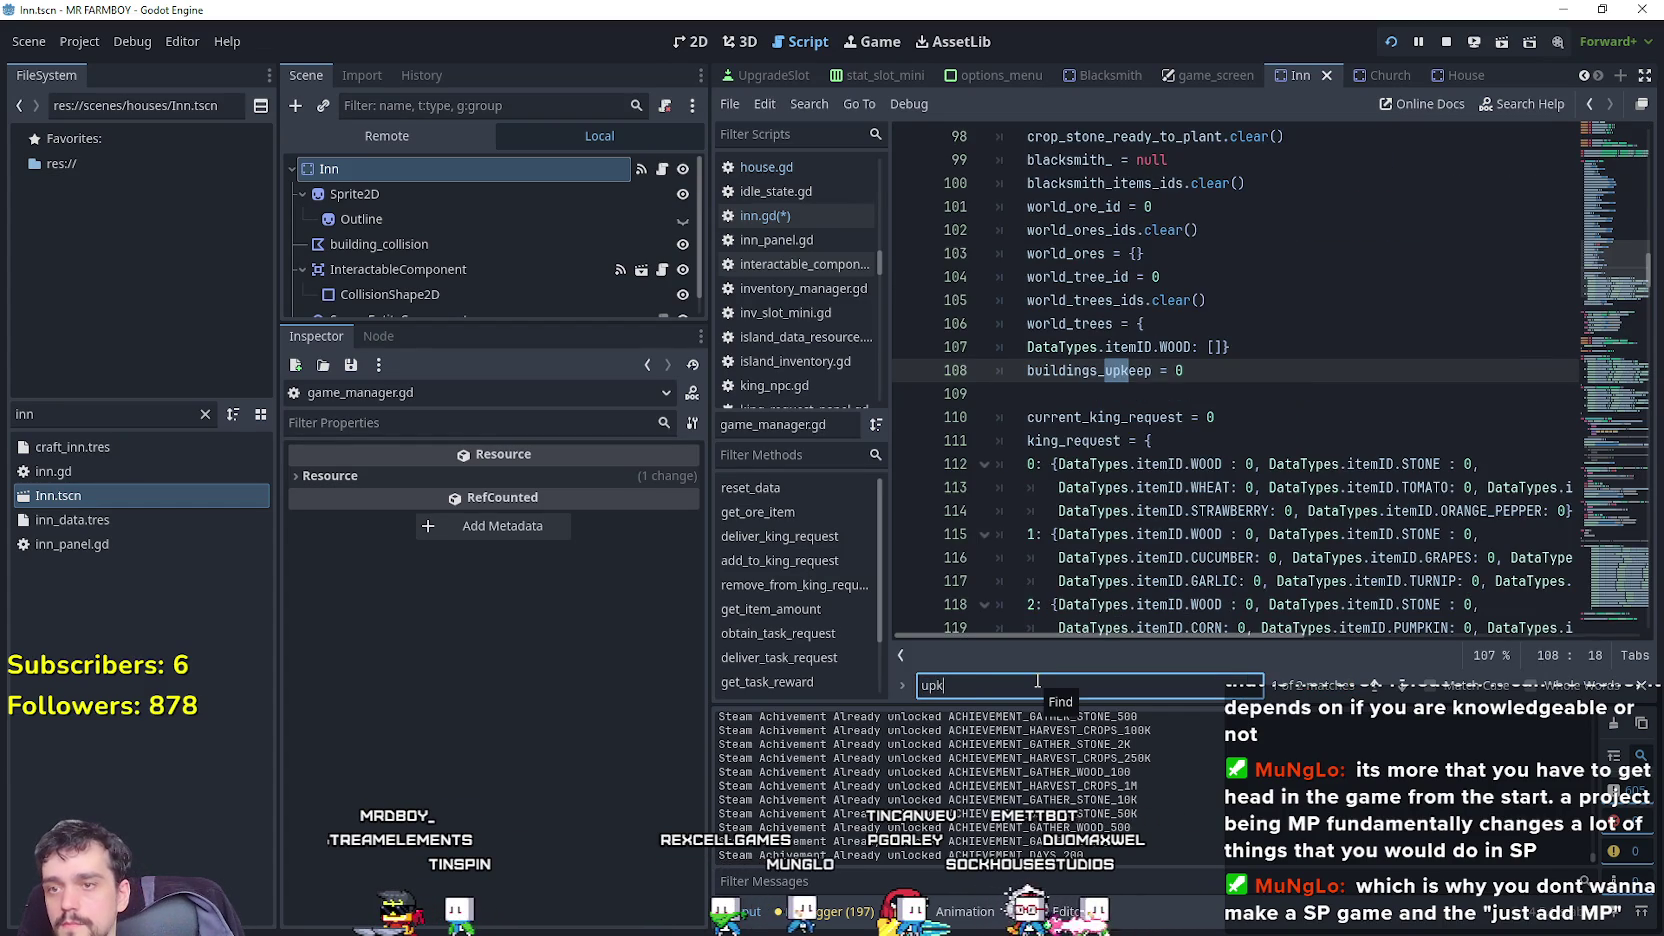
pyautogui.click(1205, 369)
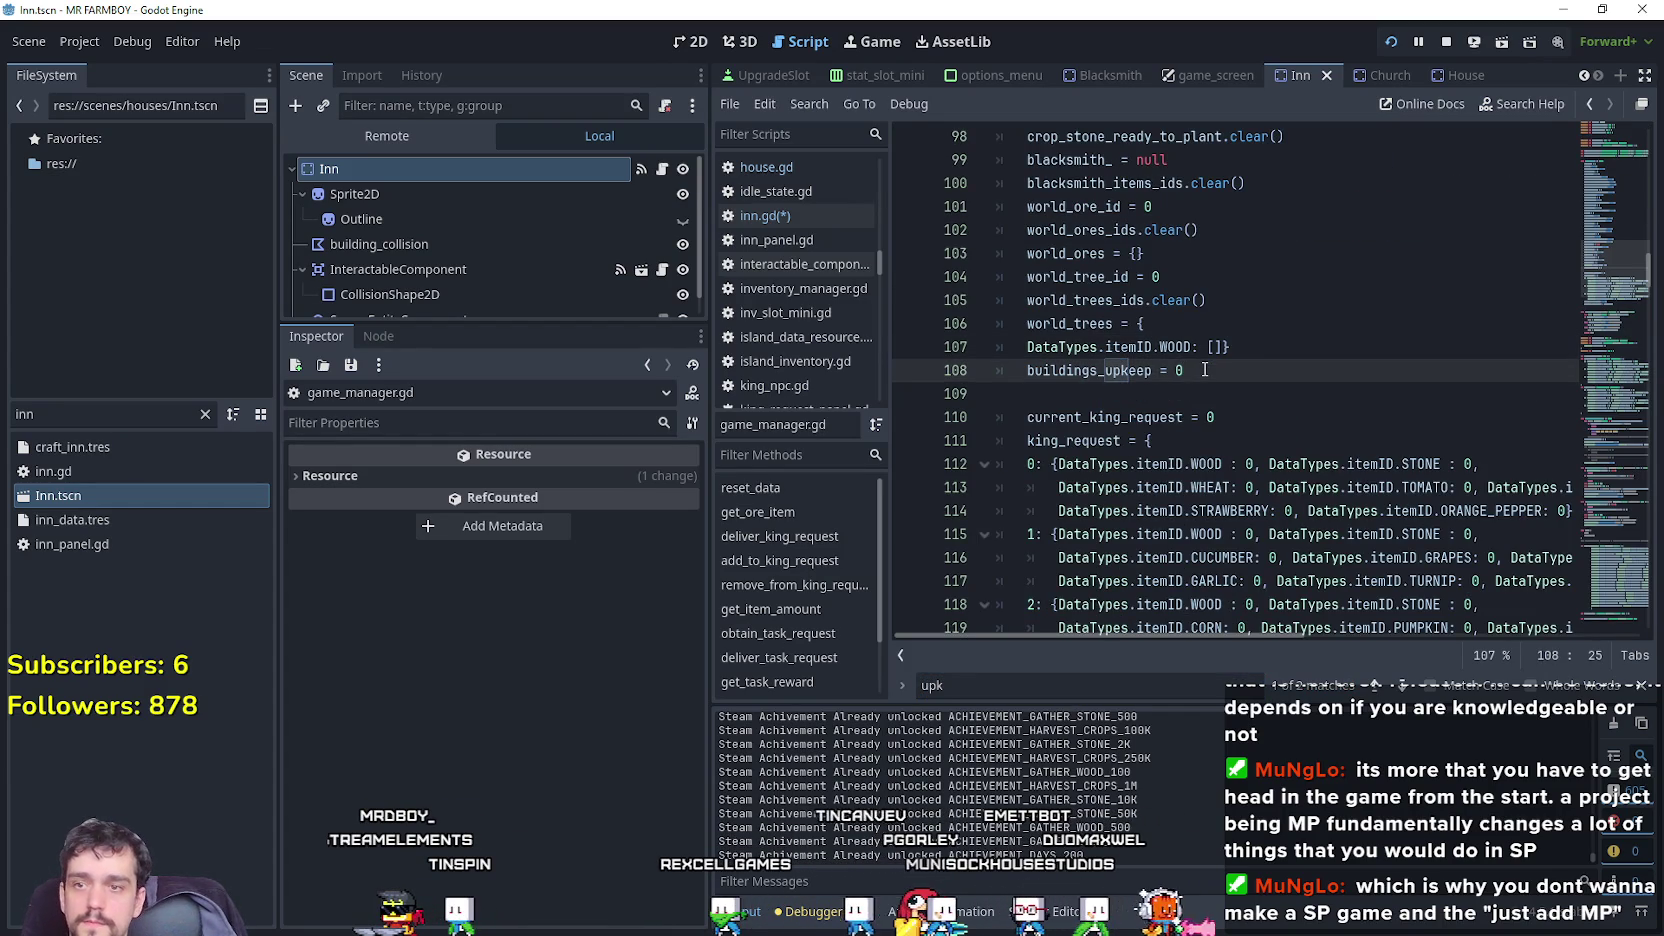
pyautogui.press('Return')
pyautogui.write('buildings_upkeep_silver = 0')
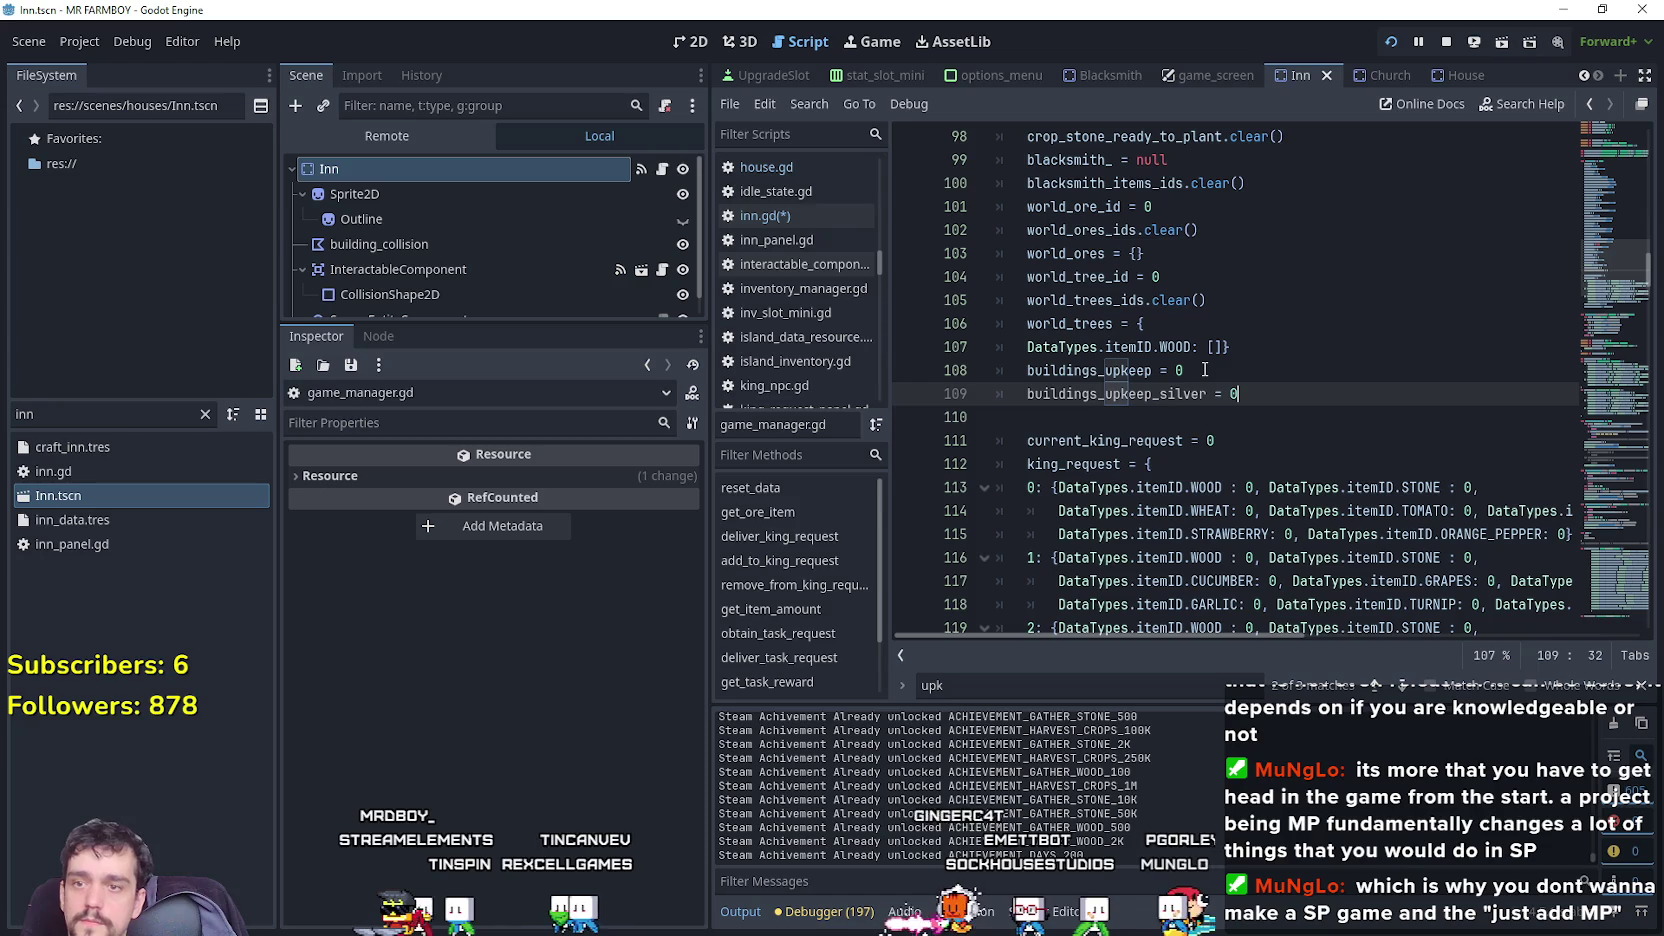
pyautogui.press('Return')
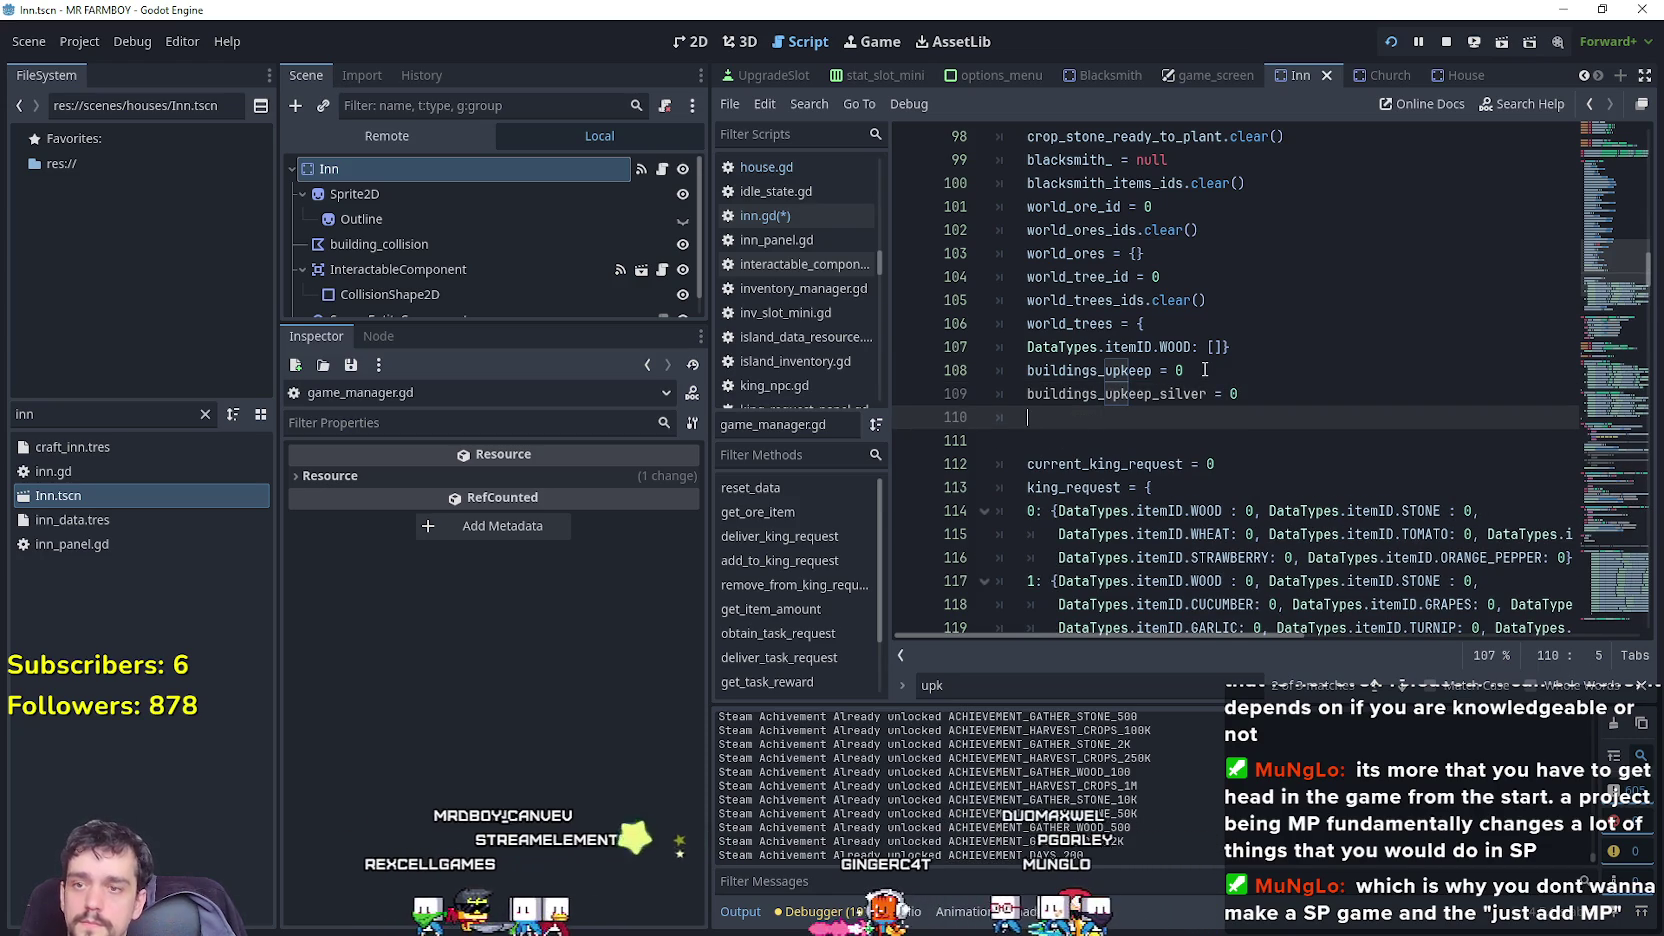
# Add a buildings_upkeep_gold = 0 reset line below it.
pyautogui.write('buildings_upkeep_gold_')
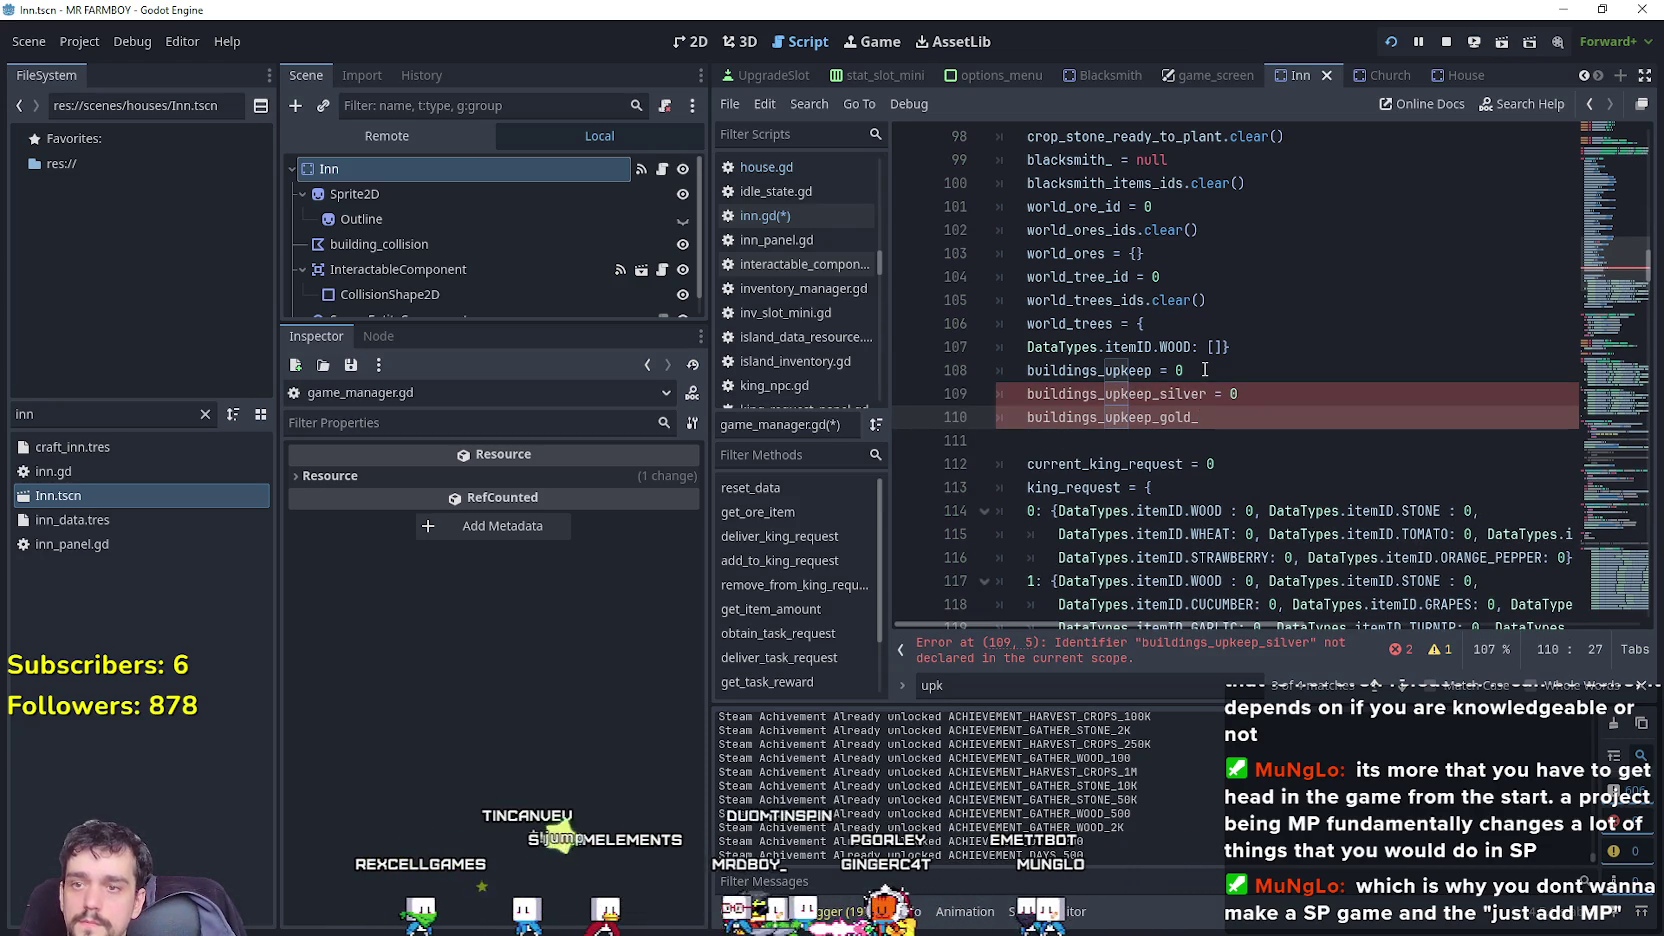
pyautogui.press('BackSpace')
pyautogui.write('= 0')
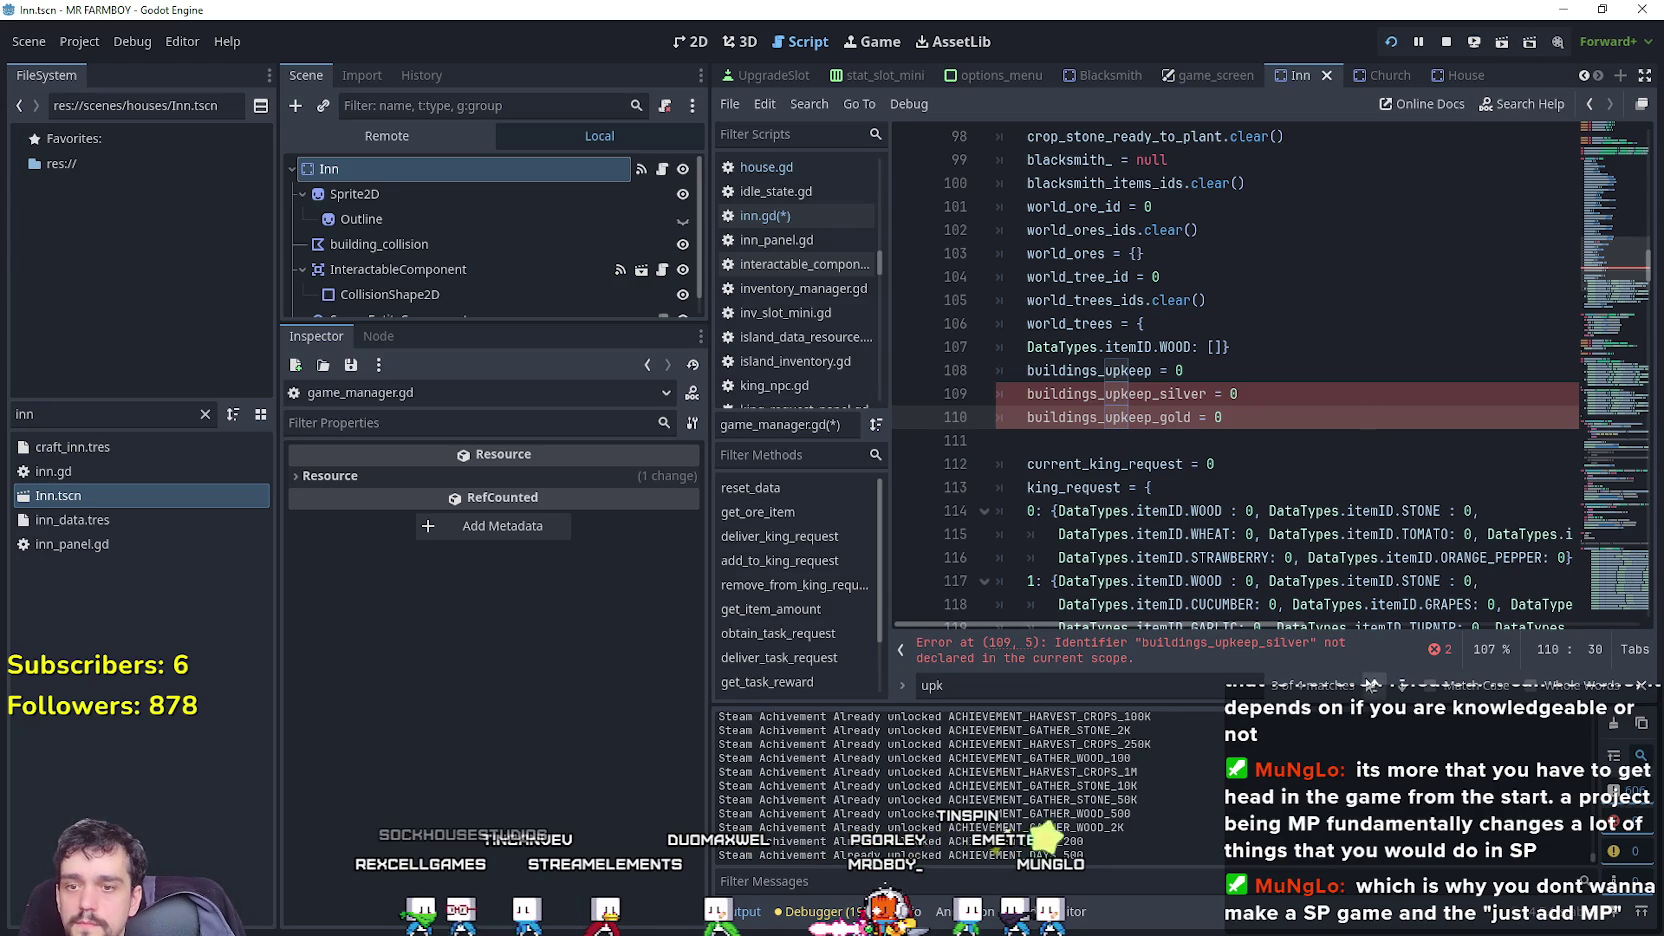
# Duplicate the buildings_upkeep declaration onto lines 143 and 144.
pyautogui.click(1400, 685)
pyautogui.click(1357, 398)
pyautogui.press('Up')
pyautogui.moveTo(1295, 370); pyautogui.dragTo(1061, 372)
pyautogui.hotkey('ctrl', 'c')
pyautogui.click(1012, 389)
pyautogui.hotkey('ctrl', 'v')
pyautogui.press('Return')
pyautogui.hotkey('ctrl', 'v')
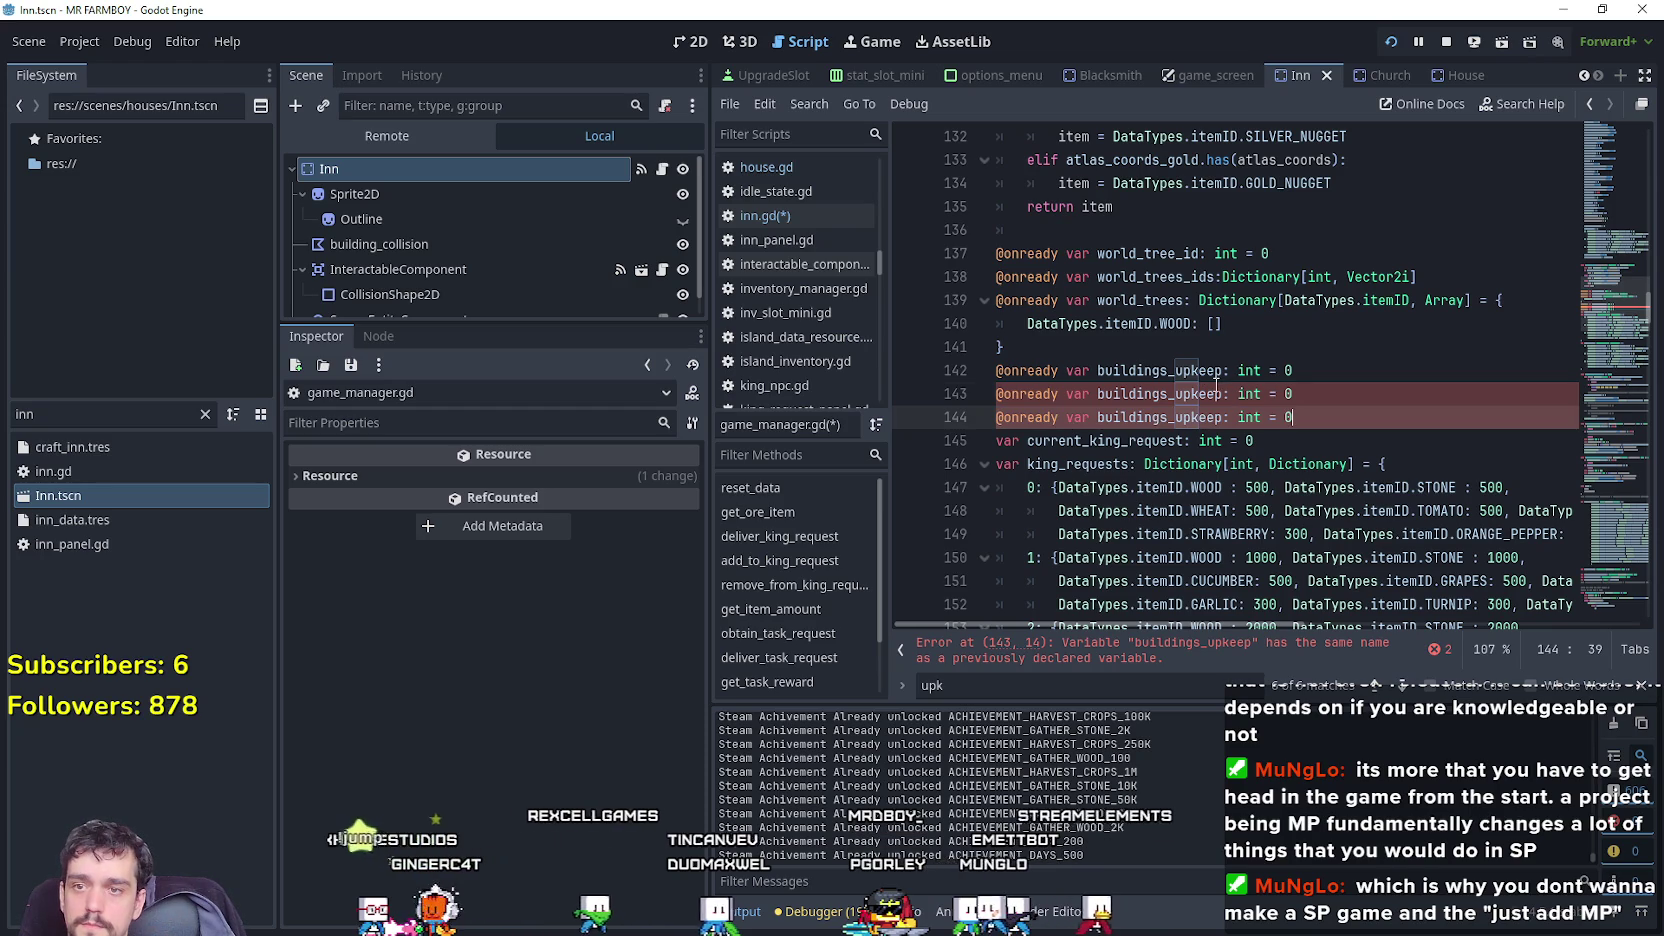
# Rename the copies to buildings_upkeep_silver and buildings_upkeep_gold, add a blank line, and save.
pyautogui.click(1216, 392)
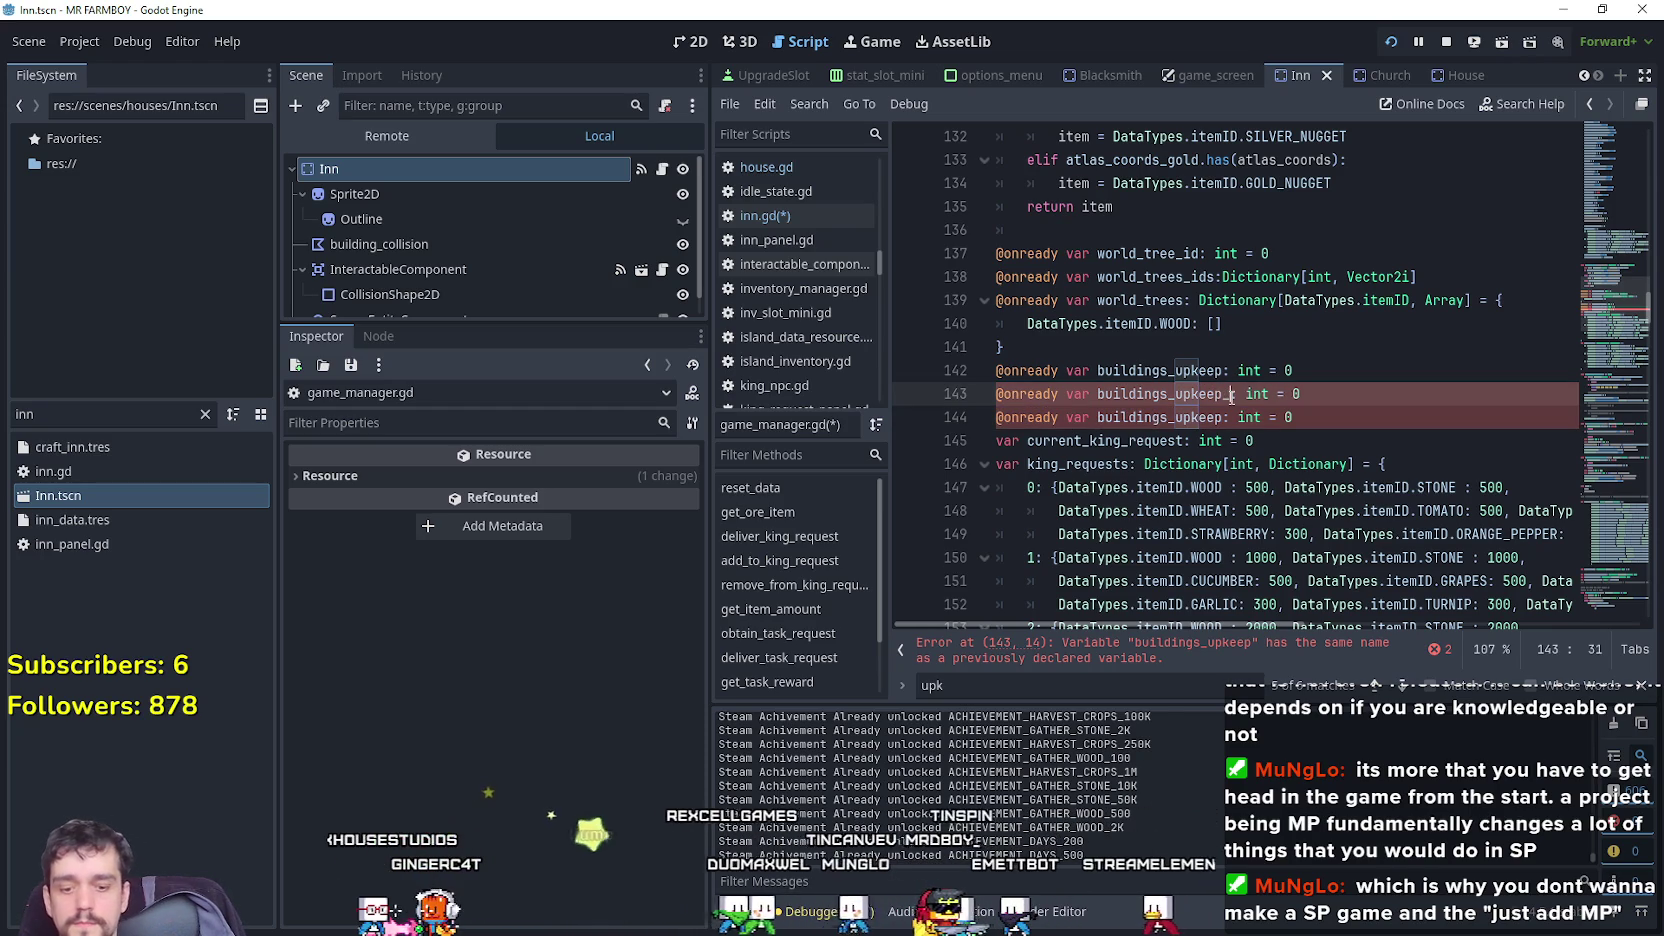
pyautogui.write('silver')
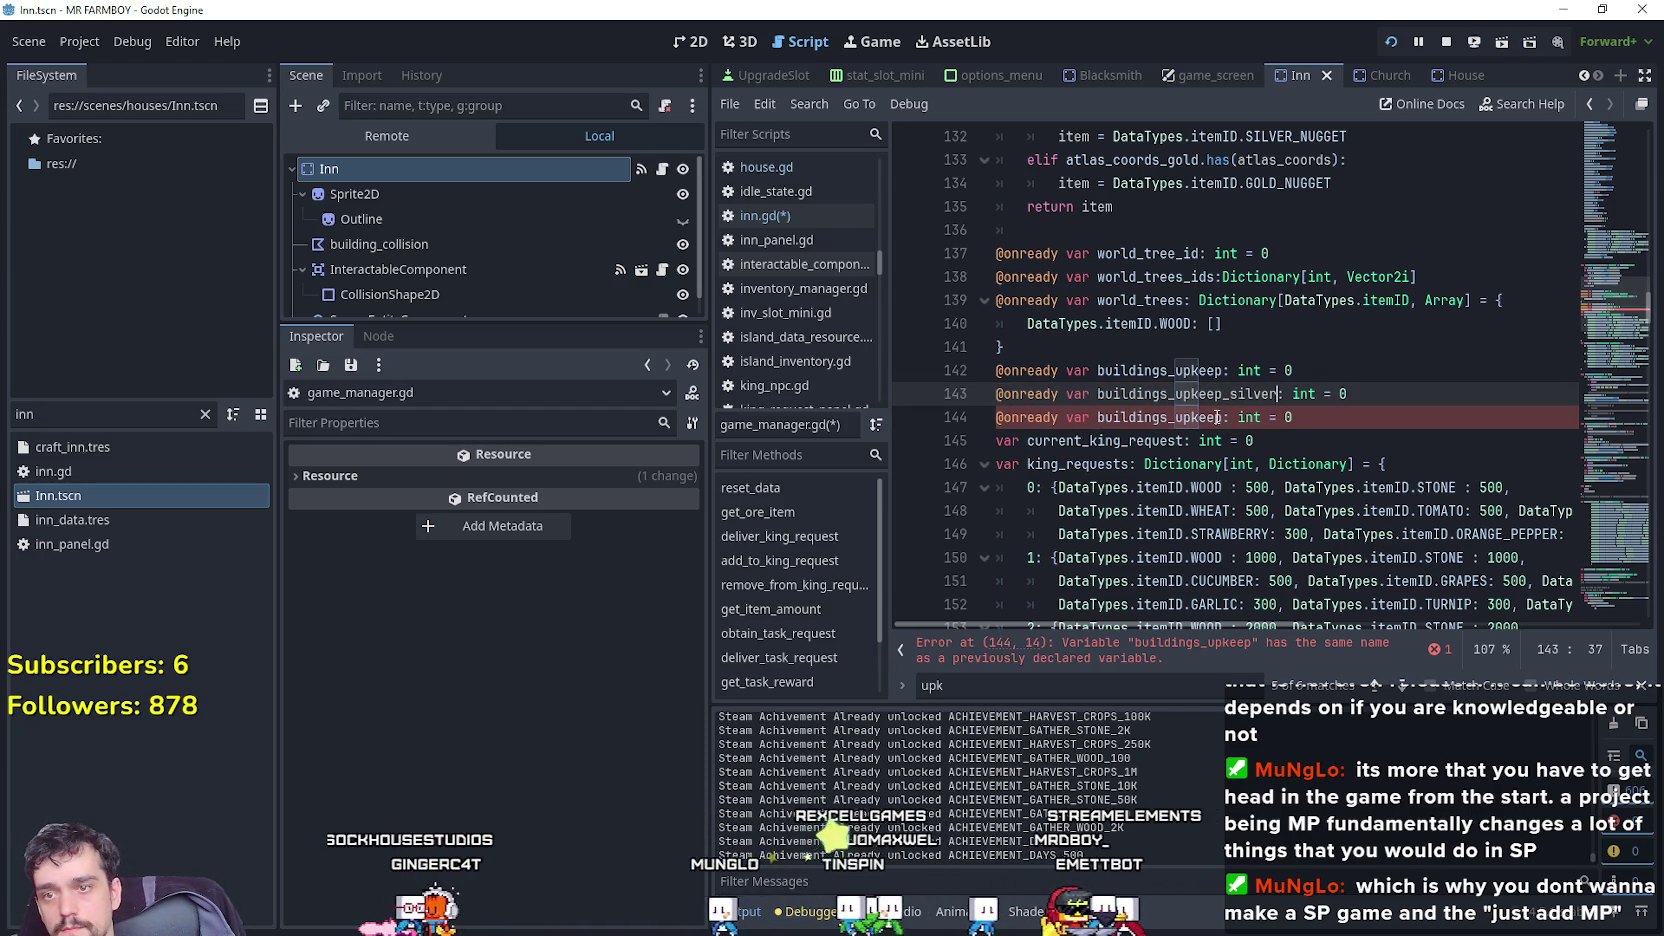
pyautogui.click(1224, 418)
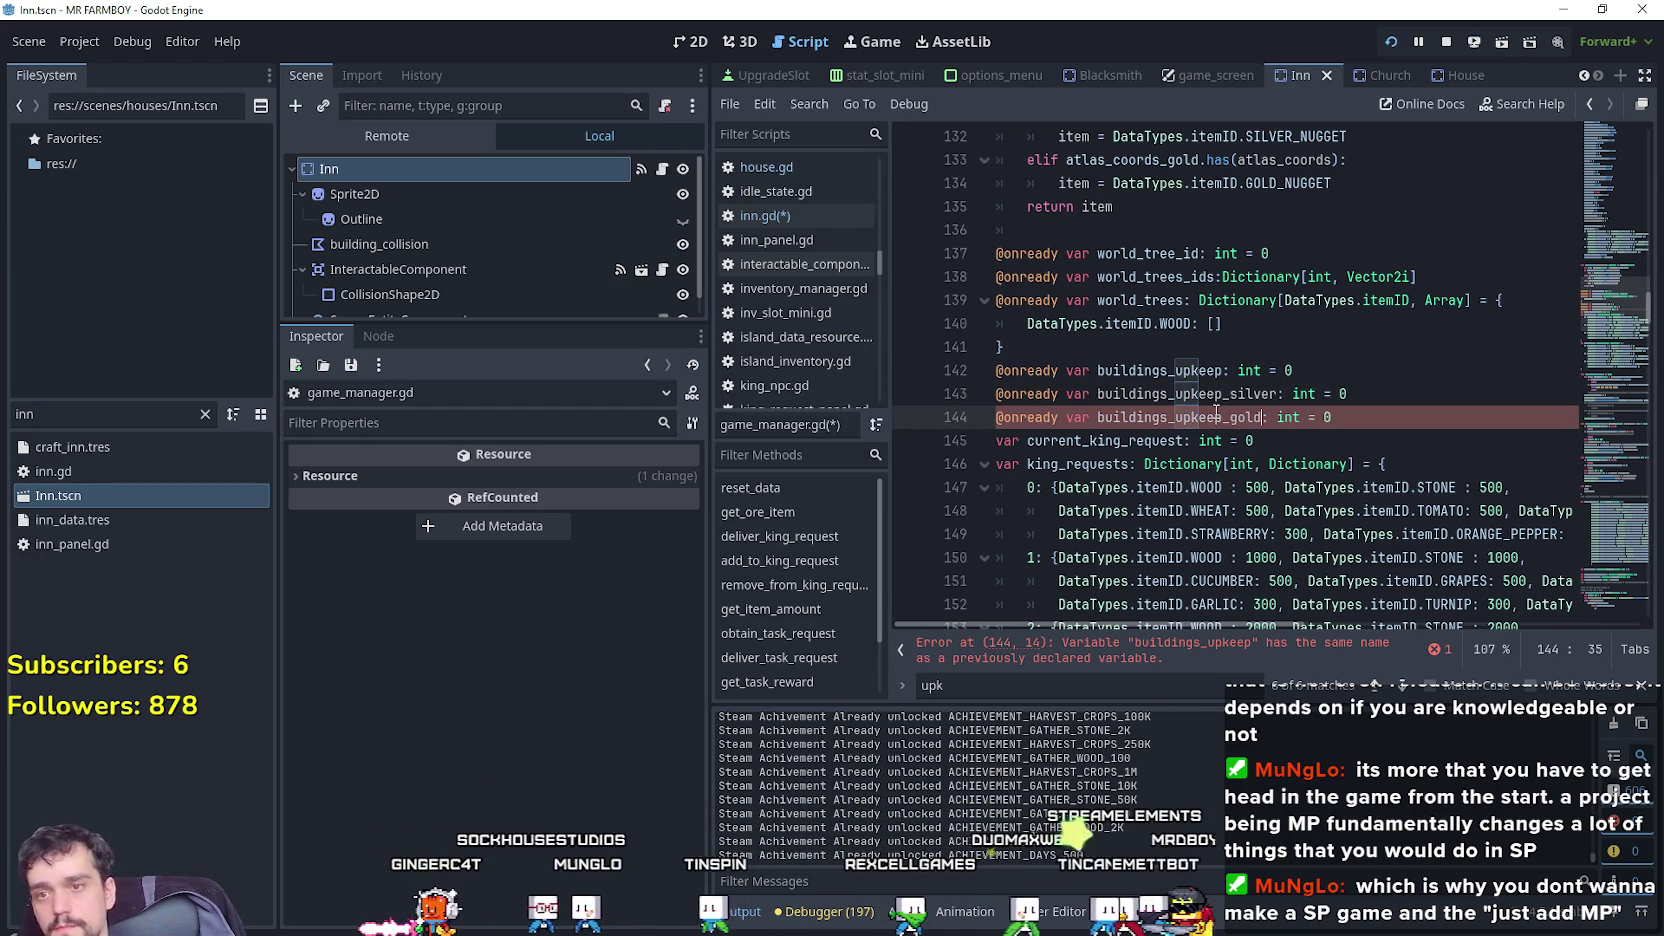
pyautogui.click(1356, 417)
pyautogui.press('Return')
pyautogui.hotkey('ctrl', 's')
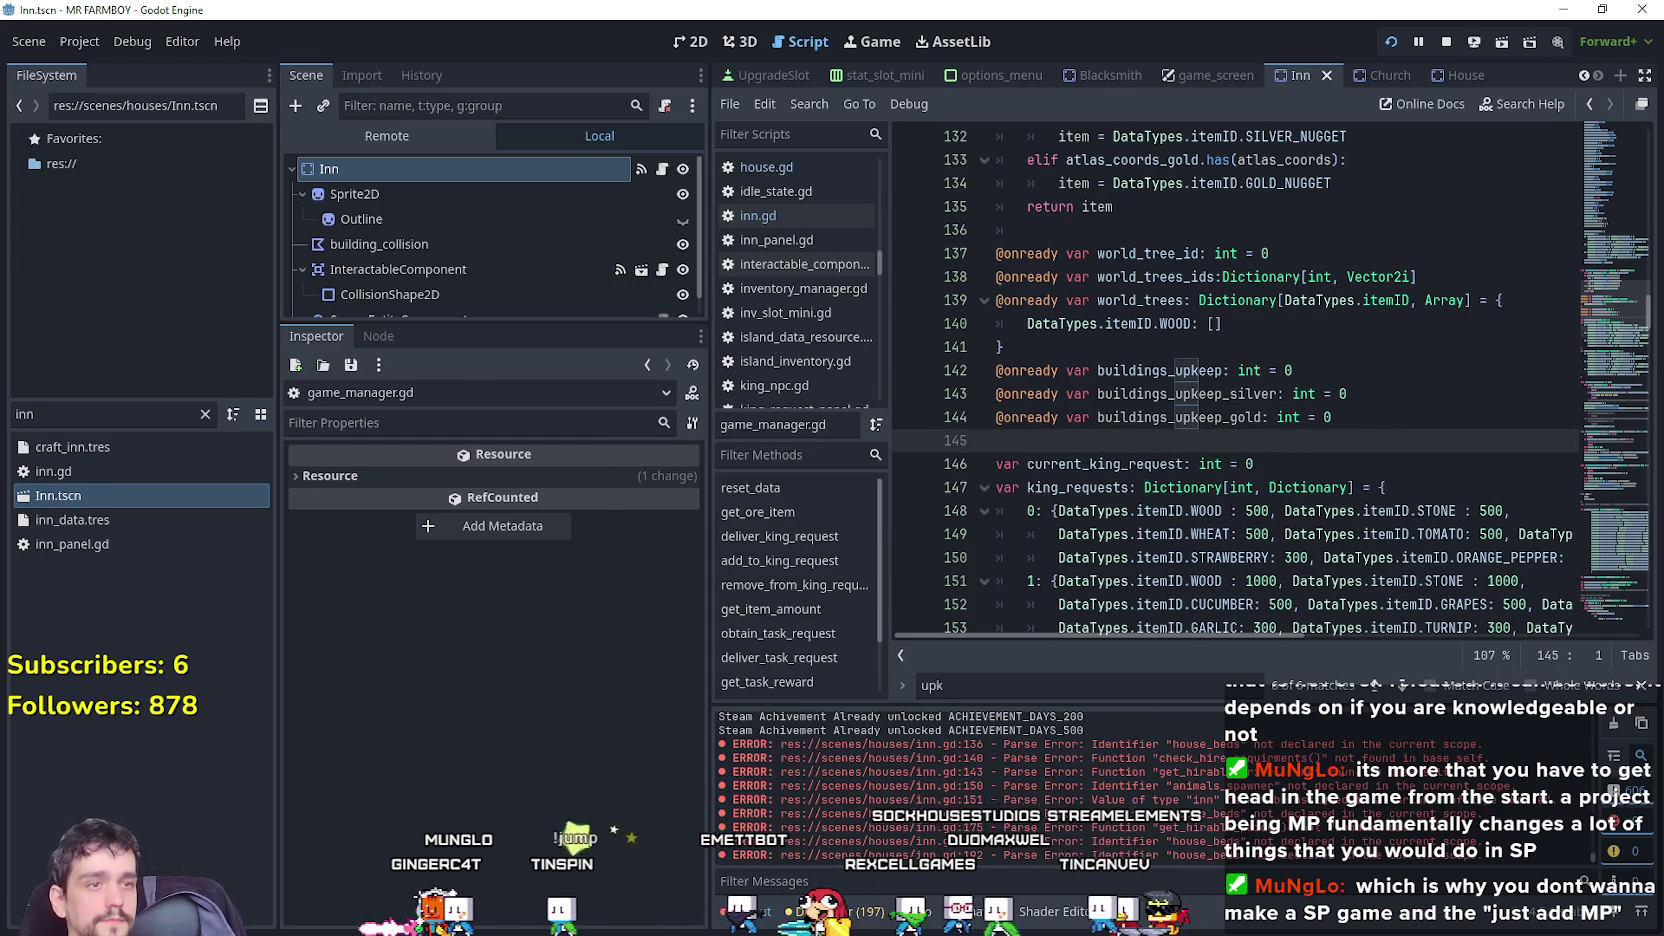
pyautogui.click(208, 497)
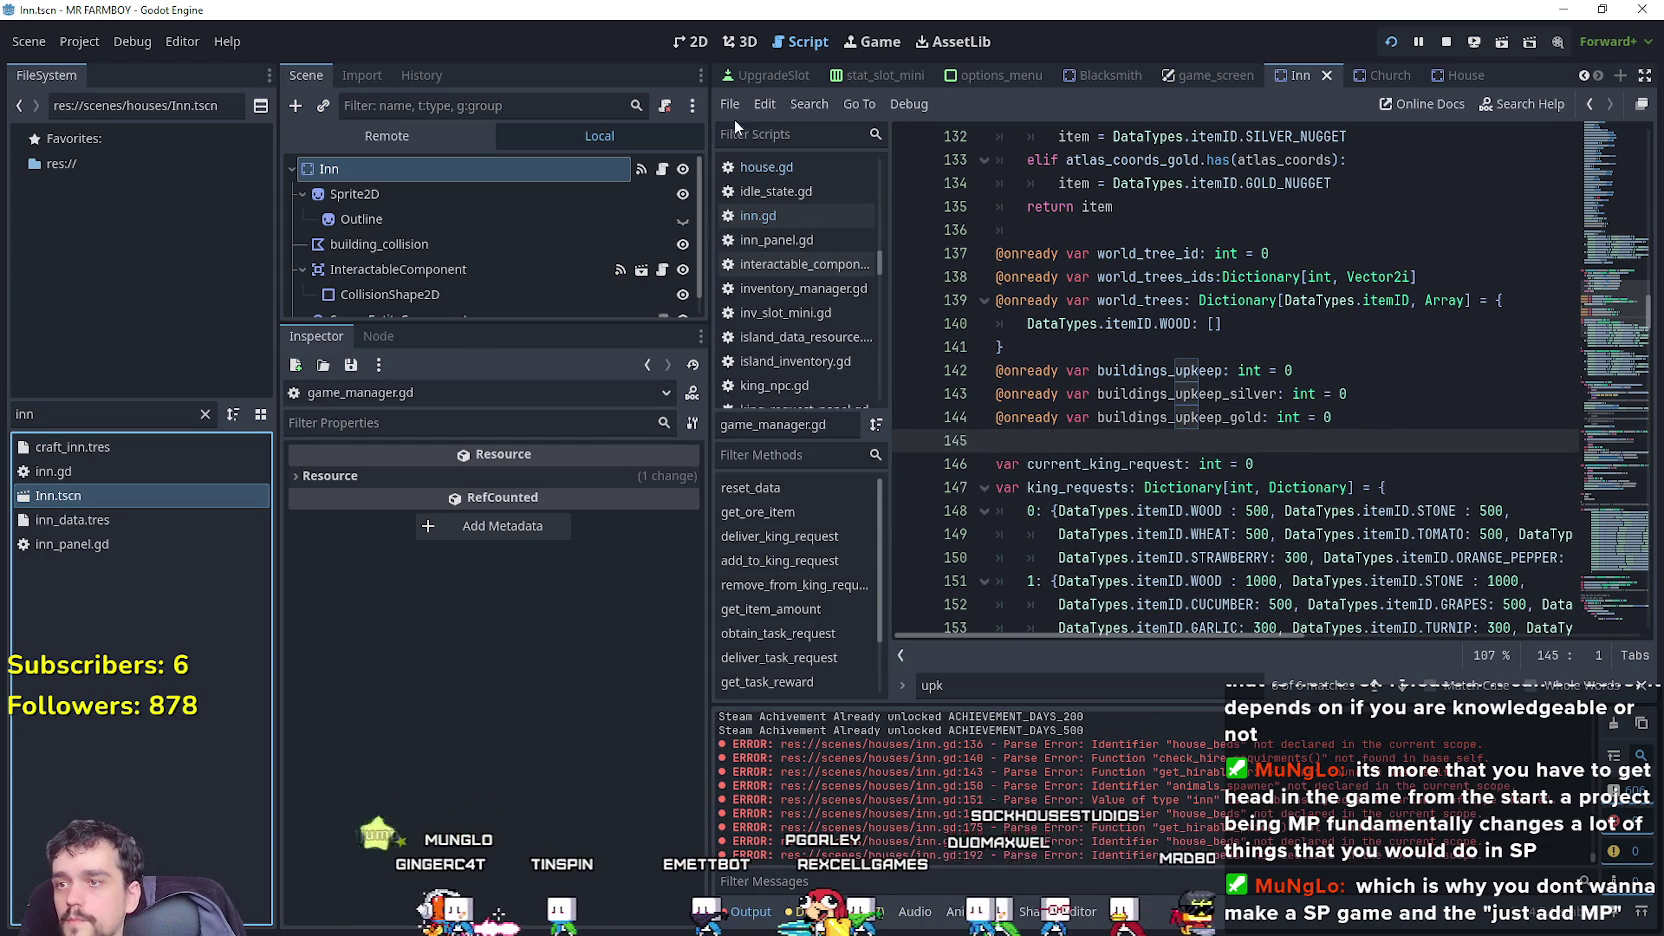
# Review inn.gd's add_item house_beds check on lines 136–137, then switch to Steam.
pyautogui.click(662, 170)
pyautogui.click(1268, 230)
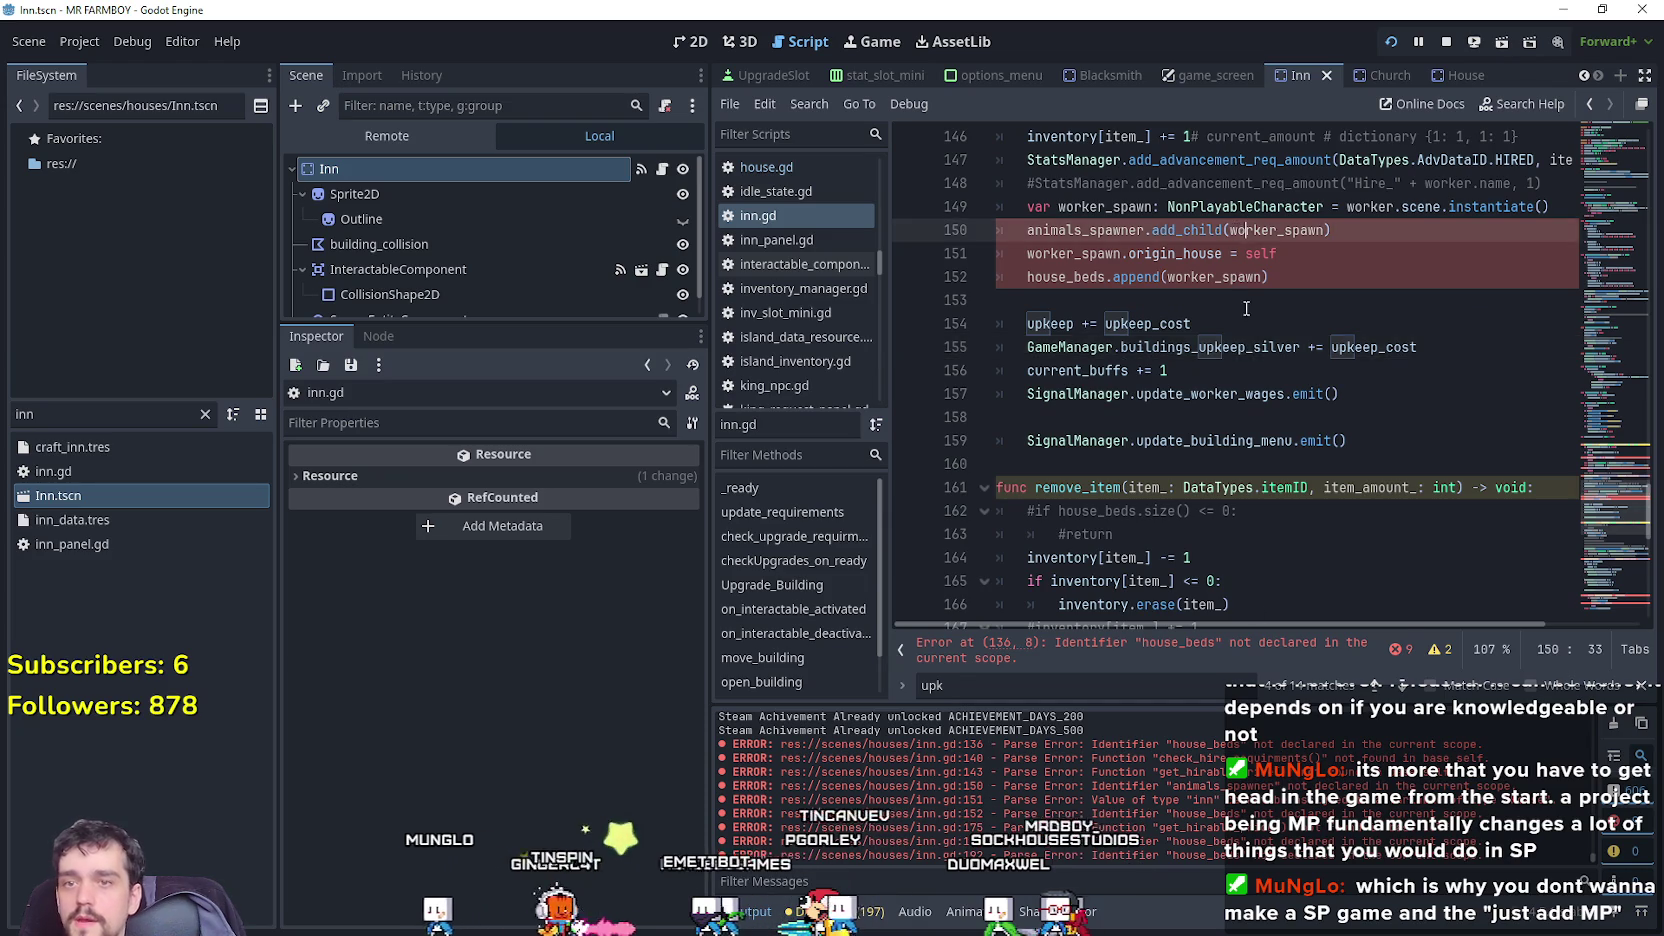
pyautogui.scroll(6, 1290, 400)
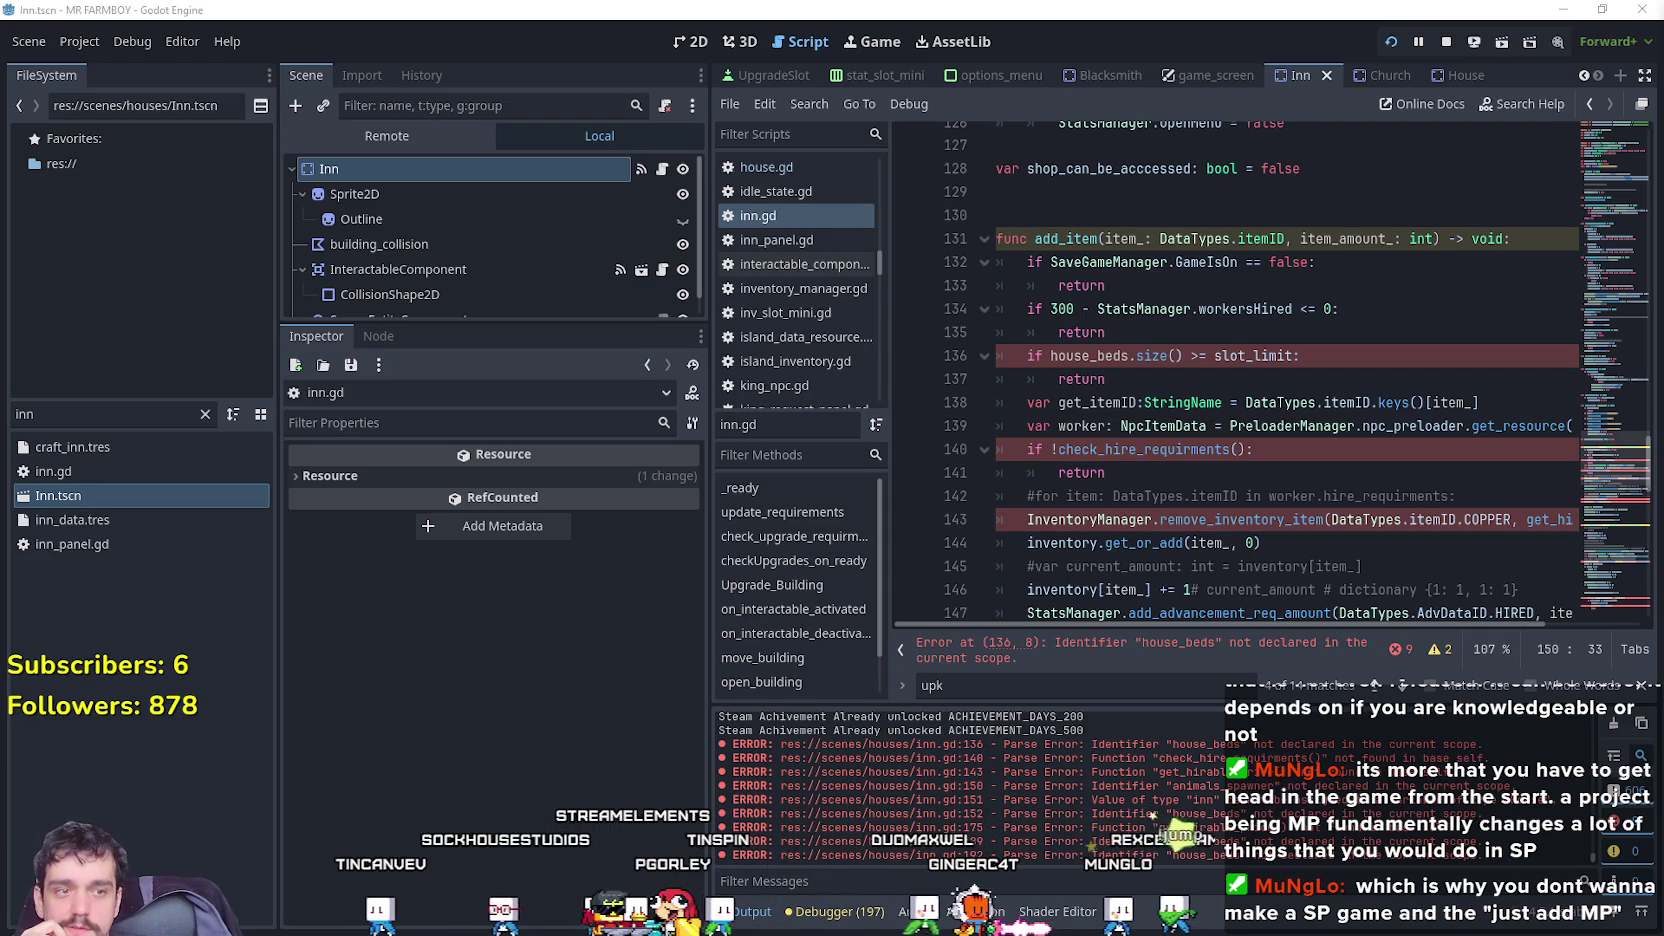
pyautogui.click(1403, 365)
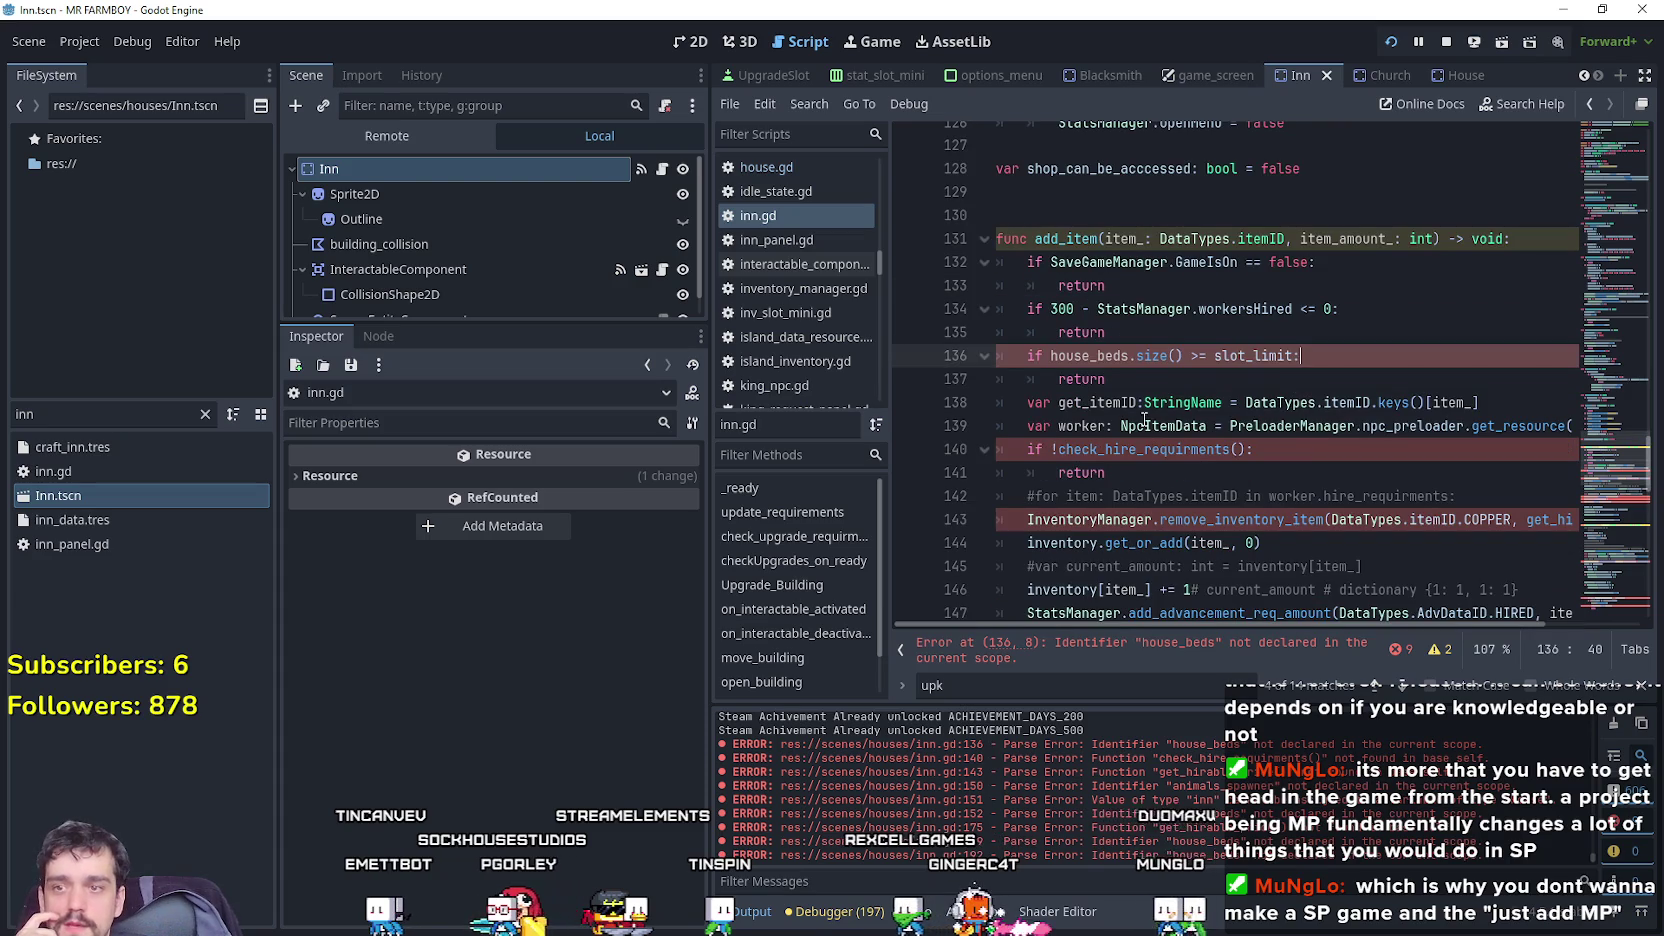
pyautogui.click(1108, 381)
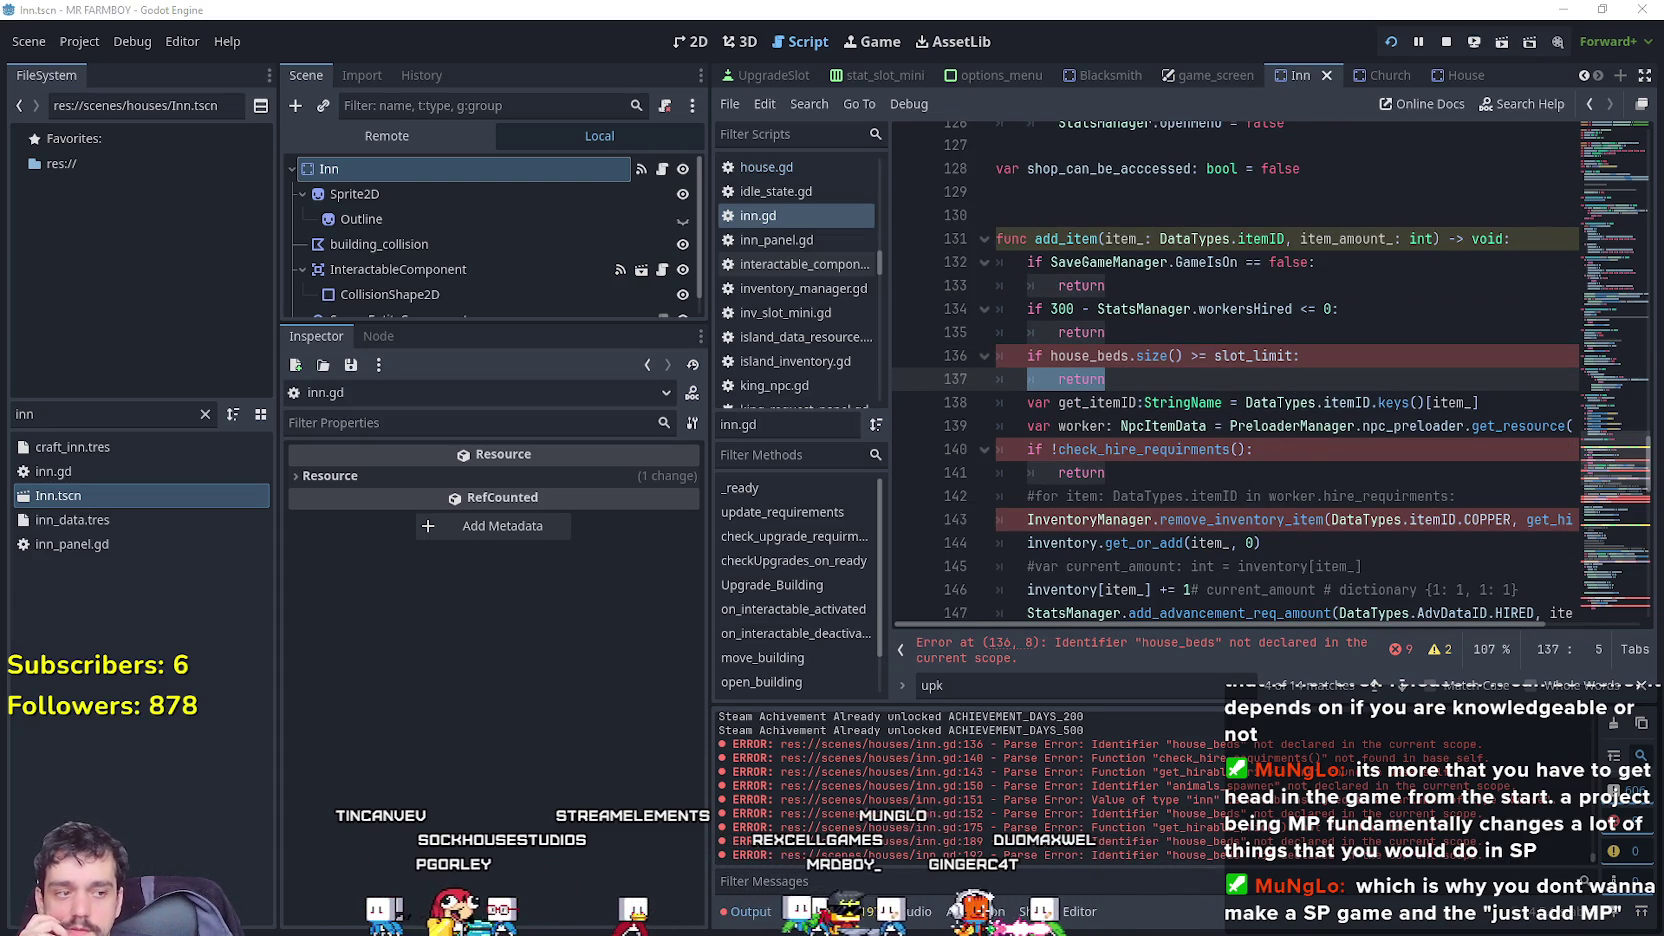
pyautogui.hotkey('alt', 'Tab')
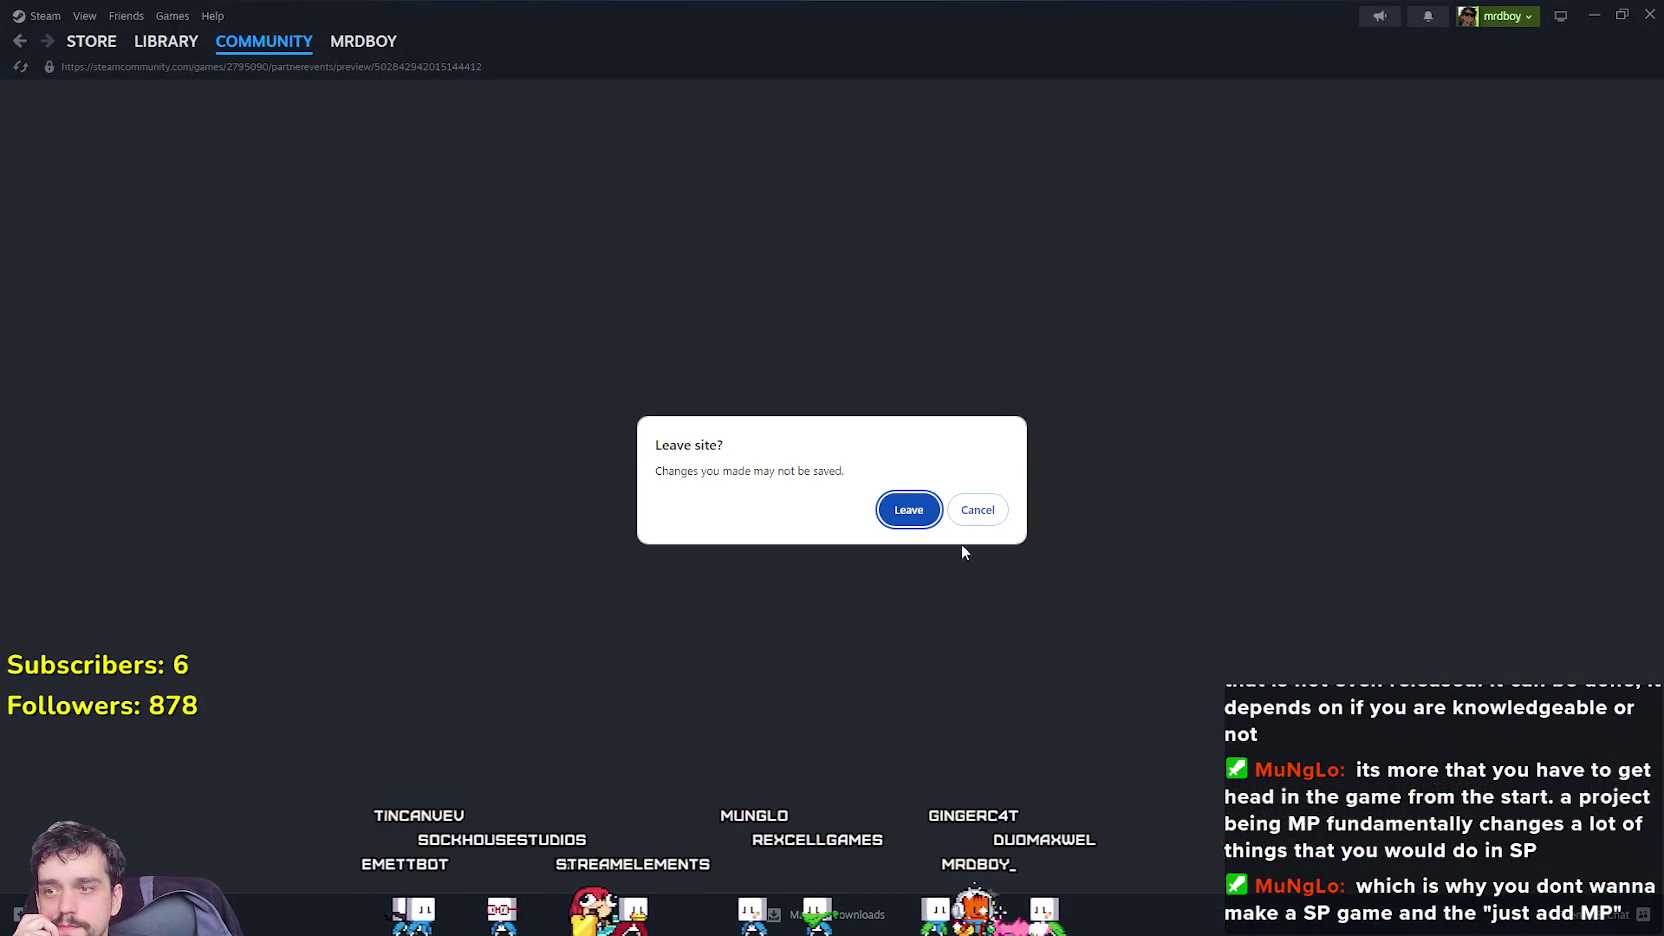
# Leave the unsaved page and search the Steam store for 'Forager', opening its store page.
pyautogui.click(929, 519)
pyautogui.click(91, 41)
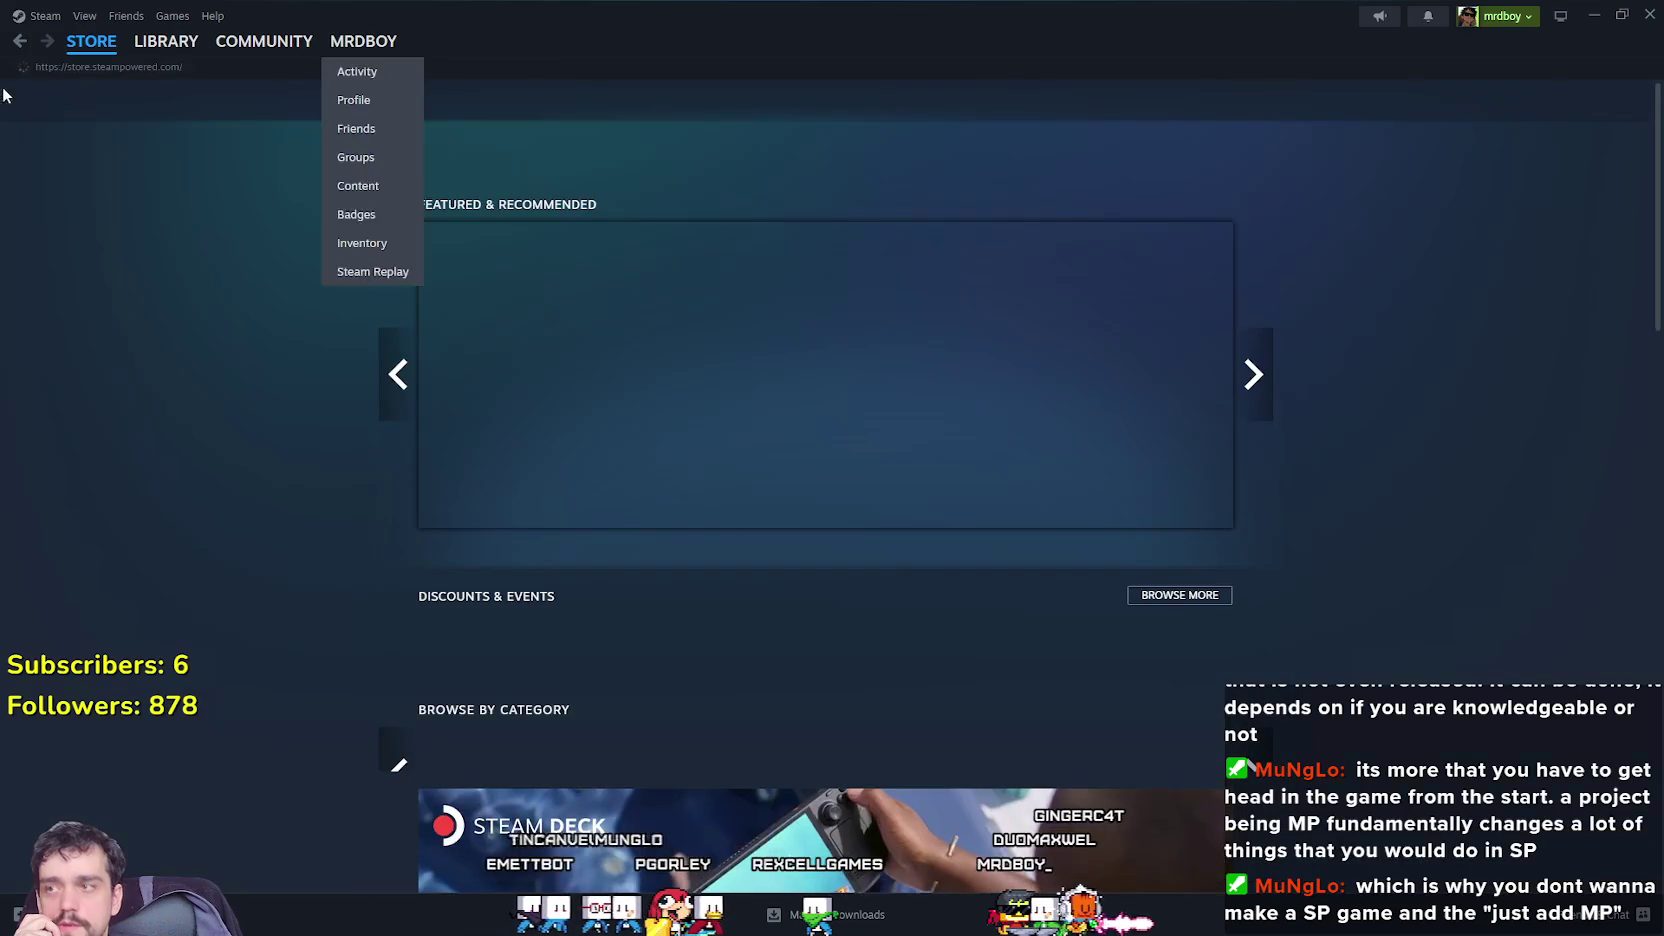
pyautogui.click(1131, 103)
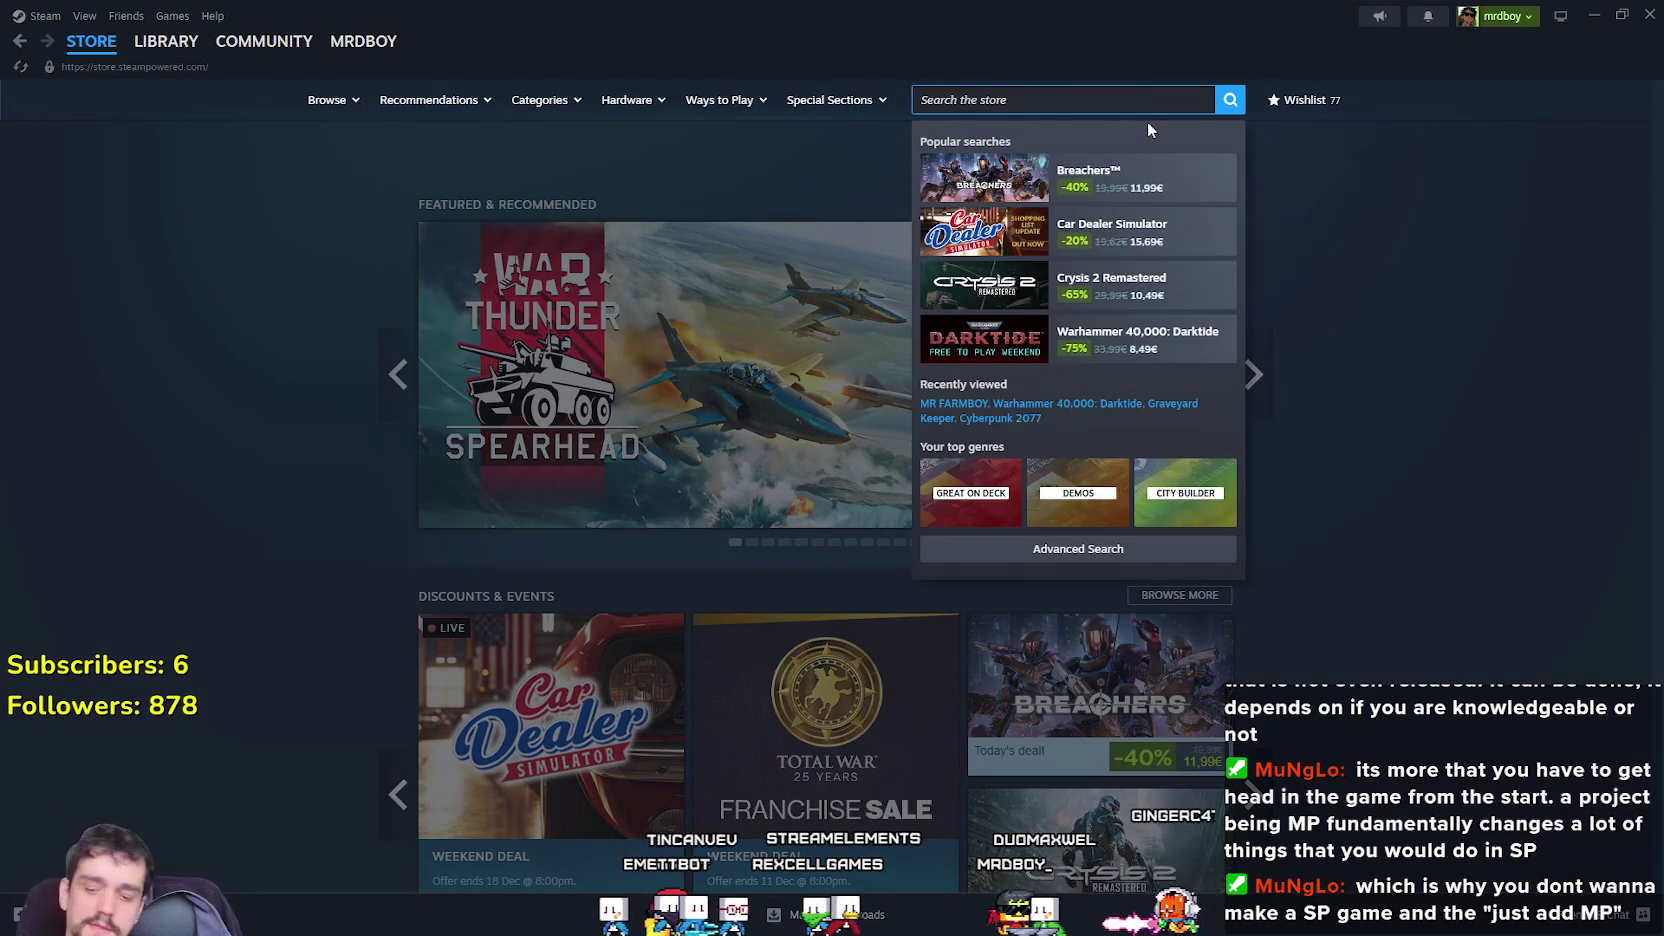
pyautogui.write('For')
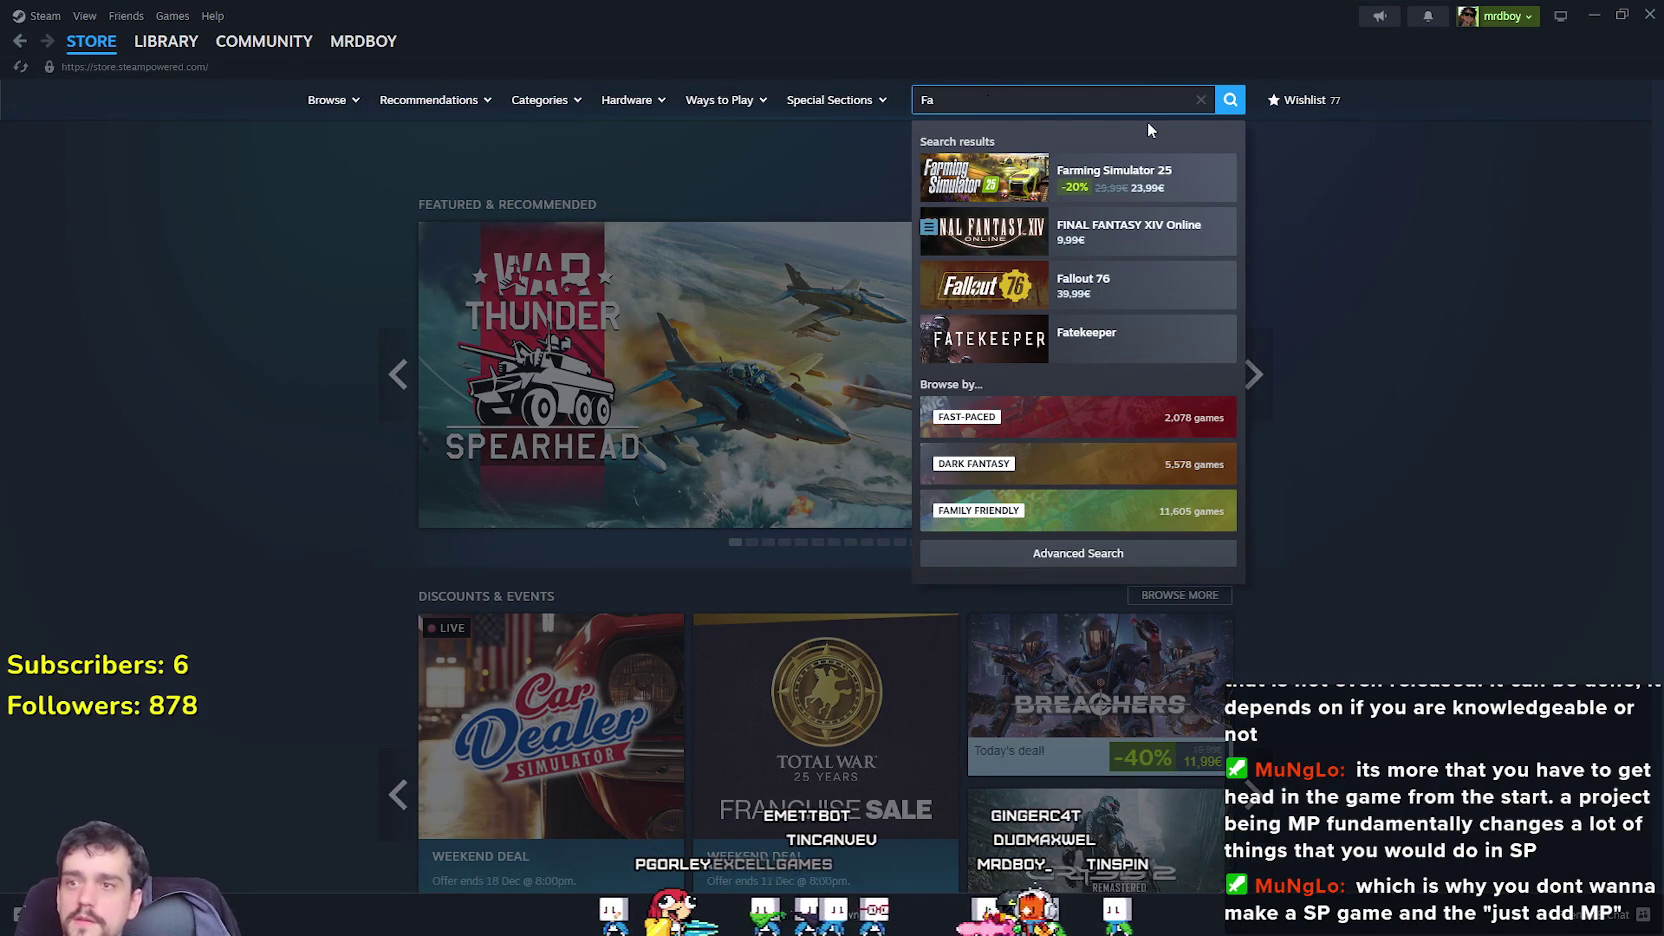
pyautogui.write('ager')
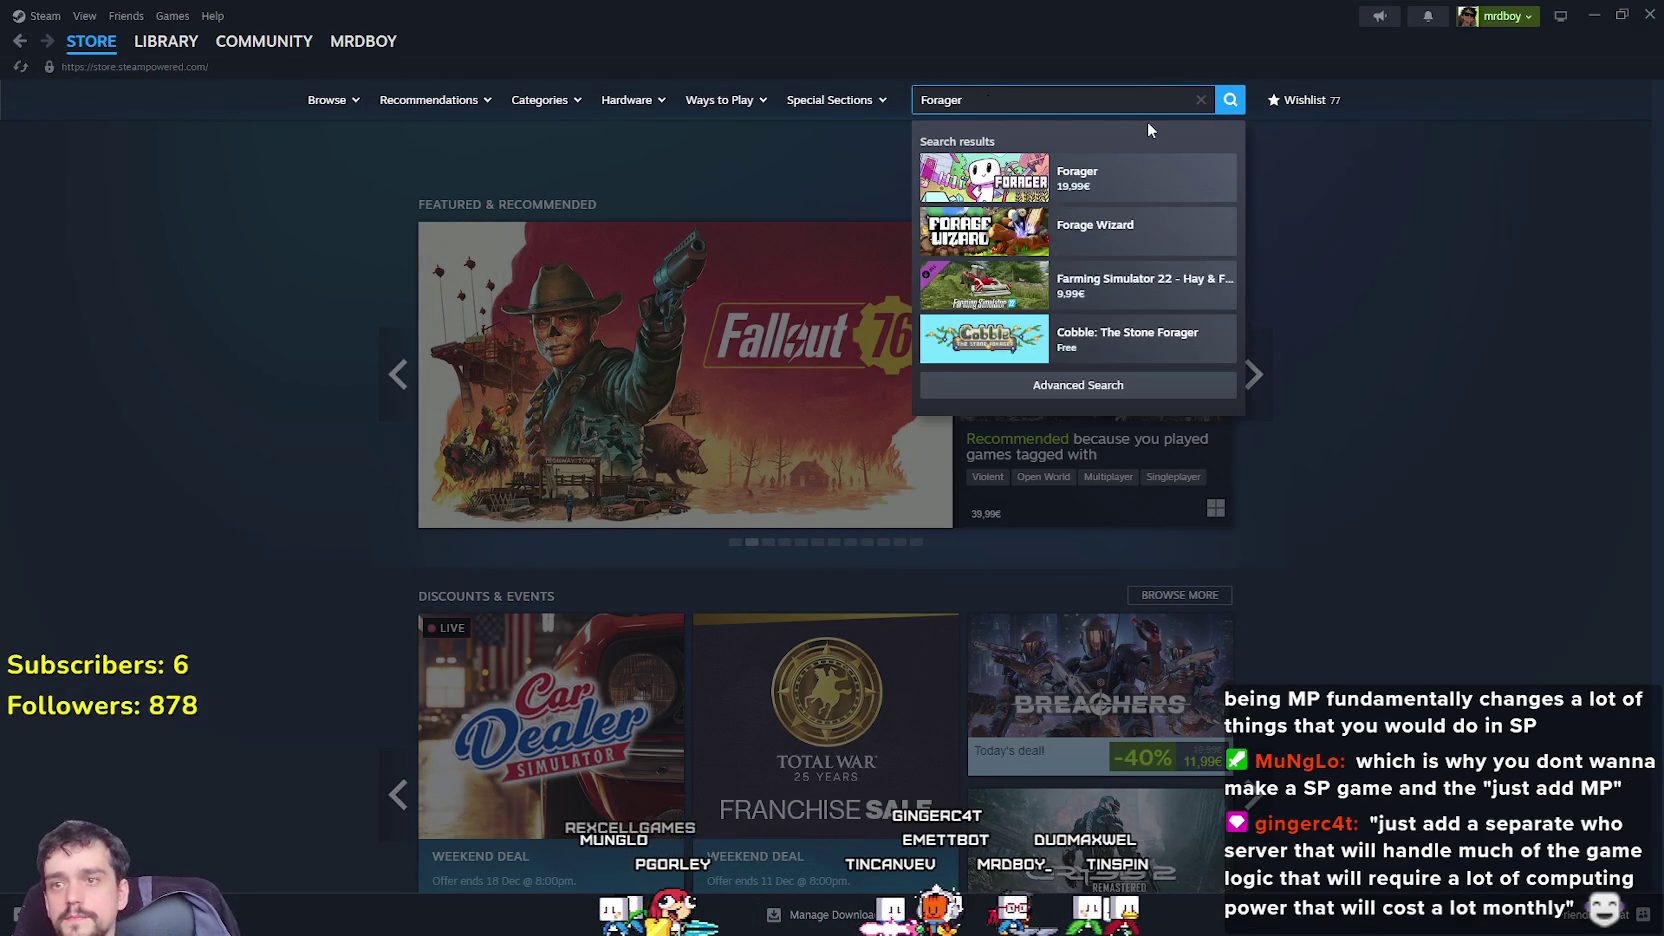
pyautogui.click(1152, 198)
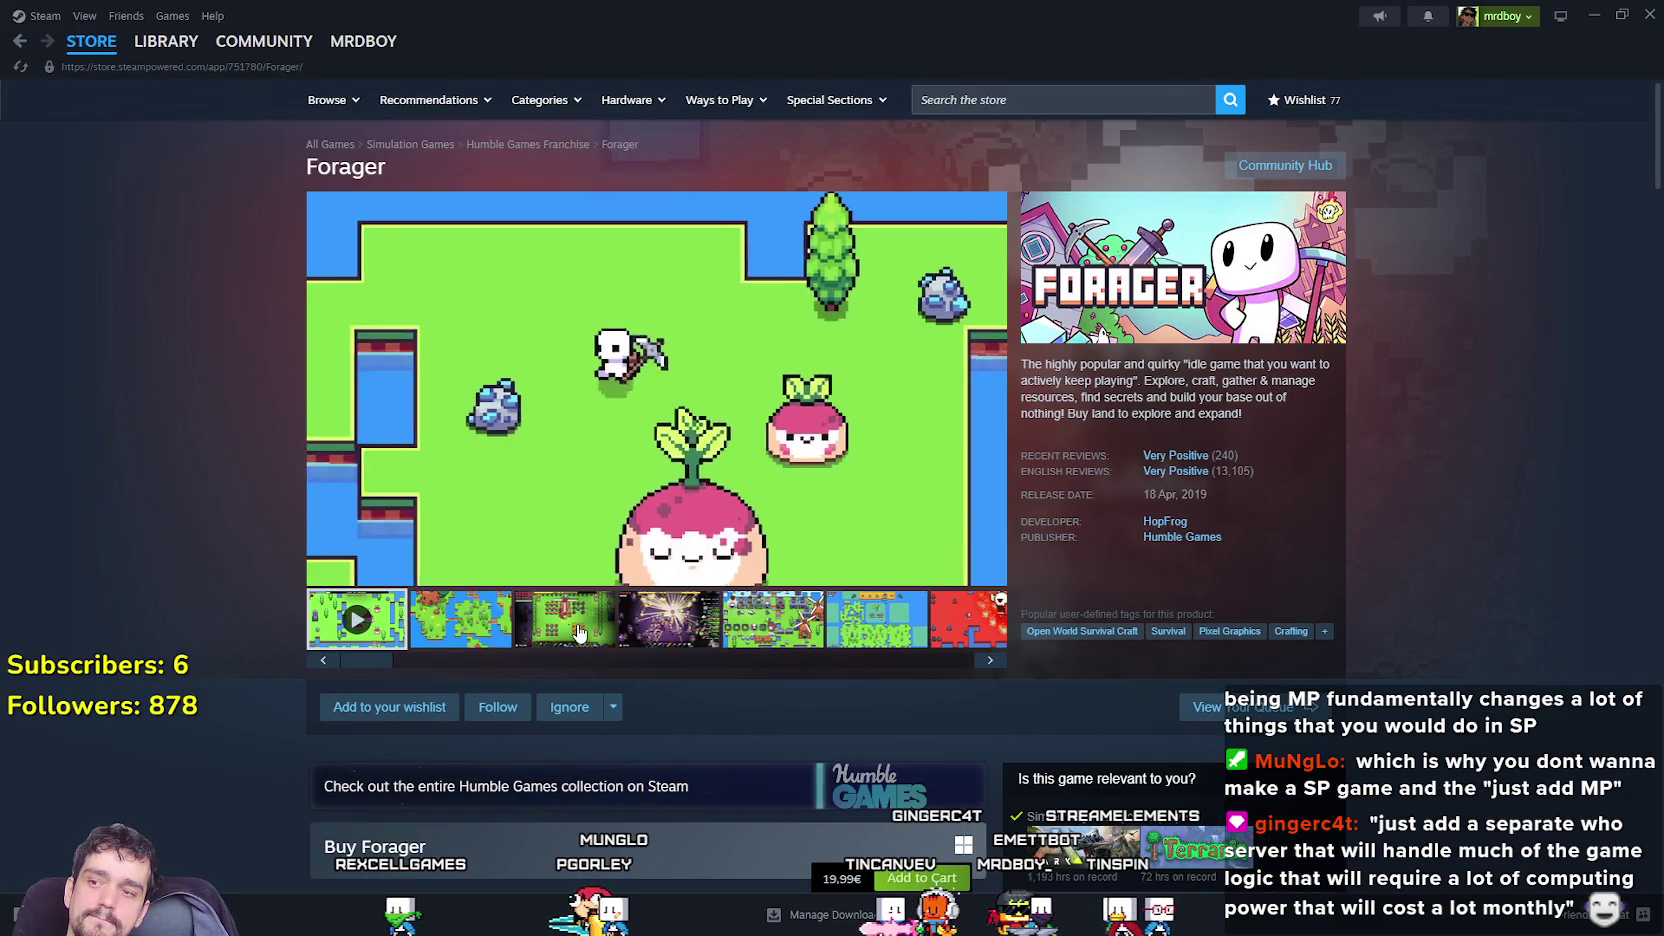
# Browse Forager's screenshots, including the farm scene, fireworks, land map and orange shots.
pyautogui.click(451, 638)
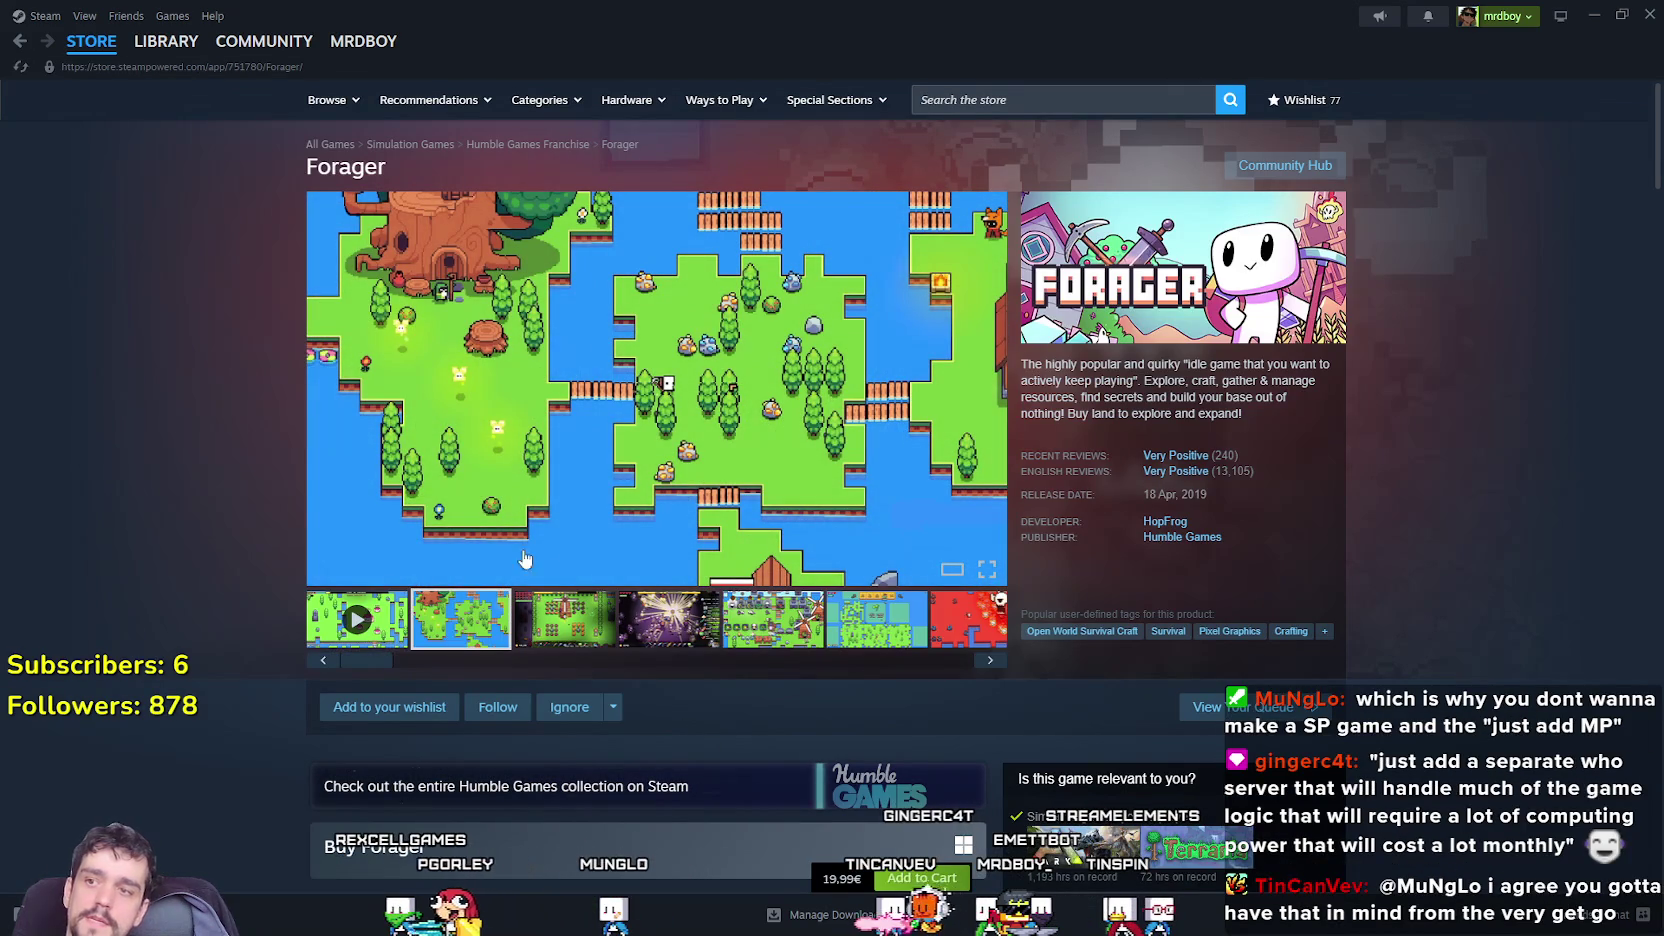
pyautogui.click(597, 634)
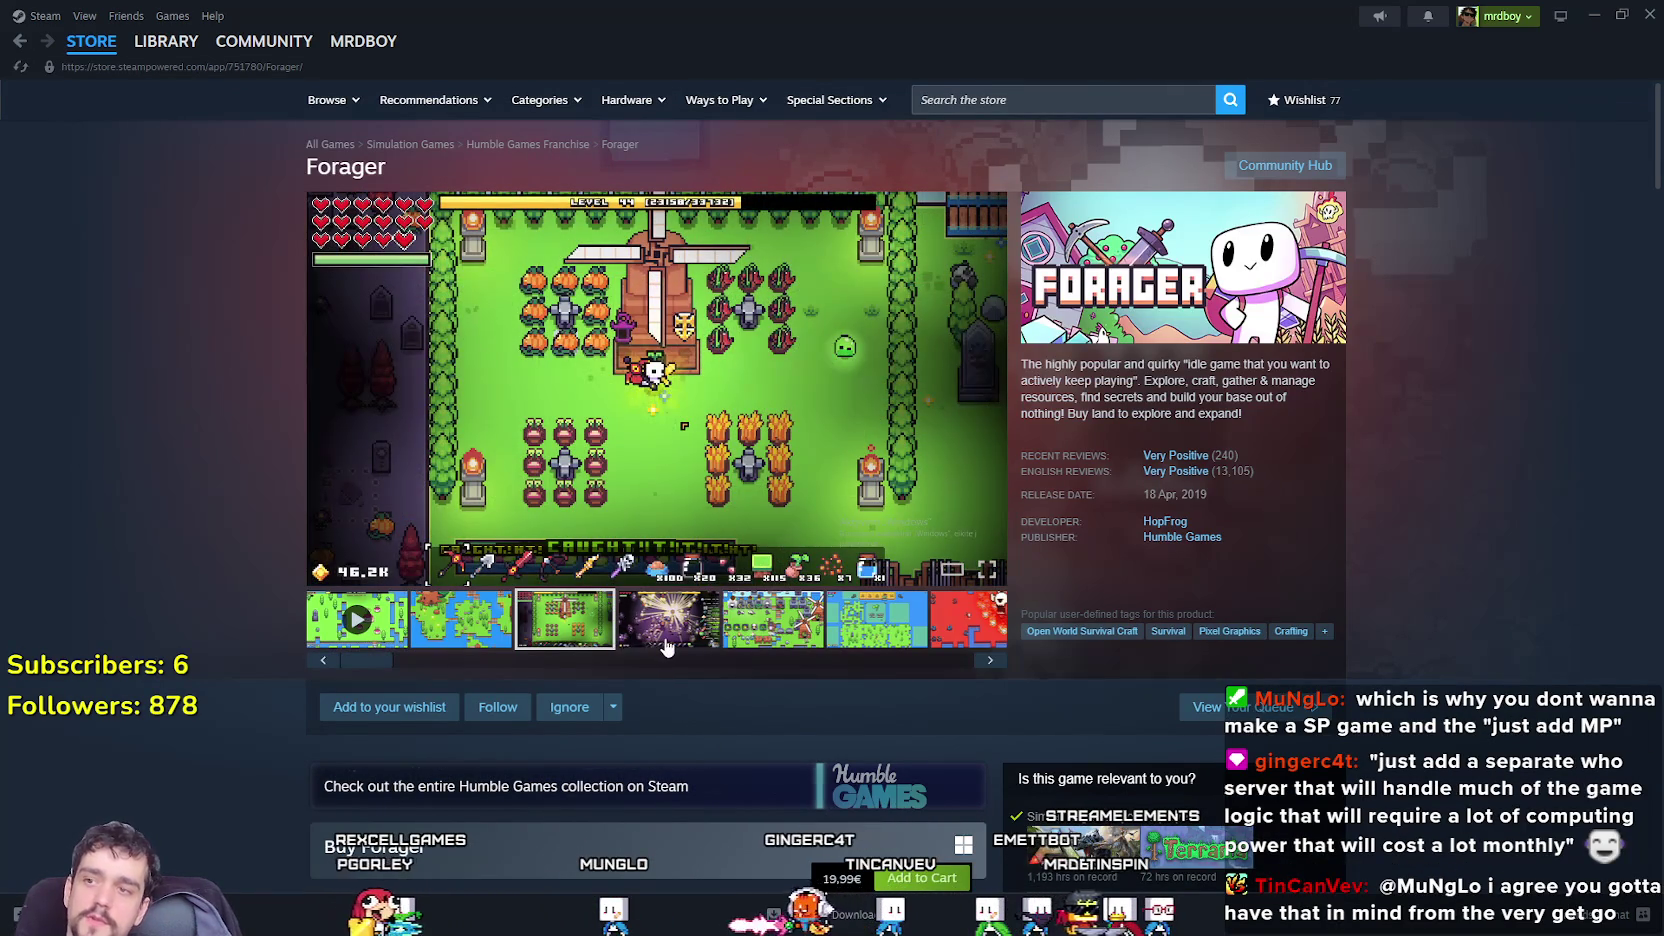
pyautogui.click(667, 645)
pyautogui.click(800, 640)
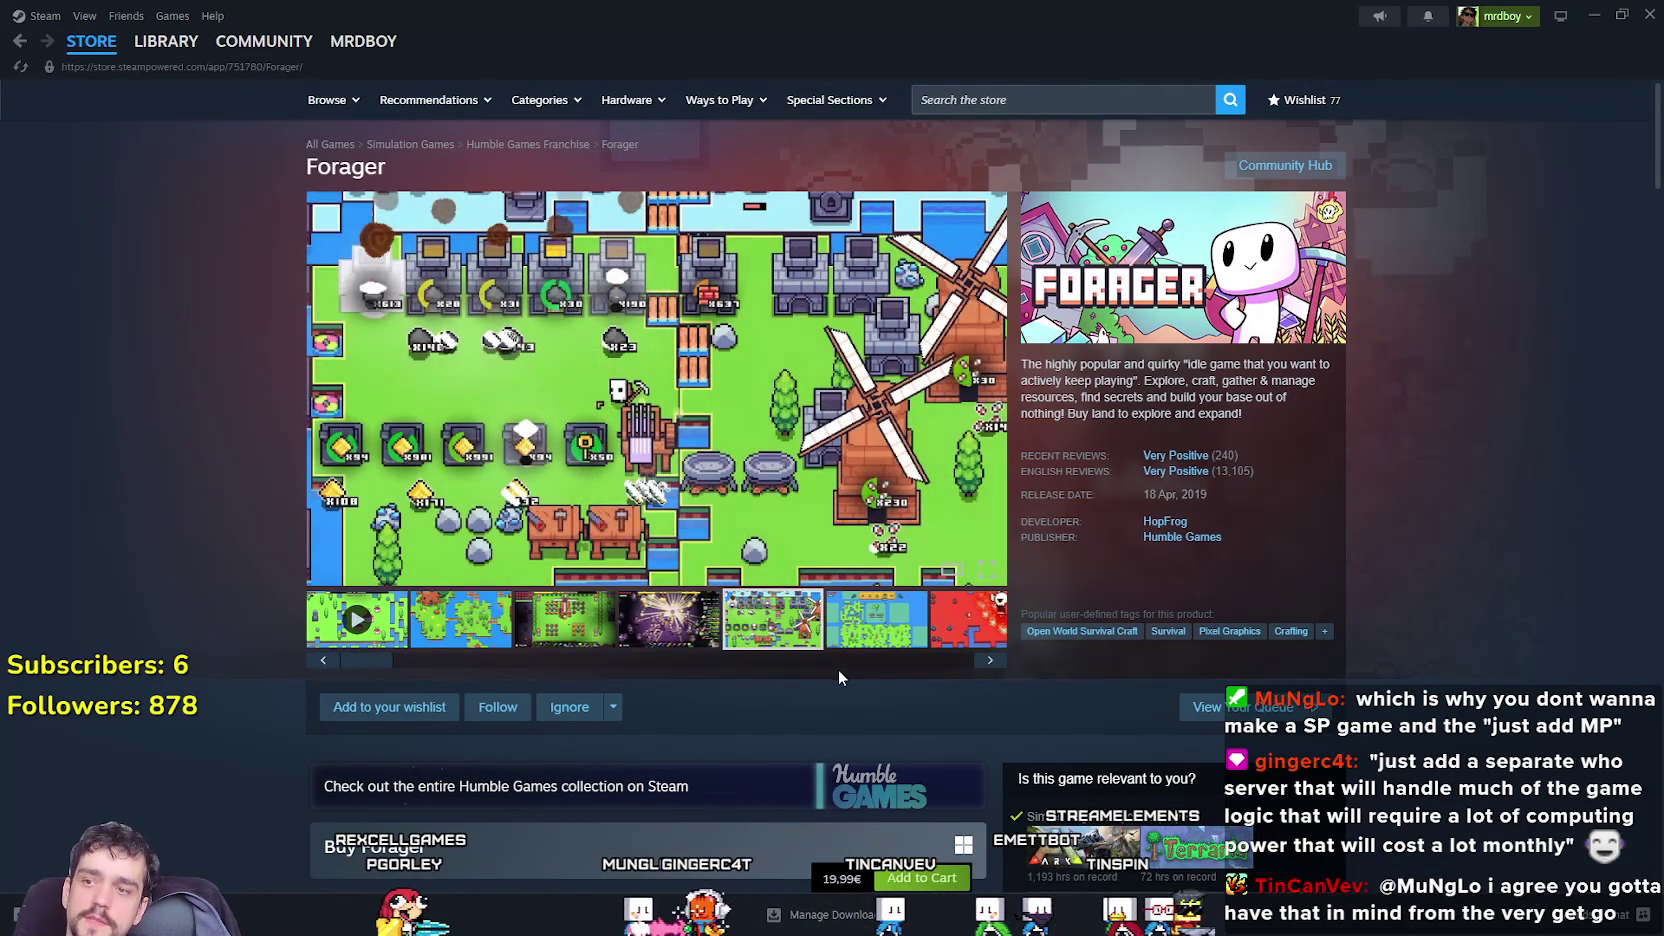
pyautogui.click(868, 627)
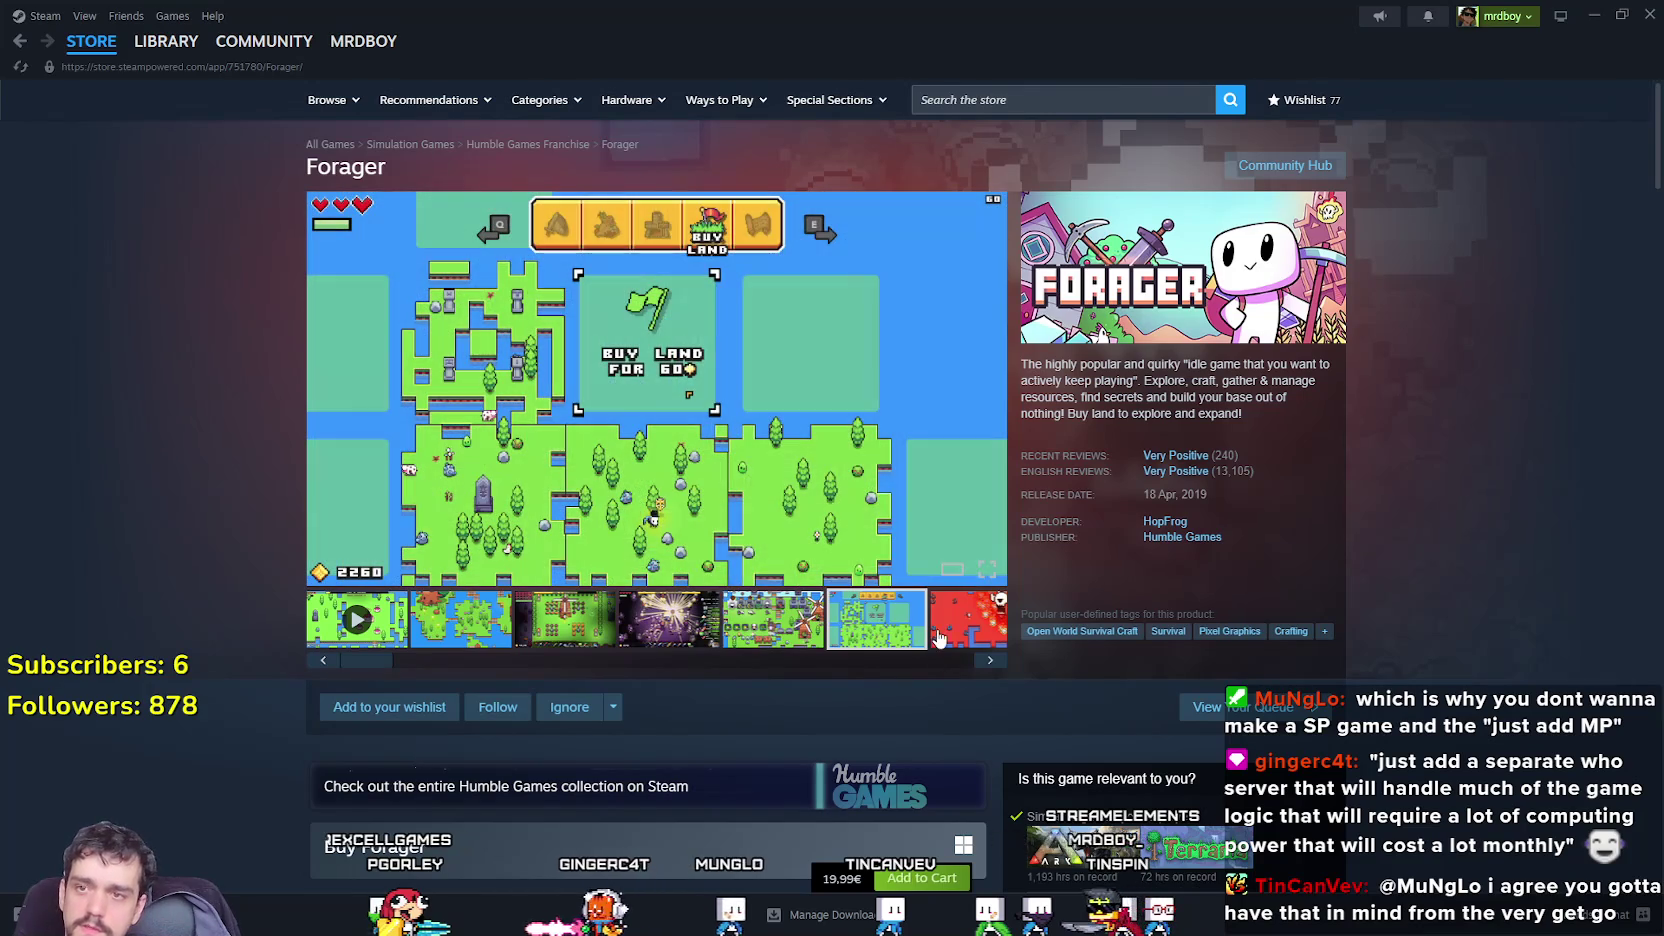
pyautogui.click(992, 662)
pyautogui.click(992, 662)
pyautogui.click(992, 662)
pyautogui.click(992, 662)
pyautogui.scroll(-8, 842, 705)
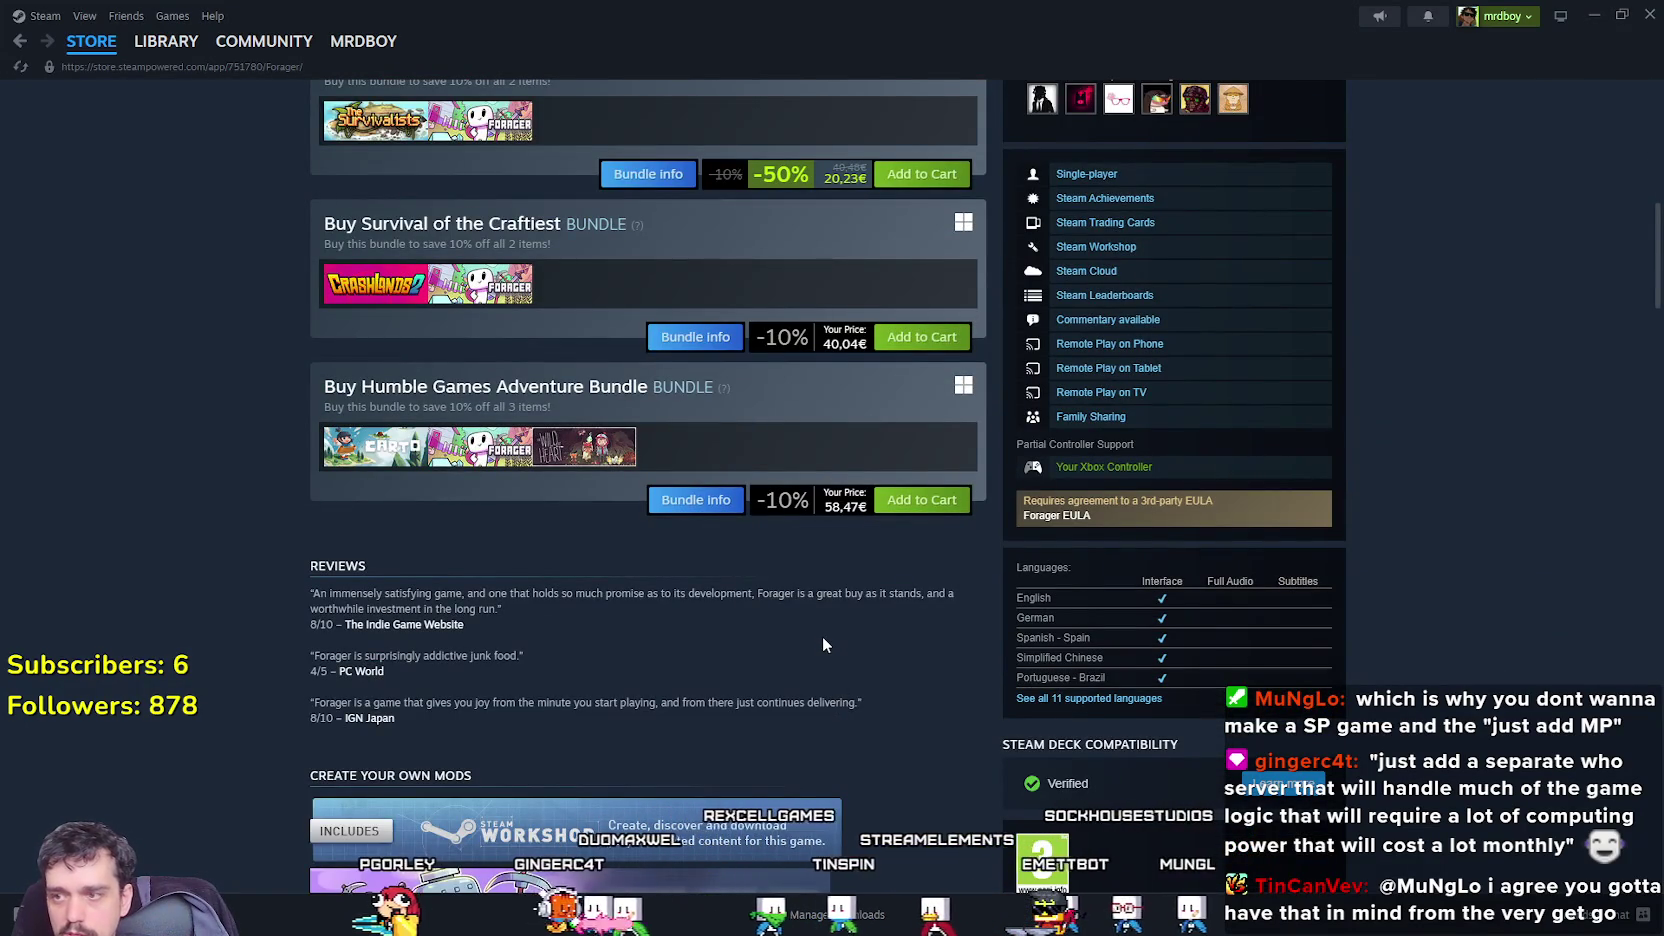
pyautogui.scroll(3, 822, 636)
pyautogui.scroll(3, 822, 636)
pyautogui.scroll(3, 815, 637)
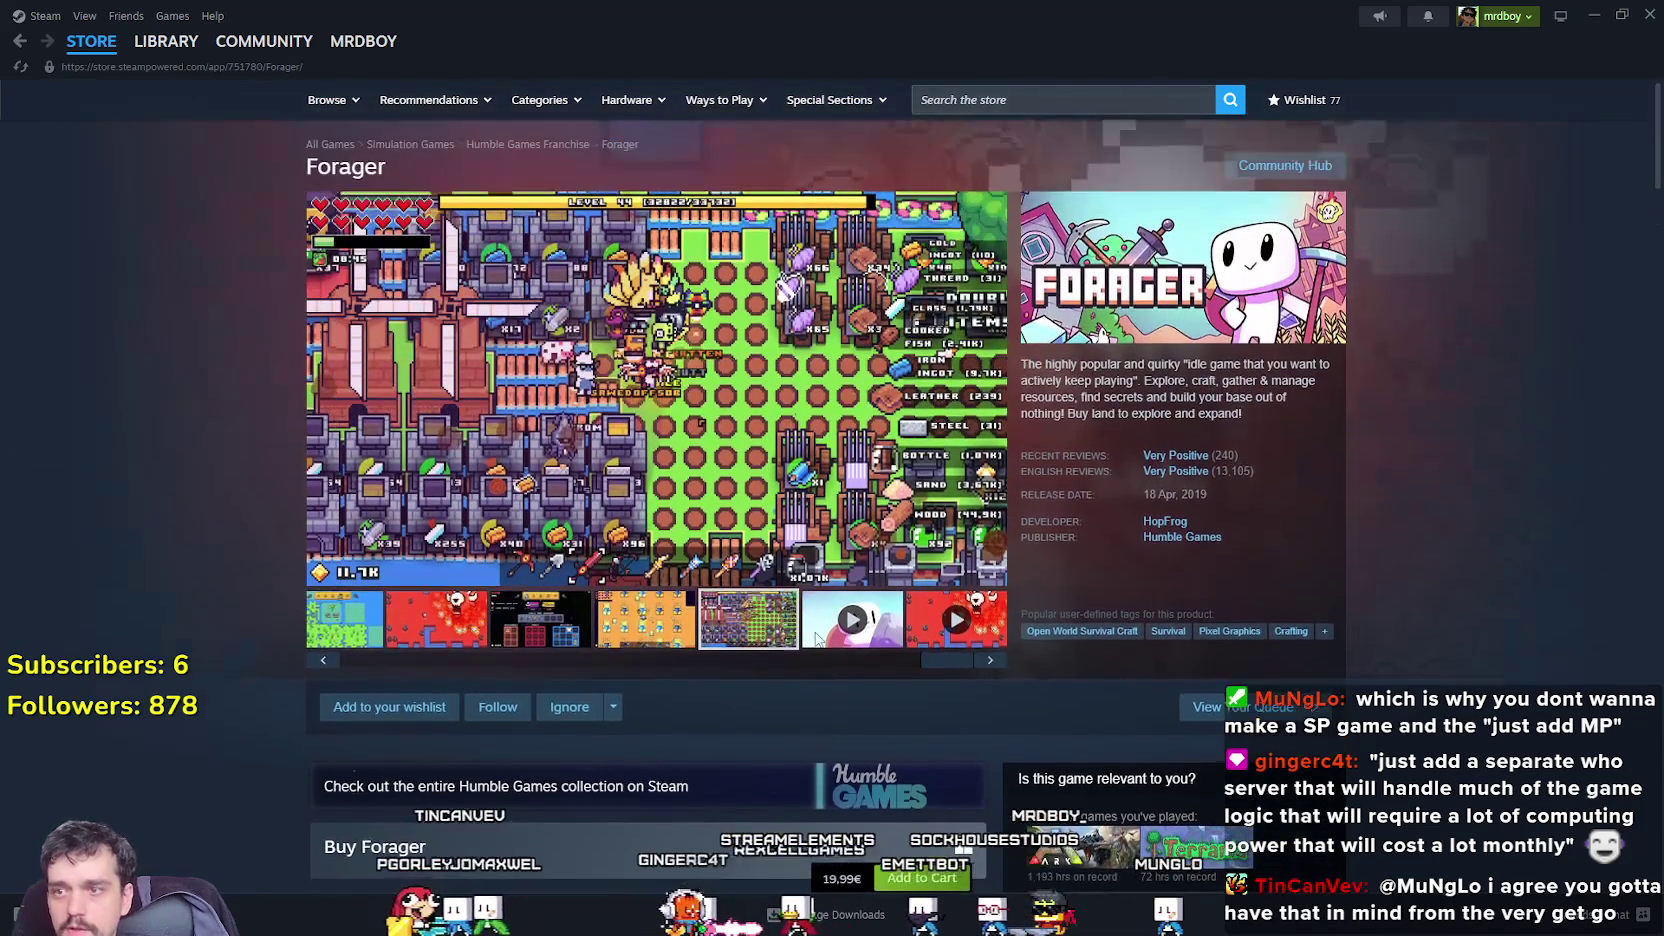
pyautogui.click(609, 603)
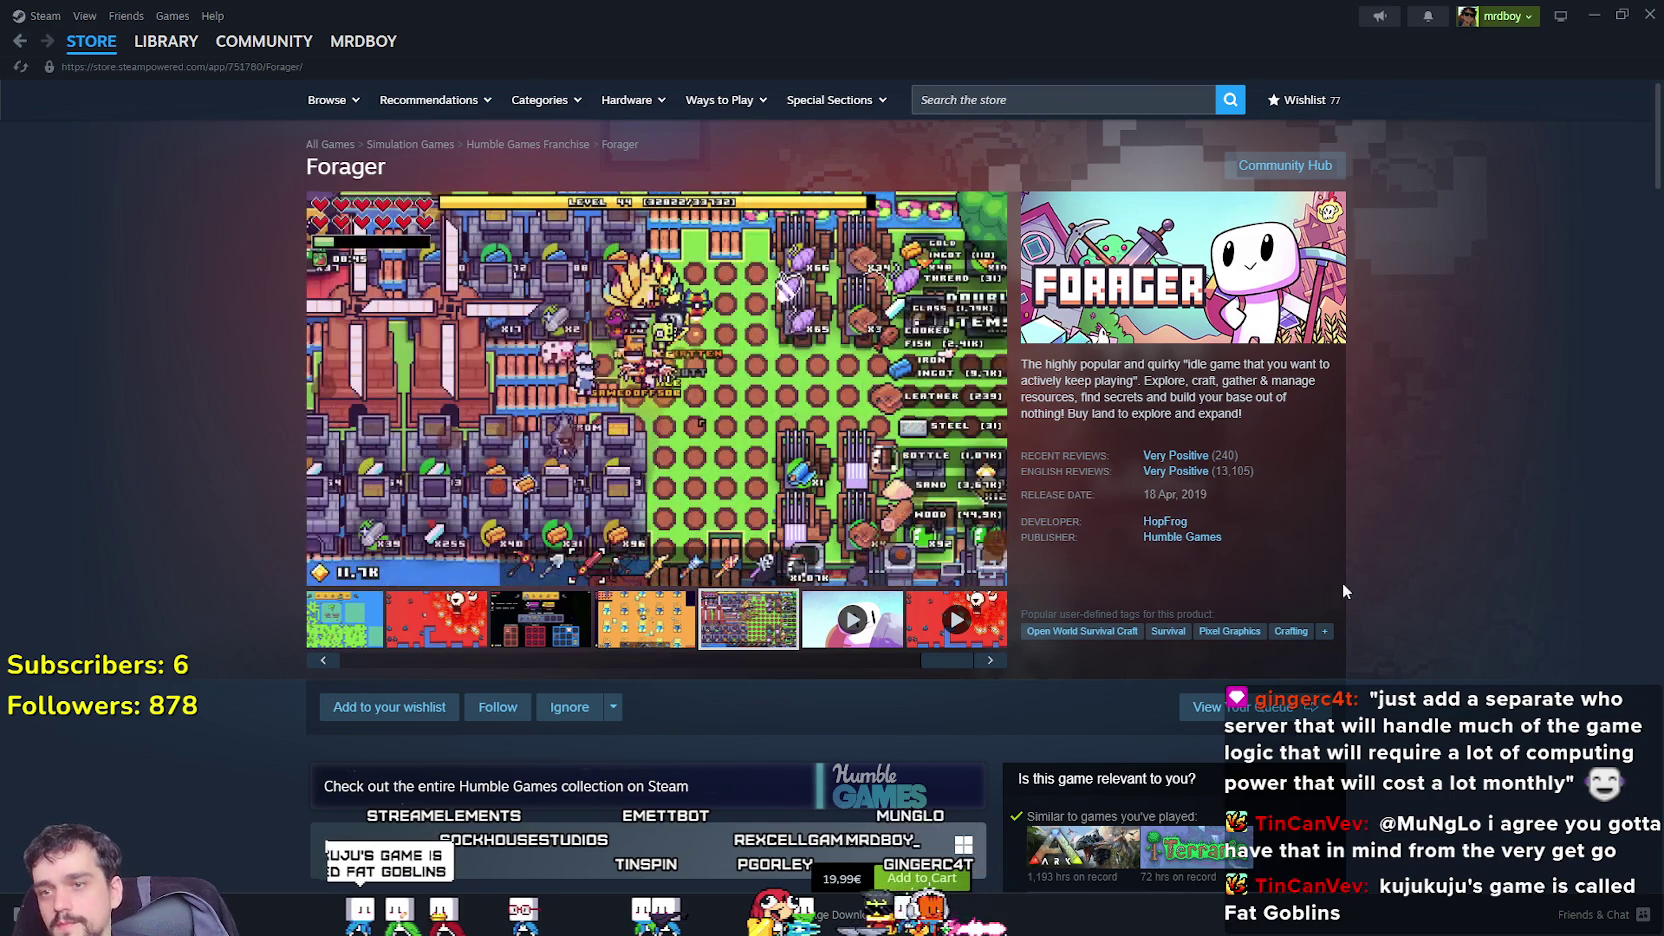
pyautogui.scroll(-6, 1332, 619)
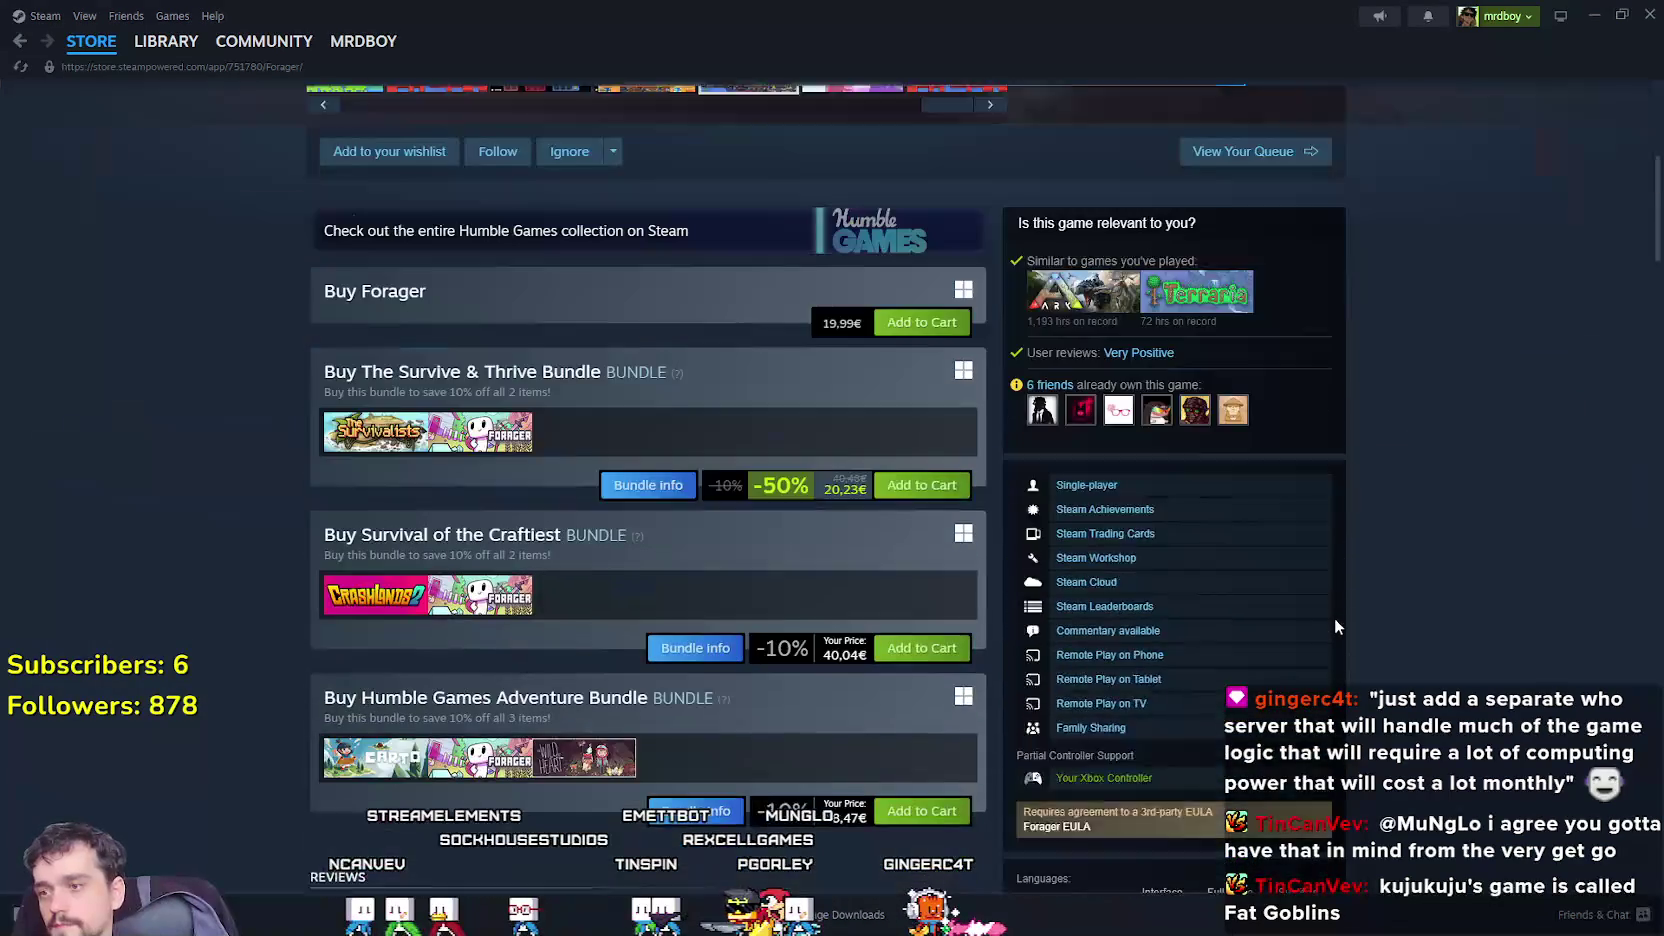
pyautogui.scroll(-4, 1334, 625)
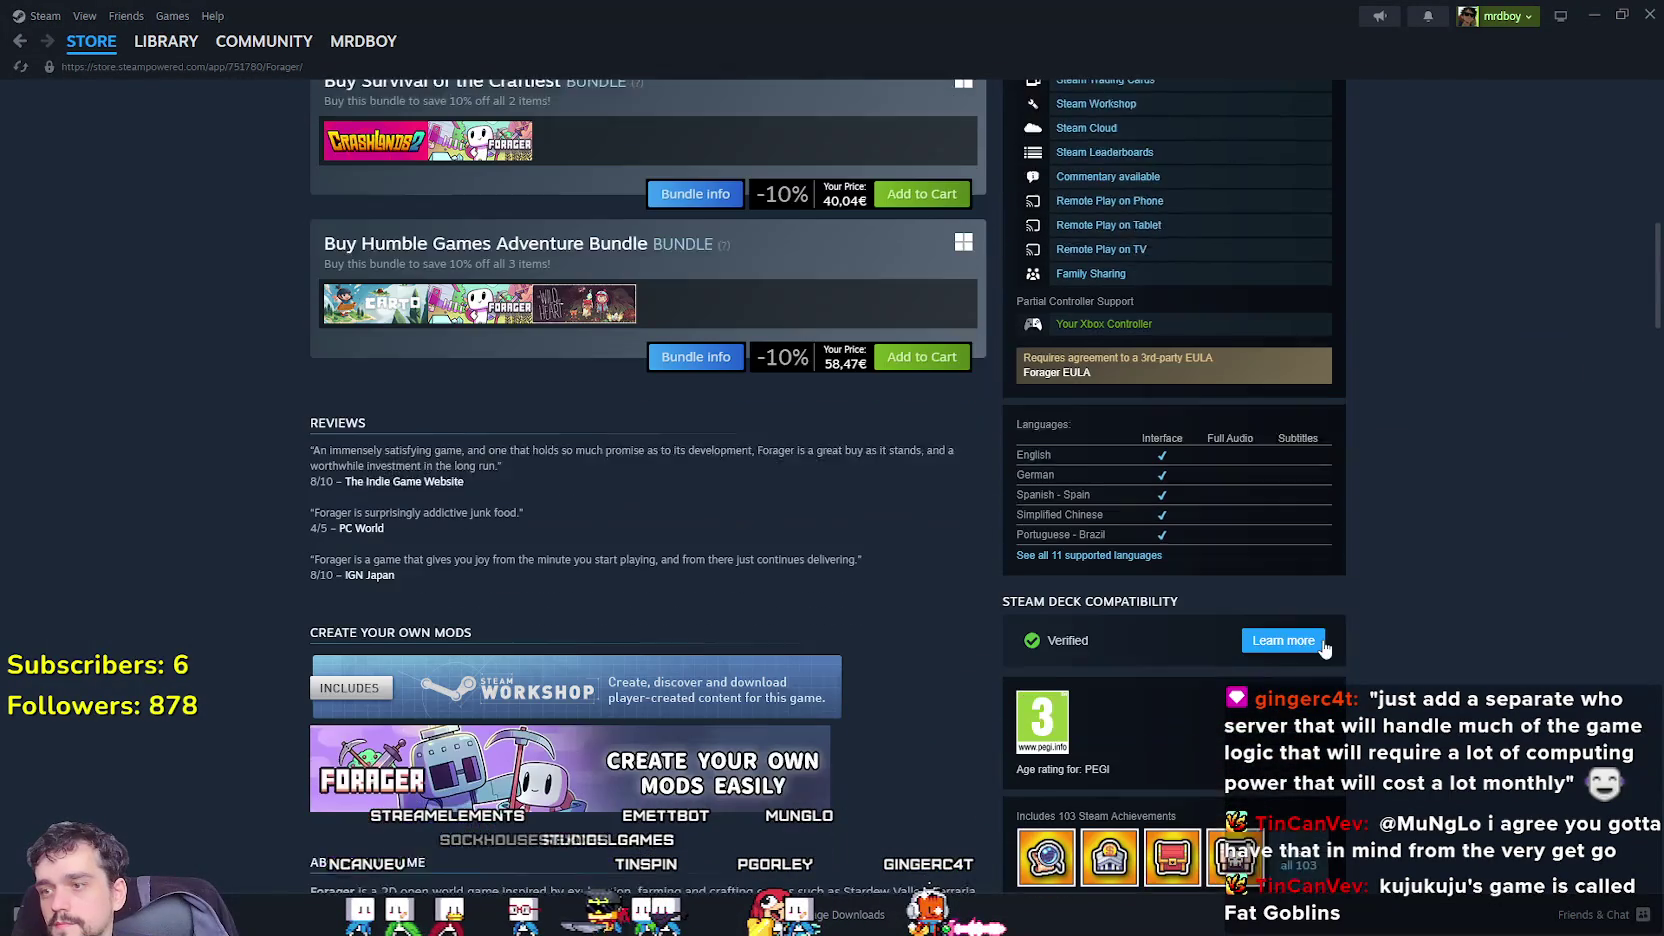
pyautogui.scroll(10, 1322, 646)
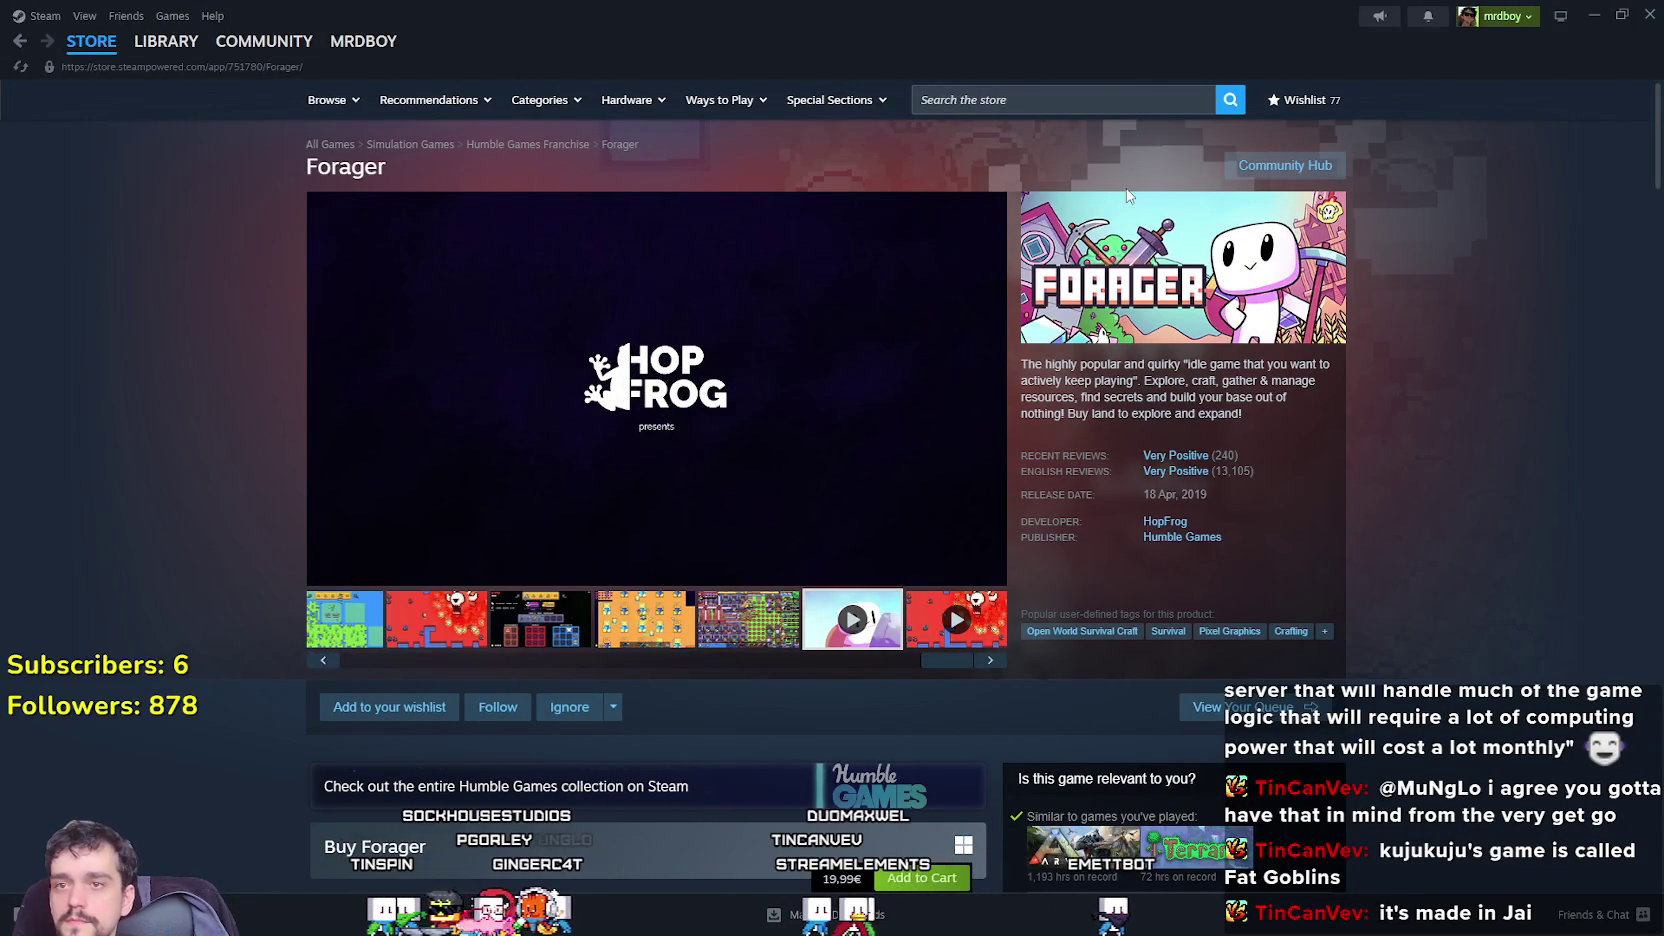
pyautogui.click(1002, 100)
# Search the Steam store for 'Fat Goblins' and open its store page.
pyautogui.press('BackSpace')
pyautogui.write('Fat Go')
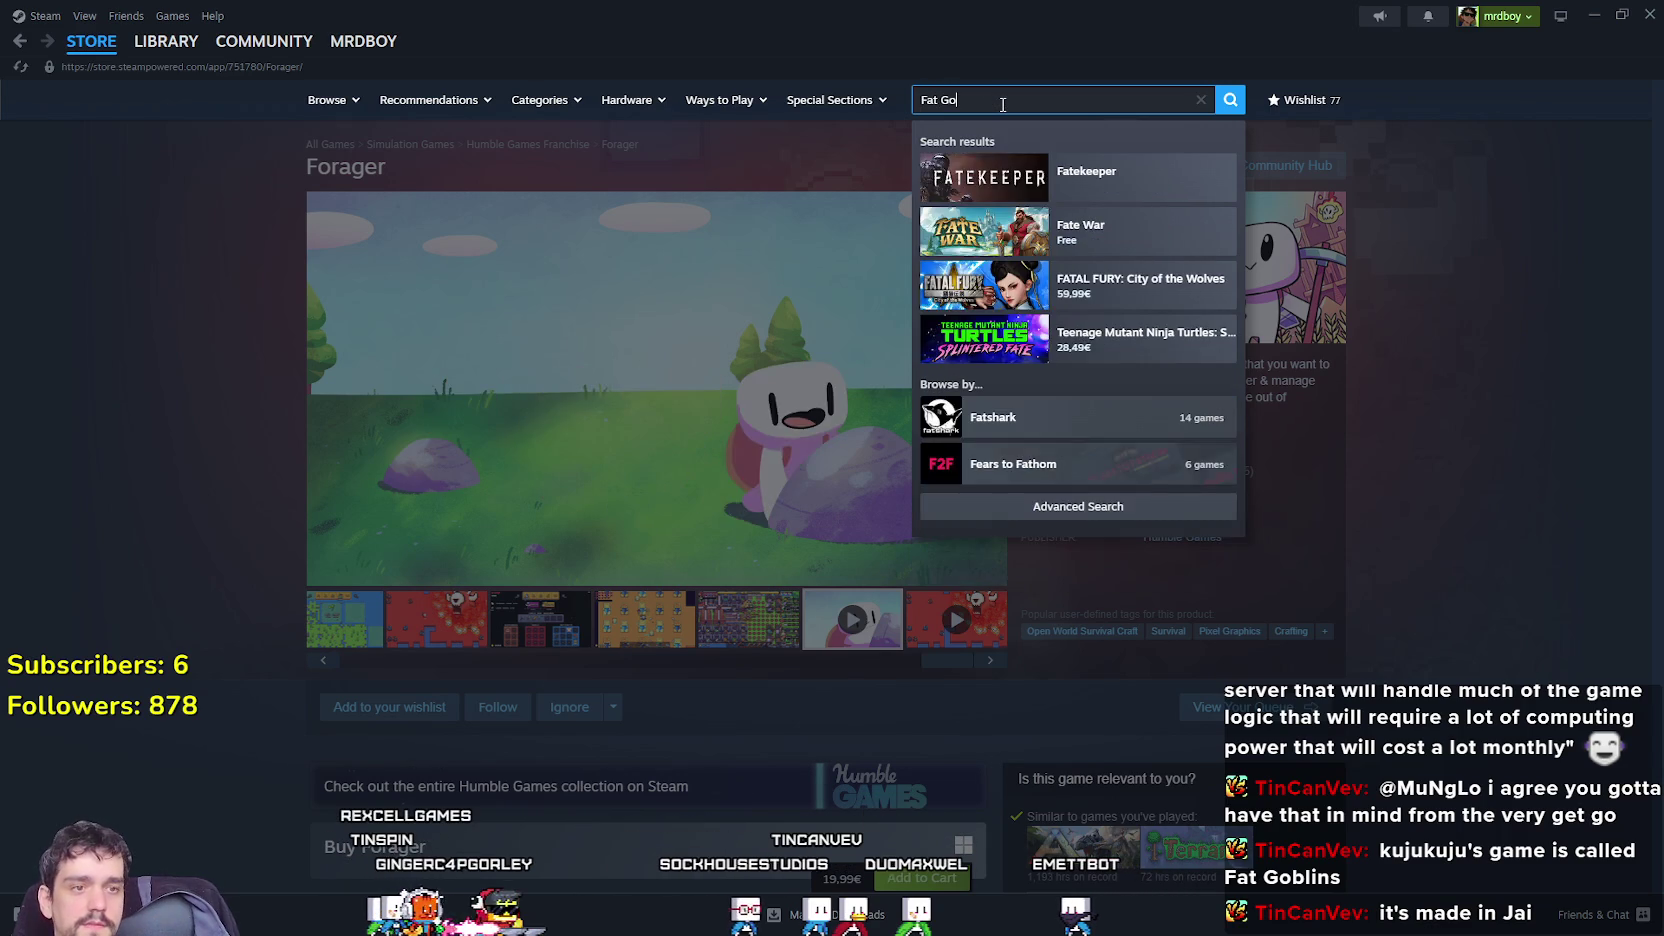
pyautogui.write('bl')
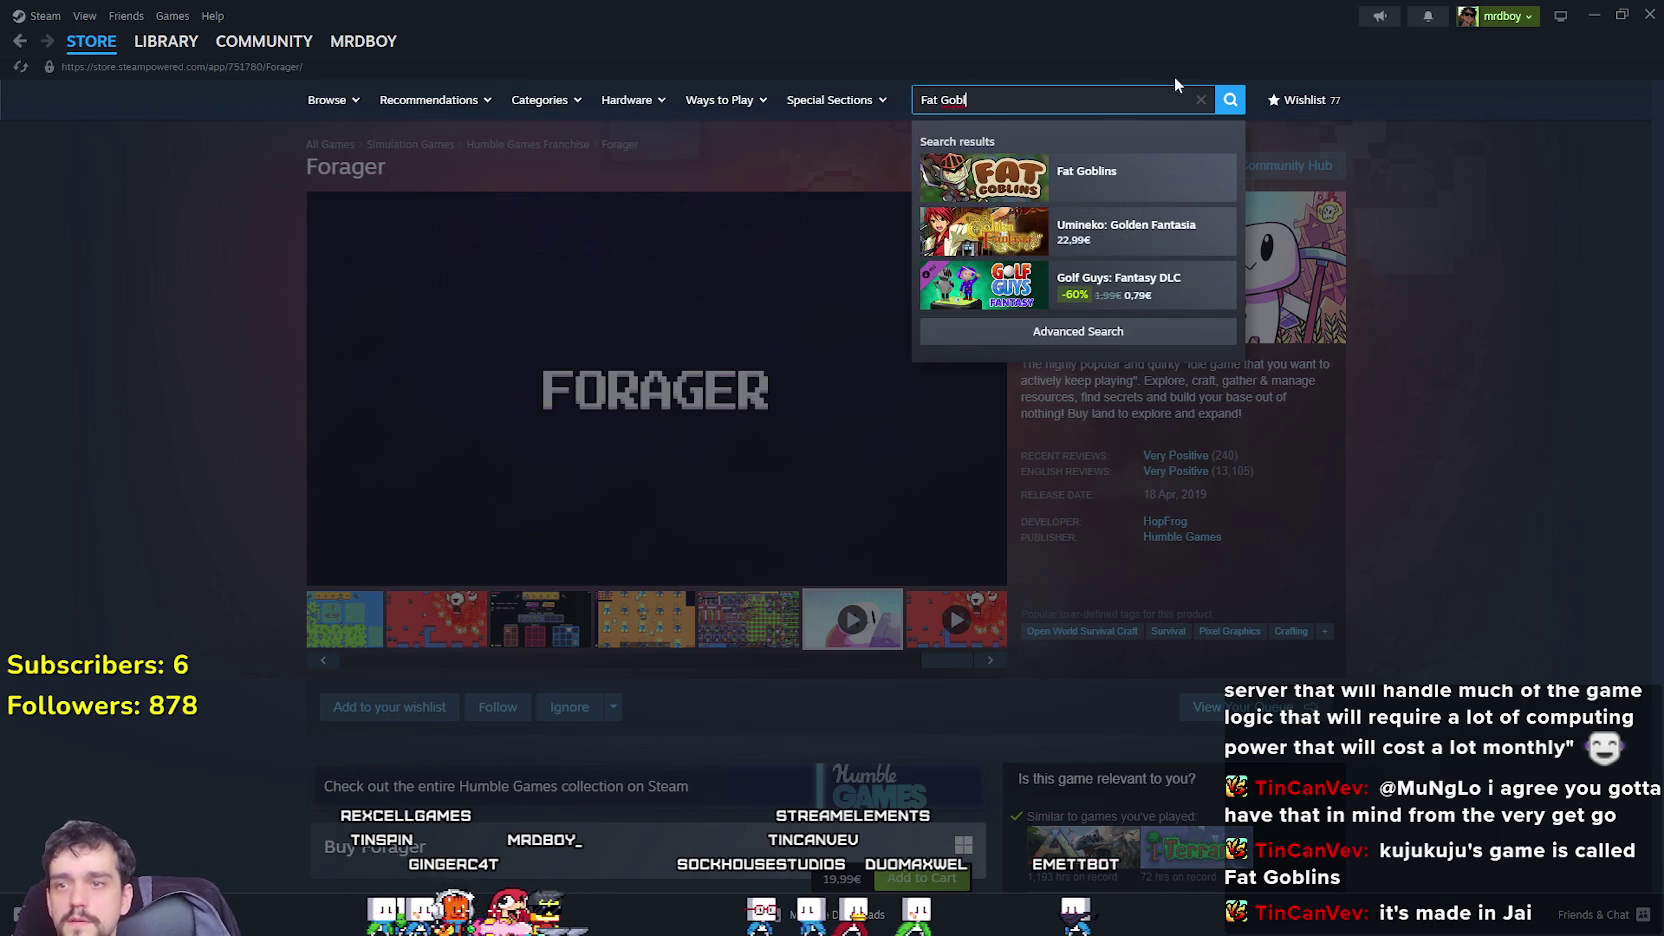
pyautogui.press('Return')
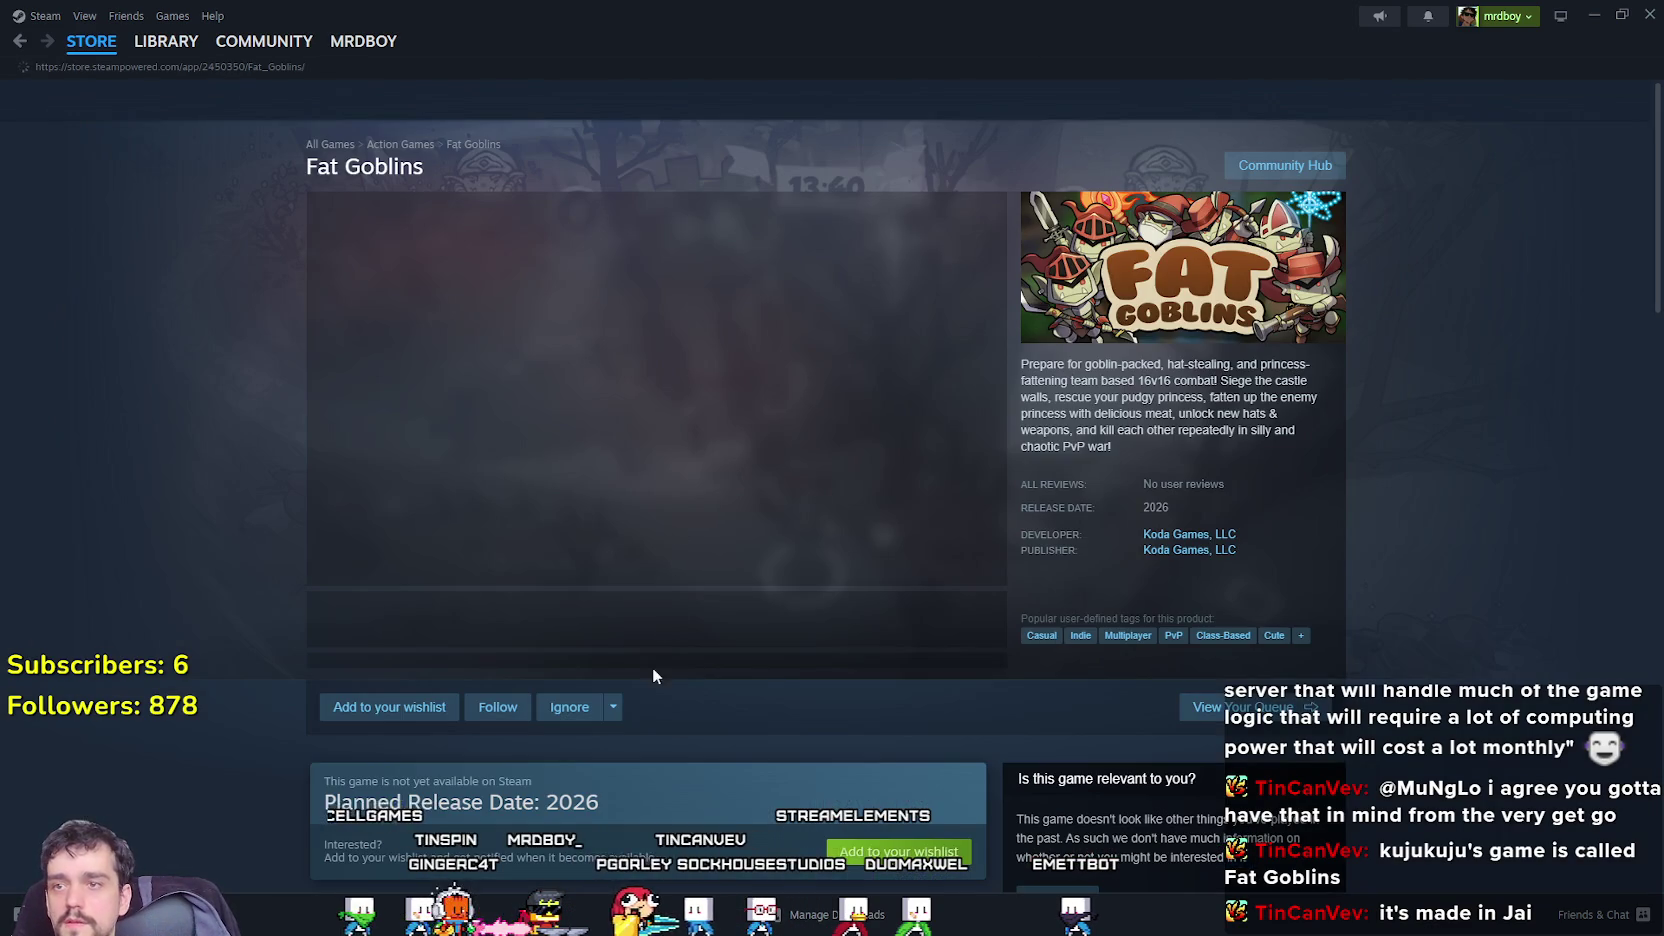
# Browse the third, fourth, sixth and seventh Fat Goblins screenshots, including the tower and tree scenes.
pyautogui.click(535, 630)
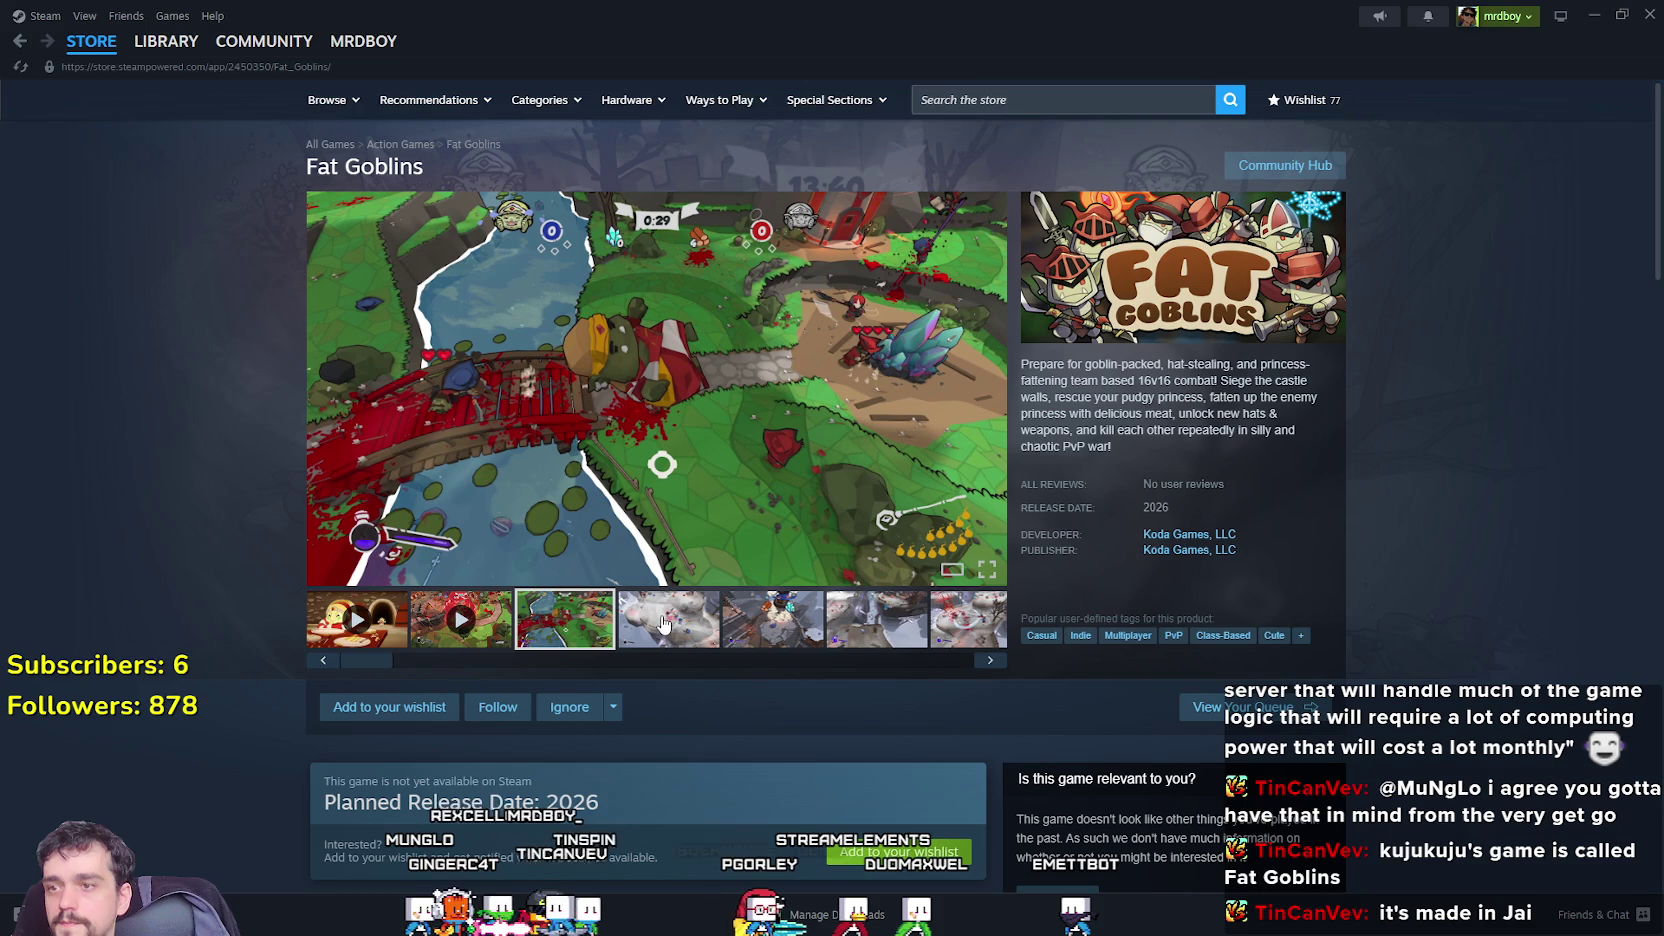
pyautogui.click(665, 622)
pyautogui.click(895, 630)
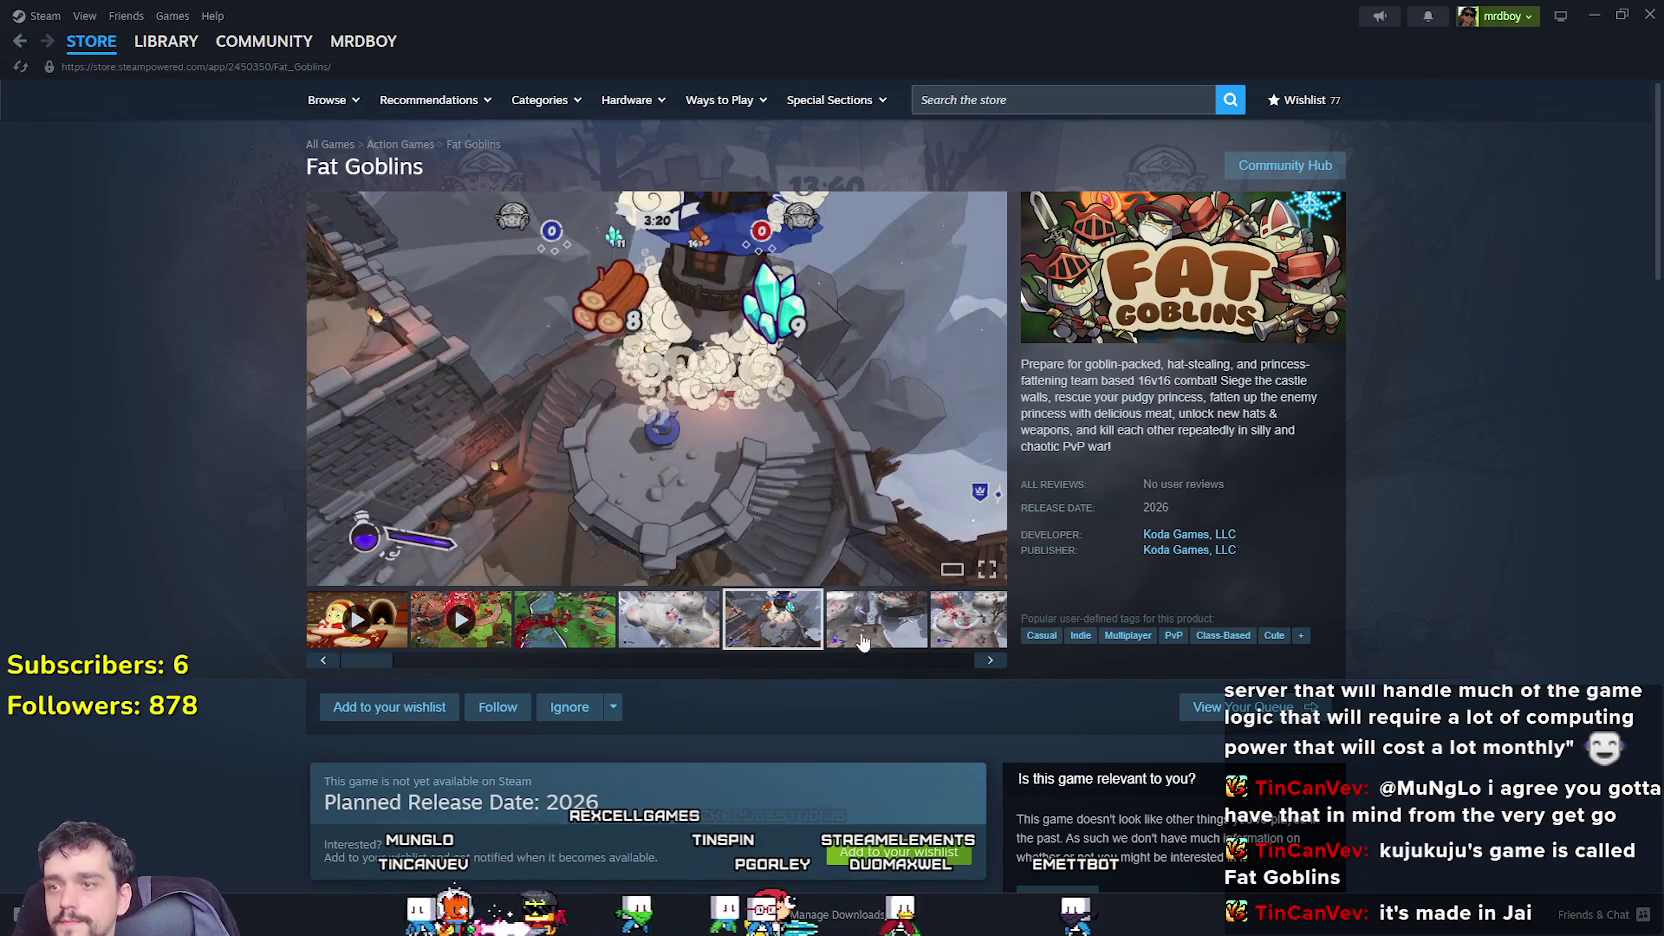
pyautogui.click(968, 630)
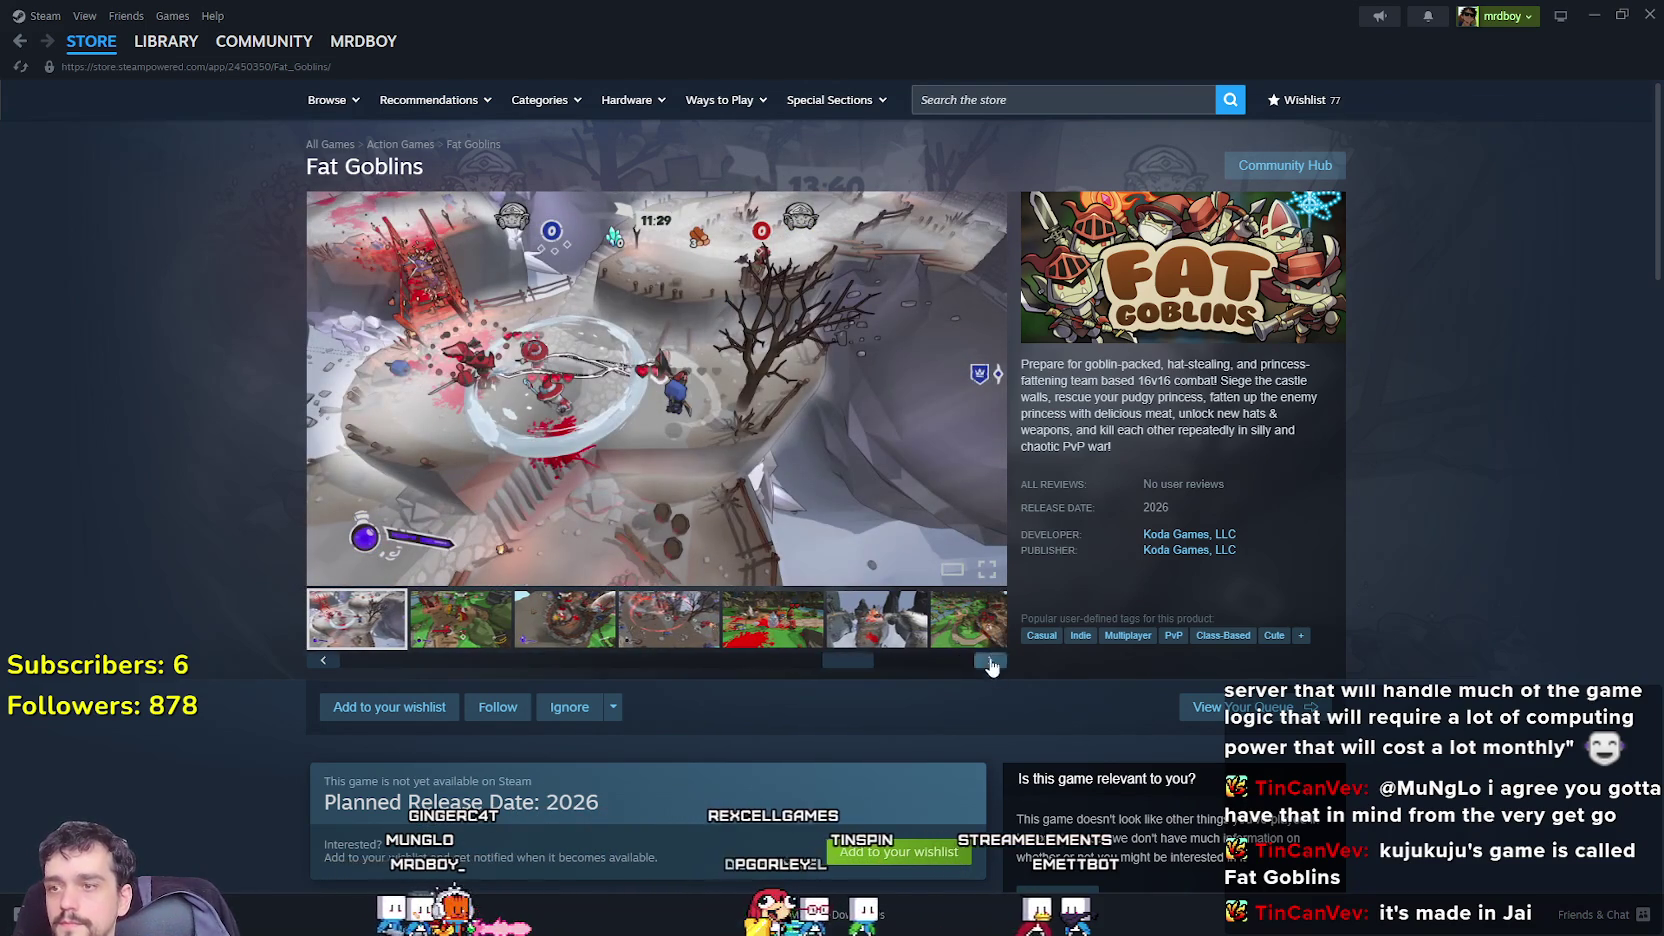
pyautogui.click(768, 403)
# Page through the screenshots to the portal scene, then watch the 1:31 trailer.
pyautogui.click(1440, 487)
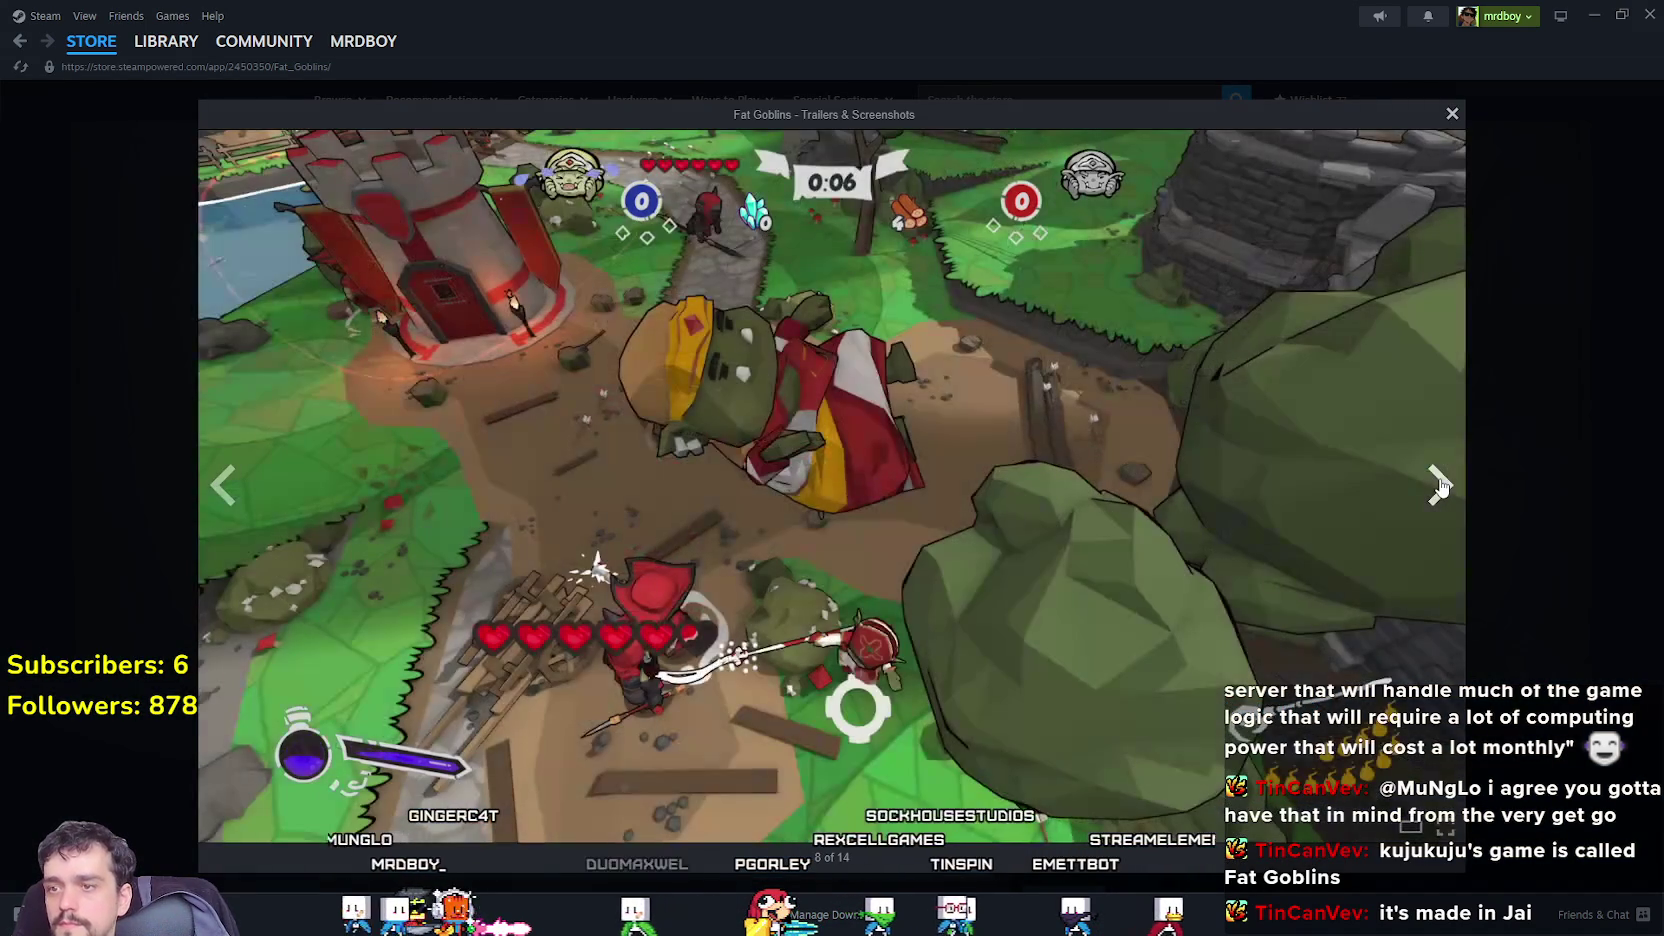
pyautogui.click(1440, 487)
pyautogui.click(1440, 487)
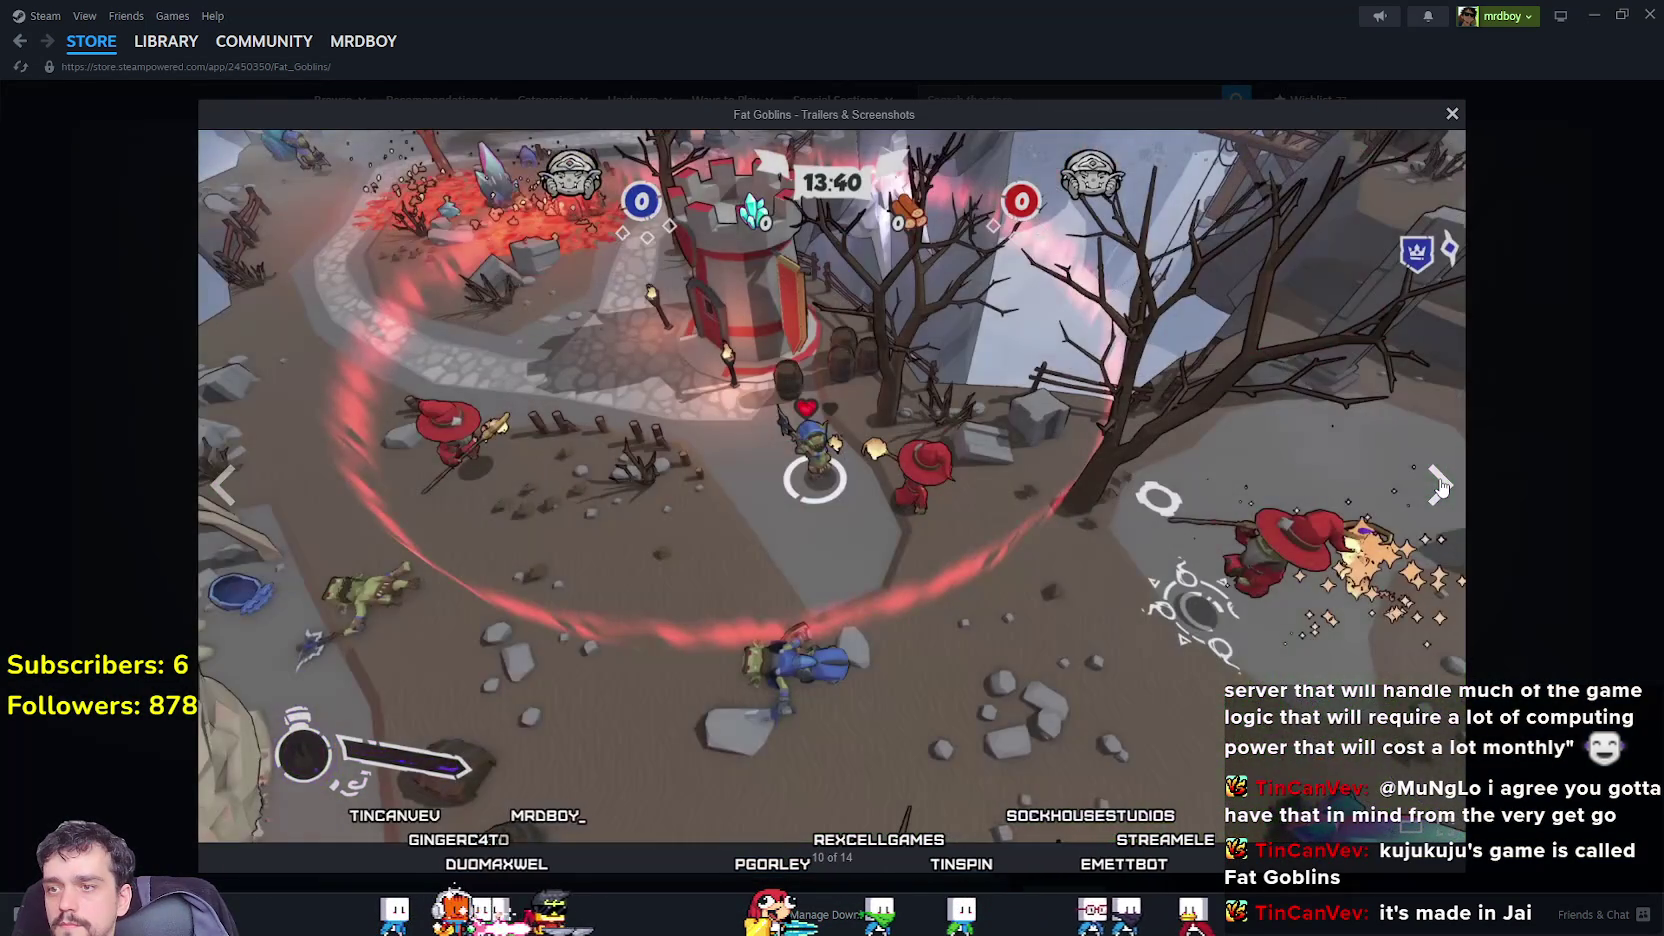
pyautogui.click(1440, 487)
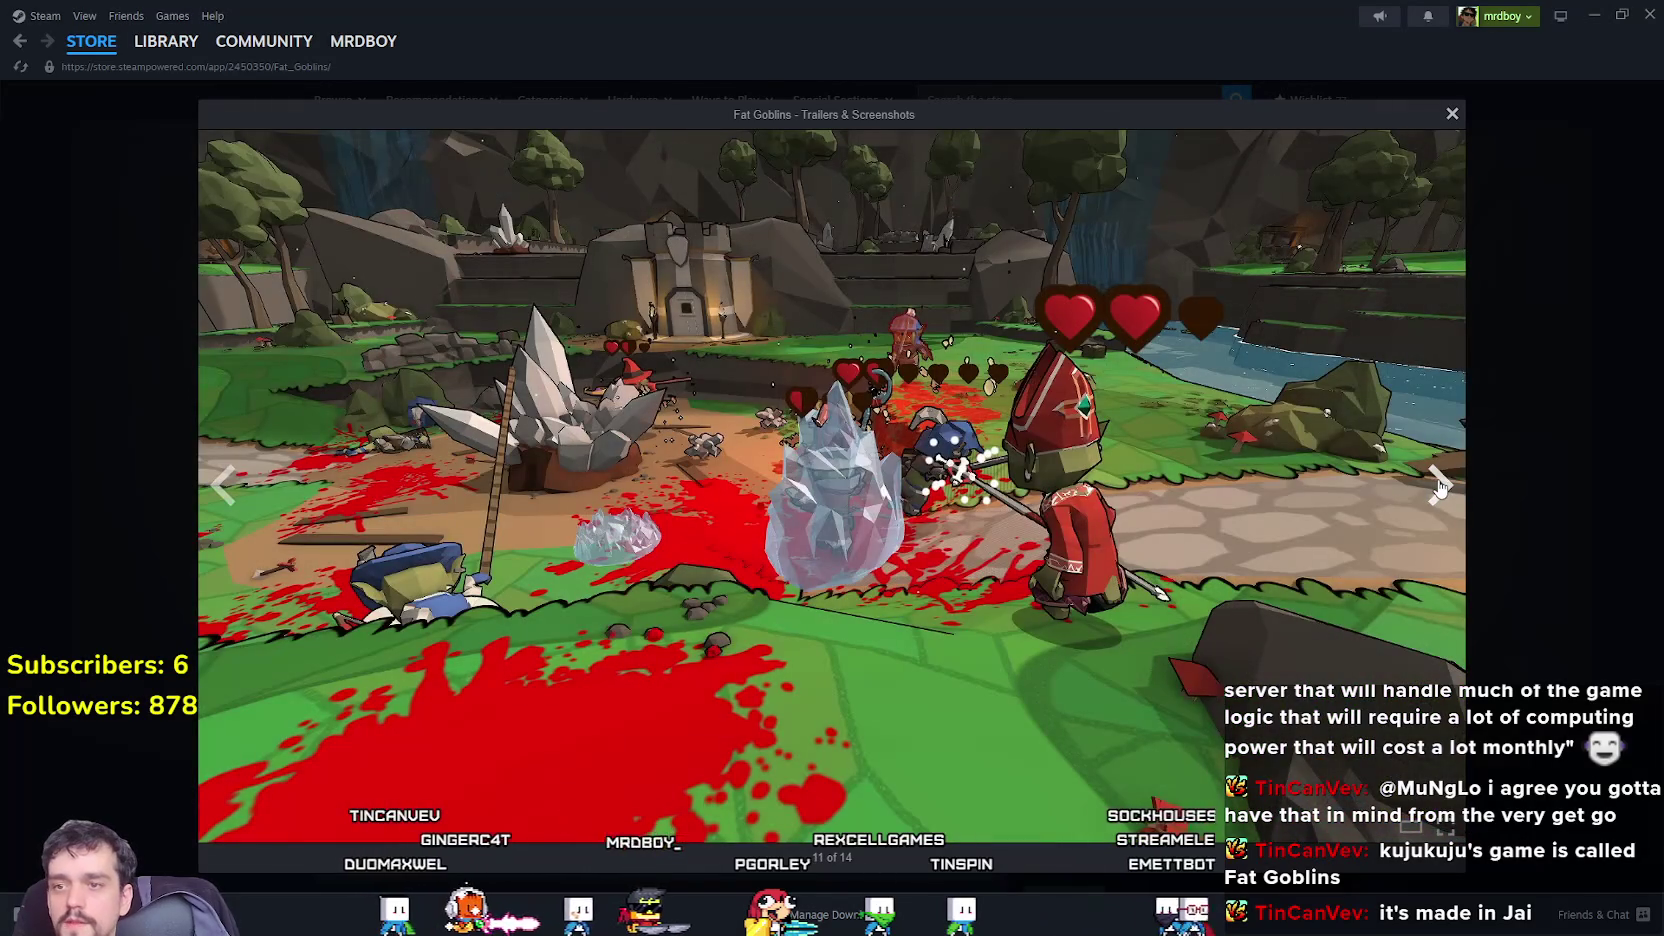
pyautogui.click(1440, 487)
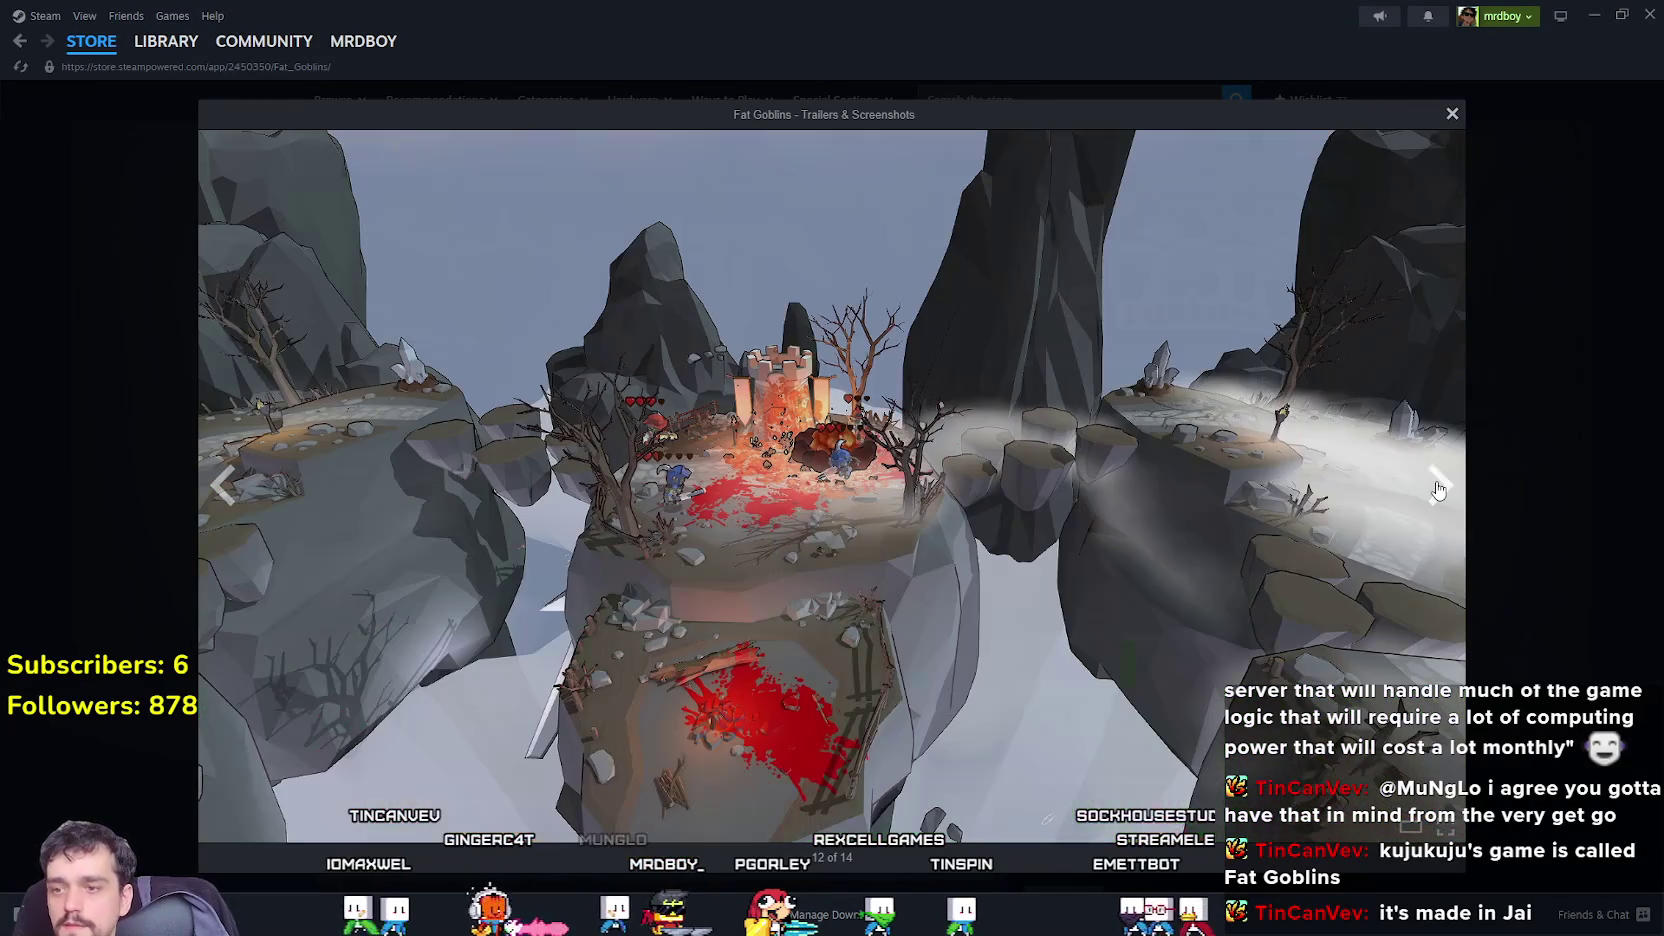
pyautogui.click(1438, 490)
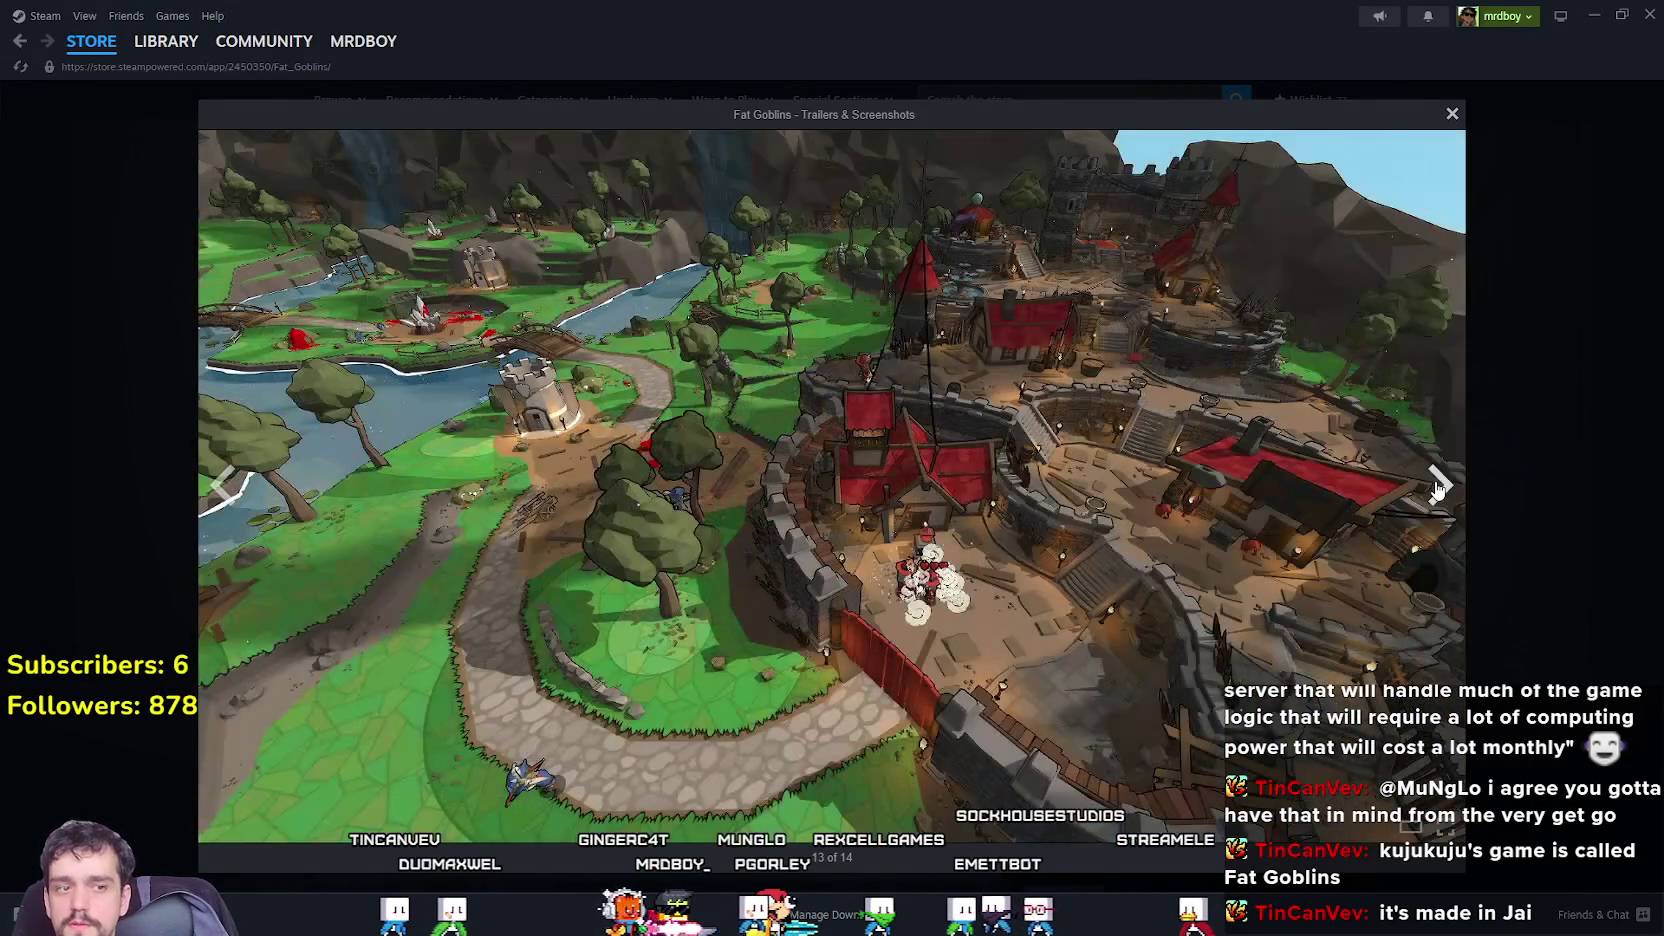
pyautogui.click(1437, 490)
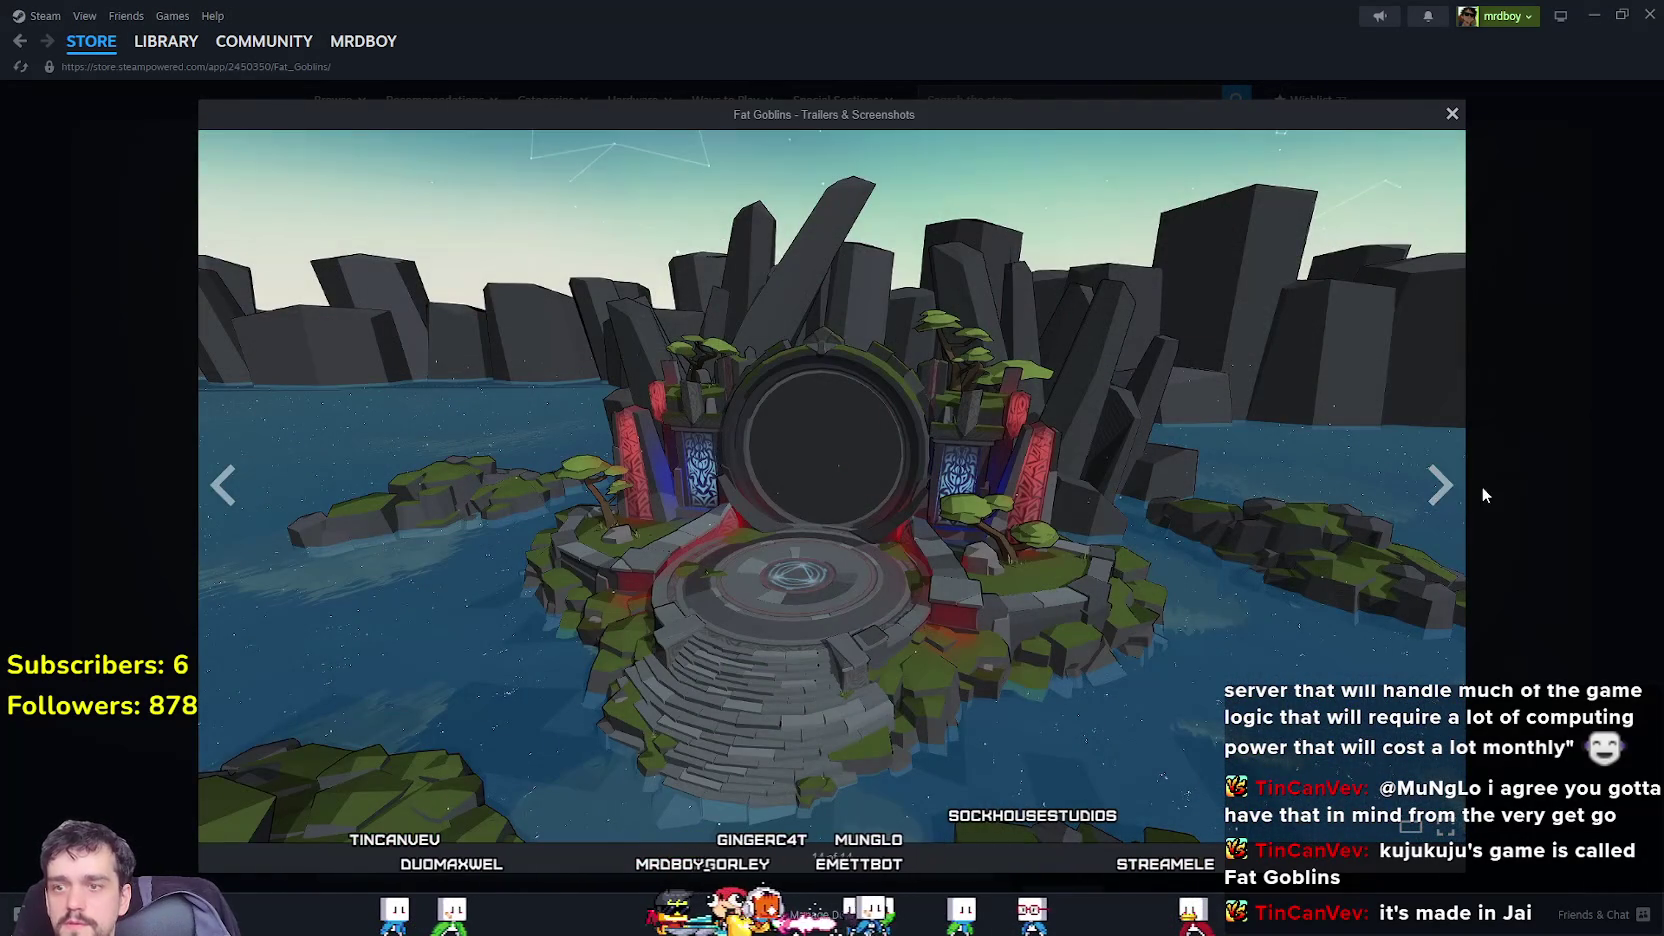
pyautogui.click(1441, 492)
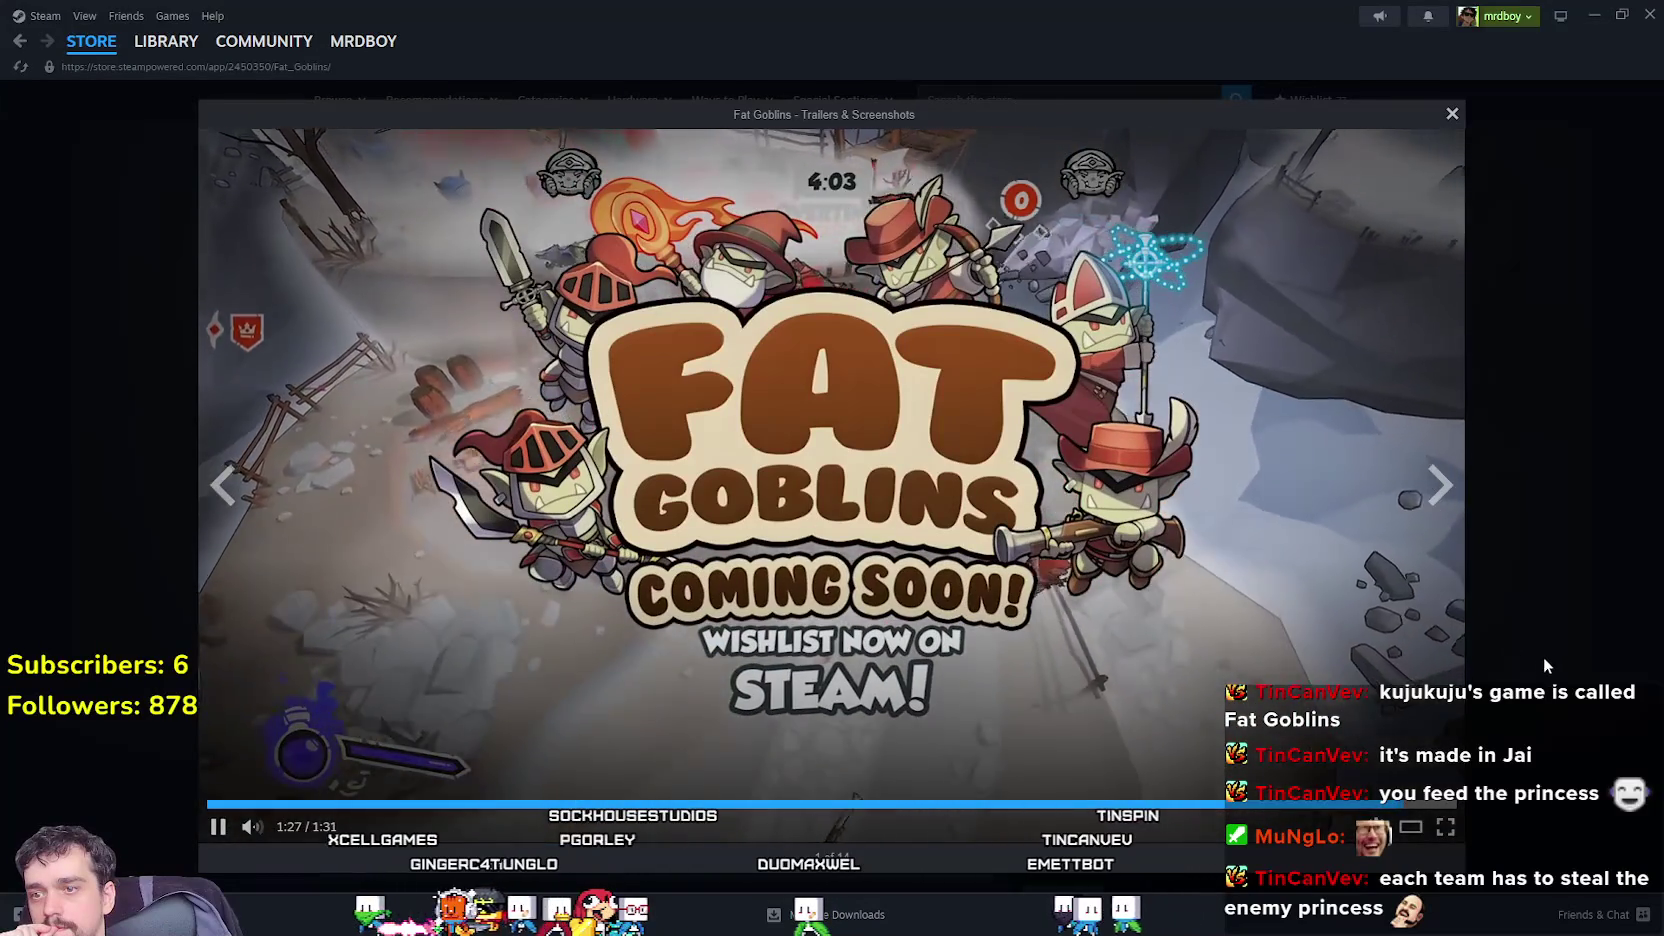
pyautogui.click(1533, 662)
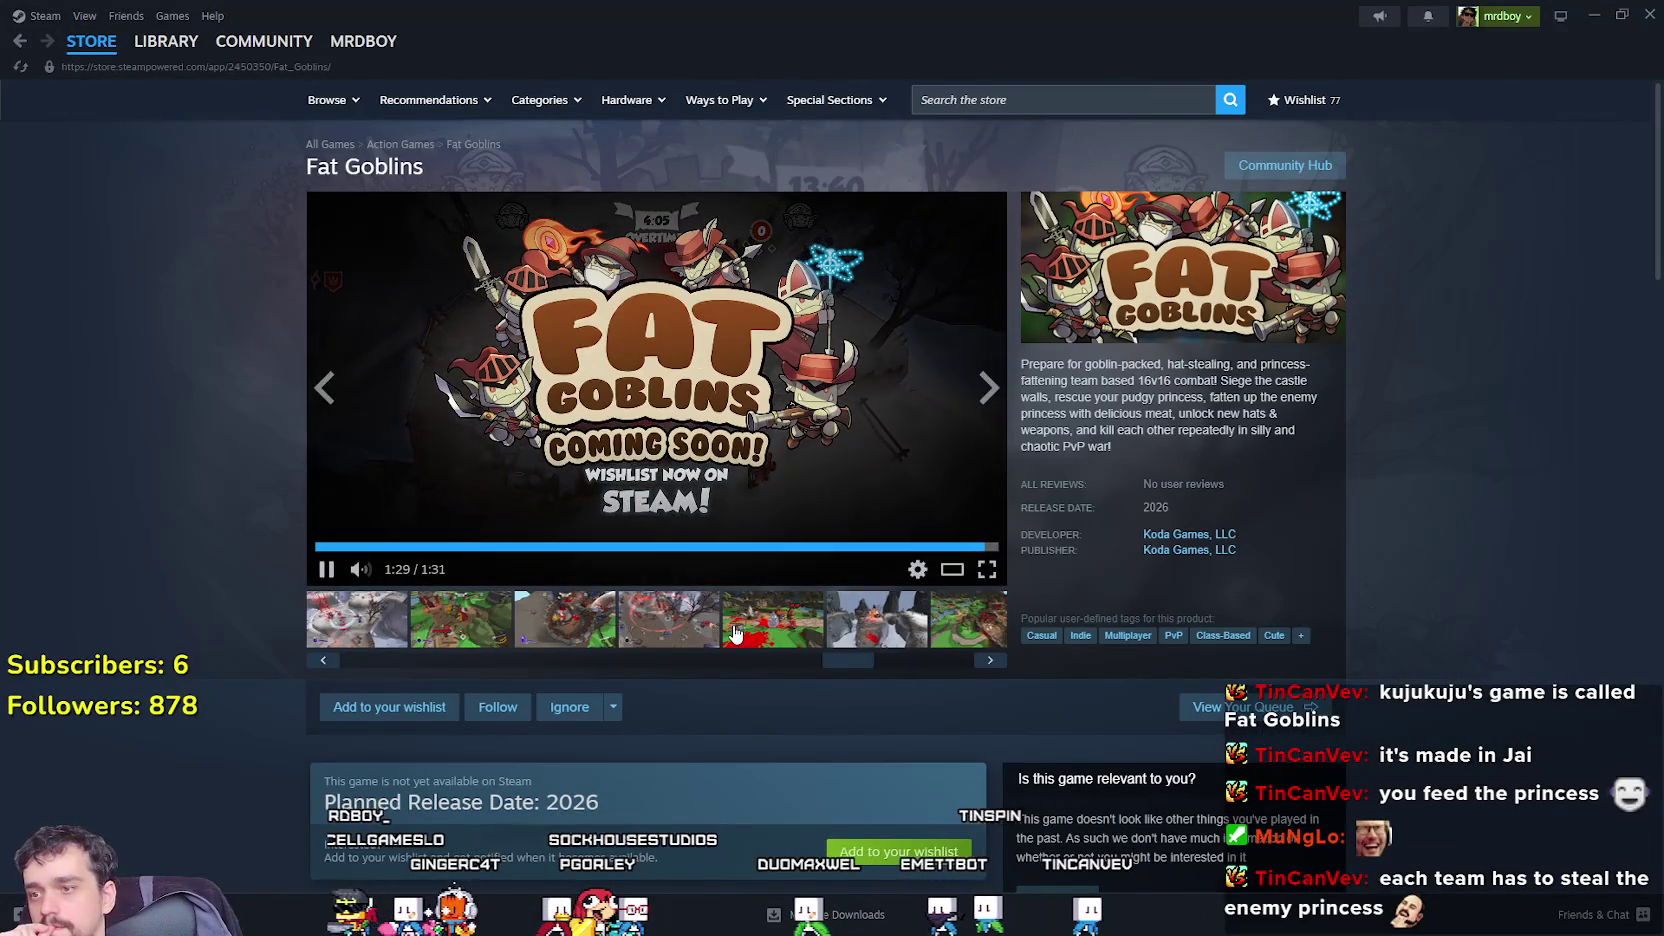
# Read the full Fat Goblins description, then show the seventh screenshot in the main viewer.
pyautogui.scroll(-10, 724, 632)
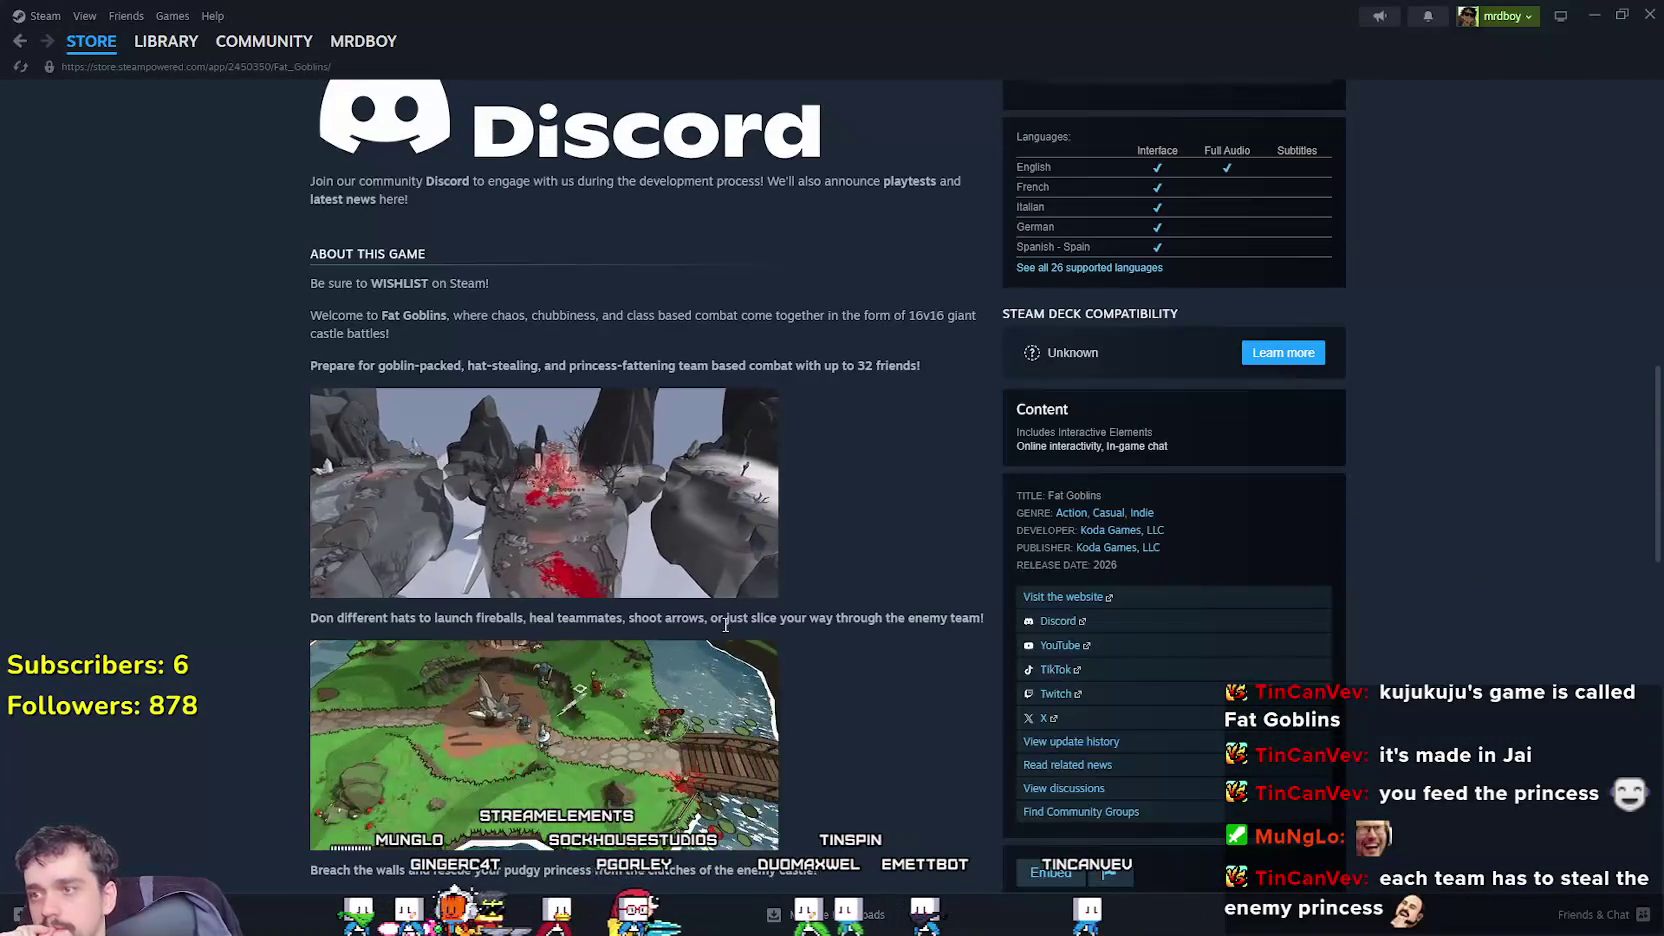
pyautogui.scroll(-5, 724, 632)
pyautogui.click(862, 442)
pyautogui.scroll(-7, 916, 599)
pyautogui.scroll(4, 916, 599)
pyautogui.scroll(13, 909, 612)
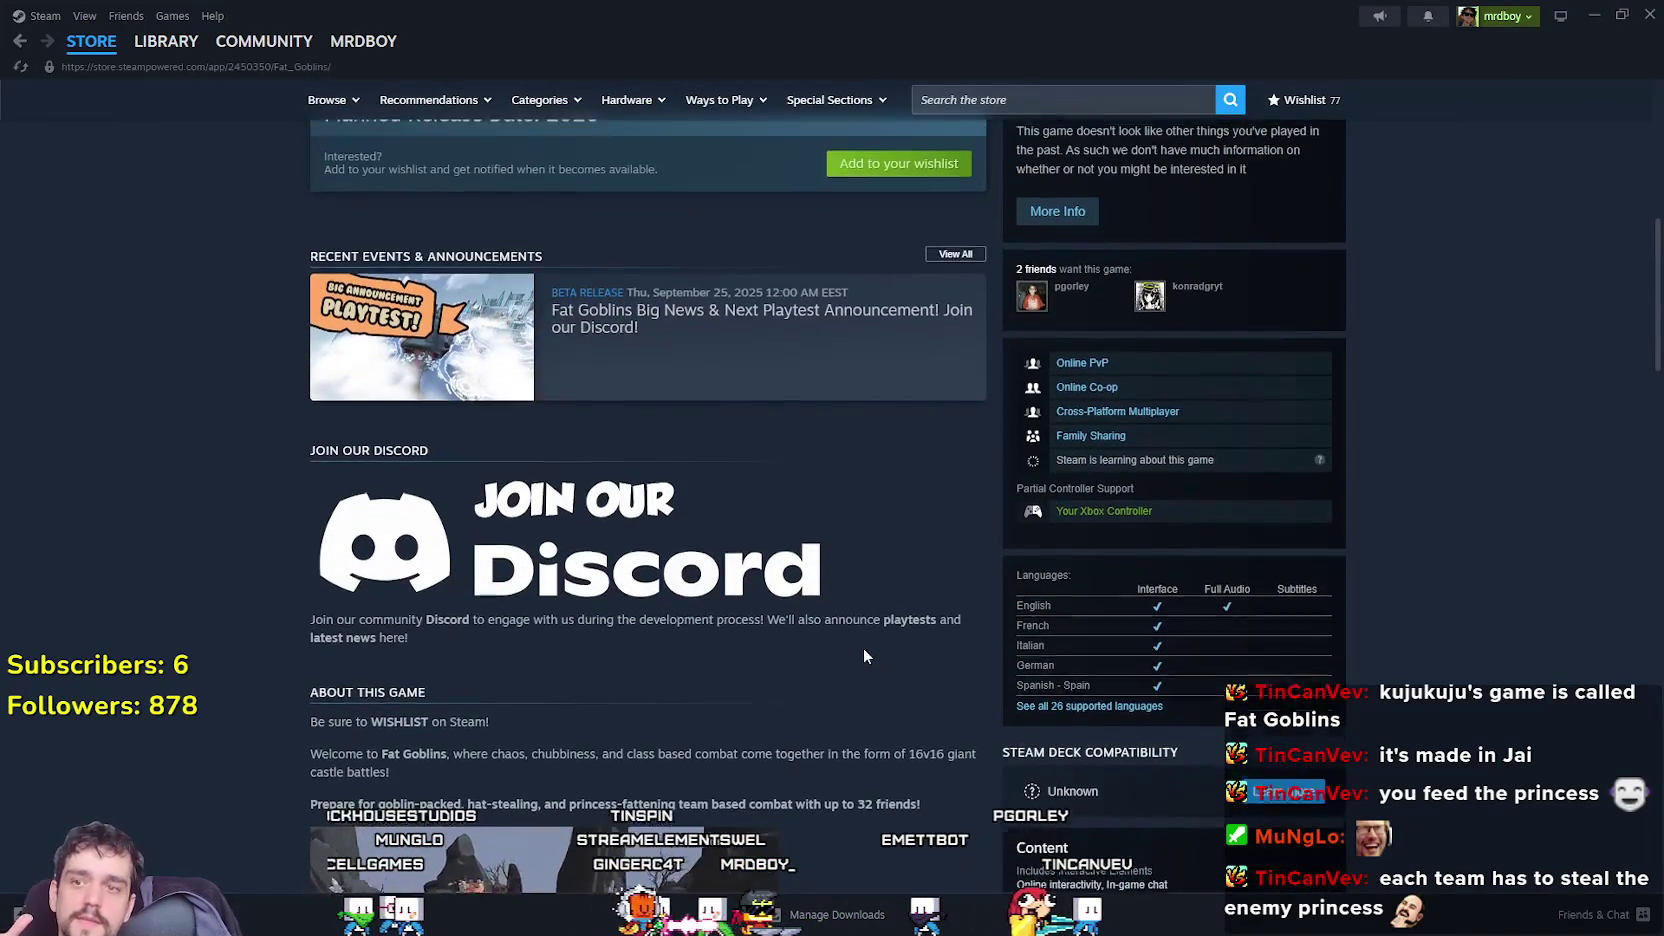
pyautogui.scroll(5, 864, 650)
pyautogui.scroll(3, 858, 655)
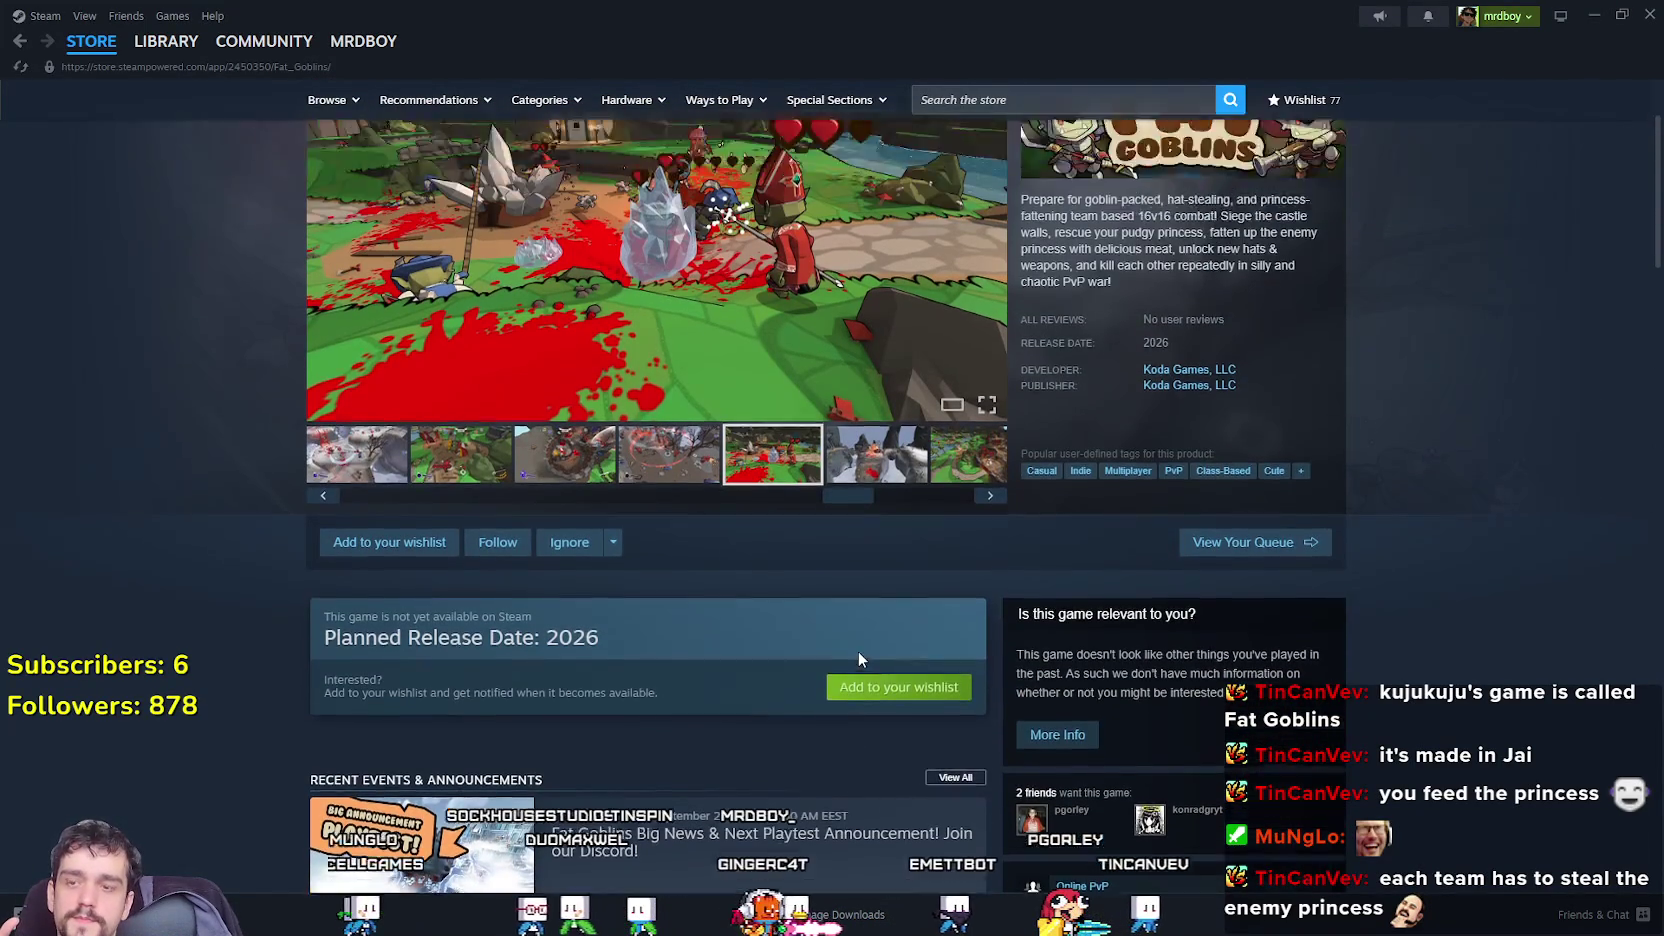
pyautogui.click(948, 636)
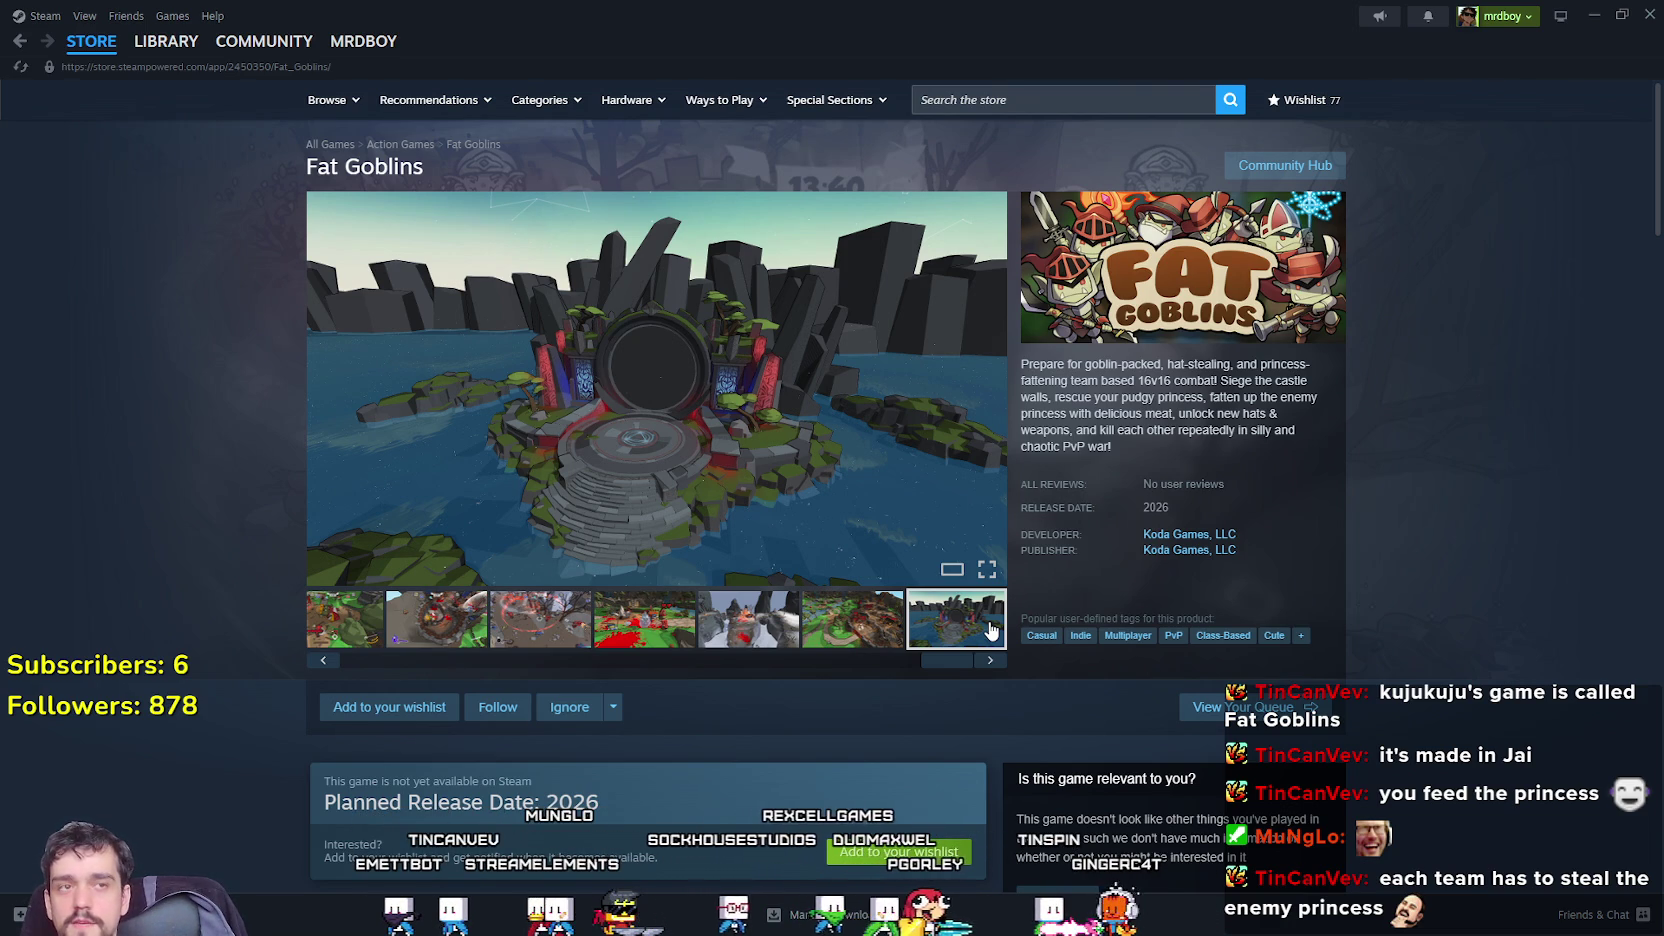
# Search 'raider', view an ARC Raiders media item, then go back to Fat Goblins.
pyautogui.click(993, 110)
pyautogui.write('raider')
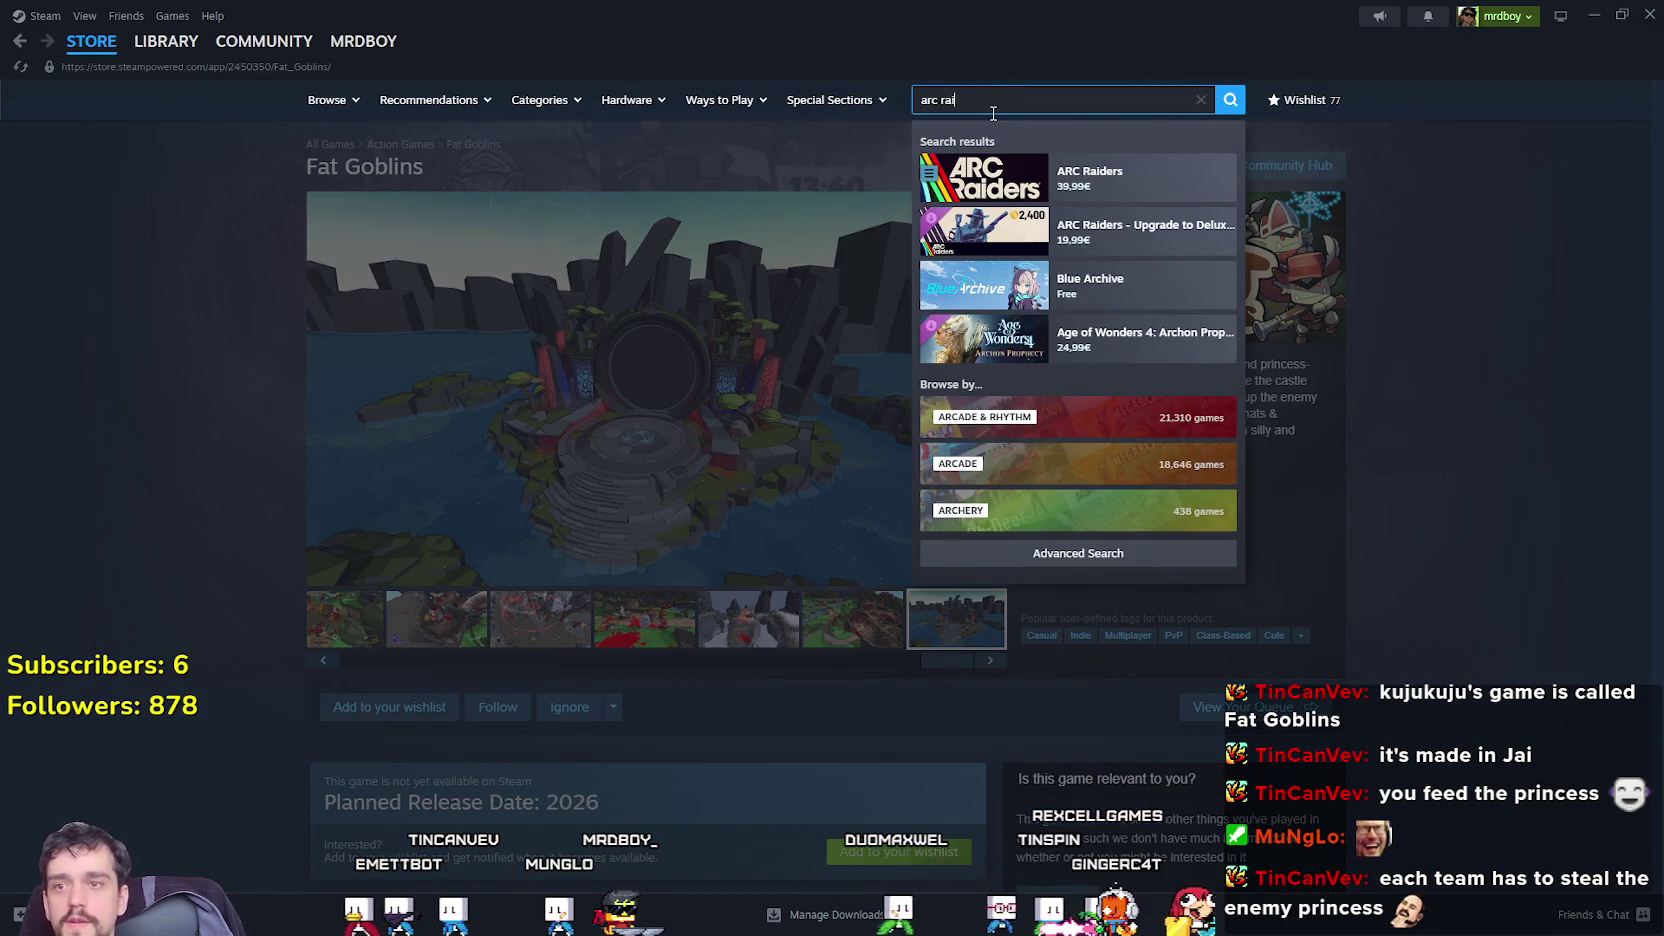
pyautogui.click(1130, 200)
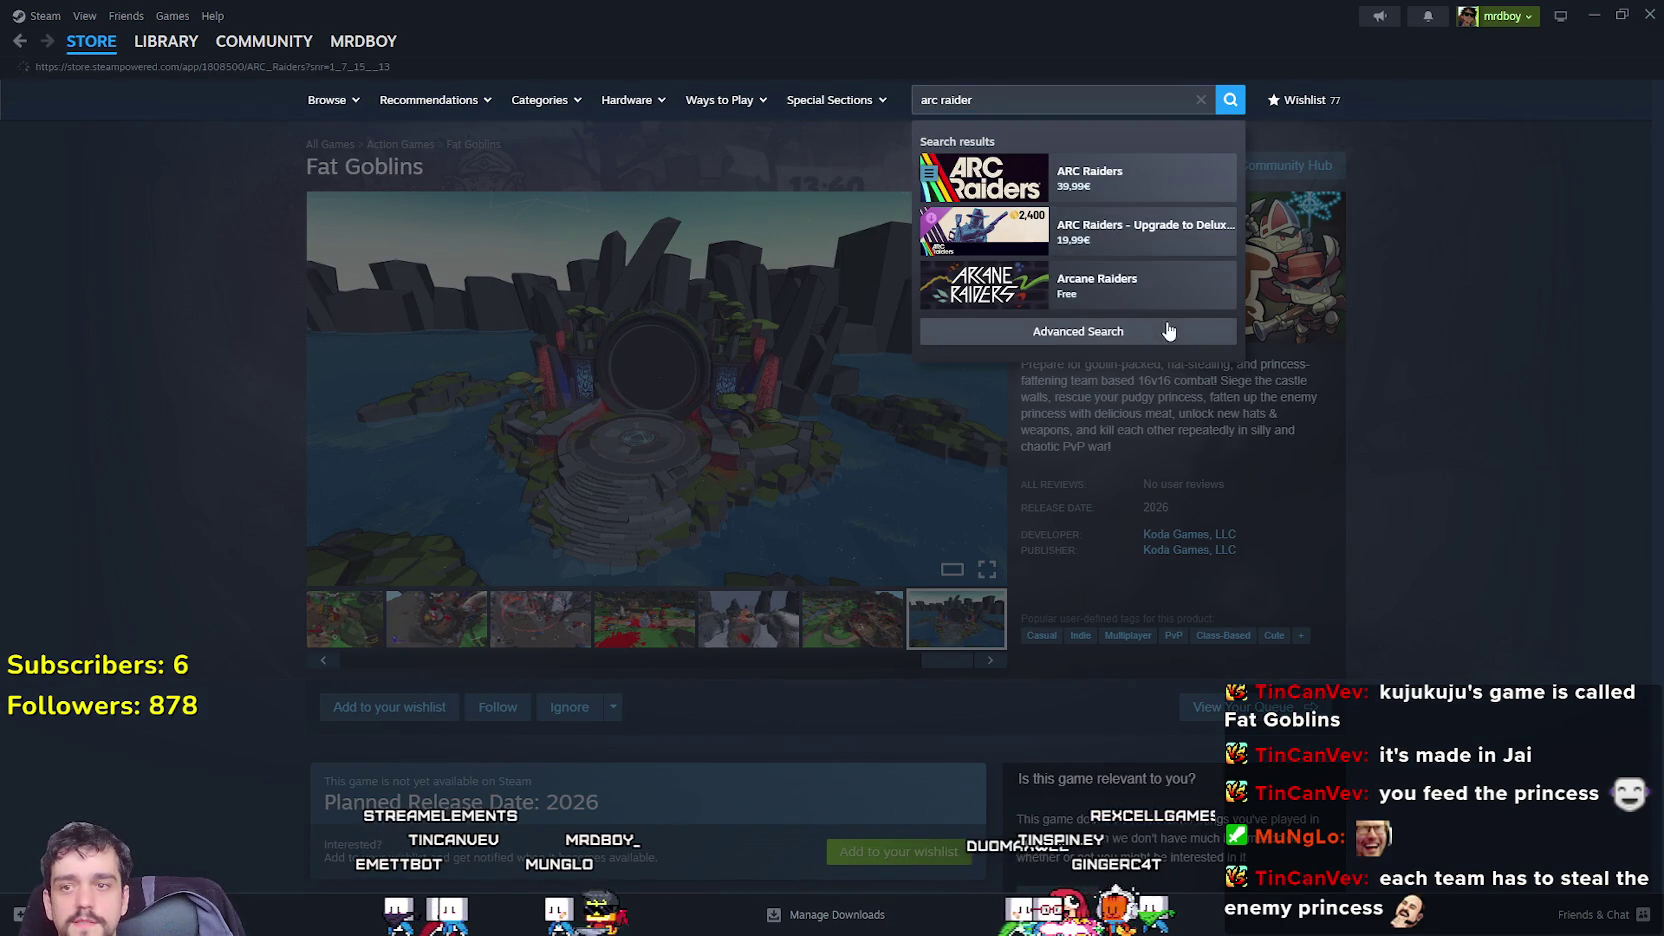
pyautogui.click(550, 637)
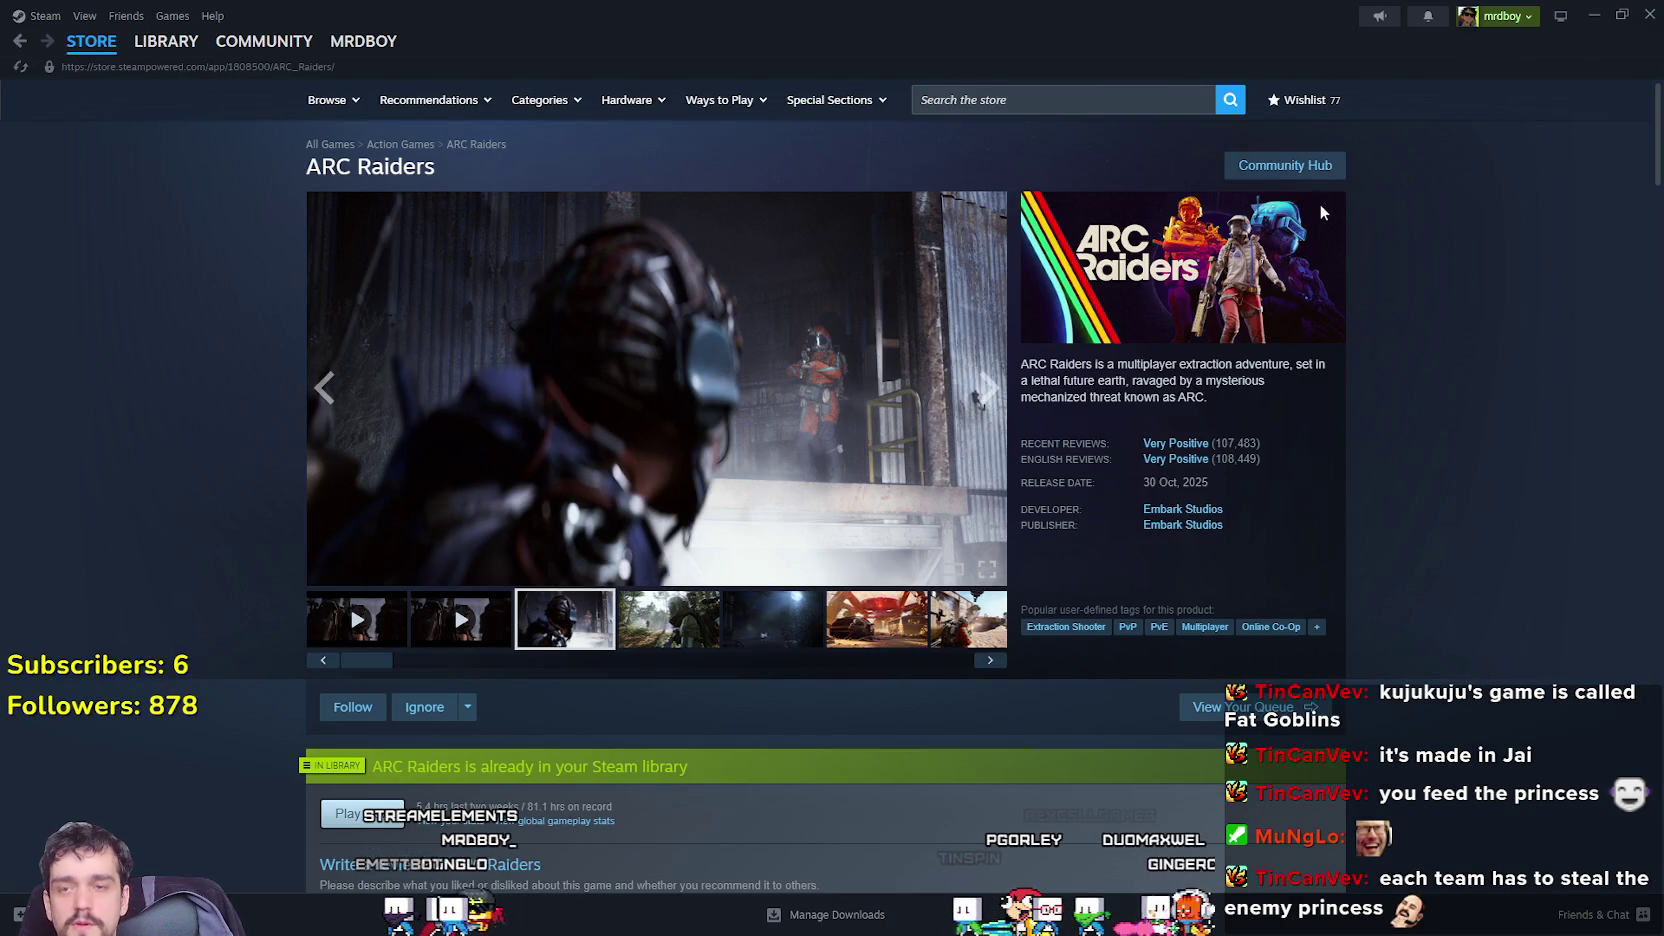
pyautogui.hotkey('alt', 'Left')
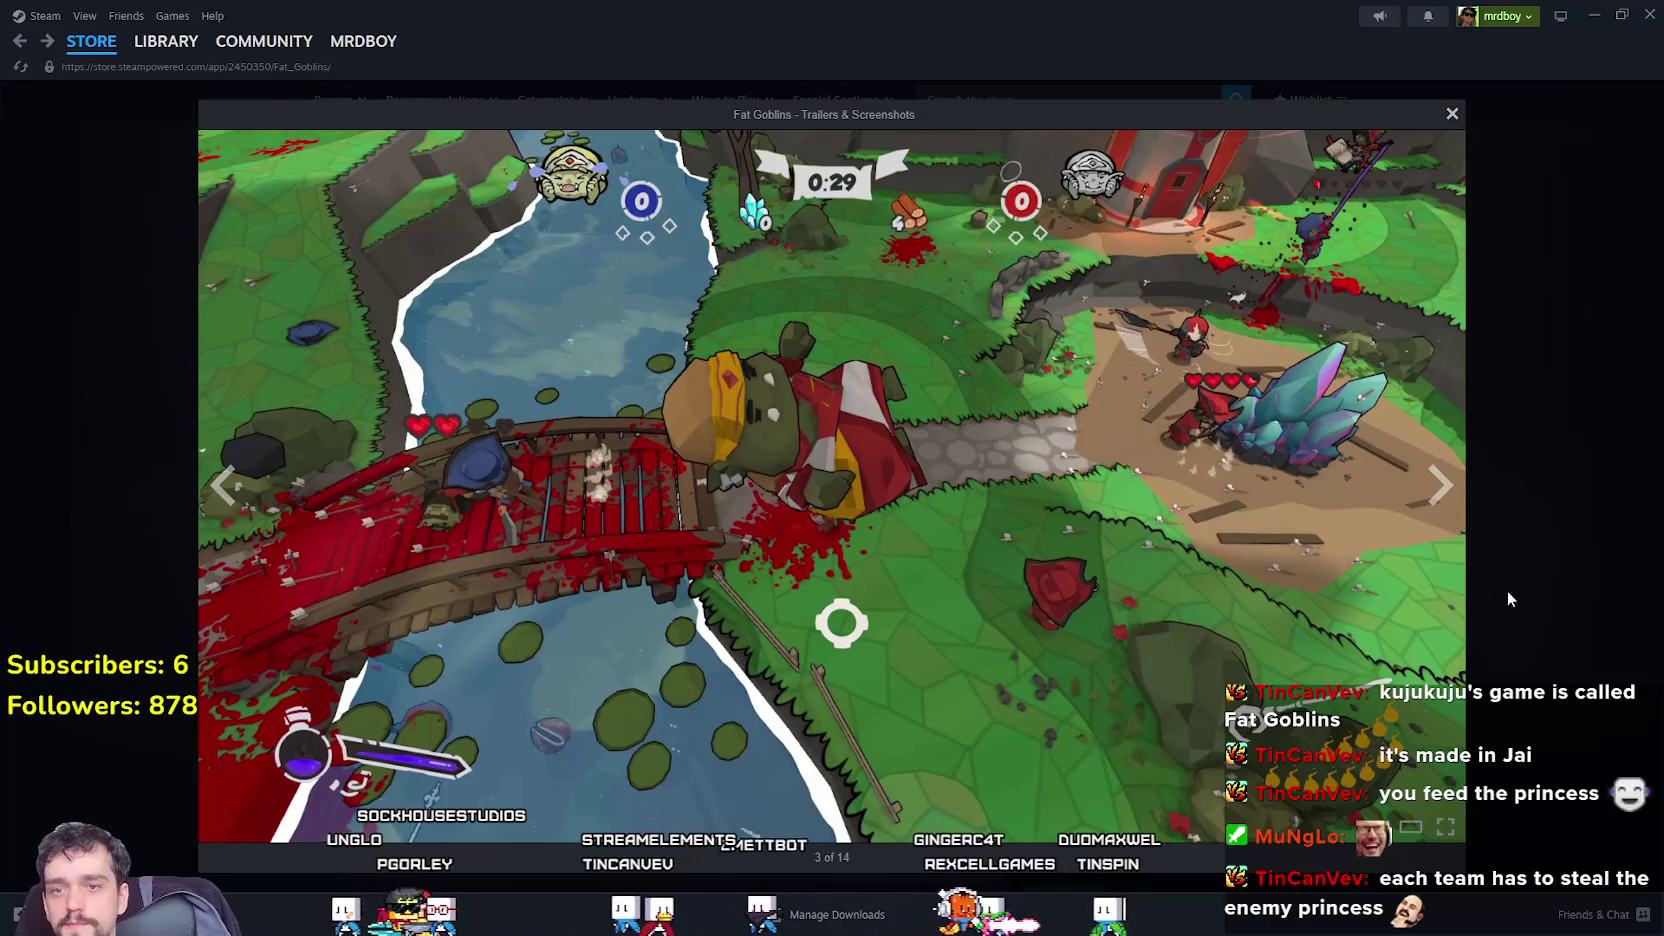
# View the snowy fourth Fat Goblins screenshot, then return to the Mr Farmboy game.
pyautogui.click(1529, 582)
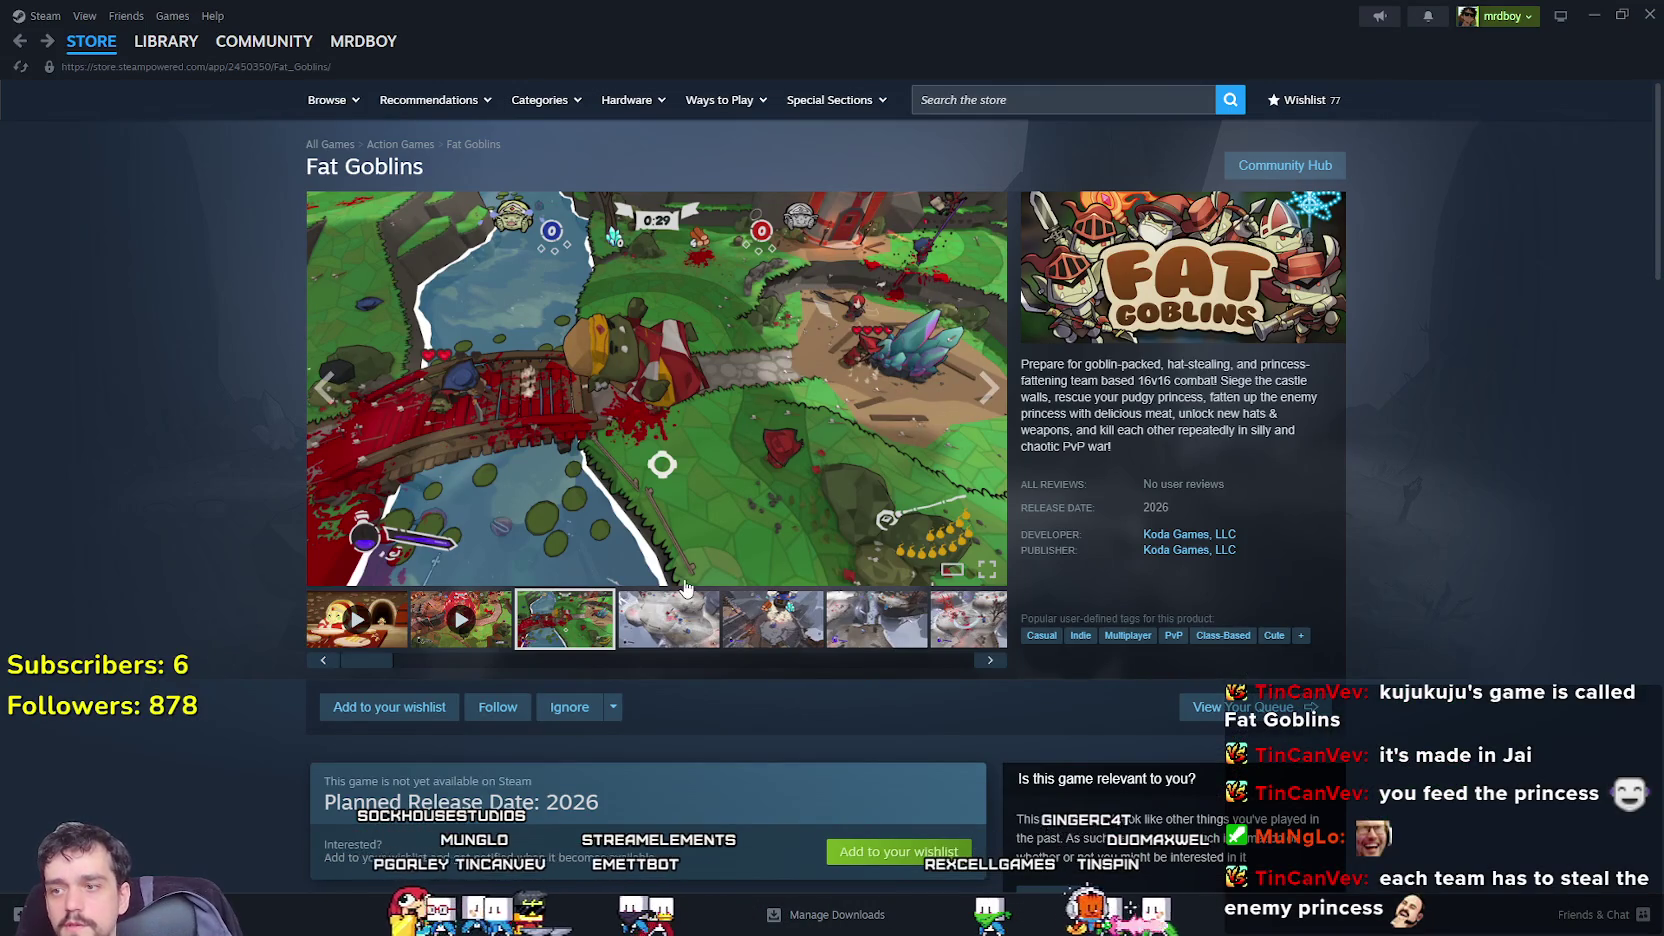
pyautogui.scroll(-5, 686, 588)
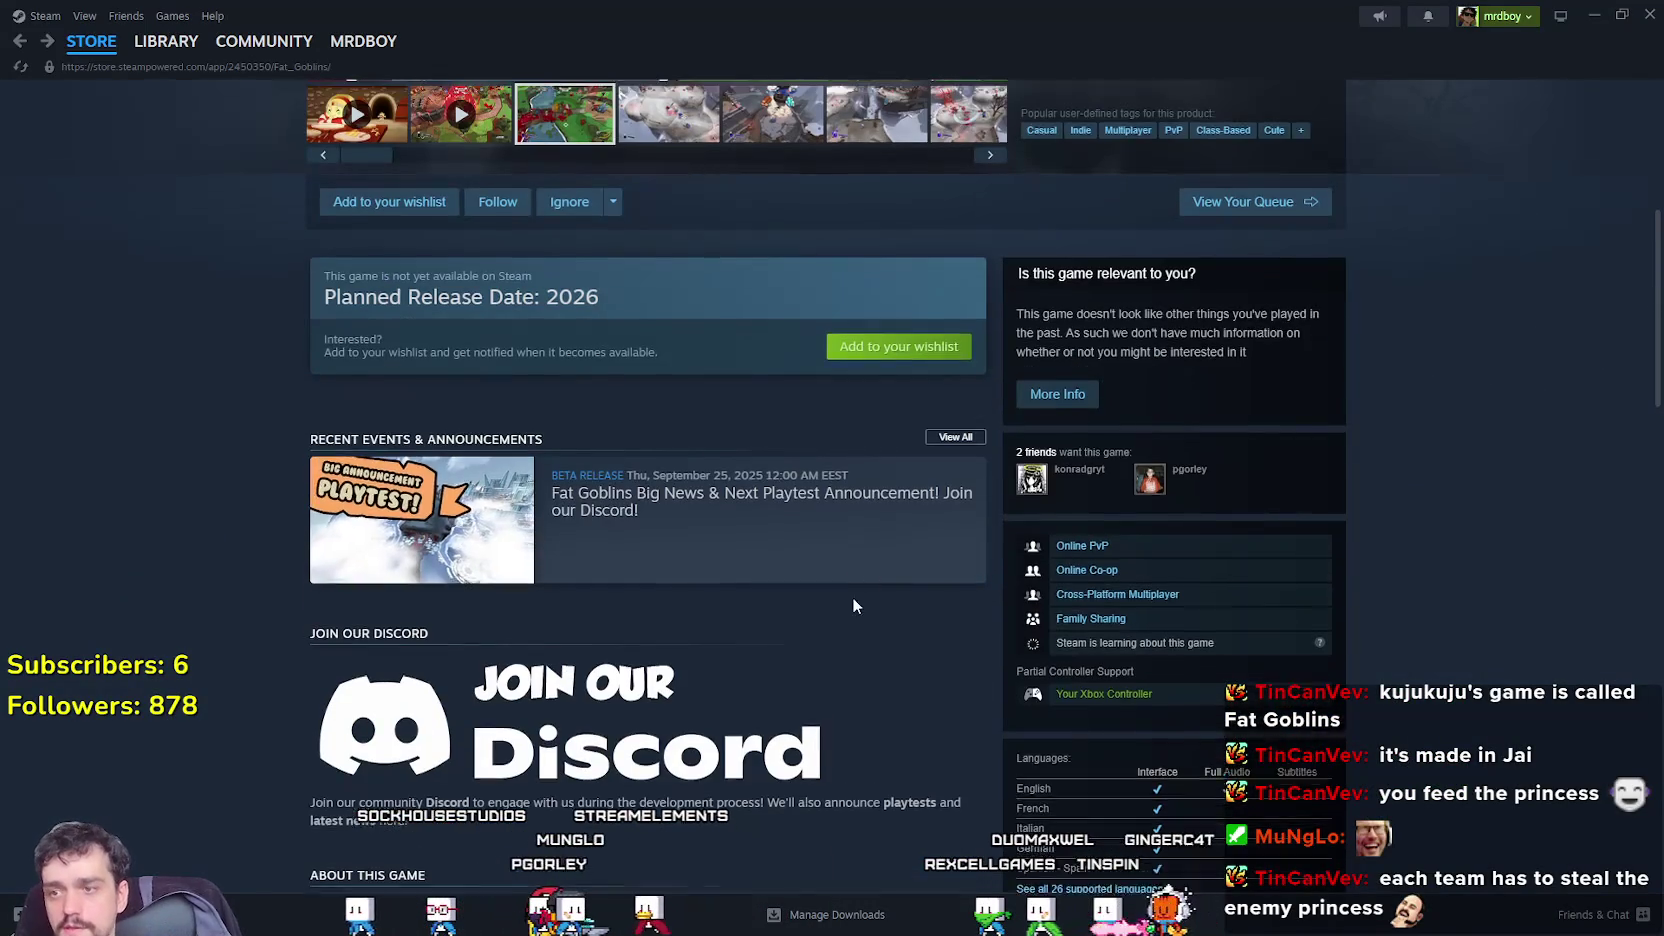
pyautogui.scroll(5, 853, 605)
pyautogui.click(686, 625)
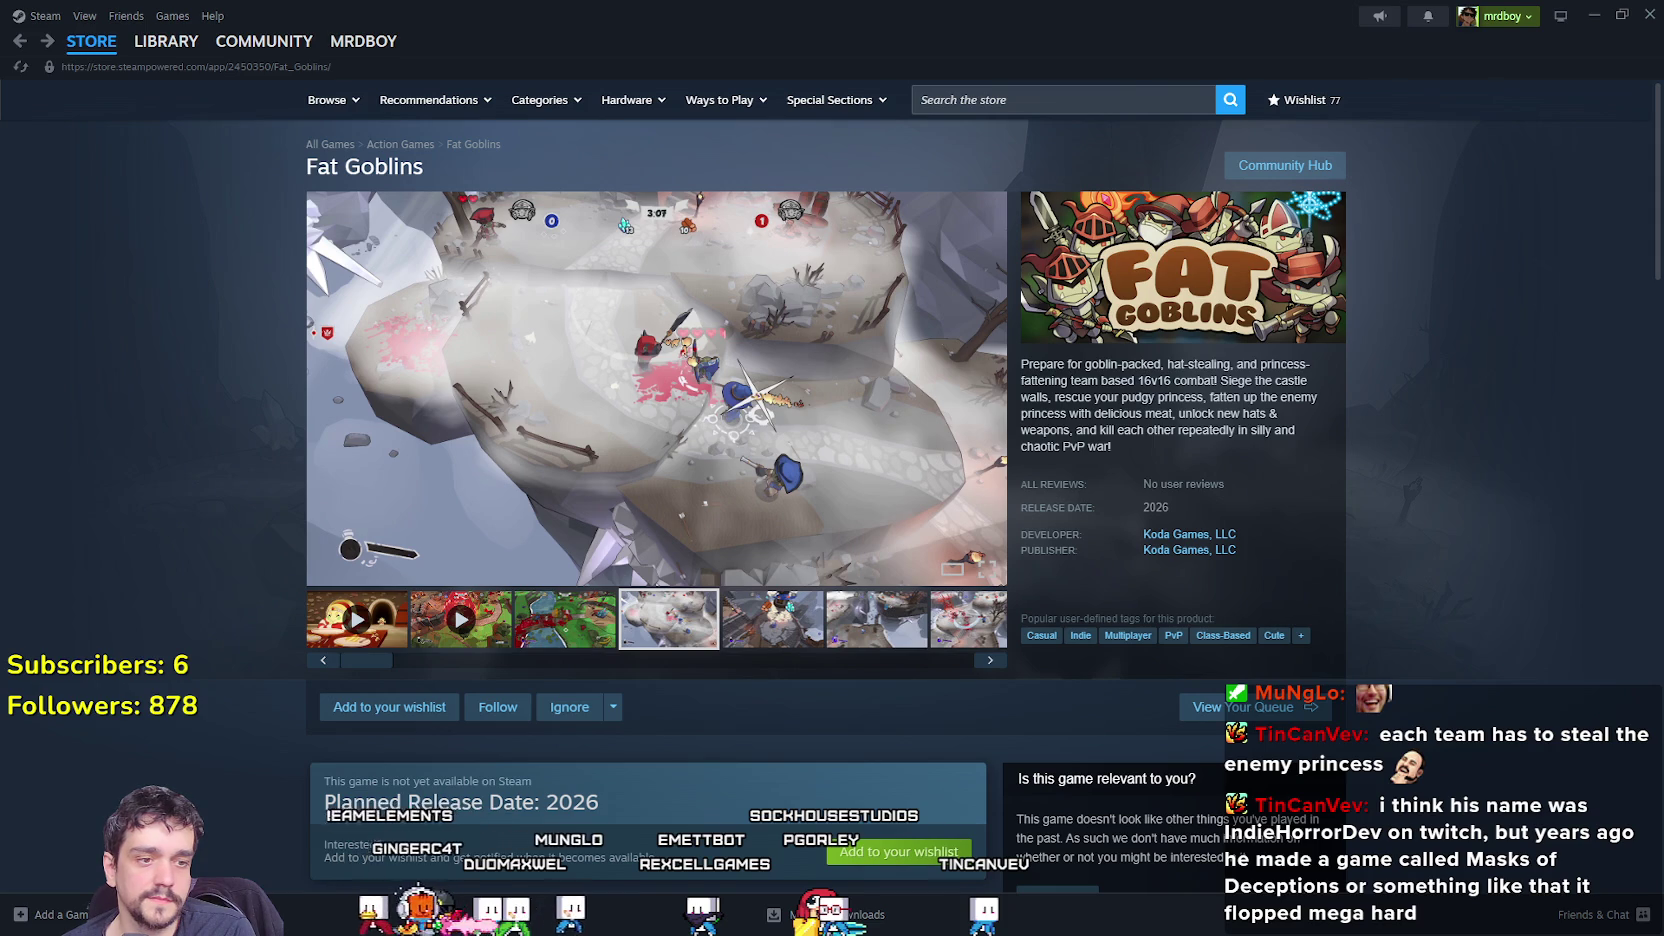
pyautogui.hotkey('alt', 'Tab')
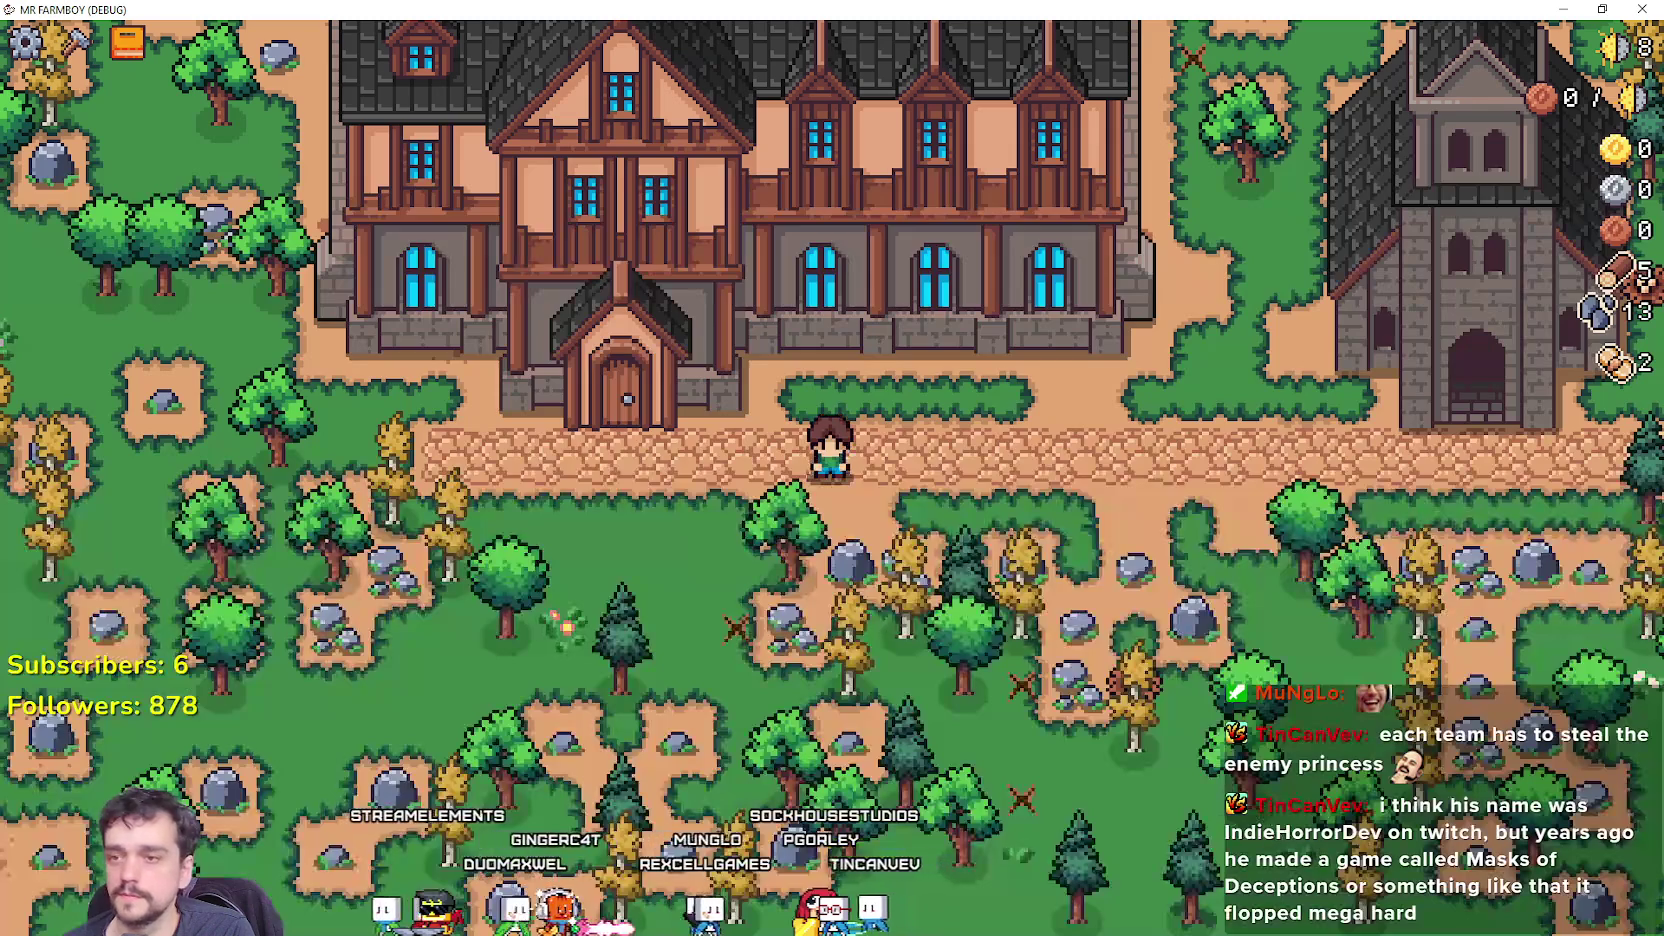
# Check the Inn's dishes panel and close it again.
pyautogui.scroll(2, 930, 450)
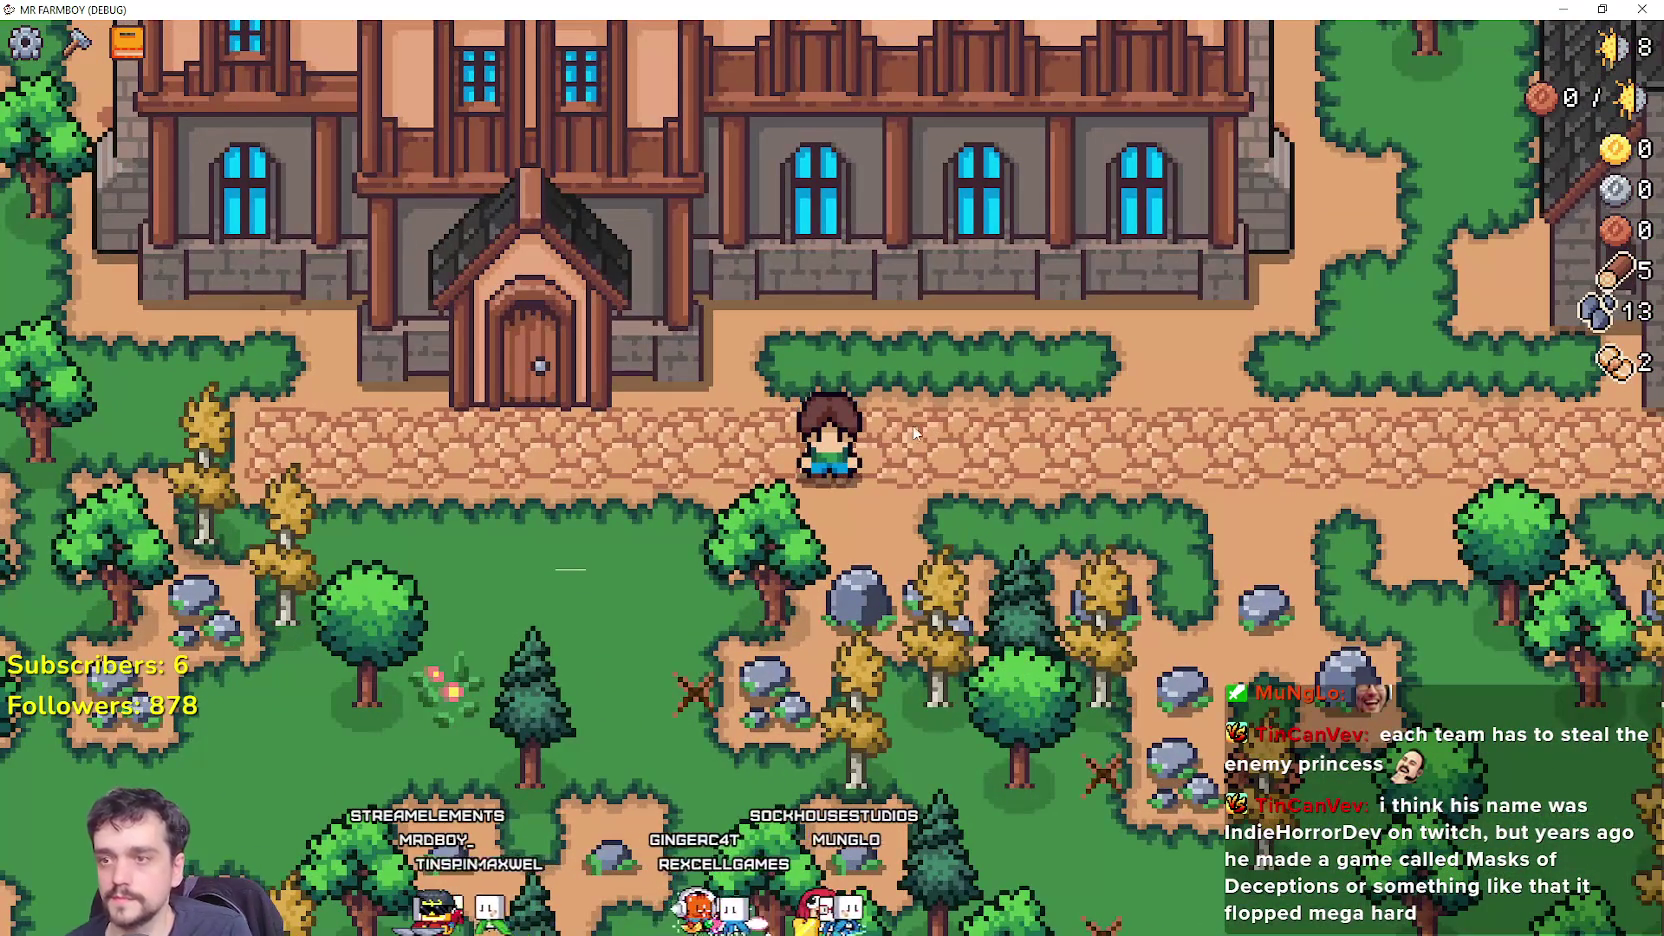
pyautogui.scroll(-3, 916, 428)
pyautogui.click(720, 330)
pyautogui.moveTo(676, 374)
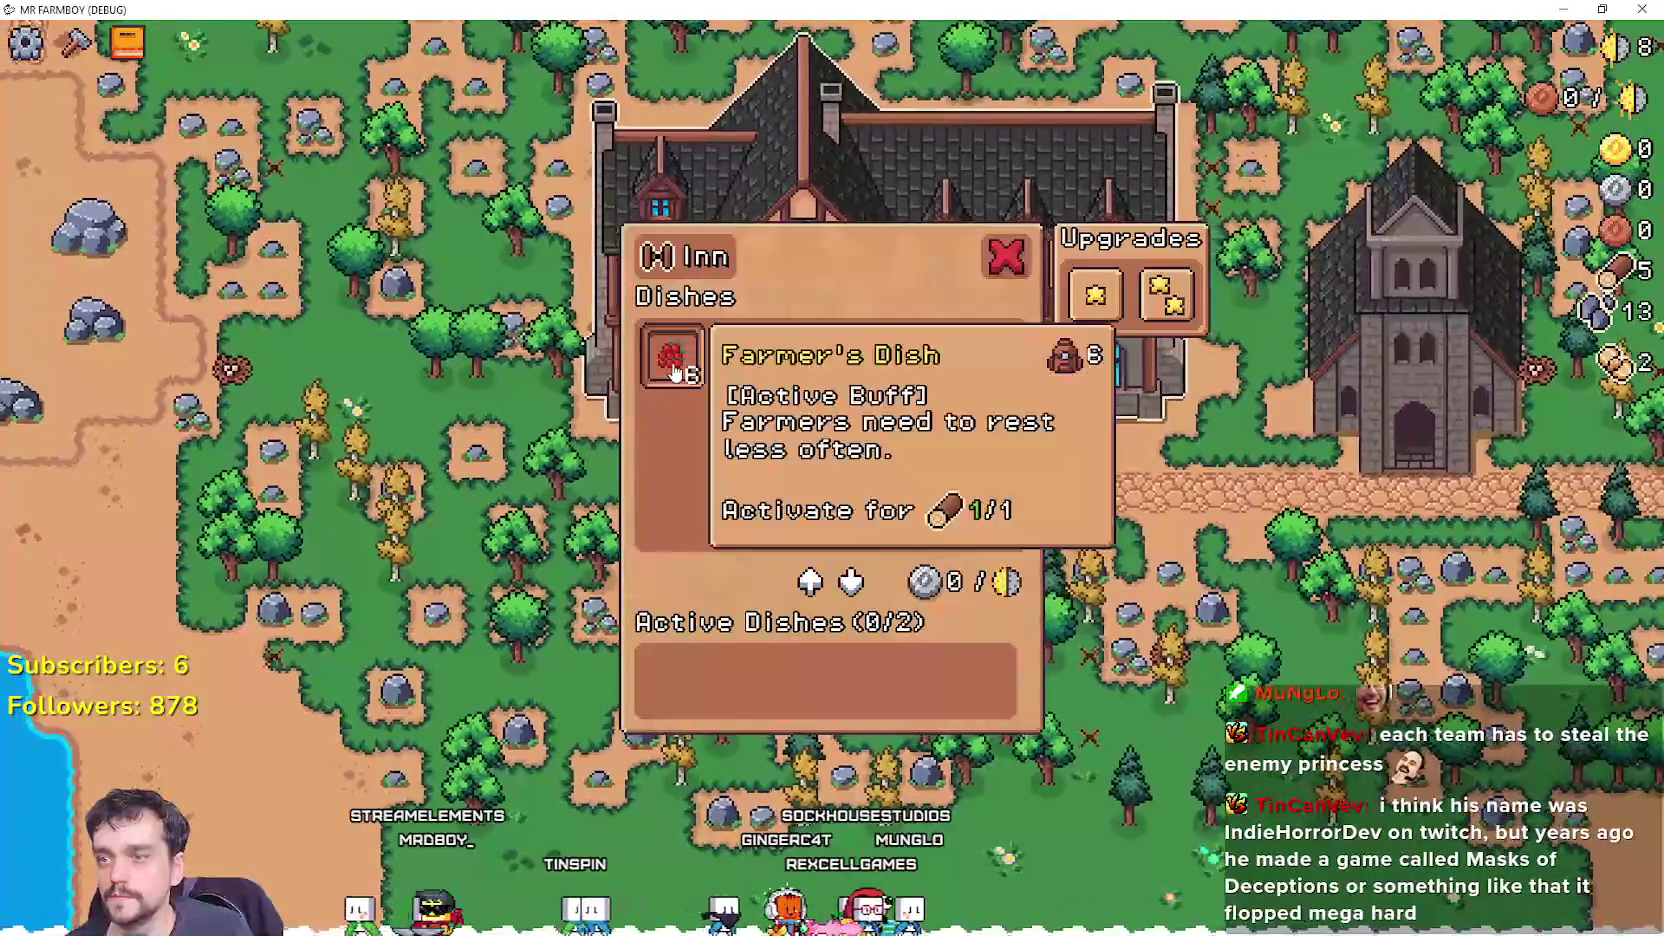
pyautogui.press('Escape')
pyautogui.scroll(3, 1108, 512)
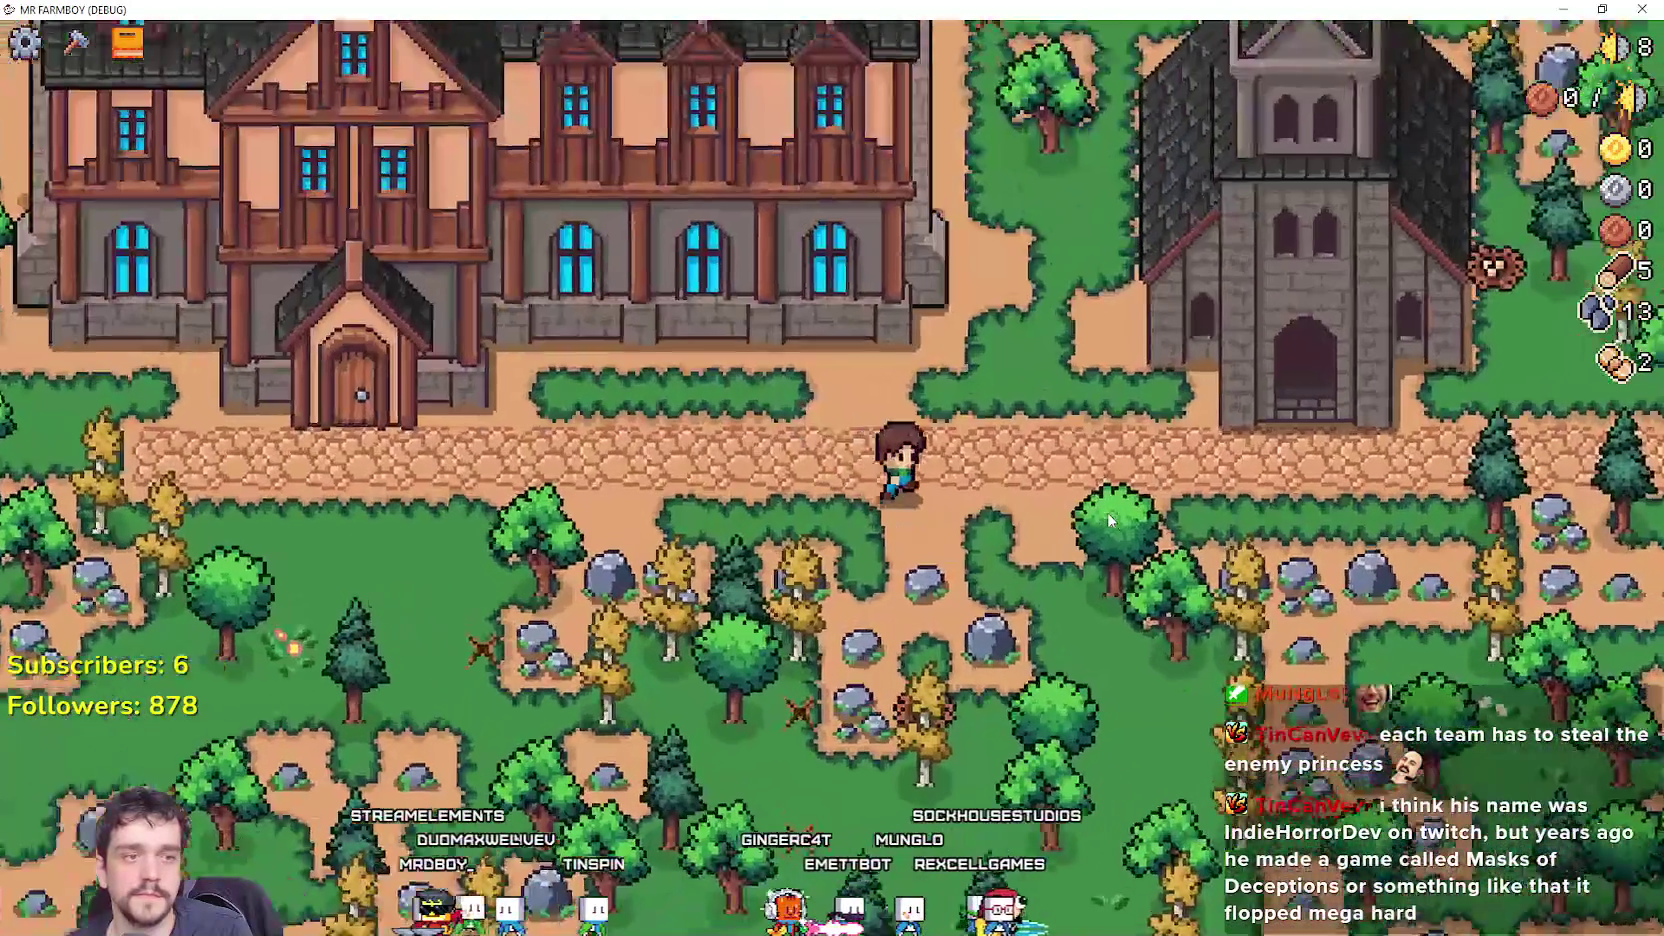
# Walk past the church to mine a rock and chop a tree, then return to the church.
pyautogui.press('d')
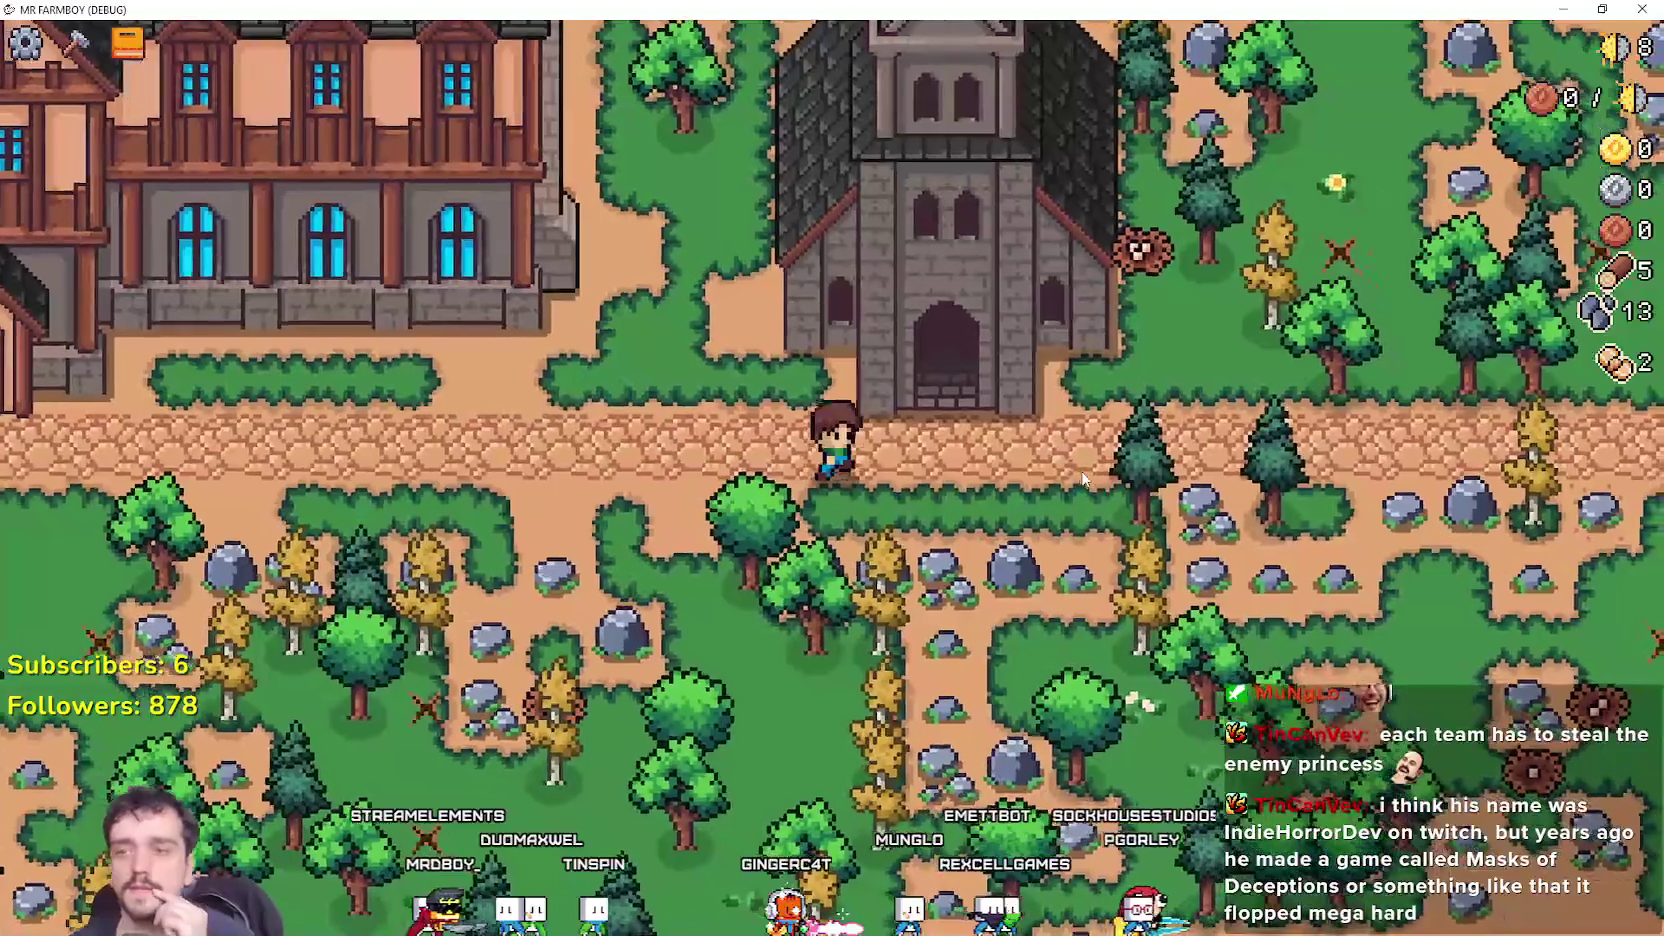
pyautogui.press('w')
pyautogui.press('d')
pyautogui.press('d')
pyautogui.press('w')
pyautogui.press('d')
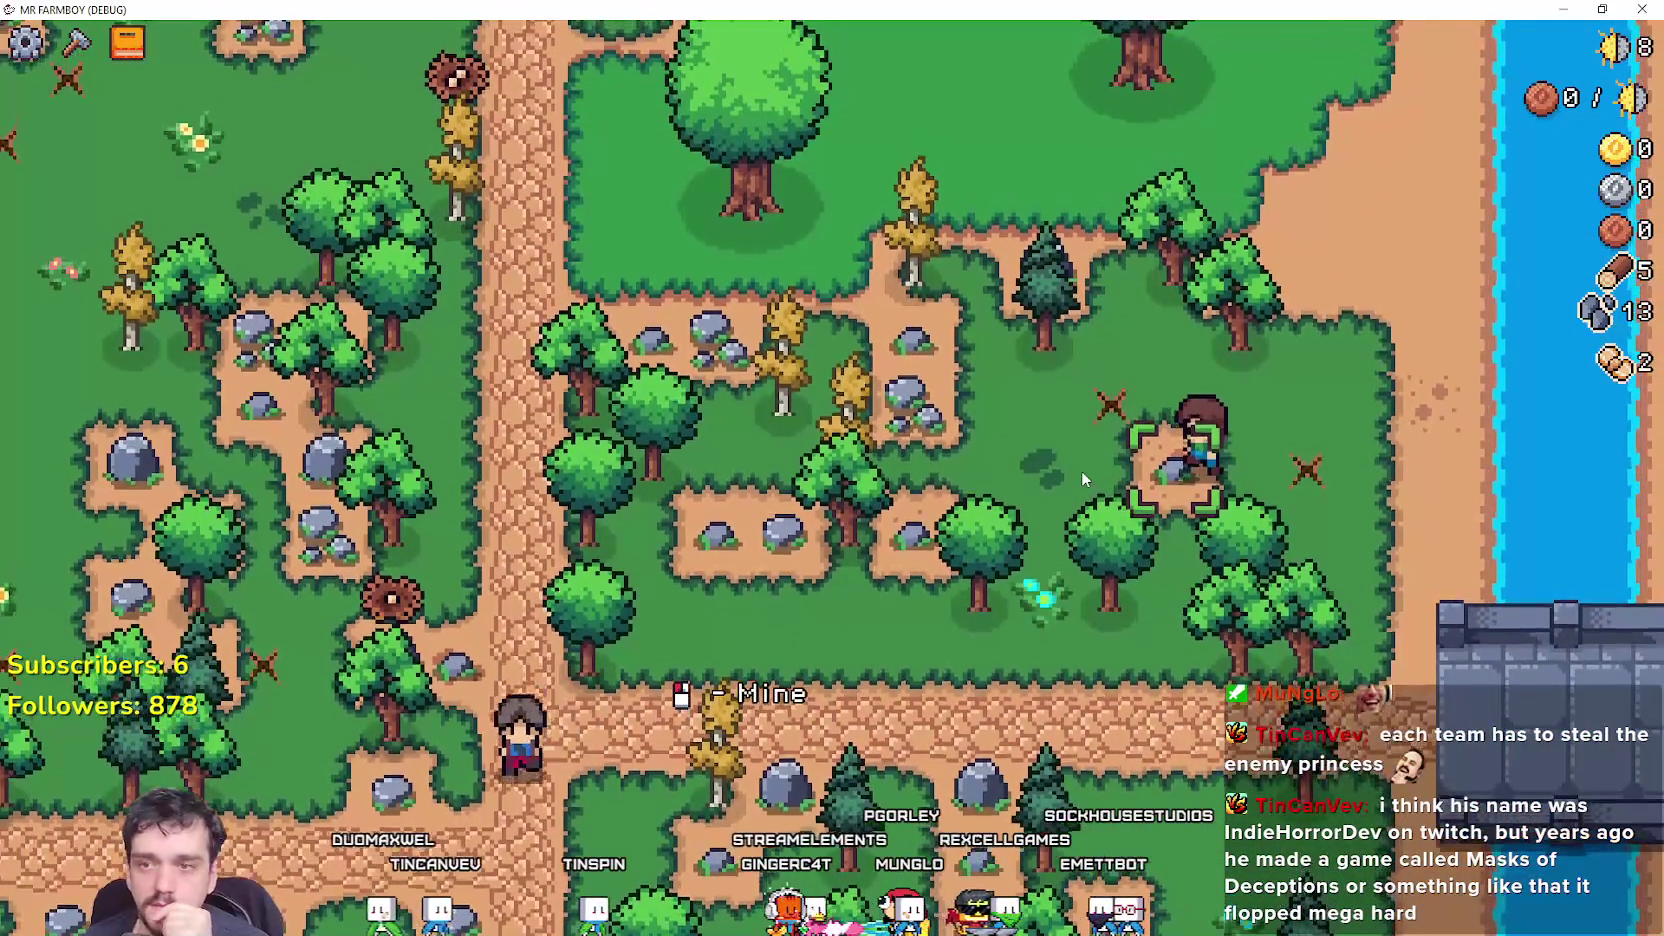
pyautogui.press('a')
pyautogui.press('w')
pyautogui.press('a')
pyautogui.press('w')
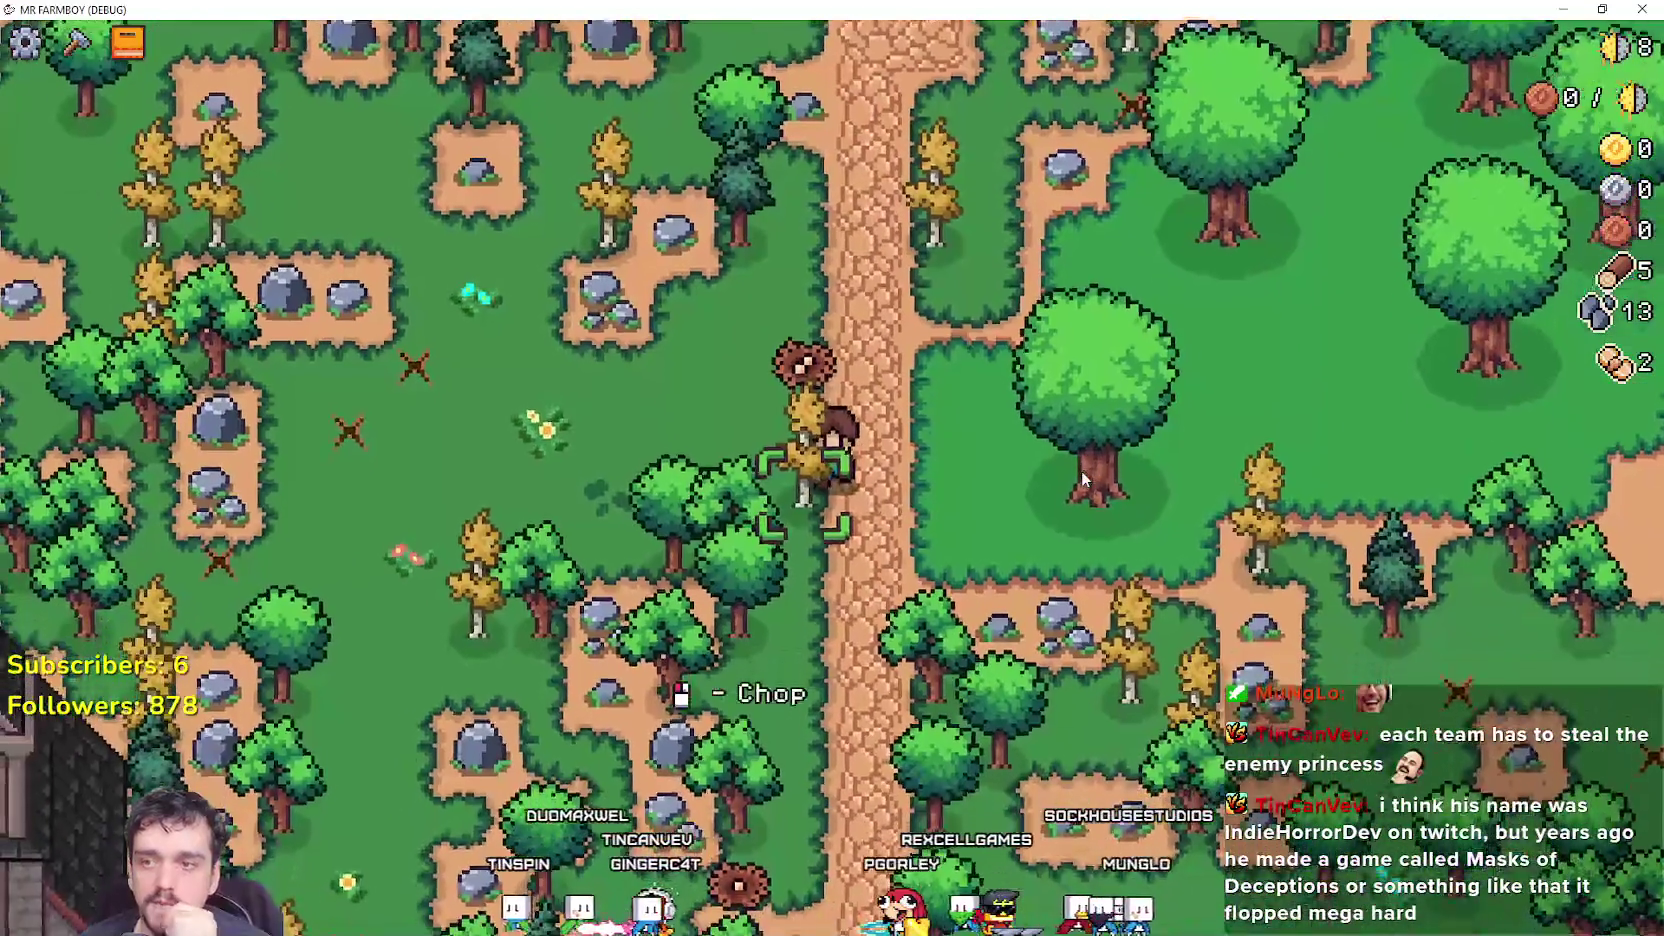
pyautogui.press('s')
pyautogui.press('a')
pyautogui.press('a')
pyautogui.press('s')
pyautogui.press('s')
pyautogui.press('a')
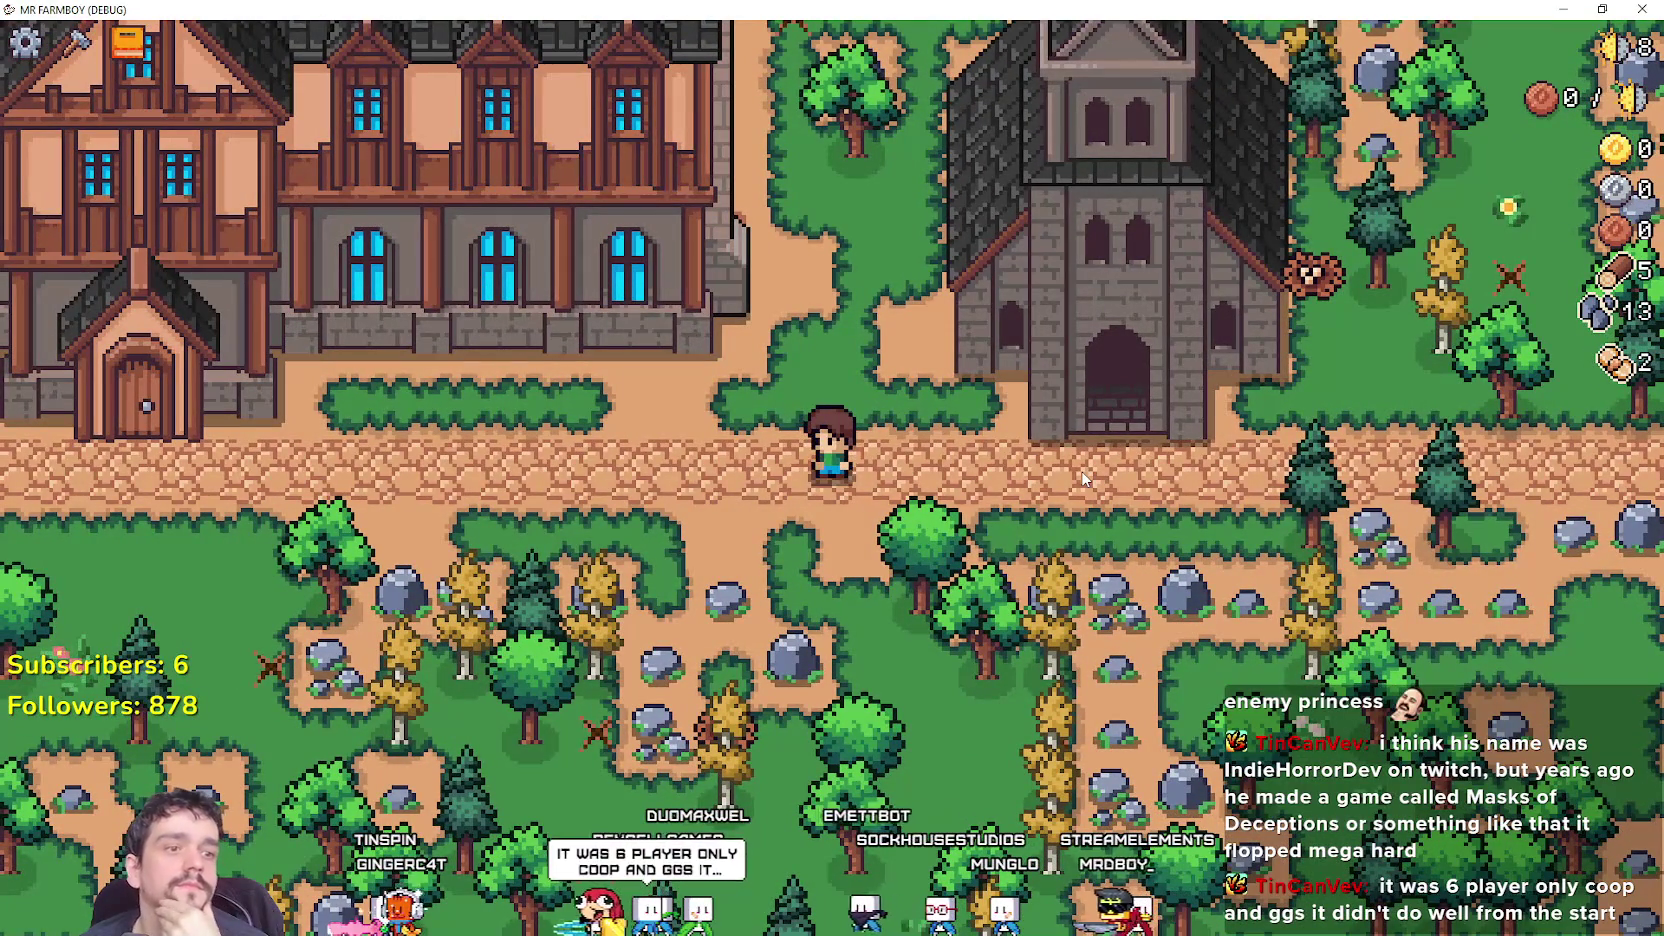
# Gather wood and stone on the grass near the church path, reaching 13 wood and 26 stone.
pyautogui.press('d')
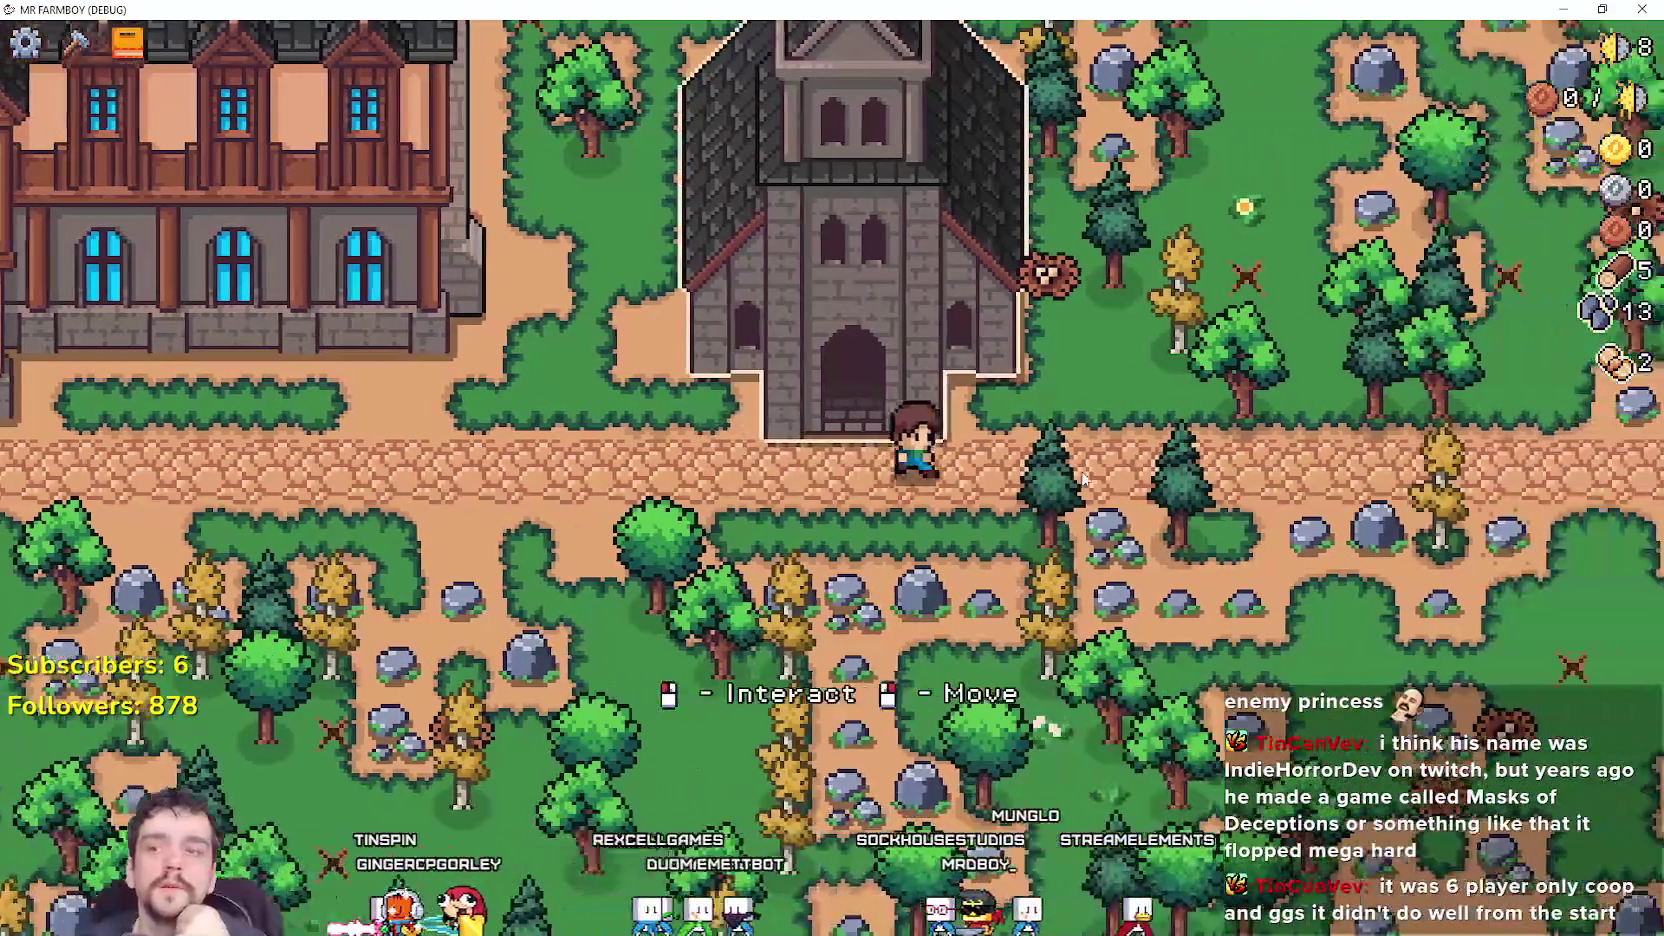
pyautogui.press('d')
pyautogui.press('a')
pyautogui.press('a')
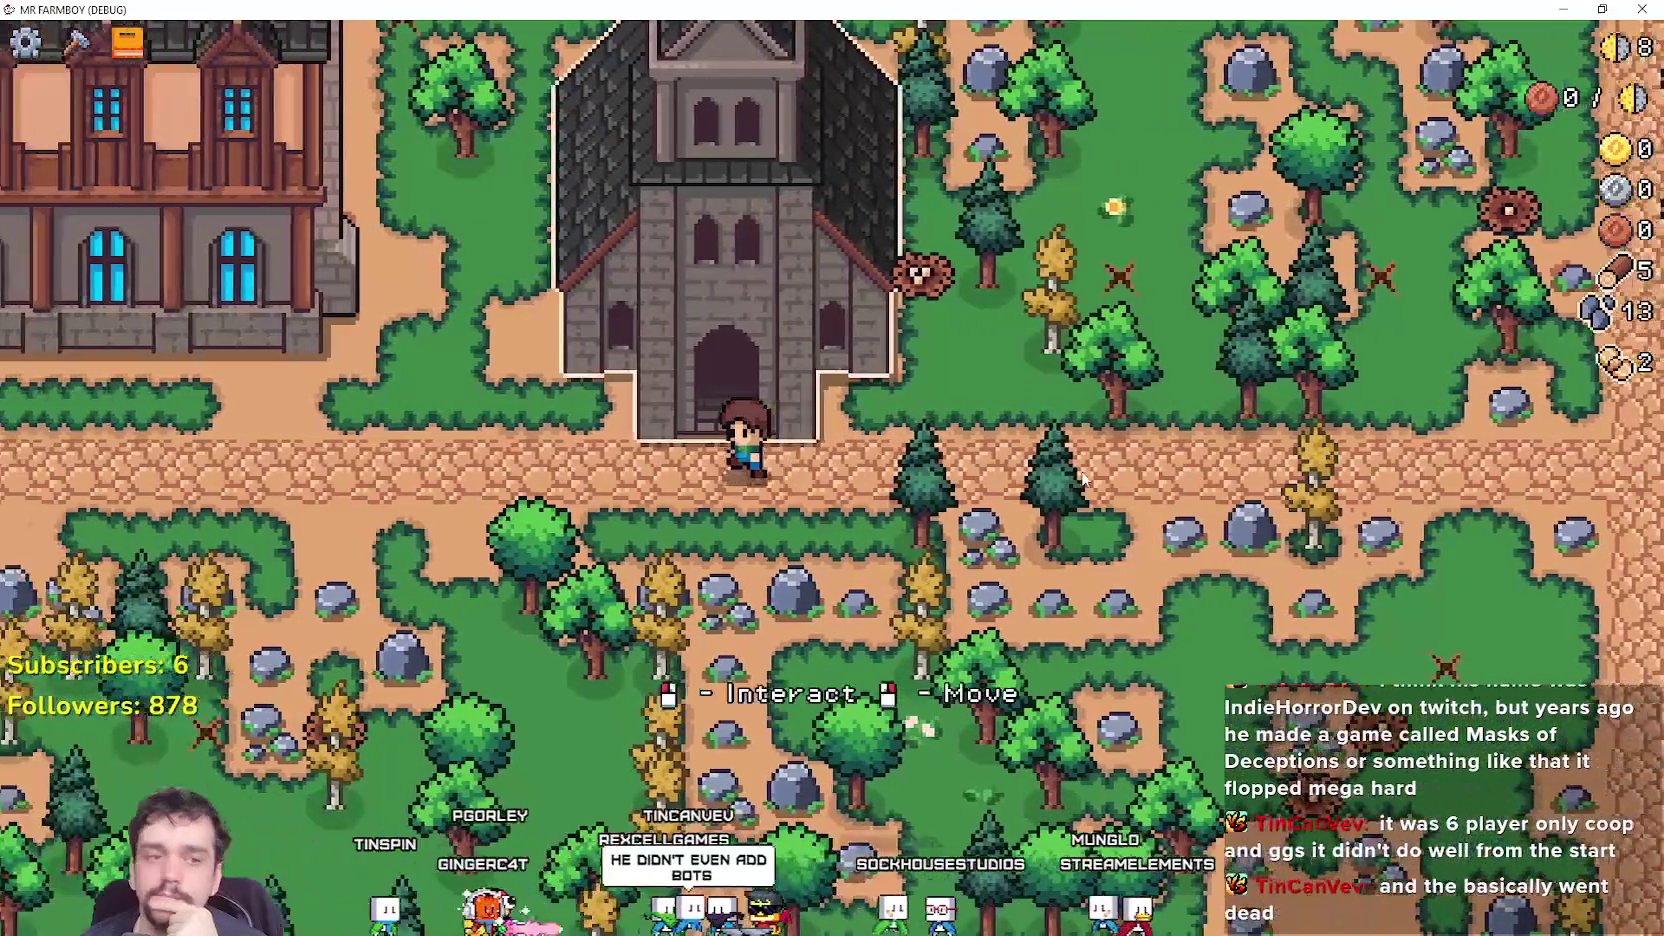
pyautogui.press('a')
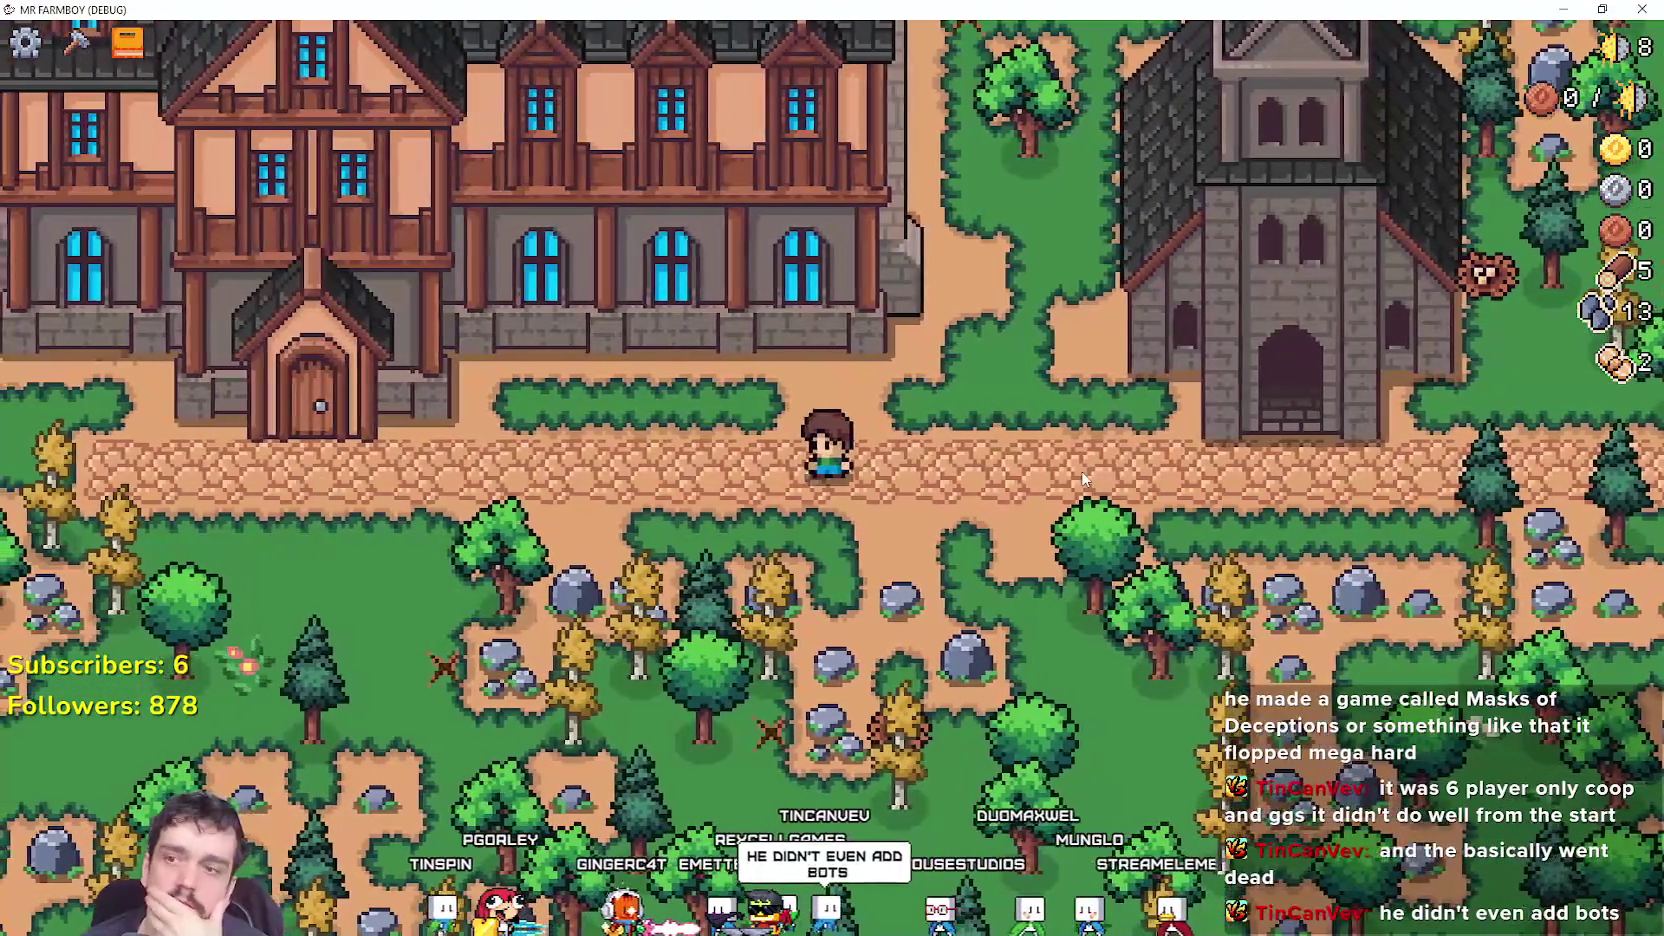
pyautogui.press('d')
pyautogui.press('s')
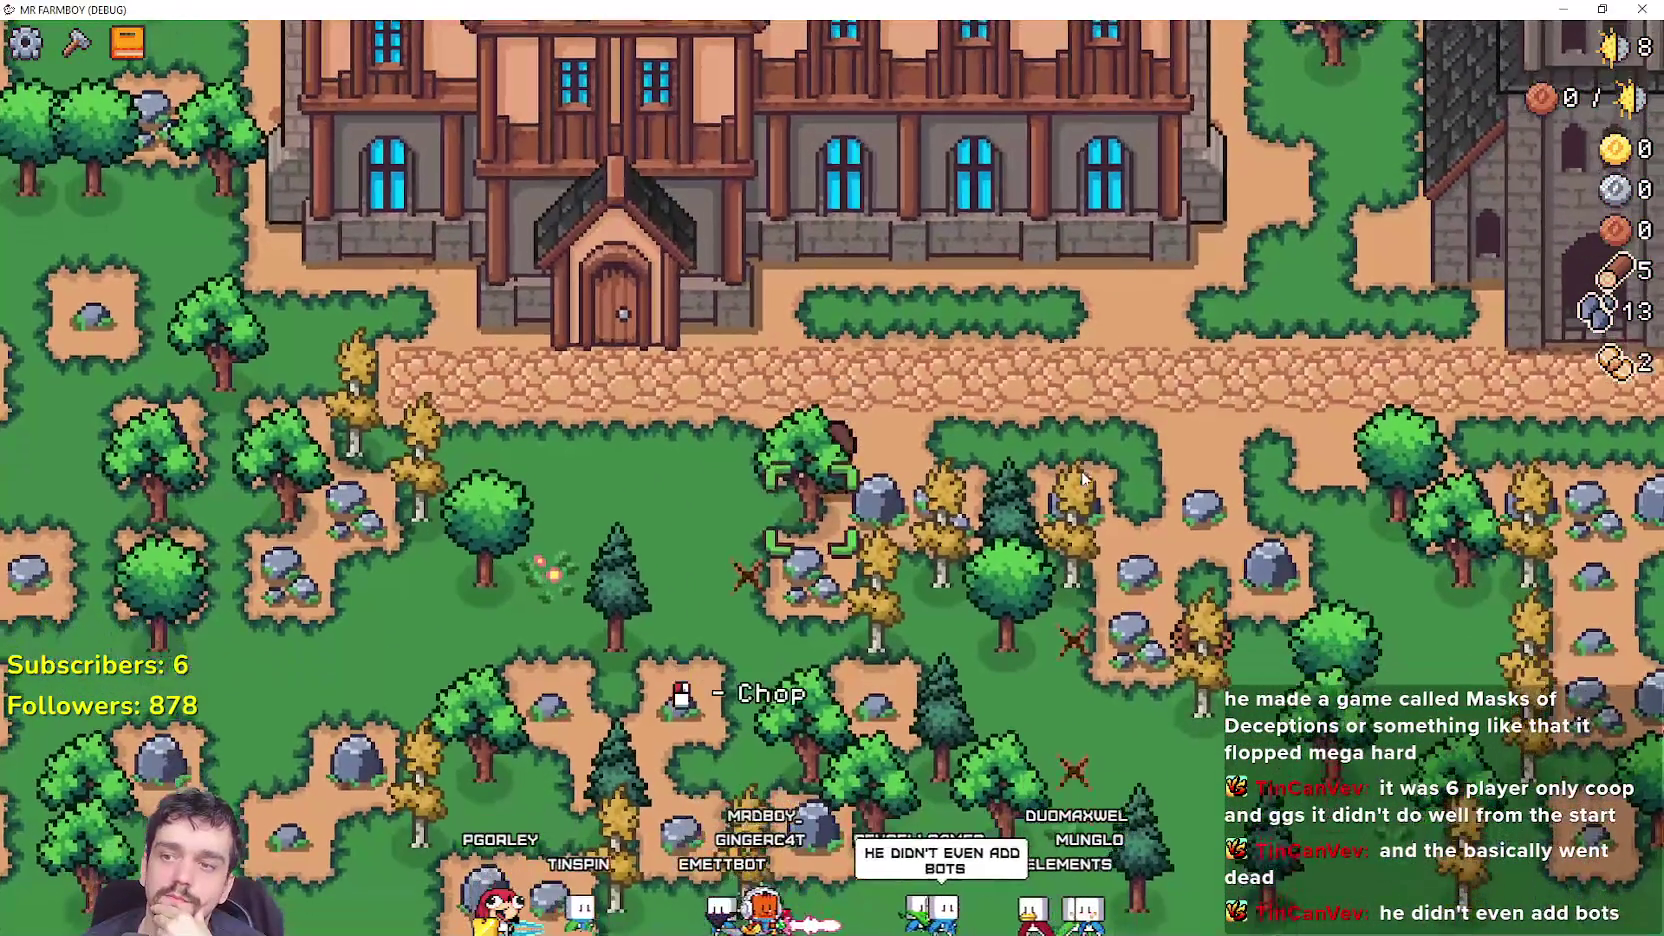
pyautogui.press('d')
pyautogui.press('s')
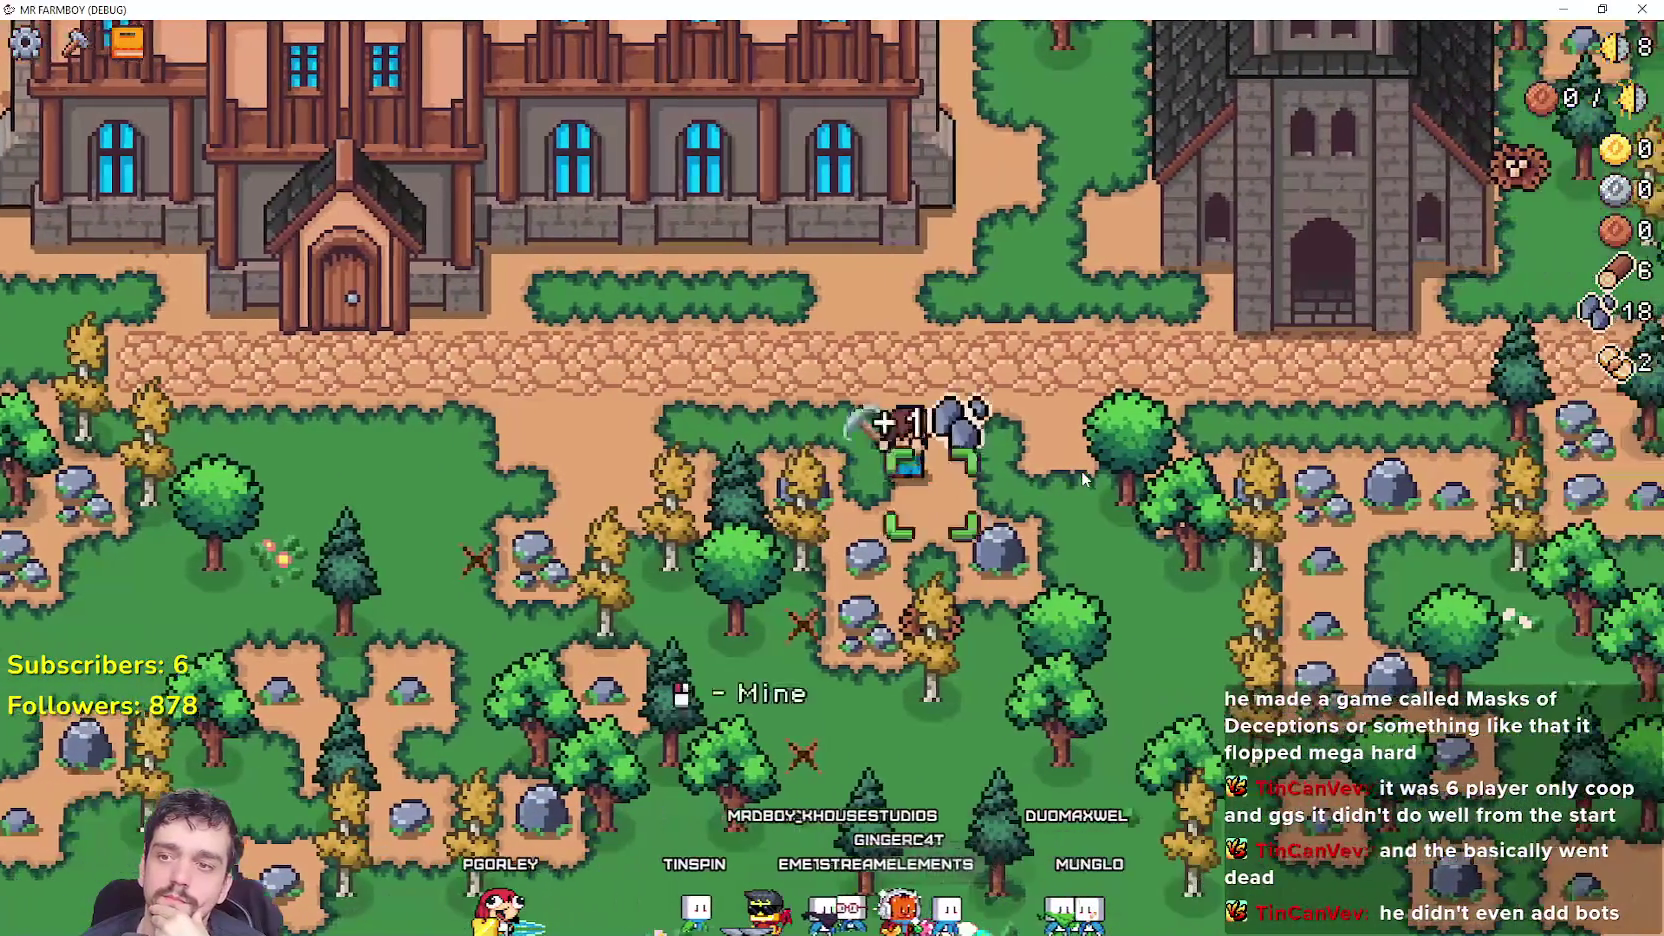
pyautogui.press('w')
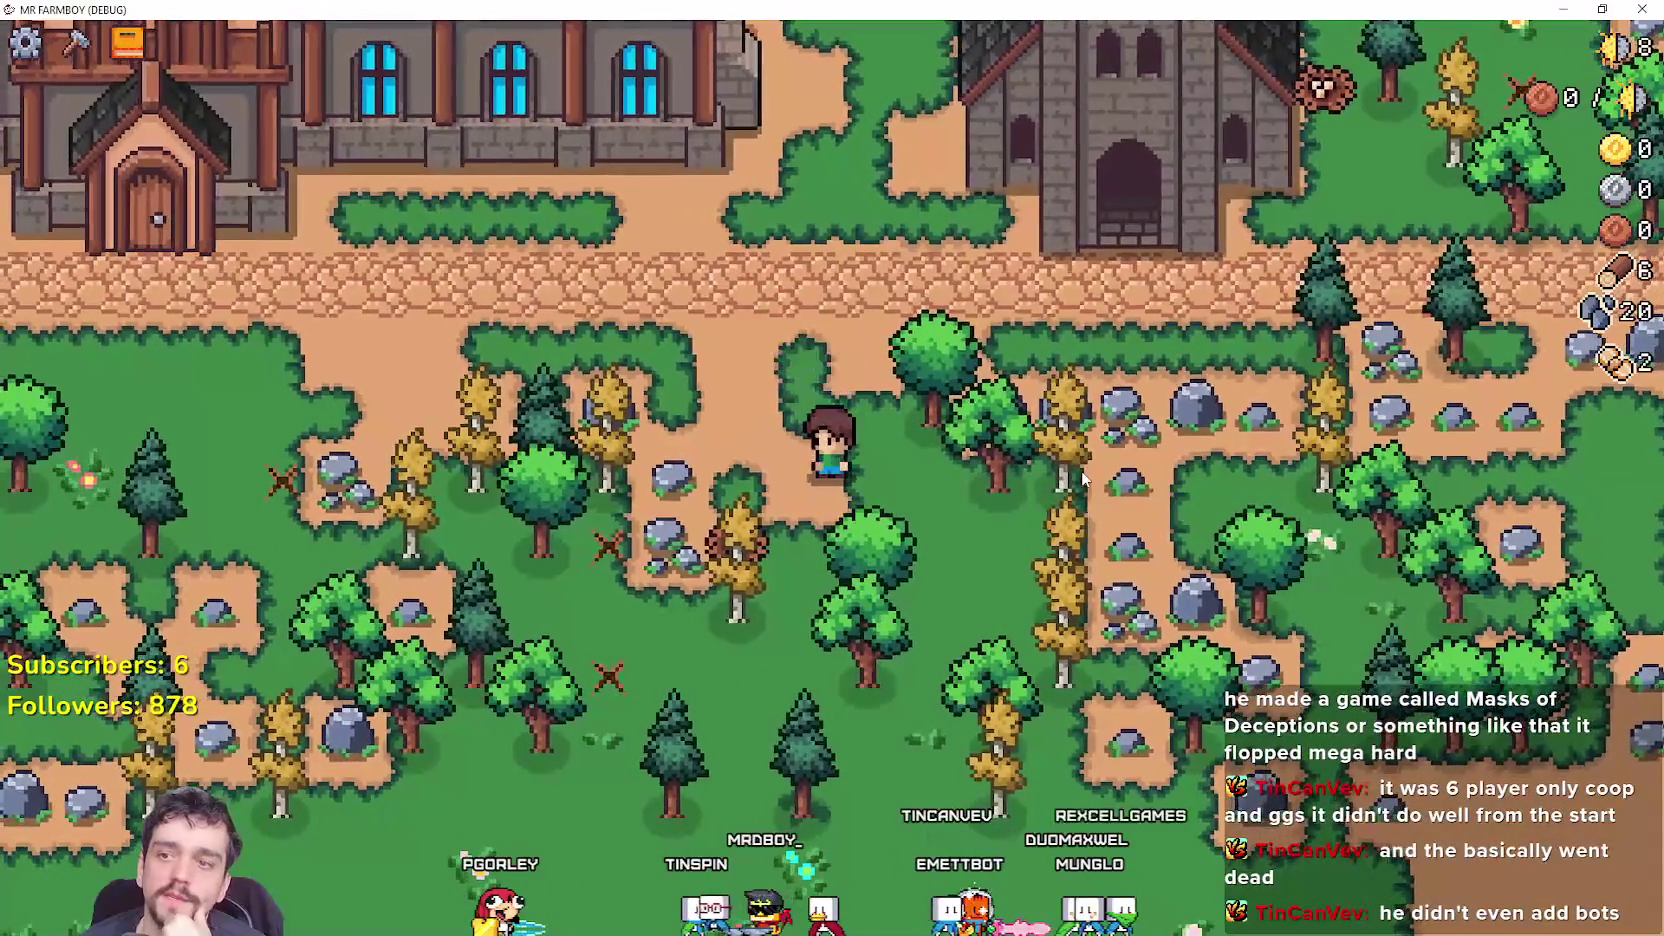
pyautogui.press('d')
pyautogui.press('w')
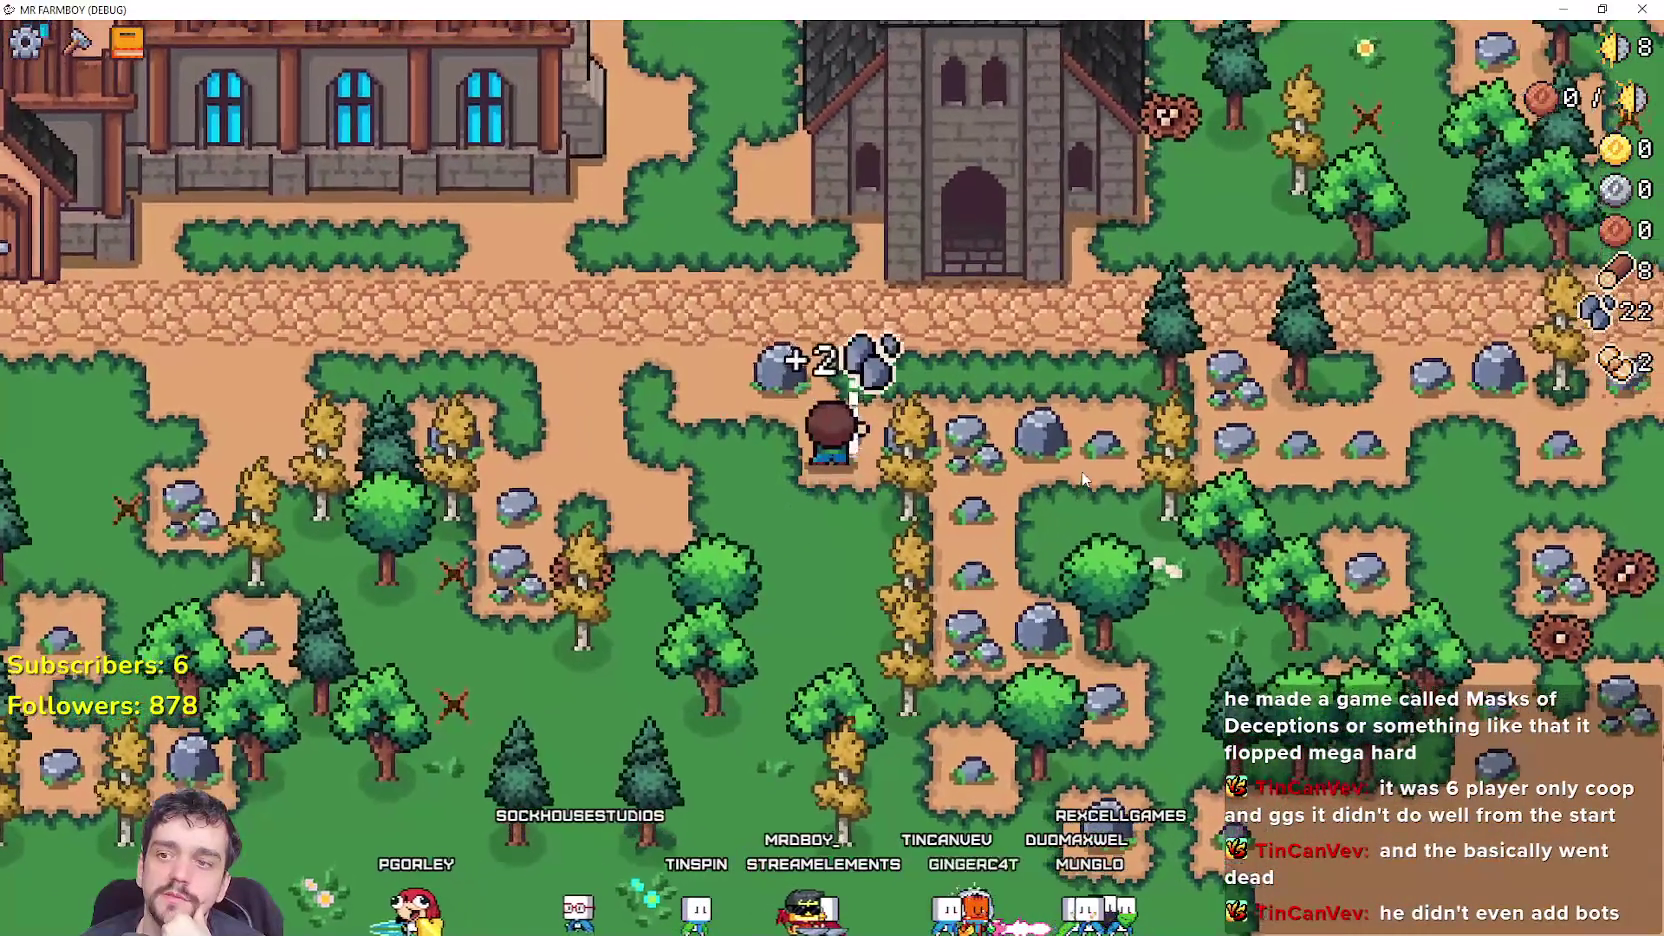
pyautogui.press('d')
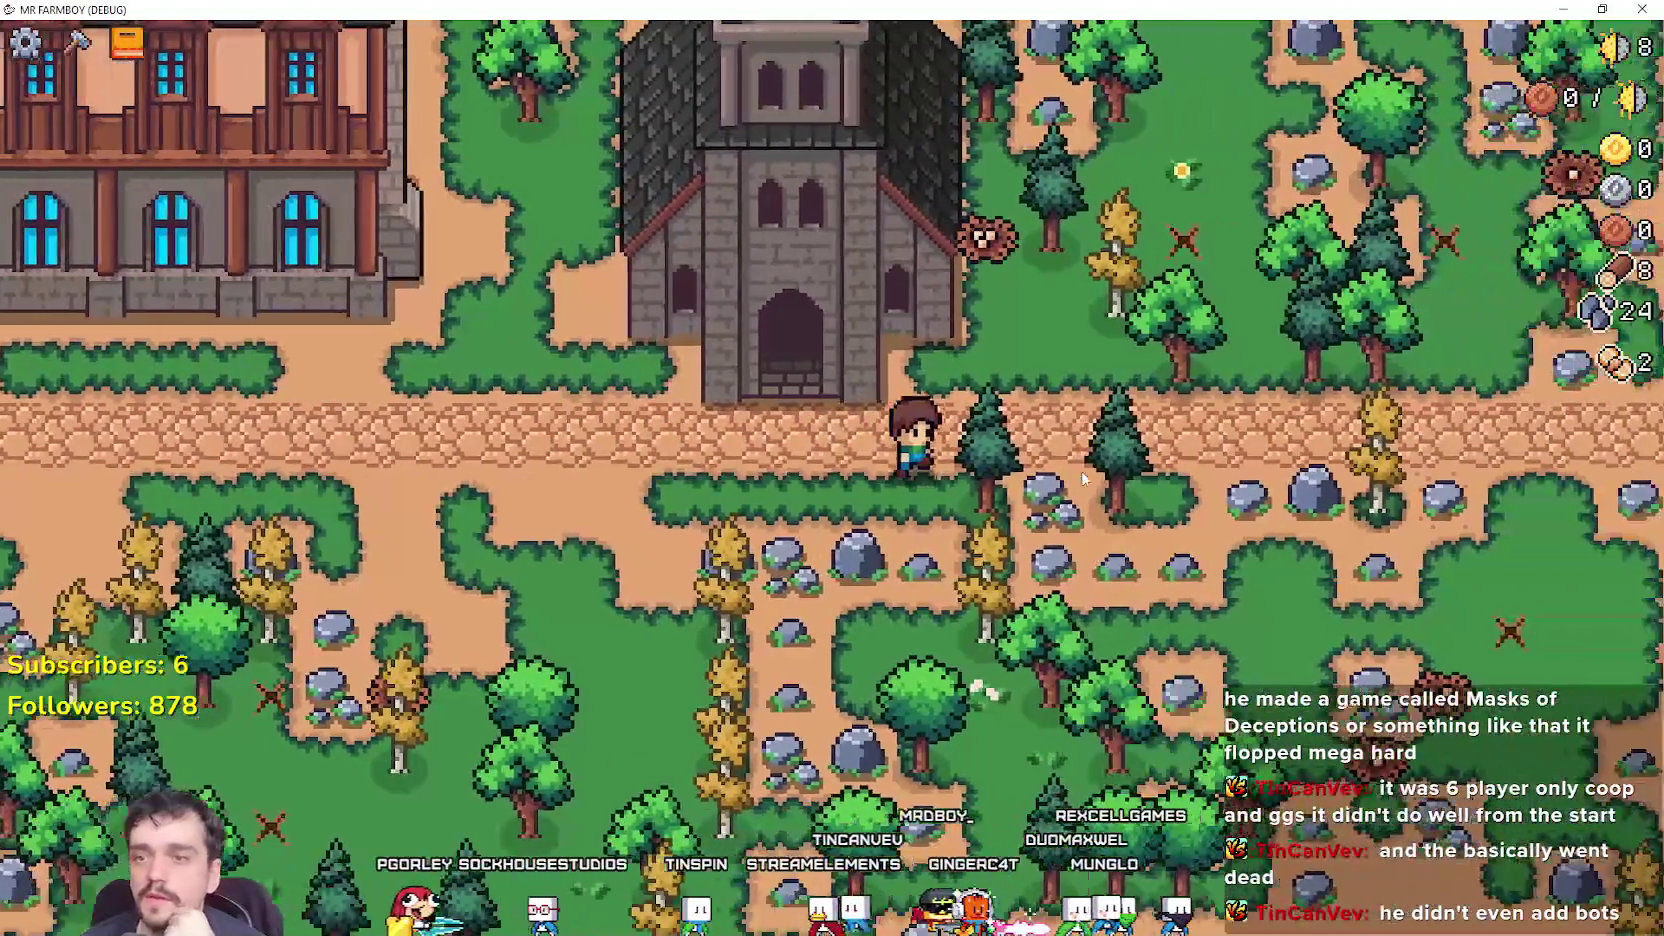
pyautogui.press('d')
pyautogui.press('w')
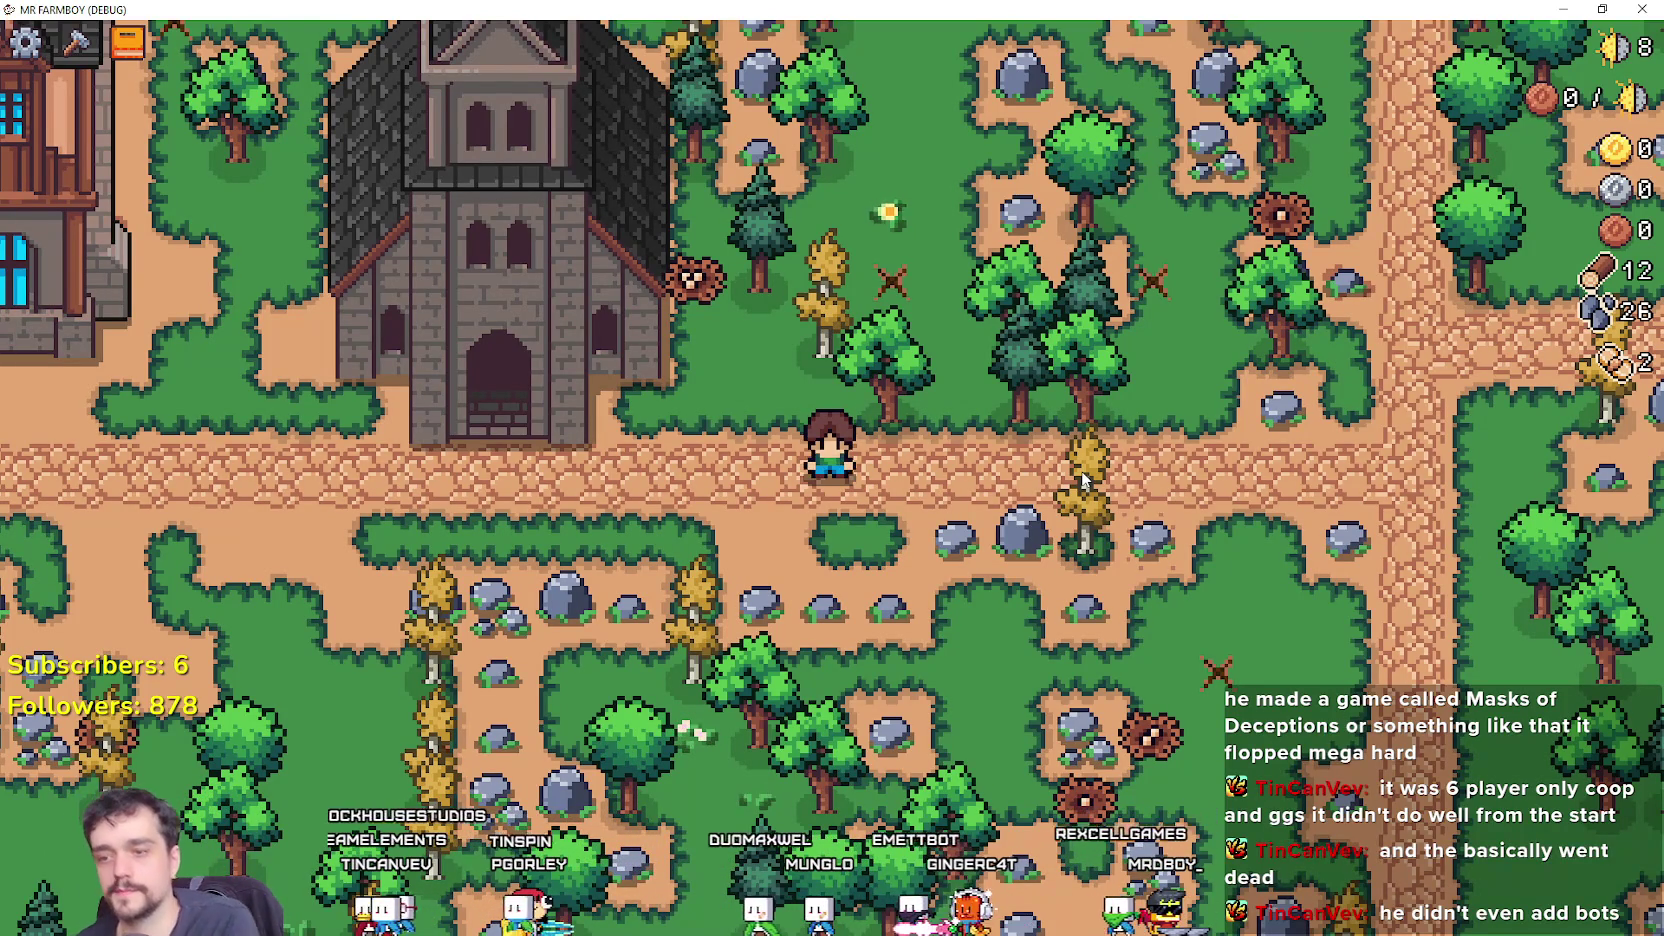
# Gather wood toward the large house, then mine stone from the rocks to the right.
pyautogui.press('a')
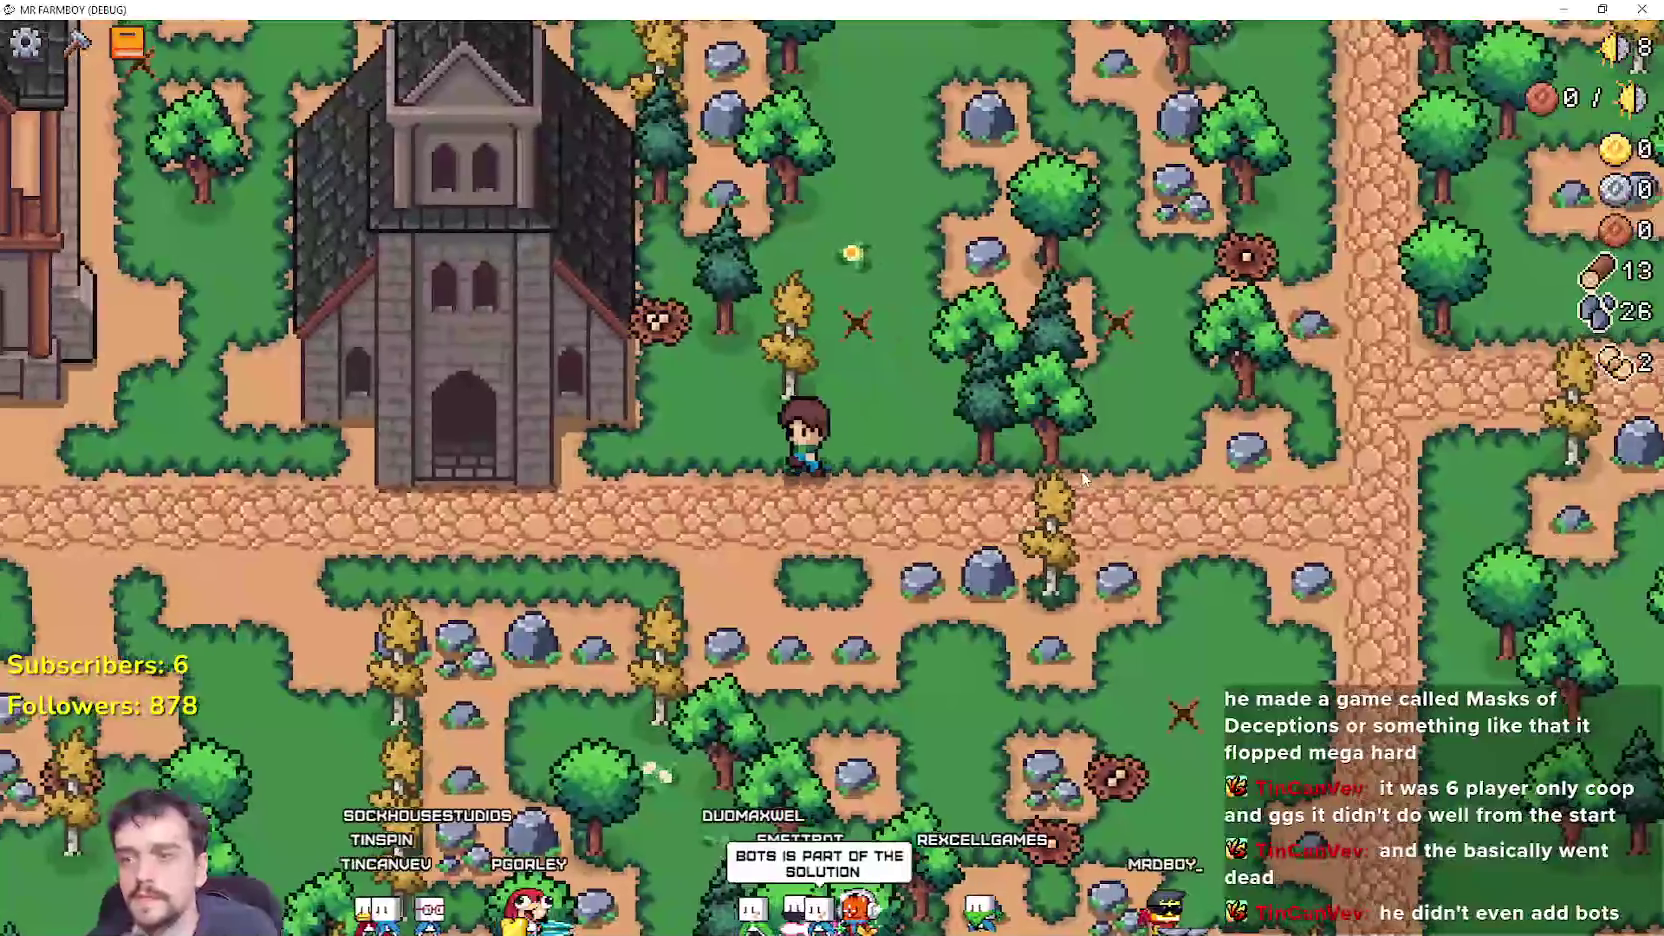
pyautogui.press('a')
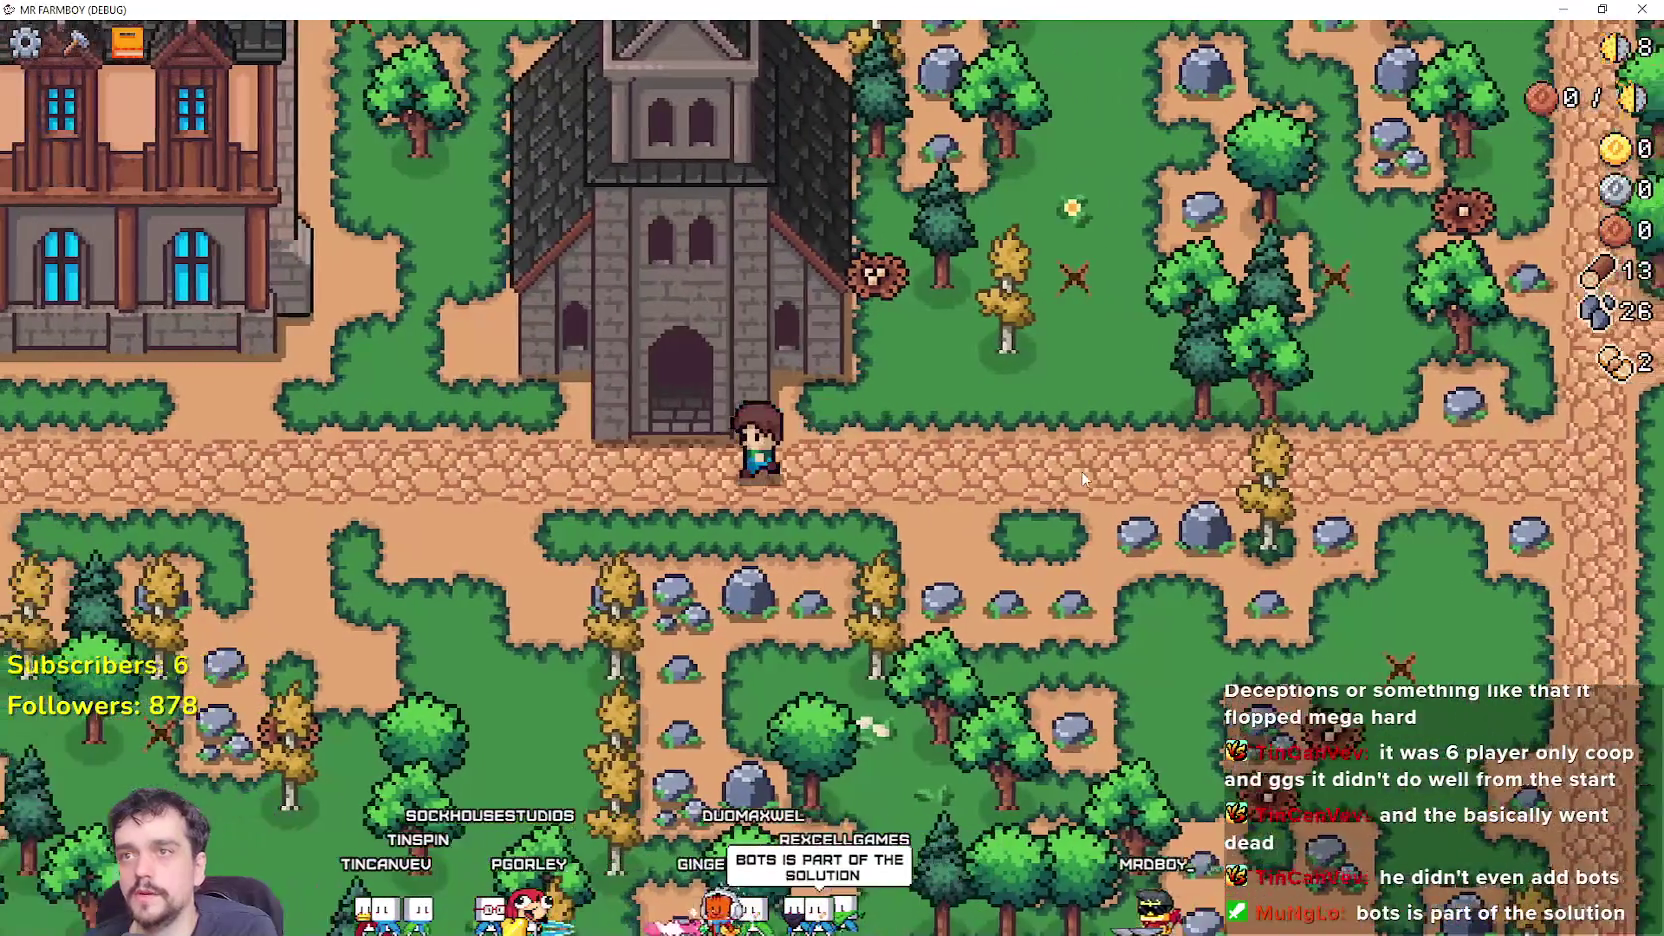
pyautogui.press('a')
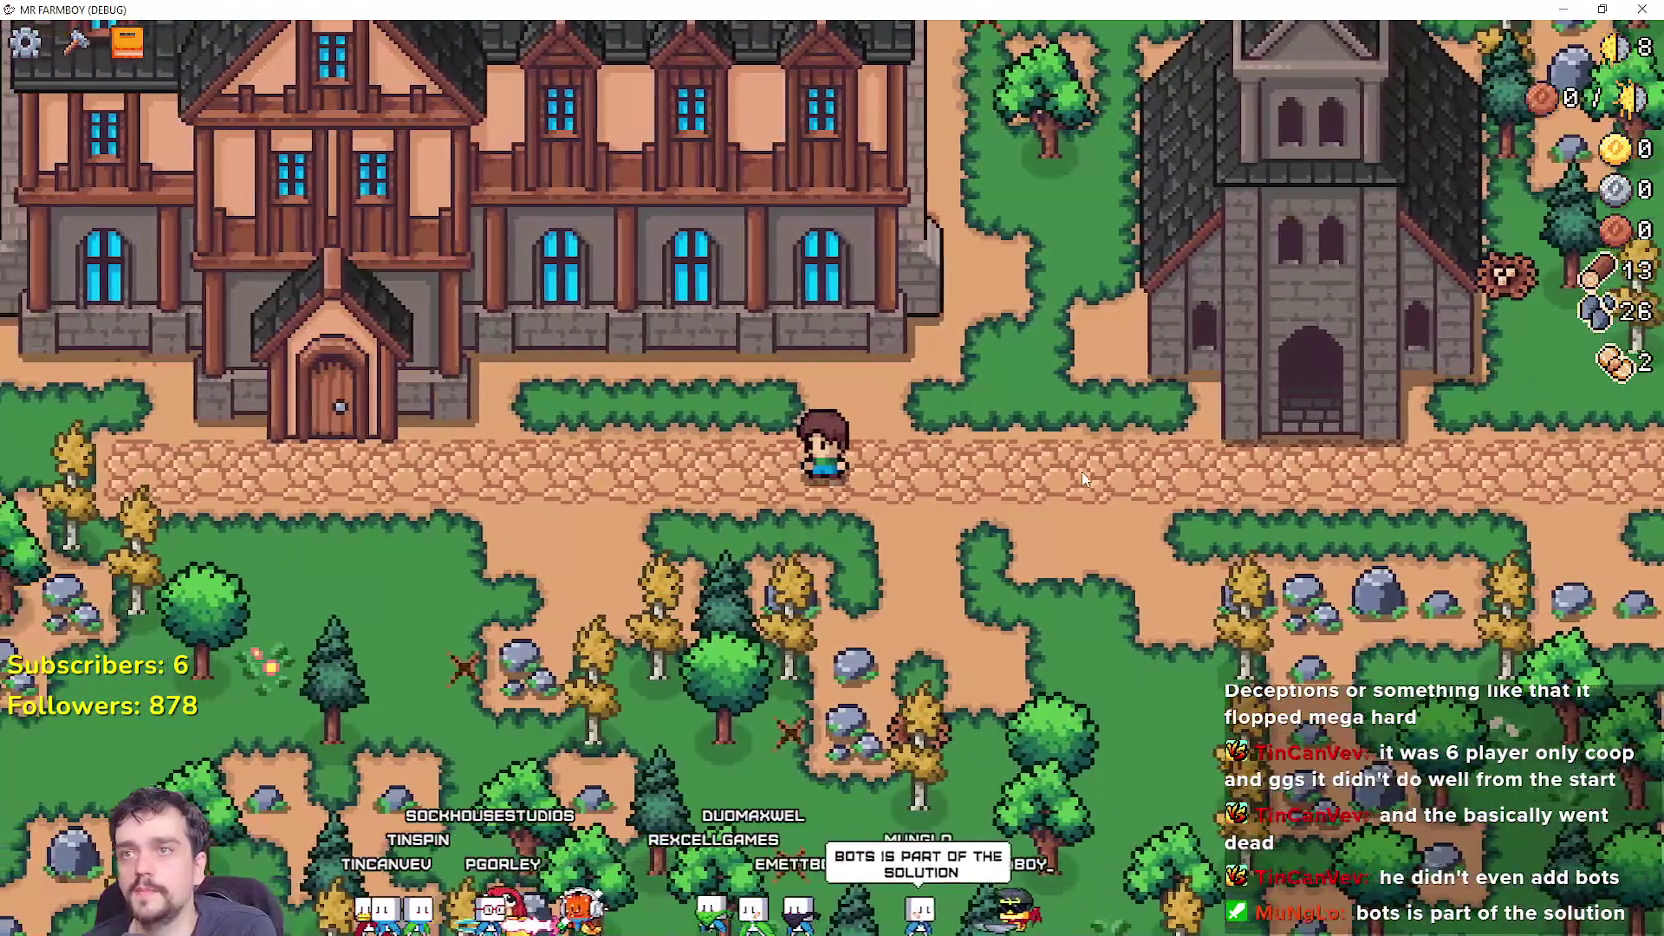
pyautogui.press('a')
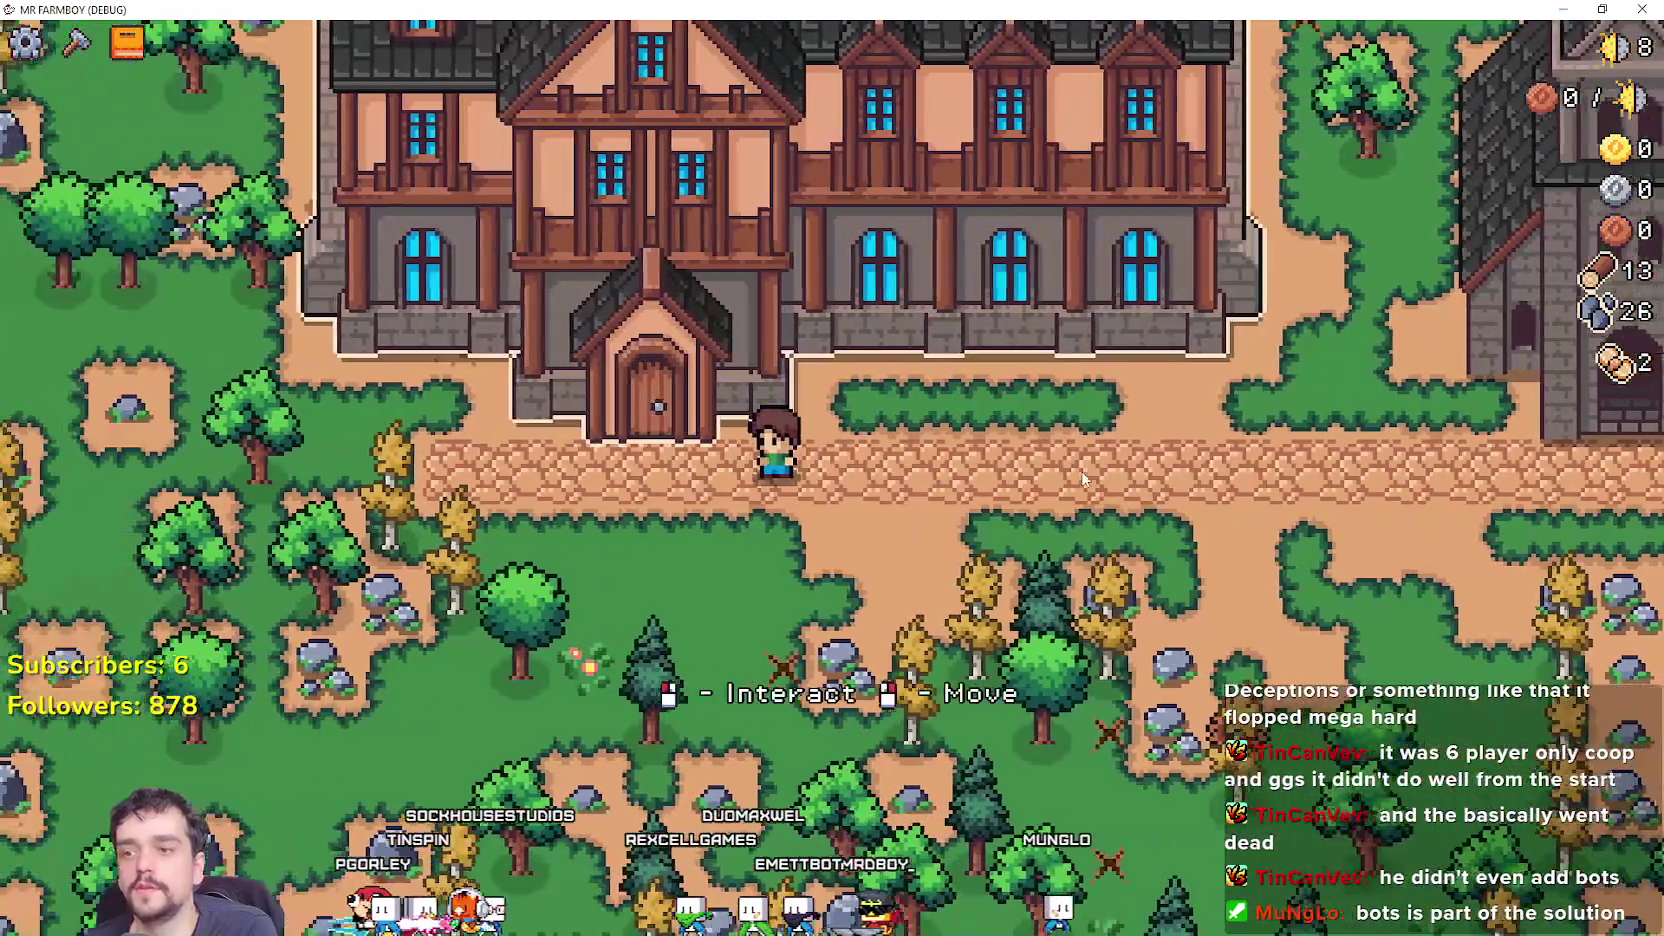
pyautogui.press('s')
pyautogui.press('d')
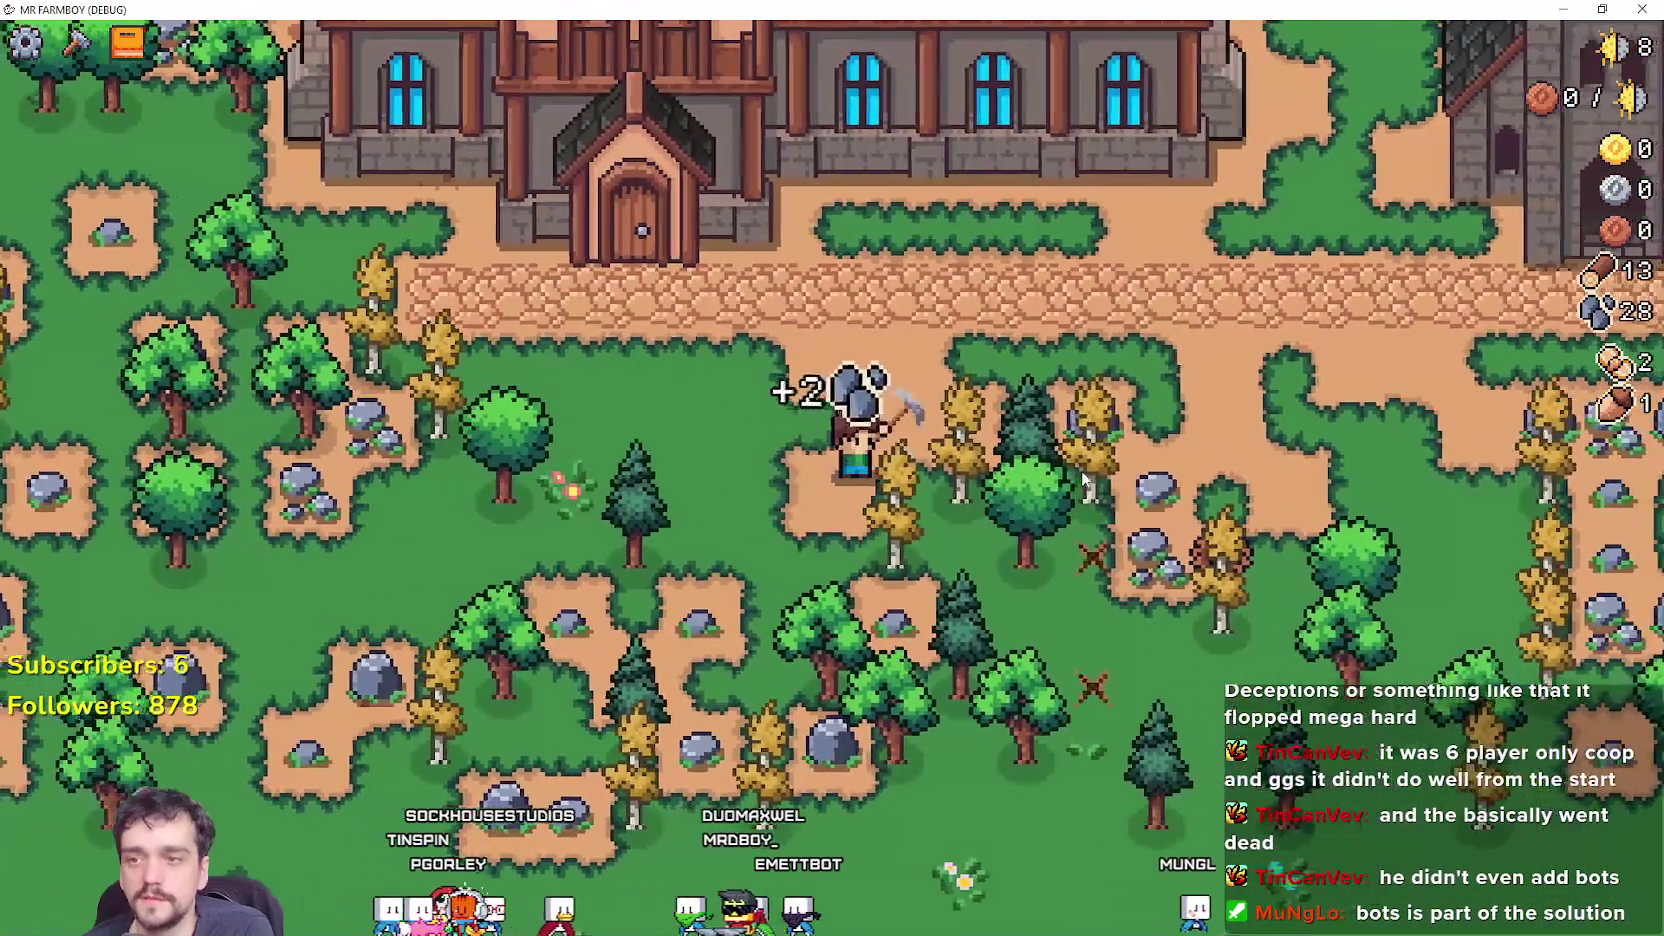
pyautogui.press('d')
pyautogui.press('w')
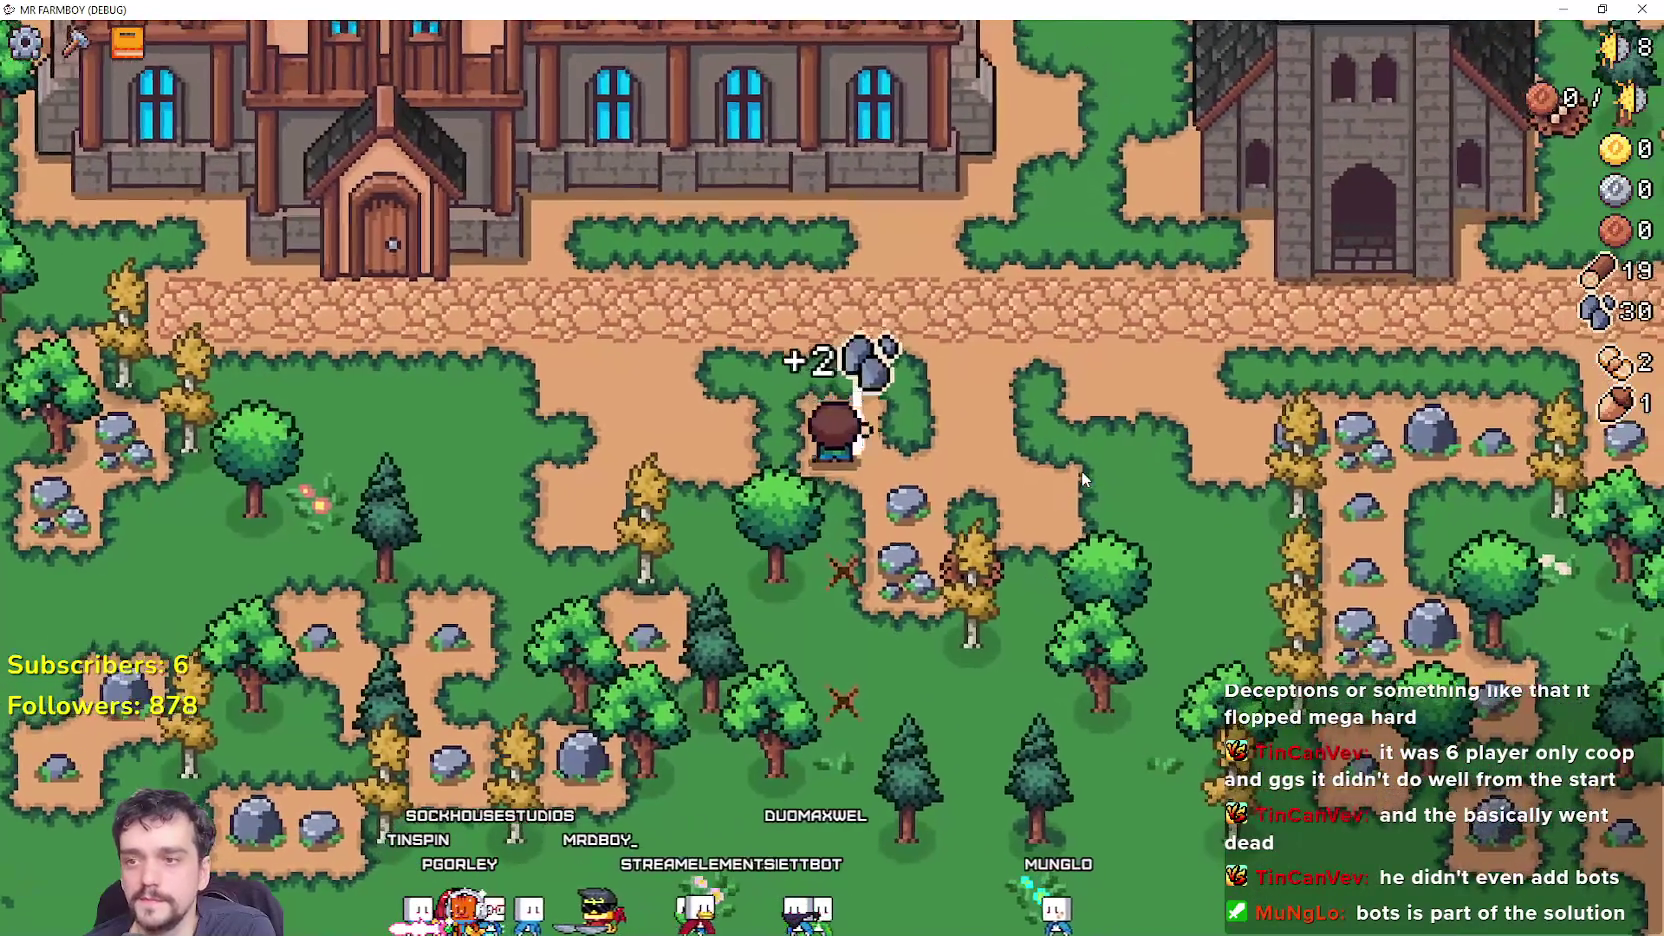
pyautogui.press('d')
pyautogui.press('s')
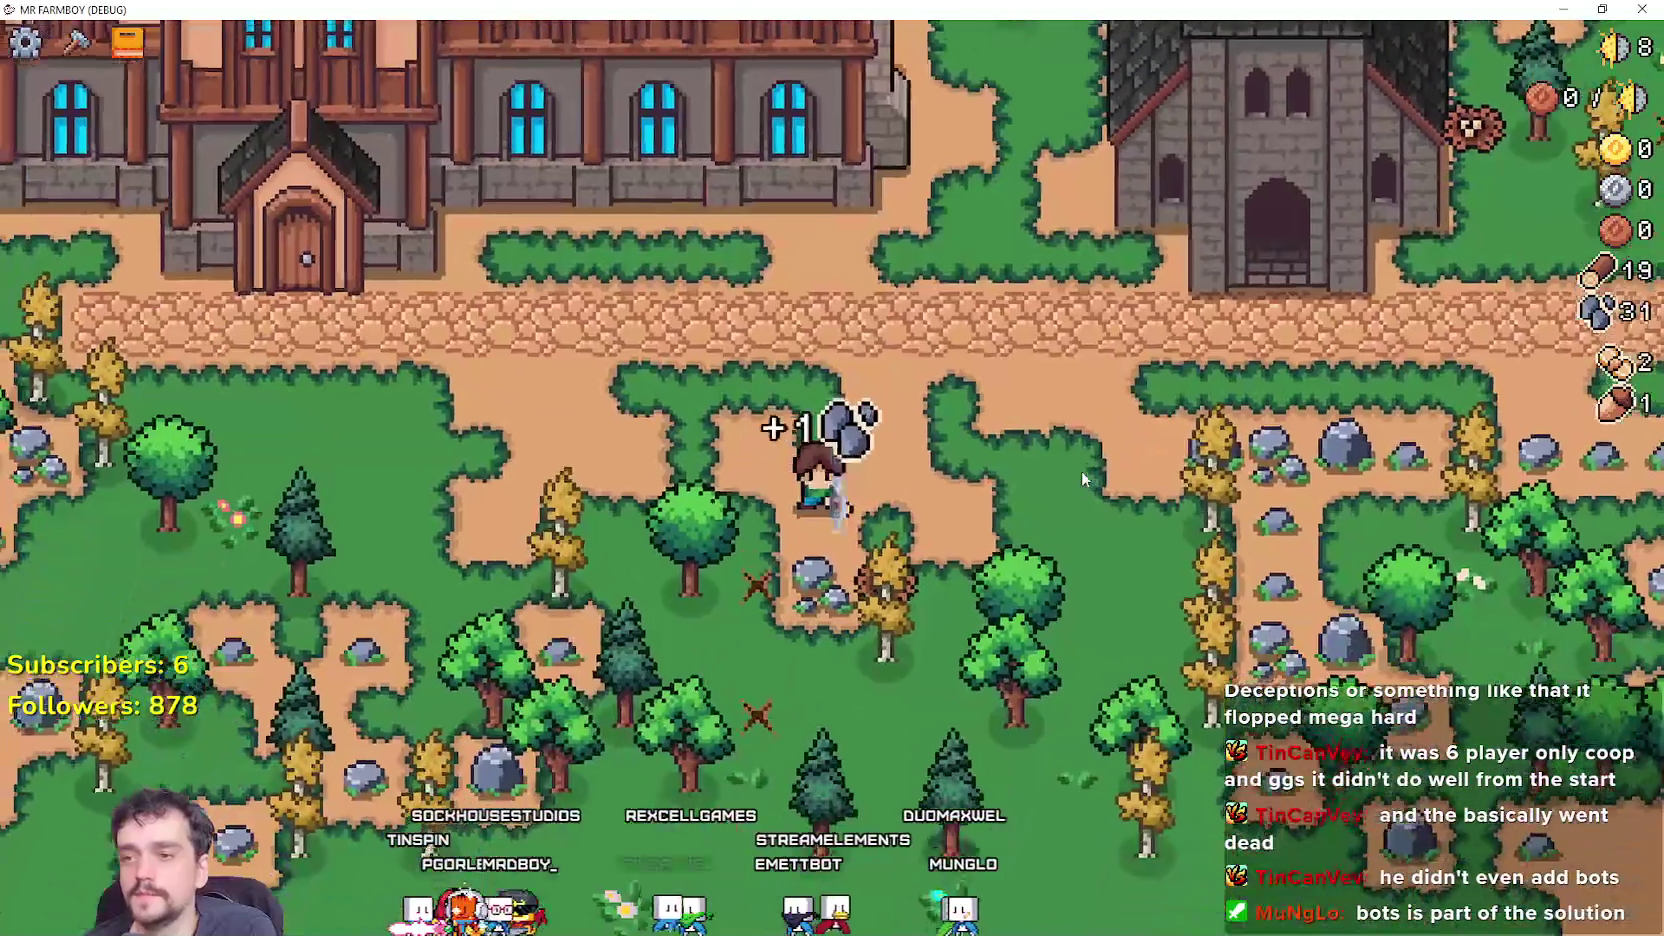
# Collect more stone along the path and chop the yellow trees for wood.
pyautogui.press('w')
pyautogui.press('d')
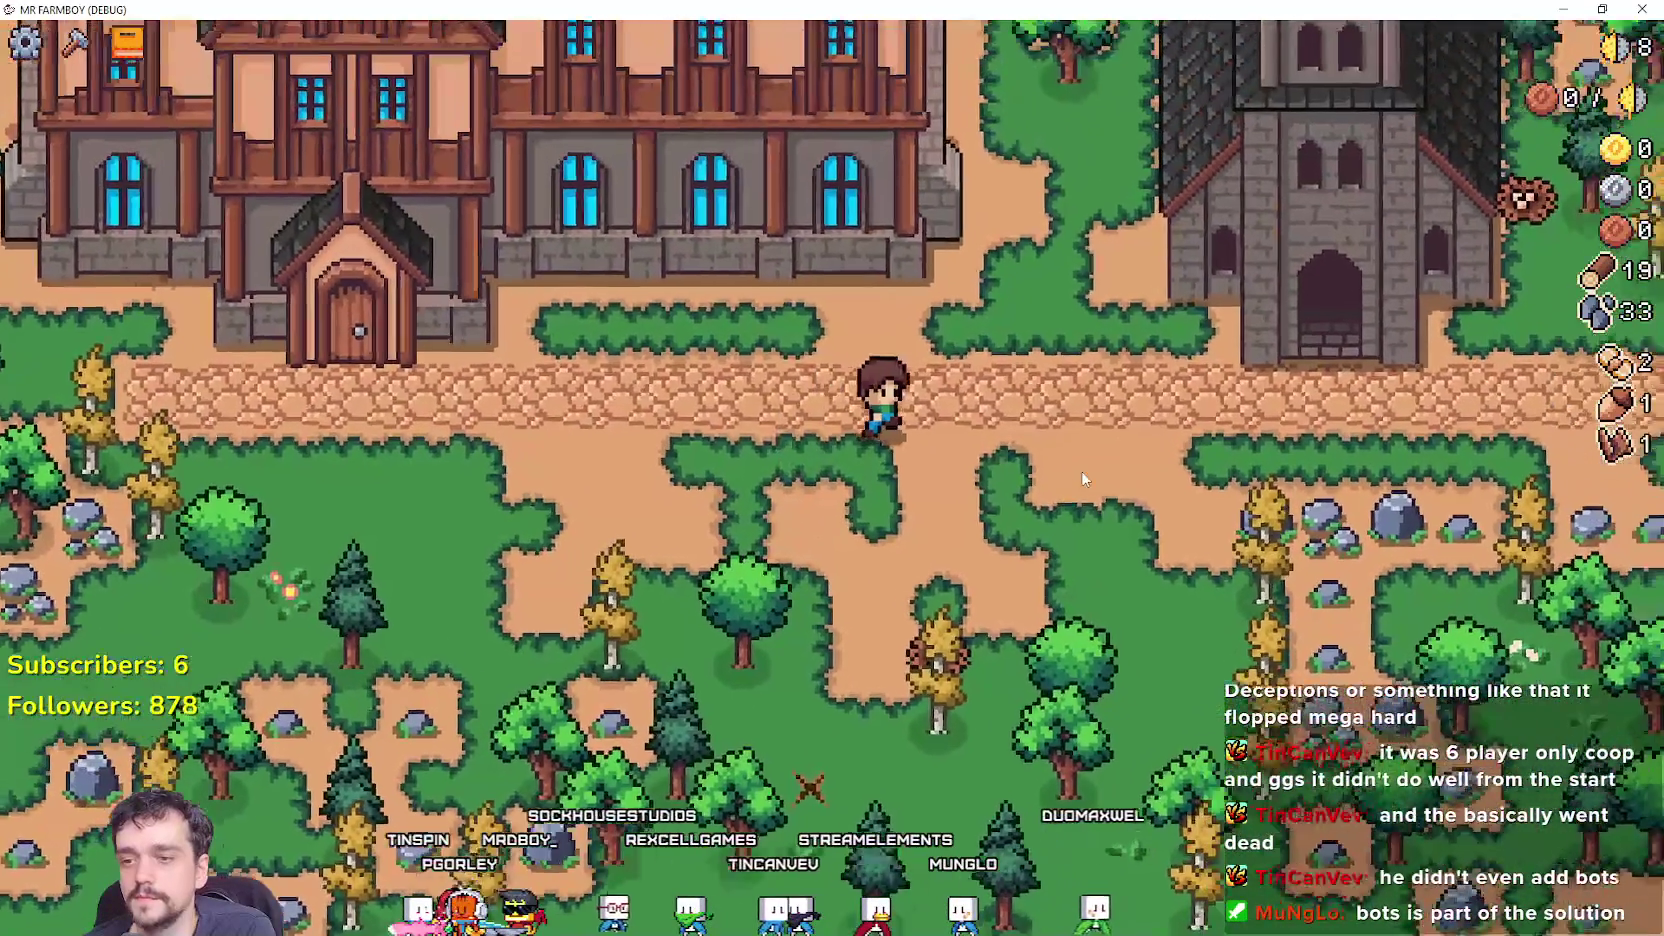
pyautogui.press('d')
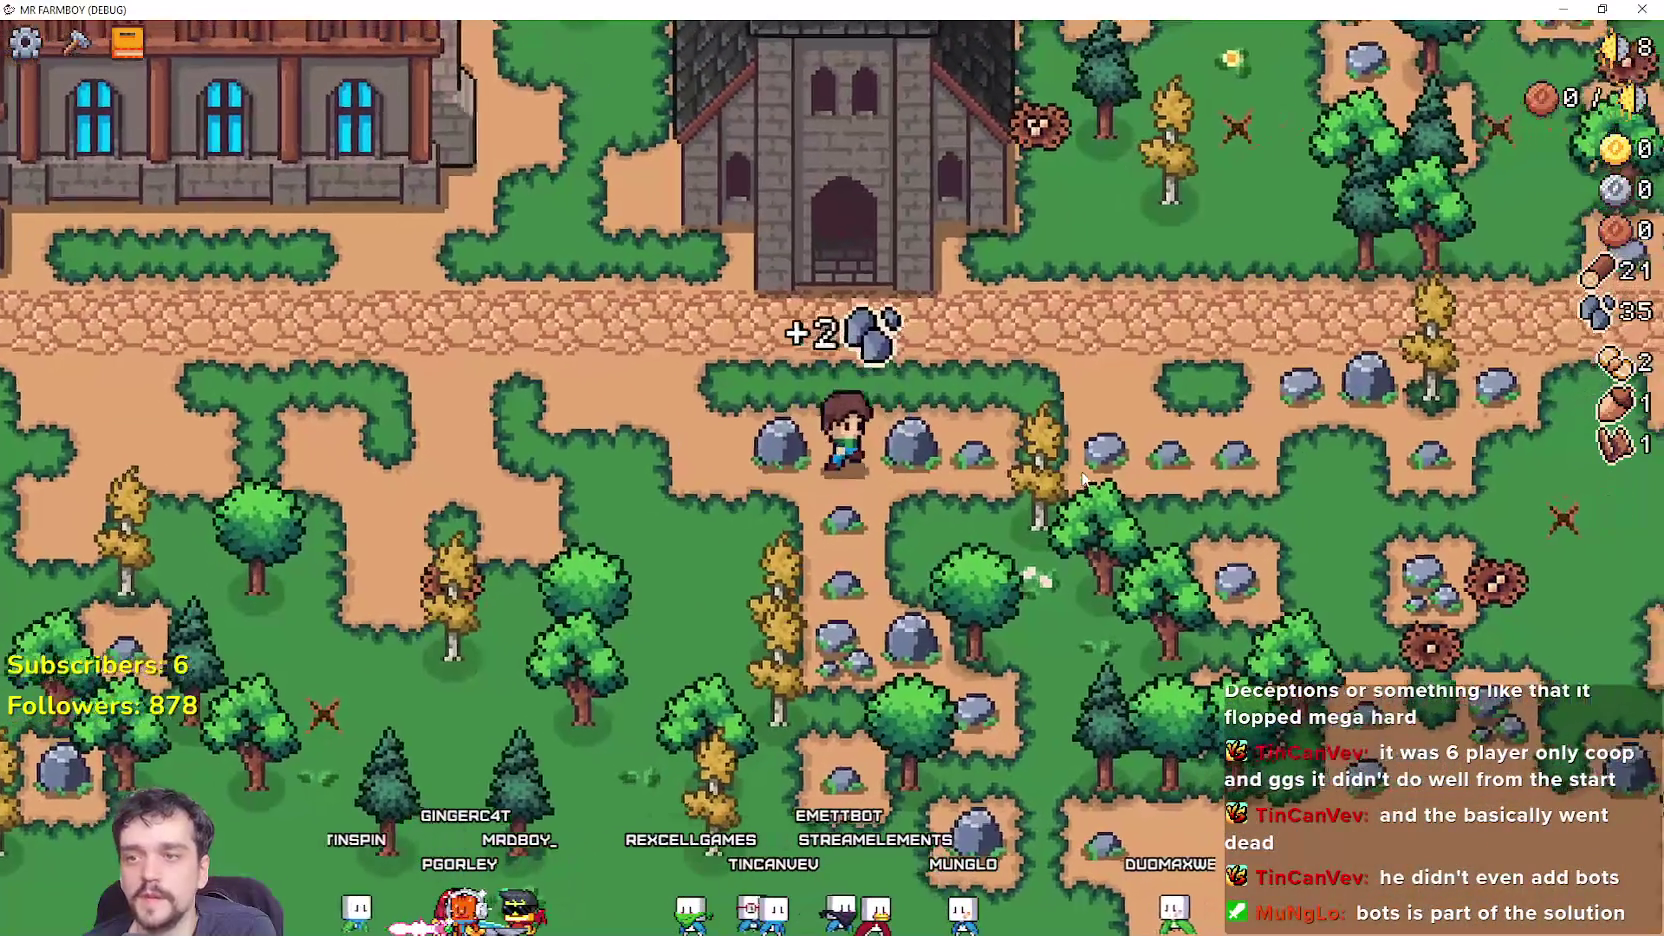
pyautogui.press('d')
pyautogui.press('w')
pyautogui.press('a')
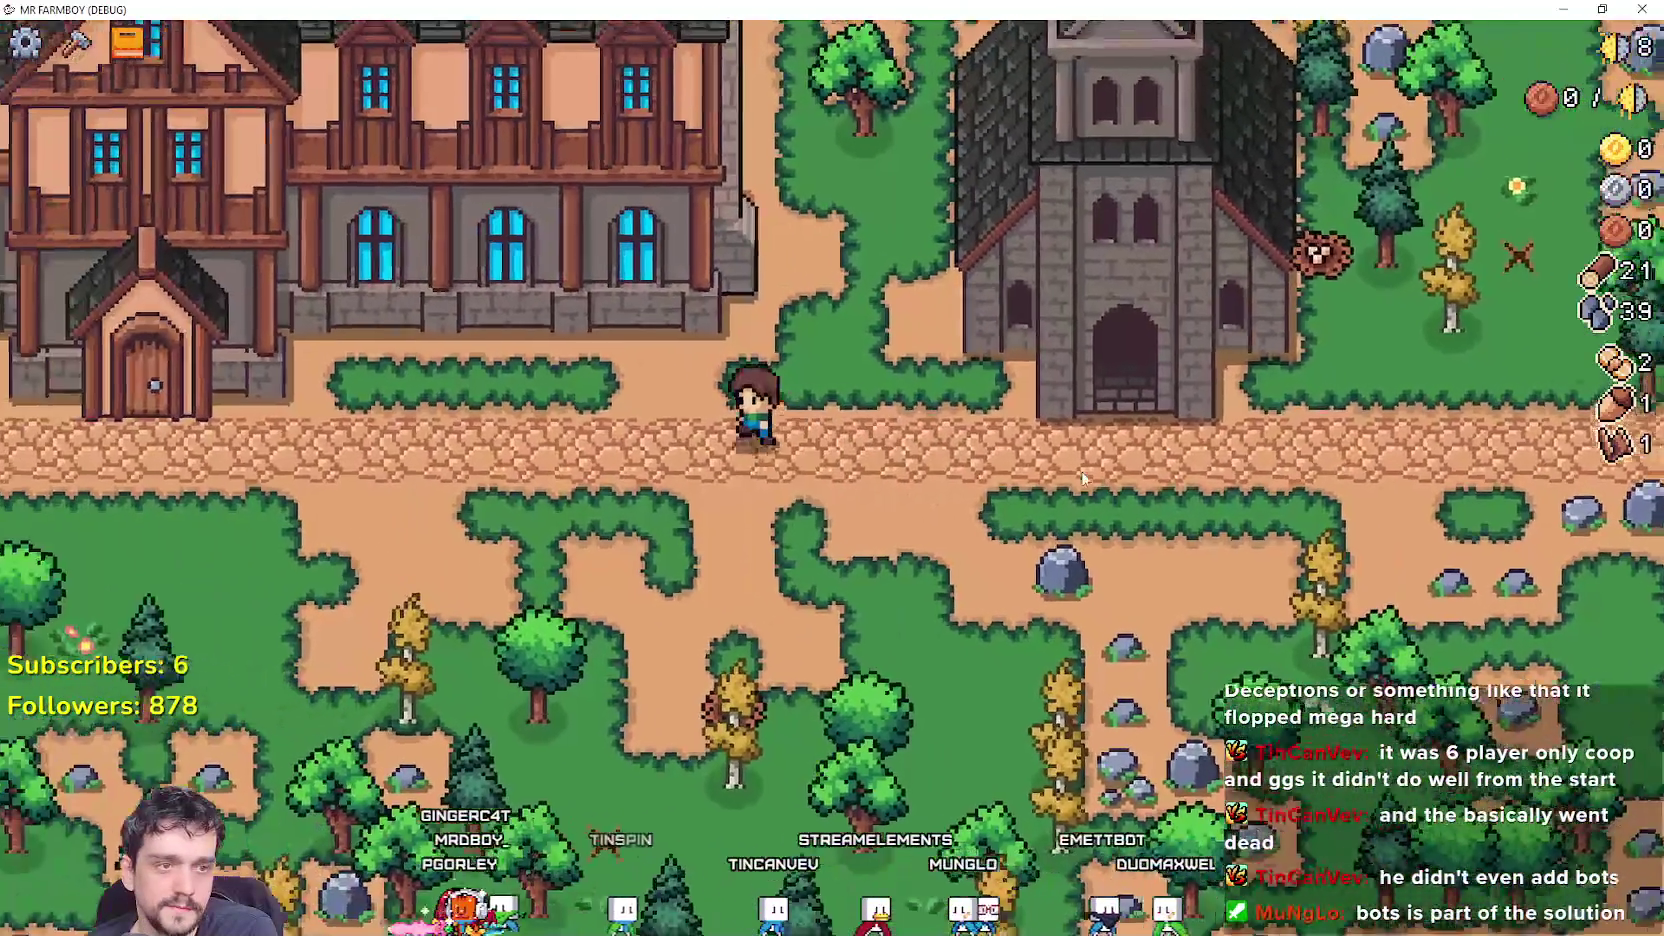
pyautogui.press('a')
pyautogui.press('a')
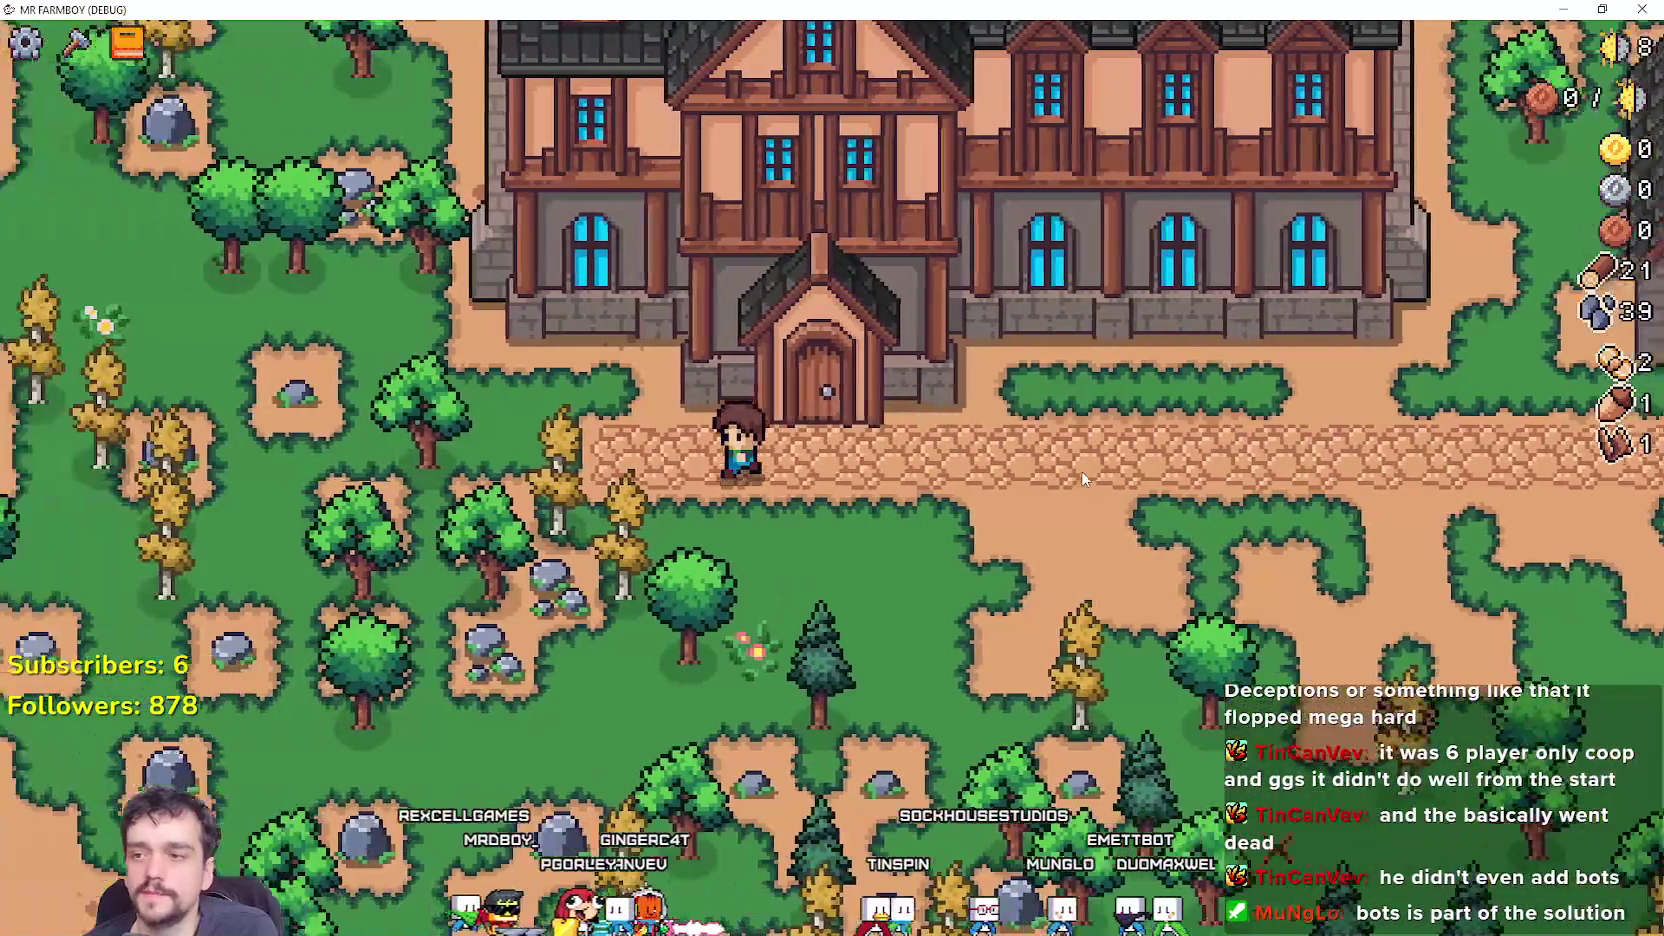
pyautogui.press('s')
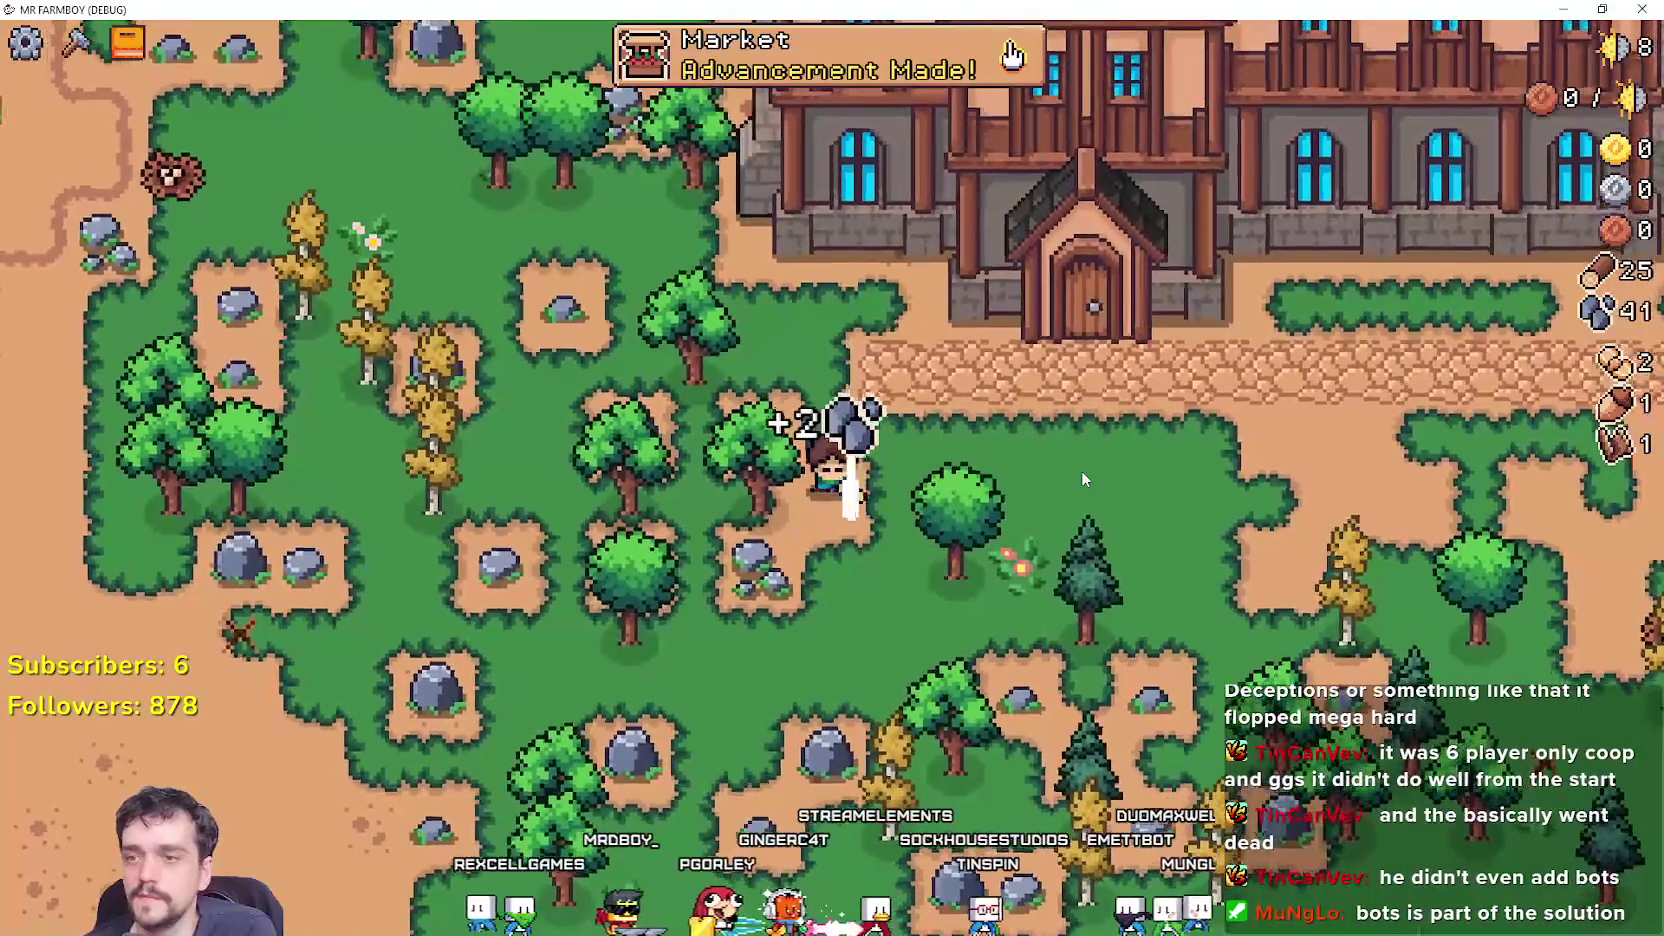
# Walk the cobblestone path to the crossroads and break the nest for eggs.
pyautogui.press('d')
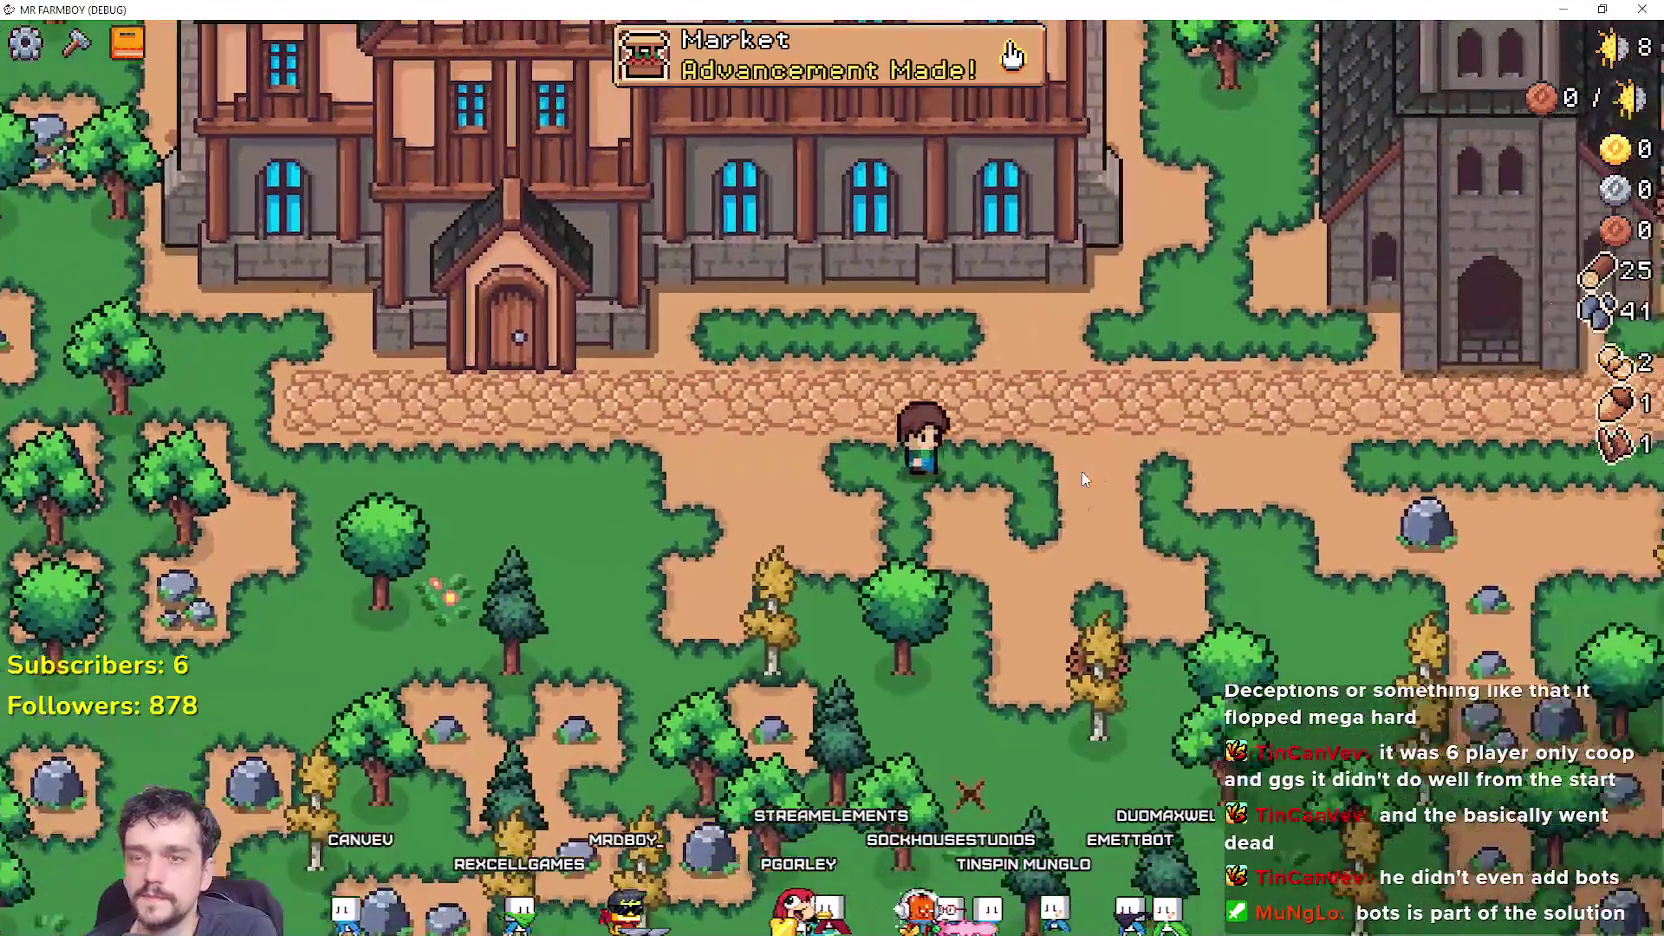
pyautogui.press('d')
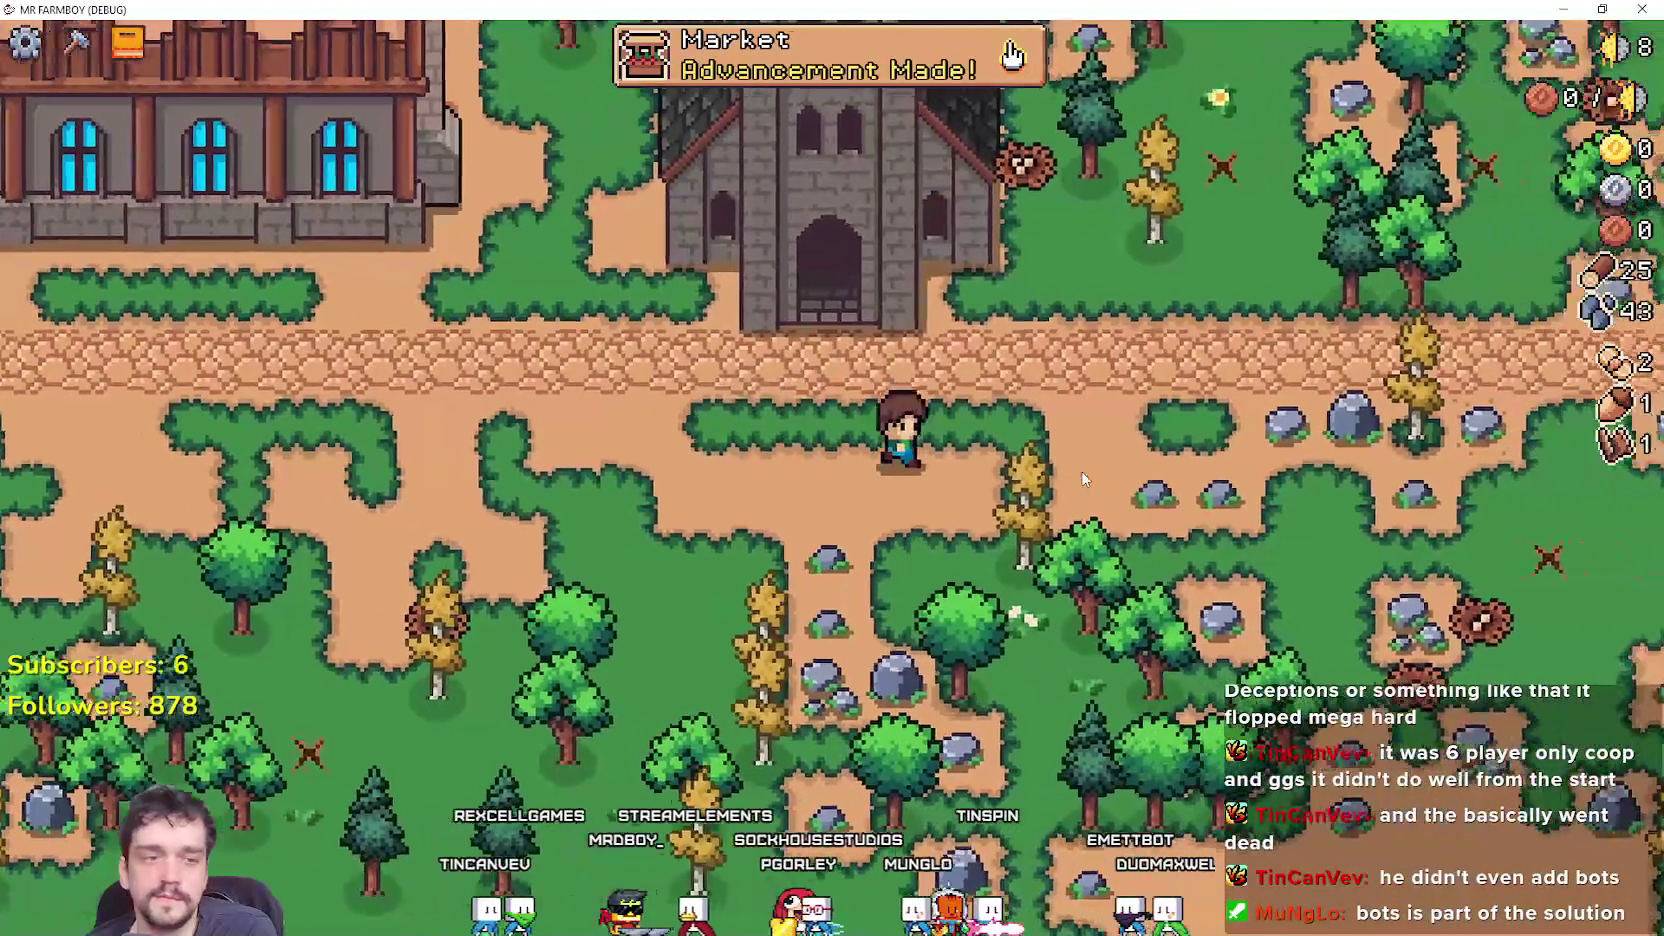
pyautogui.press('d')
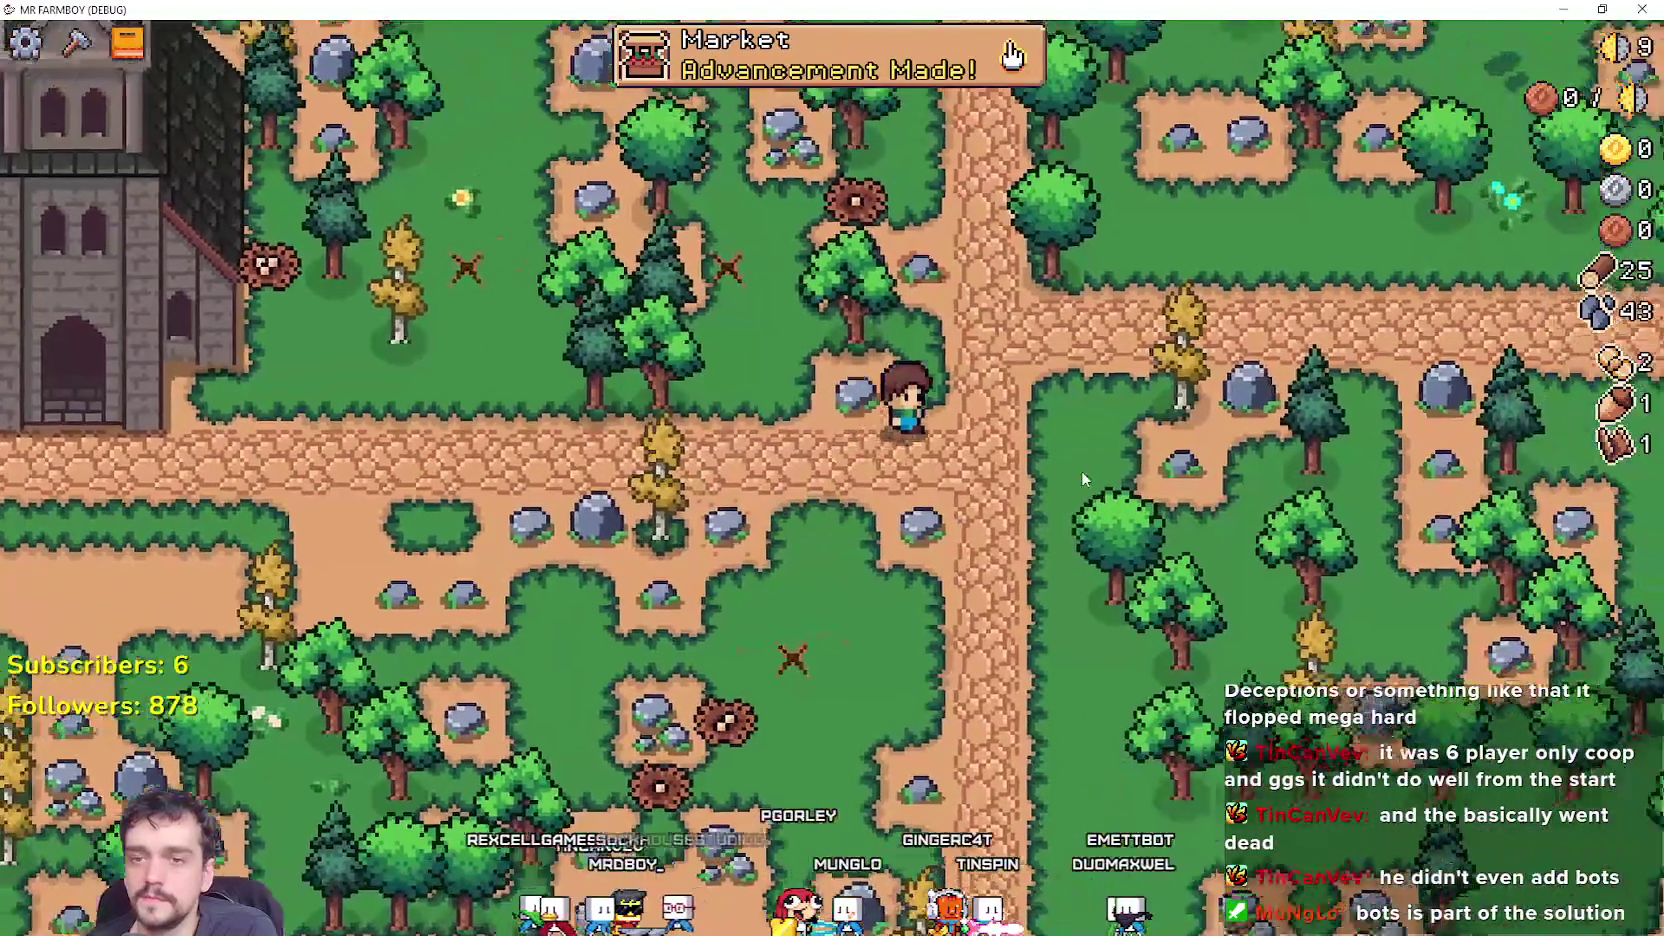
pyautogui.press('w')
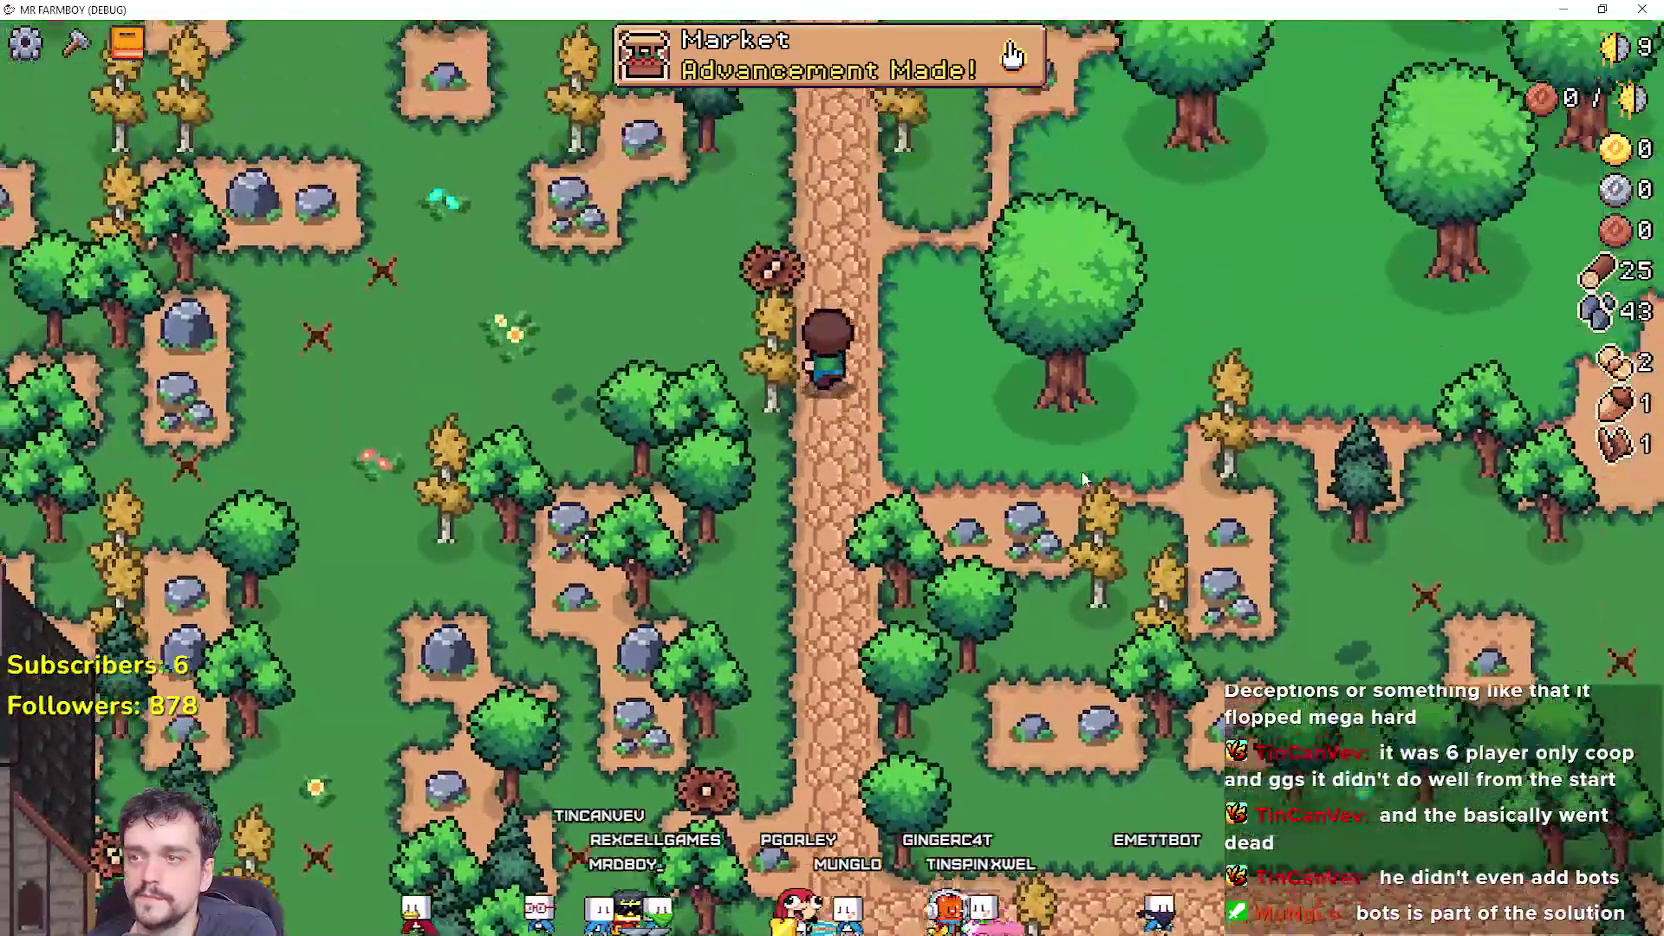
pyautogui.press('s')
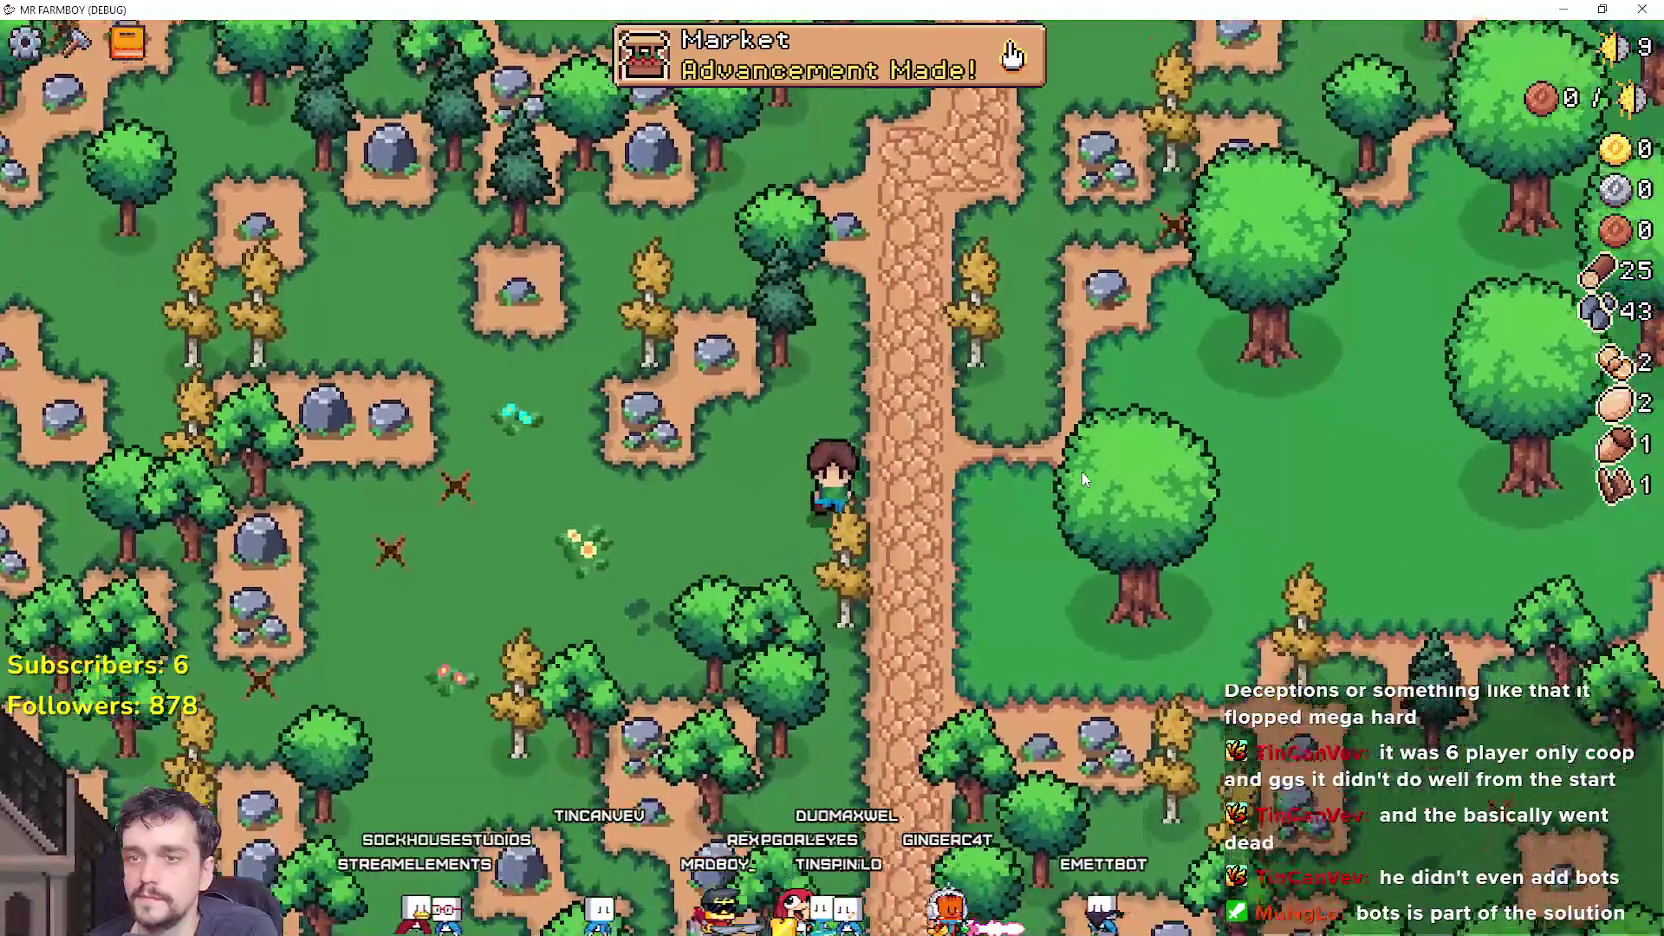
pyautogui.press('s')
# Head west toward the church tower, chopping a yellow tree for wood on the way.
pyautogui.press('a')
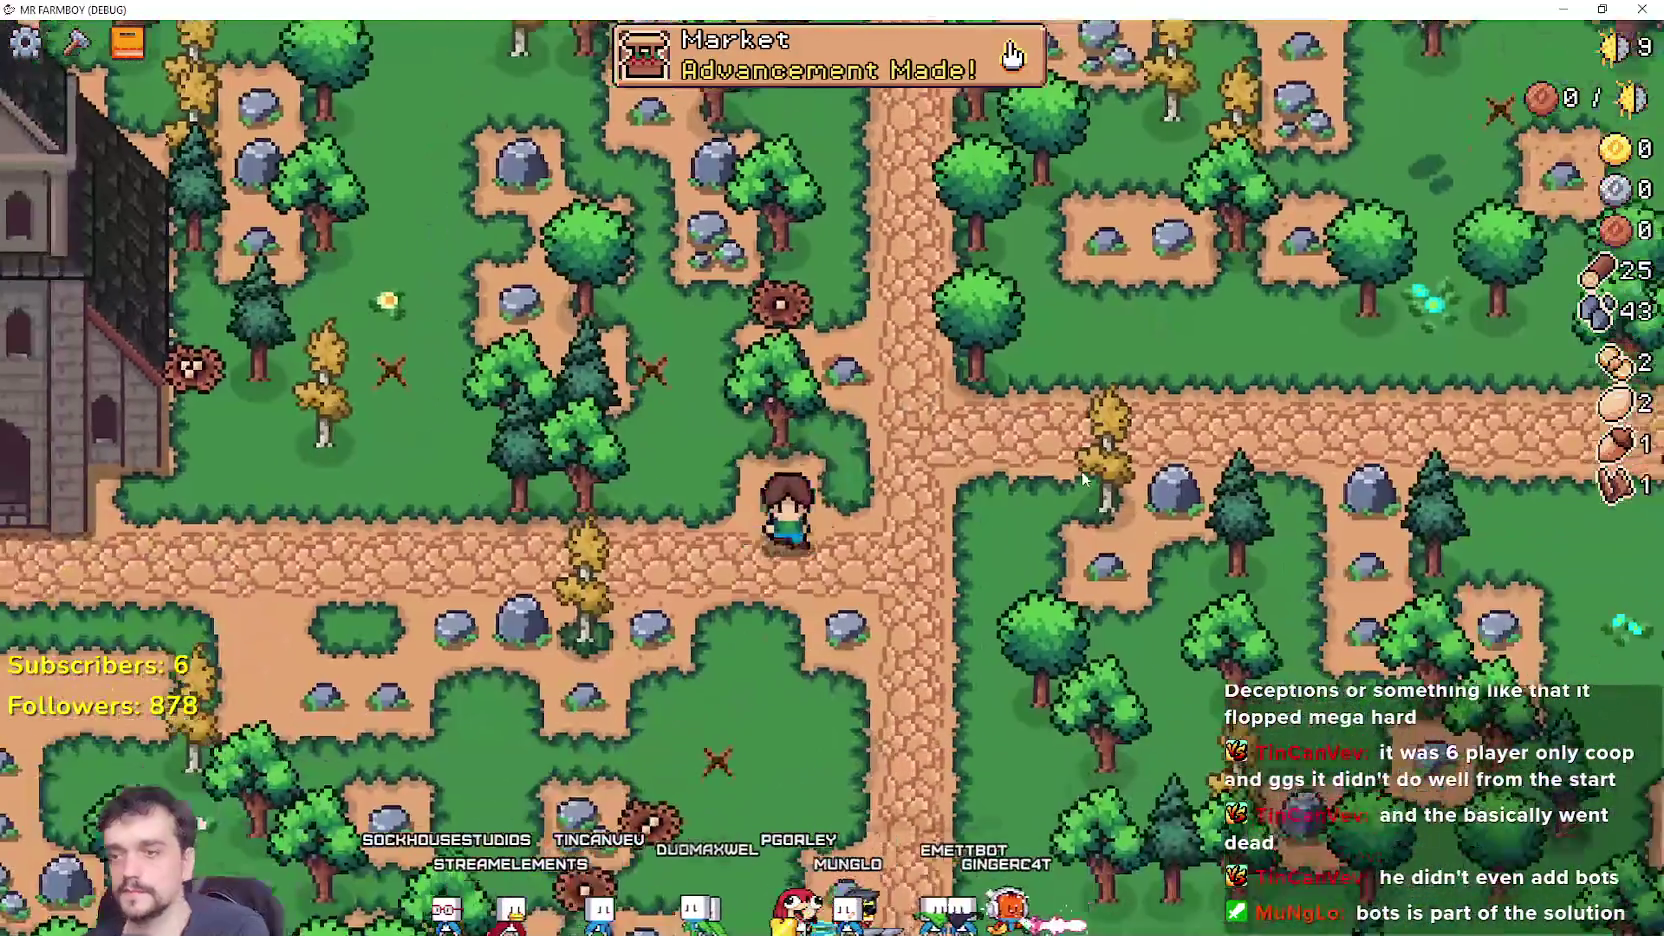
pyautogui.press('a')
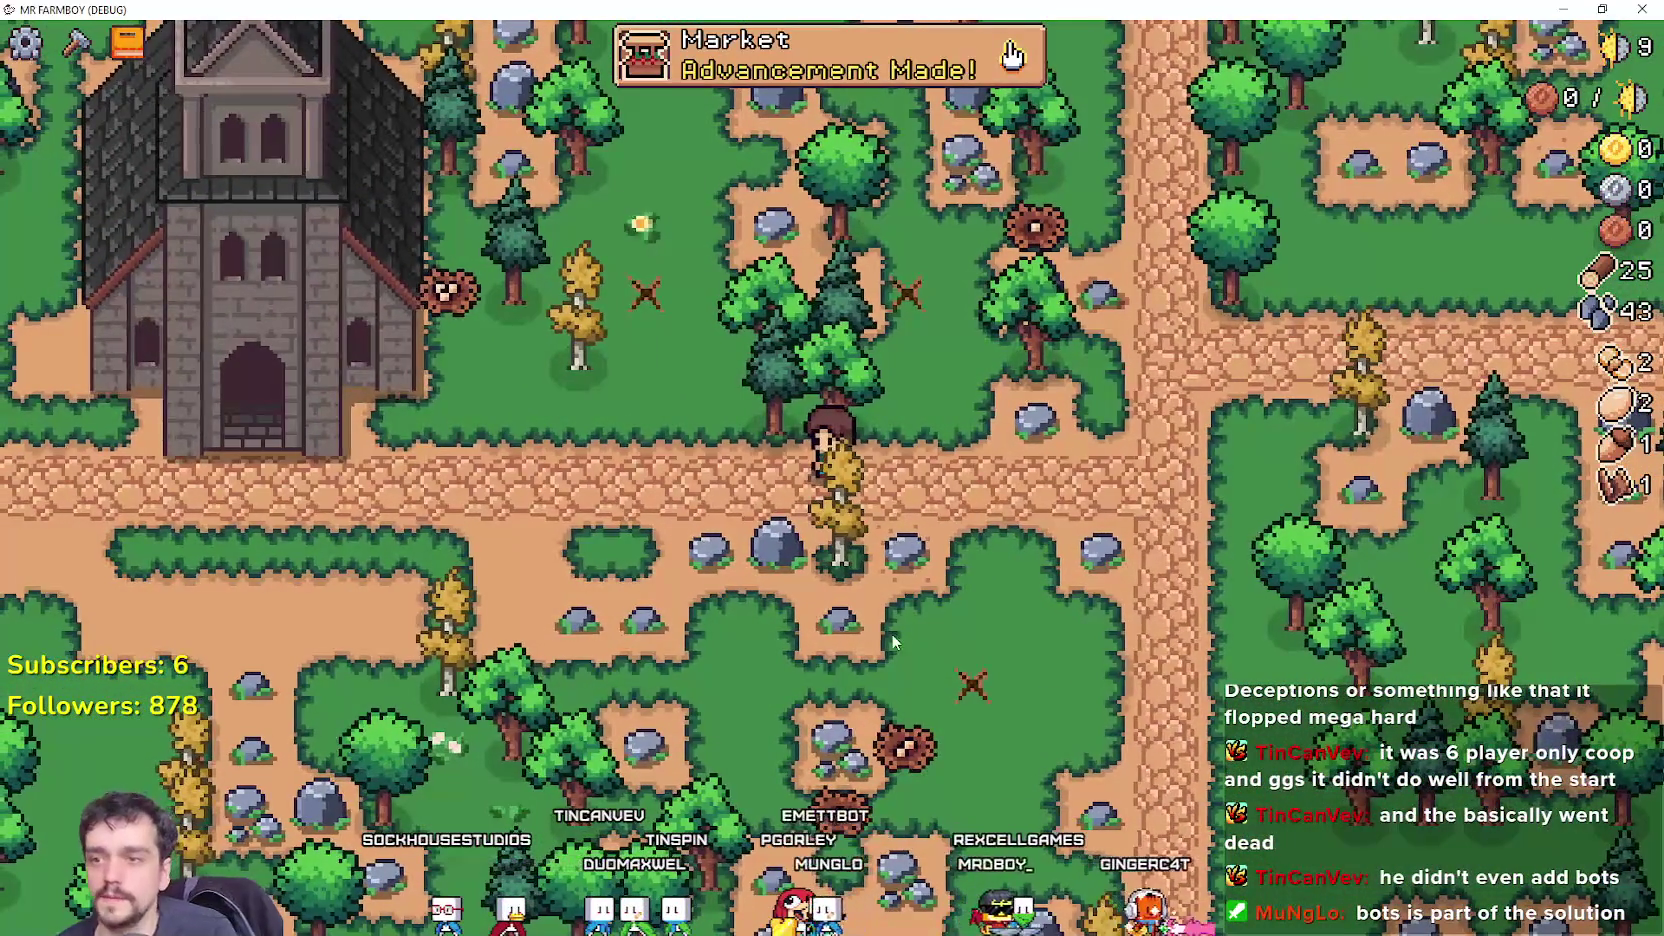
pyautogui.press('a')
pyautogui.press('d')
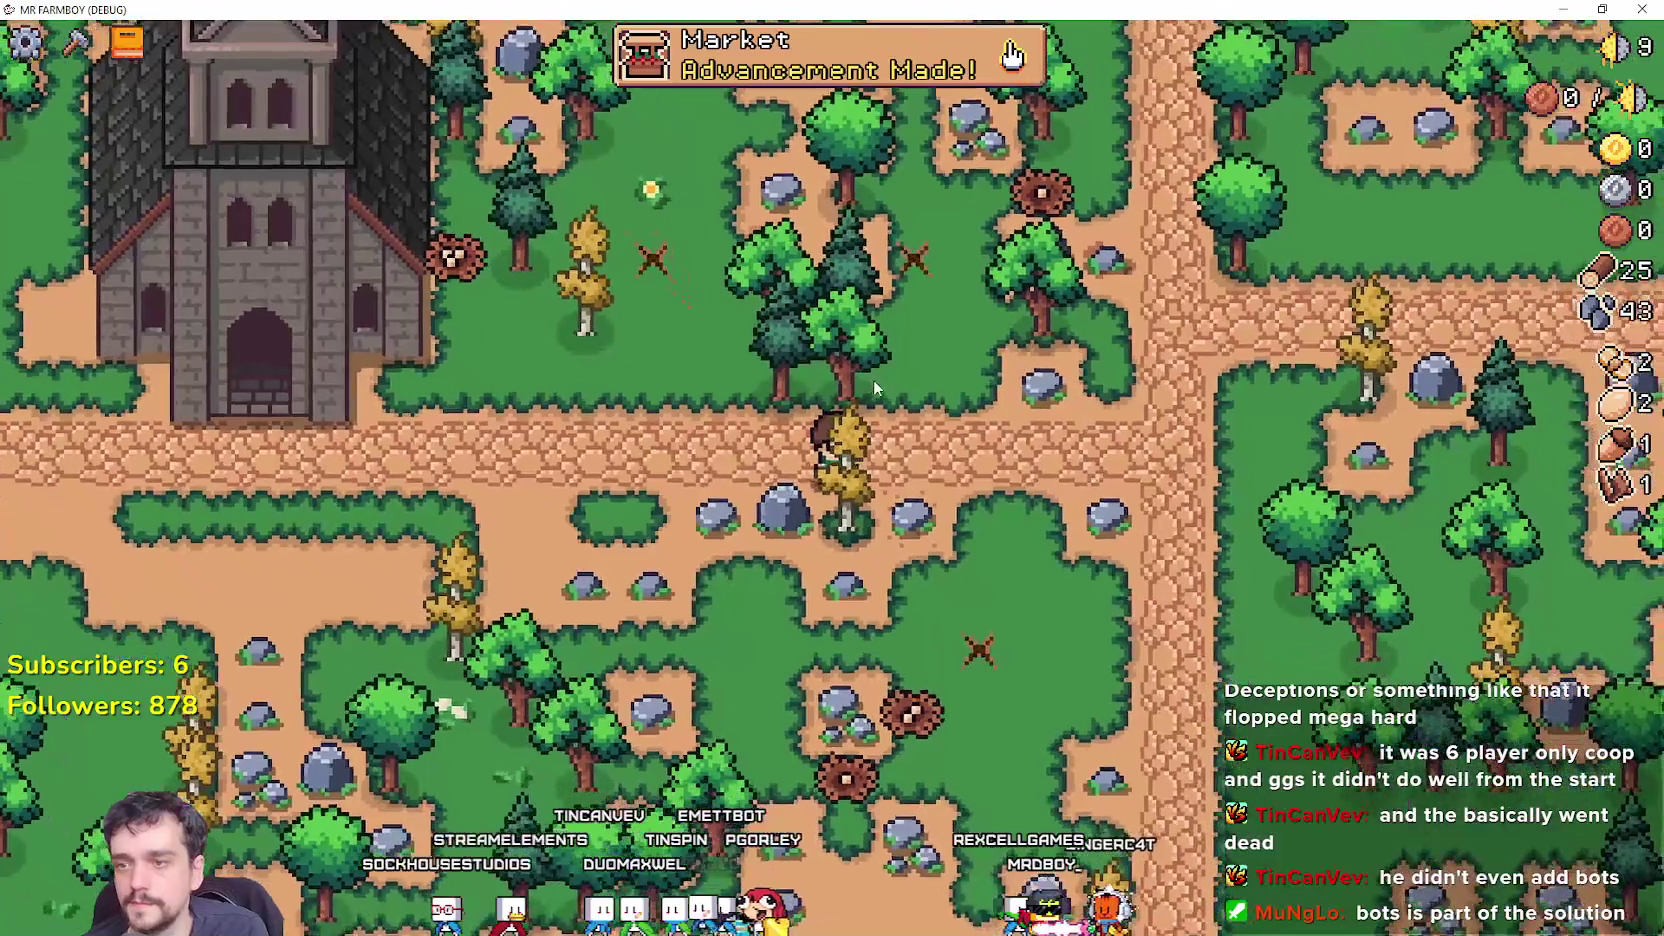
pyautogui.click(874, 380)
pyautogui.press('a')
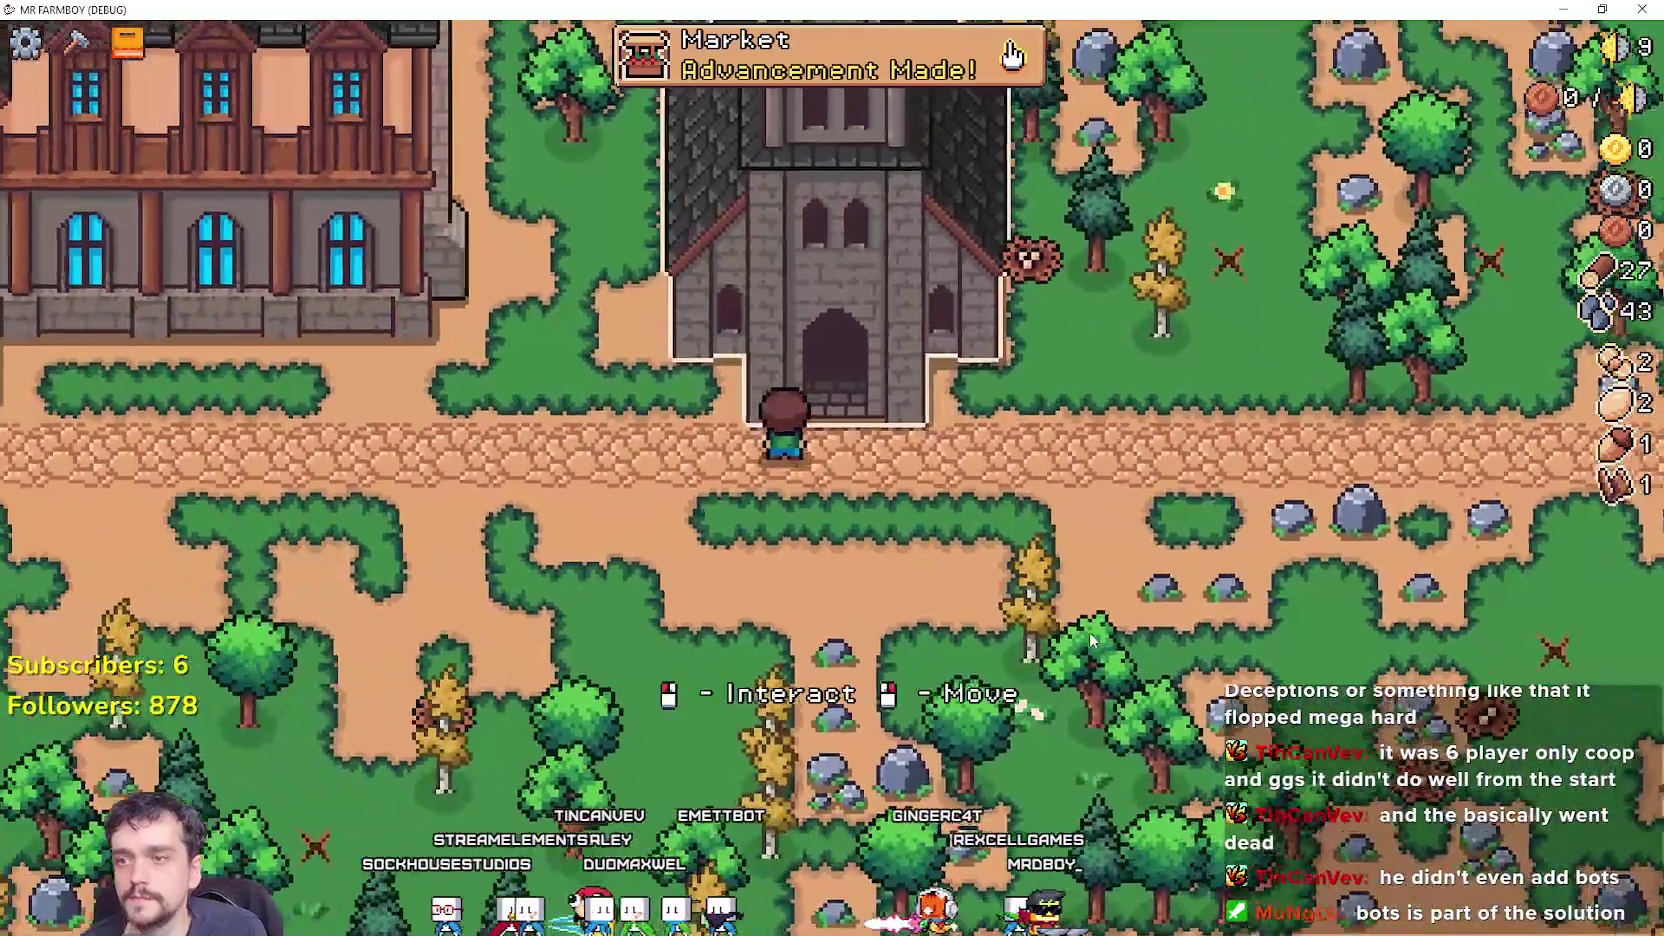
# Check the church's prayers, then bring up the Inn's Dishes panel with the Farmer's Dish.
pyautogui.click(916, 517)
pyautogui.press('a')
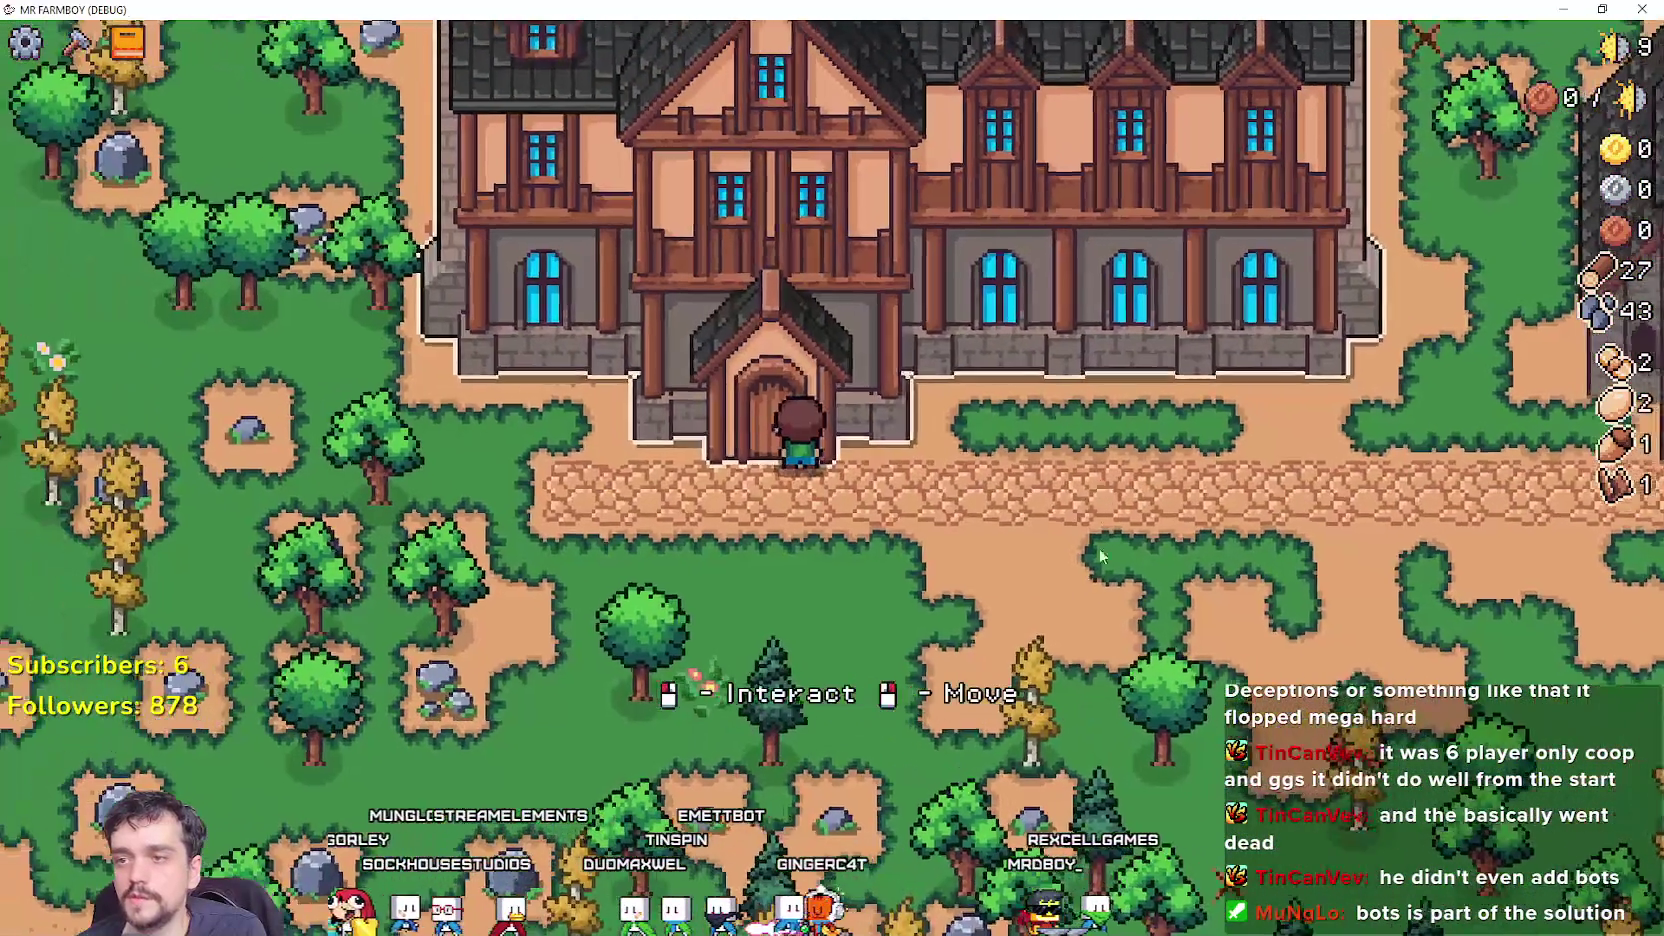
pyautogui.press('e')
pyautogui.moveTo(652, 378)
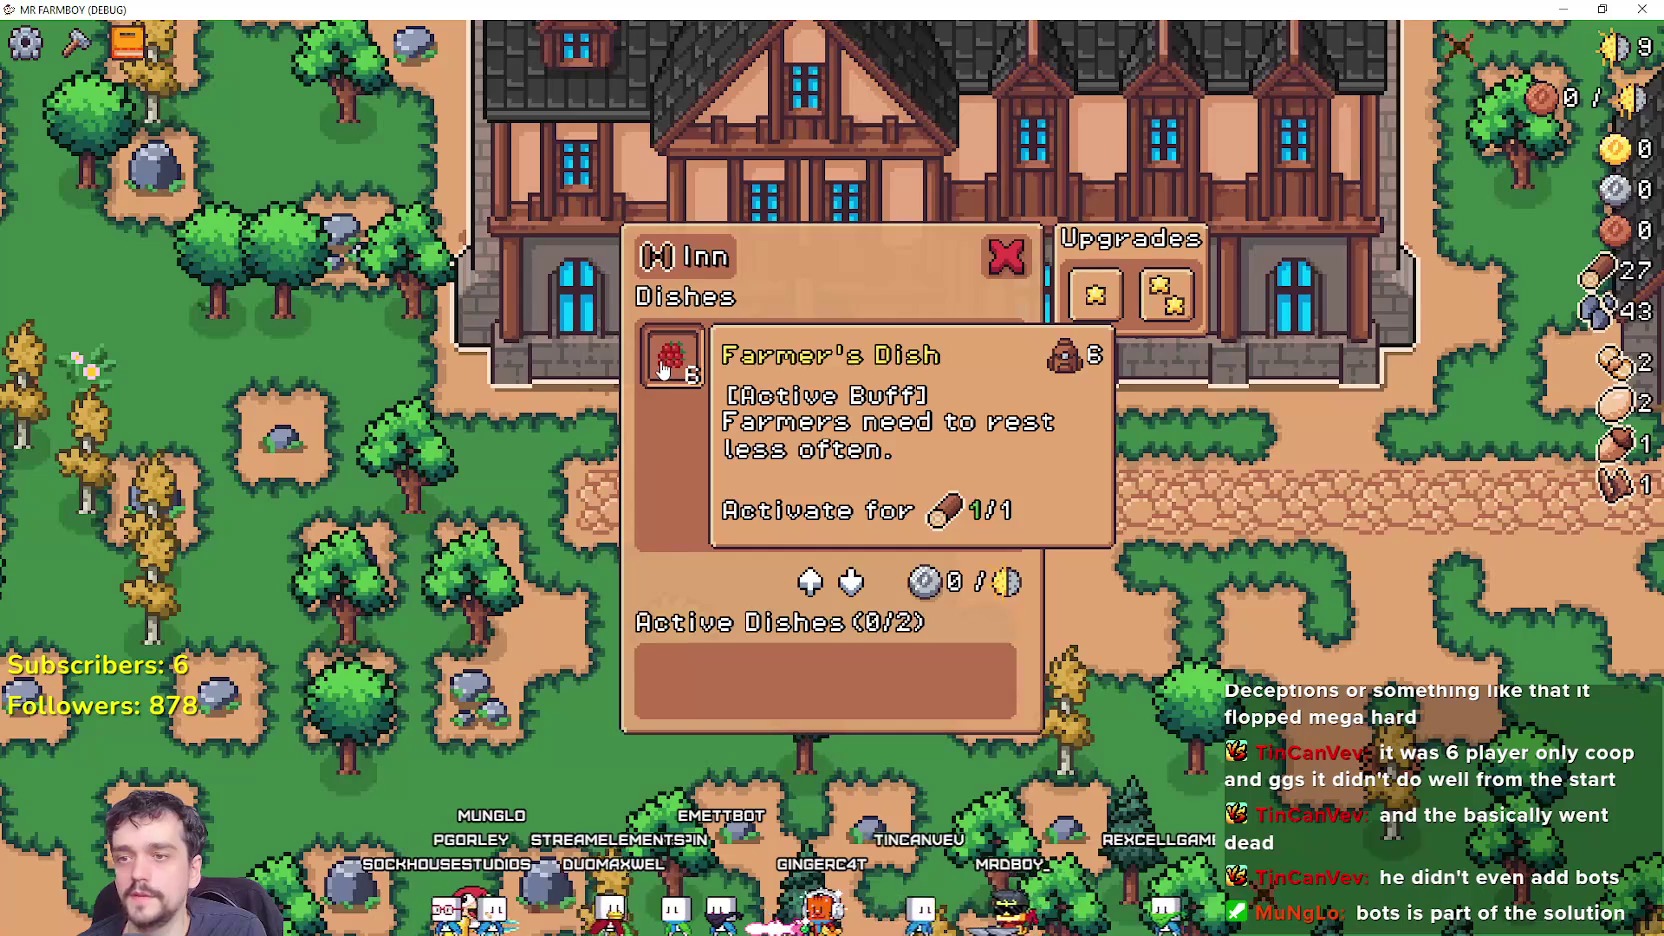
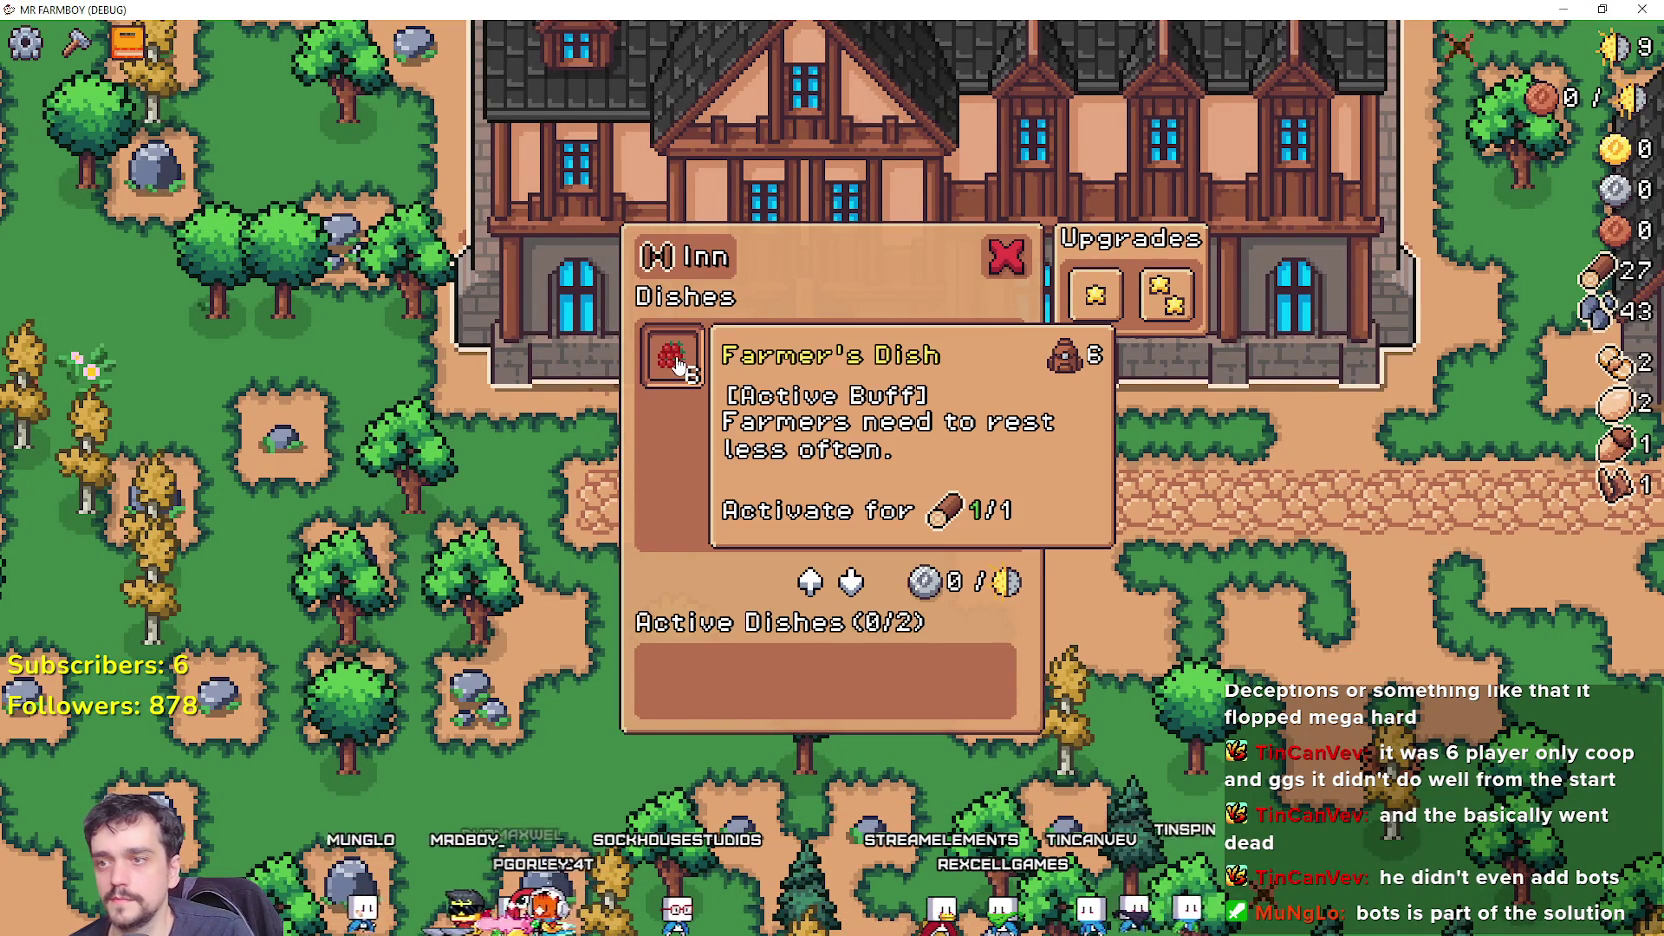
# Check the Farmer's Dish tooltip, then stop the debug run and return to inn.gd's add_item code.
pyautogui.moveTo(1094, 305)
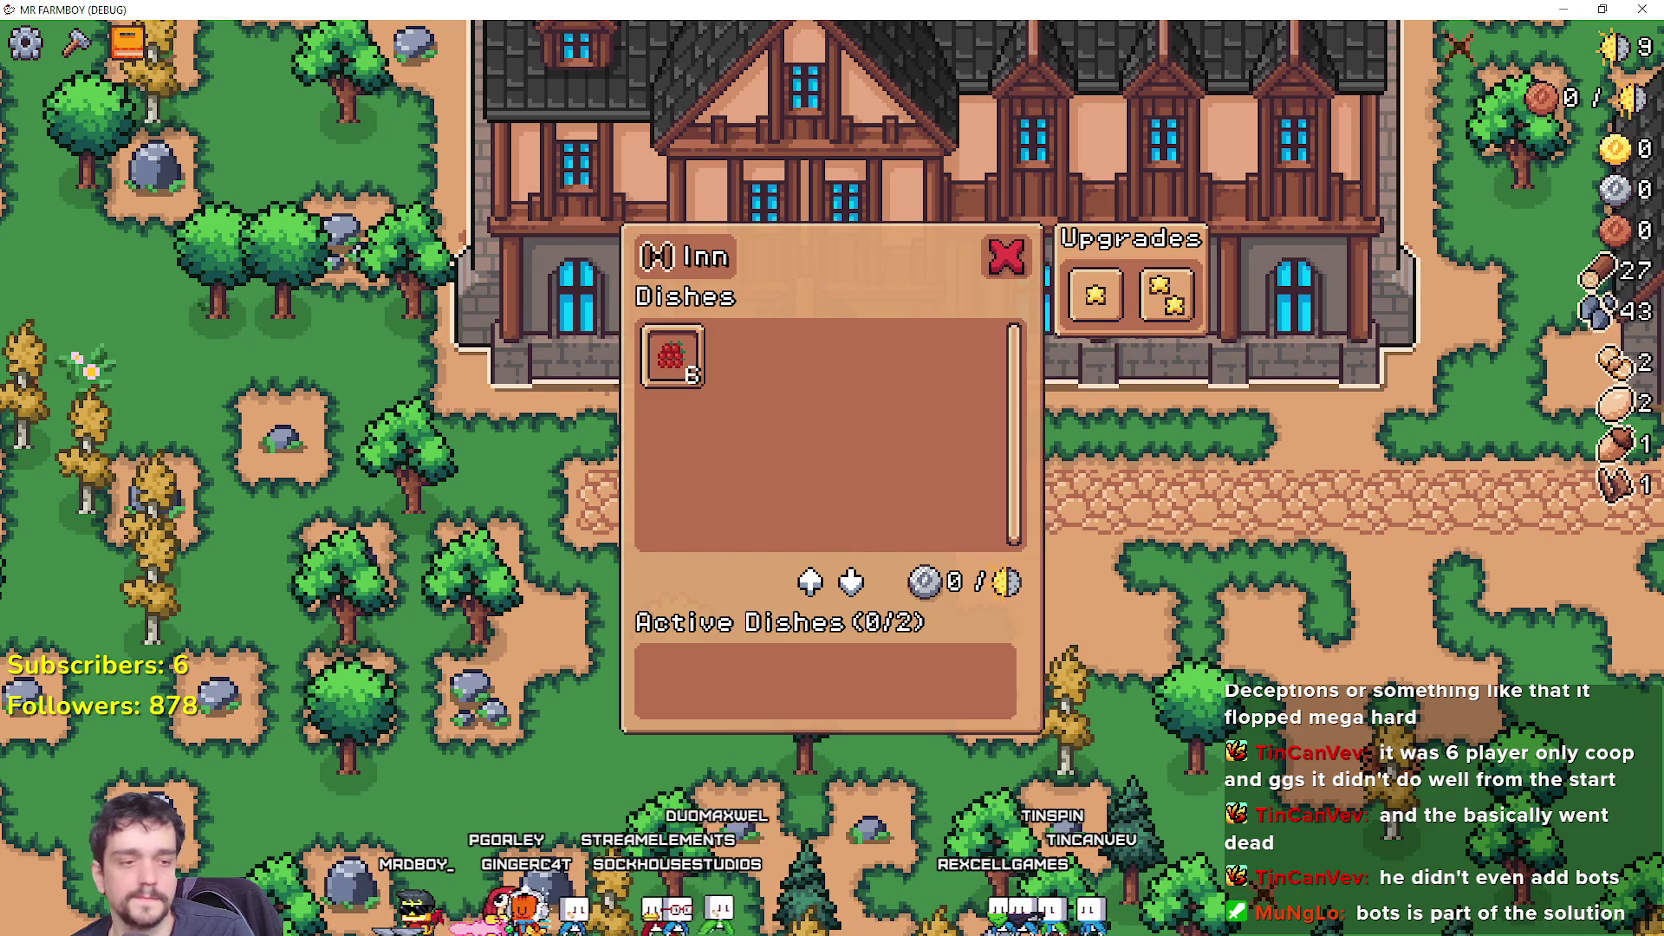
pyautogui.hotkey('alt', 'Tab')
pyautogui.click(1292, 426)
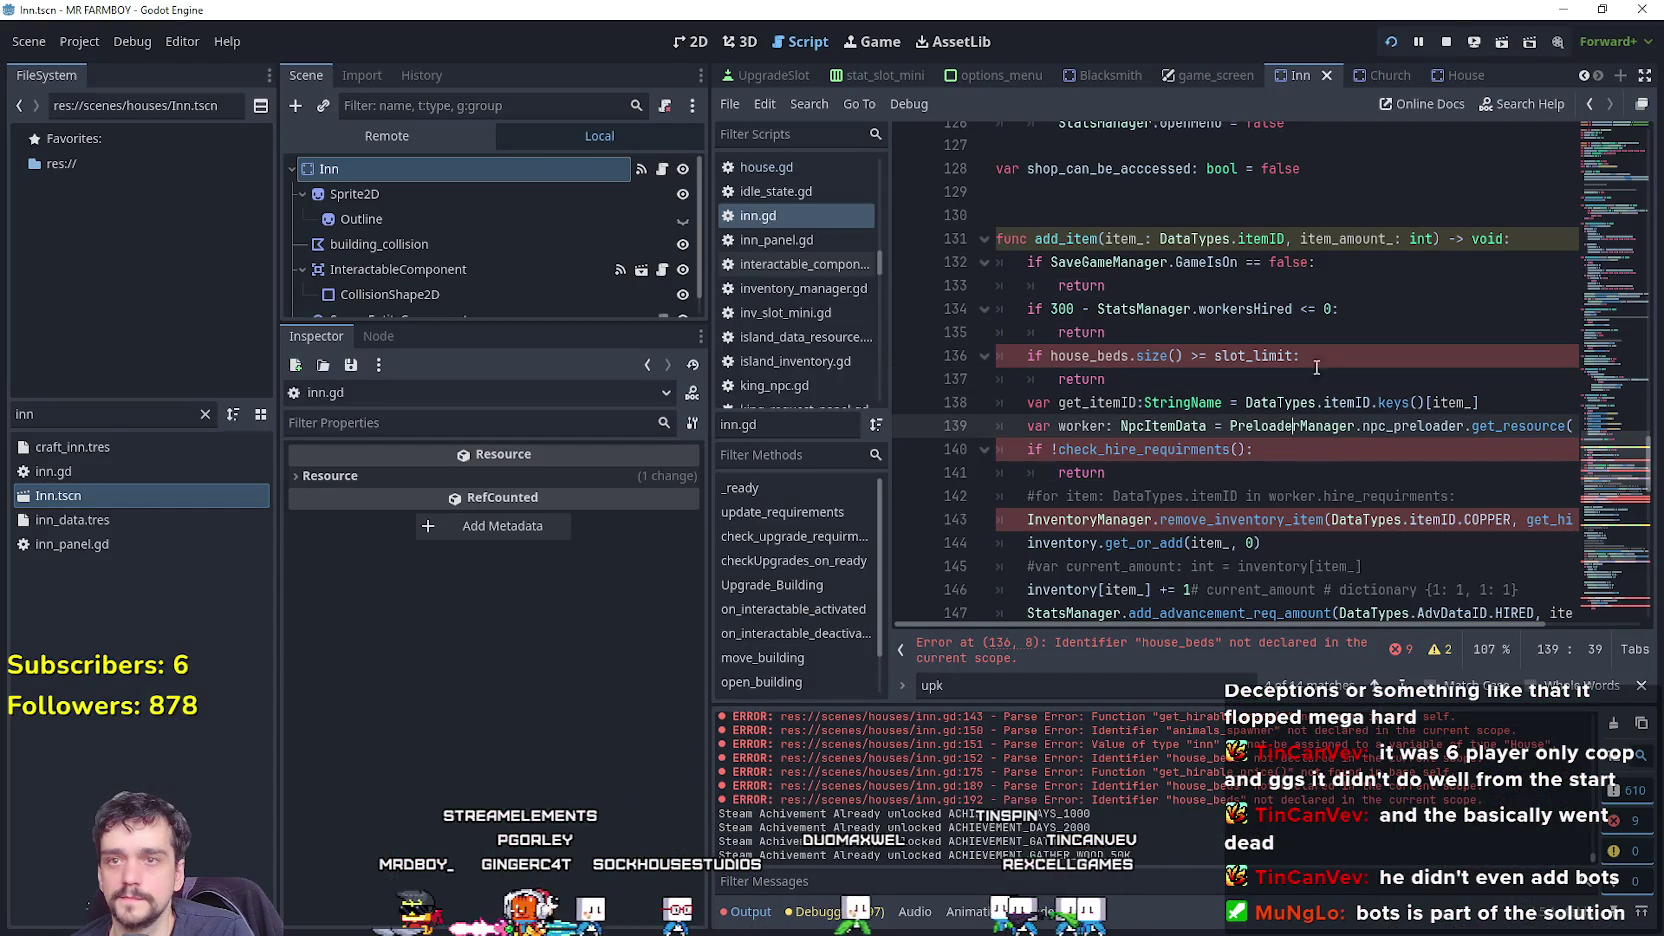
# Change the line 134 limit check from 300 minus workersHired to 6 - current_buffs.
pyautogui.click(1238, 402)
pyautogui.scroll(1, 1150, 507)
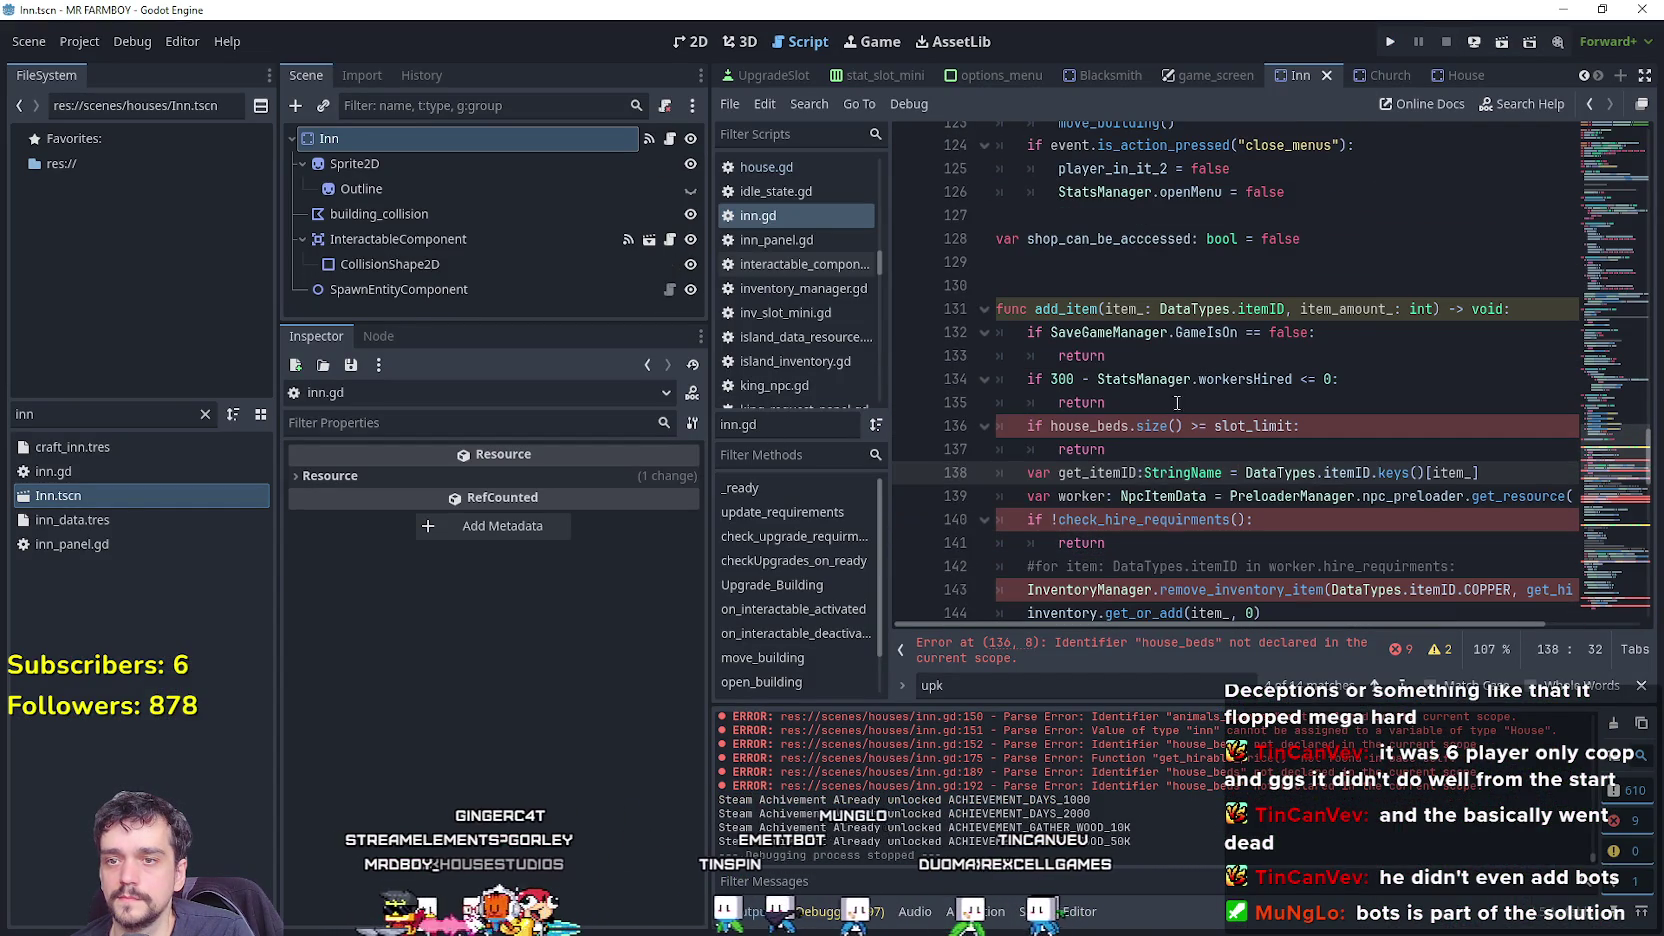
pyautogui.doubleClick(1062, 380)
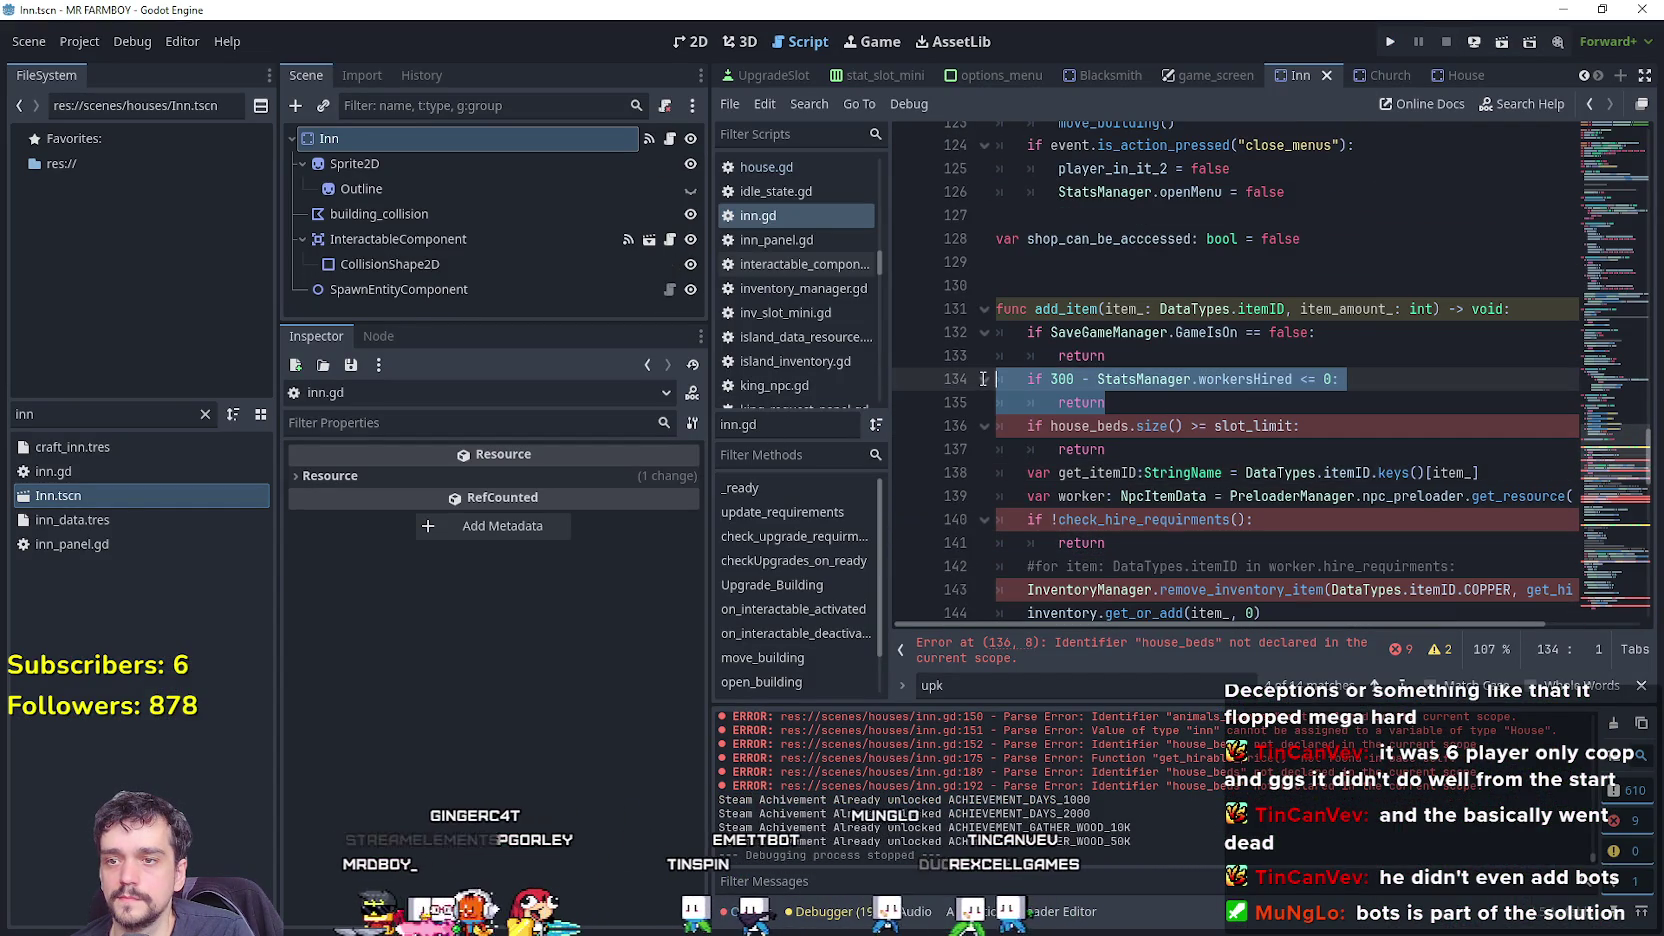
pyautogui.click(1127, 401)
pyautogui.moveTo(1127, 401); pyautogui.dragTo(969, 377)
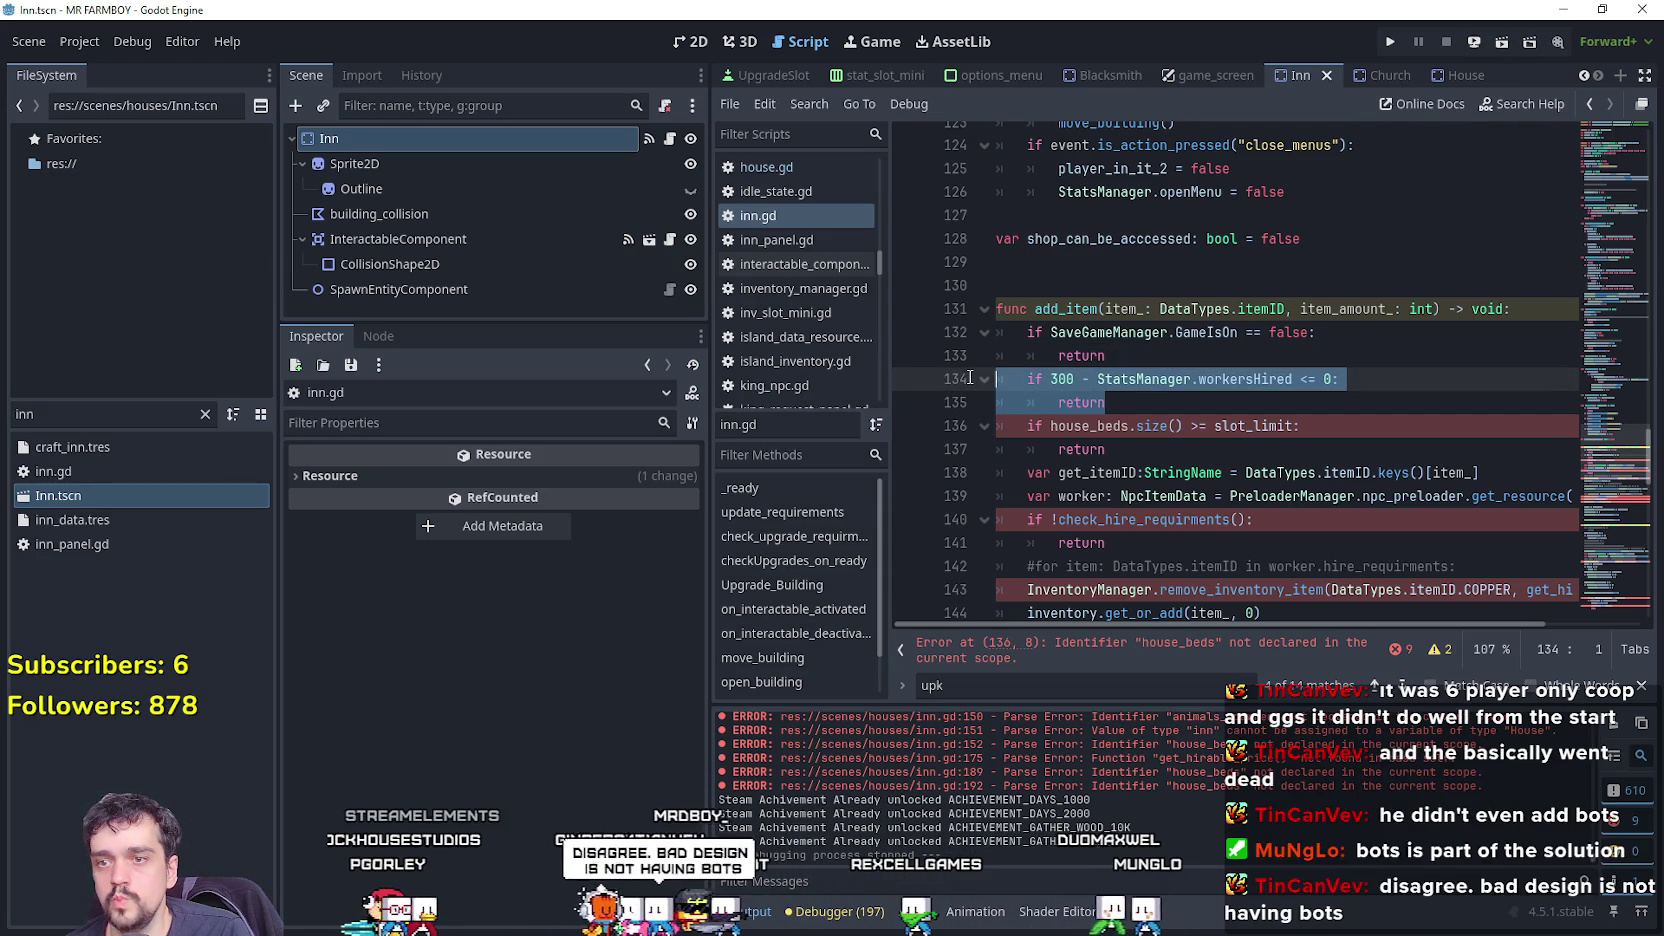
pyautogui.doubleClick(1241, 381)
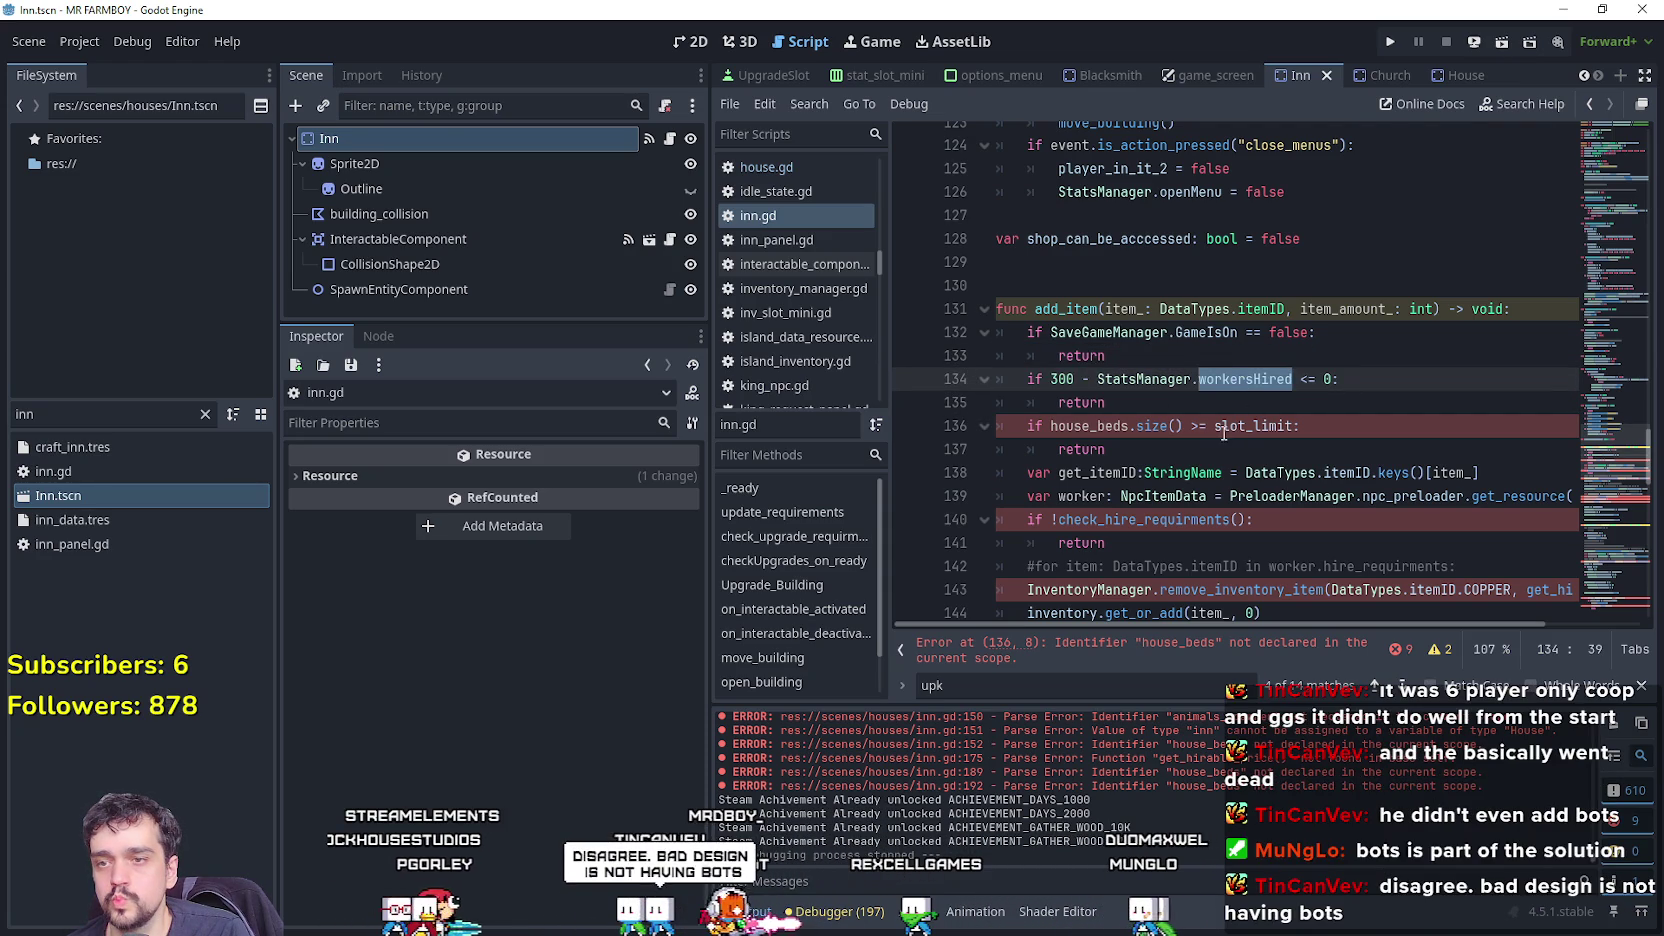
pyautogui.doubleClick(1058, 380)
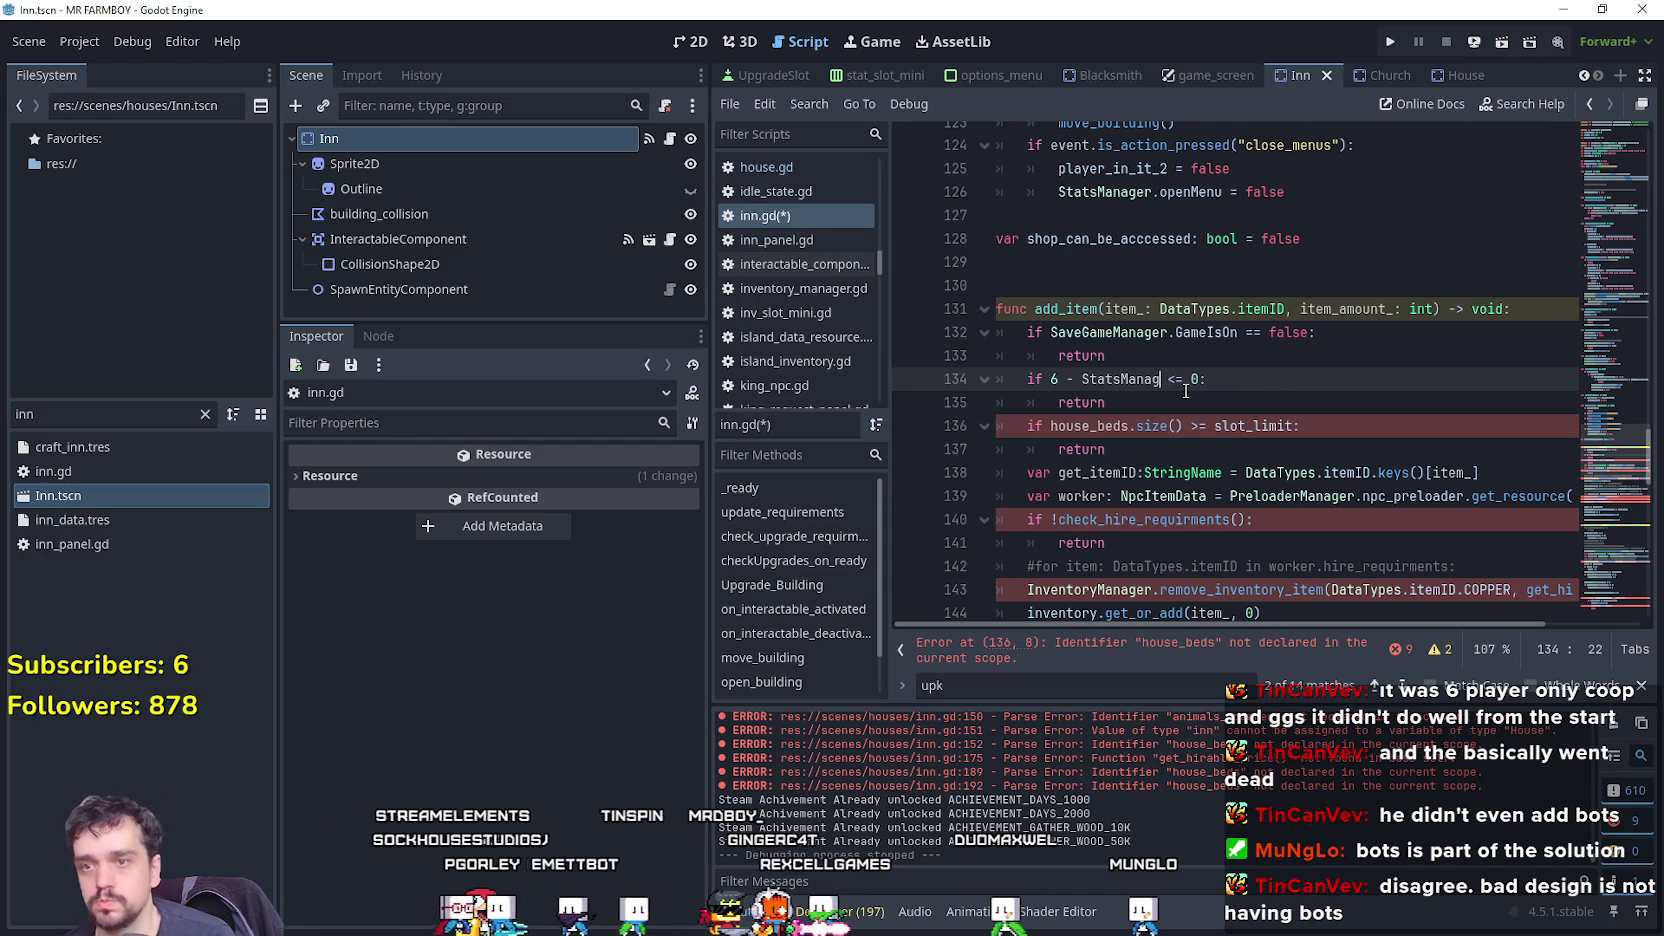
pyautogui.write('urrent_buffs')
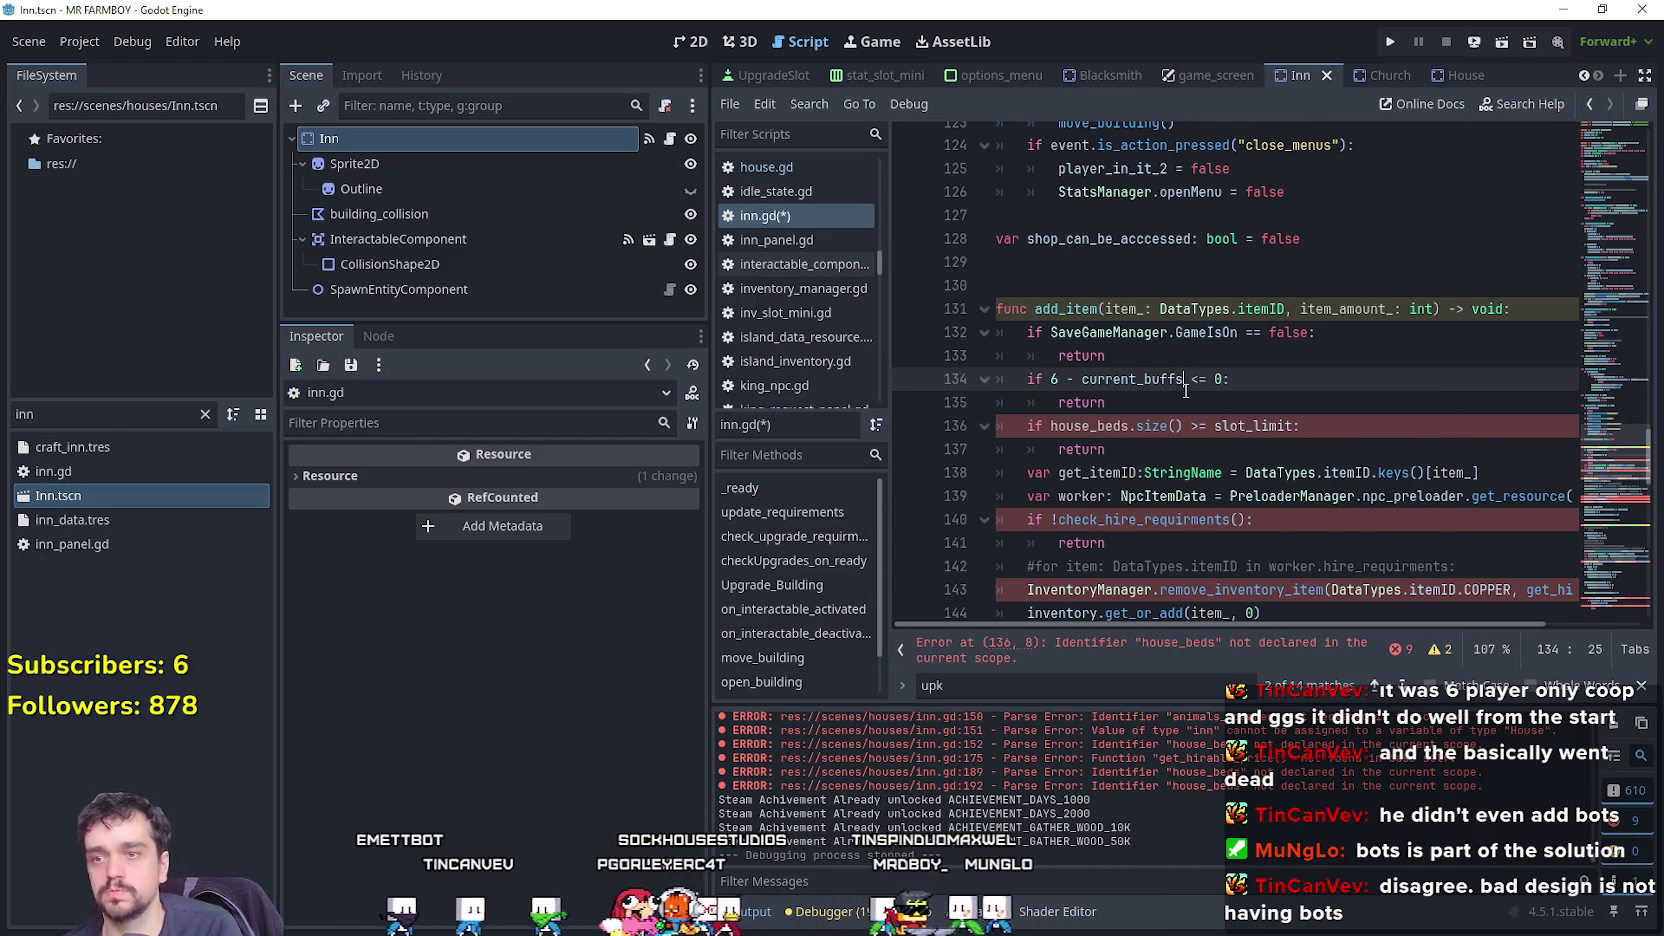
# Select the house_beds guard and its return in add_item for removal.
pyautogui.doubleClick(1090, 426)
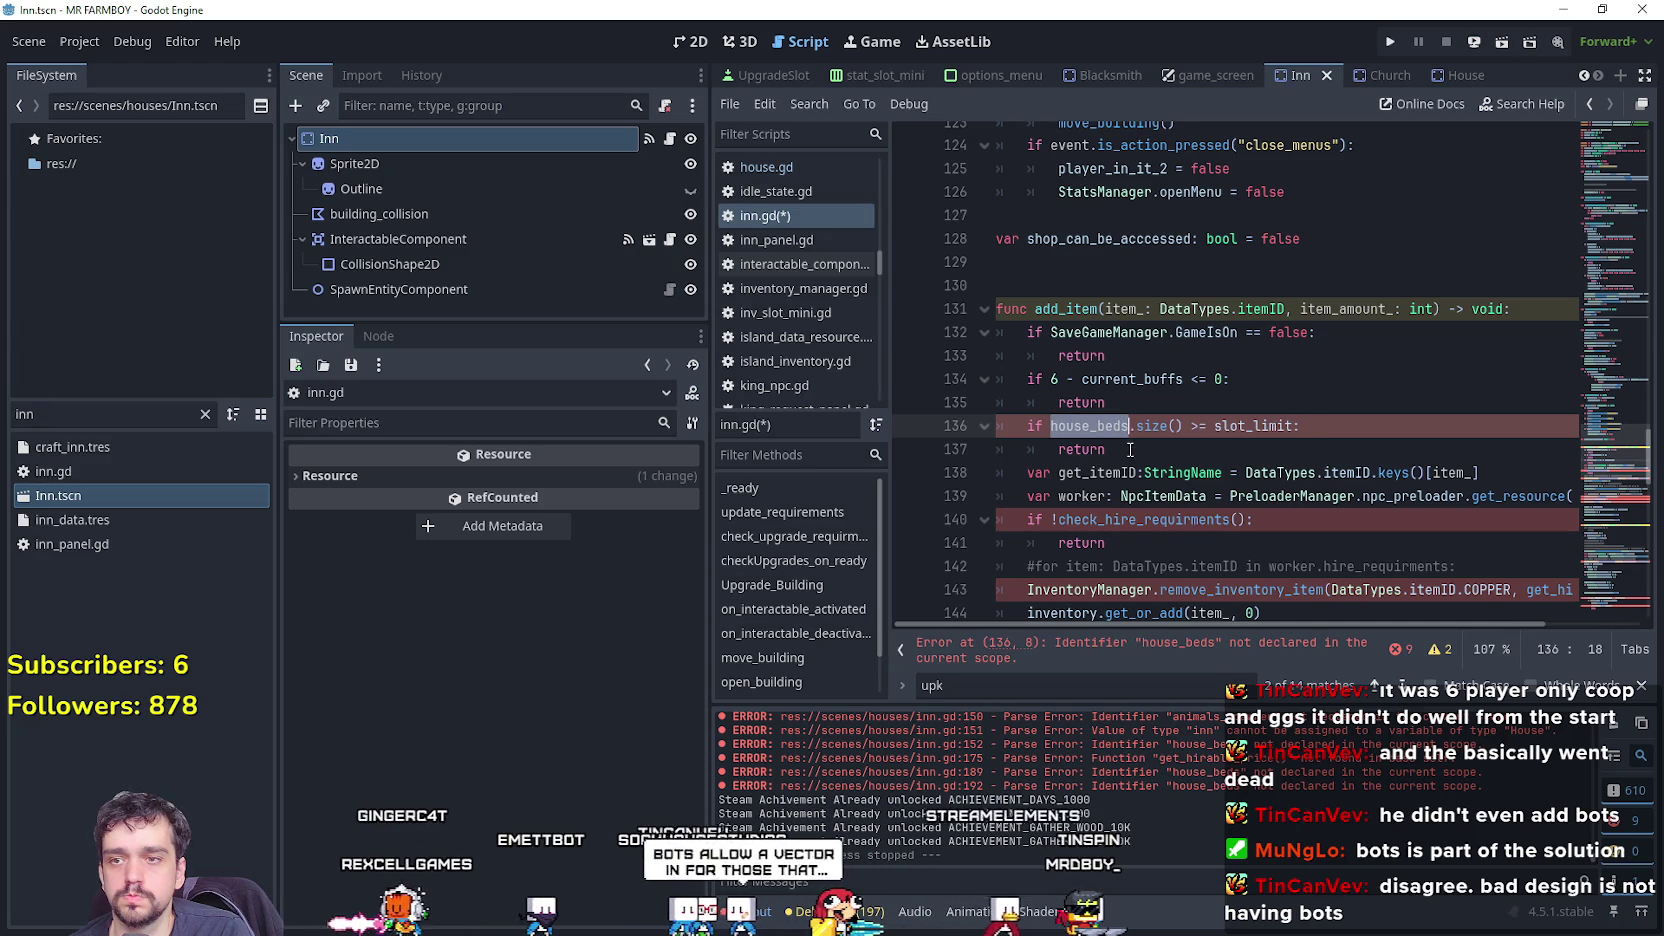
pyautogui.moveTo(1129, 450); pyautogui.dragTo(940, 416)
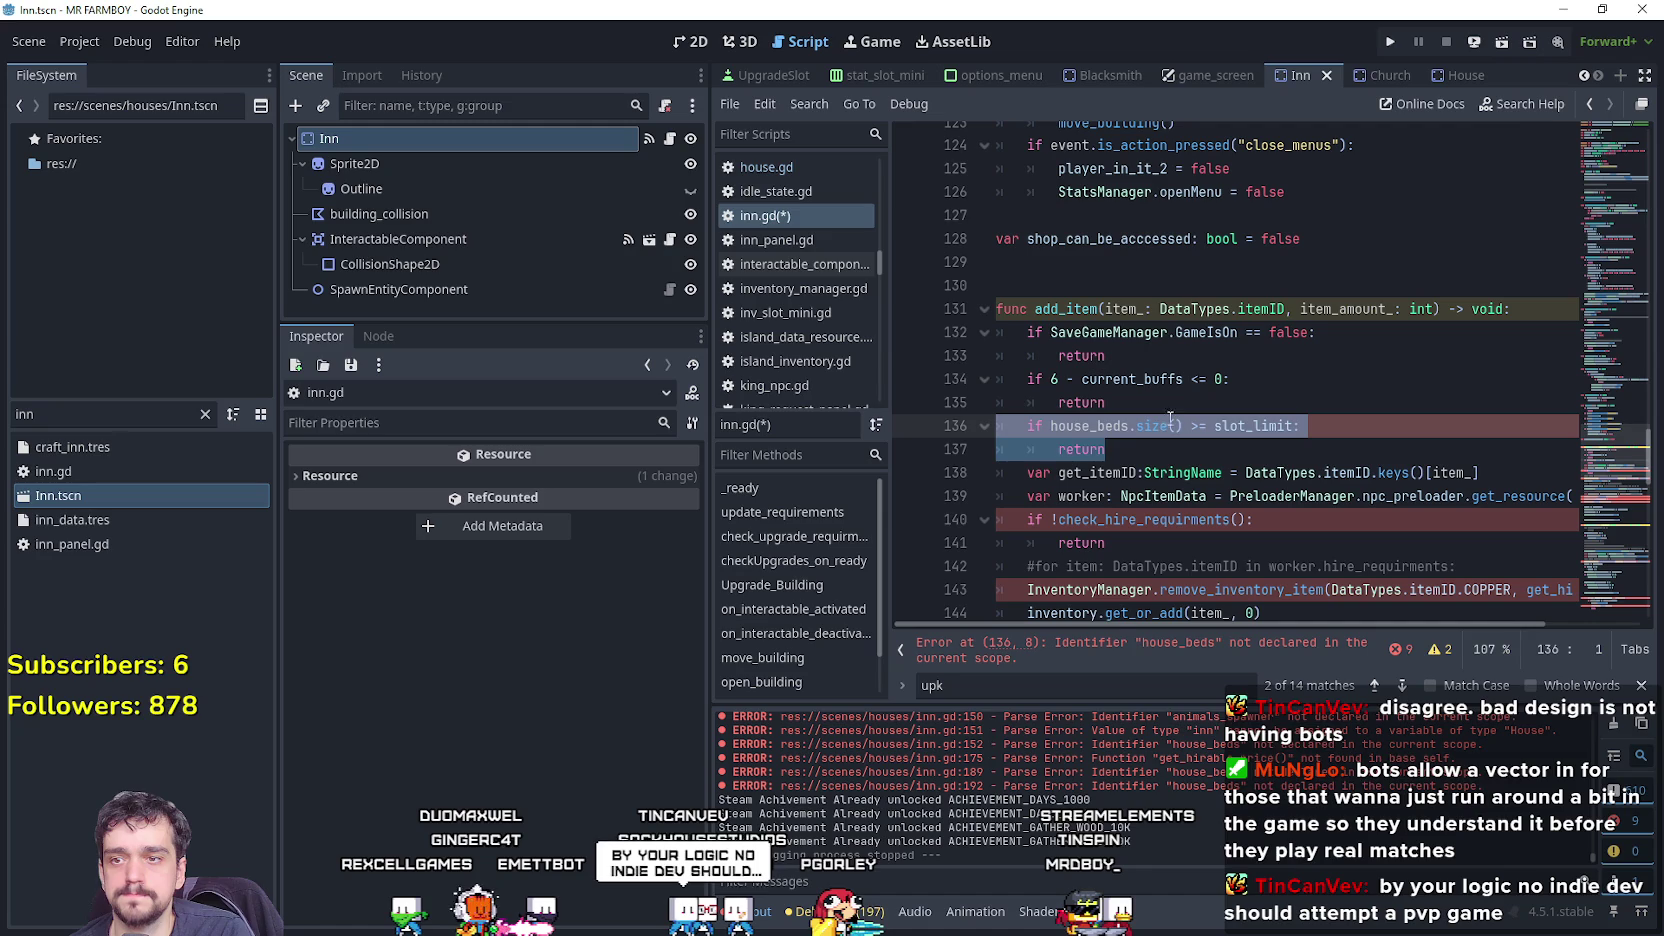
pyautogui.click(1120, 426)
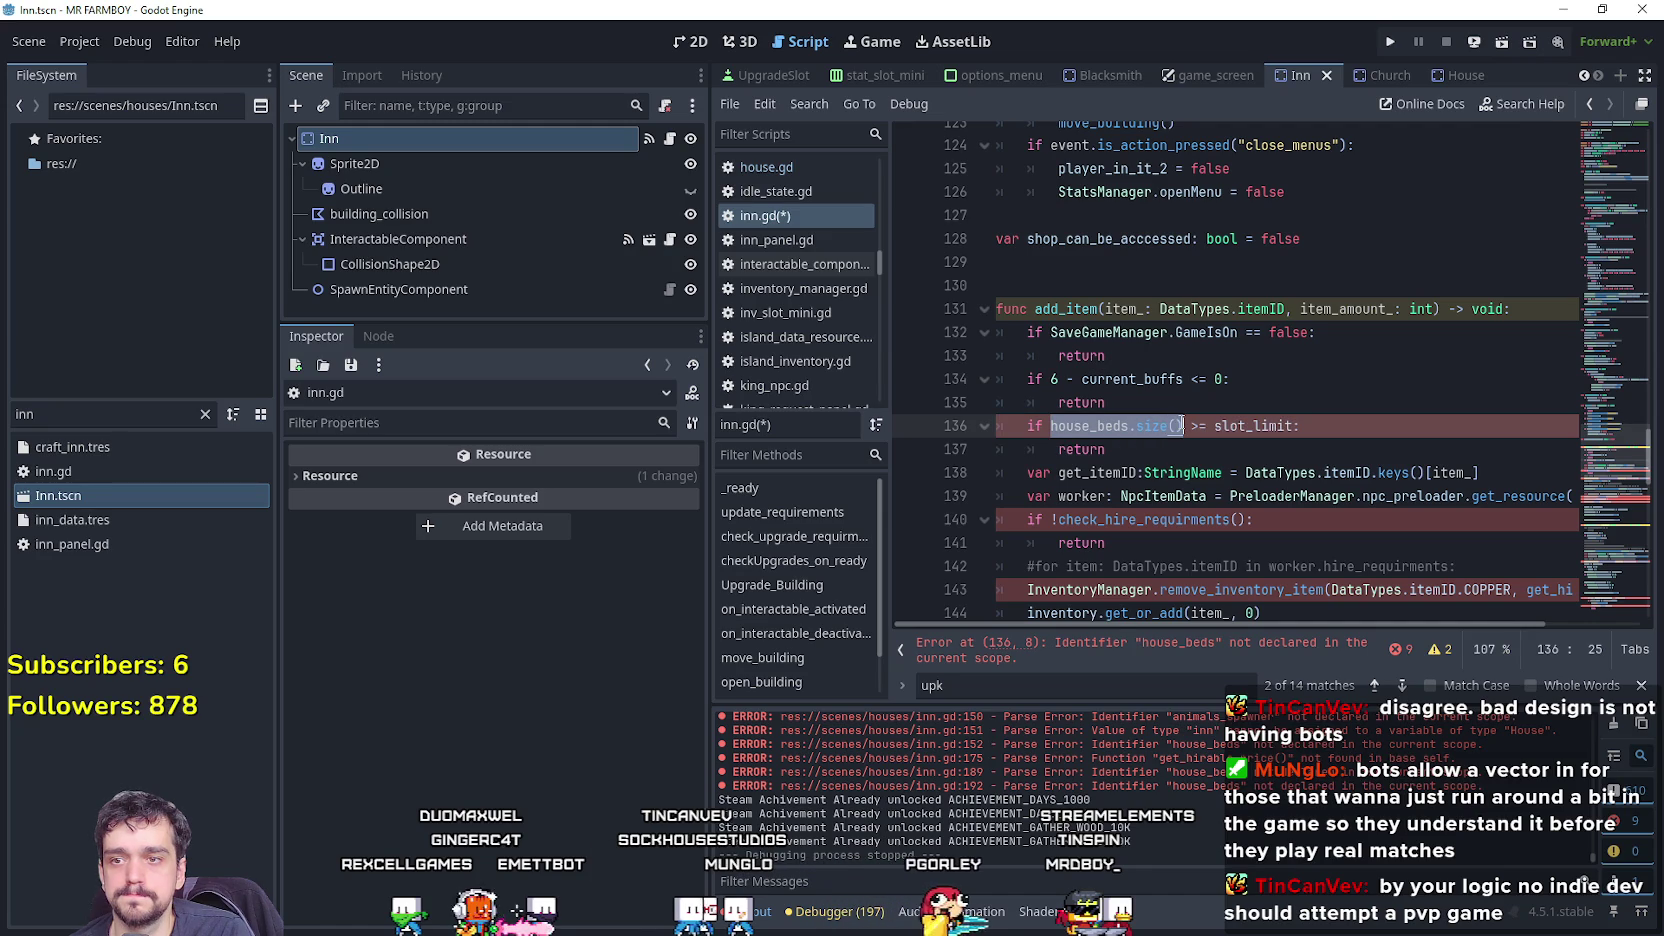
pyautogui.doubleClick(1090, 426)
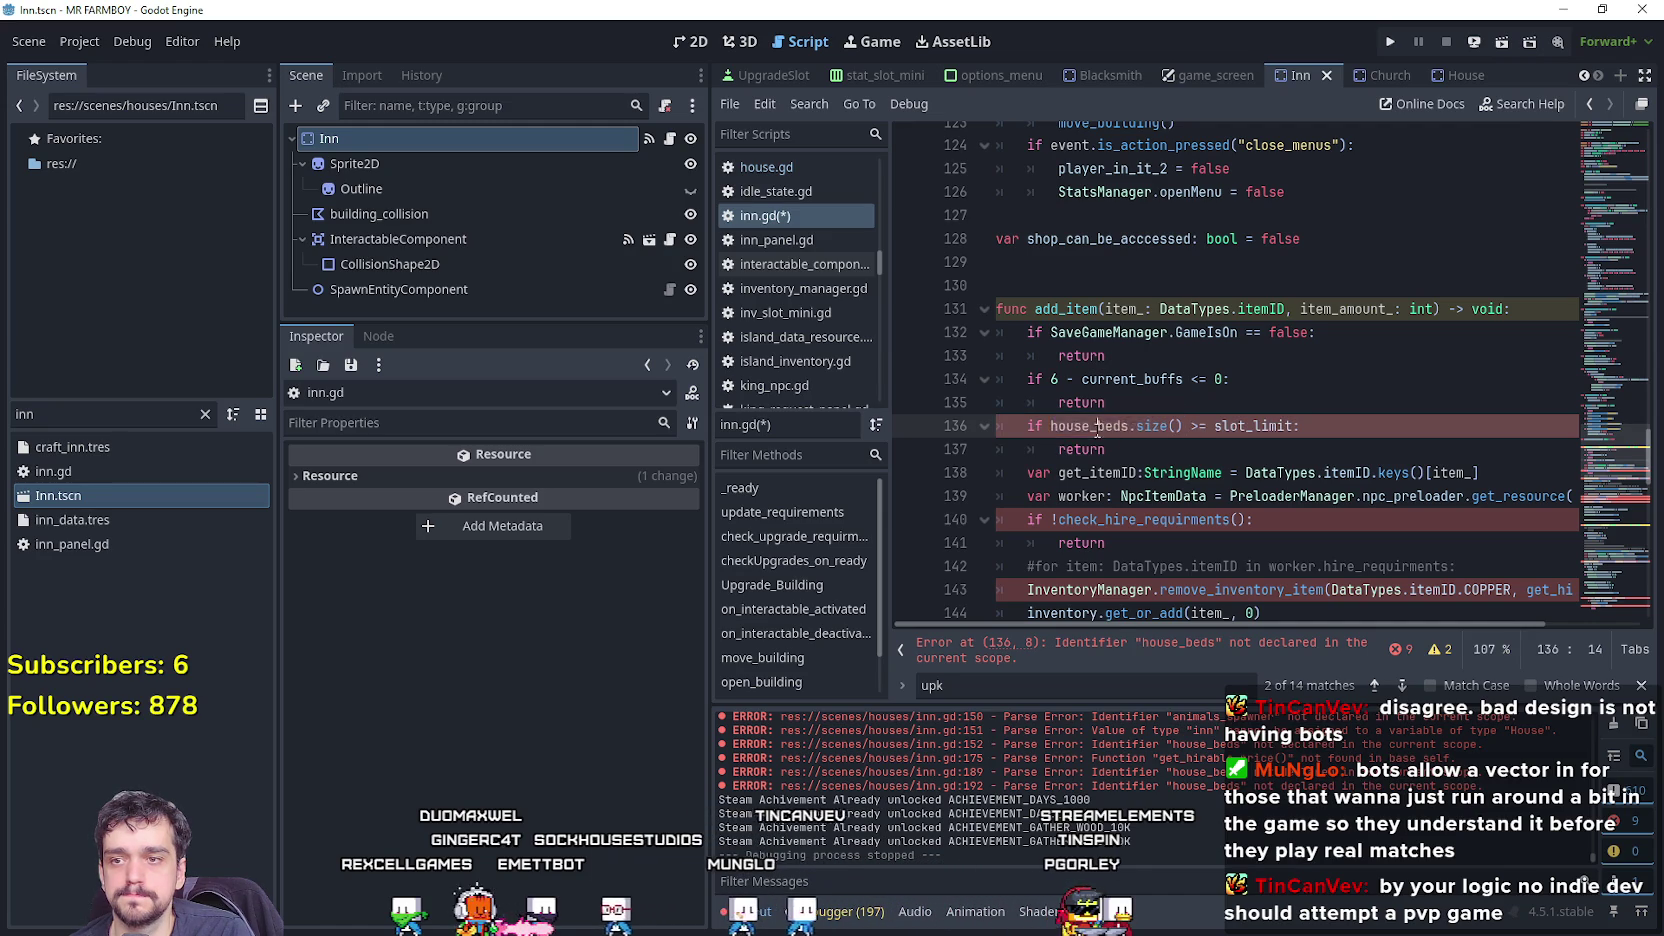
pyautogui.scroll(-2, 1095, 430)
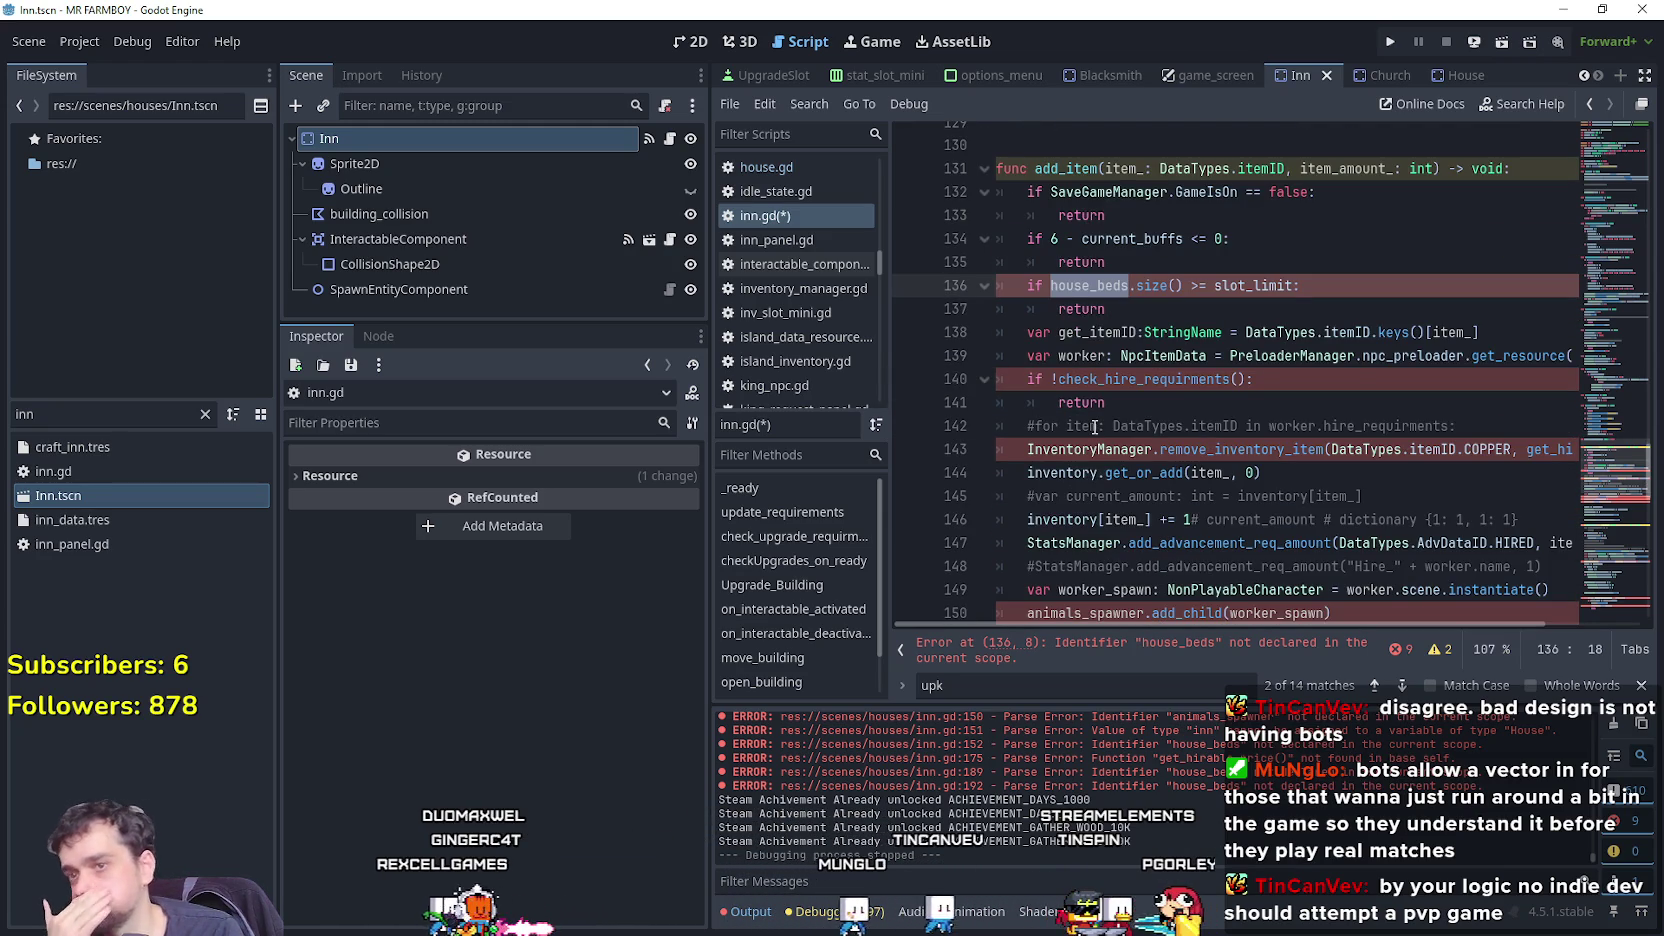
pyautogui.scroll(-1, 1147, 406)
pyautogui.scroll(2, 1147, 406)
pyautogui.moveTo(1110, 378); pyautogui.dragTo(1008, 354)
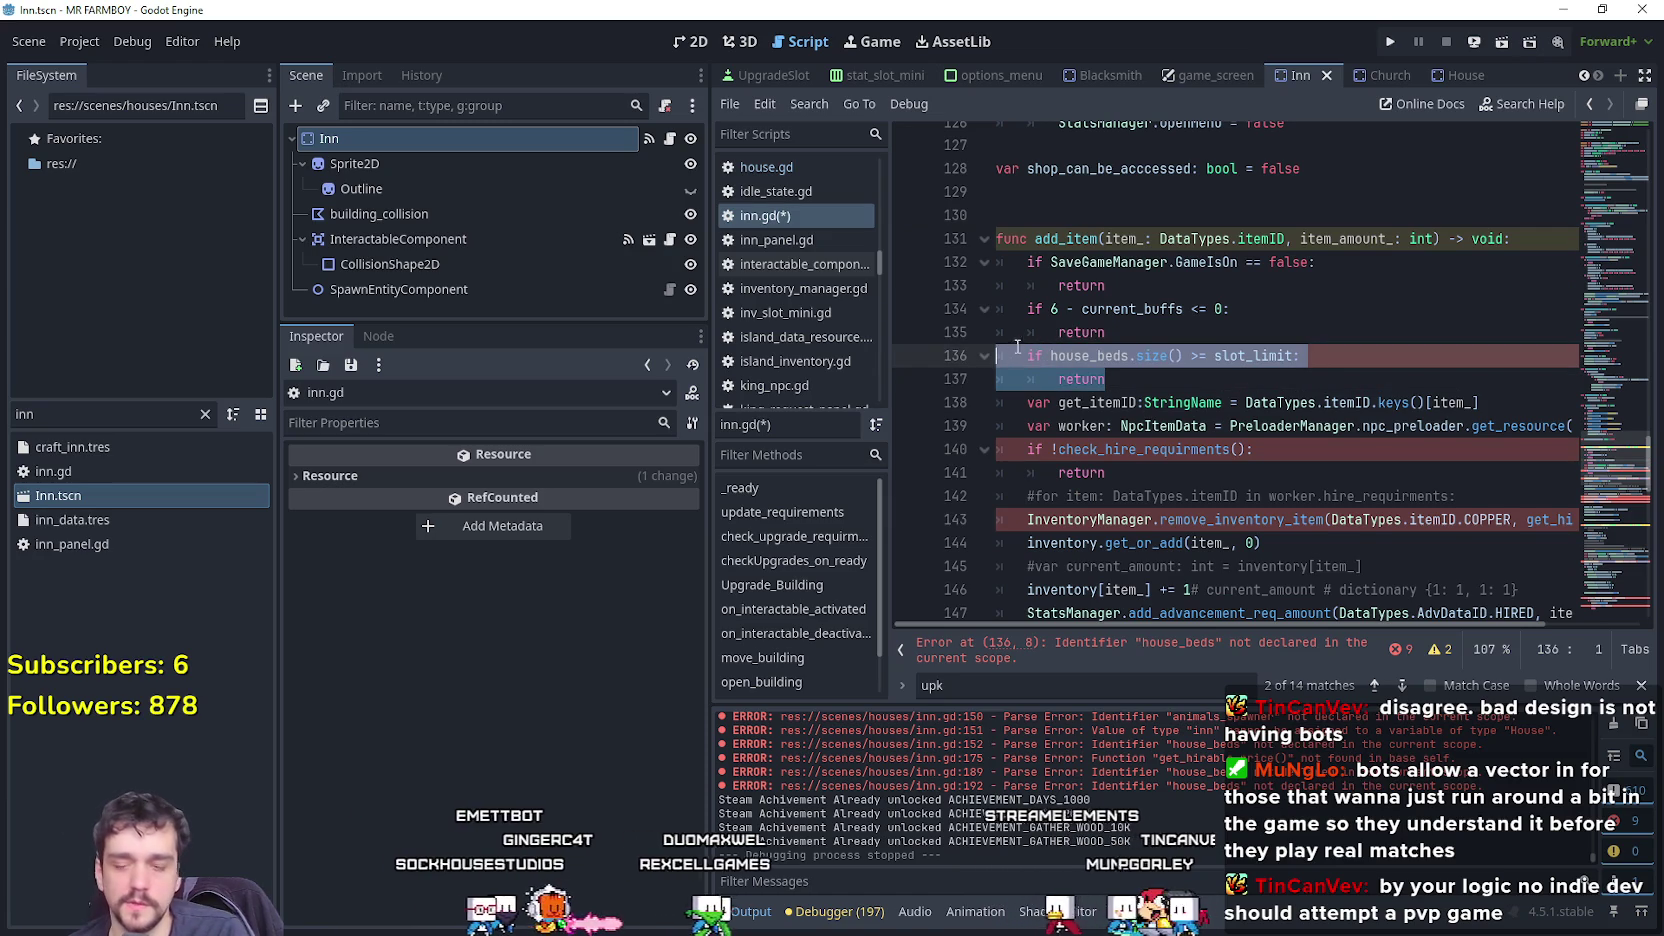
# Delete the house_beds guard and select the worker lookup and requirements check lines.
pyautogui.press('BackSpace')
pyautogui.press('BackSpace')
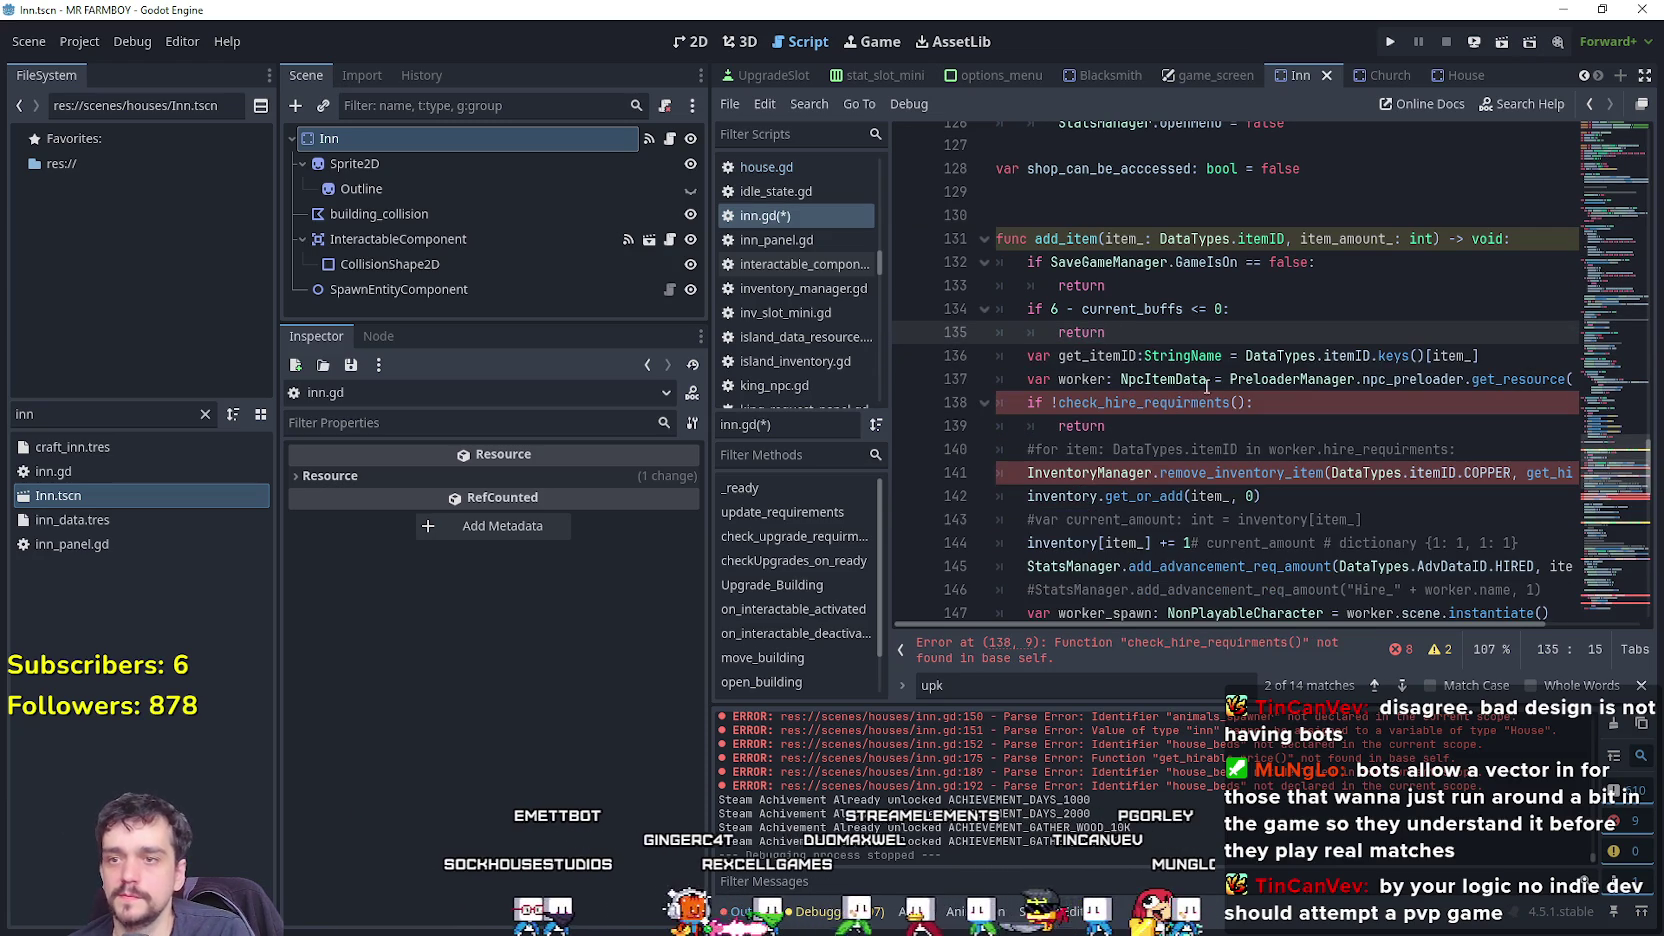
pyautogui.click(1200, 386)
pyautogui.moveTo(1027, 379); pyautogui.dragTo(1066, 381)
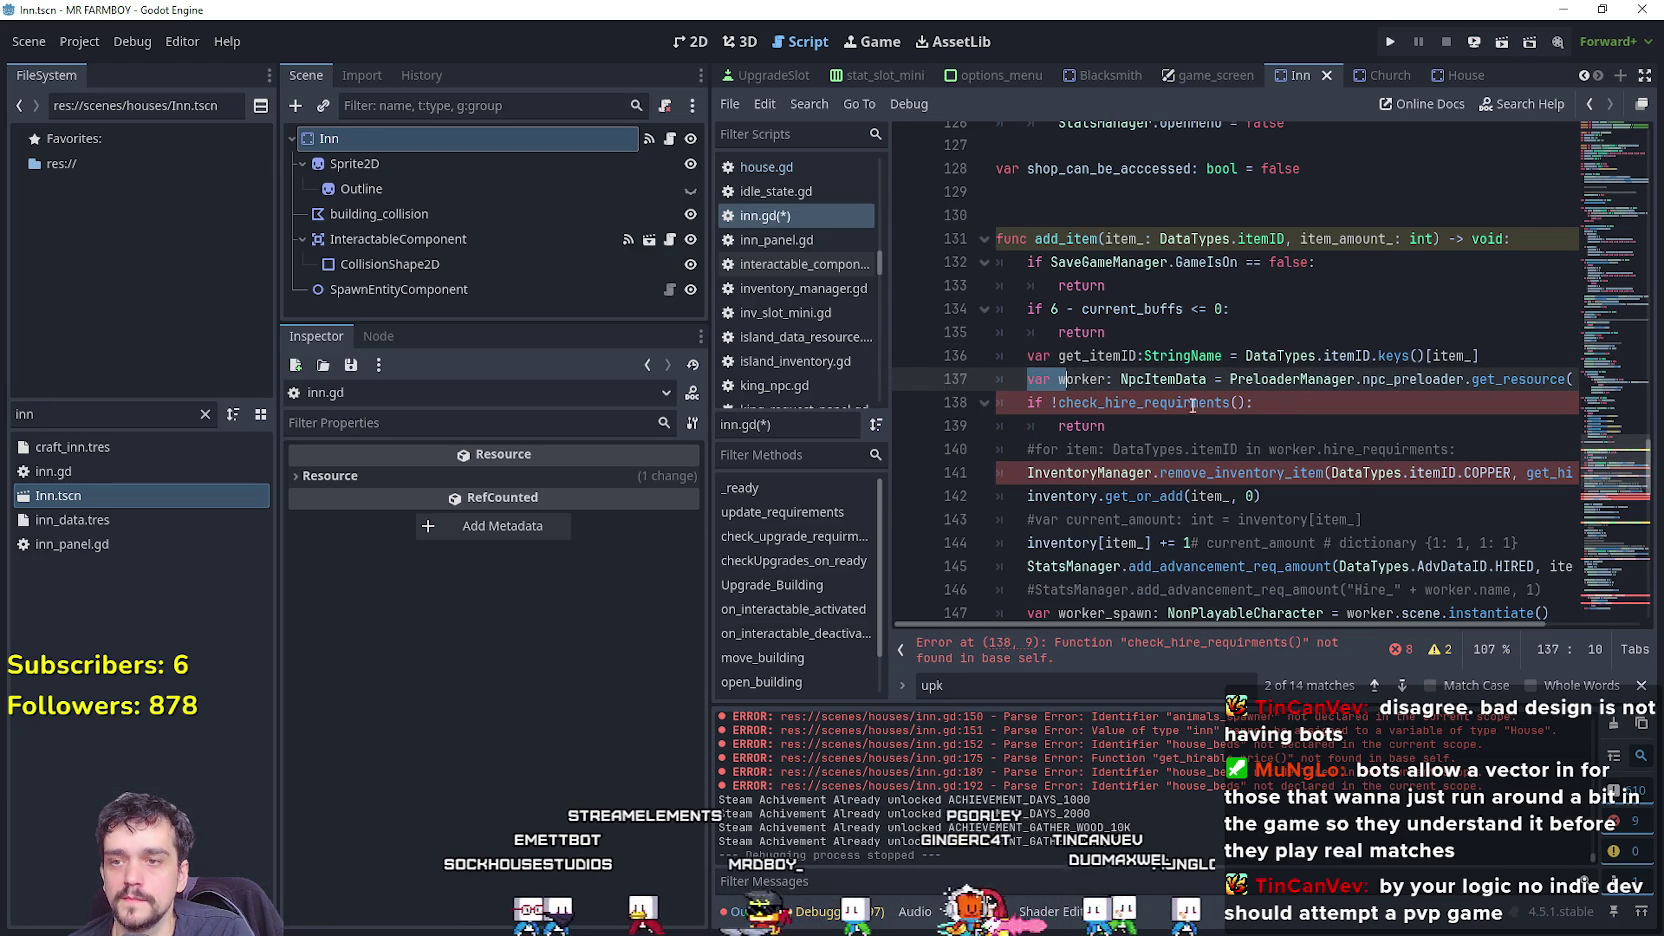
pyautogui.click(1275, 418)
pyautogui.moveTo(1028, 380); pyautogui.dragTo(1614, 388)
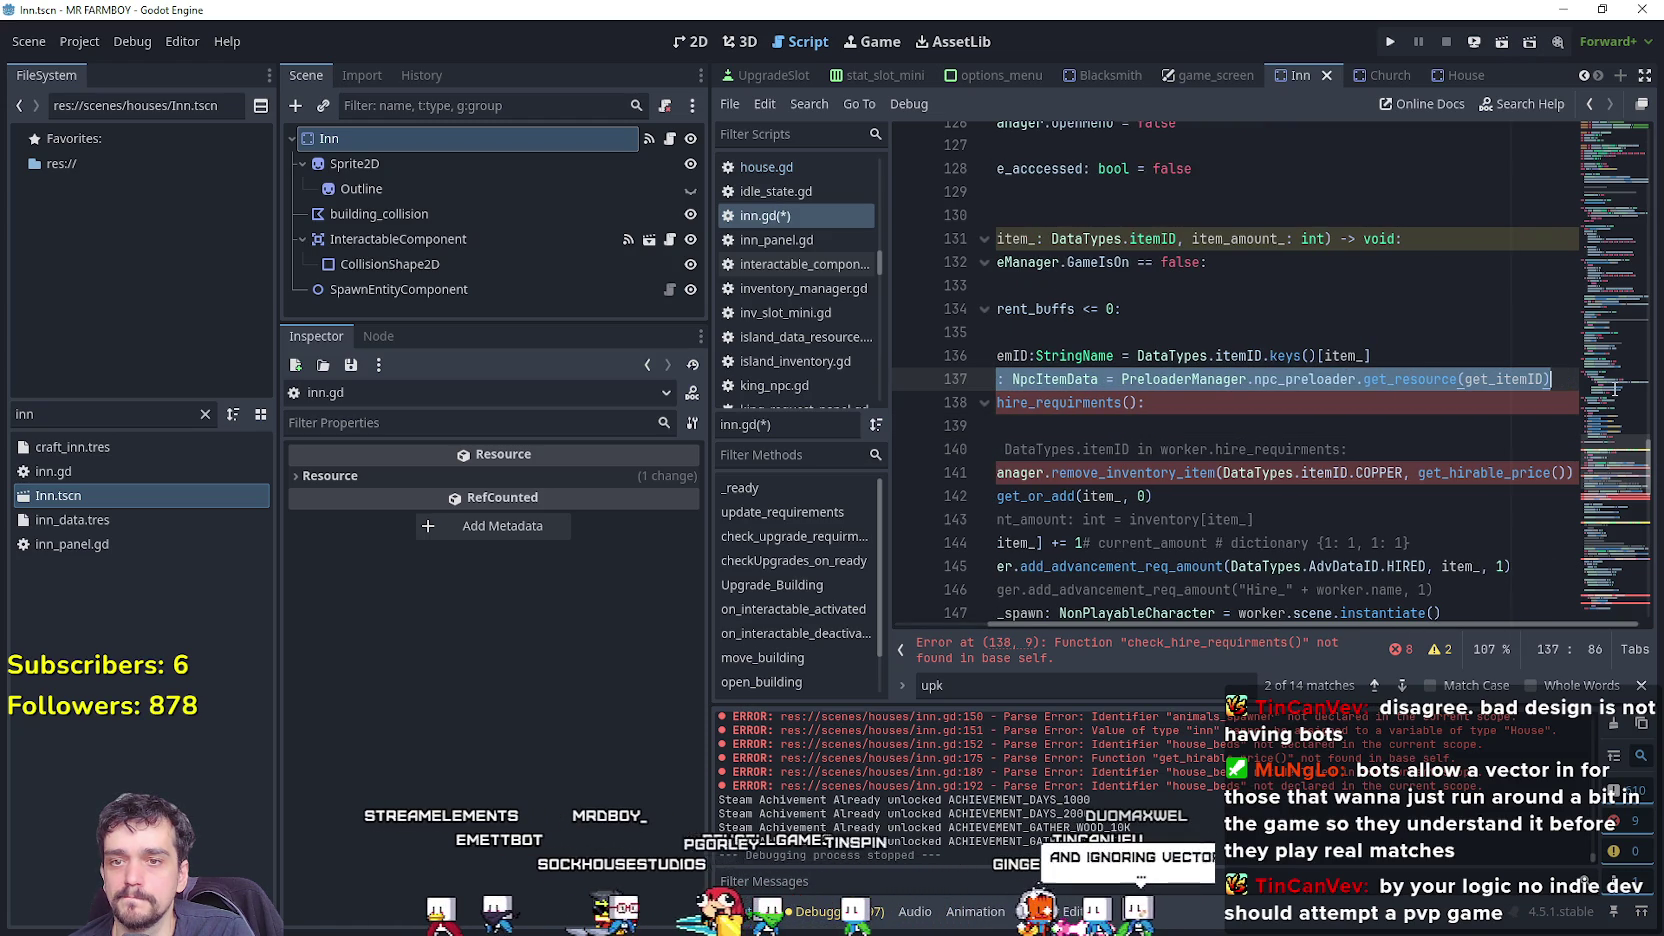
pyautogui.moveTo(1080, 388); pyautogui.dragTo(1100, 358)
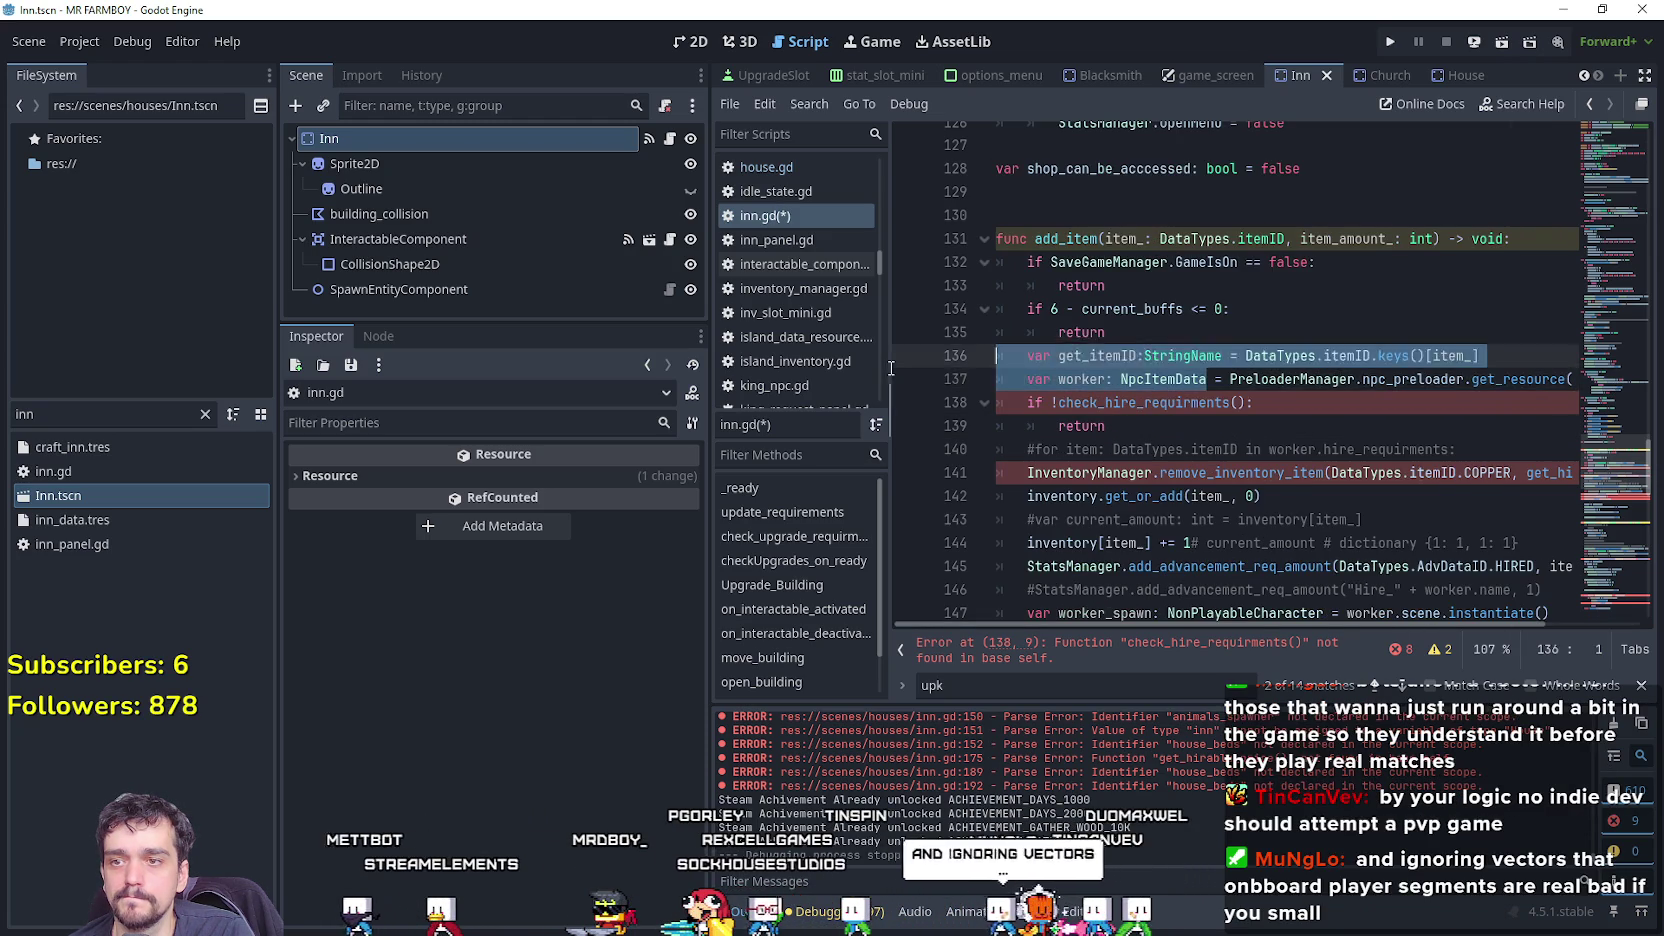
pyautogui.click(1106, 356)
pyautogui.click(1147, 383)
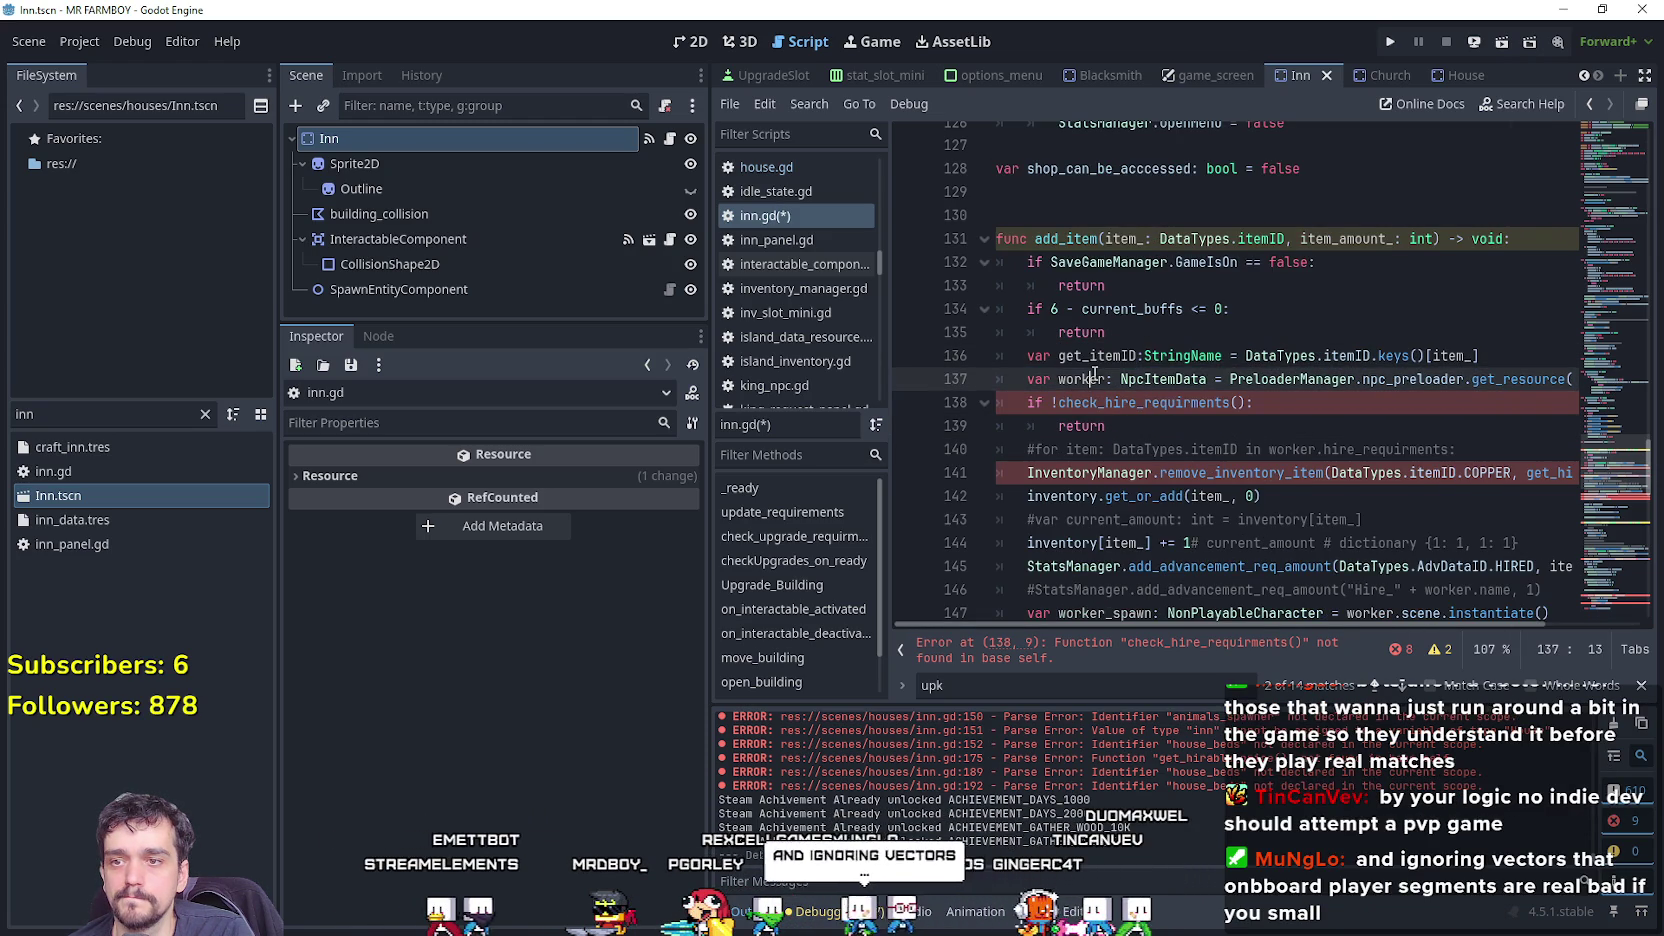
pyautogui.moveTo(1255, 402); pyautogui.dragTo(976, 386)
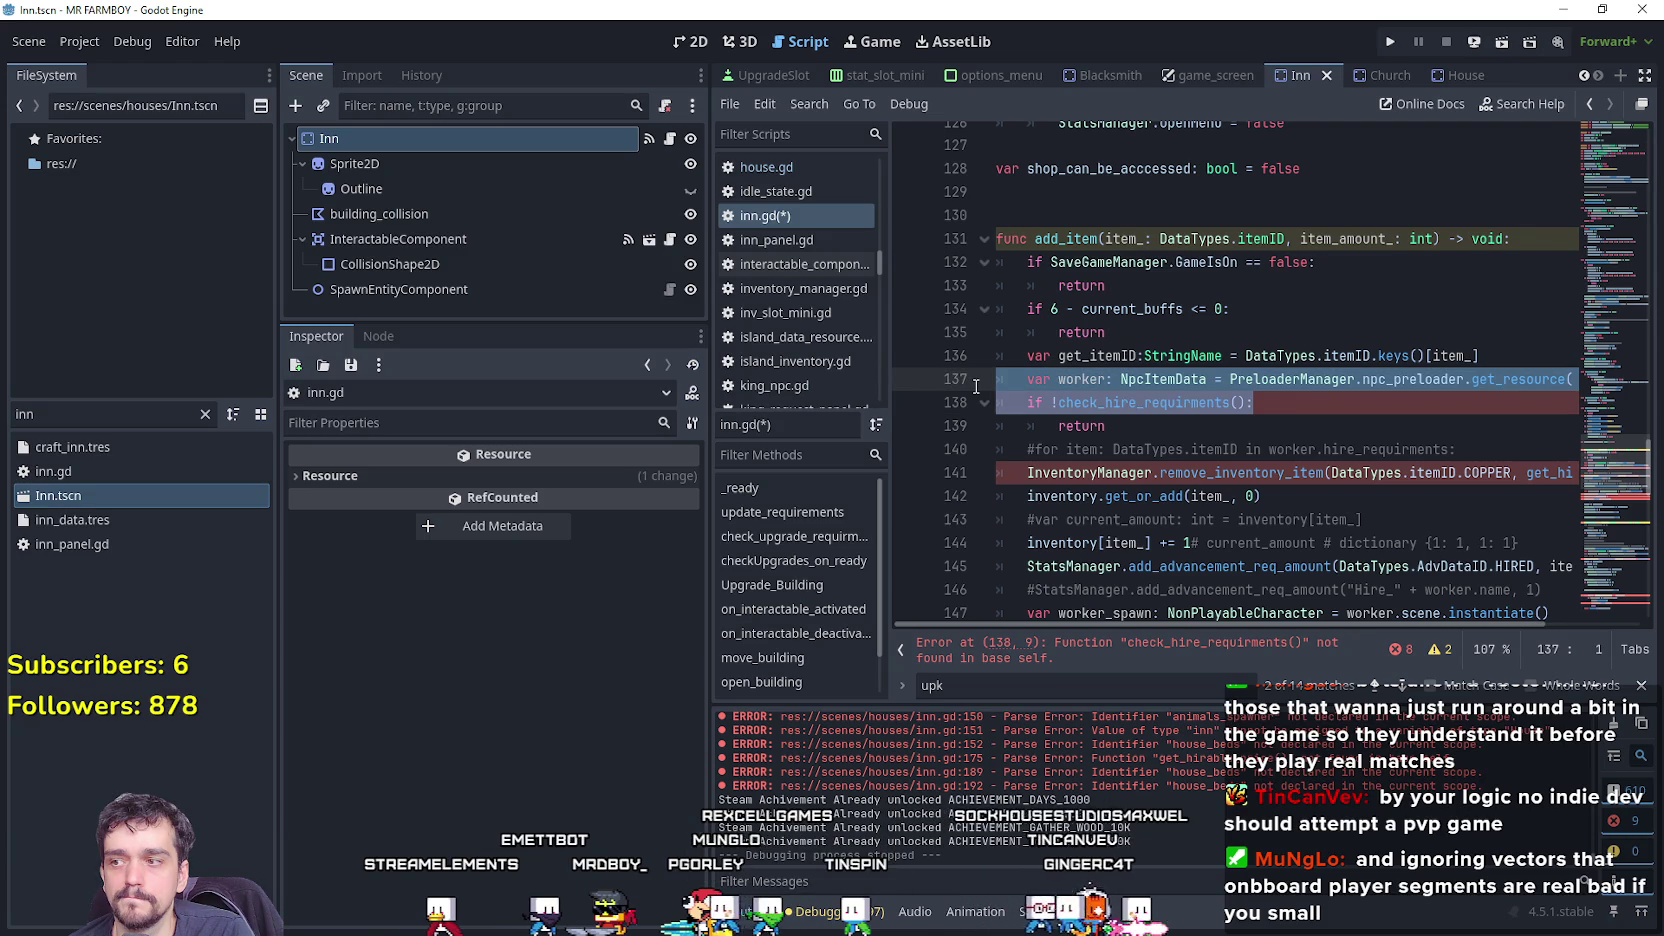
pyautogui.moveTo(1110, 426); pyautogui.dragTo(1028, 404)
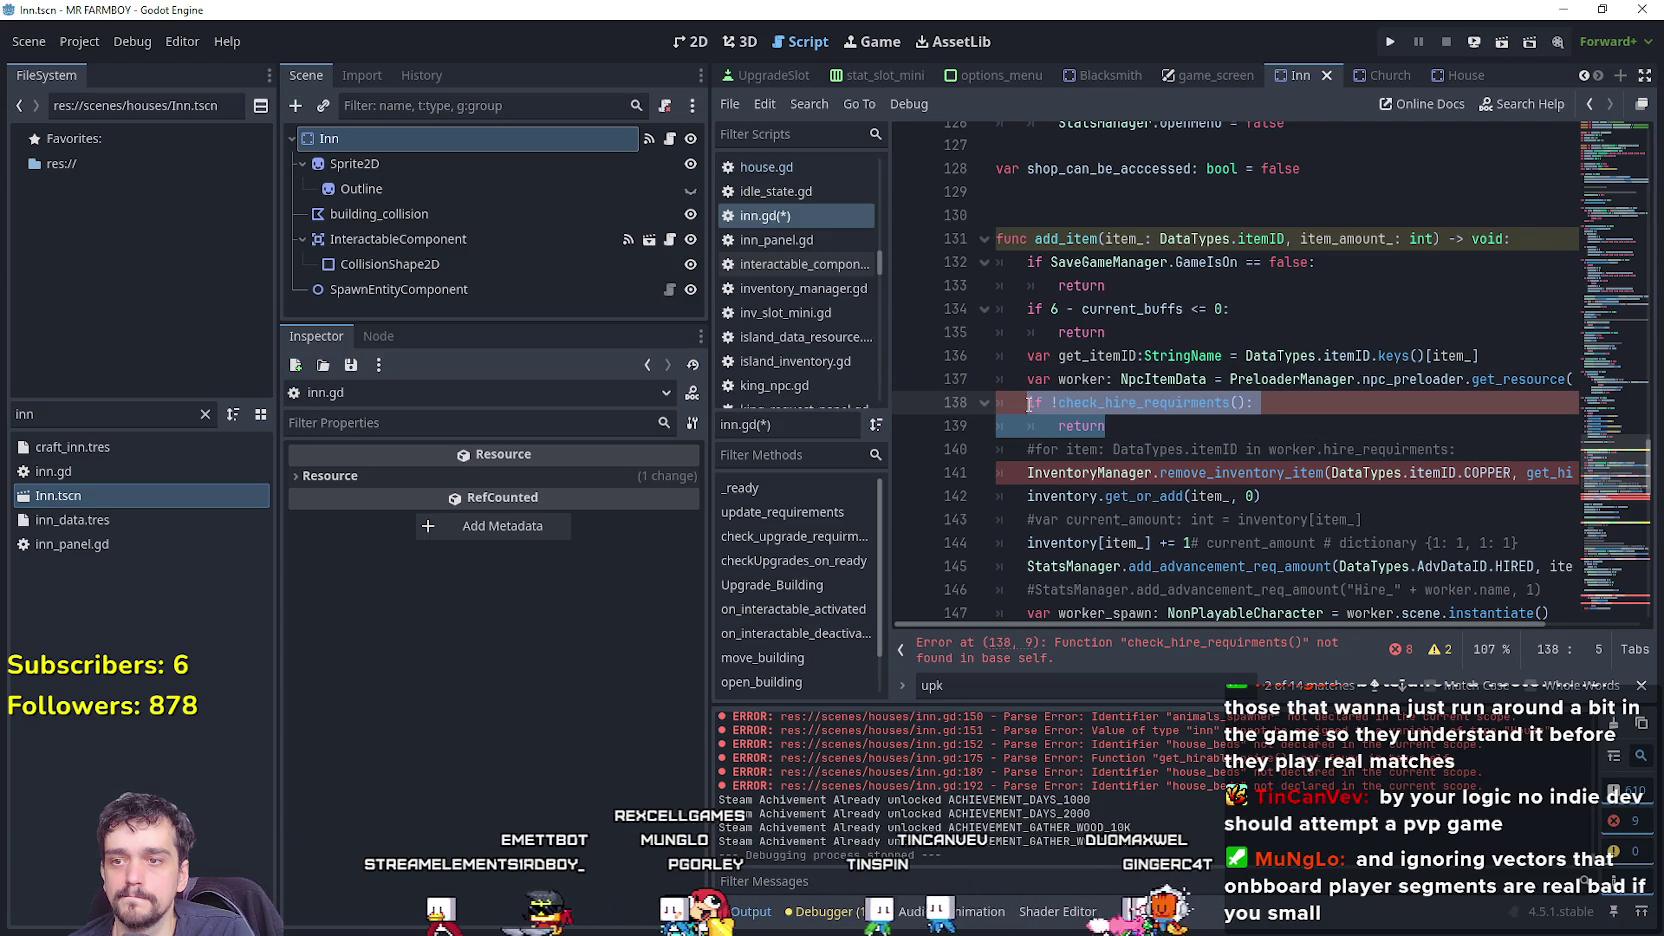
pyautogui.click(1139, 417)
# Rename the check_hire_requirments call in add_item to a buy requirements check.
pyautogui.doubleClick(1146, 404)
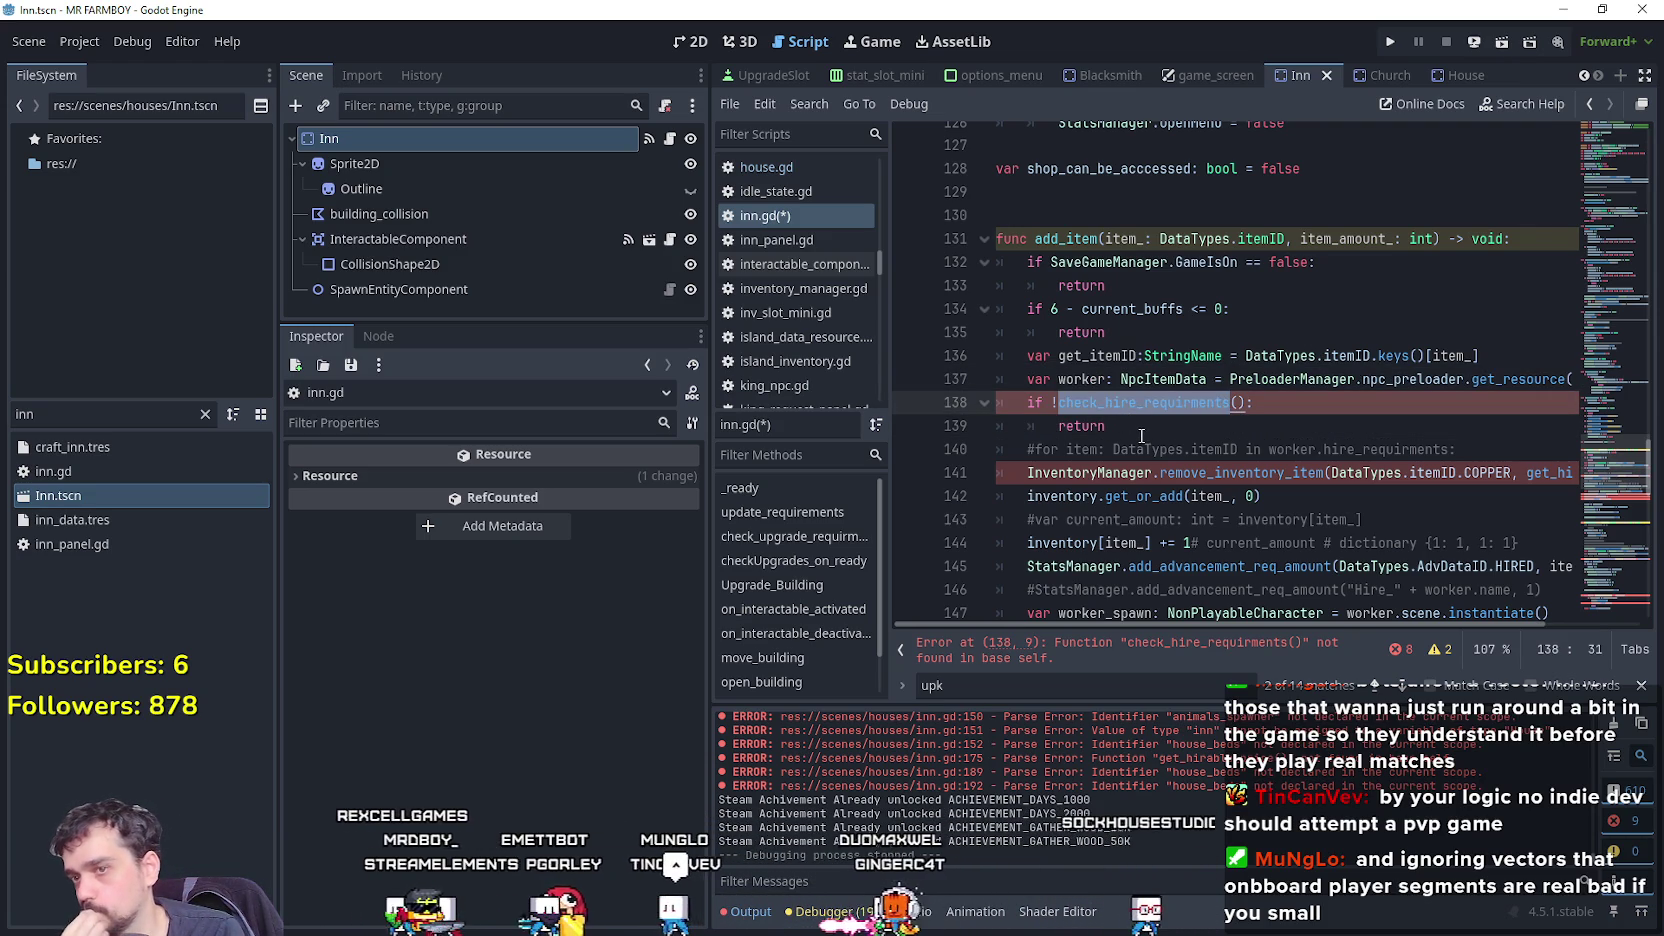
pyautogui.click(1128, 403)
pyautogui.click(1126, 403)
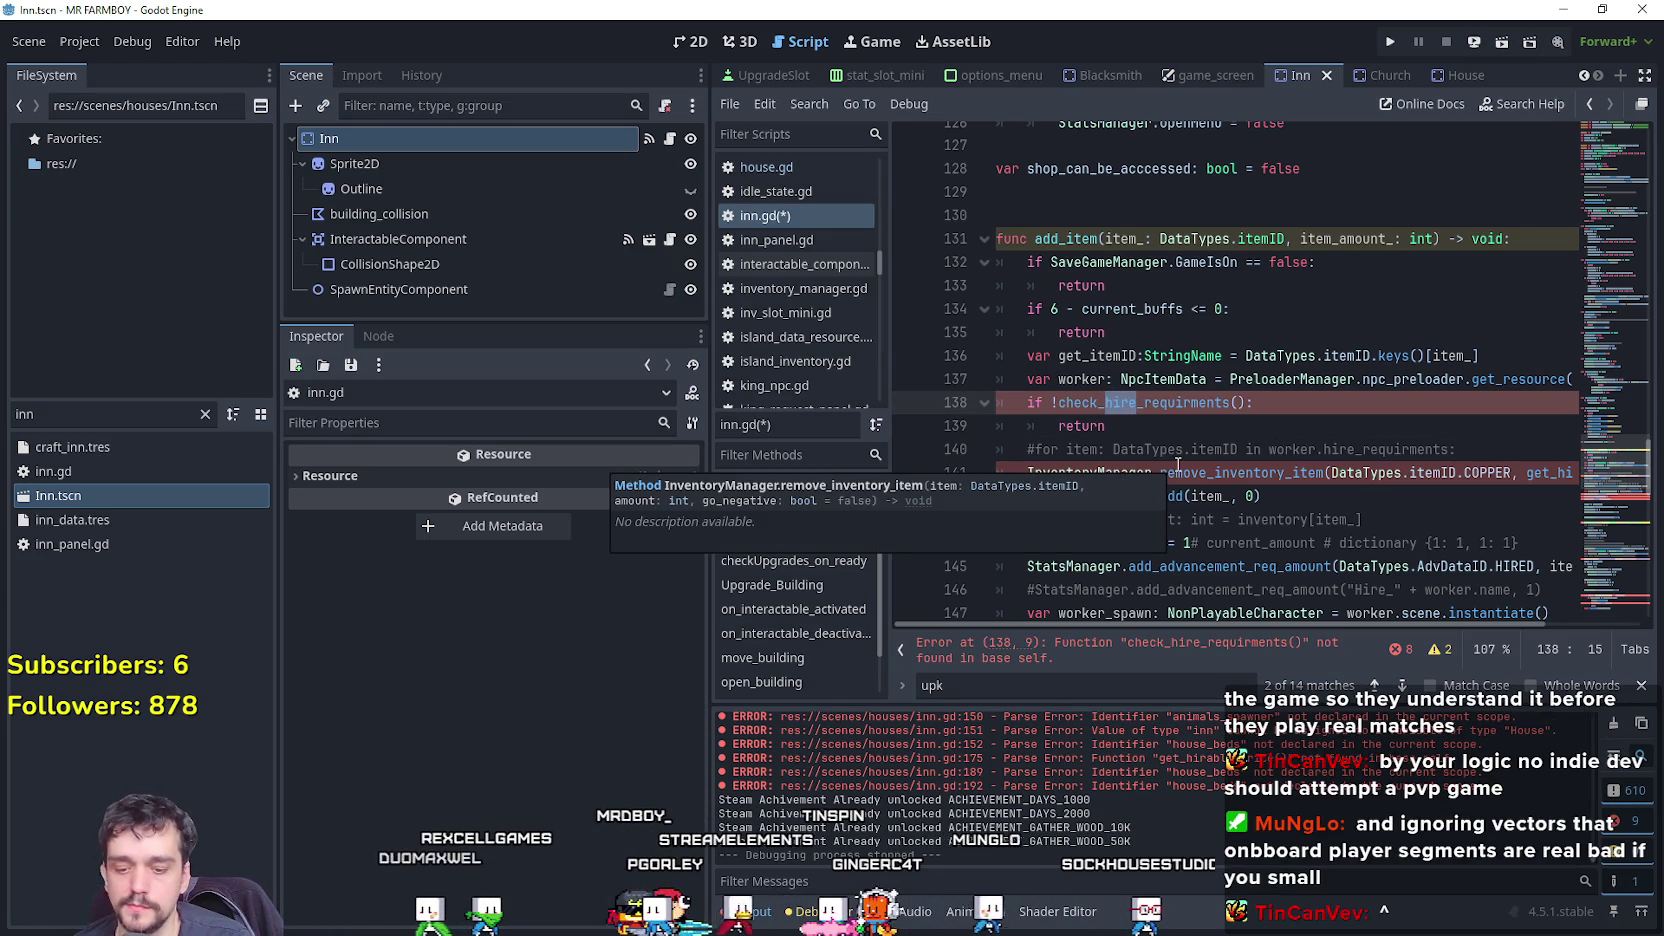
pyautogui.write('buy')
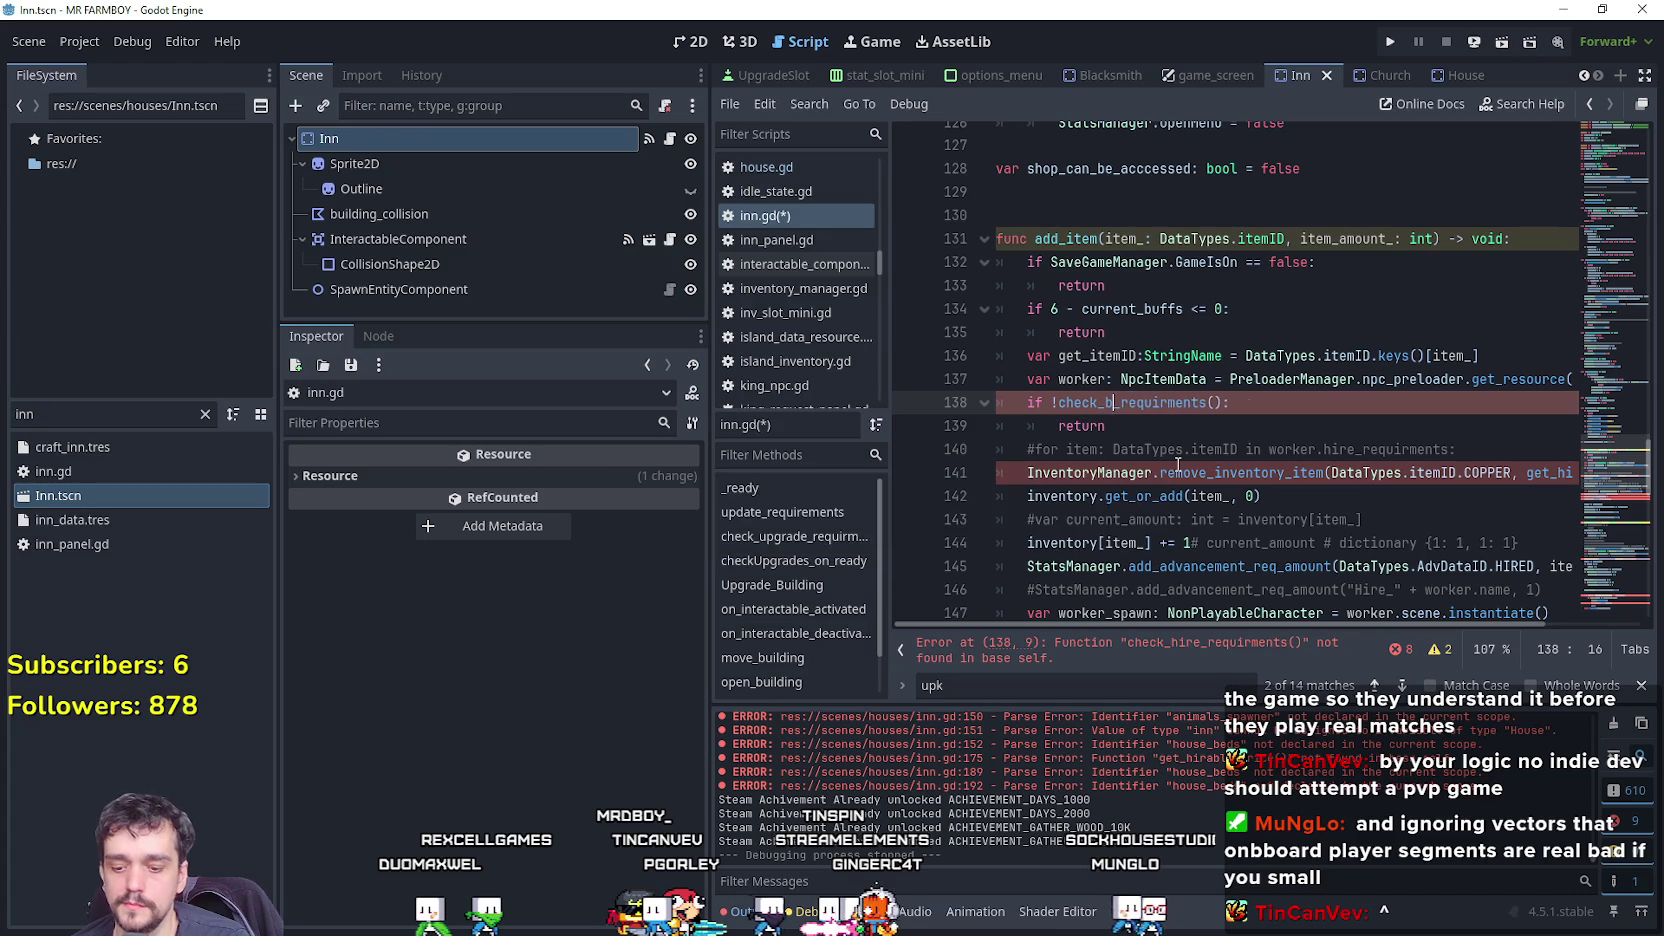
pyautogui.click(1460, 436)
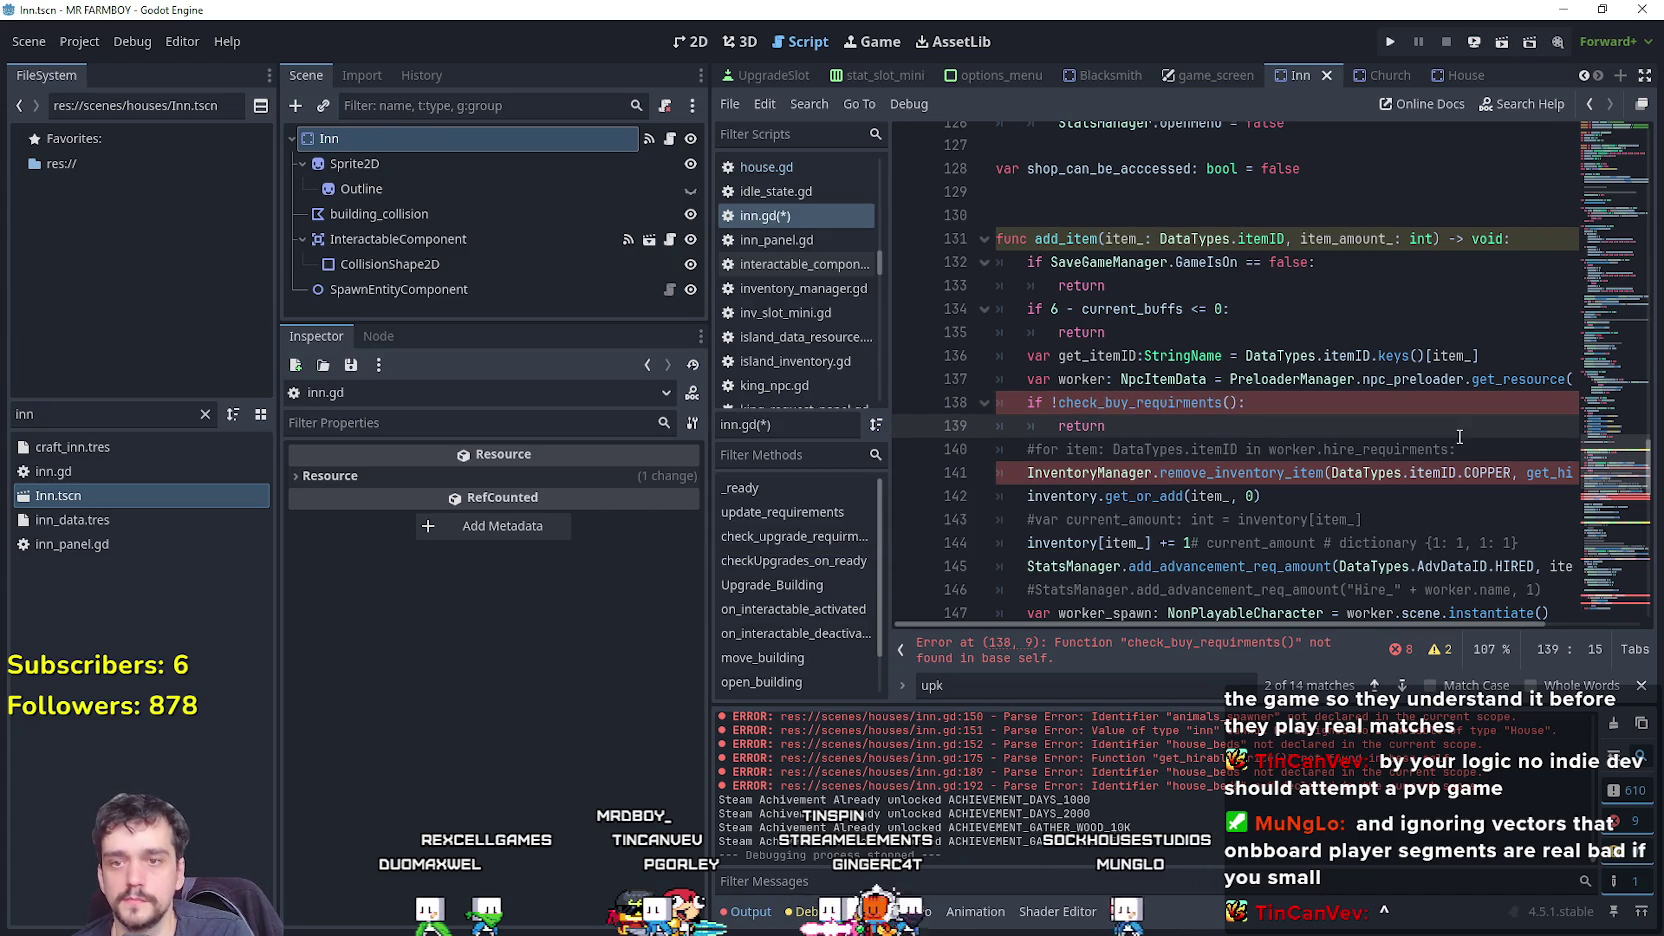
# Make add_item return early when check_res_requirments() fails.
pyautogui.click(1331, 472)
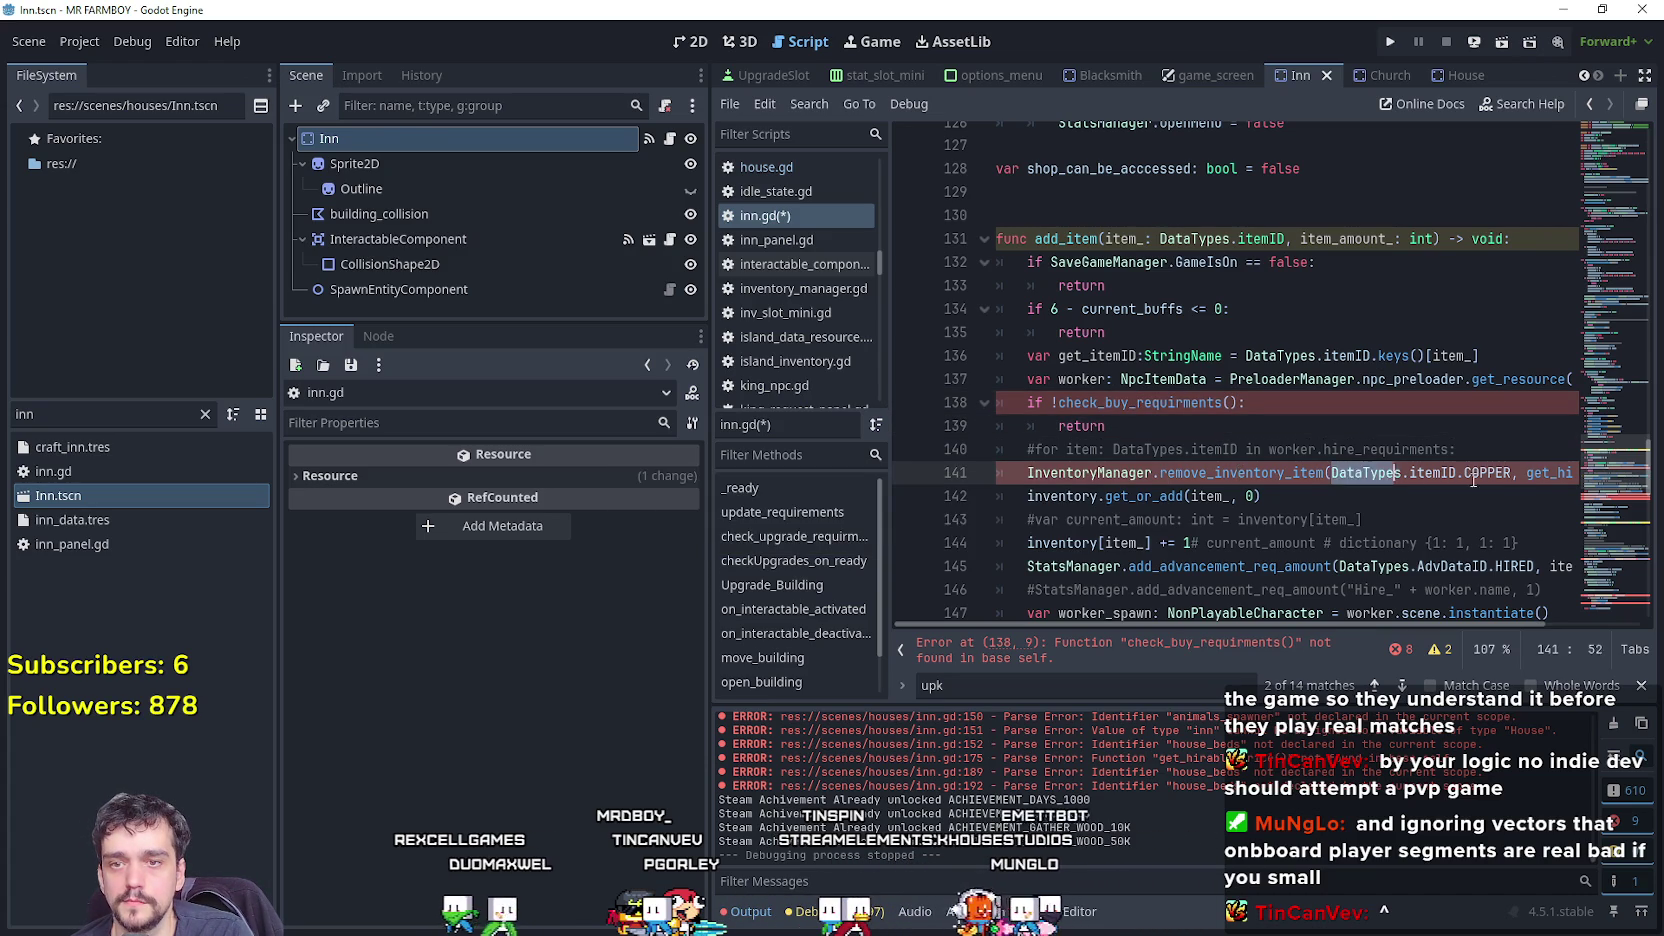
pyautogui.hotkey('shift', 'End')
pyautogui.click(1403, 500)
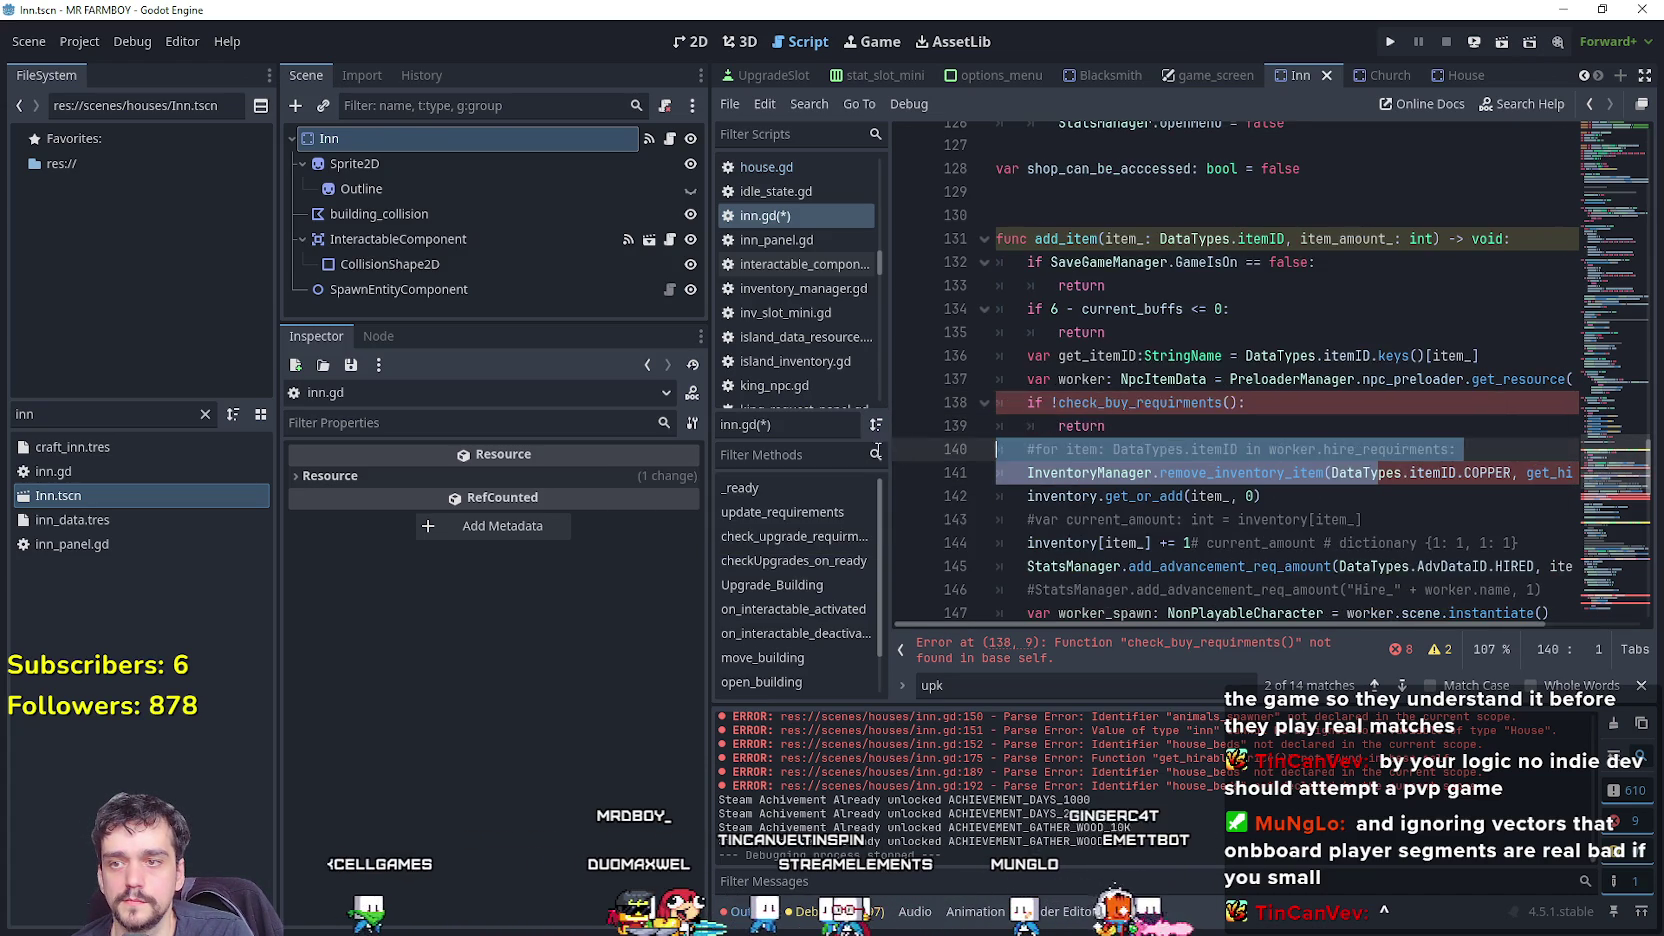
pyautogui.moveTo(1403, 500)
pyautogui.mouseDown()
pyautogui.moveTo(1380, 472)
pyautogui.moveTo(1035, 402)
pyautogui.mouseUp()
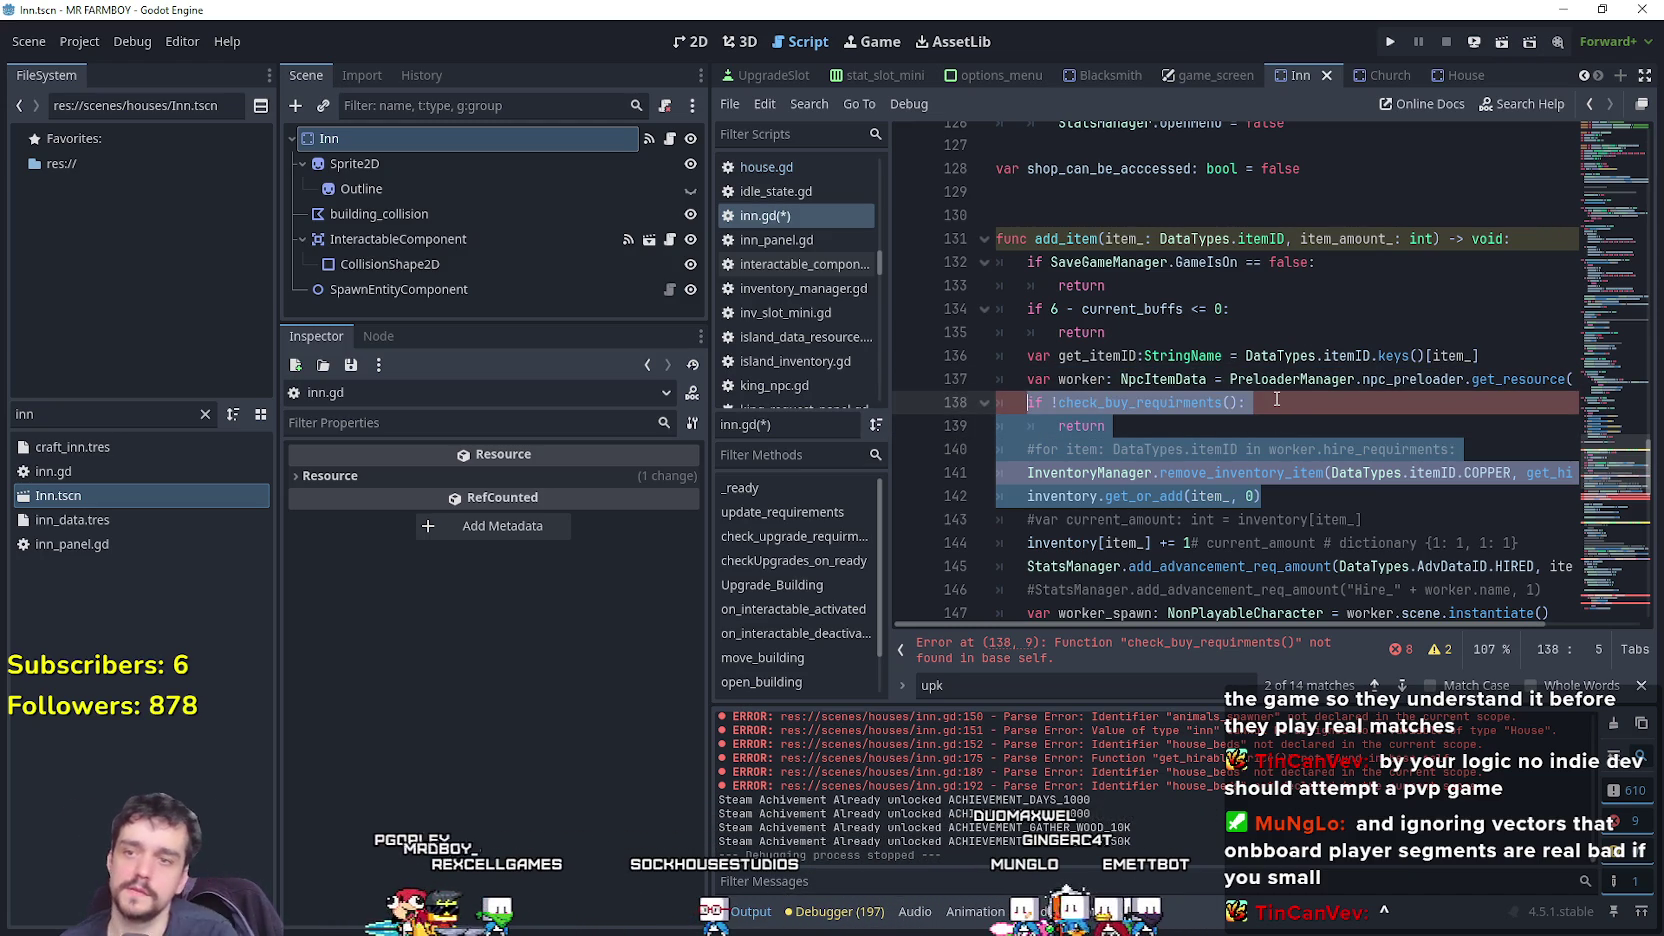
pyautogui.moveTo(1136, 403); pyautogui.dragTo(1115, 405)
pyautogui.write('res')
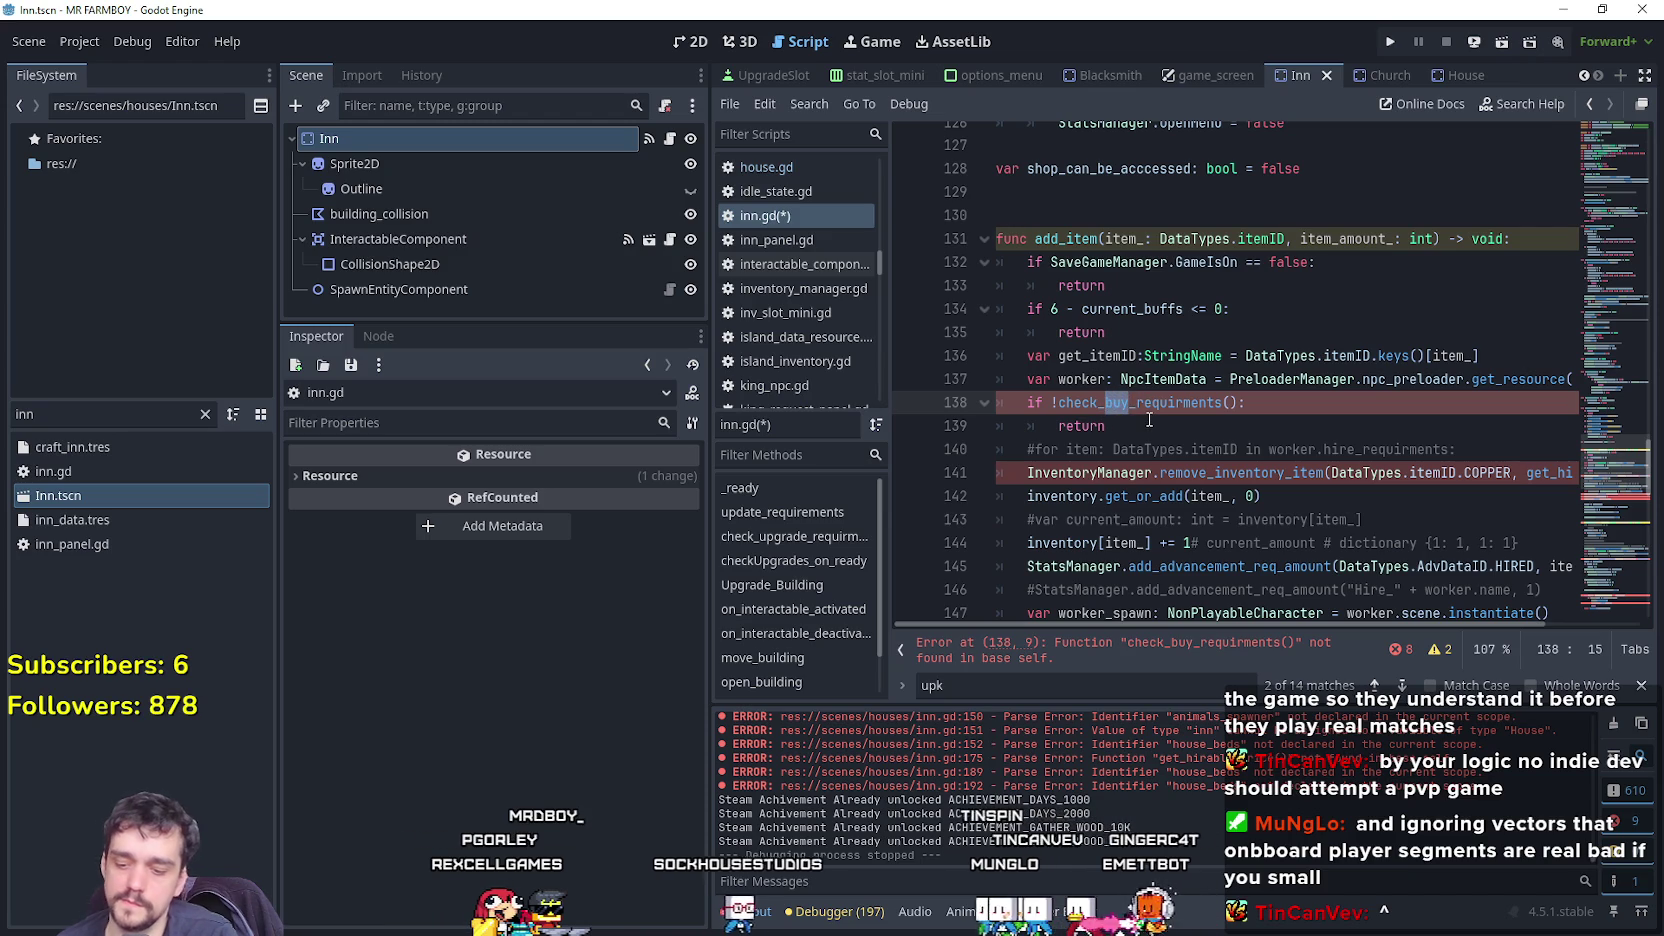
pyautogui.doubleClick(1148, 406)
pyautogui.click(1175, 425)
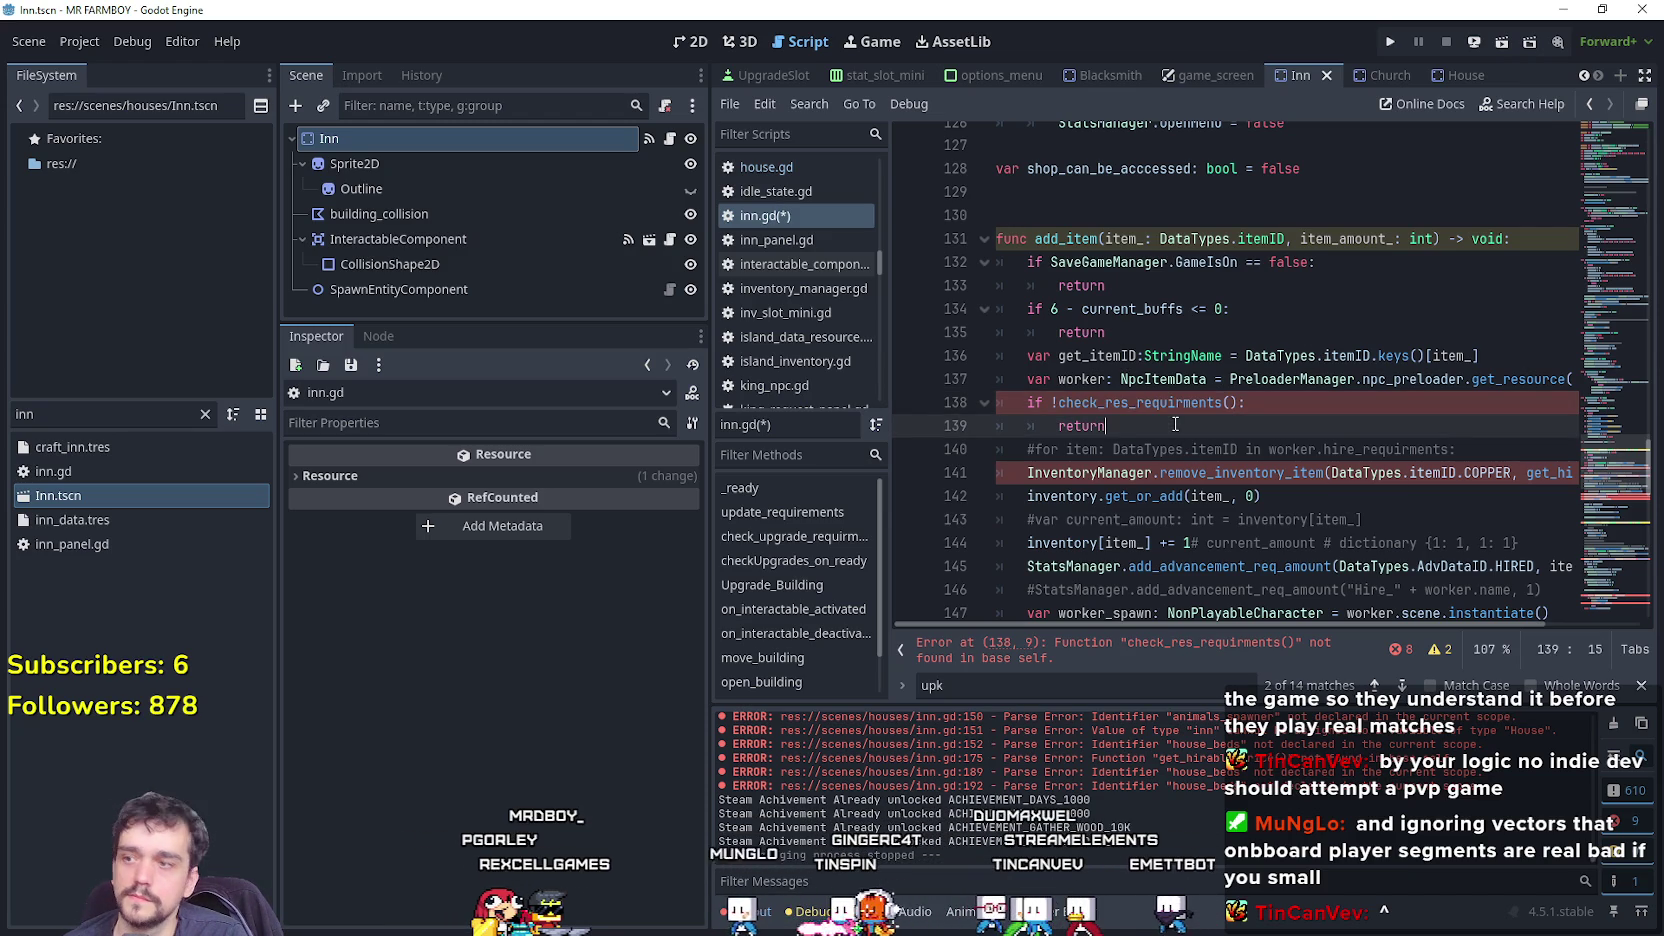
pyautogui.scroll(15, 1192, 404)
pyautogui.moveTo(1594, 338); pyautogui.dragTo(1591, 208)
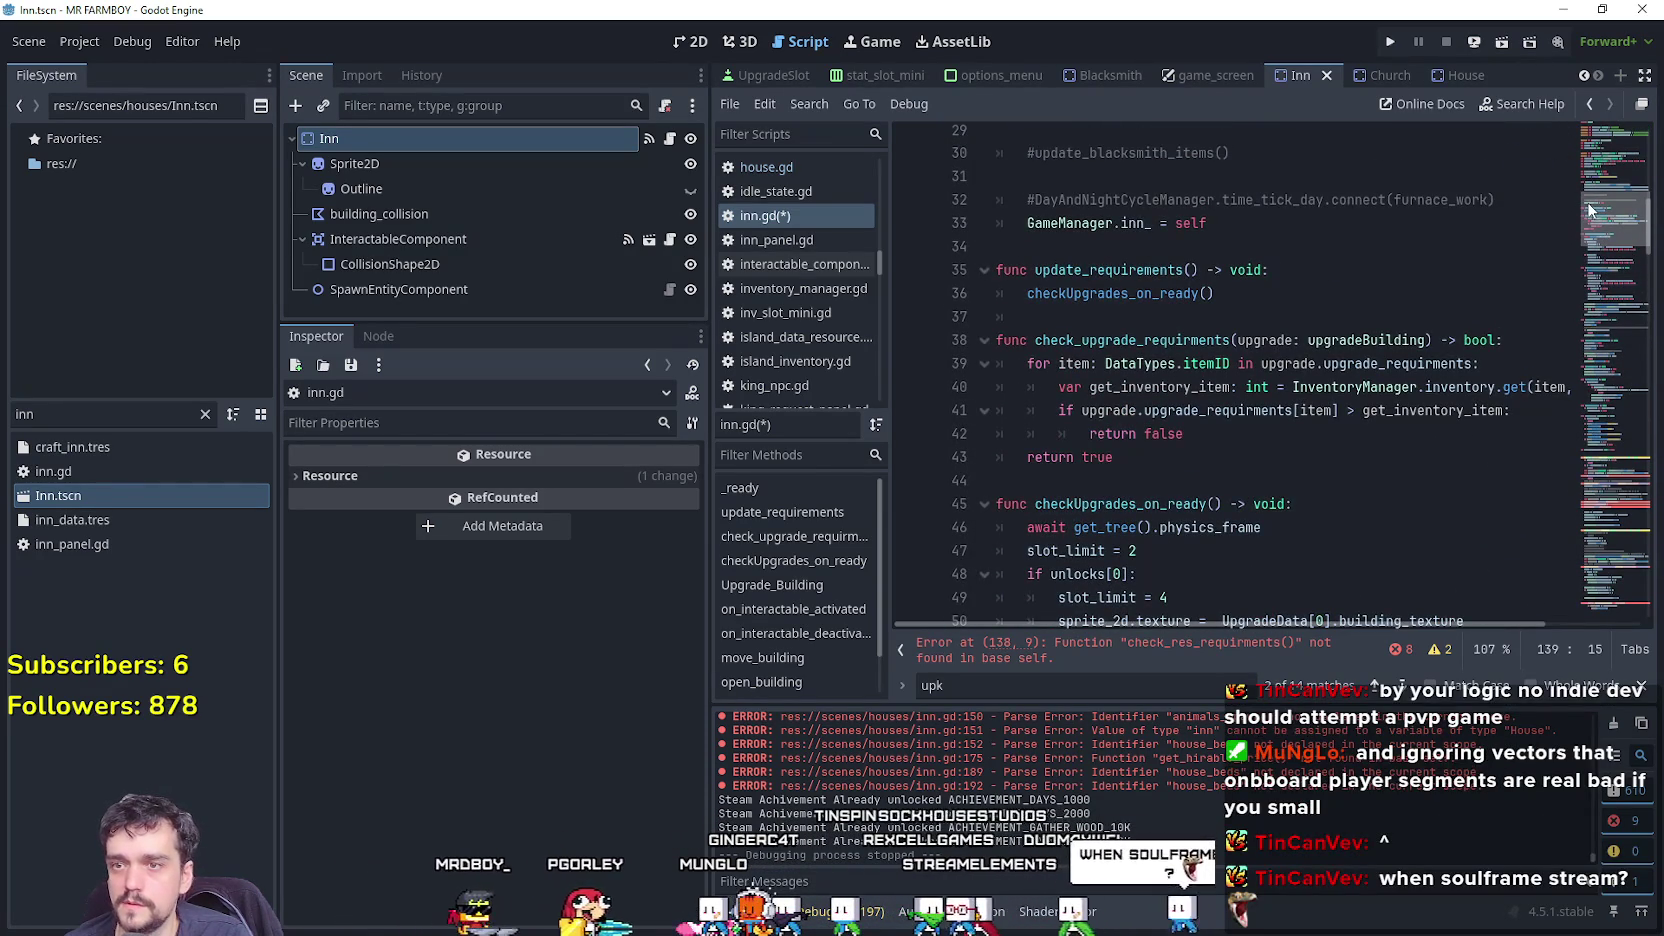
# Copy the check_upgrade_requirments function and paste it above add_item.
pyautogui.doubleClick(1218, 411)
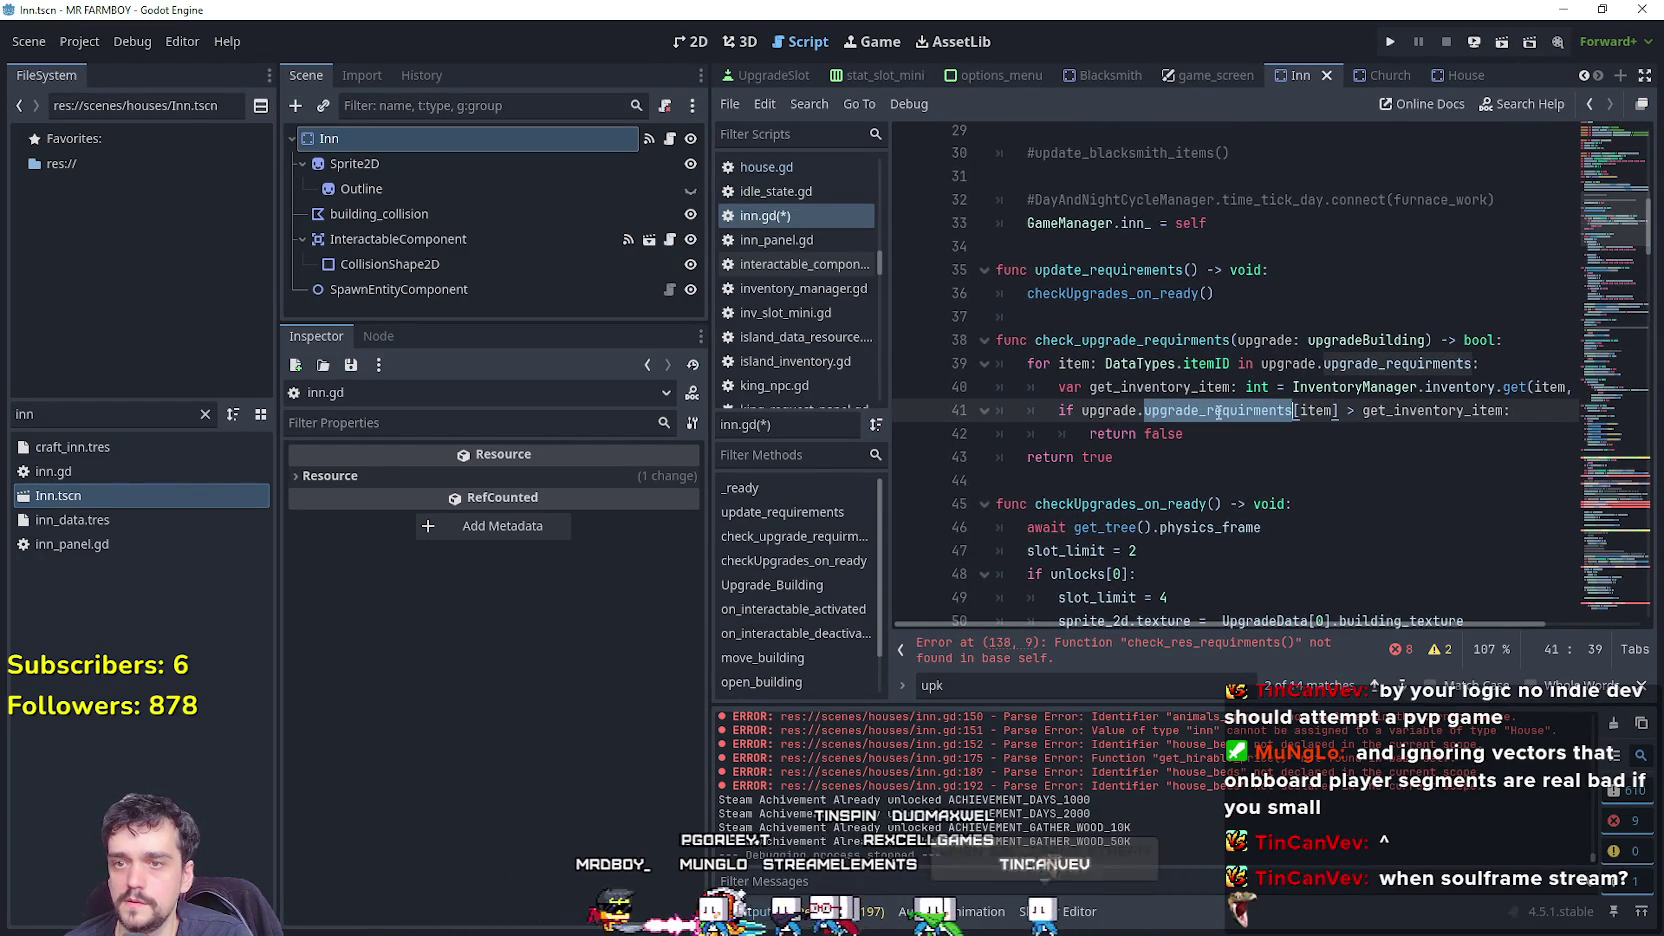
pyautogui.doubleClick(1112, 409)
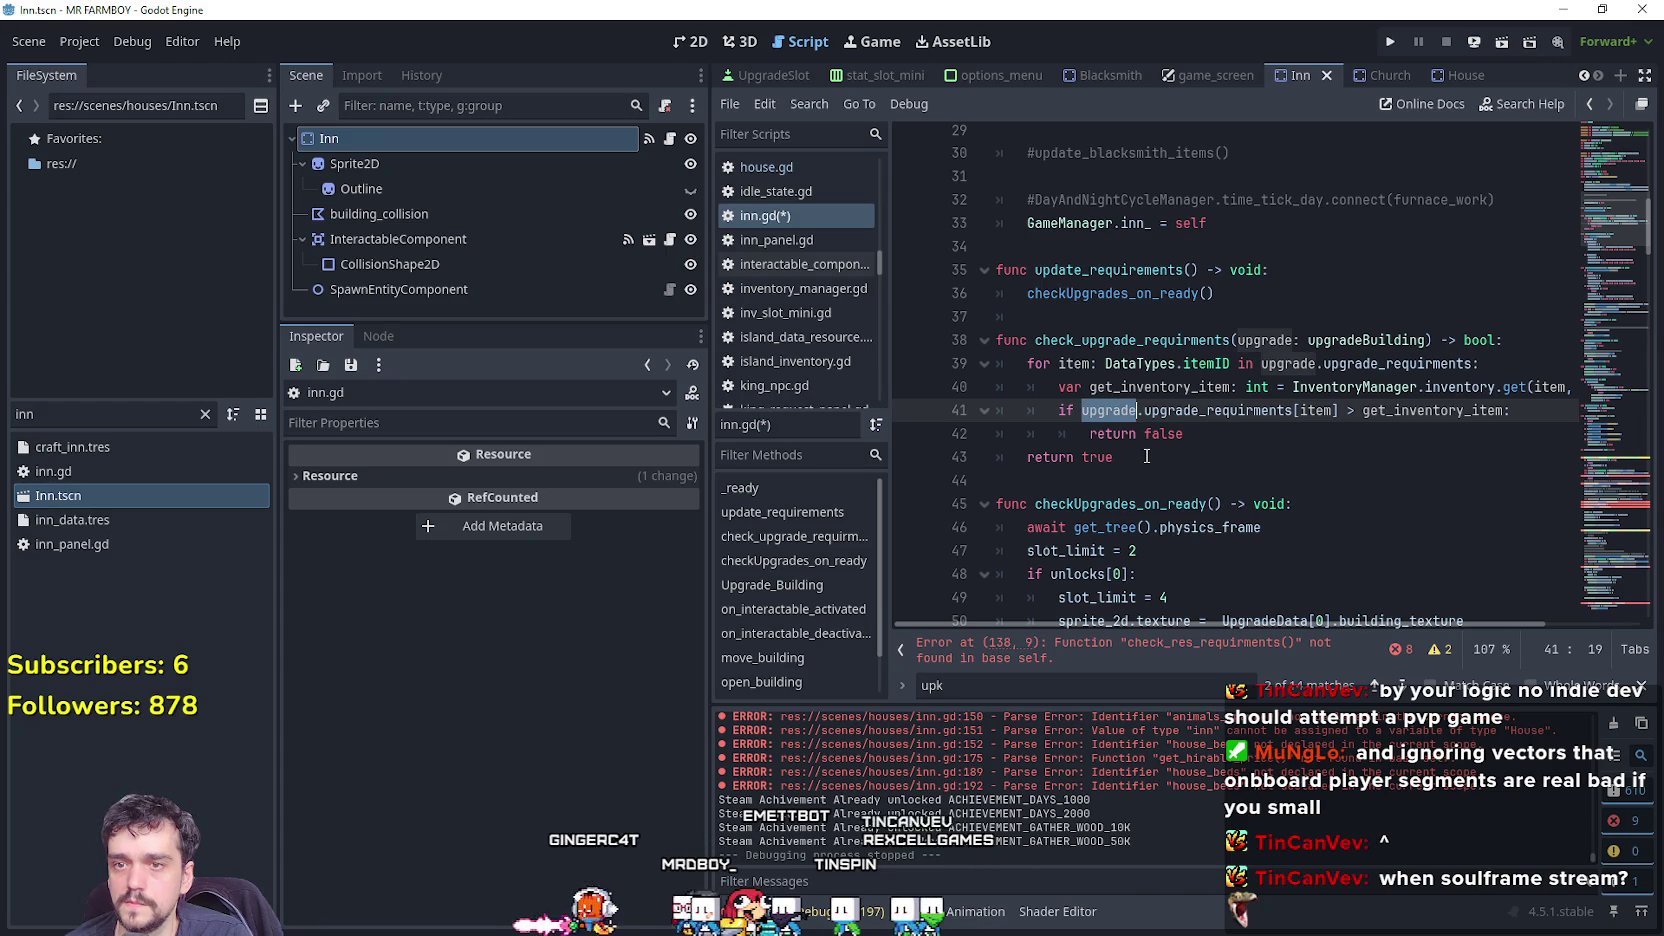
pyautogui.doubleClick(1452, 408)
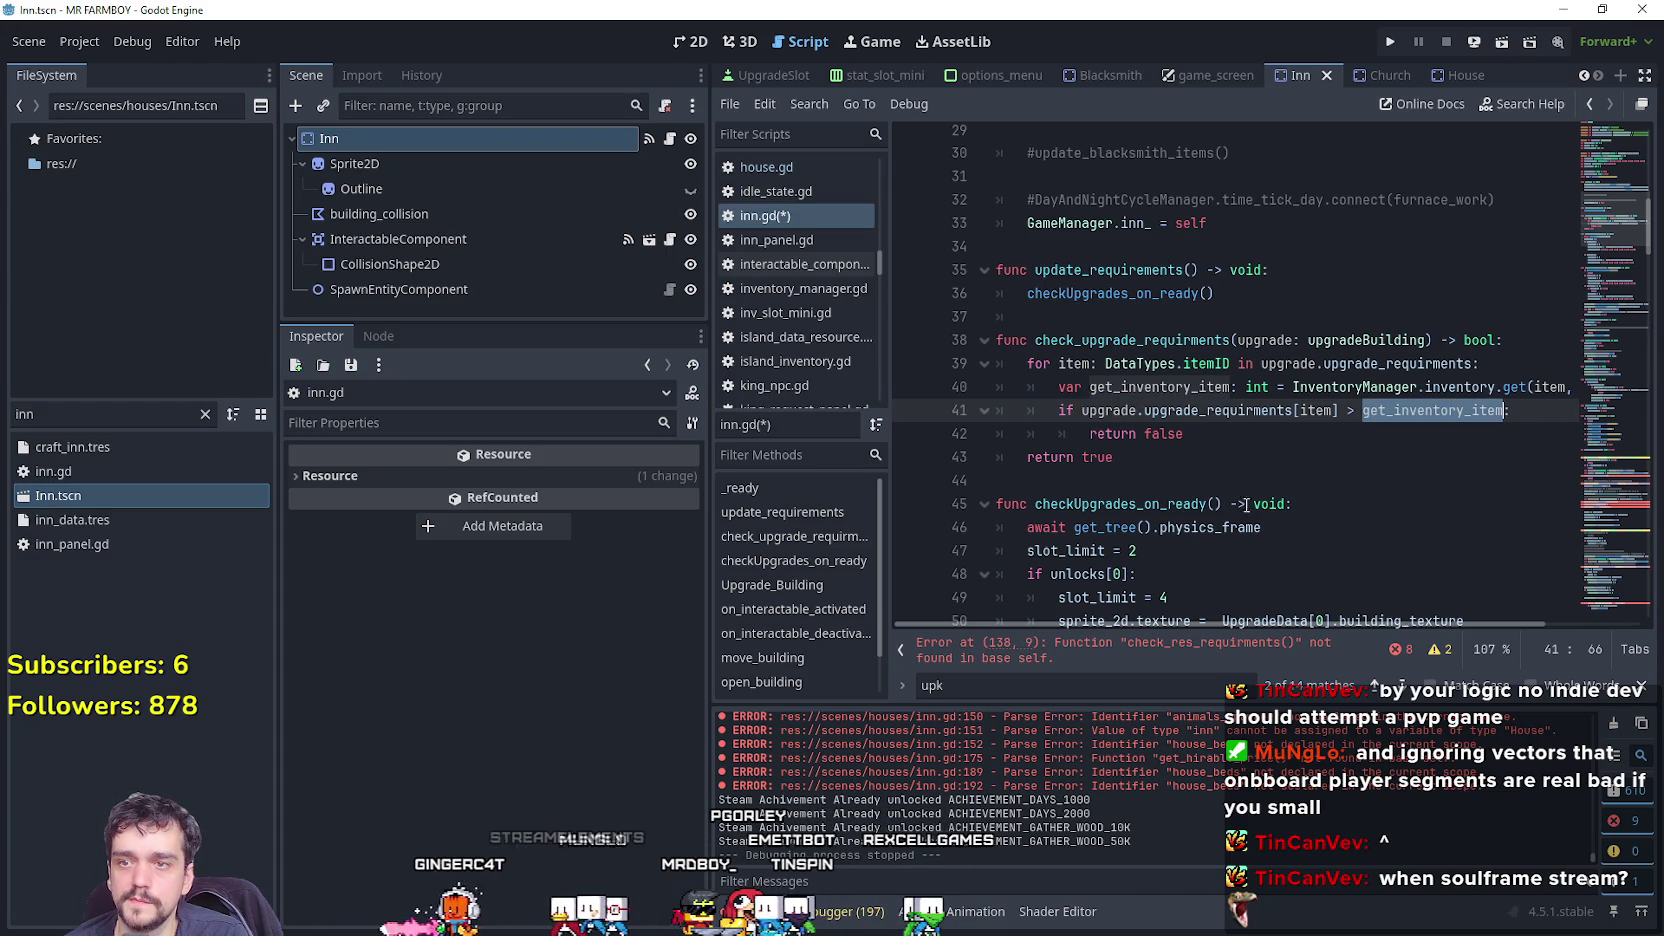
pyautogui.moveTo(1190, 458)
pyautogui.mouseDown()
pyautogui.moveTo(1060, 410)
pyautogui.moveTo(978, 342)
pyautogui.mouseUp()
pyautogui.hotkey('ctrl', 'c')
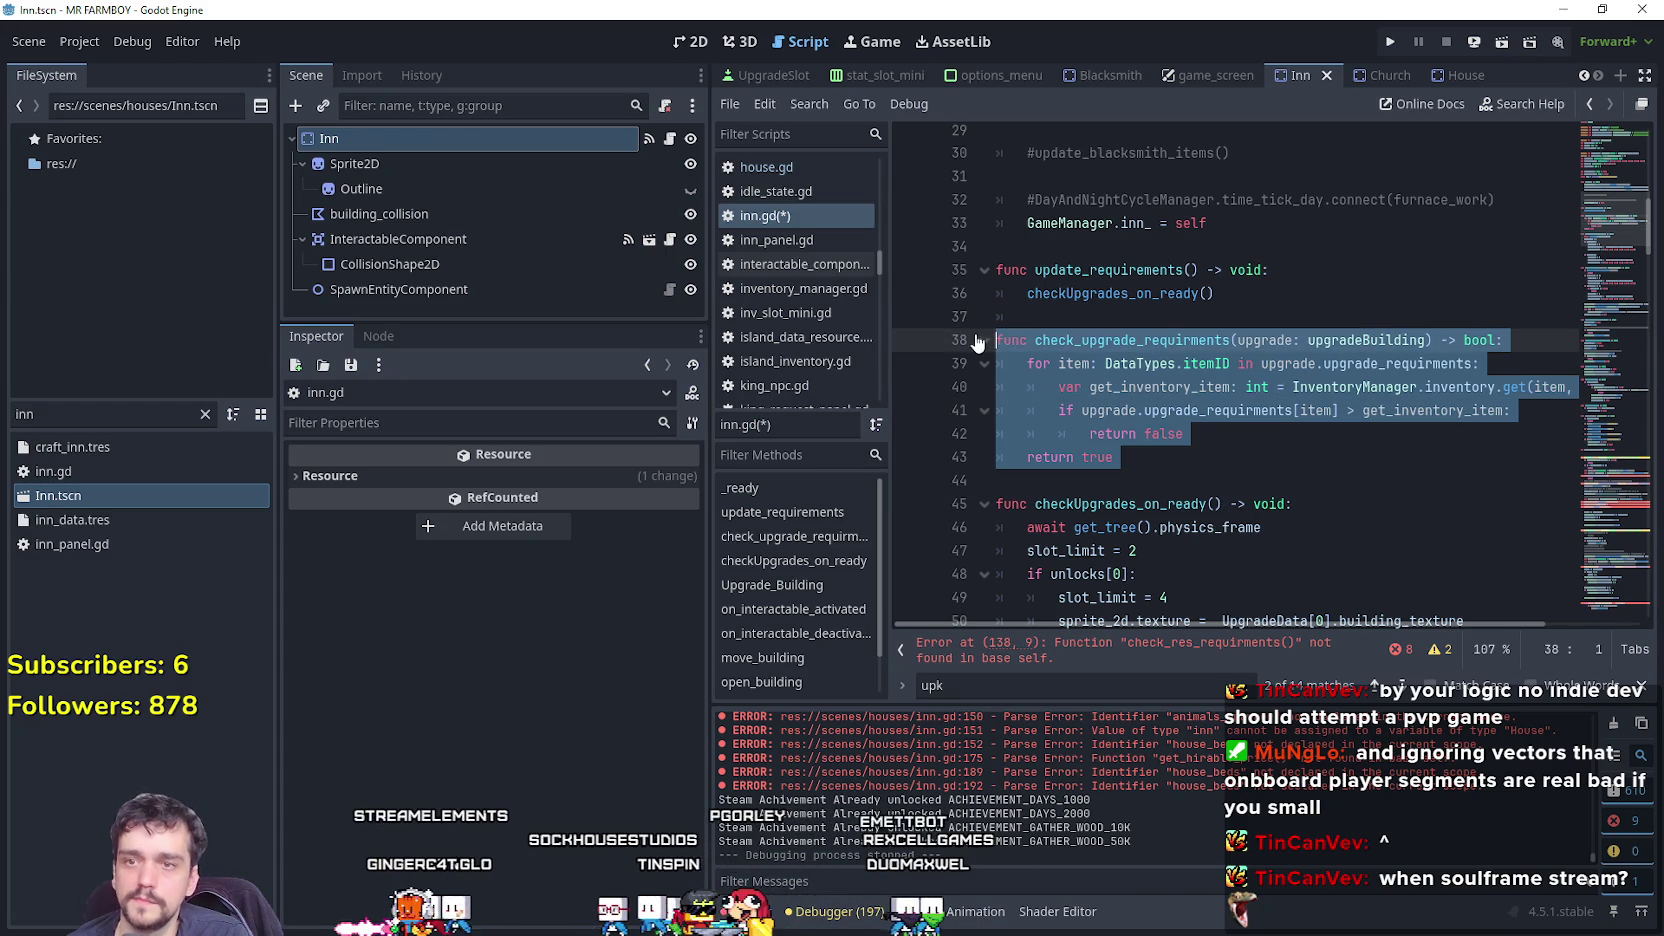
pyautogui.scroll(-20, 1628, 253)
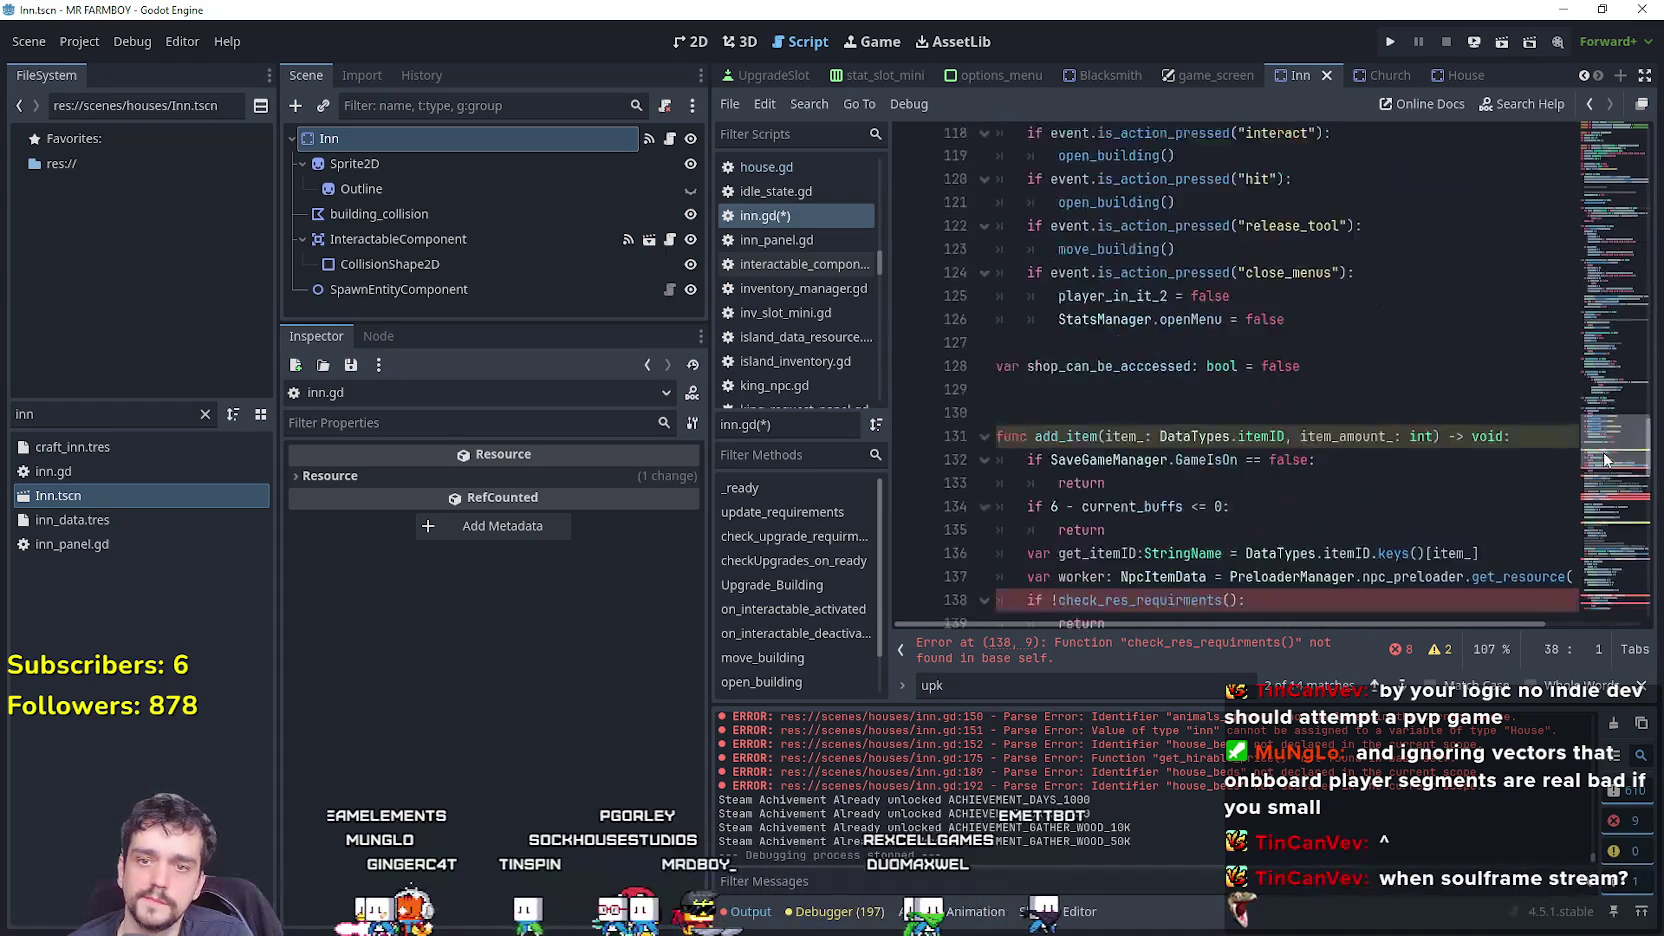
pyautogui.click(1083, 236)
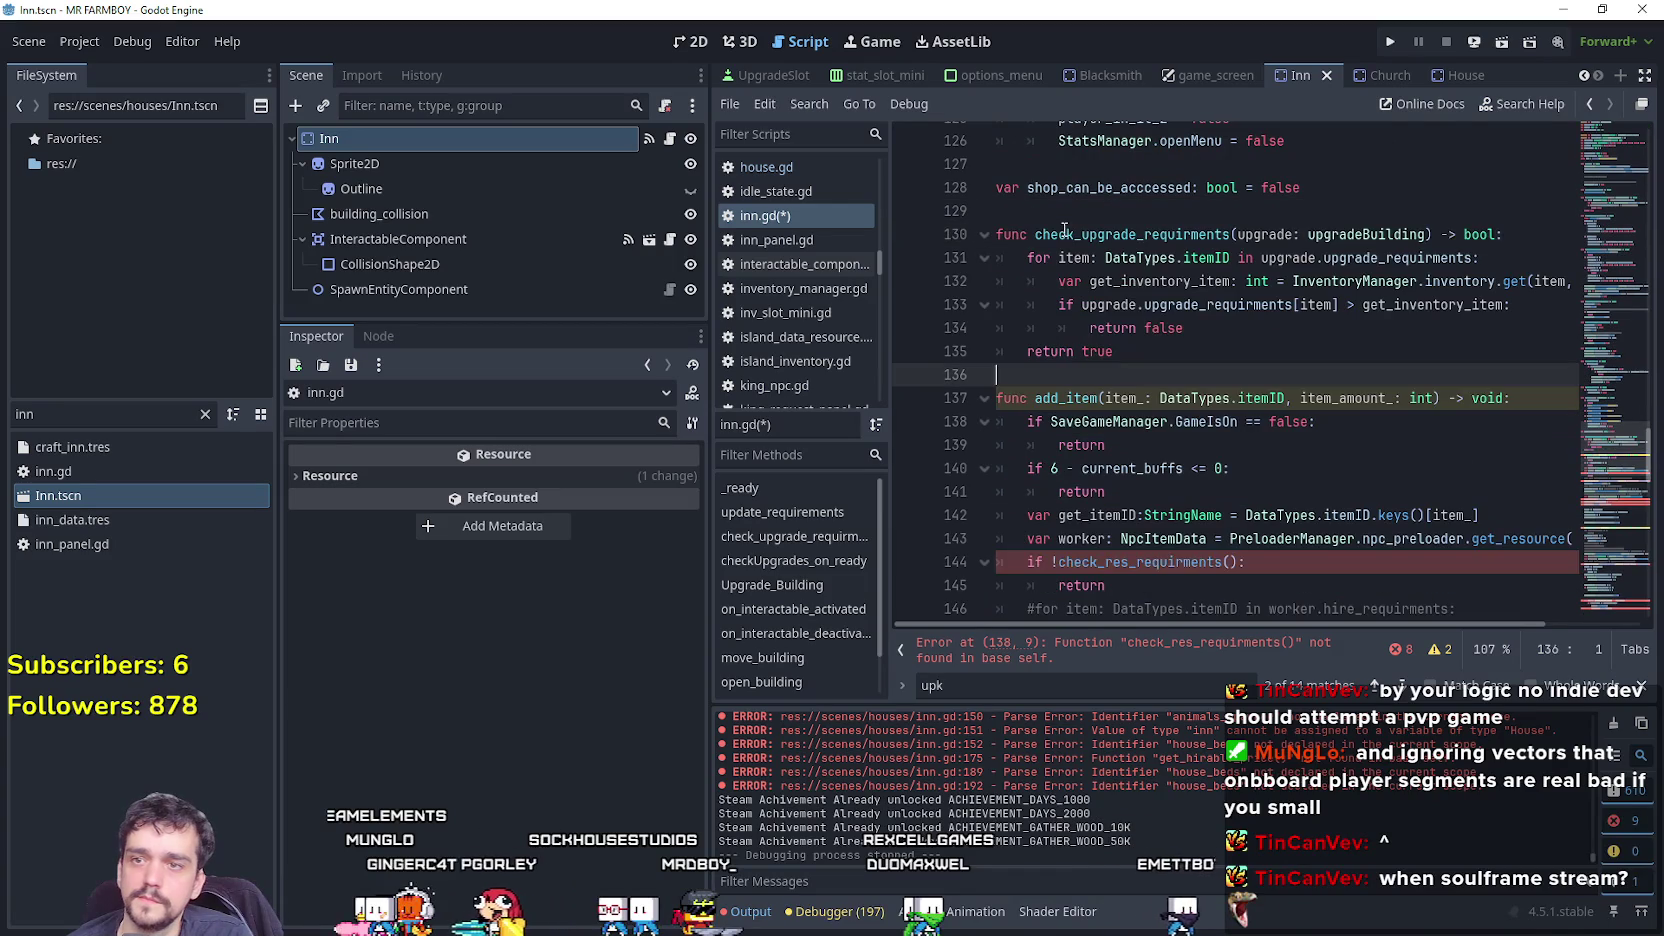
pyautogui.hotkey('ctrl', 'v')
# Rename the copy check_purchse_requirments, drop its parameter, and call it on line 144.
pyautogui.click(1083, 236)
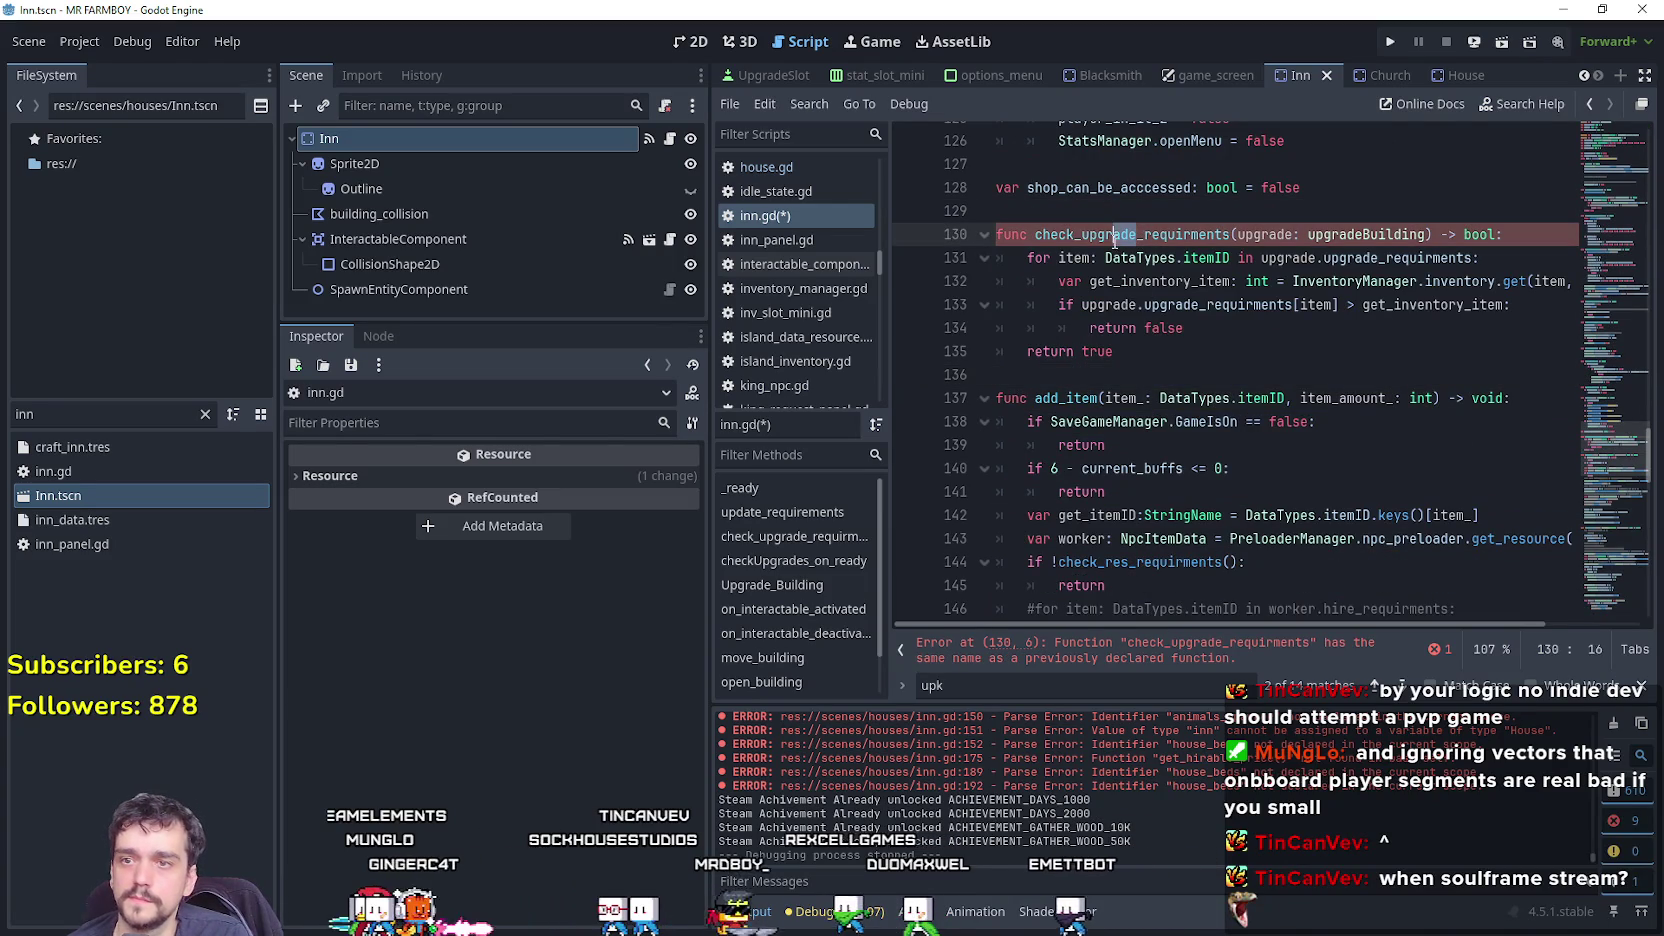
pyautogui.write('pur')
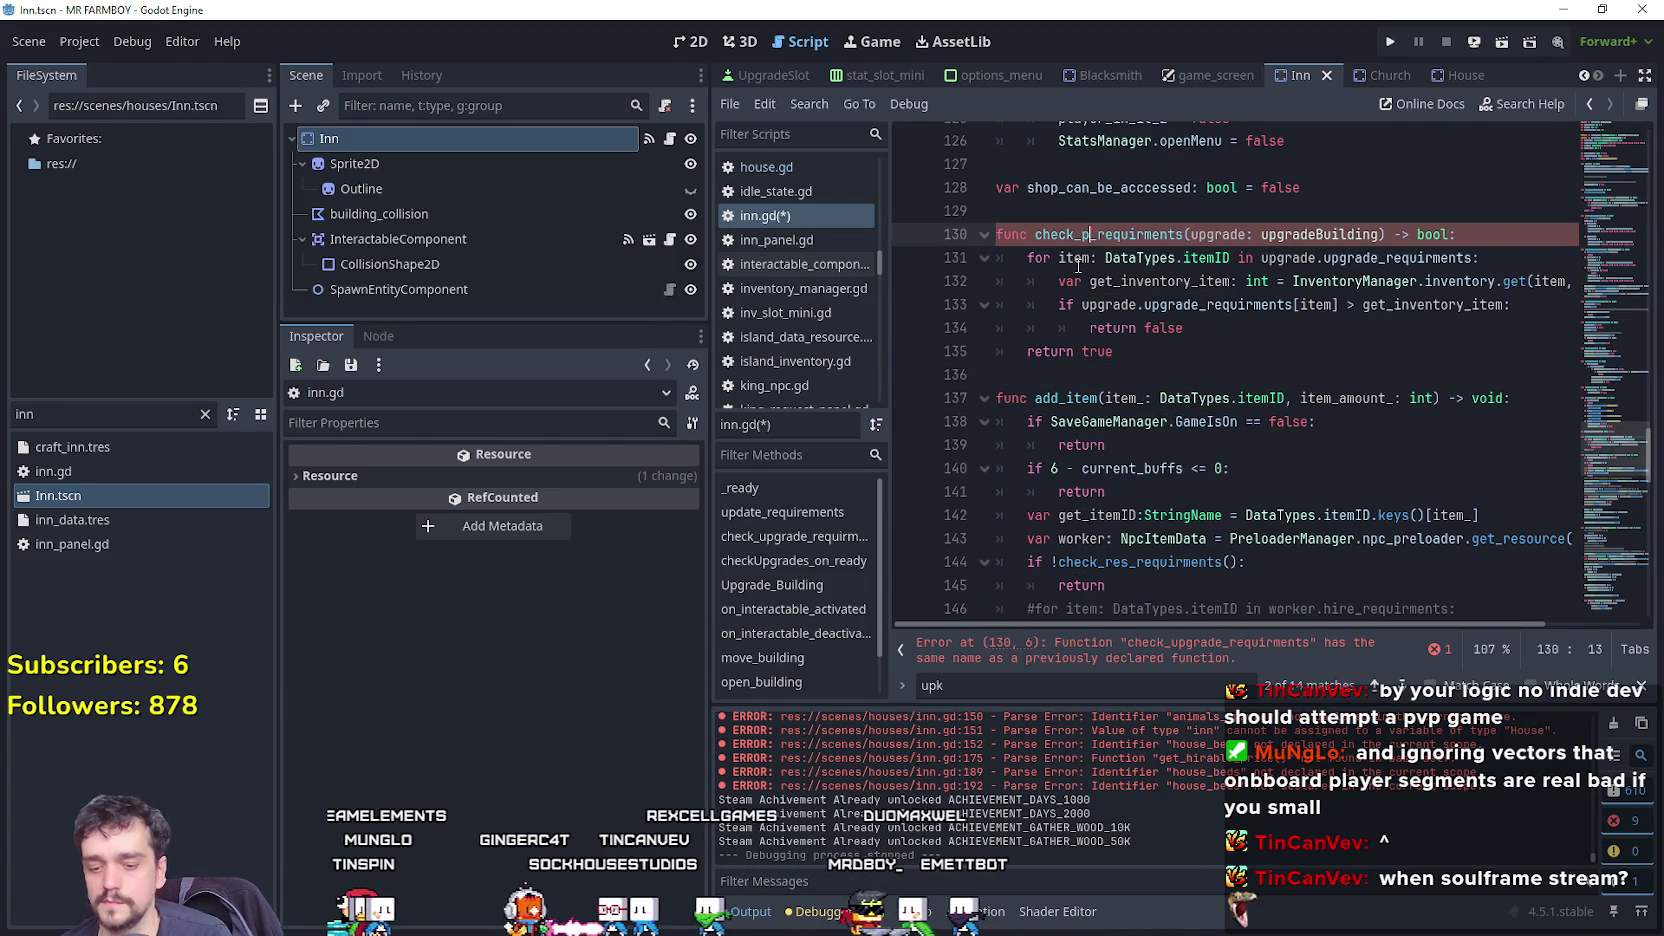
pyautogui.write('chse')
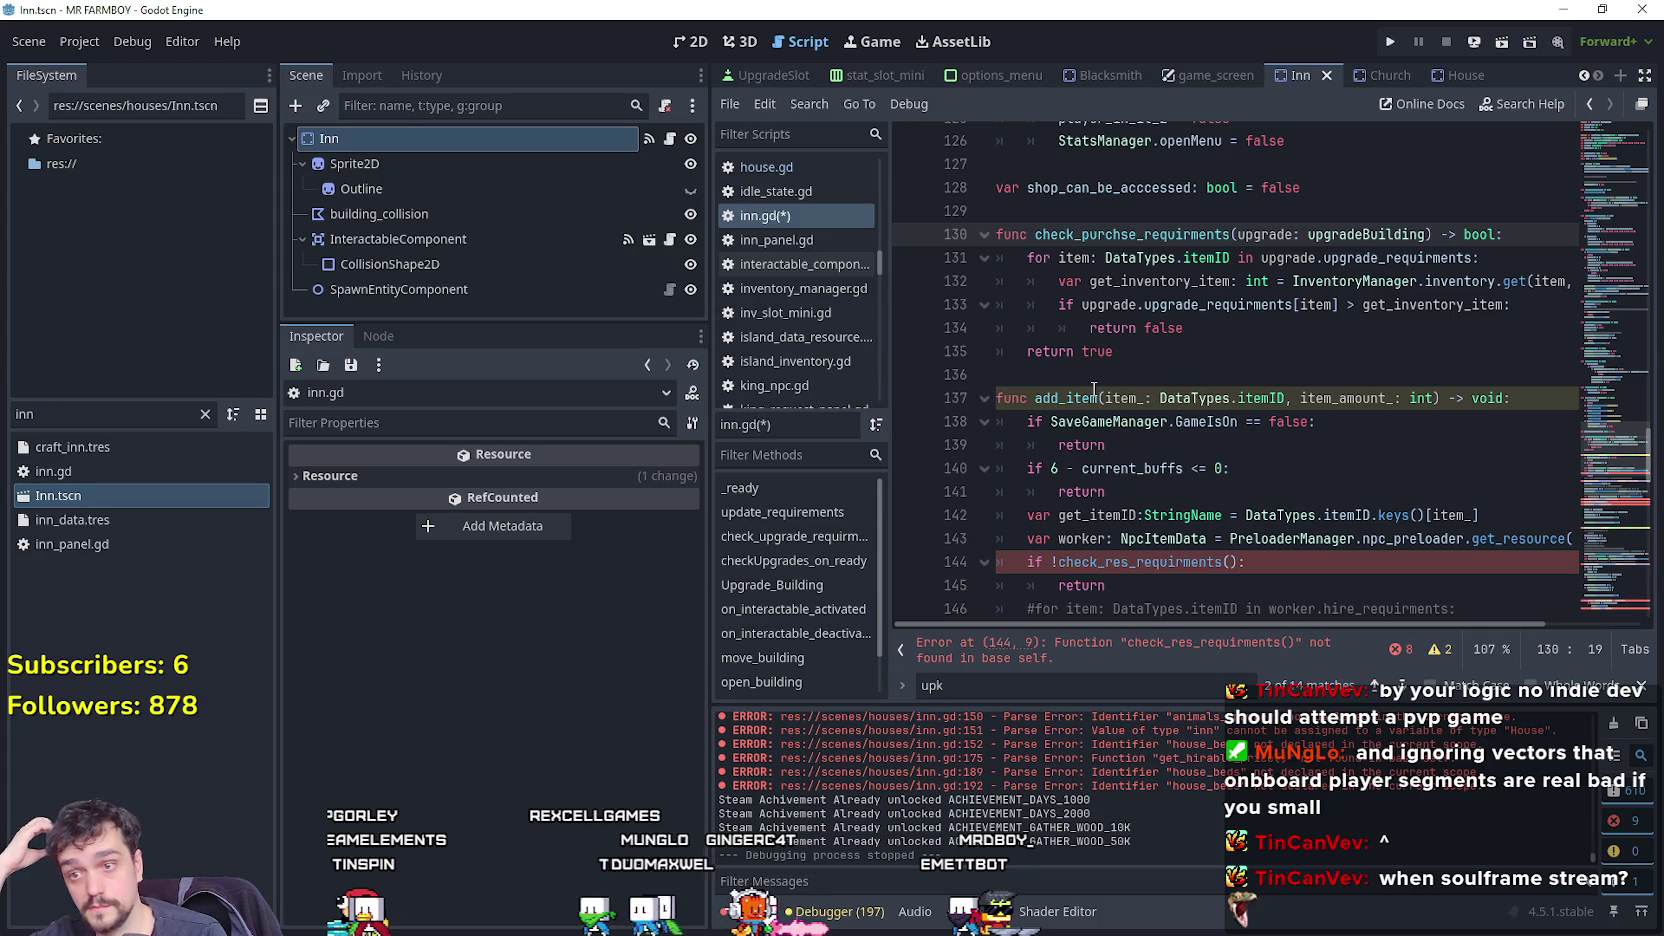
pyautogui.doubleClick(1122, 235)
pyautogui.hotkey('ctrl', 'c')
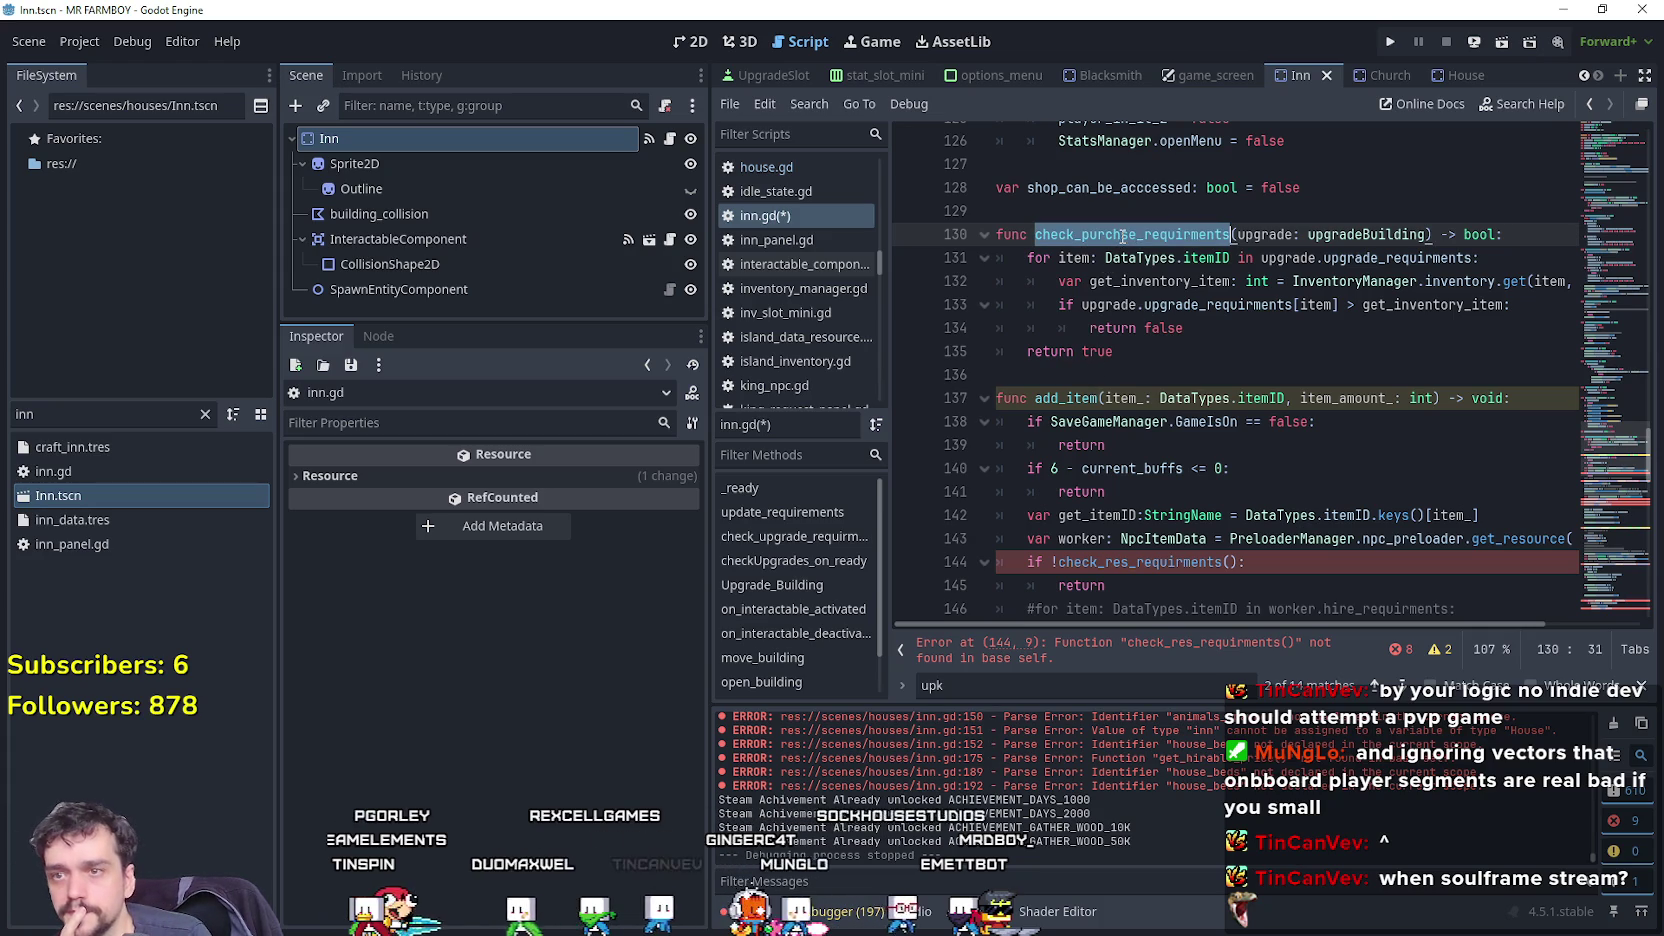
pyautogui.doubleClick(1358, 234)
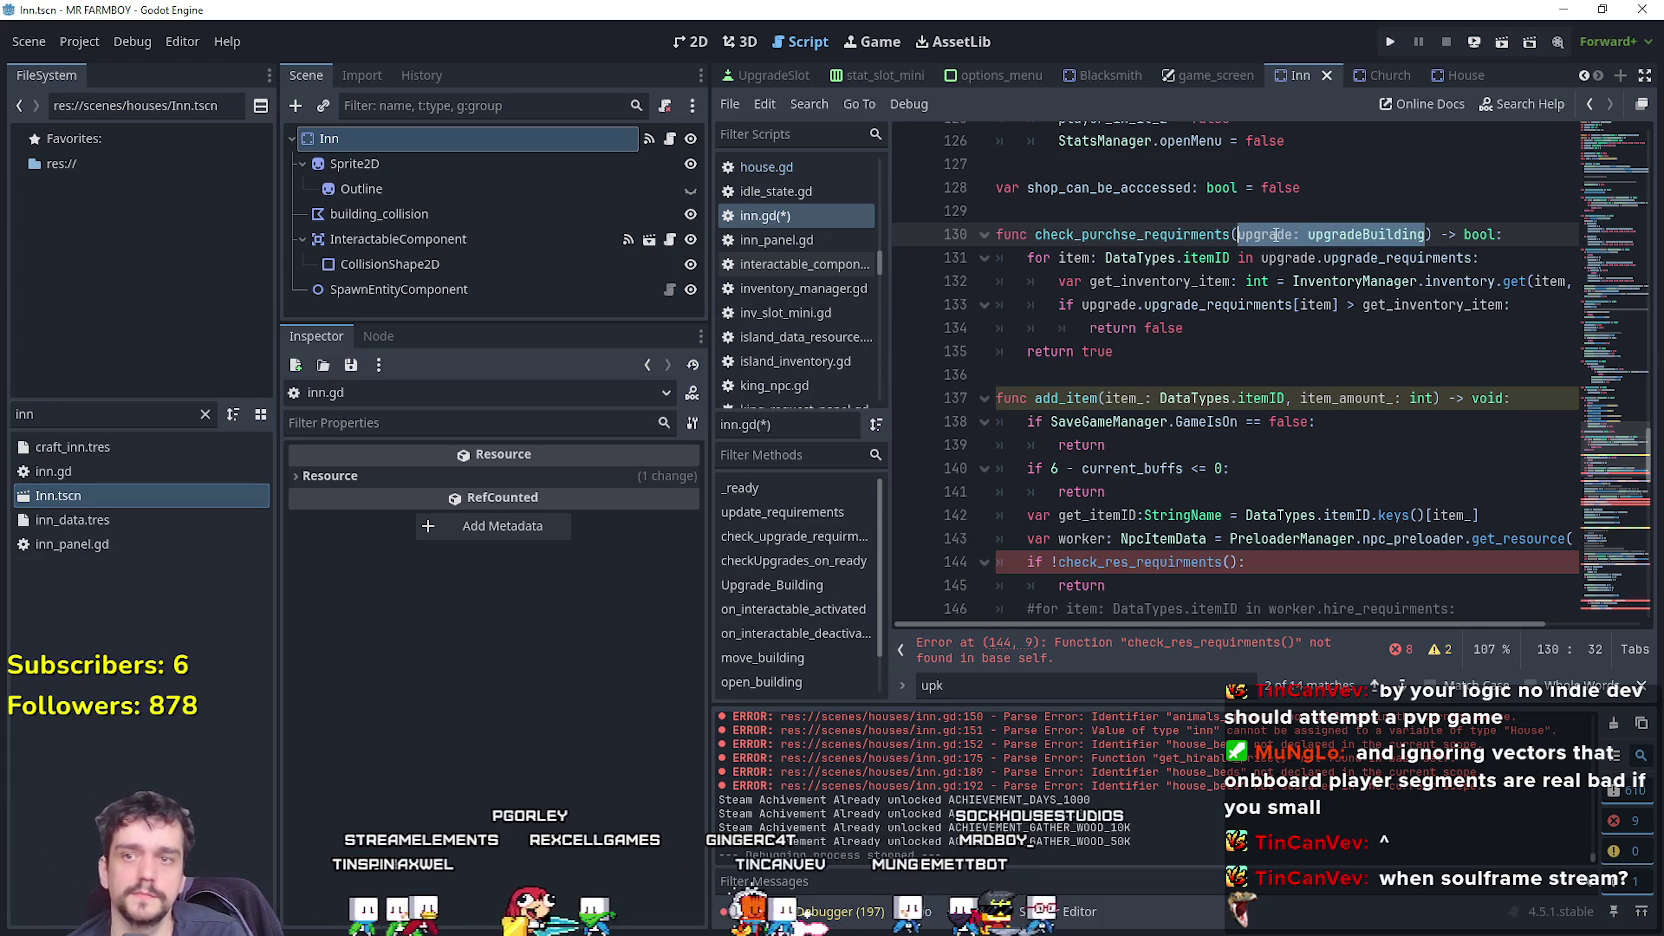
pyautogui.keyDown('shift'); pyautogui.click(1239, 234); pyautogui.keyUp('shift')
pyautogui.press('BackSpace')
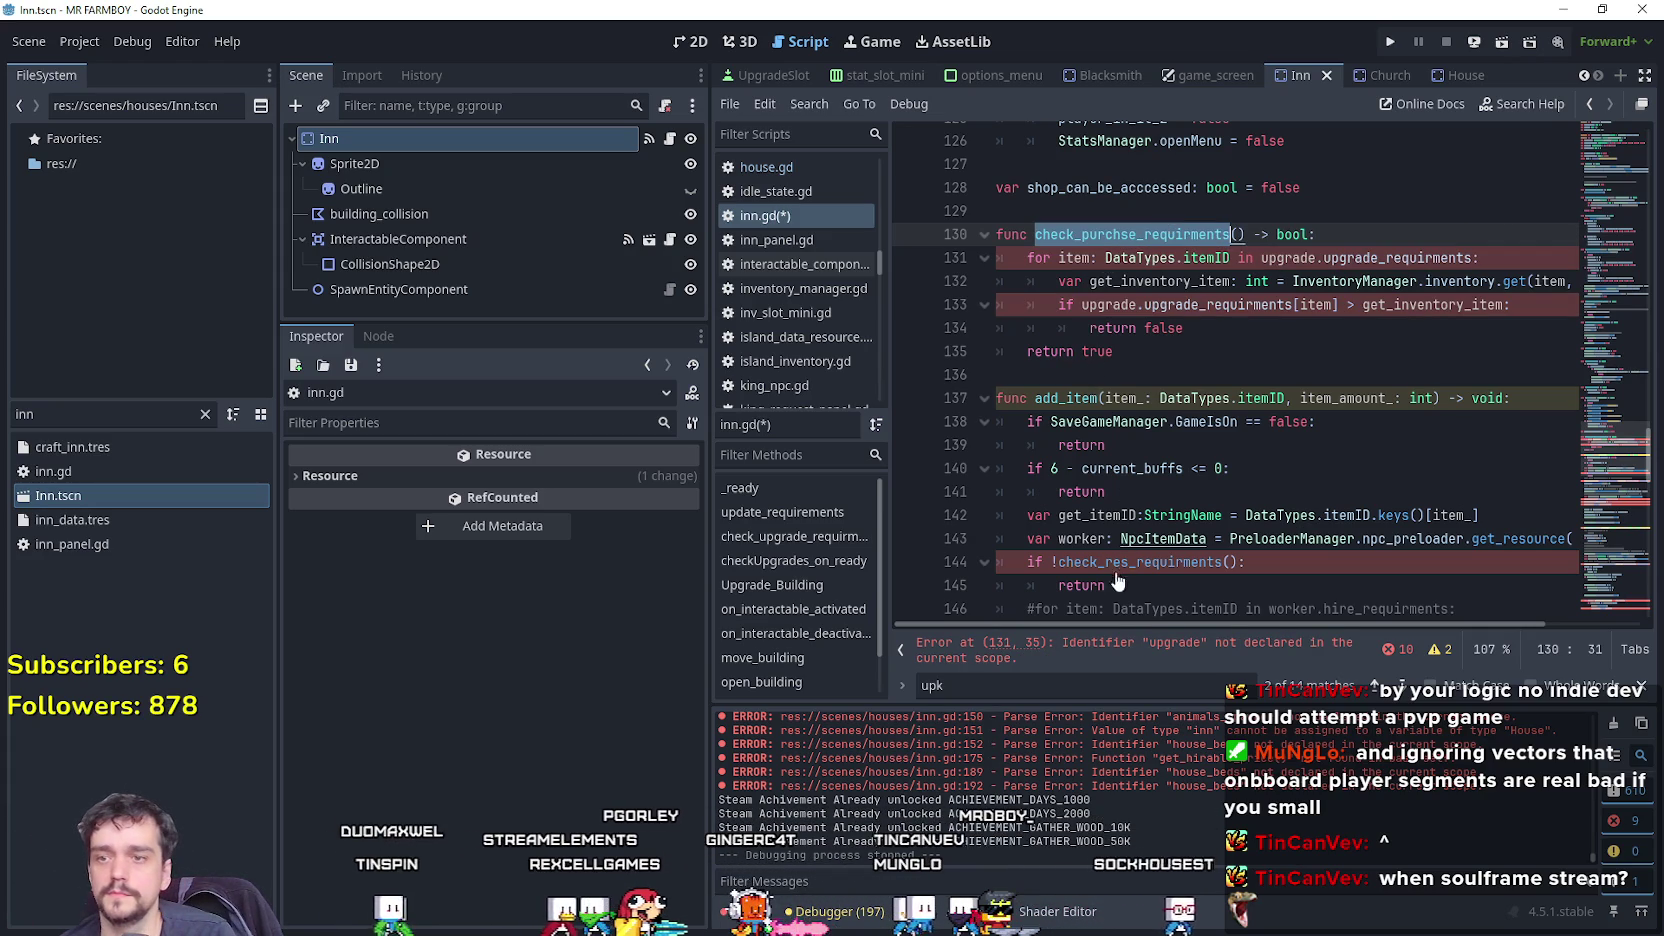
pyautogui.doubleClick(1108, 562)
pyautogui.hotkey('ctrl', 'v')
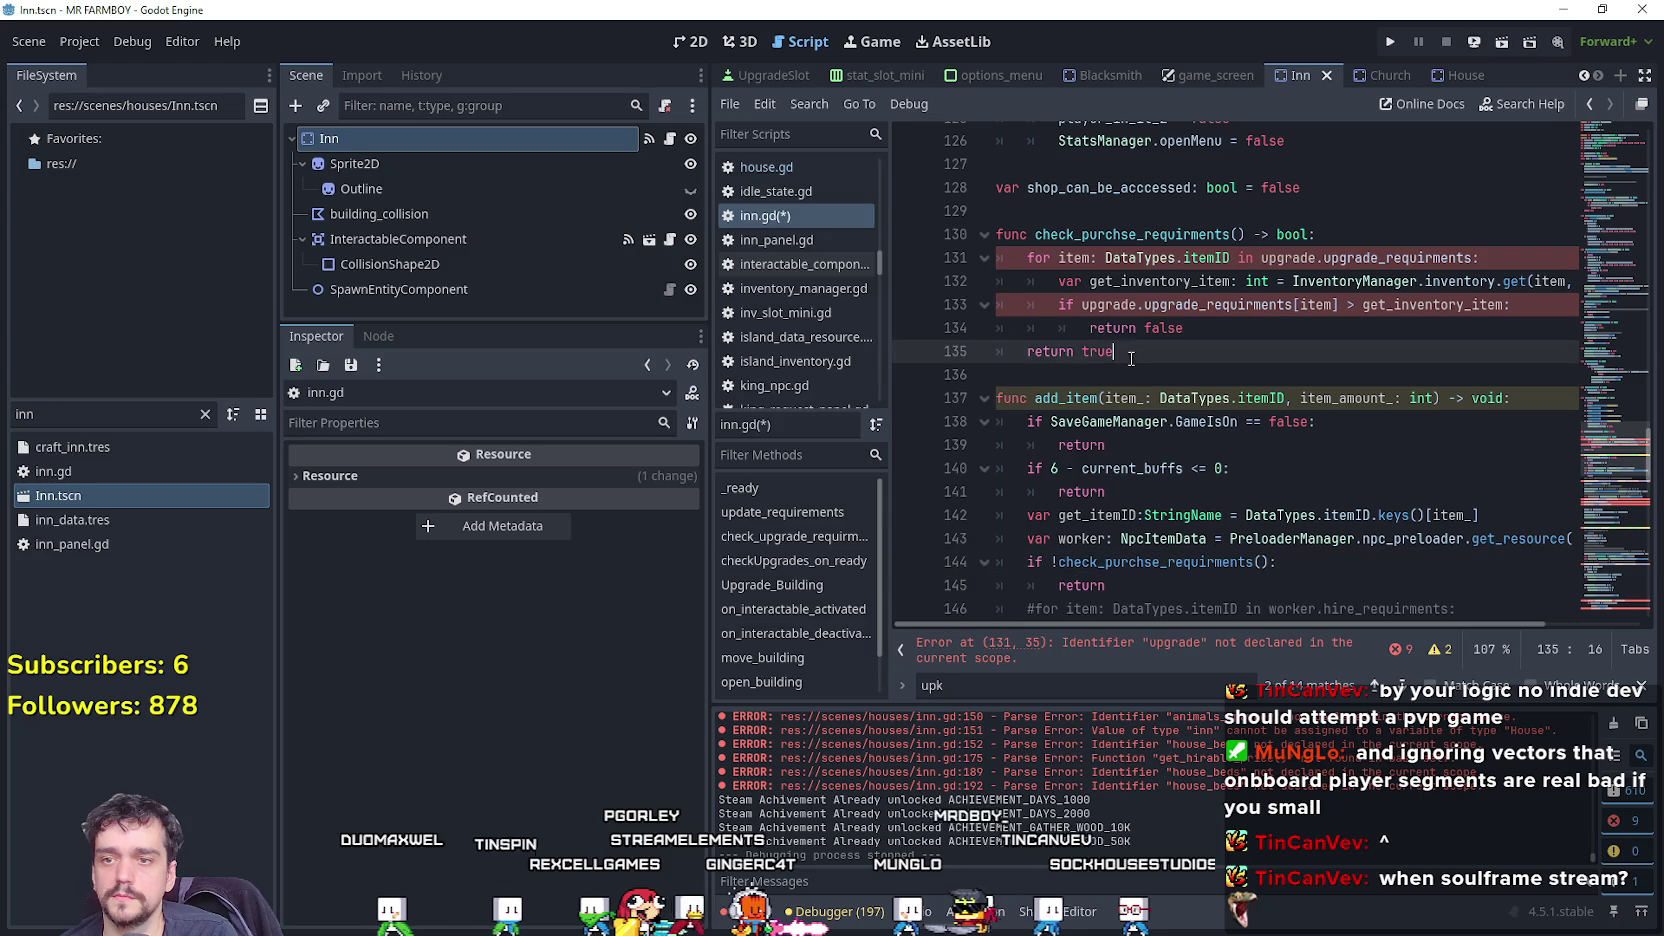
# Review the new function and its add_item call, then switch to the House scene.
pyautogui.doubleClick(1207, 258)
pyautogui.moveTo(1472, 258); pyautogui.dragTo(1261, 258)
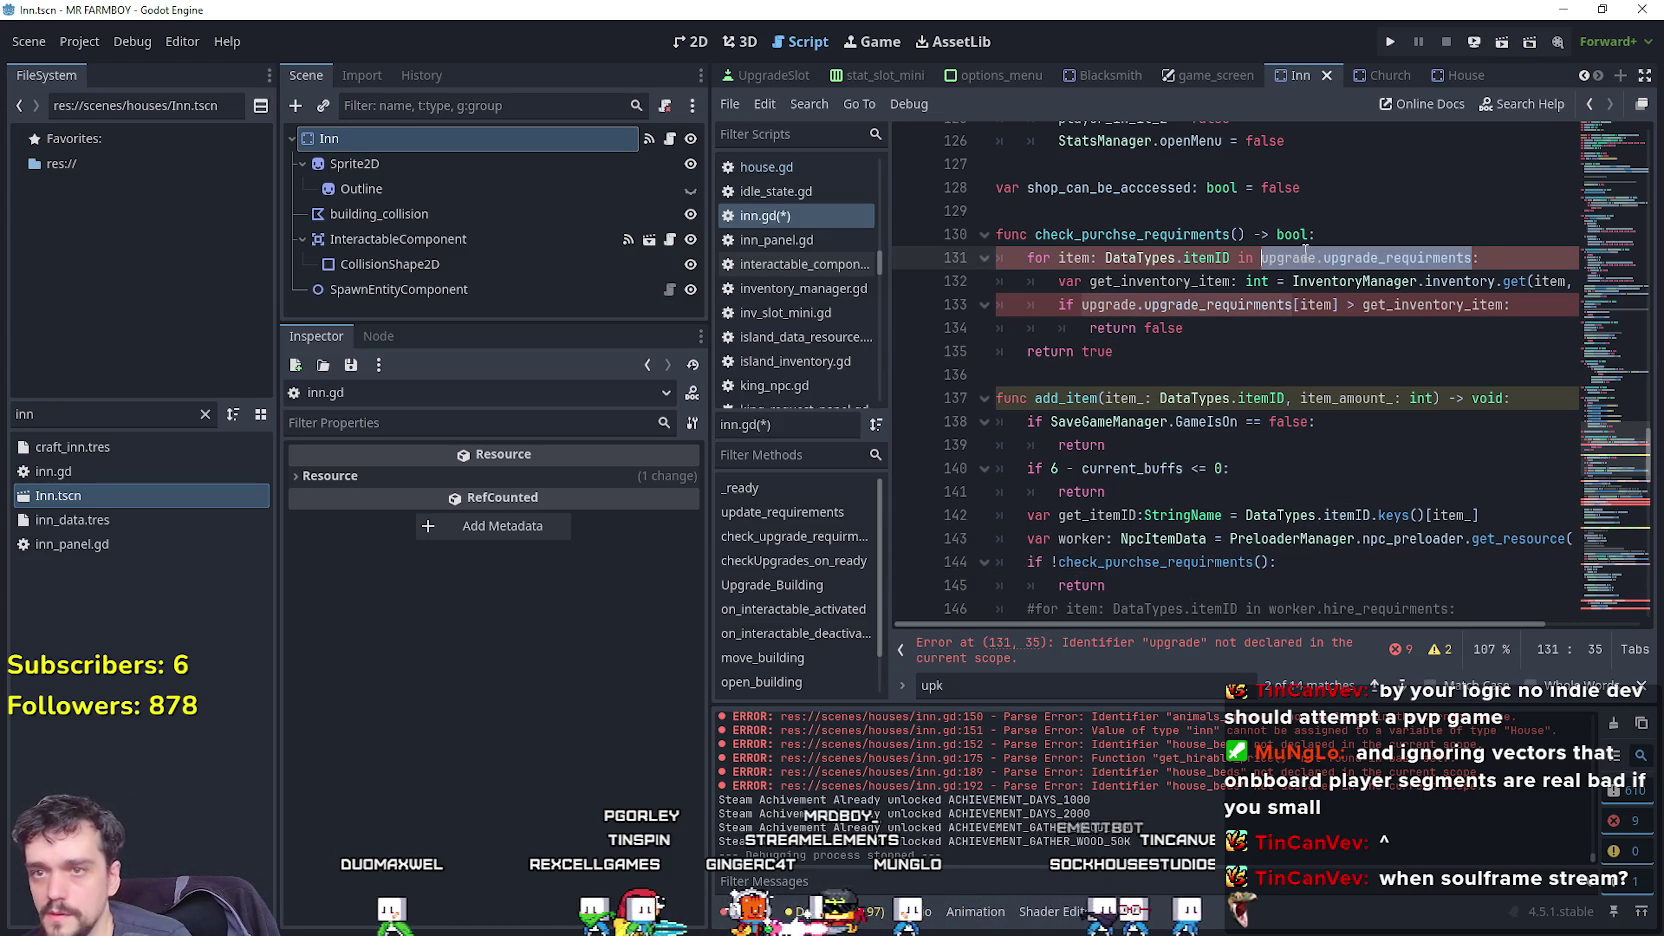
pyautogui.scroll(-1, 1290, 458)
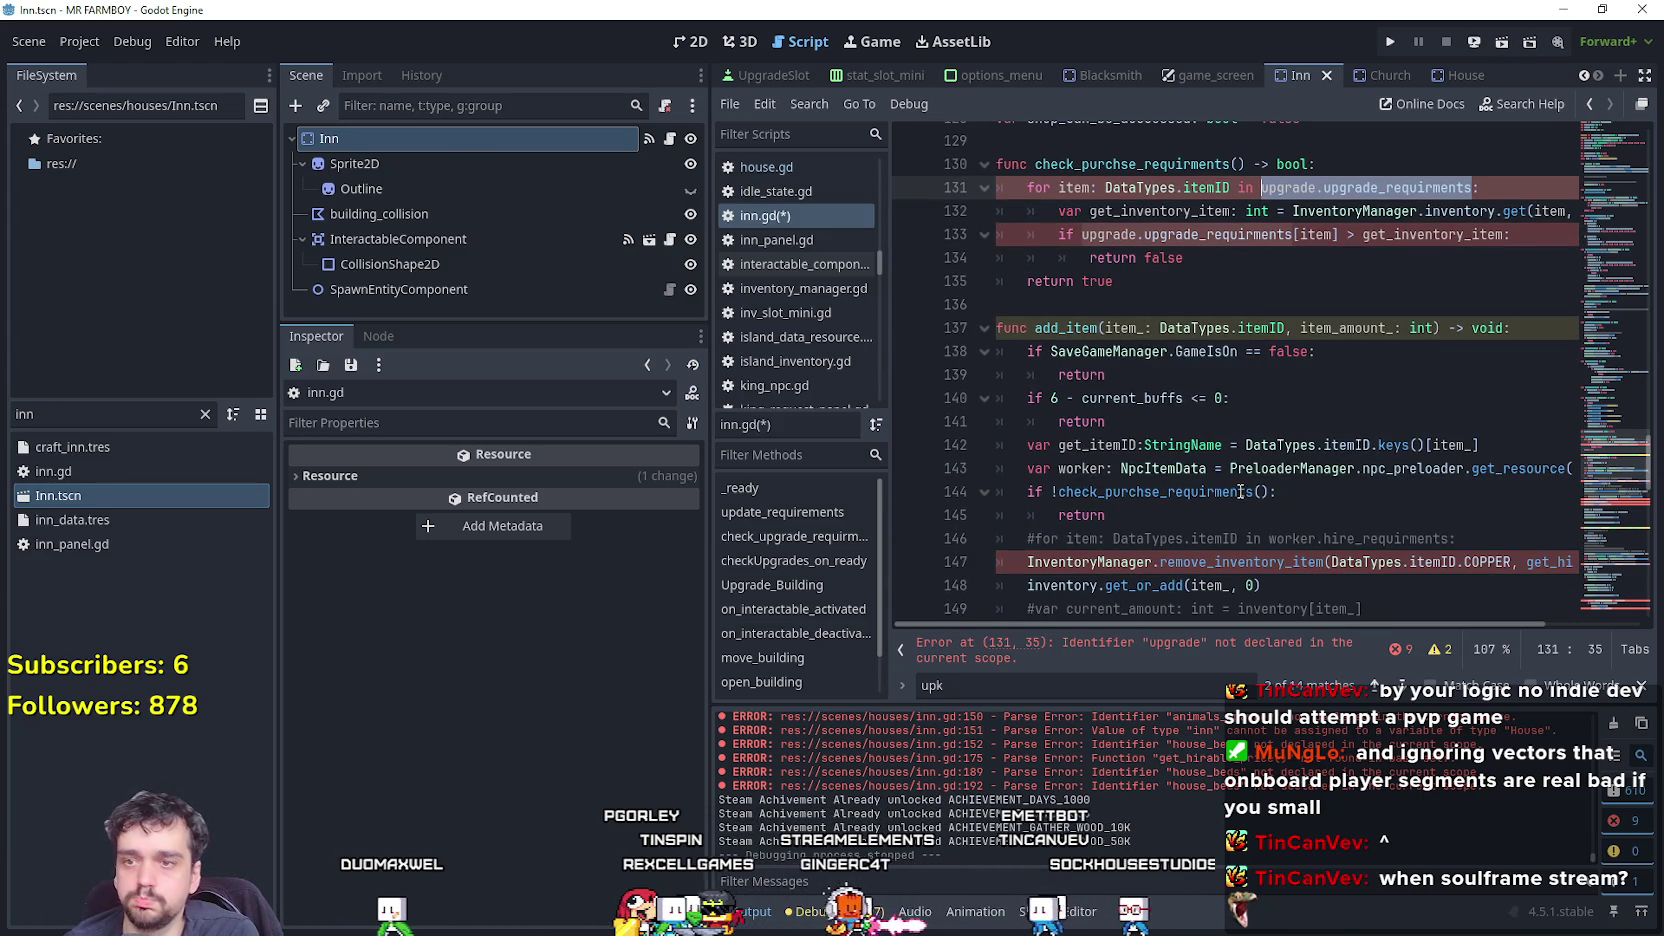
pyautogui.click(1117, 445)
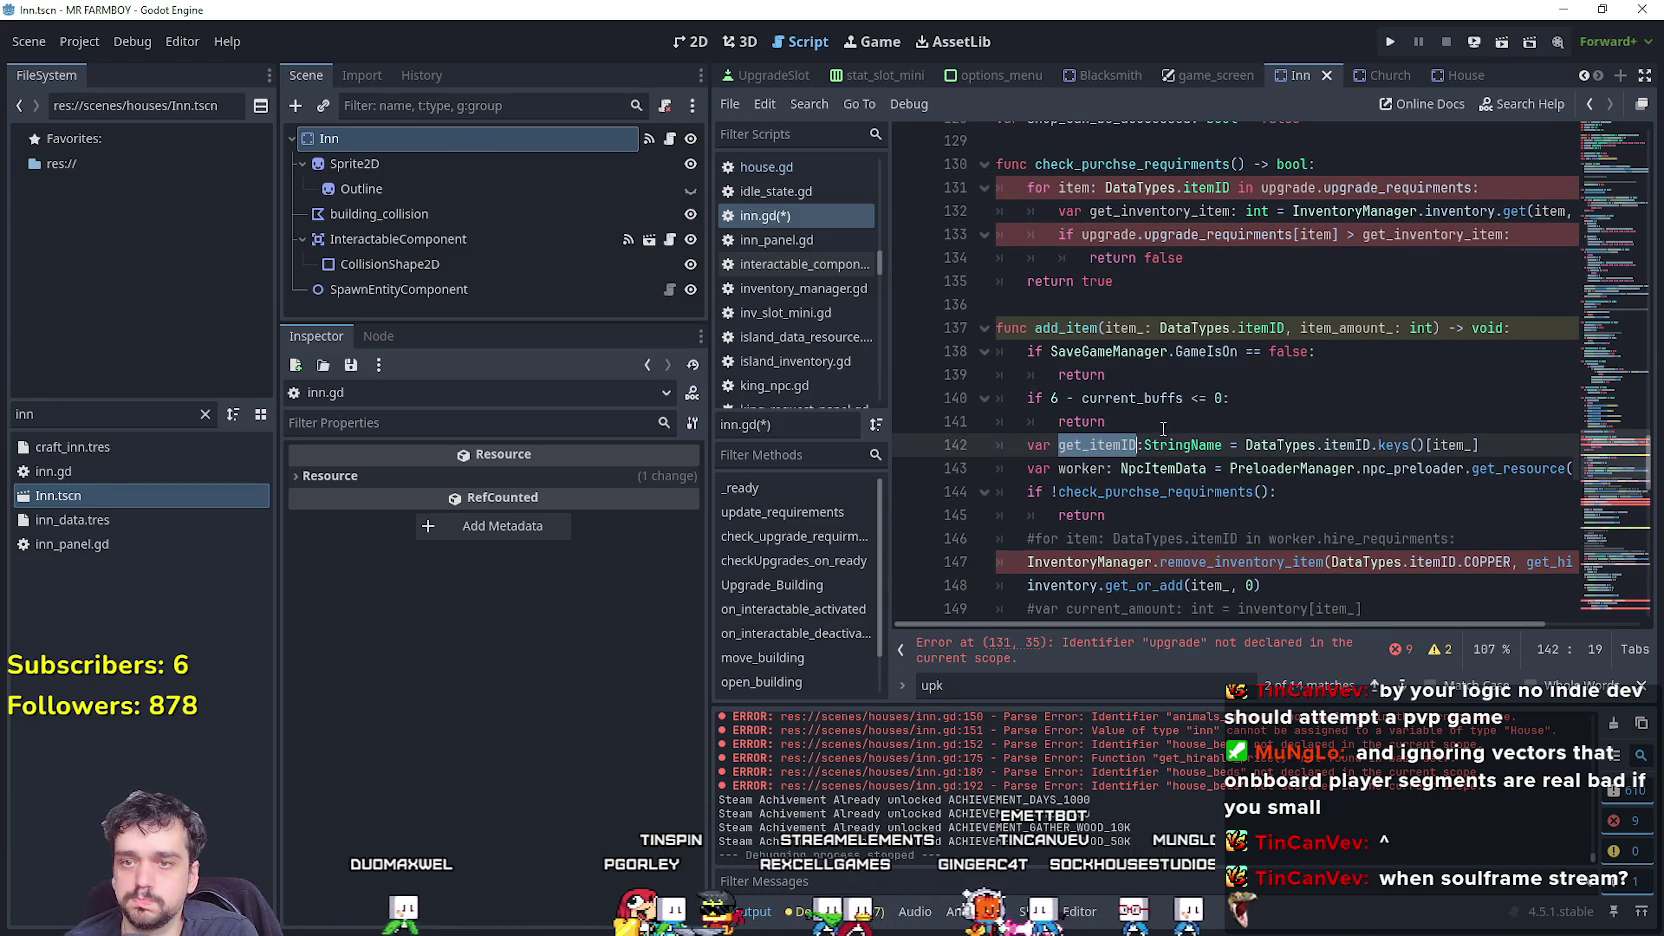
pyautogui.doubleClick(1140, 328)
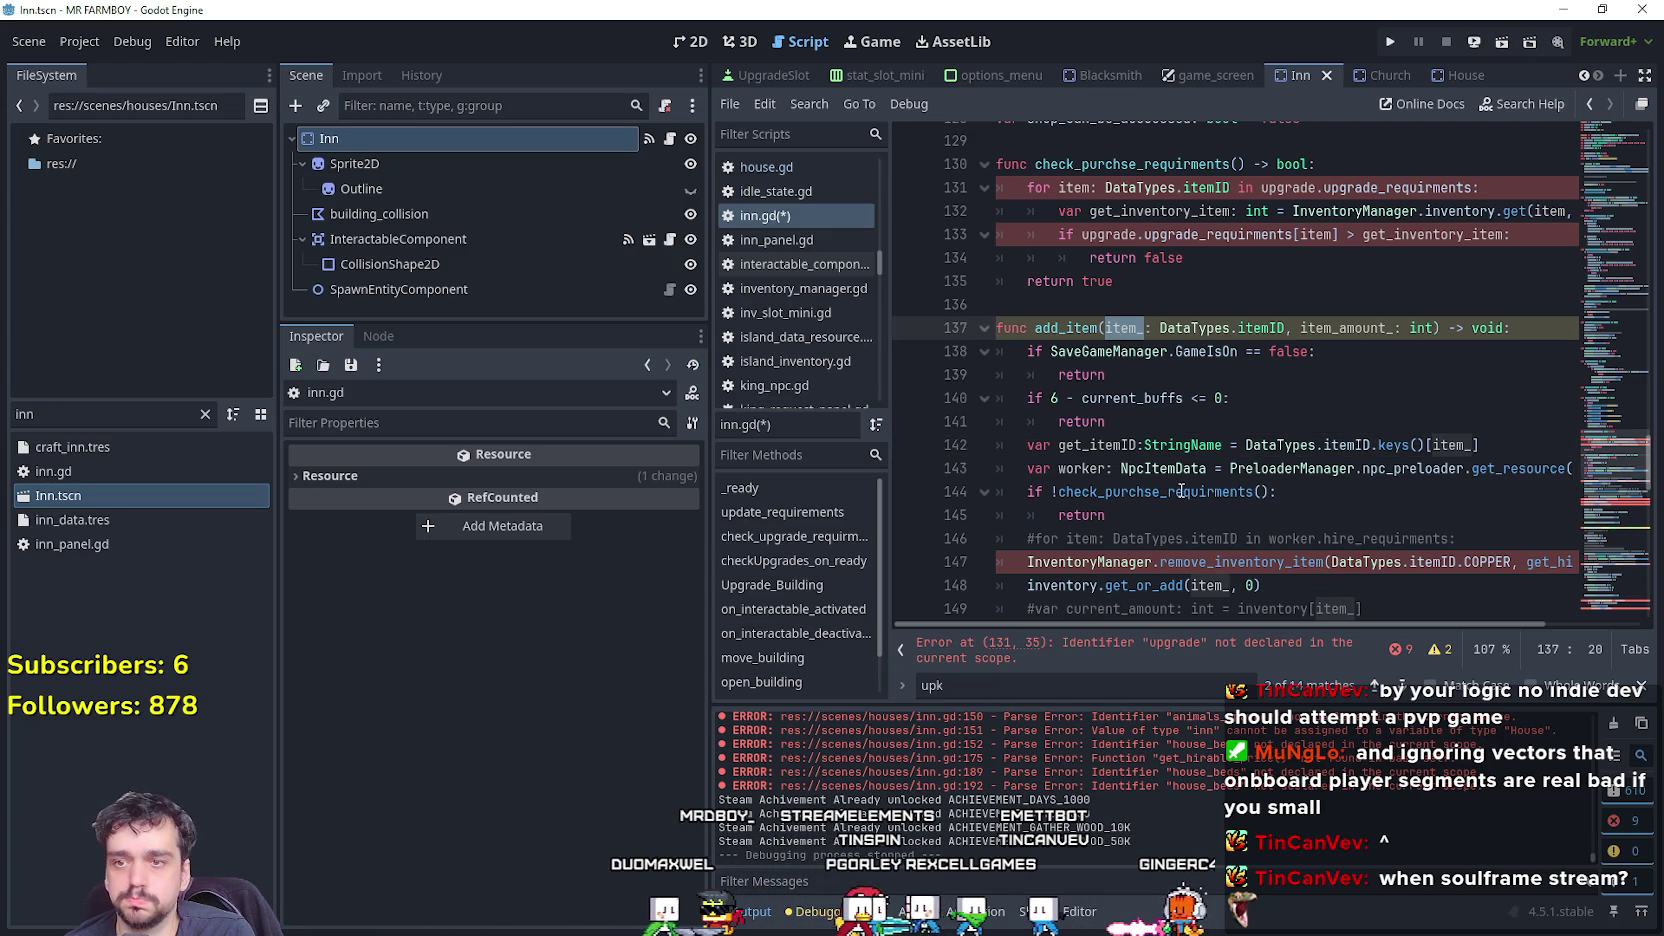
pyautogui.doubleClick(1181, 491)
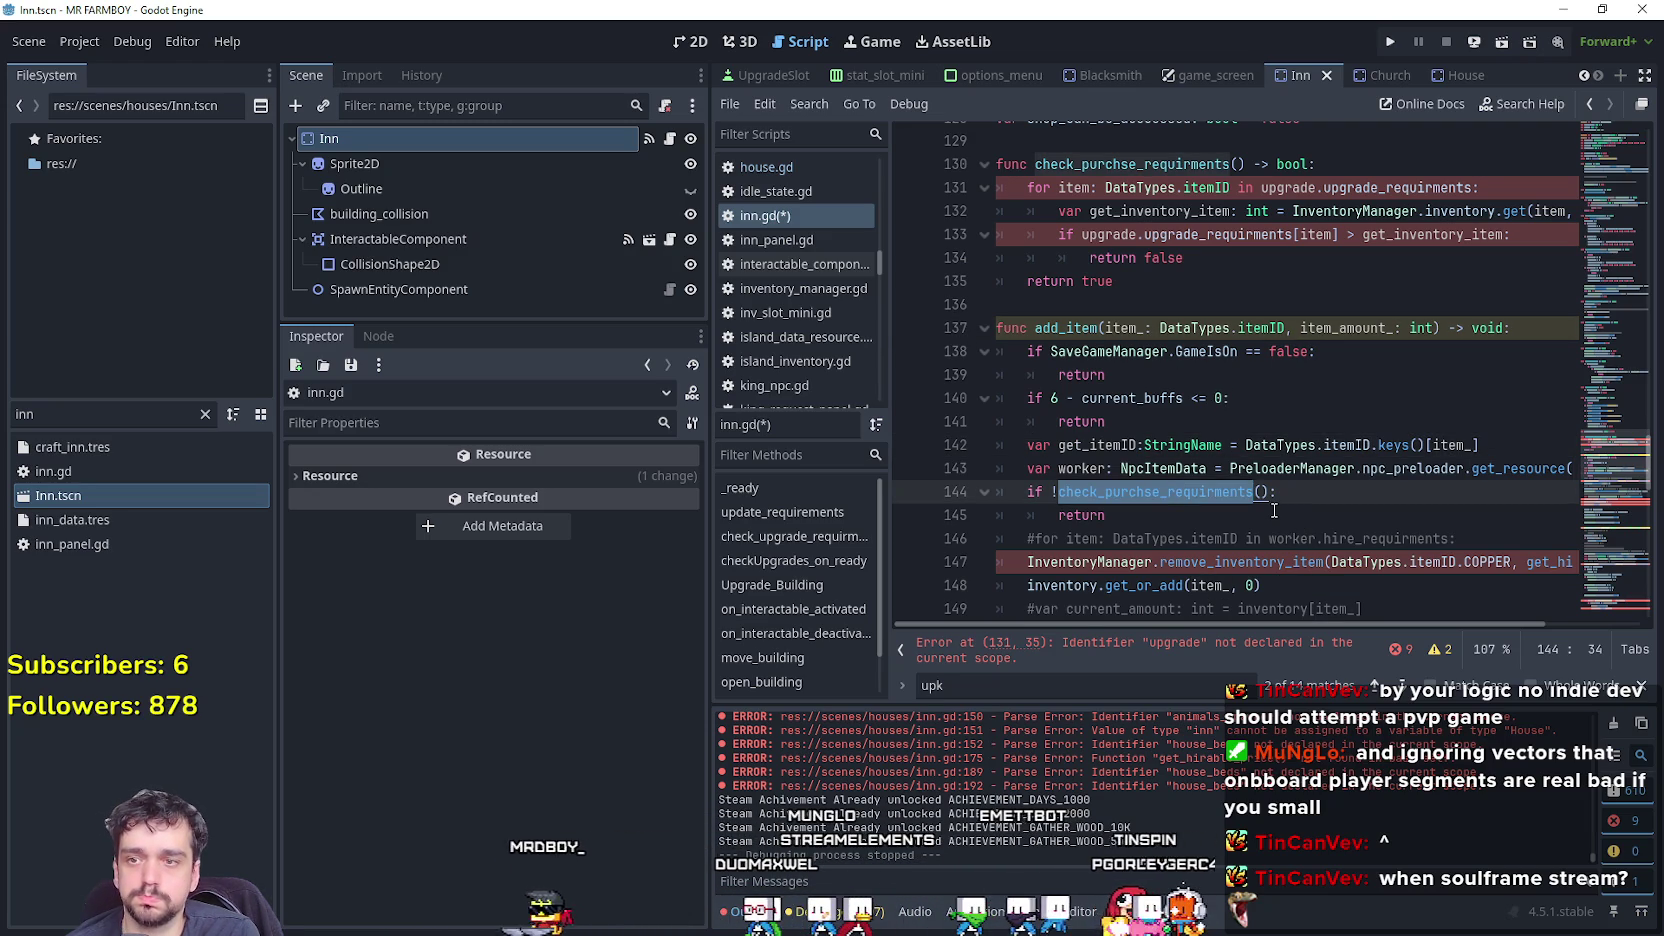
pyautogui.click(34, 406)
pyautogui.click(1470, 78)
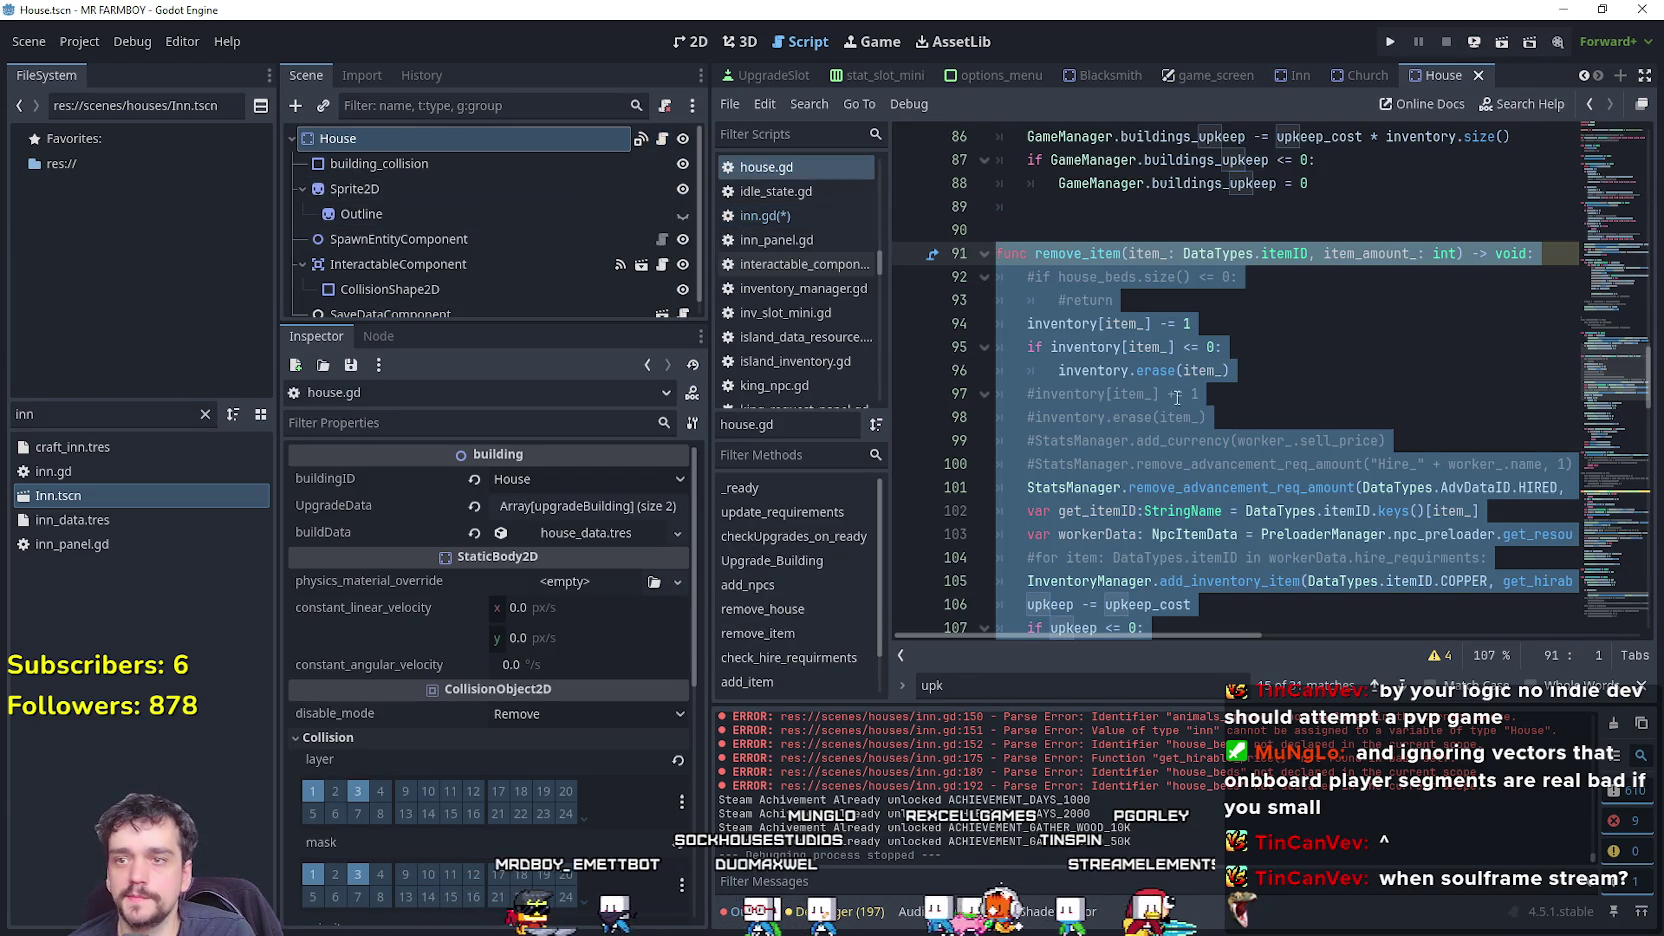
# Read house.gd's check_hire_requirments function, then go back to the Inn scene.
pyautogui.scroll(2, 1214, 459)
pyautogui.click(1214, 455)
pyautogui.scroll(3, 1214, 459)
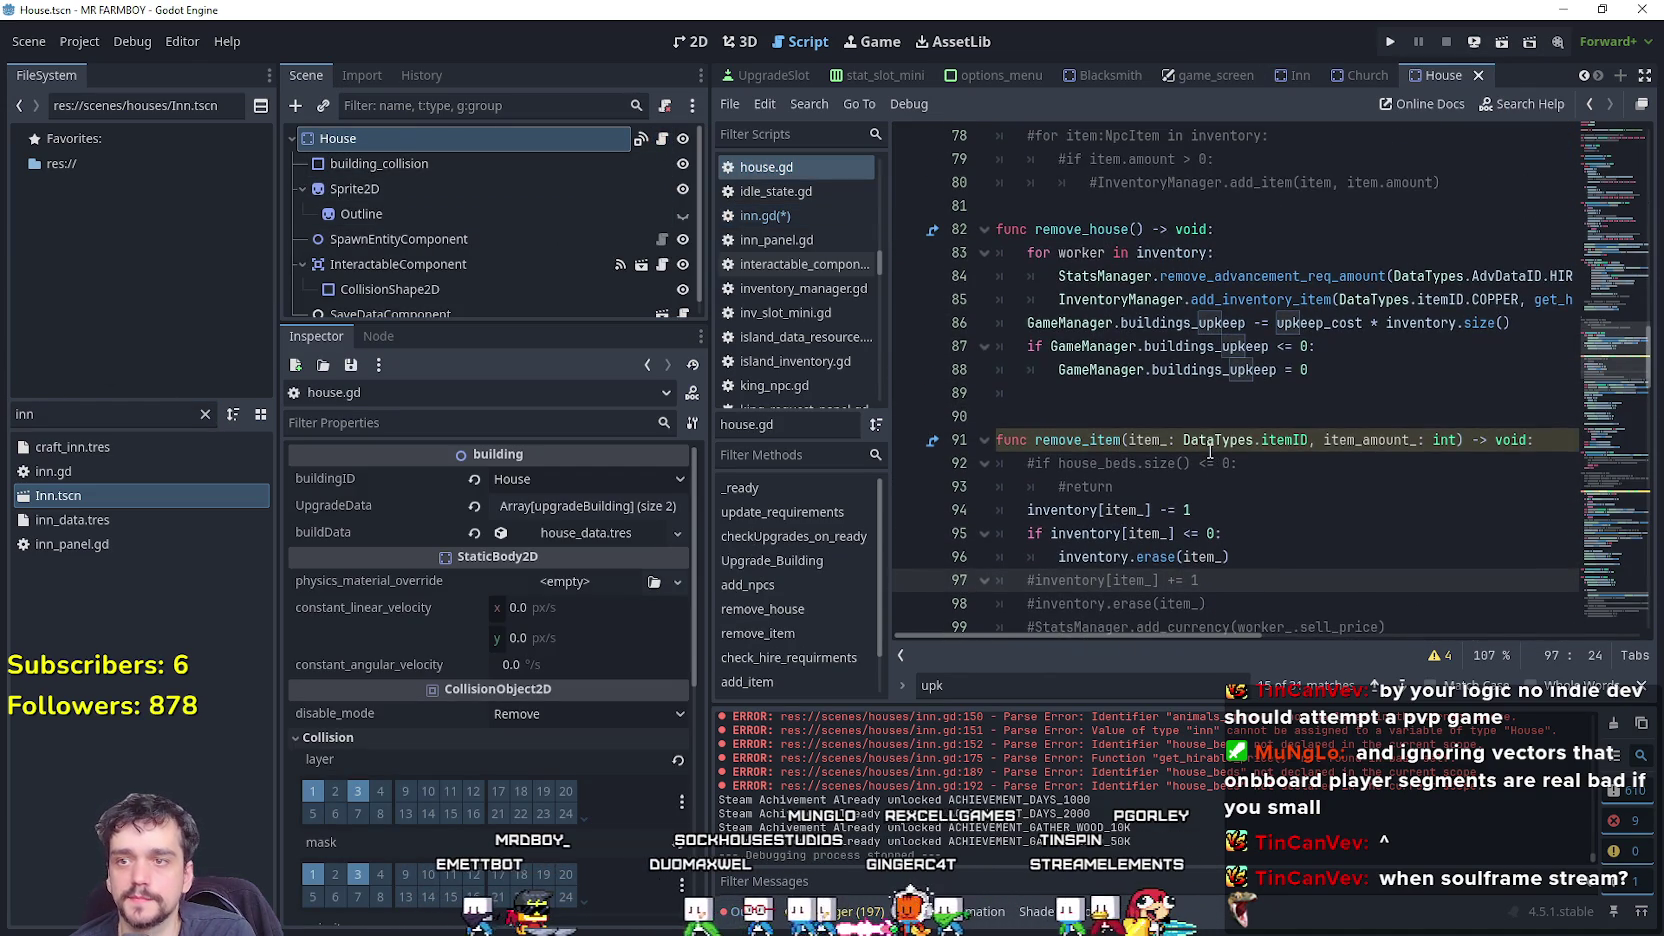
pyautogui.scroll(2, 1210, 450)
pyautogui.scroll(8, 1210, 450)
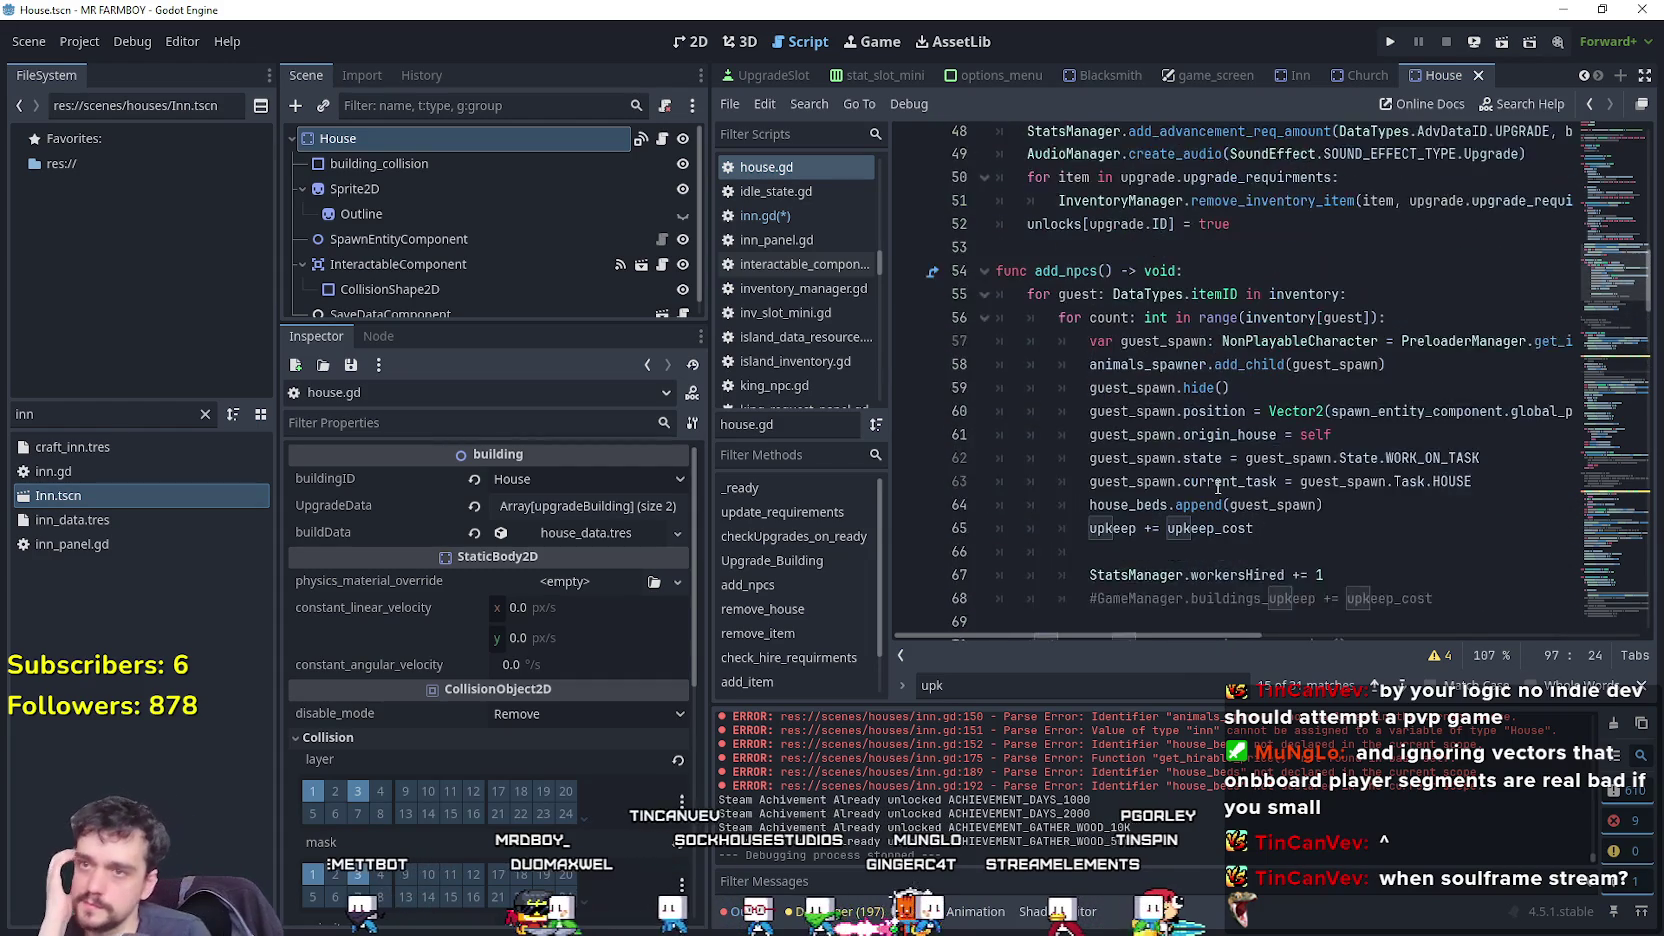
pyautogui.scroll(6, 1222, 452)
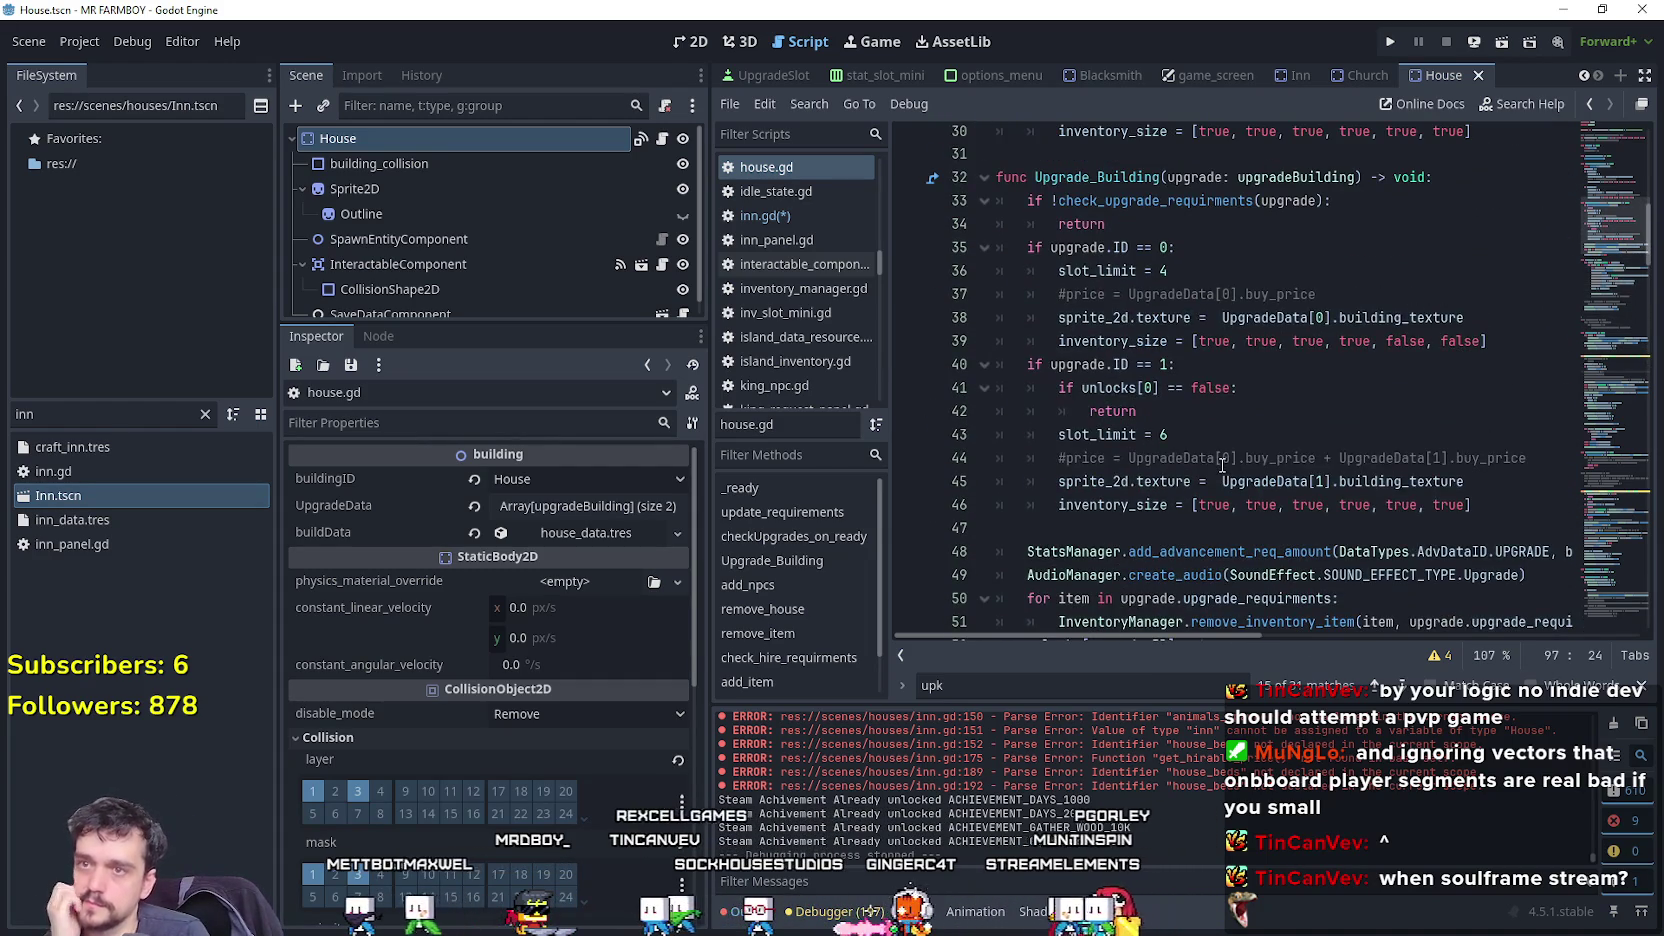
pyautogui.scroll(-5, 1597, 258)
pyautogui.moveTo(1597, 258); pyautogui.dragTo(1597, 510)
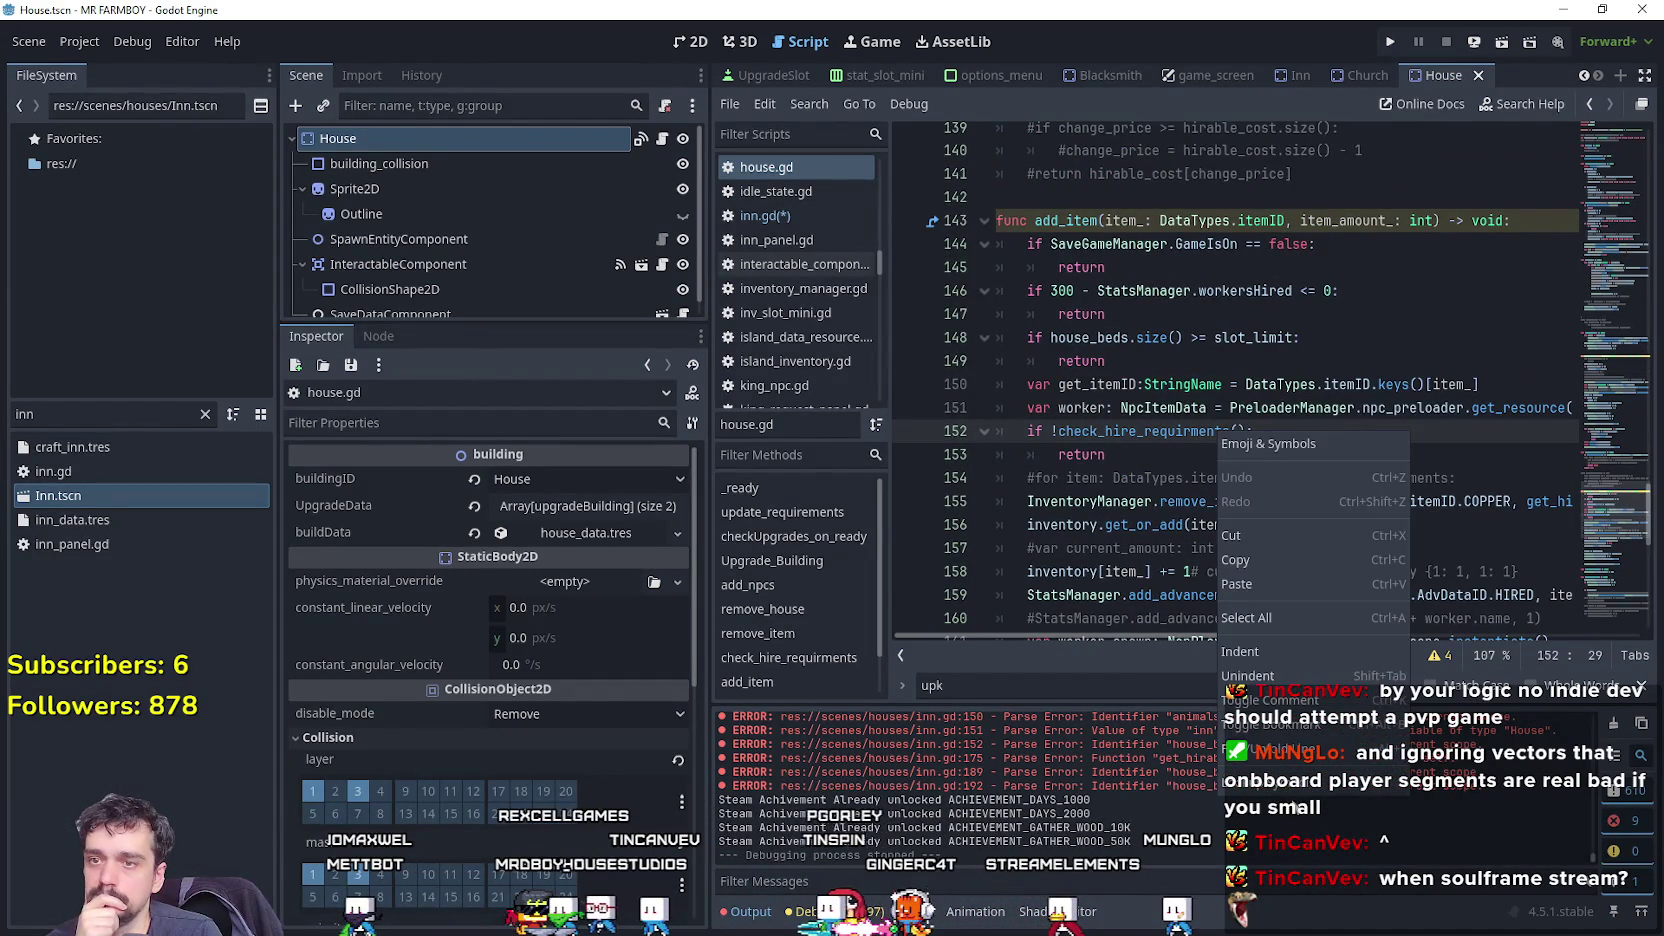
pyautogui.keyDown('ctrl'); pyautogui.click(1150, 431); pyautogui.keyUp('ctrl')
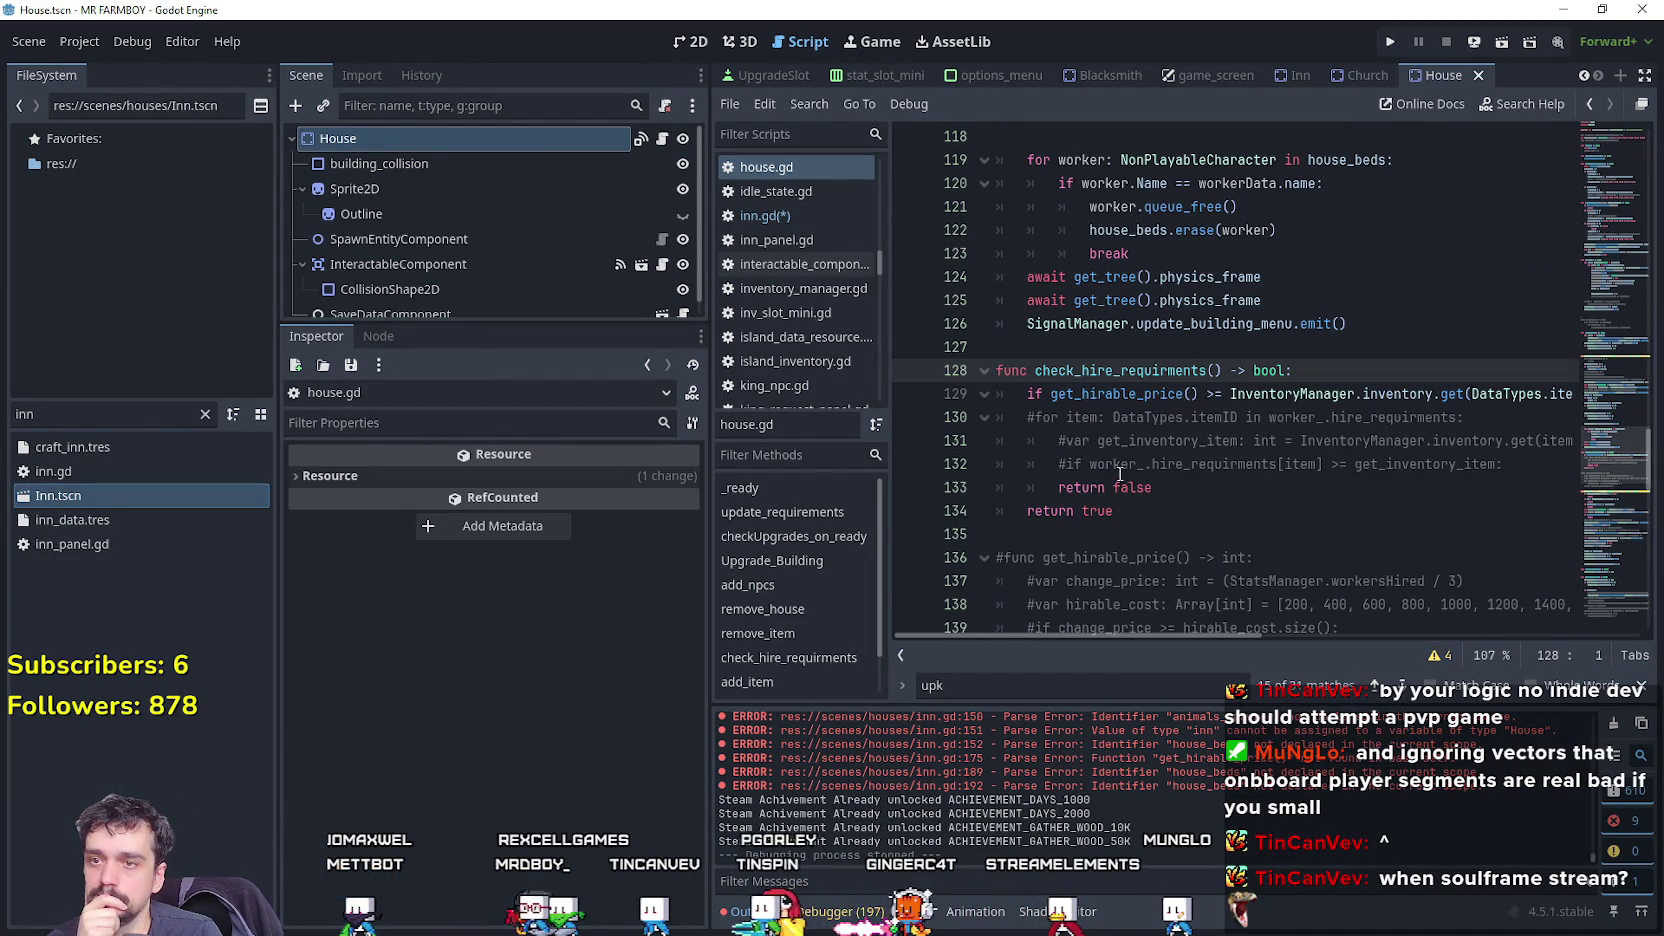
pyautogui.doubleClick(1155, 416)
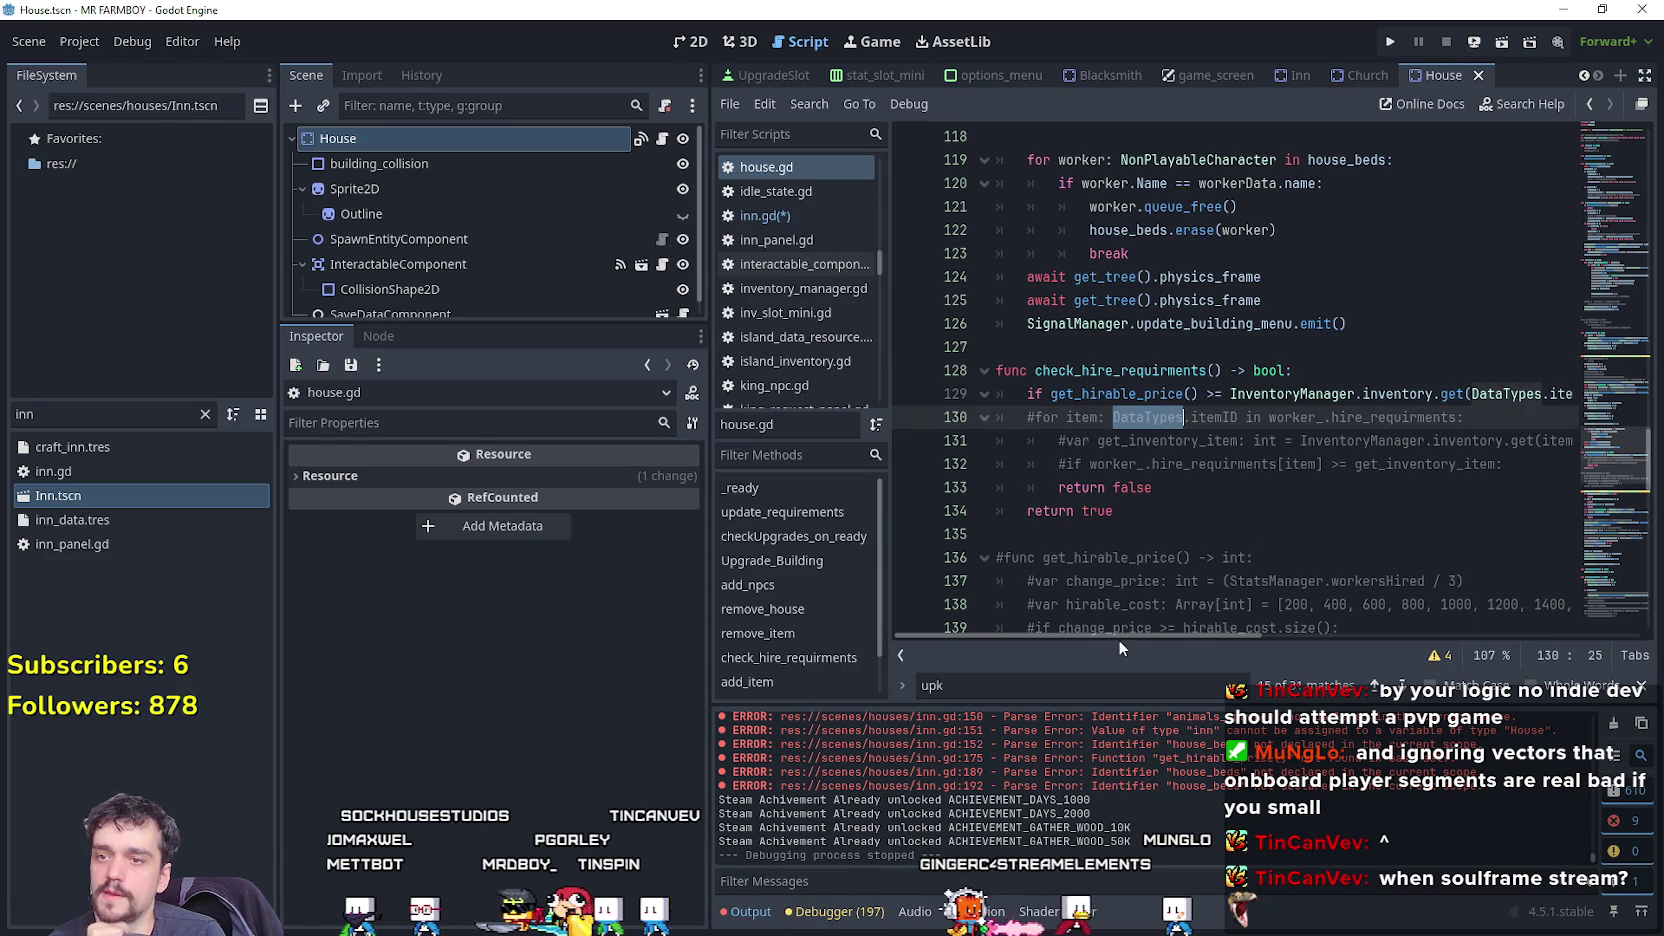
pyautogui.moveTo(1209, 635)
pyautogui.mouseDown()
pyautogui.moveTo(1340, 640)
pyautogui.moveTo(1190, 636)
pyautogui.mouseUp()
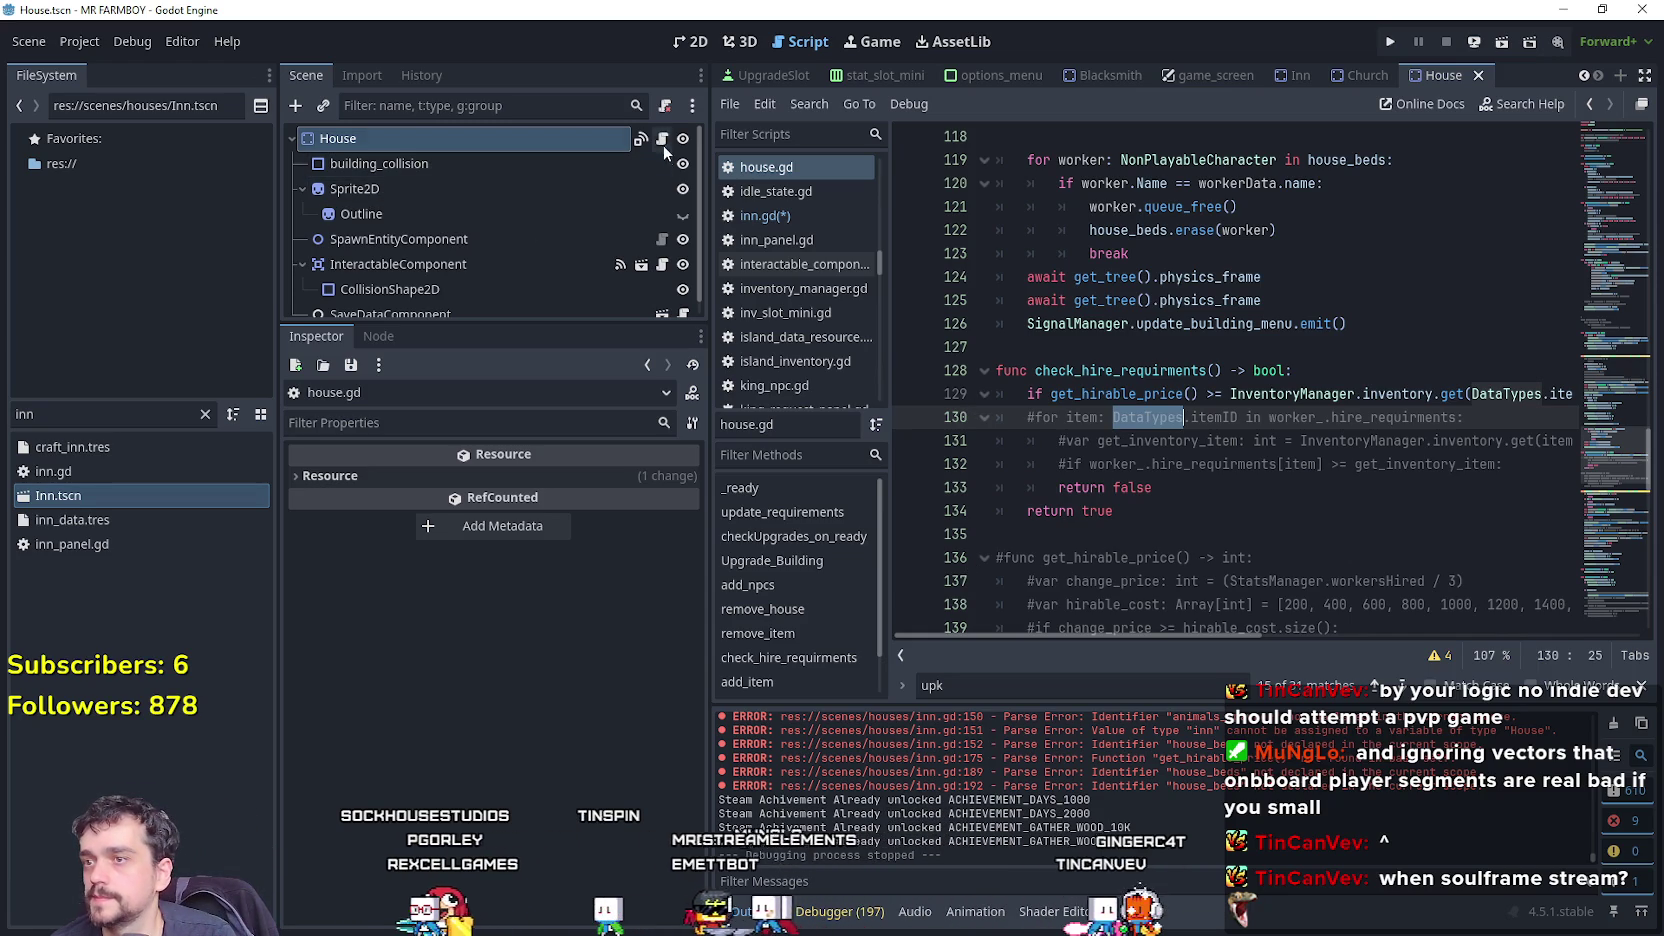
pyautogui.click(1298, 75)
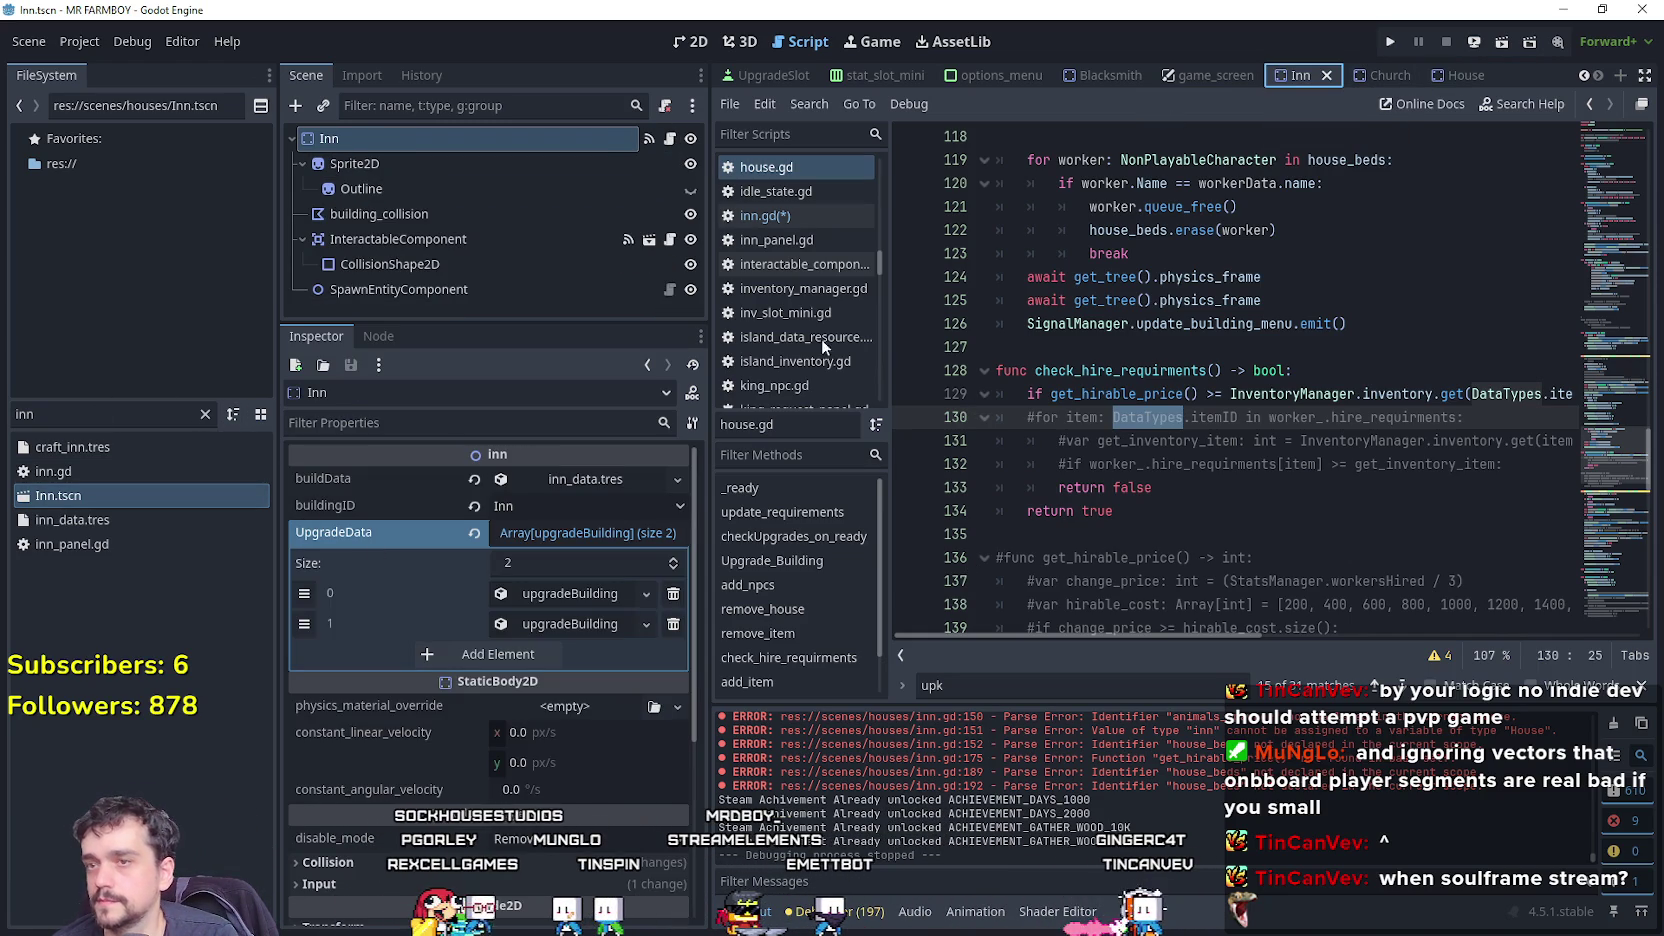
# On inn.gd line 143, rename worker to item_ and change its type to ItemData.
pyautogui.click(765, 215)
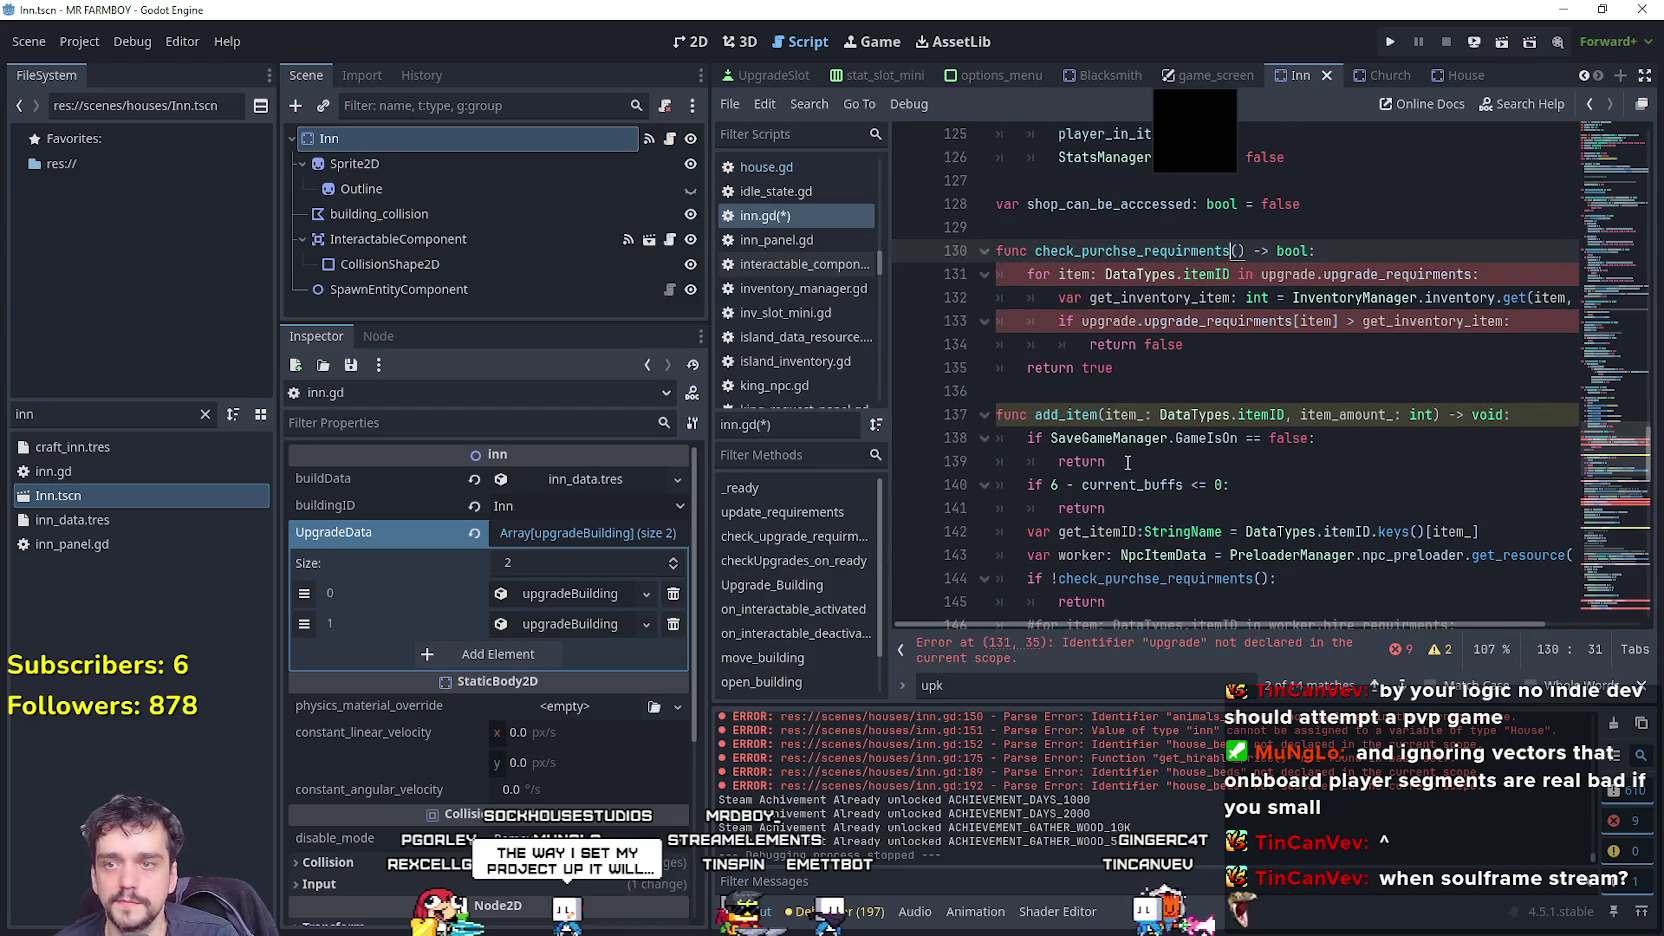
pyautogui.click(1186, 410)
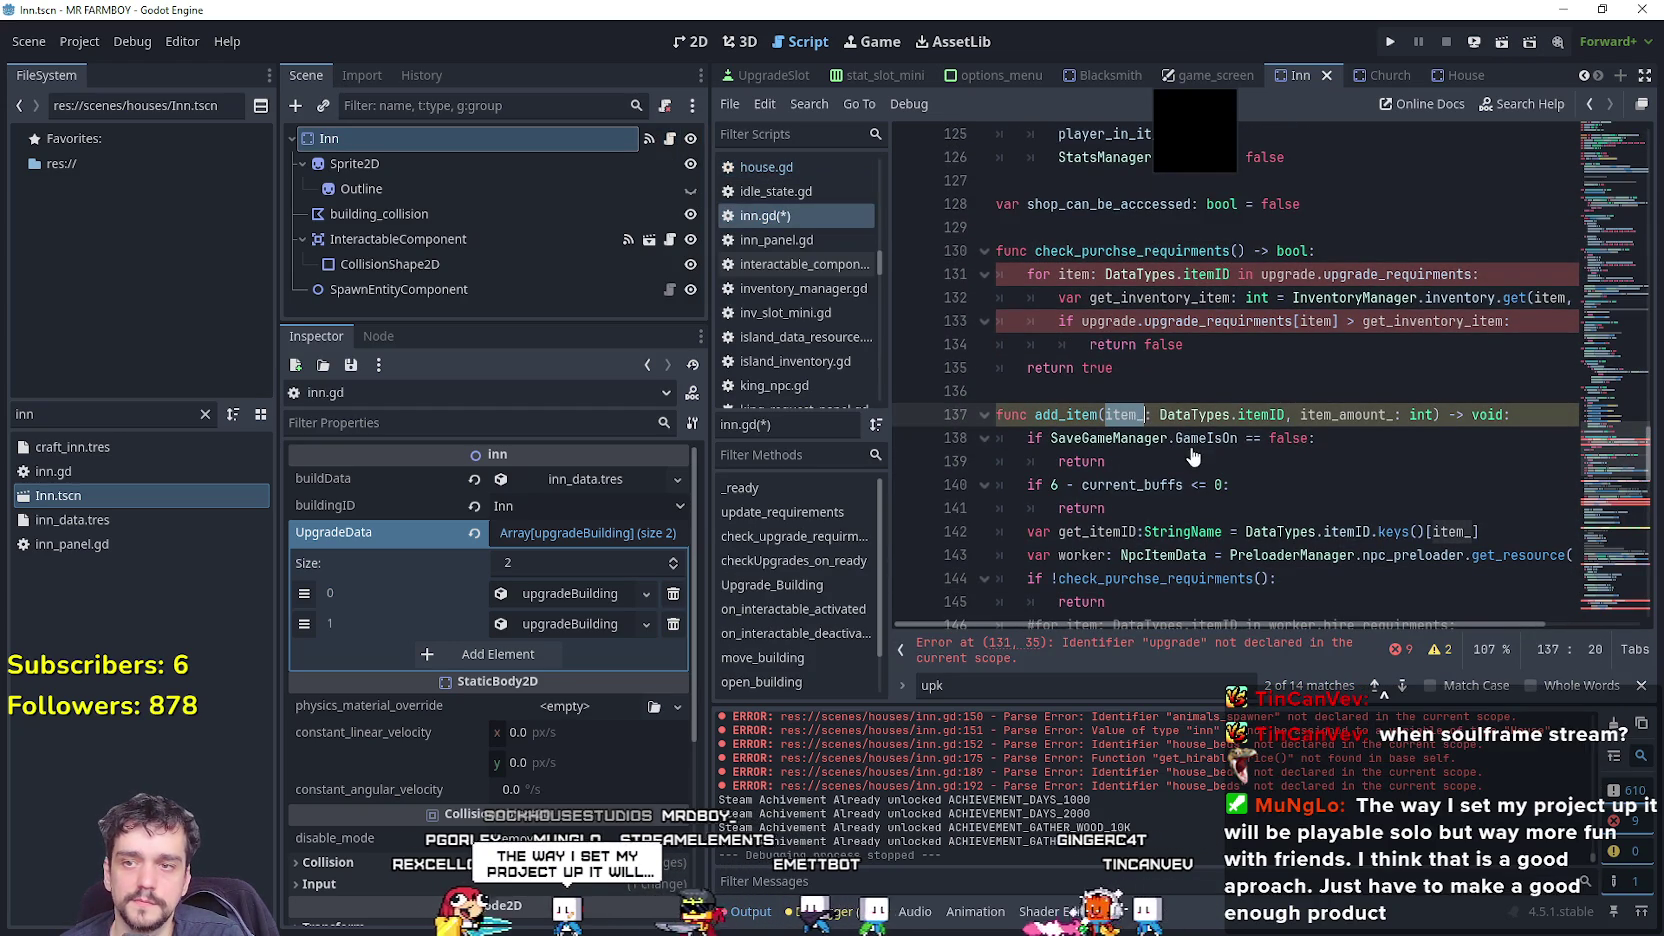
pyautogui.scroll(-1, 1186, 404)
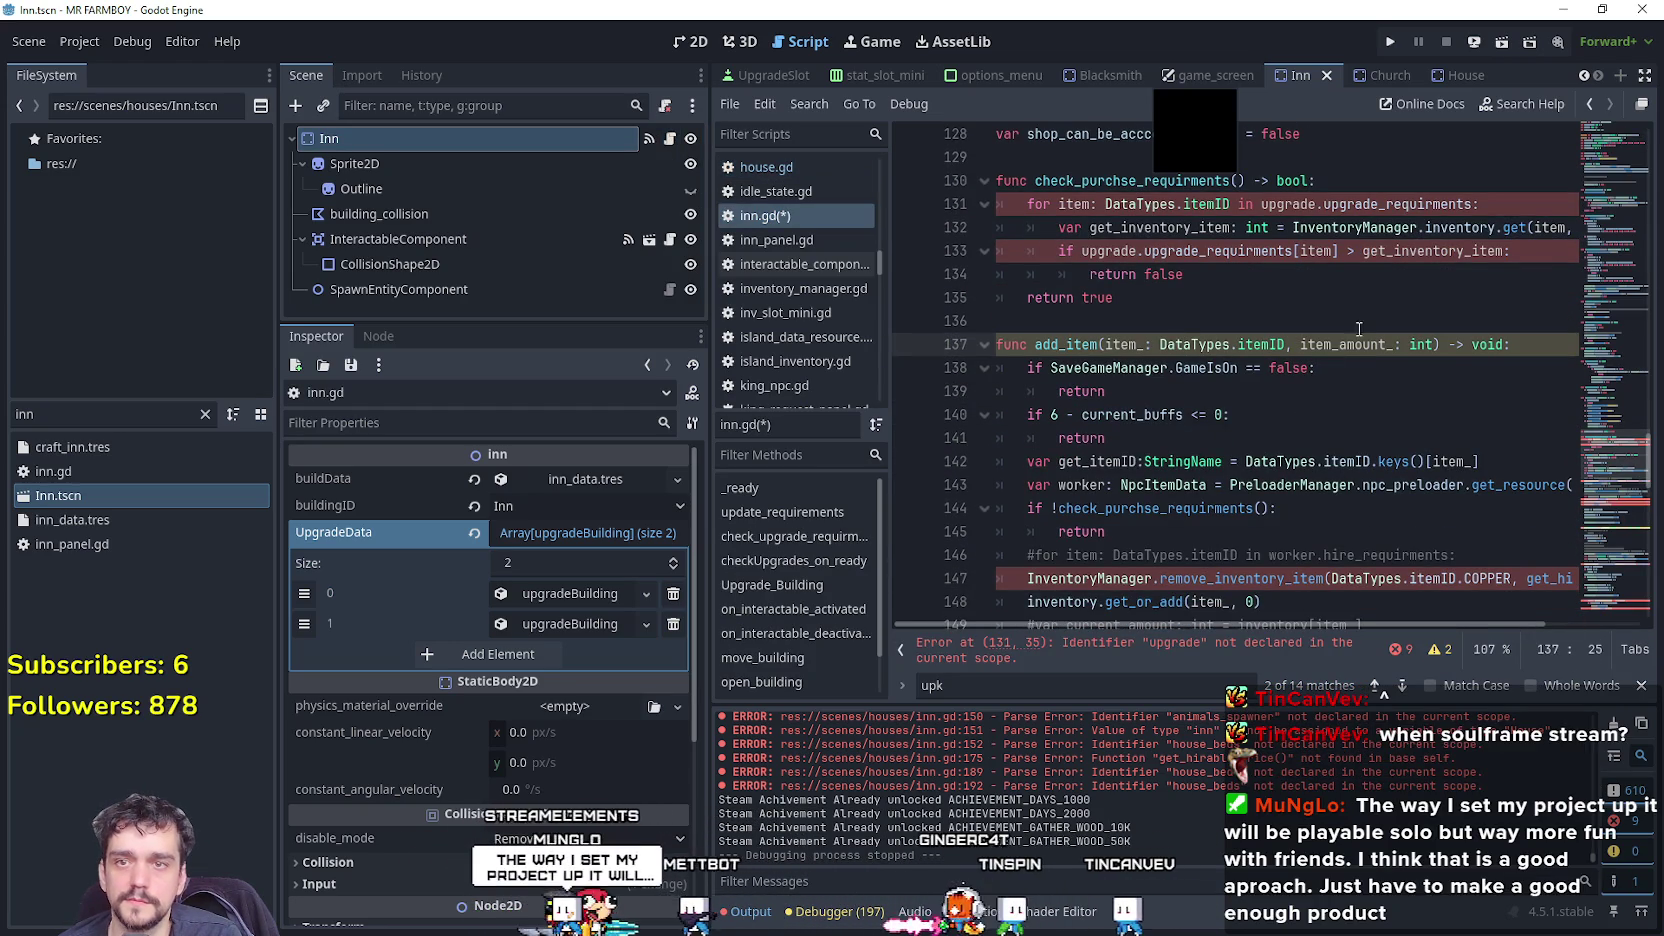
pyautogui.click(1231, 181)
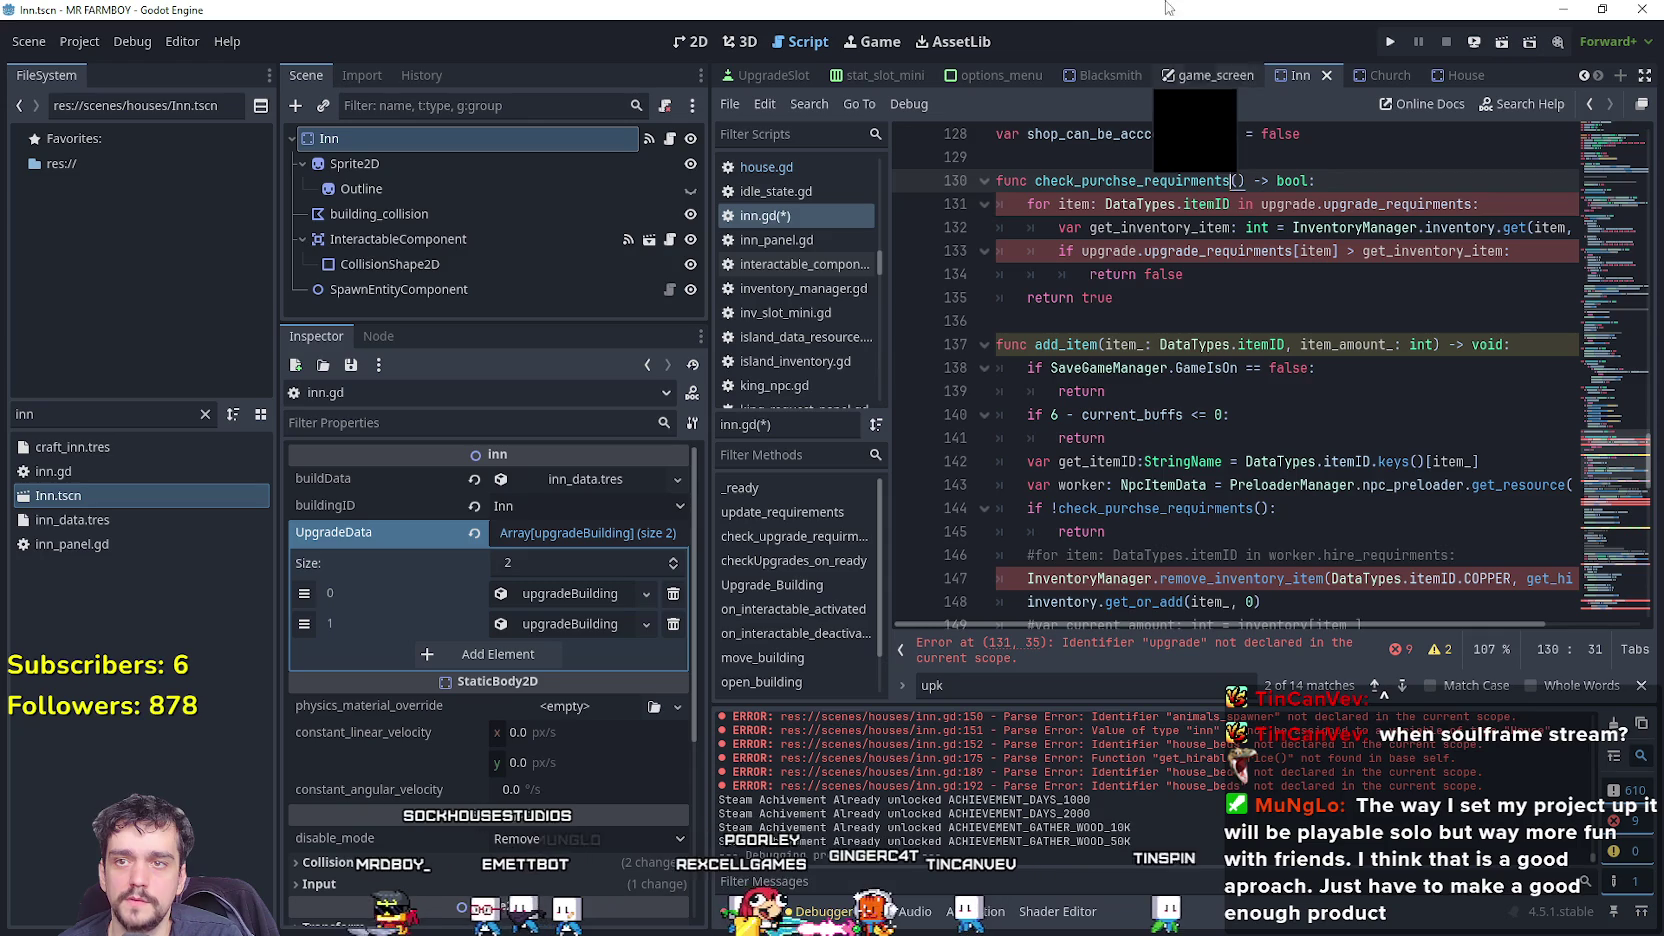
pyautogui.click(1088, 461)
pyautogui.doubleClick(1088, 461)
pyautogui.moveTo(1184, 625)
pyautogui.mouseDown()
pyautogui.moveTo(1336, 625)
pyautogui.moveTo(1108, 608)
pyautogui.mouseUp()
pyautogui.doubleClick(1088, 487)
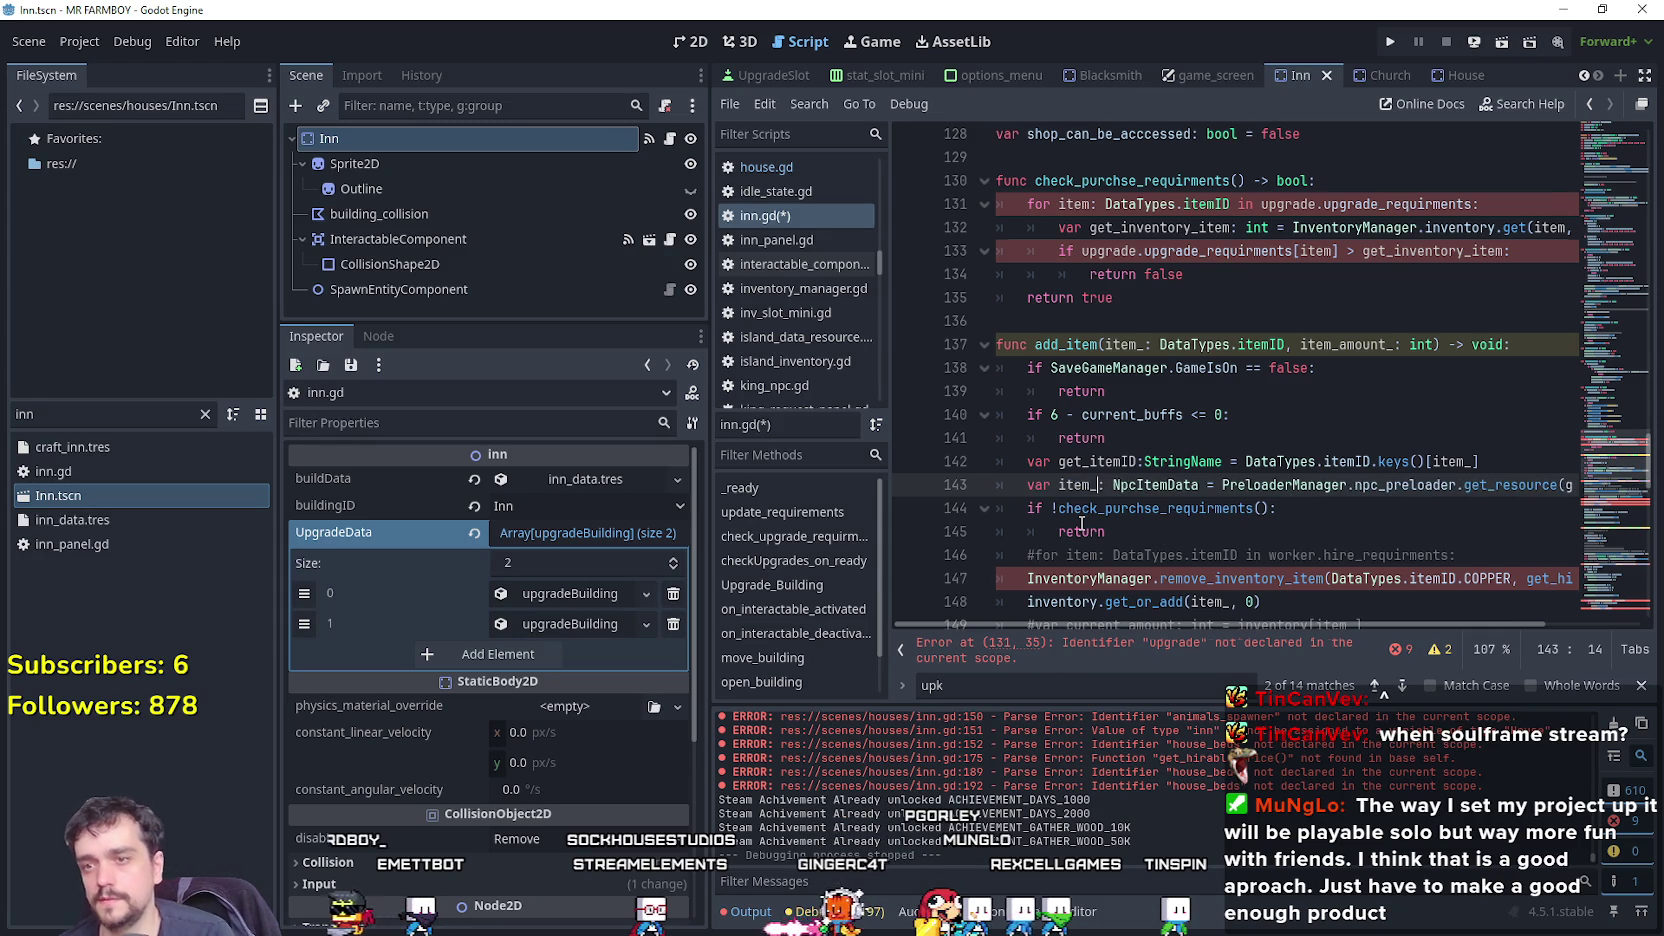
pyautogui.doubleClick(1155, 485)
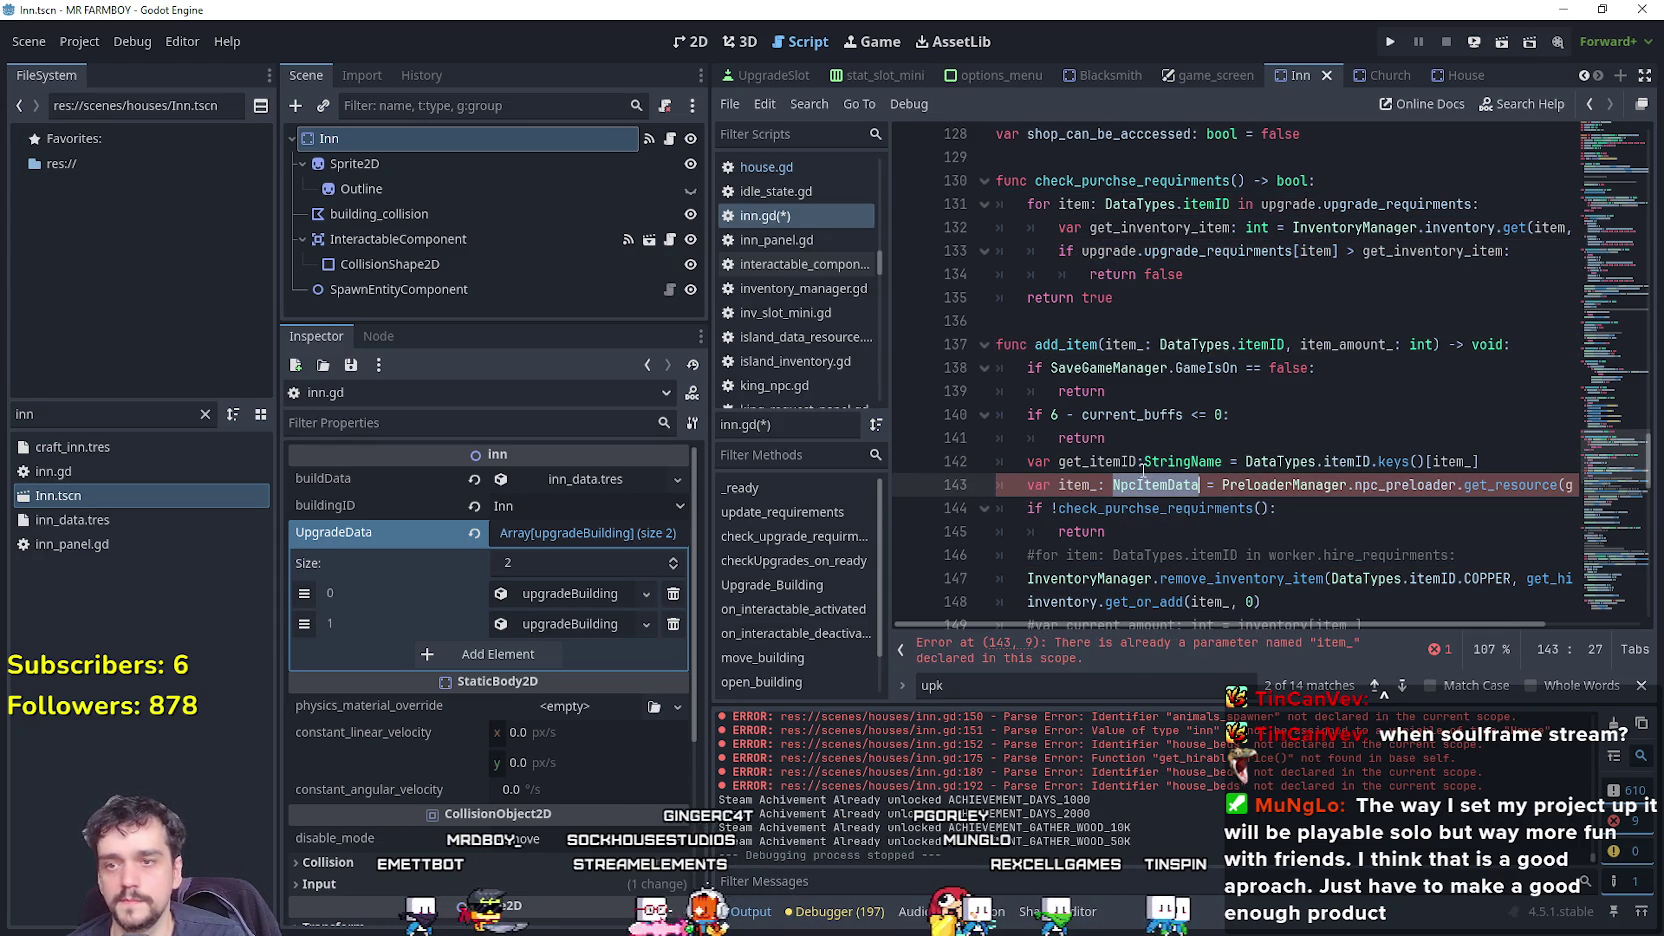
pyautogui.write('ItemData')
pyautogui.doubleClick(1076, 485)
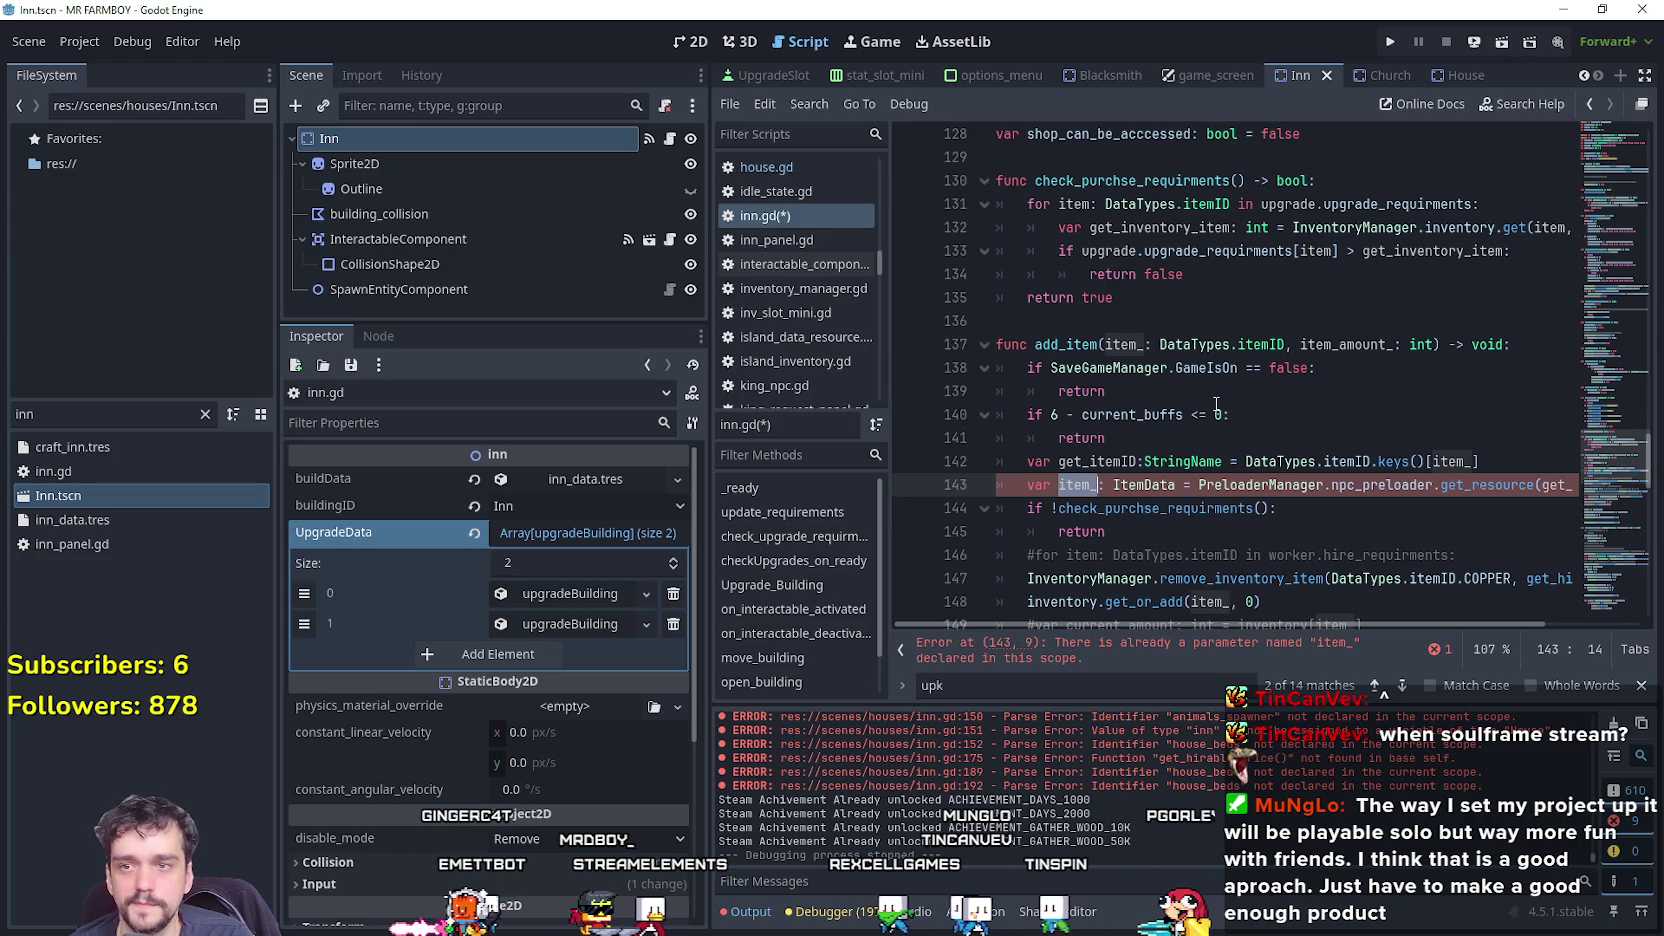
# Filter the FileSystem for 'dish' and open farmer_dish_data.tres.
pyautogui.doubleClick(16, 413)
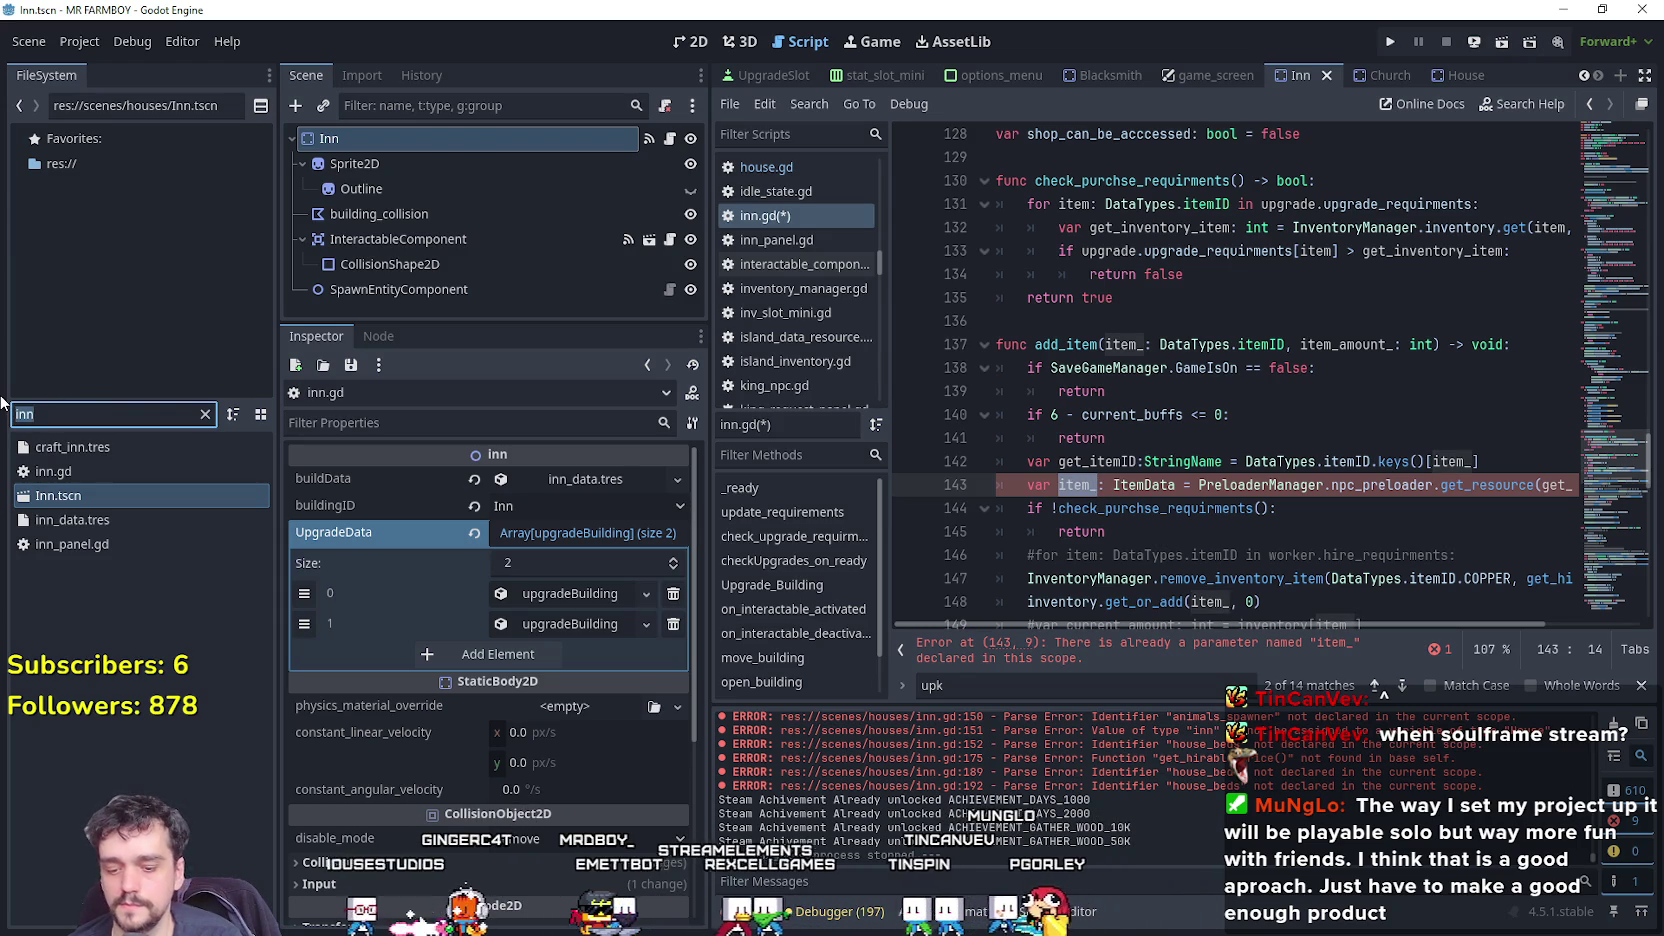
pyautogui.write('dish')
pyautogui.click(43, 449)
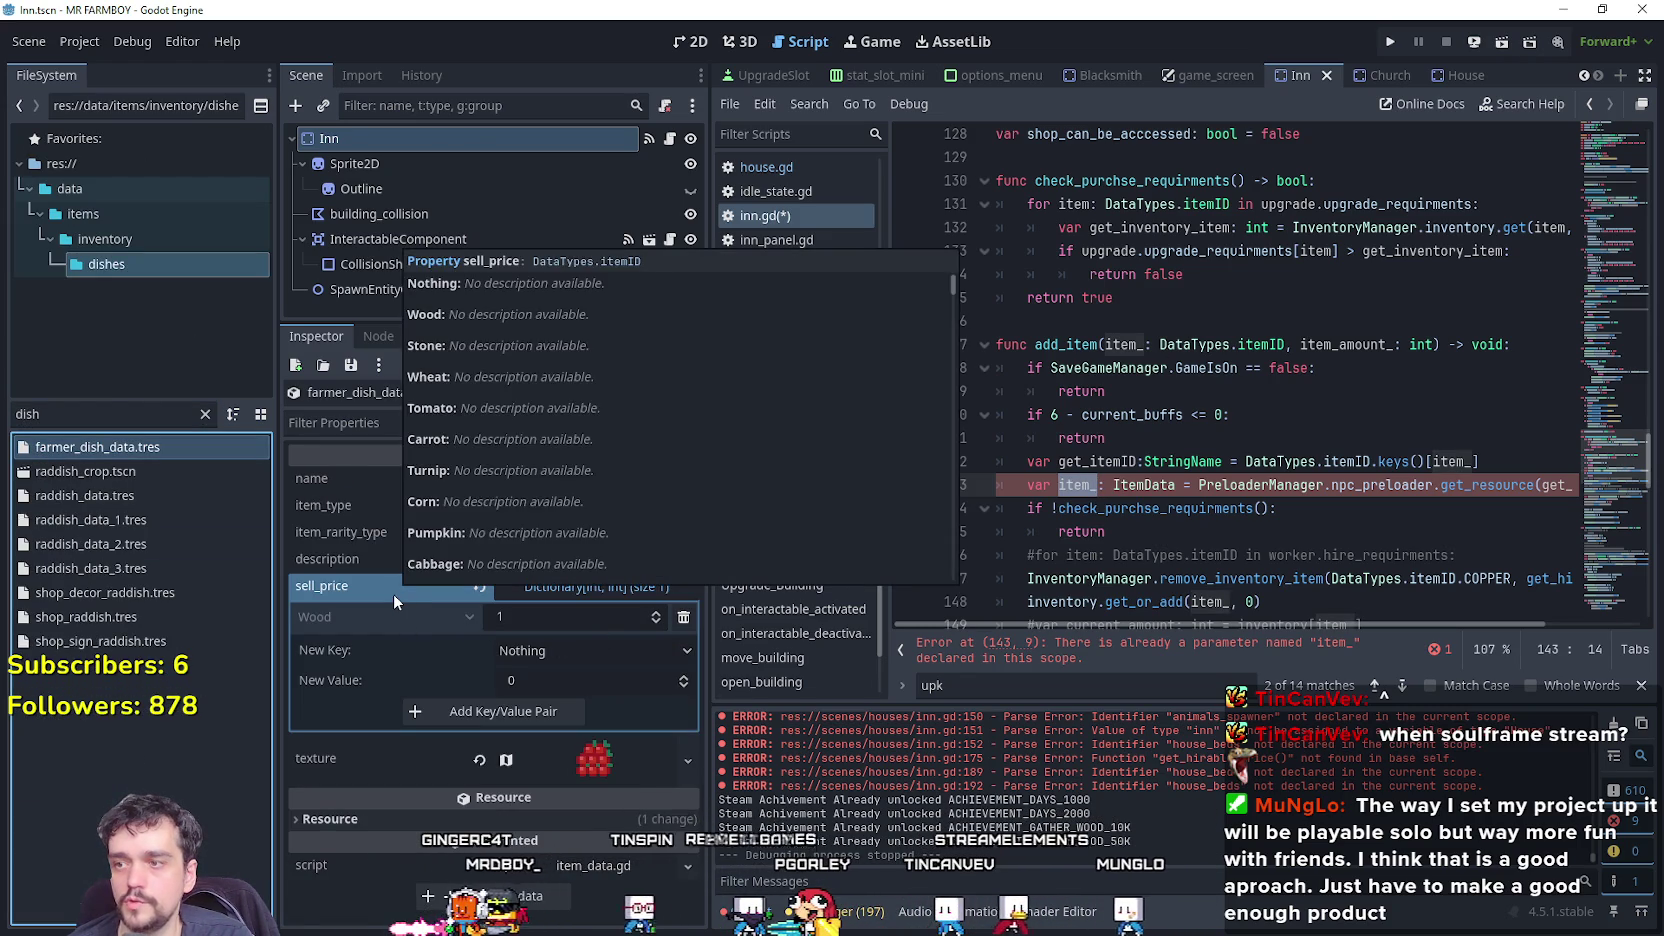
# Make line 143 fetch the item's .sell_price from item_preloader.
pyautogui.doubleClick(1104, 488)
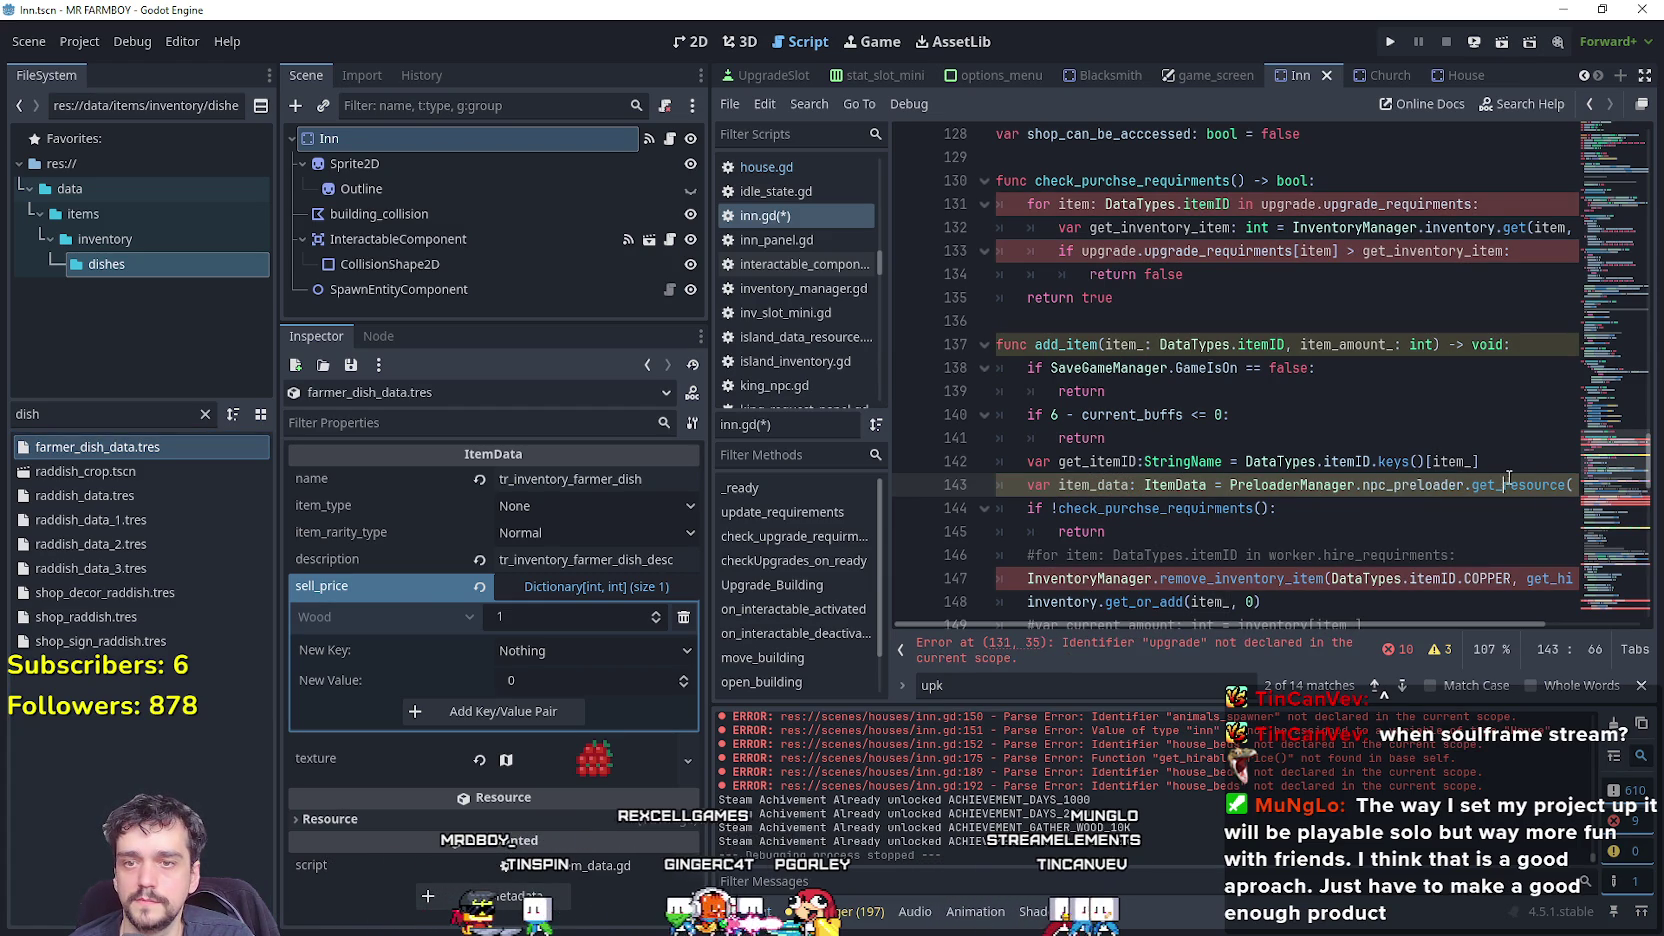
pyautogui.press('End')
pyautogui.doubleClick(1305, 485)
pyautogui.write('item')
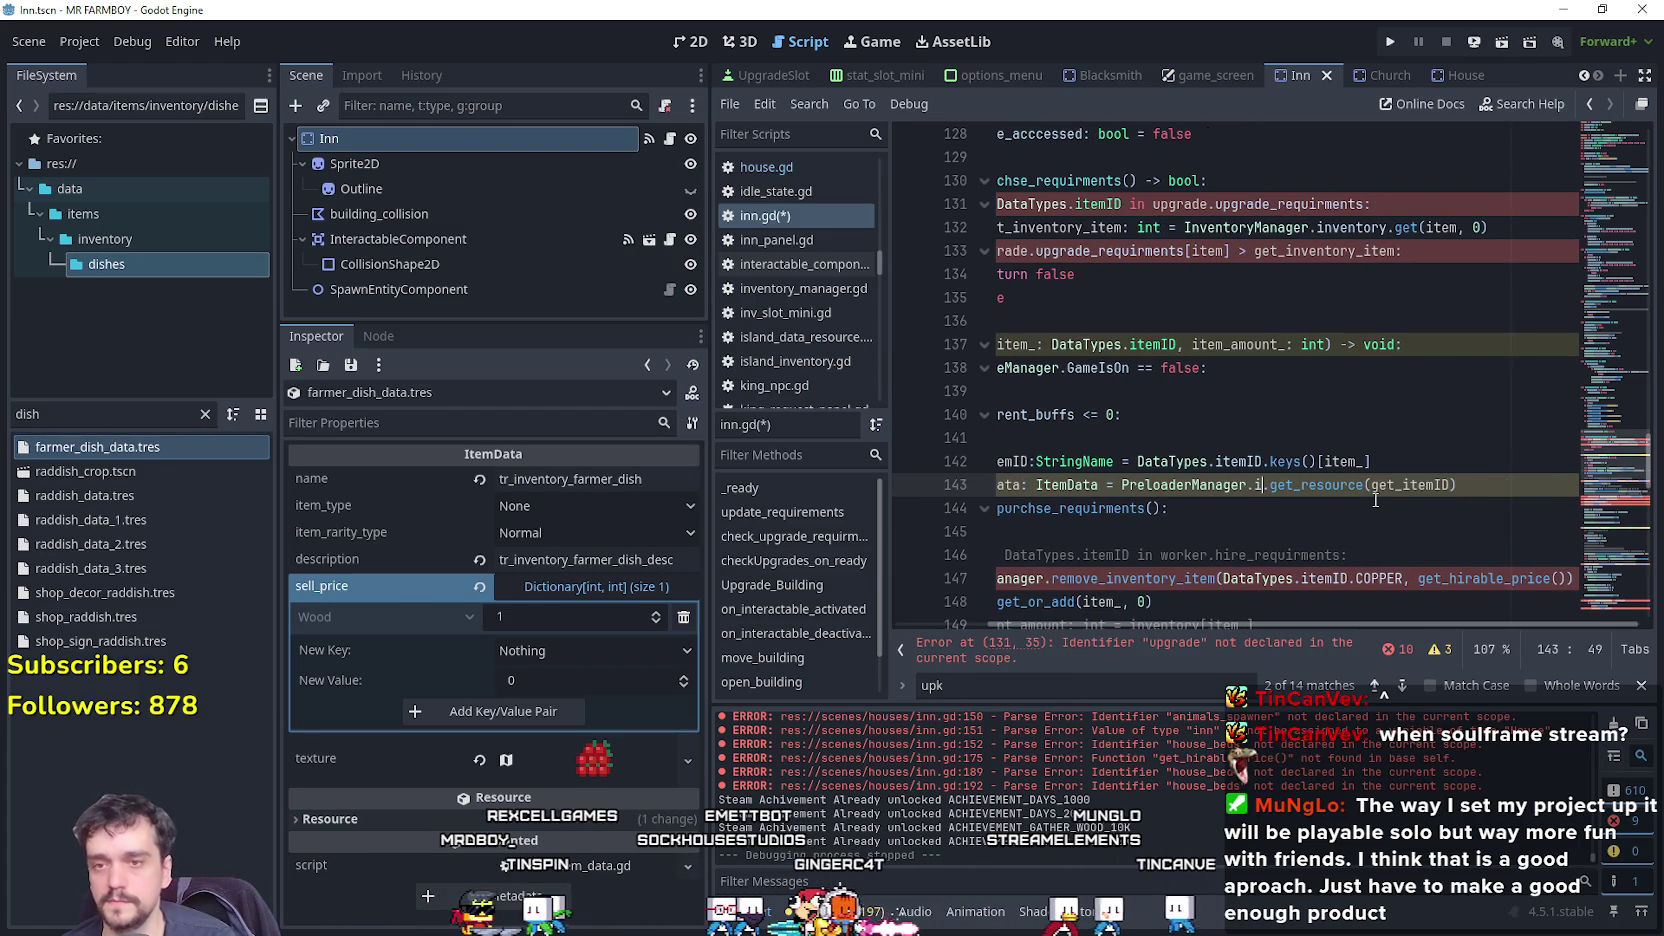
pyautogui.press('Return')
pyautogui.hotkey('ctrl', 'Right')
pyautogui.hotkey('ctrl', 'Right')
pyautogui.hotkey('ctrl', 'Right')
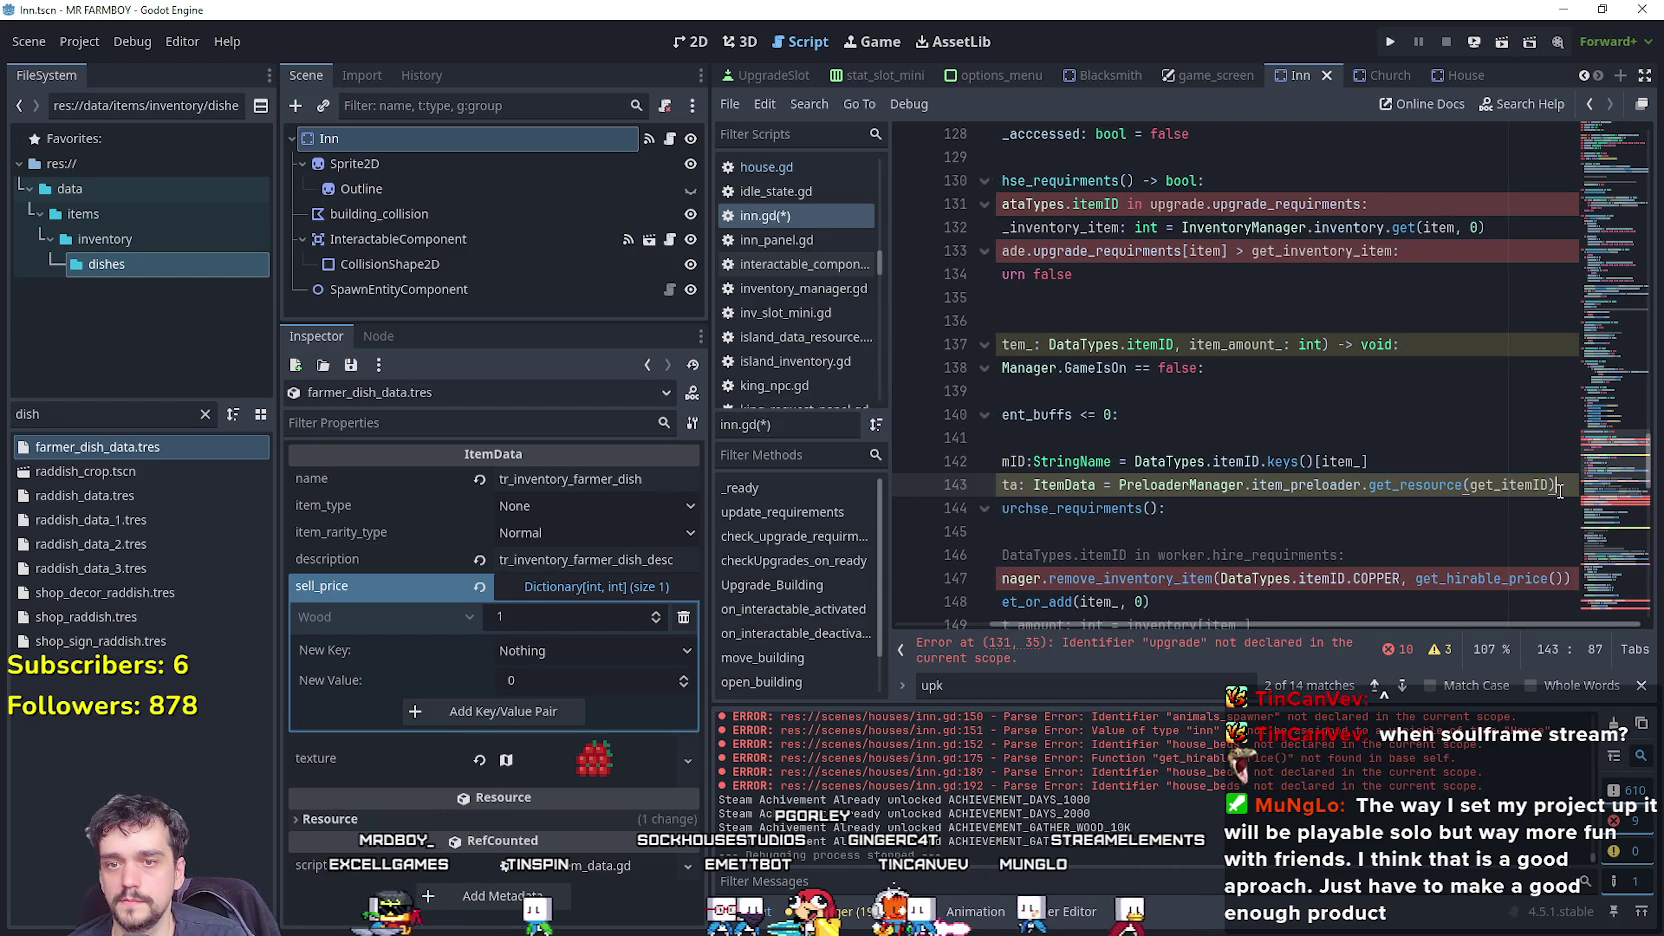
pyautogui.write('.')
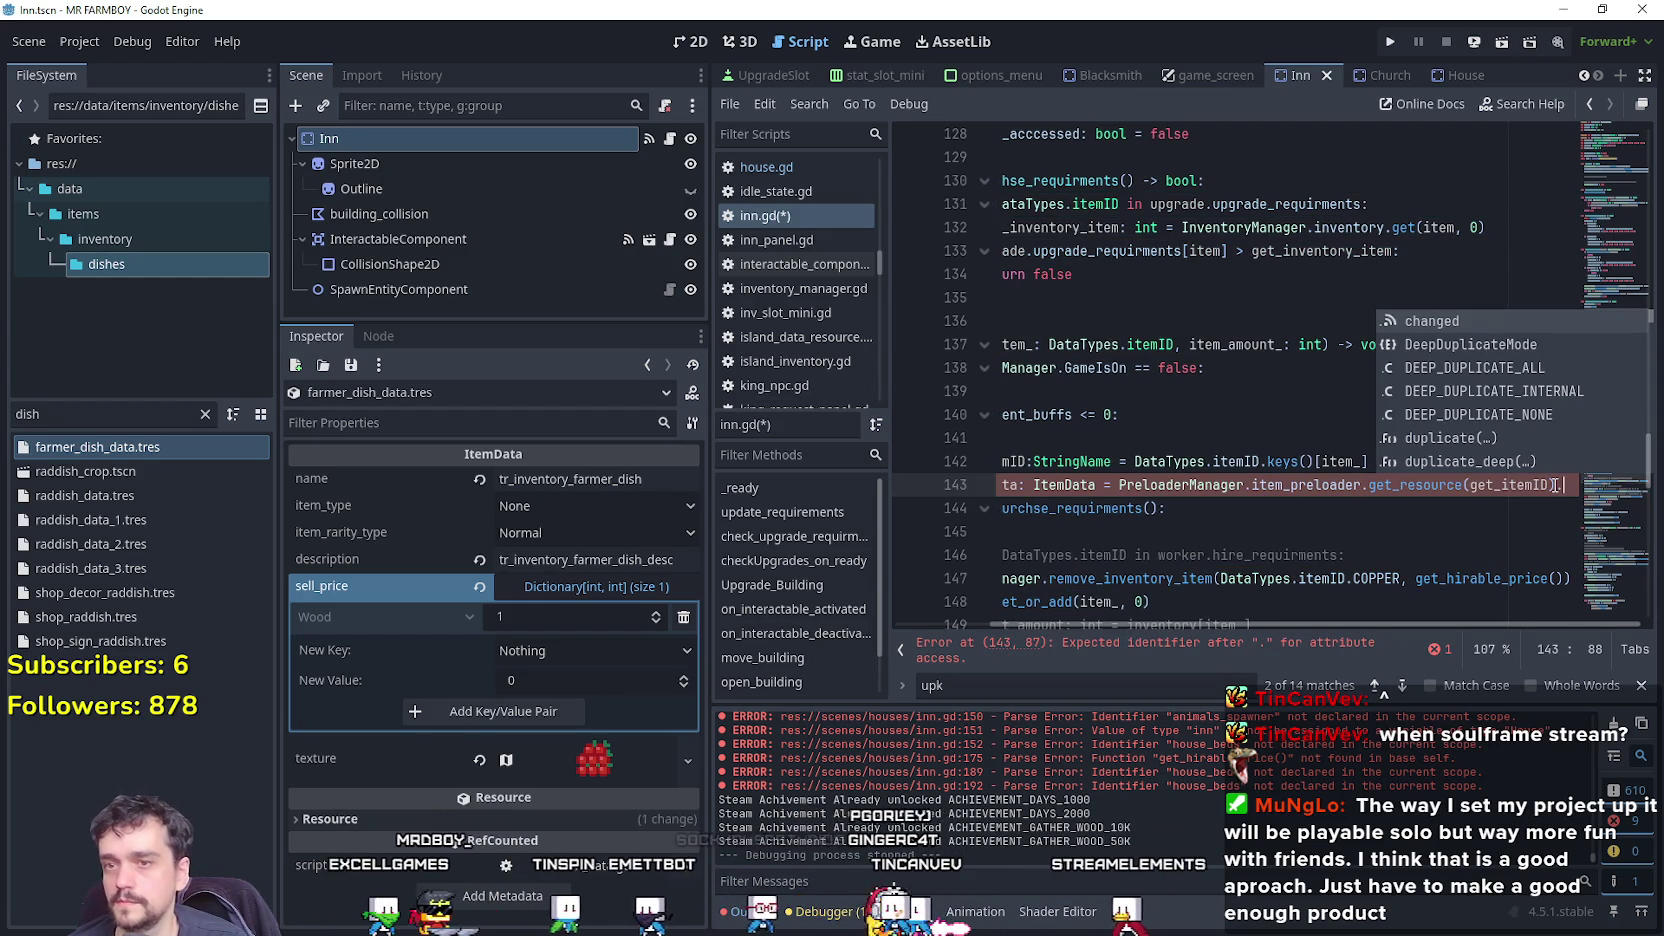
pyautogui.write('sell_price')
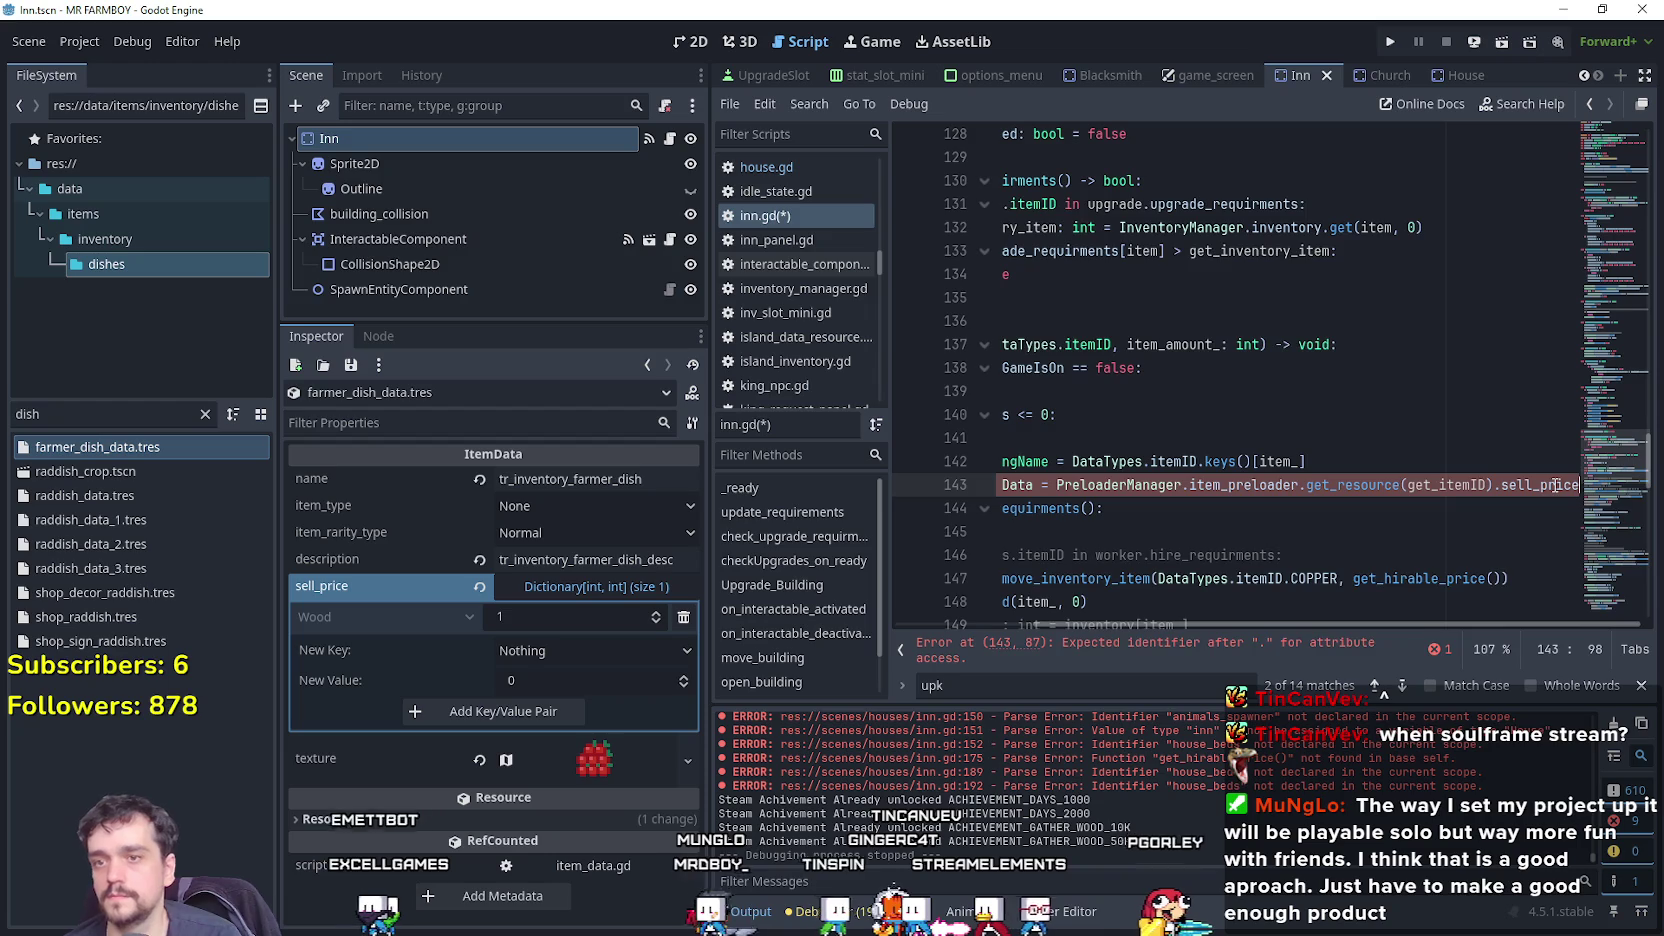
# Declare line 143's result as sell_data typed Dictionary.
pyautogui.moveTo(1388, 495); pyautogui.dragTo(879, 482)
pyautogui.click(1121, 492)
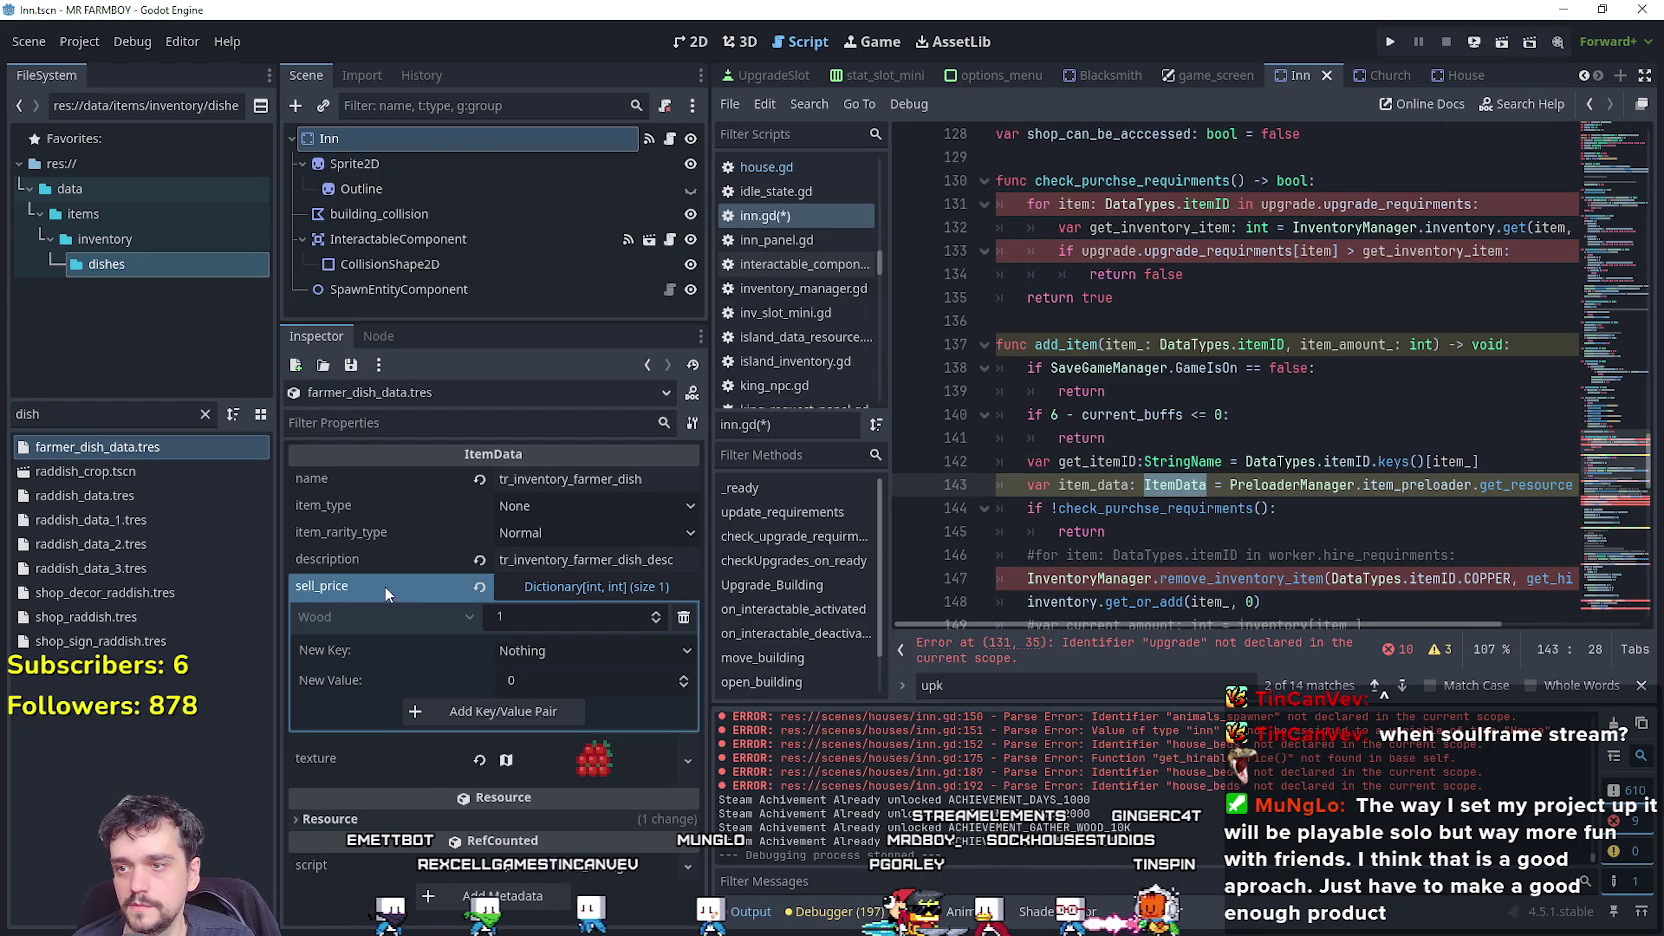
pyautogui.write('Dic')
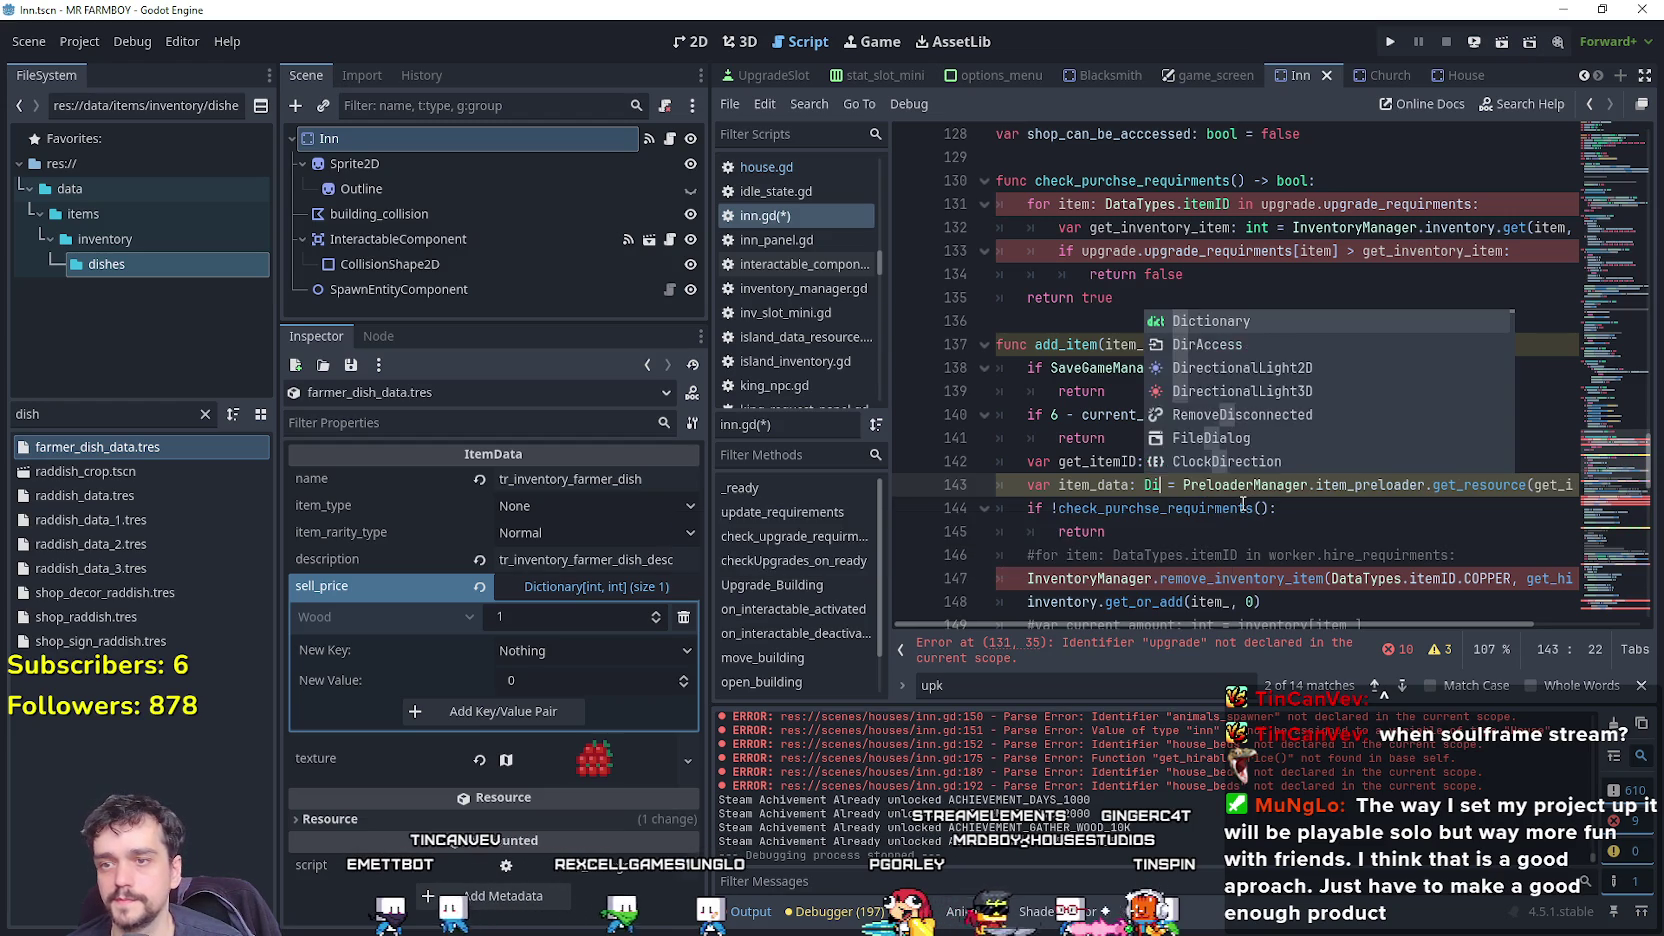
pyautogui.press('Return')
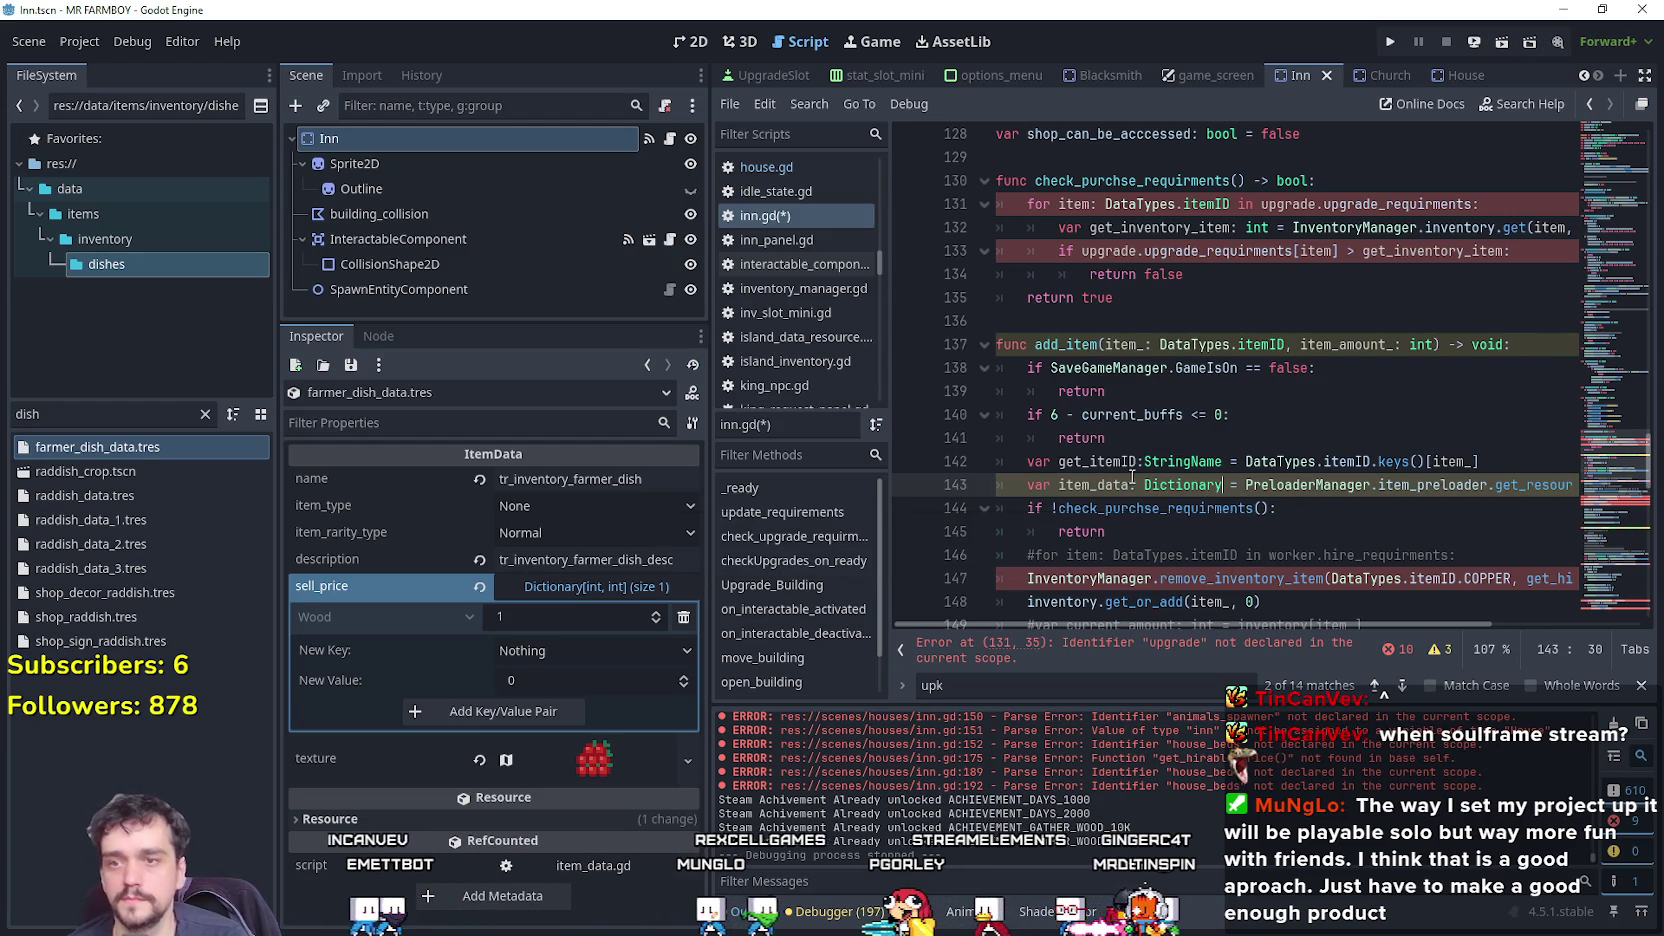
pyautogui.write('se;;')
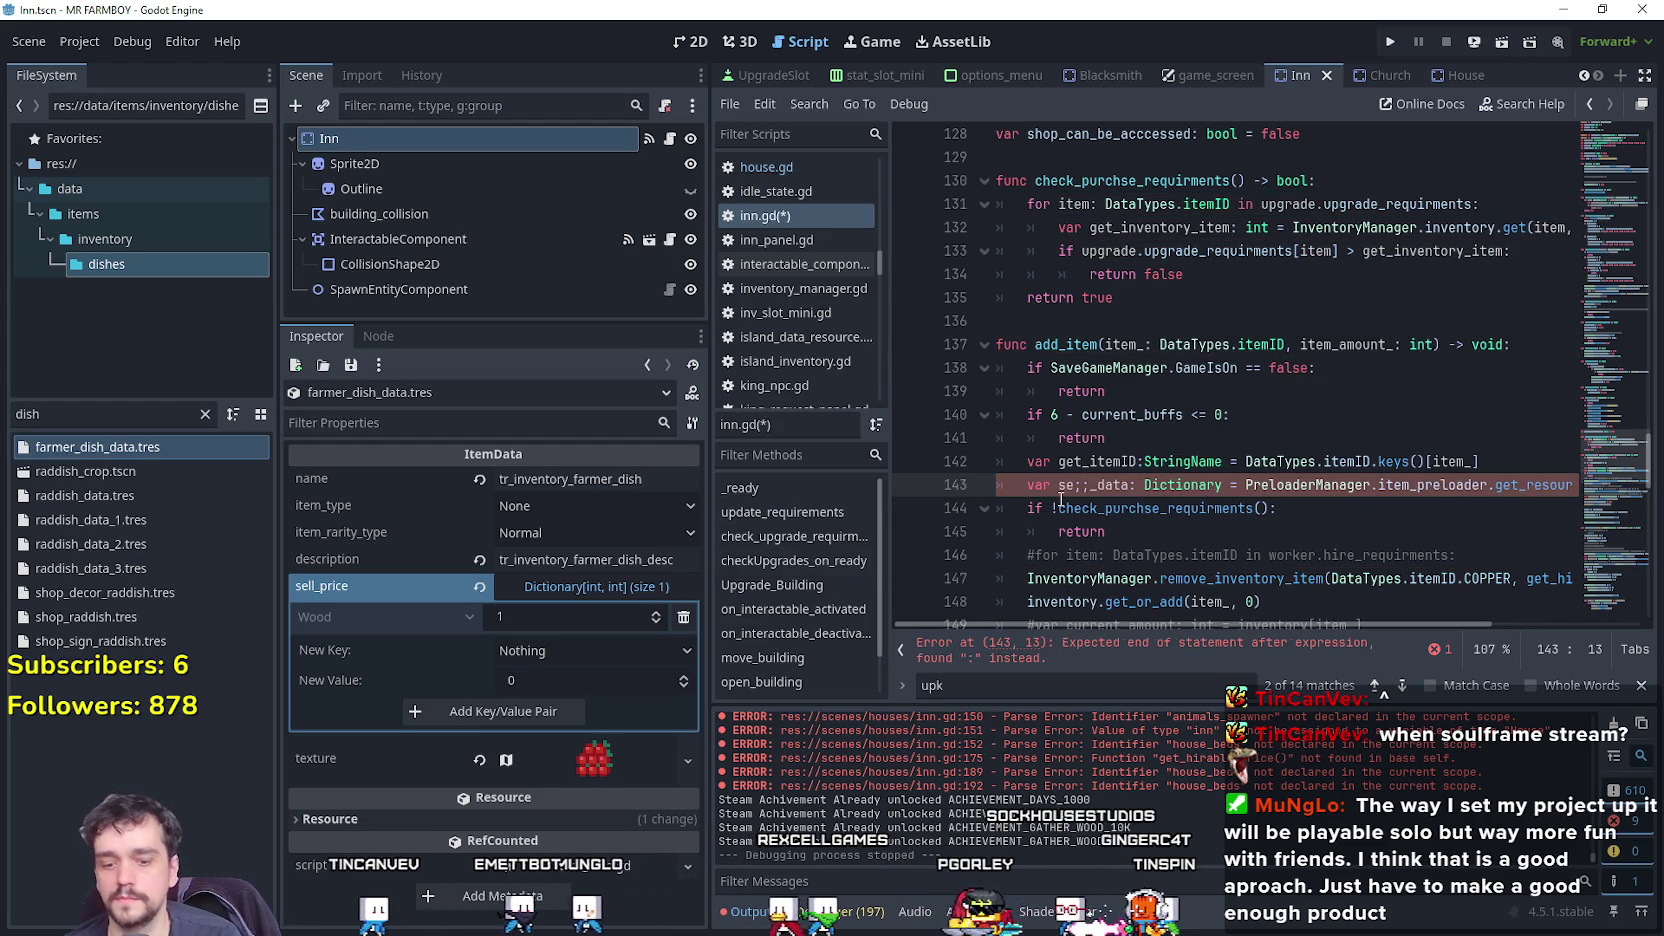
pyautogui.press('BackSpace')
pyautogui.press('BackSpace')
pyautogui.write('ll')
pyautogui.doubleClick(1093, 485)
pyautogui.hotkey('ctrl', 'c')
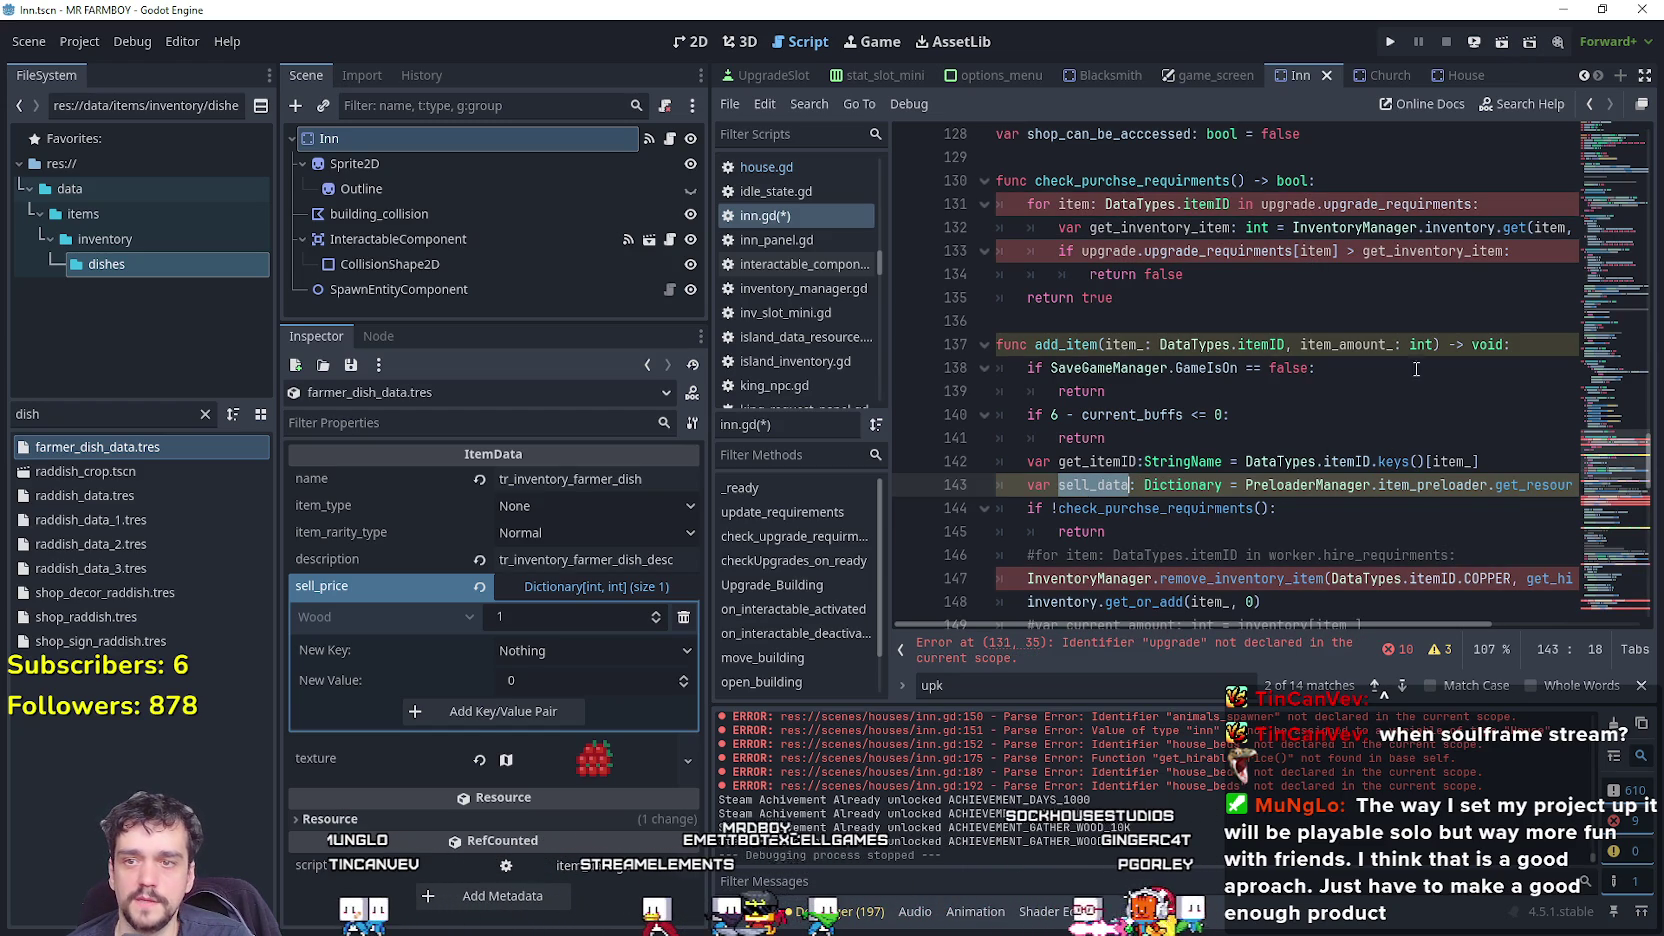
# Pass sell_data to check_purchse_requirments and give it a sell_price: Dictionary parameter.
pyautogui.click(1258, 516)
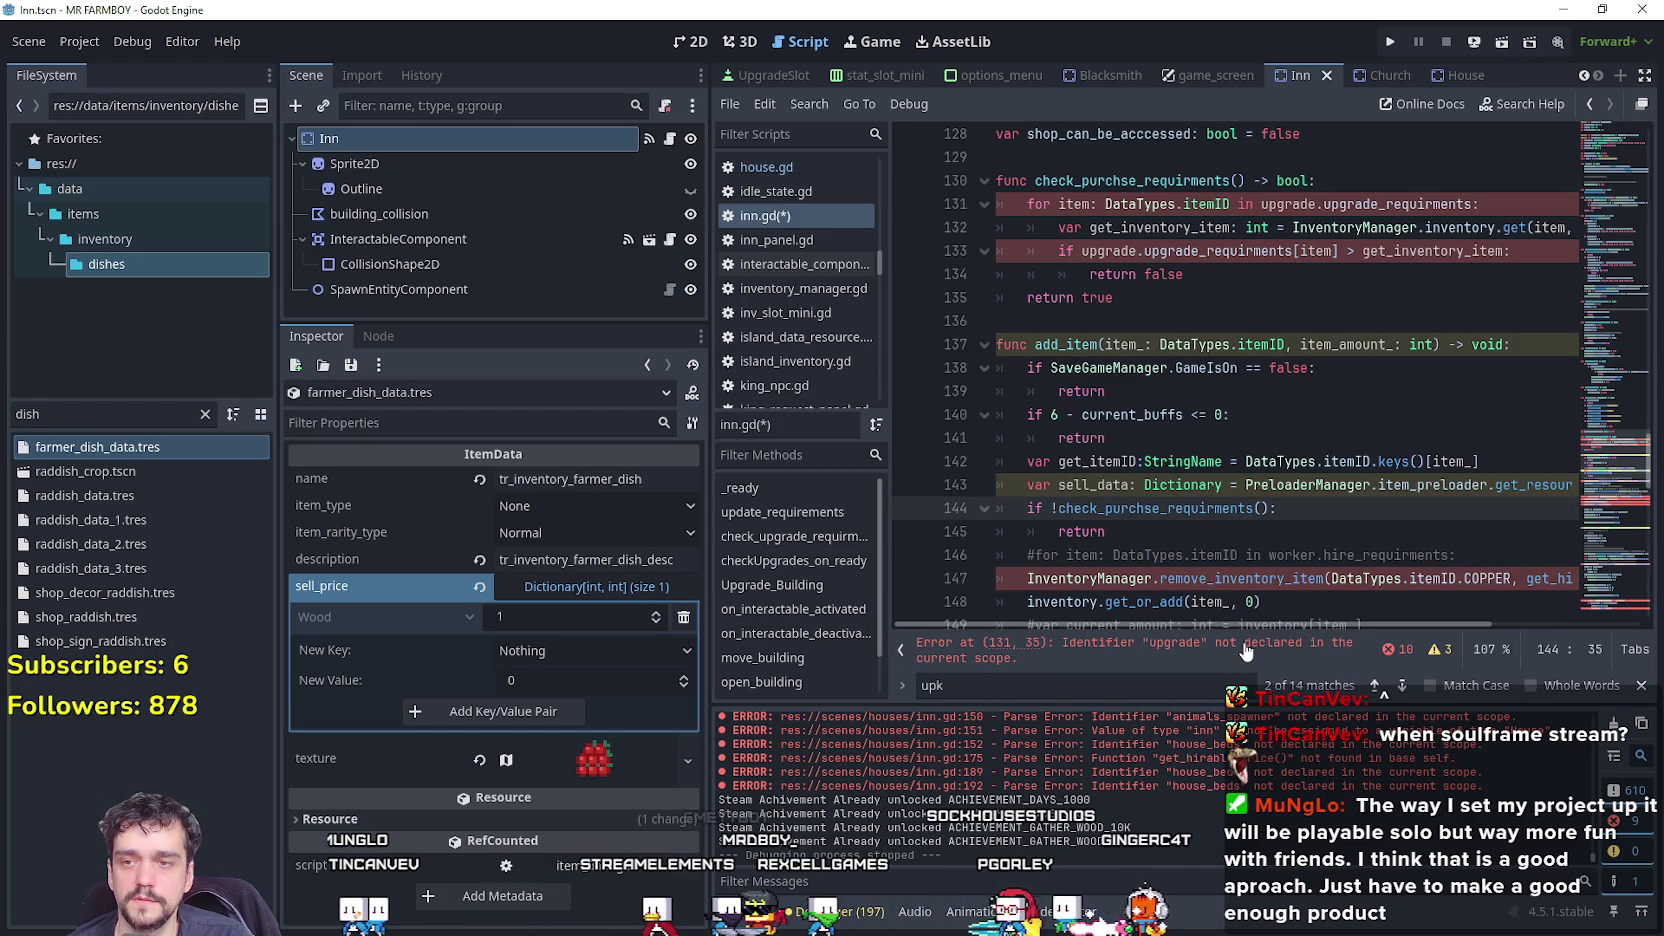
pyautogui.hotkey('ctrl', 'v')
pyautogui.click(1194, 536)
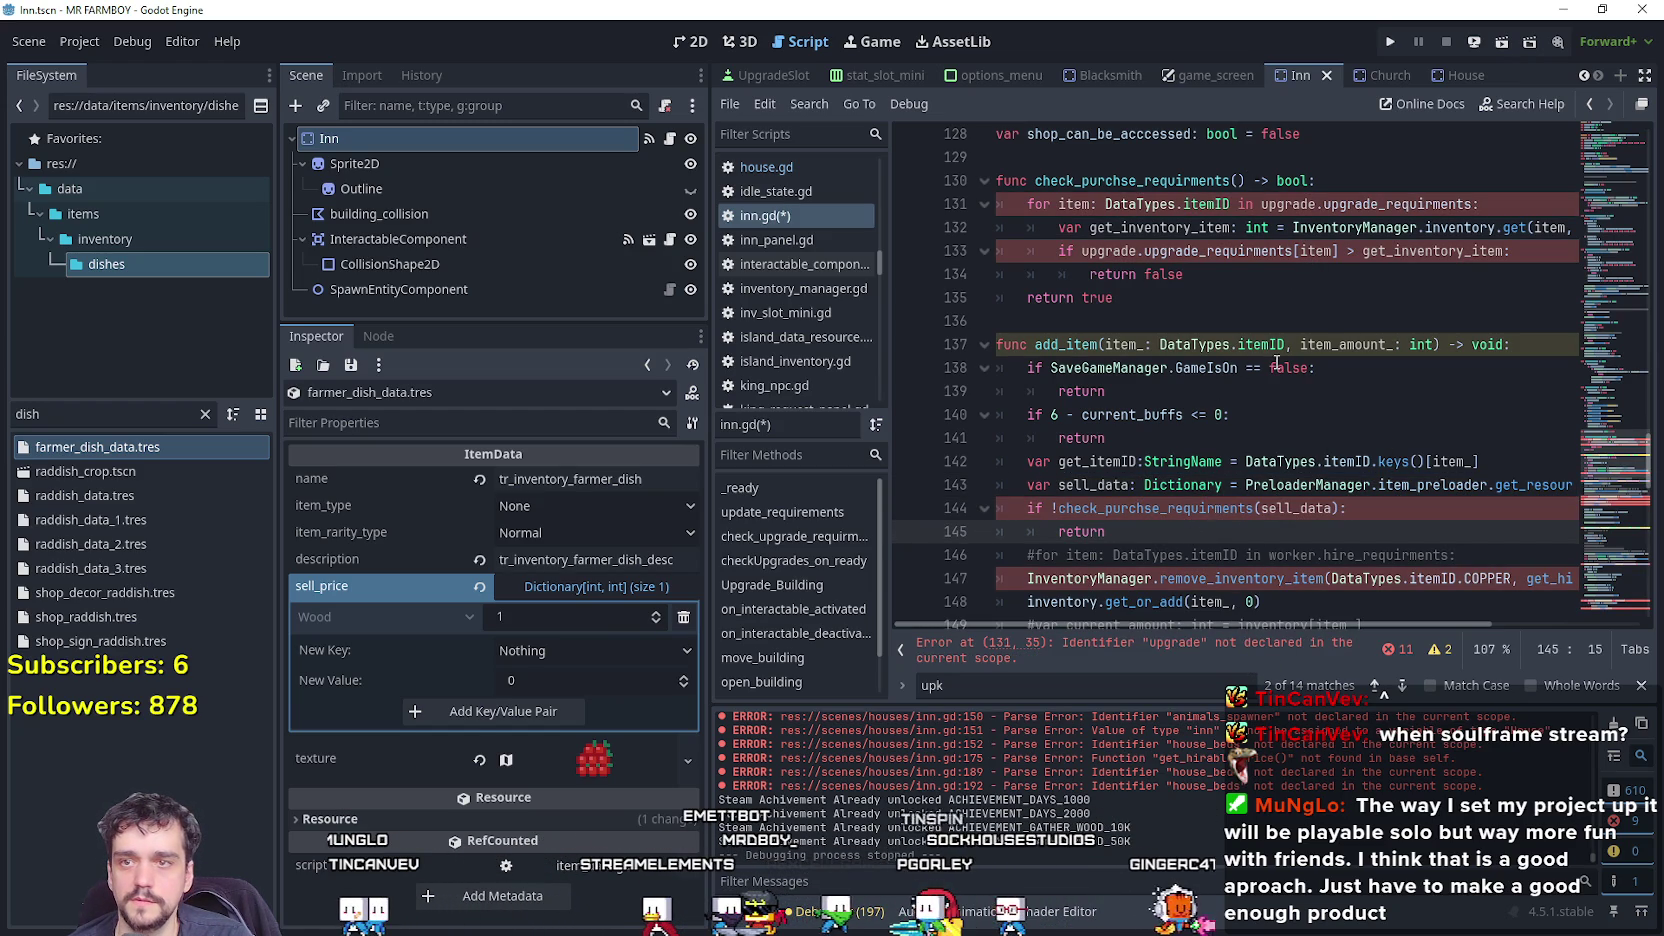
pyautogui.click(1239, 180)
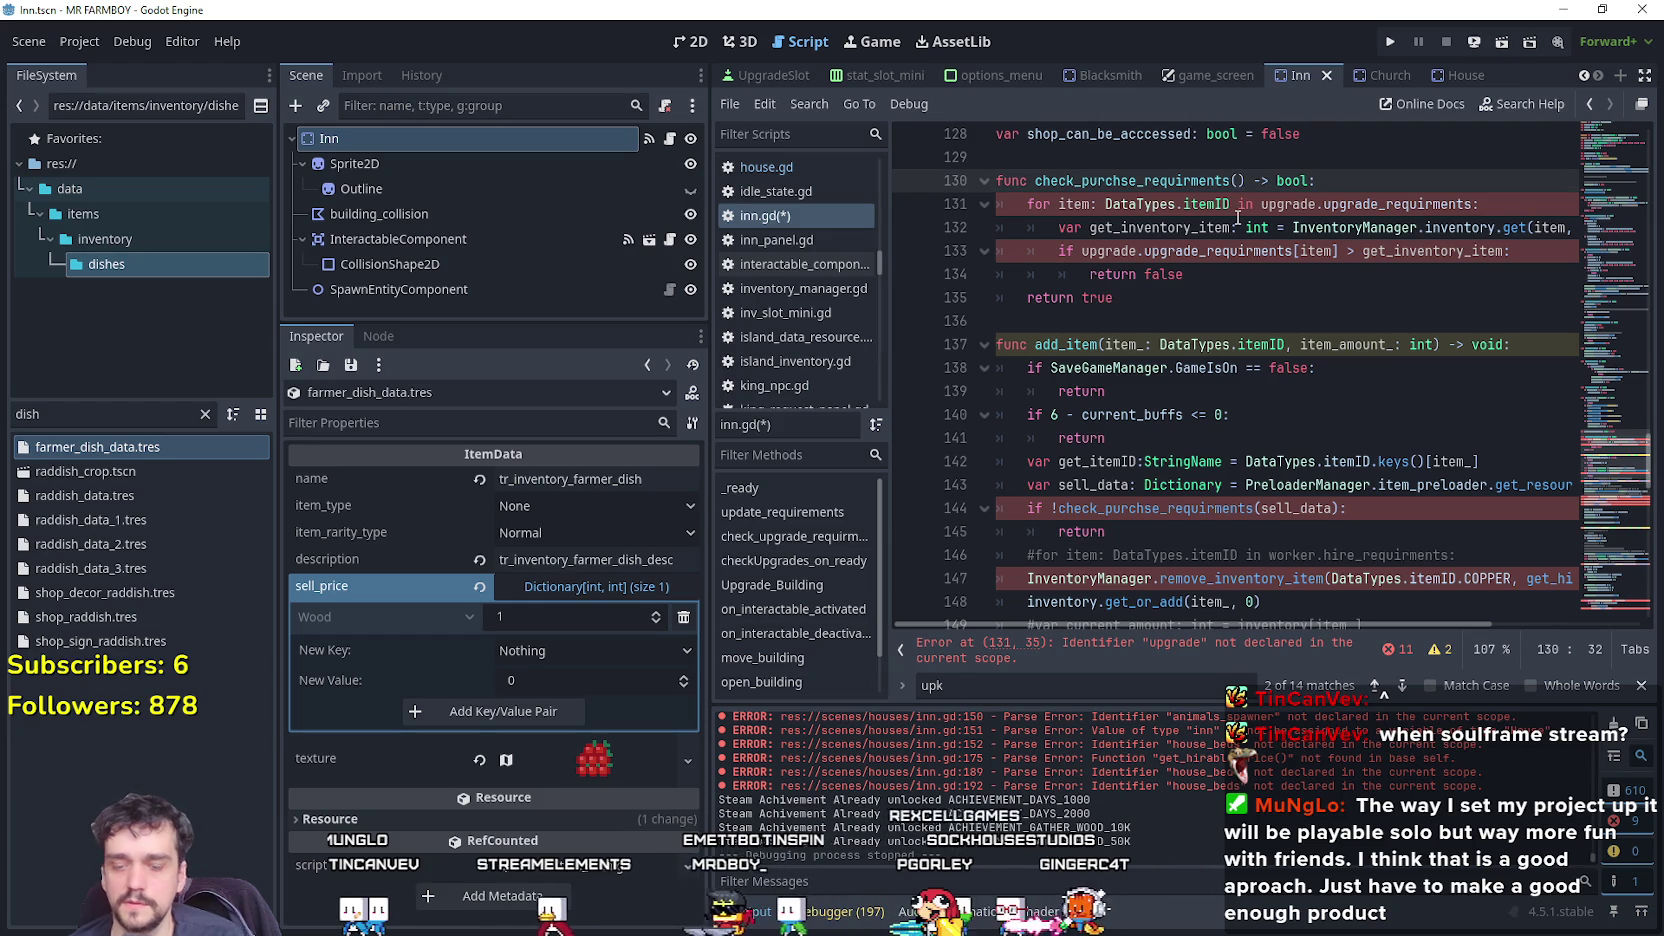
pyautogui.write('p')
pyautogui.press('BackSpace')
pyautogui.write('sell_price: Dic')
pyautogui.press('Return')
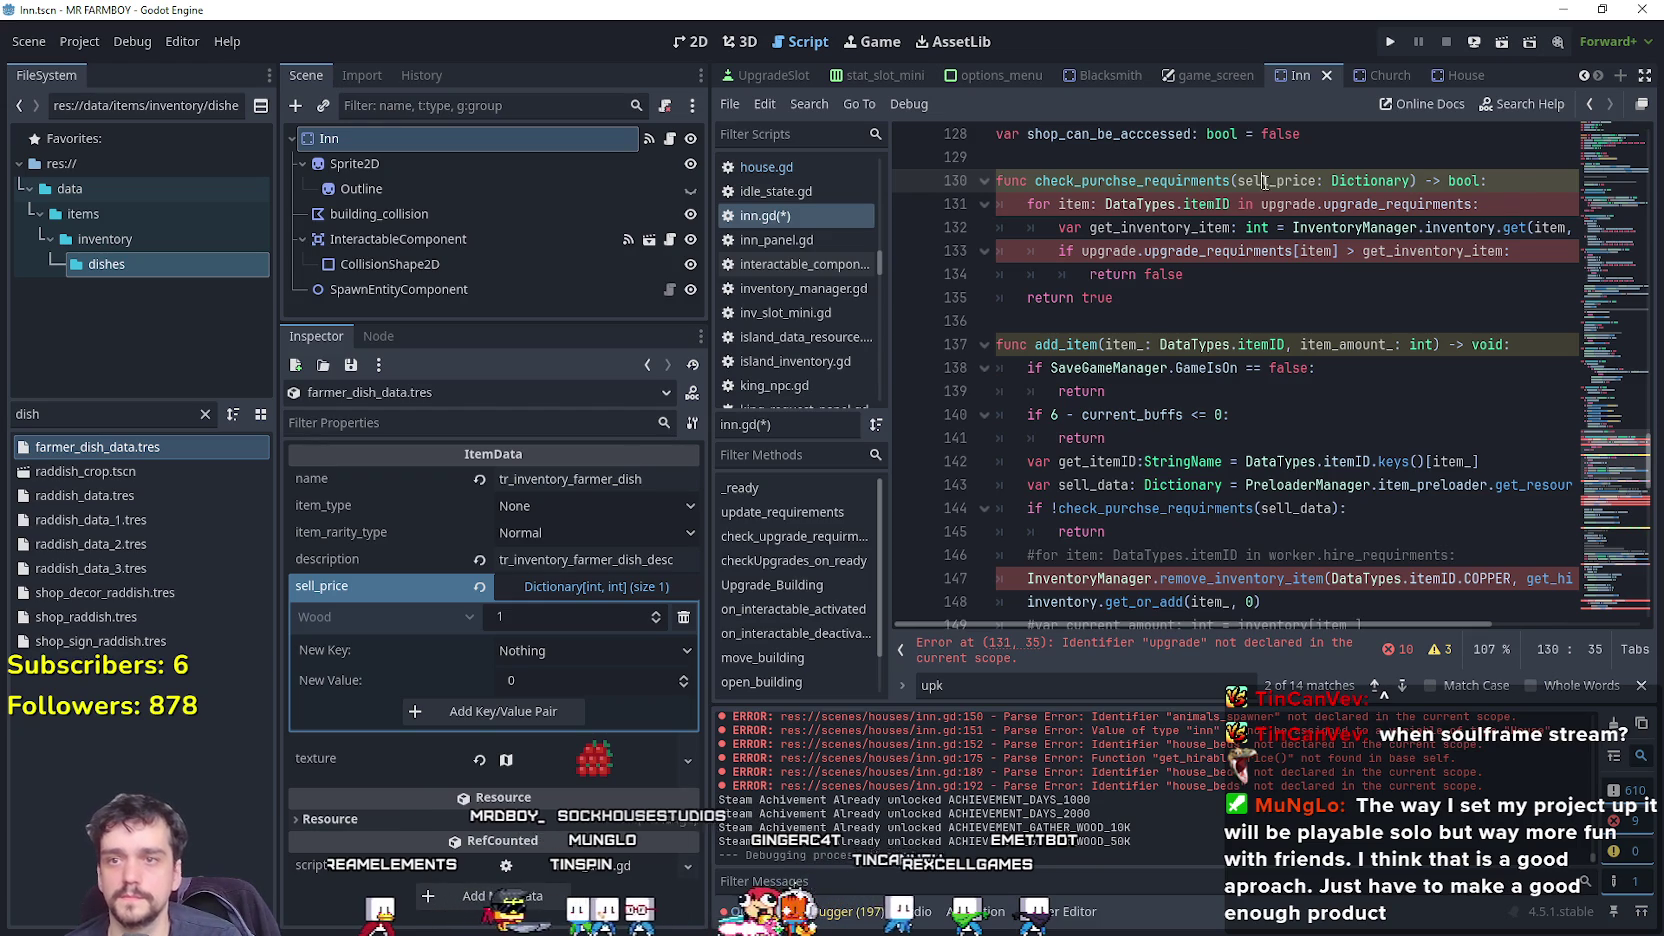
# Replace the upgrade.upgrade_requirments references in the function body with sell_price.
pyautogui.click(1300, 205)
pyautogui.moveTo(1357, 204); pyautogui.dragTo(1476, 204)
pyautogui.write('sell_price')
pyautogui.click(1280, 300)
pyautogui.click(1145, 554)
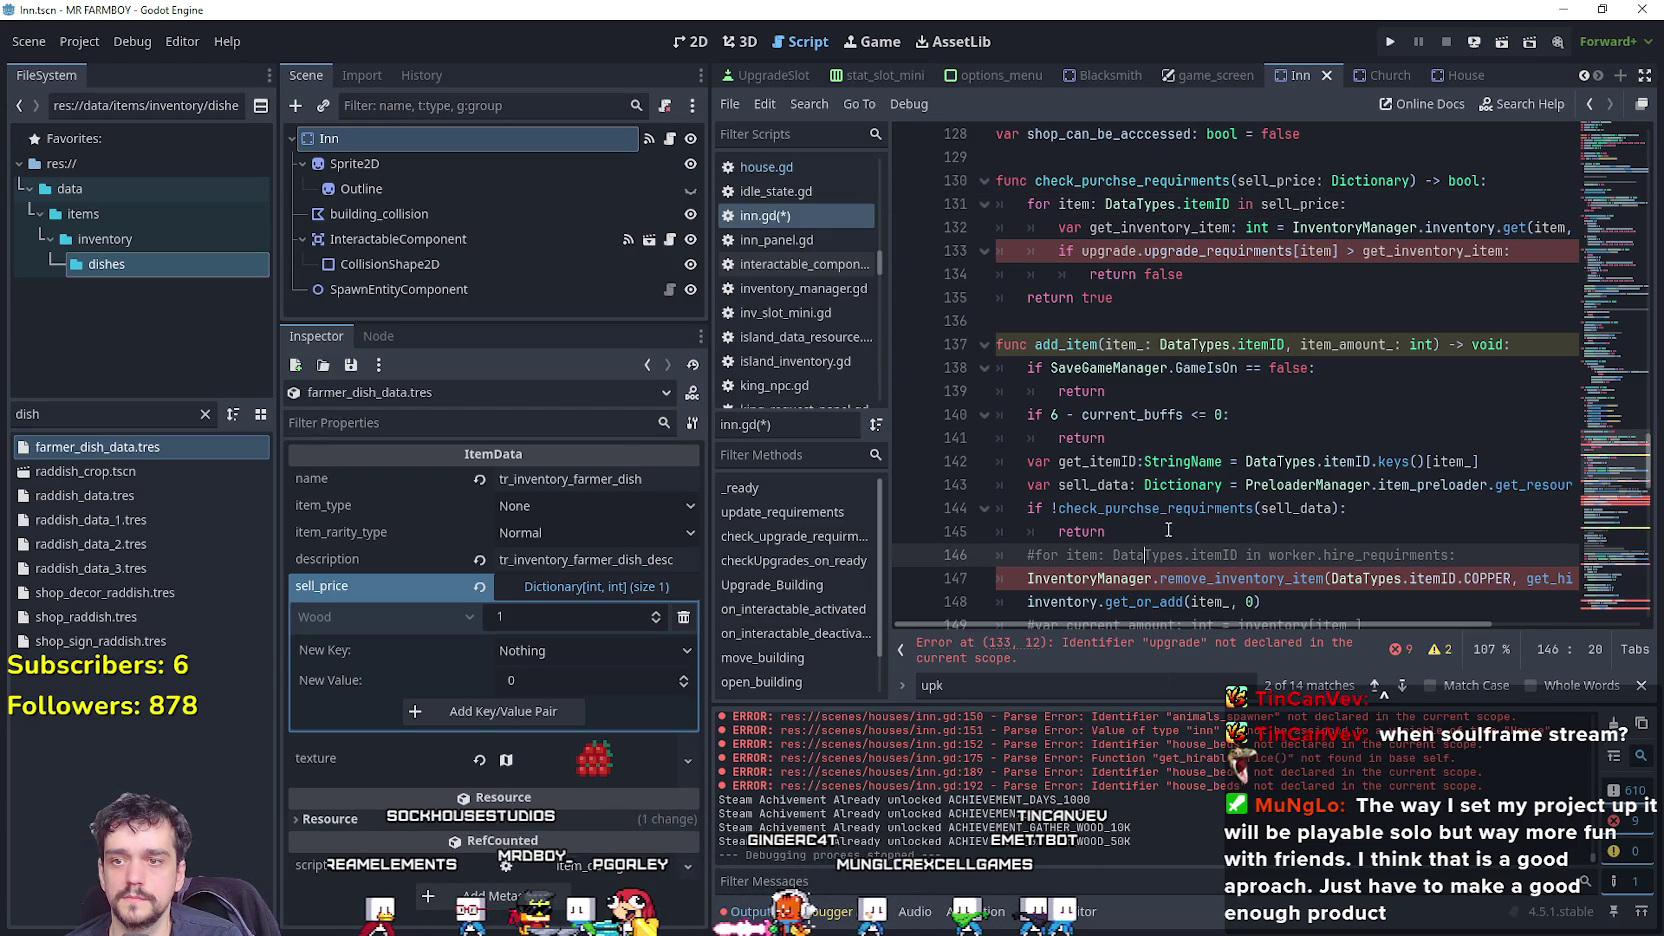
pyautogui.click(1131, 251)
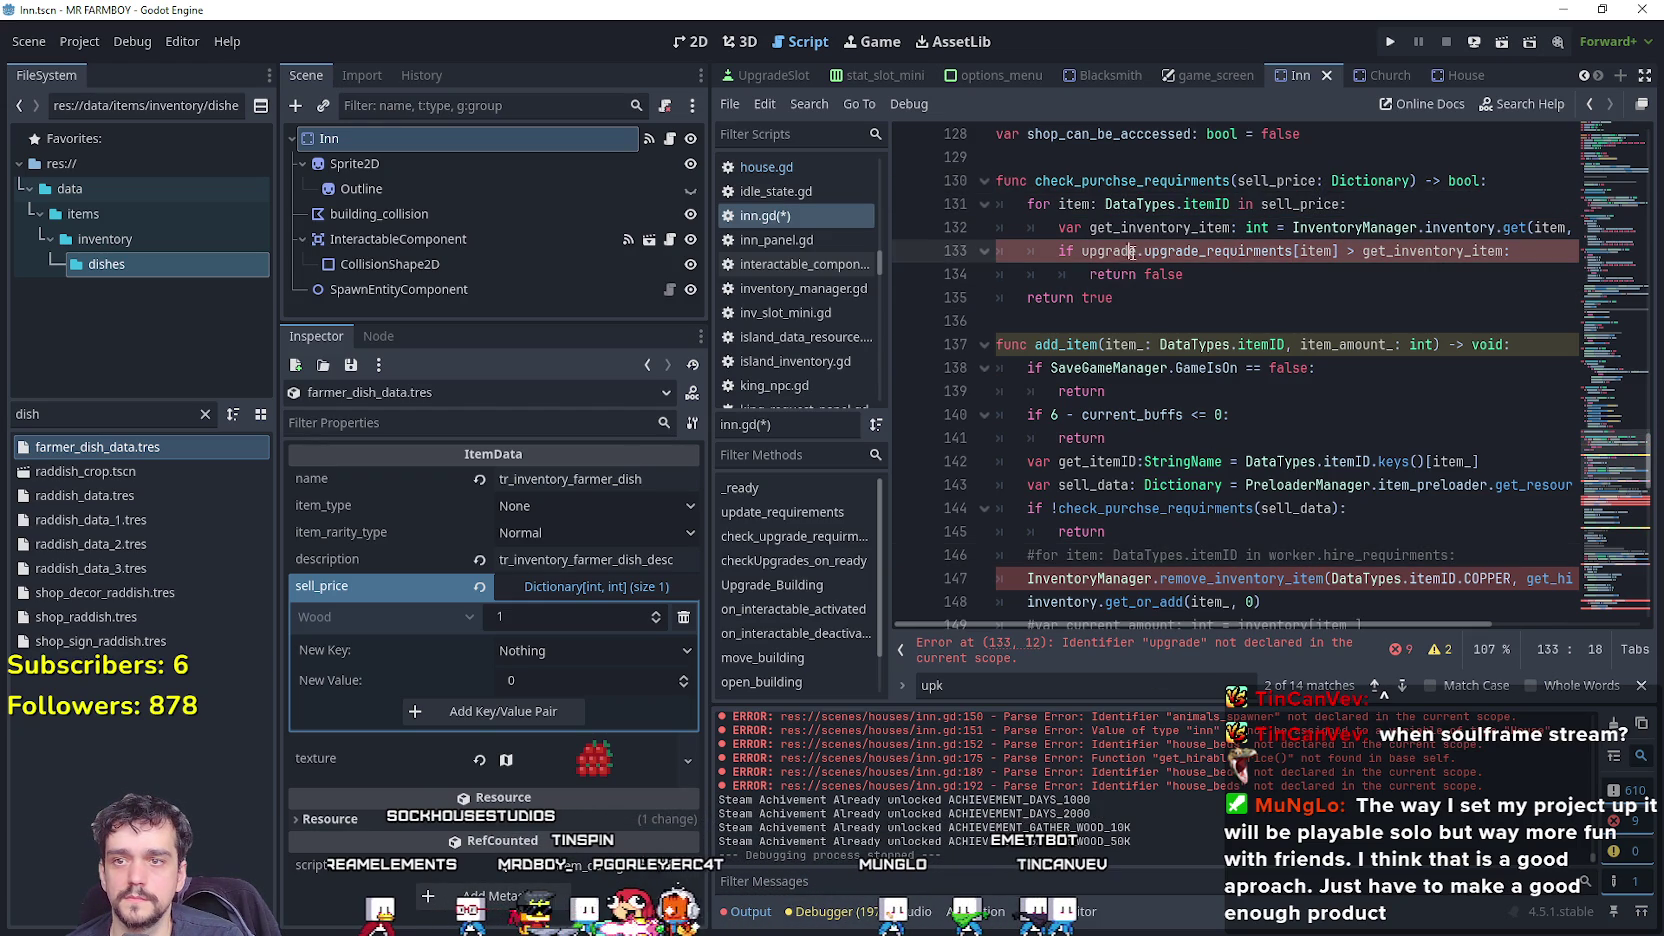
pyautogui.write('sell_price')
pyautogui.click(1194, 297)
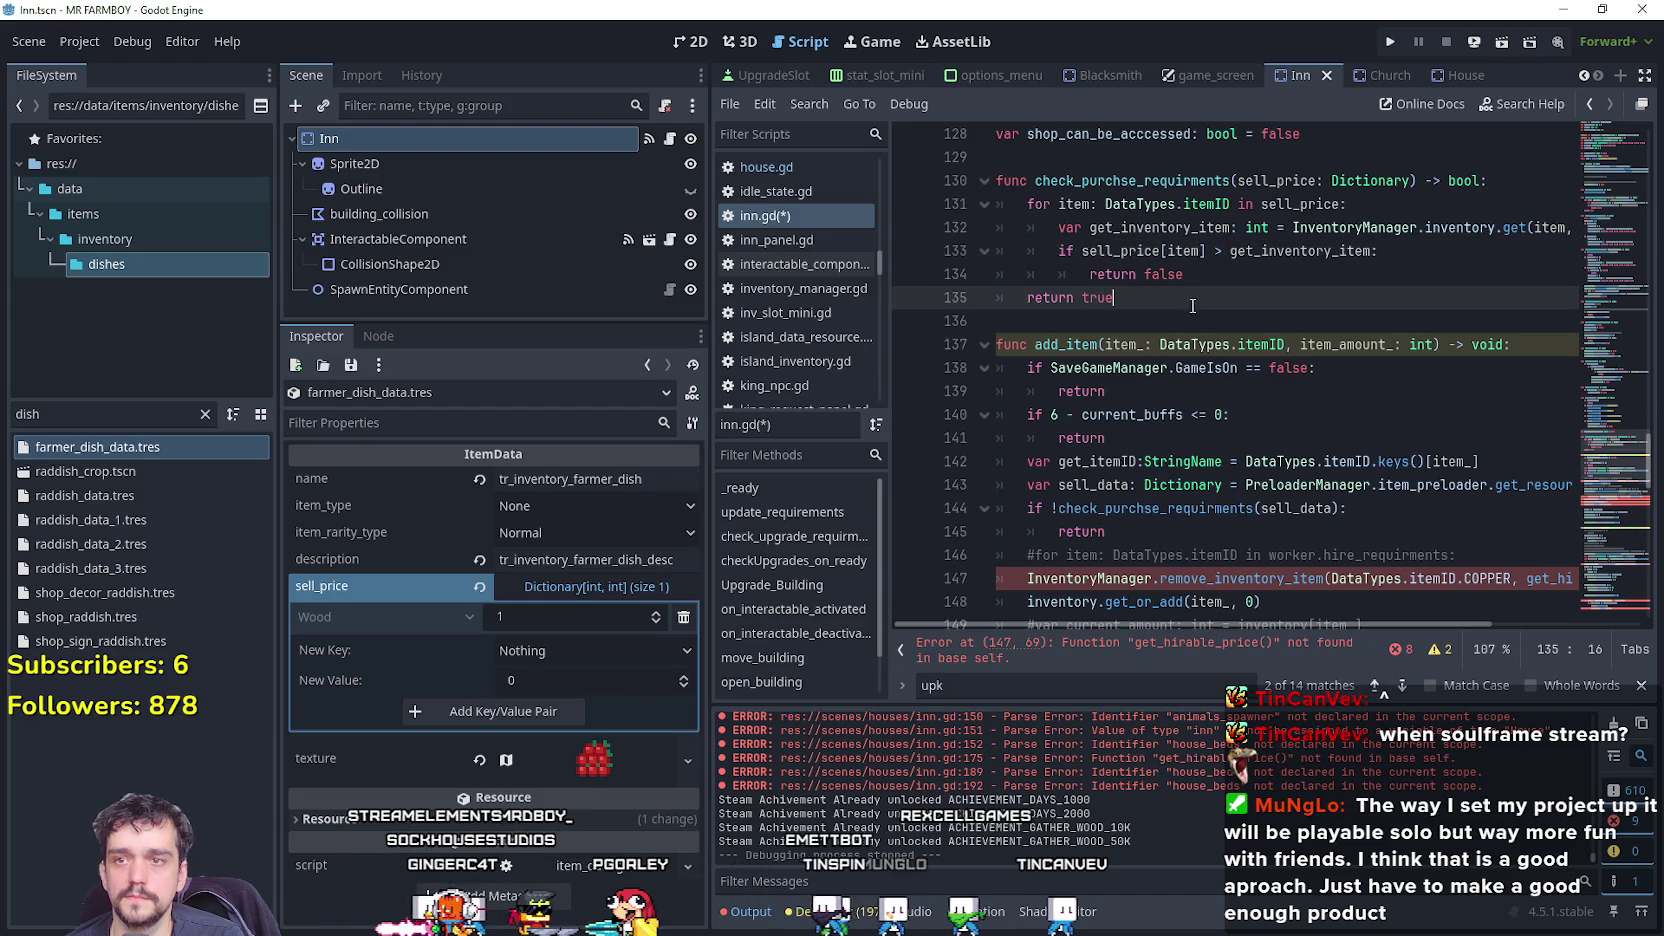
pyautogui.moveTo(1112, 625)
pyautogui.mouseDown()
pyautogui.moveTo(1192, 625)
pyautogui.moveTo(1030, 625)
pyautogui.mouseUp()
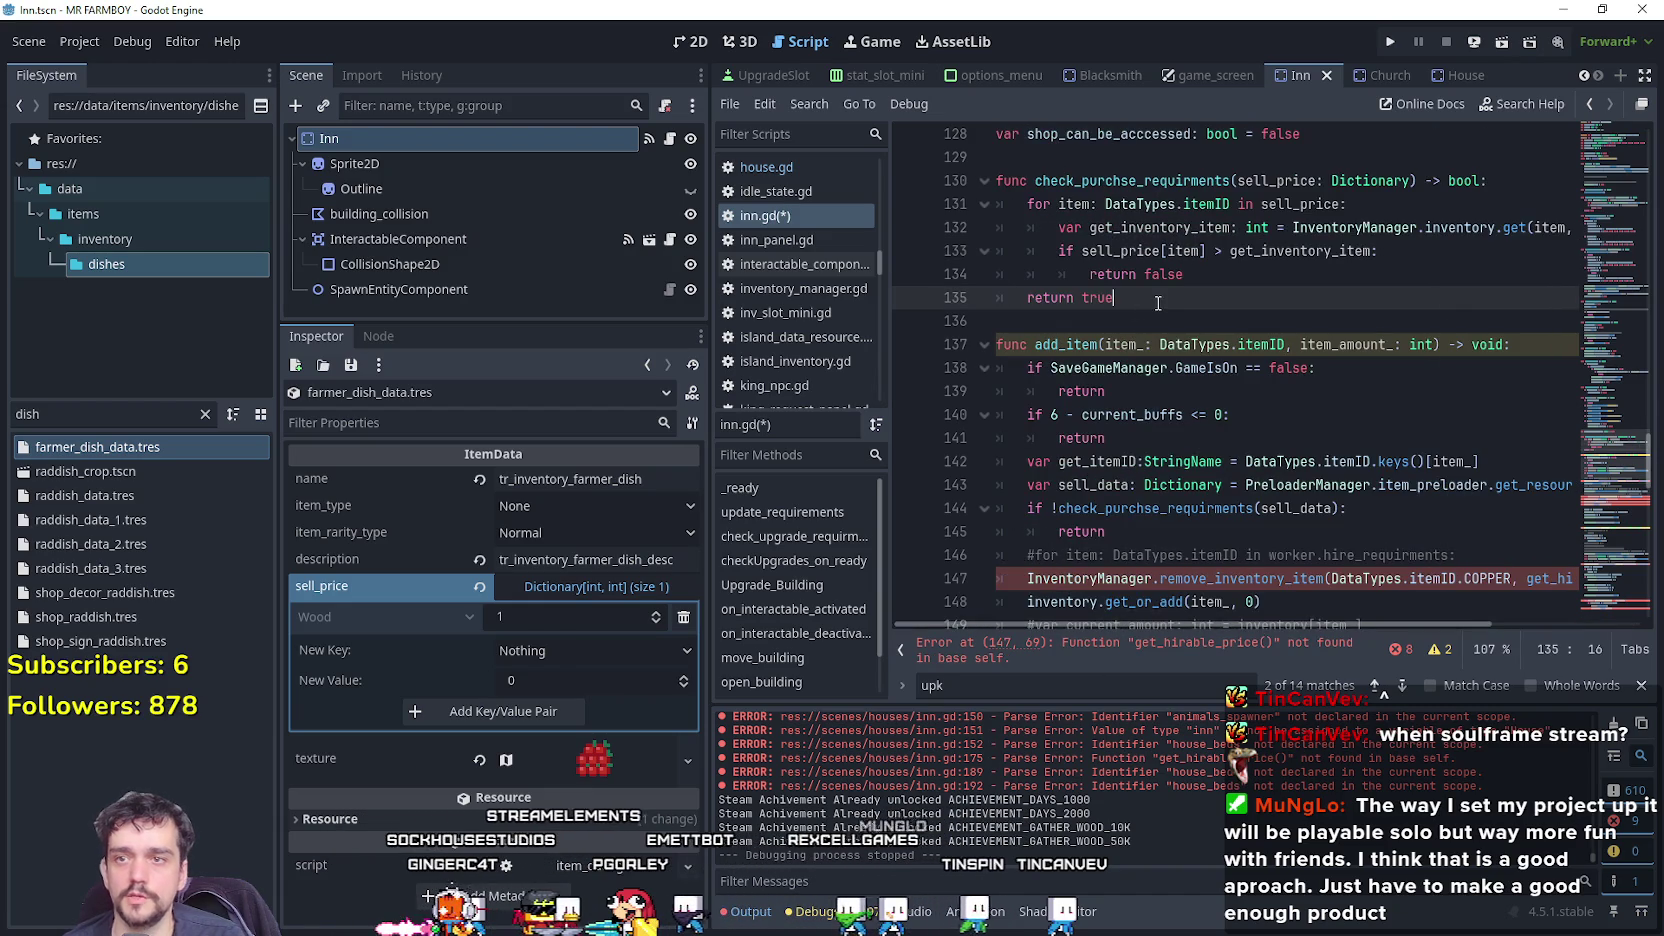
pyautogui.scroll(-3, 1210, 387)
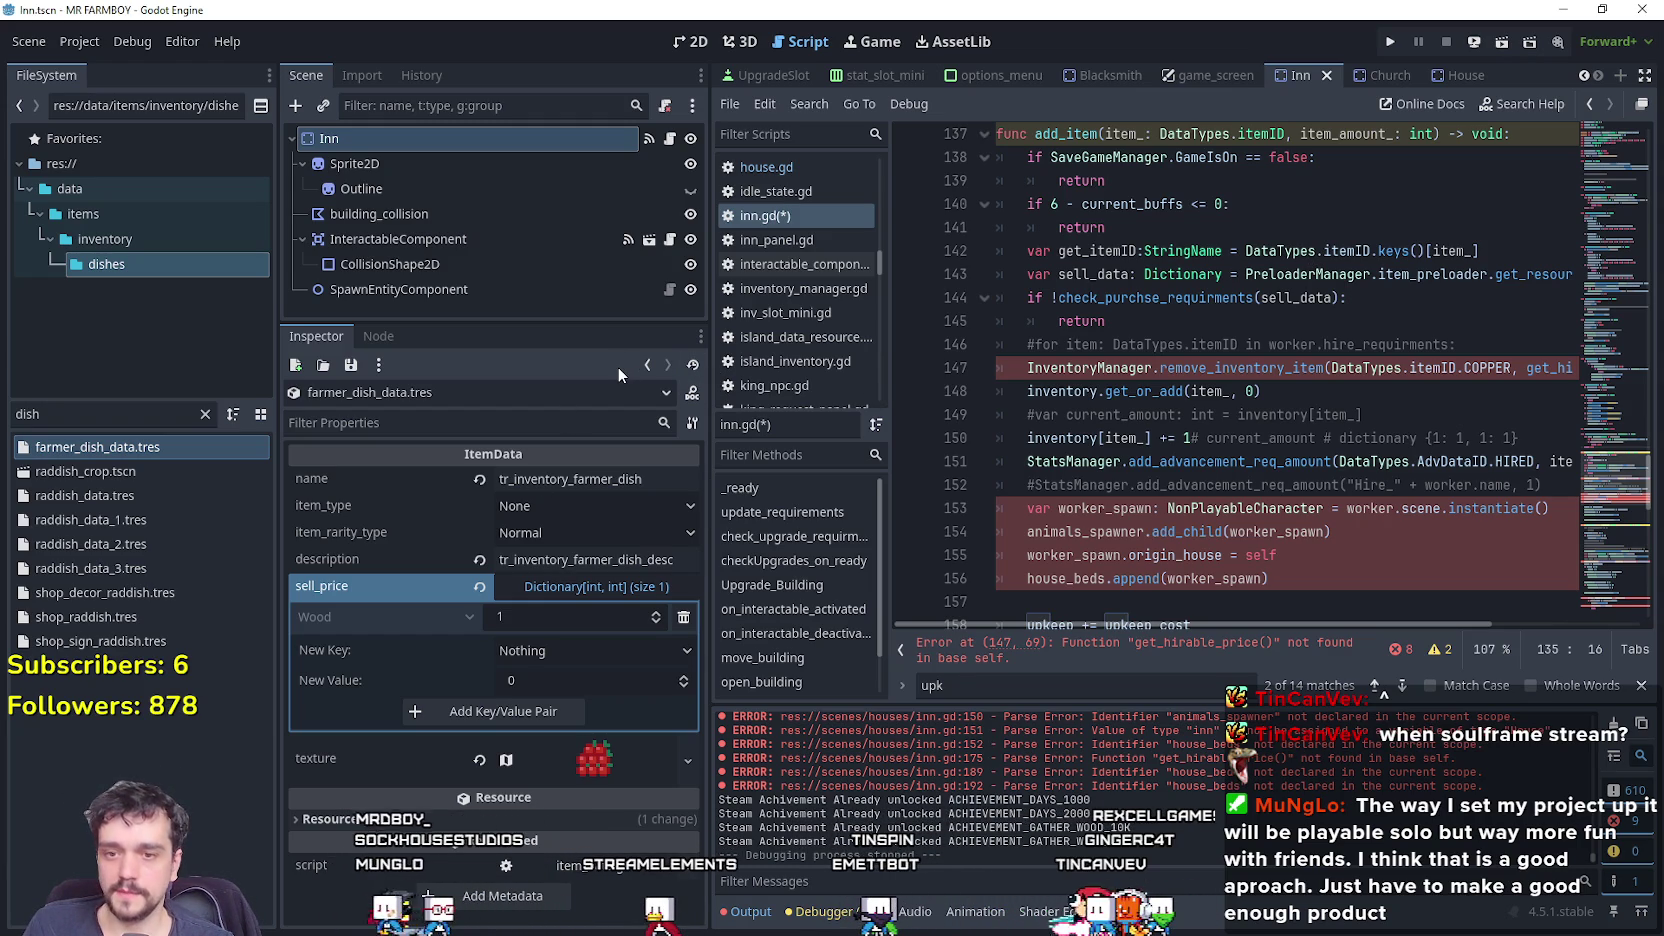
pyautogui.moveTo(707, 314); pyautogui.dragTo(605, 314)
pyautogui.click(1530, 440)
pyautogui.click(1530, 440)
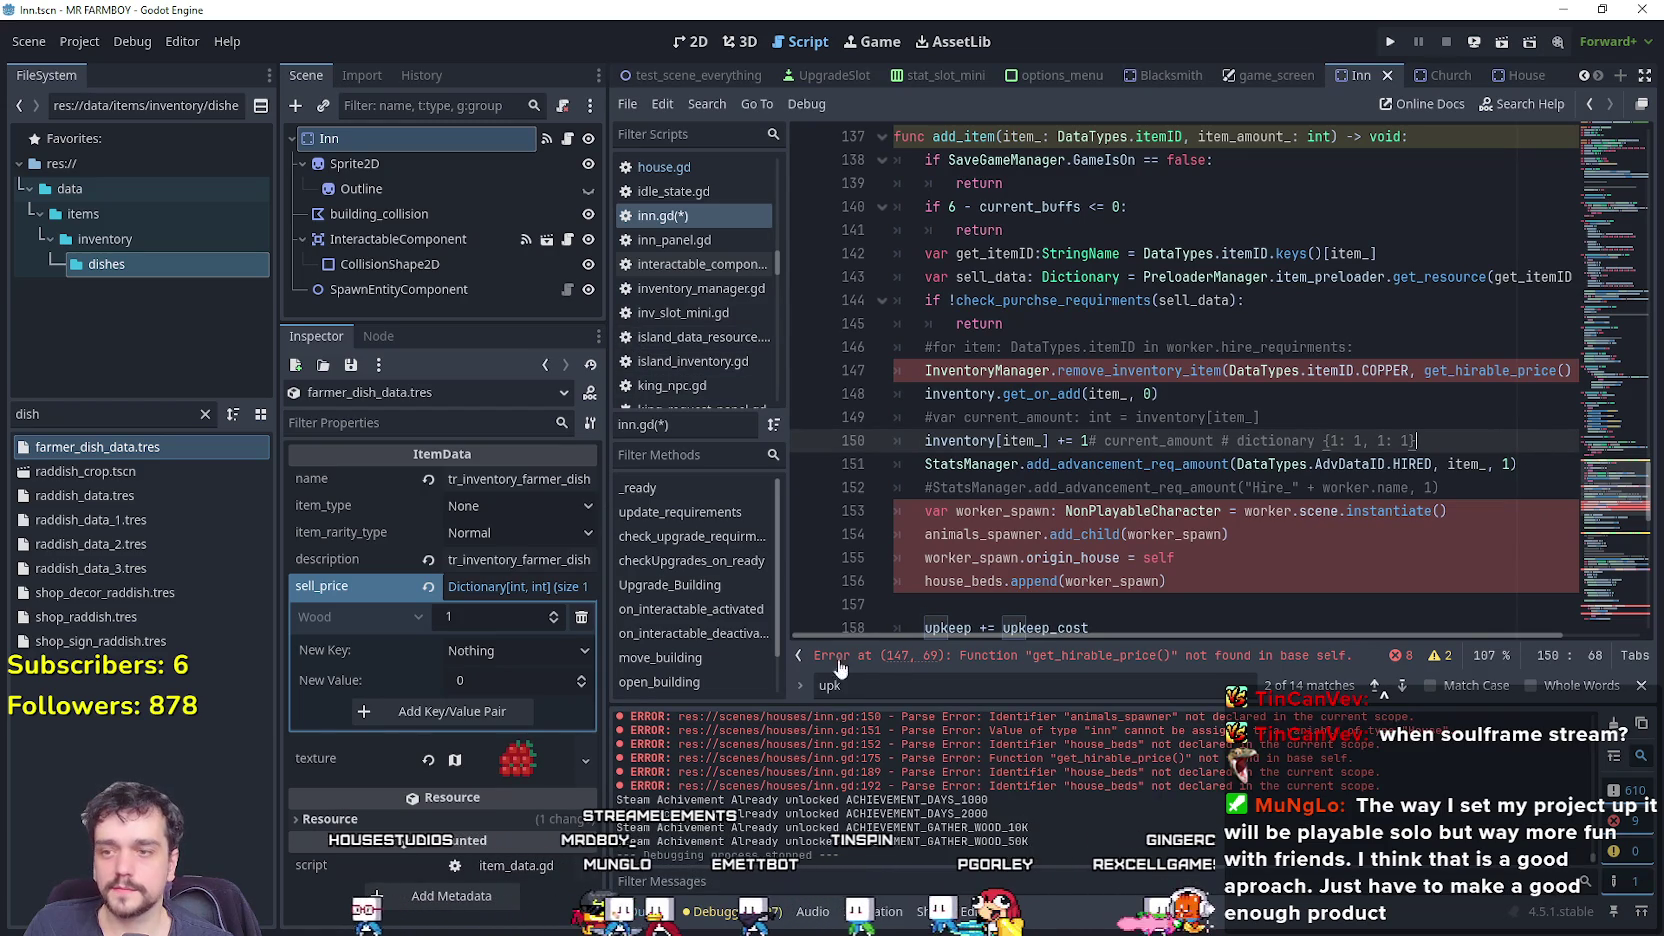
pyautogui.click(1641, 685)
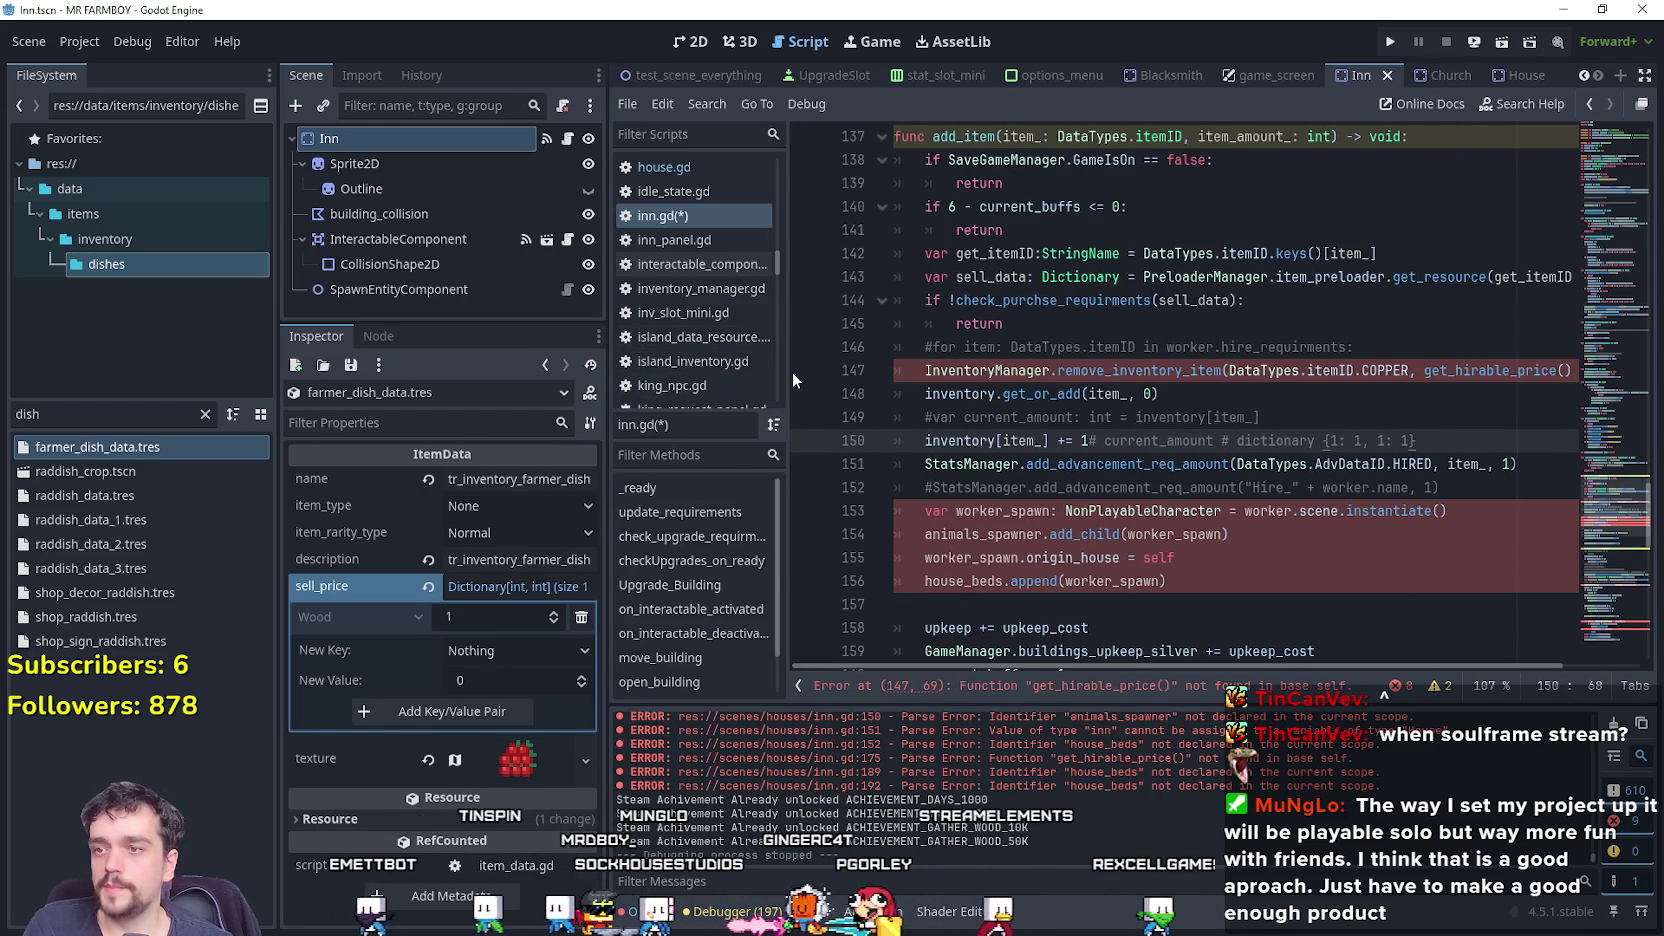
pyautogui.moveTo(789, 372)
pyautogui.mouseDown()
pyautogui.moveTo(724, 381)
pyautogui.moveTo(778, 381)
pyautogui.moveTo(764, 381)
pyautogui.mouseUp()
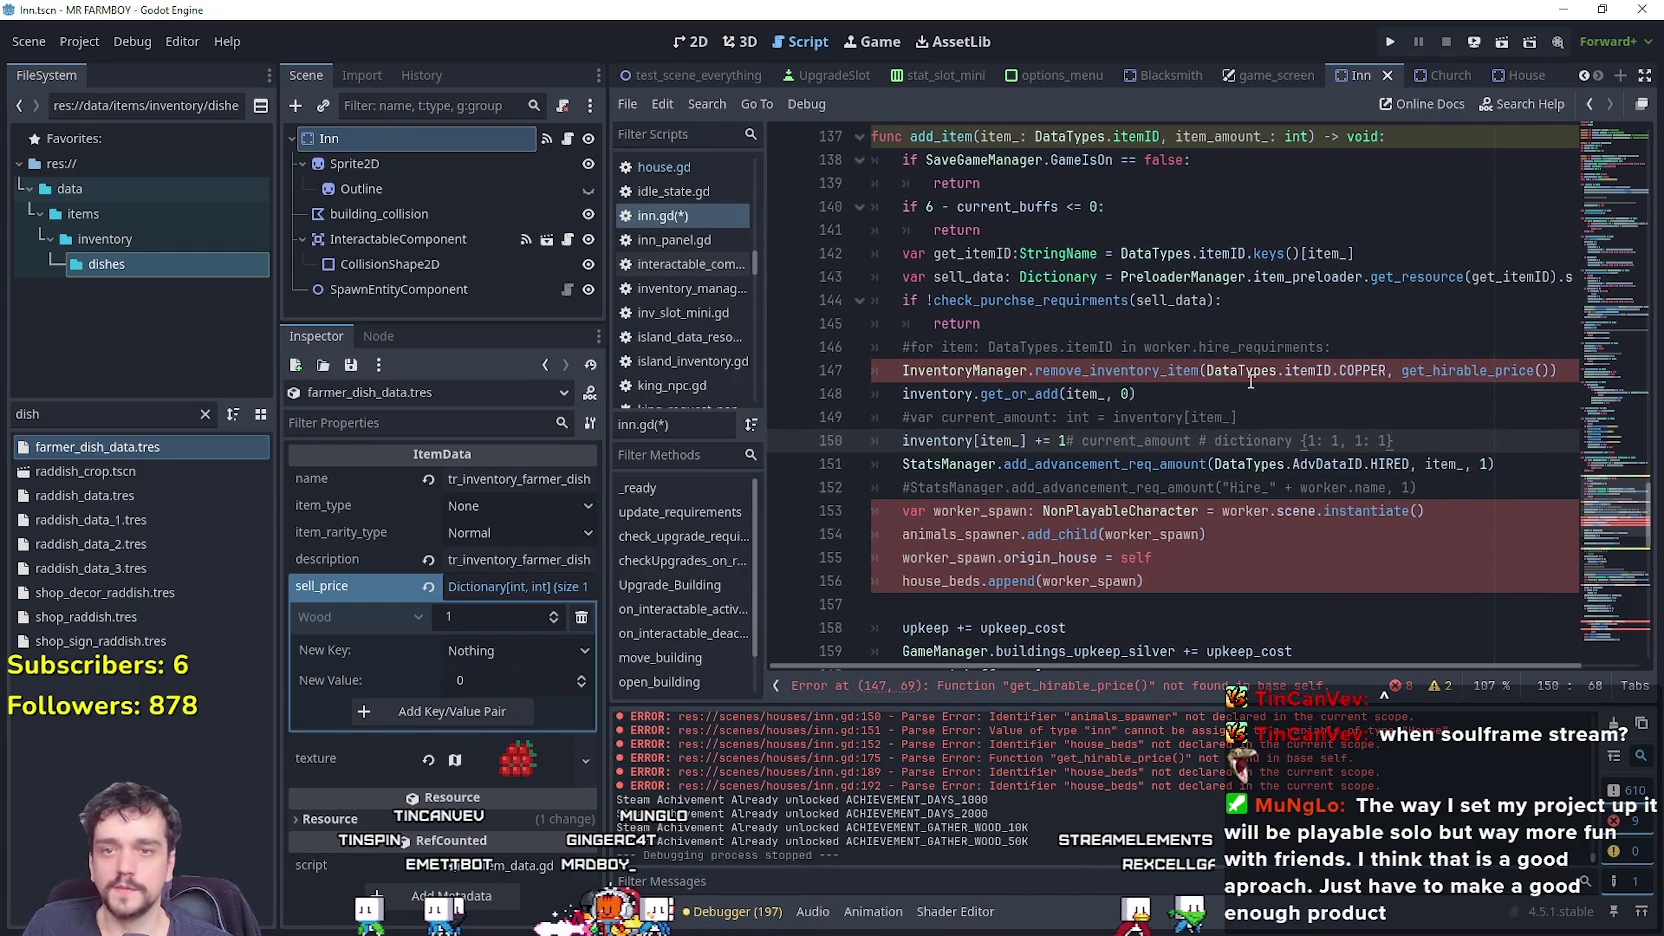
pyautogui.click(1206, 393)
pyautogui.tripleClick(1105, 370)
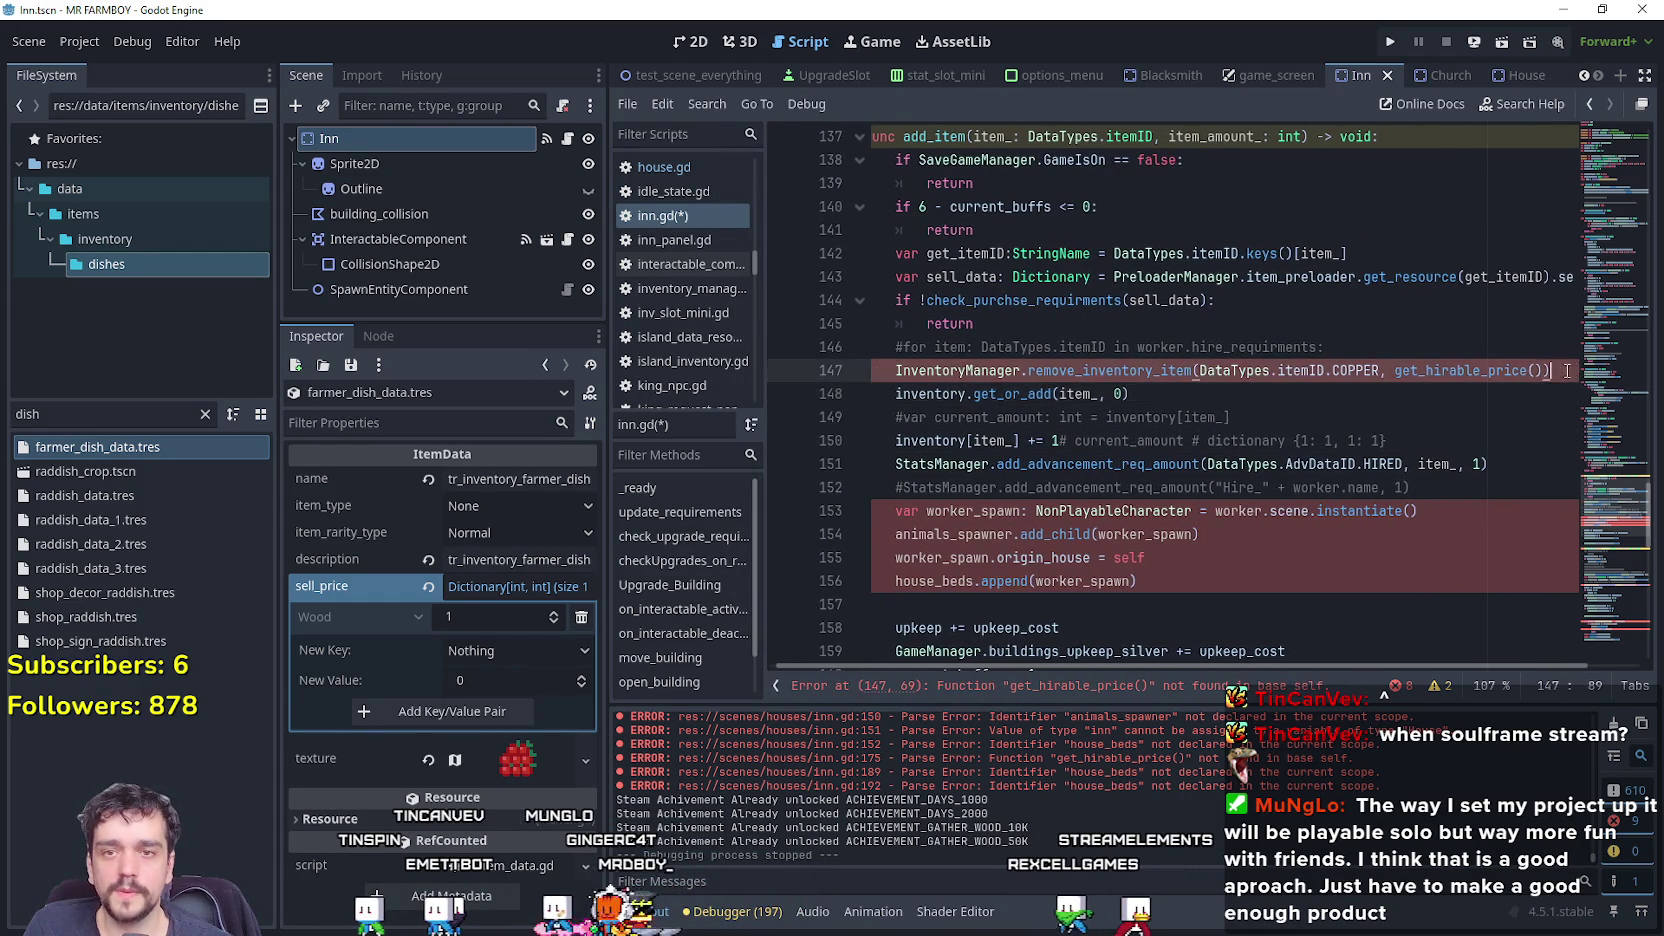
pyautogui.scroll(2, 1105, 441)
pyautogui.click(1105, 441)
pyautogui.scroll(1, 1100, 450)
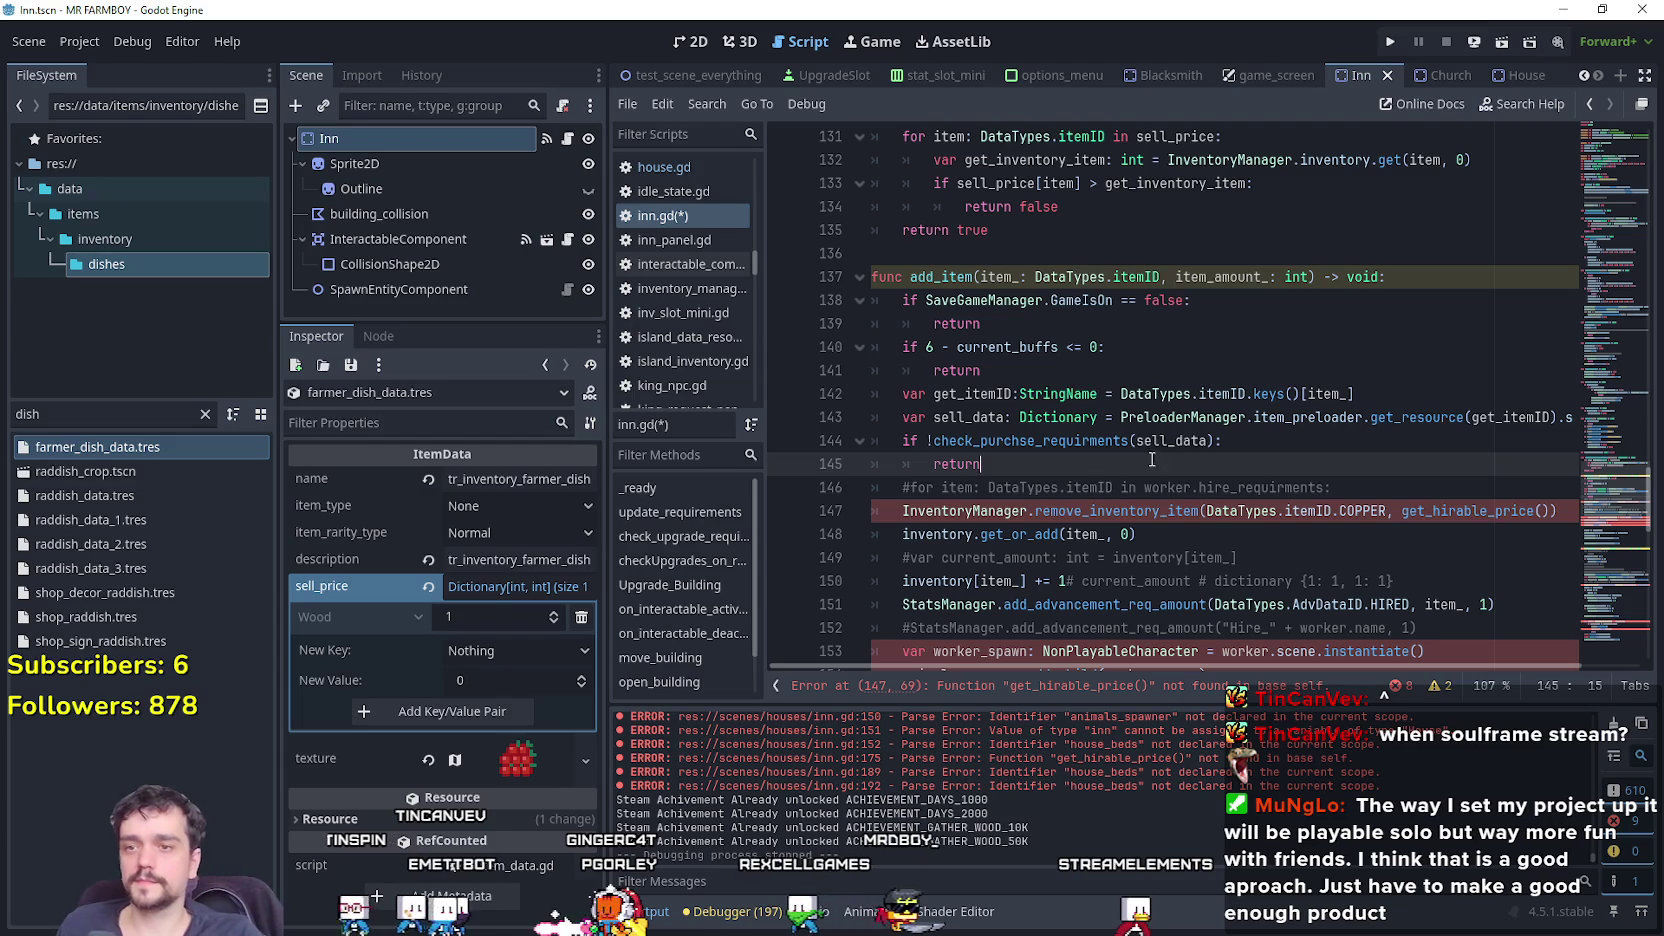
pyautogui.click(1237, 440)
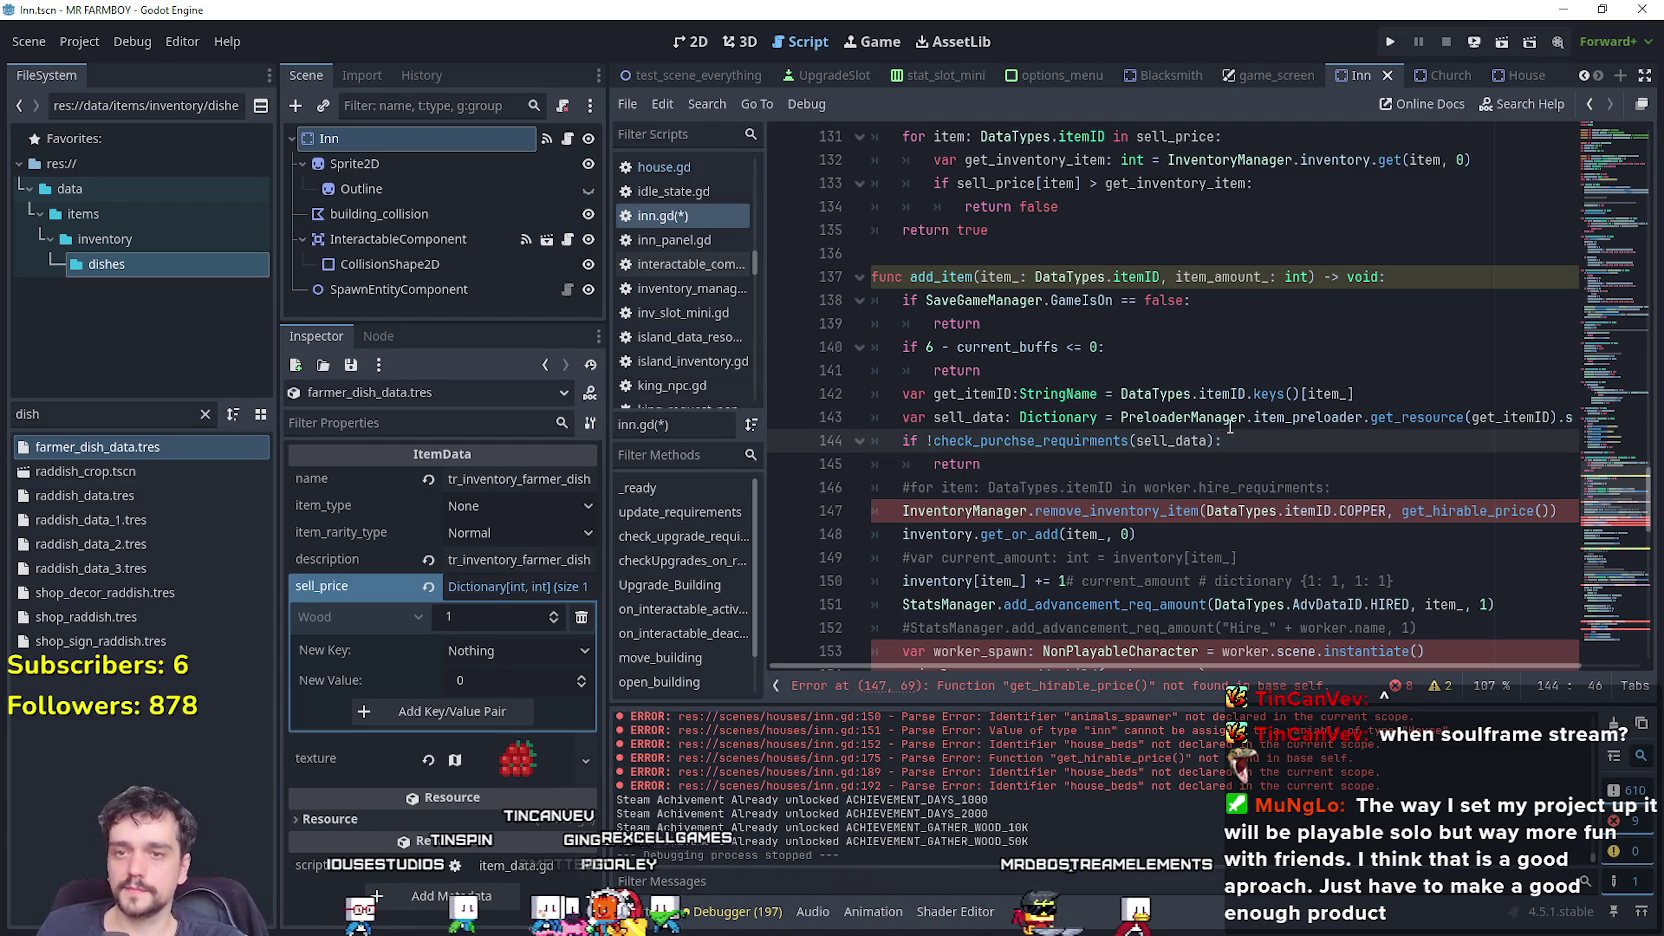
pyautogui.scroll(-1, 1100, 378)
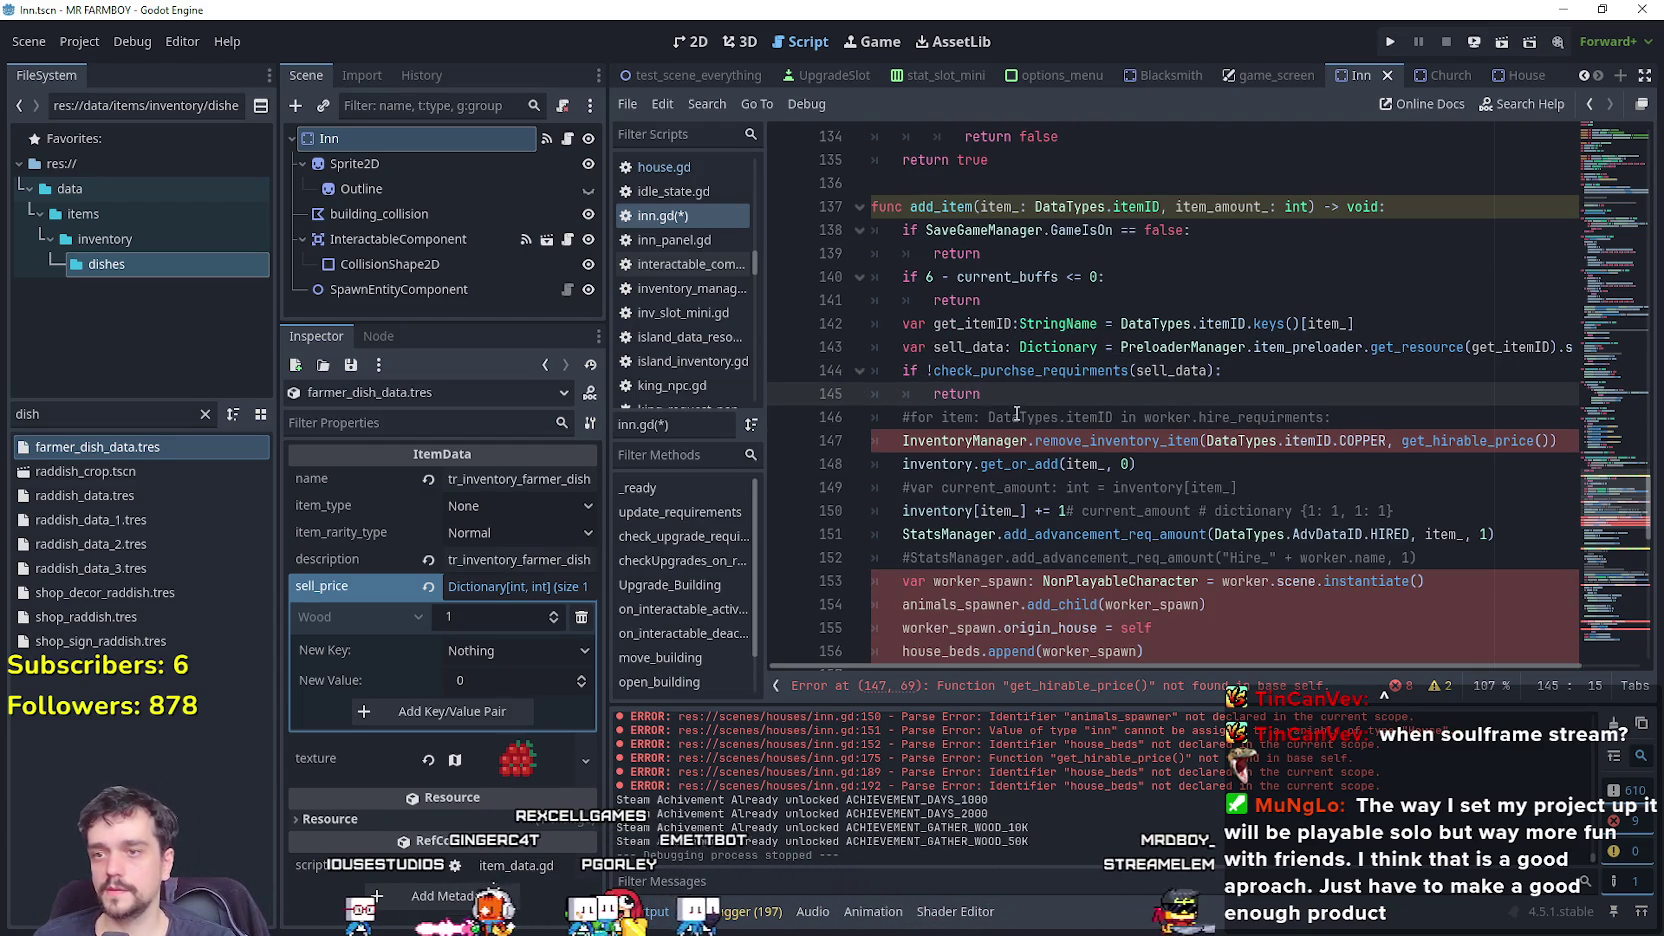
pyautogui.scroll(-1, 1100, 400)
pyautogui.click(1565, 371)
pyautogui.moveTo(1565, 371); pyautogui.dragTo(886, 371)
pyautogui.click(1222, 388)
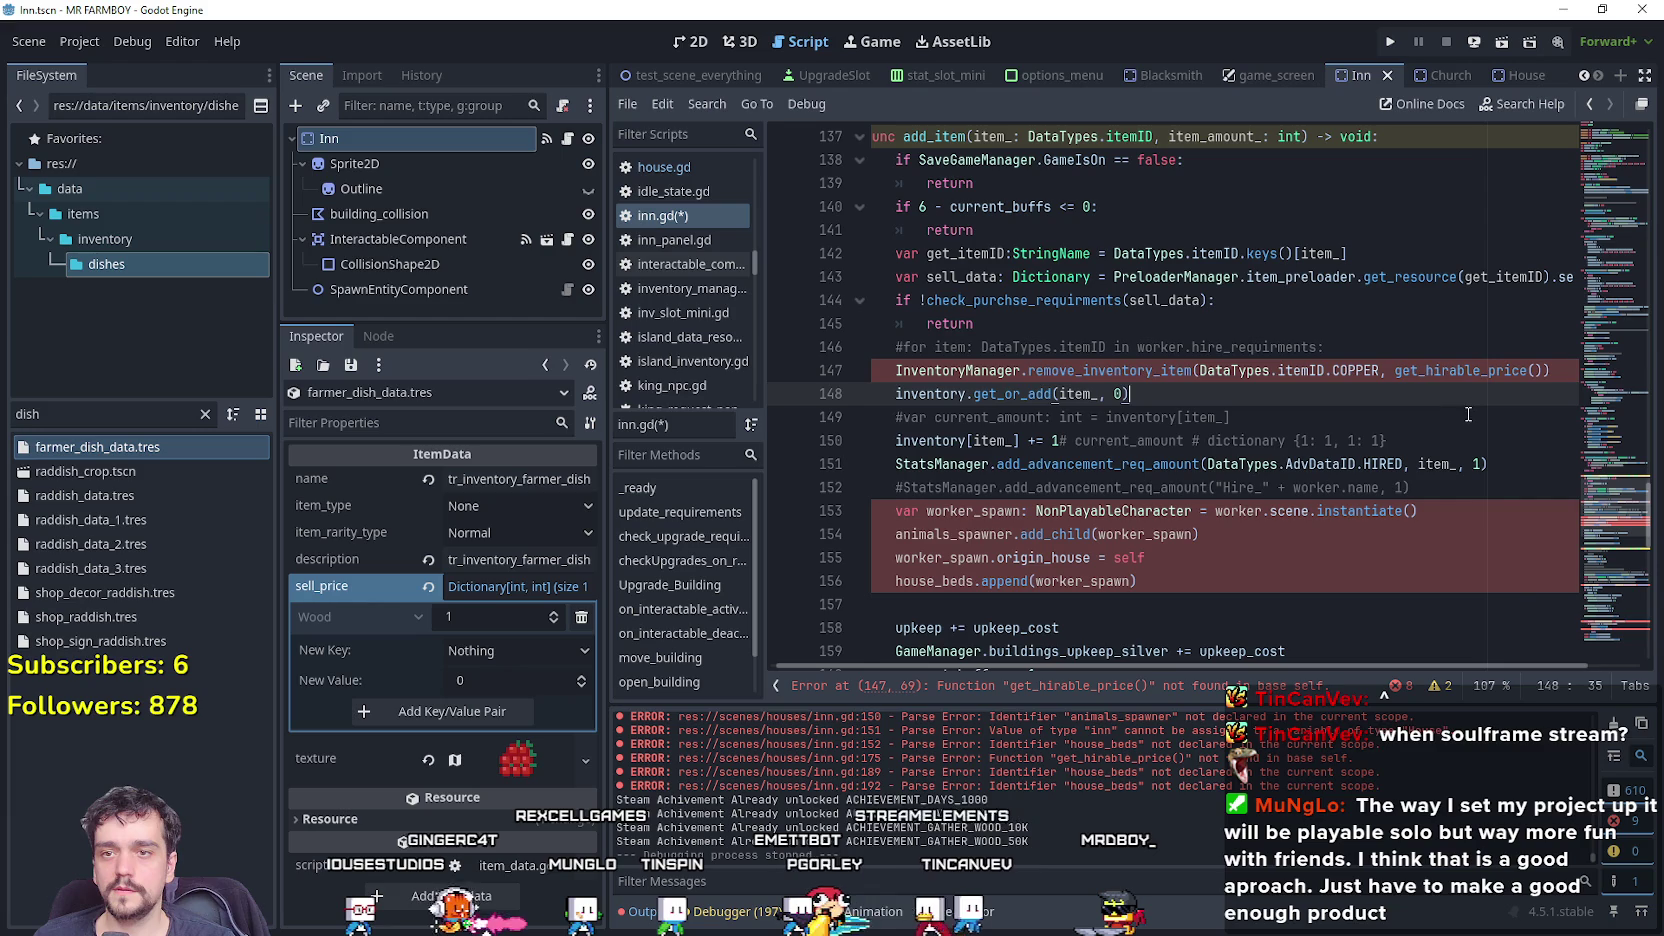
pyautogui.moveTo(1557, 370)
pyautogui.mouseDown()
pyautogui.moveTo(820, 361)
pyautogui.moveTo(1551, 370)
pyautogui.mouseUp()
pyautogui.doubleClick(1540, 371)
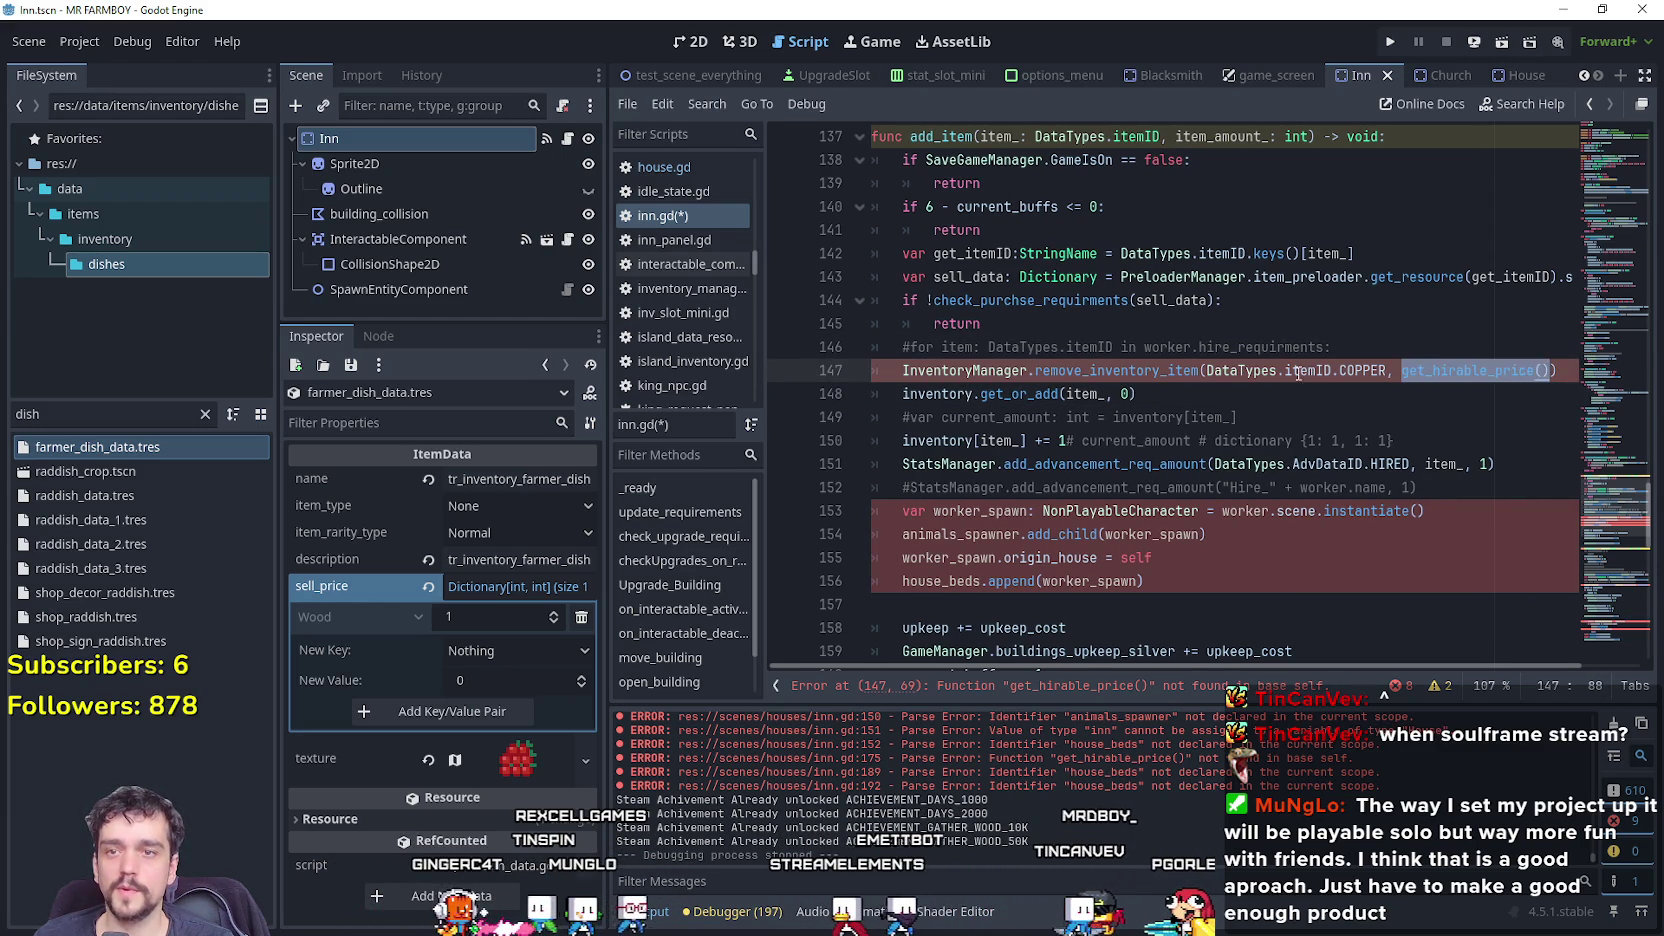
pyautogui.scroll(1, 1340, 370)
pyautogui.click(1192, 417)
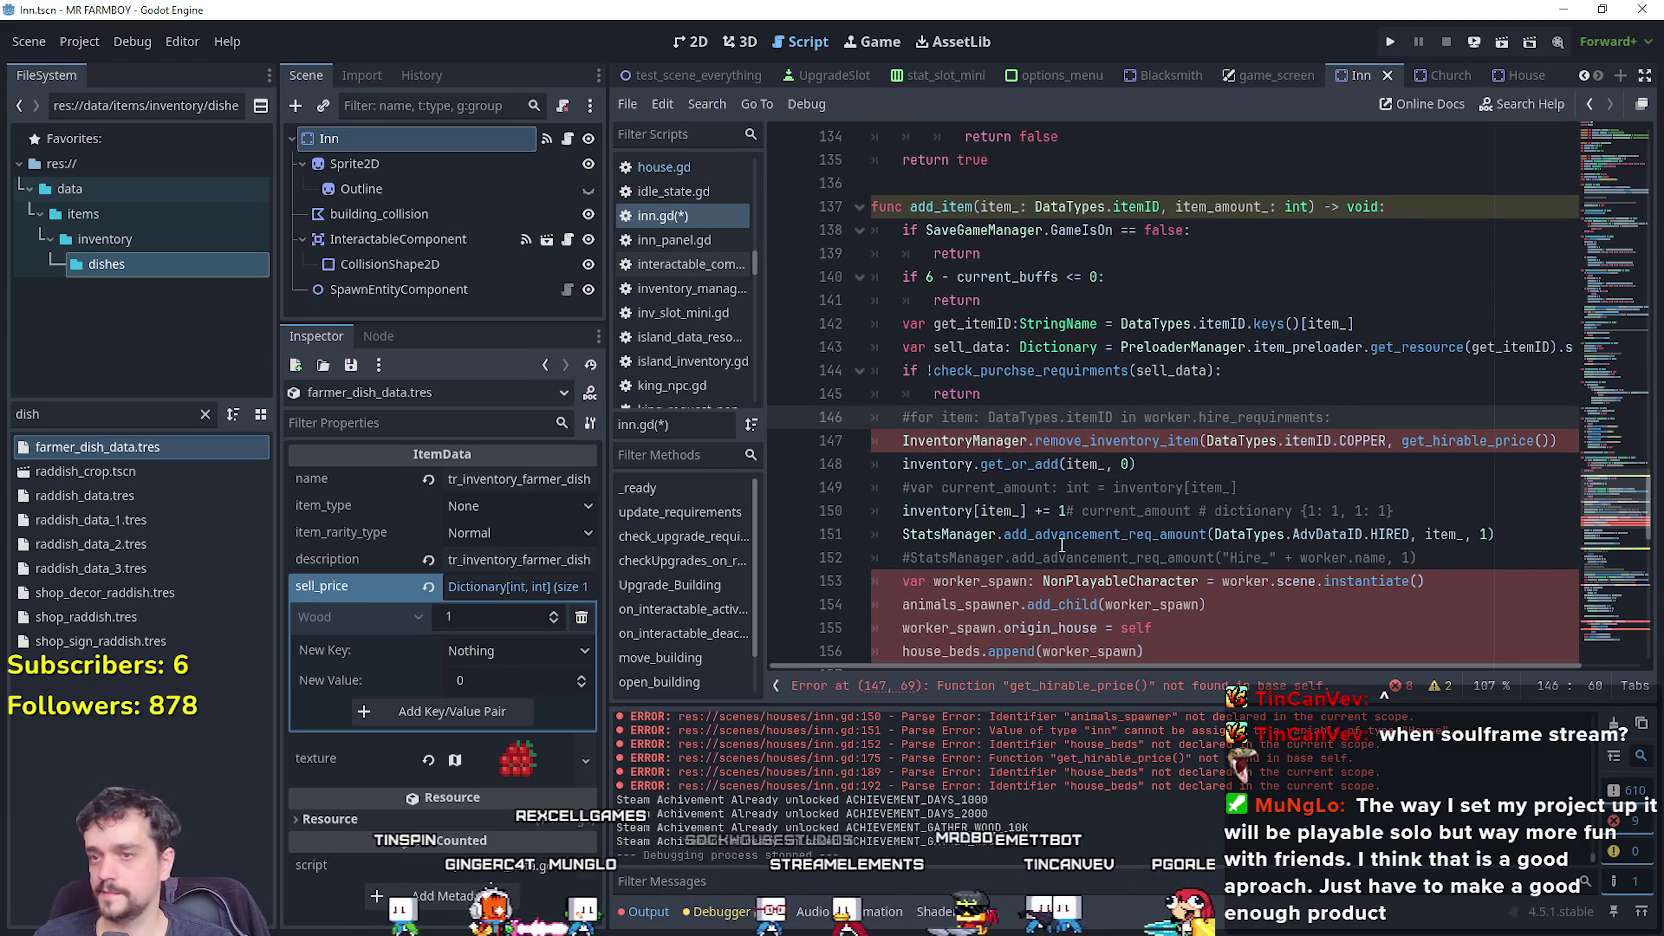
pyautogui.click(1062, 487)
pyautogui.scroll(-1, 1065, 488)
pyautogui.click(1030, 464)
pyautogui.scroll(-1, 1068, 488)
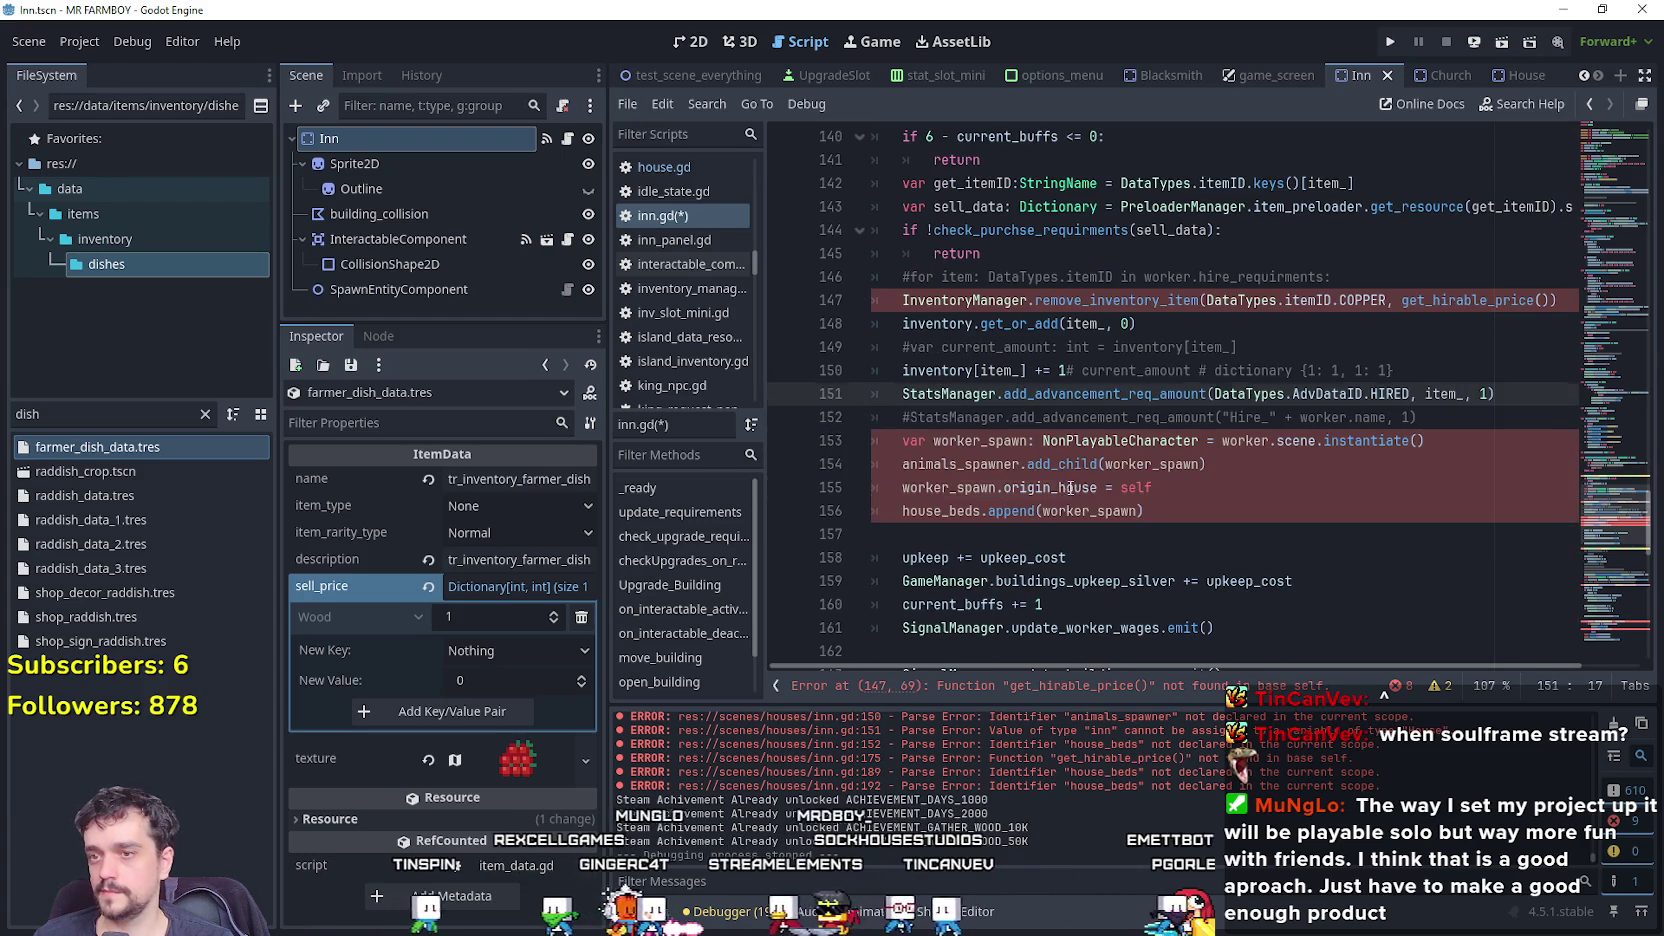
pyautogui.click(1160, 511)
pyautogui.scroll(-1, 1590, 522)
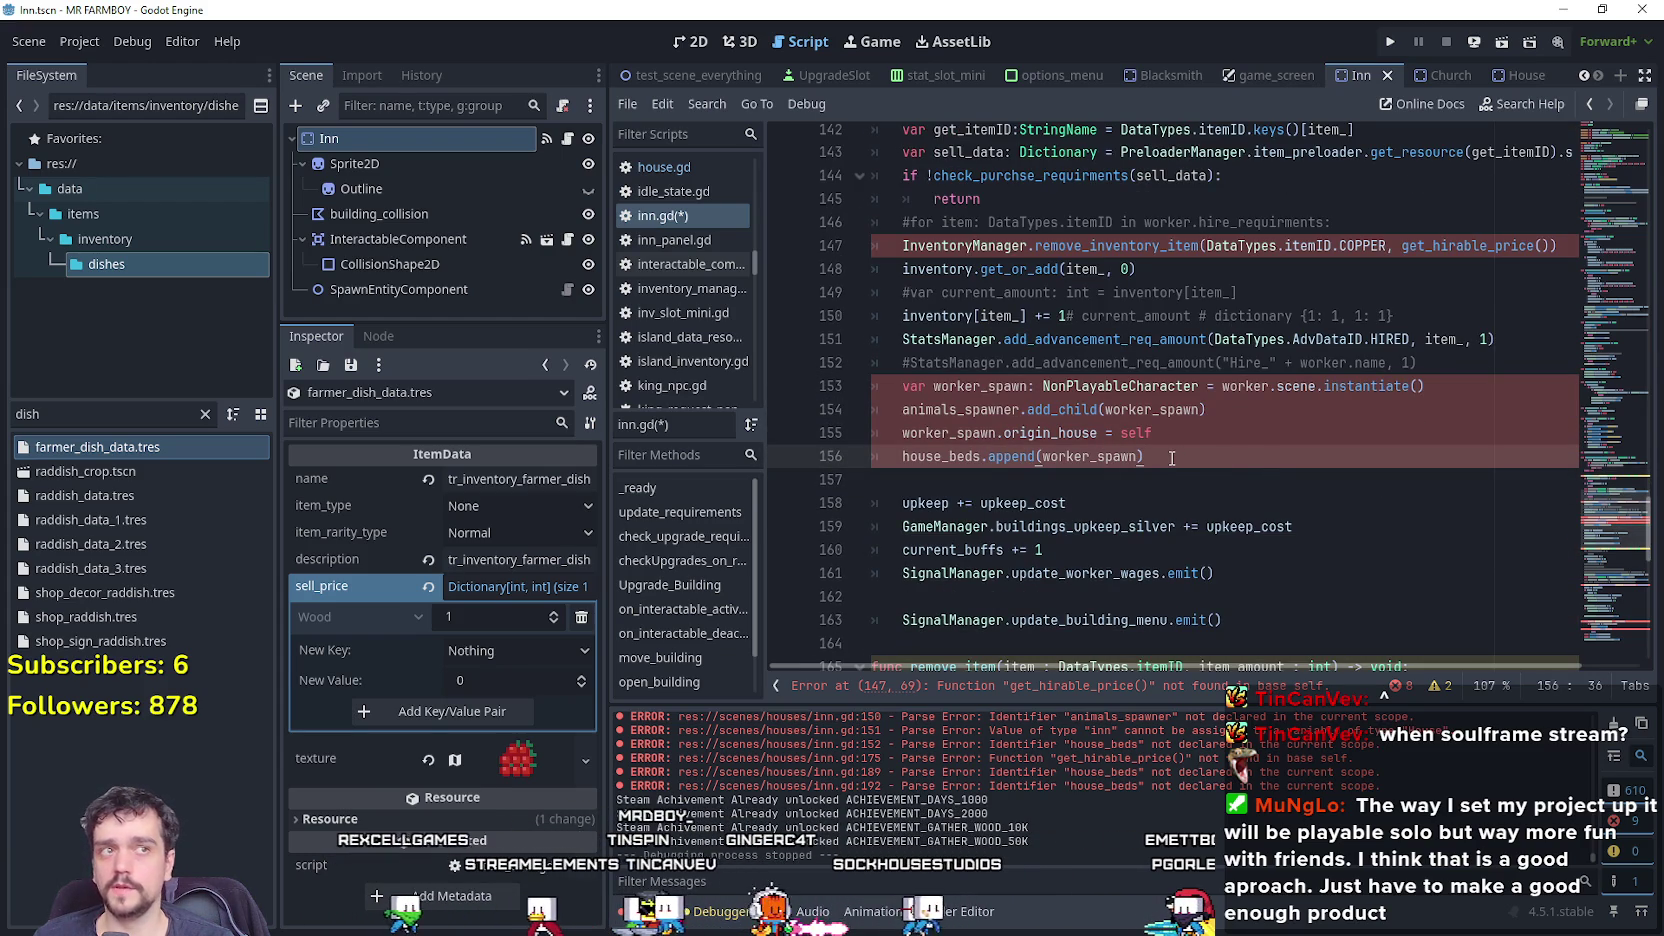
pyautogui.moveTo(1135, 417)
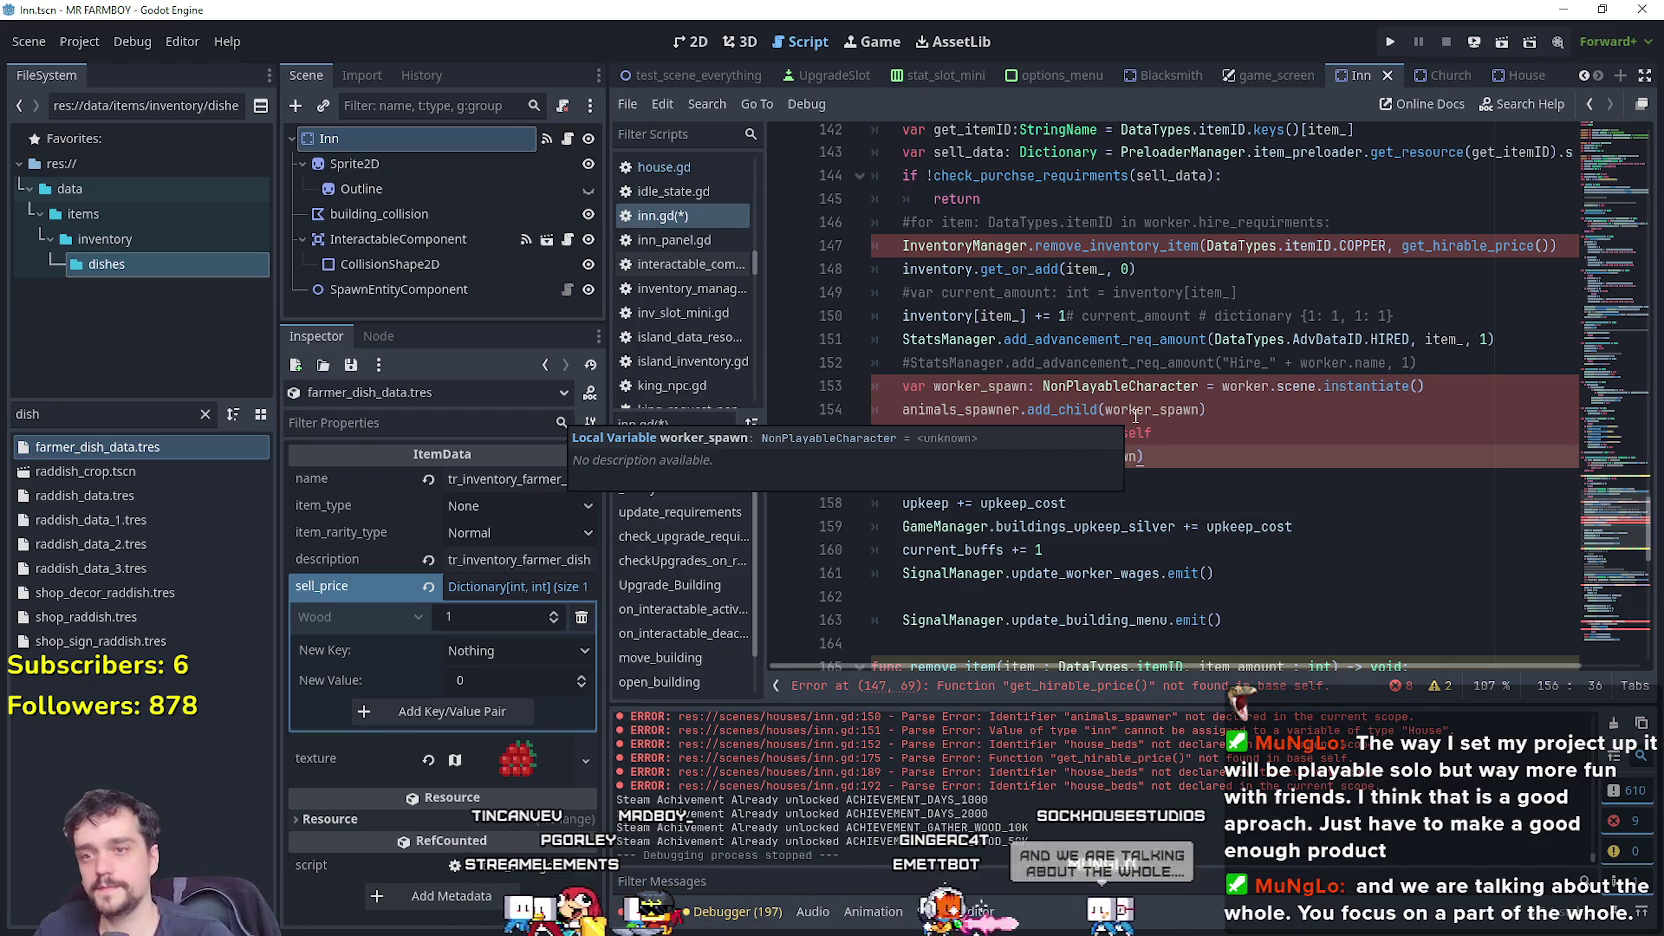
pyautogui.click(1250, 526)
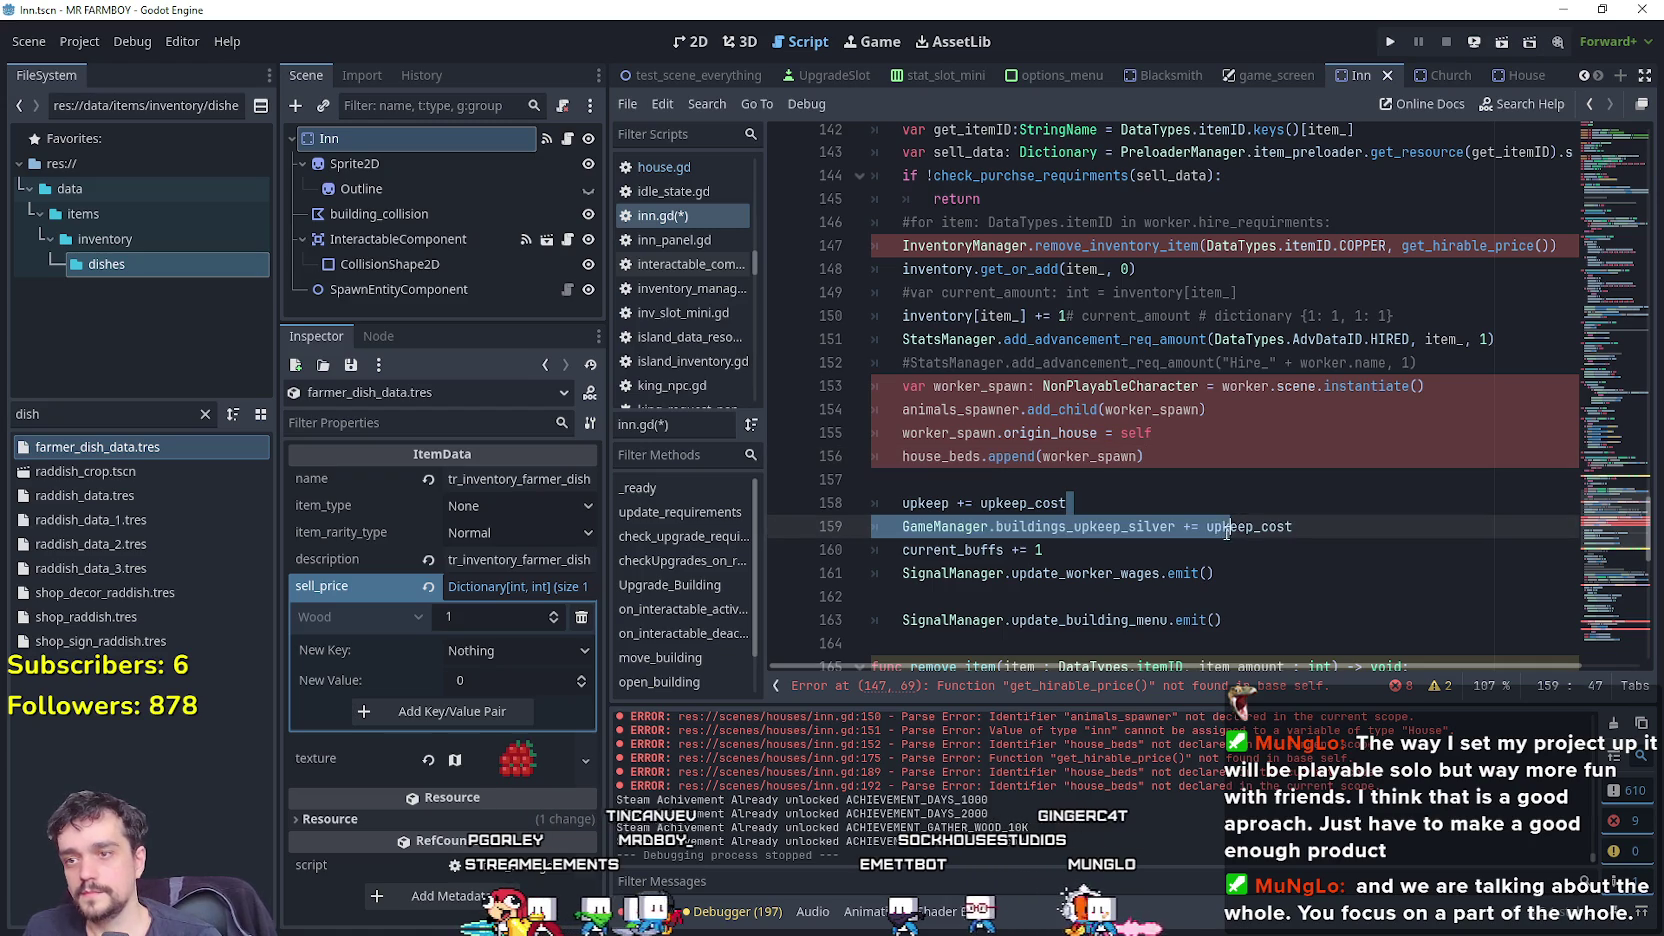
pyautogui.click(1206, 480)
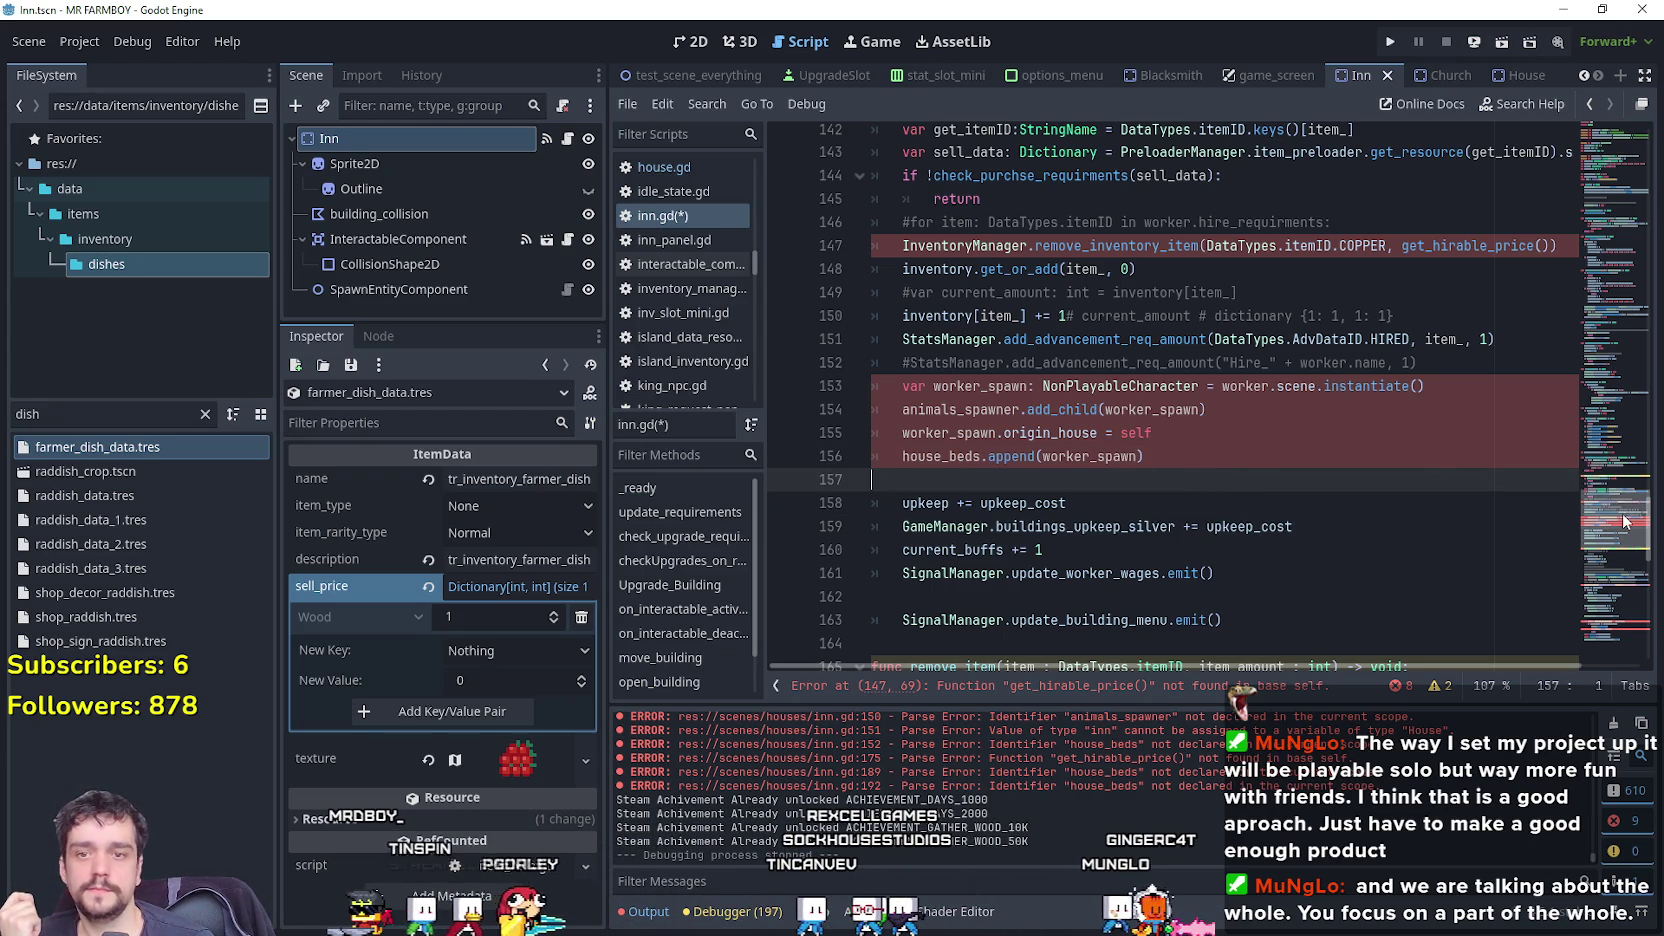
pyautogui.scroll(1, 1180, 330)
pyautogui.click(1178, 330)
pyautogui.press('Up')
pyautogui.press('Up')
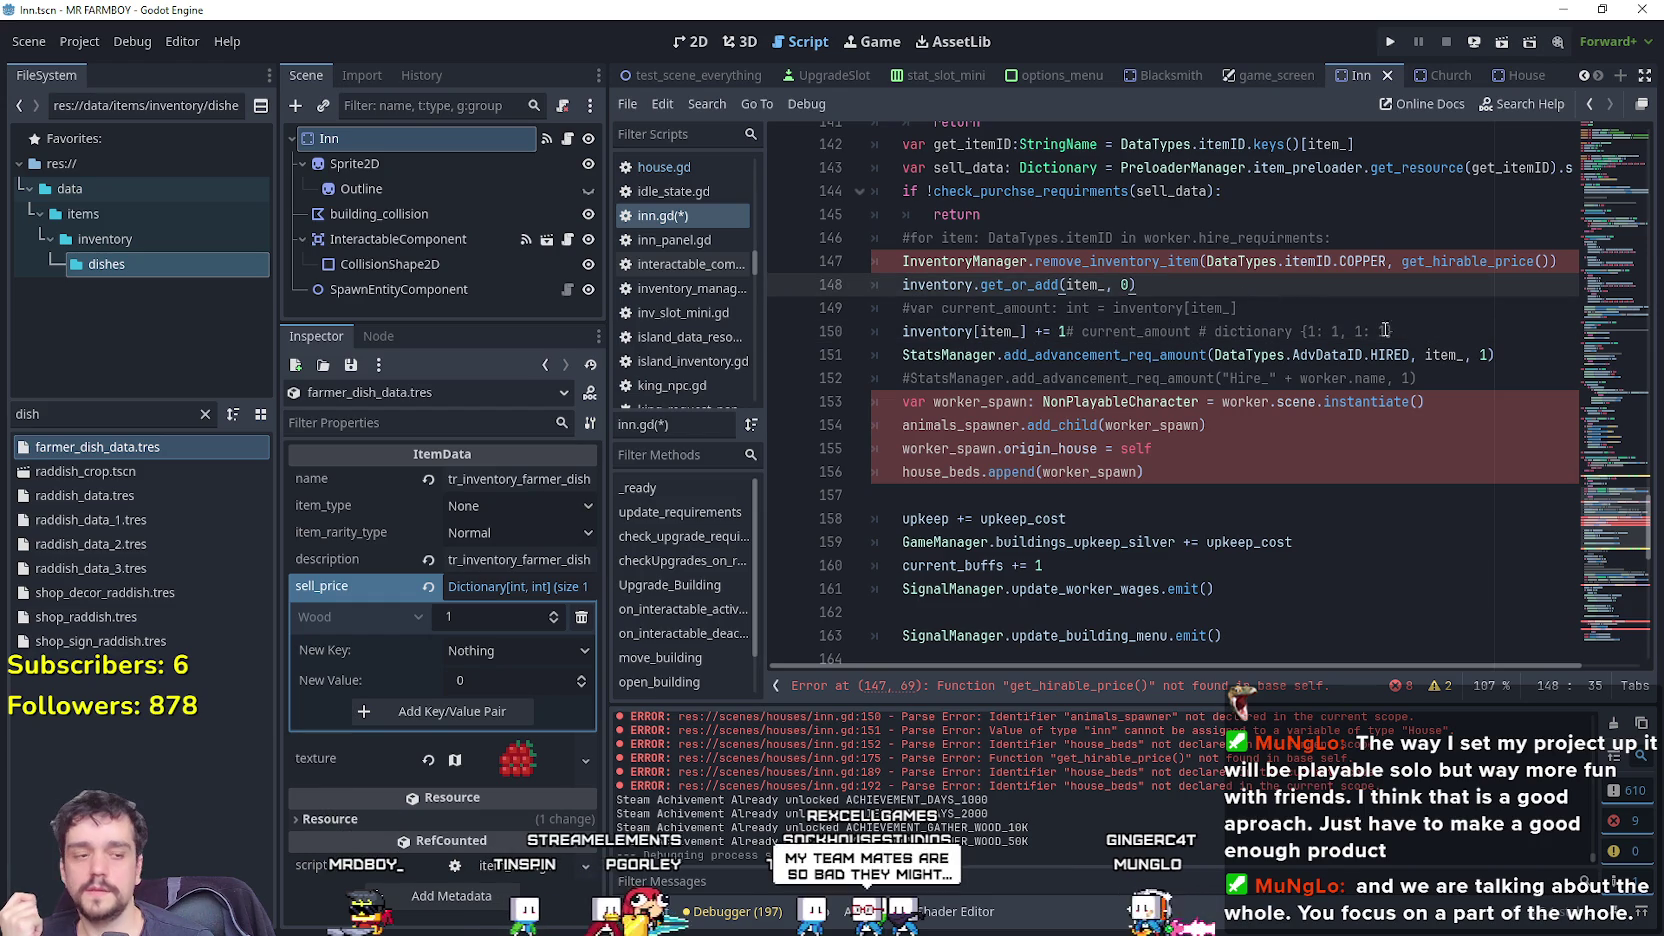
pyautogui.scroll(1, 1321, 380)
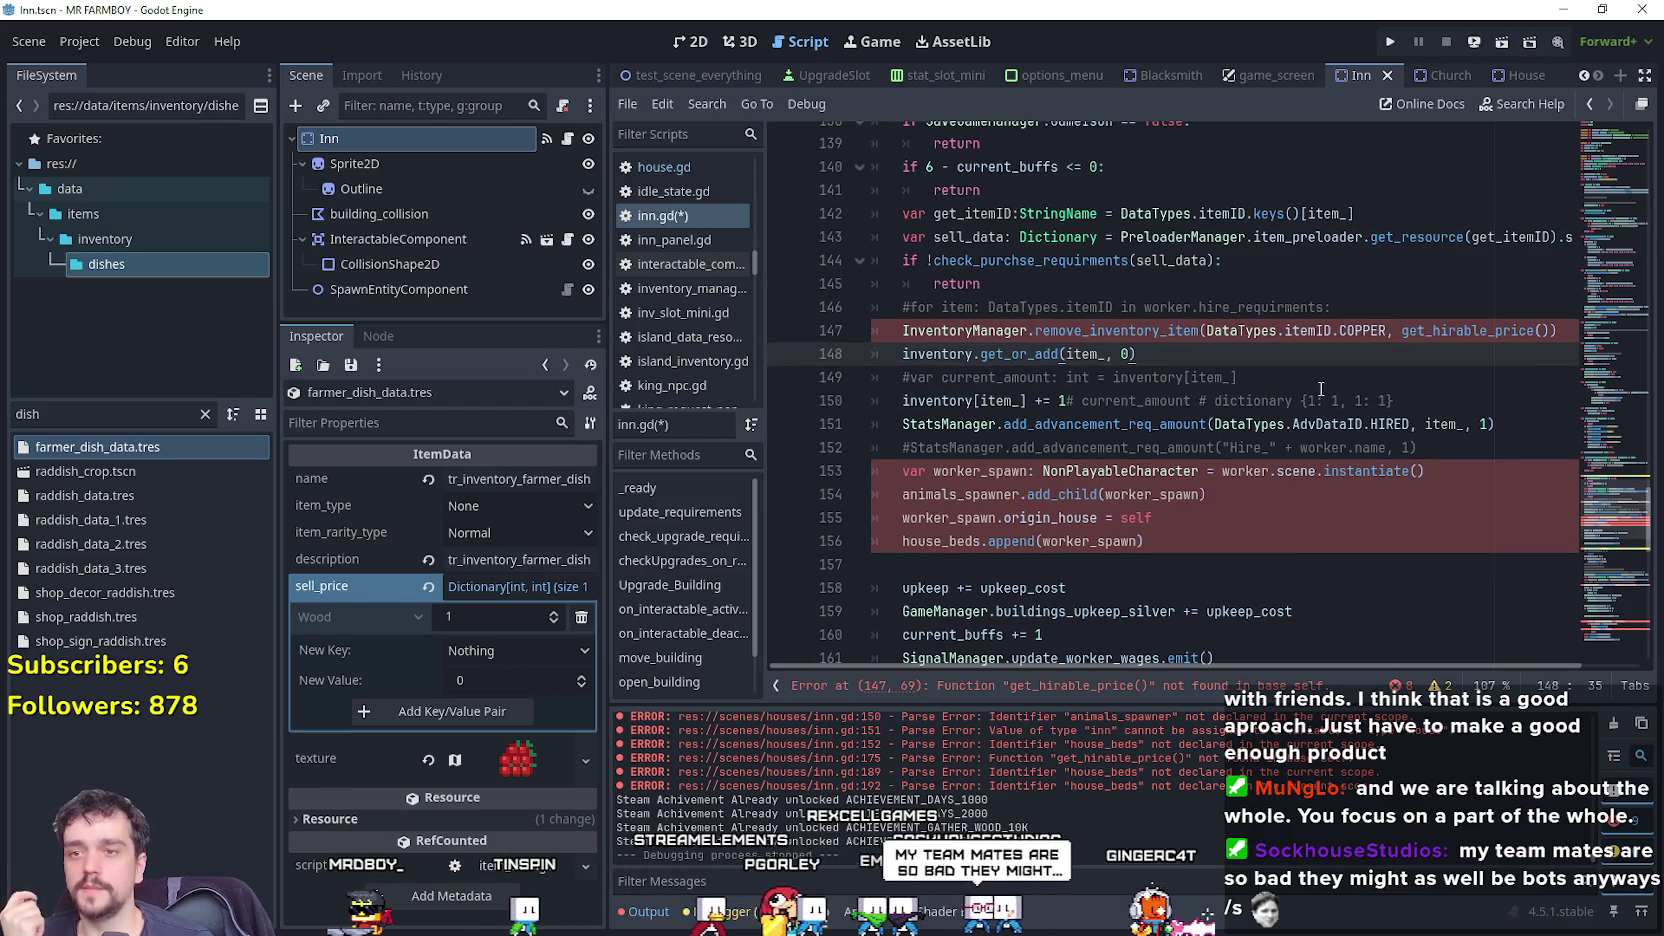
pyautogui.moveTo(1425, 394); pyautogui.dragTo(867, 370)
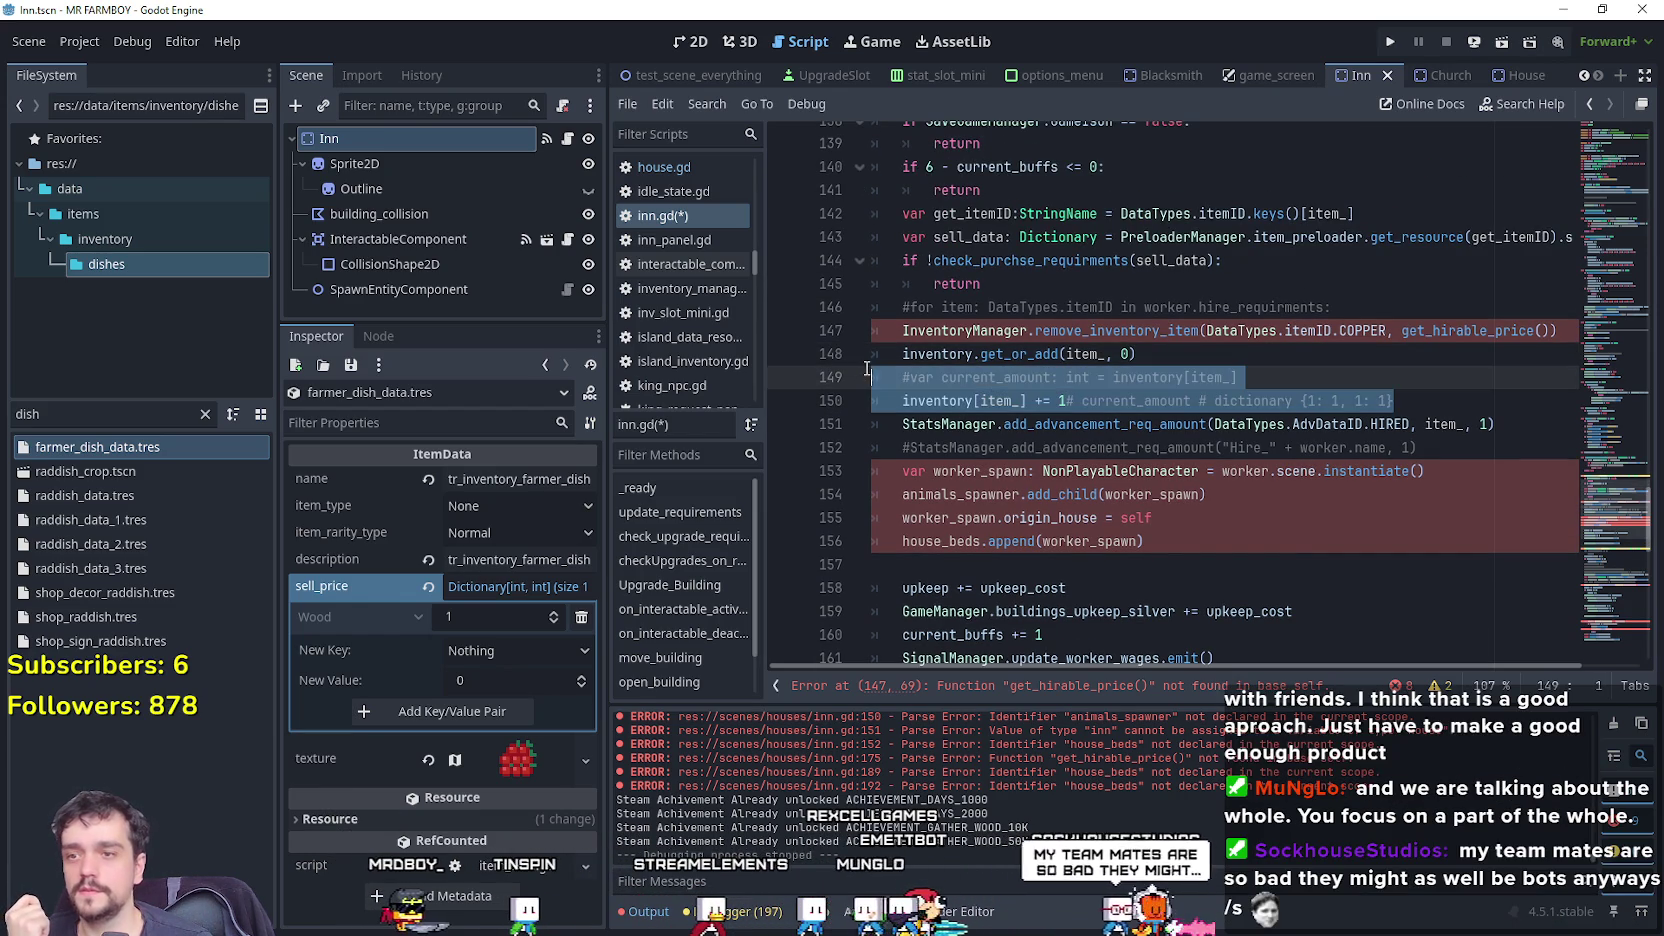
pyautogui.click(1340, 386)
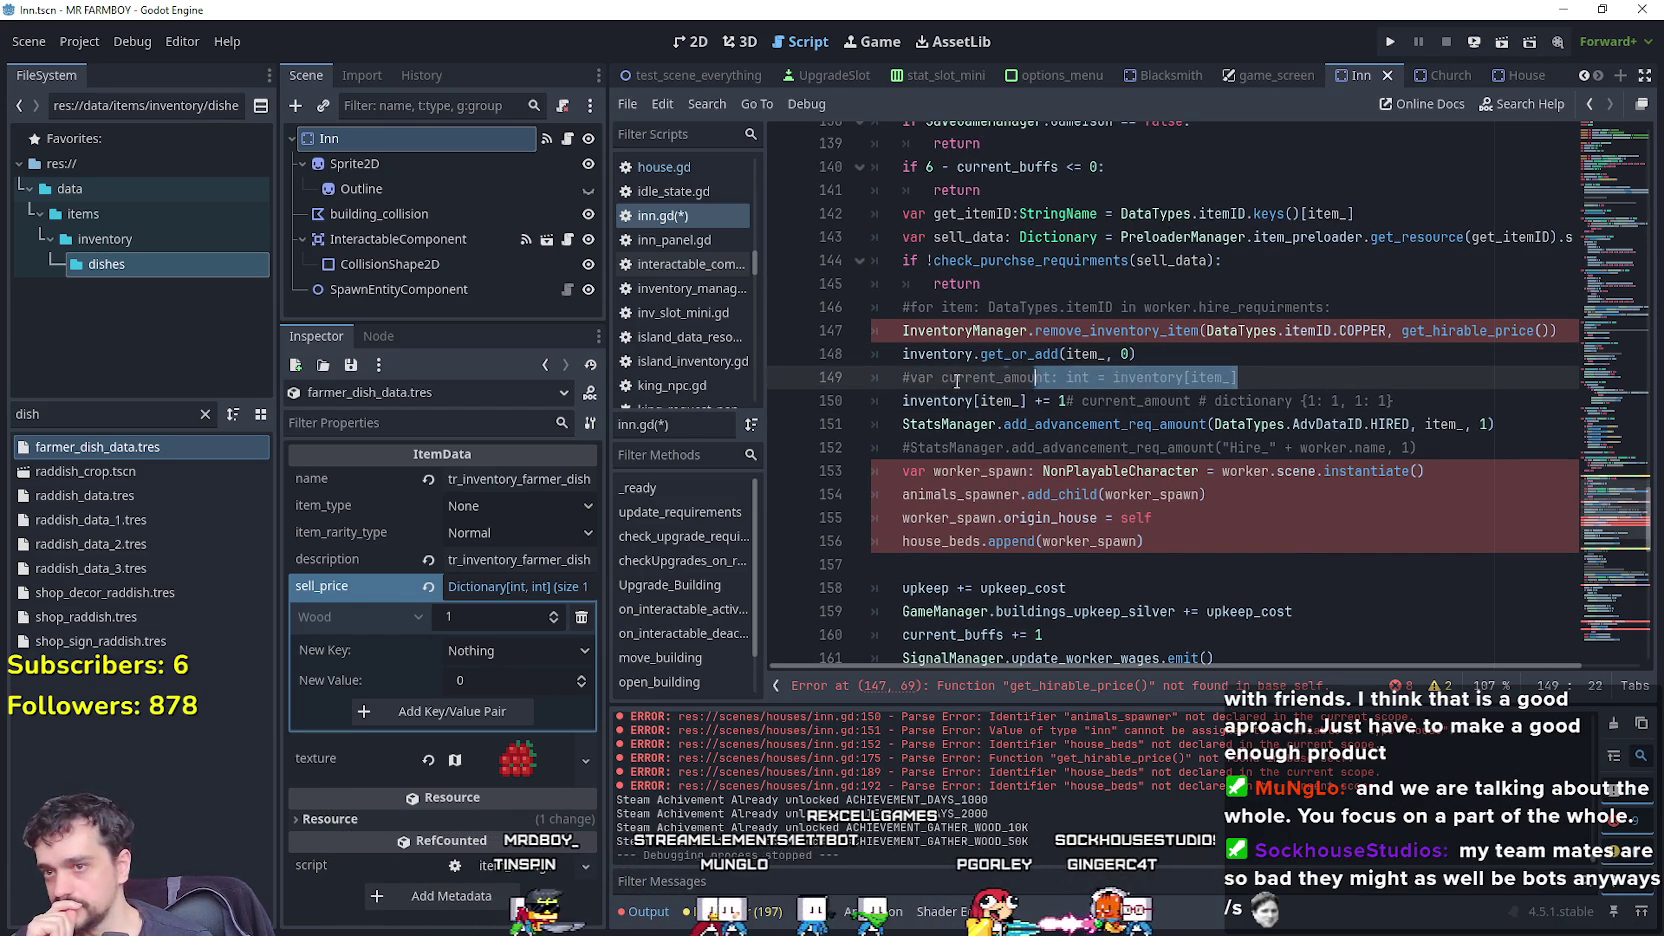
pyautogui.click(1365, 424)
pyautogui.moveTo(1393, 400)
pyautogui.mouseDown()
pyautogui.moveTo(902, 401)
pyautogui.moveTo(1065, 401)
pyautogui.mouseUp()
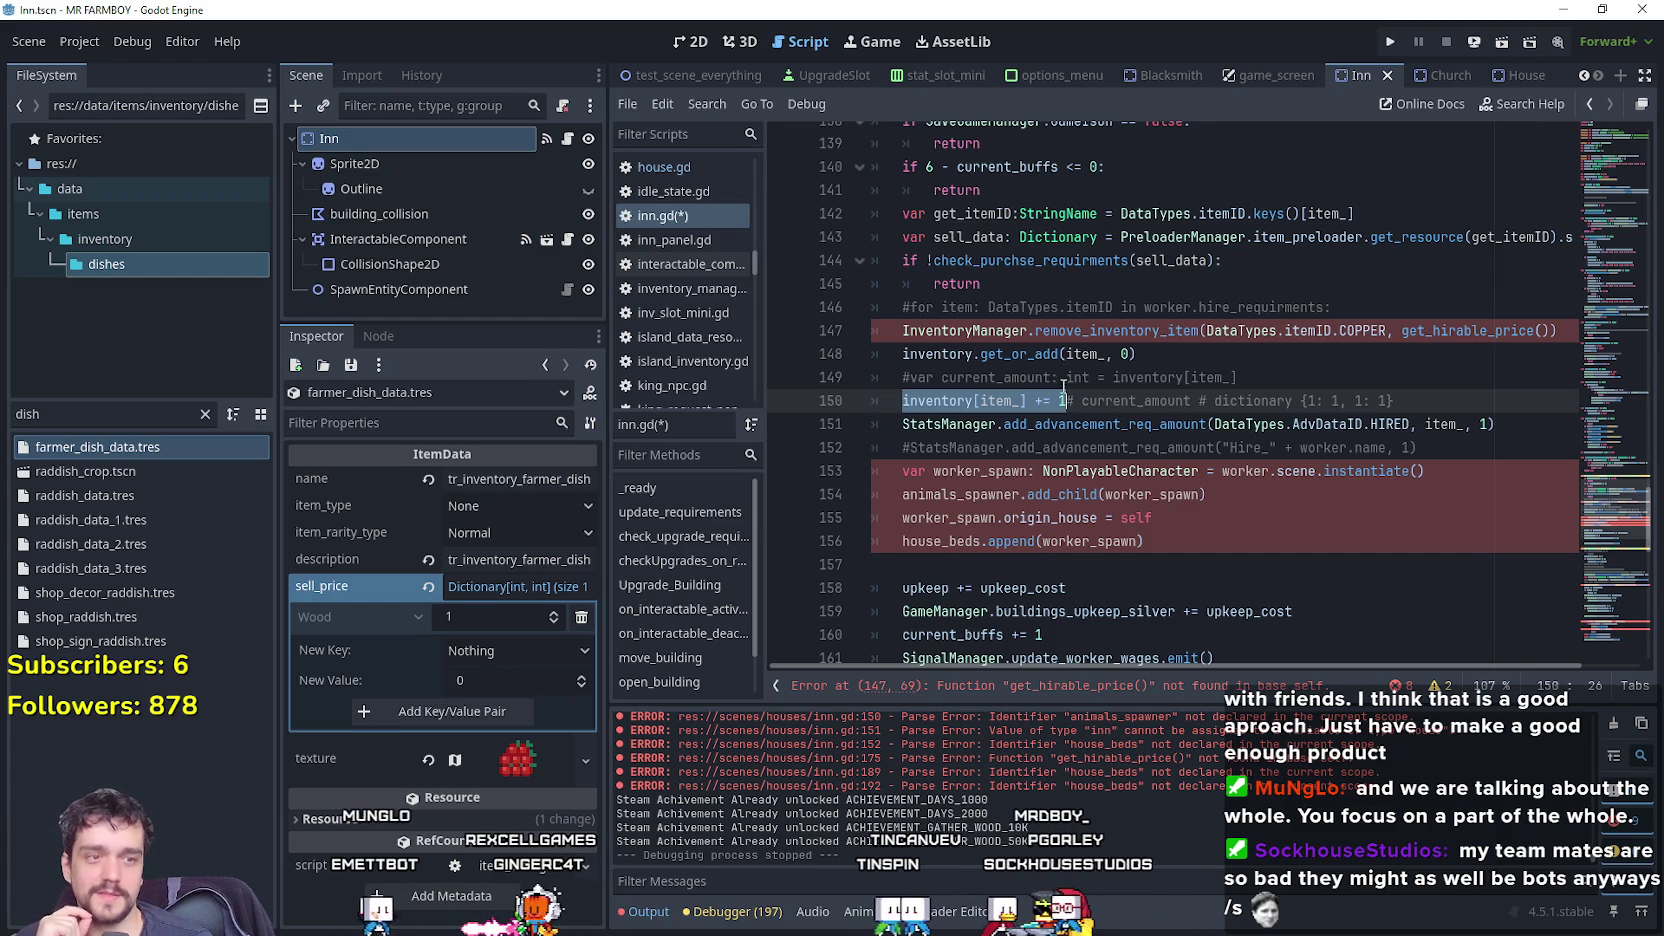
pyautogui.click(1160, 377)
pyautogui.moveTo(1217, 428)
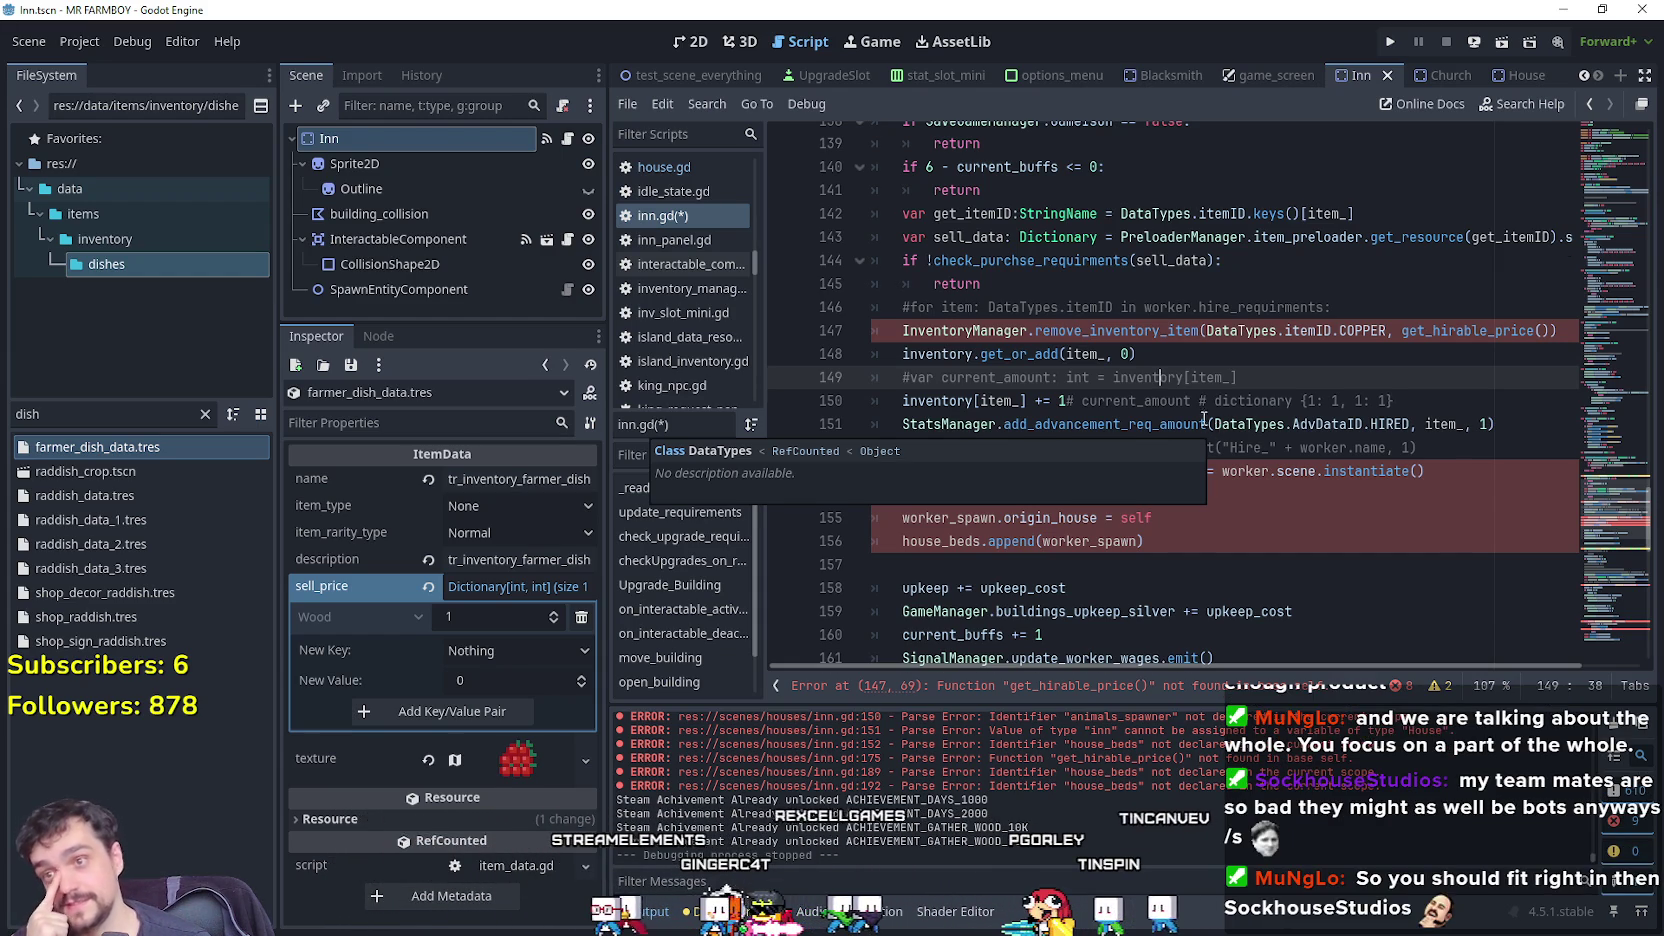
pyautogui.scroll(2, 1208, 424)
pyautogui.click(1381, 404)
pyautogui.scroll(1, 1381, 404)
pyautogui.click(1381, 404)
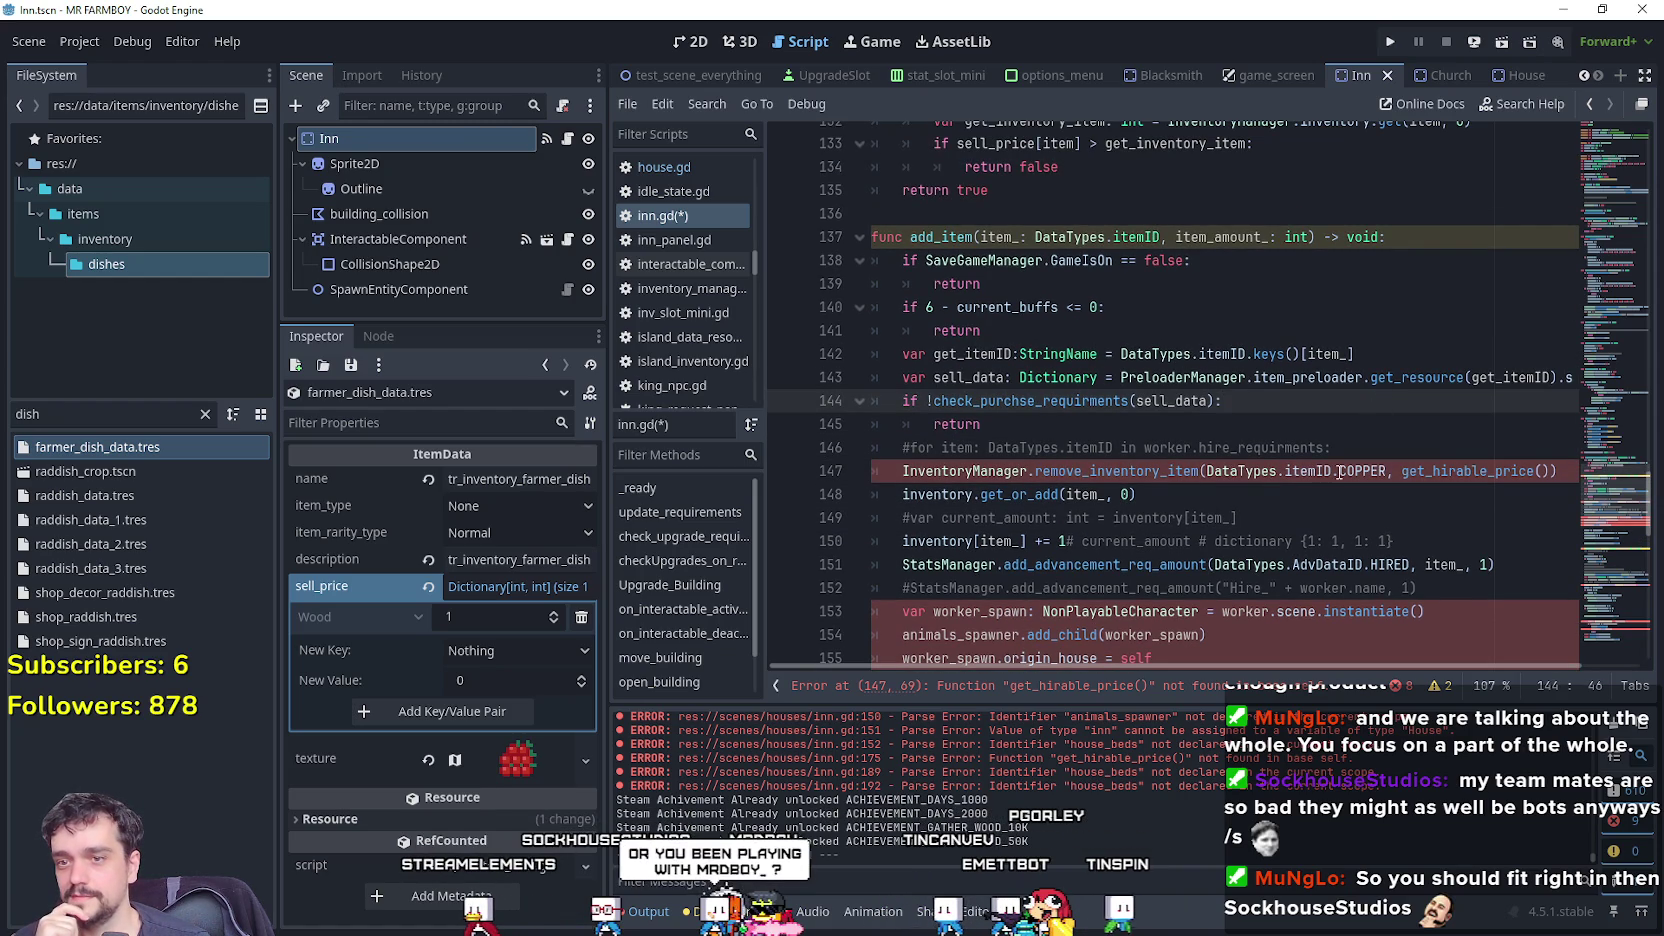
pyautogui.moveTo(1206, 471); pyautogui.dragTo(1555, 474)
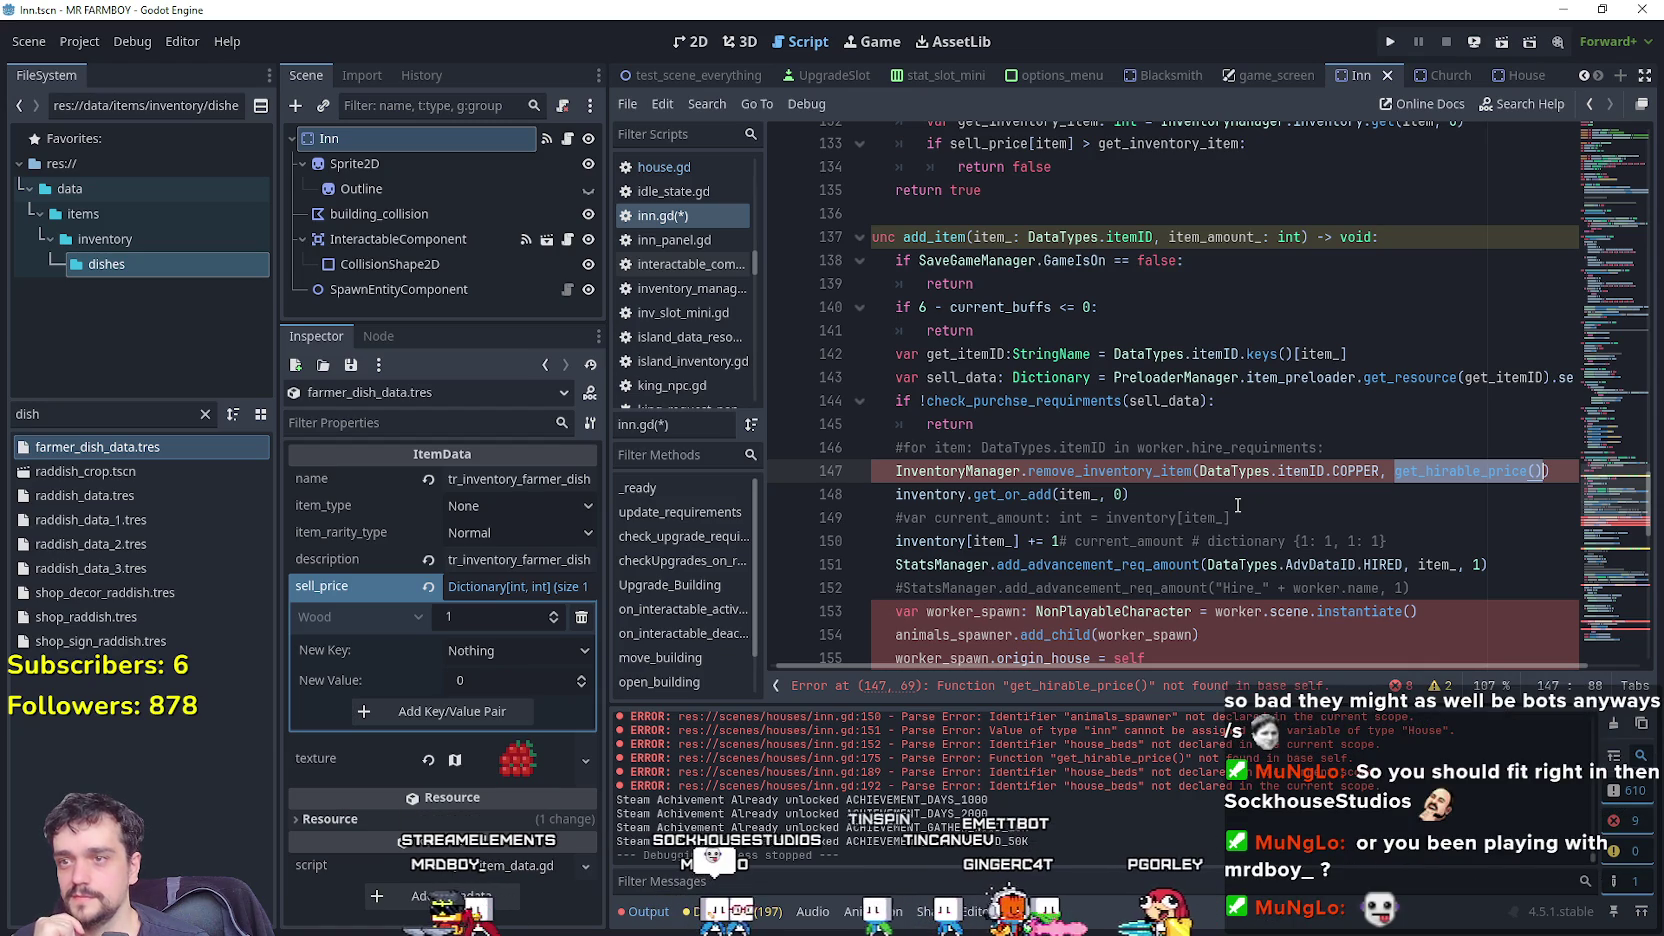
pyautogui.moveTo(1136, 494); pyautogui.dragTo(858, 478)
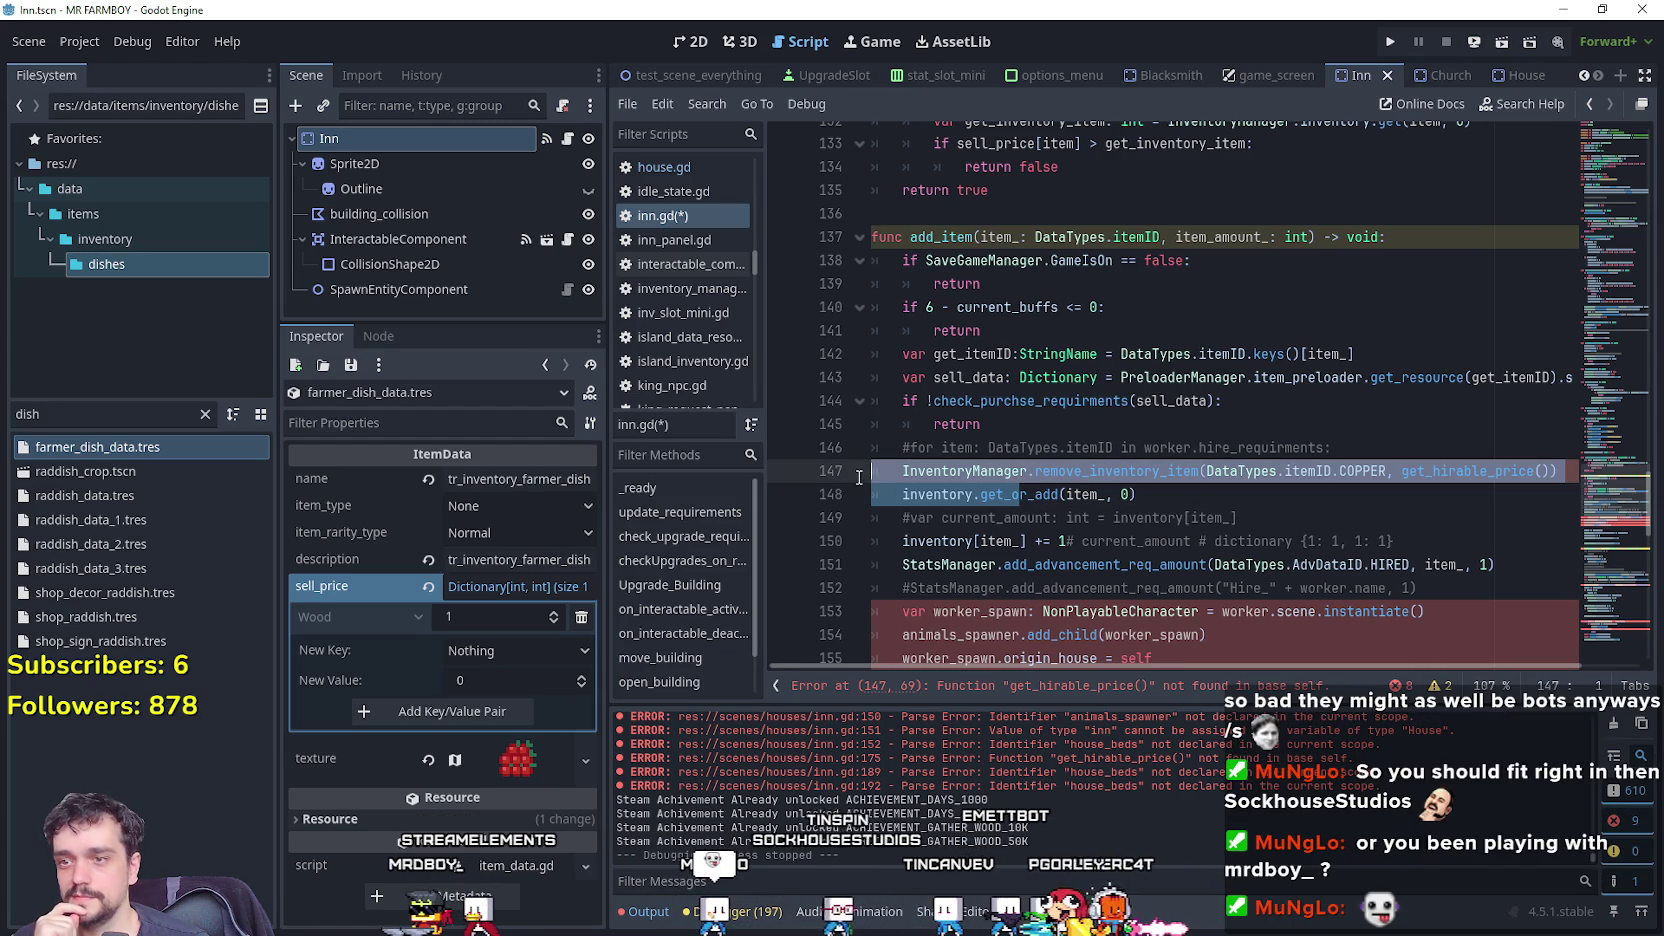
pyautogui.doubleClick(983, 478)
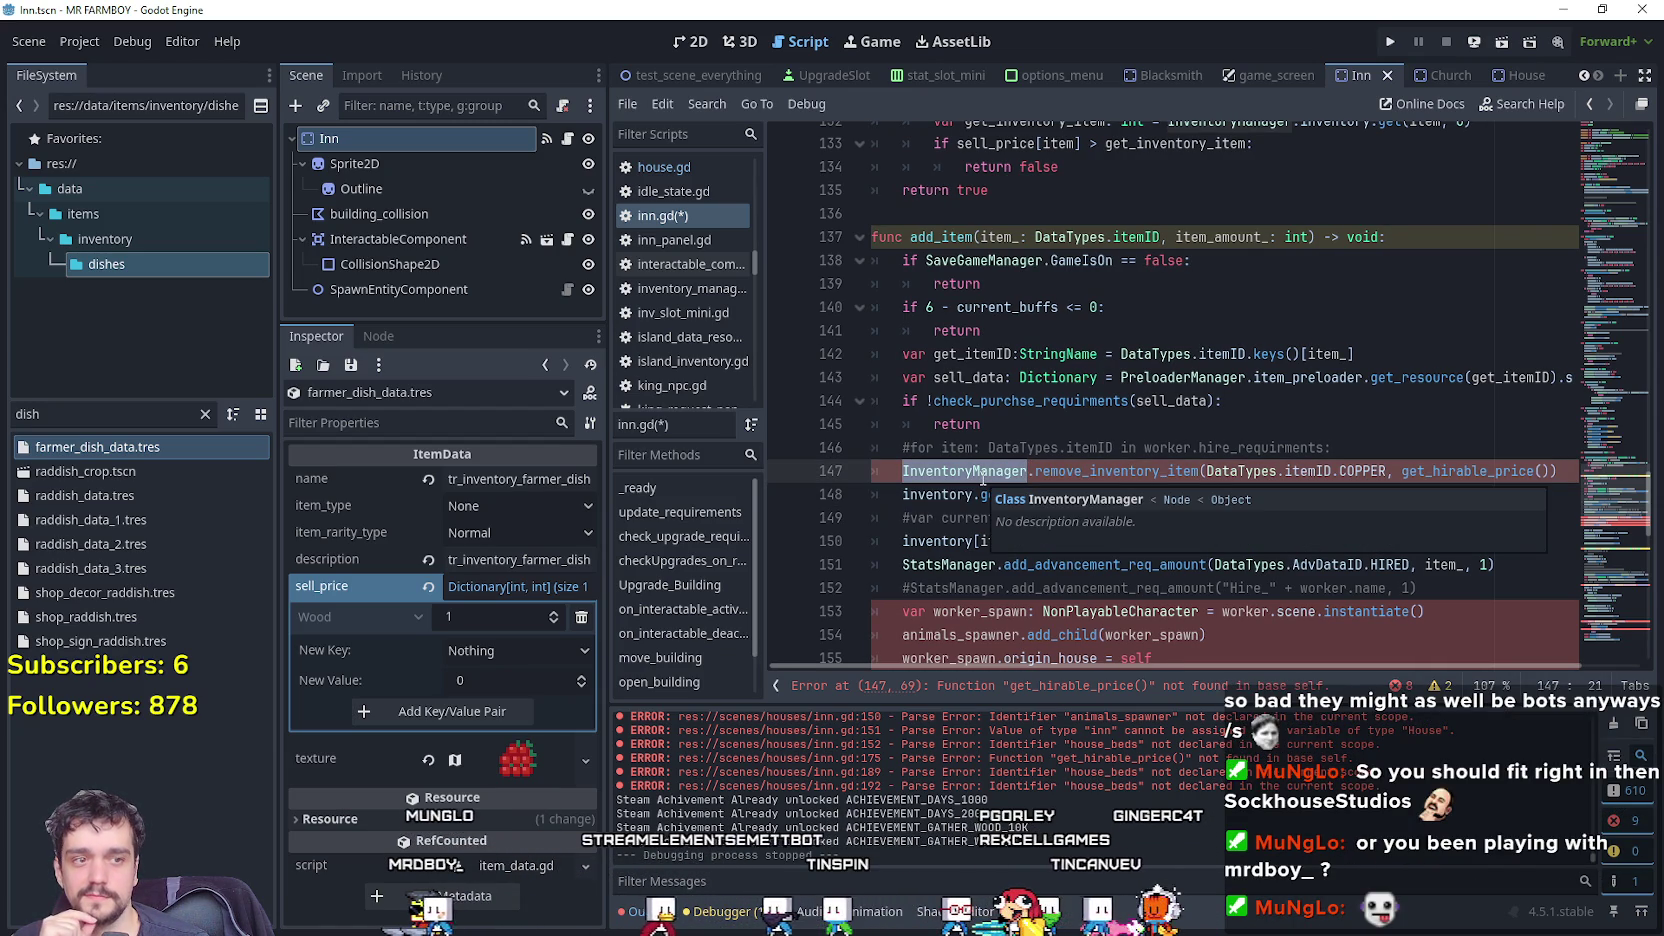
pyautogui.click(1245, 479)
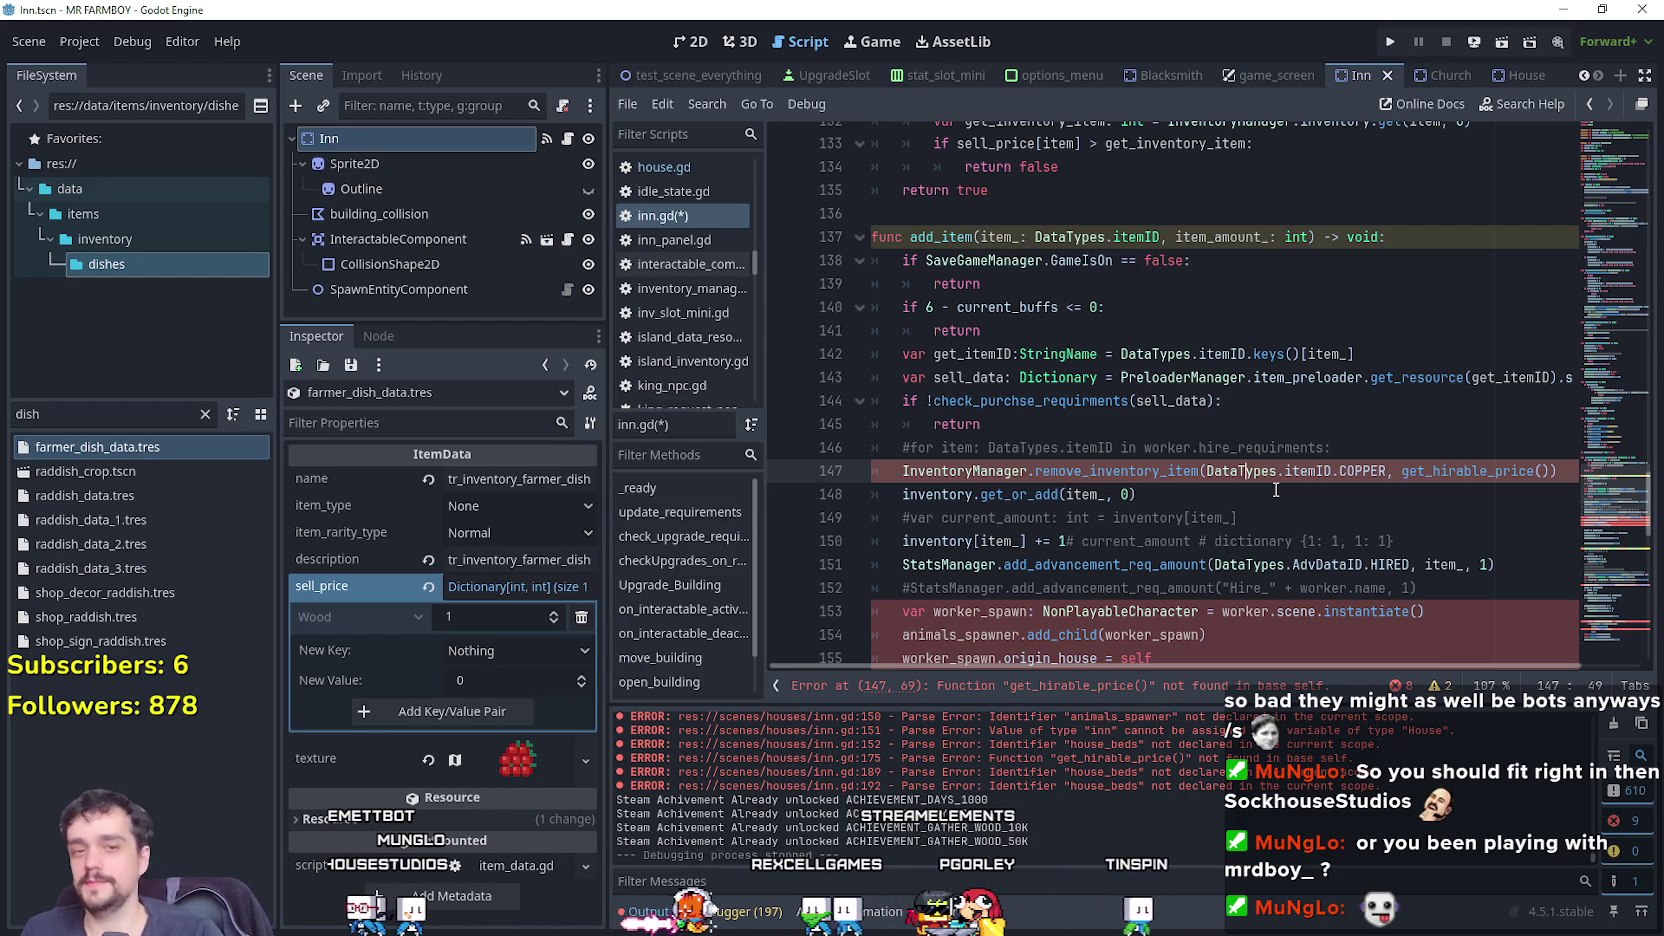
pyautogui.click(1279, 449)
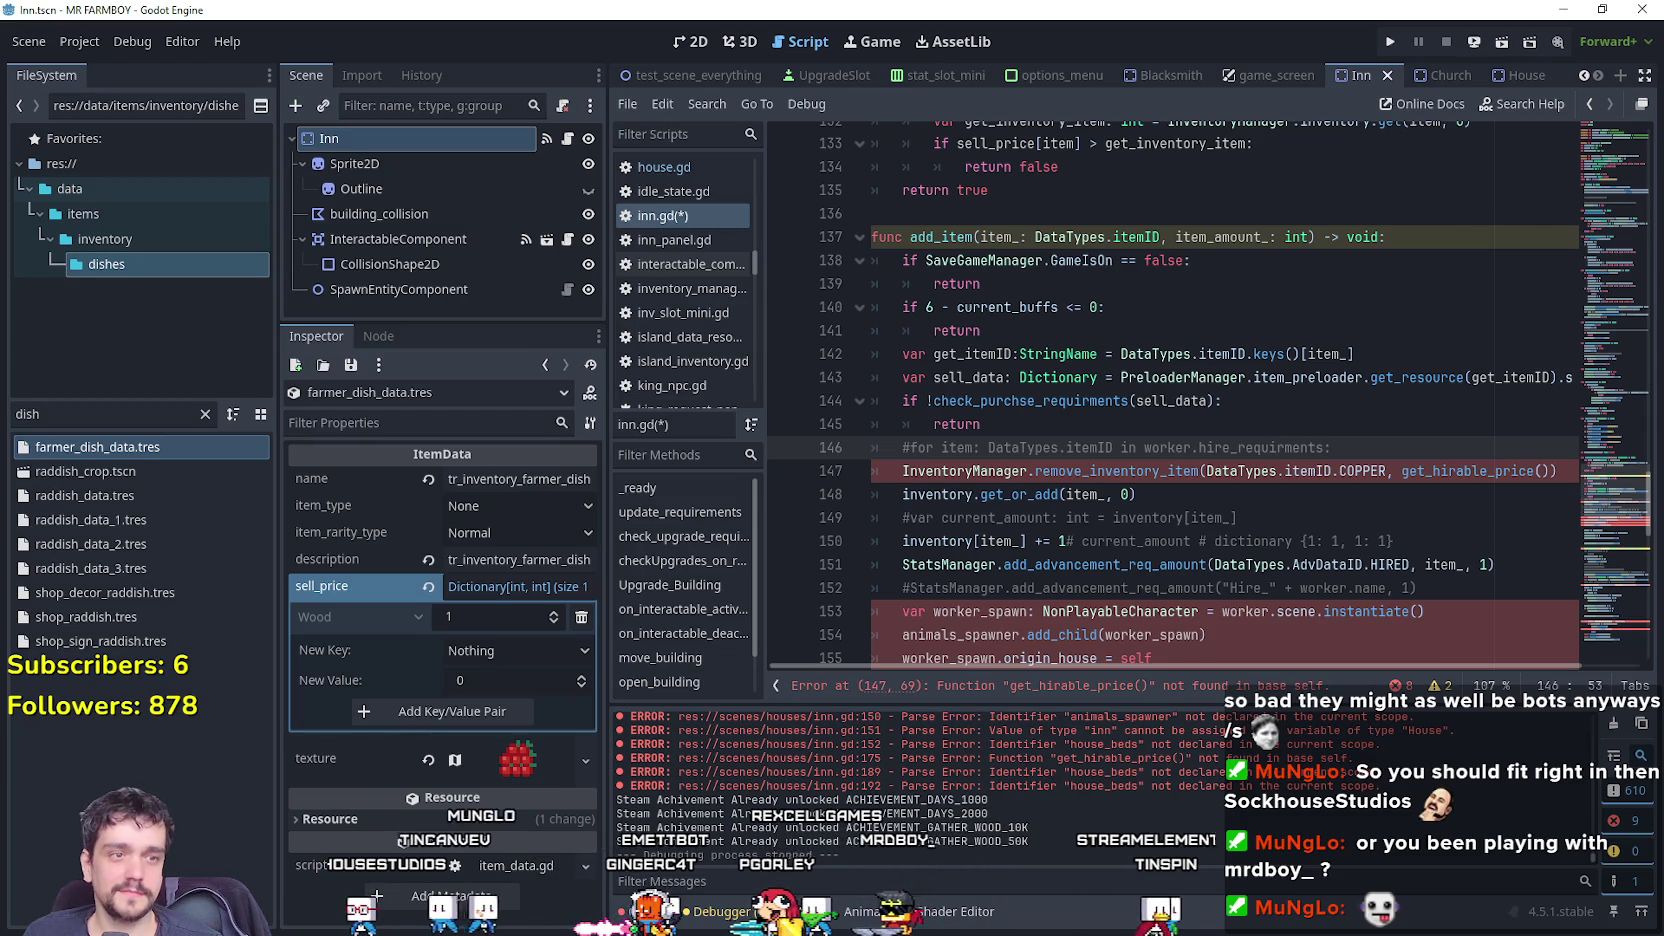
pyautogui.click(1158, 471)
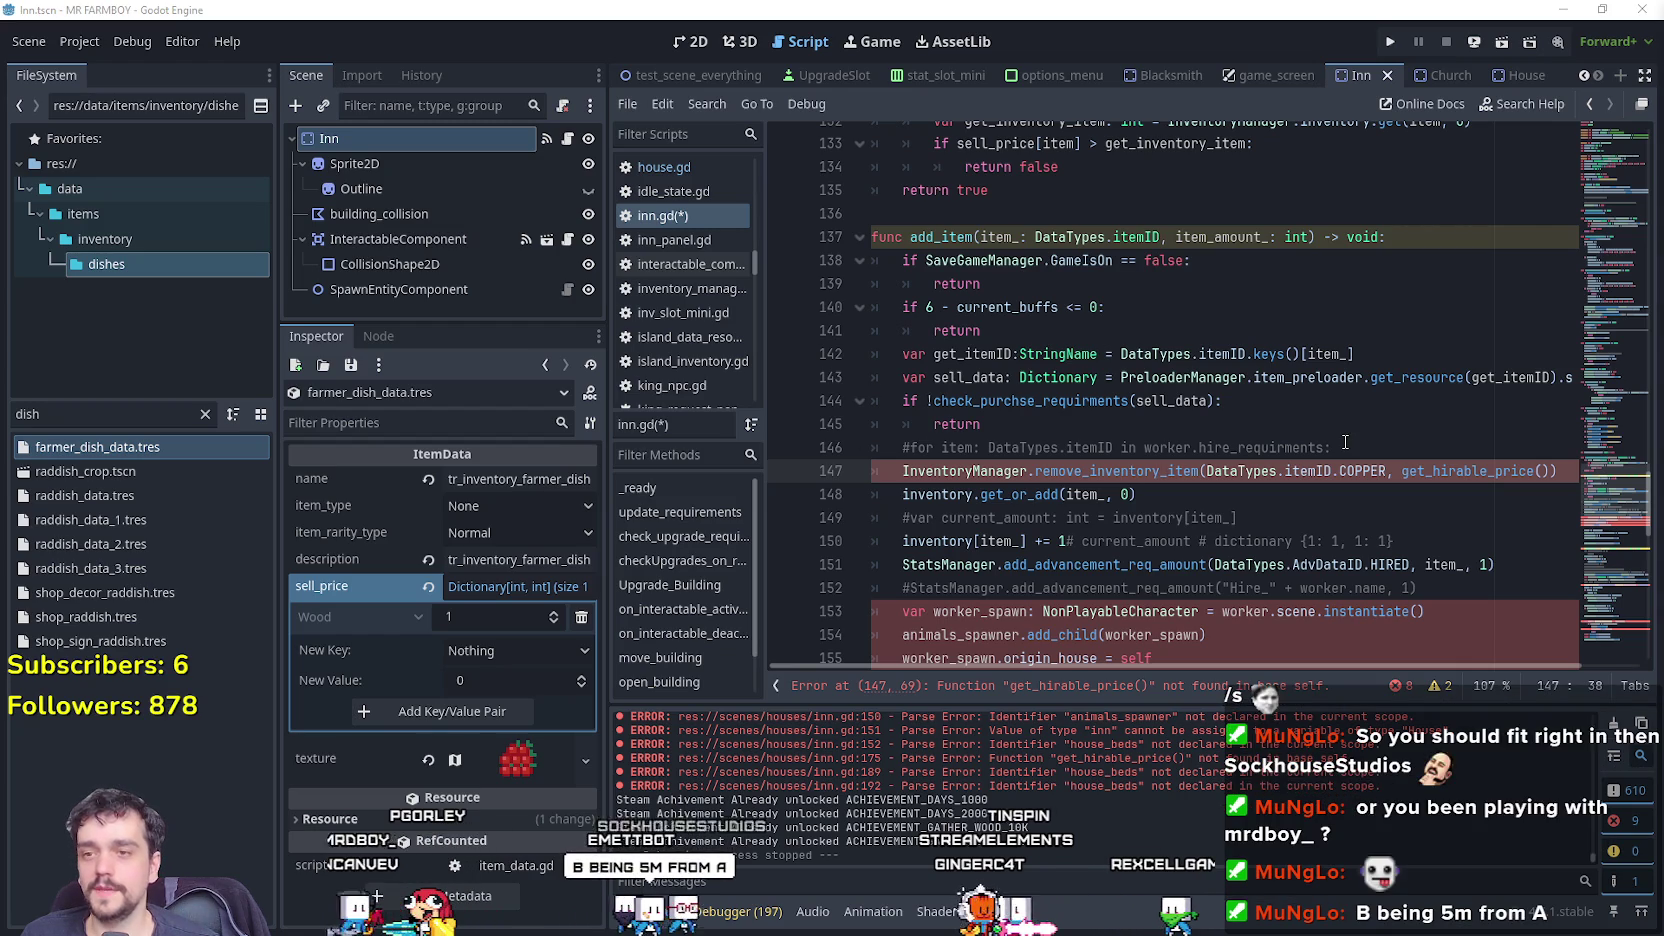
pyautogui.click(797, 447)
pyautogui.click(1122, 494)
pyautogui.scroll(-2, 1125, 497)
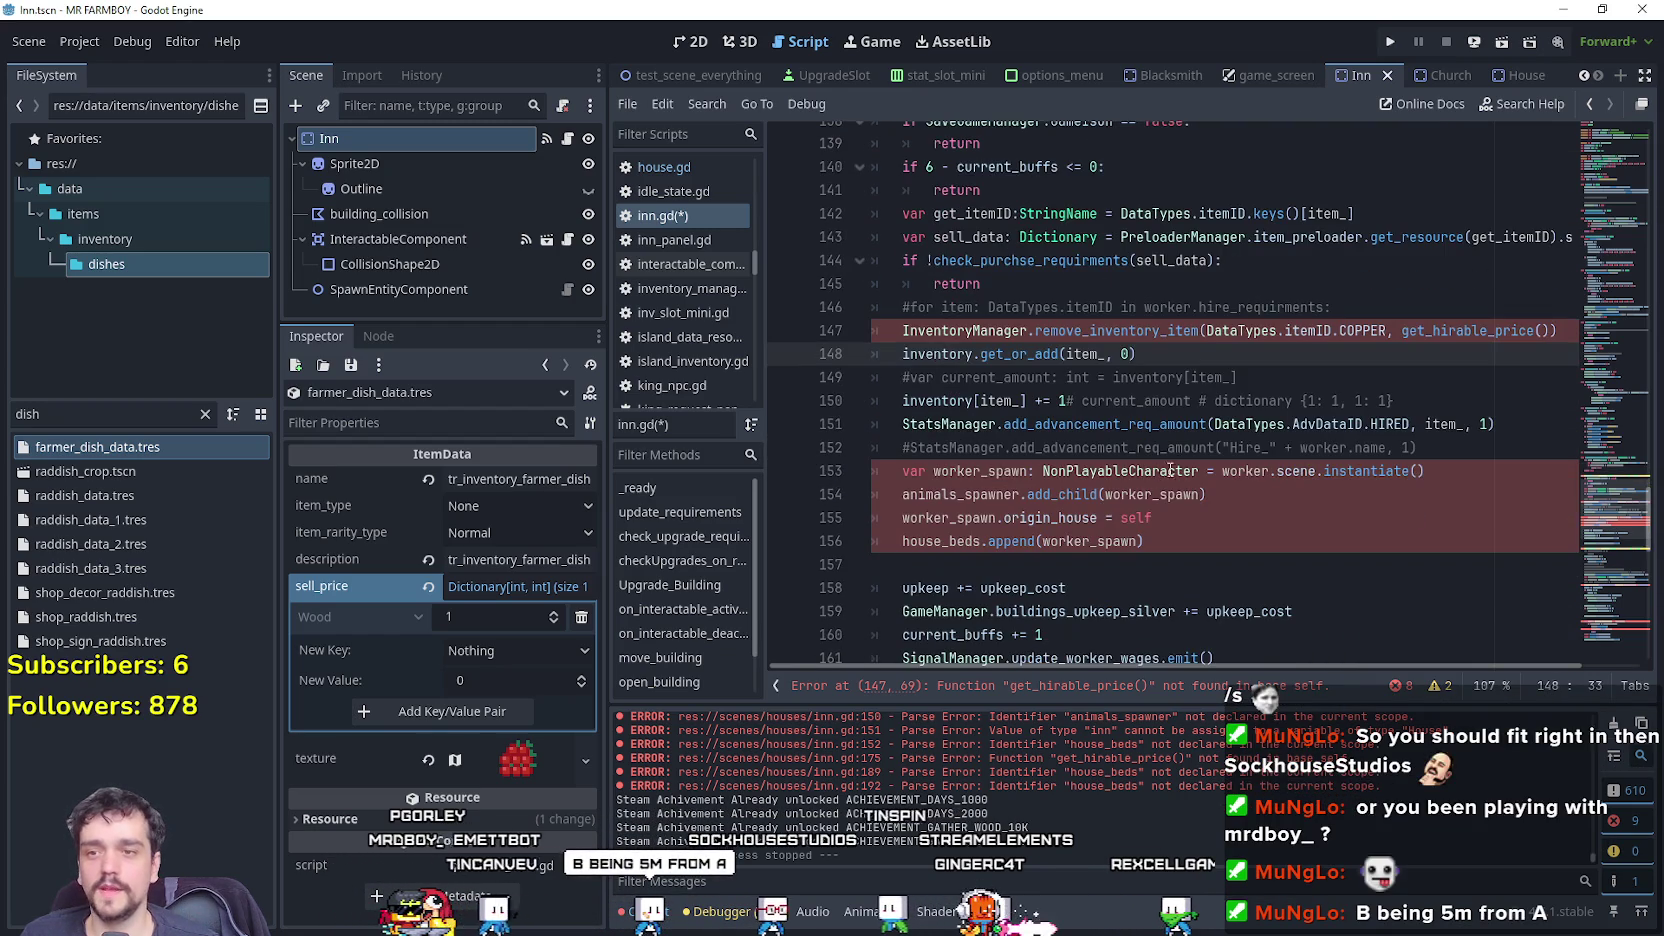
pyautogui.moveTo(1240, 378)
pyautogui.mouseDown()
pyautogui.moveTo(1100, 400)
pyautogui.moveTo(950, 372)
pyautogui.moveTo(870, 390)
pyautogui.moveTo(805, 367)
pyautogui.moveTo(790, 388)
pyautogui.mouseUp()
pyautogui.moveTo(1418, 447)
pyautogui.mouseDown()
pyautogui.moveTo(1000, 426)
pyautogui.moveTo(878, 448)
pyautogui.mouseUp()
pyautogui.scroll(-2, 1137, 540)
pyautogui.moveTo(1143, 400)
pyautogui.mouseDown()
pyautogui.moveTo(1000, 378)
pyautogui.moveTo(950, 345)
pyautogui.moveTo(1074, 377)
pyautogui.mouseUp()
pyautogui.moveTo(908, 337); pyautogui.dragTo(845, 328)
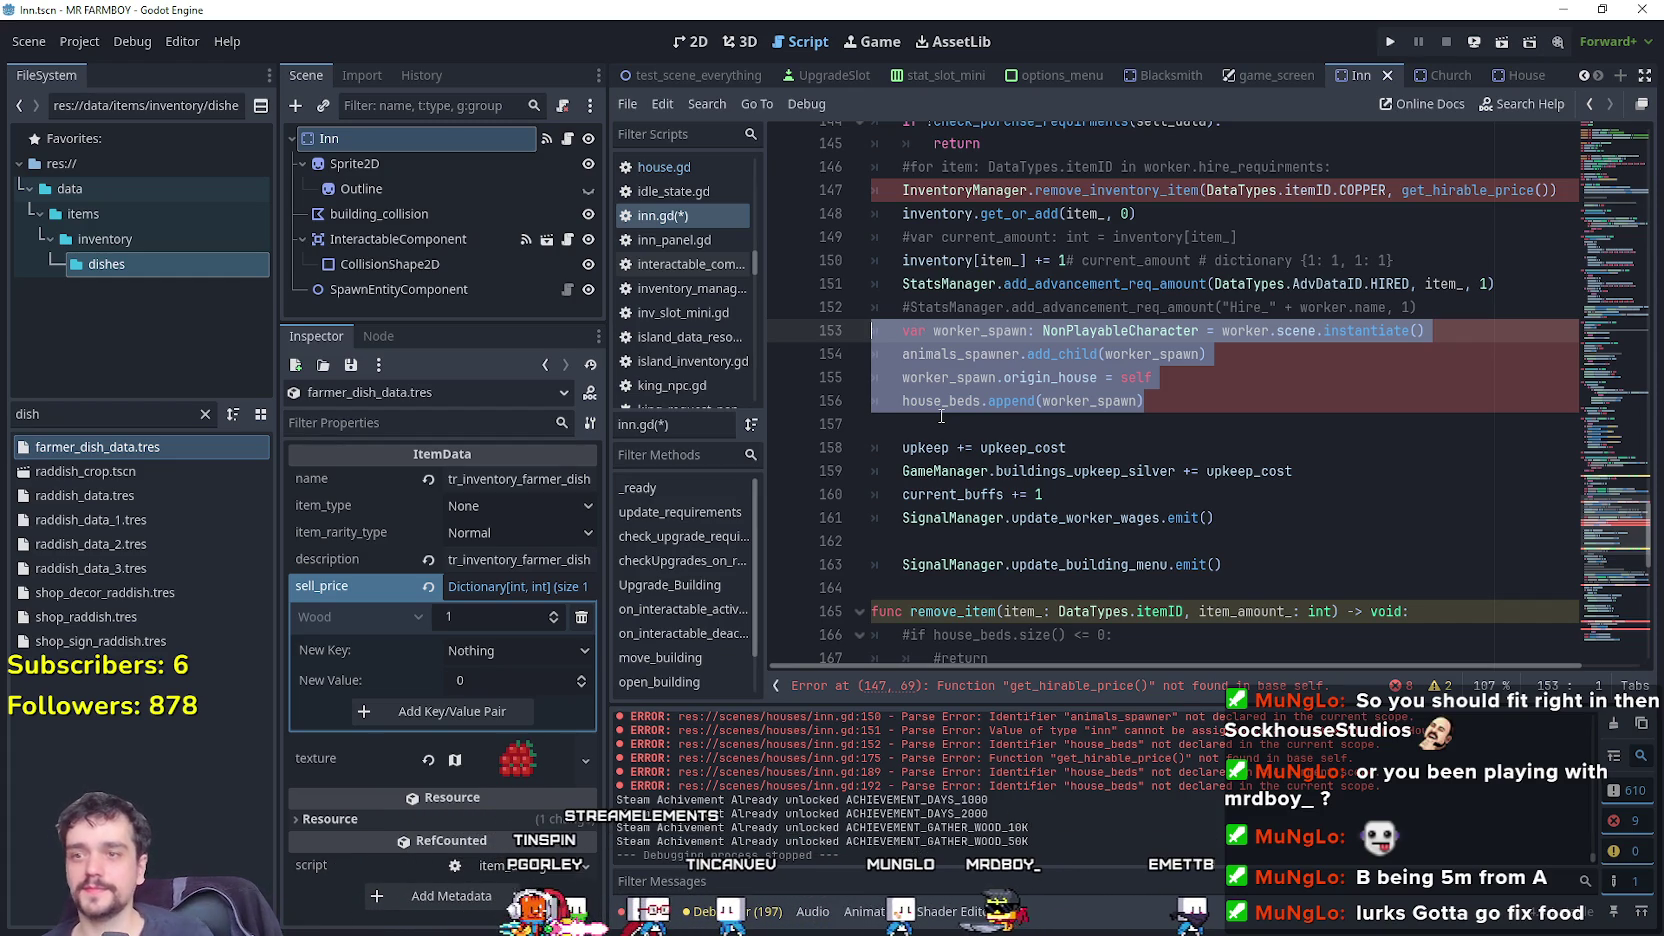
pyautogui.click(1156, 452)
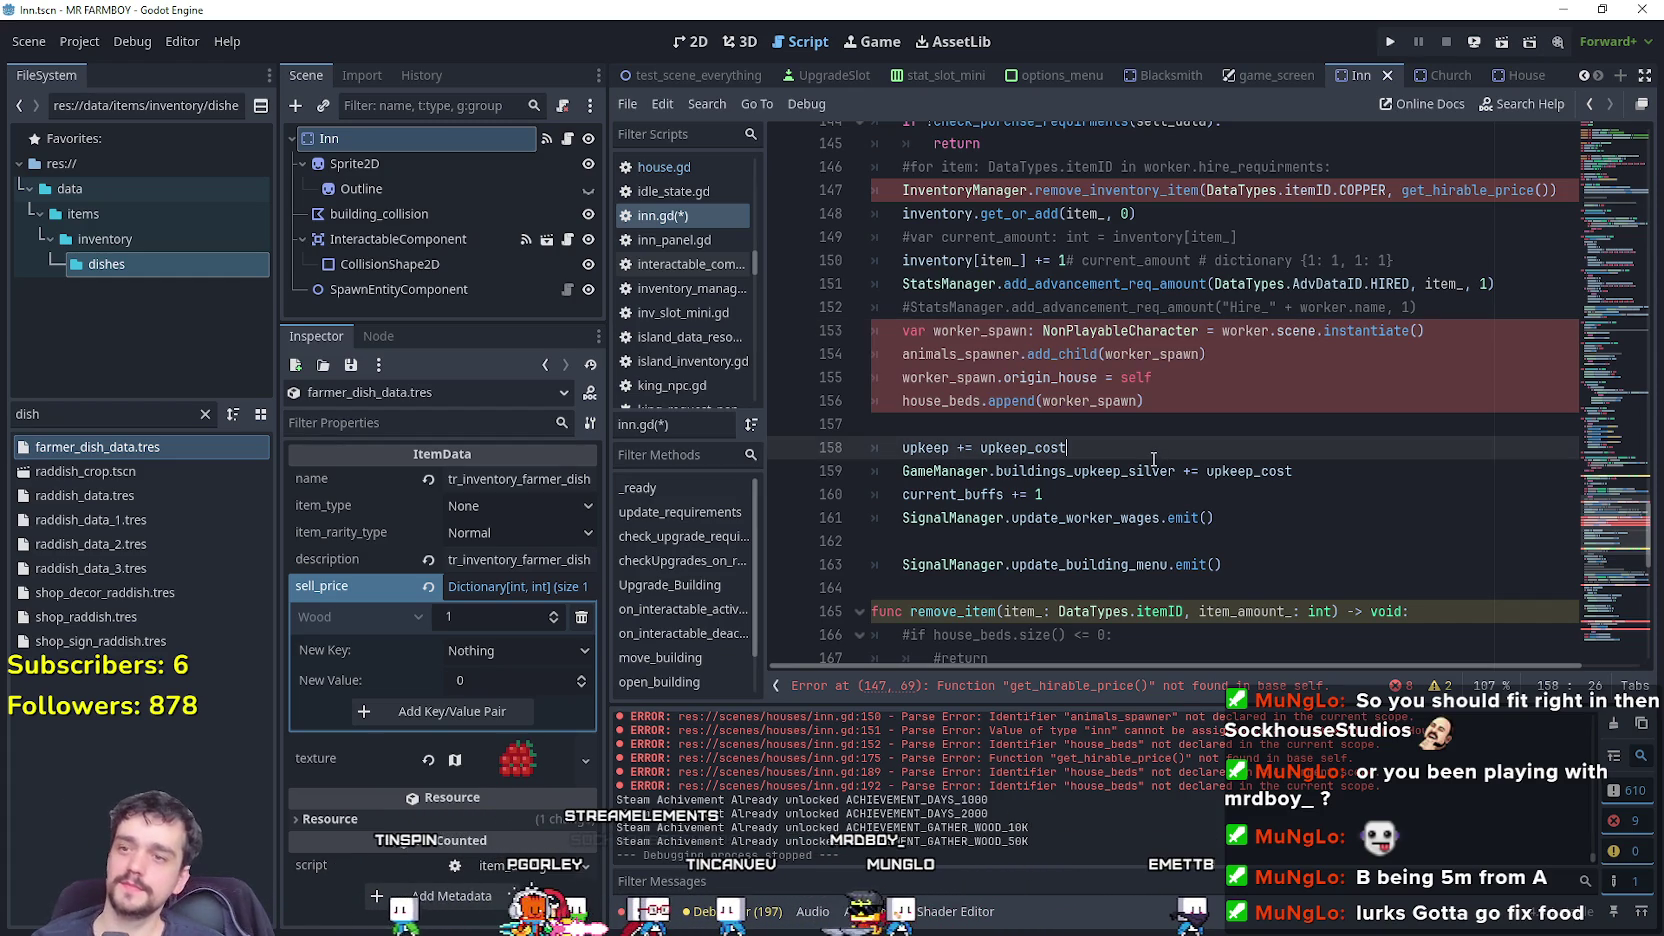
# Delete the worker-spawning lines, the commented StatsManager line and the HIRED stat-update line in add_item.
pyautogui.click(1100, 433)
pyautogui.moveTo(1179, 390); pyautogui.dragTo(887, 334)
pyautogui.press('Delete')
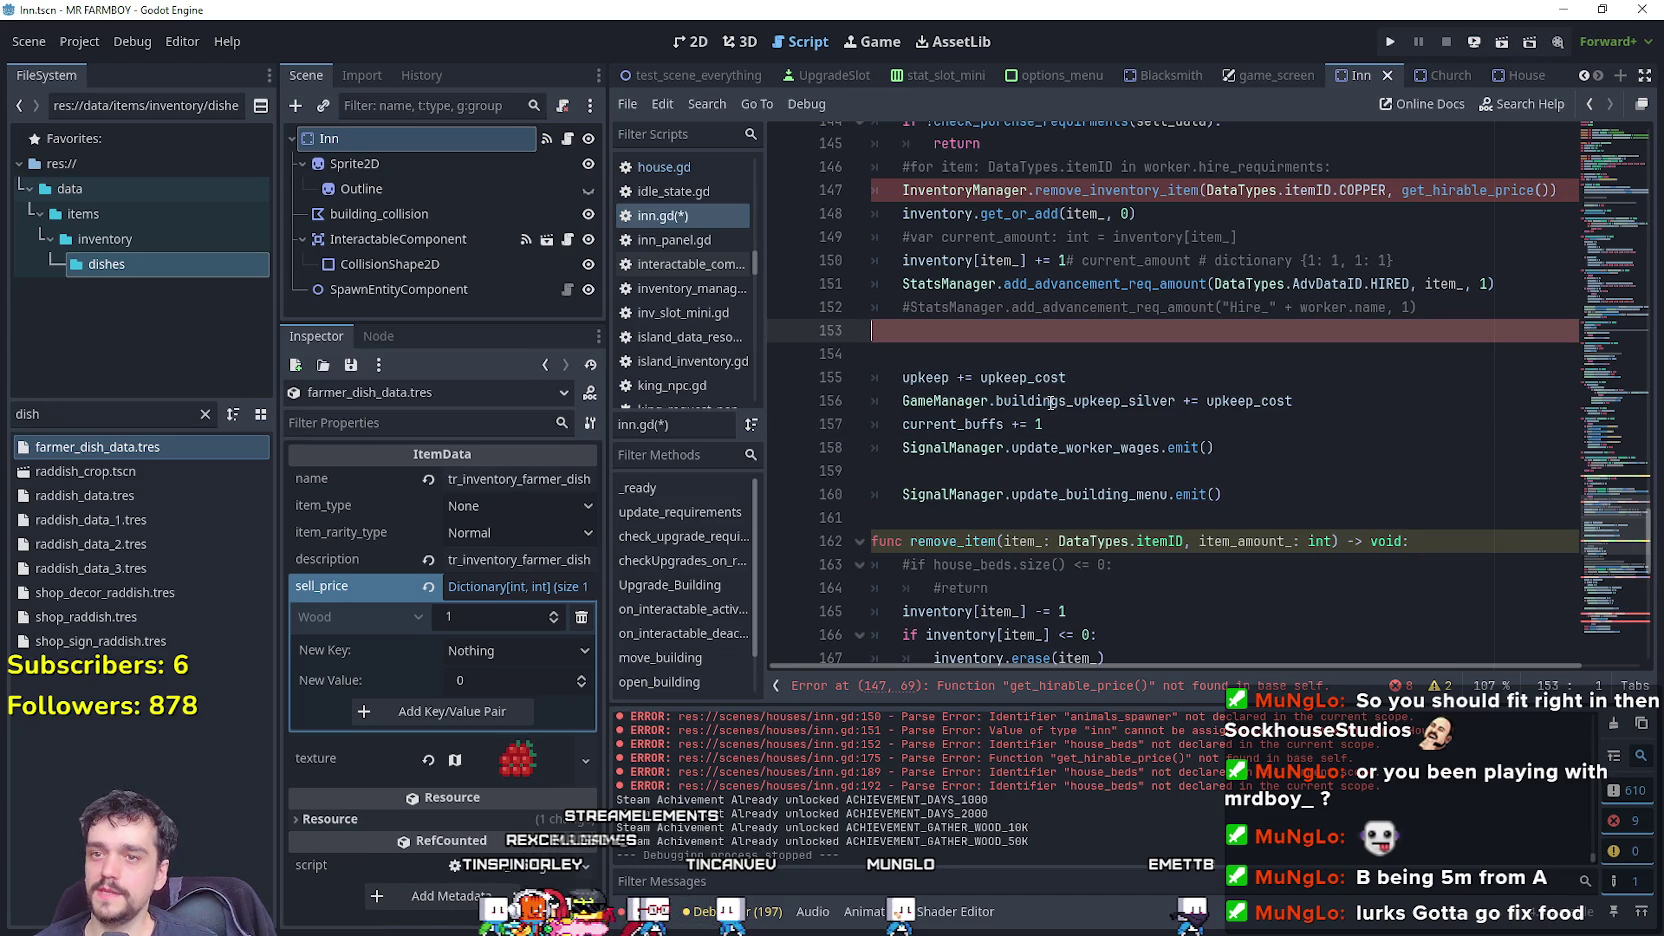
pyautogui.press('Up')
pyautogui.hotkey('ctrl', 'shift', 'k')
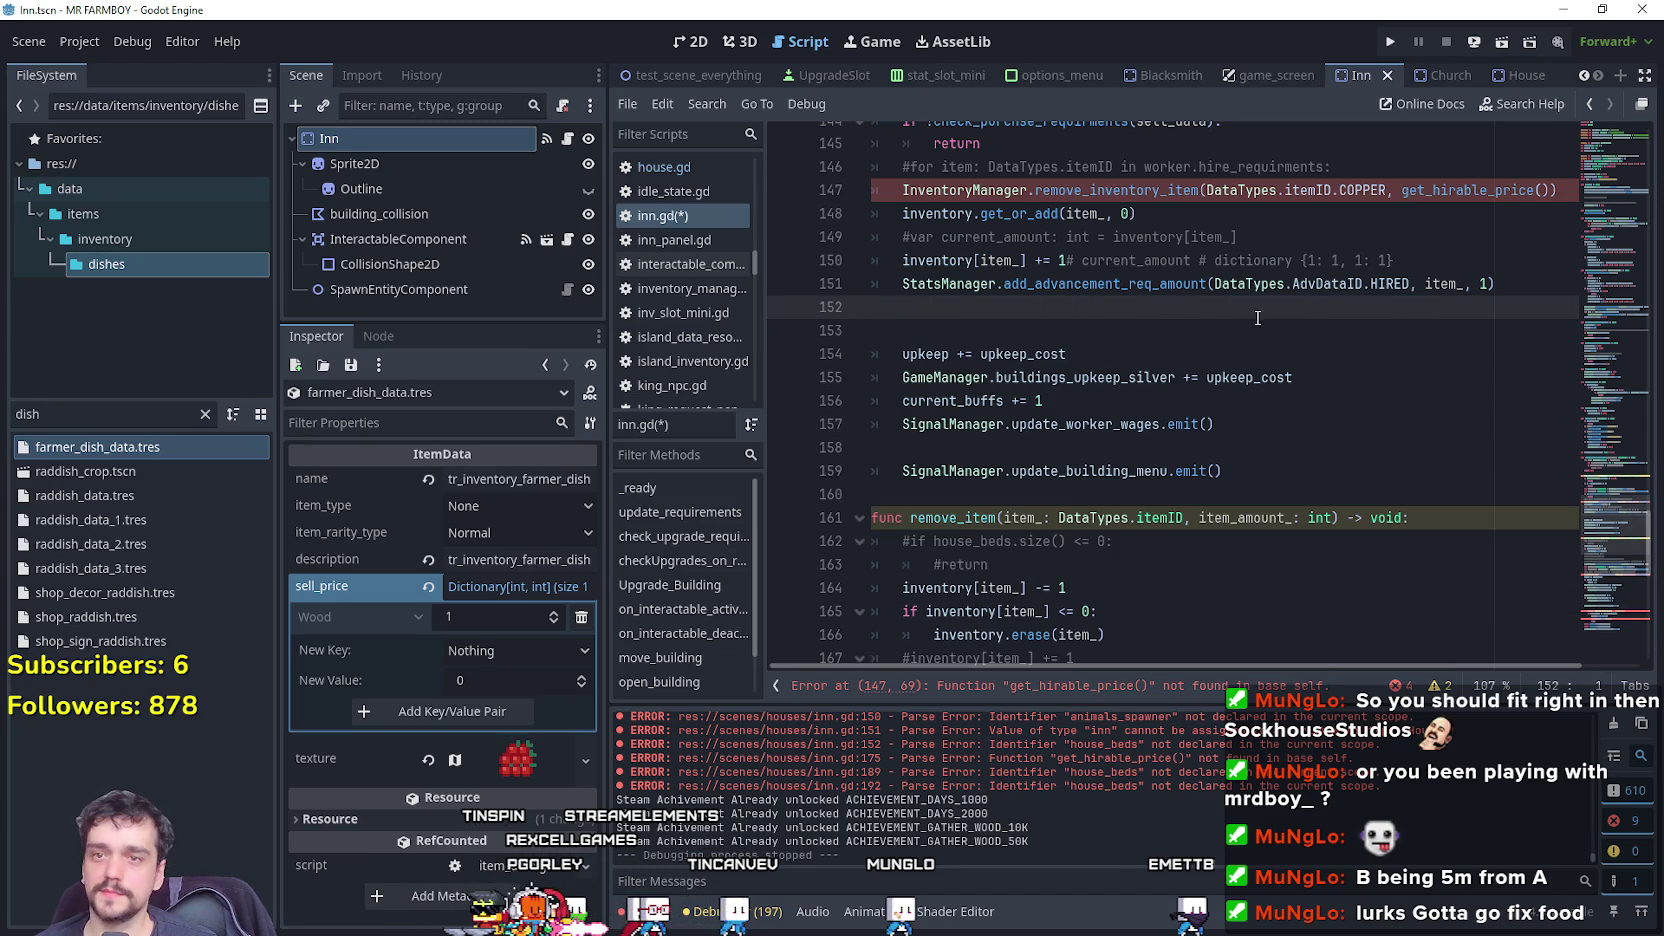
pyautogui.click(1443, 261)
pyautogui.doubleClick(1362, 285)
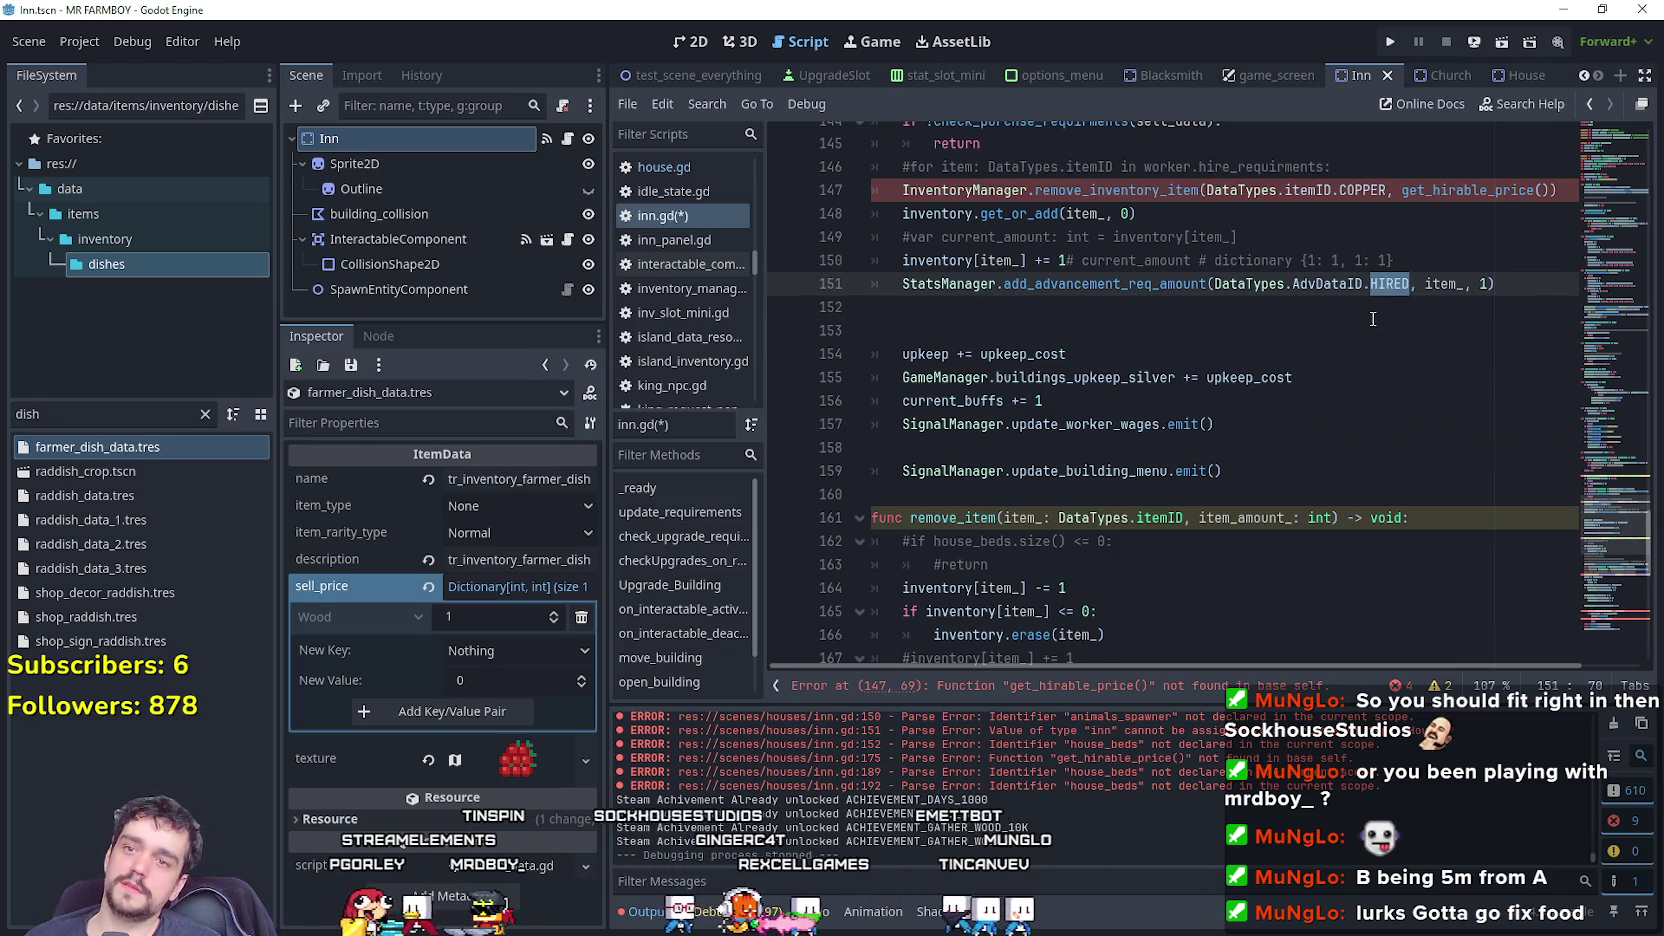
pyautogui.tripleClick(880, 285)
pyautogui.press('Delete')
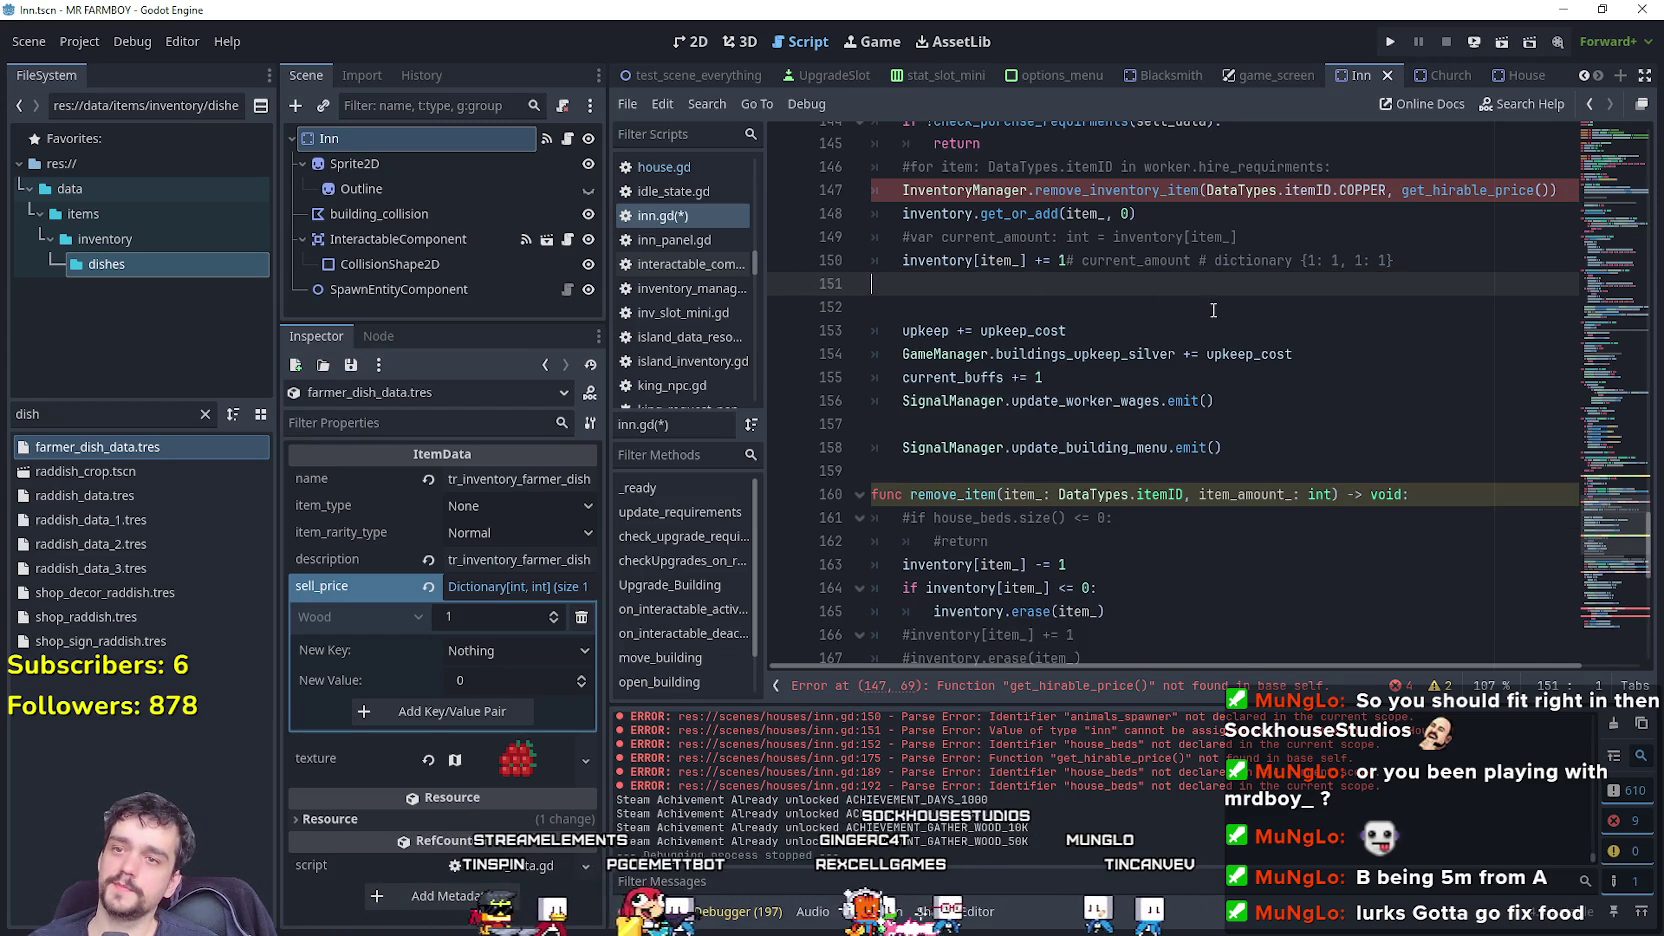
pyautogui.press('Delete')
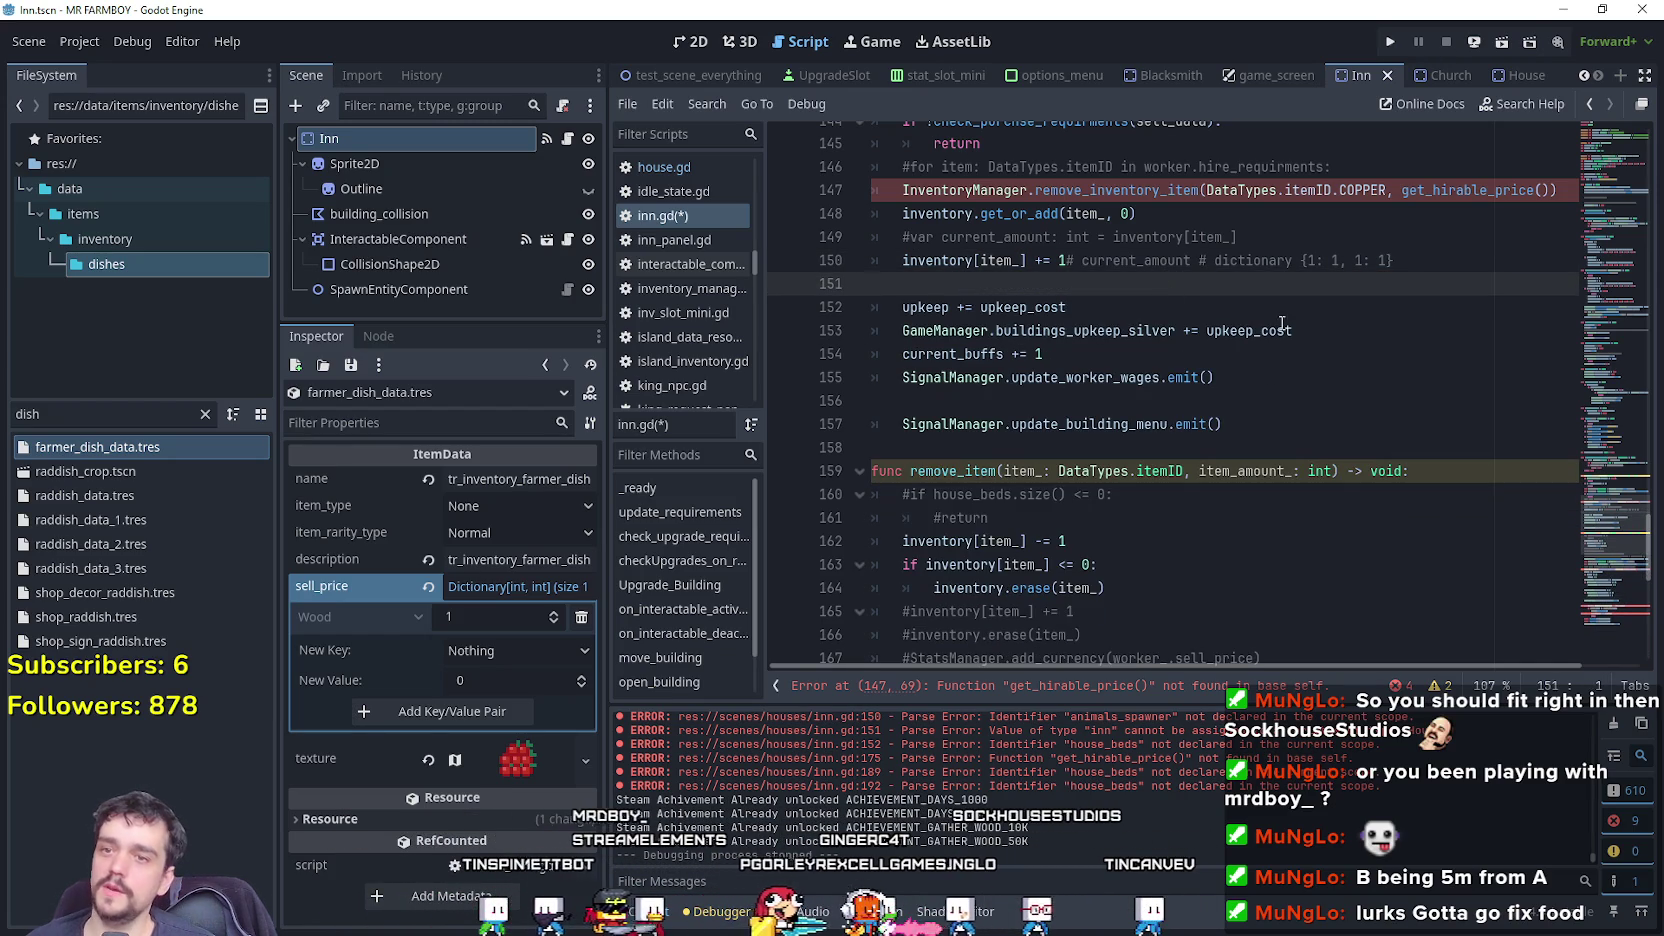
pyautogui.moveTo(1214, 377); pyautogui.dragTo(878, 283)
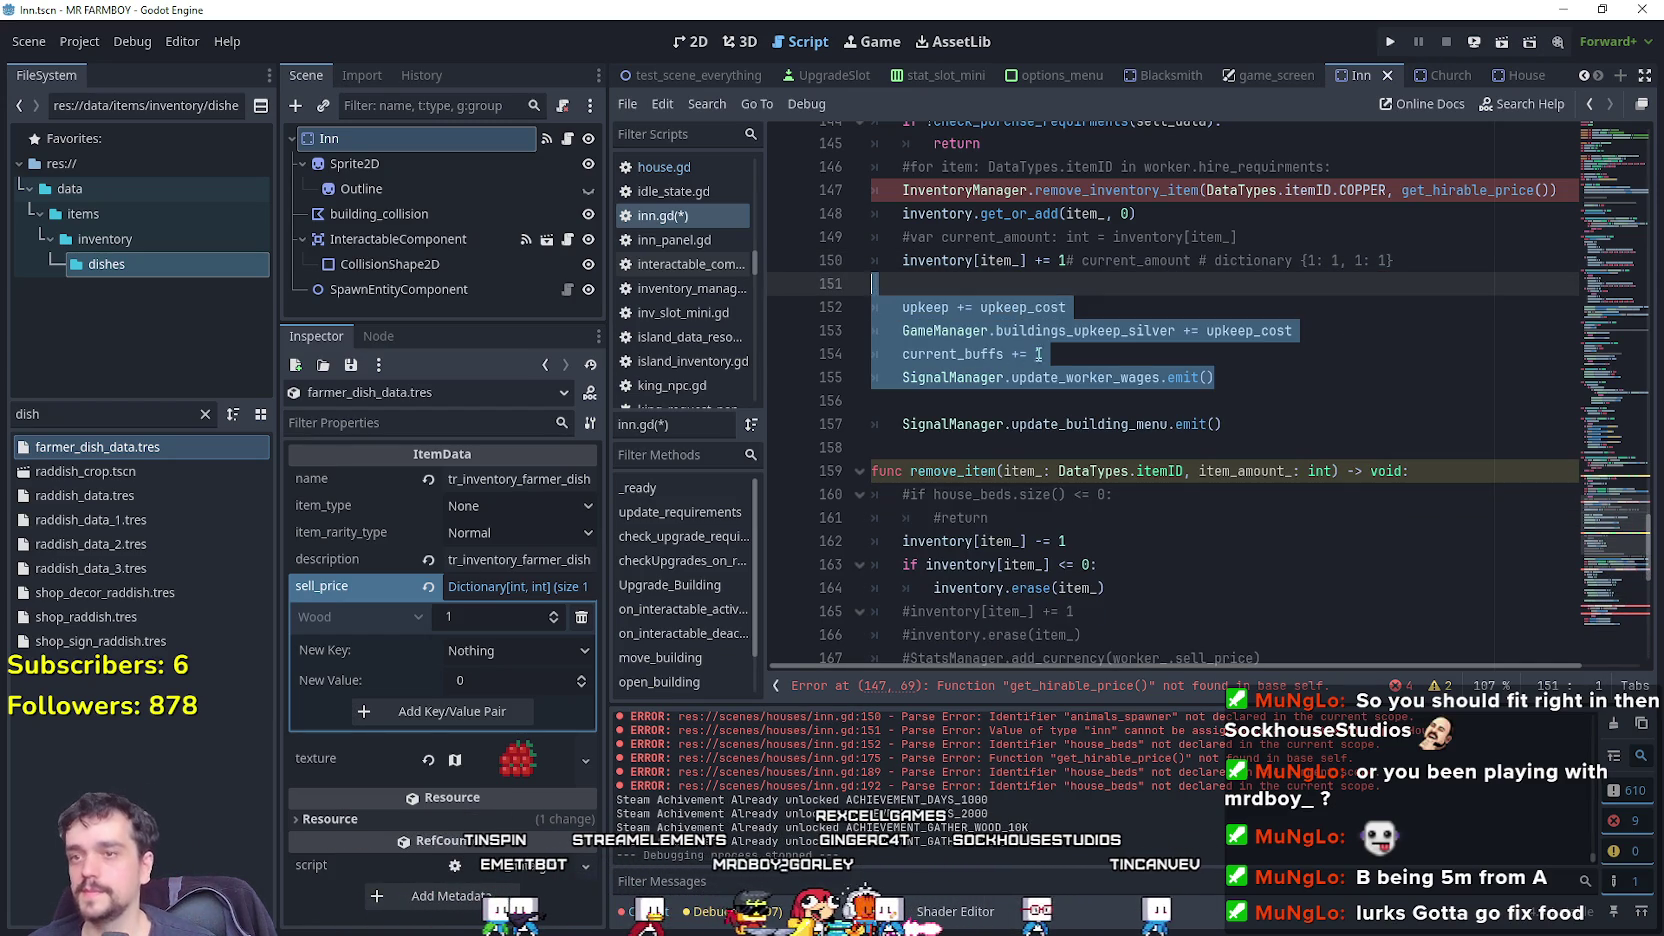
pyautogui.click(1095, 283)
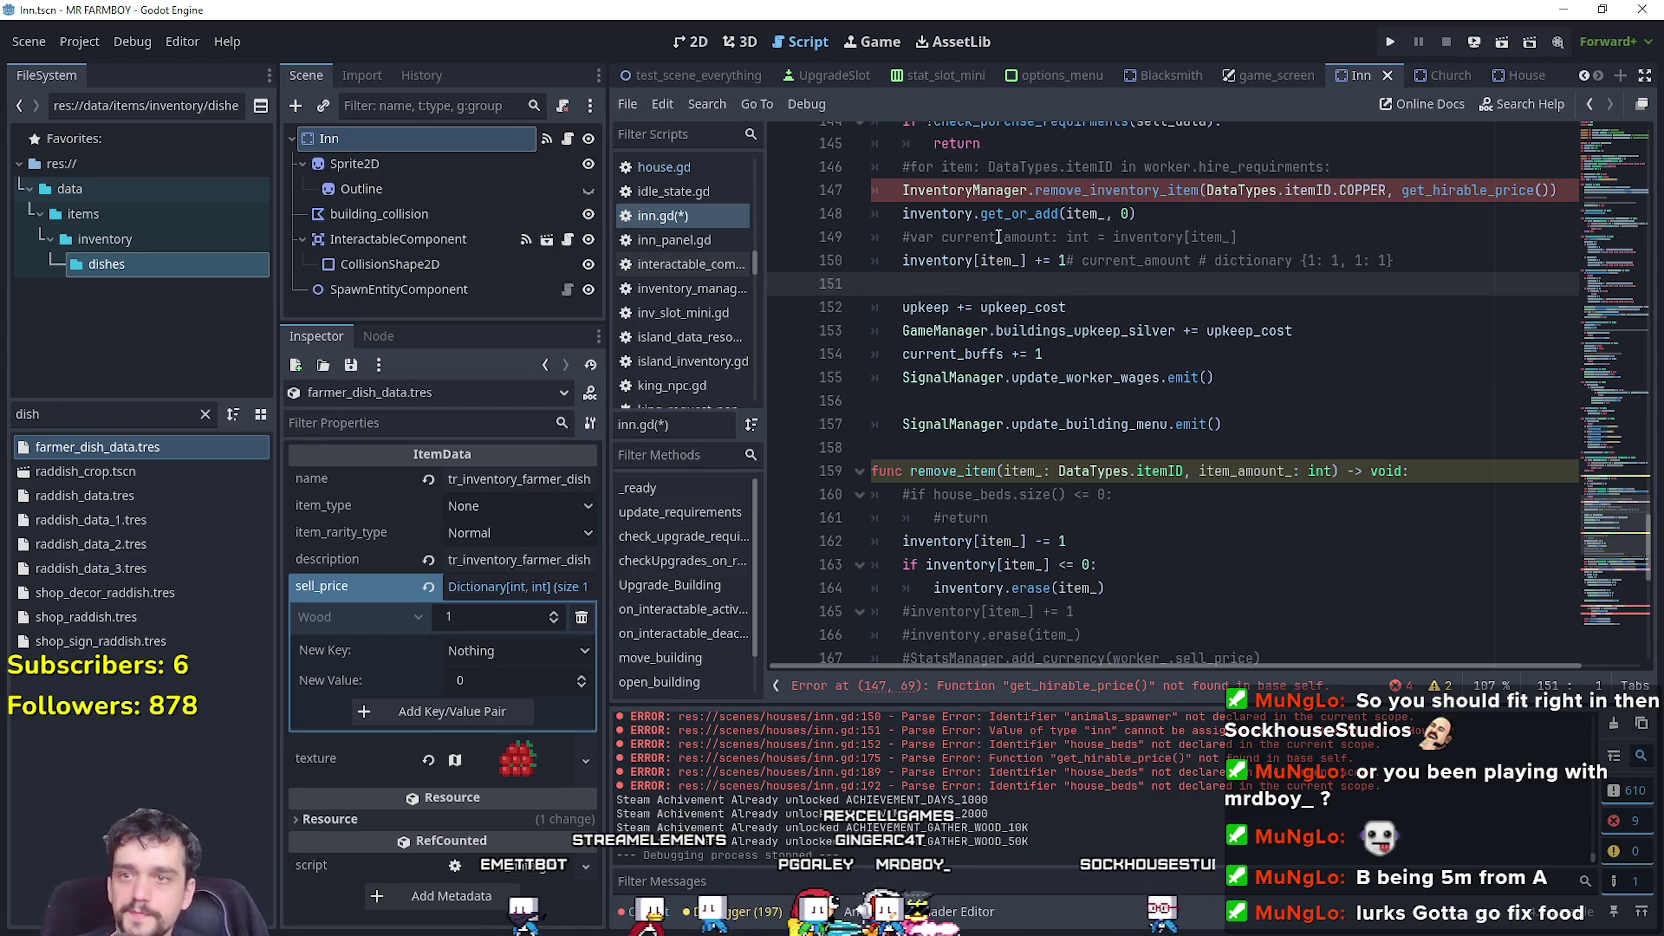
# Comment out the COPPER cost line, then delete it with the #var current_amount line.
pyautogui.scroll(2, 1035, 252)
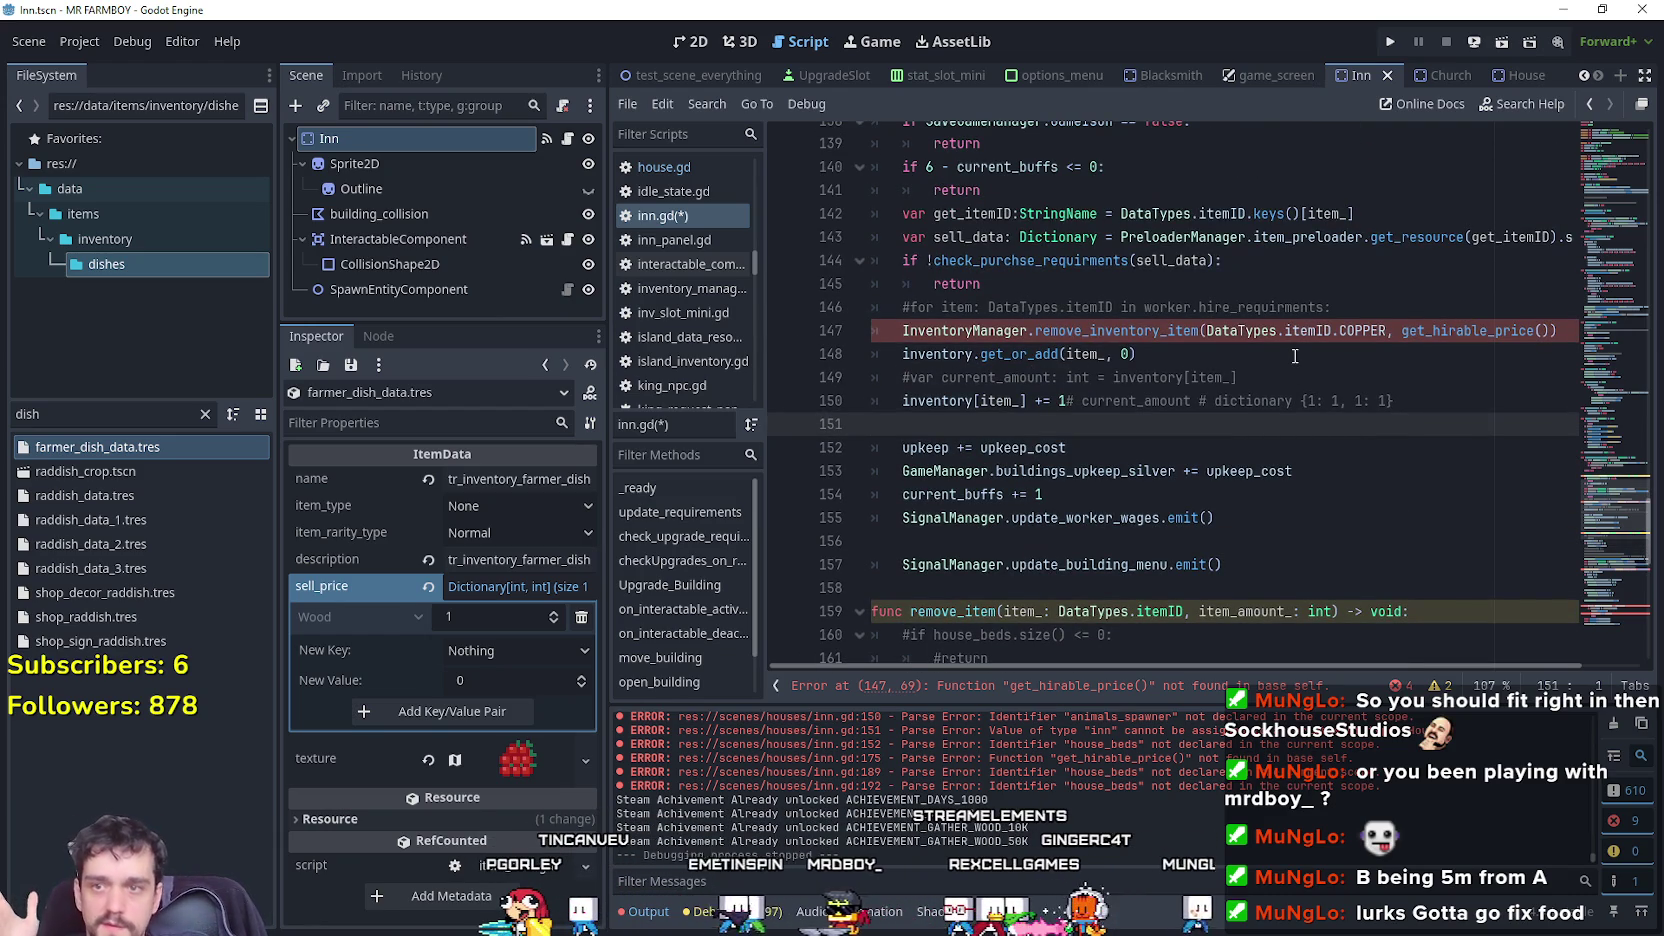
pyautogui.scroll(1, 949, 362)
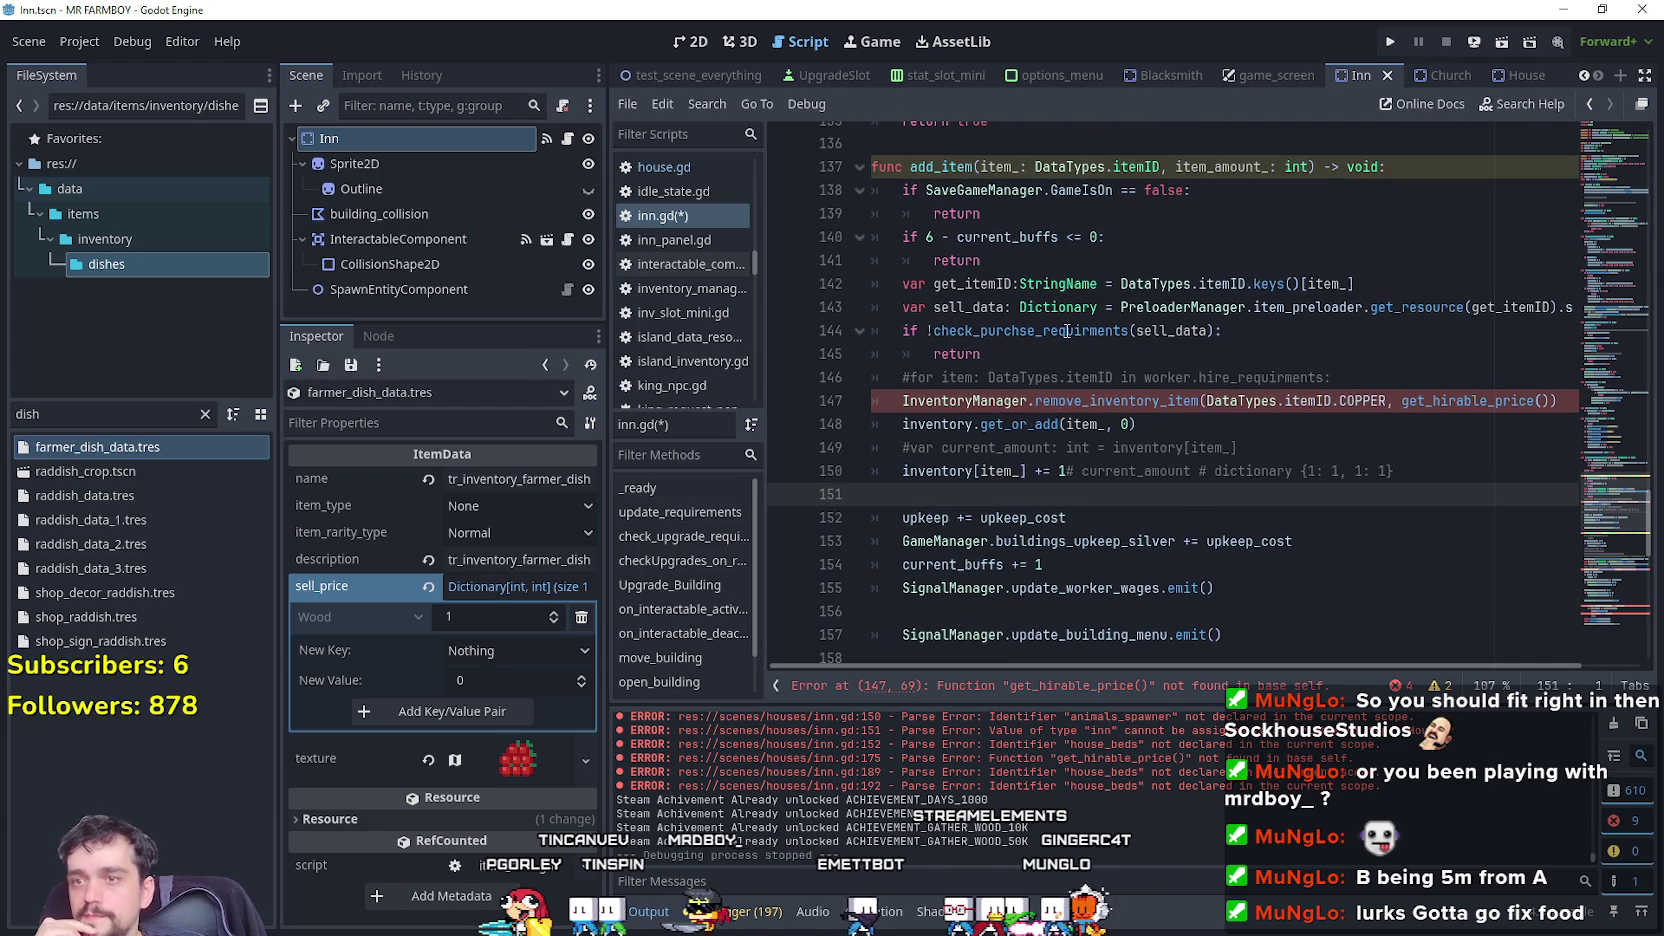
pyautogui.click(900, 400)
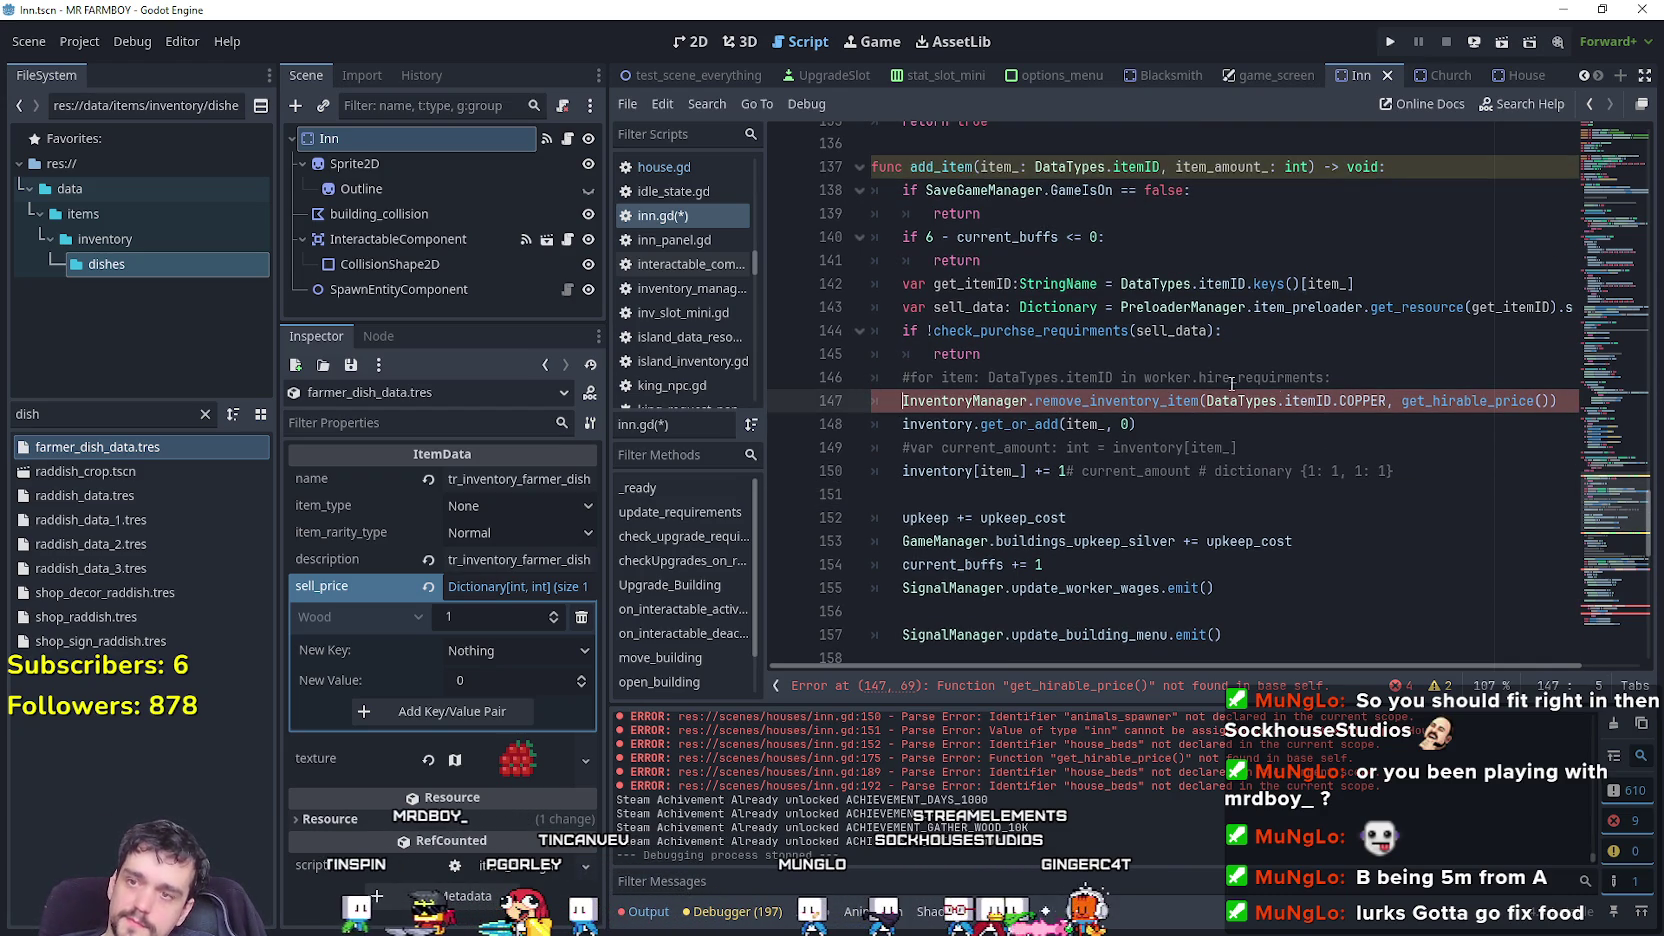
pyautogui.write('#')
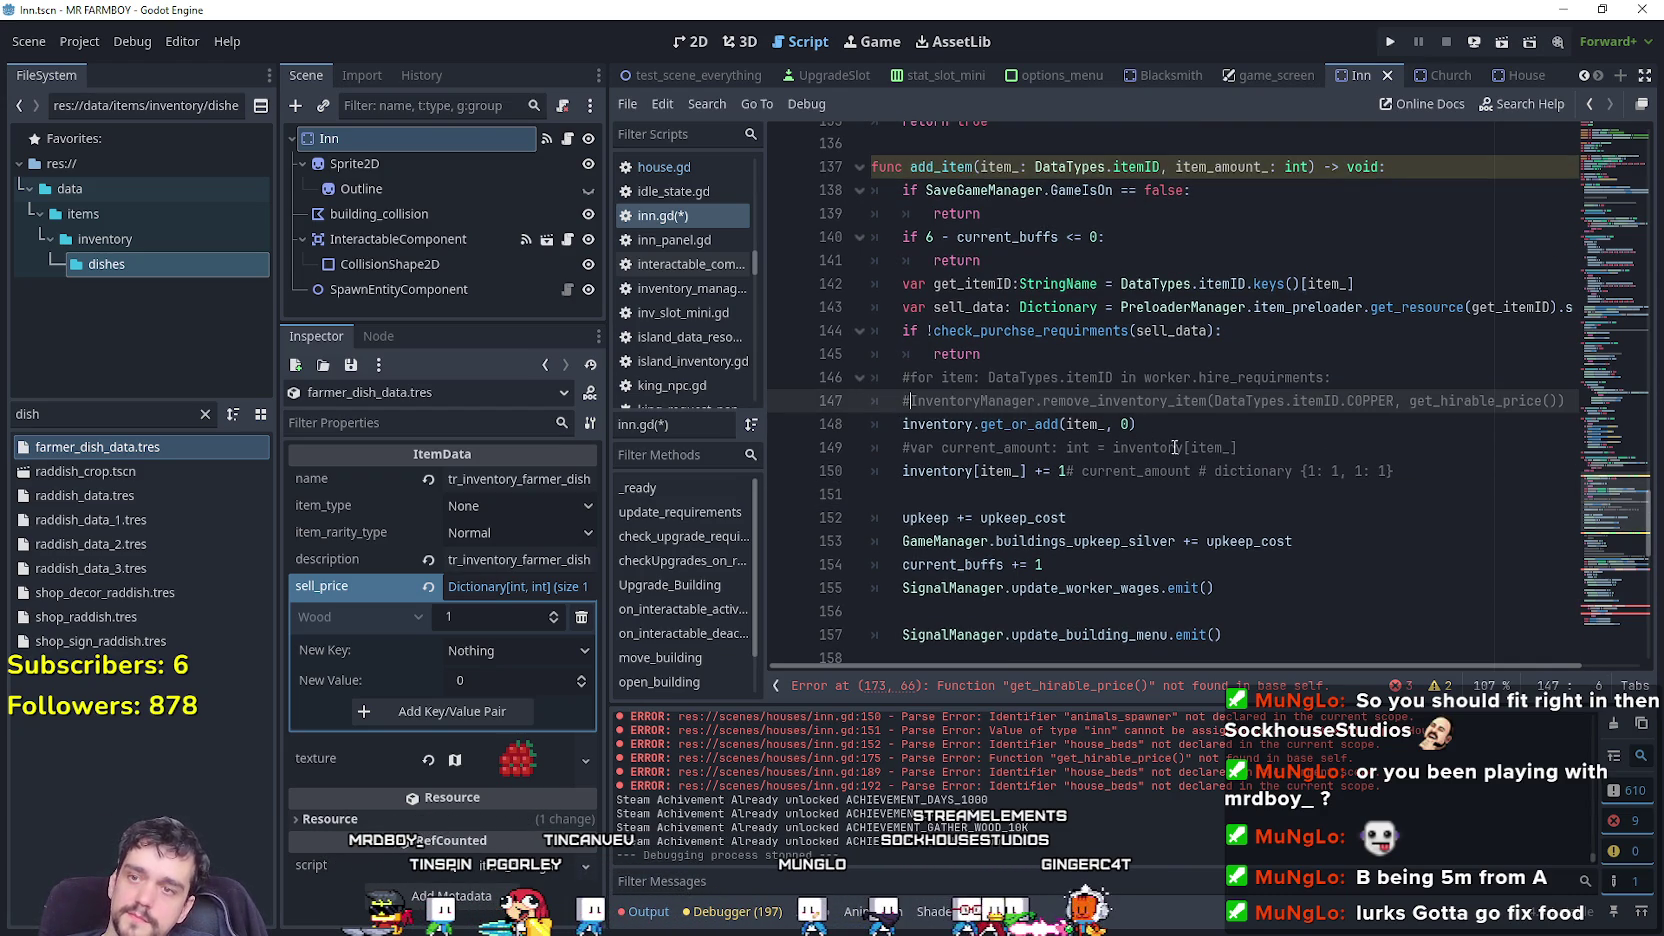
pyautogui.moveTo(1240, 447)
pyautogui.mouseDown()
pyautogui.moveTo(905, 425)
pyautogui.moveTo(854, 447)
pyautogui.mouseUp()
pyautogui.press('BackSpace')
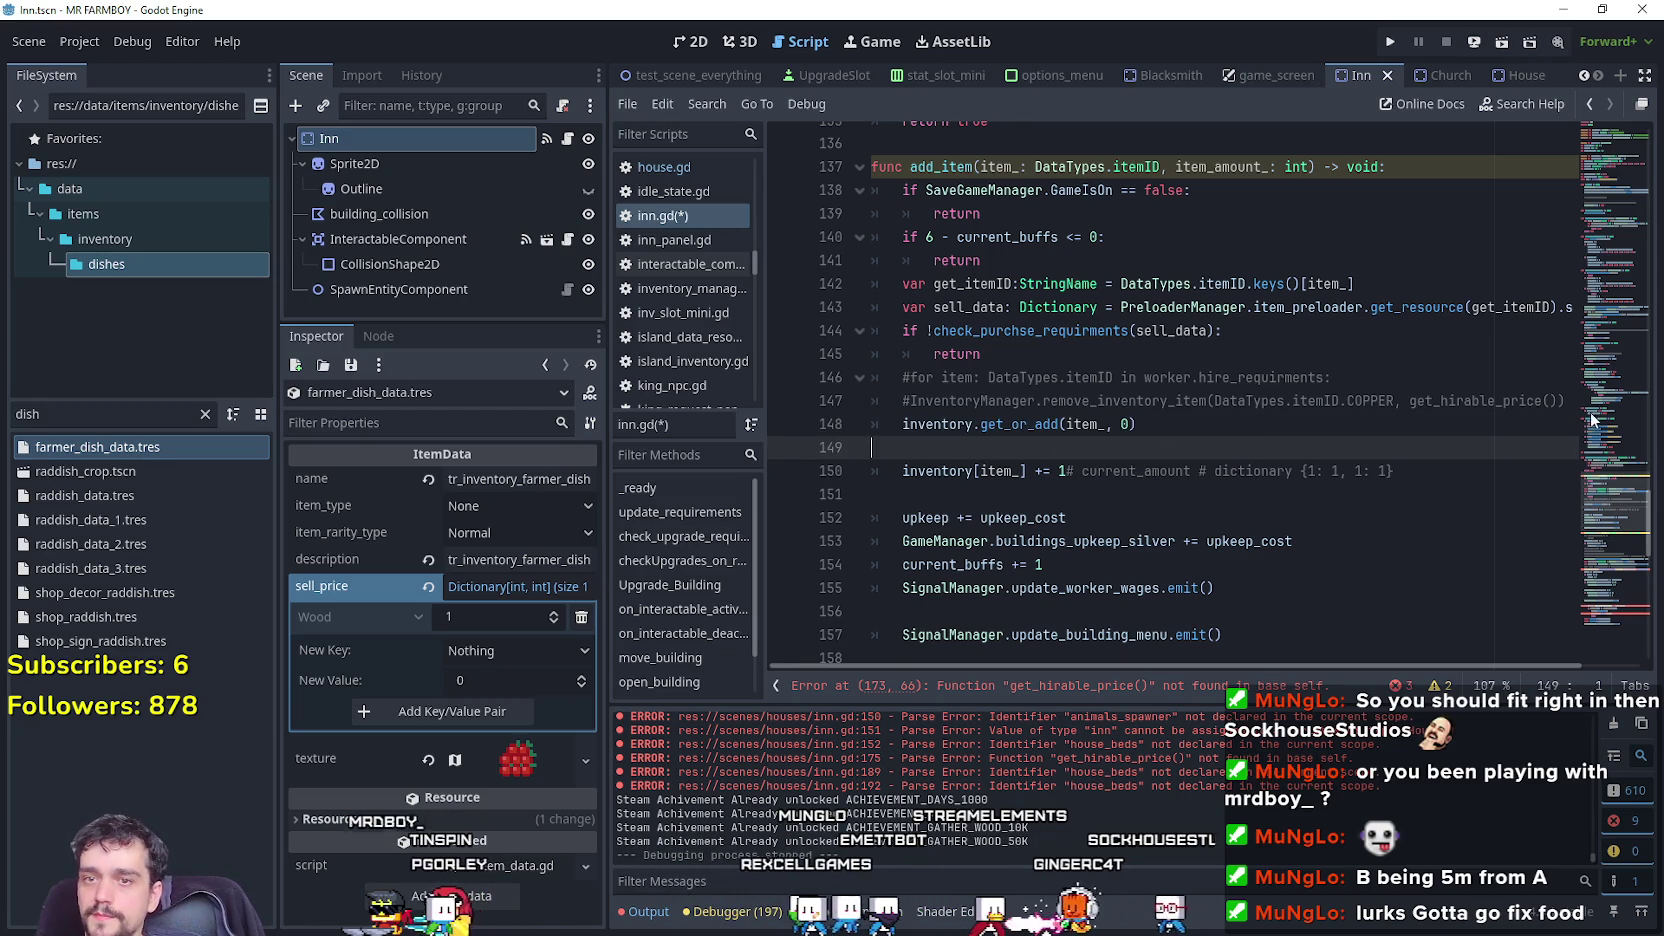
pyautogui.click(1567, 400)
pyautogui.moveTo(1326, 397); pyautogui.dragTo(872, 377)
pyautogui.press('Delete')
pyautogui.click(1070, 415)
pyautogui.click(1050, 405)
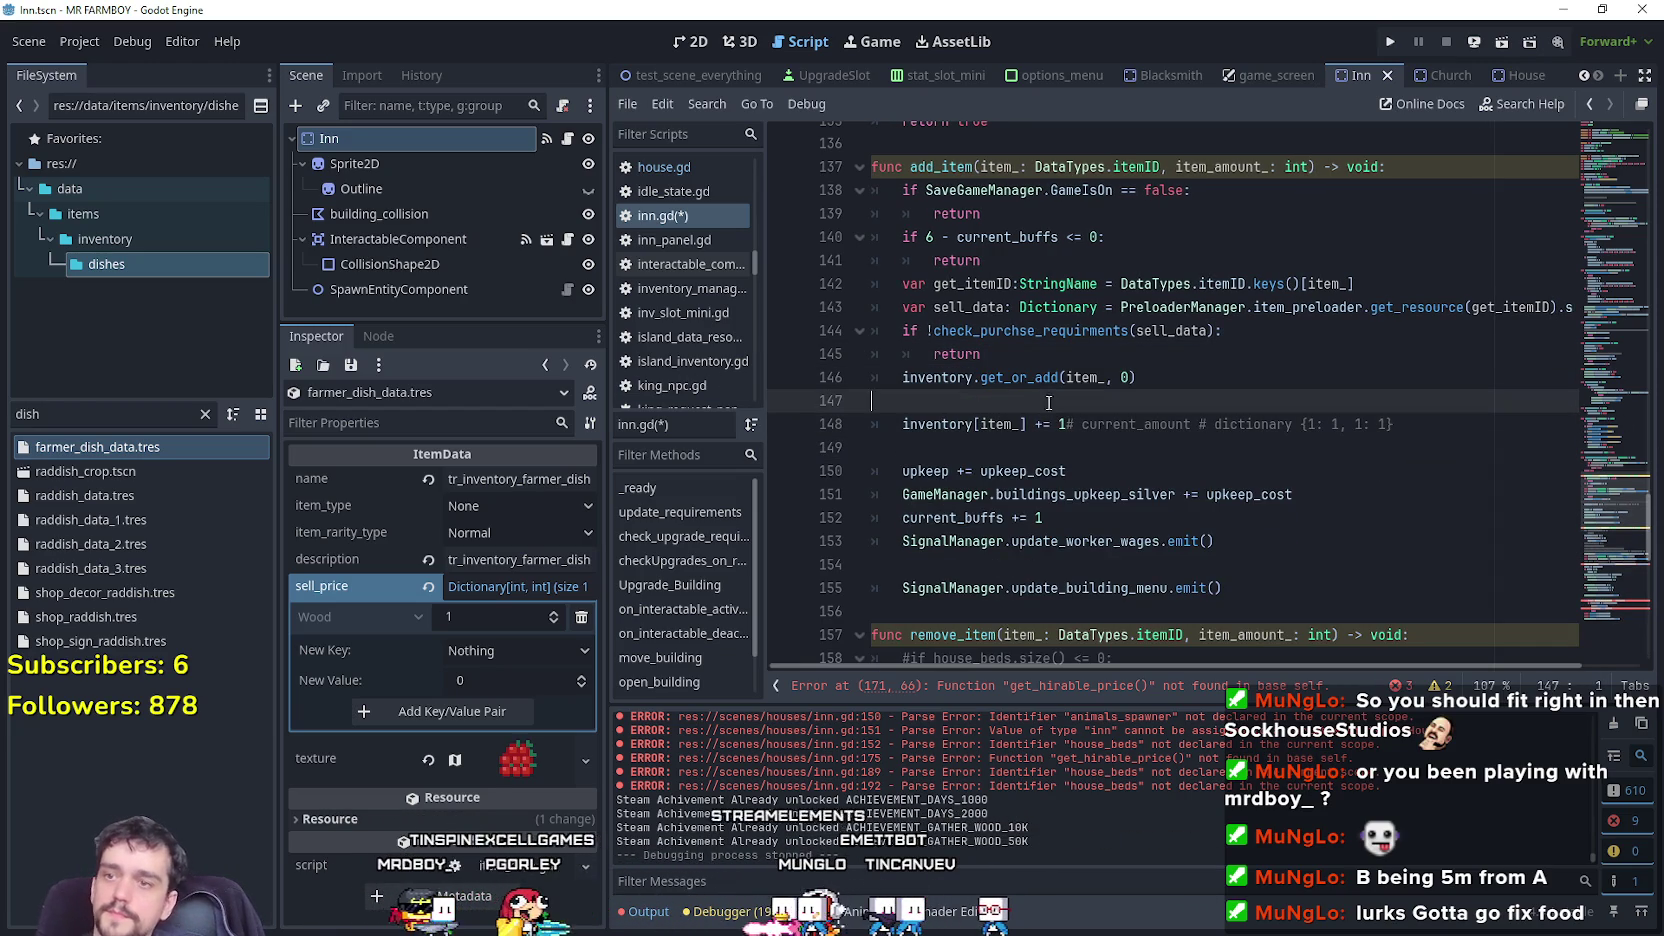
# Delete the commented house_beds check, the commented block and the StatsManager HIRED line in remove_item.
pyautogui.scroll(-3, 1054, 444)
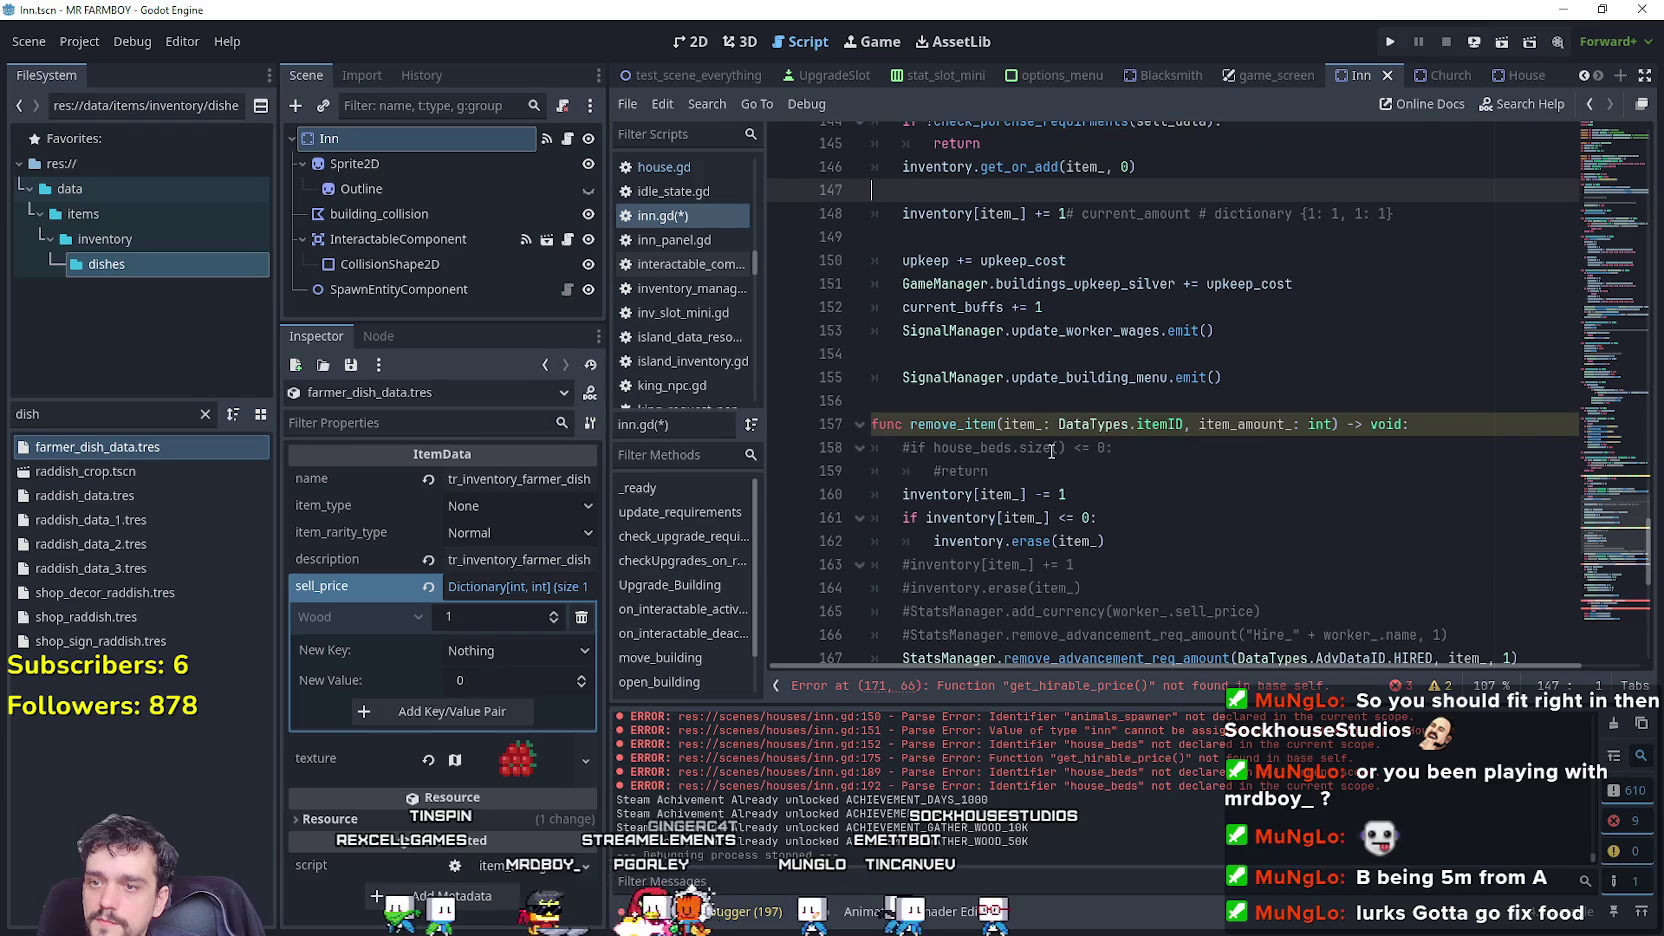
pyautogui.moveTo(988, 470); pyautogui.dragTo(866, 440)
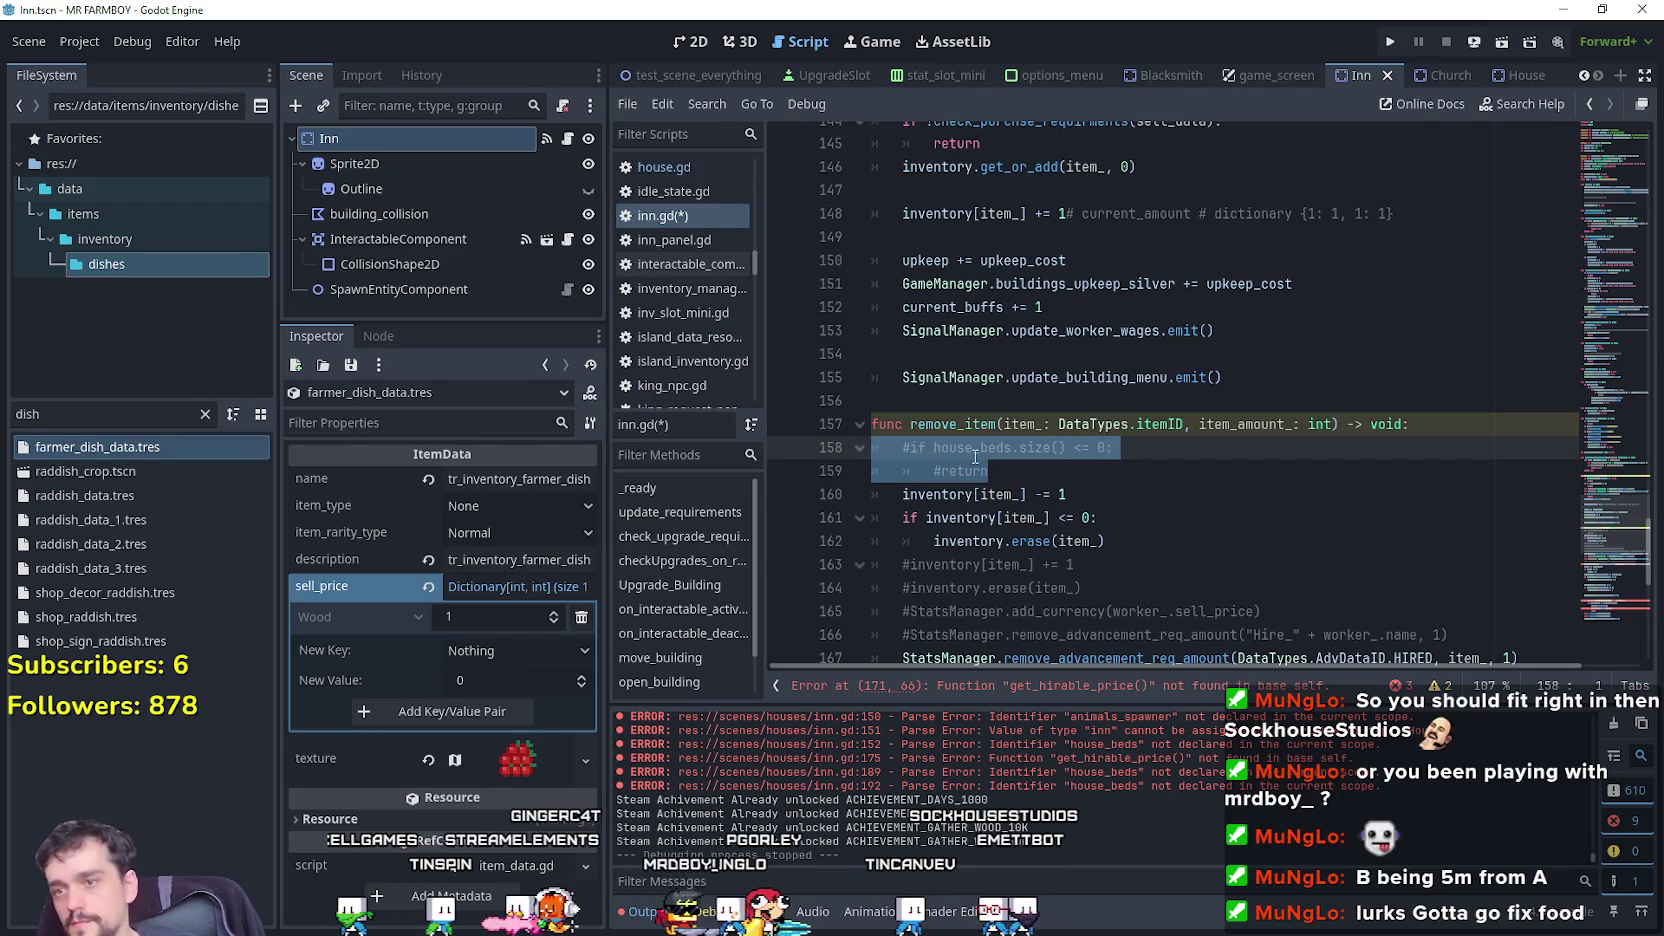
pyautogui.press('Delete')
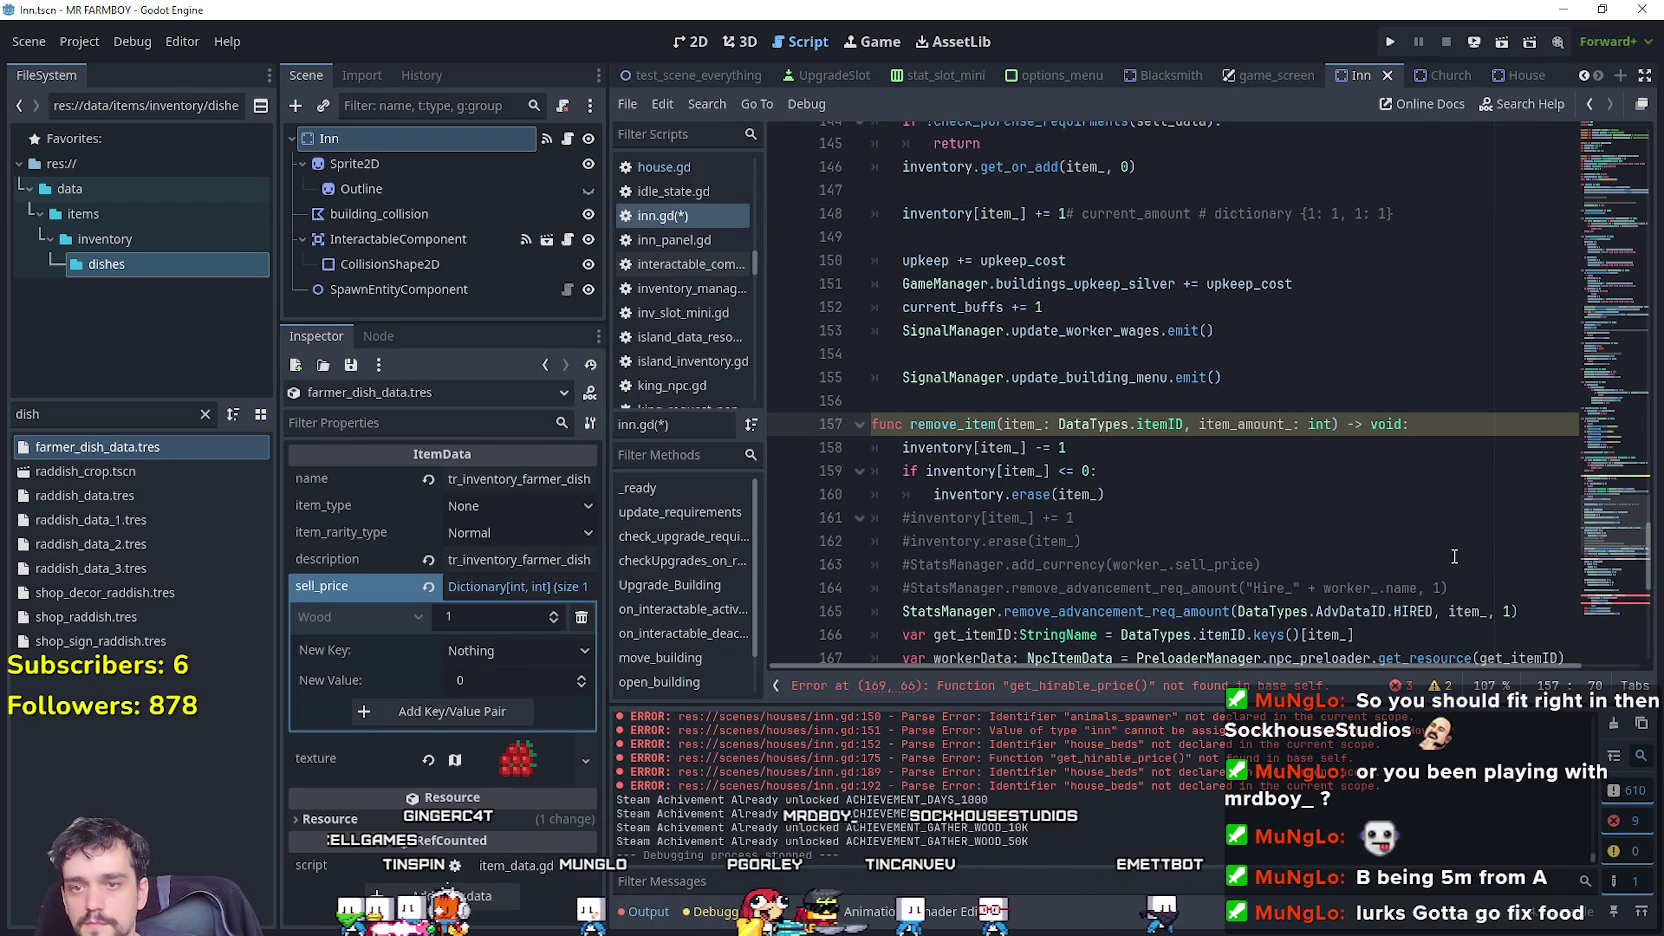
pyautogui.moveTo(1462, 587)
pyautogui.mouseDown()
pyautogui.moveTo(1000, 560)
pyautogui.moveTo(851, 528)
pyautogui.mouseUp()
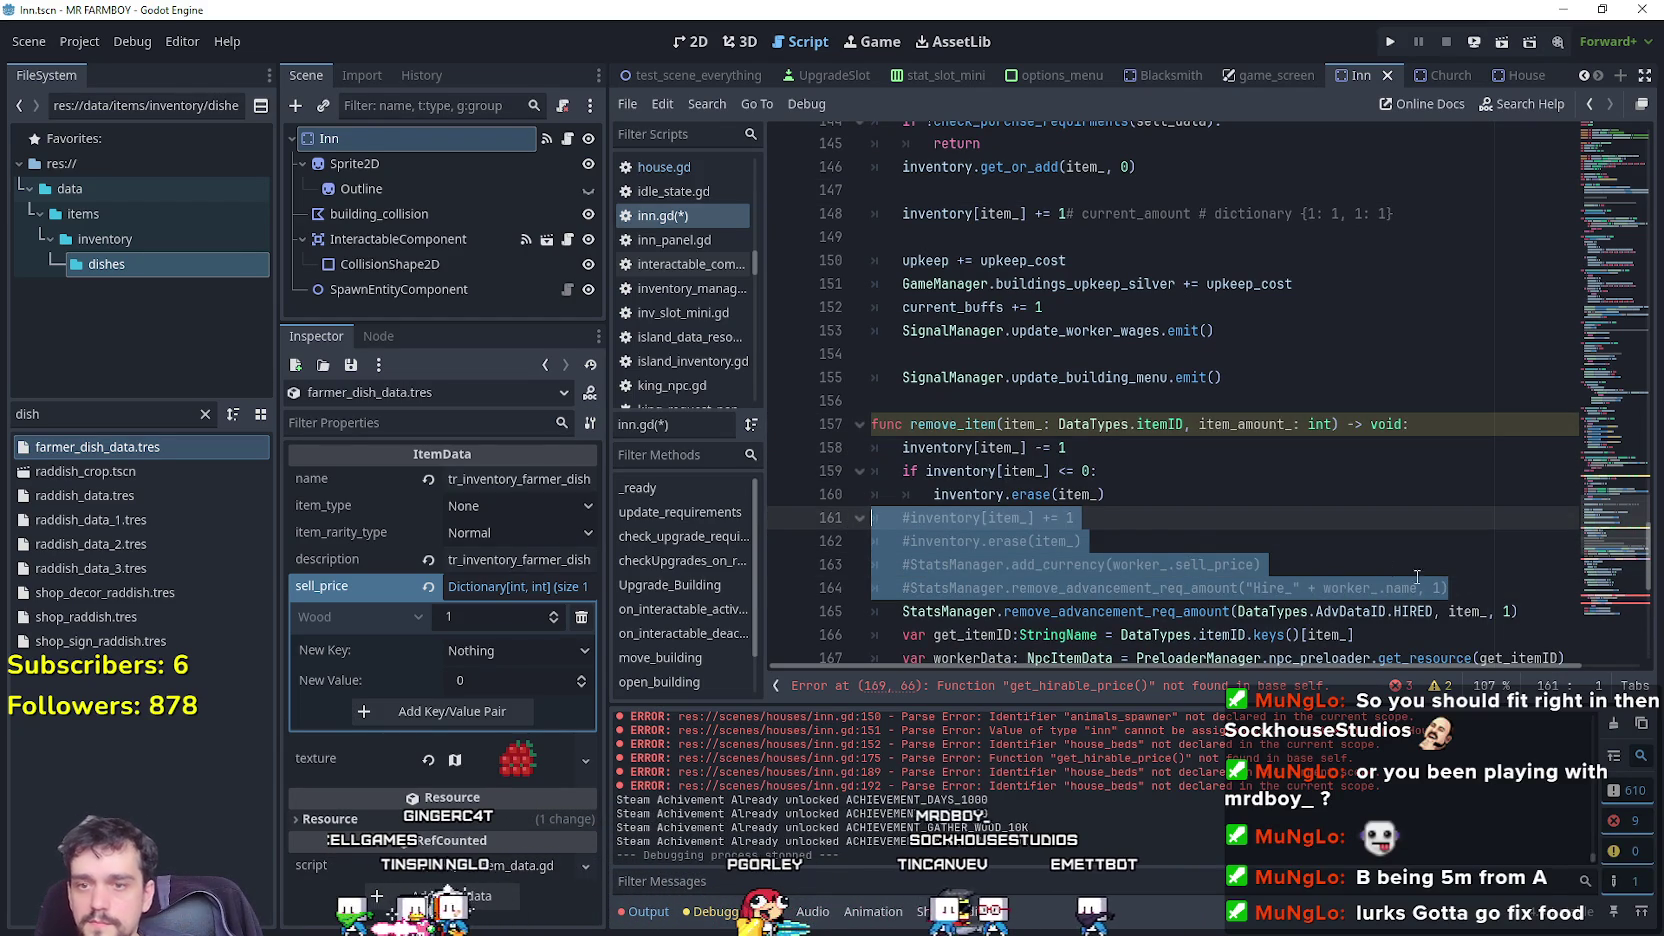
pyautogui.moveTo(1529, 610); pyautogui.dragTo(741, 549)
pyautogui.hotkey('shift', 'Up')
pyautogui.press('BackSpace')
pyautogui.press('BackSpace')
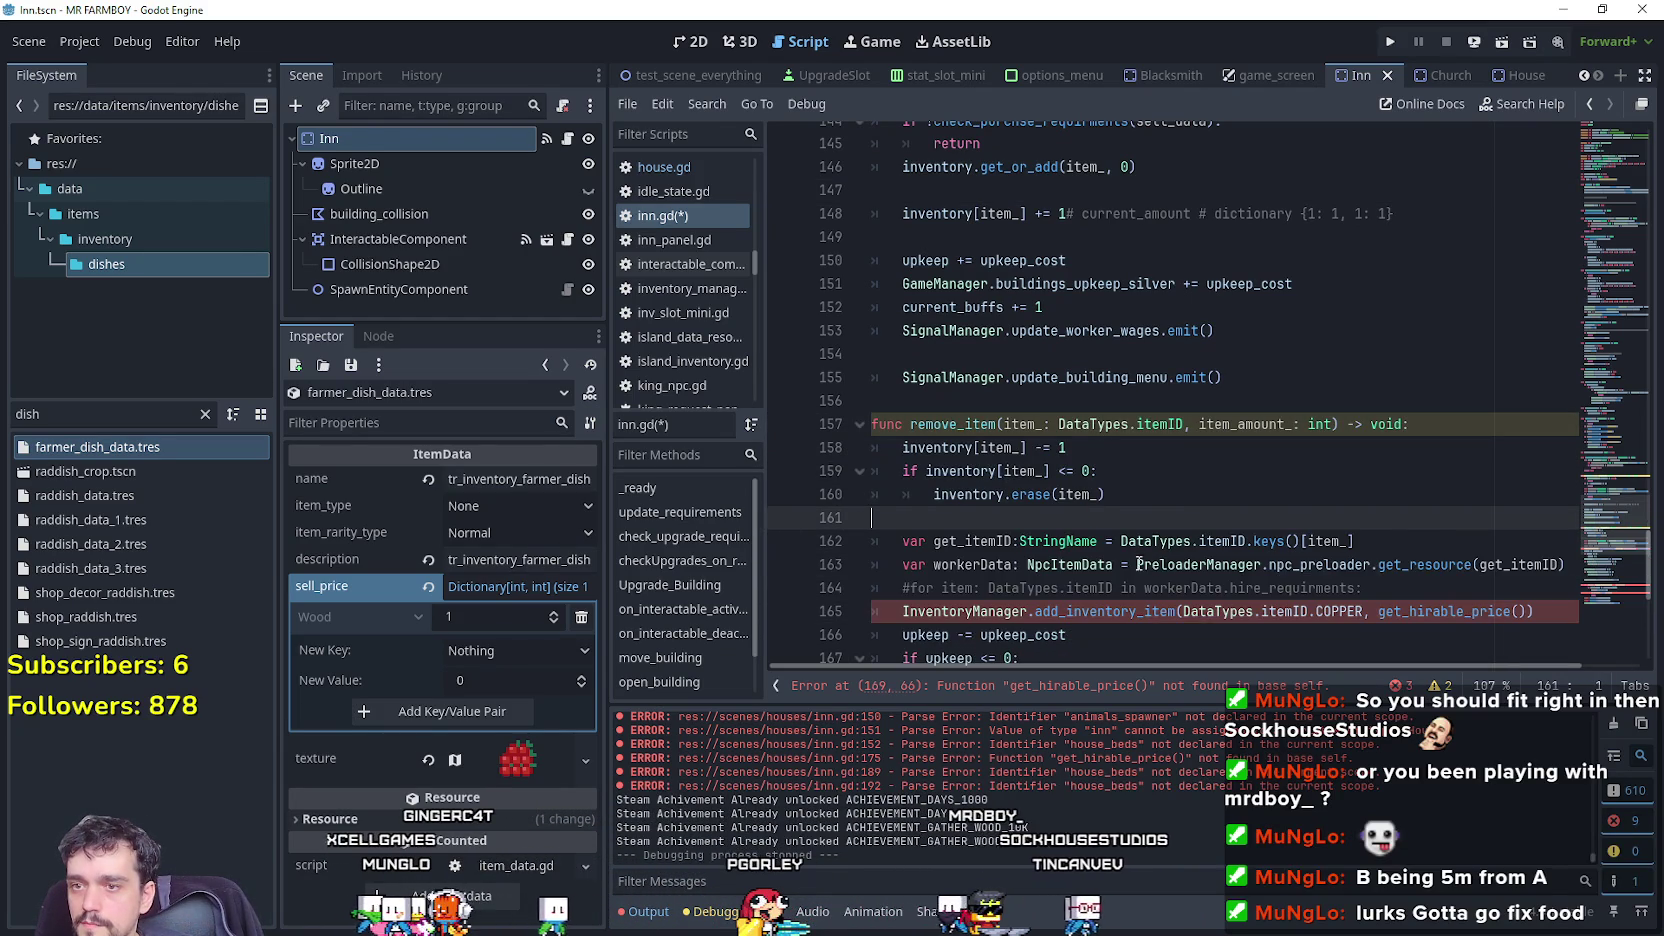
# Select and review the item lookup, copper refund and buildings upkeep lines in remove_item.
pyautogui.scroll(-1, 1495, 587)
pyautogui.moveTo(1533, 517)
pyautogui.mouseDown()
pyautogui.moveTo(880, 520)
pyautogui.moveTo(826, 504)
pyautogui.moveTo(808, 454)
pyautogui.mouseUp()
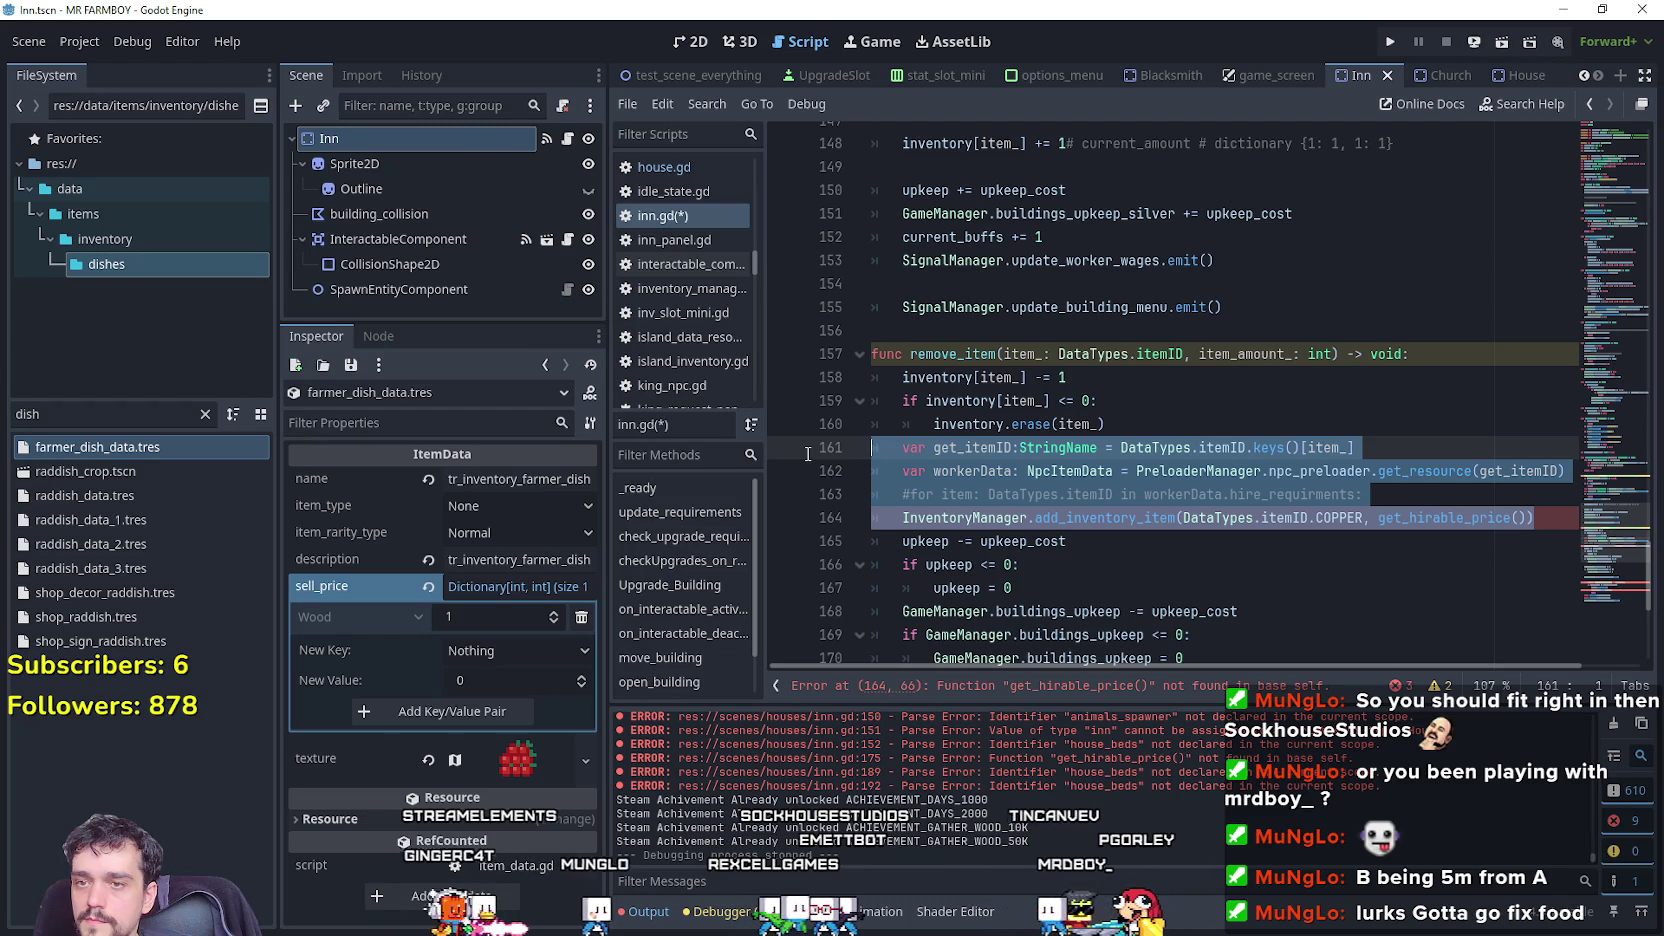
pyautogui.moveTo(808, 454); pyautogui.dragTo(821, 466)
pyautogui.moveTo(940, 497)
pyautogui.mouseDown()
pyautogui.moveTo(1000, 590)
pyautogui.moveTo(1145, 518)
pyautogui.mouseUp()
pyautogui.scroll(3, 1084, 314)
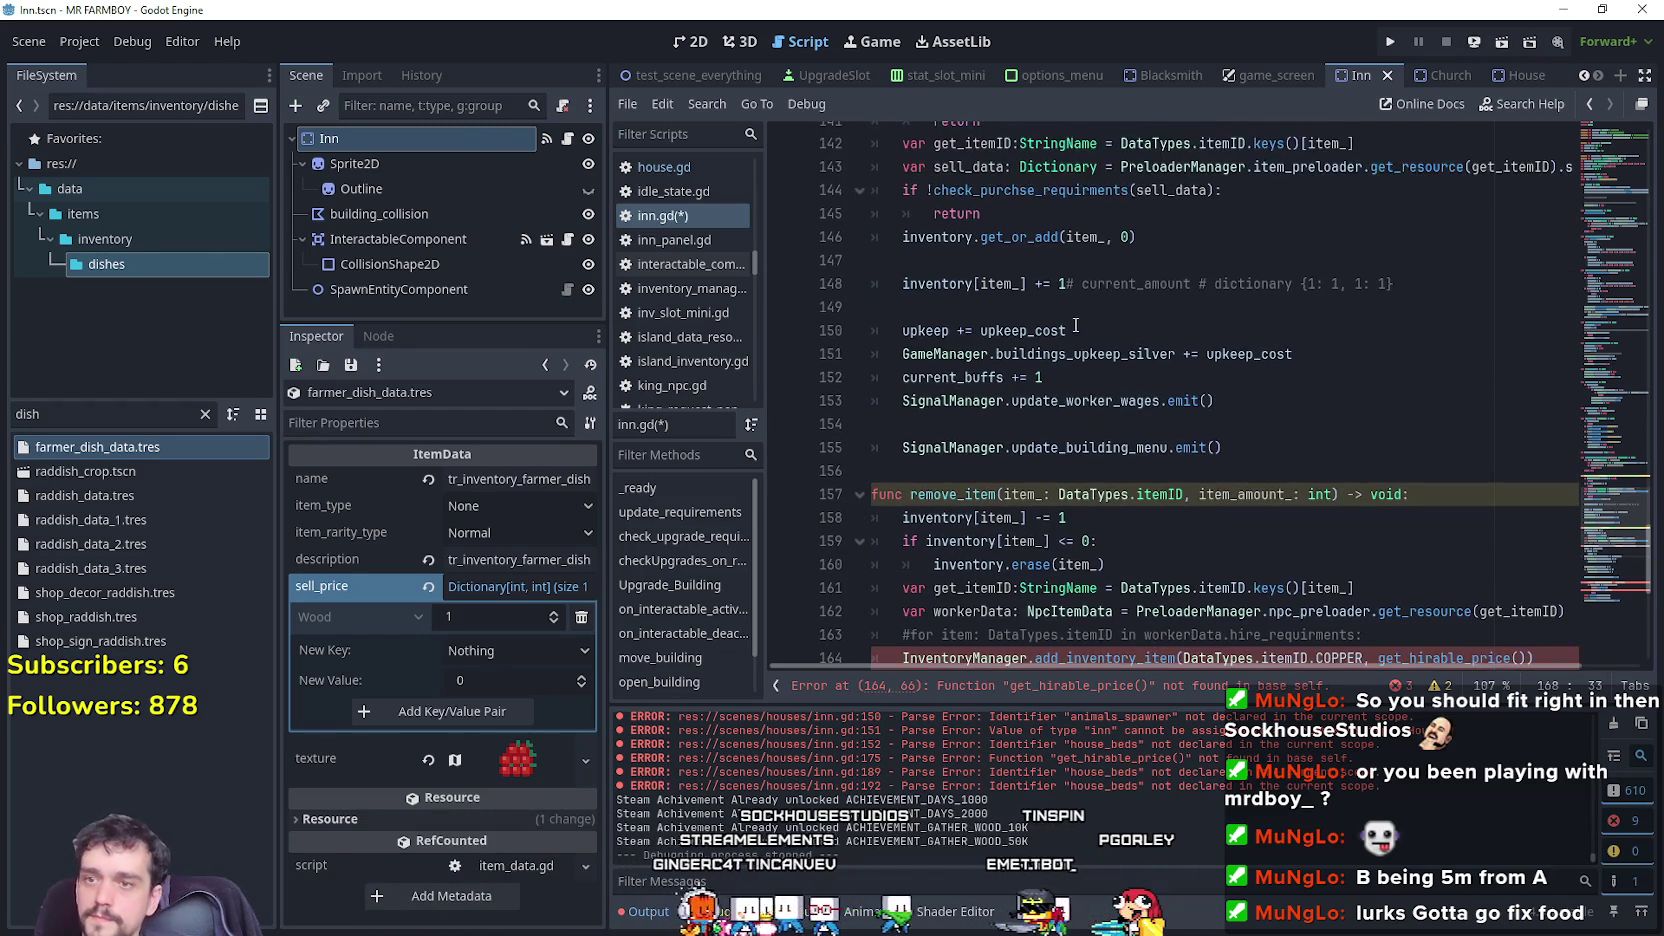
pyautogui.scroll(-5, 1075, 360)
pyautogui.click(1085, 401)
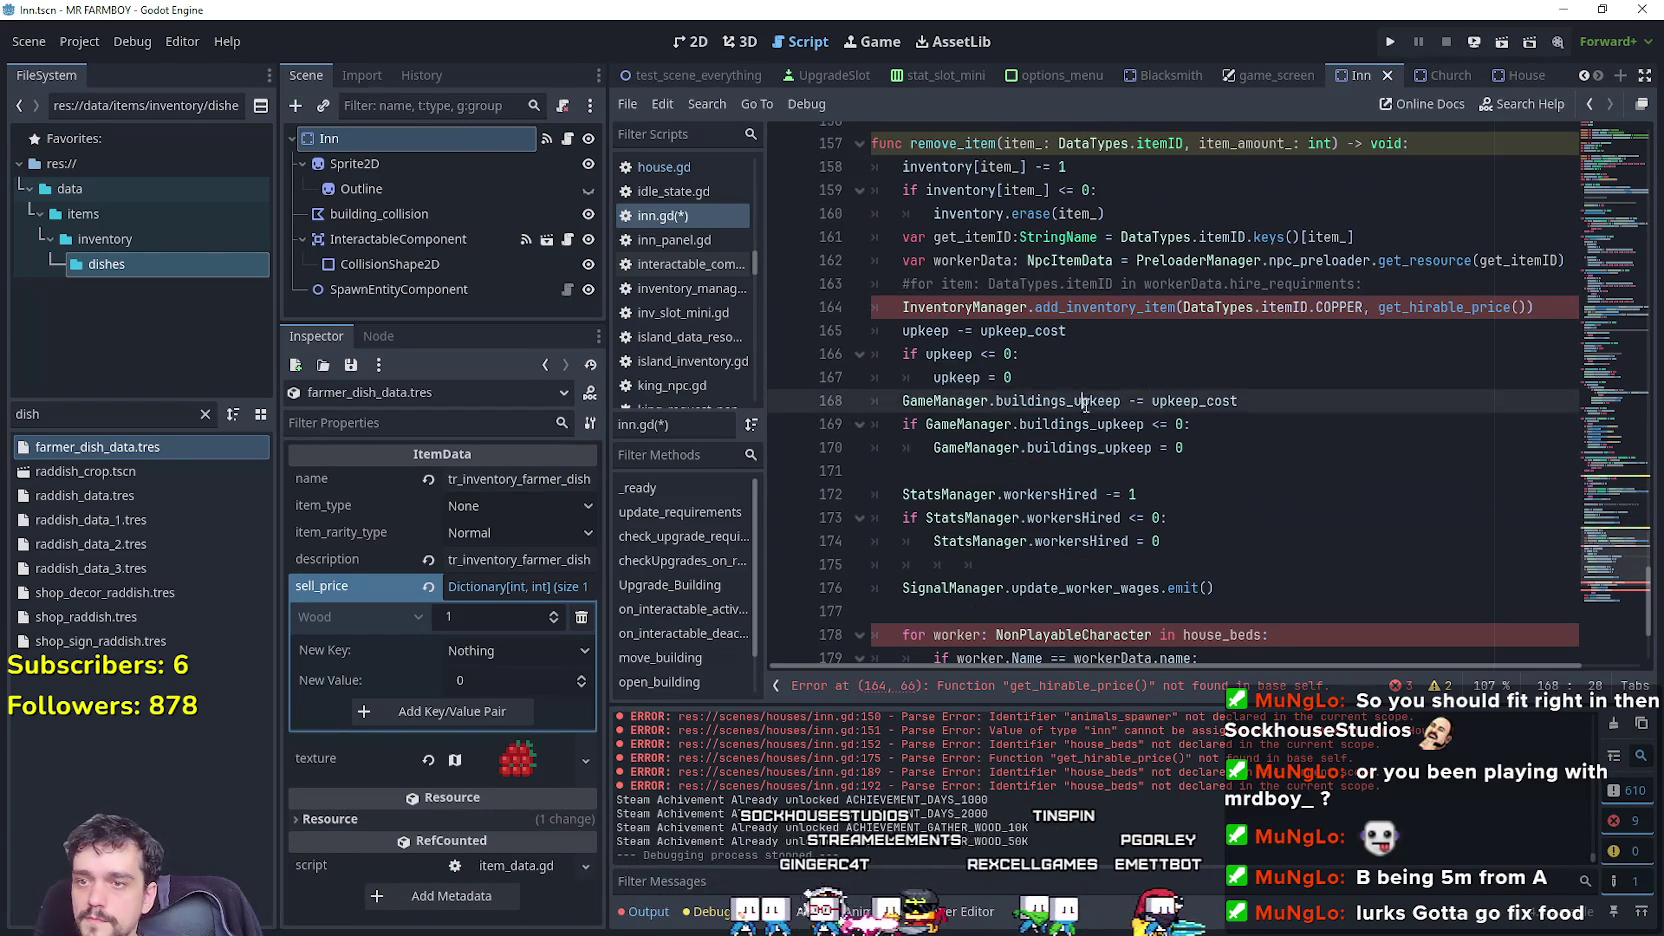
pyautogui.doubleClick(1093, 437)
# Save, run the game, and return all six active dishes to the inn's stock.
pyautogui.hotkey('ctrl', 'v')
pyautogui.press('F5')
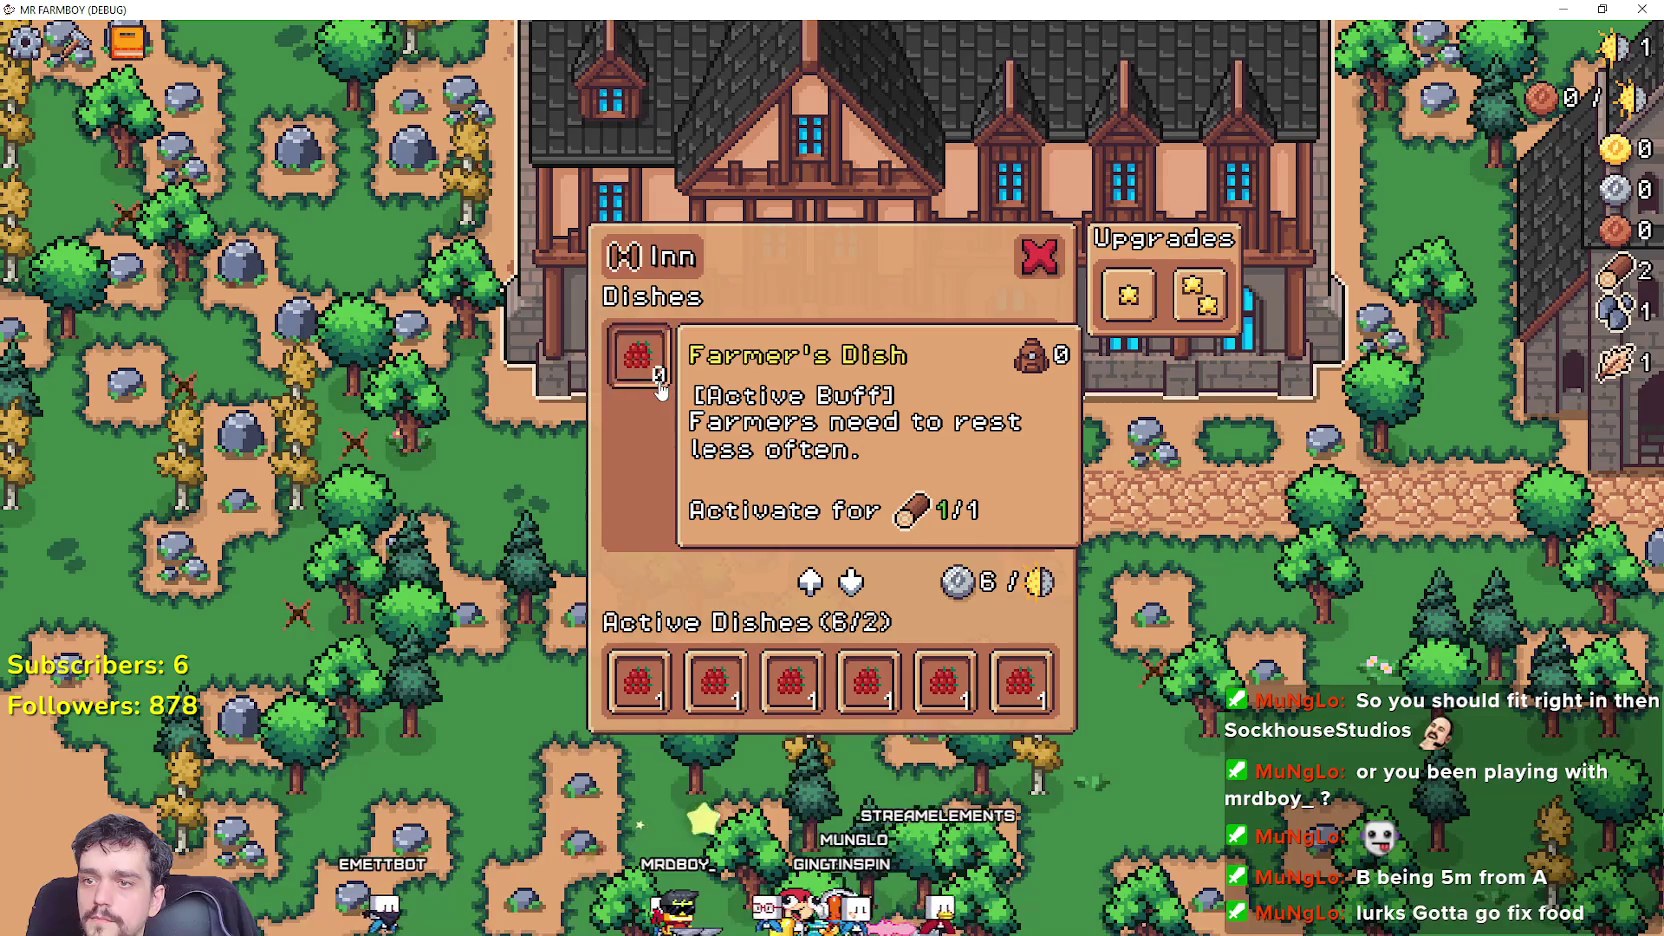
pyautogui.click(1001, 706)
pyautogui.click(975, 690)
pyautogui.click(899, 690)
pyautogui.click(823, 690)
pyautogui.click(747, 690)
pyautogui.click(668, 688)
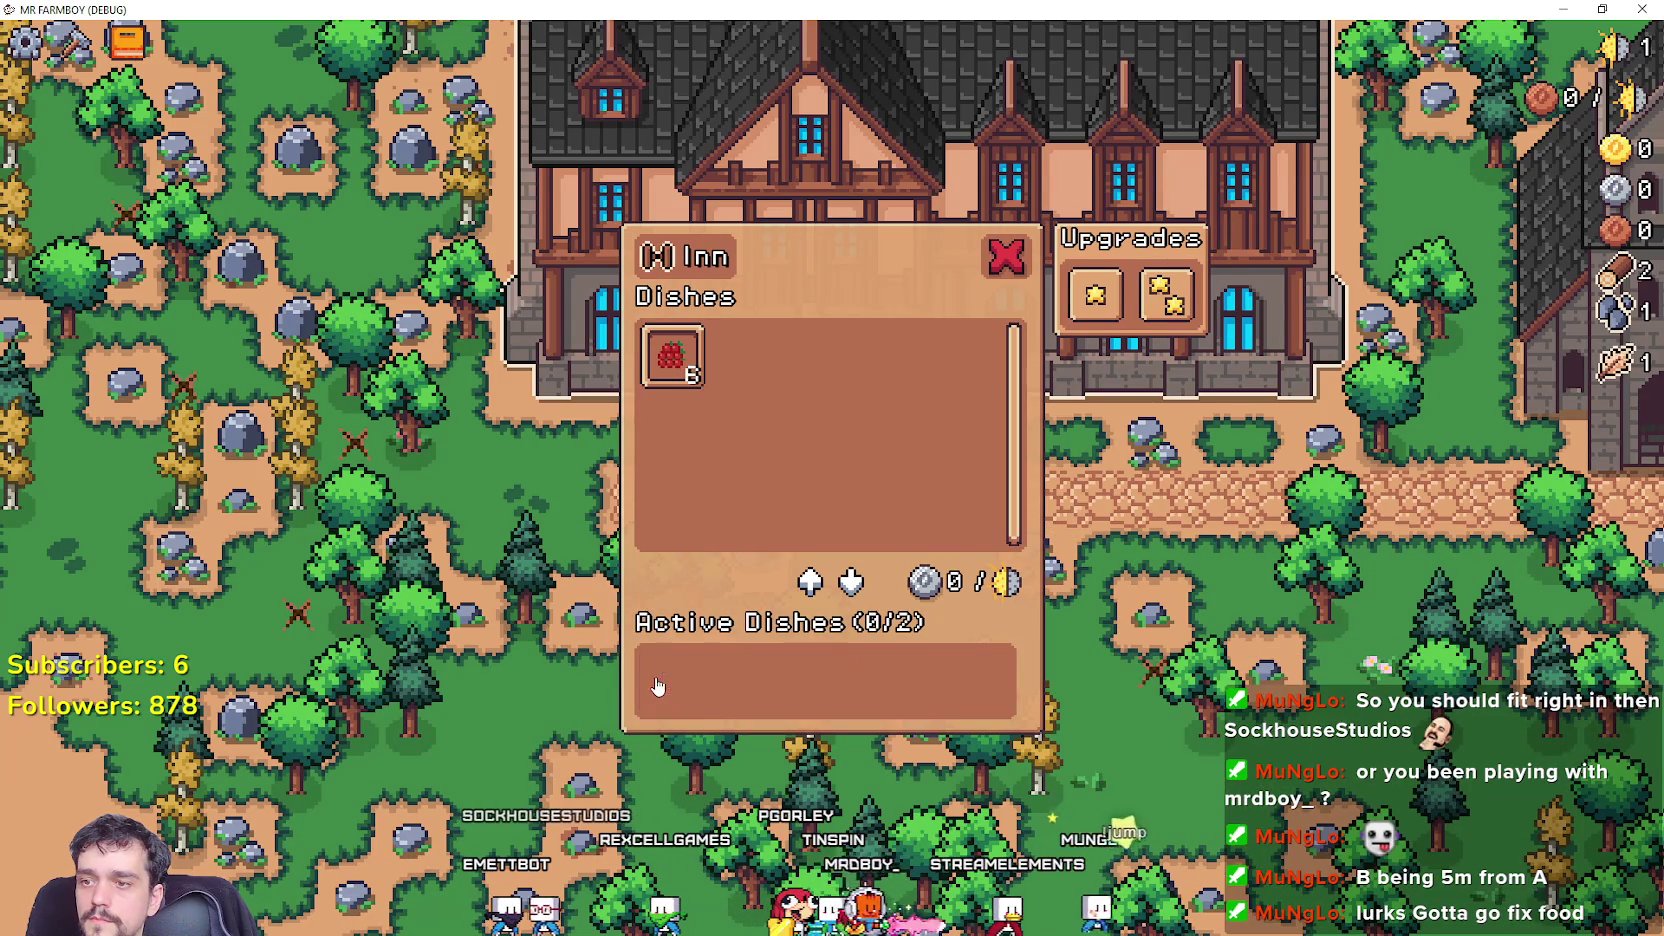
# Activate a Farmer's Dish, remove both active dishes, then try re-adding Farmer's Dishes.
pyautogui.click(665, 389)
pyautogui.click(665, 389)
pyautogui.click(747, 690)
pyautogui.click(672, 688)
pyautogui.click(670, 366)
pyautogui.click(668, 366)
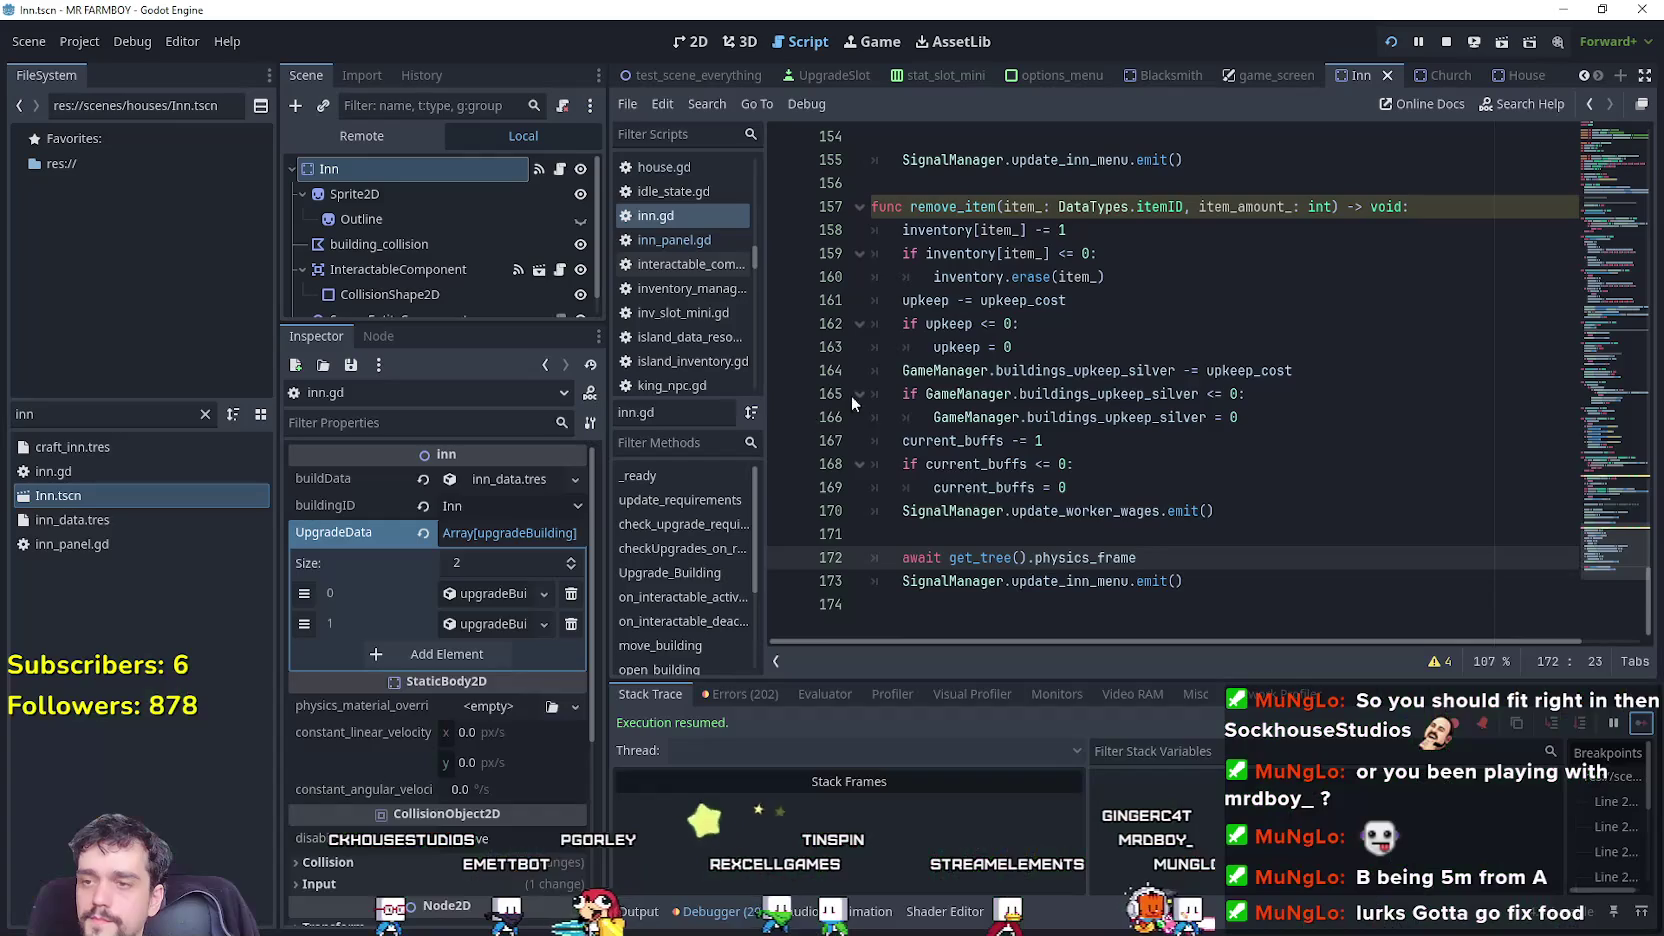
# Insert a blank line 142 after add_item's early return, checking where slot_limit is used.
pyautogui.scroll(8, 1016, 421)
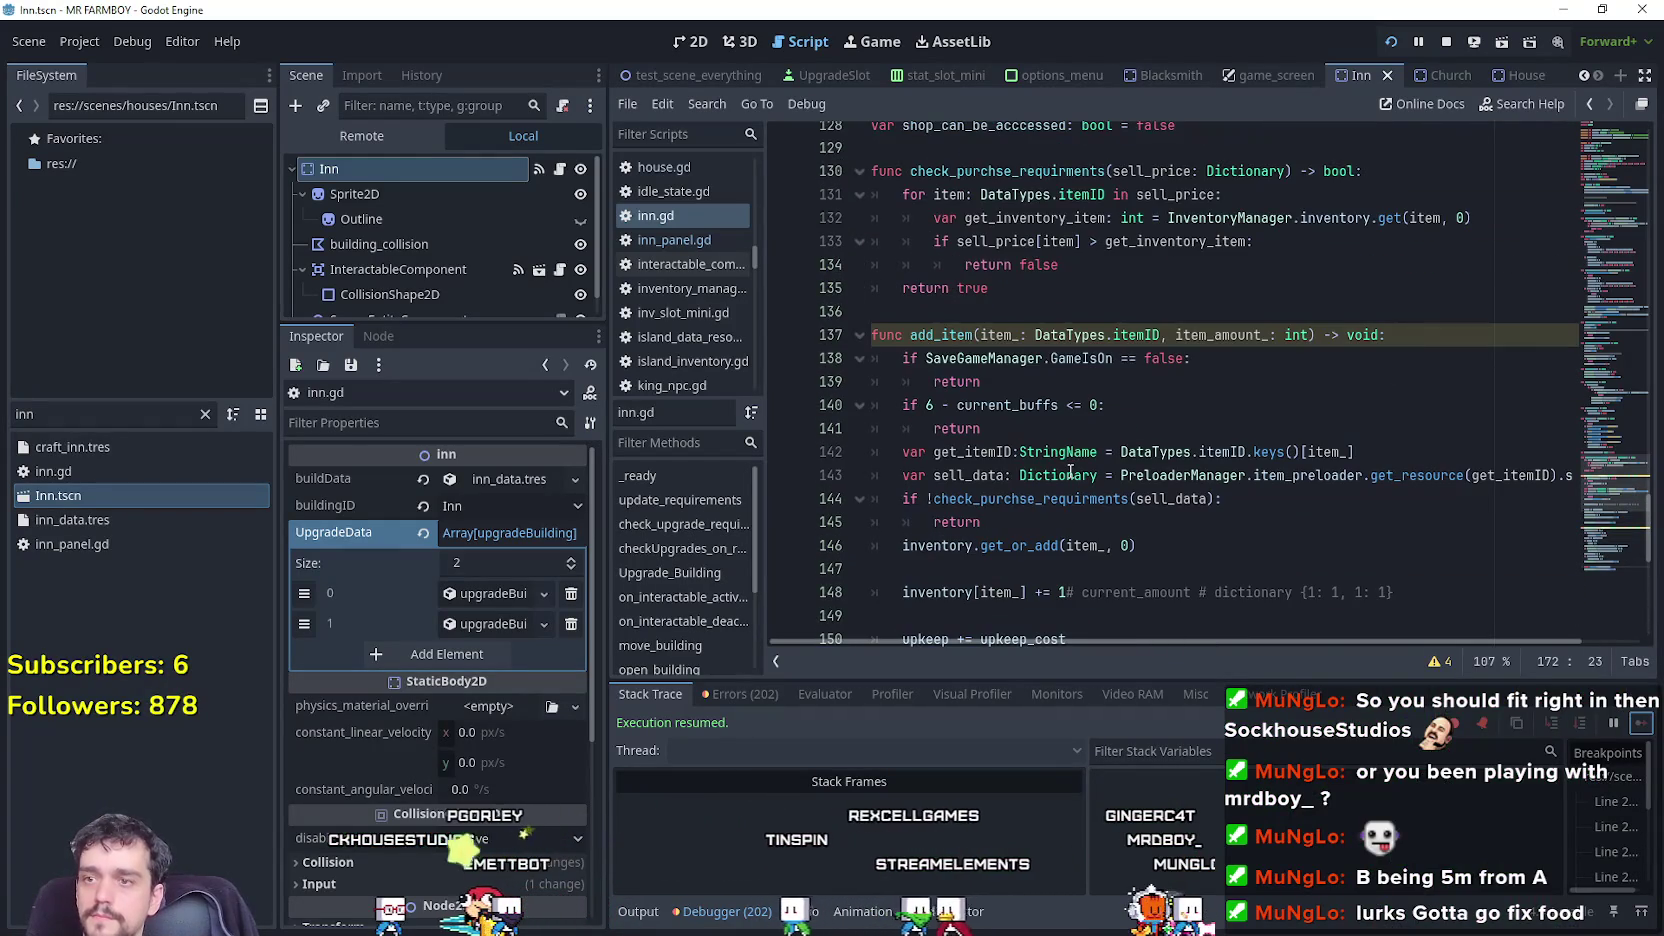
pyautogui.click(1033, 428)
pyautogui.scroll(-1, 1035, 439)
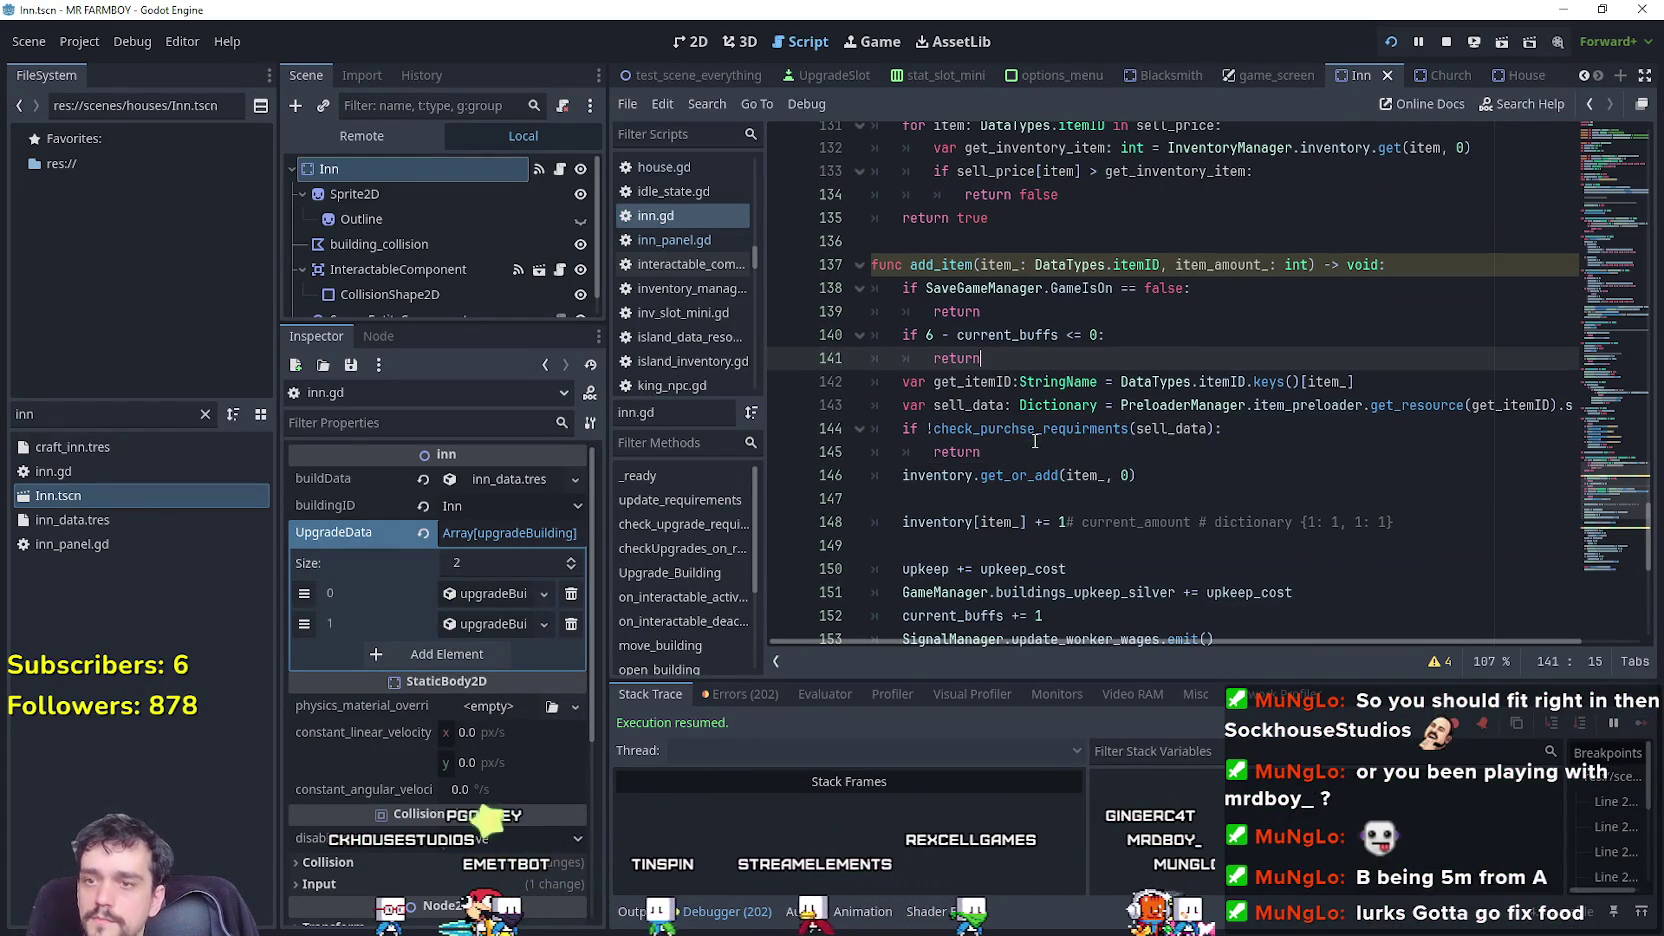
pyautogui.press('Return')
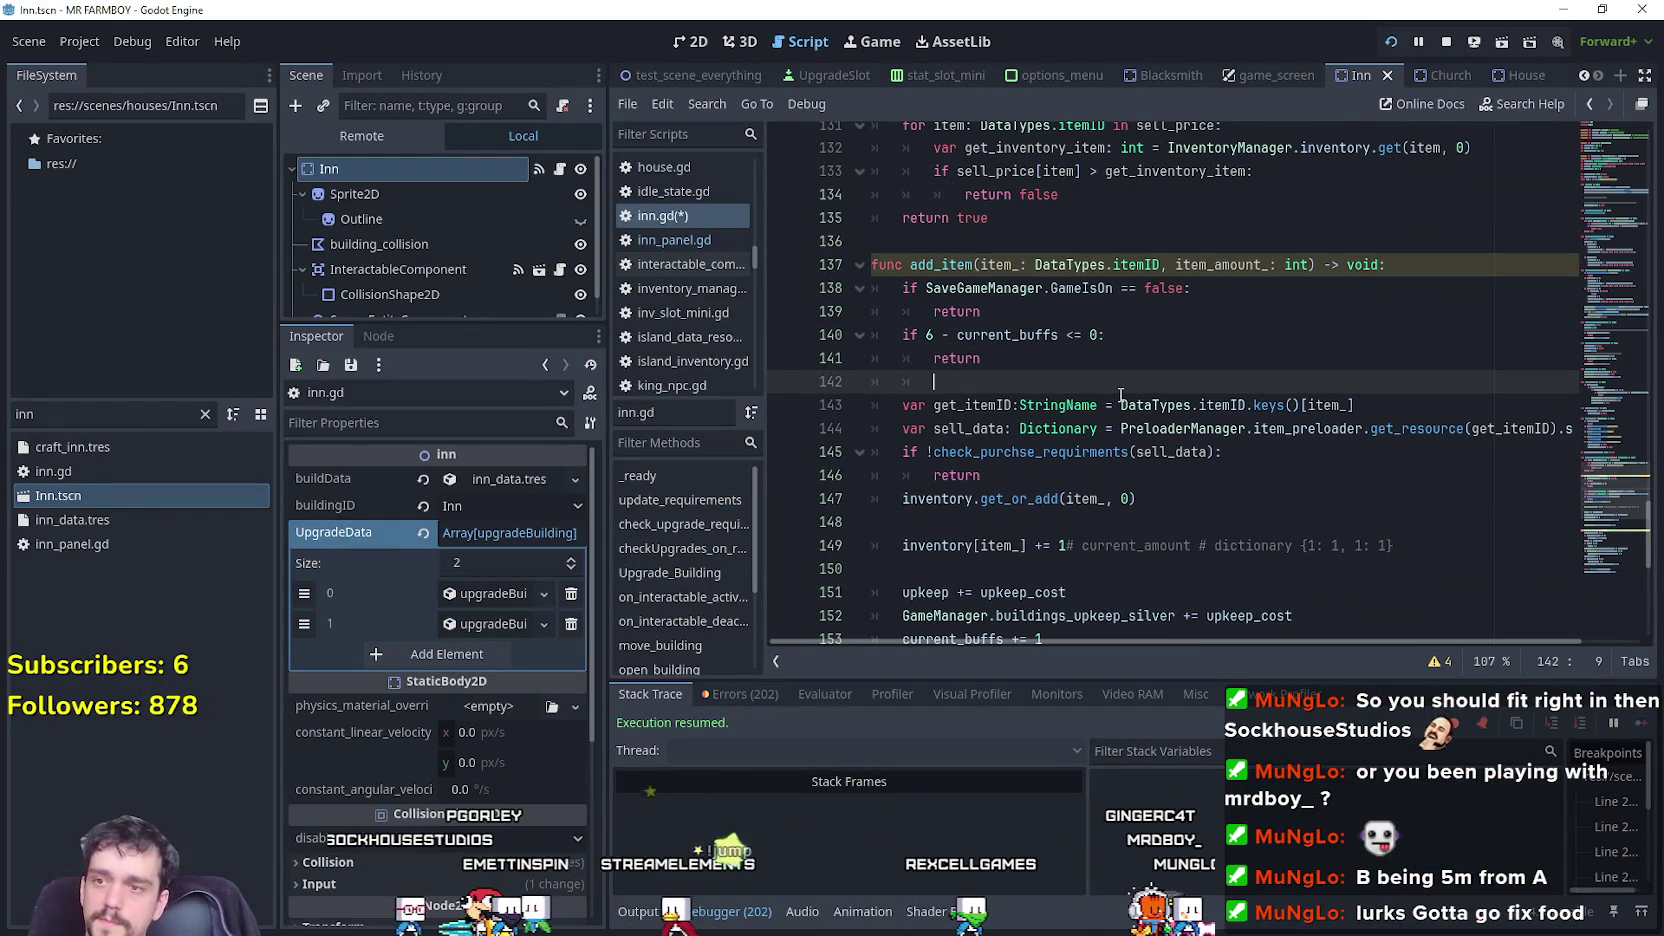
pyautogui.moveTo(1630, 489); pyautogui.dragTo(1601, 250)
pyautogui.doubleClick(997, 392)
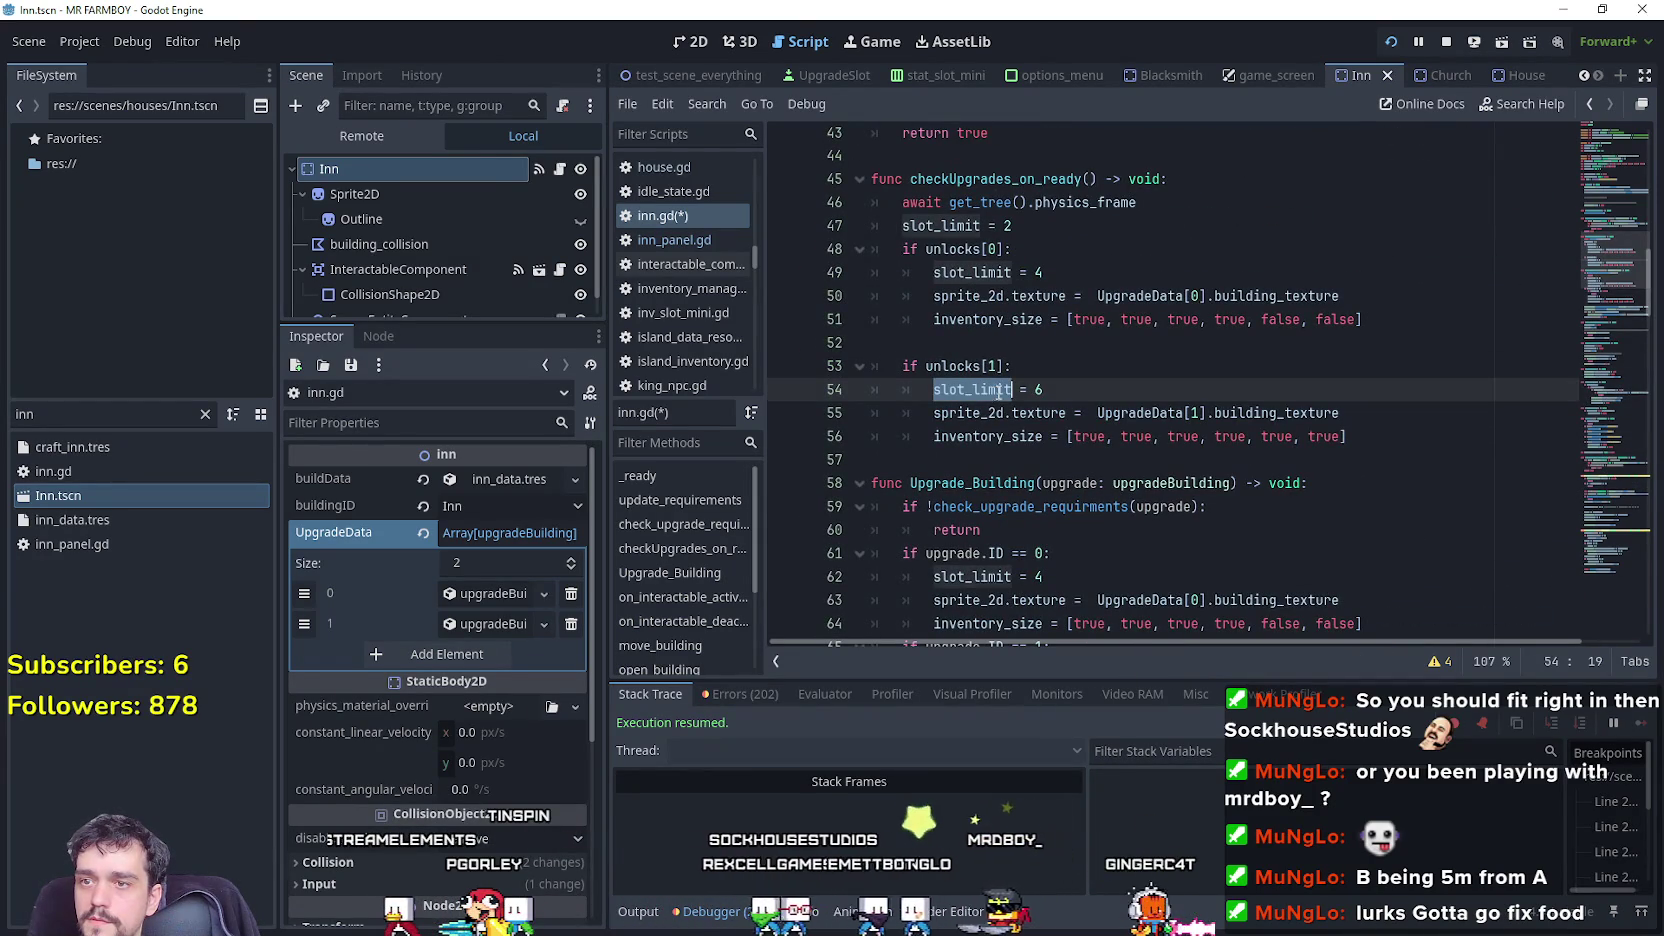
pyautogui.click(958, 226)
pyautogui.scroll(-20, 1086, 485)
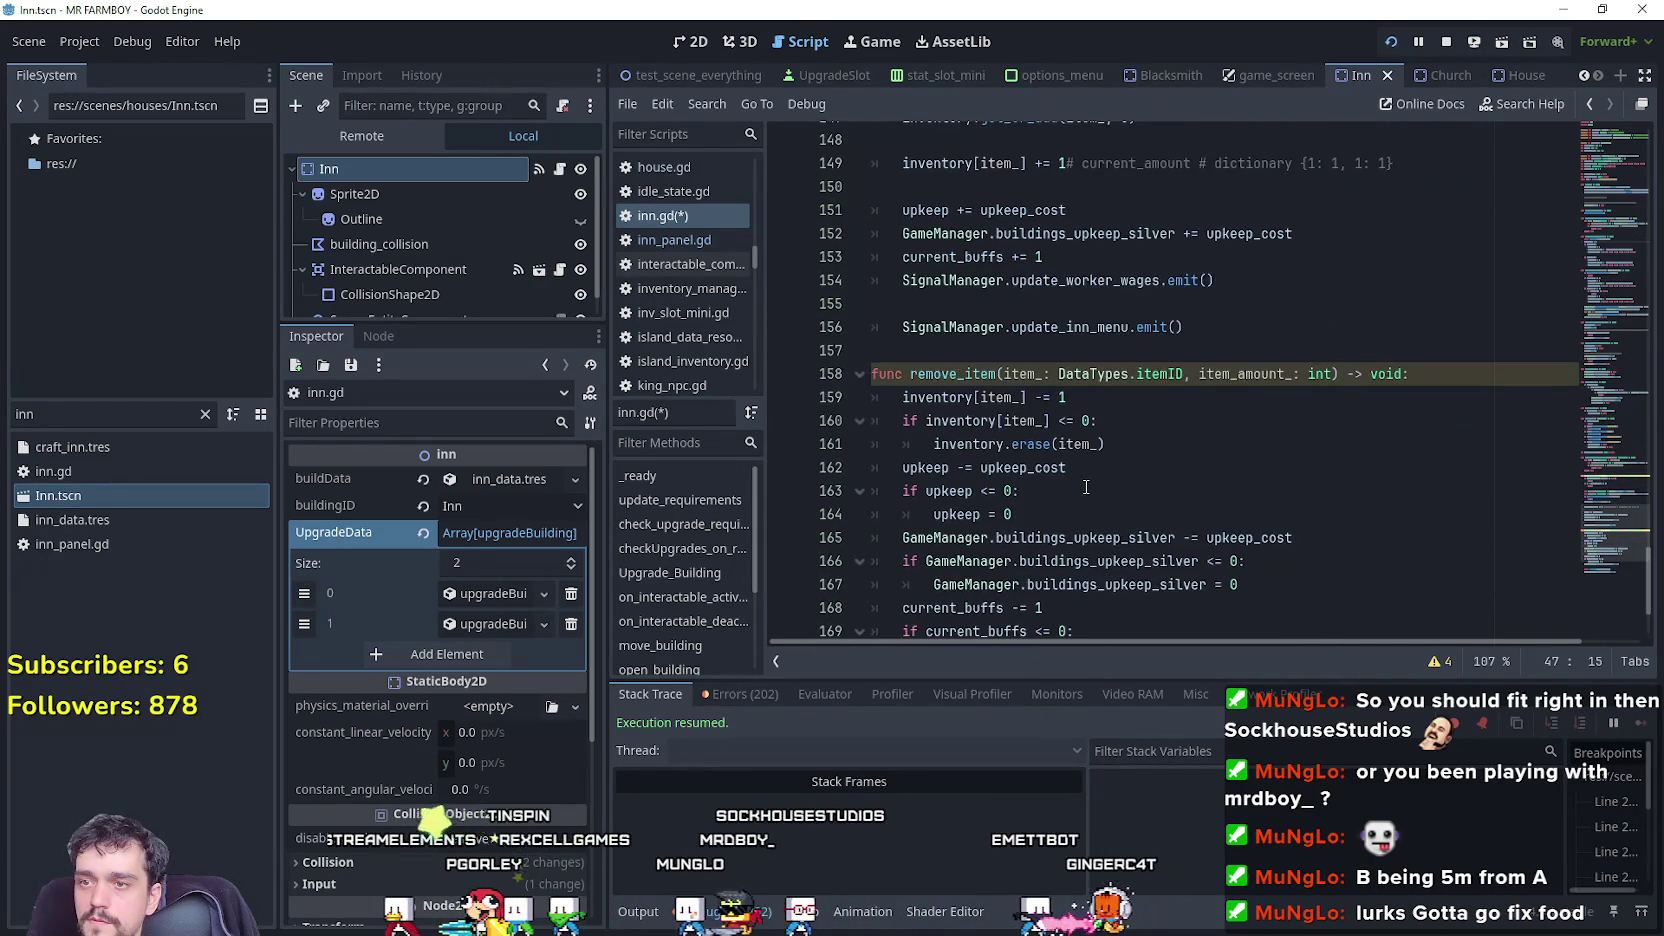
pyautogui.scroll(6, 1070, 495)
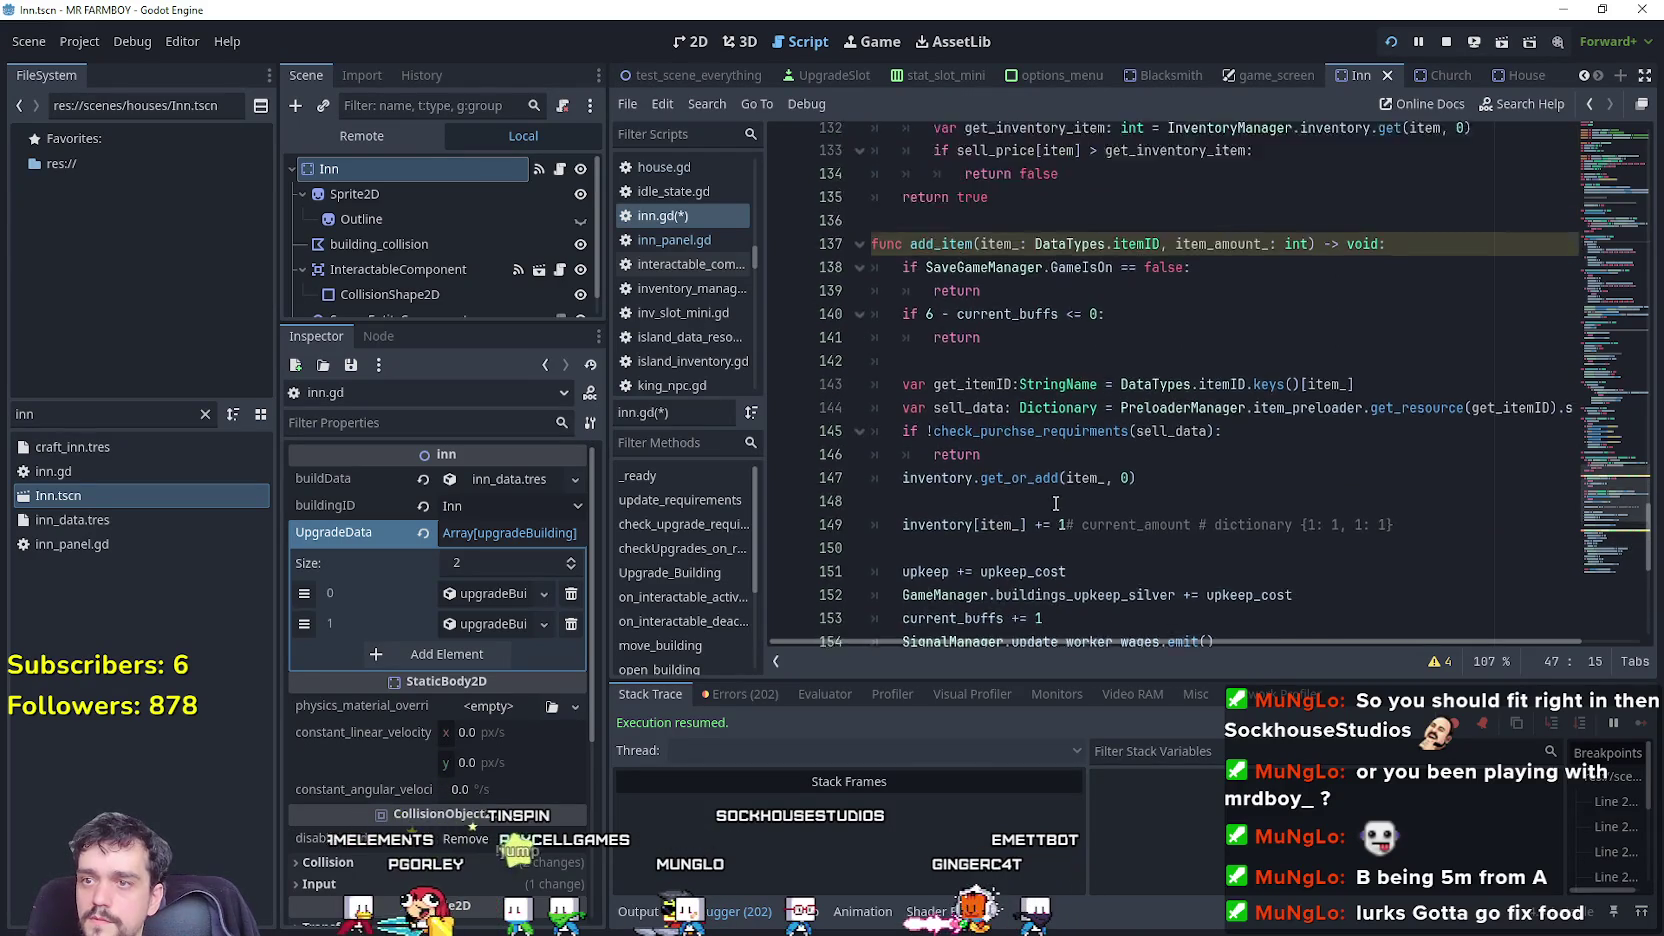
pyautogui.scroll(2, 1057, 502)
pyautogui.click(1080, 468)
pyautogui.moveTo(1080, 481)
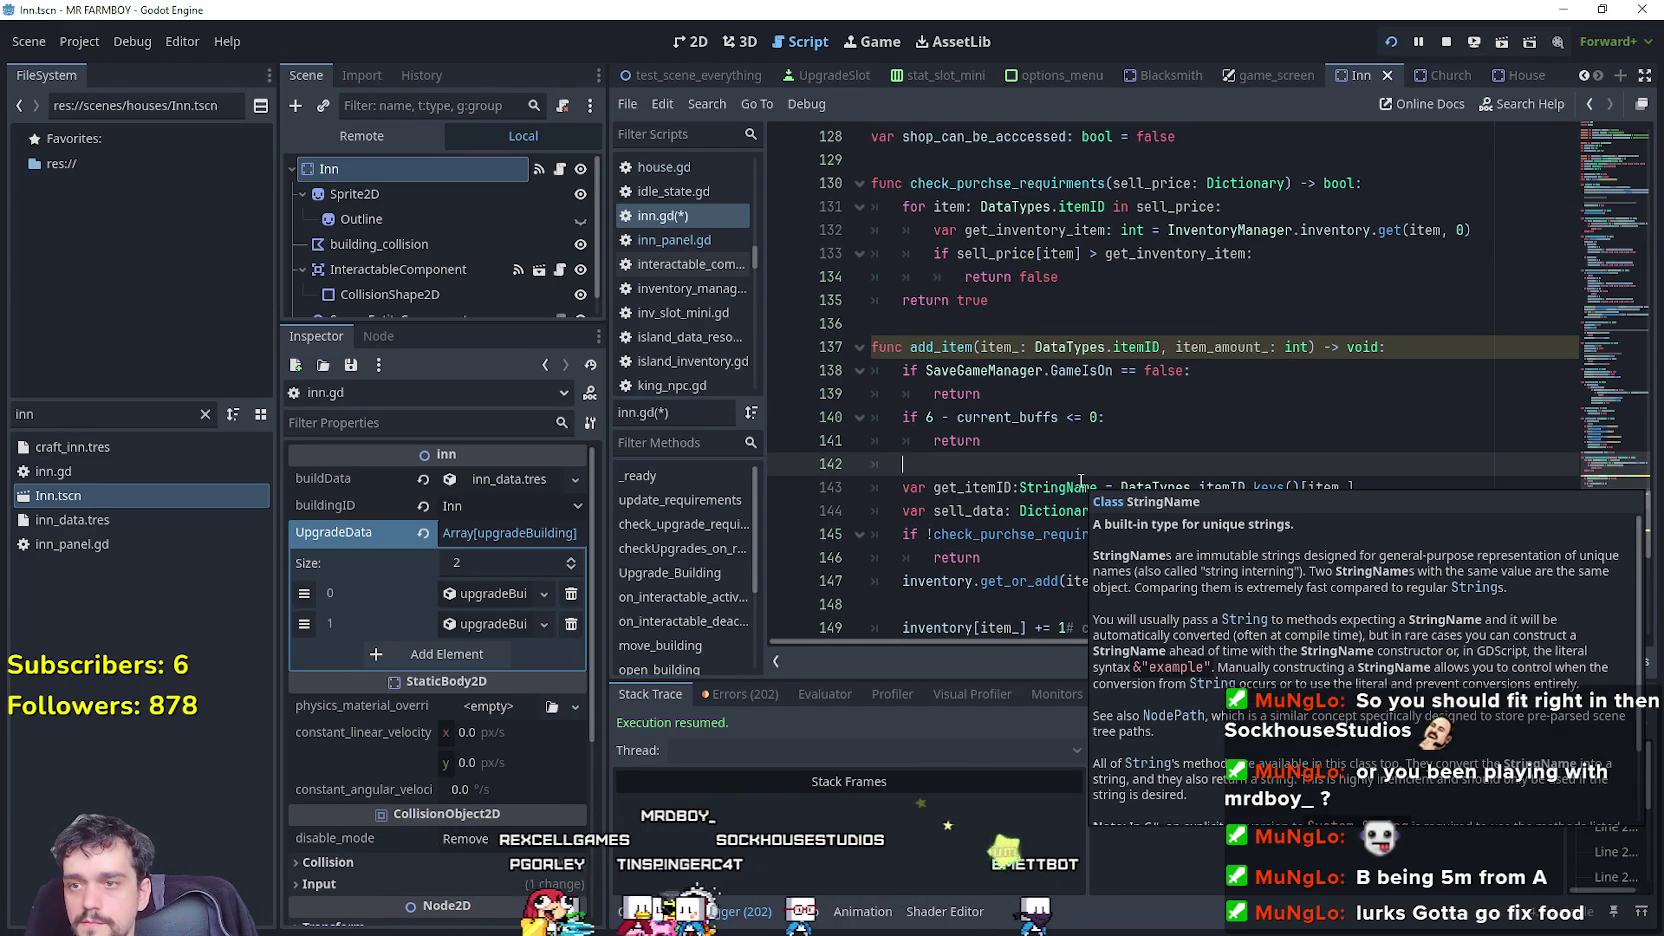
# Add an 'if current_buffs … slot_limit:' check with an indented return on line 142 and save.
pyautogui.write('if')
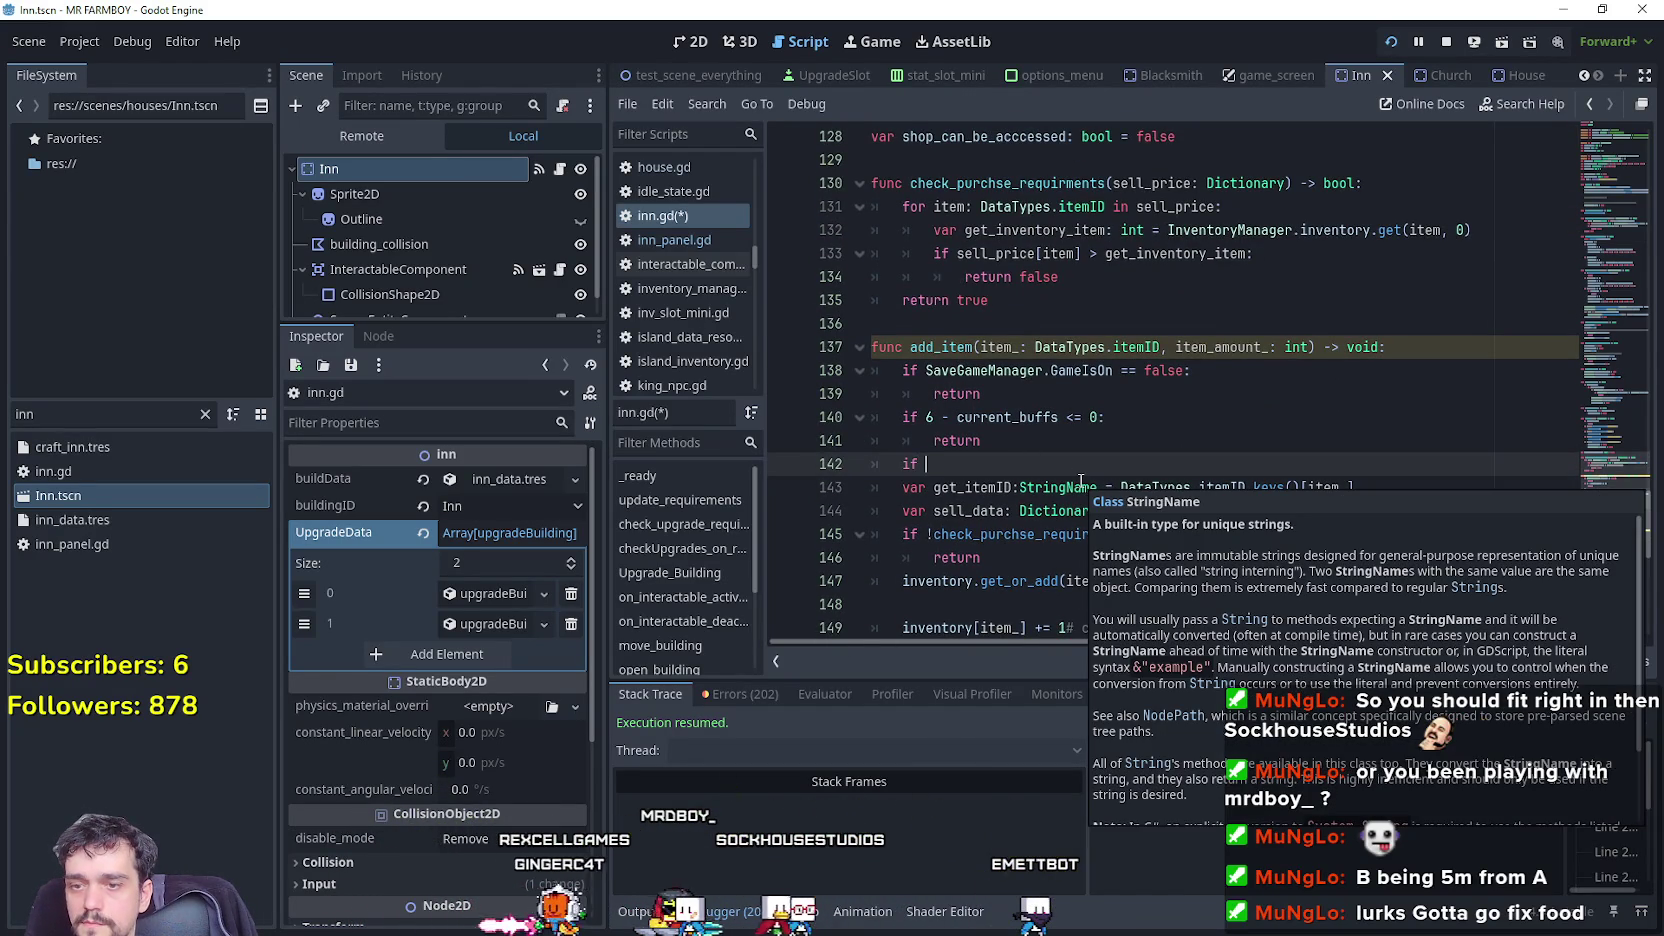
pyautogui.write('c')
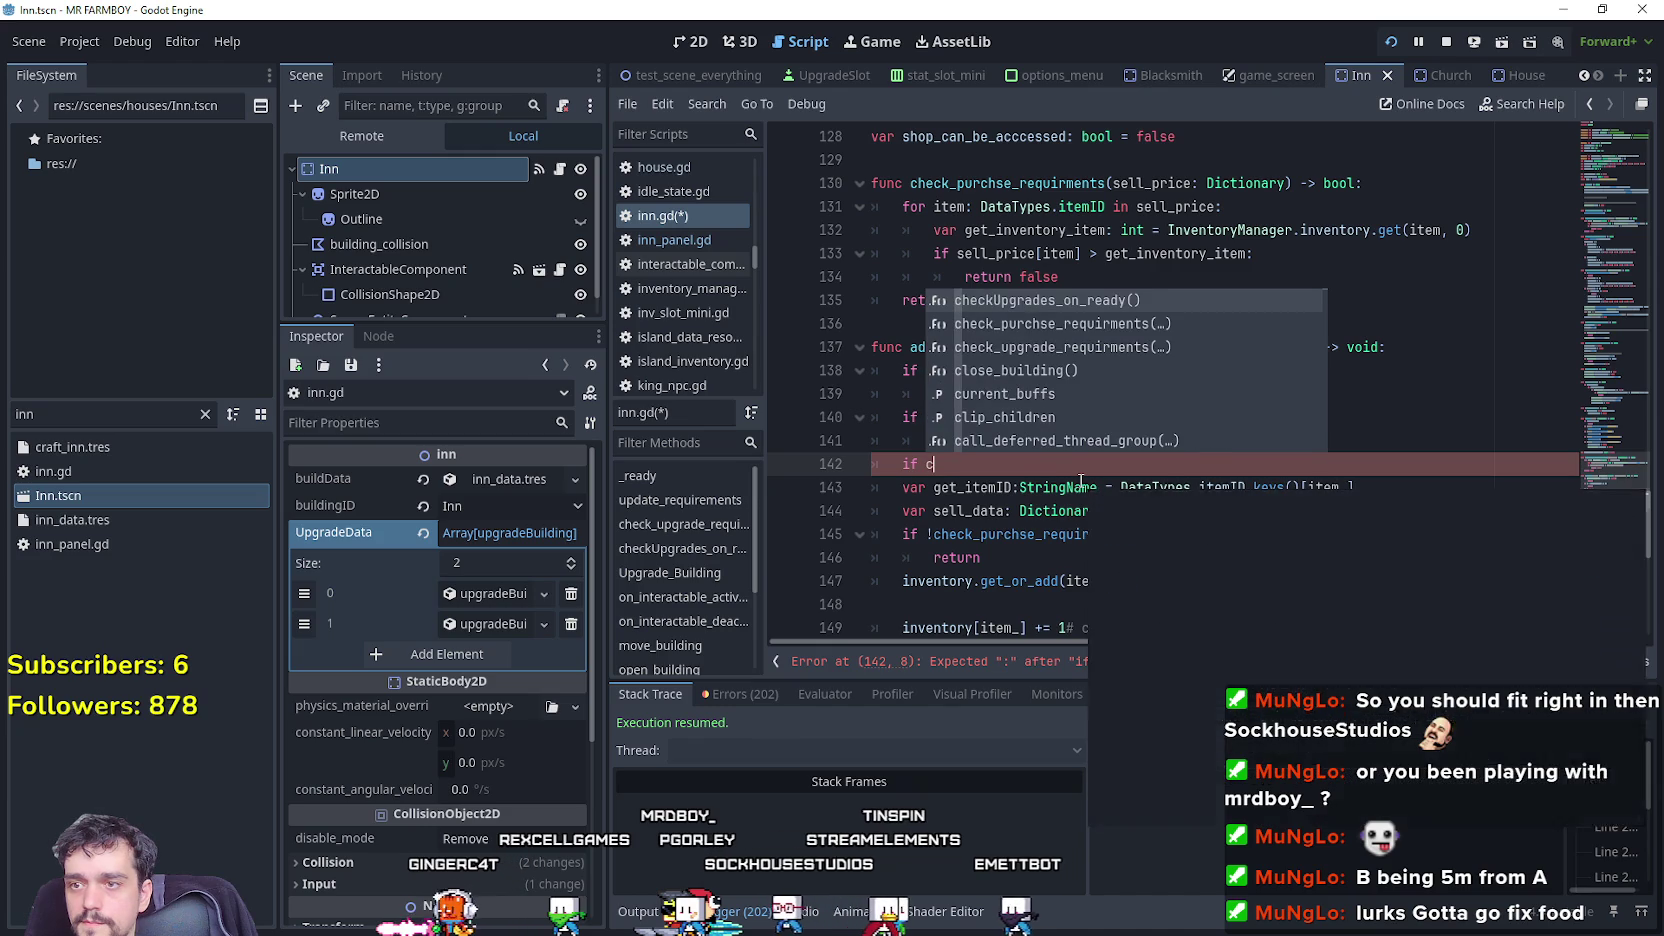
pyautogui.write('ur')
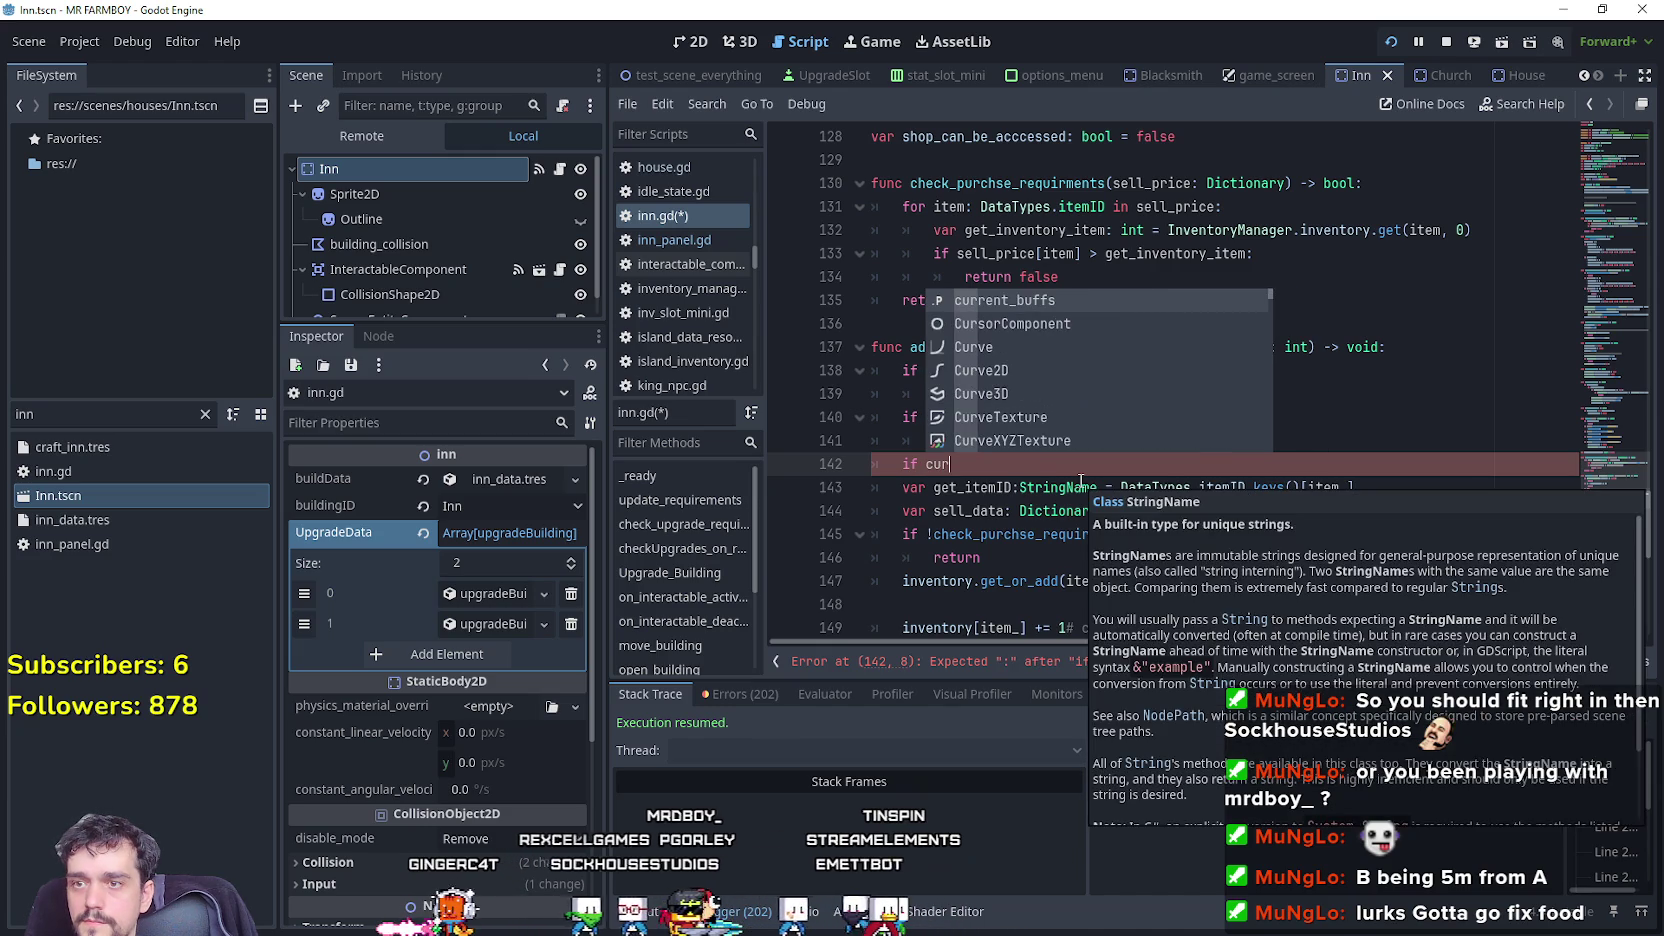
pyautogui.press('Return')
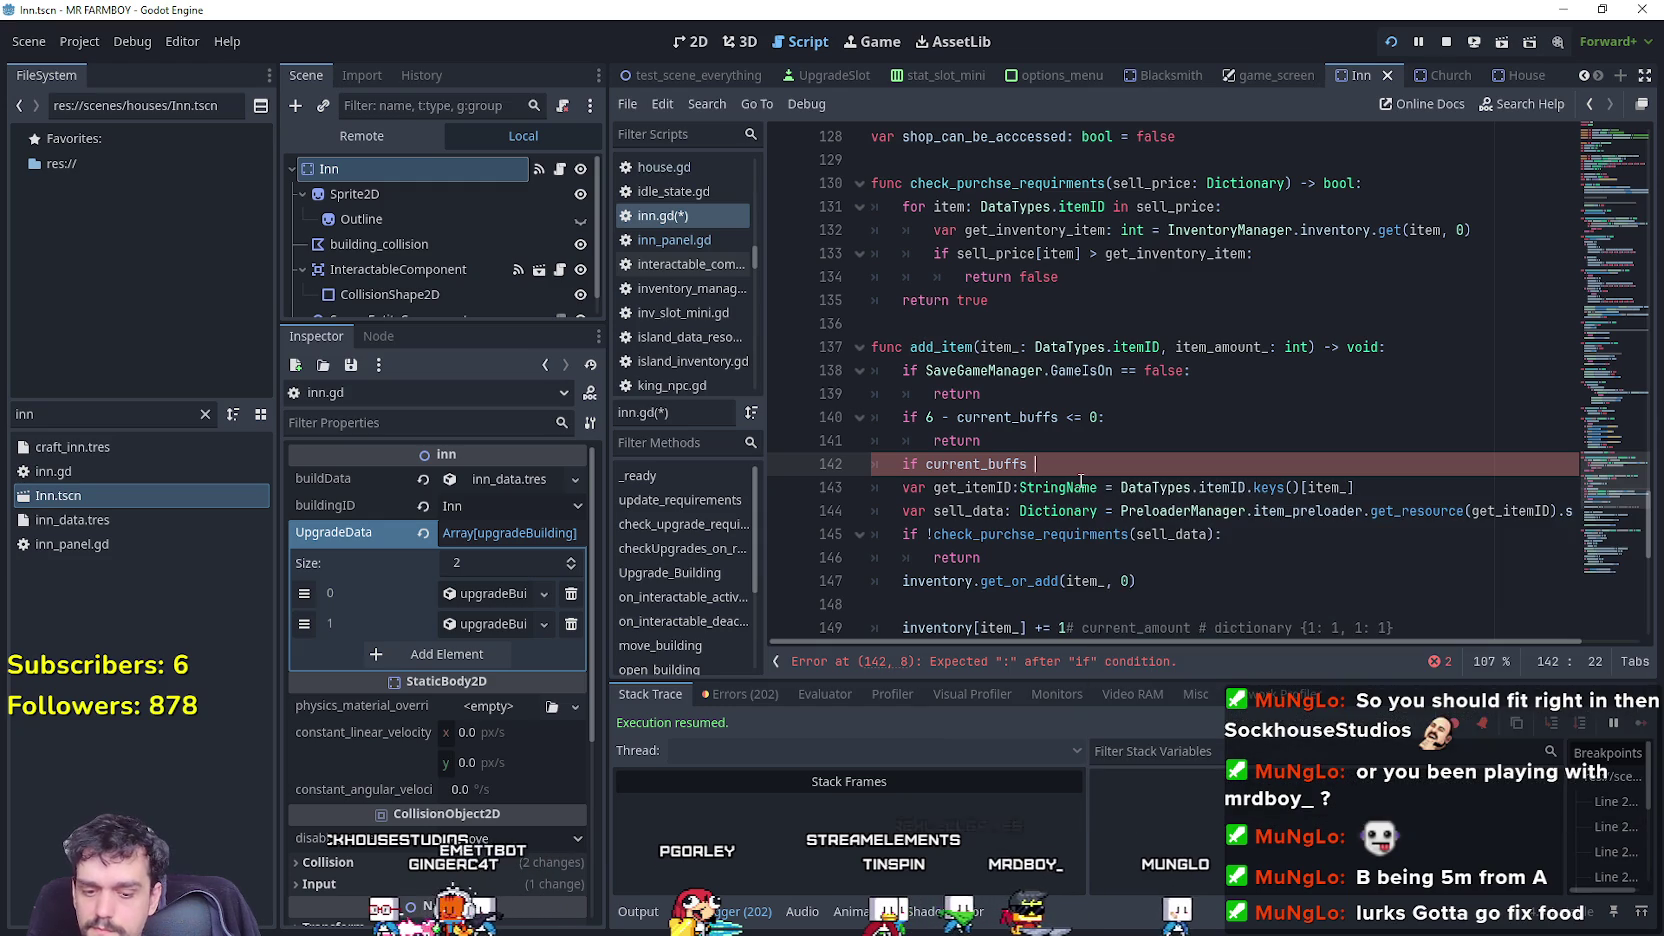
pyautogui.write('>')
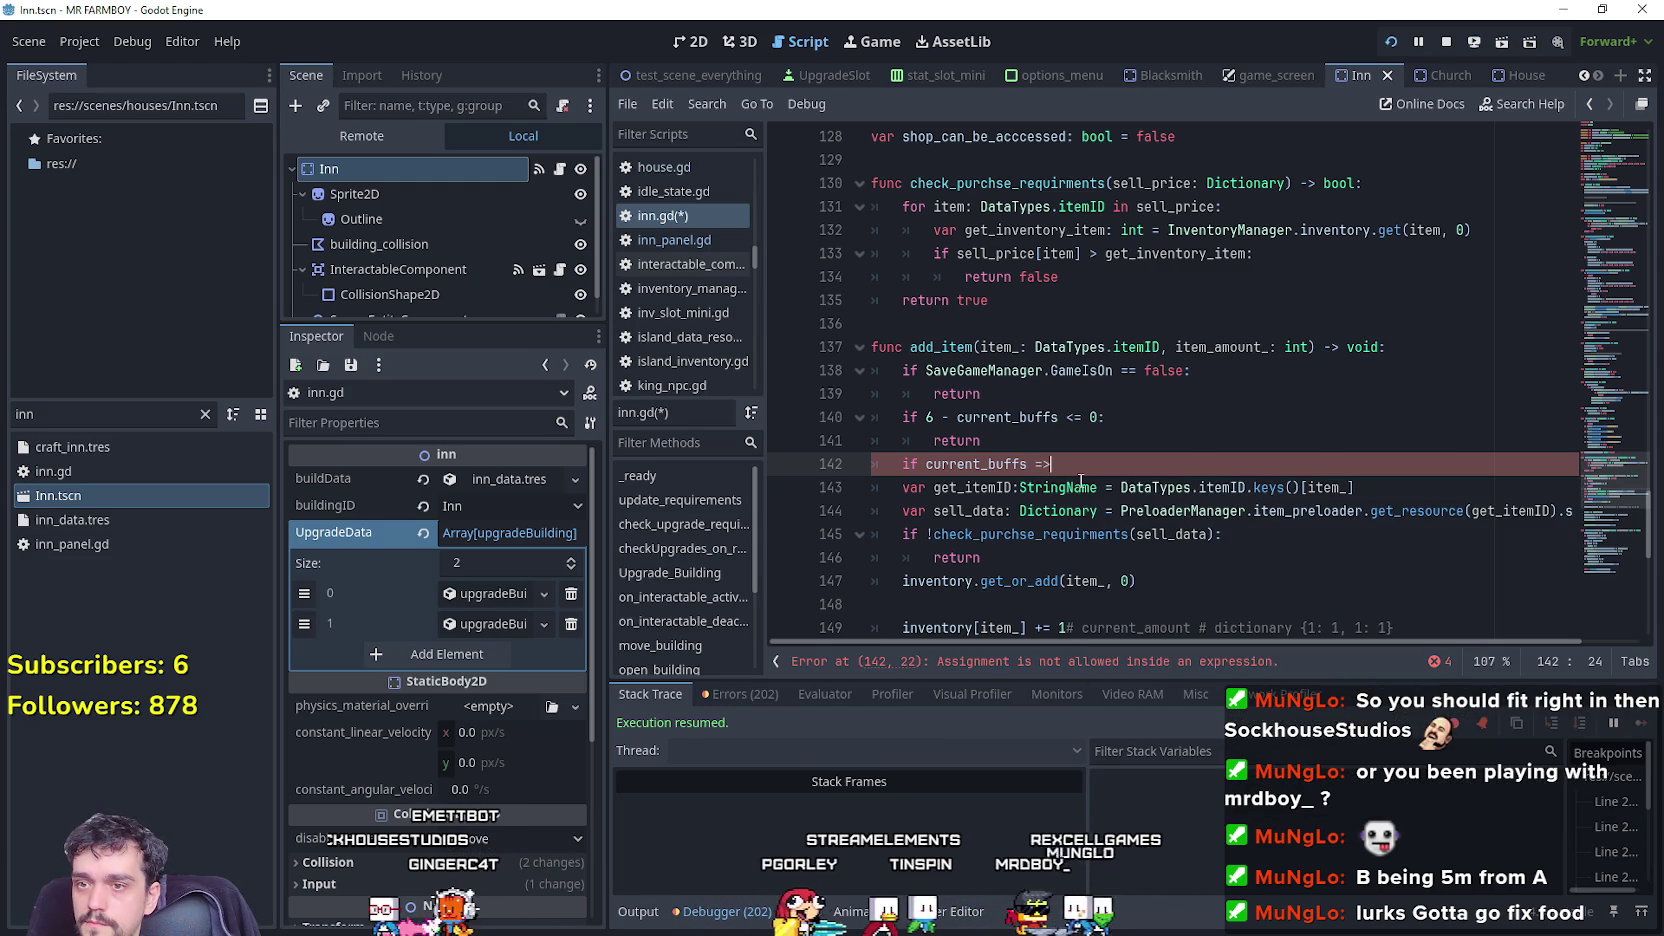
pyautogui.press('Return')
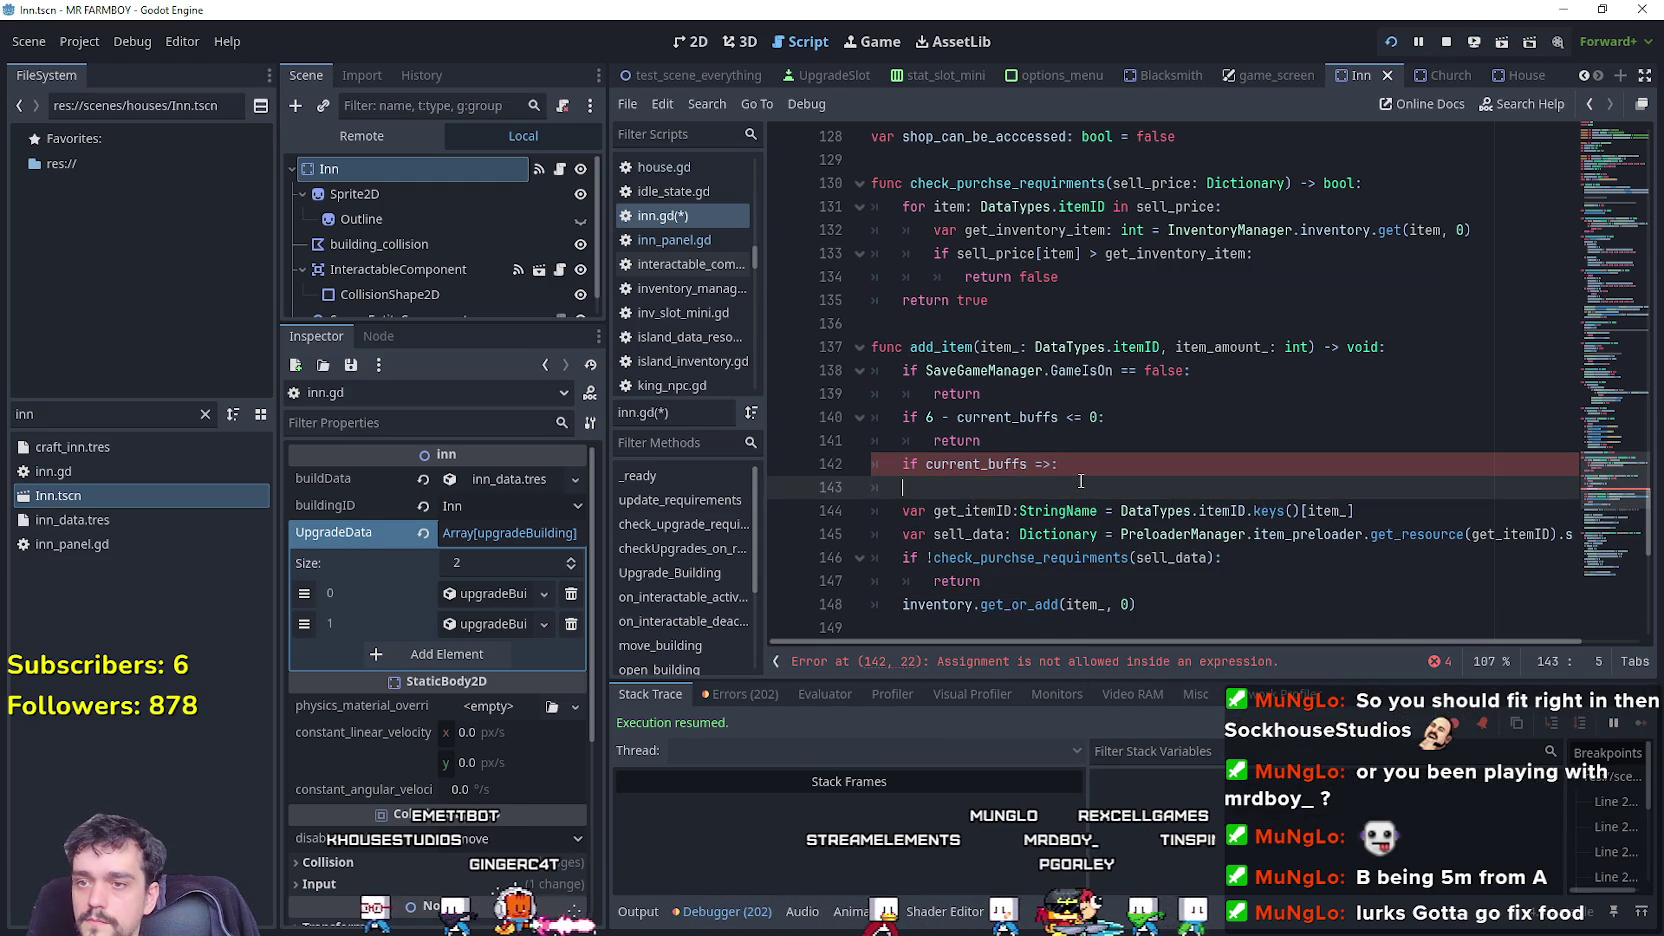
pyautogui.press('BackSpace')
pyautogui.press('BackSpace')
pyautogui.press('BackSpace')
pyautogui.write('slot_limit:')
pyautogui.press('Return')
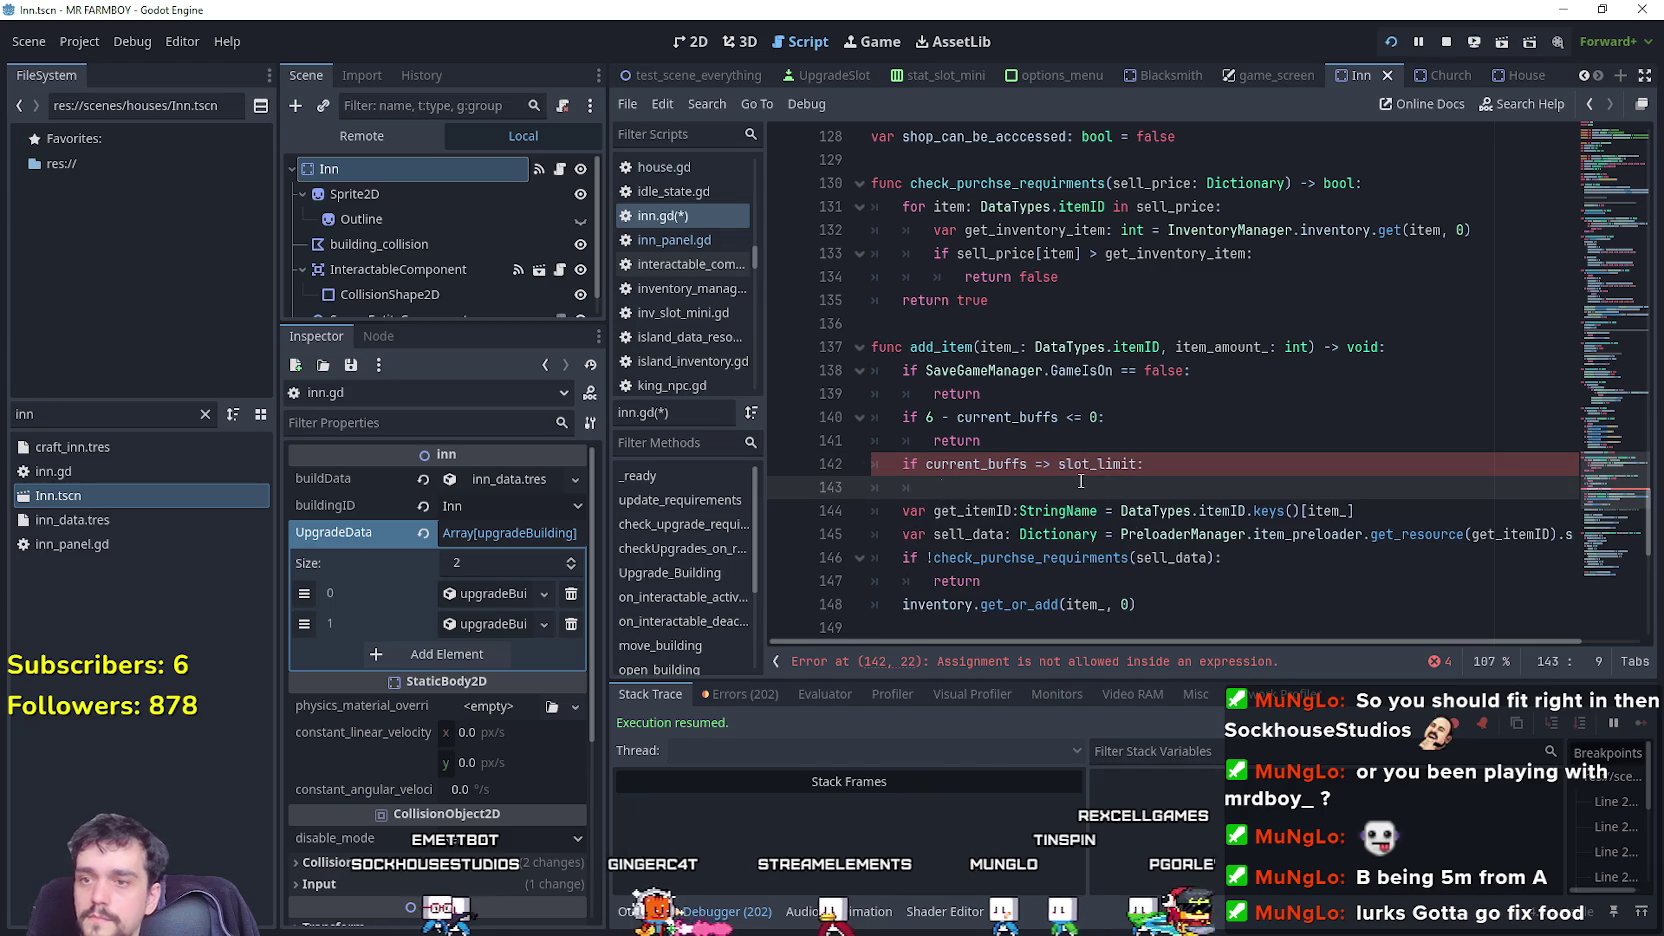
pyautogui.write('return')
pyautogui.hotkey('ctrl', 's')
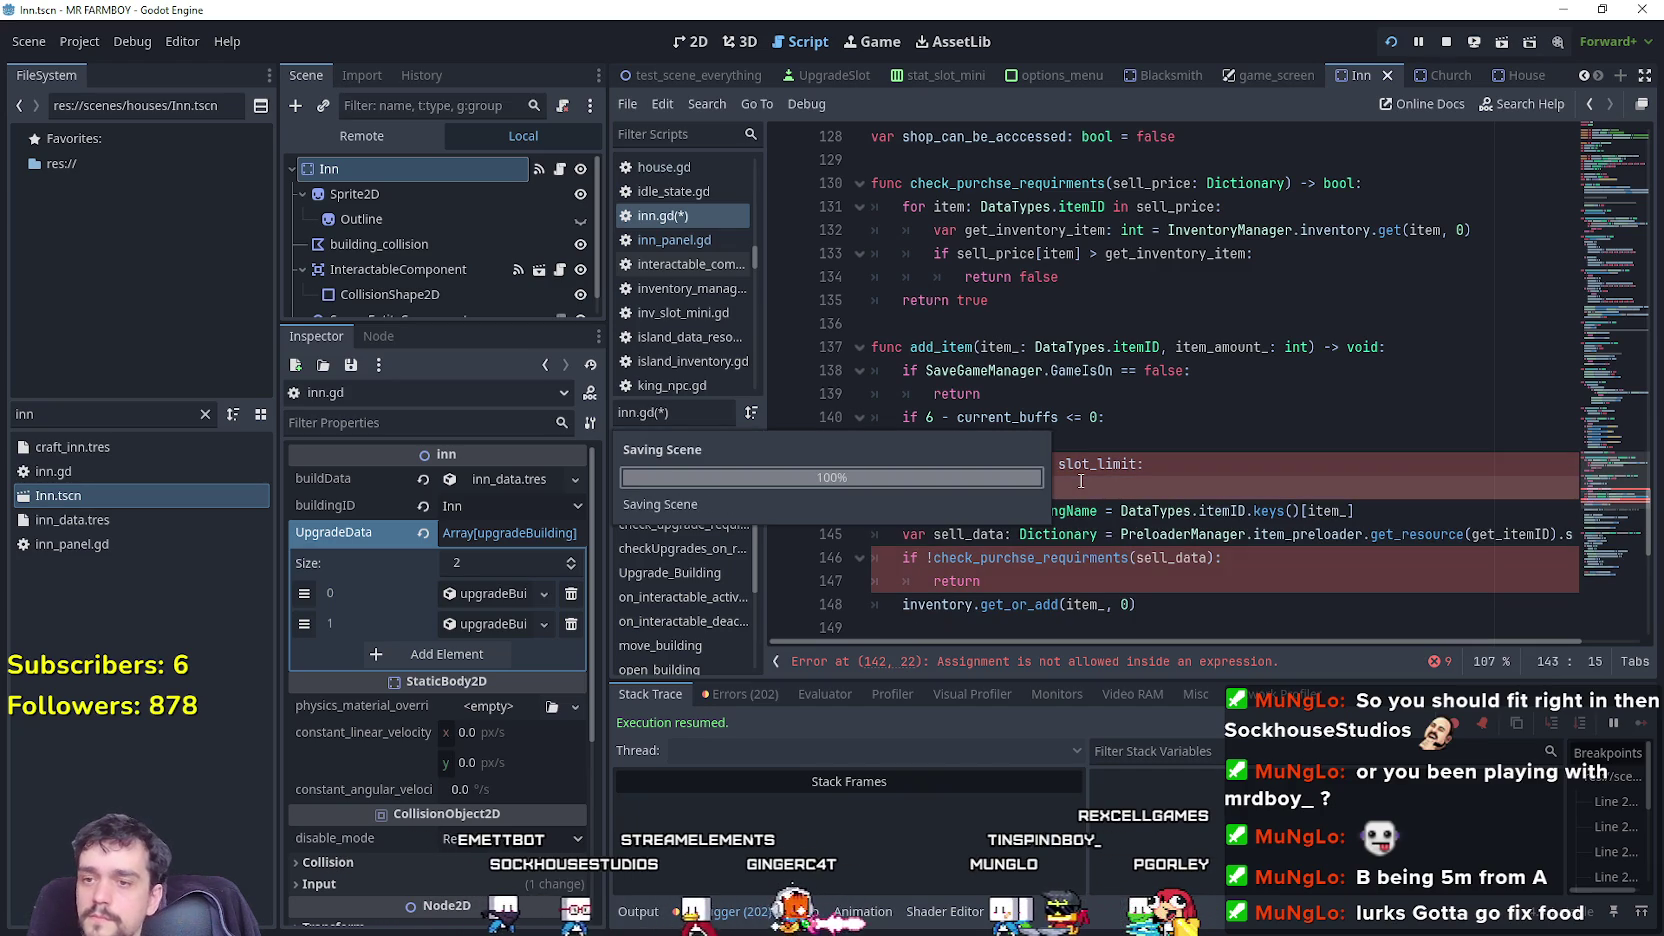
# Correct the comparison on line 142 to '>=' and save the script.
pyautogui.scroll(-1, 1093, 458)
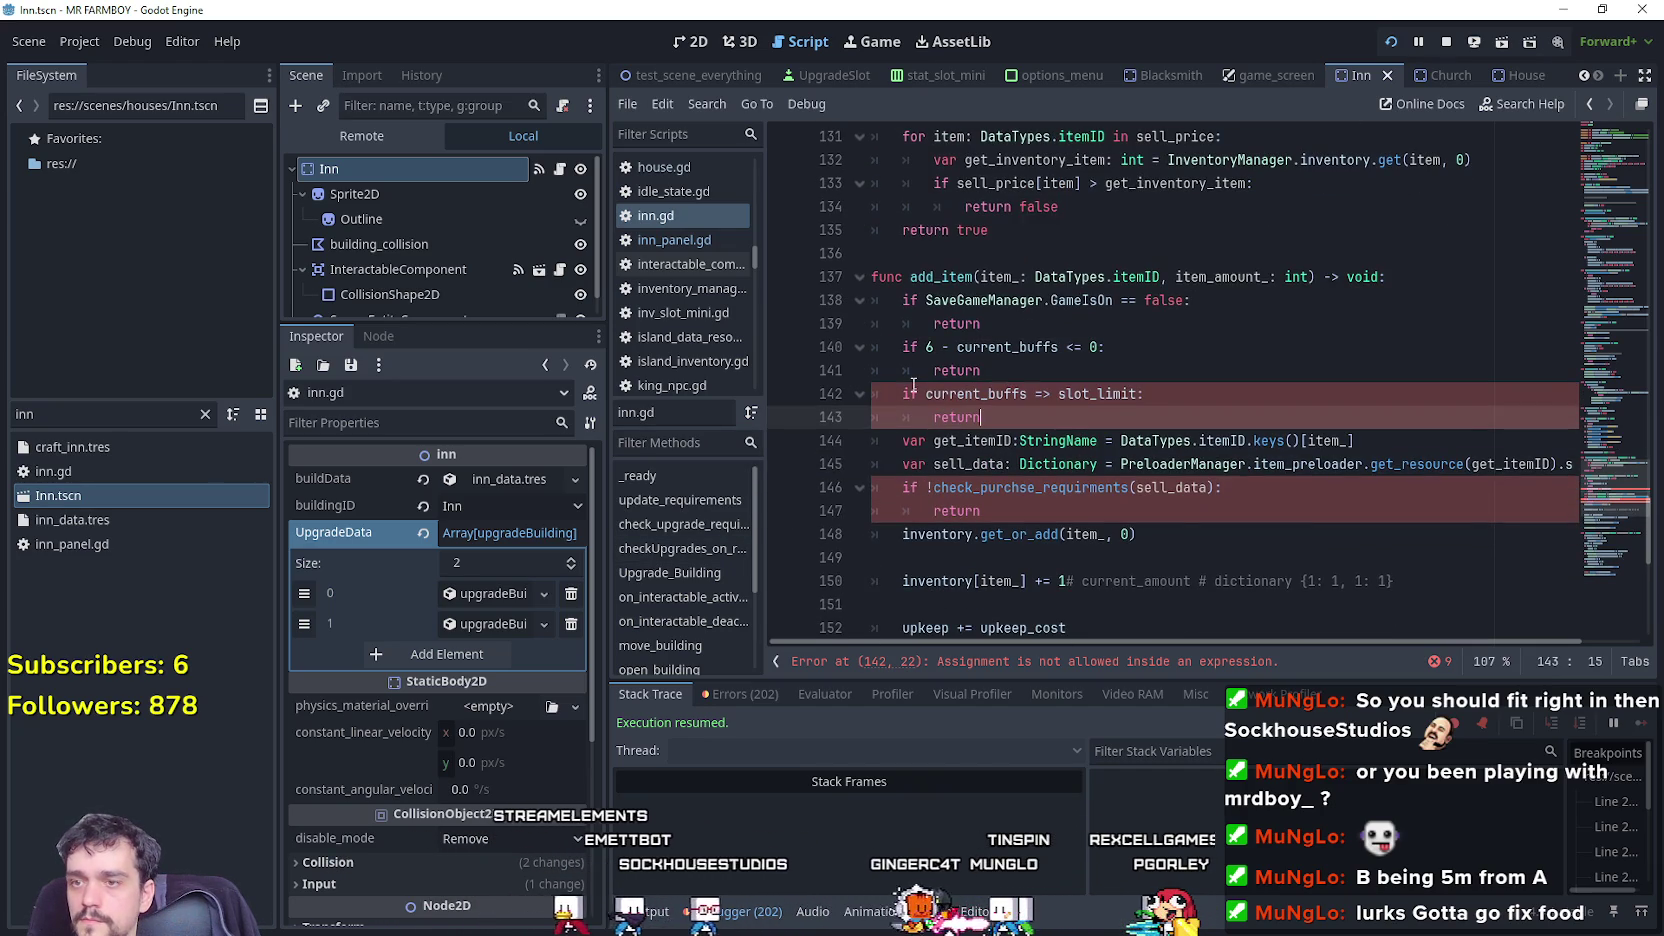
pyautogui.click(1078, 395)
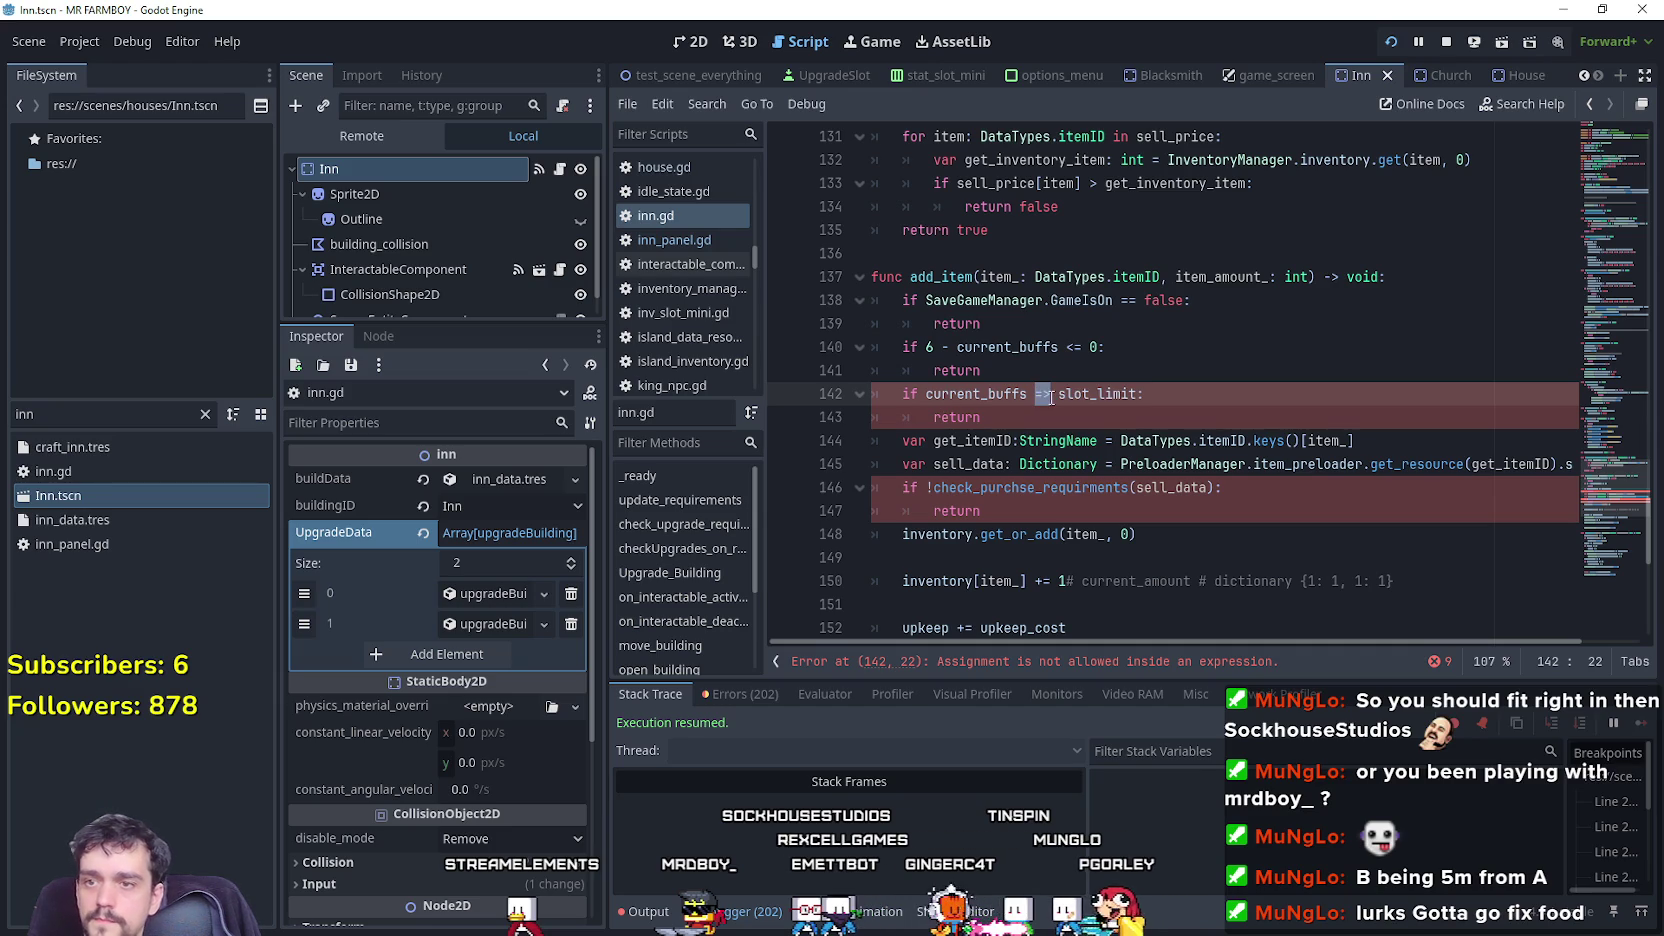
pyautogui.write('>=')
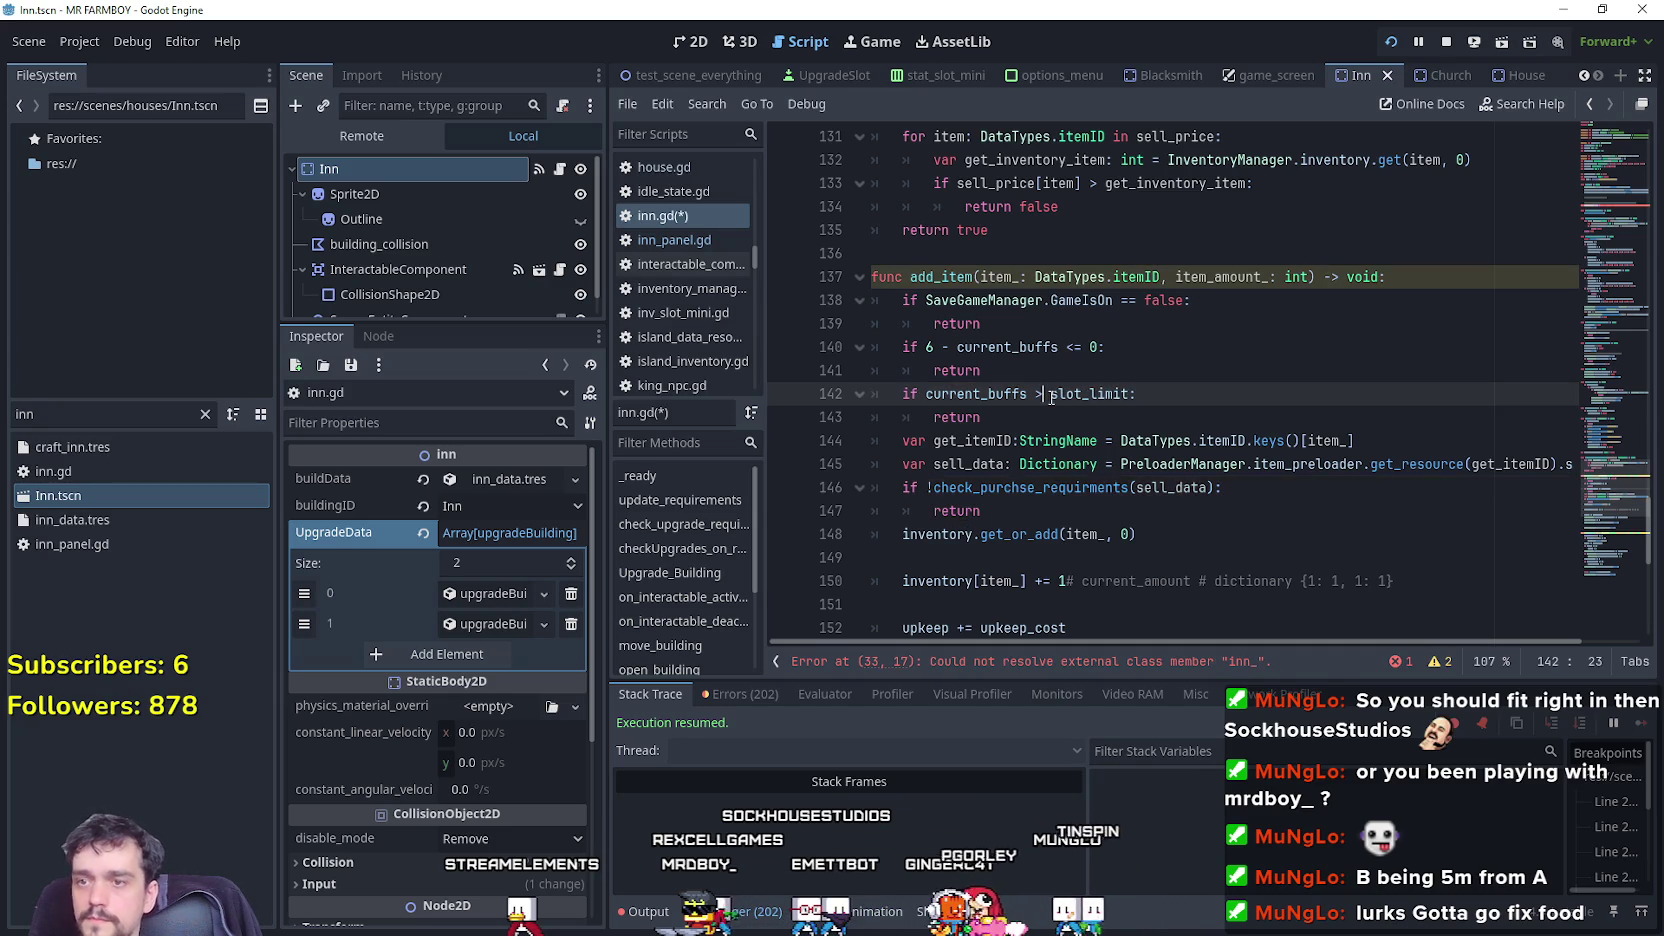
pyautogui.click(1023, 403)
pyautogui.hotkey('ctrl', 's')
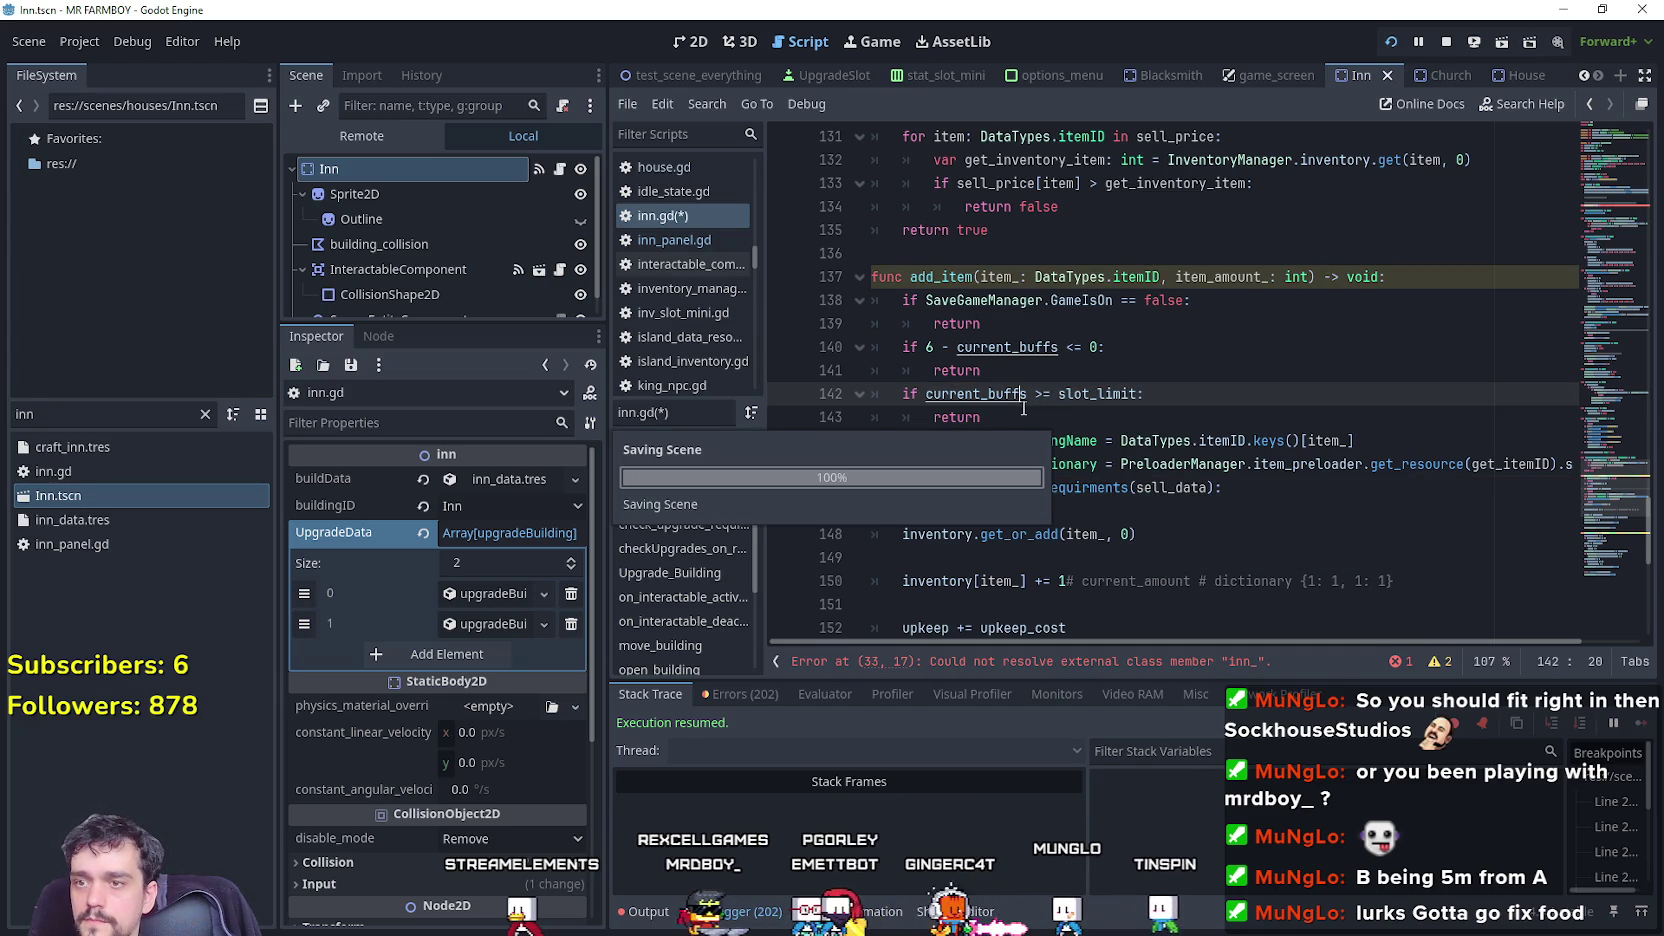
pyautogui.hotkey('alt', 'Tab')
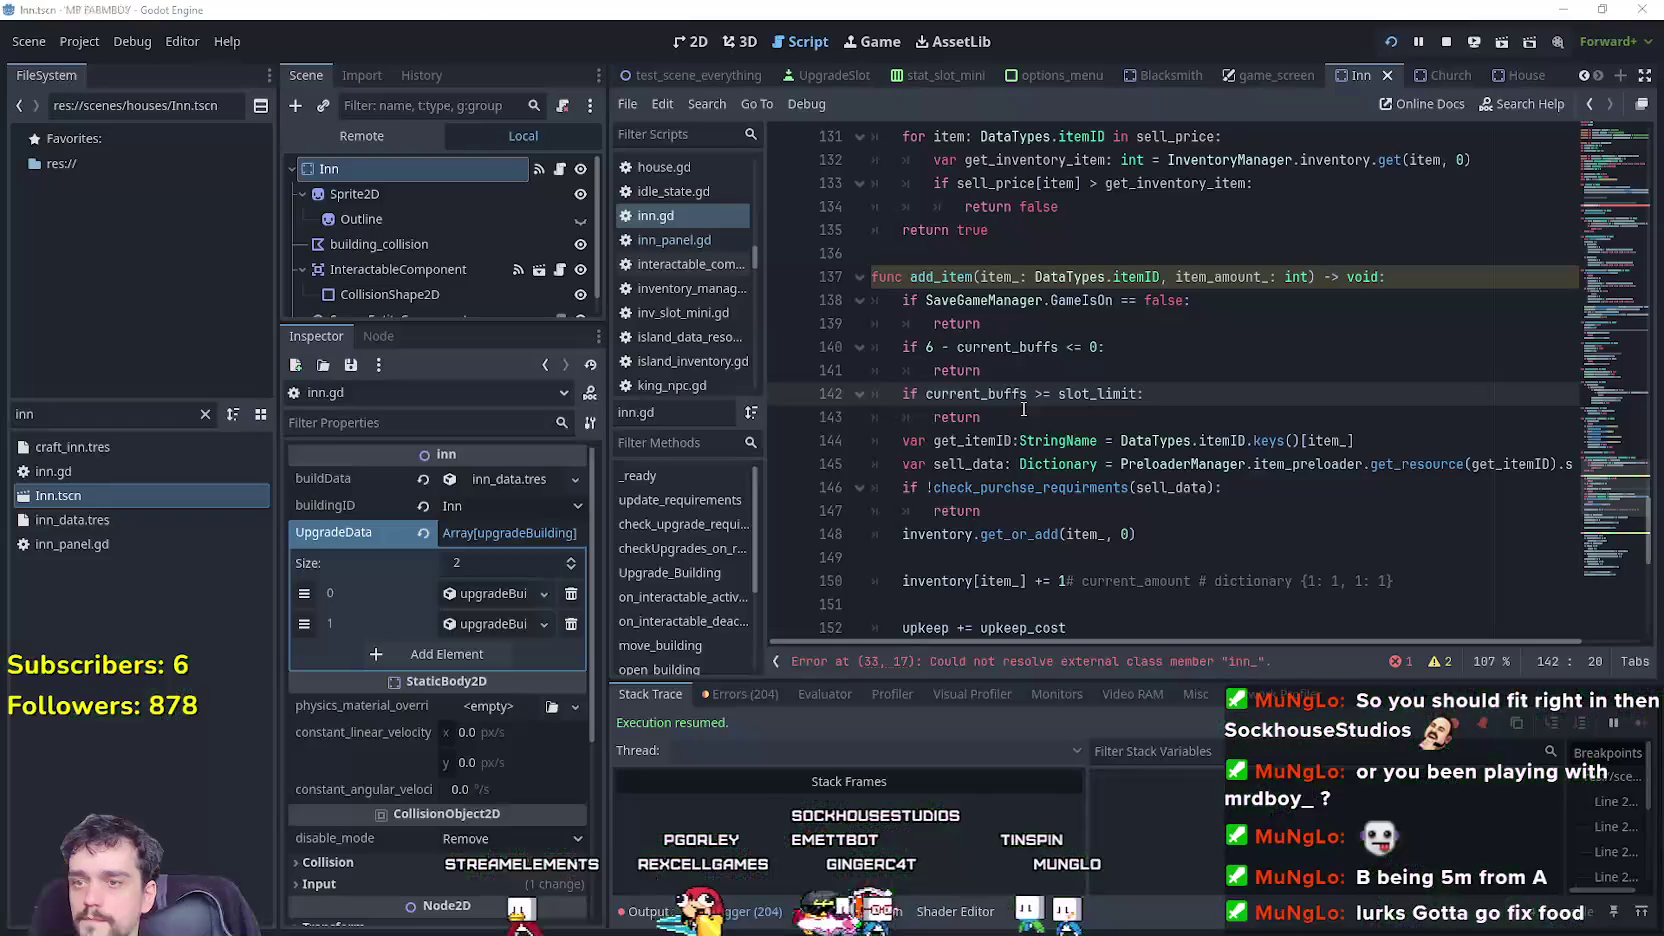
# Jump to the line 33 error and look up where inn_ is declared in game_manager.gd.
pyautogui.click(1144, 667)
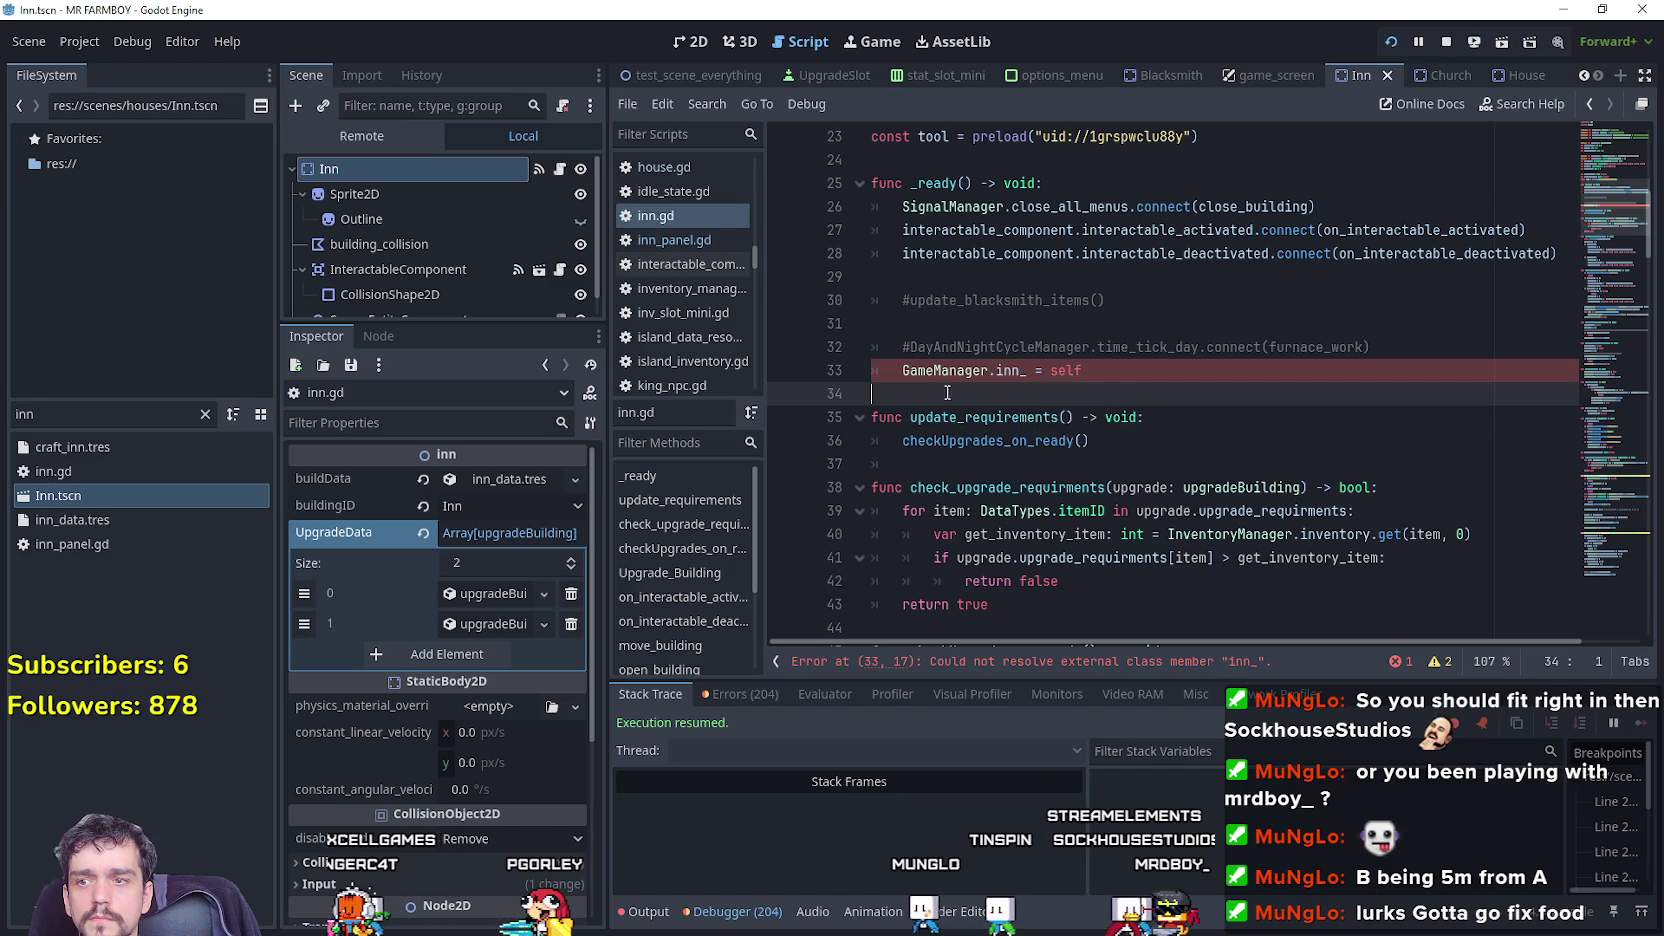
pyautogui.scroll(3, 1005, 430)
pyautogui.scroll(-3, 1030, 493)
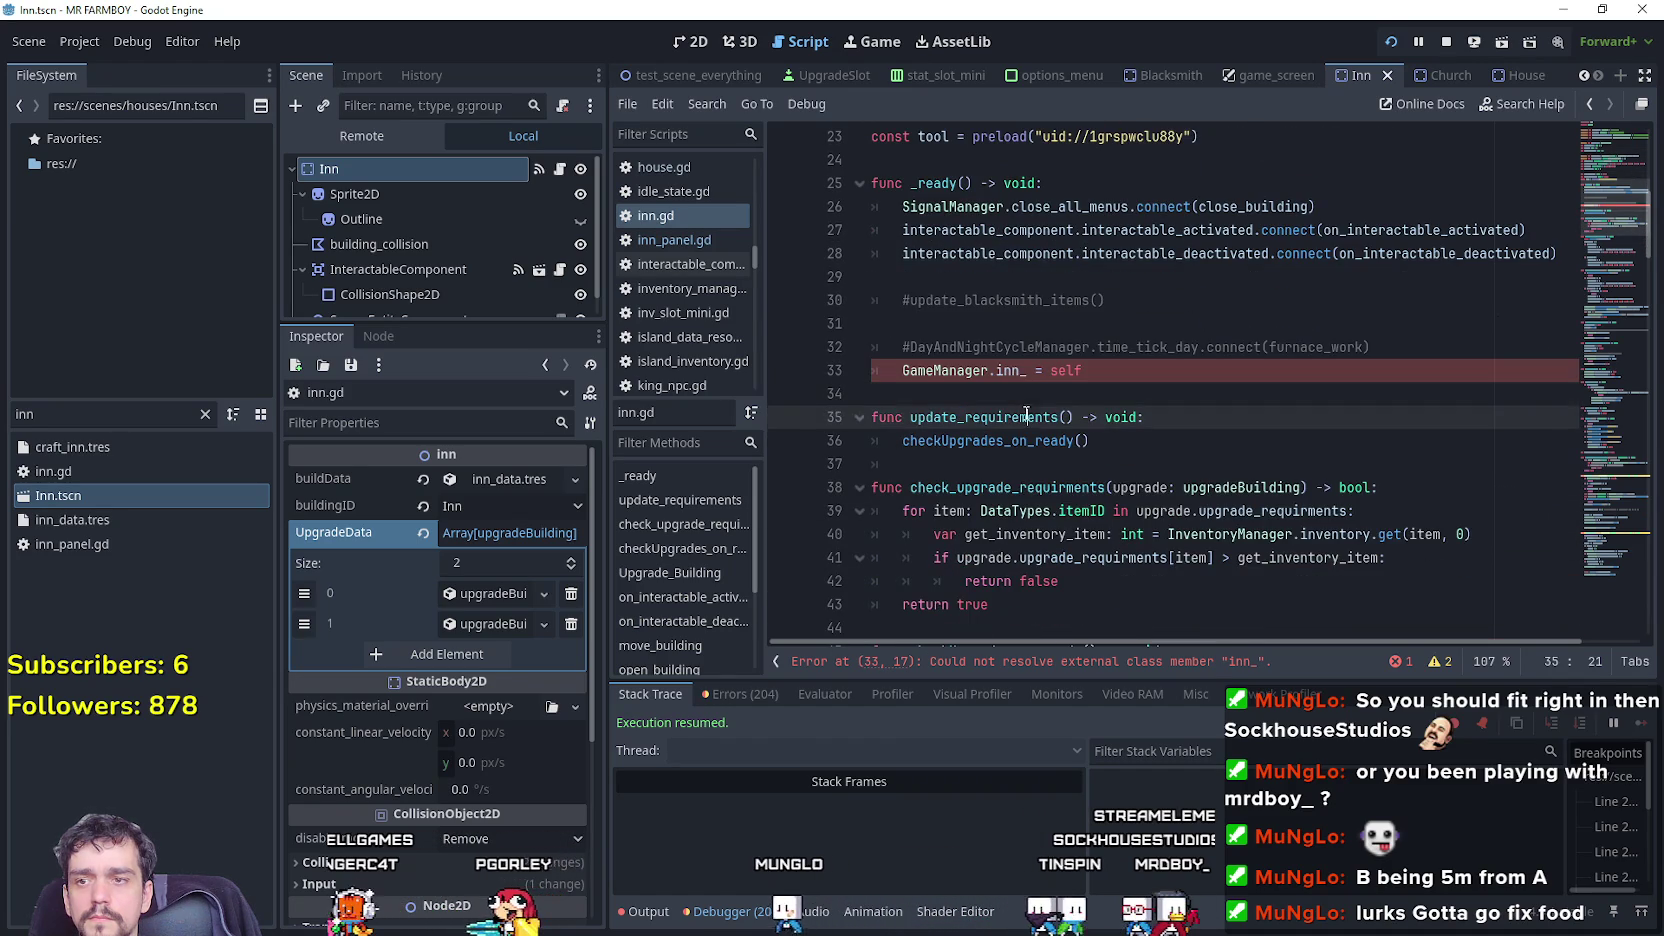
pyautogui.click(1046, 346)
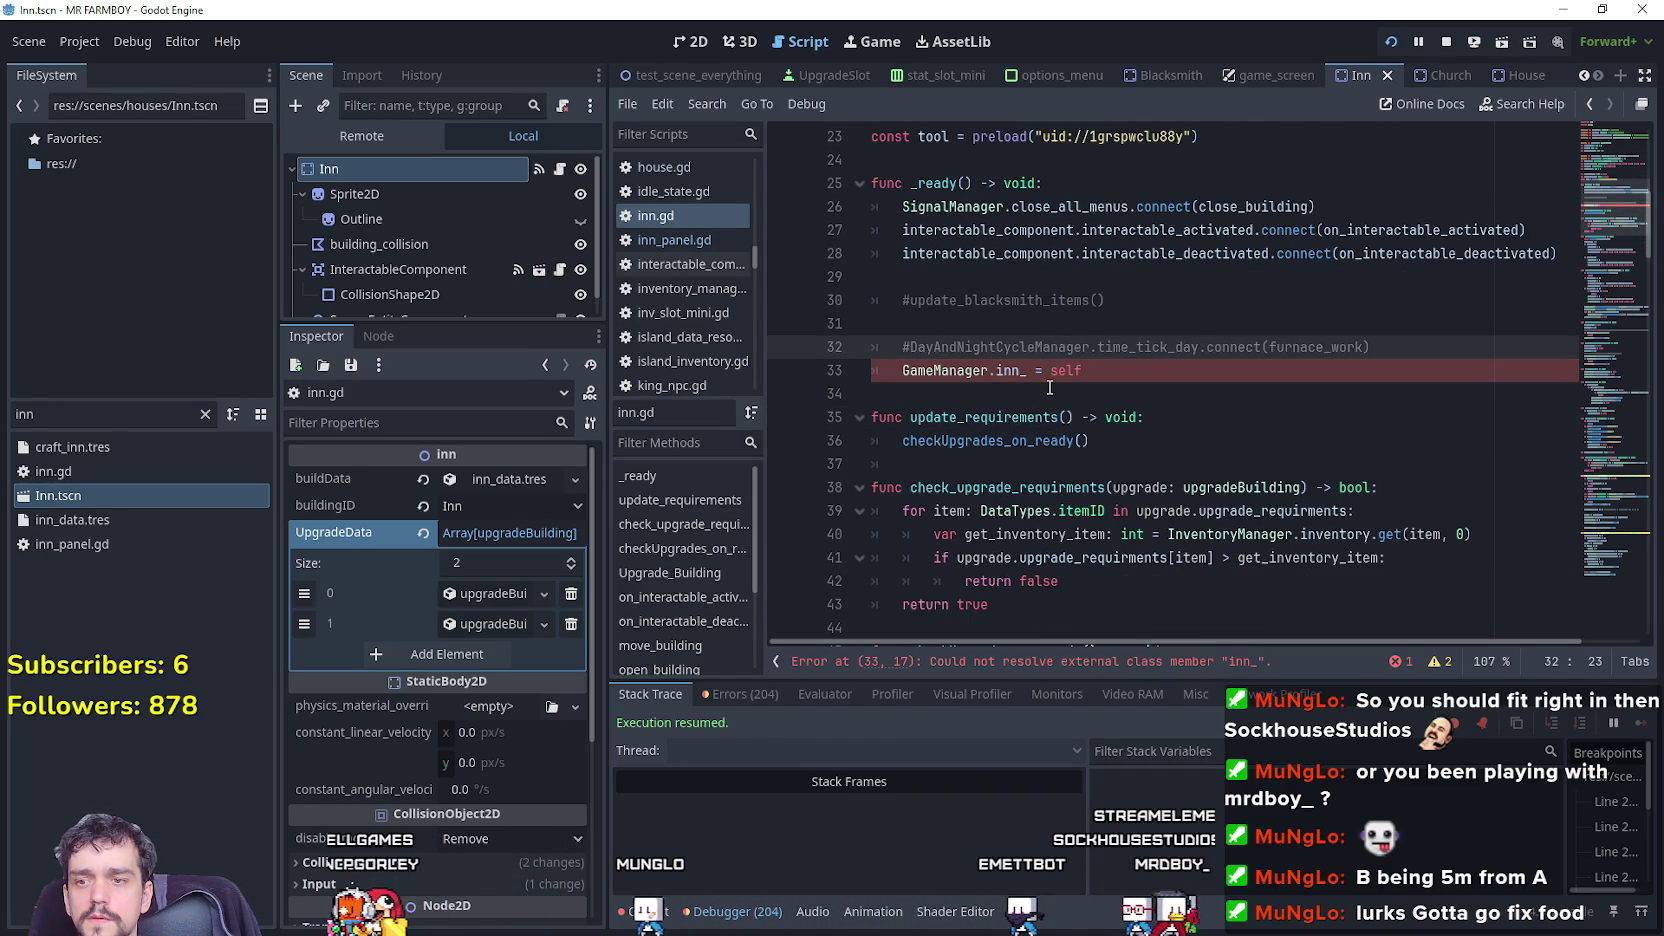
pyautogui.click(1049, 387)
pyautogui.rightClick(1021, 370)
pyautogui.click(1030, 385)
# Save, return to inn.gd and run the game with F5.
pyautogui.click(1034, 347)
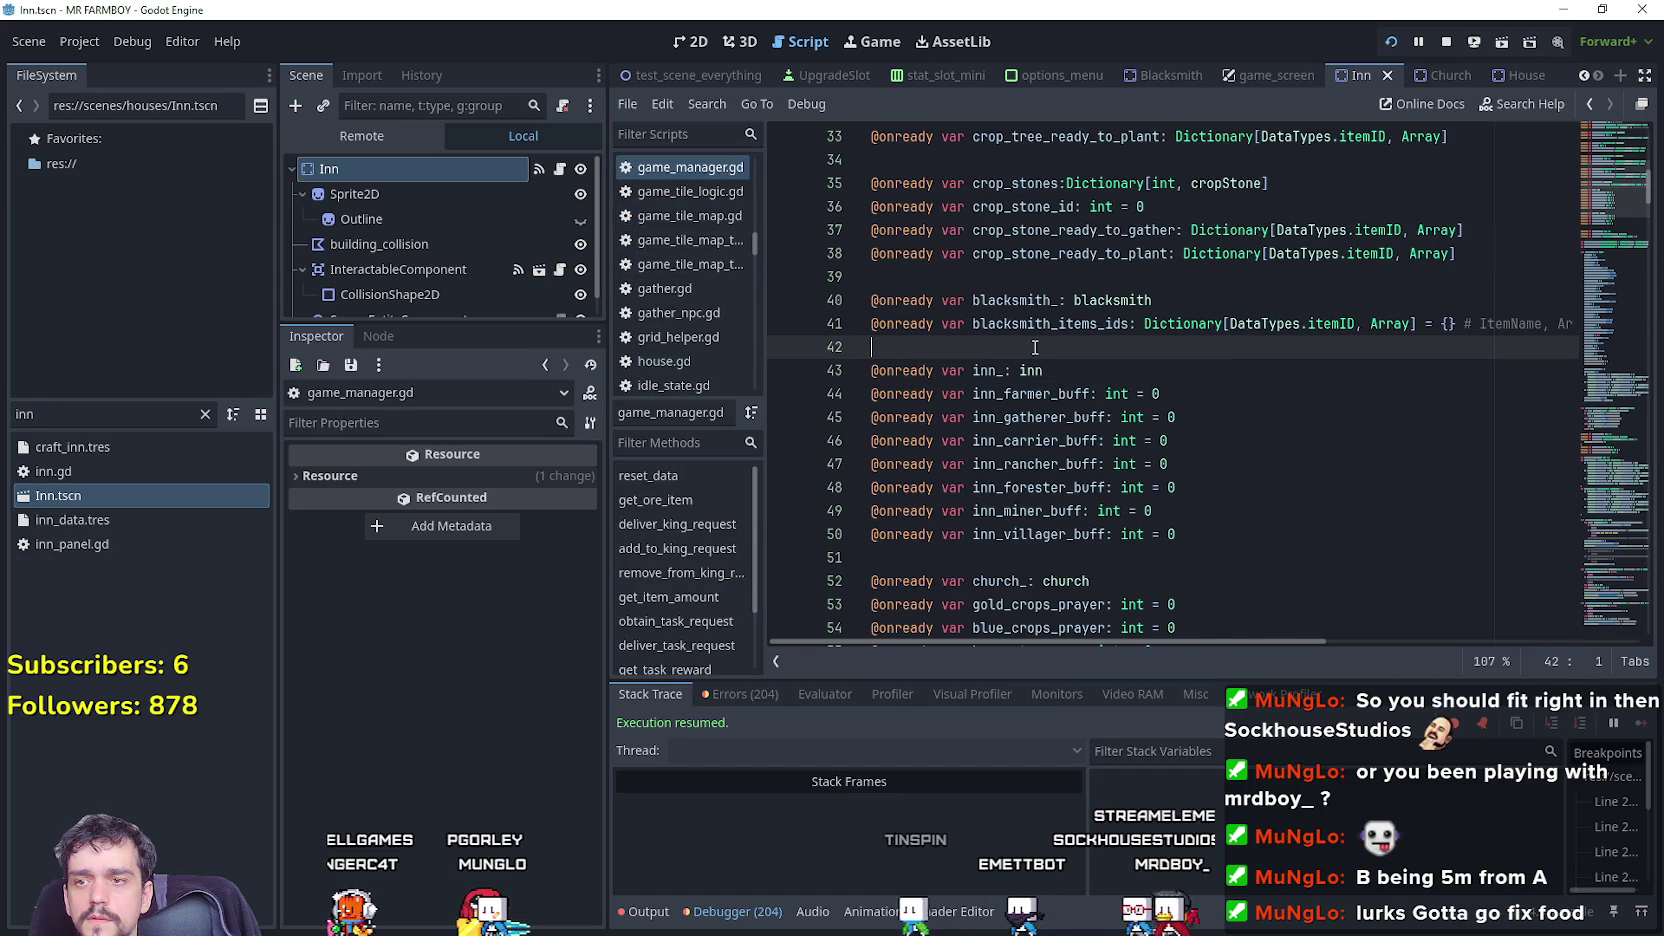
pyautogui.hotkey('ctrl', 's')
pyautogui.click(560, 169)
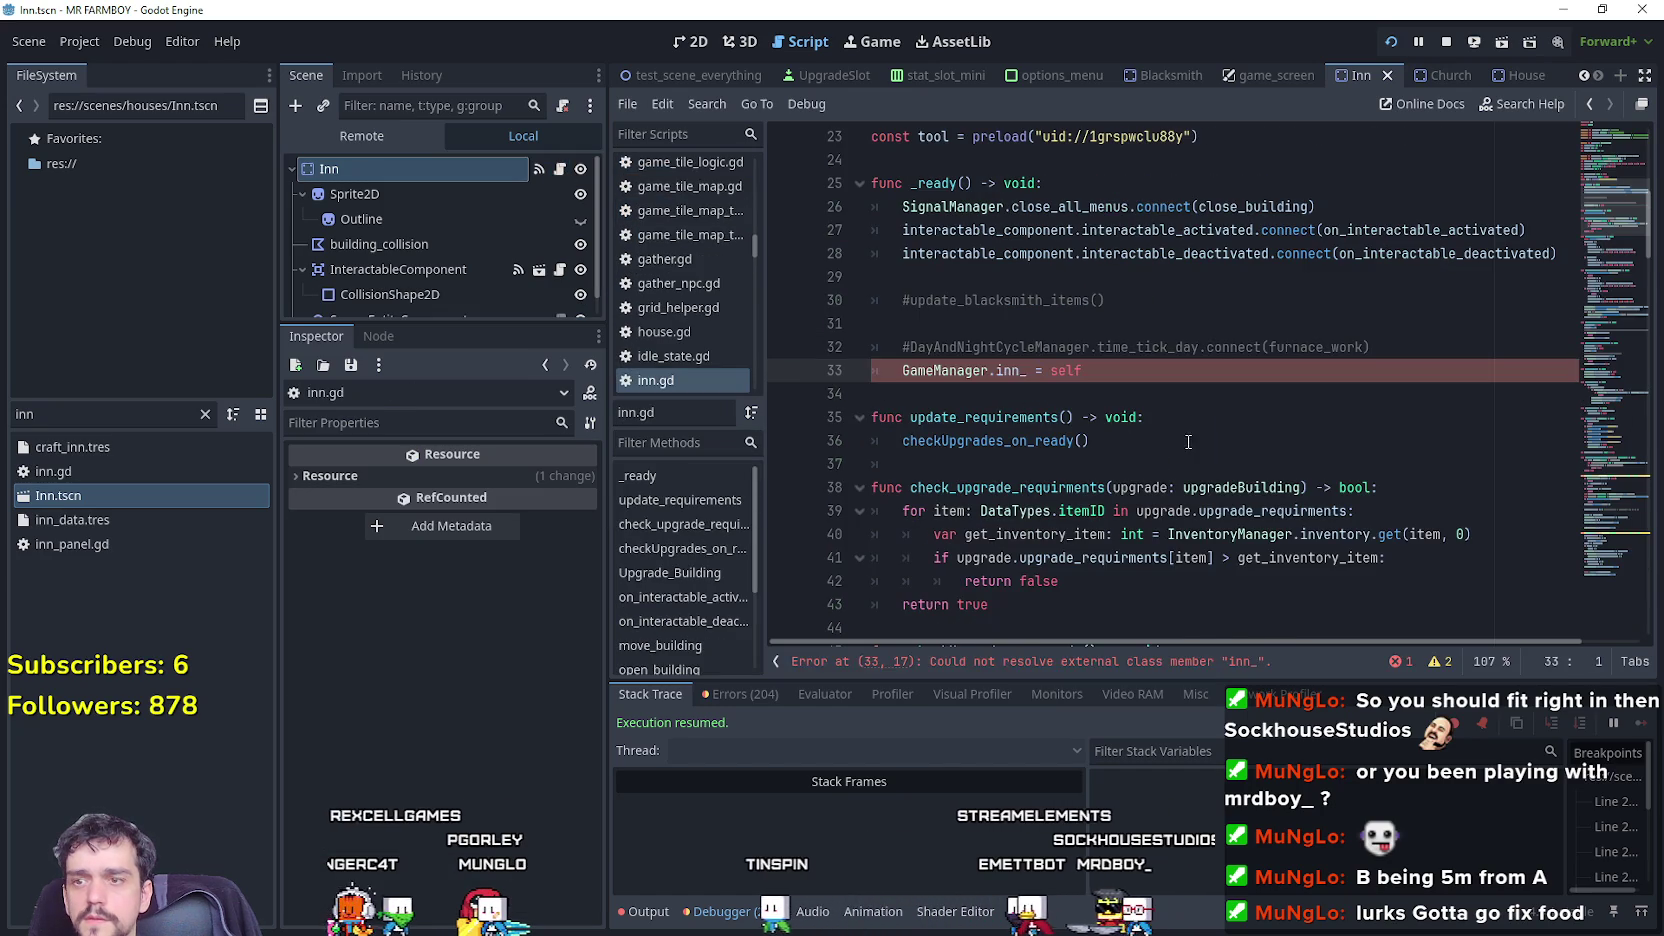
pyautogui.press('F5')
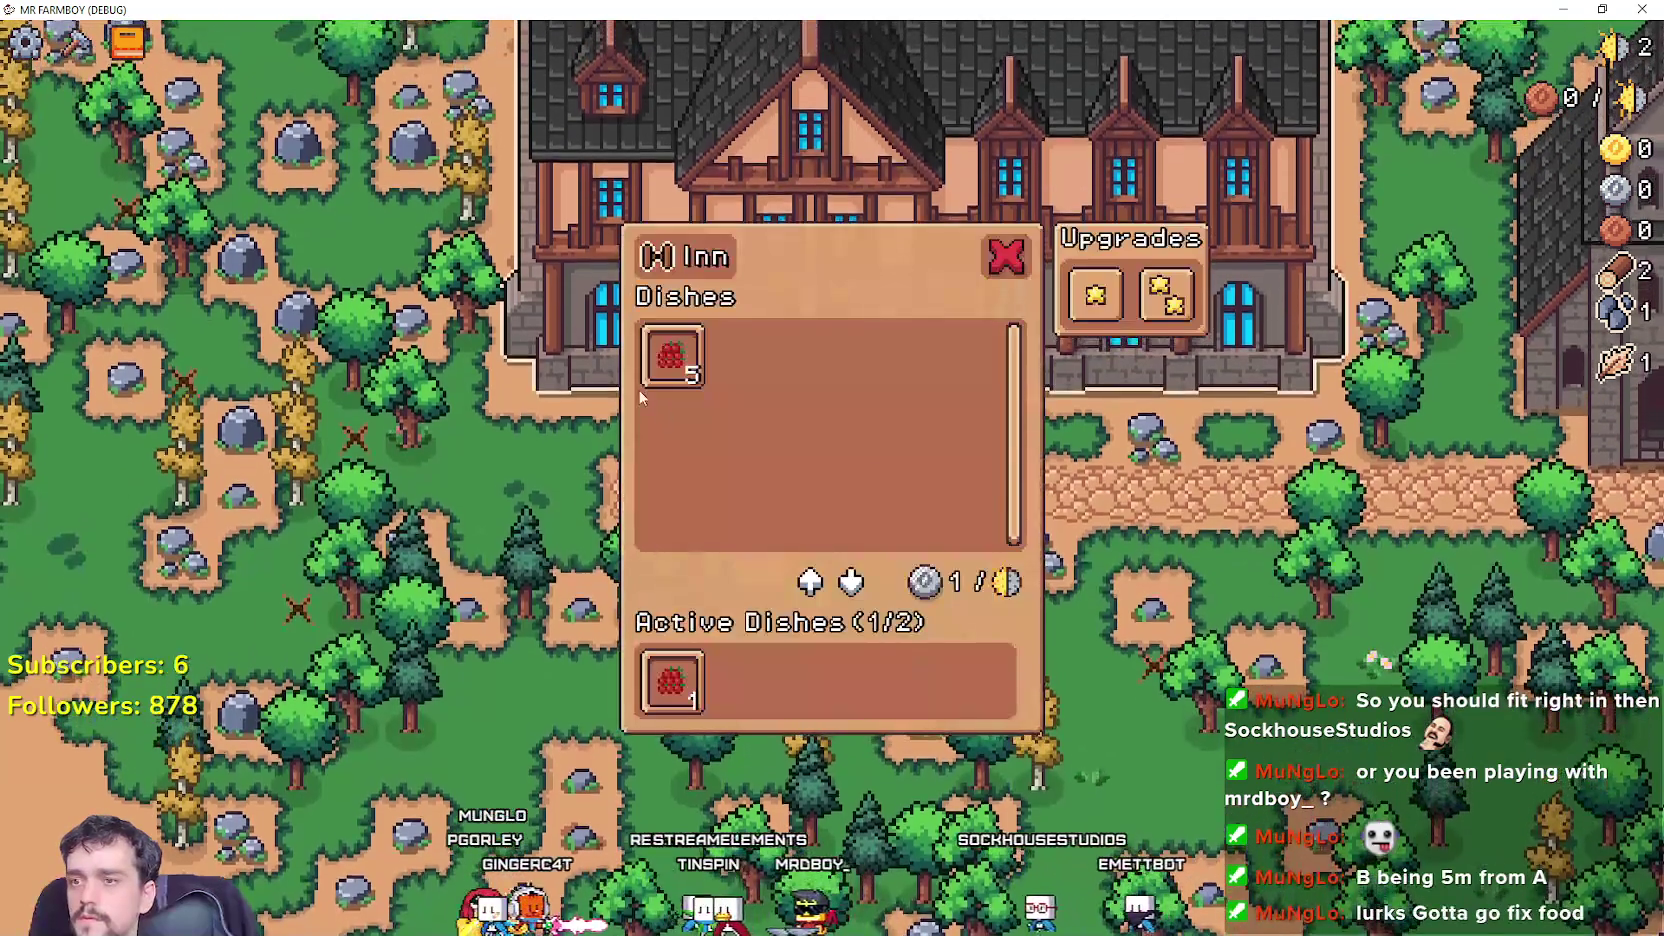
# Check the dish tooltips, take the Farmer's Dish out of Active Dishes, and switch back to Godot.
pyautogui.moveTo(676, 368)
pyautogui.moveTo(658, 665)
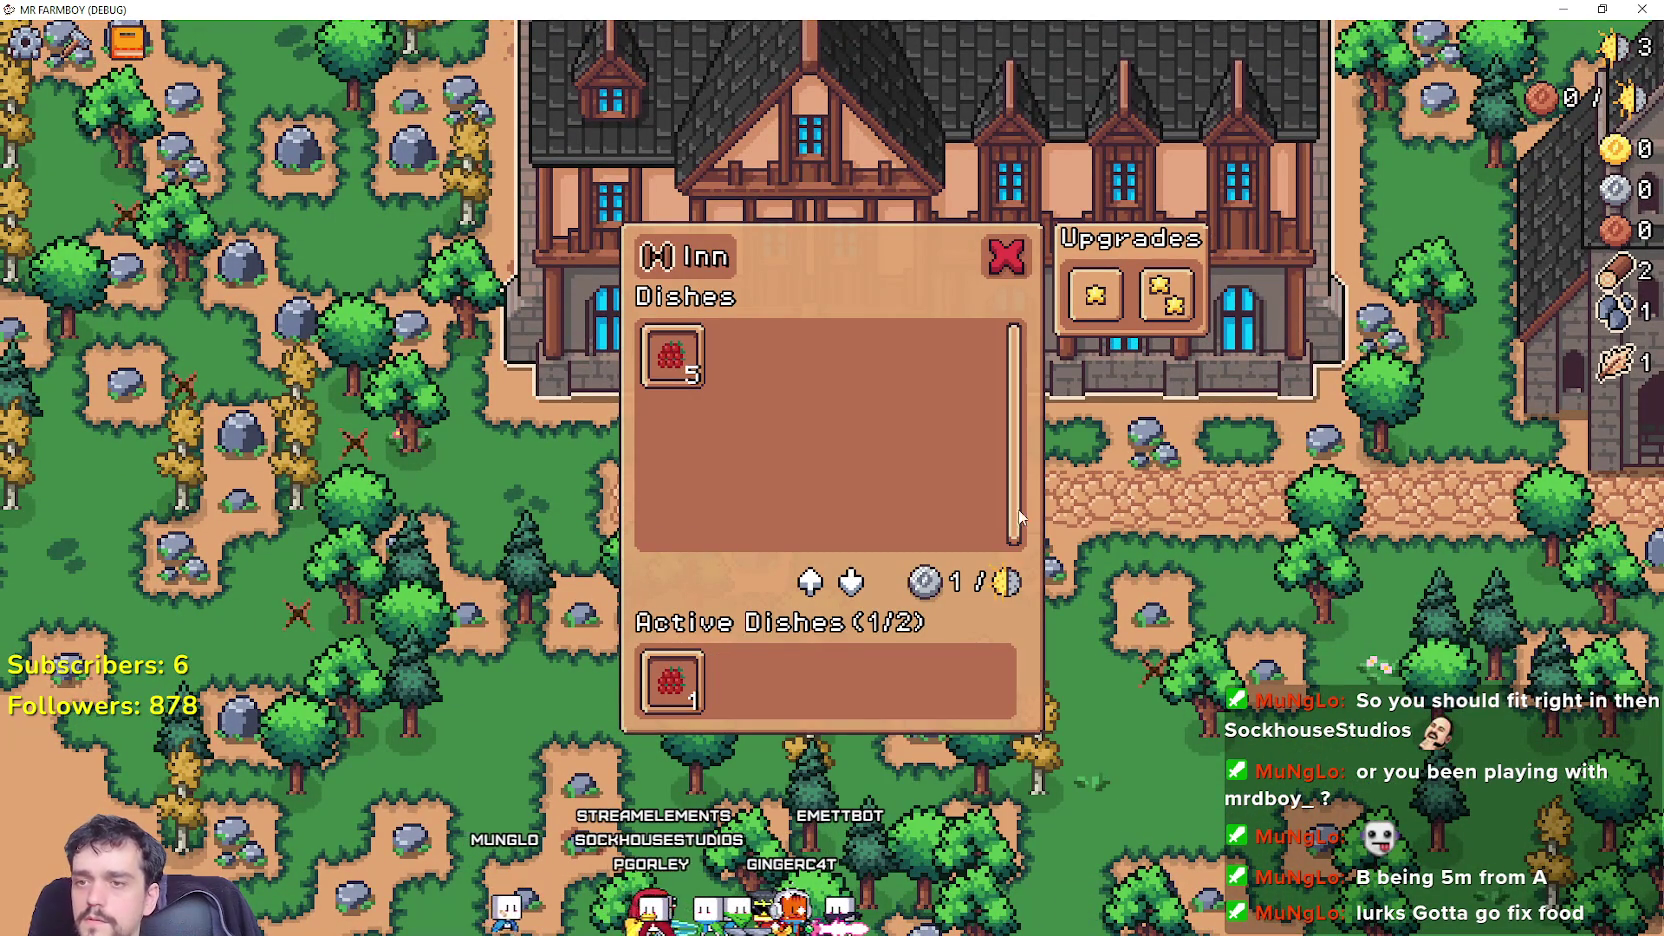
pyautogui.click(700, 682)
pyautogui.moveTo(658, 342)
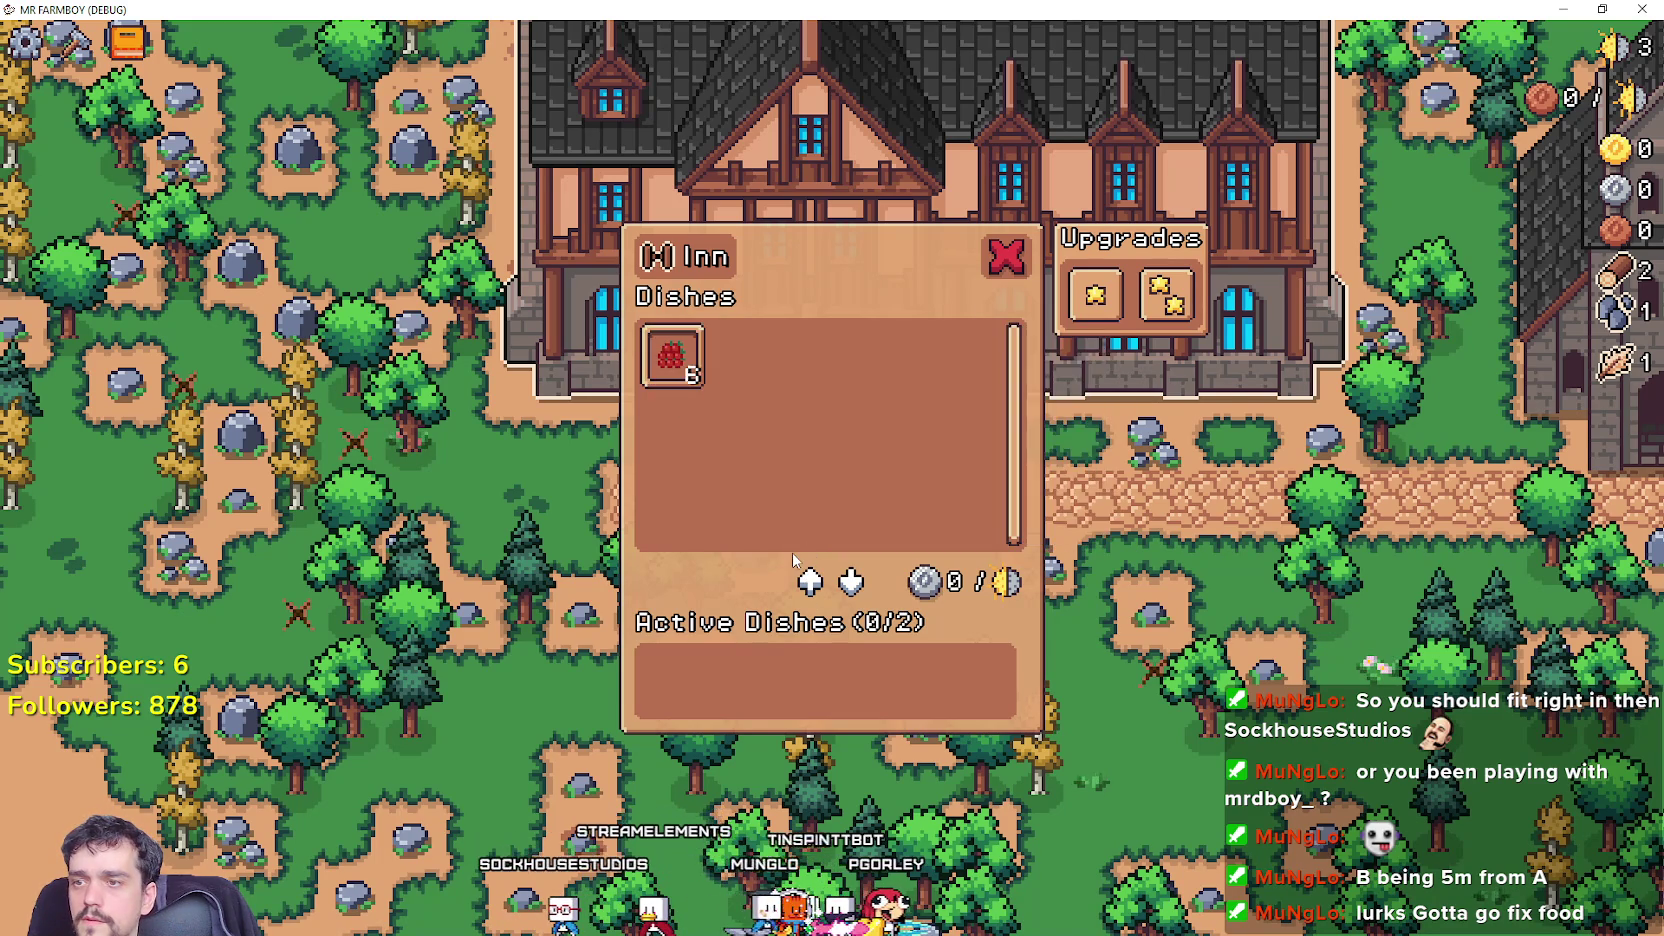
pyautogui.hotkey('alt', 'Tab')
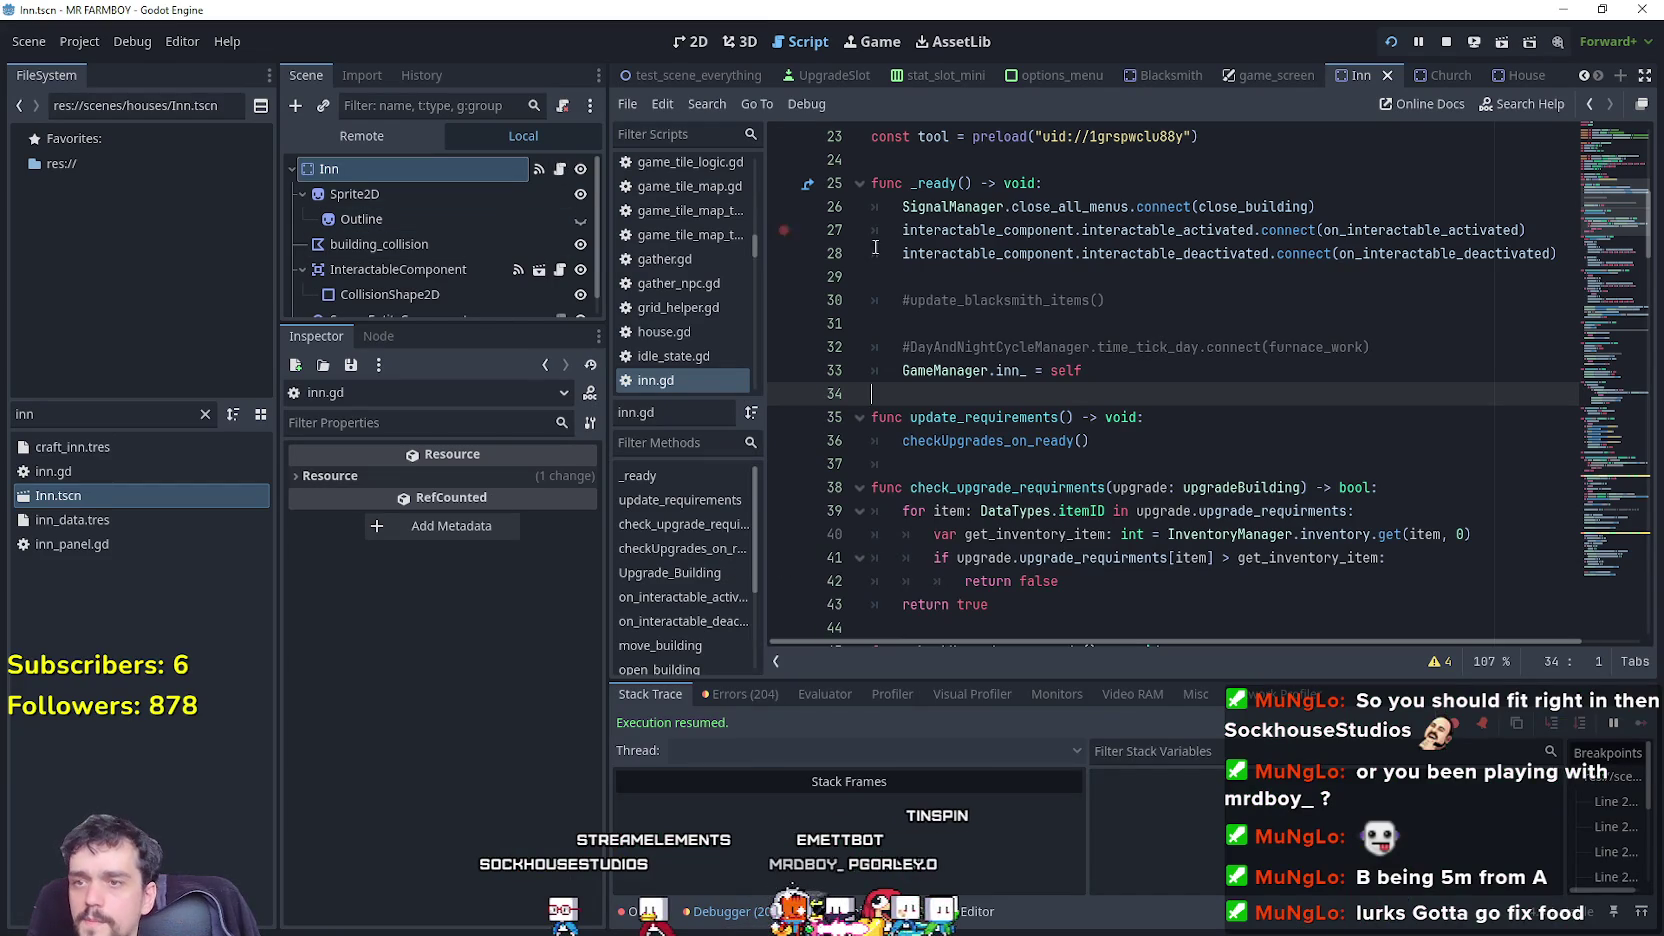
# Review current_buffs in remove_item, then set breakpoints on add_item lines 141 and 143.
pyautogui.scroll(-7, 1611, 421)
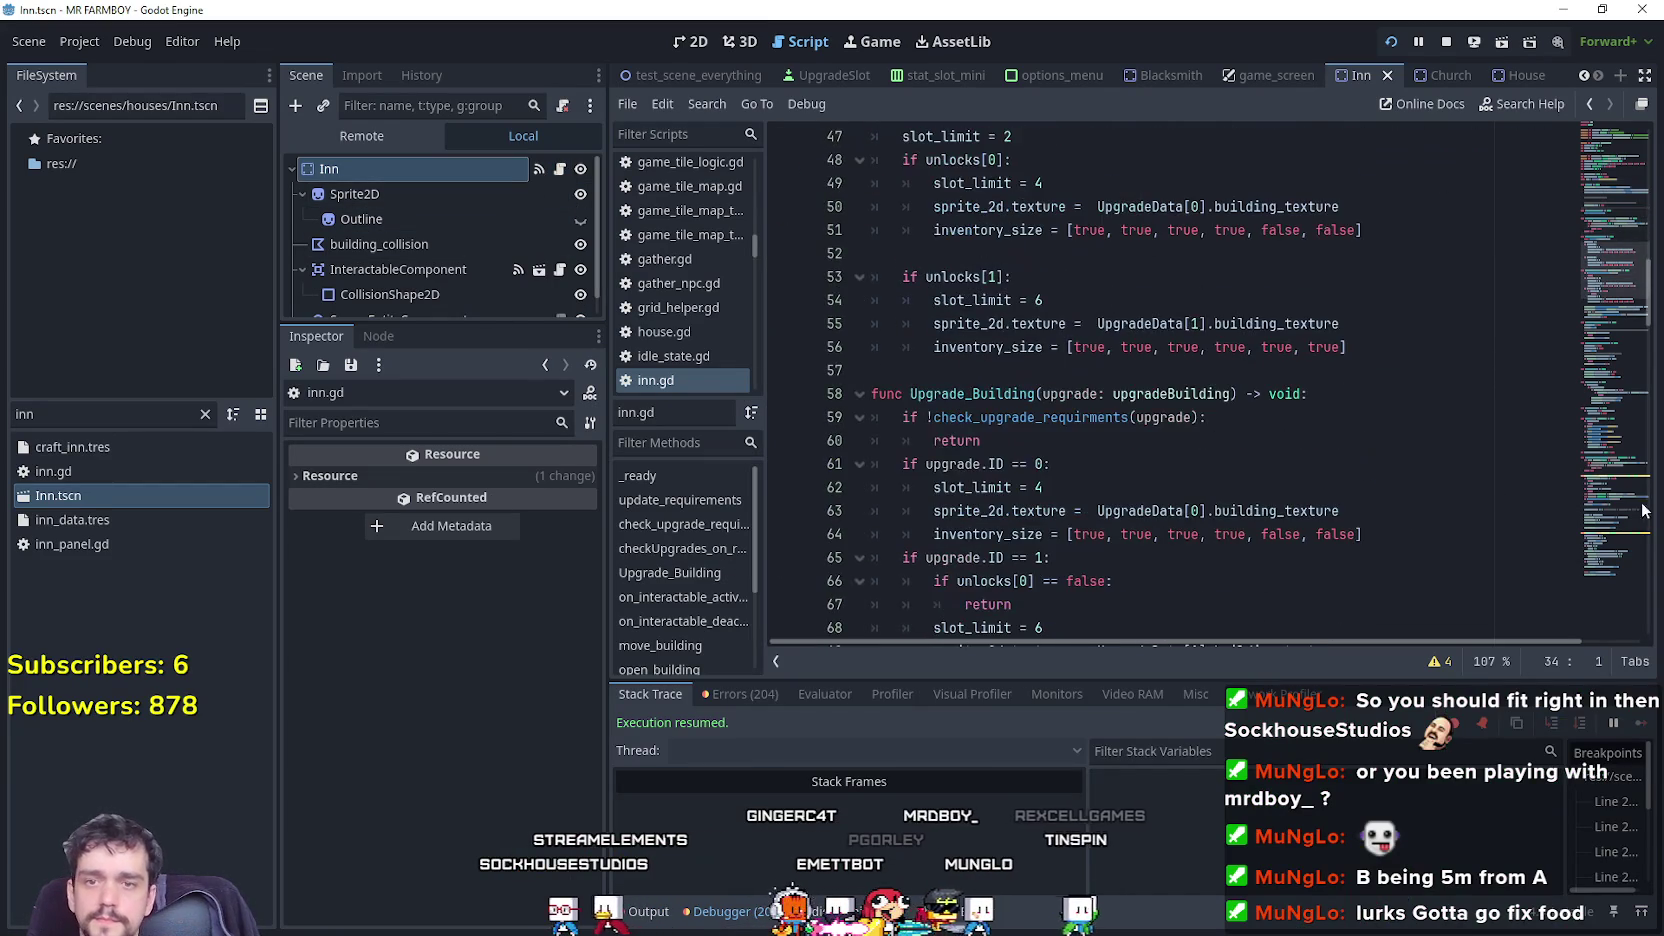
pyautogui.scroll(-5, 1611, 421)
pyautogui.scroll(-15, 1611, 421)
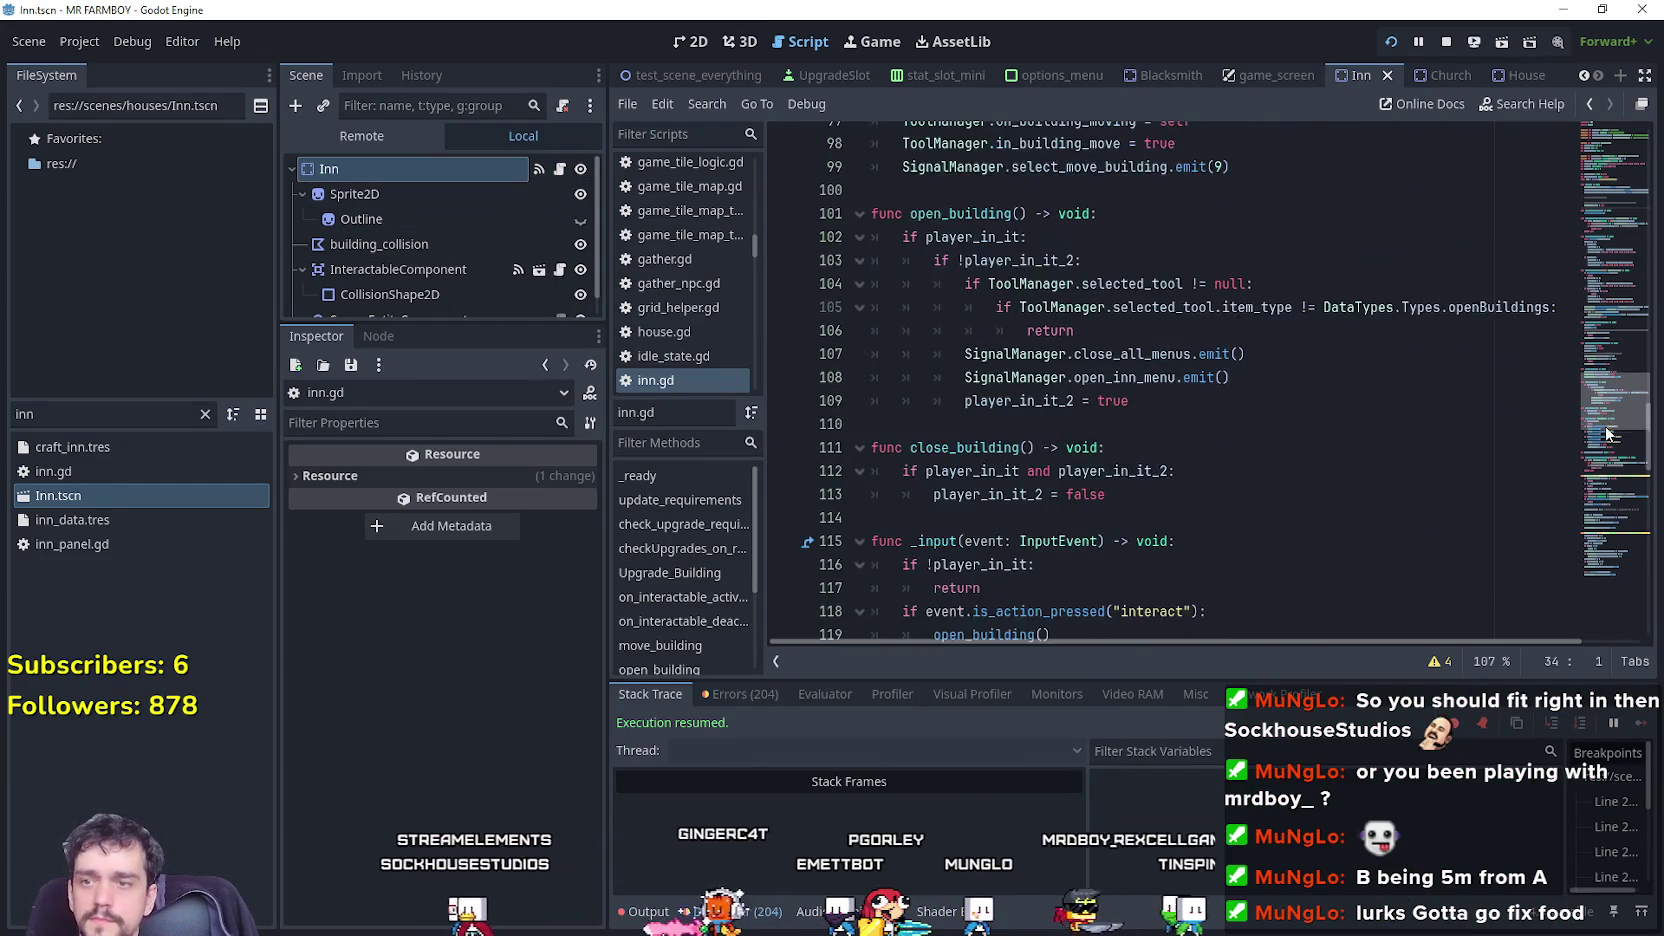
pyautogui.scroll(-10, 1597, 492)
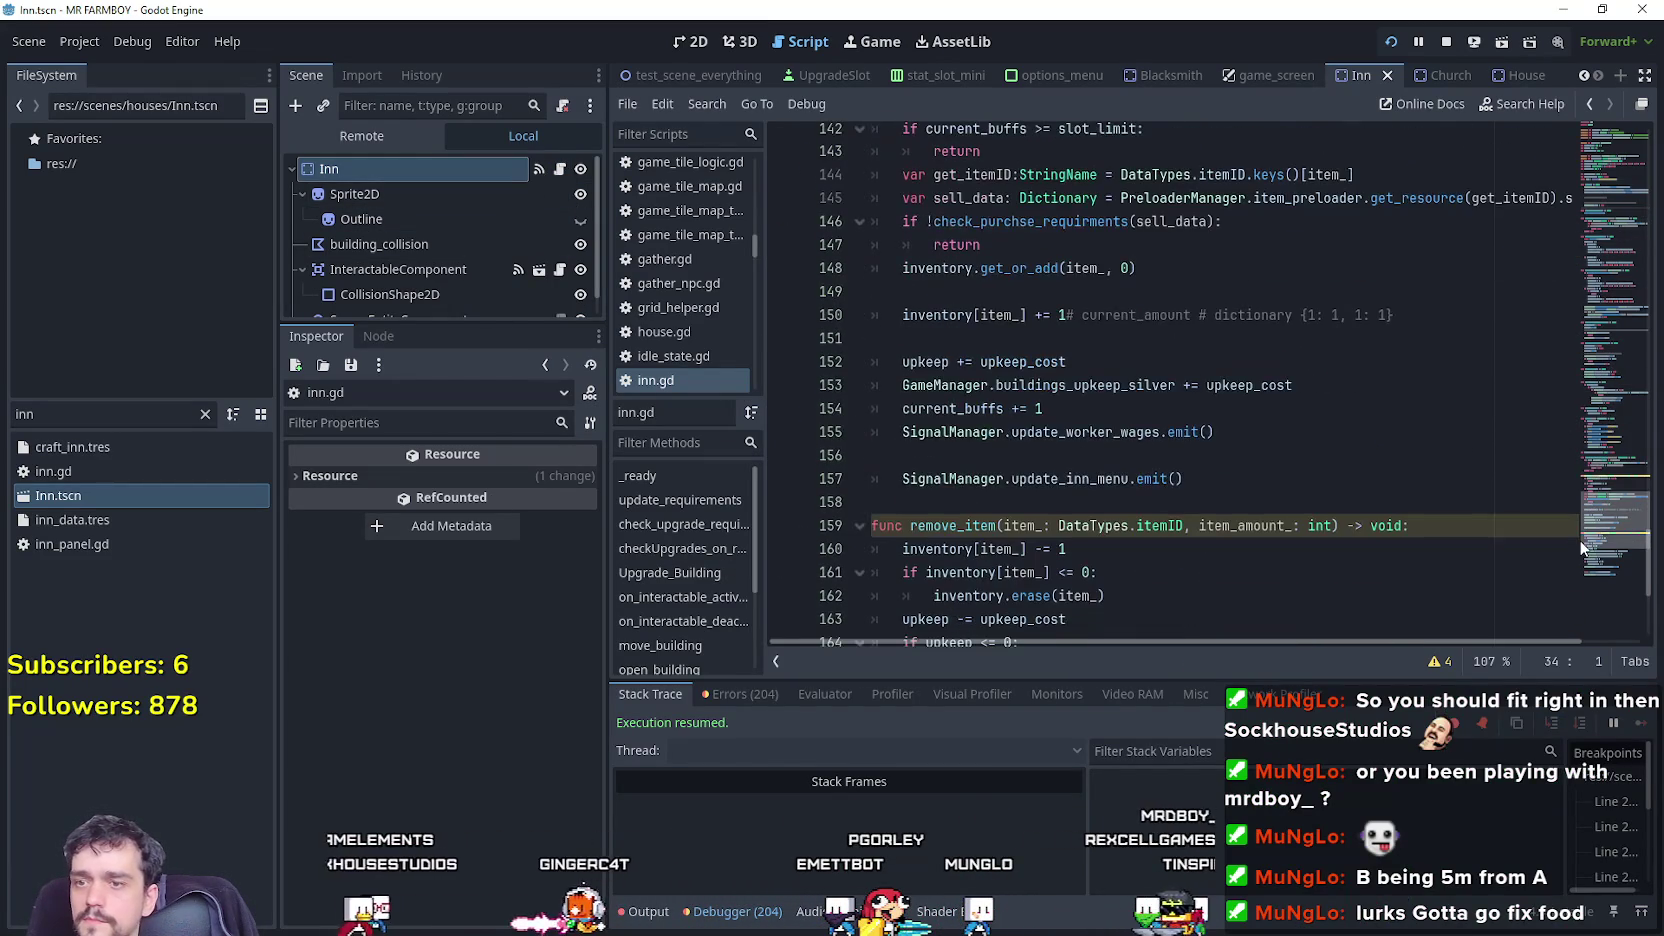
pyautogui.scroll(-1, 1100, 480)
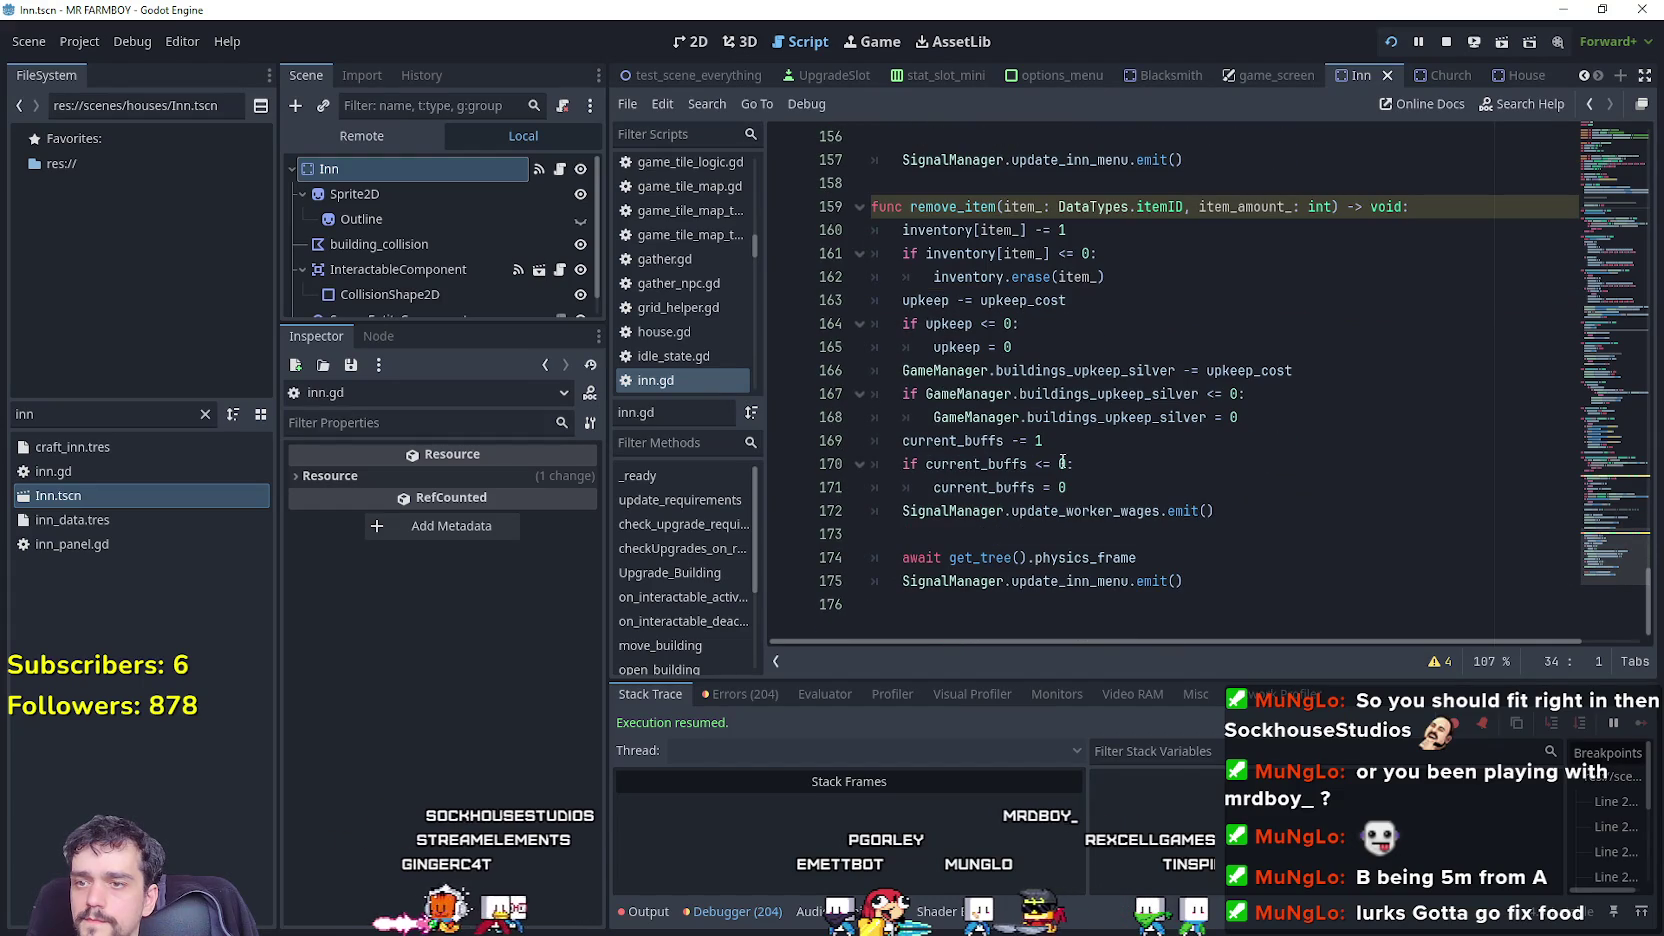
pyautogui.doubleClick(960, 440)
pyautogui.scroll(6, 945, 350)
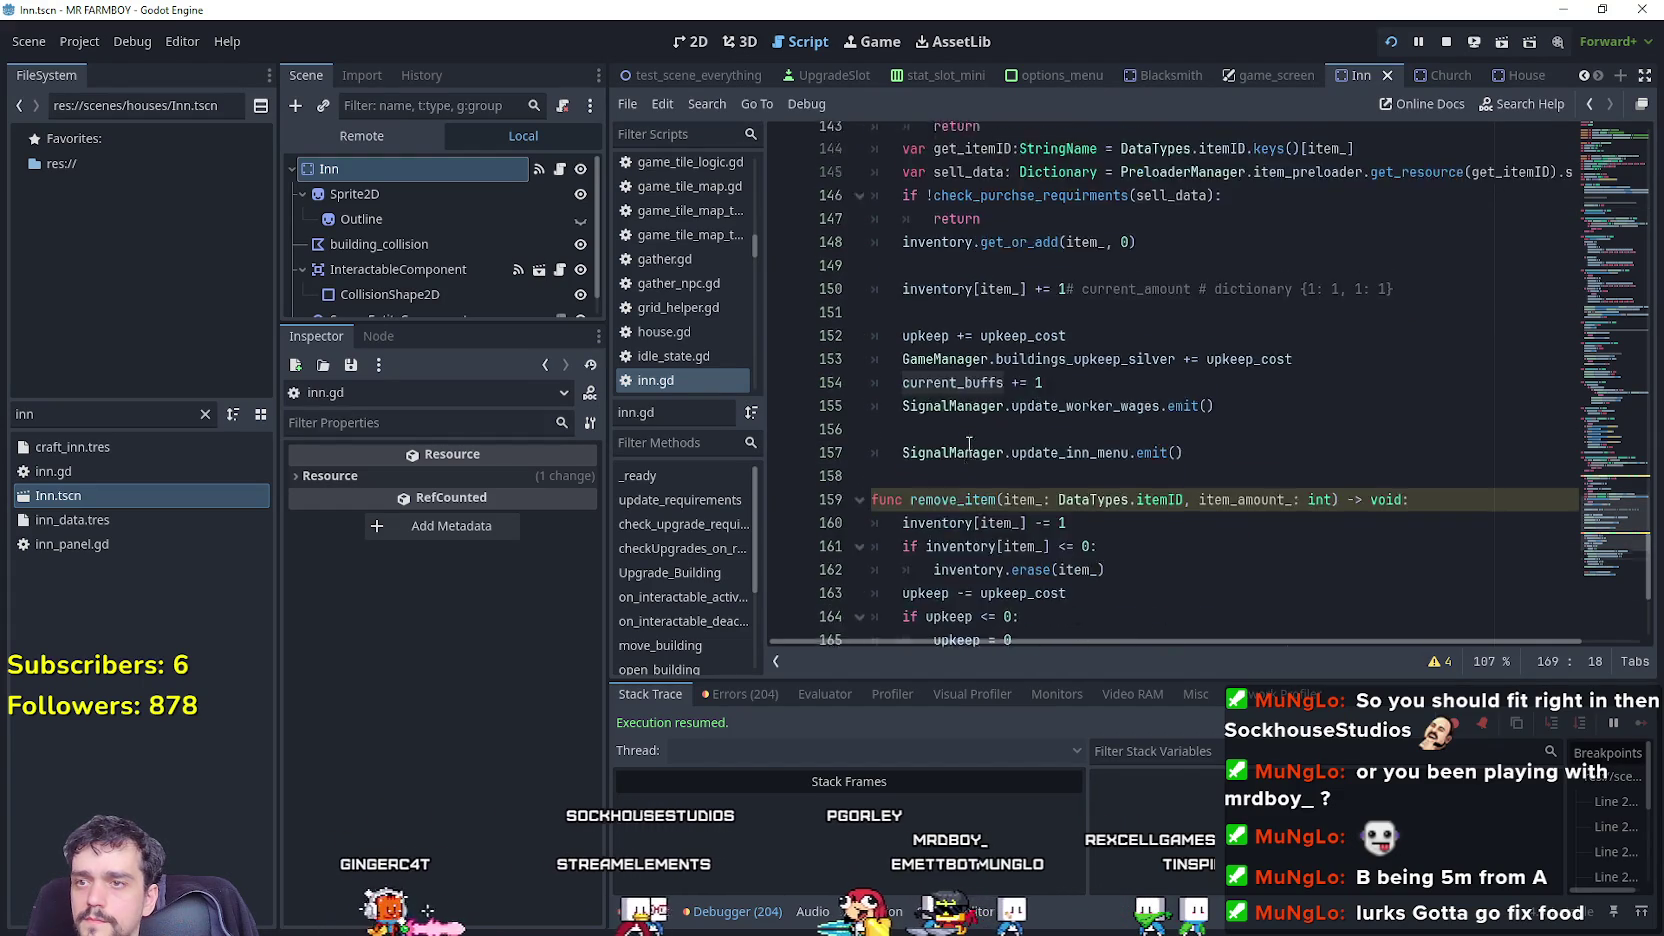
pyautogui.scroll(1, 938, 305)
pyautogui.click(785, 277)
pyautogui.click(785, 323)
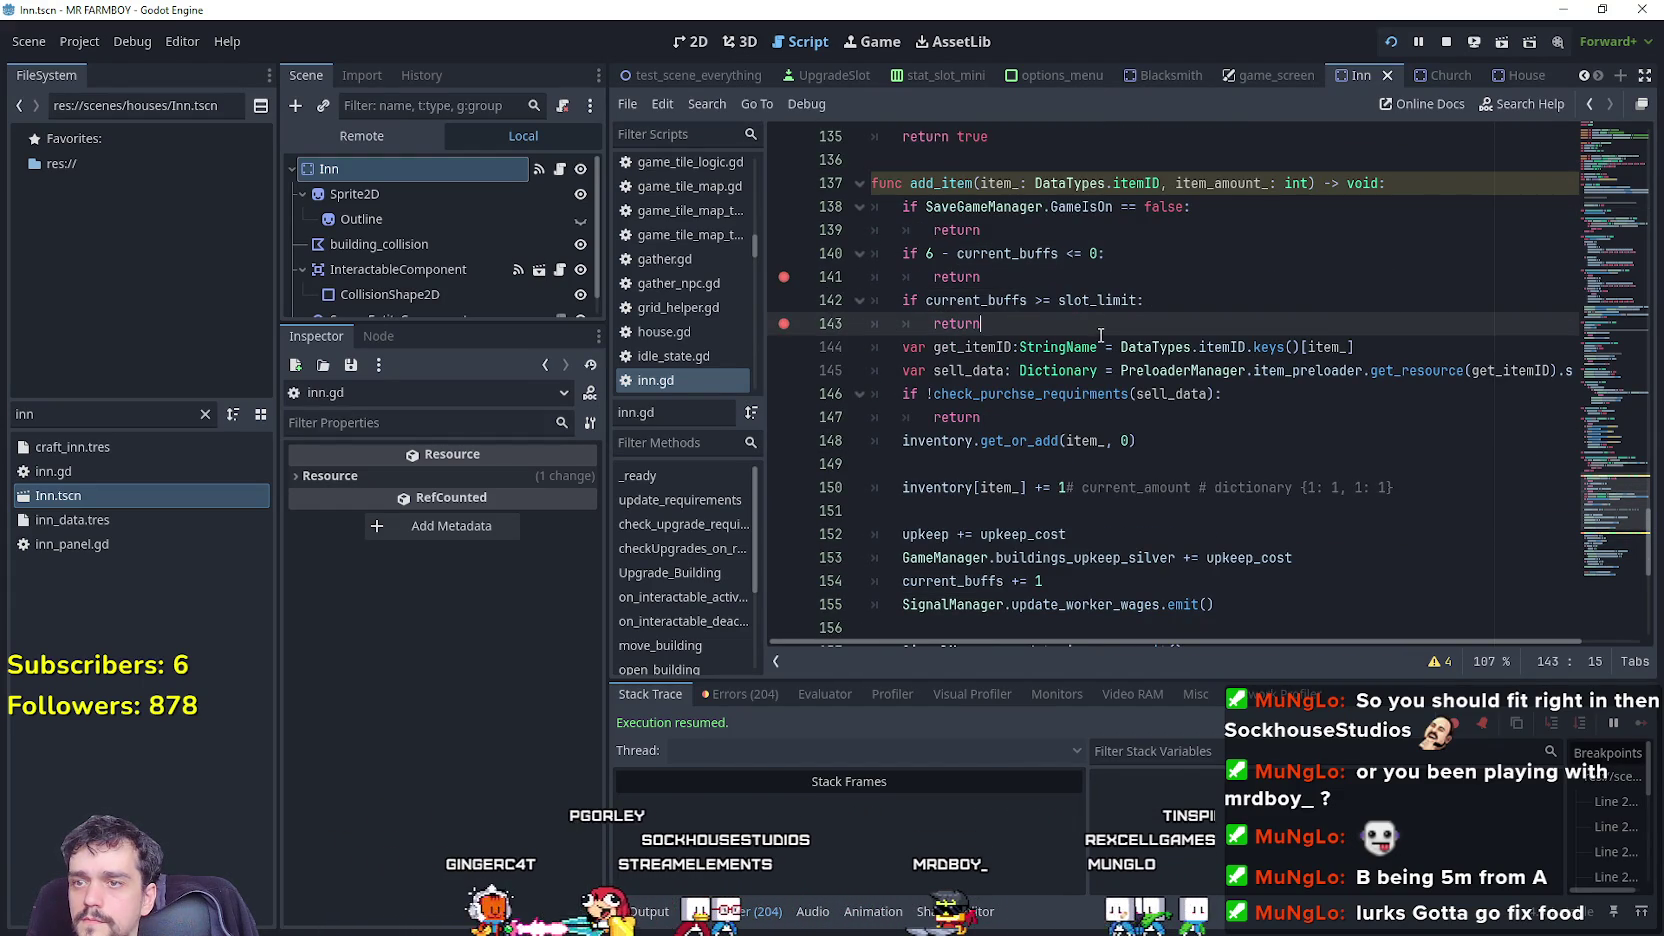
pyautogui.doubleClick(973, 300)
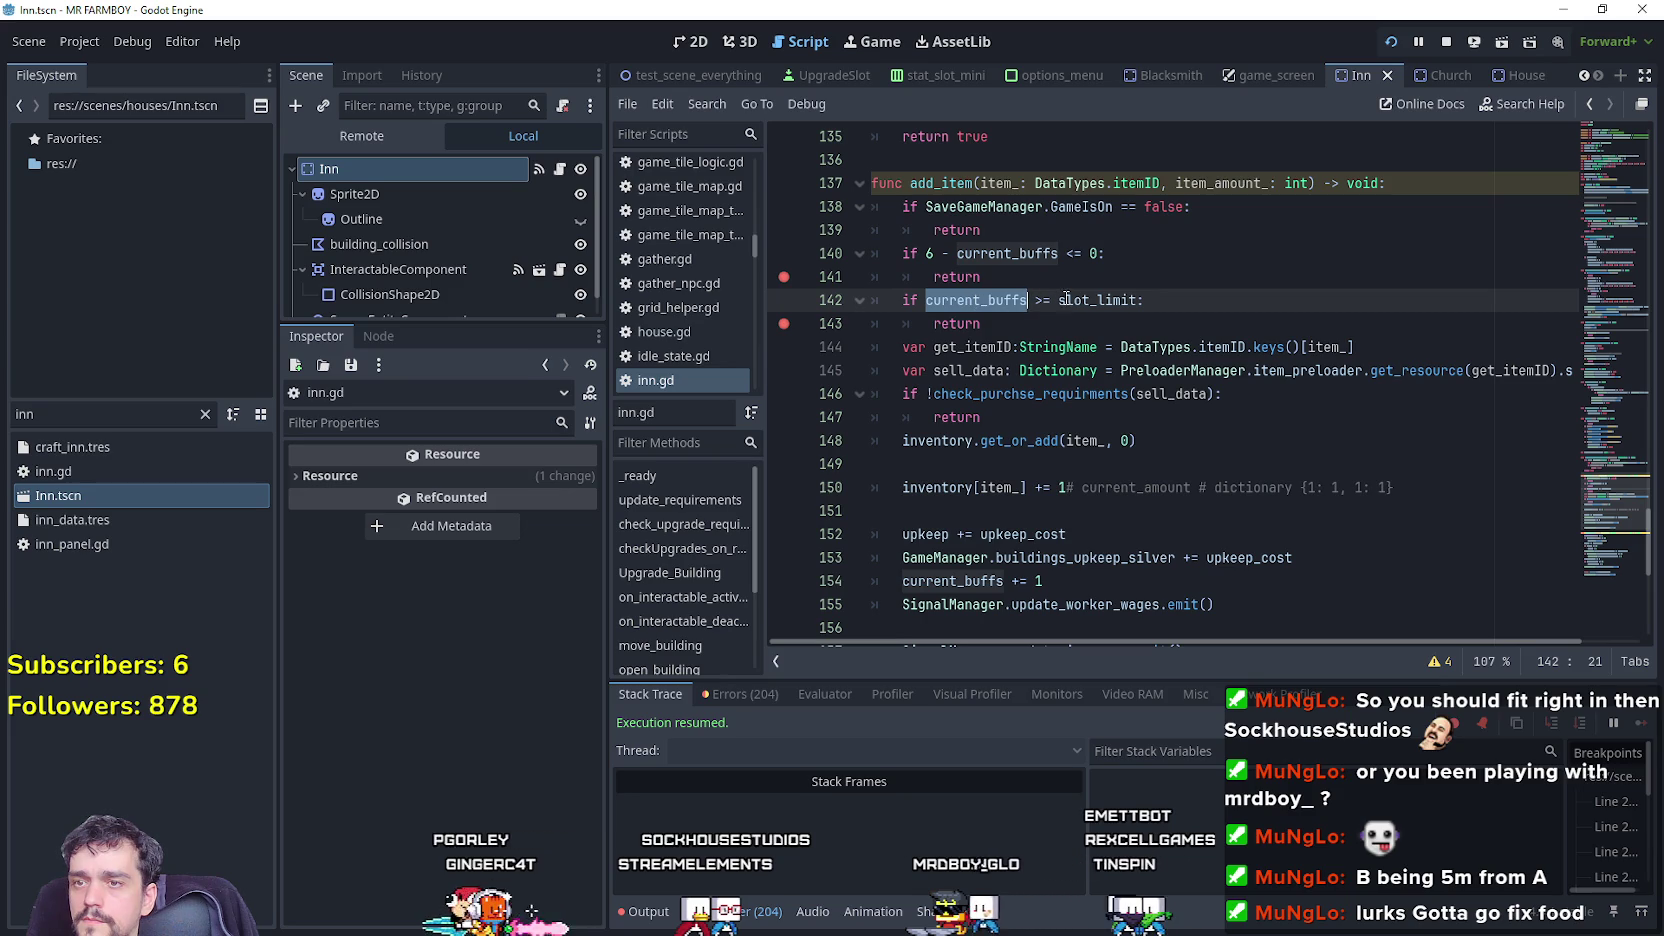
pyautogui.hotkey('alt', 'Tab')
pyautogui.click(680, 358)
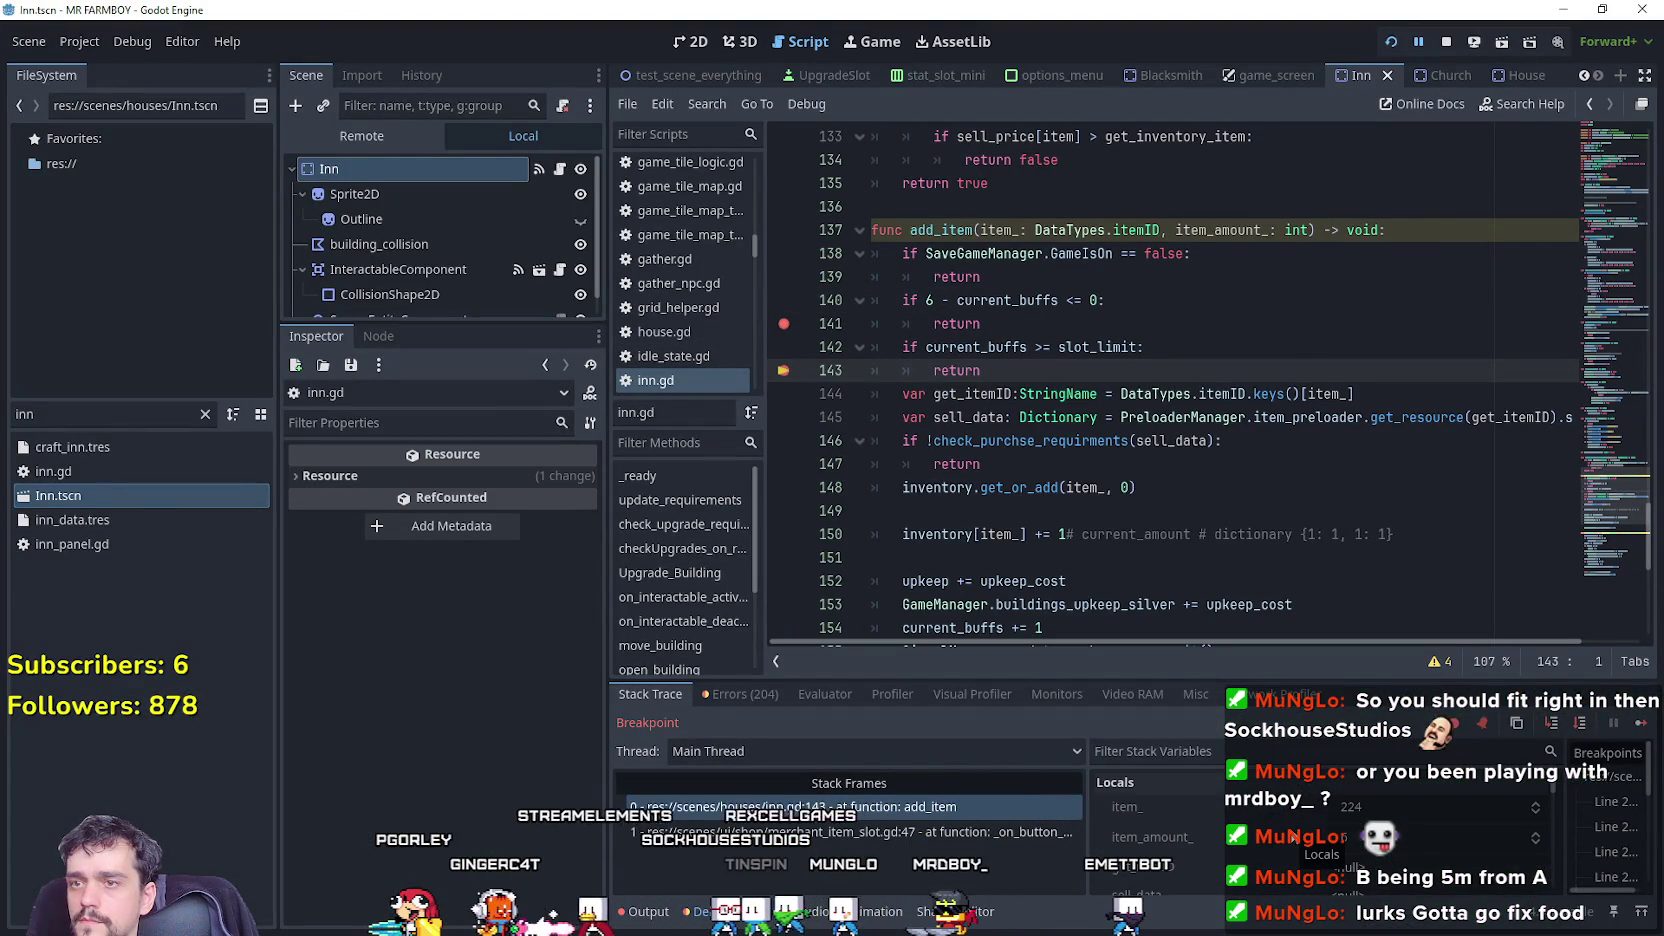
pyautogui.scroll(-5, 1548, 808)
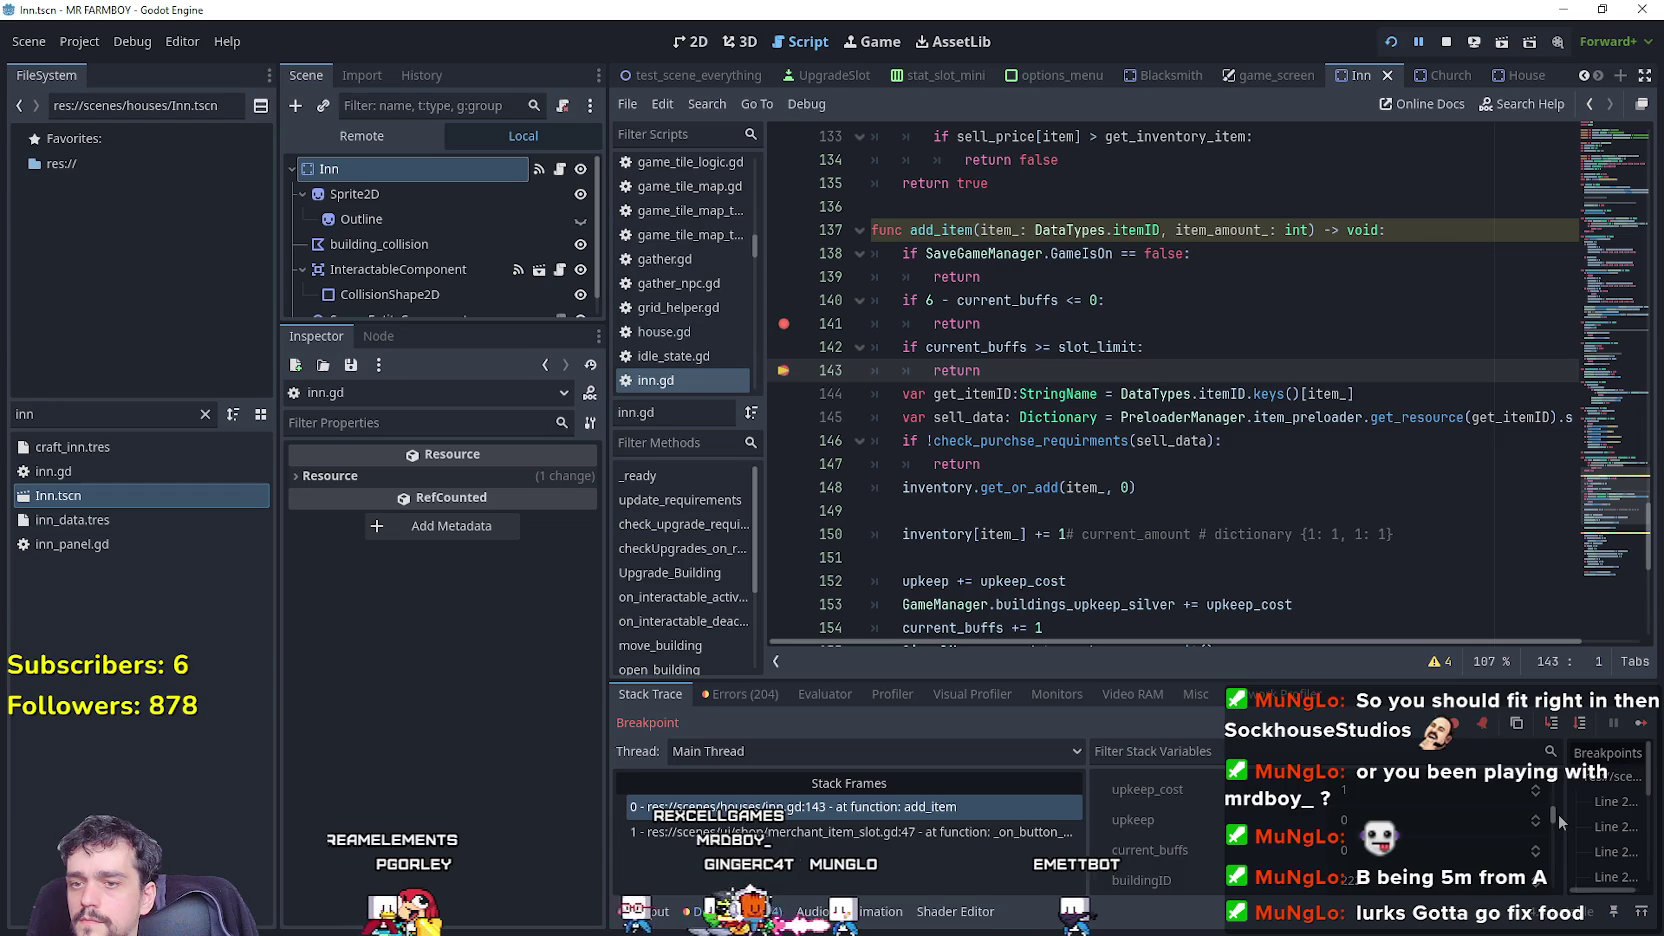
pyautogui.scroll(-3, 1557, 814)
pyautogui.scroll(-2, 1556, 811)
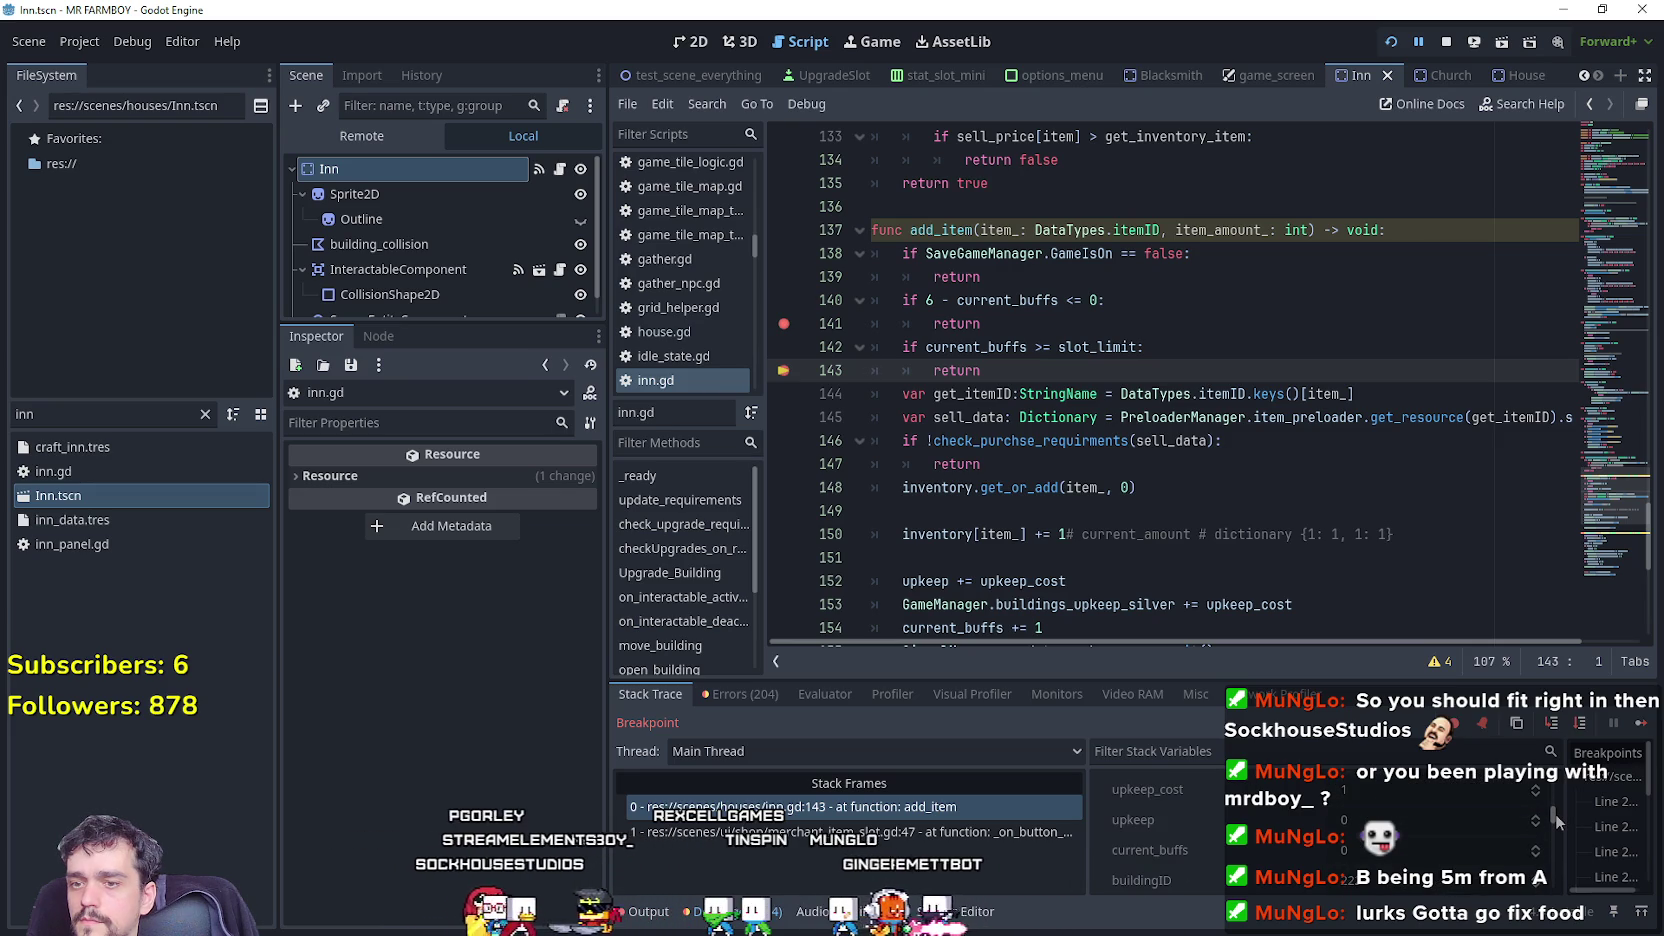
pyautogui.moveTo(1555, 812); pyautogui.dragTo(1551, 835)
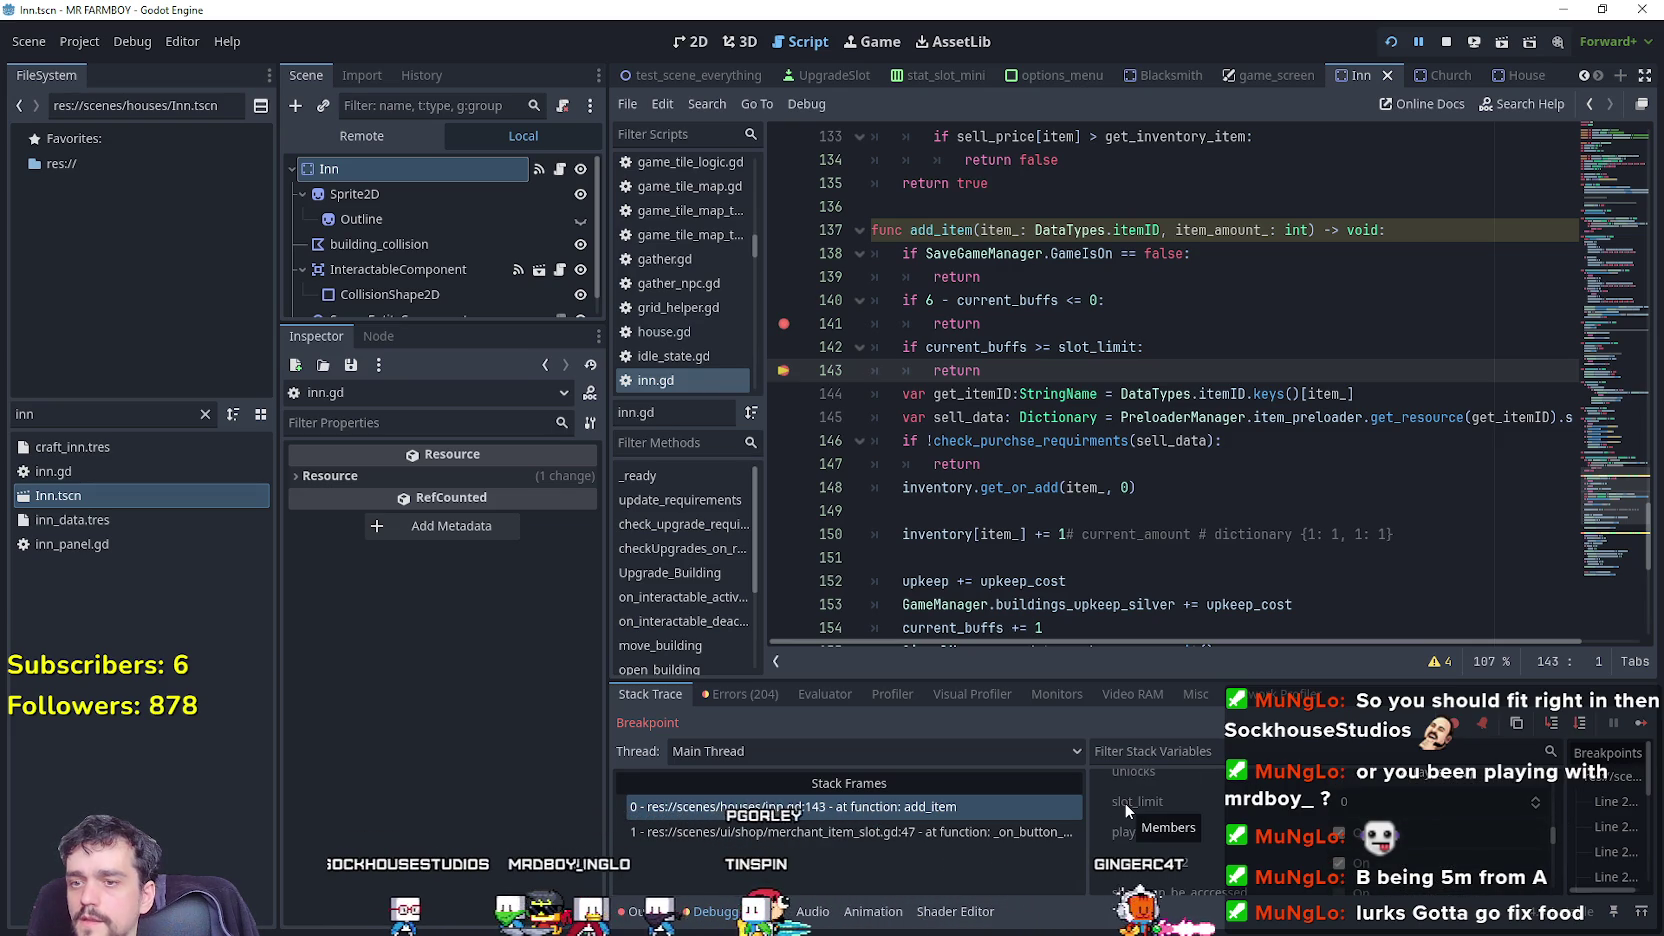
pyautogui.moveTo(1606, 500)
pyautogui.mouseDown()
pyautogui.moveTo(1592, 190)
pyautogui.moveTo(1573, 202)
pyautogui.mouseUp()
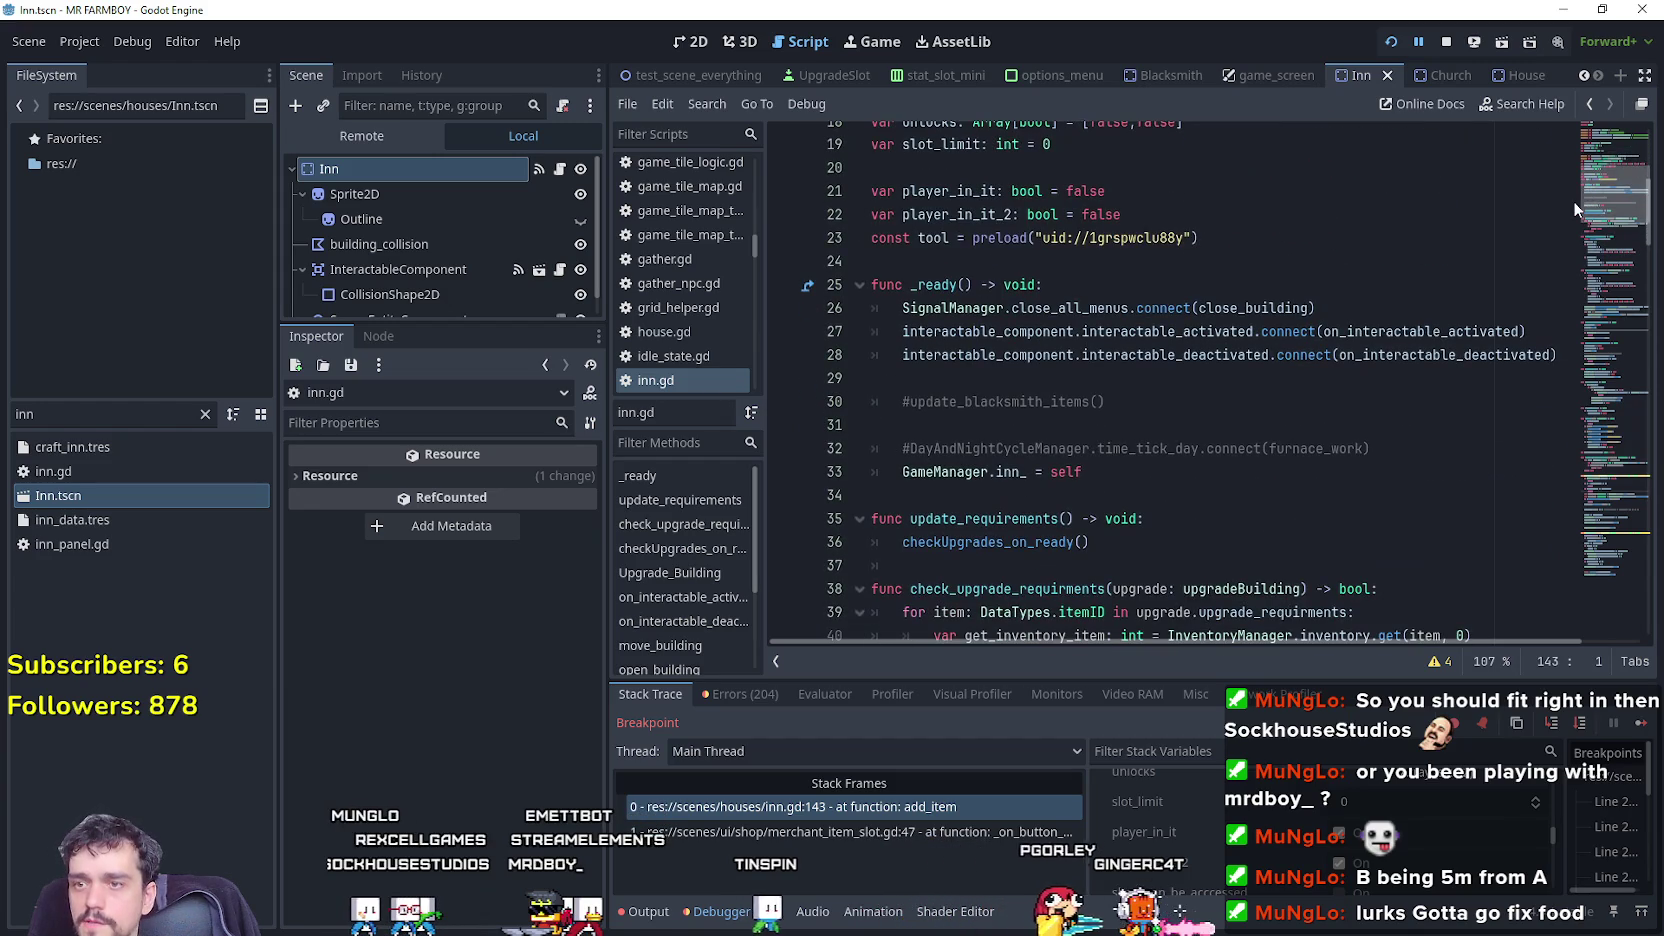
# Open house.gd from the House scene and inspect its checkUpgrades_on_ready call.
pyautogui.click(1503, 75)
pyautogui.click(562, 170)
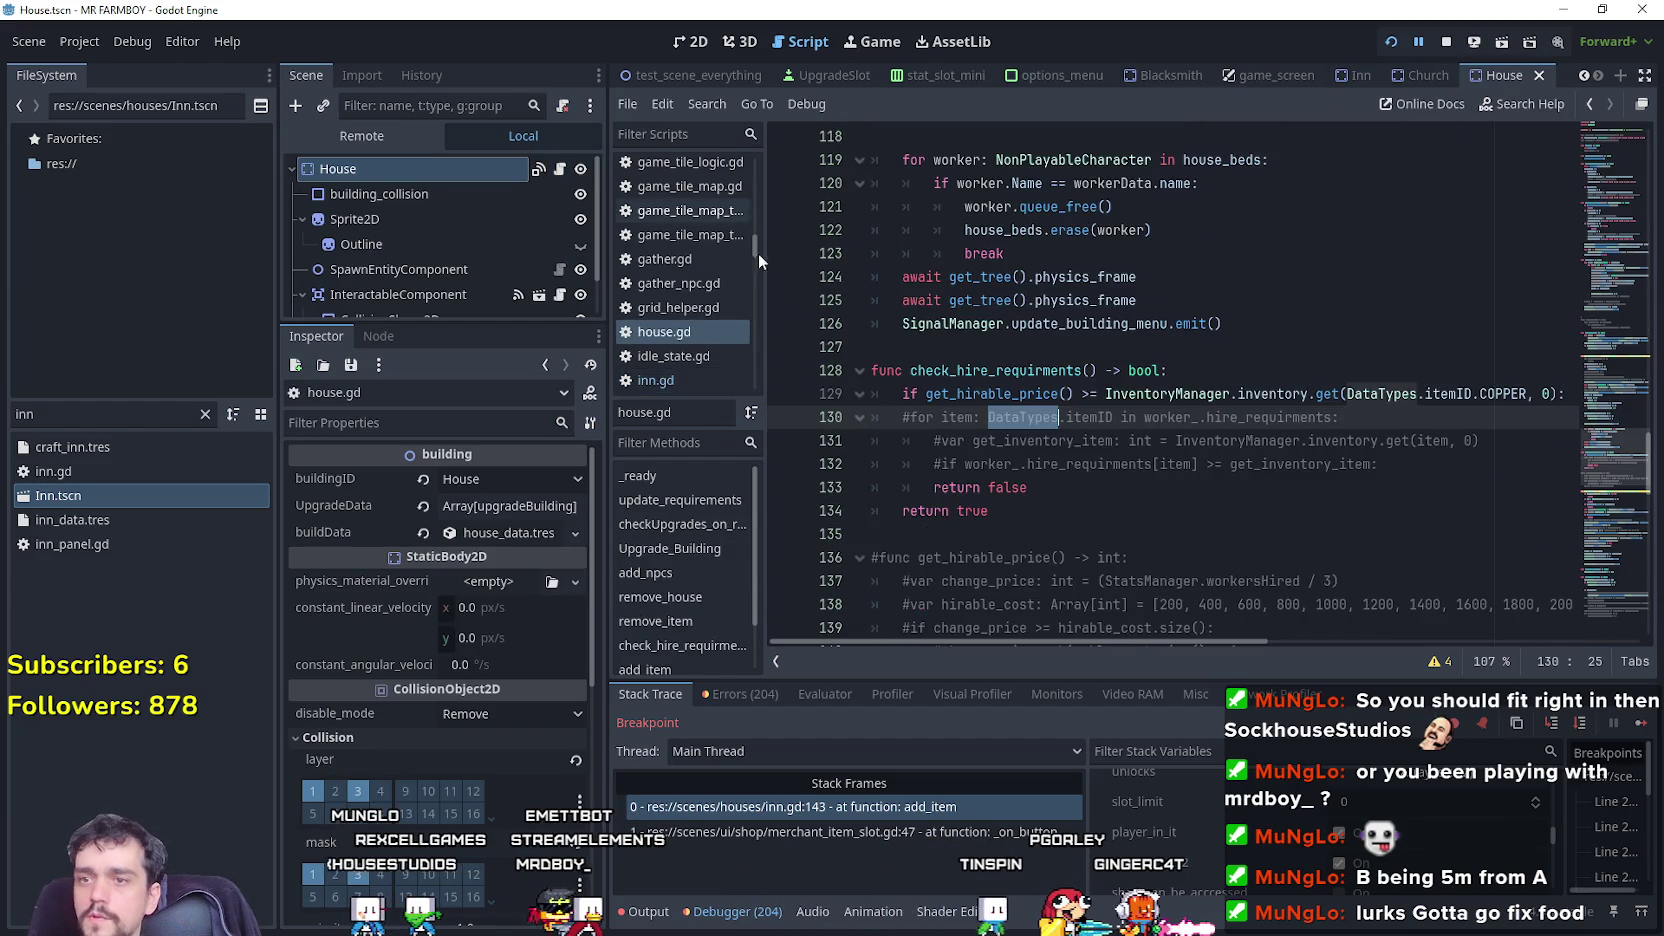
pyautogui.moveTo(1610, 442); pyautogui.dragTo(1583, 113)
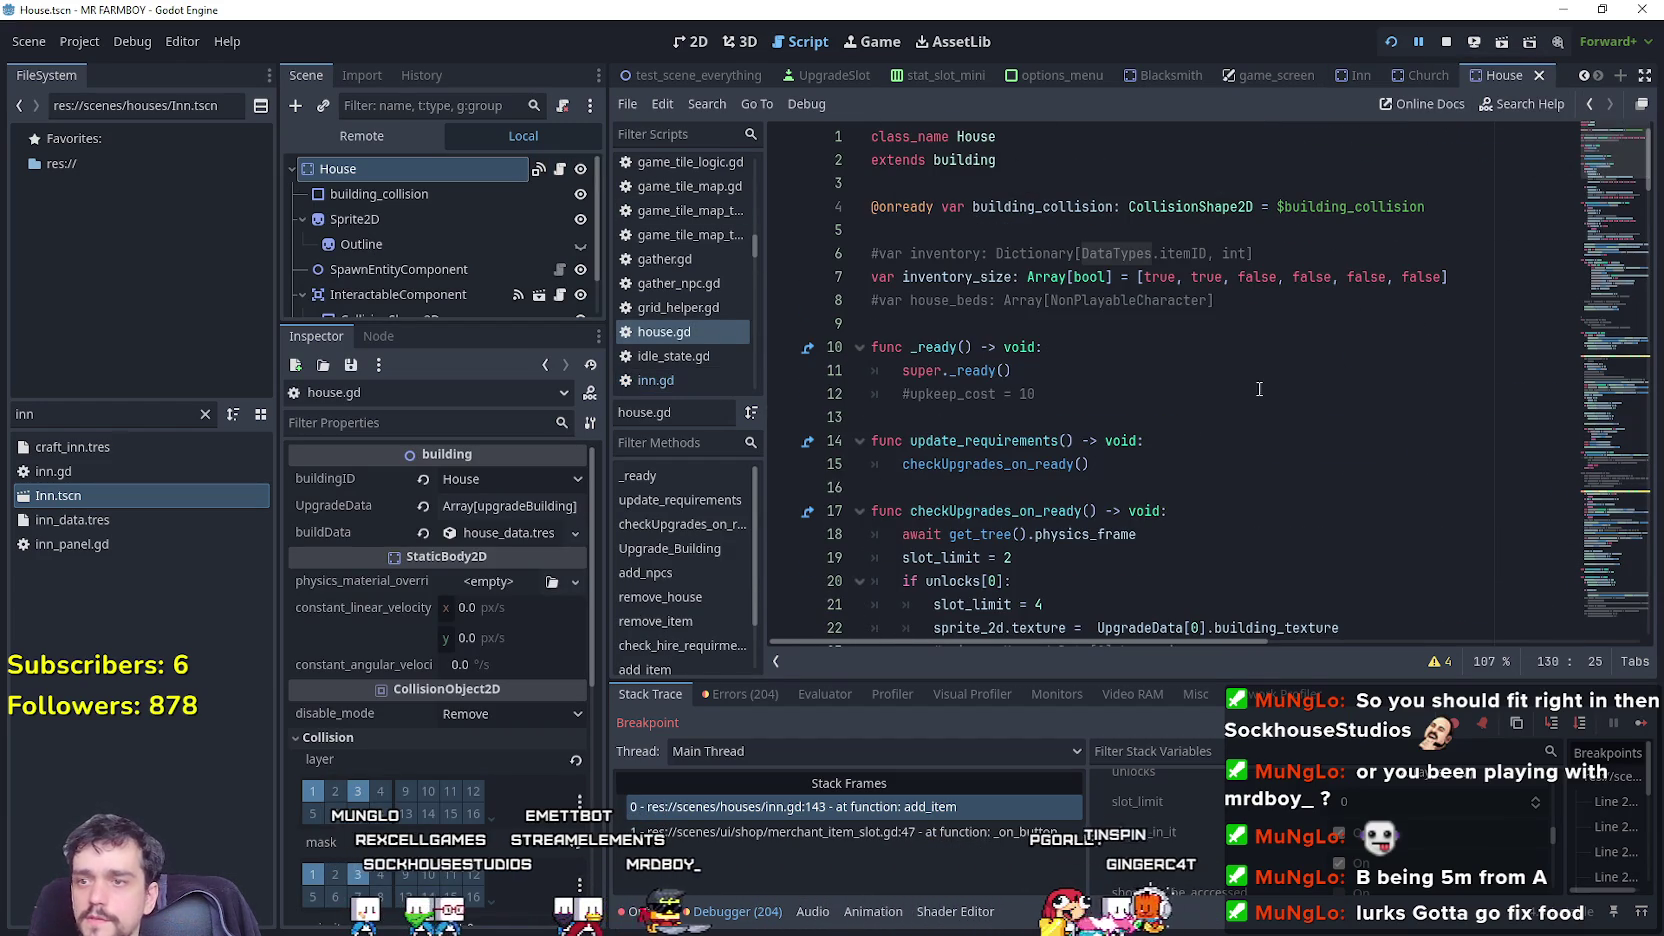
pyautogui.scroll(-3, 990, 209)
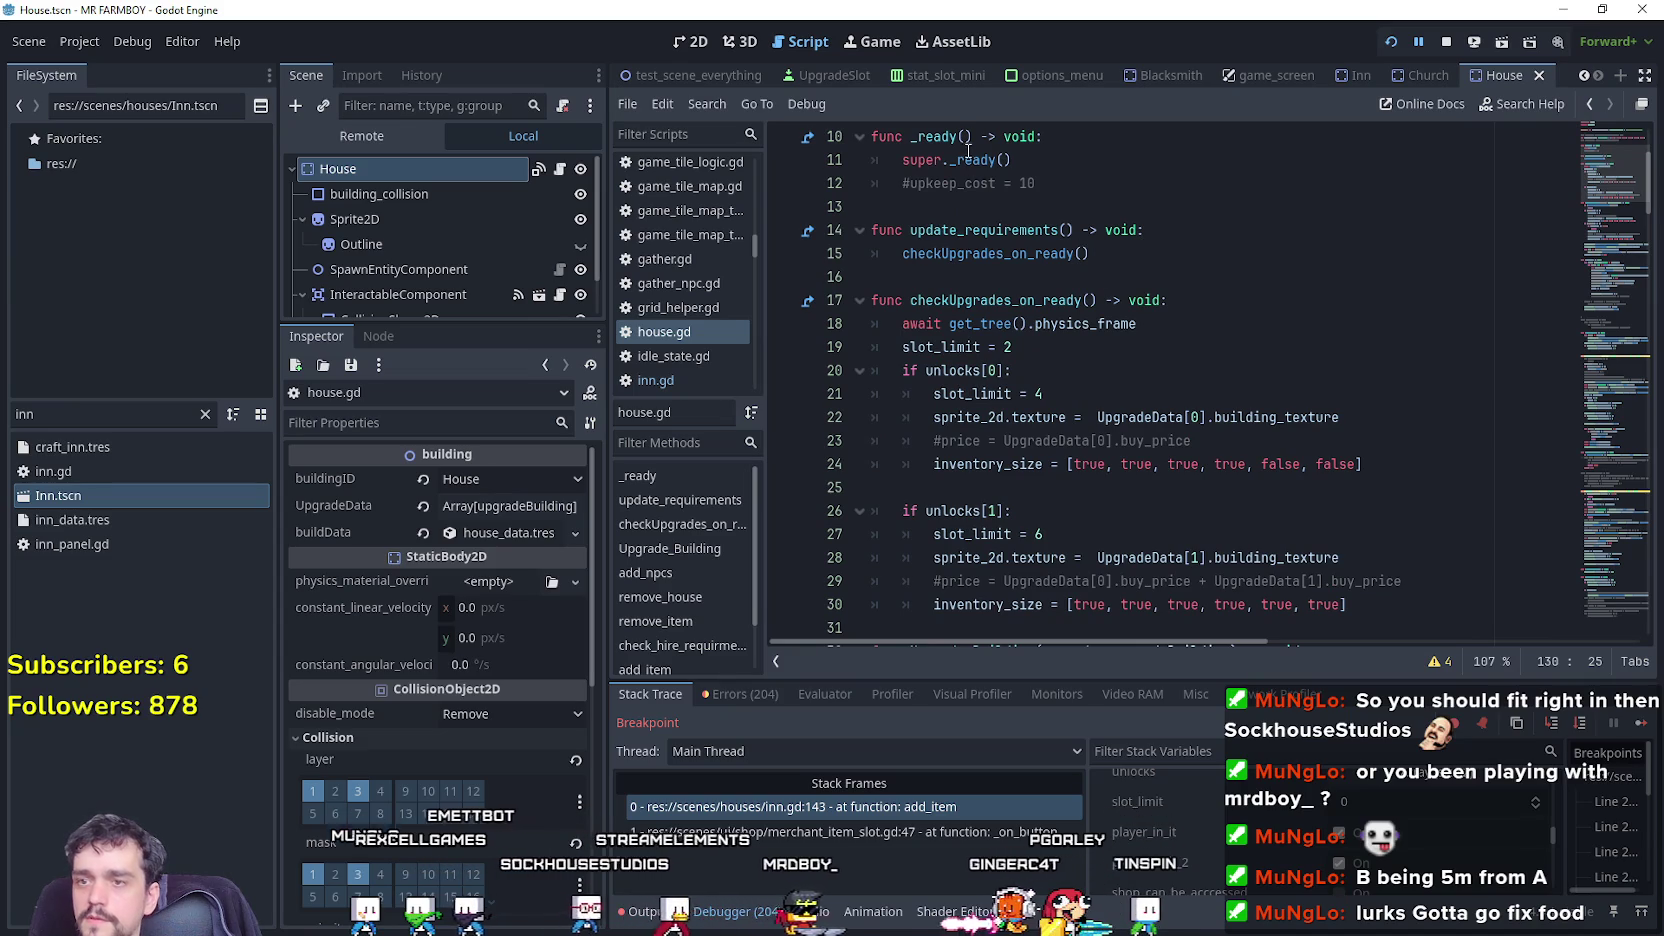
pyautogui.scroll(2, 999, 415)
pyautogui.scroll(1, 999, 410)
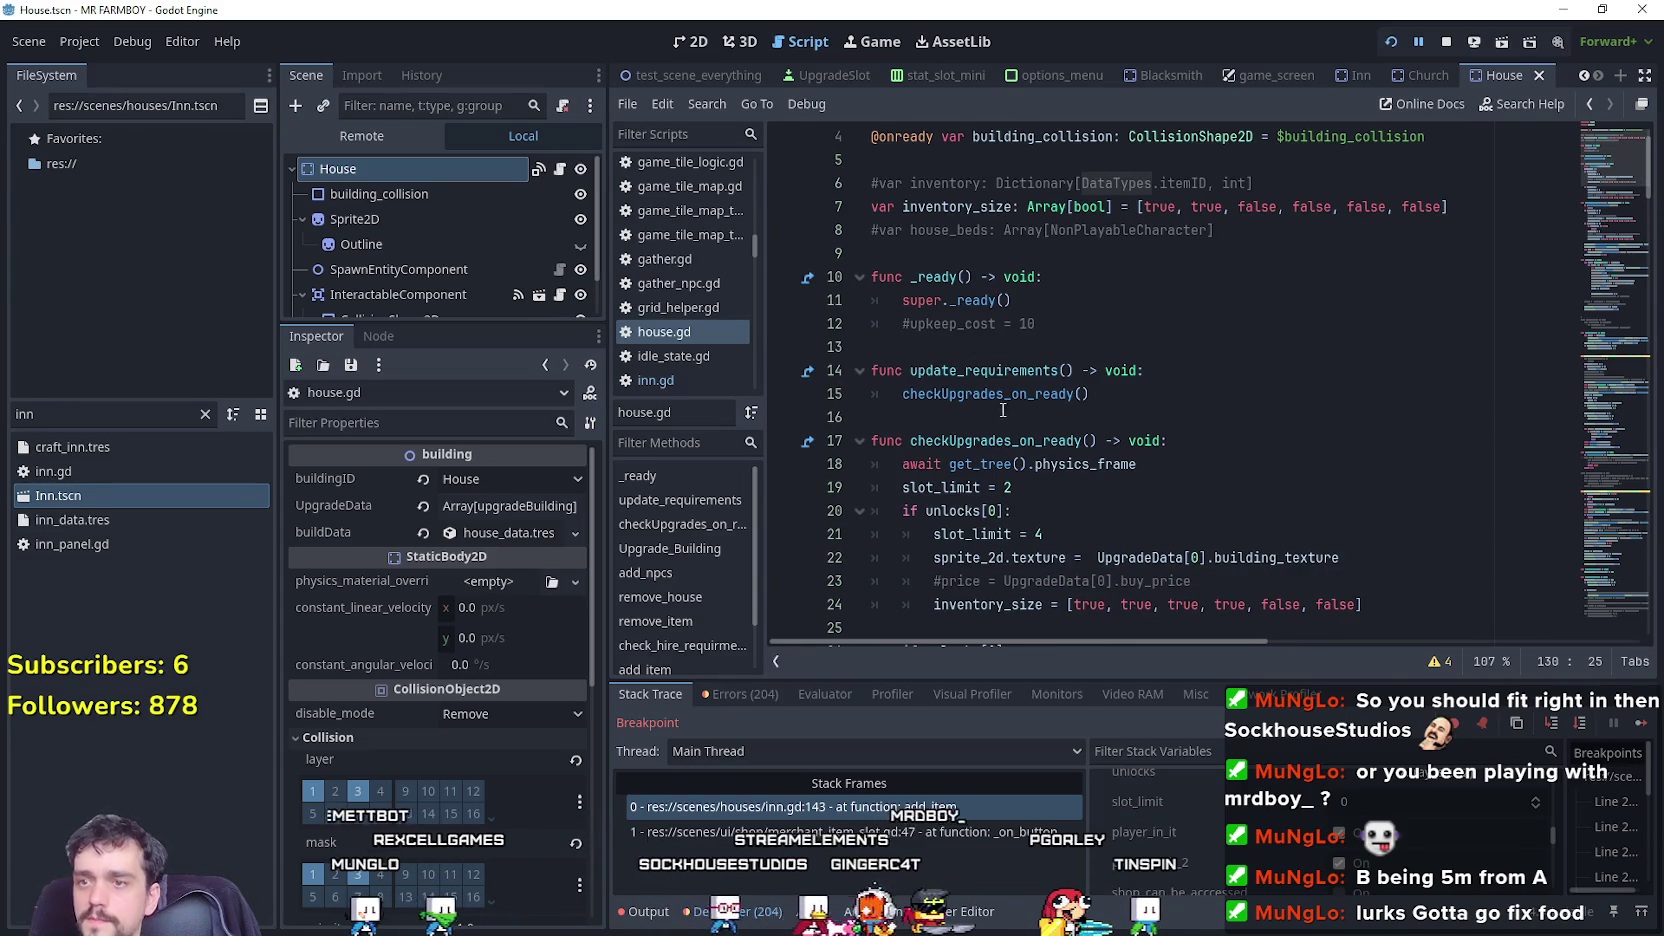
pyautogui.click(1003, 394)
pyautogui.scroll(2, 998, 300)
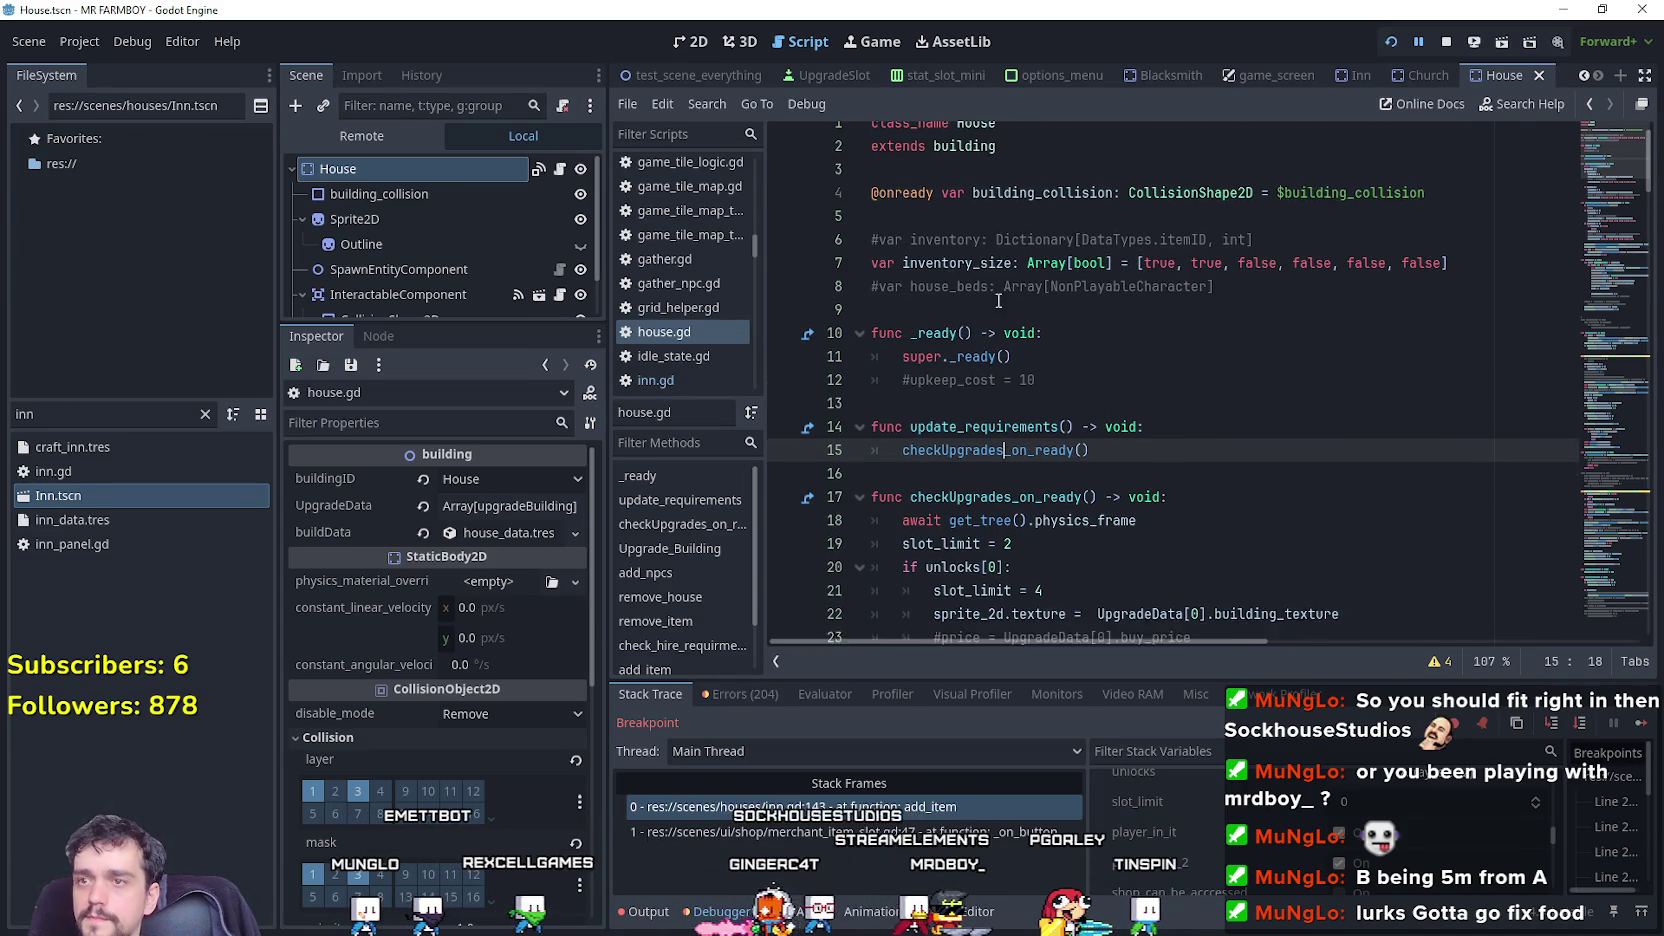
# Look up the building parent class, inspect its _ready calls, and stop the game.
pyautogui.rightClick(966, 158)
pyautogui.click(978, 494)
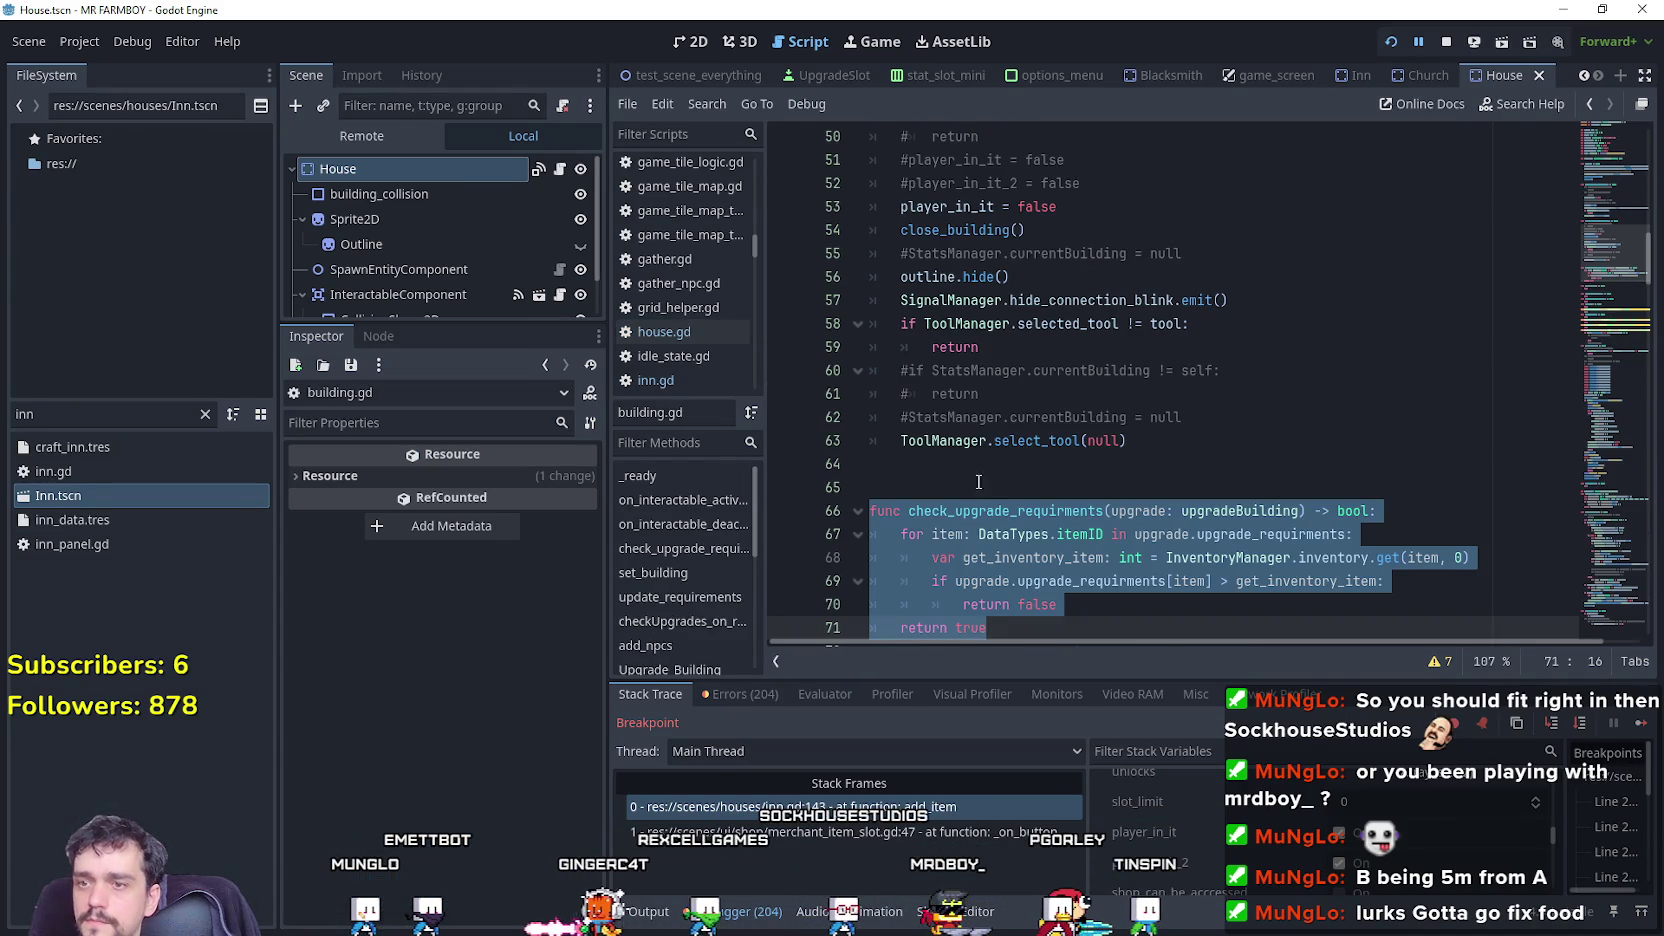
pyautogui.click(1606, 188)
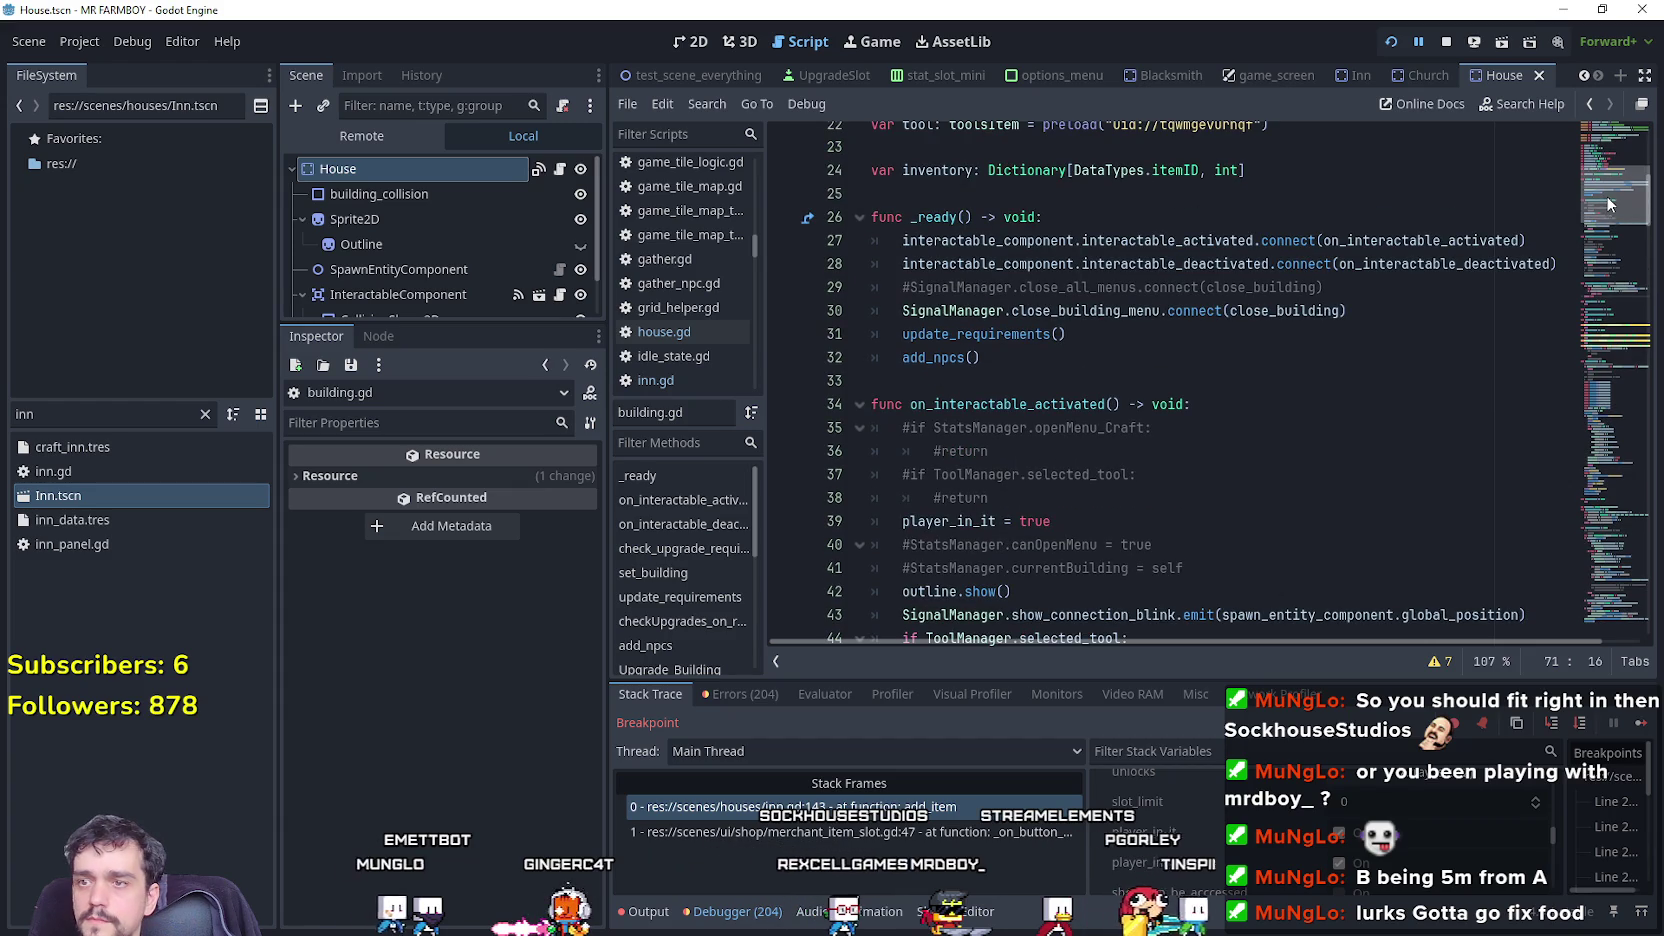
pyautogui.click(1080, 341)
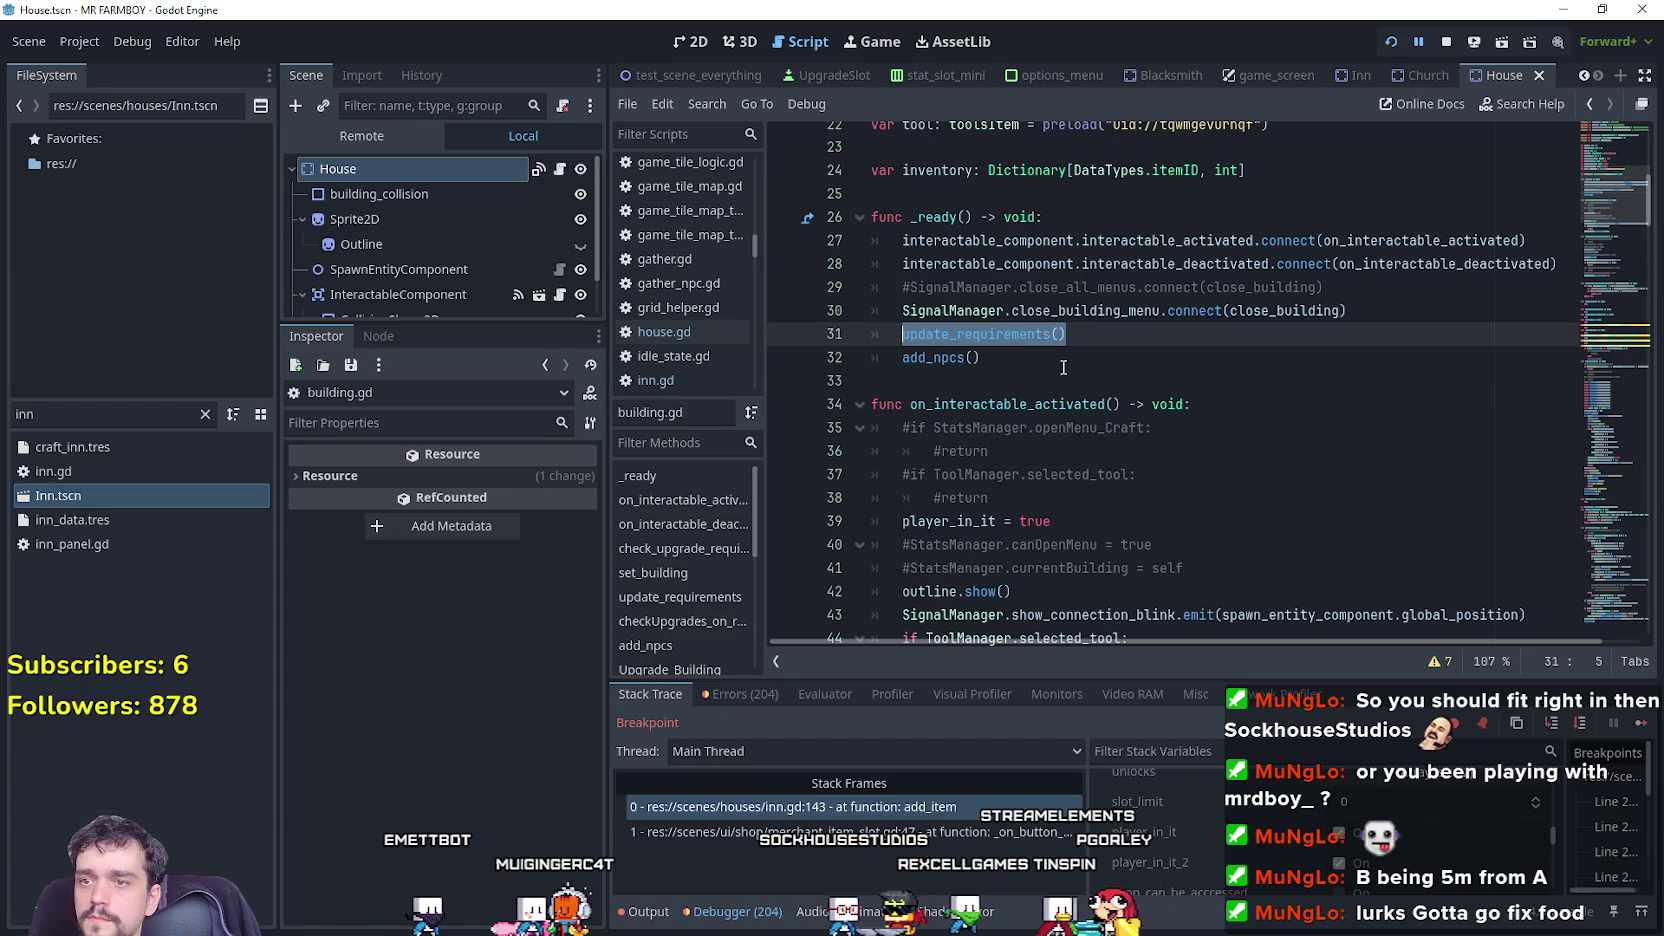
pyautogui.press('Down')
pyautogui.click(1451, 49)
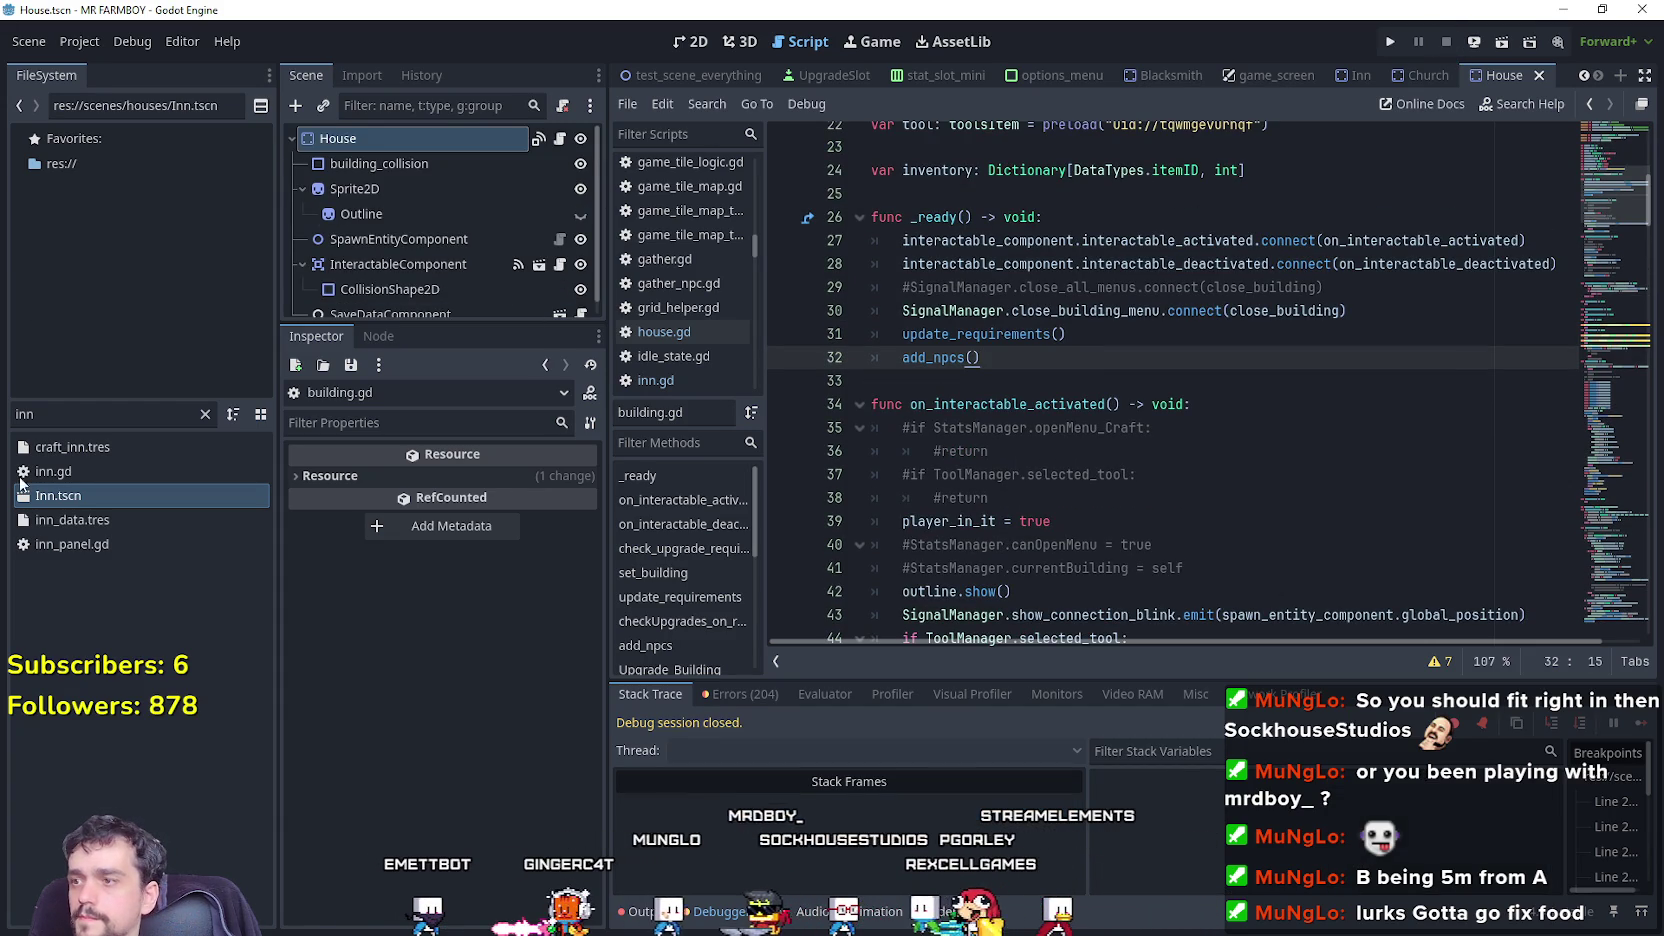
# In inn.gd's _ready, add update_requirements() after GameManager.inn_ = self and save.
pyautogui.click(561, 137)
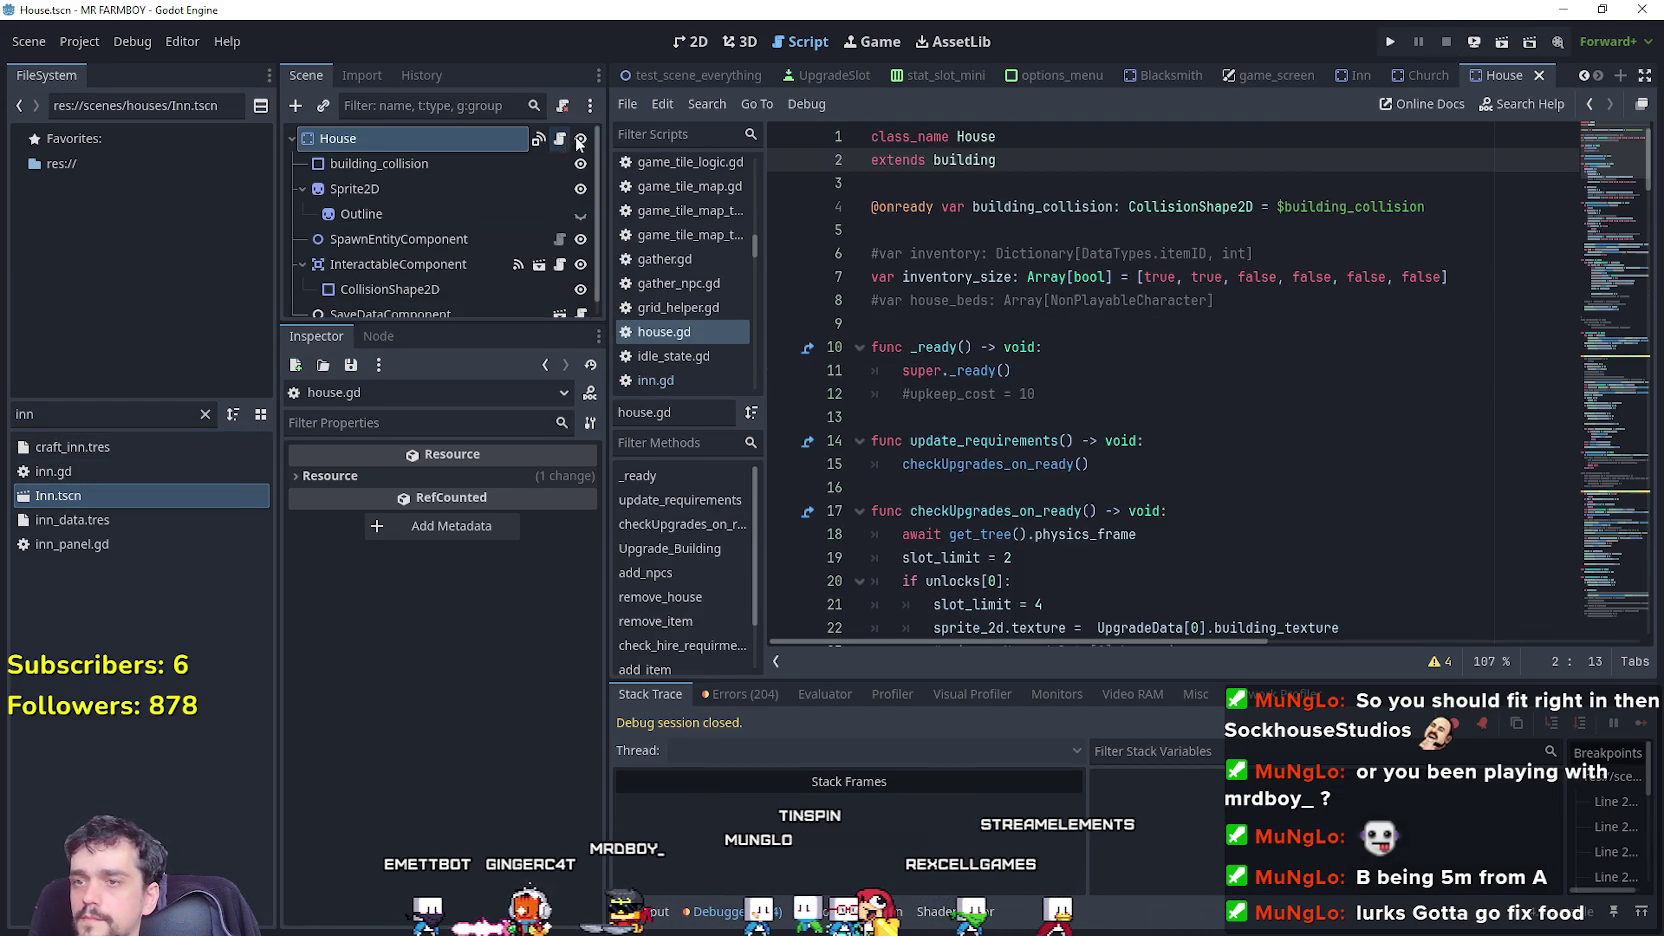
pyautogui.scroll(1, 1115, 323)
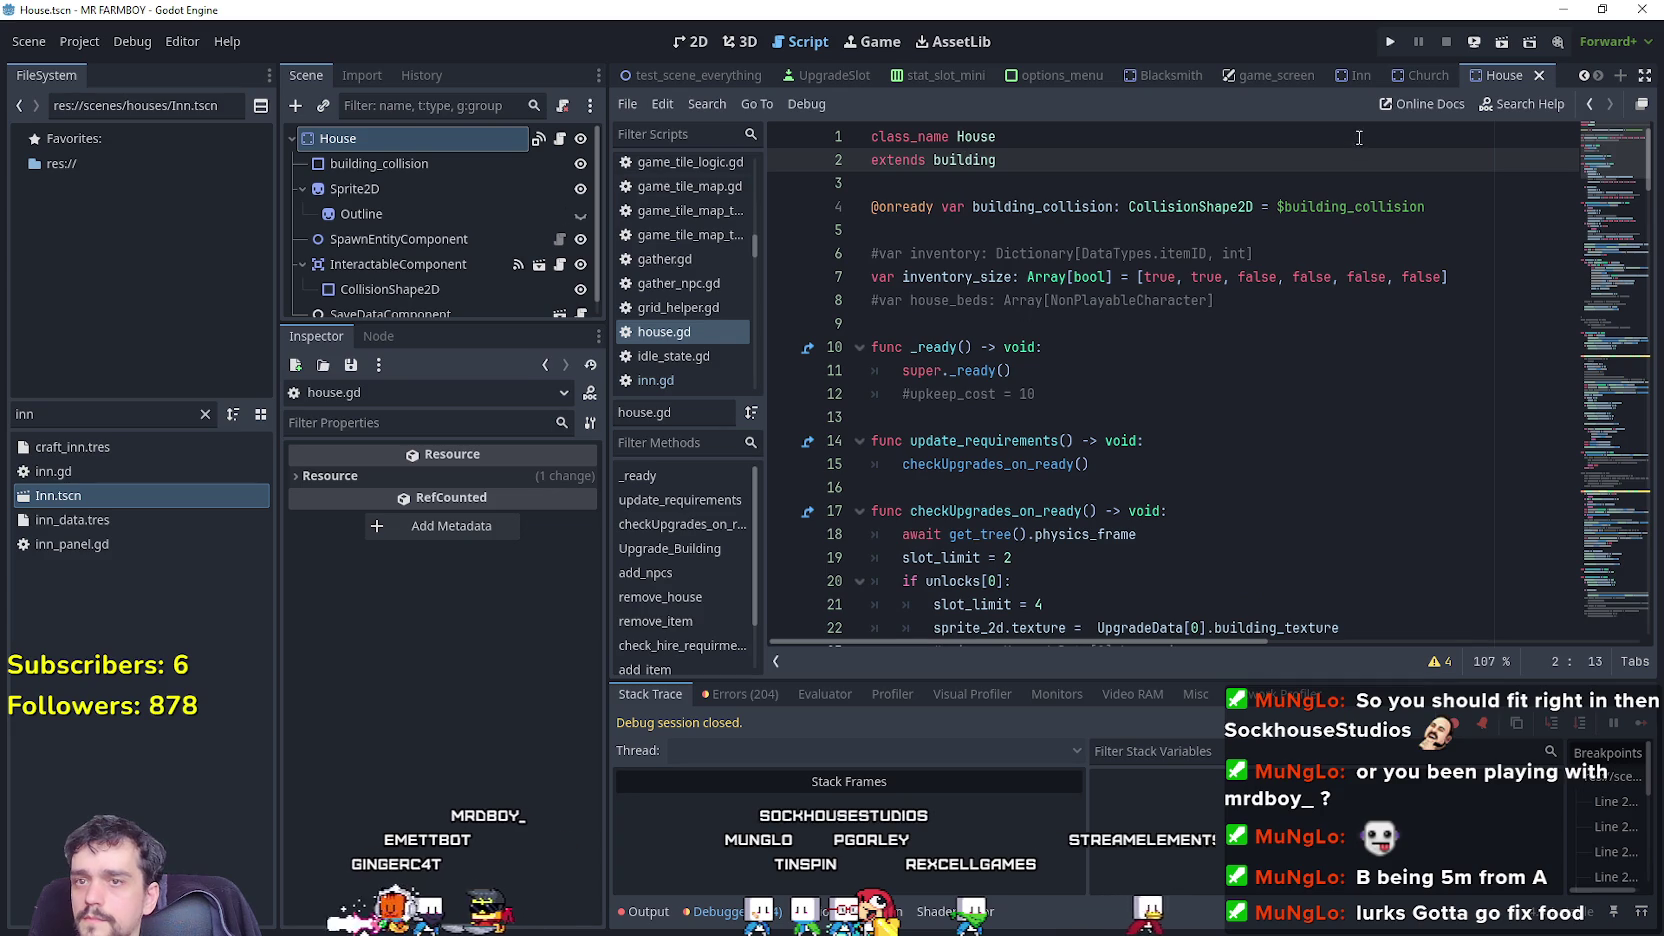
pyautogui.click(1360, 86)
pyautogui.click(567, 138)
pyautogui.scroll(3, 1118, 400)
pyautogui.scroll(-3, 1118, 400)
pyautogui.click(1410, 488)
pyautogui.click(1362, 506)
pyautogui.press('Return')
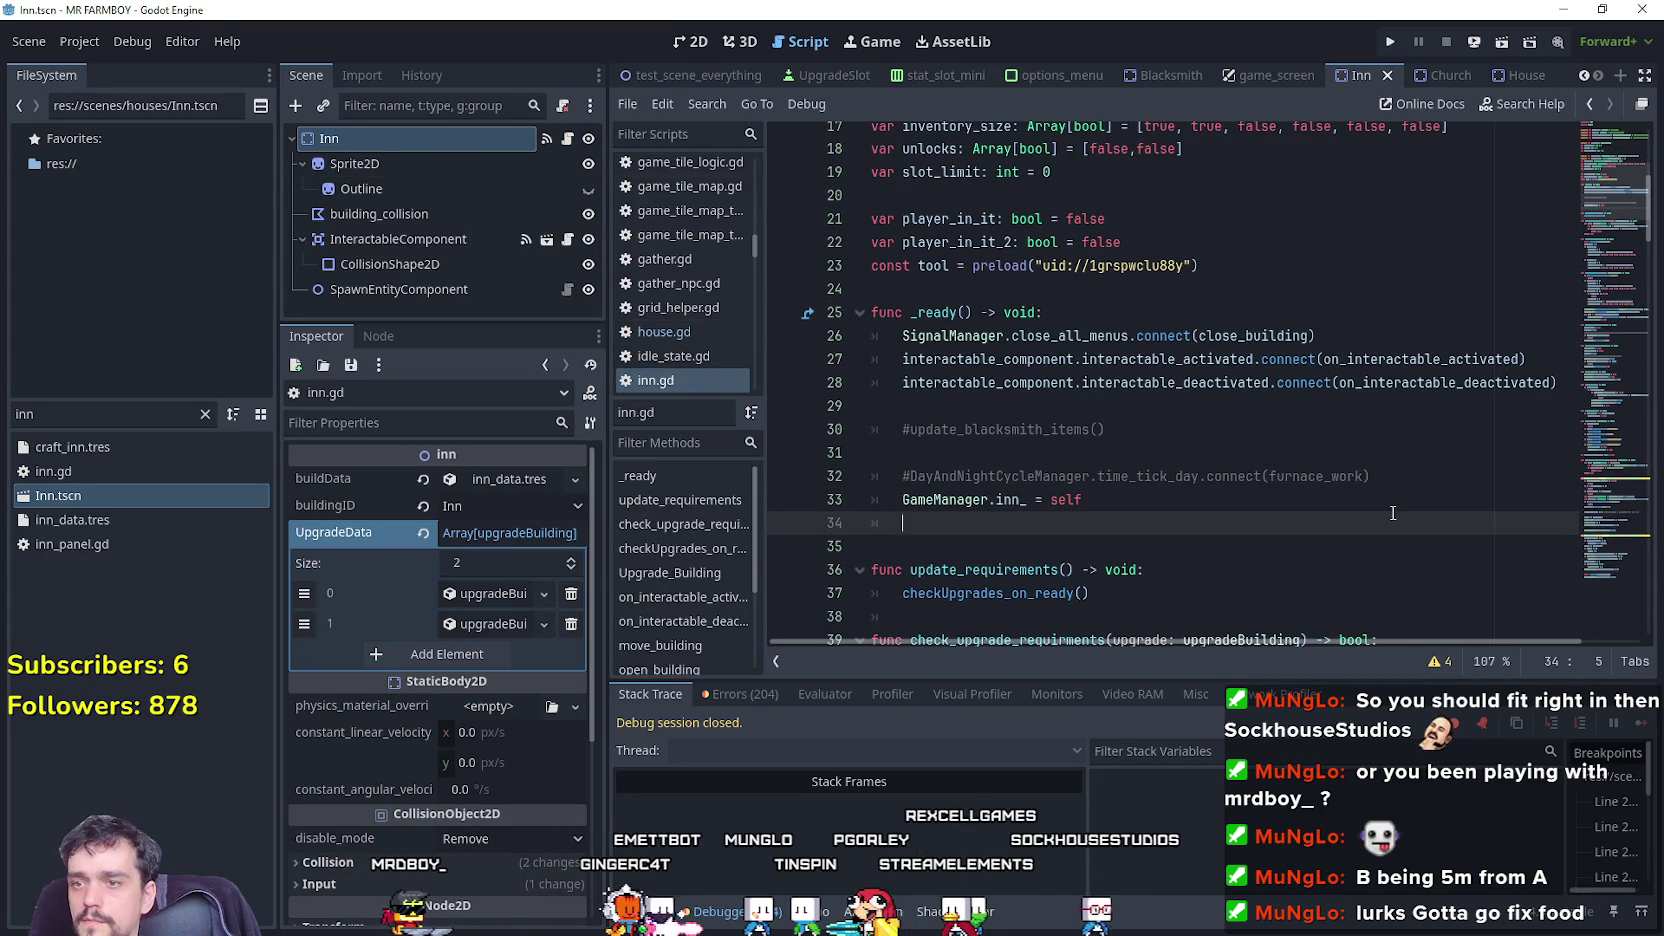
pyautogui.hotkey('ctrl', 's')
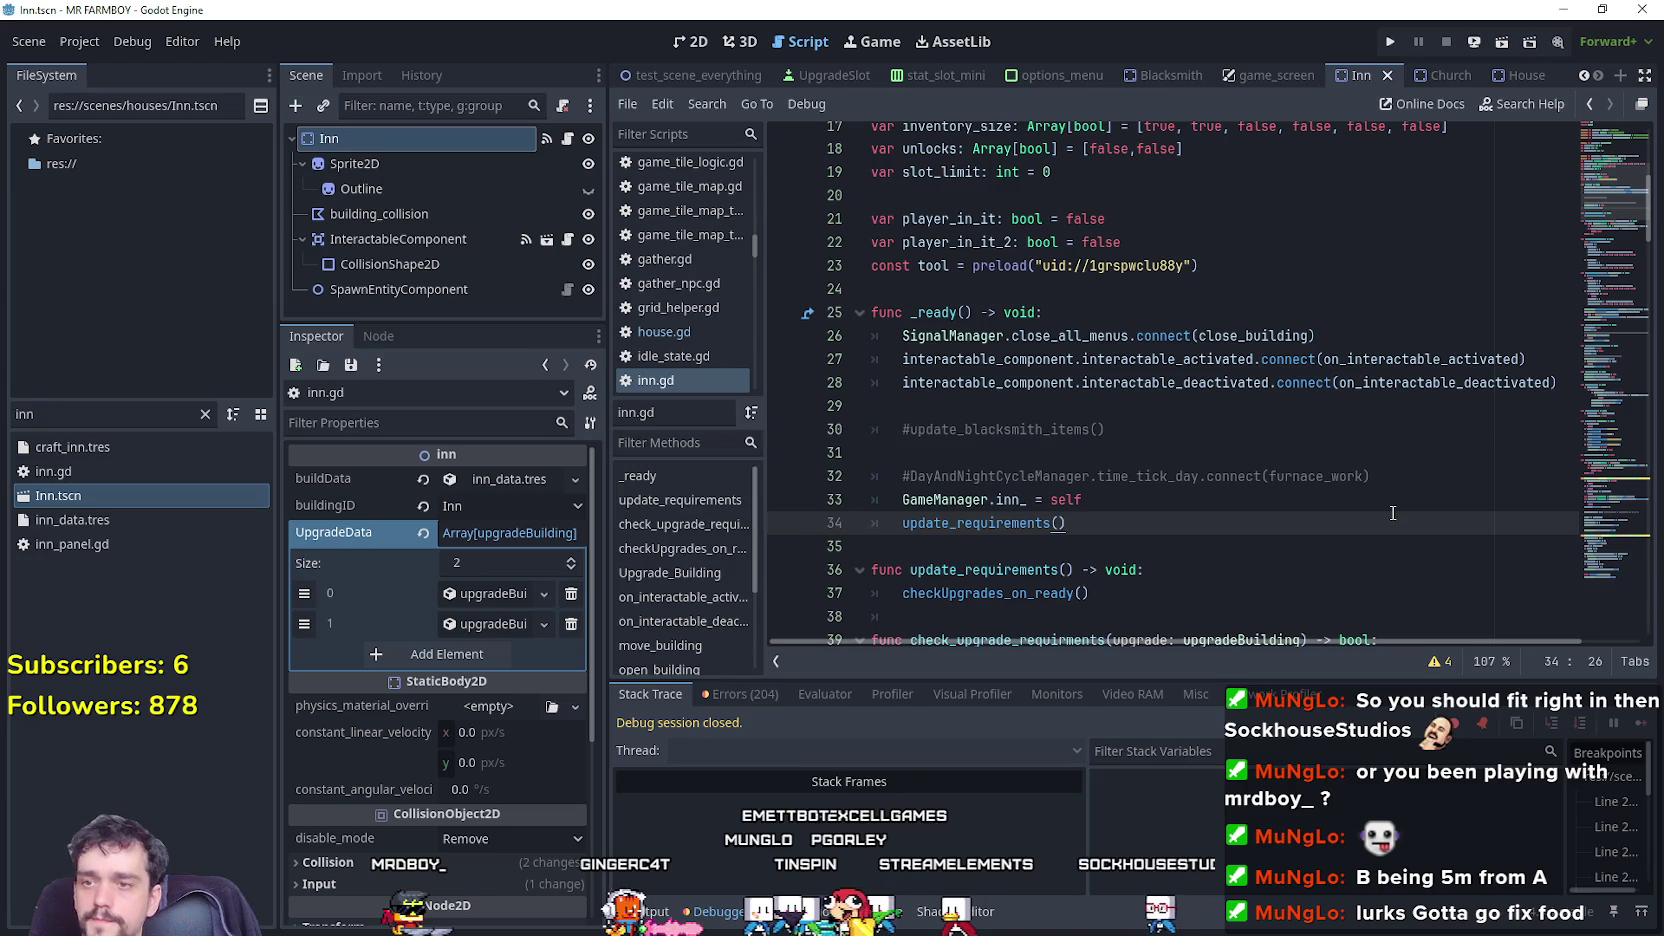
# Run the project to test the change.
pyautogui.scroll(-4, 1385, 490)
pyautogui.scroll(-1, 1370, 455)
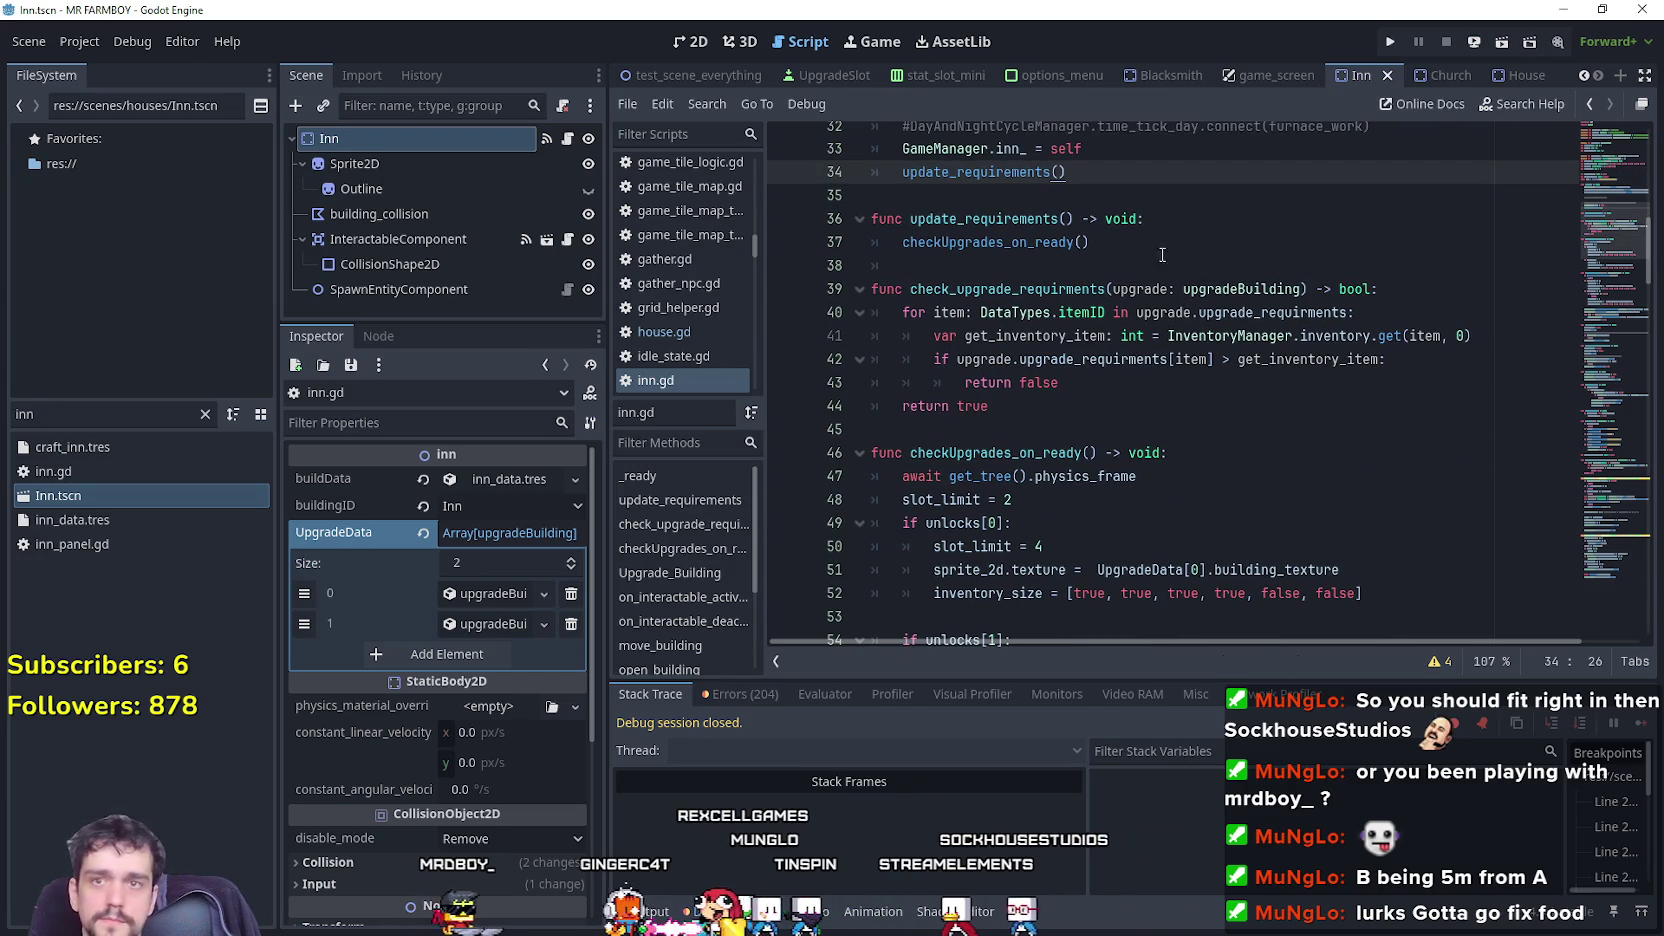
pyautogui.click(1397, 45)
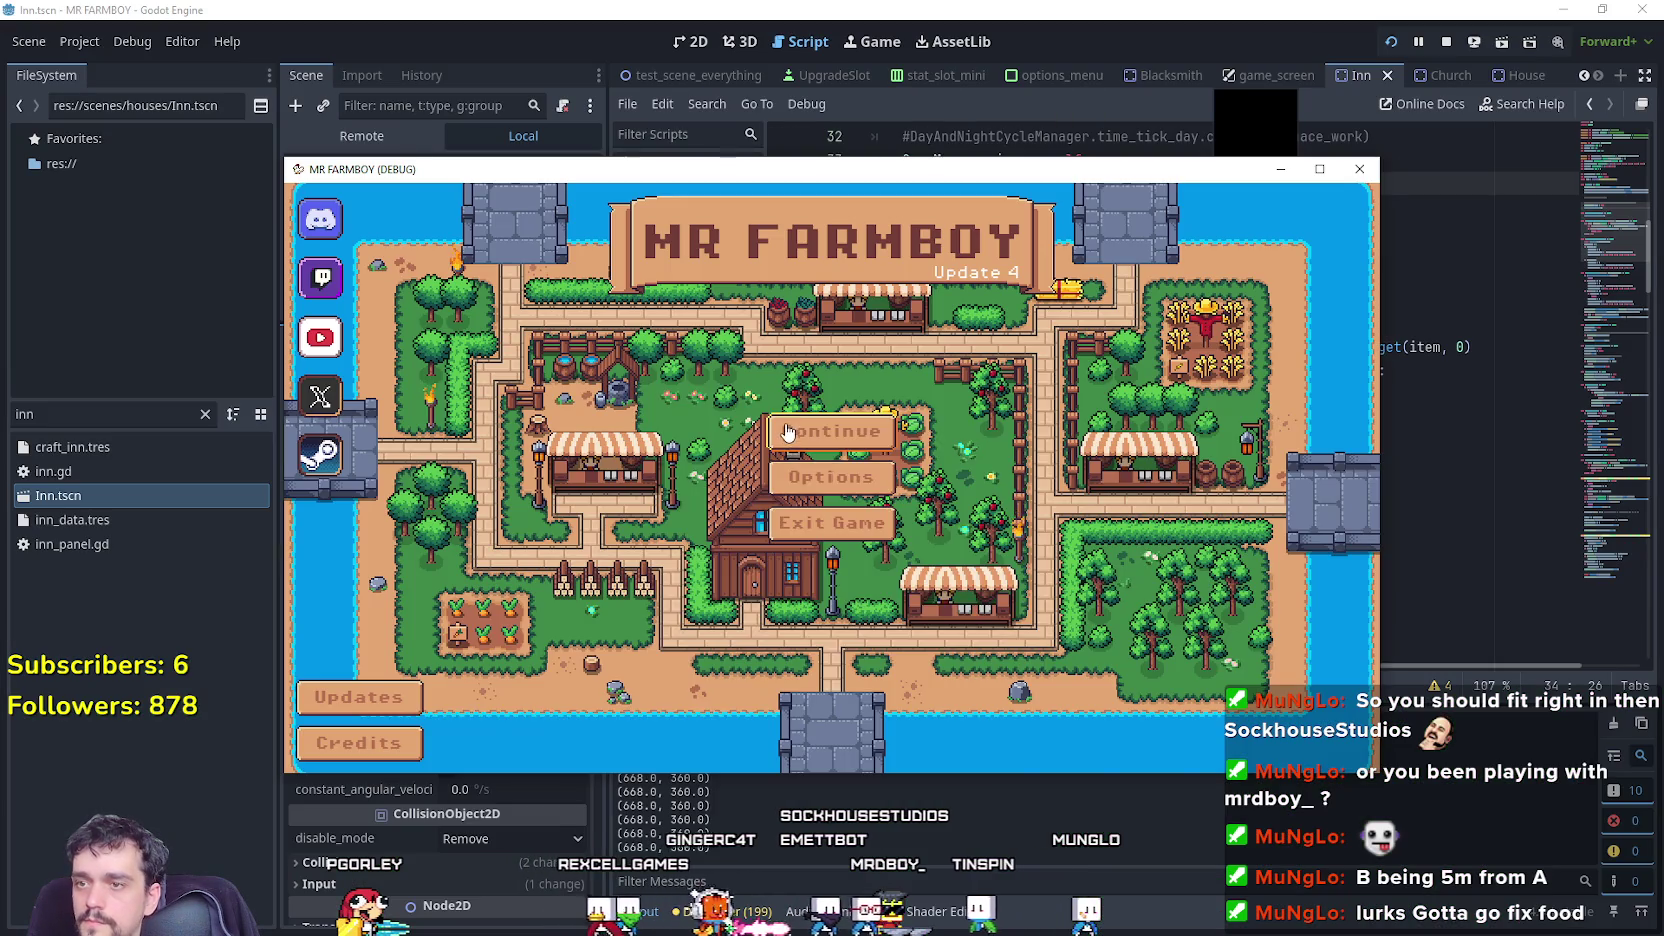
# Load Save 2, maximize the game window and dismiss the intro letter.
pyautogui.click(785, 433)
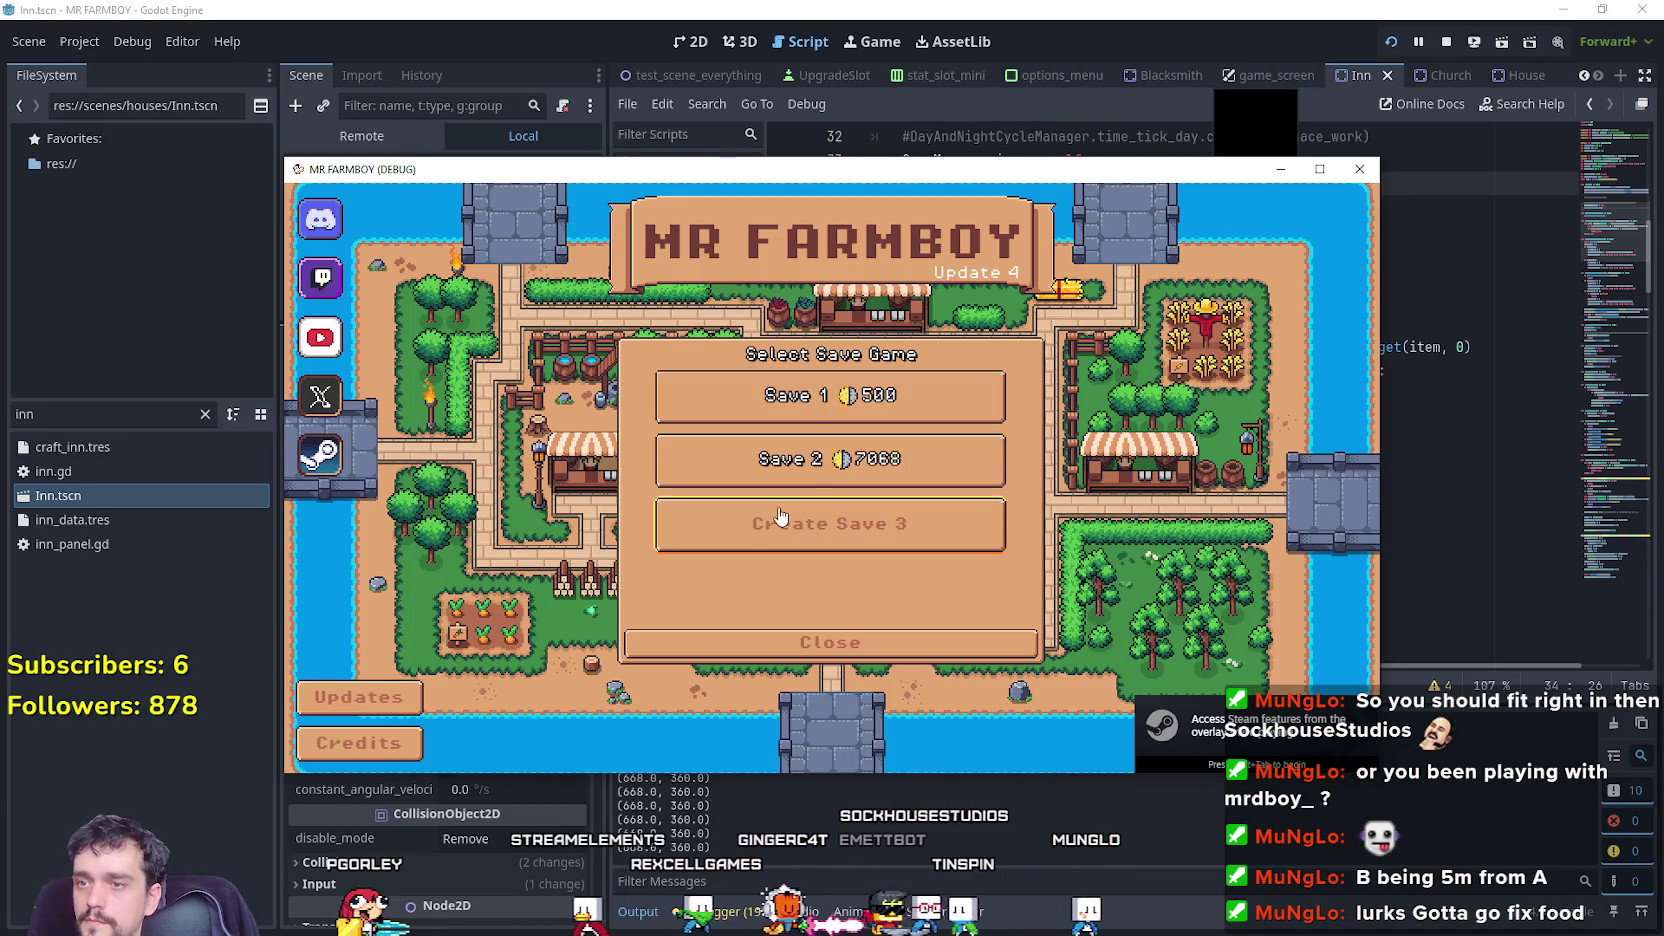
pyautogui.click(803, 482)
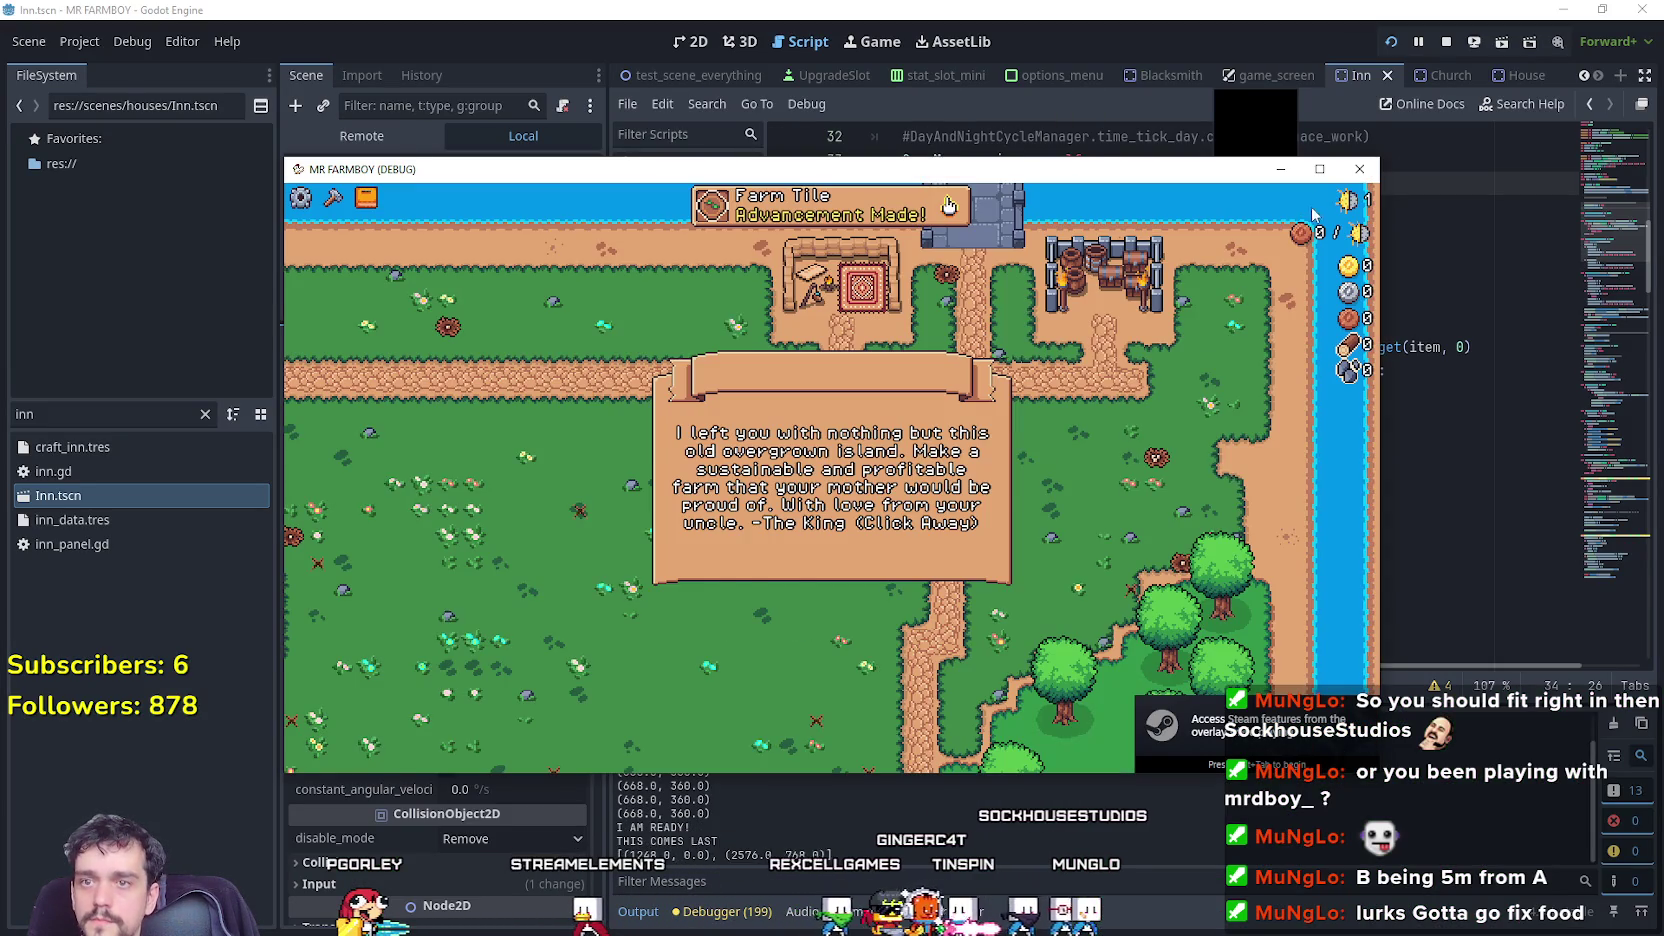
pyautogui.click(1320, 169)
pyautogui.click(1315, 185)
# Walk the farmer down past the church to the Inn and open its panel.
pyautogui.press('s')
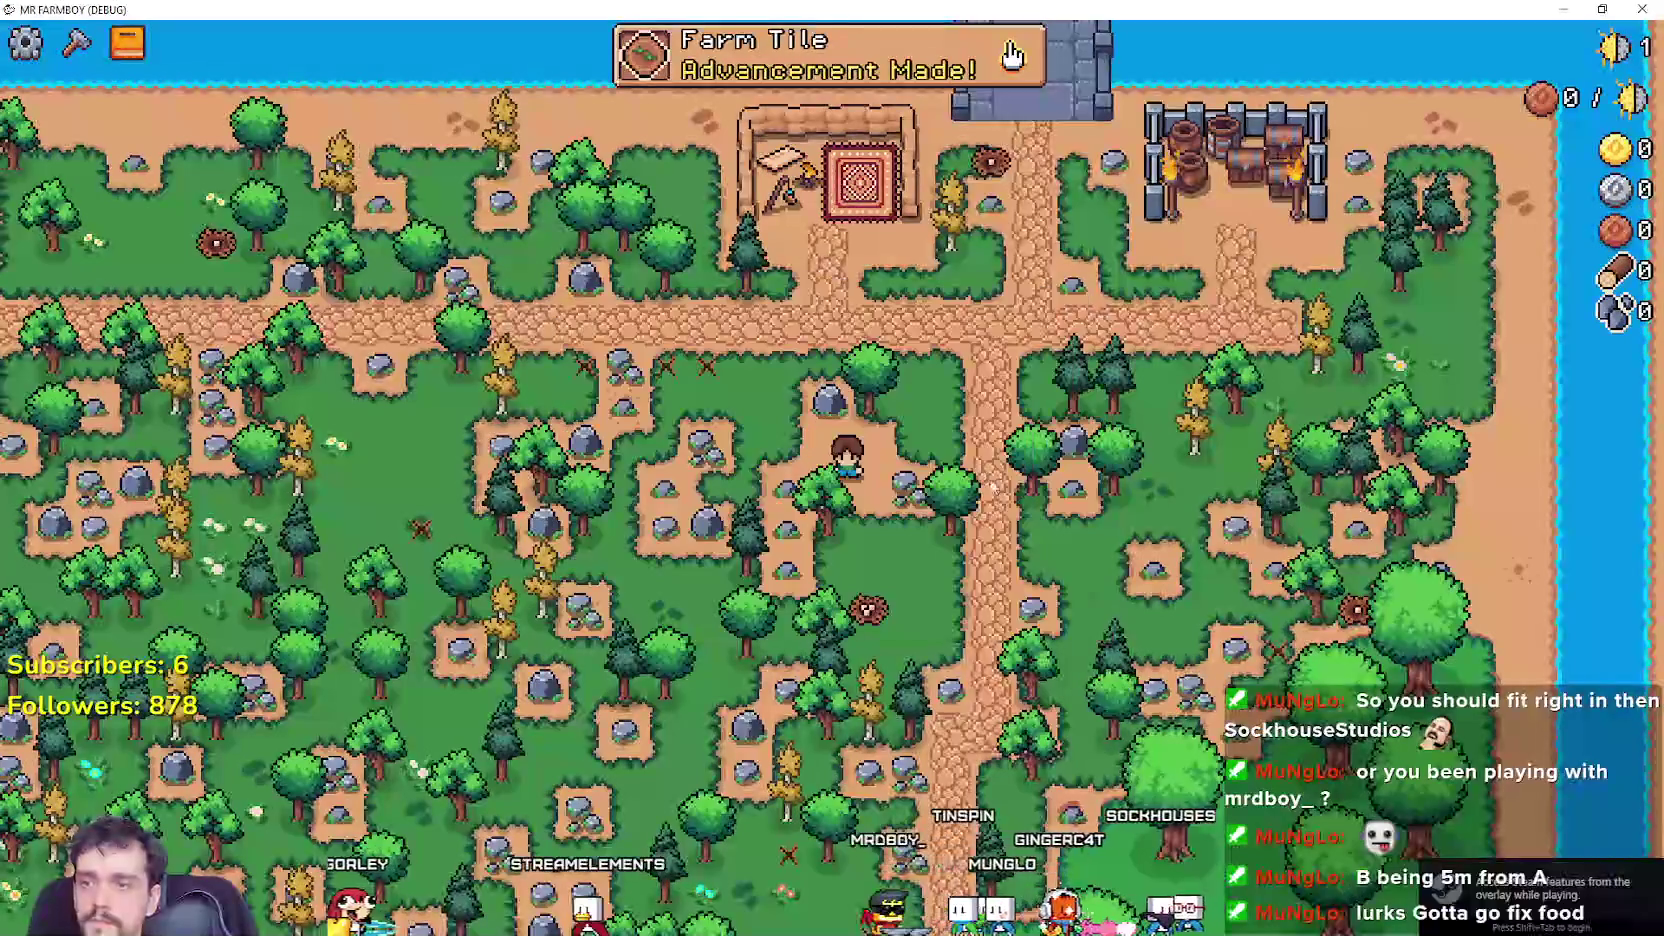
pyautogui.press('a')
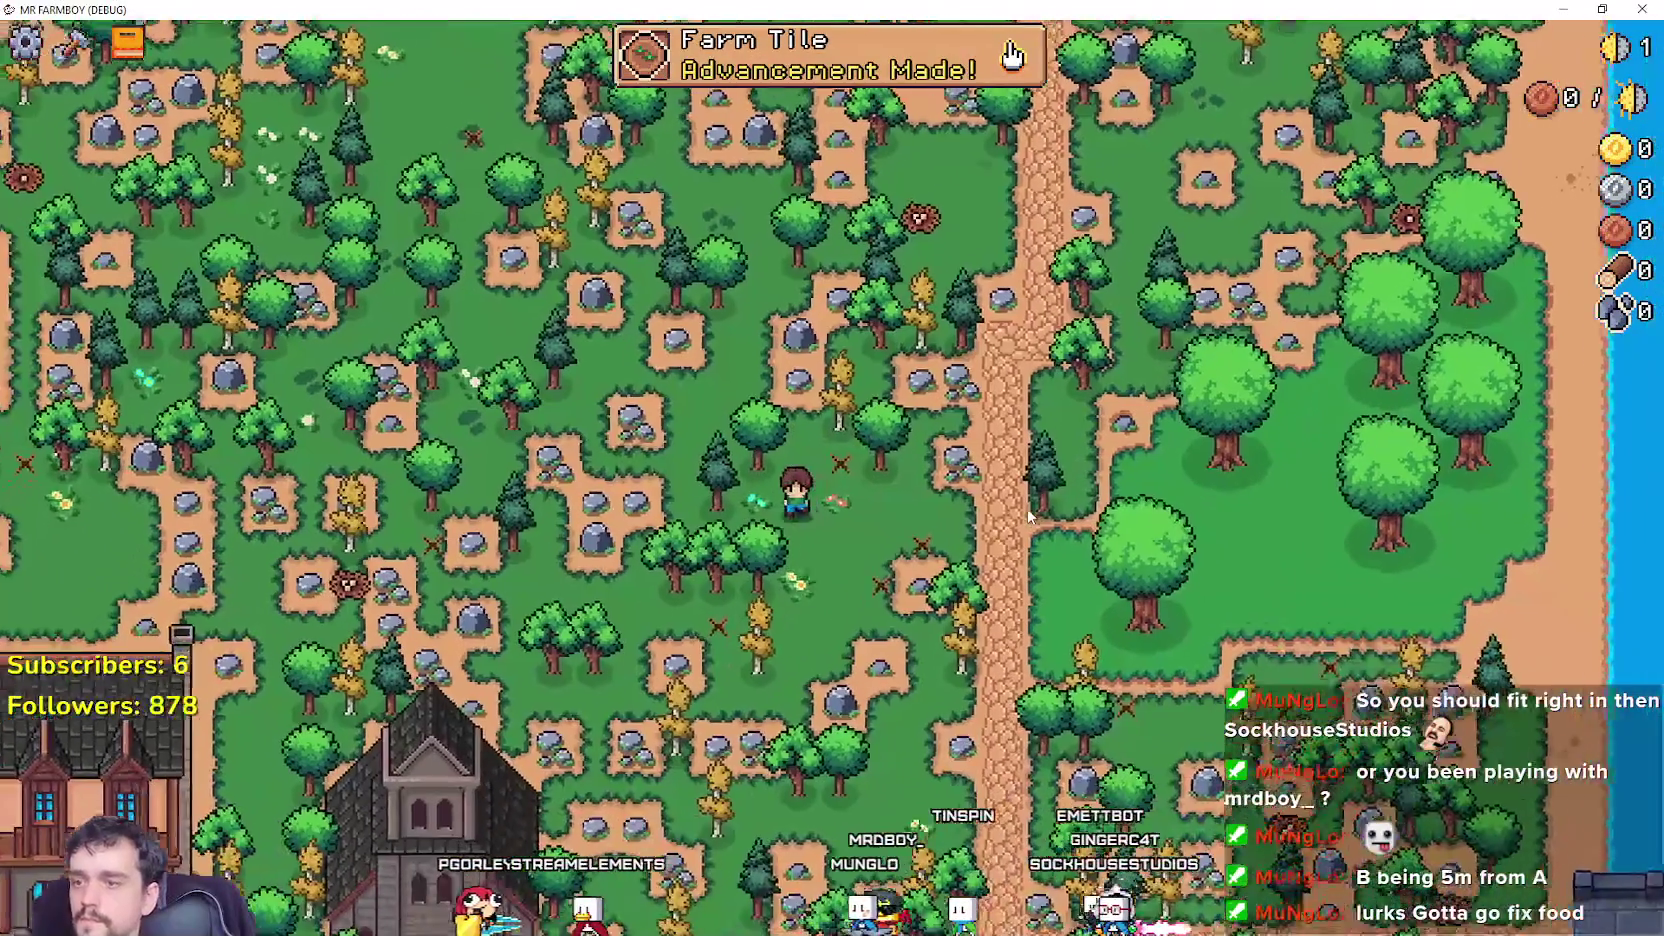
pyautogui.press('s')
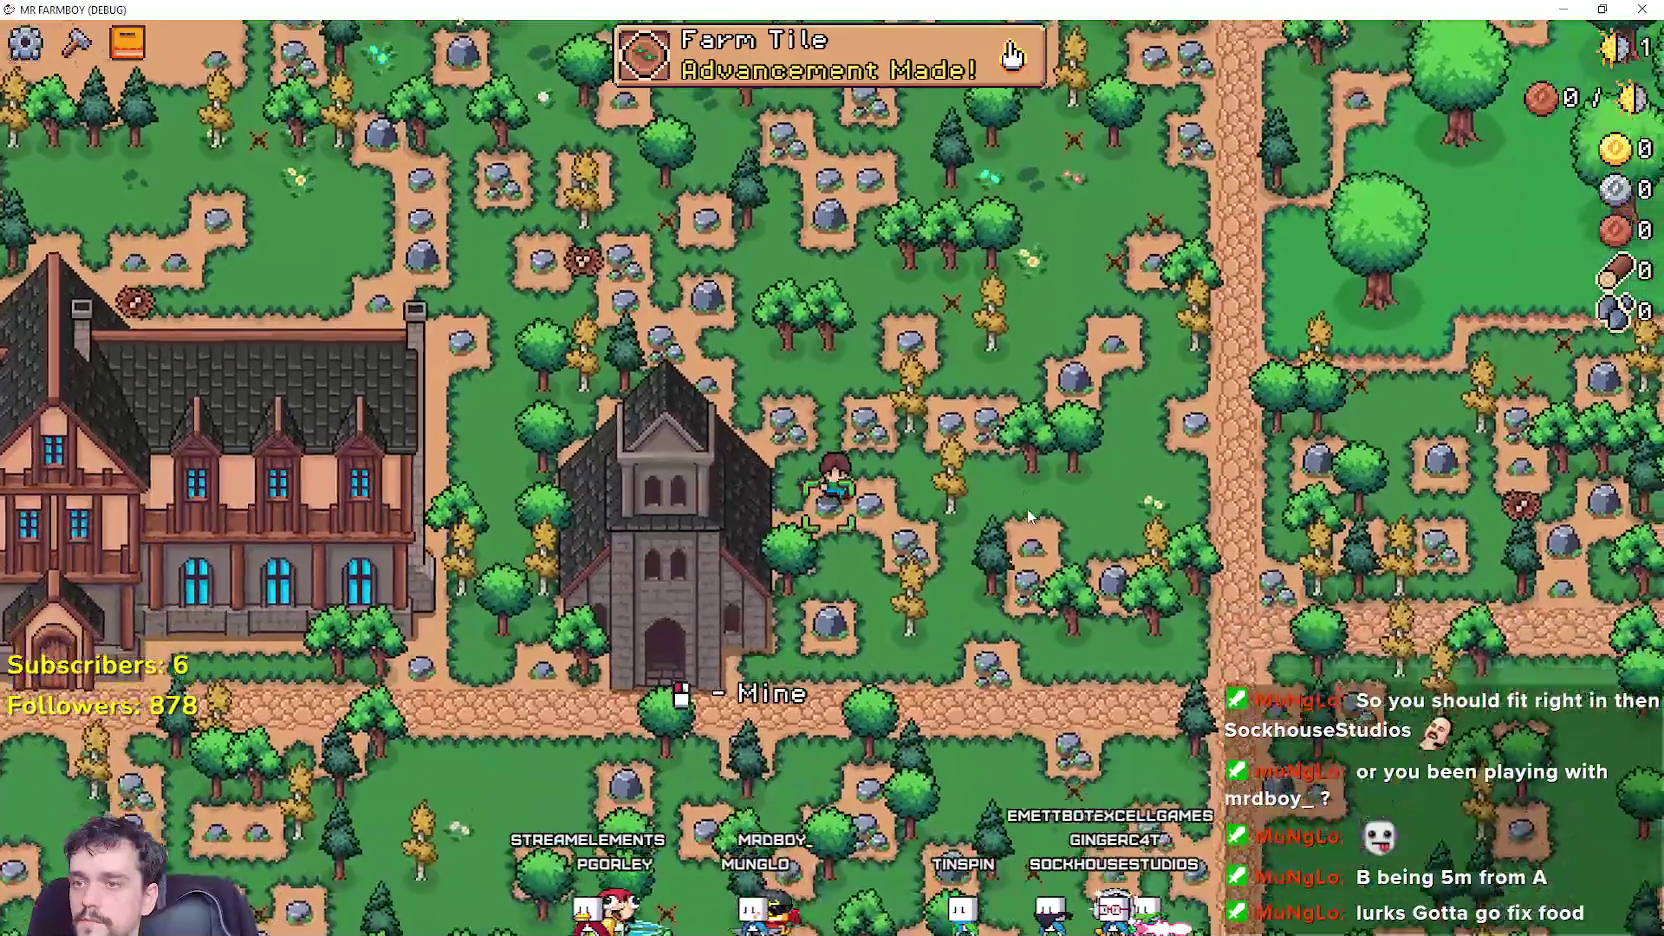
pyautogui.press('a')
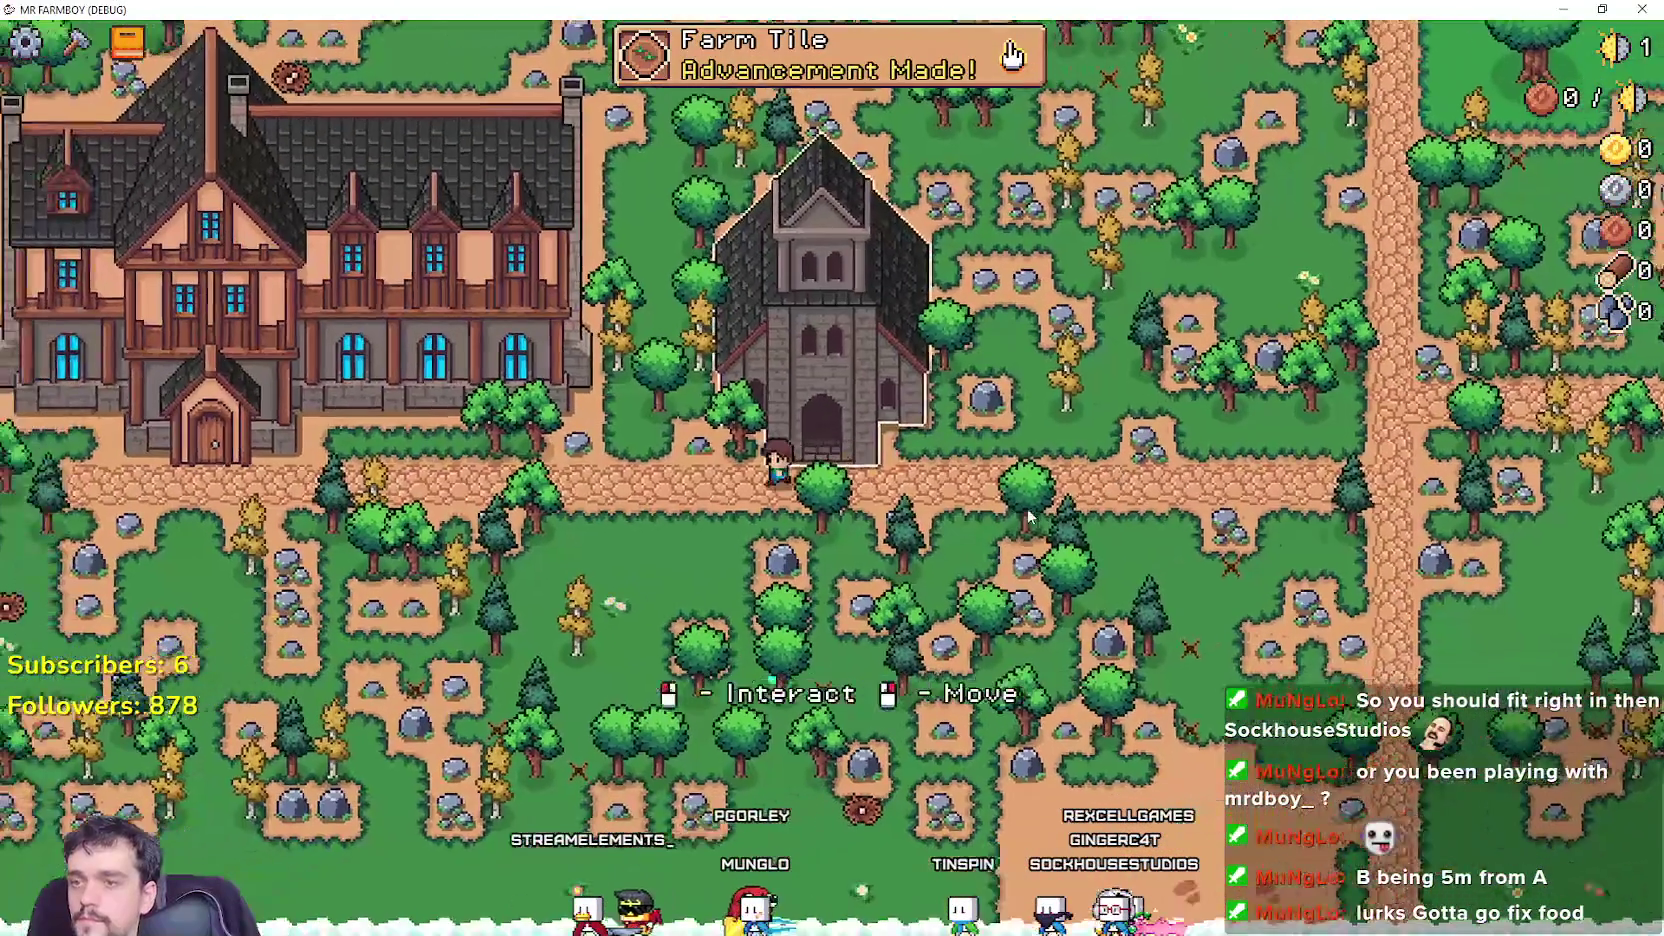
pyautogui.scroll(2, 1027, 514)
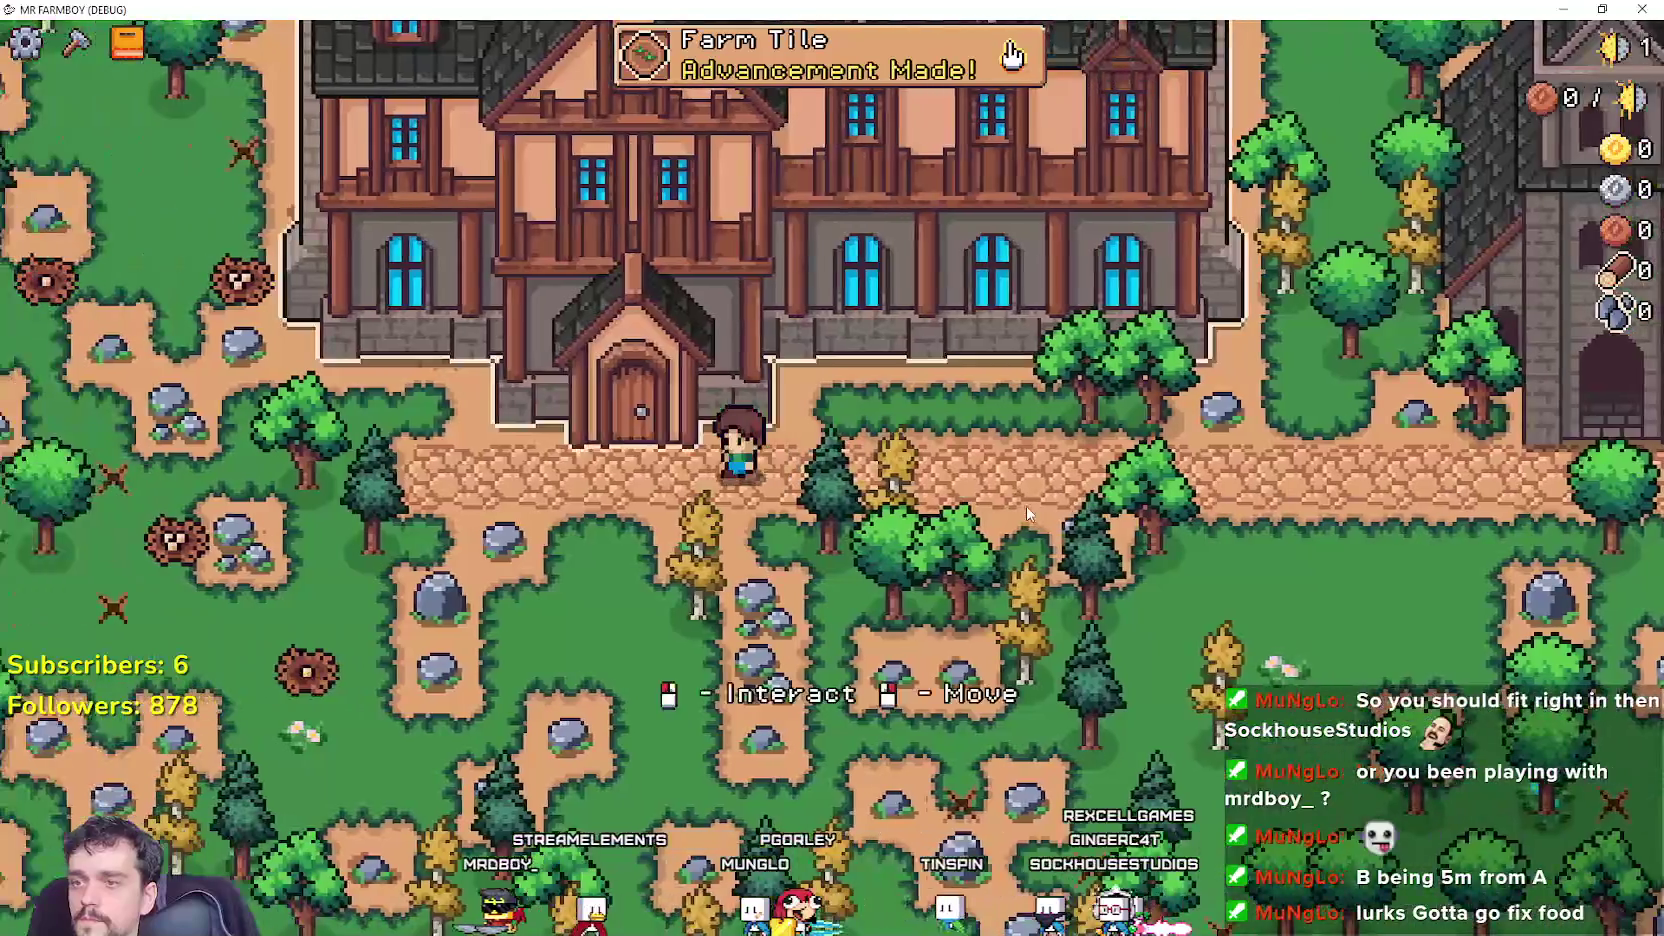
pyautogui.press('e')
# Reopen the Inn dishes panel and activate two Farmer's Dishes, hitting the add_item breakpoint.
pyautogui.moveTo(690, 368)
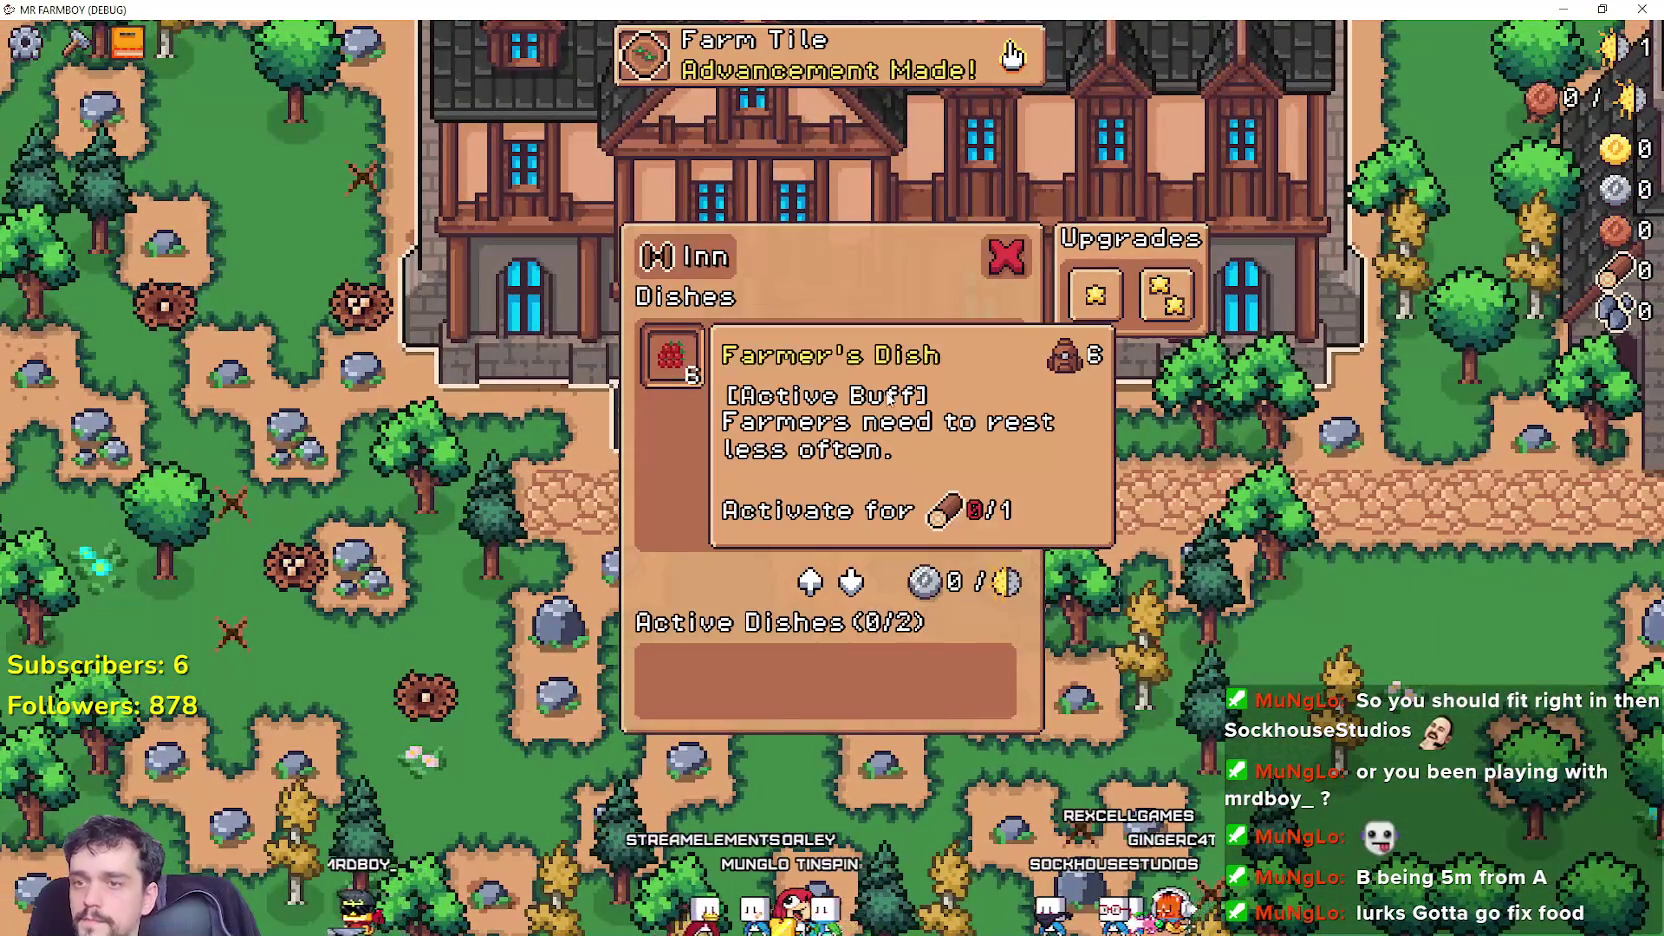
pyautogui.press('Escape')
pyautogui.press('d')
pyautogui.press('a')
pyautogui.press('w')
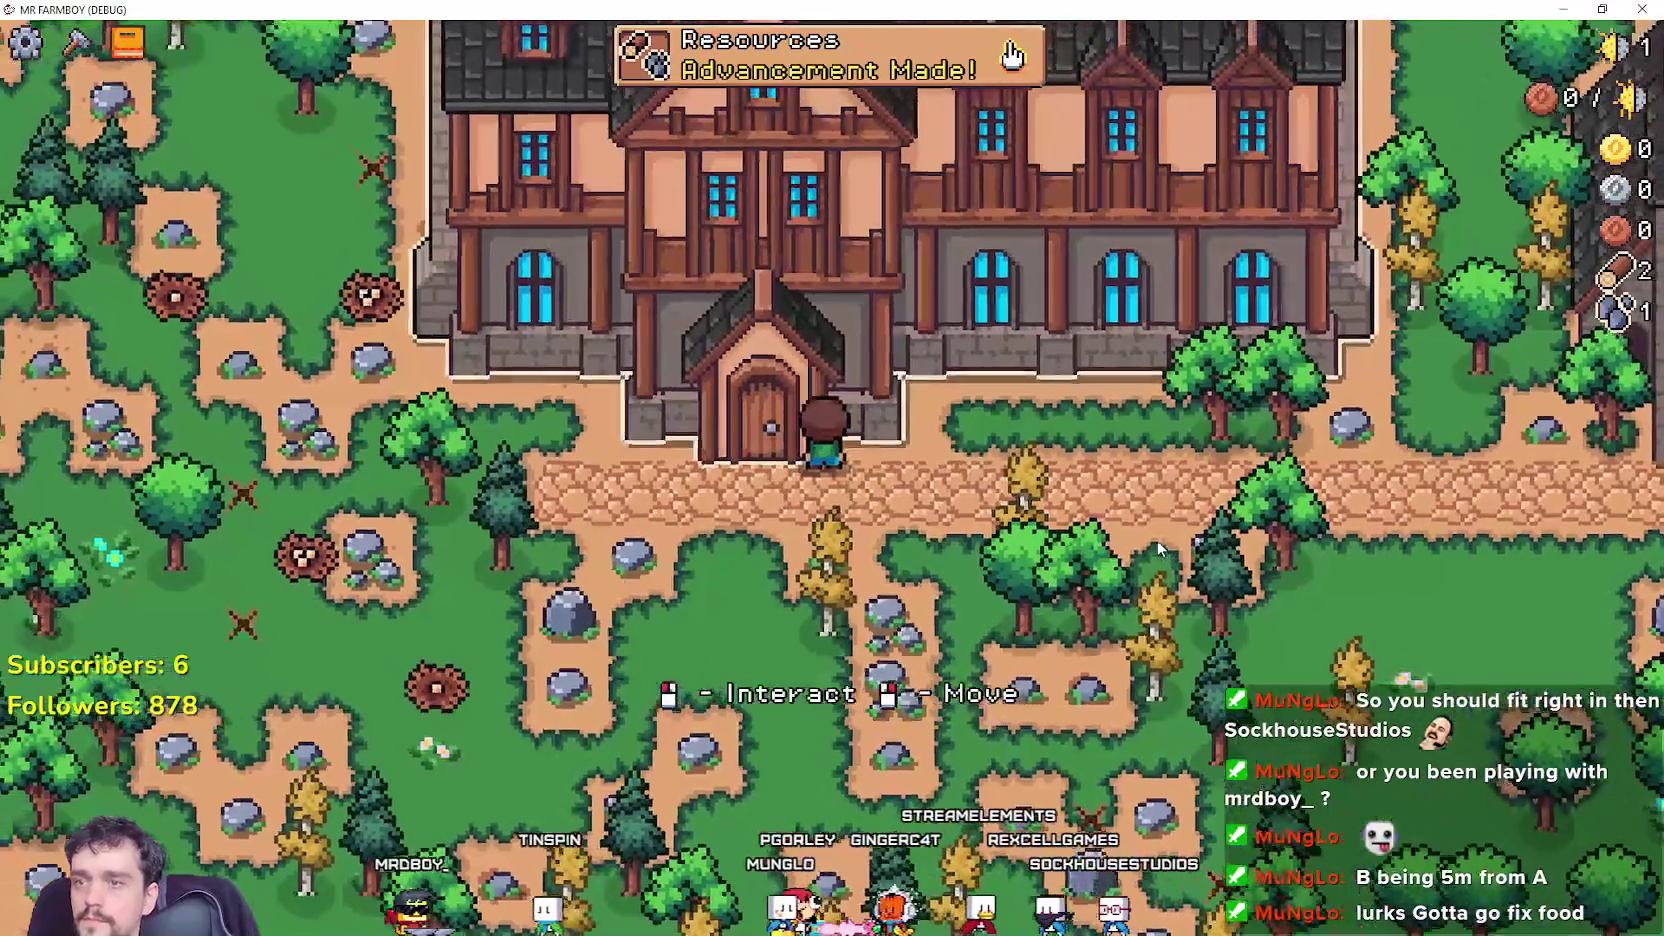
pyautogui.press('e')
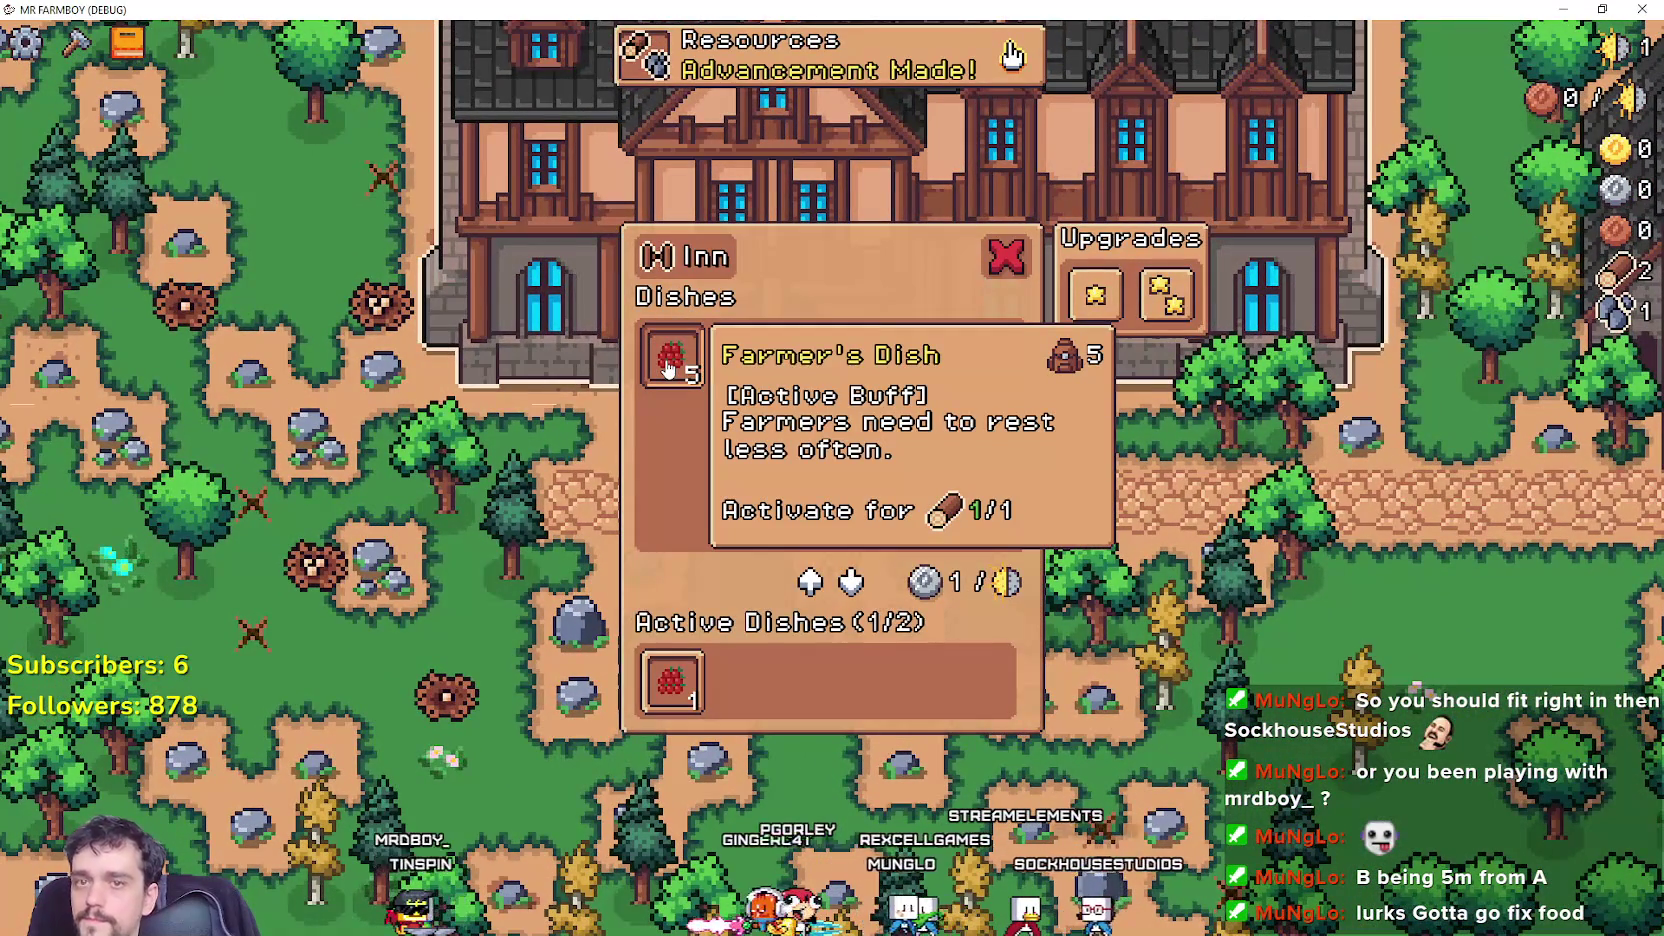
pyautogui.click(666, 368)
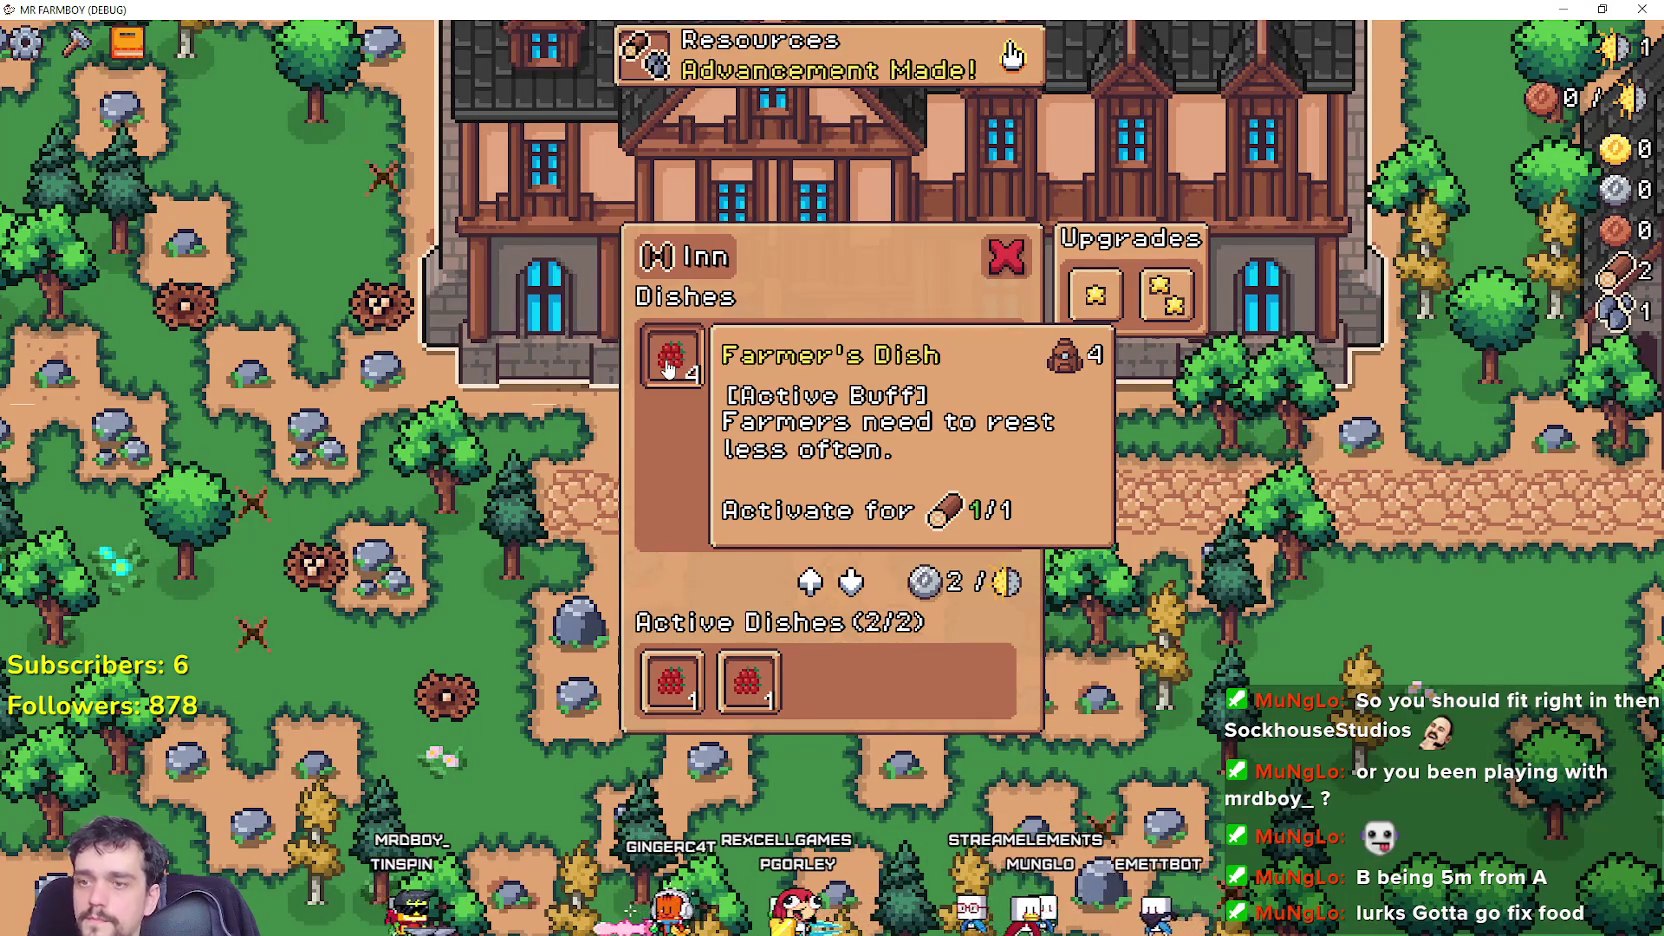
pyautogui.click(666, 368)
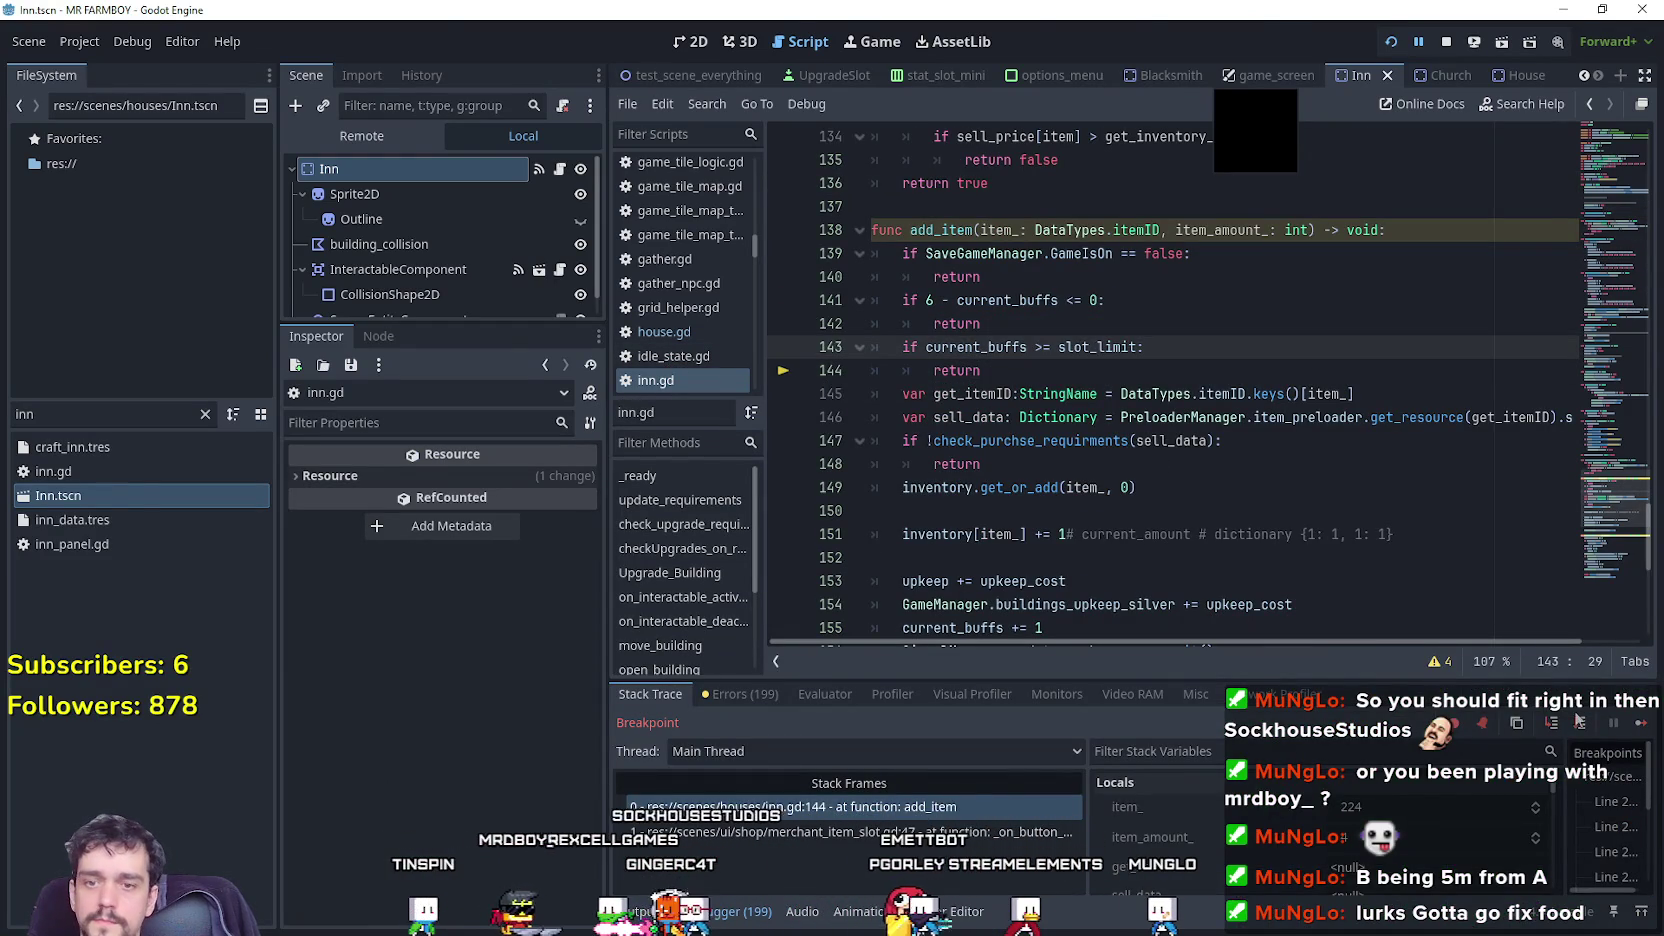
# Resume from the inn.gd breakpoint, inspect the Farmer's Dish tooltip, and return to the editor.
pyautogui.click(1641, 722)
pyautogui.moveTo(673, 372)
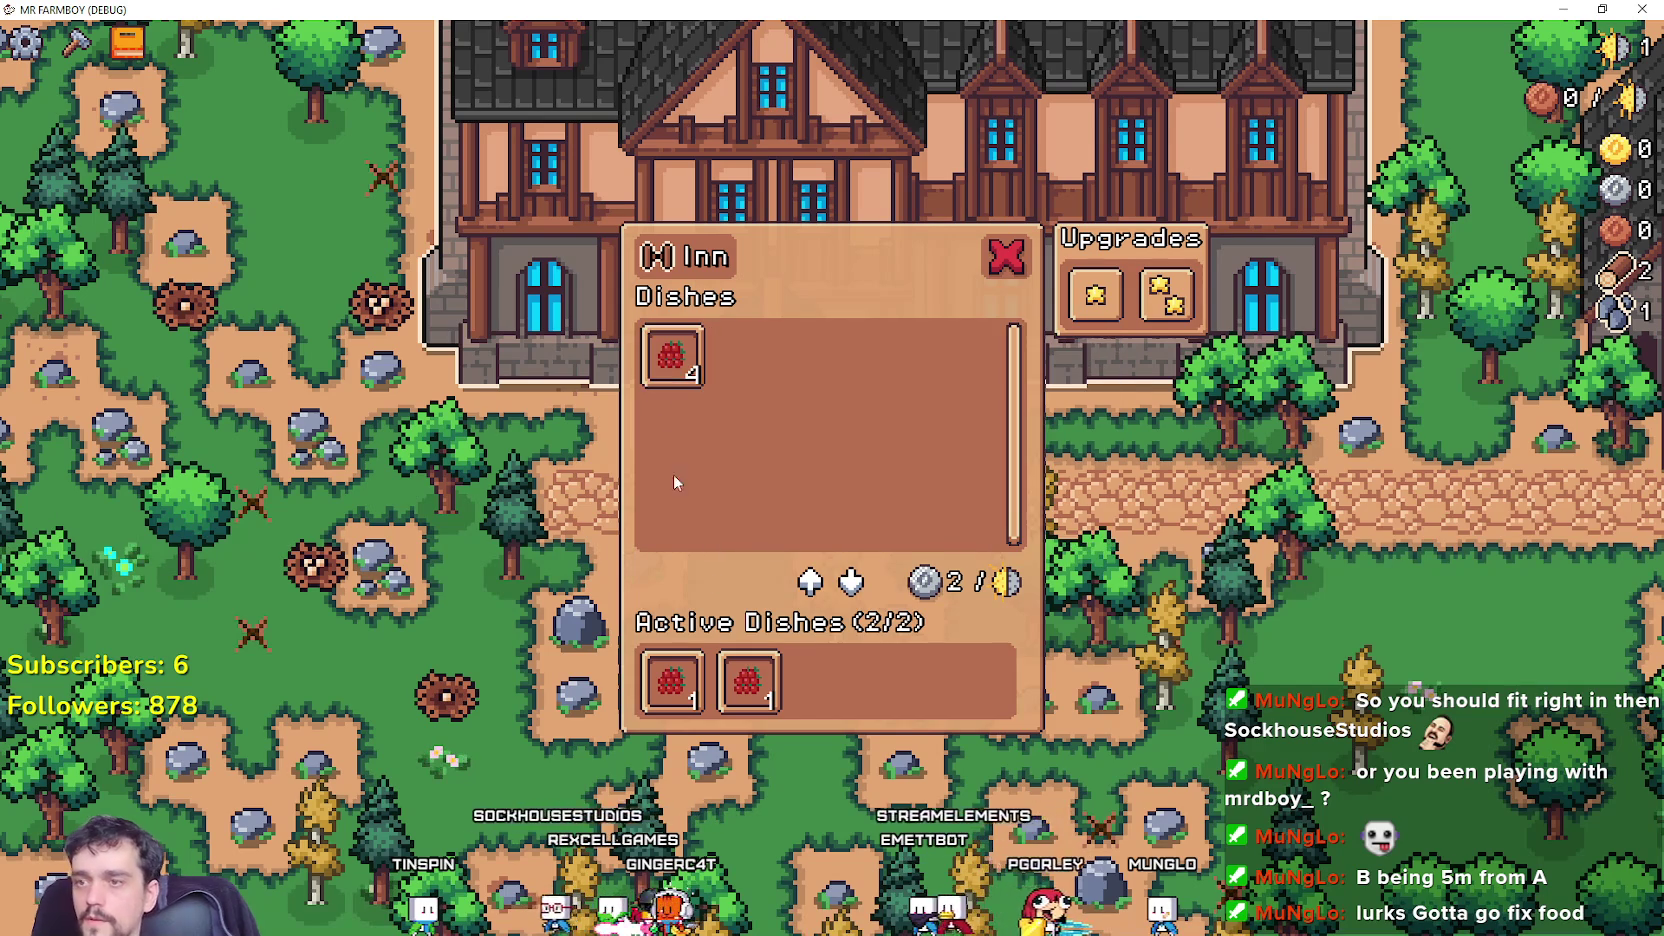
pyautogui.moveTo(713, 350)
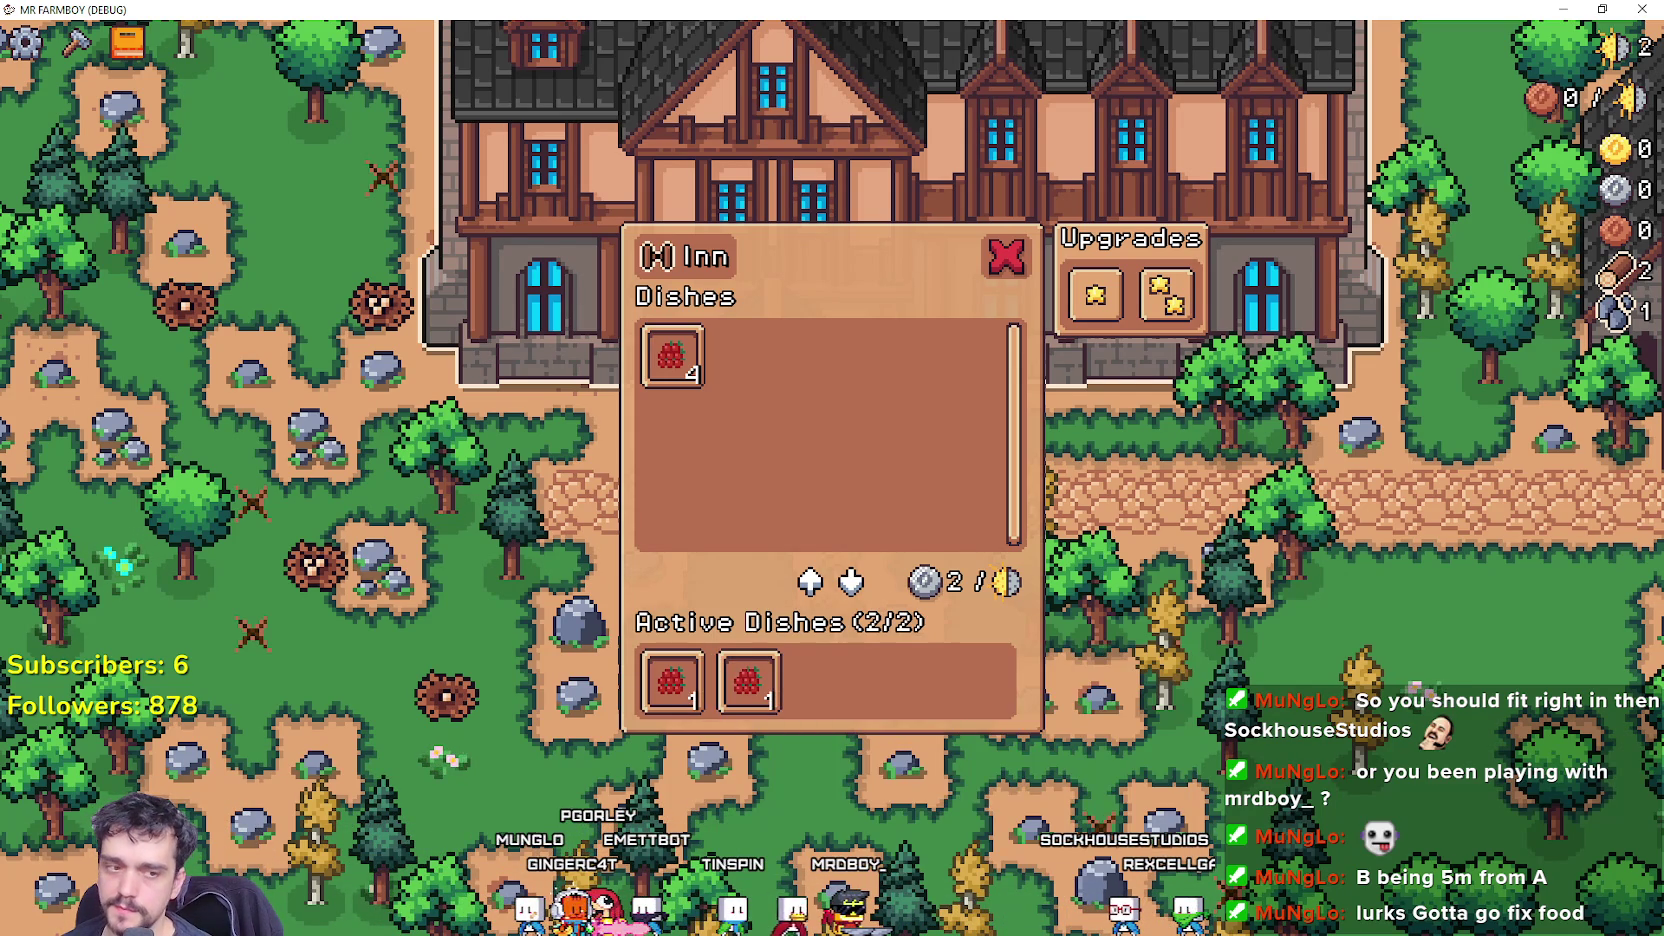
pyautogui.moveTo(743, 703)
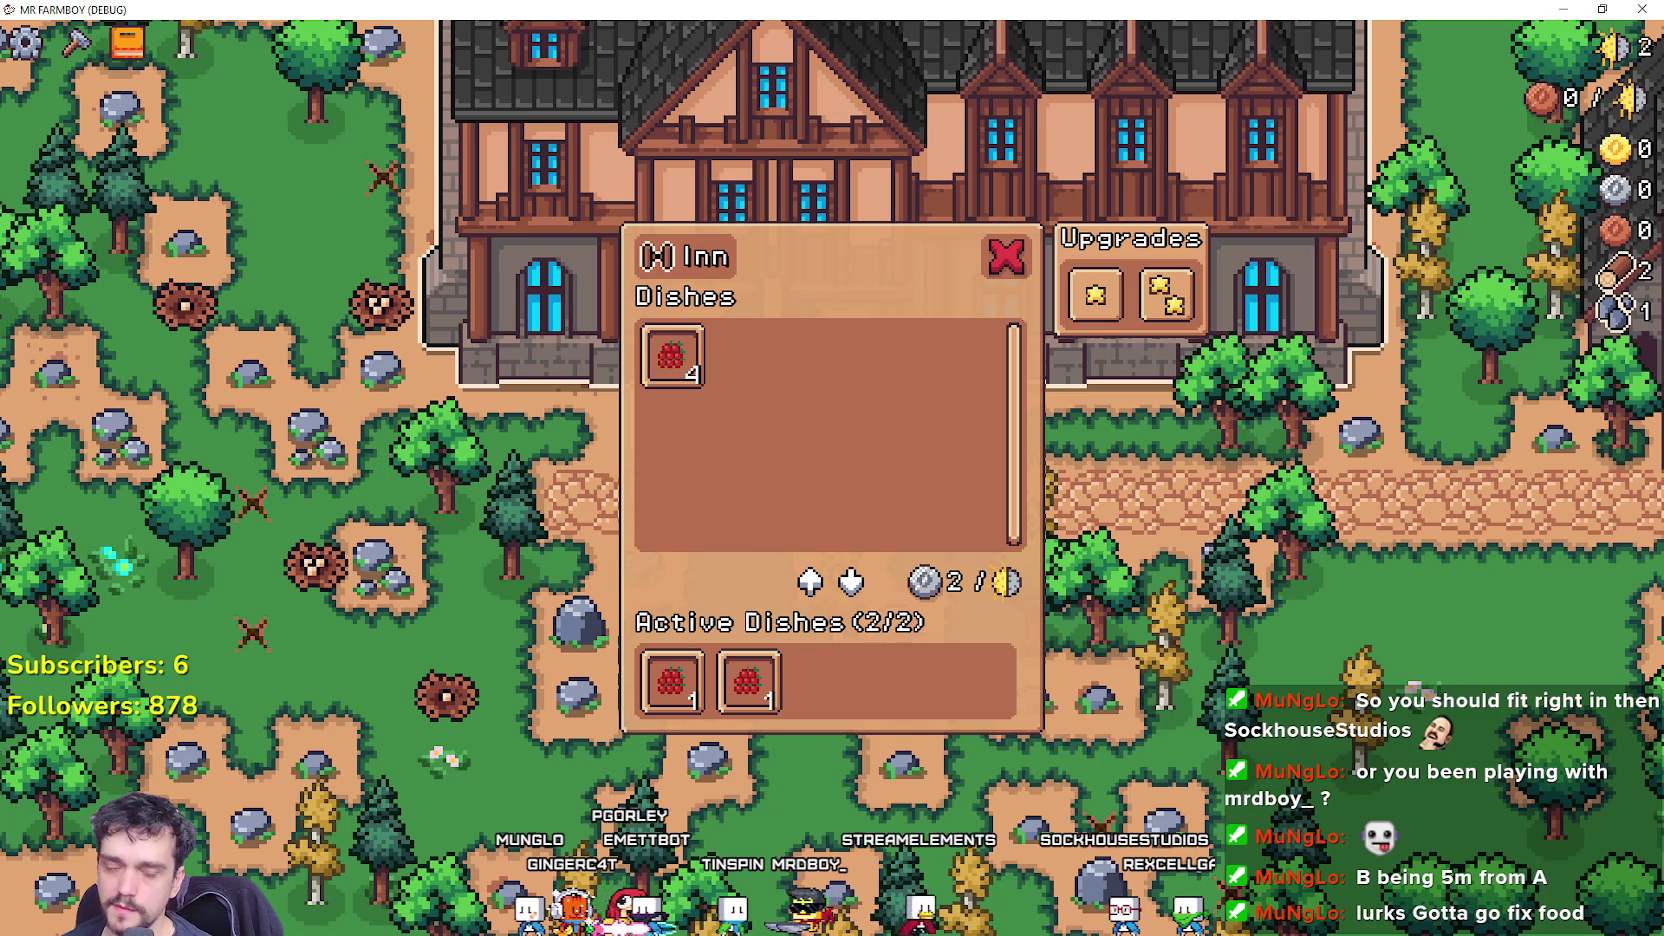
pyautogui.hotkey('alt', 'Tab')
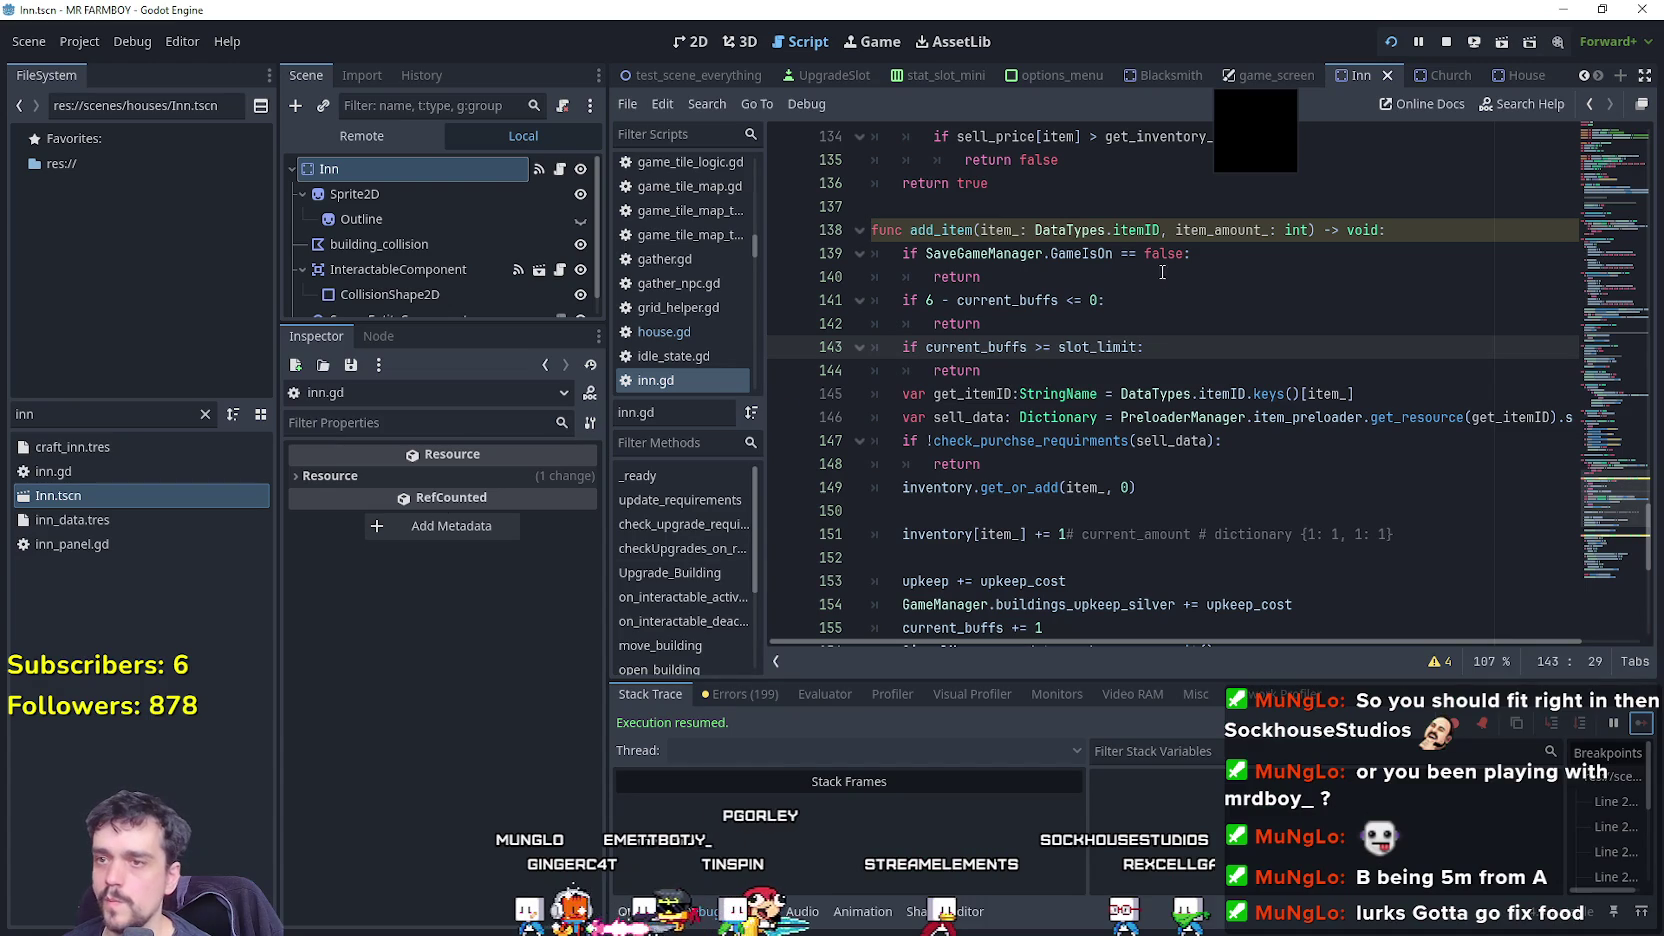
# Switch to the game_screen scene and open inn_panel.gd at line 60's Remove slot type.
pyautogui.click(1157, 290)
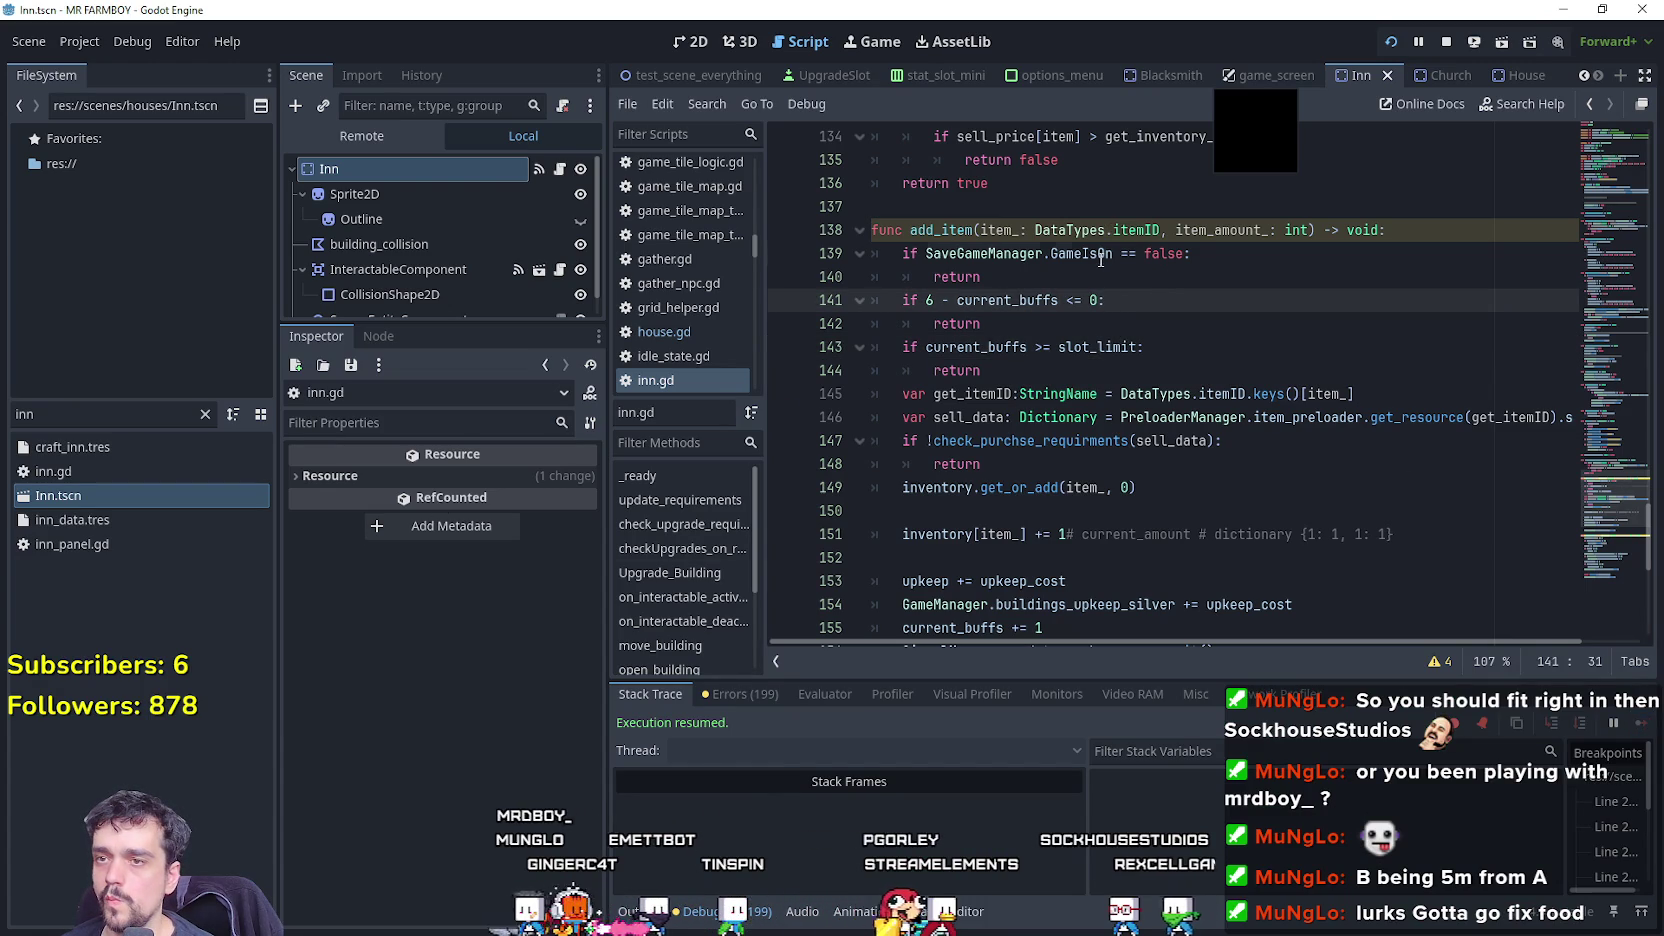
pyautogui.click(1086, 285)
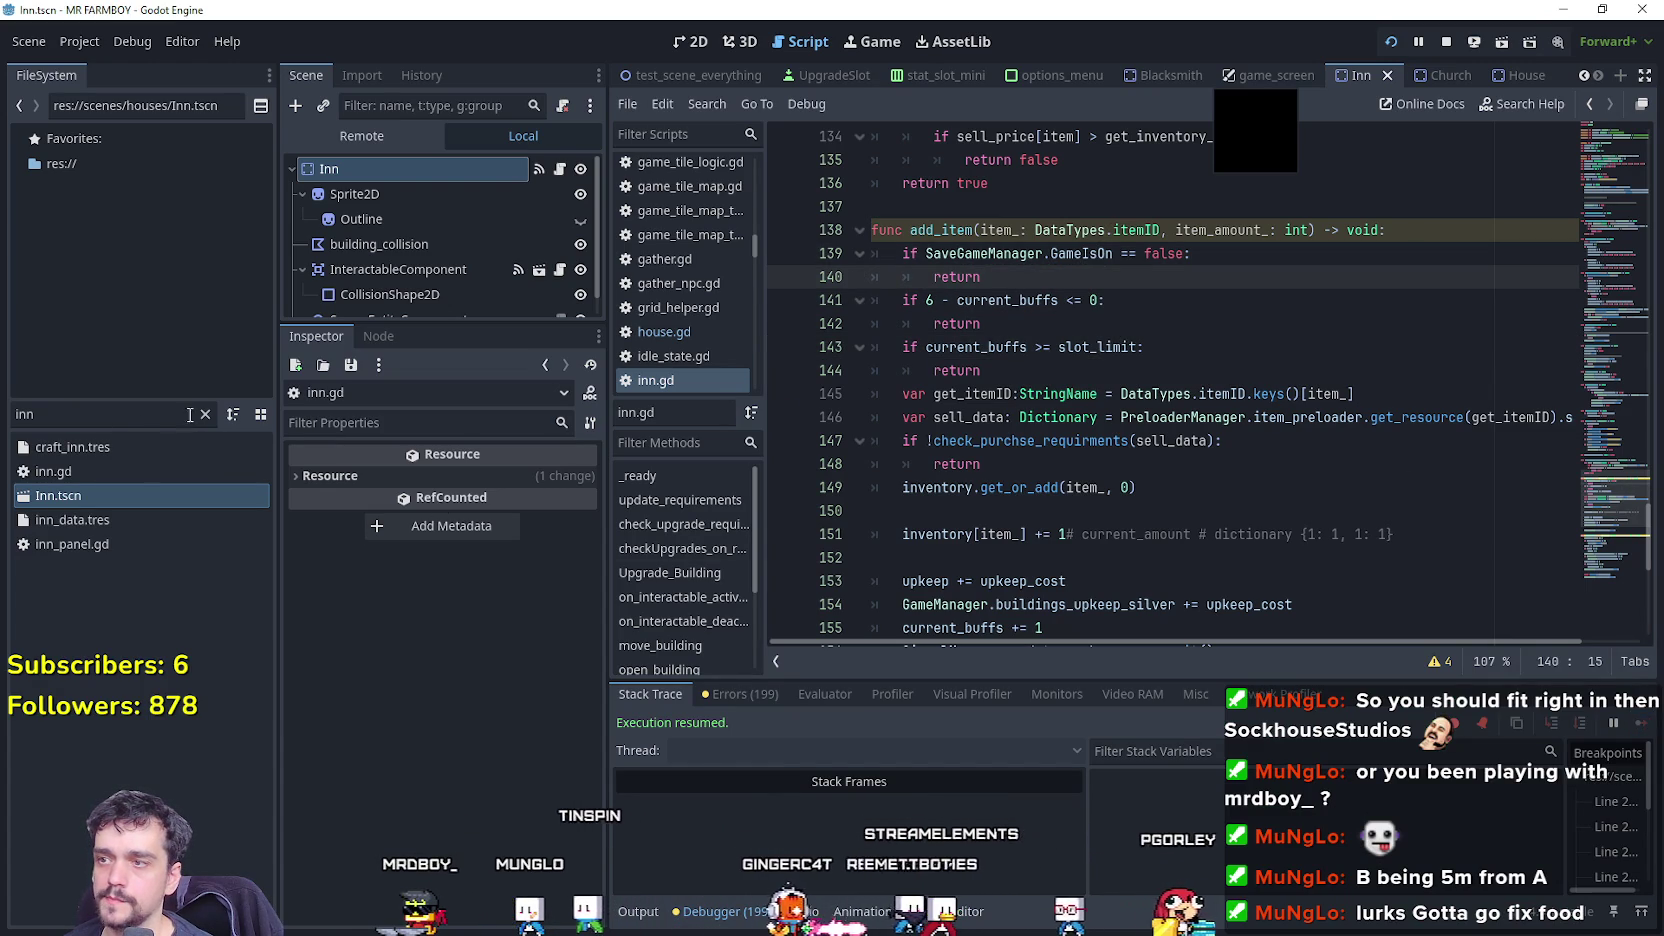
pyautogui.click(1264, 80)
pyautogui.scroll(-5, 546, 234)
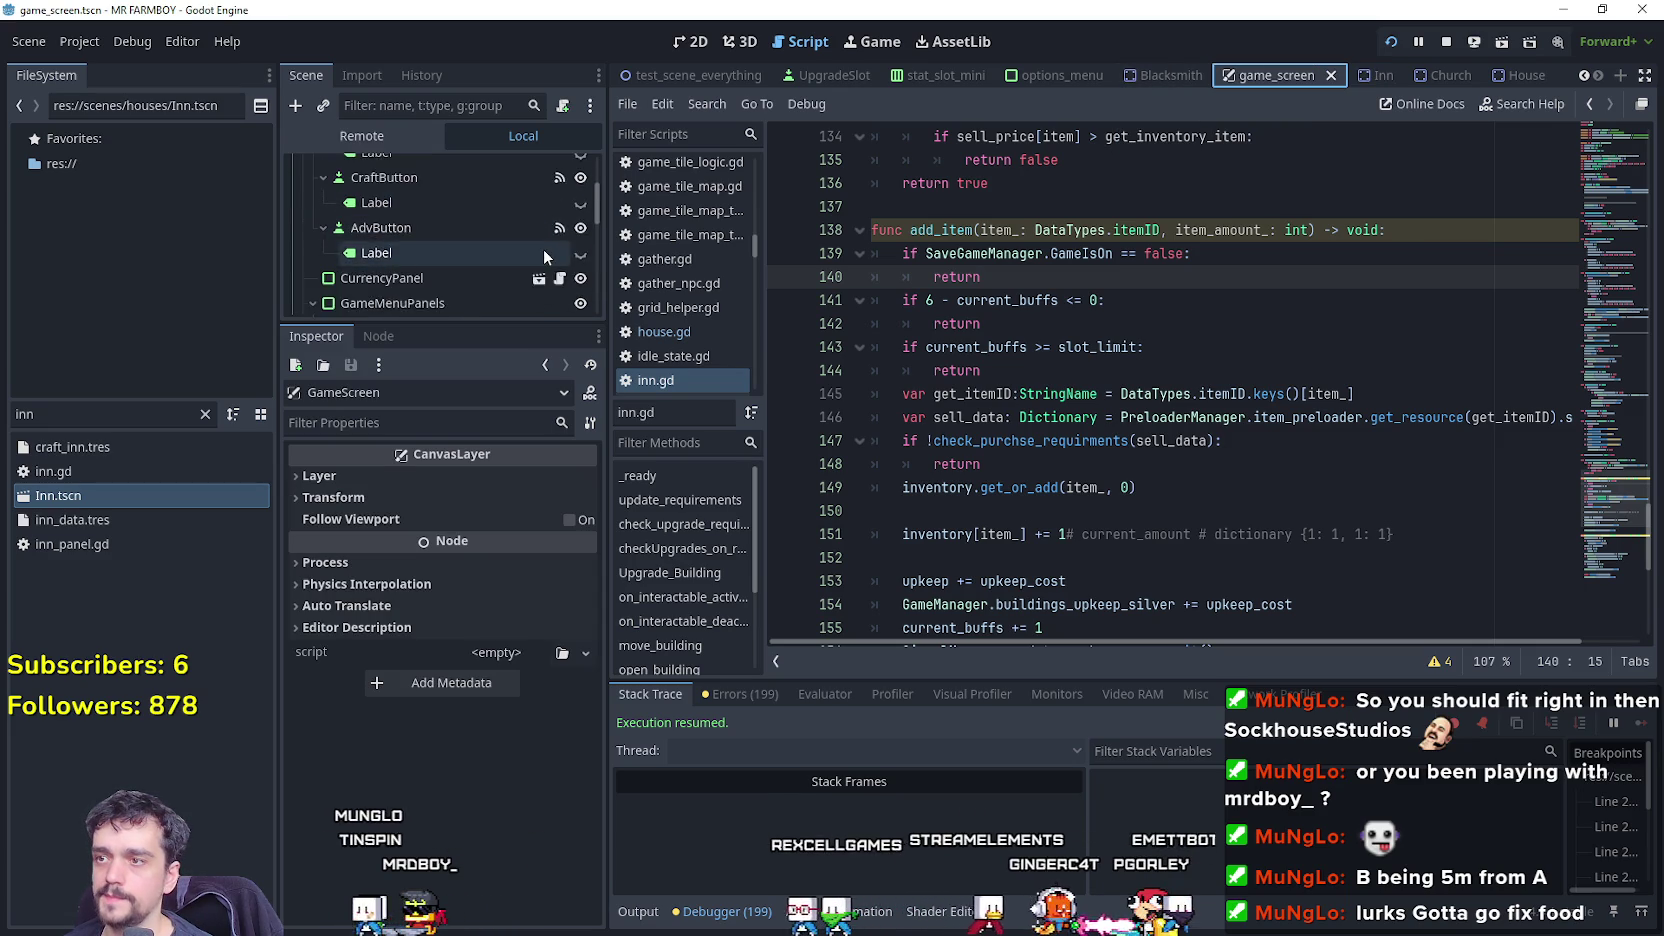
pyautogui.scroll(-8, 543, 250)
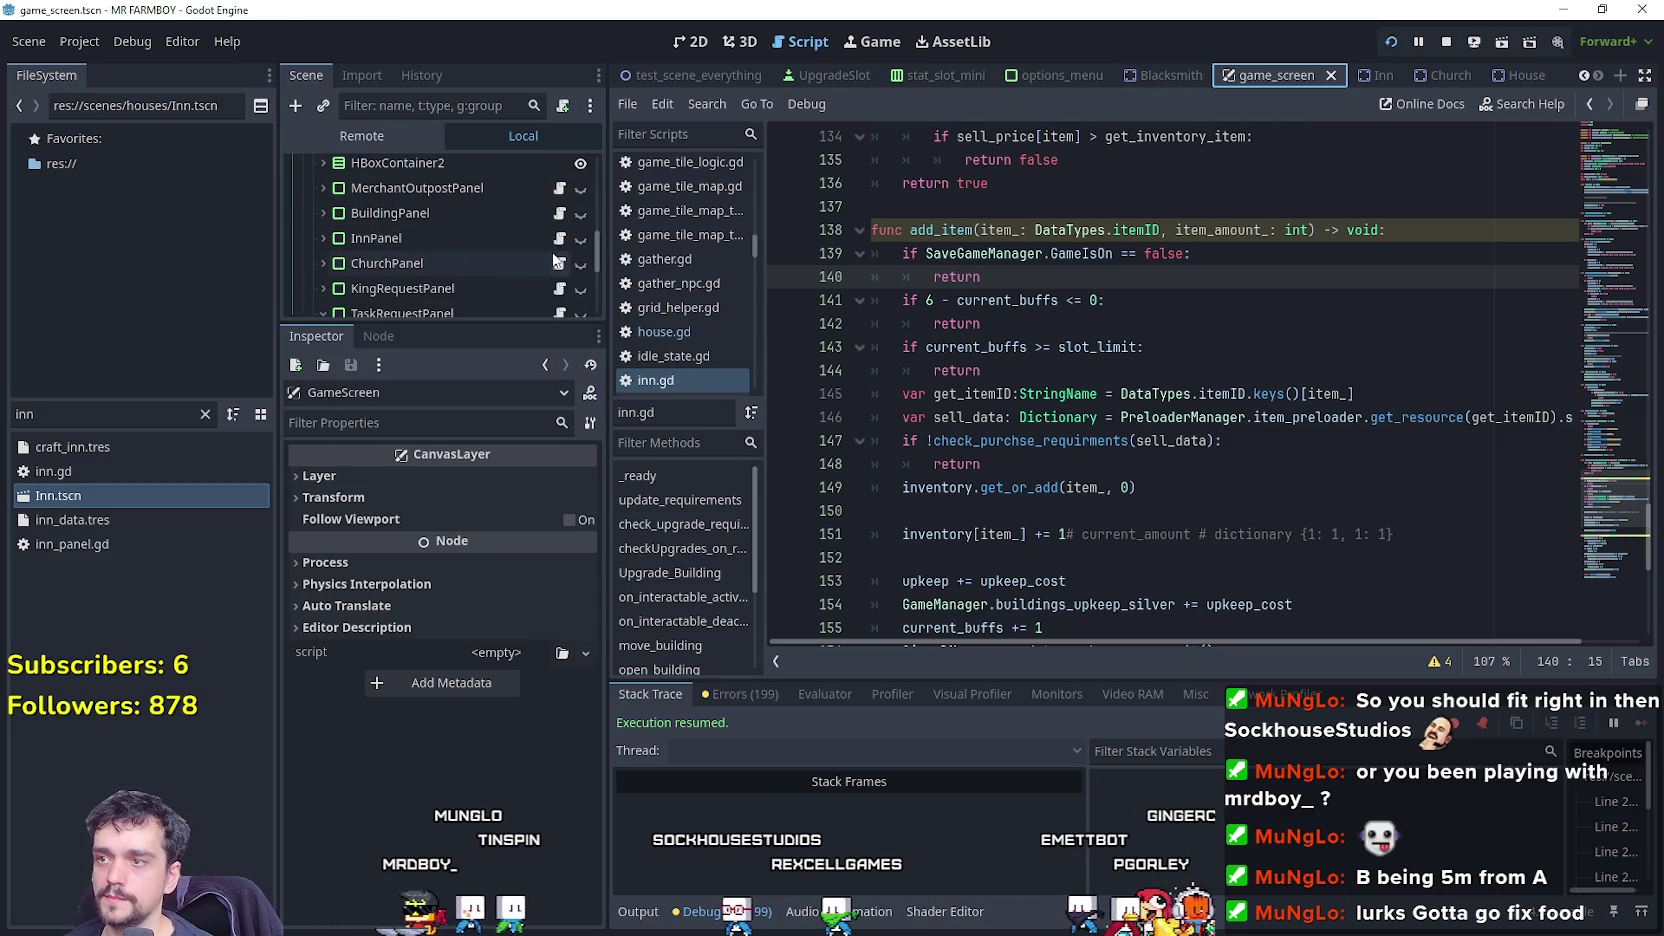
pyautogui.click(559, 238)
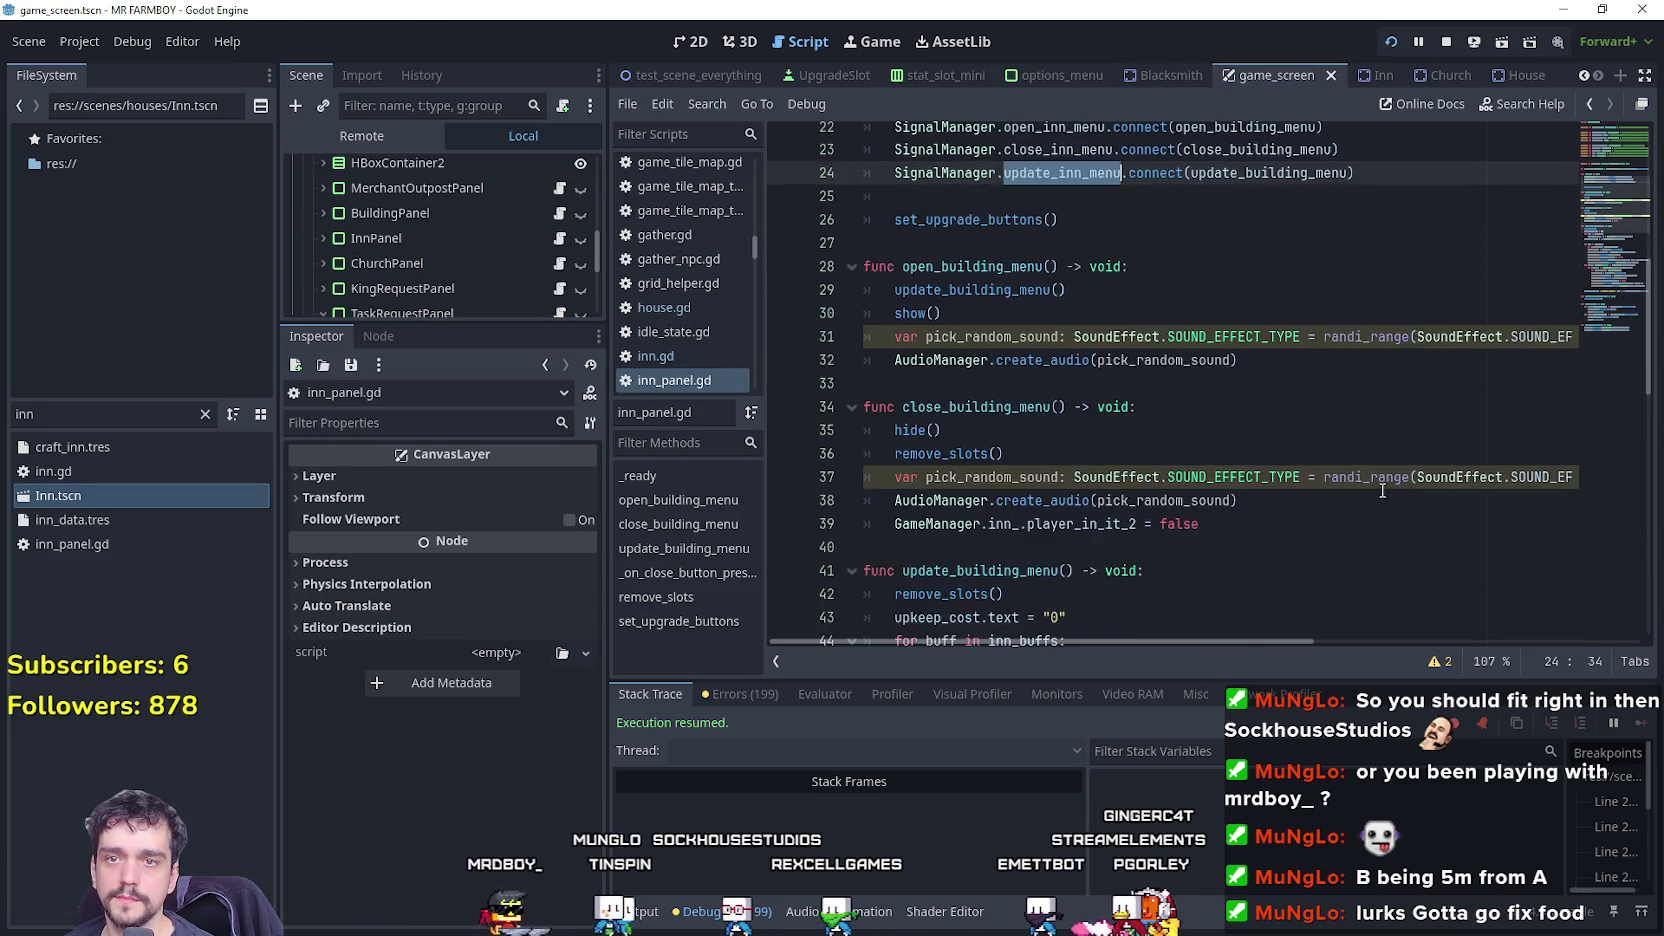
pyautogui.scroll(-8, 1383, 492)
pyautogui.click(1346, 467)
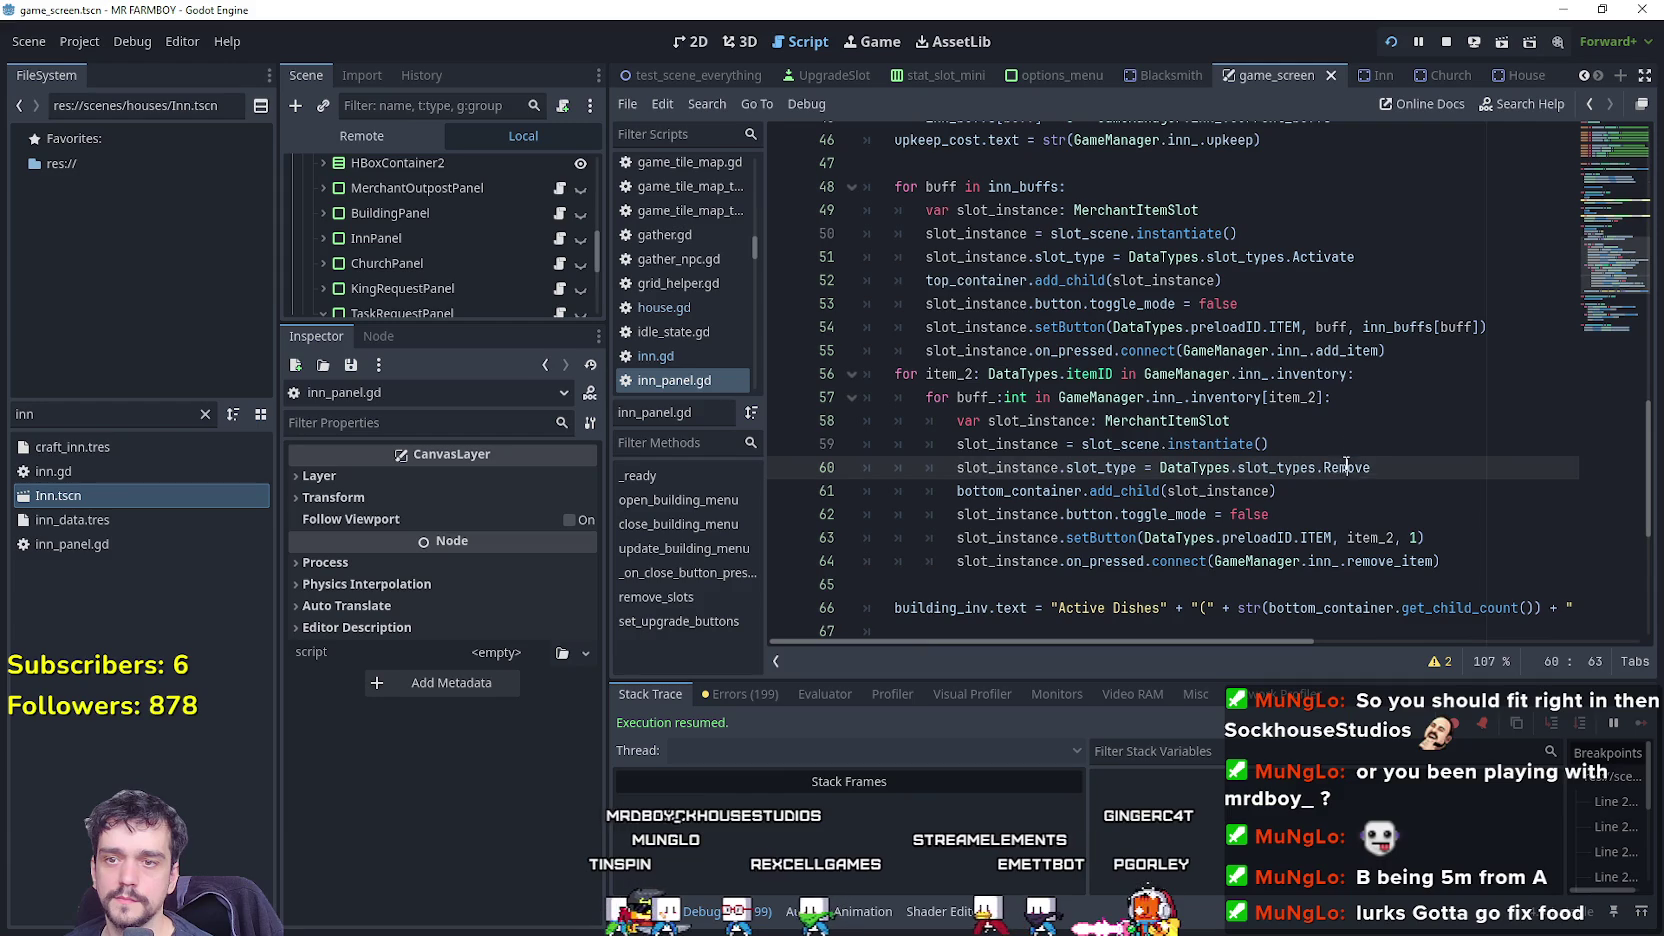
# Change line 60's slot type from Remove to NONE, save, and check the game.
pyautogui.press('BackSpace')
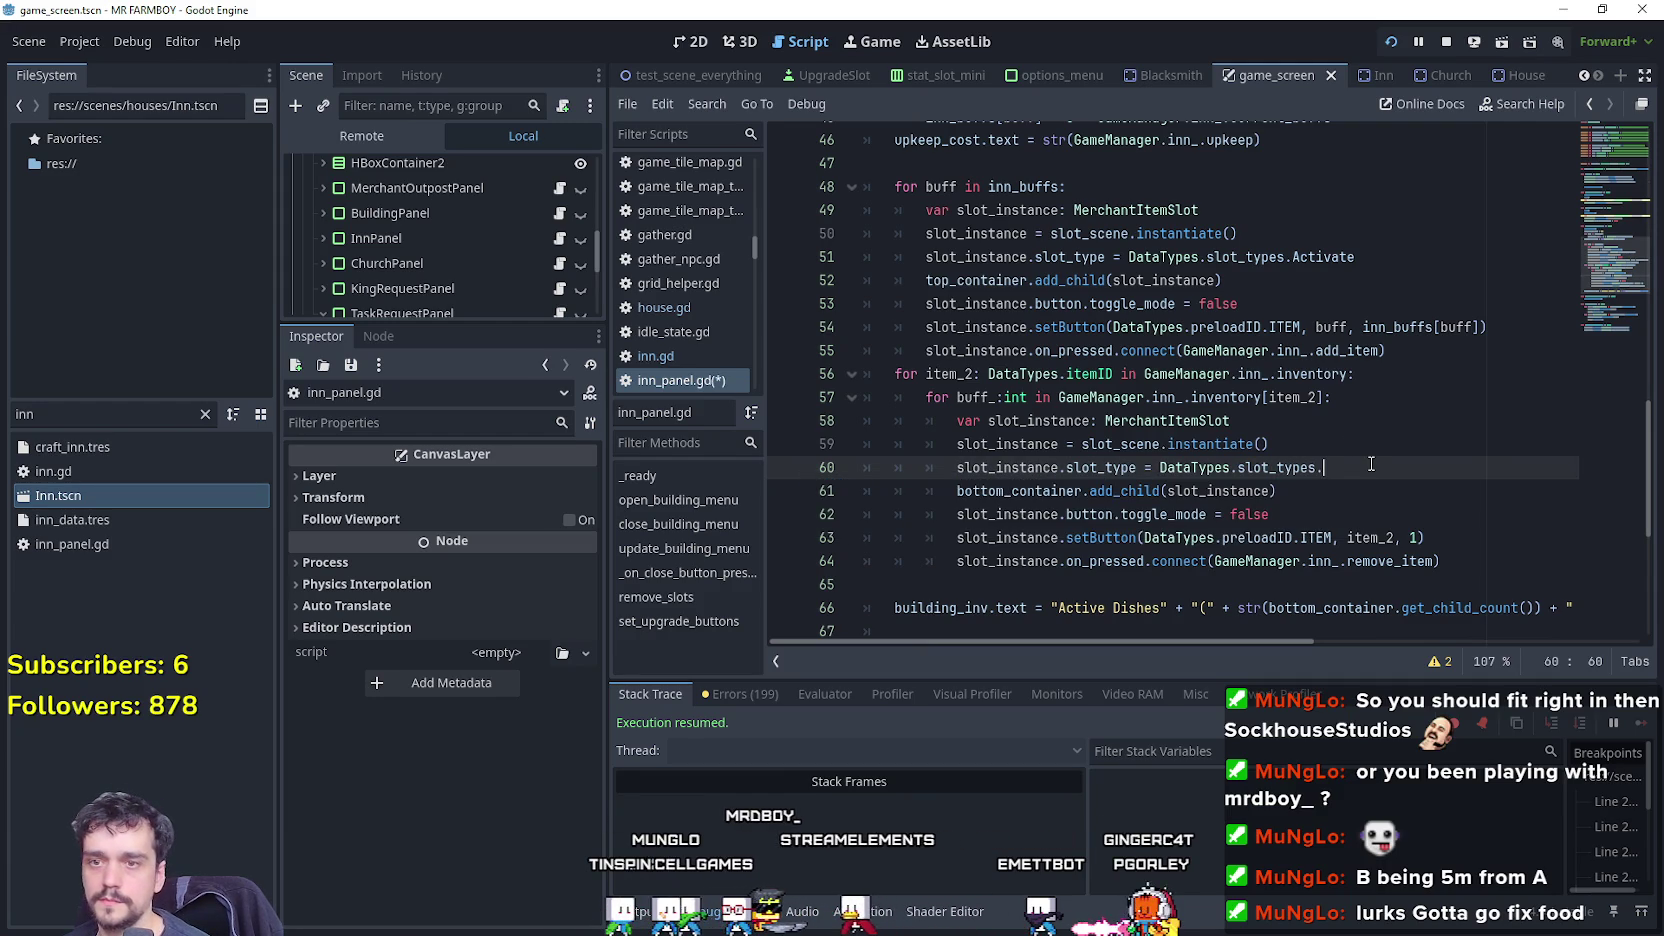
pyautogui.press('Down')
pyautogui.press('Down')
pyautogui.press('Down')
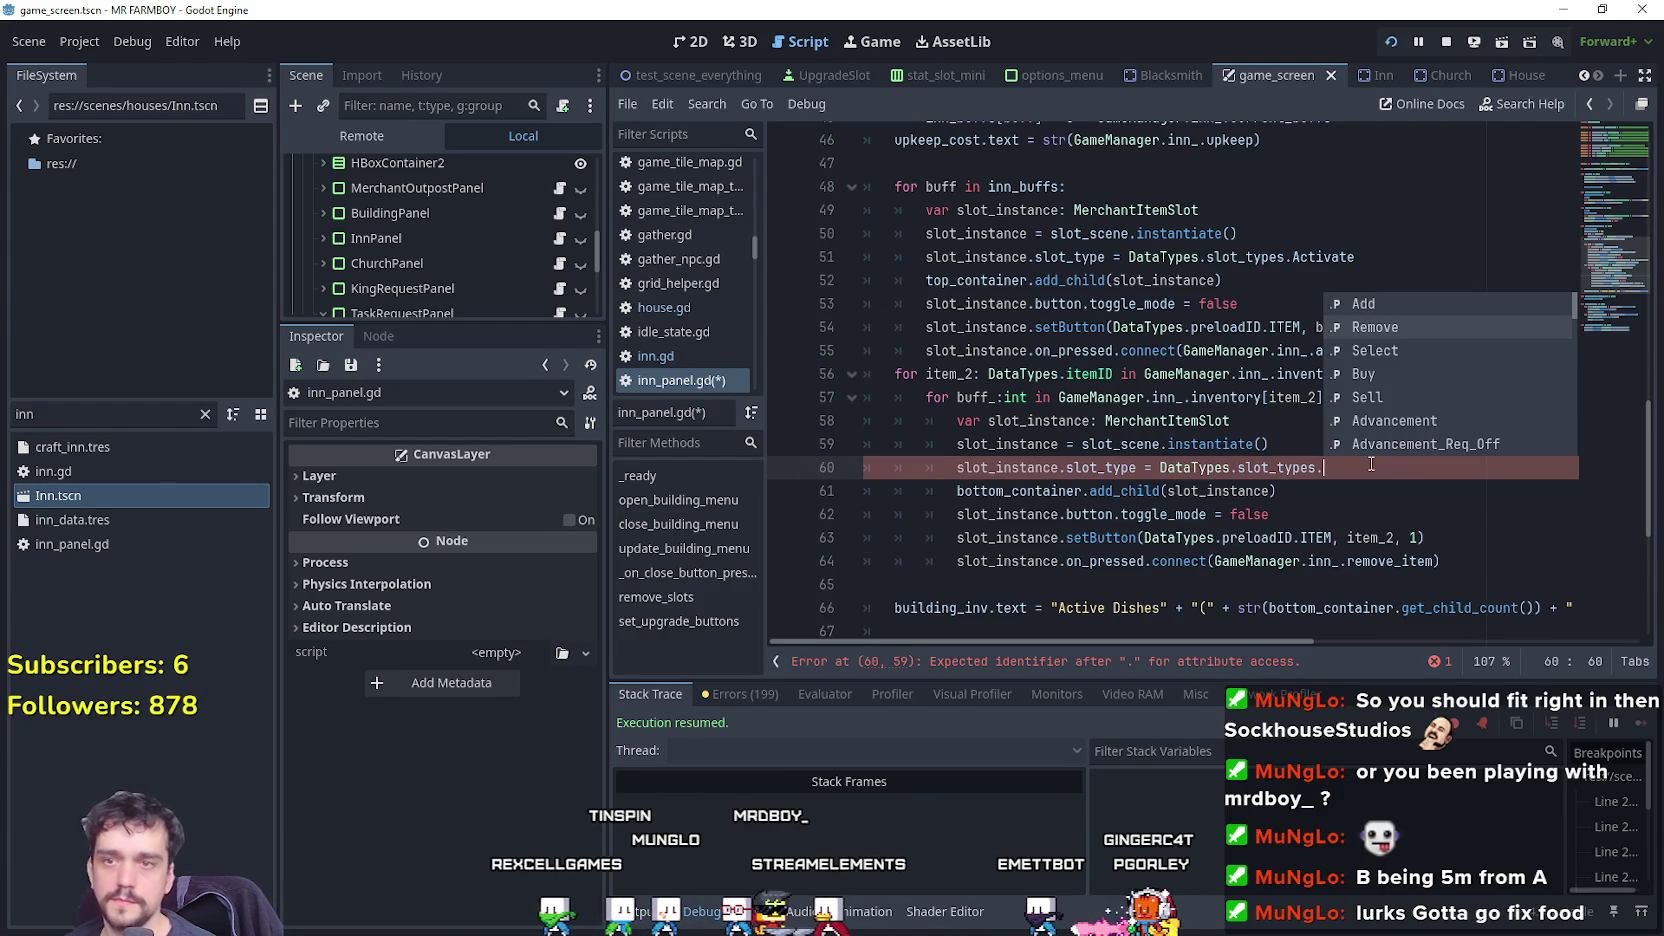
pyautogui.press('Down')
pyautogui.press('Return')
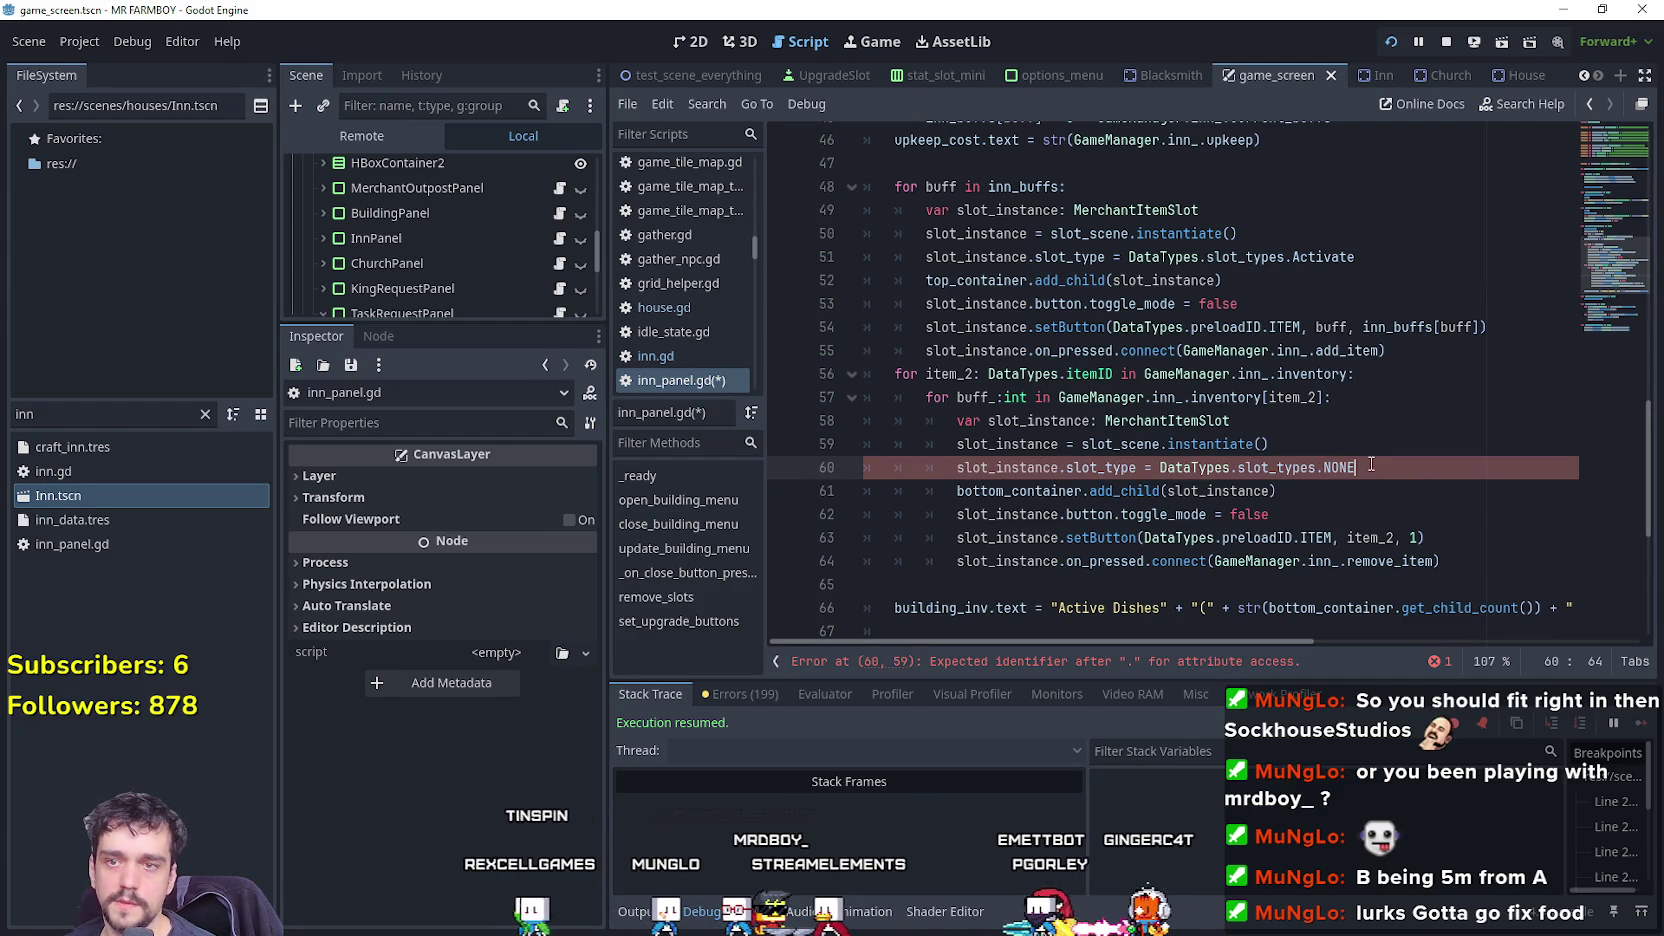
pyautogui.hotkey('ctrl', 's')
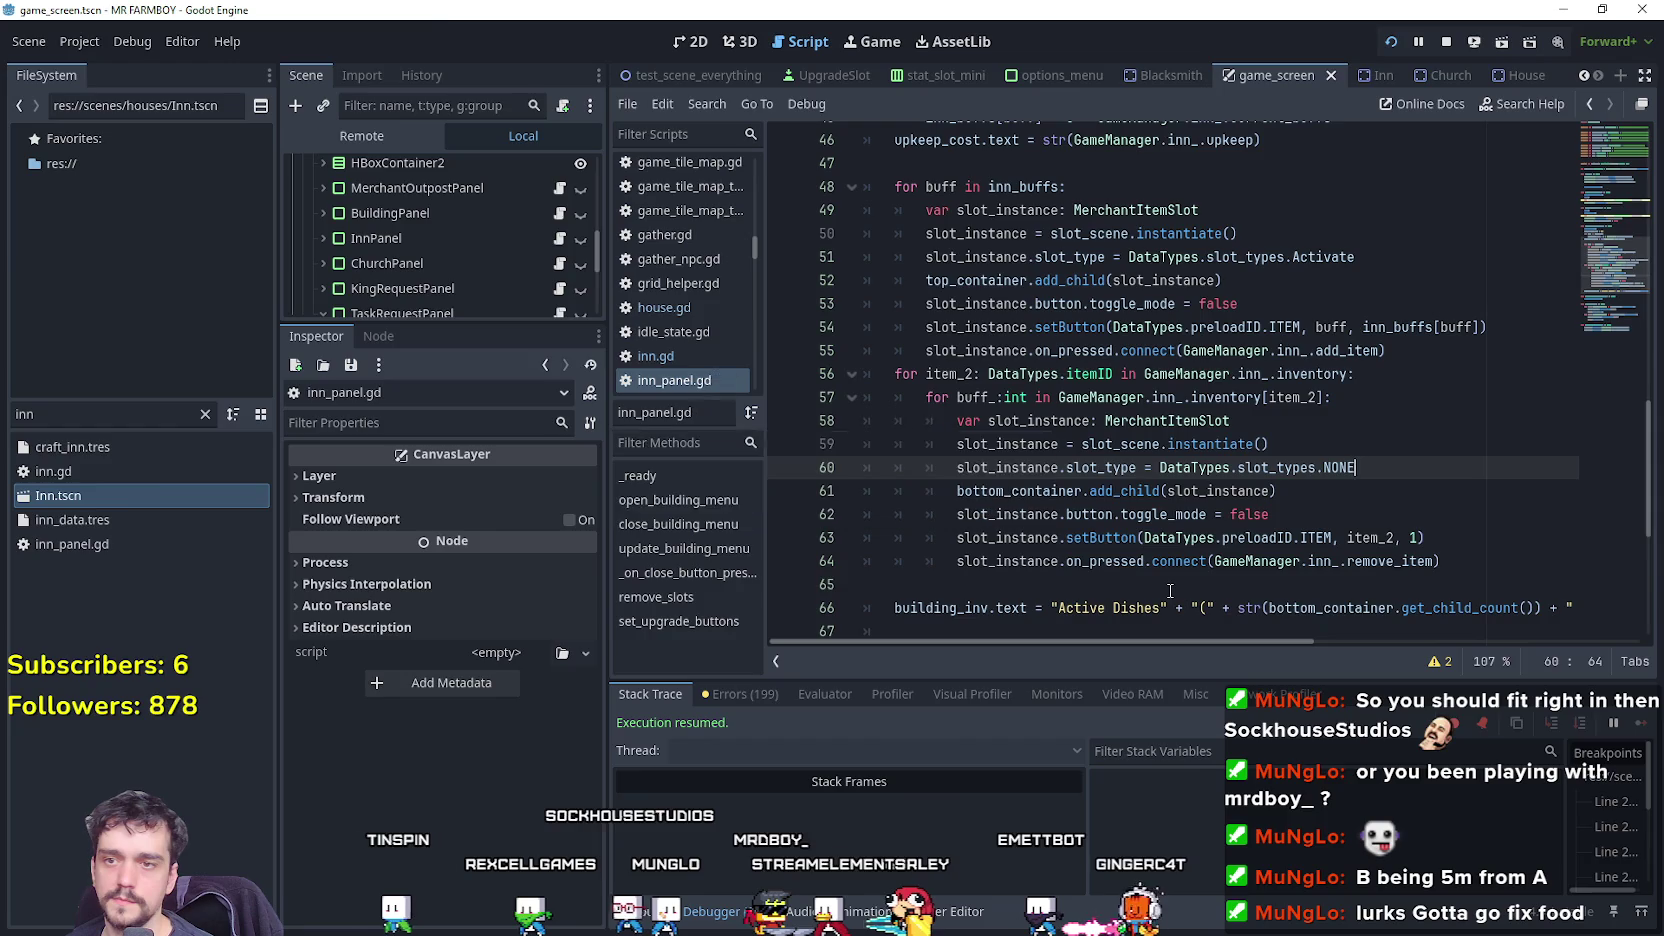
pyautogui.hotkey('alt', 'Tab')
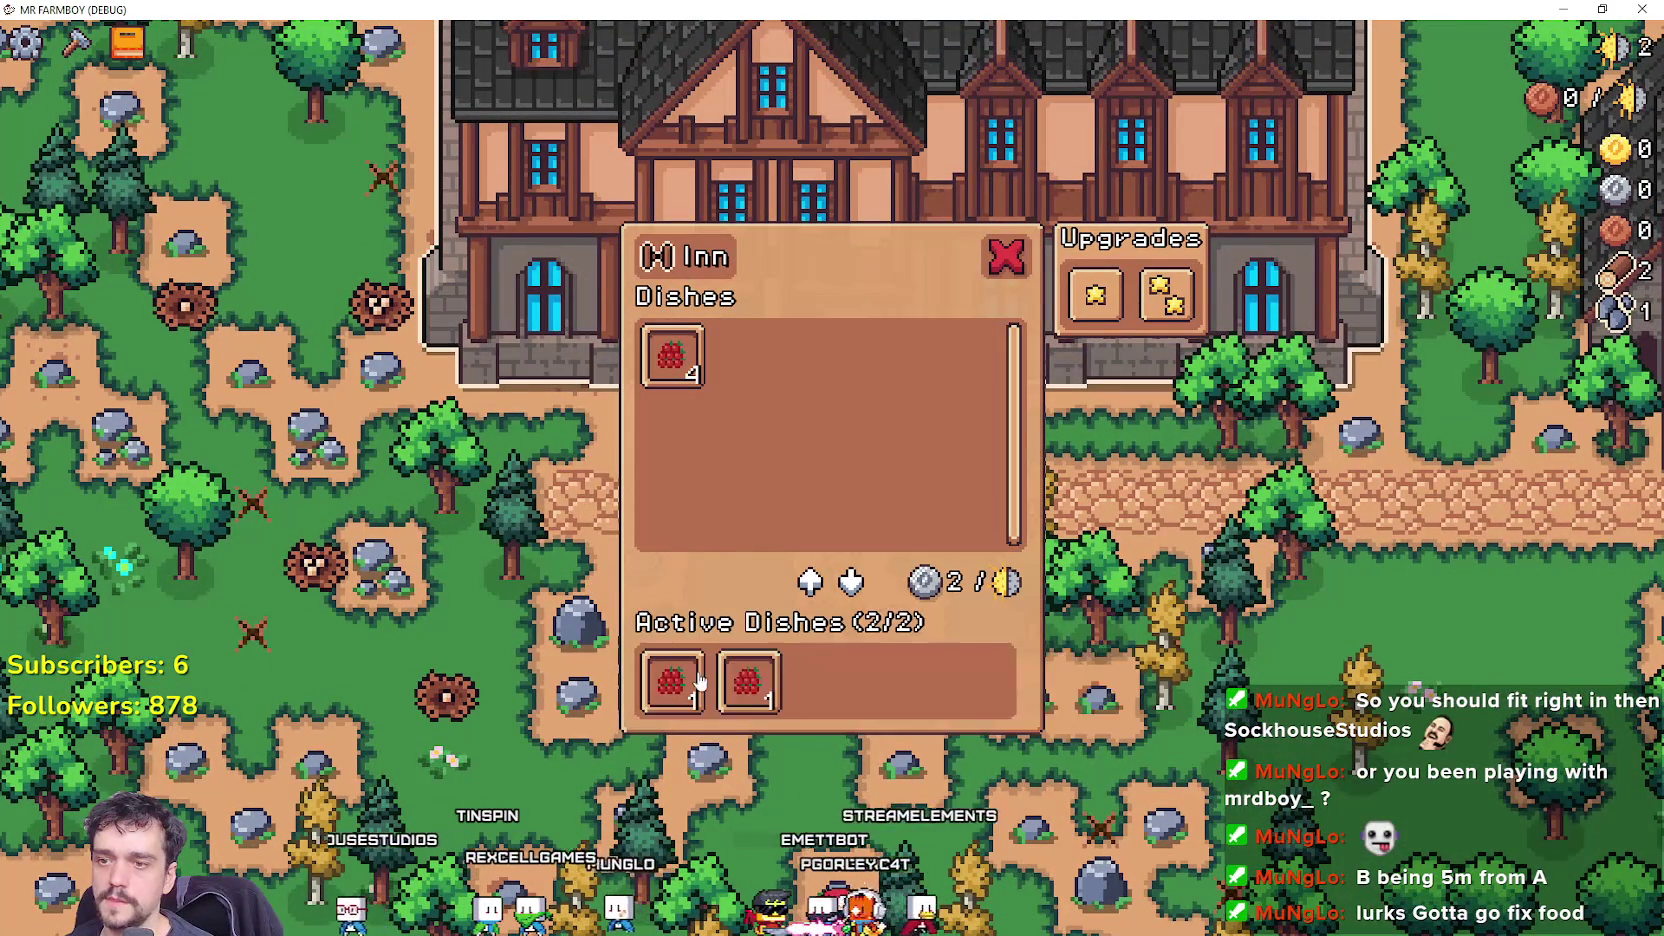
pyautogui.hotkey('alt', 'Tab')
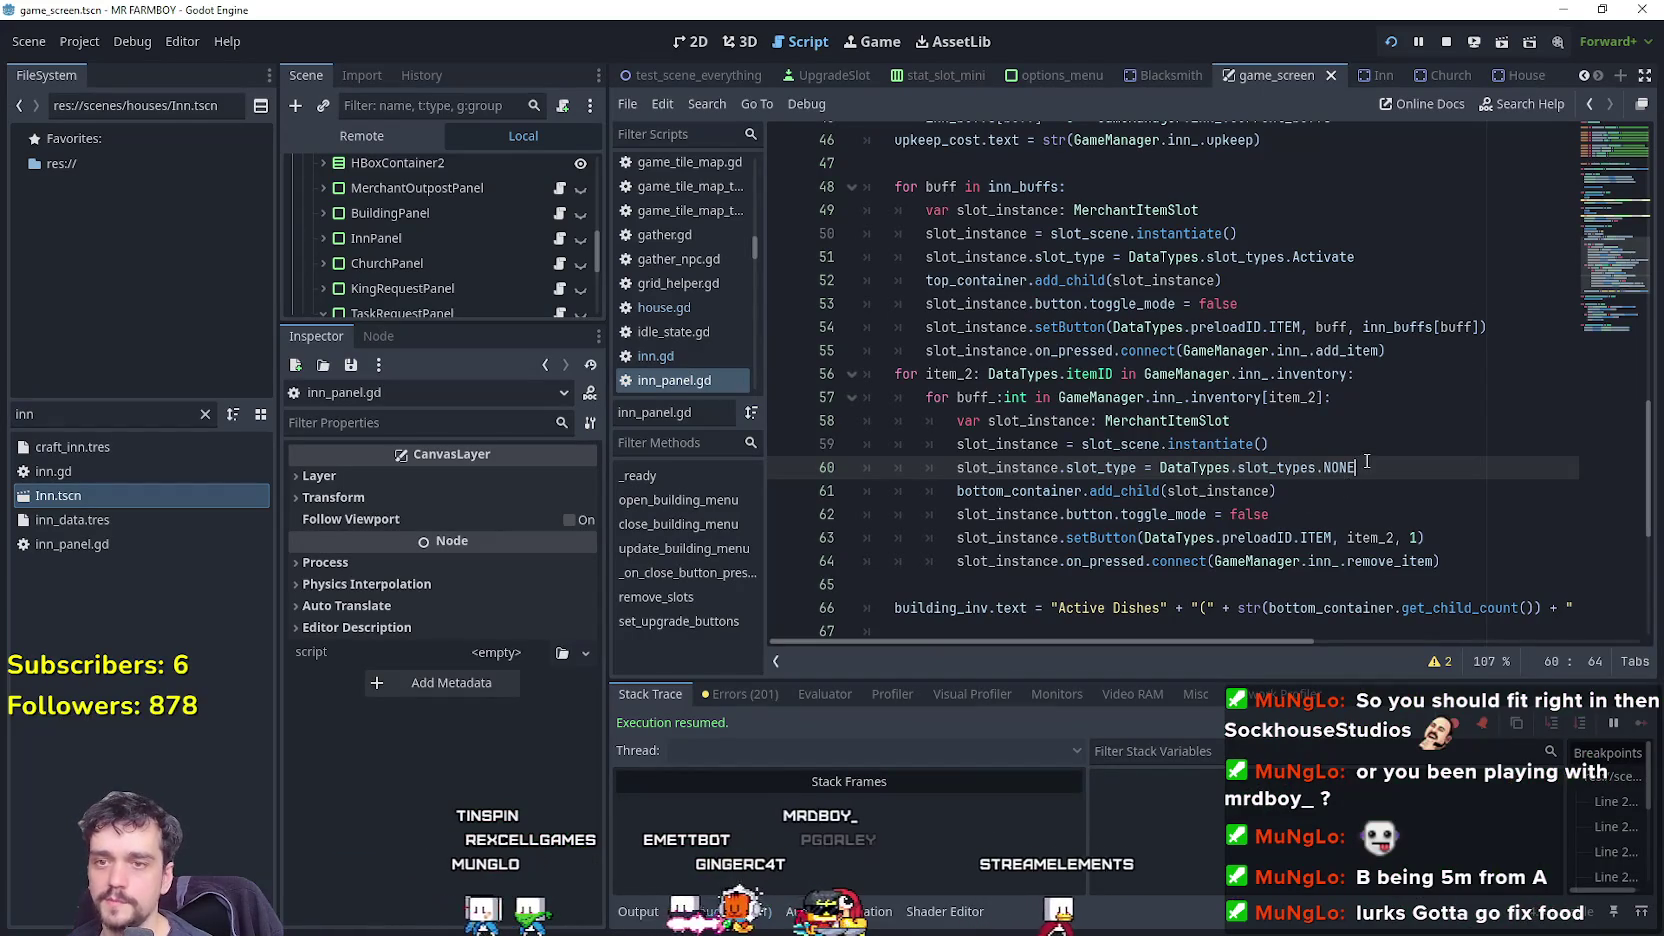
# Replace NONE with slot_types.Select on line 60 via autocomplete and save.
pyautogui.doubleClick(1358, 469)
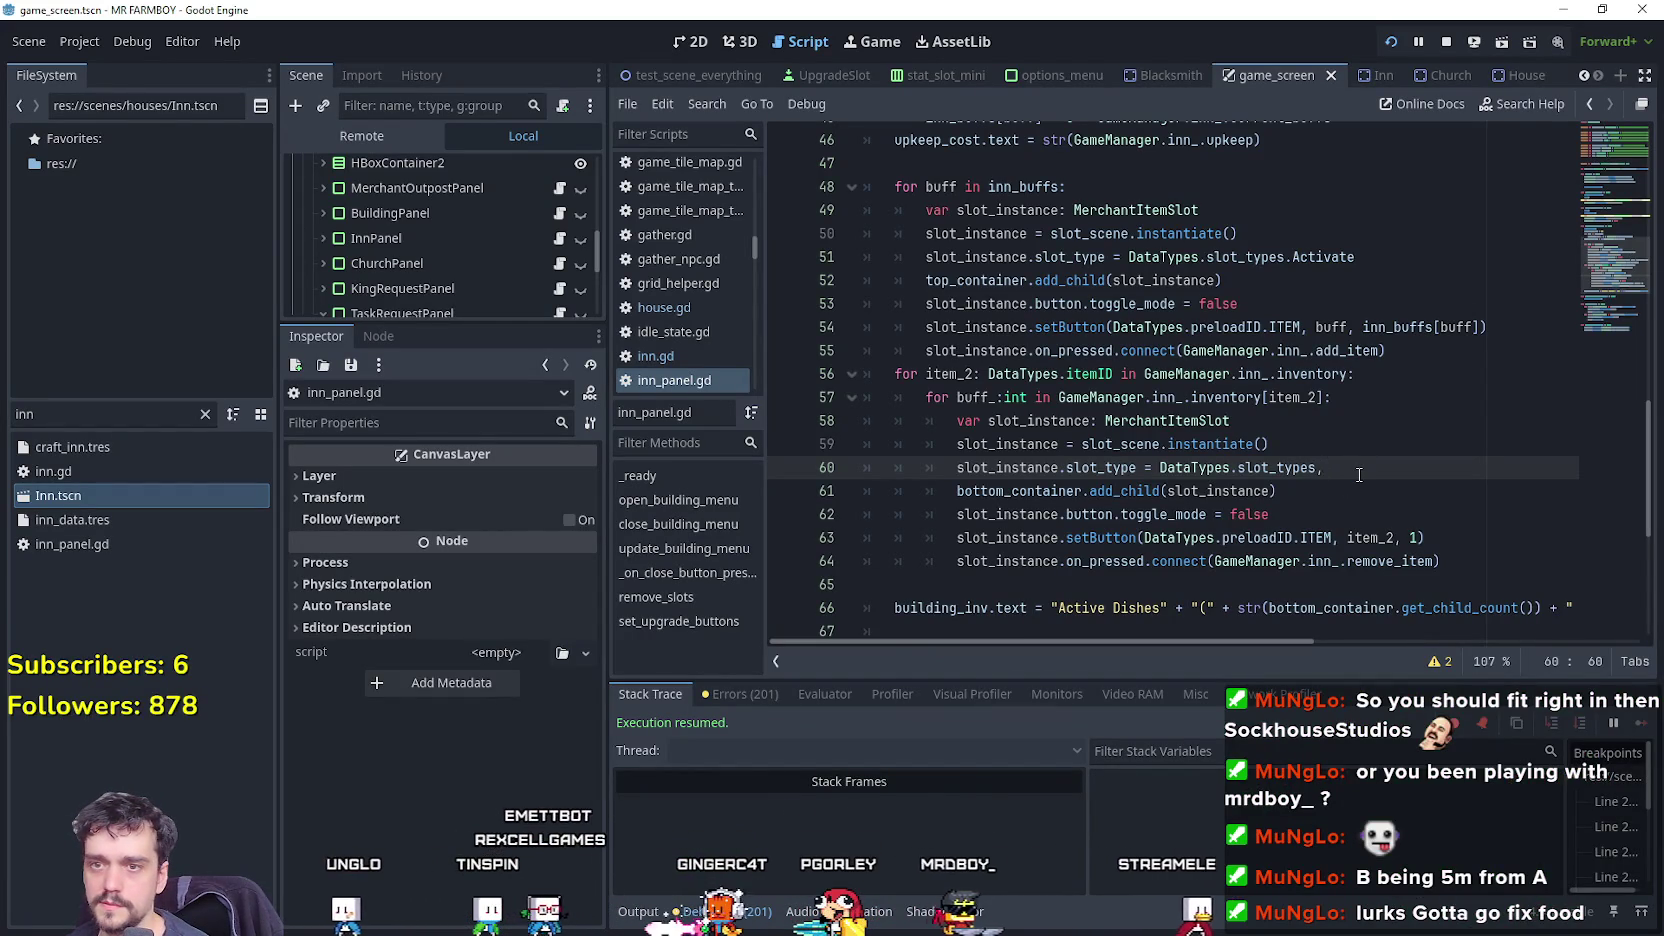
pyautogui.press('Down')
pyautogui.press('Down')
pyautogui.press('Down')
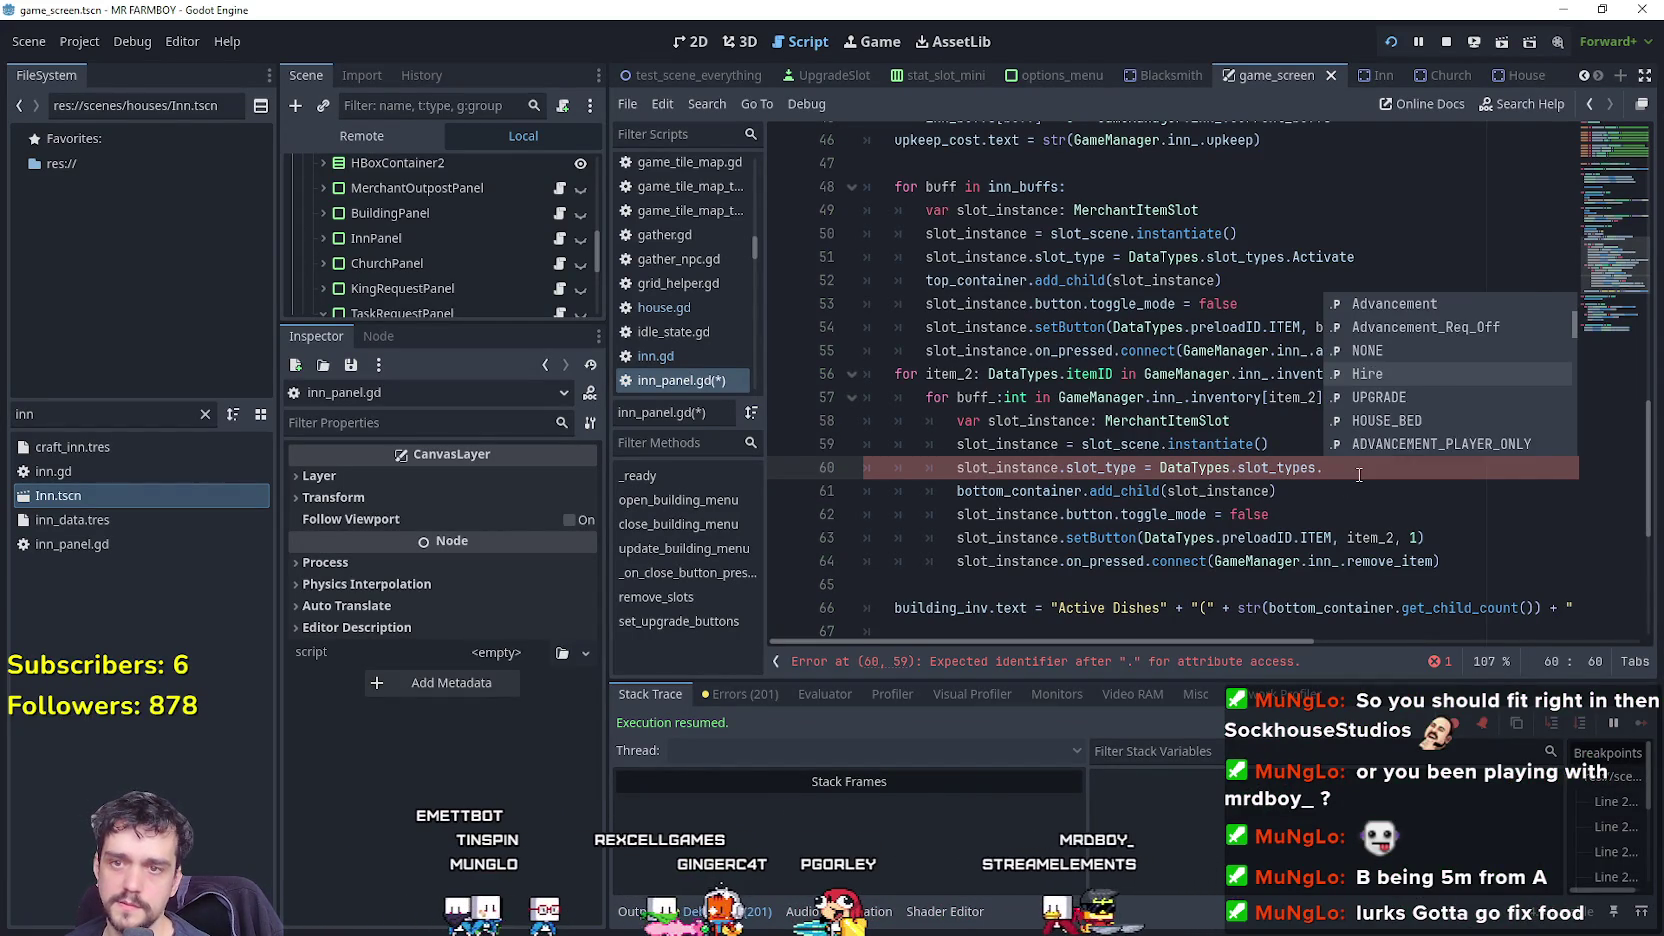
pyautogui.press('Down')
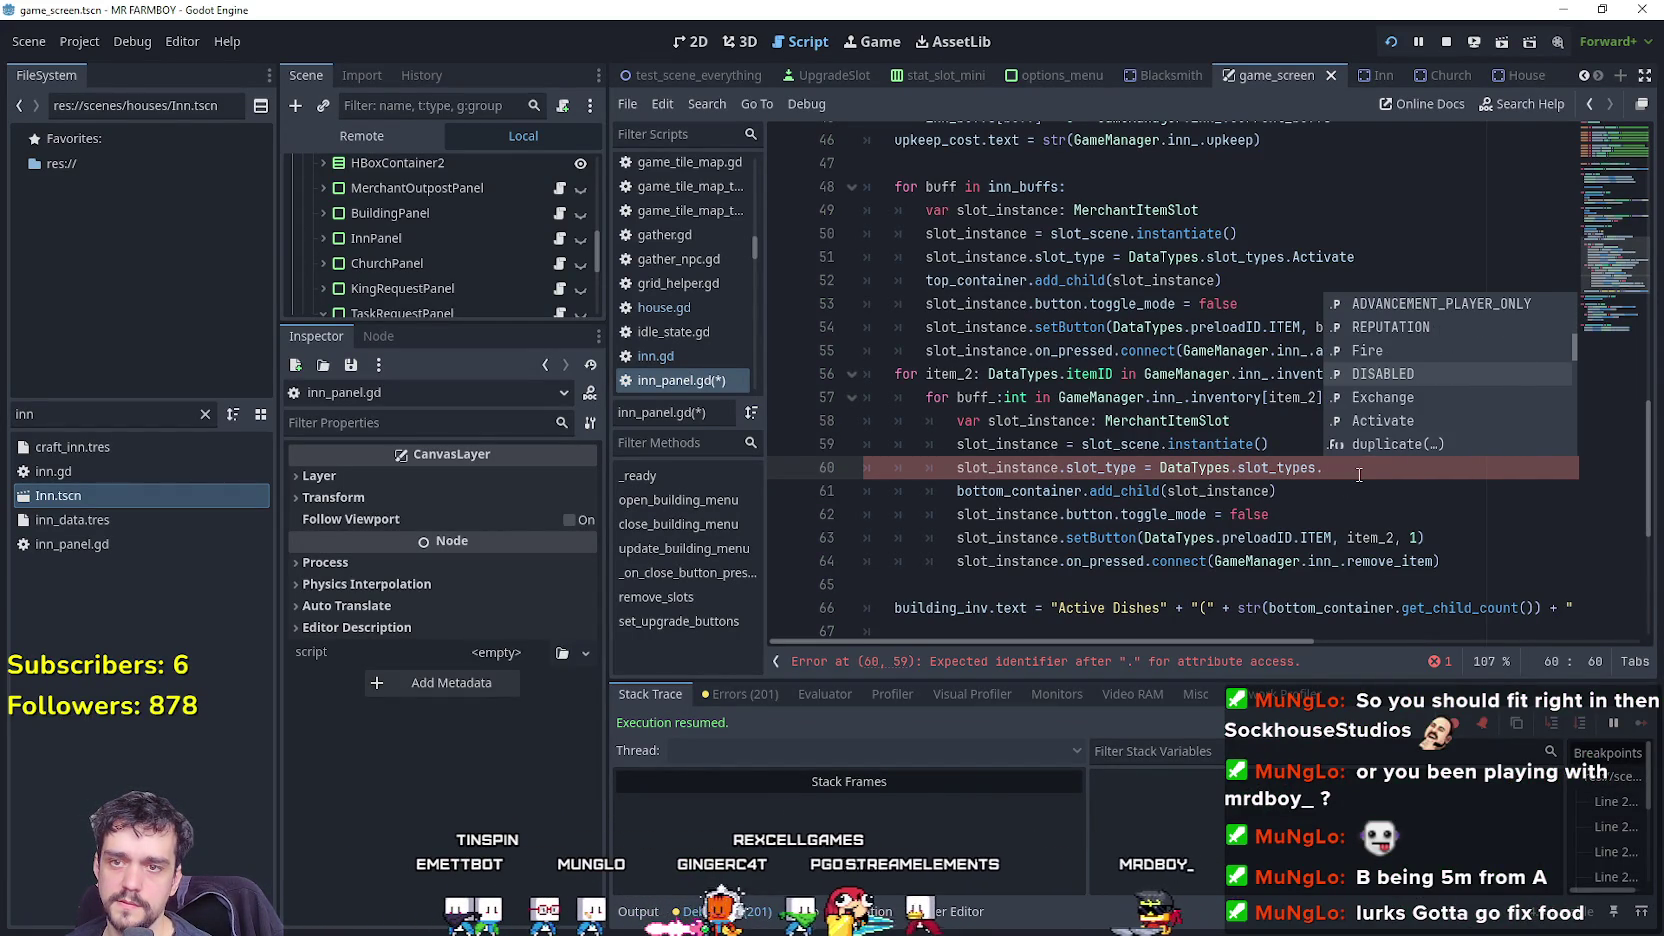
pyautogui.press('Up')
pyautogui.press('Up')
pyautogui.press('Up')
pyautogui.press('Up')
pyautogui.press('Up')
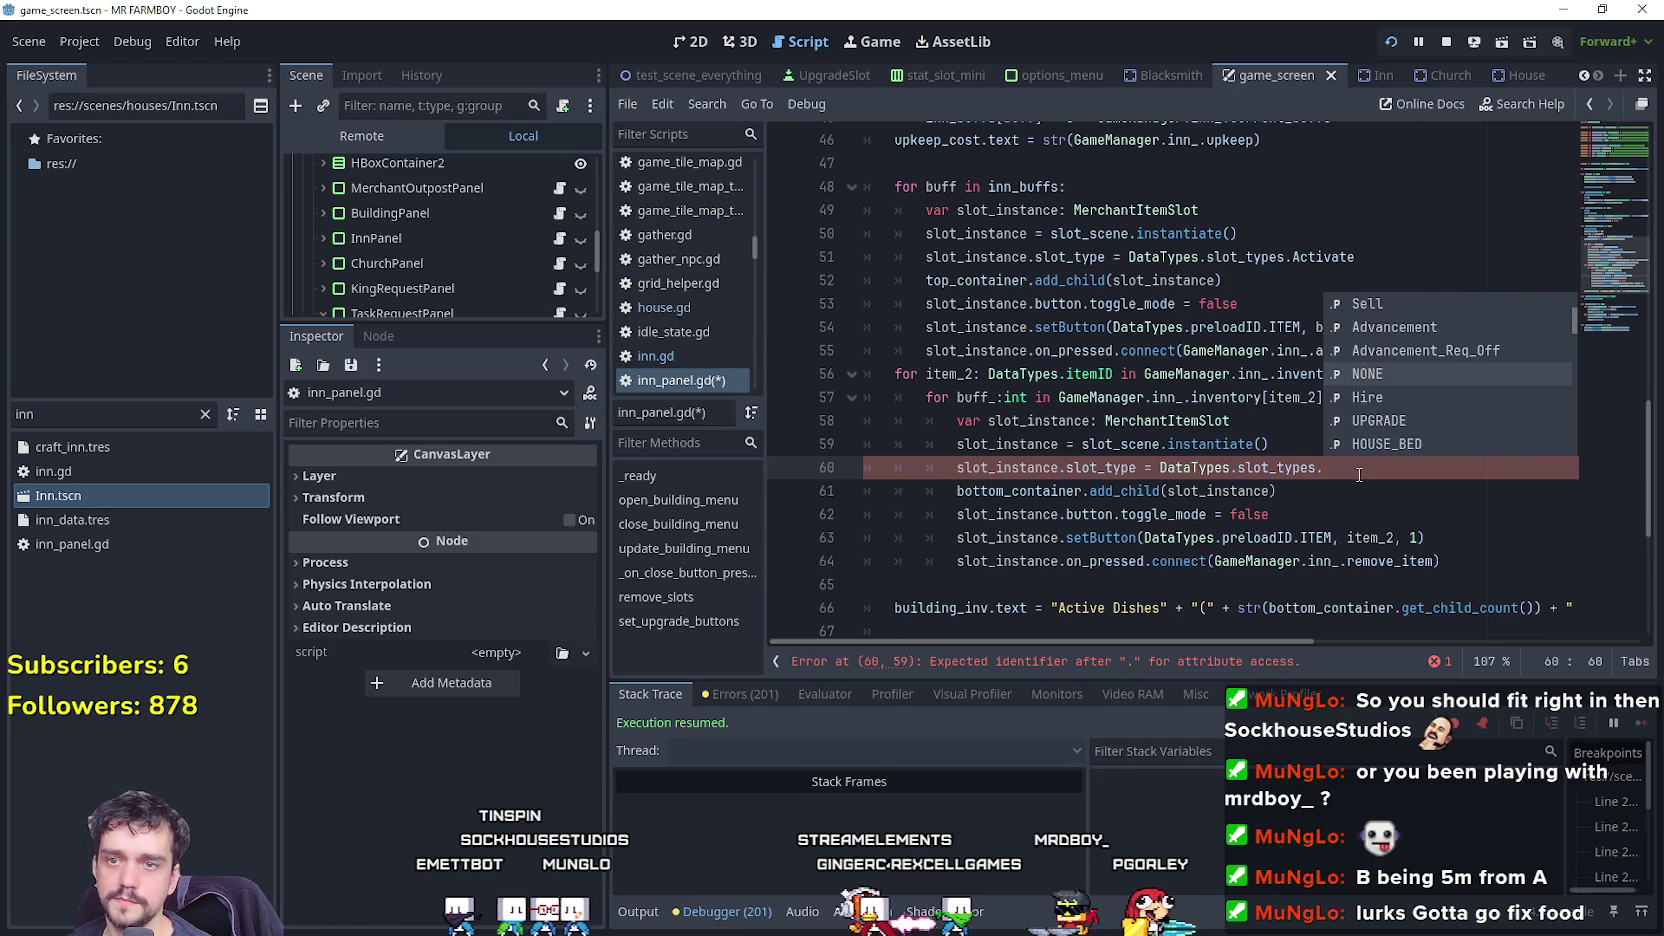
pyautogui.press('Up')
pyautogui.press('Up')
pyautogui.press('Down')
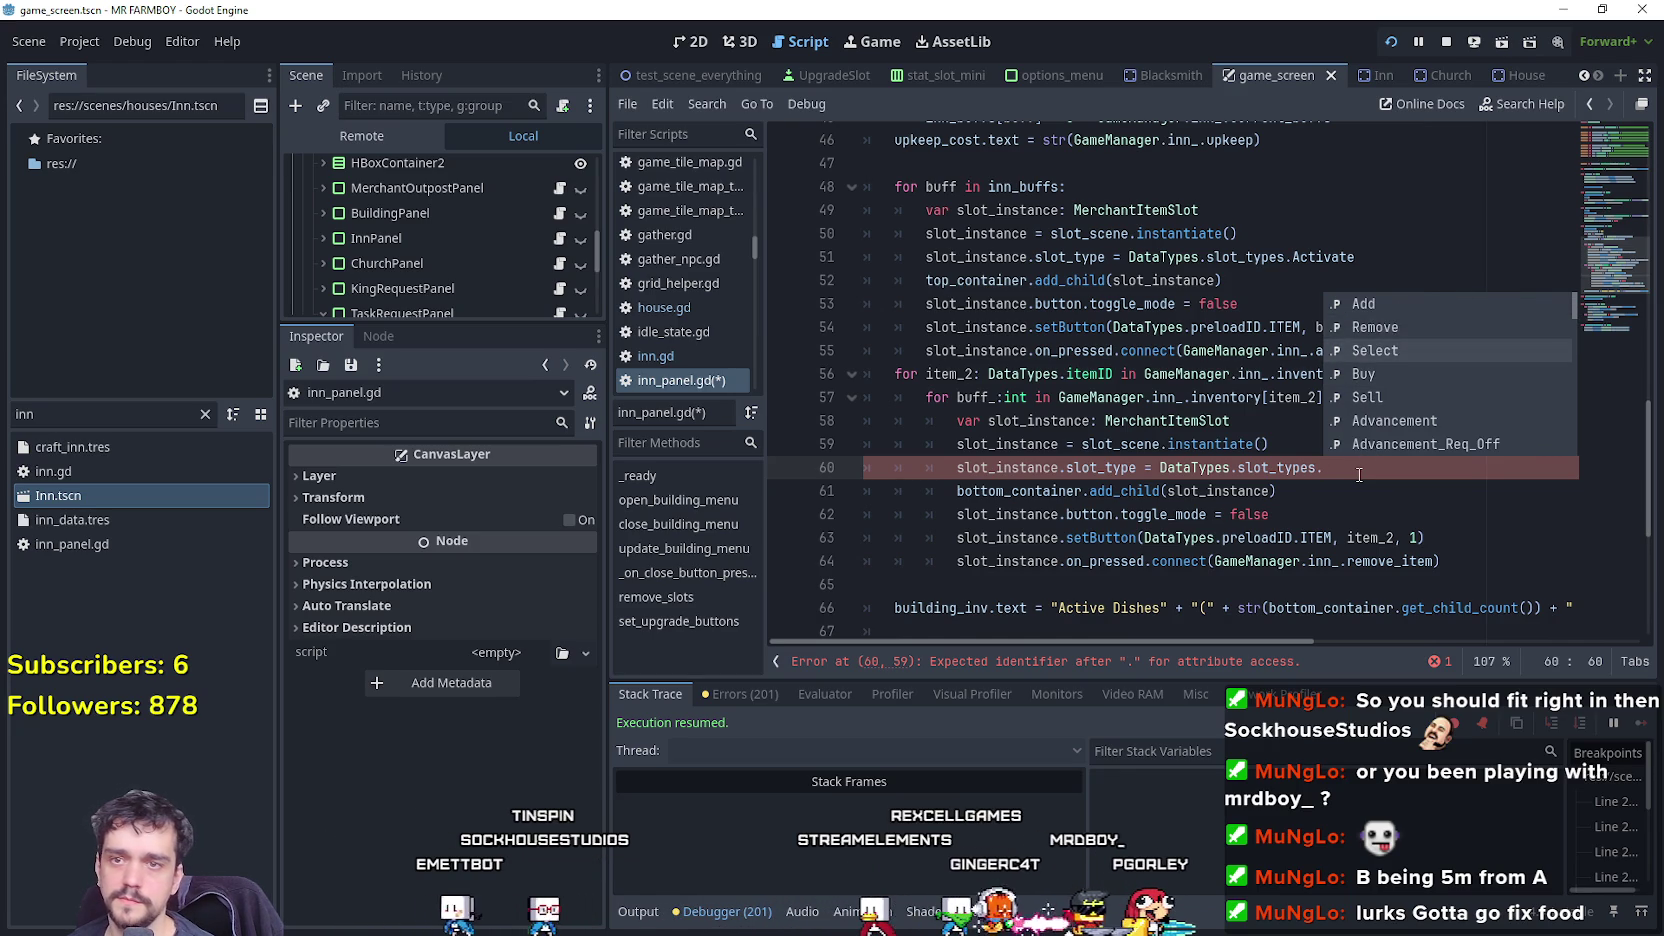
pyautogui.press('Return')
pyautogui.hotkey('ctrl', 's')
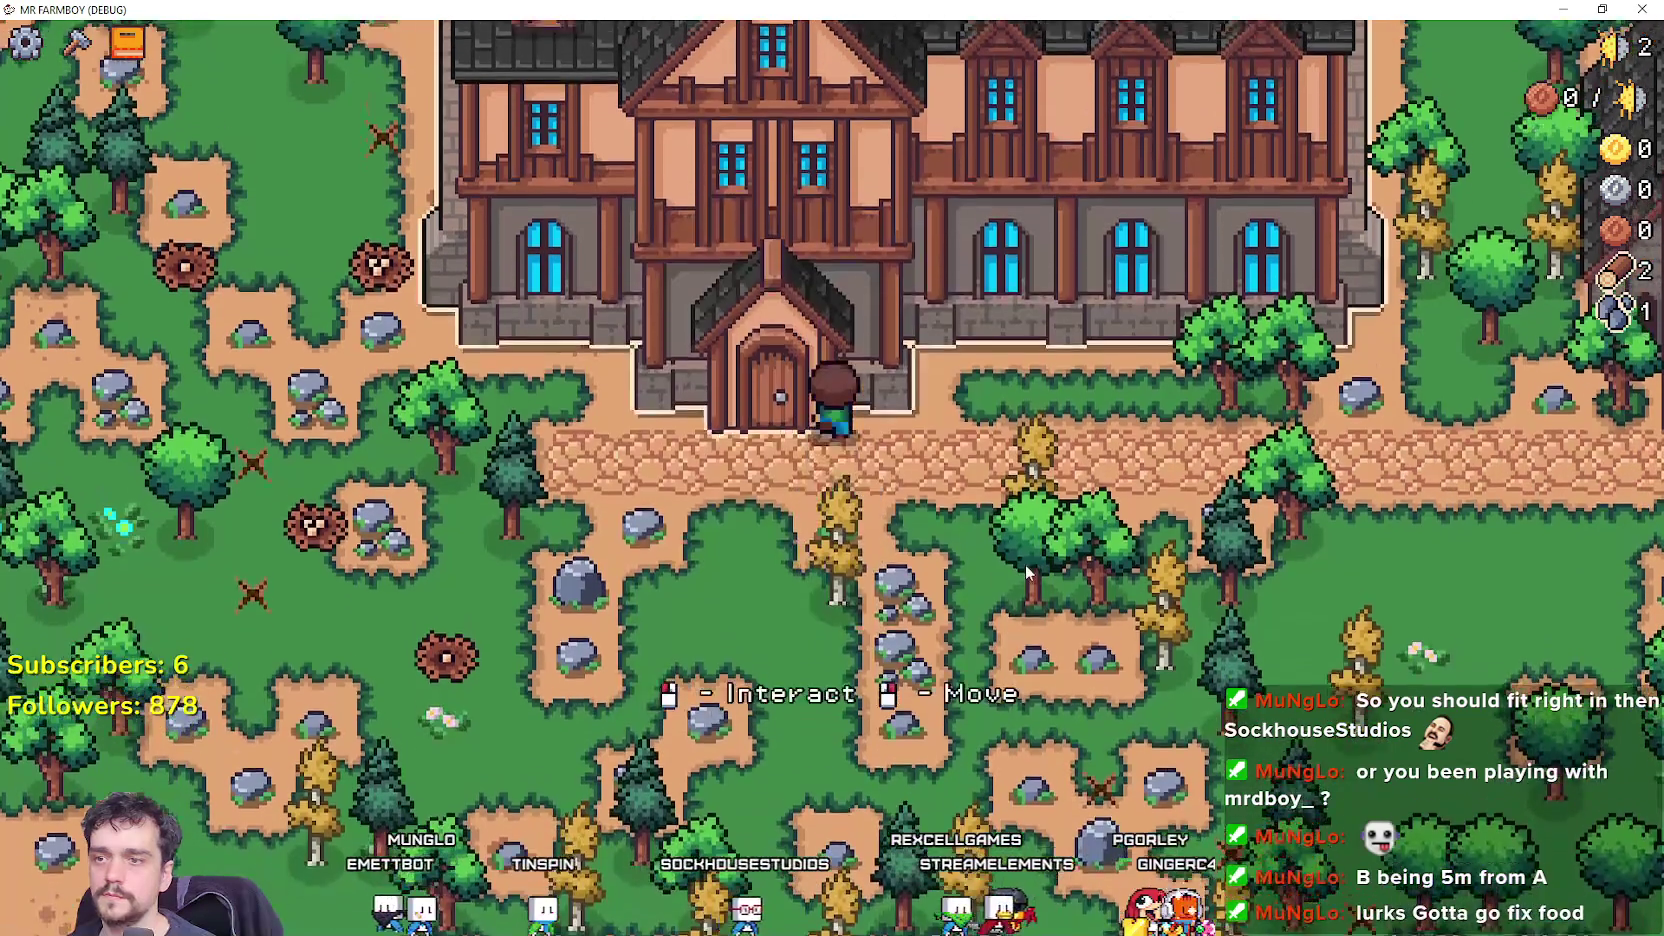
# Test the Inn's active-dish tooltip in game, then filter the script list for 'tool'.
pyautogui.click(1027, 572)
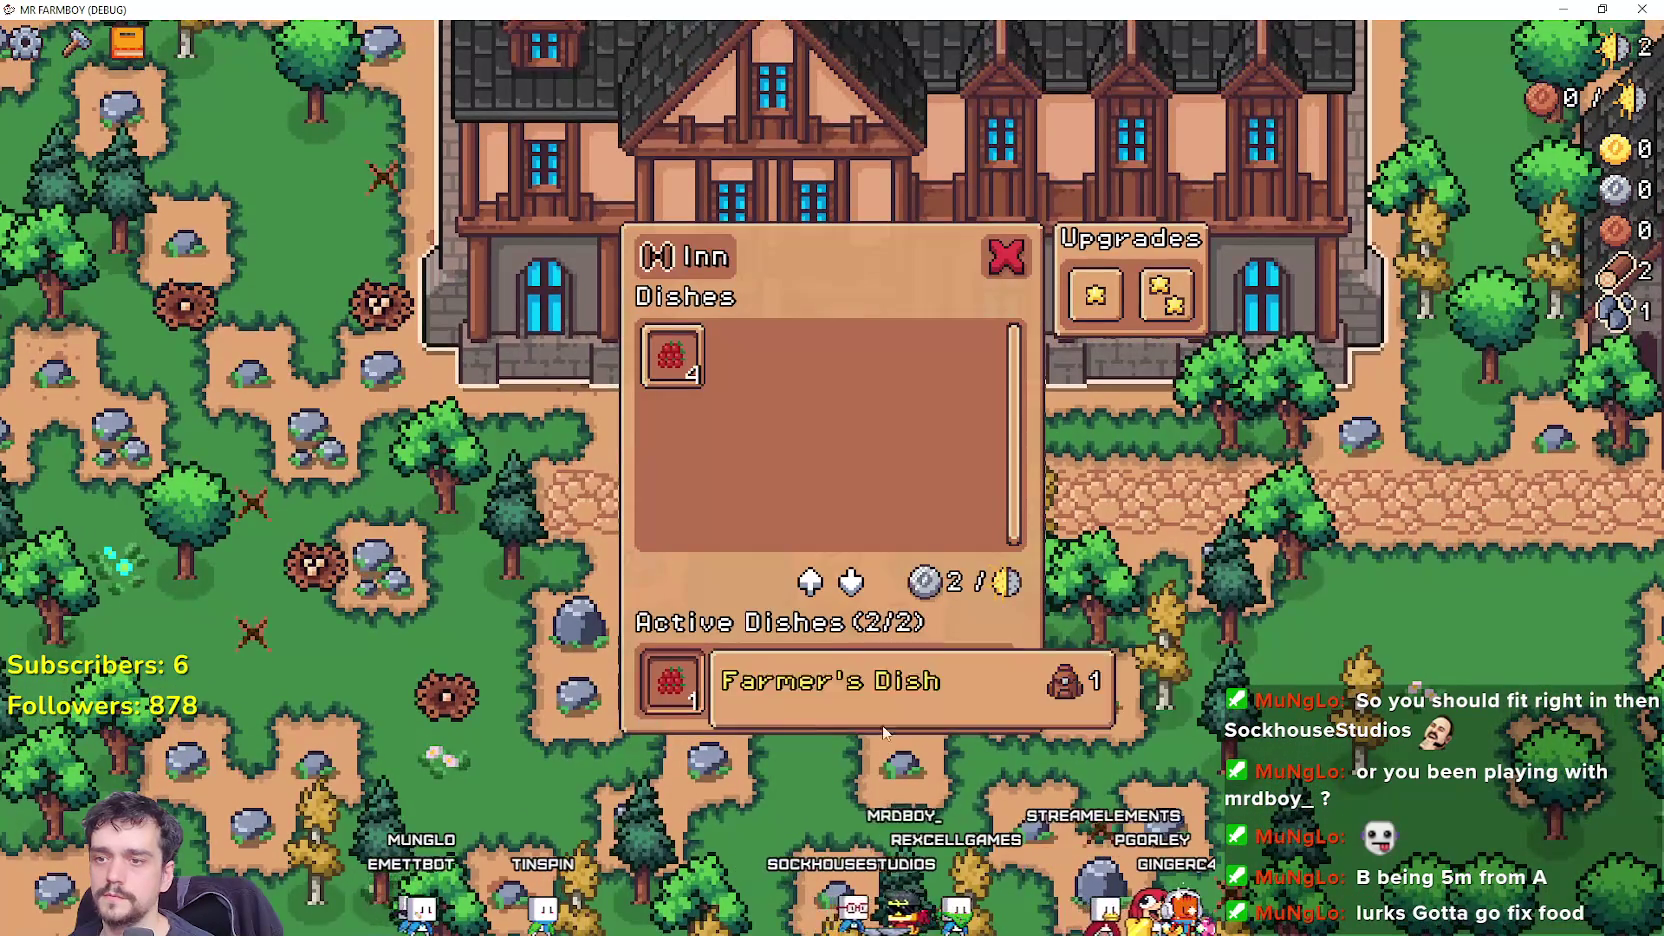
pyautogui.press('s')
pyautogui.press('w')
pyautogui.click(669, 680)
pyautogui.press('s')
pyautogui.hotkey('alt', 'Tab')
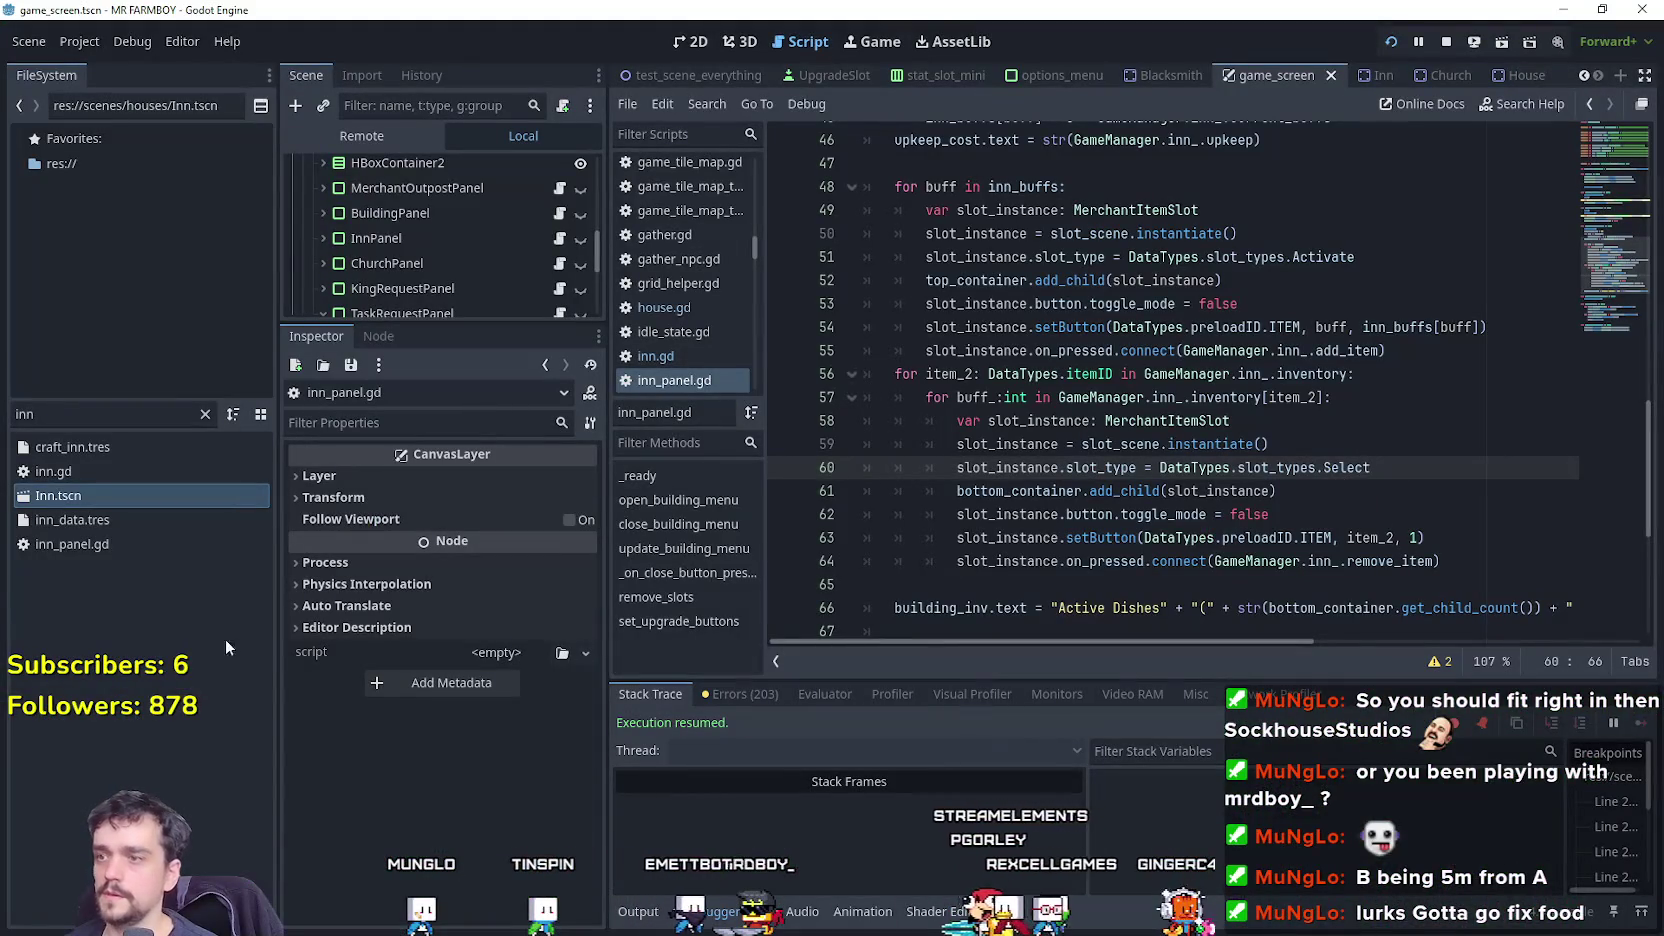
pyautogui.doubleClick(22, 414)
pyautogui.write('tool')
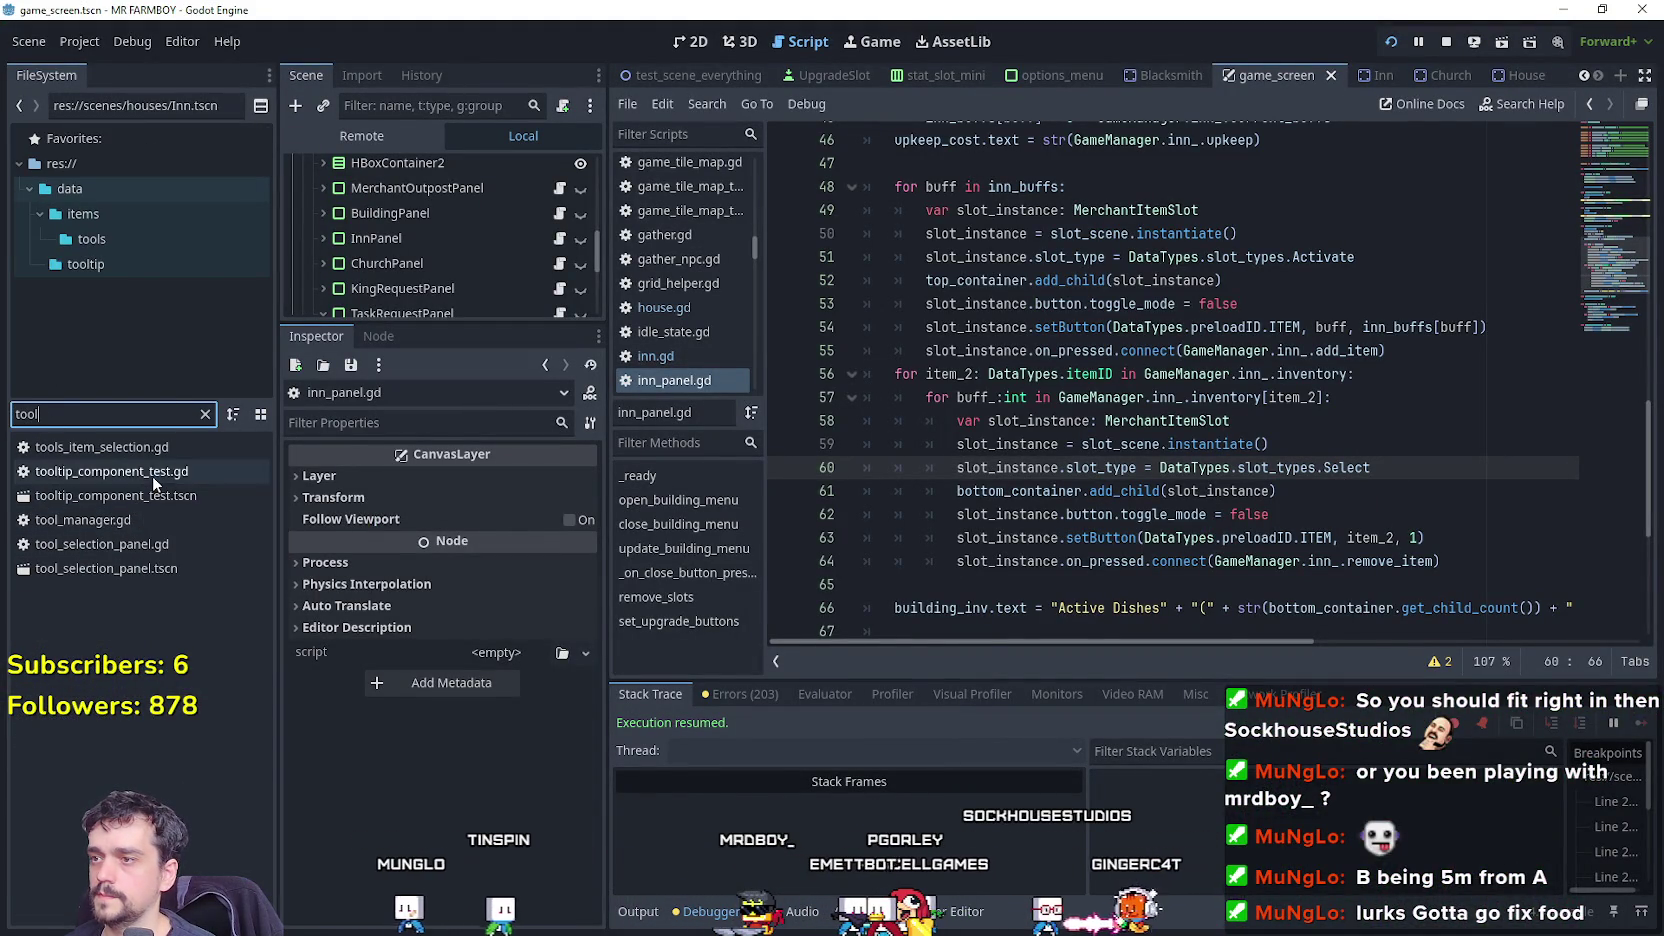
pyautogui.doubleClick(152, 474)
pyautogui.scroll(5, 1112, 382)
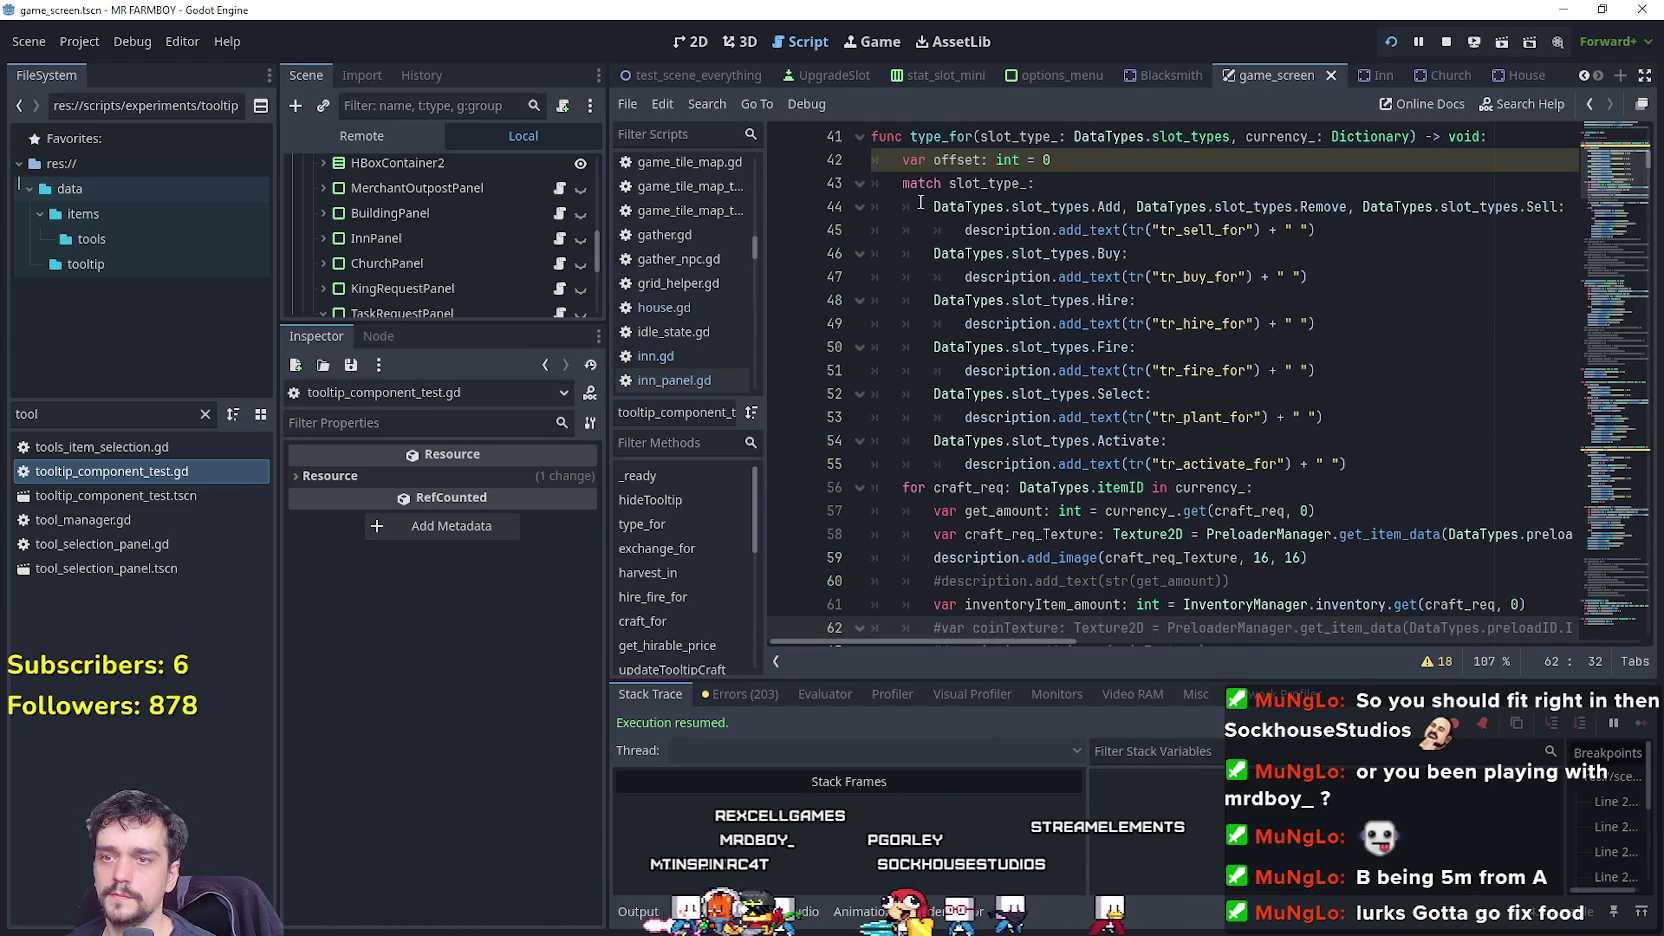
pyautogui.scroll(1, 1573, 239)
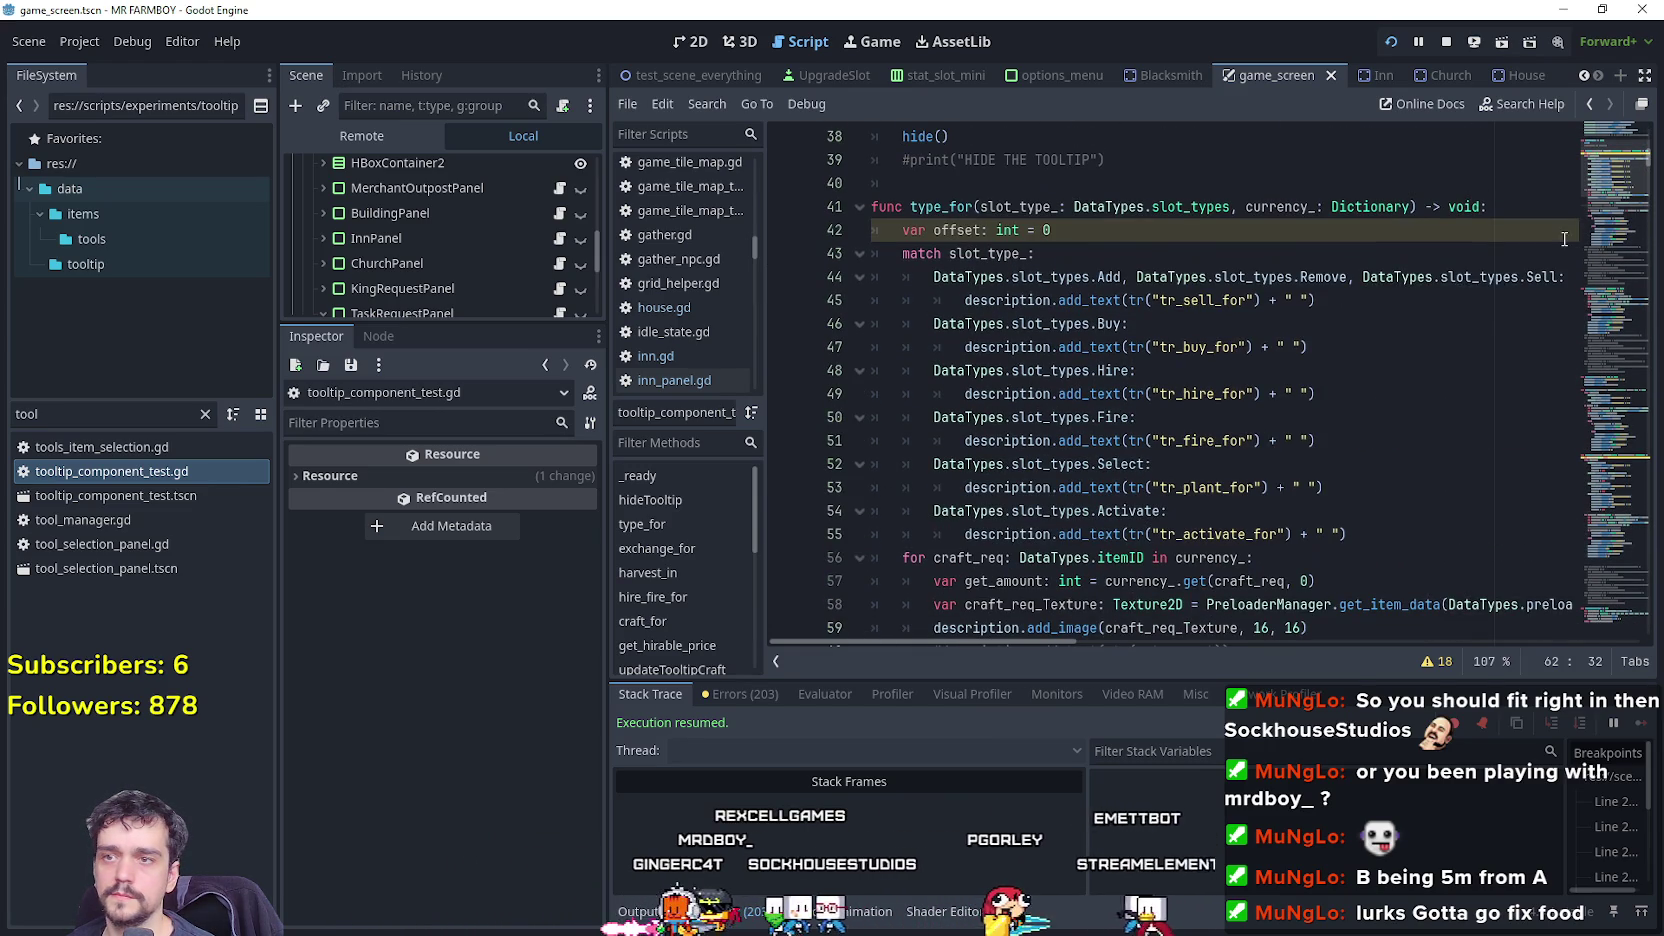
pyautogui.doubleClick(960, 206)
pyautogui.hotkey('ctrl', 'f')
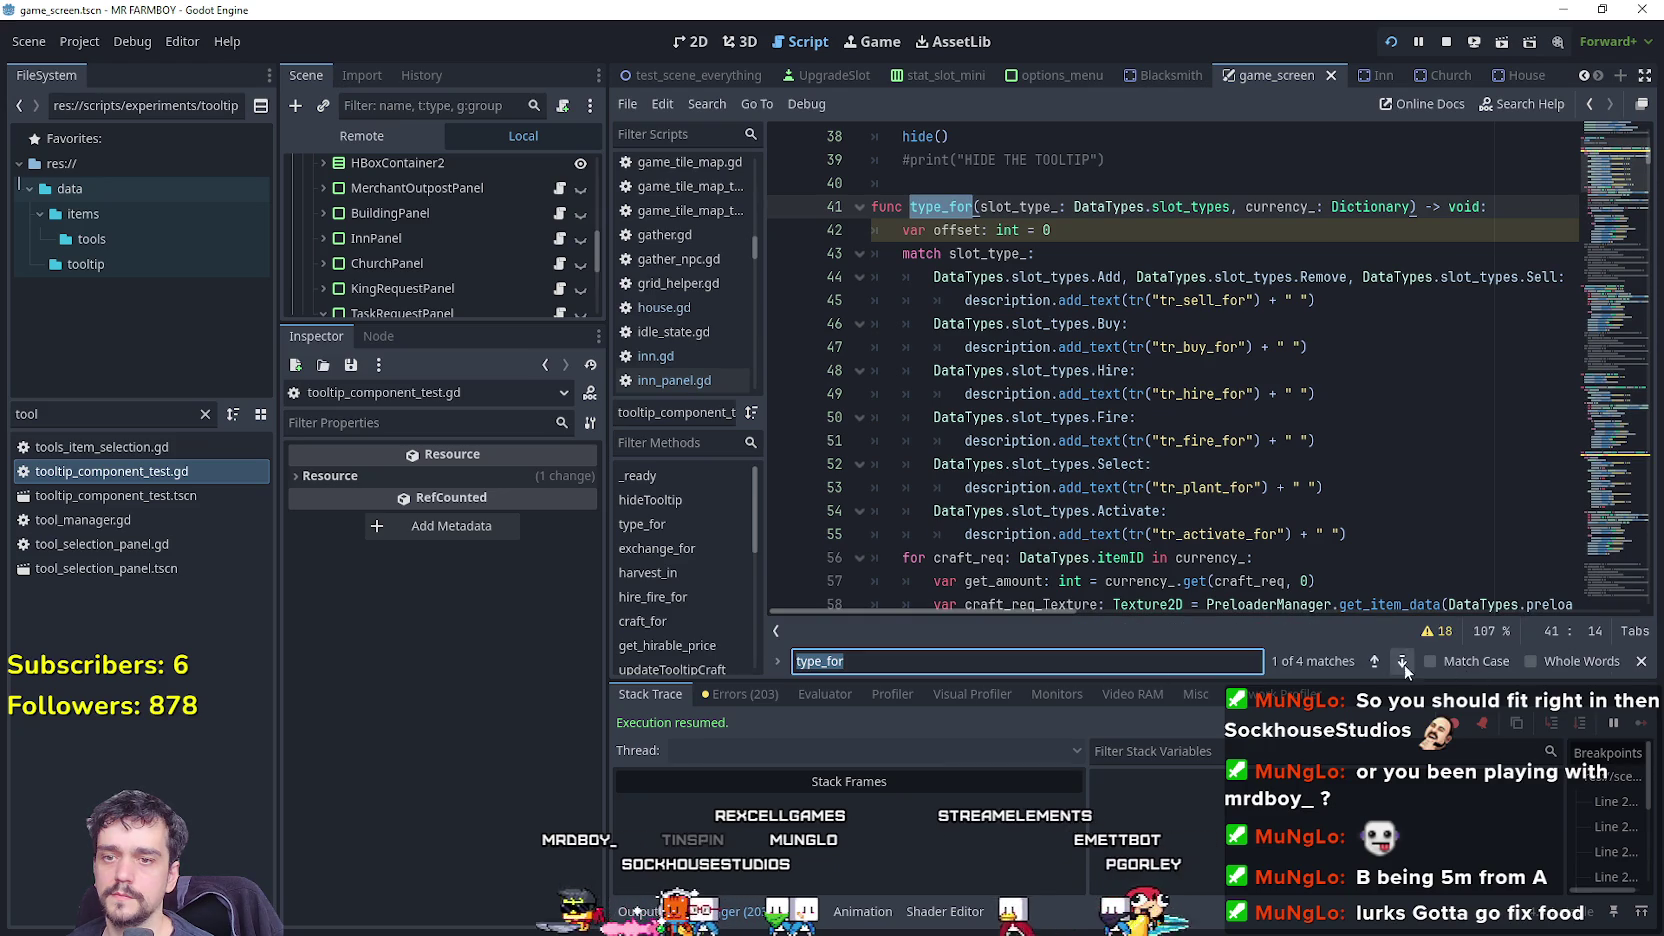
pyautogui.click(1403, 661)
pyautogui.scroll(5, 1034, 367)
pyautogui.scroll(-5, 1010, 367)
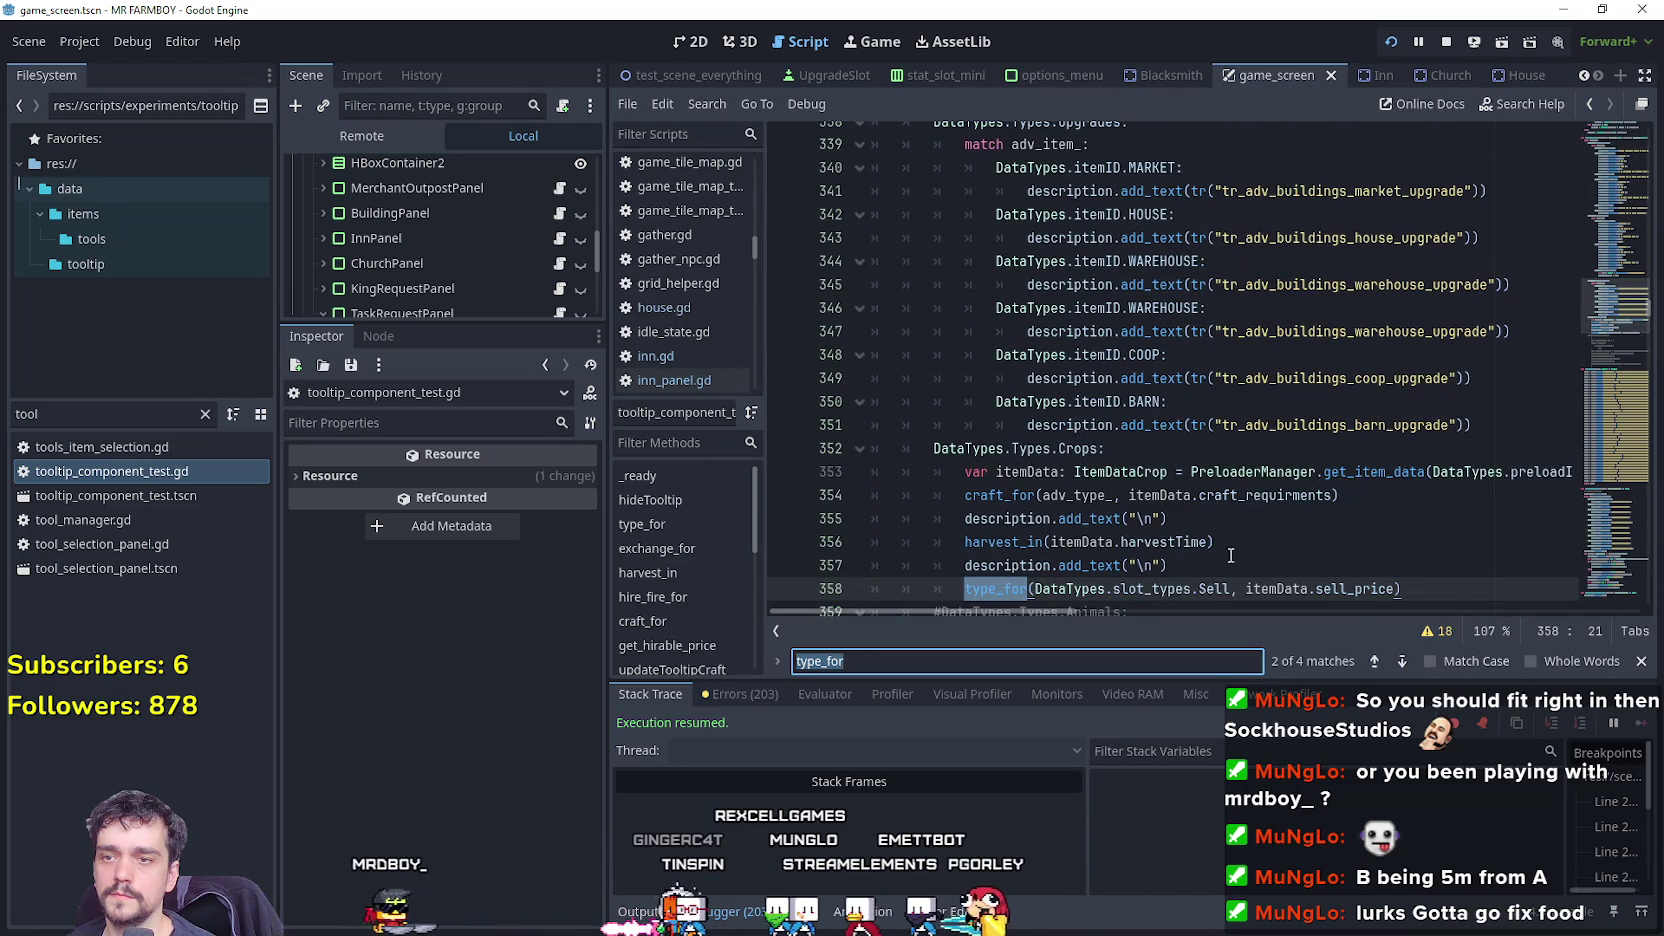
pyautogui.scroll(15, 928, 464)
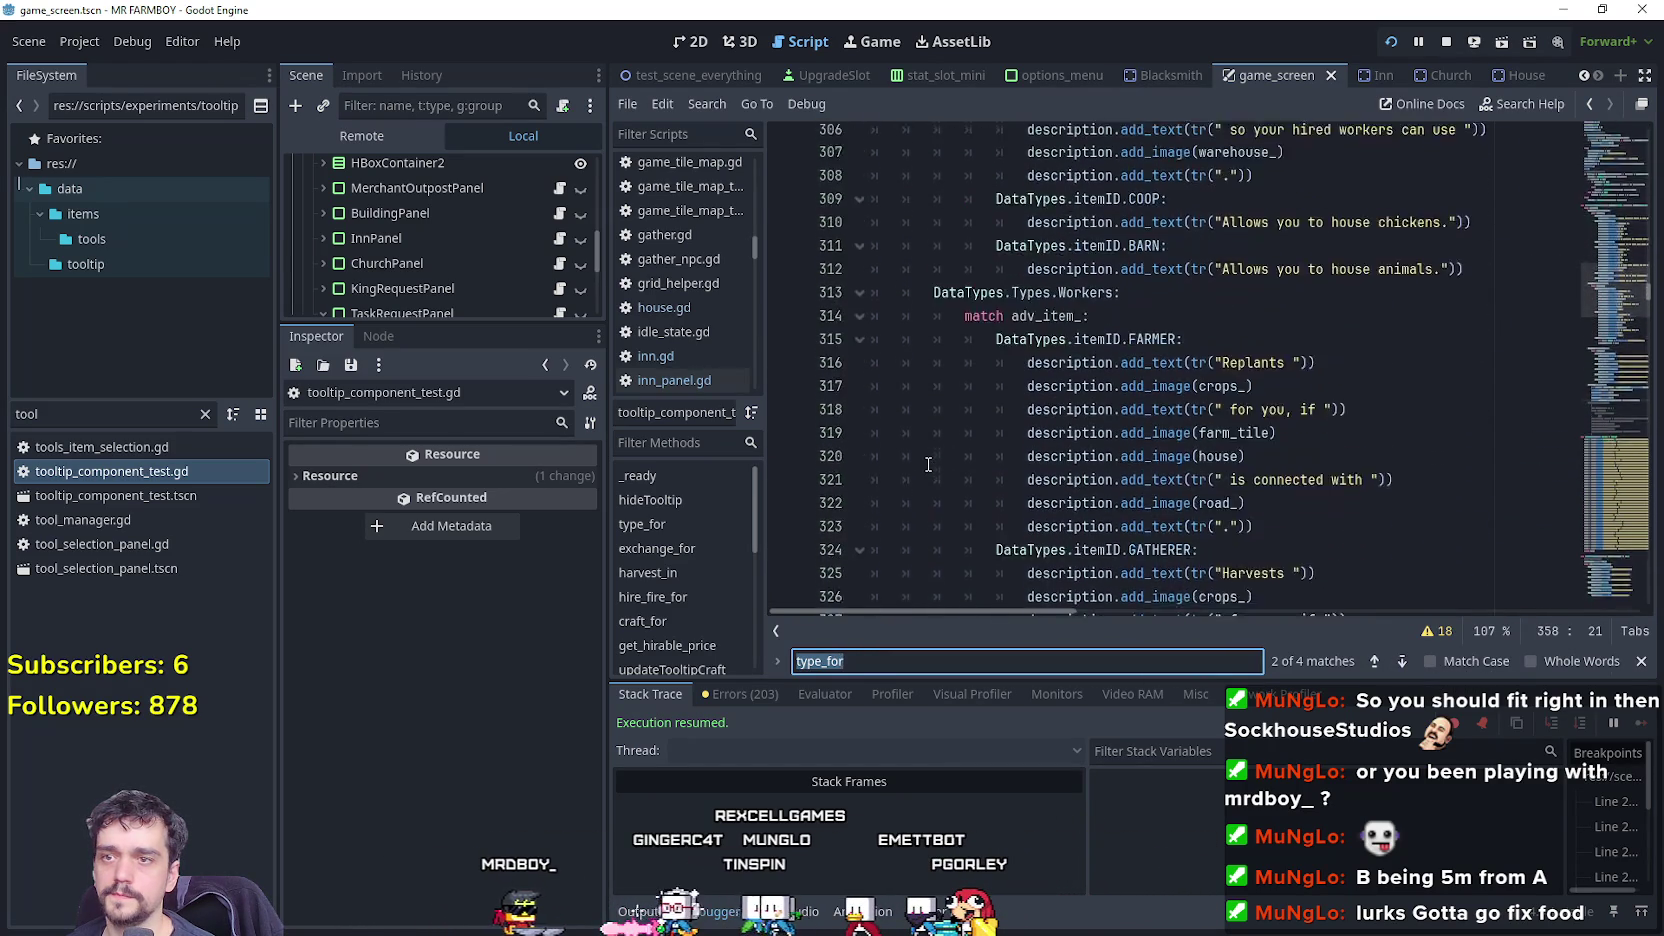
pyautogui.scroll(6, 928, 464)
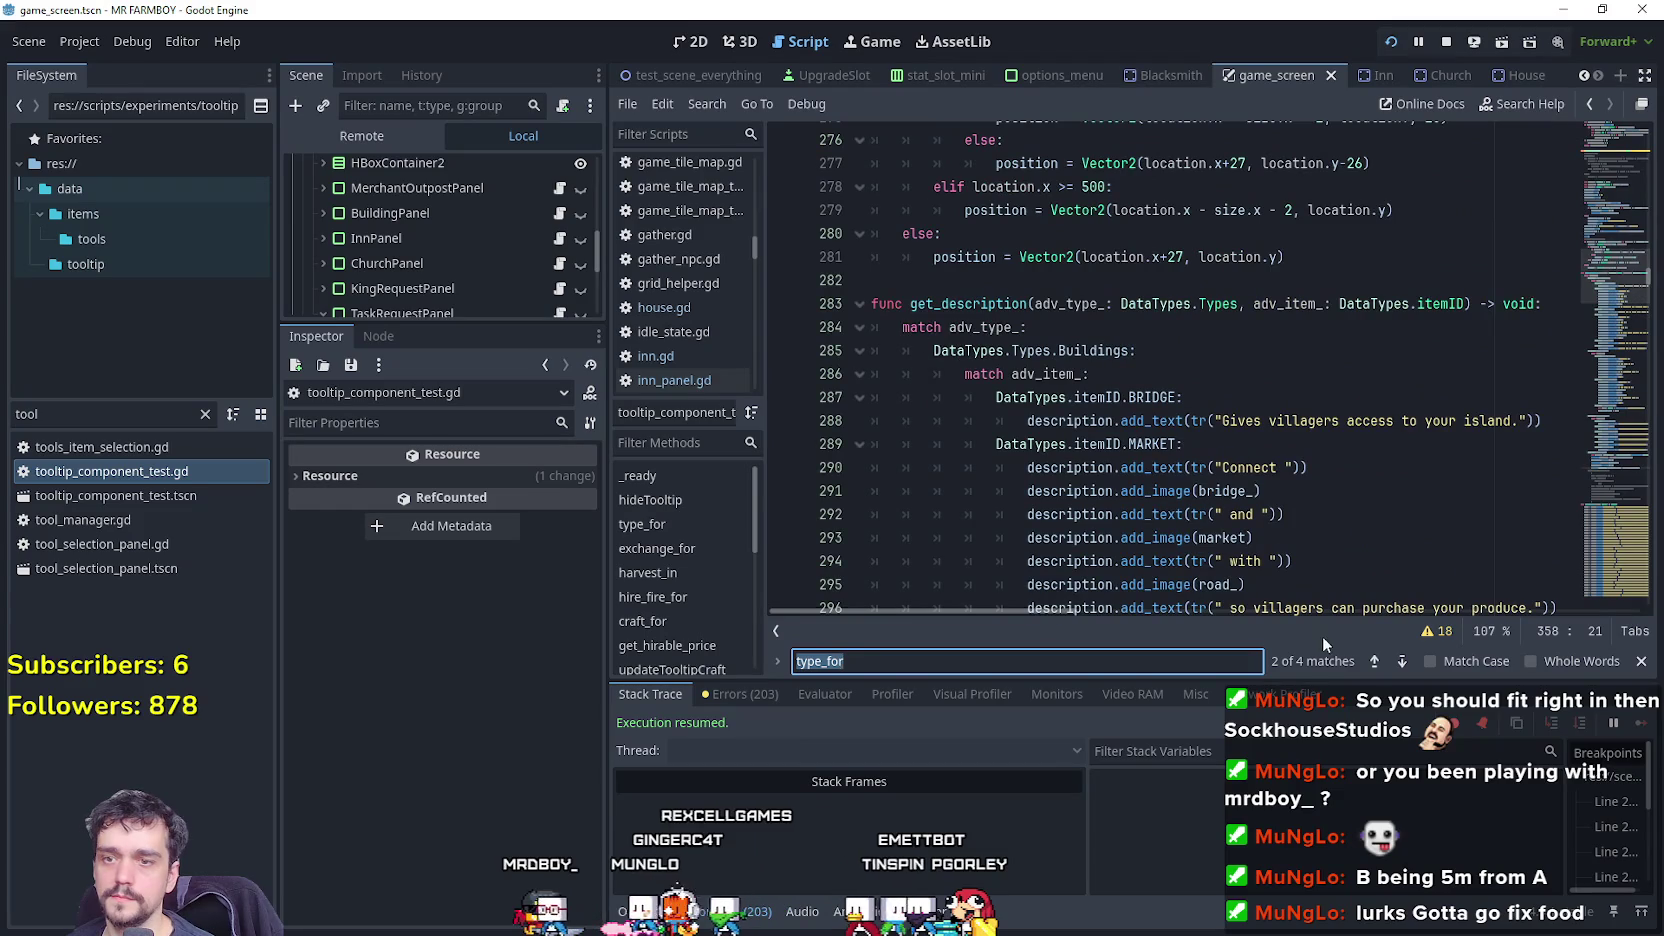
pyautogui.click(1403, 667)
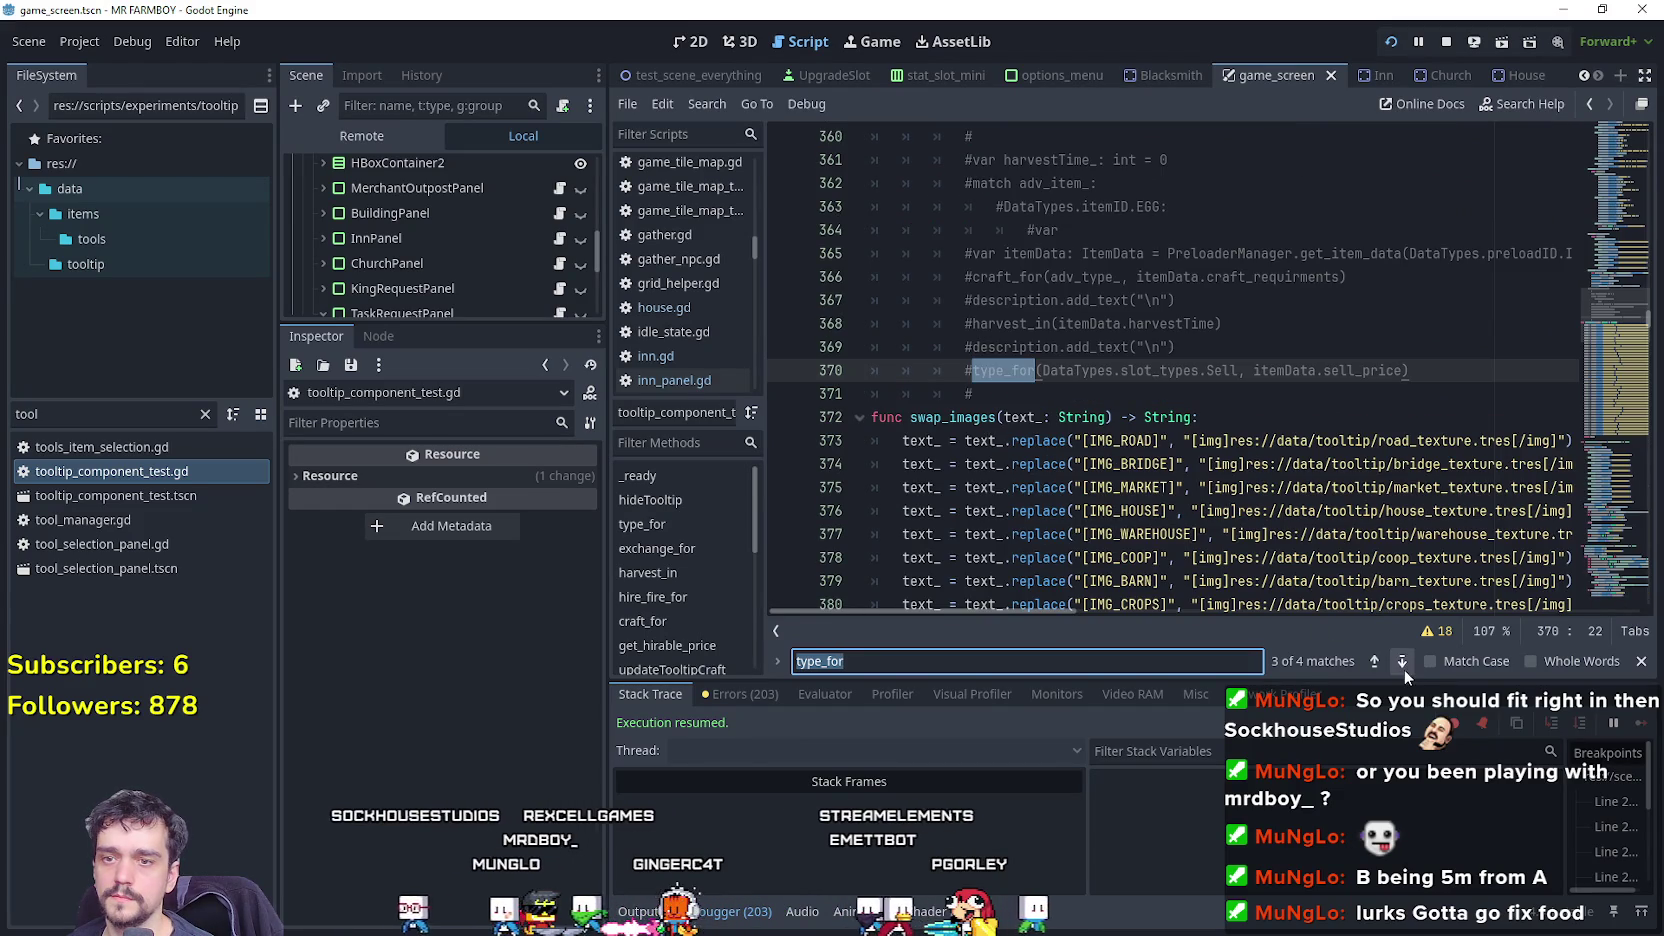
pyautogui.click(1403, 670)
pyautogui.scroll(8, 1056, 438)
pyautogui.scroll(-6, 1056, 438)
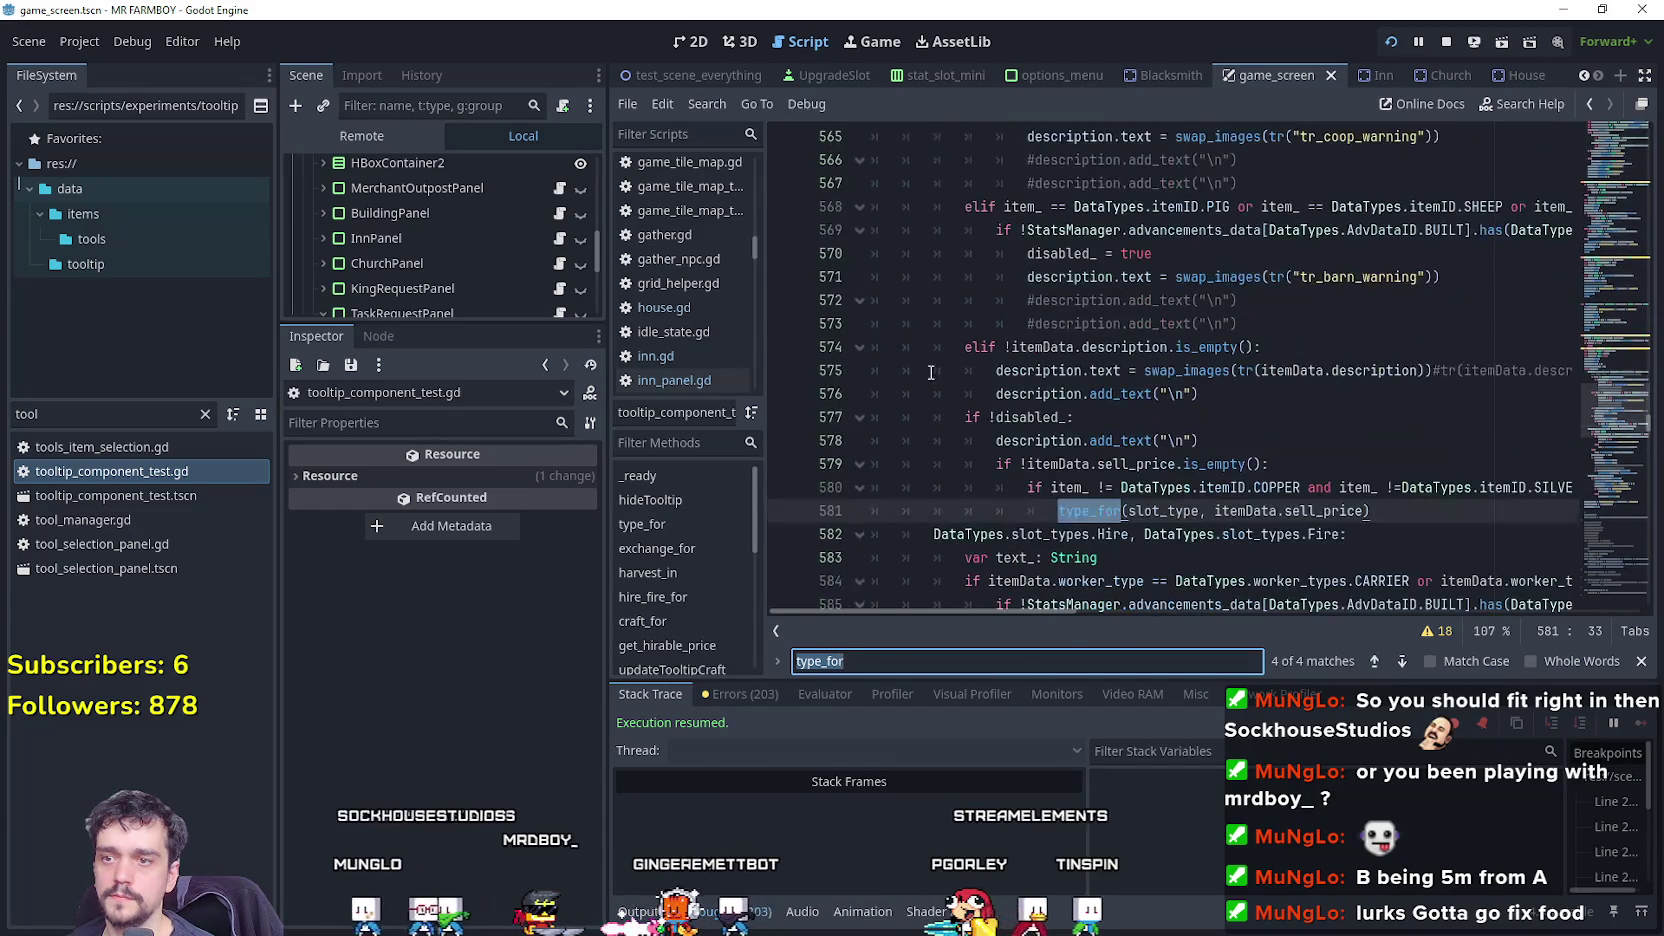
pyautogui.doubleClick(1035, 417)
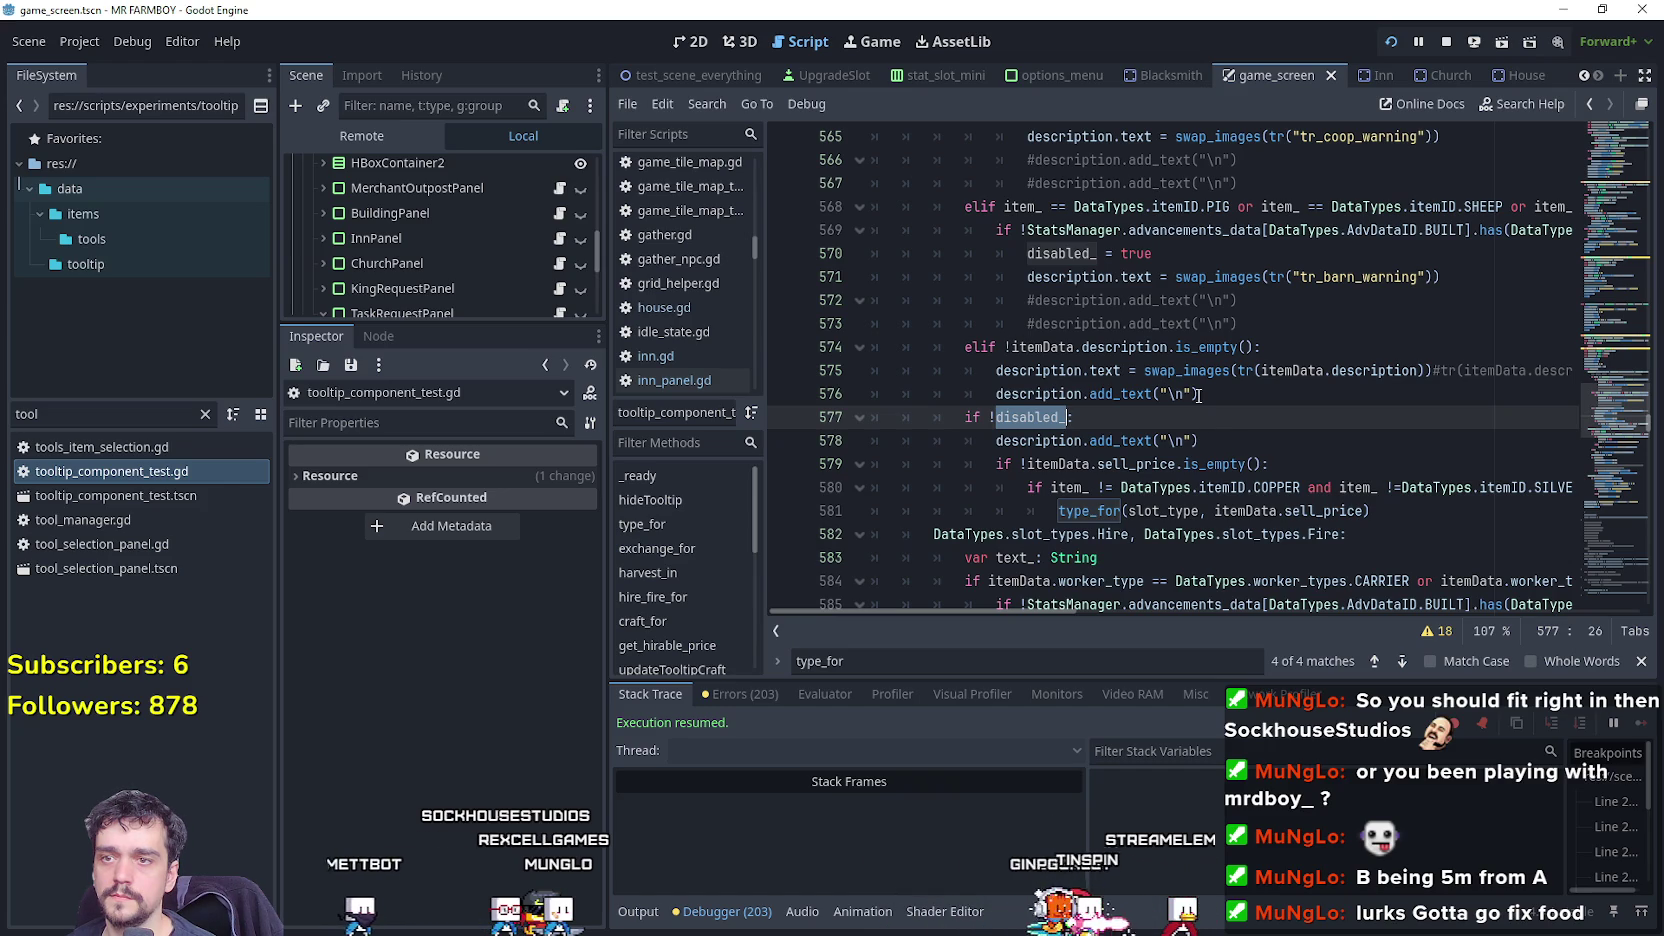
pyautogui.moveTo(1296, 346); pyautogui.dragTo(930, 347)
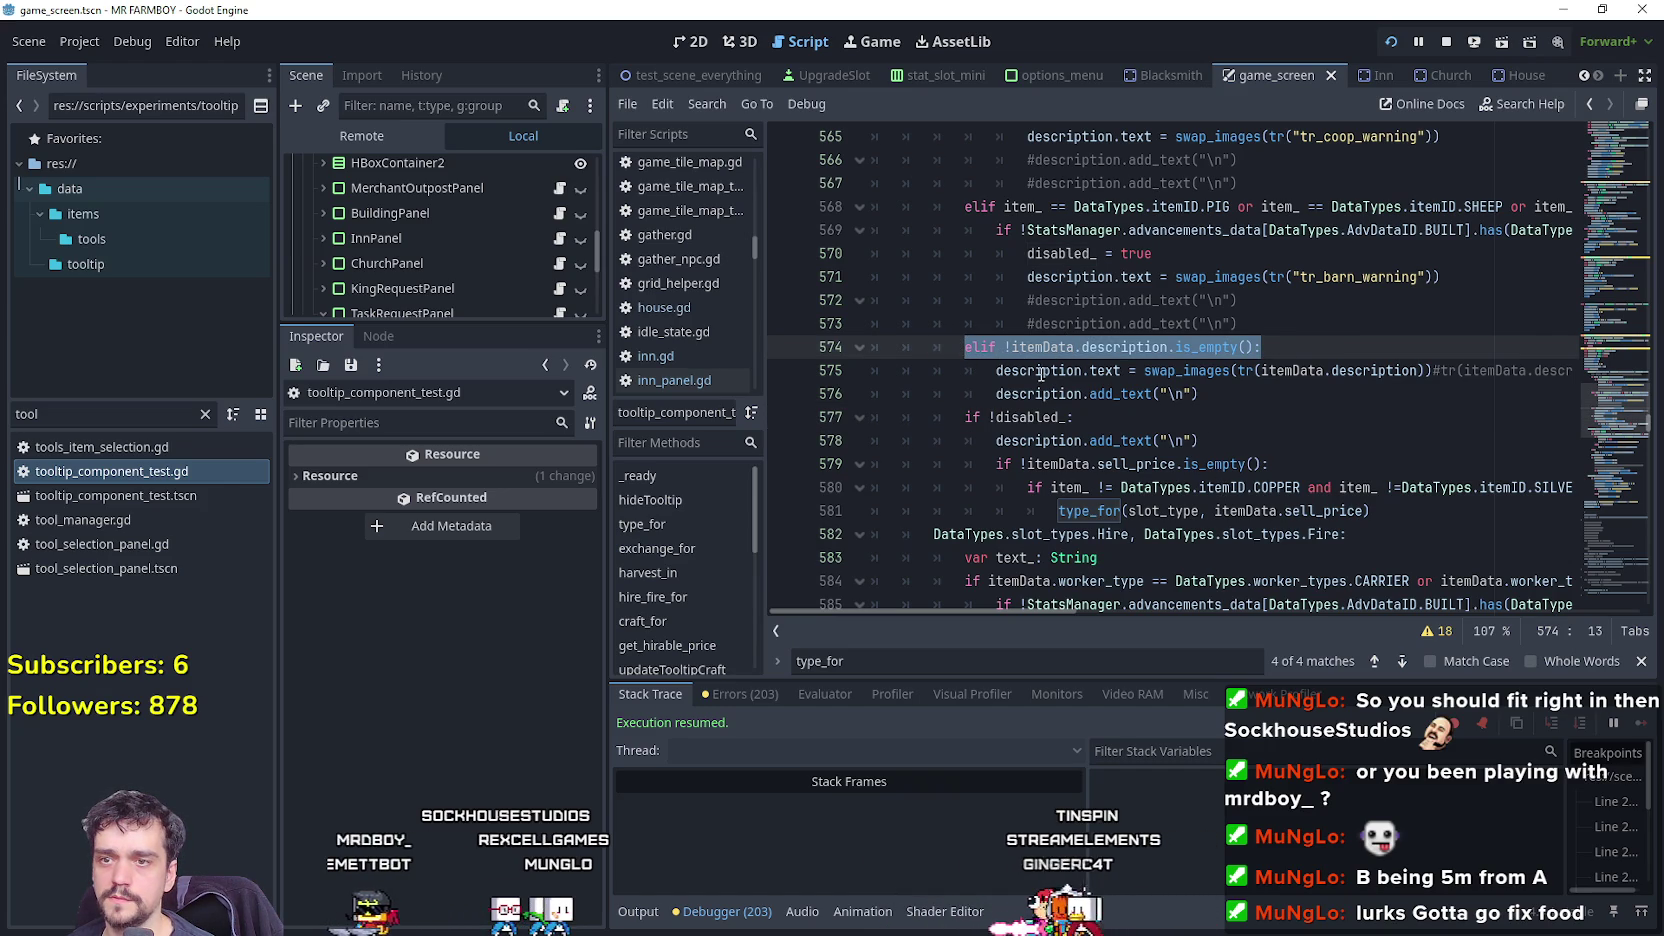
pyautogui.scroll(4, 1040, 373)
pyautogui.scroll(-3, 973, 330)
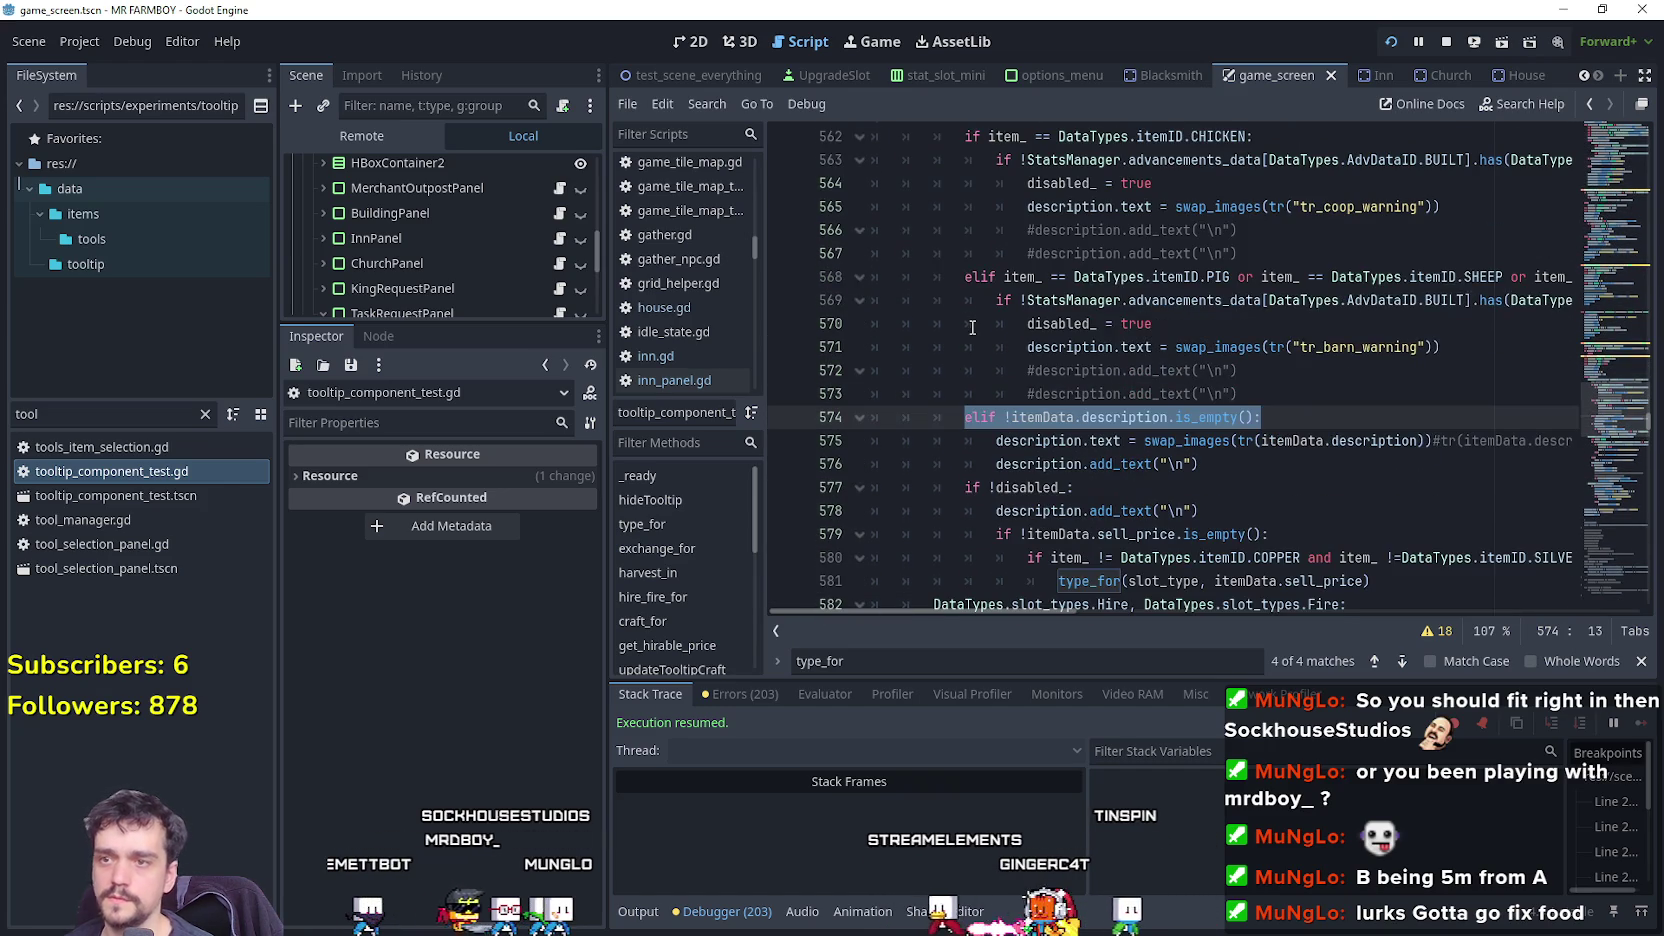
pyautogui.scroll(-2, 969, 324)
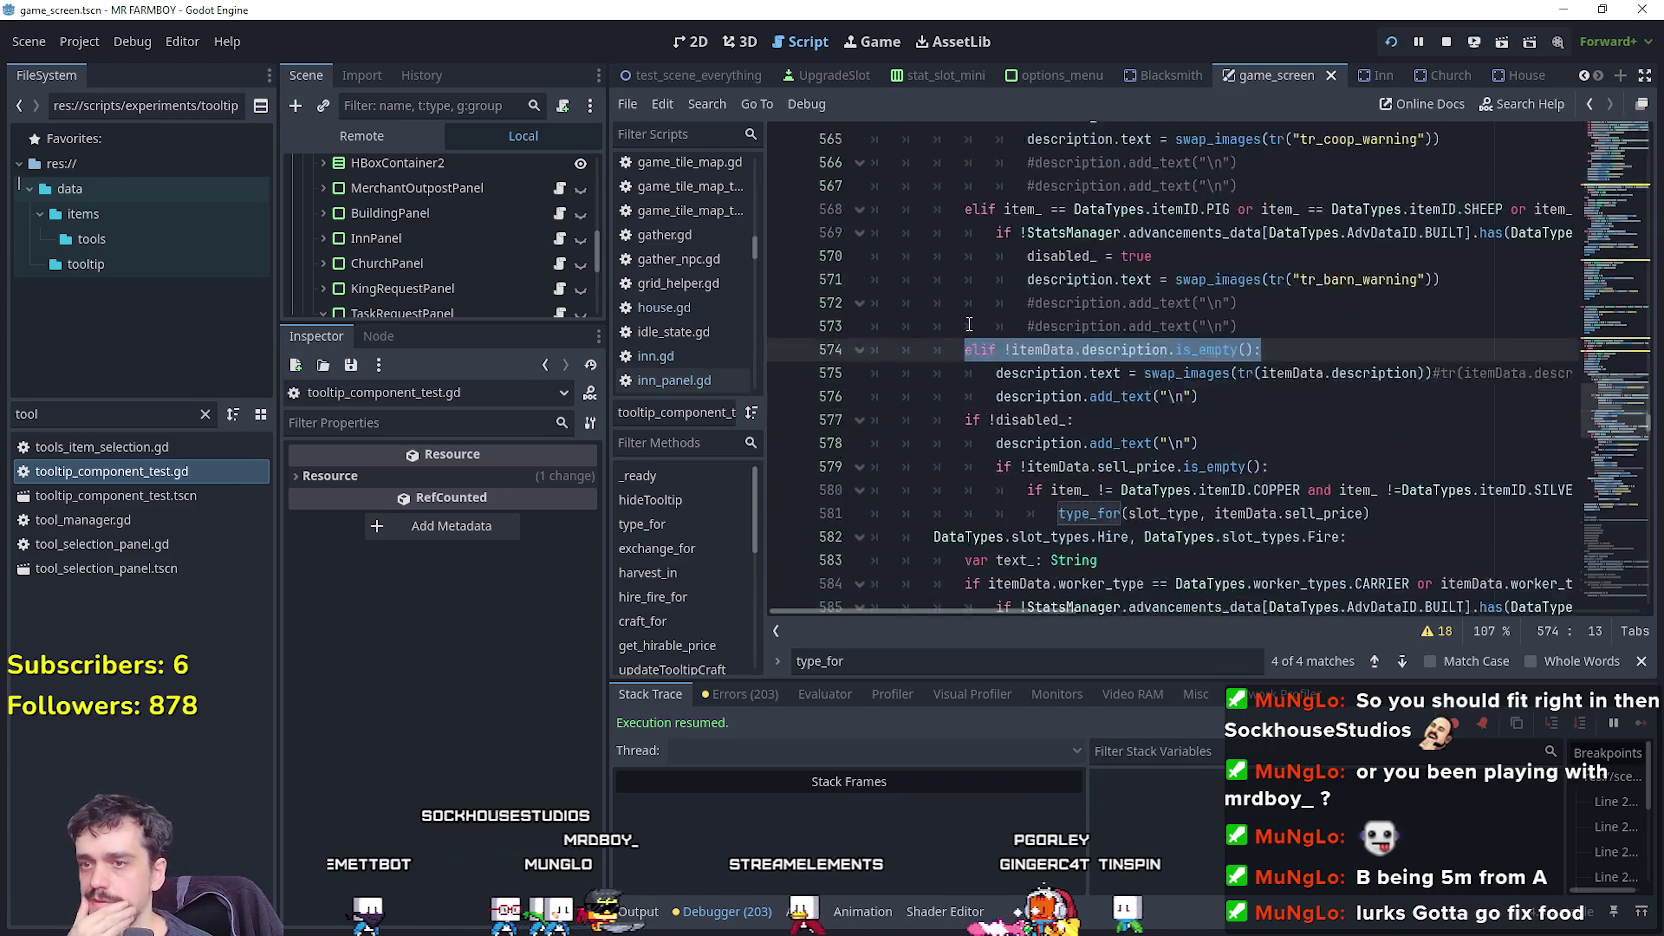
pyautogui.scroll(-3, 969, 324)
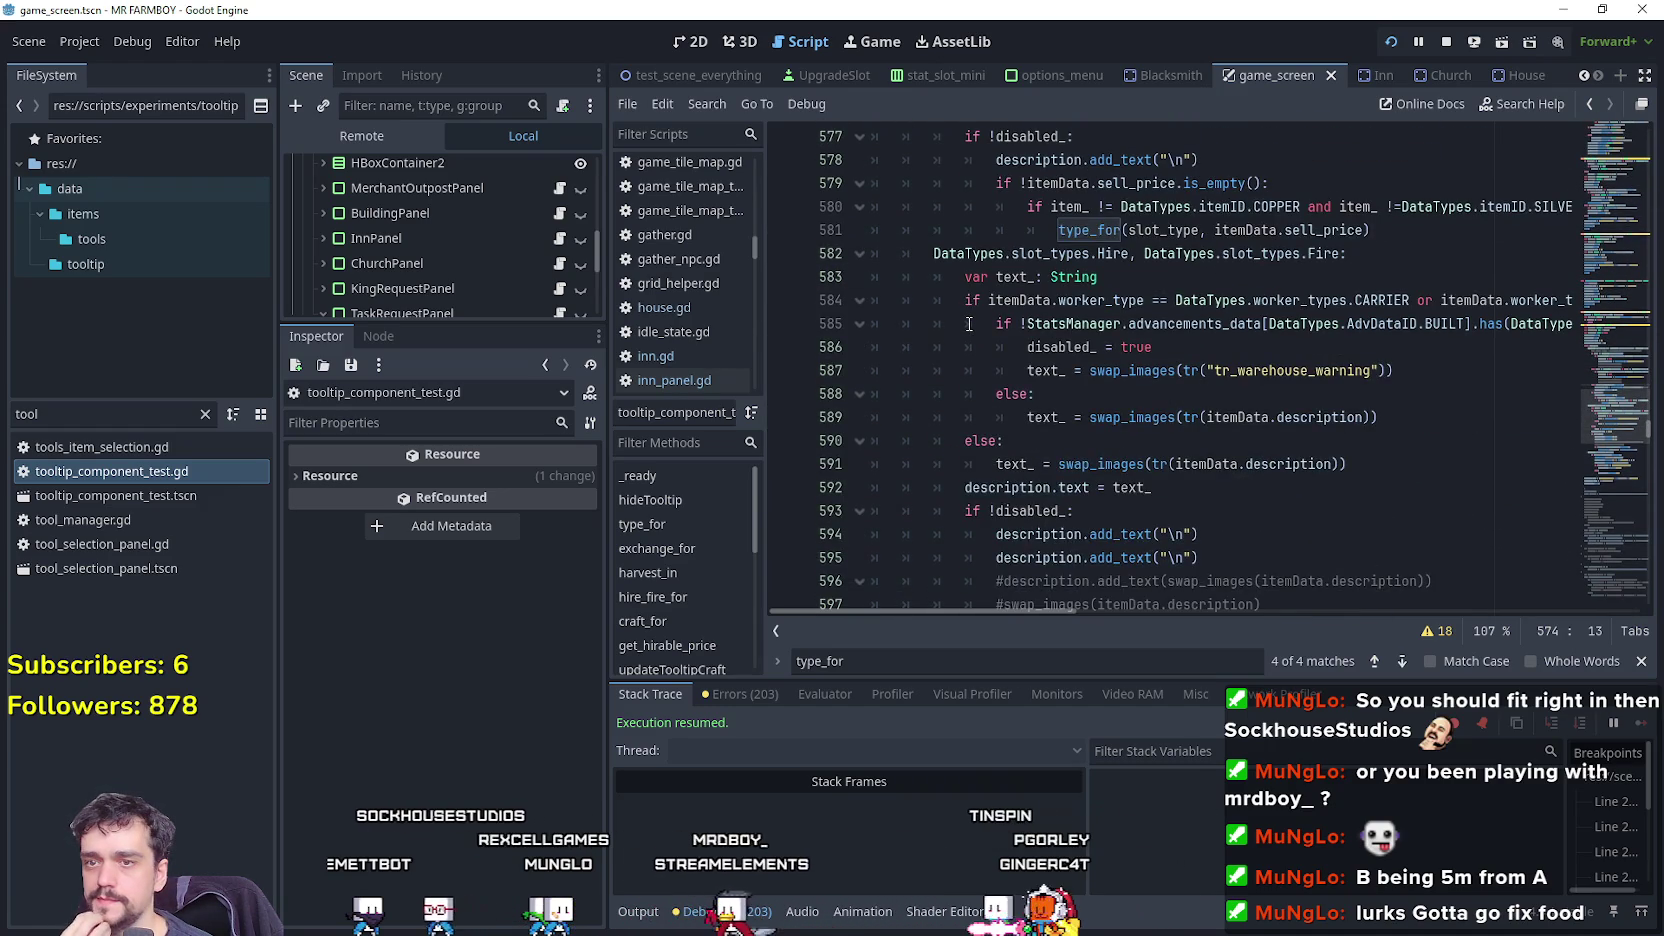
pyautogui.scroll(-3, 969, 324)
pyautogui.scroll(-4, 969, 324)
pyautogui.scroll(8, 969, 324)
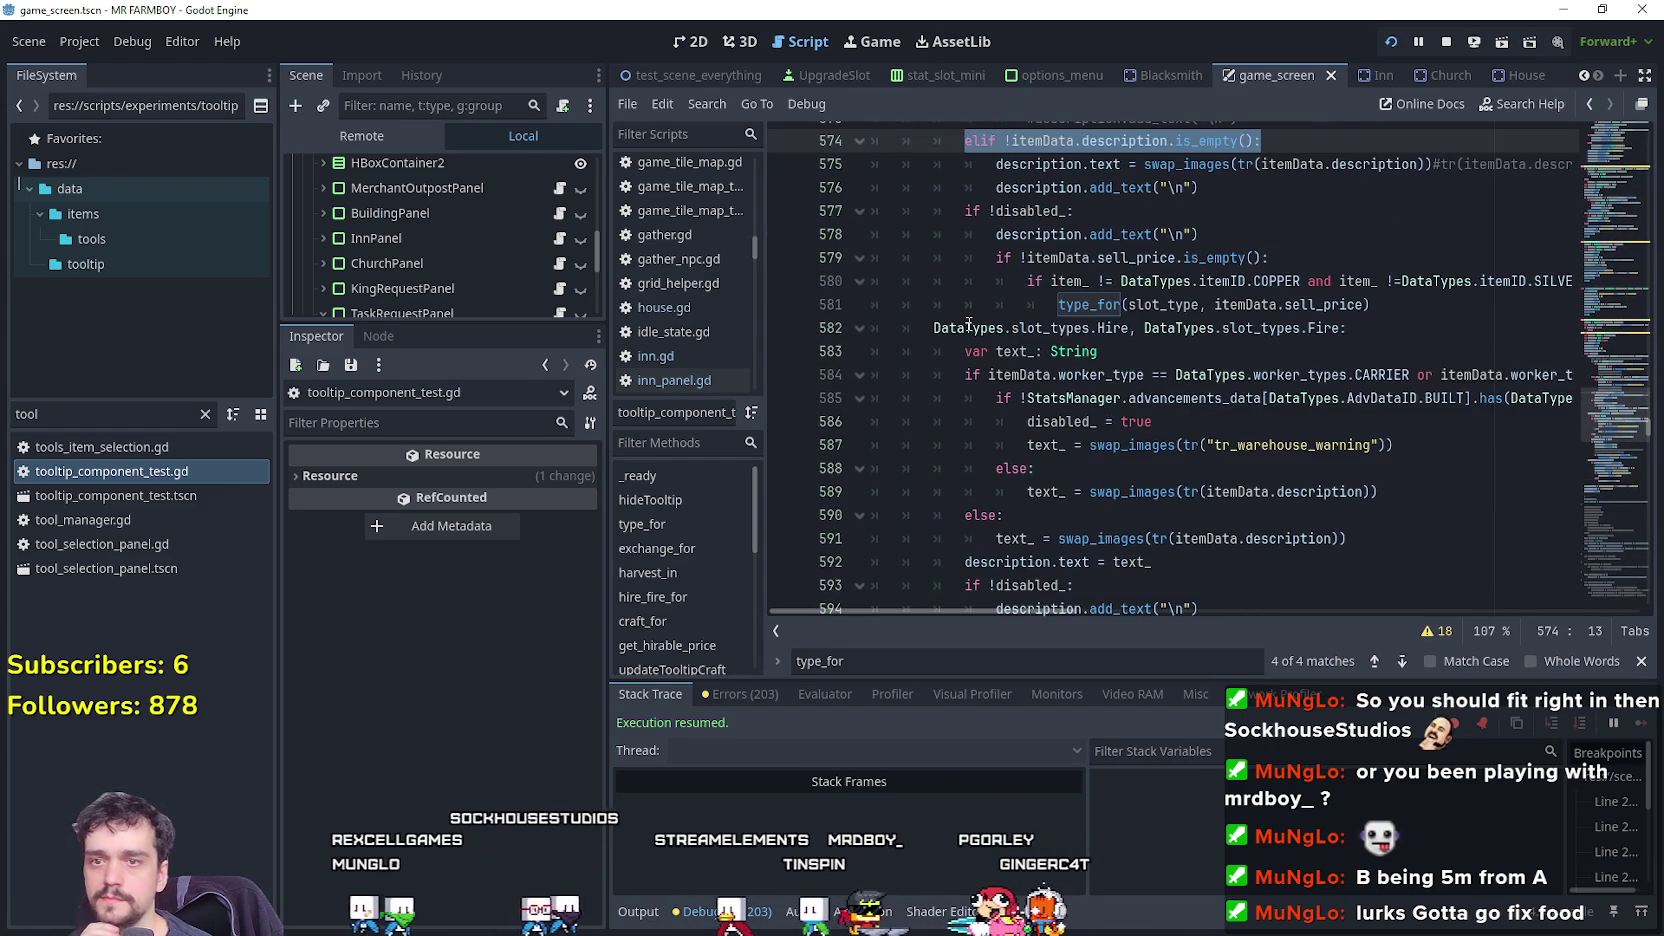
pyautogui.scroll(3, 969, 324)
pyautogui.scroll(4, 969, 324)
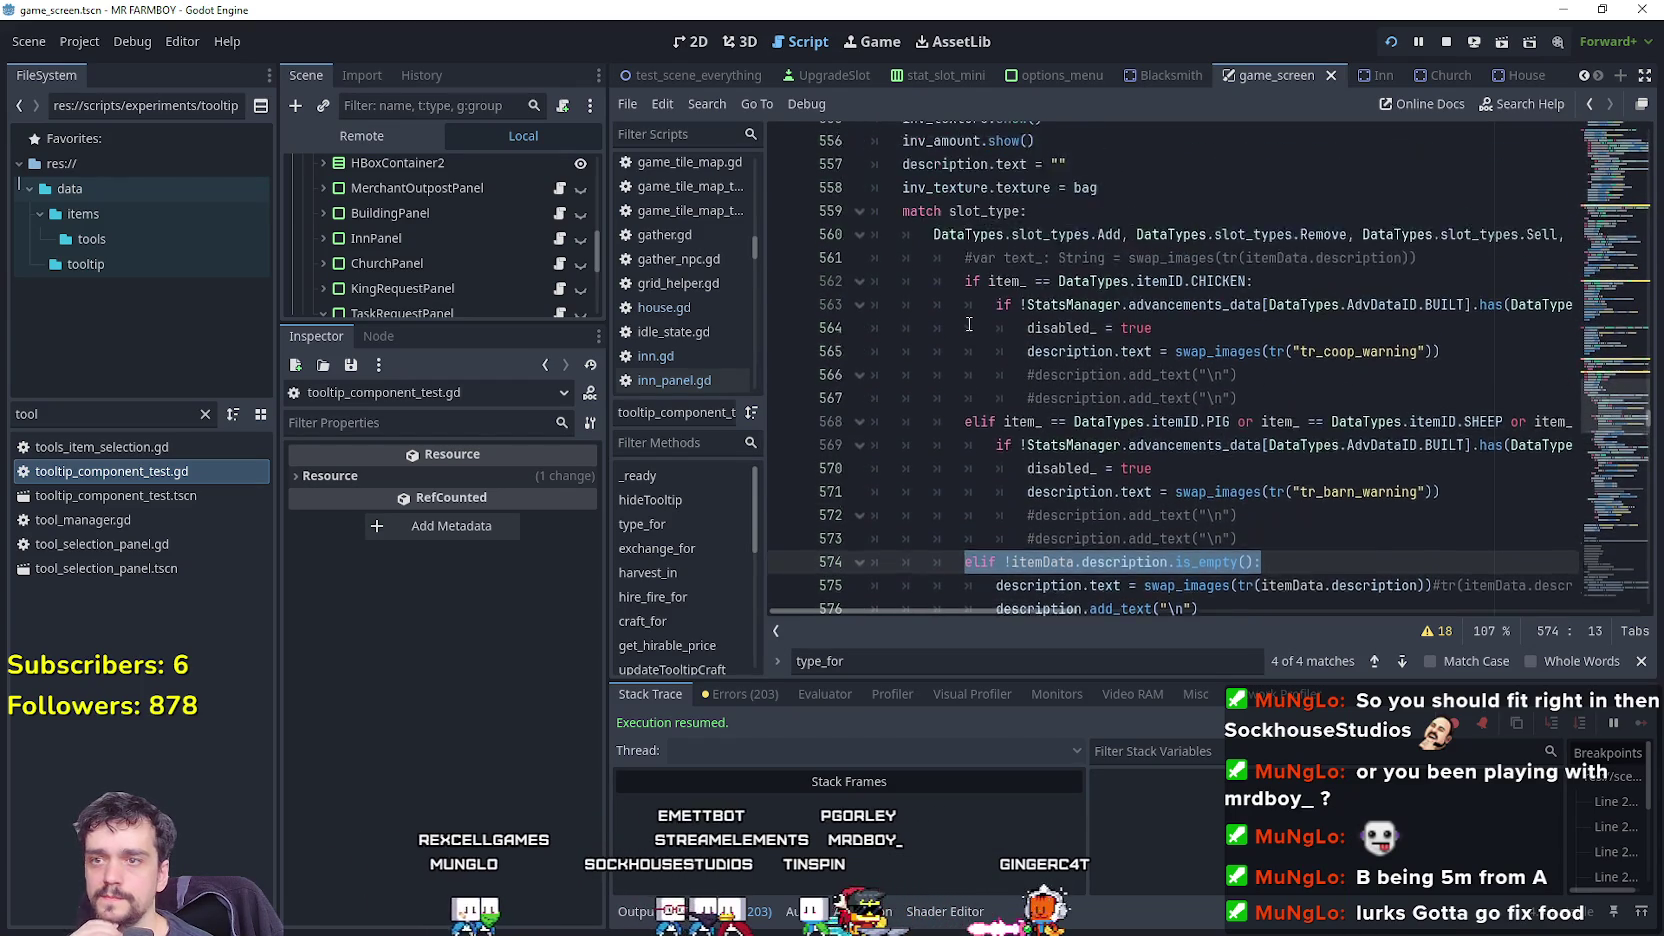
pyautogui.moveTo(1050, 612)
pyautogui.mouseDown()
pyautogui.moveTo(1232, 614)
pyautogui.moveTo(1015, 588)
pyautogui.mouseUp()
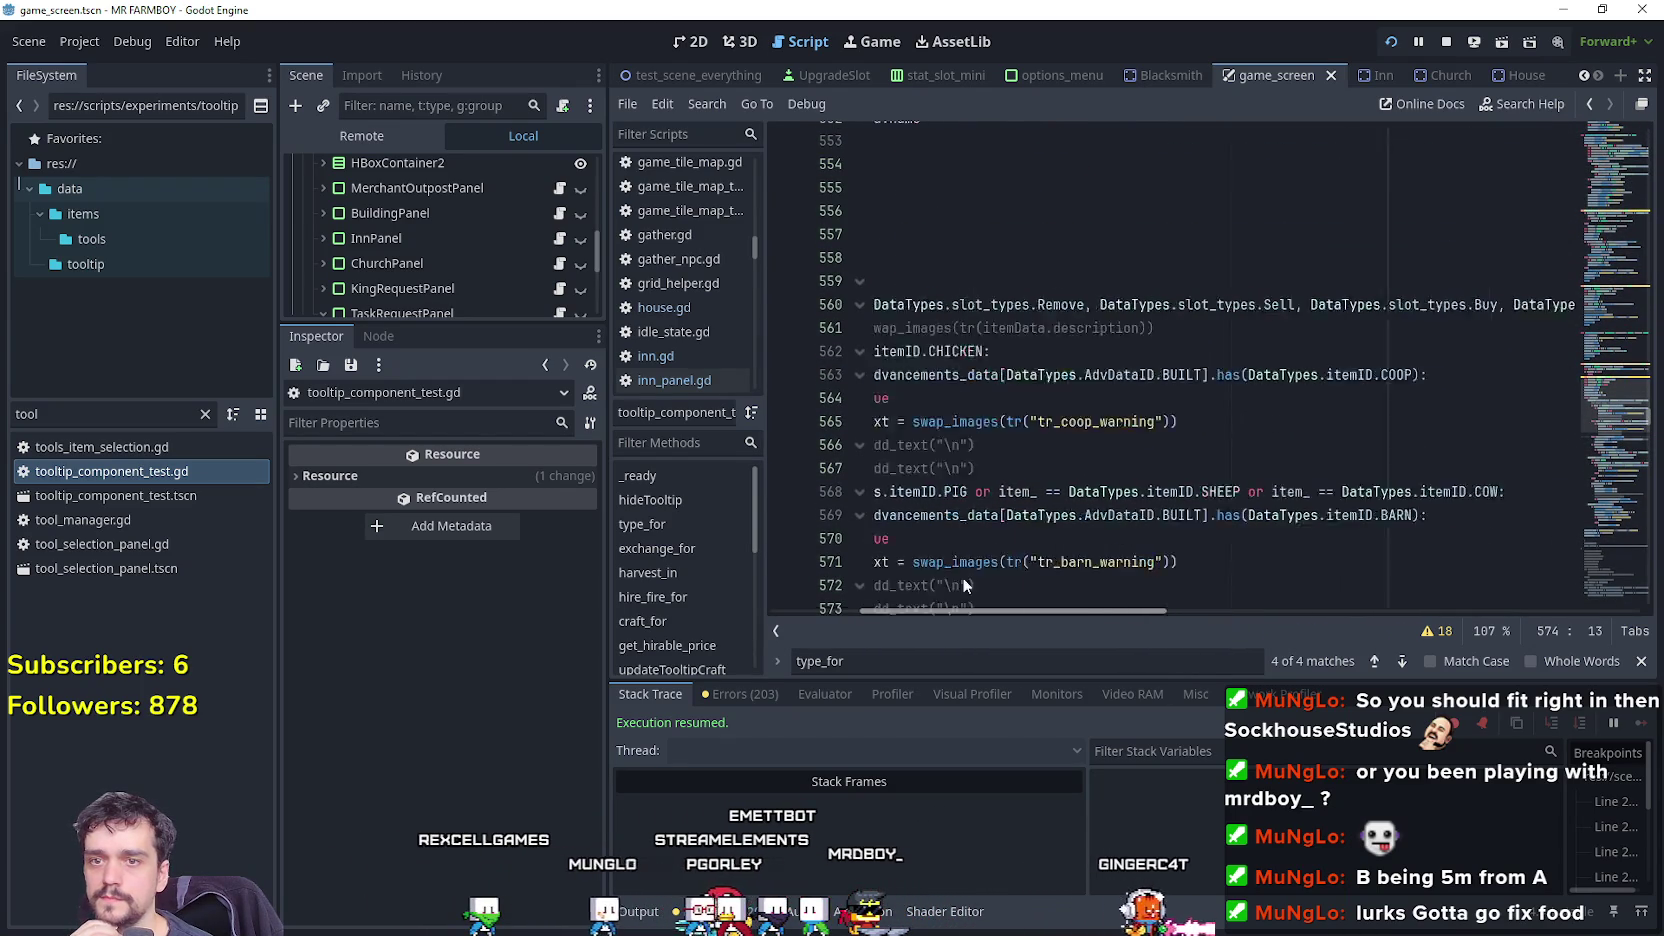
pyautogui.scroll(-3, 944, 318)
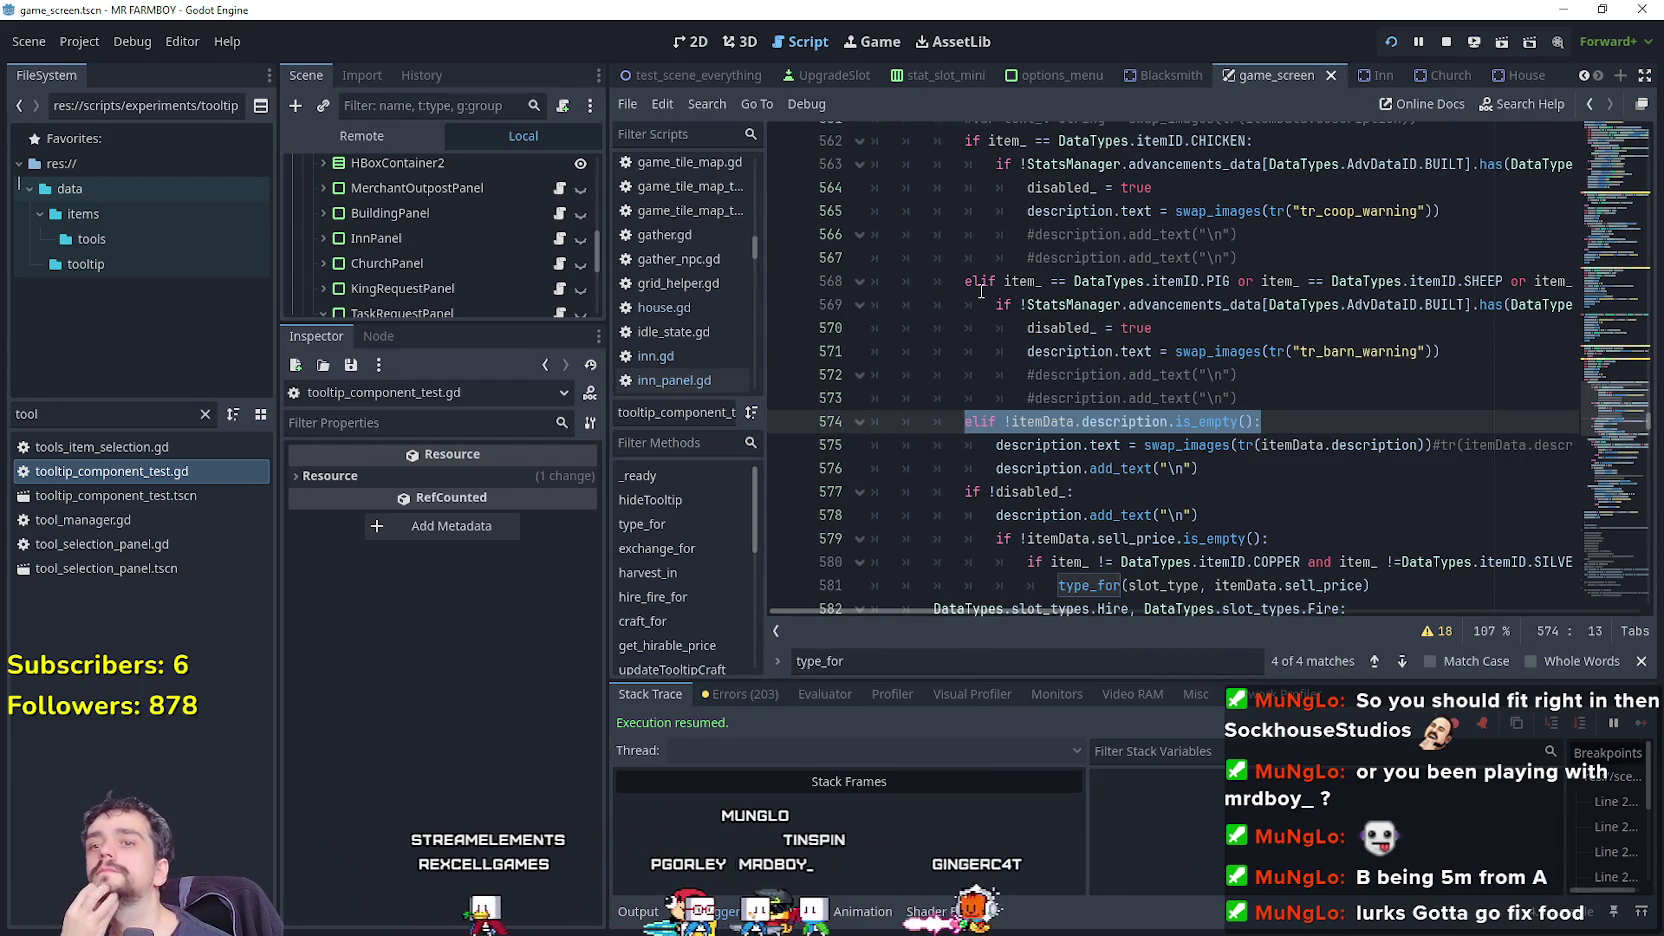
pyautogui.scroll(3, 979, 288)
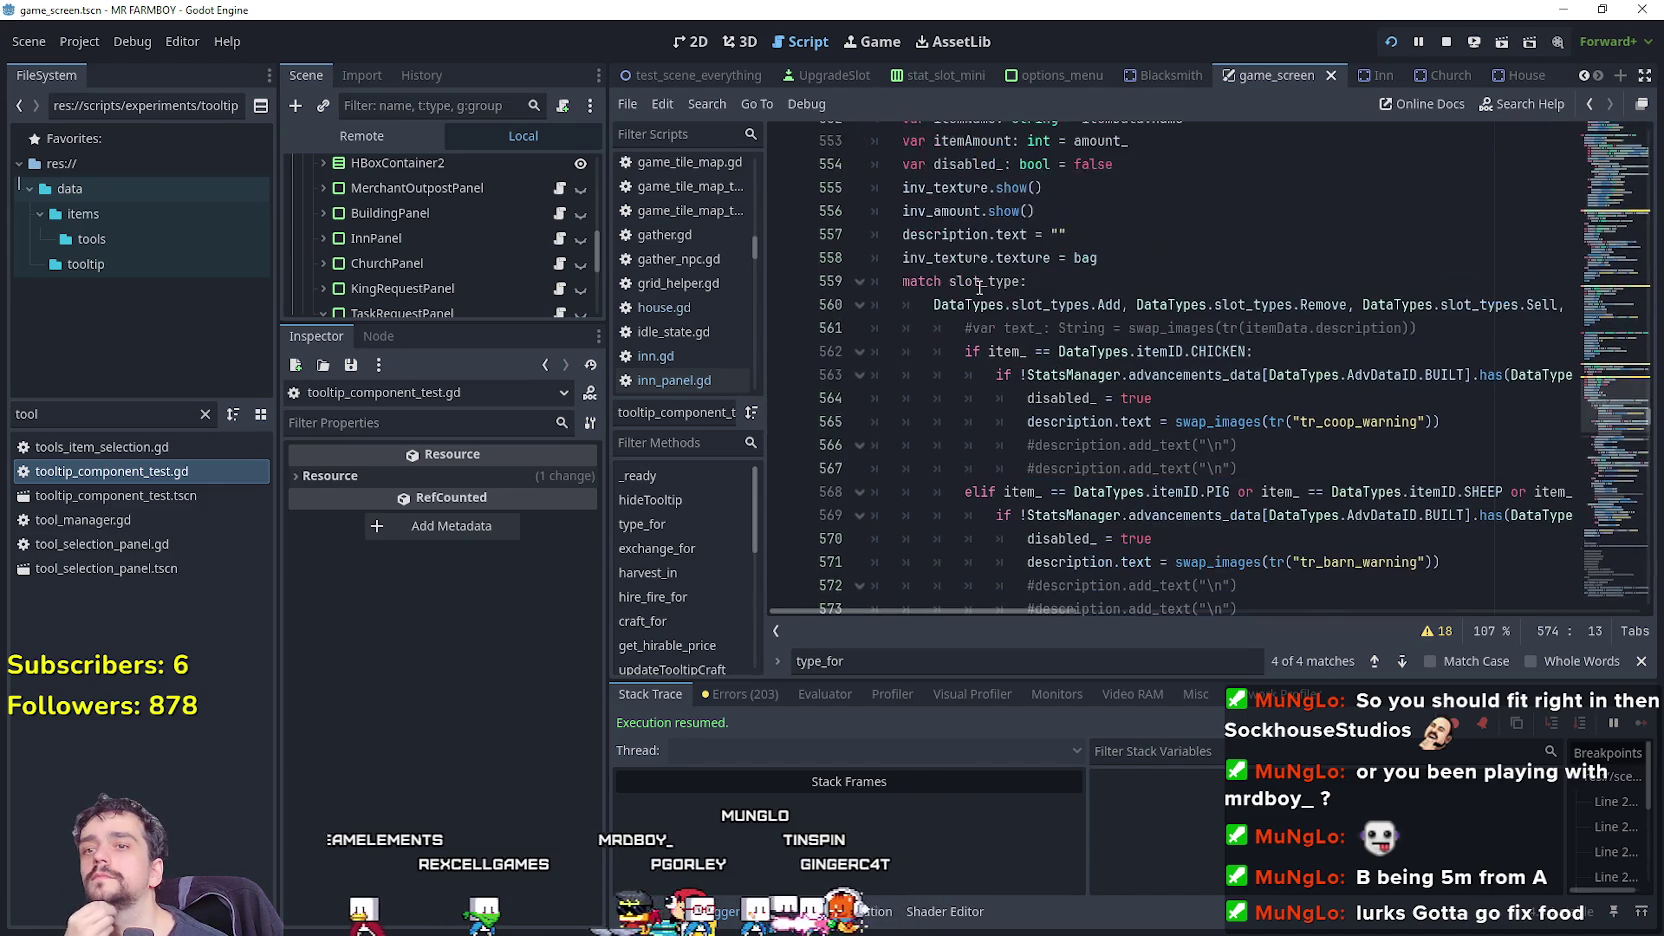
pyautogui.scroll(-1, 979, 287)
pyautogui.scroll(-4, 973, 282)
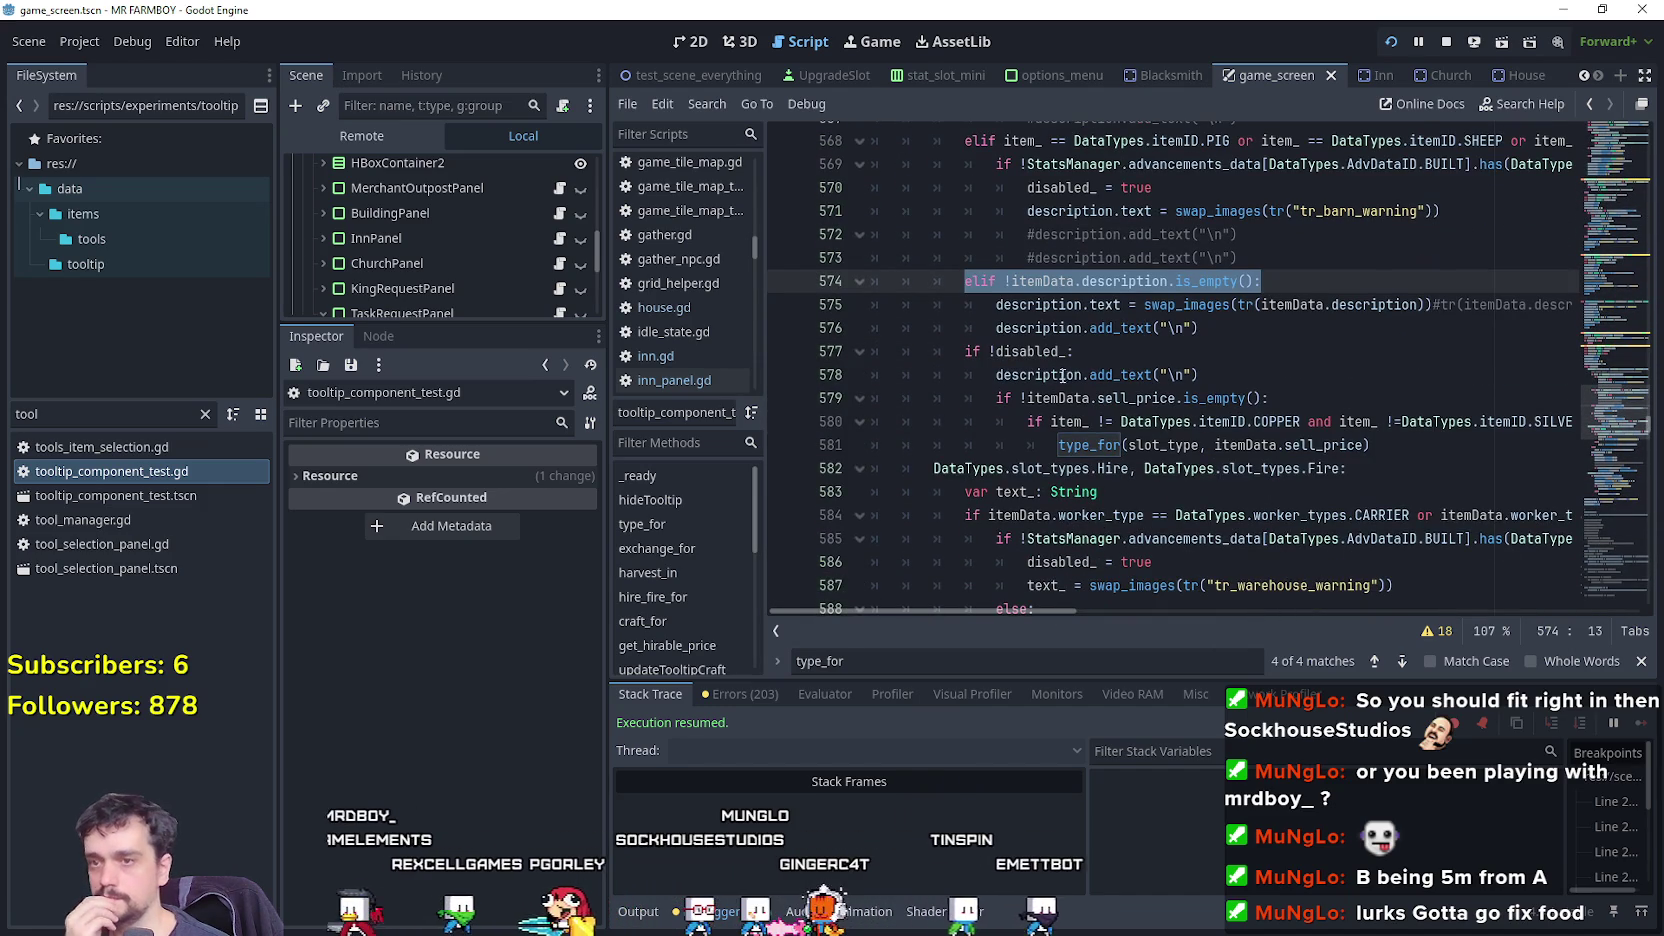
pyautogui.click(1035, 351)
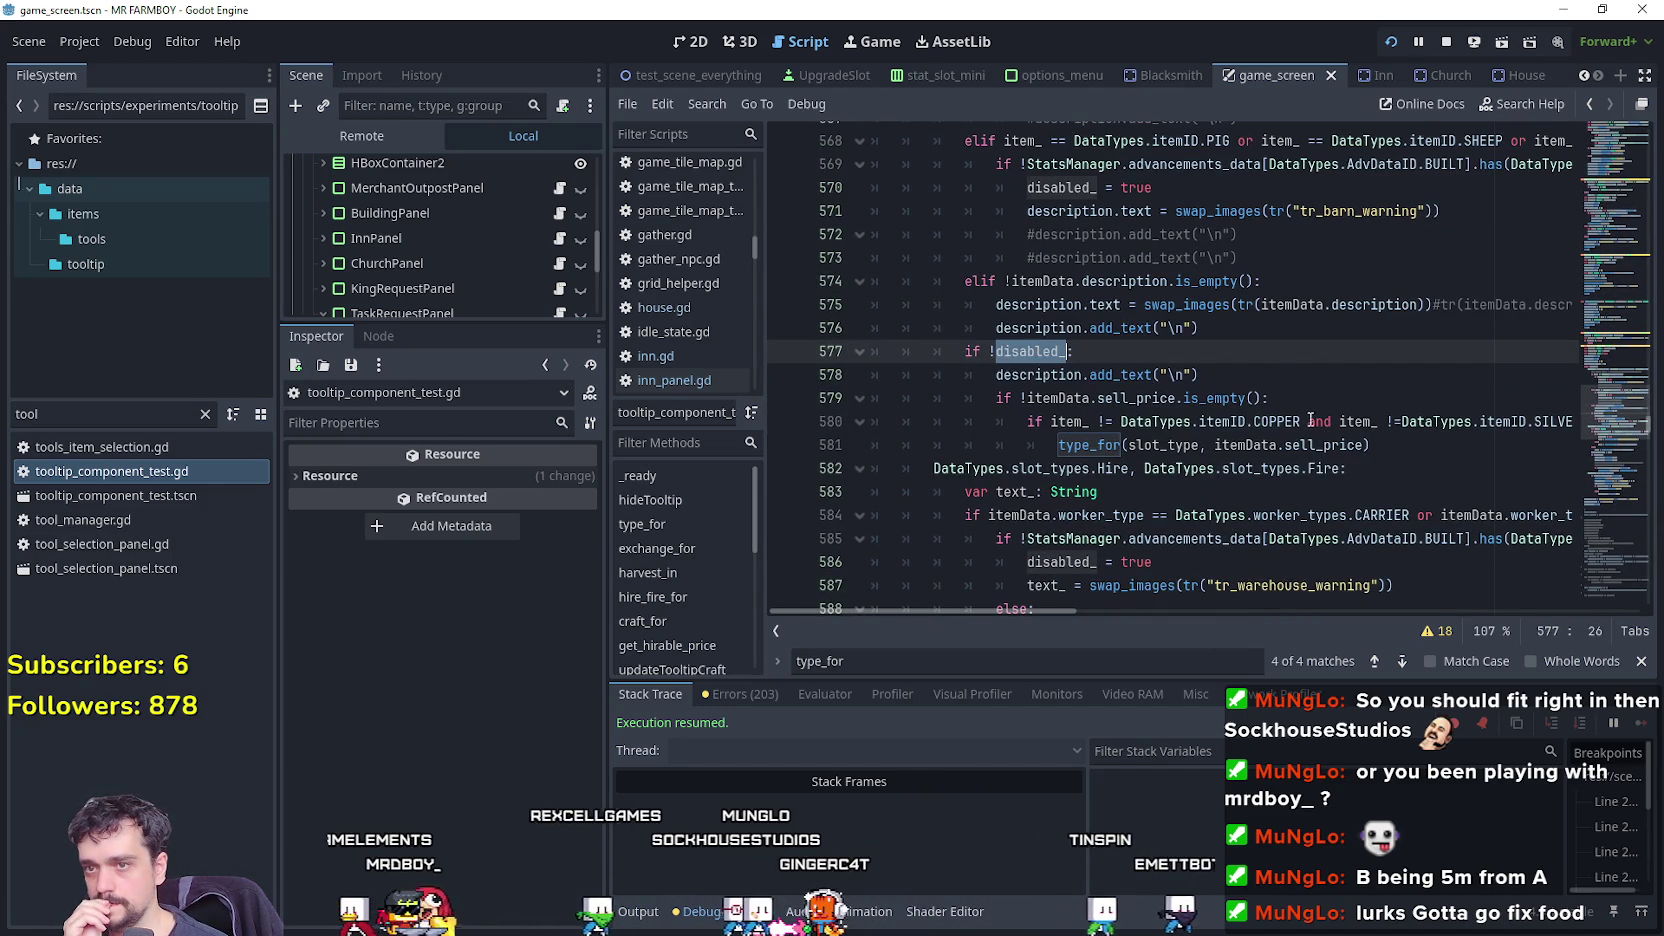
pyautogui.moveTo(1292, 407); pyautogui.dragTo(1013, 398)
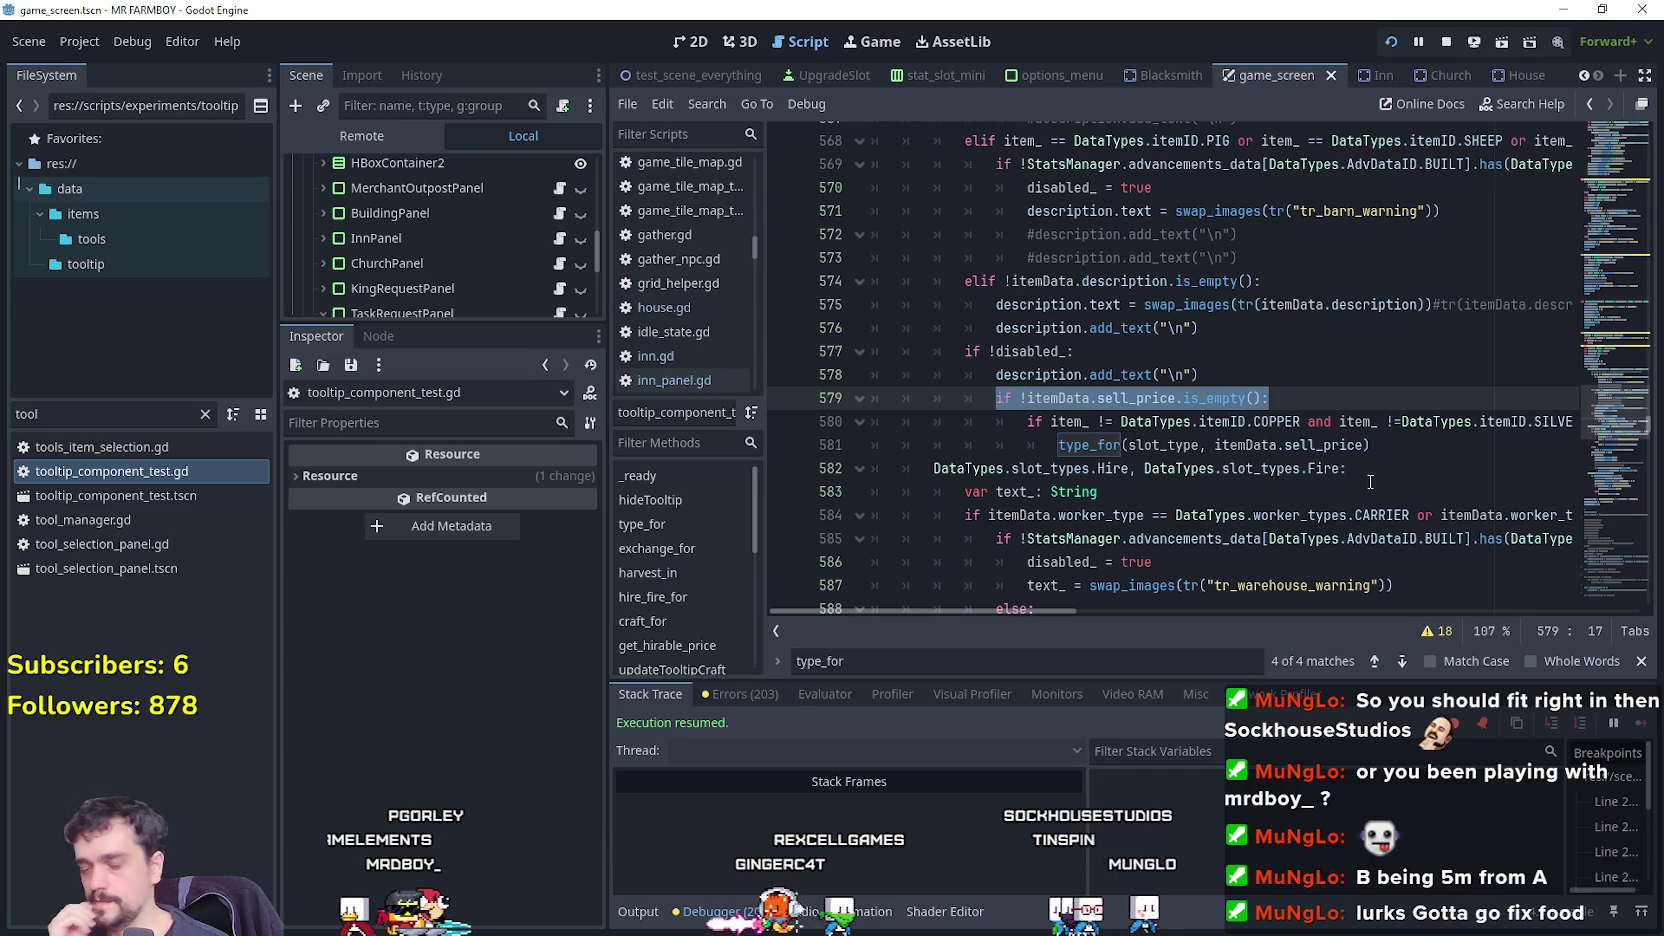
pyautogui.hotkey('alt', 'Tab')
pyautogui.click(840, 445)
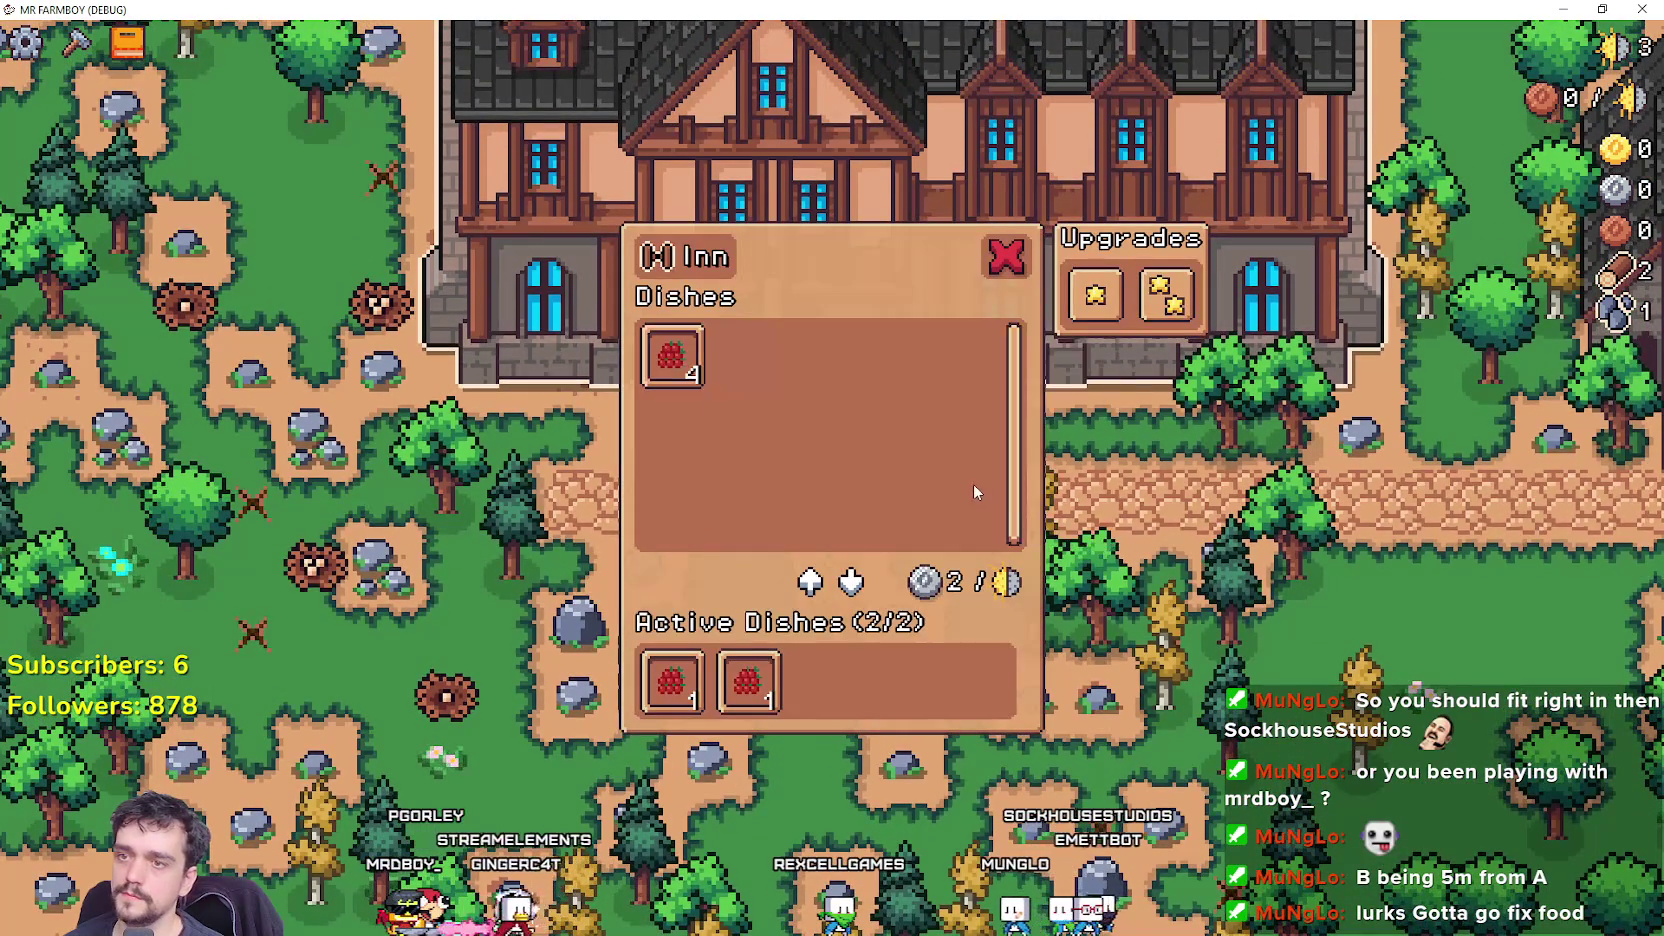
pyautogui.hotkey('alt', 'Tab')
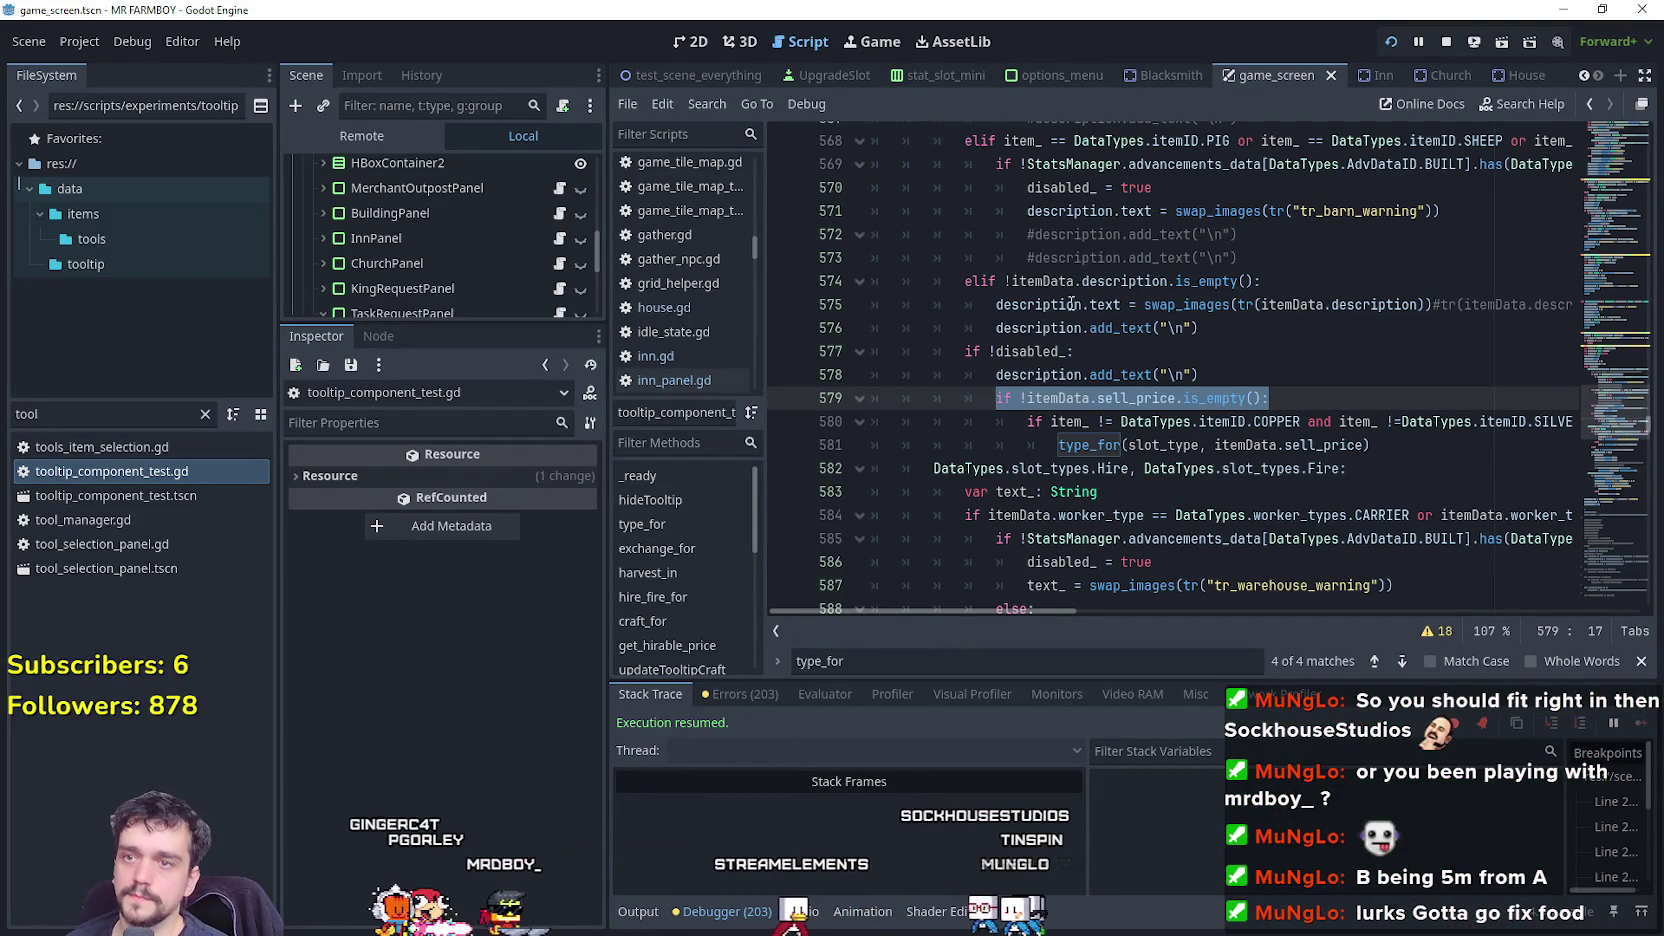
pyautogui.doubleClick(1036, 305)
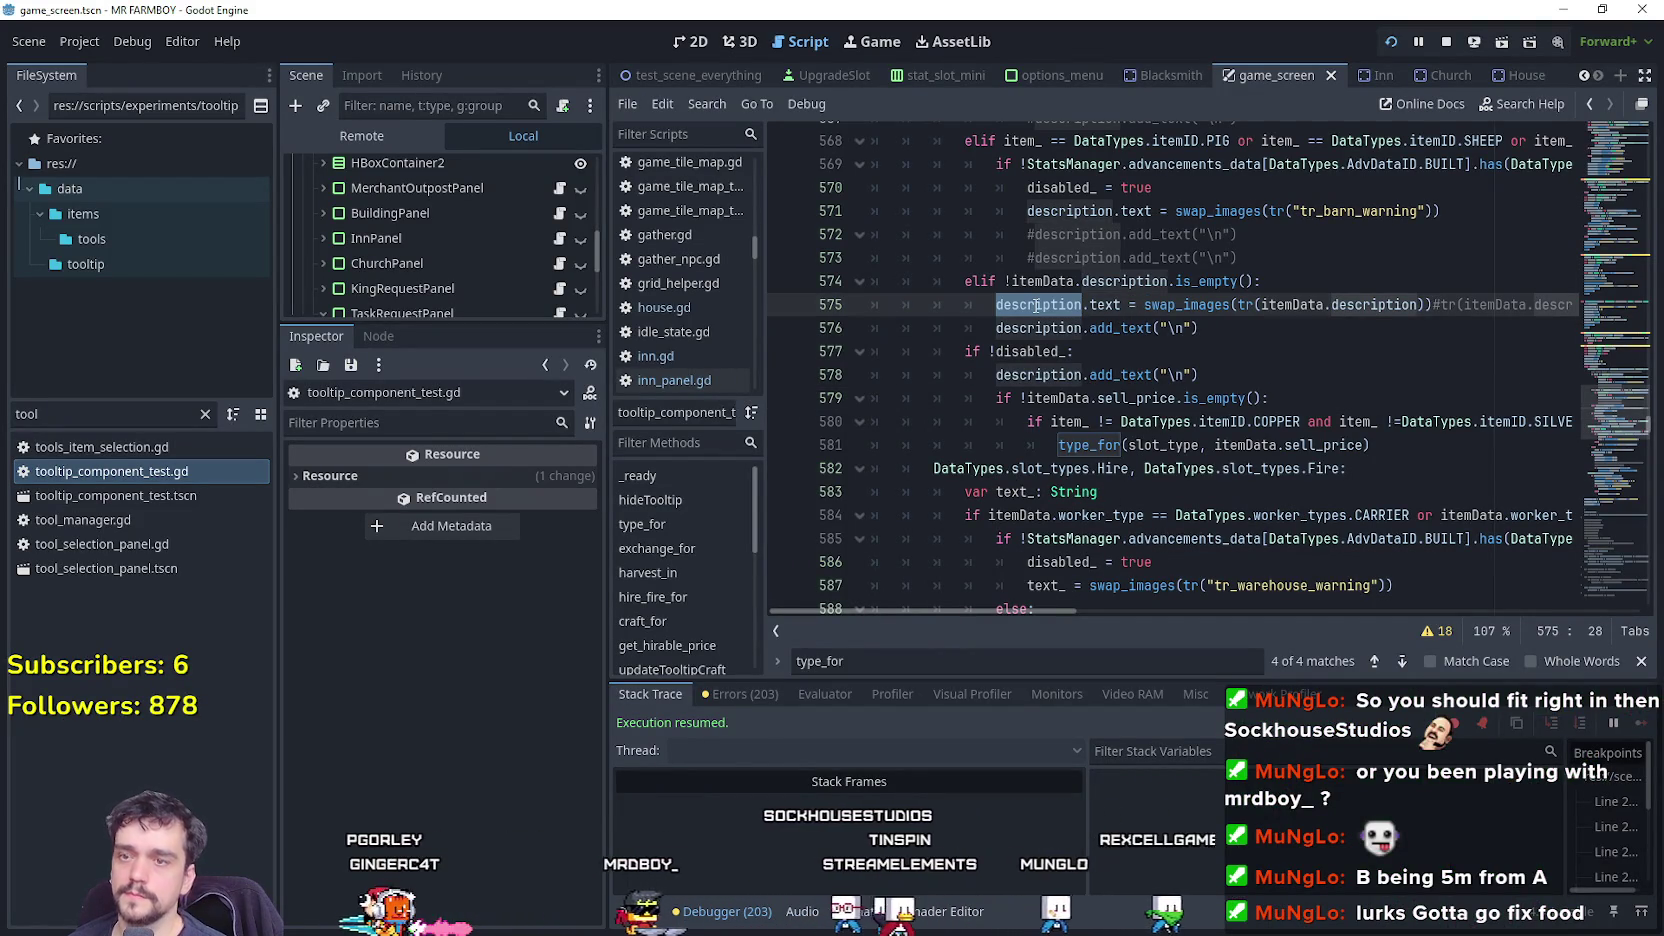
pyautogui.scroll(1, 1309, 453)
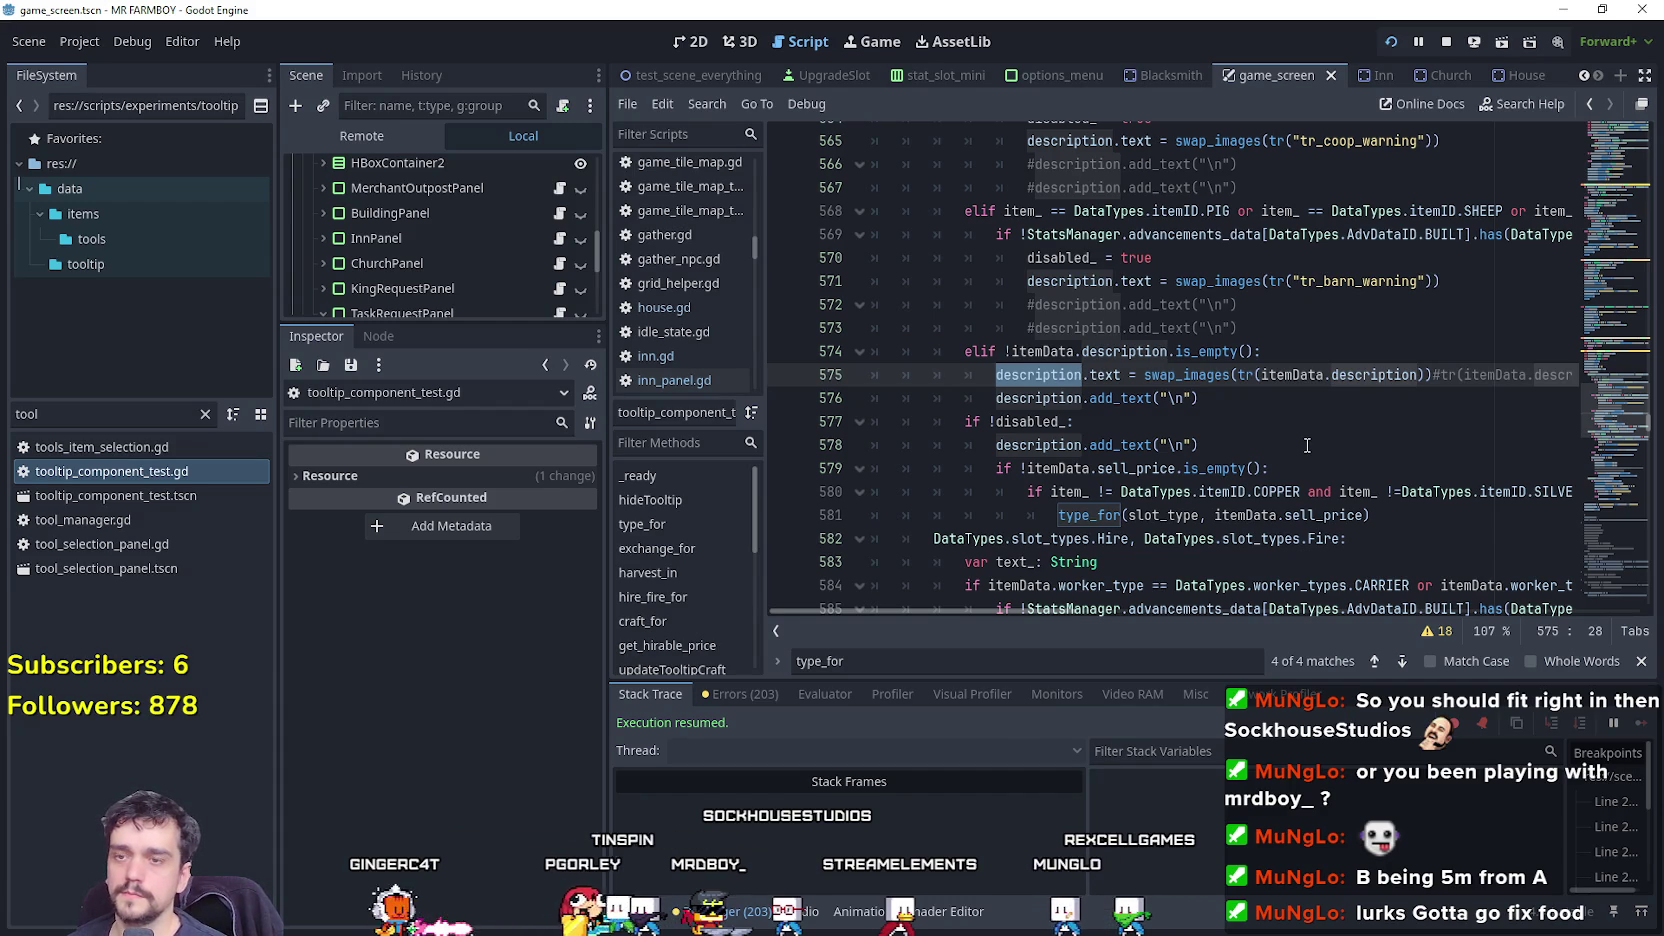
pyautogui.moveTo(1236, 404); pyautogui.dragTo(778, 362)
pyautogui.scroll(3, 923, 374)
pyautogui.scroll(-4, 1003, 320)
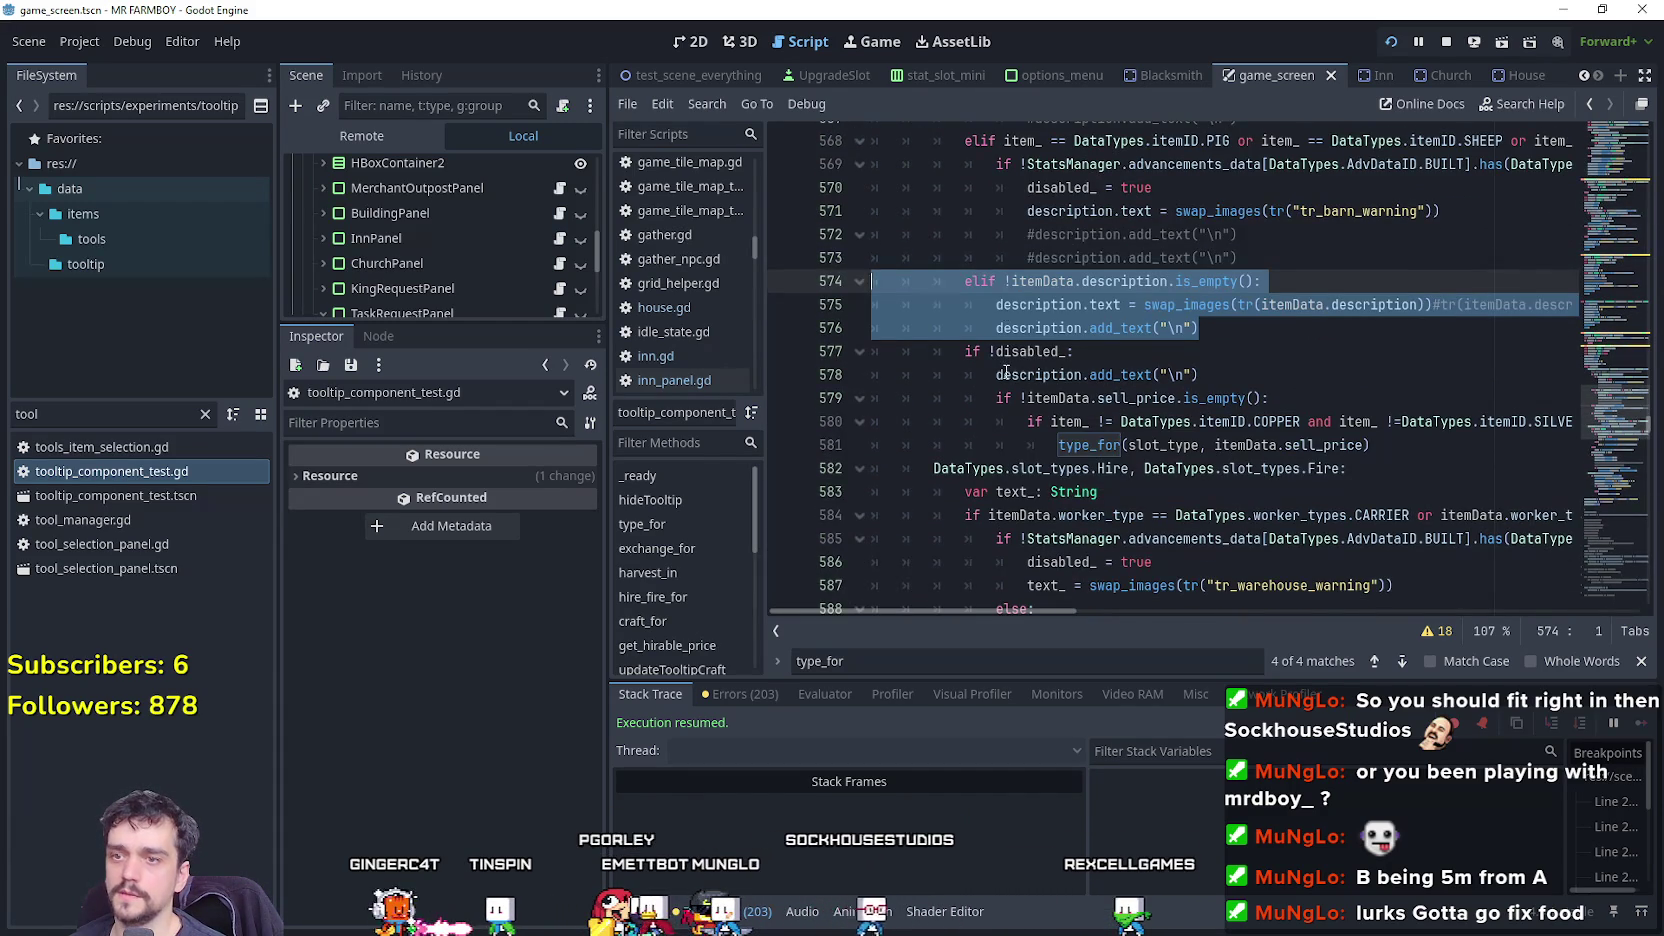
pyautogui.scroll(-2, 1459, 370)
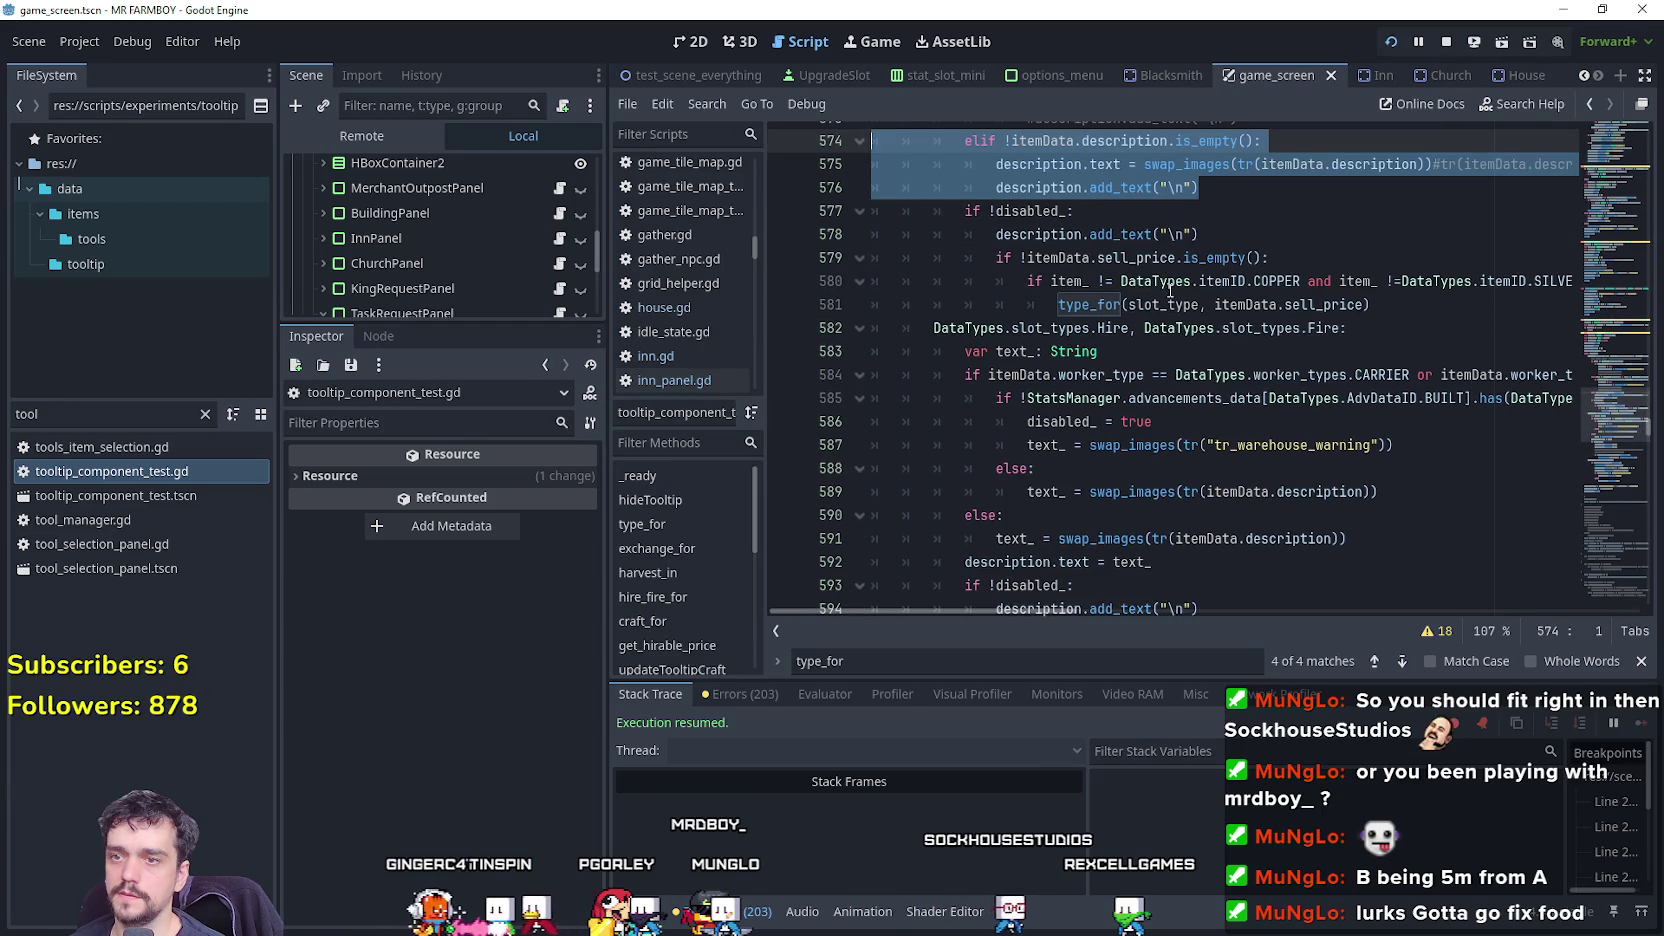
pyautogui.scroll(7, 988, 381)
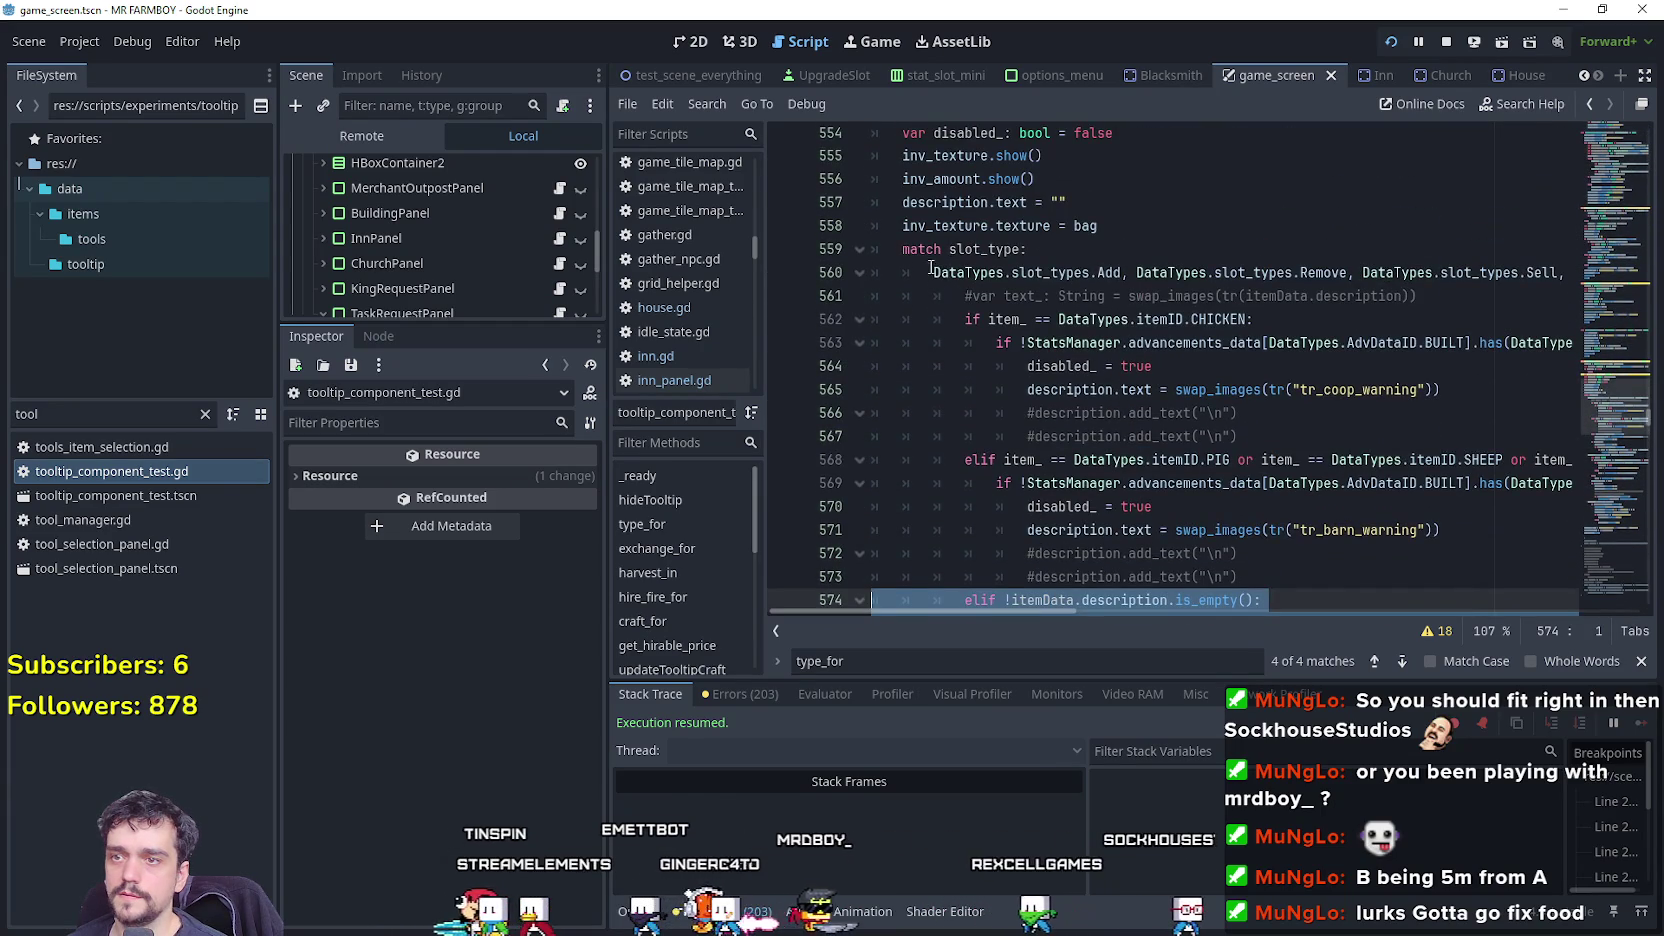
pyautogui.scroll(-5, 920, 320)
pyautogui.scroll(3, 878, 230)
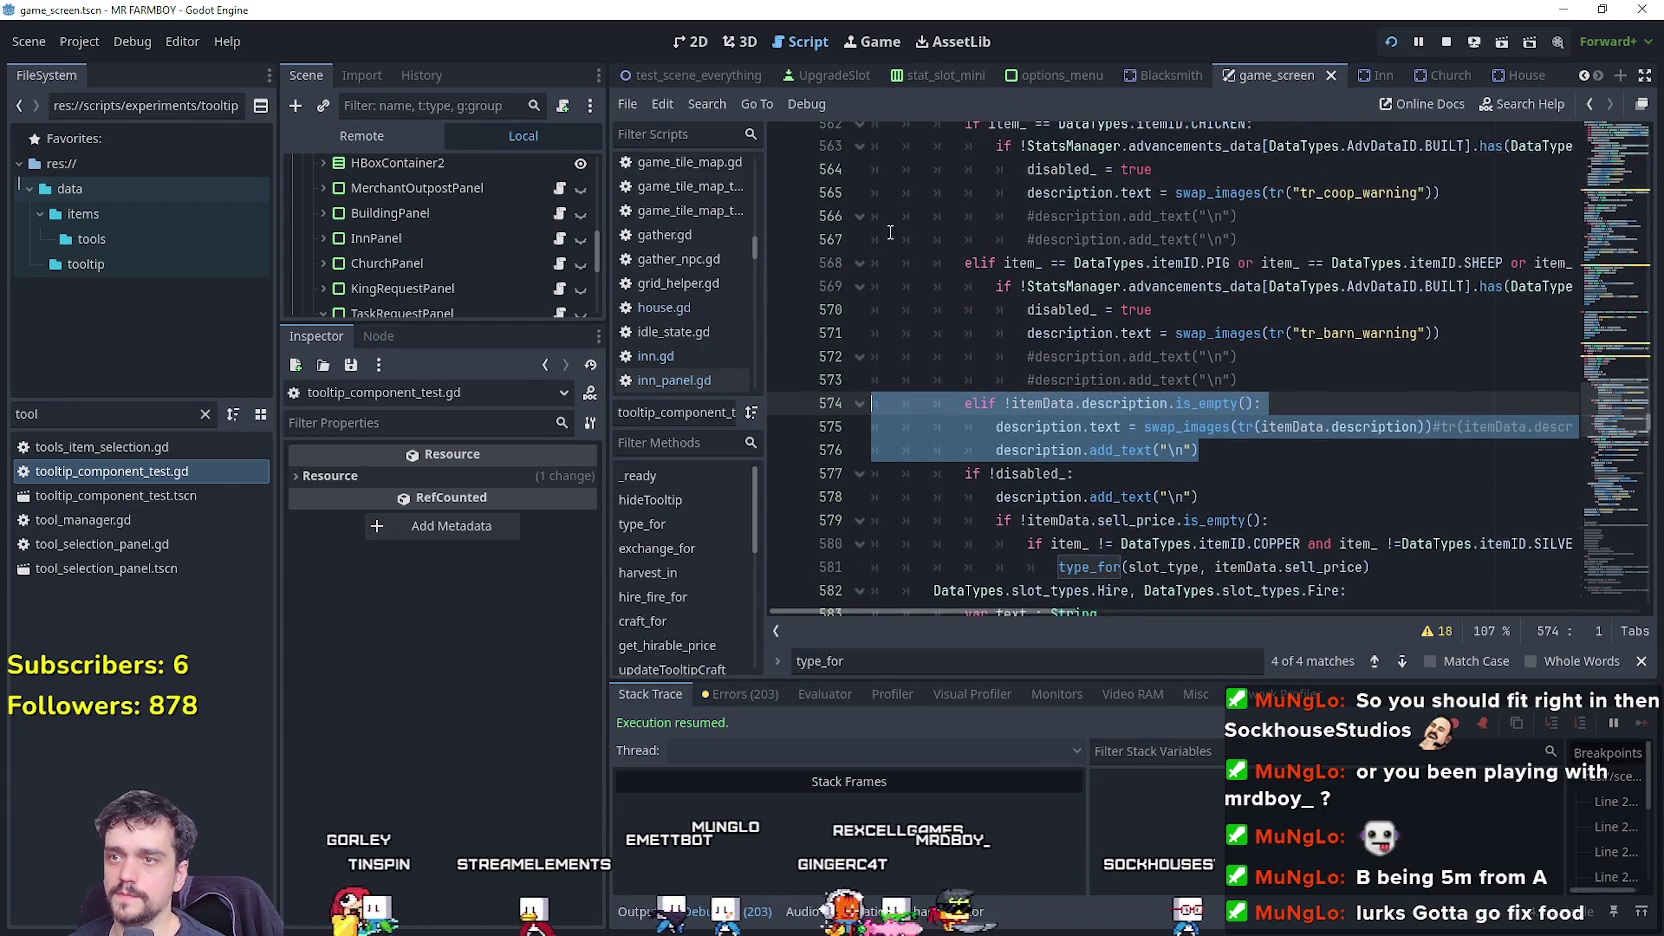
pyautogui.scroll(-11, 902, 334)
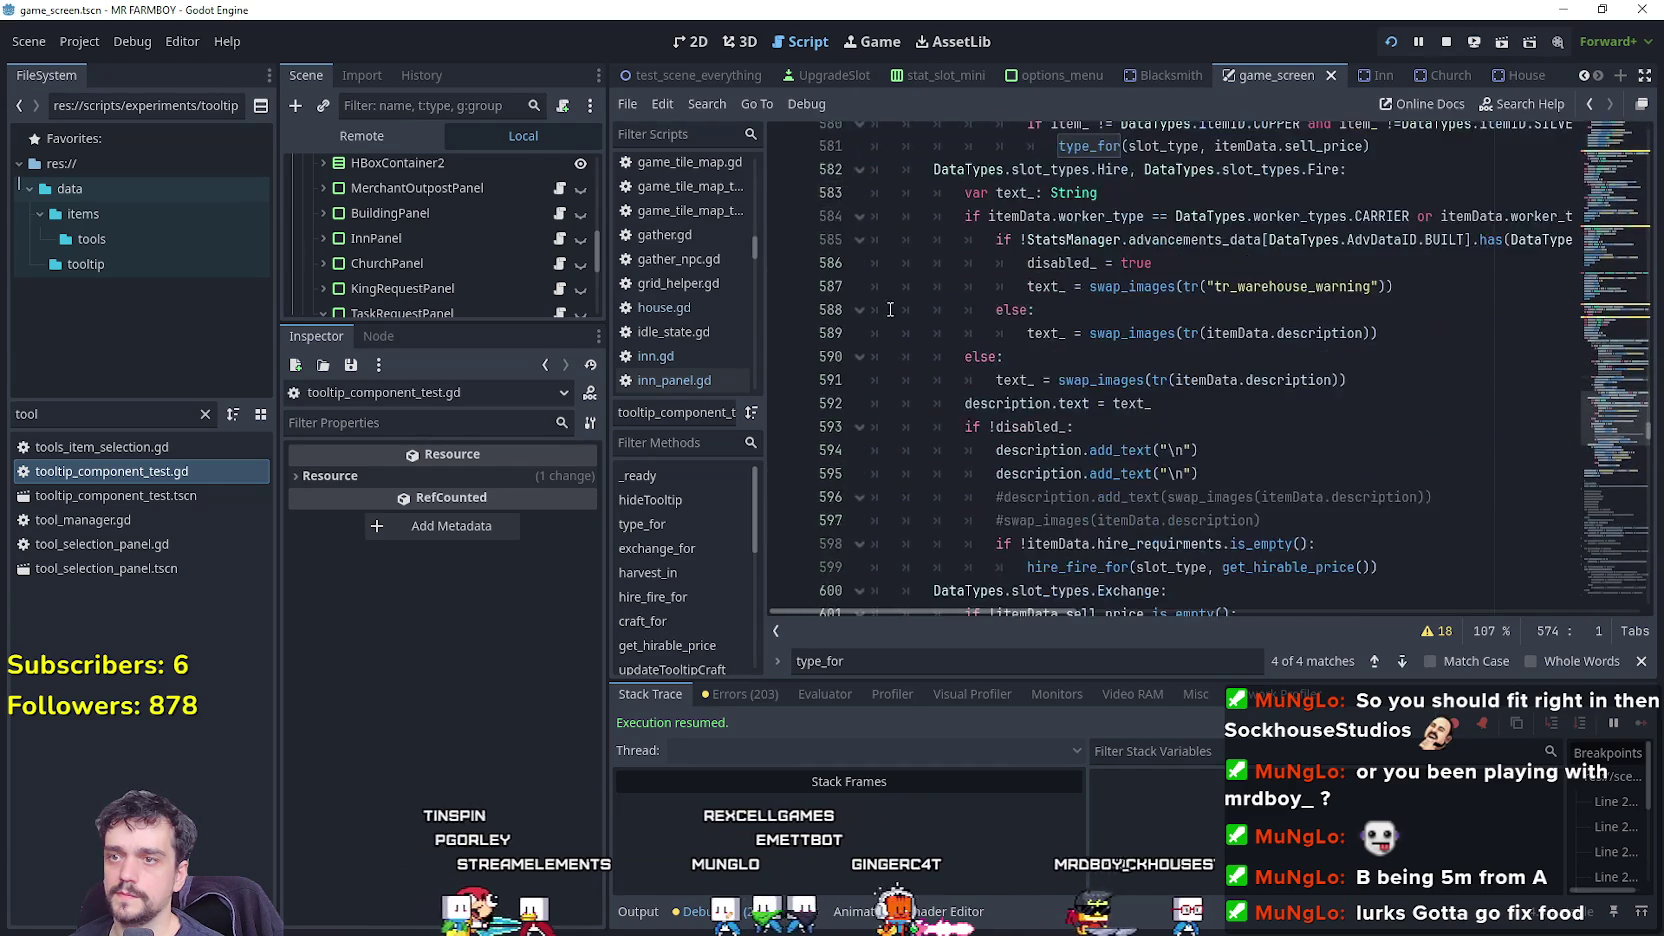
pyautogui.scroll(8, 905, 330)
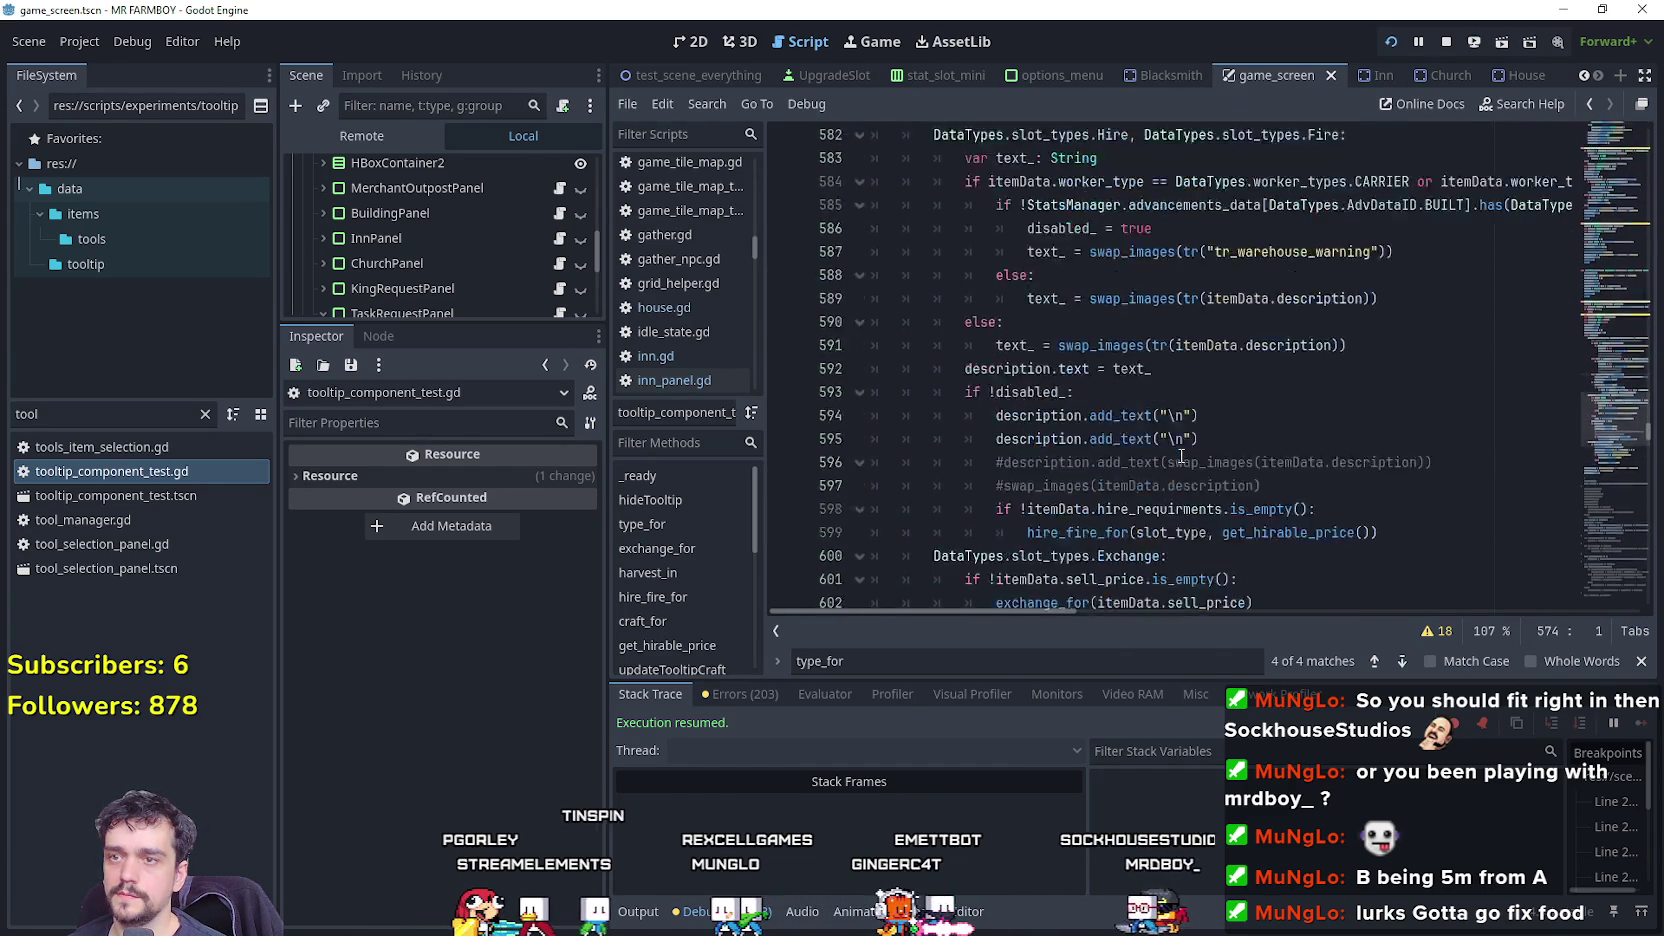
pyautogui.click(1410, 427)
# Add a DataTypes.slot_types.NONE: case under match slot_type.
pyautogui.press('Return')
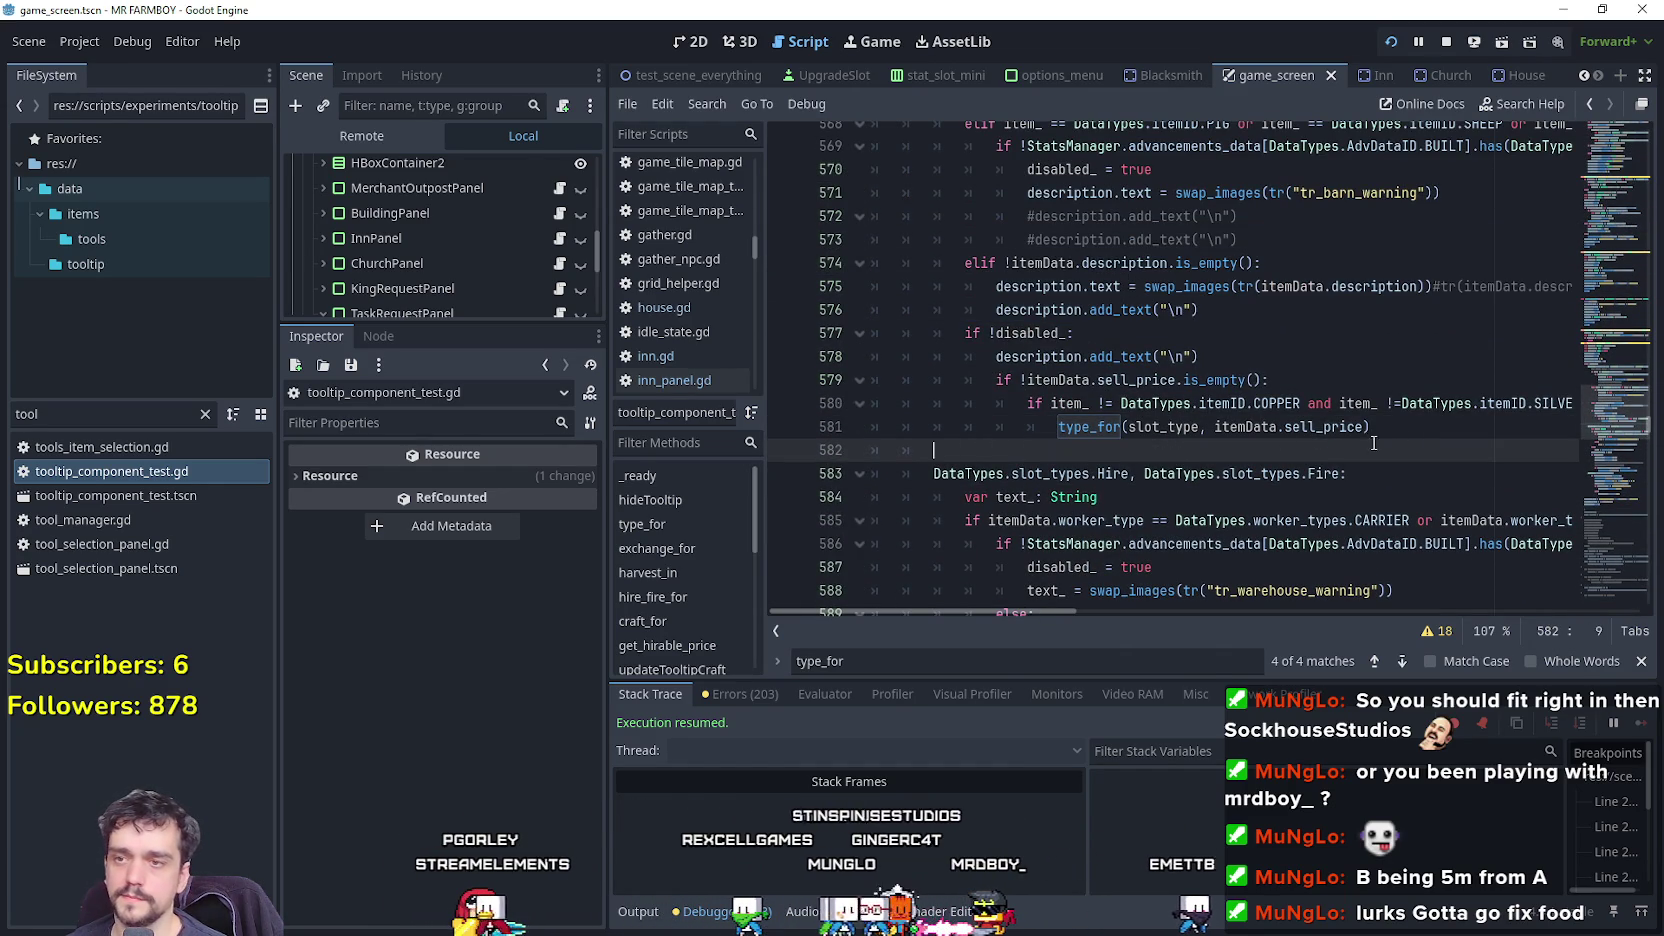
pyautogui.press('BackSpace')
pyautogui.press('BackSpace')
pyautogui.scroll(8, 1300, 400)
pyautogui.scroll(-6, 1200, 380)
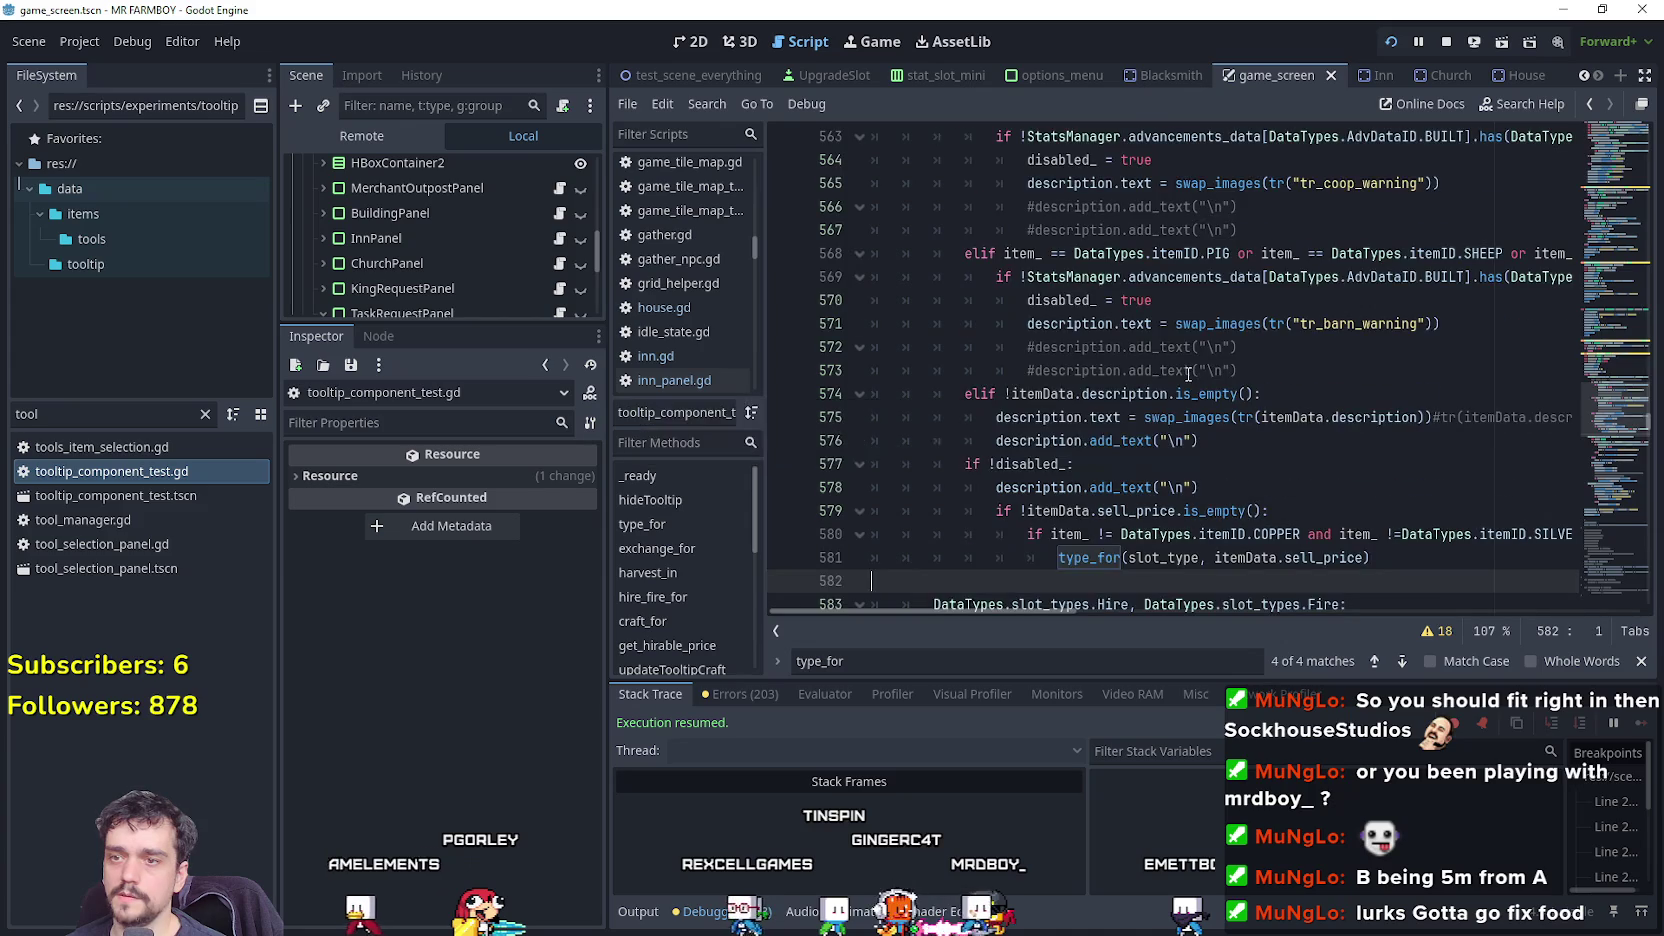
pyautogui.press('BackSpace')
pyautogui.scroll(4, 1160, 340)
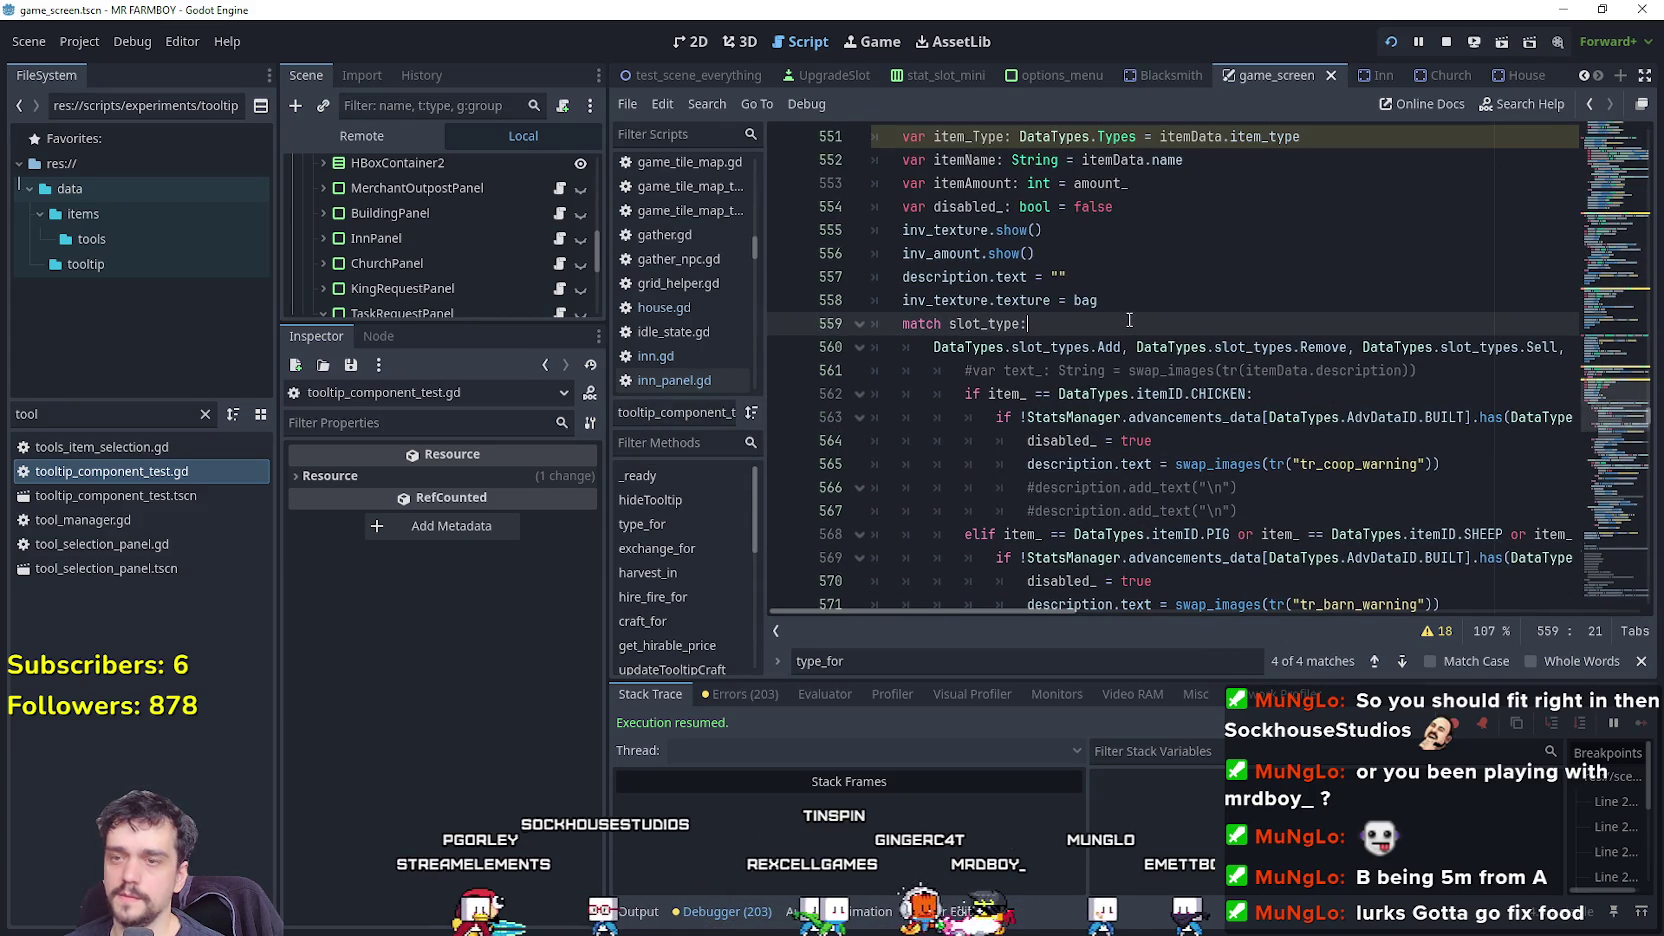
pyautogui.press('Return')
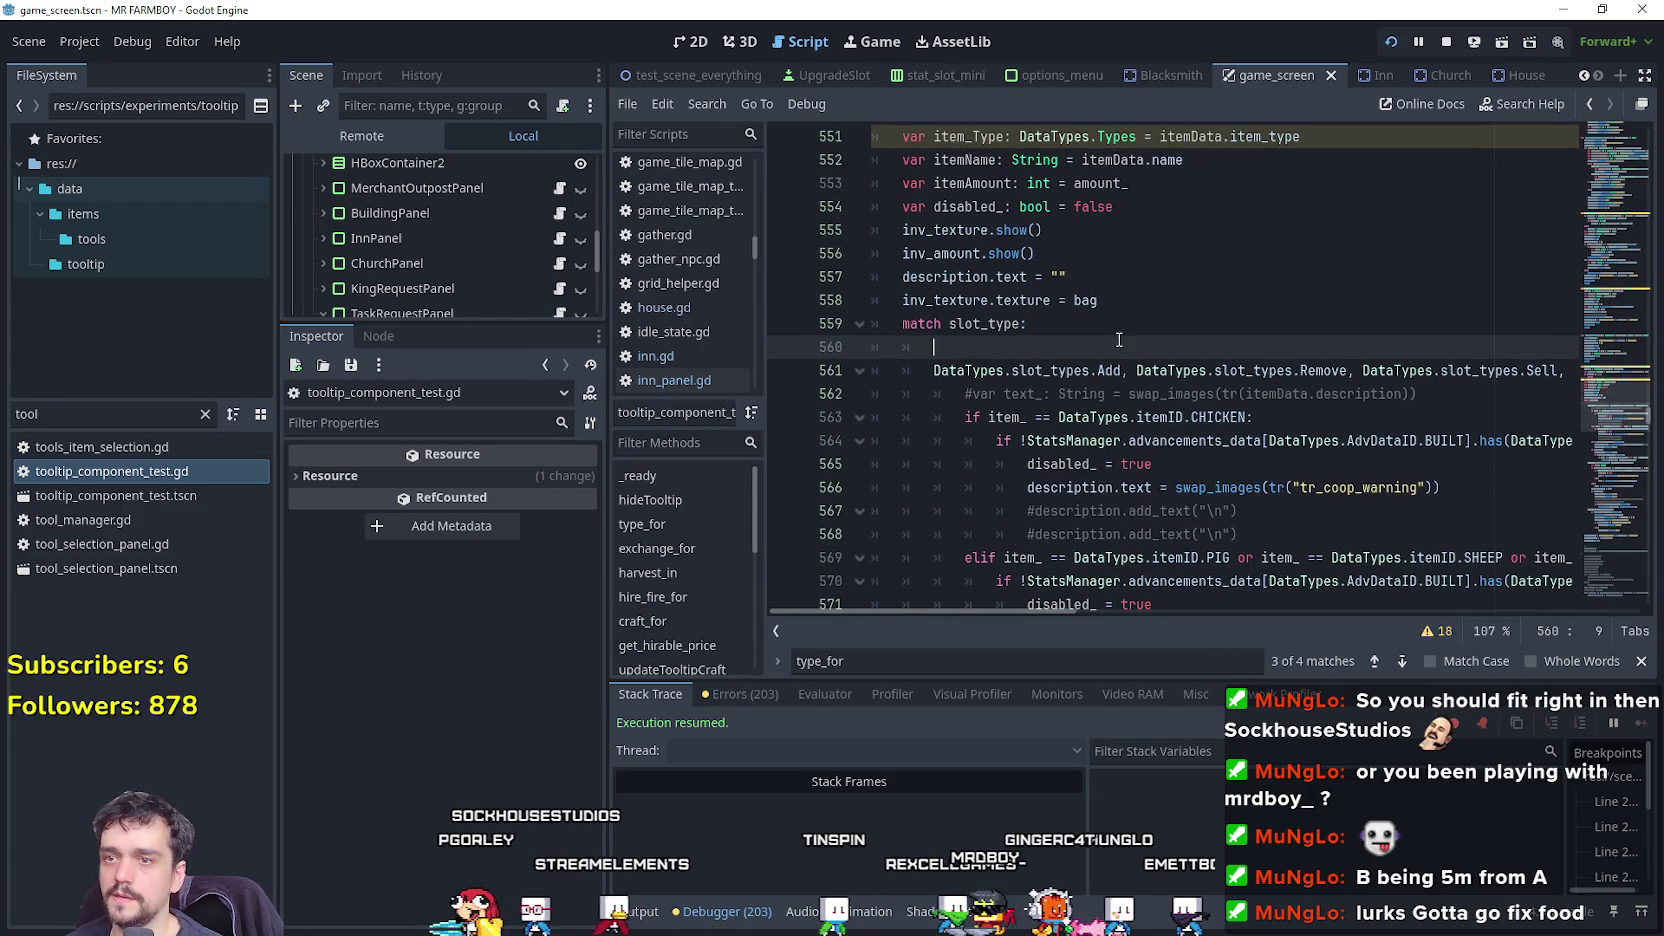
pyautogui.write('DataTypes.')
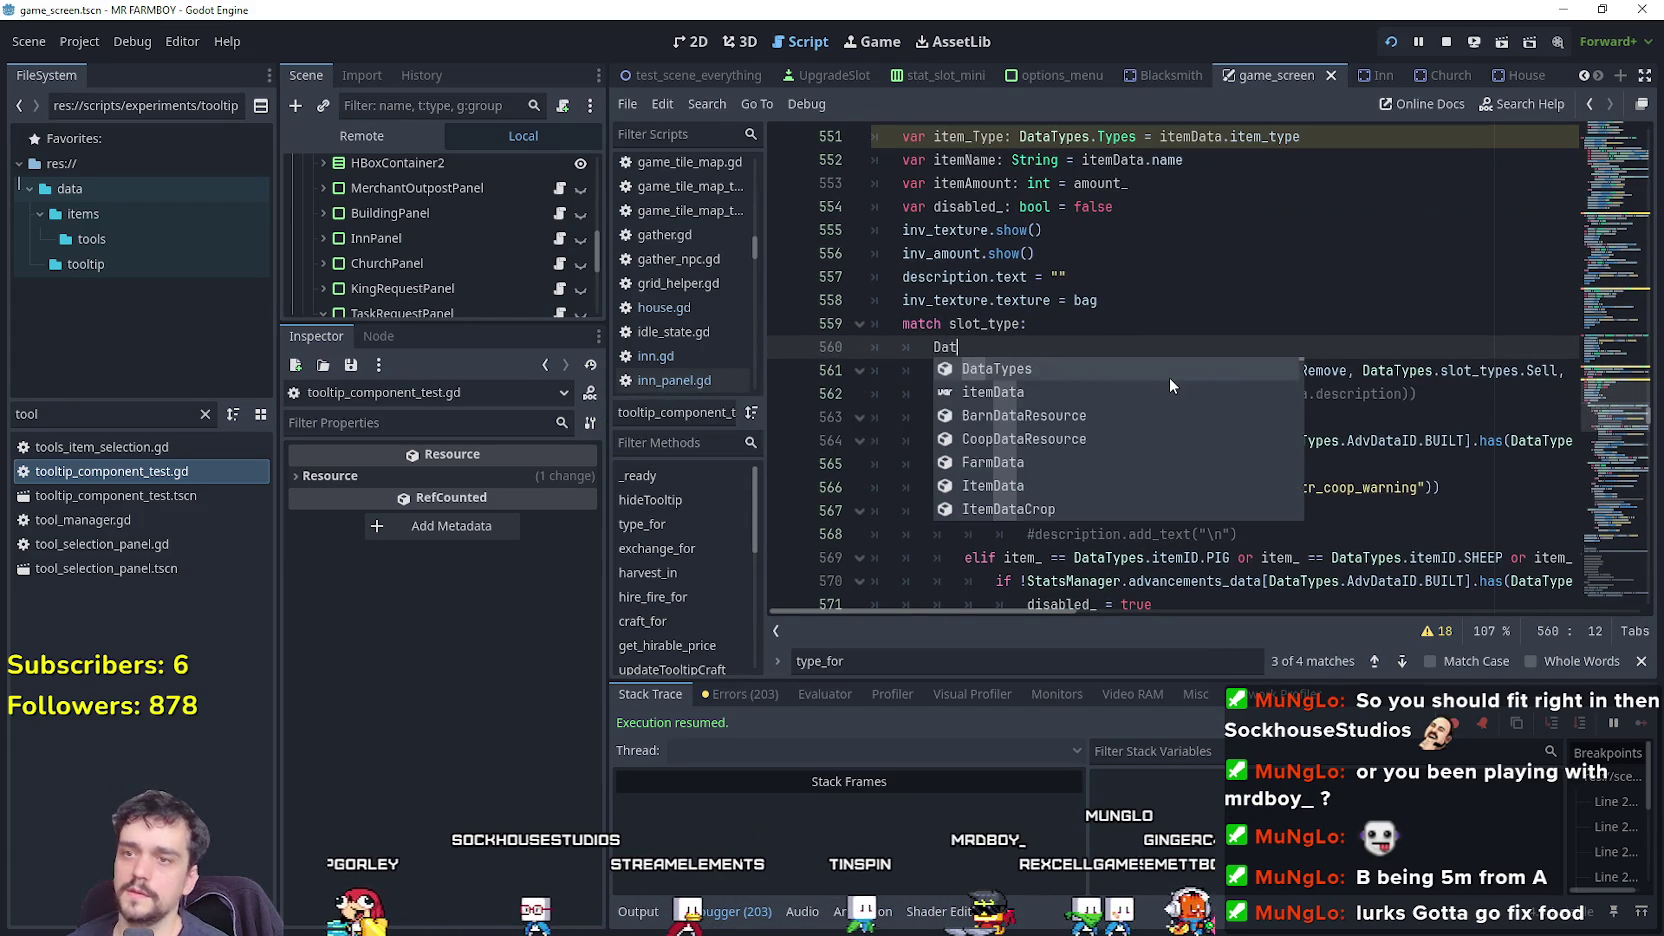
pyautogui.write('slot_types.NONE')
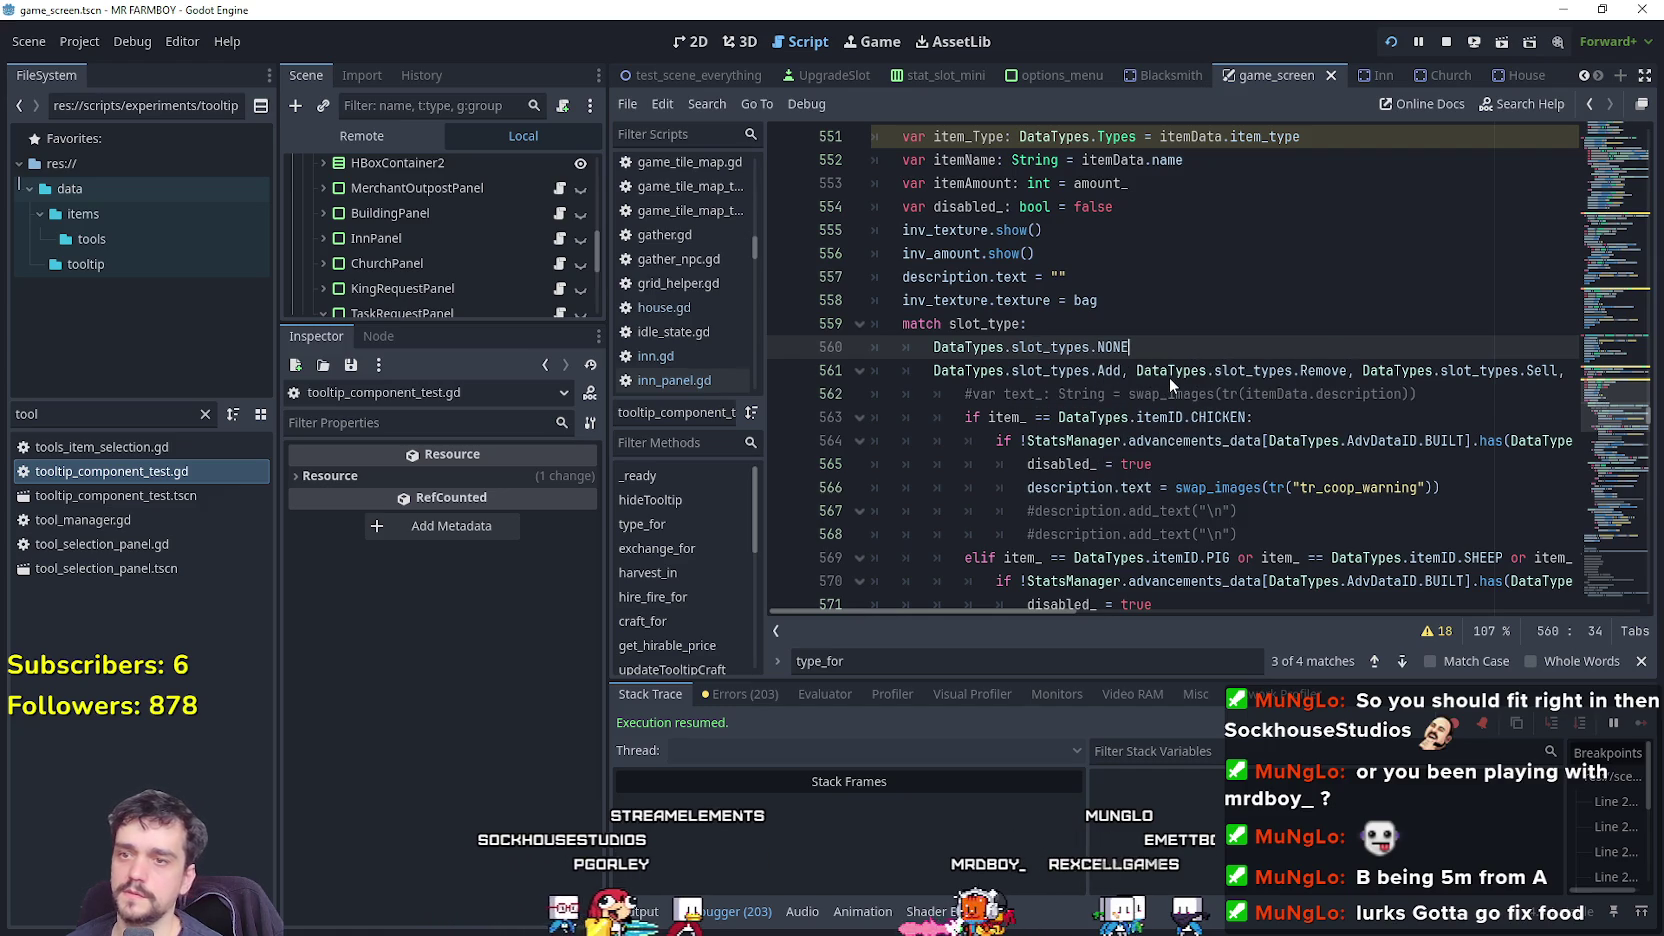
pyautogui.write(':')
pyautogui.press('Return')
# Paste the description block under NONE, turn elif into if, drop the add_text line, save.
pyautogui.scroll(-5, 1169, 377)
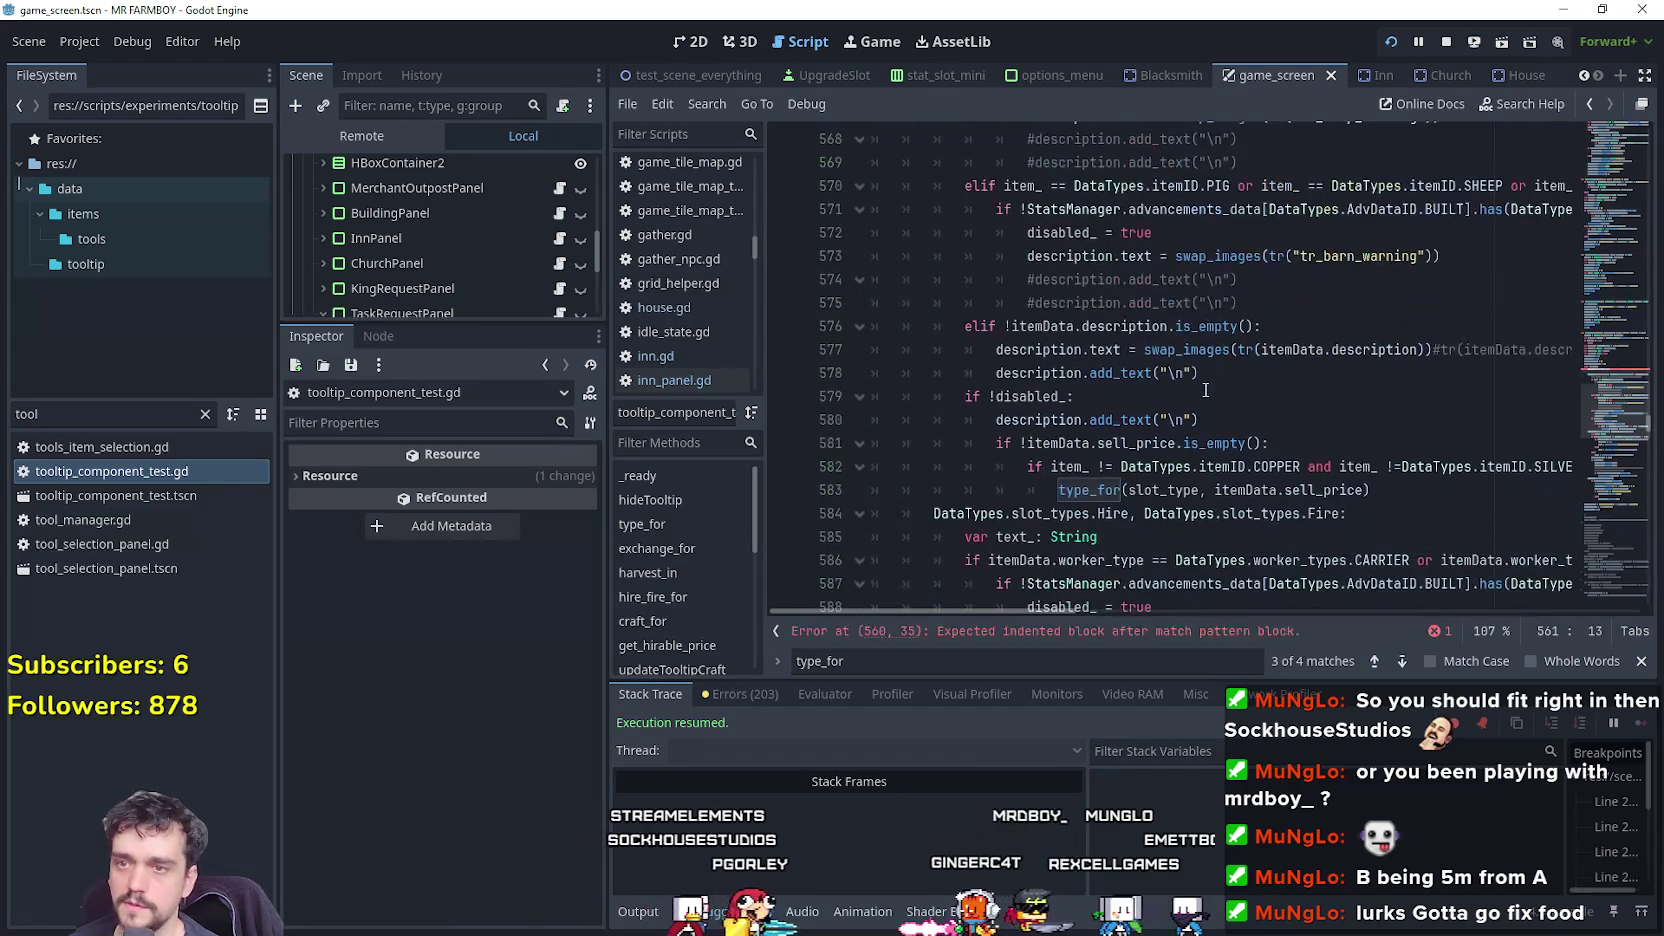
pyautogui.moveTo(1208, 378)
pyautogui.mouseDown()
pyautogui.moveTo(934, 333)
pyautogui.moveTo(857, 342)
pyautogui.mouseUp()
pyautogui.hotkey('ctrl', 'c')
pyautogui.scroll(5, 980, 370)
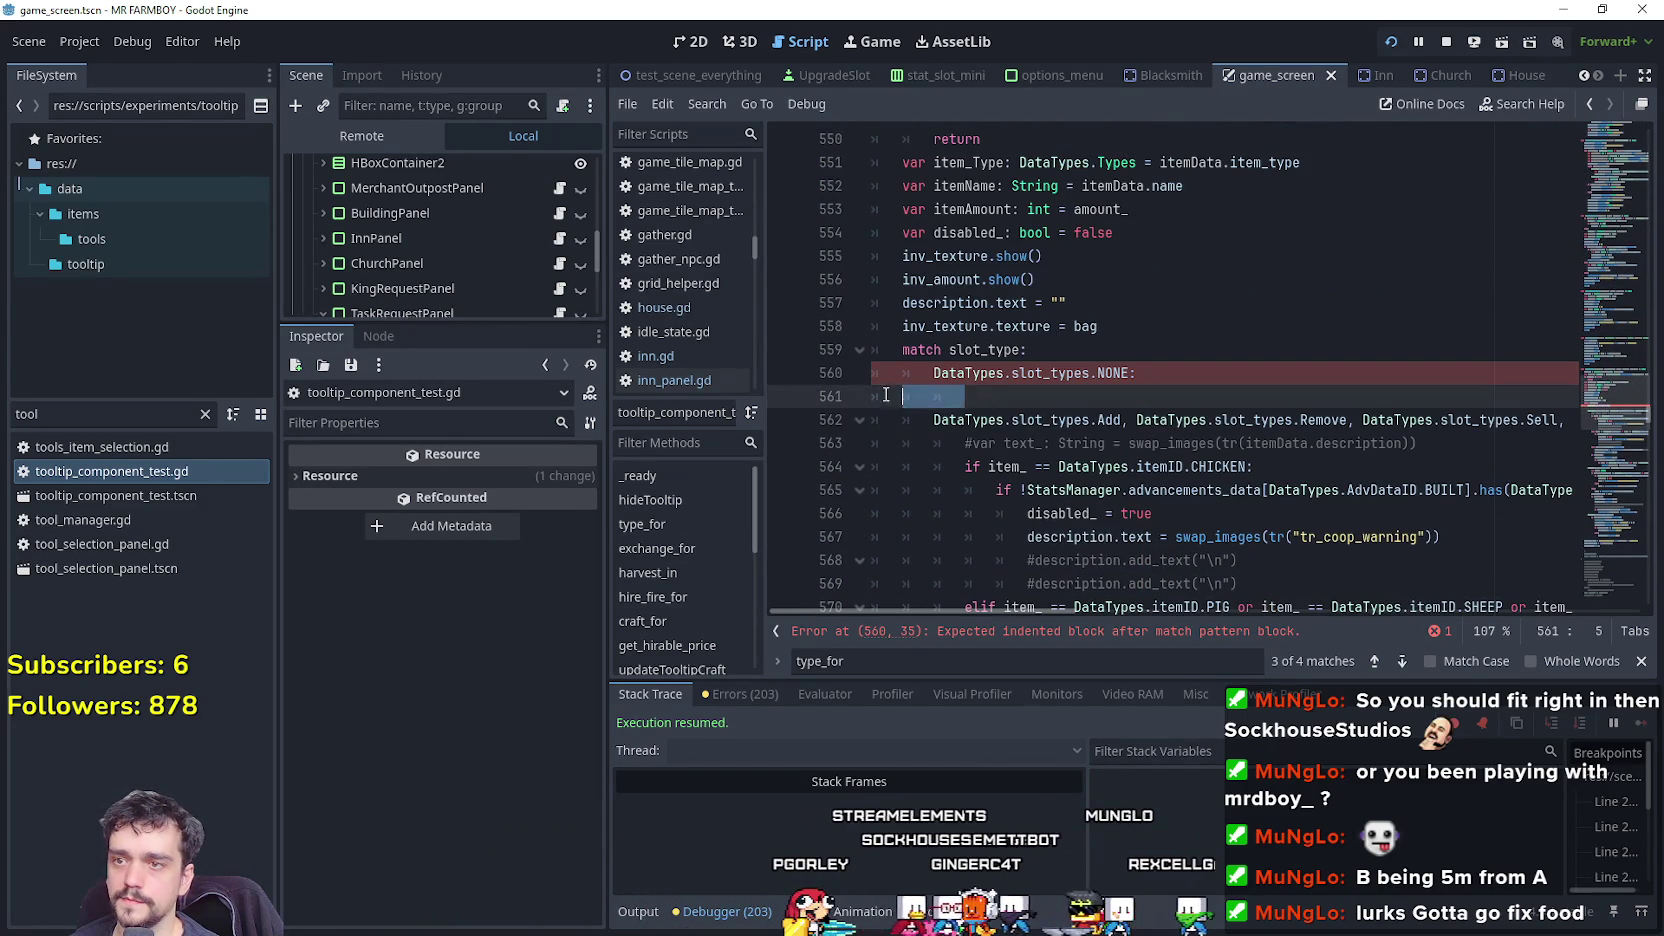
pyautogui.hotkey('ctrl', 'v')
pyautogui.click(976, 396)
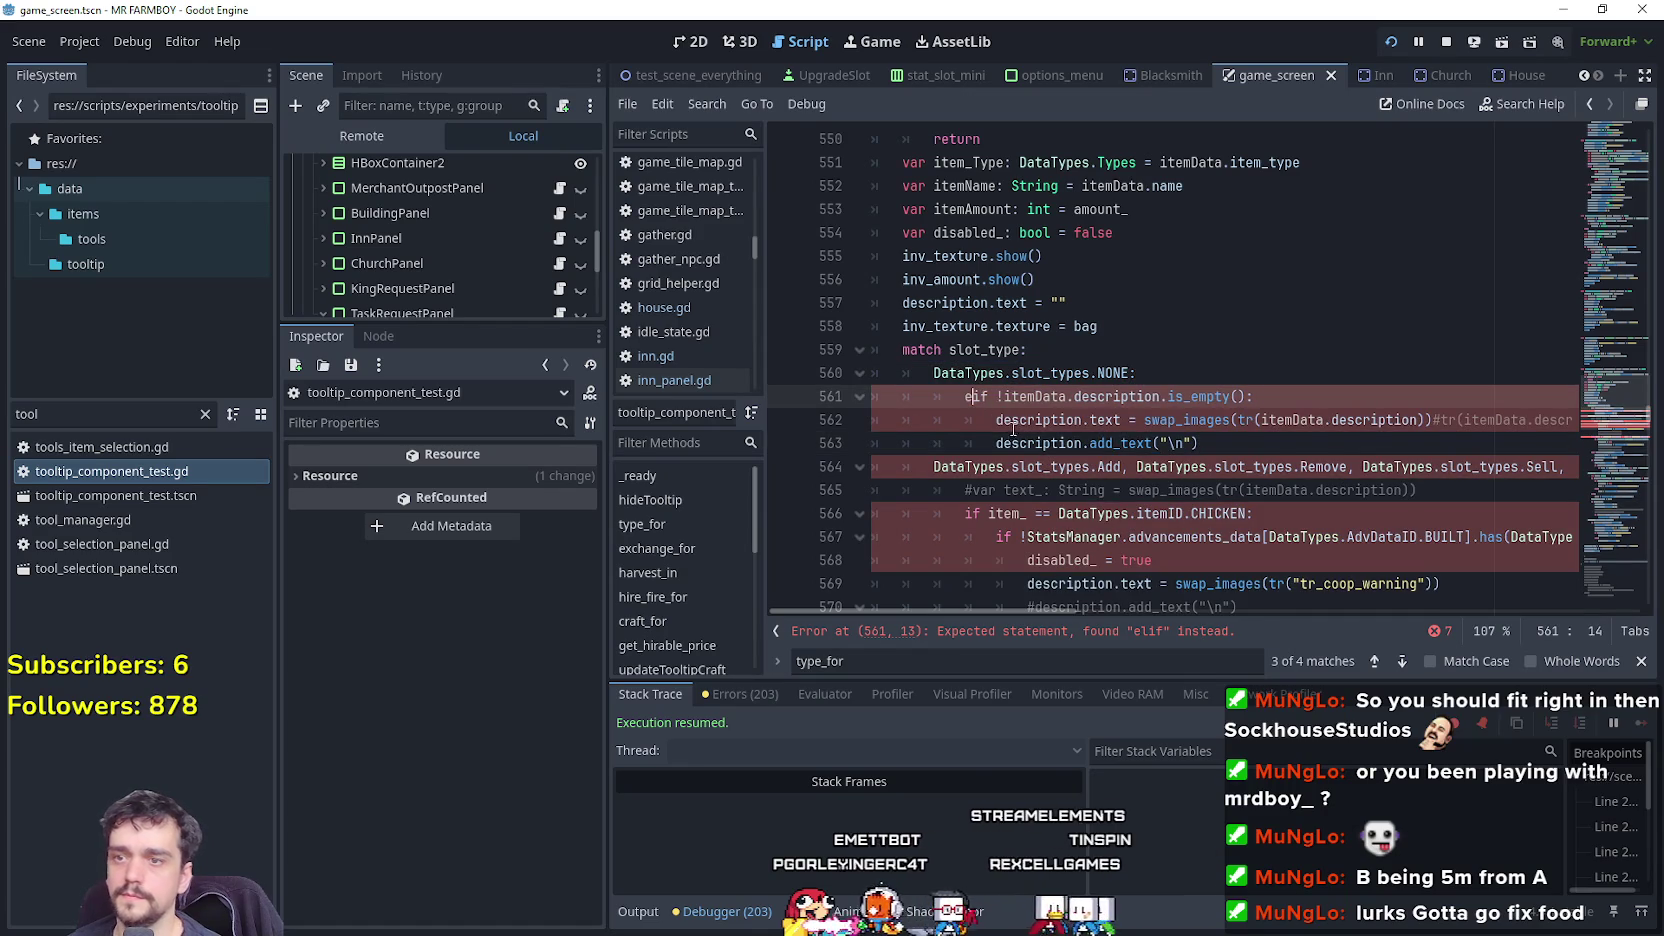
pyautogui.click(1269, 443)
pyautogui.moveTo(1022, 436); pyautogui.dragTo(958, 437)
pyautogui.press('BackSpace')
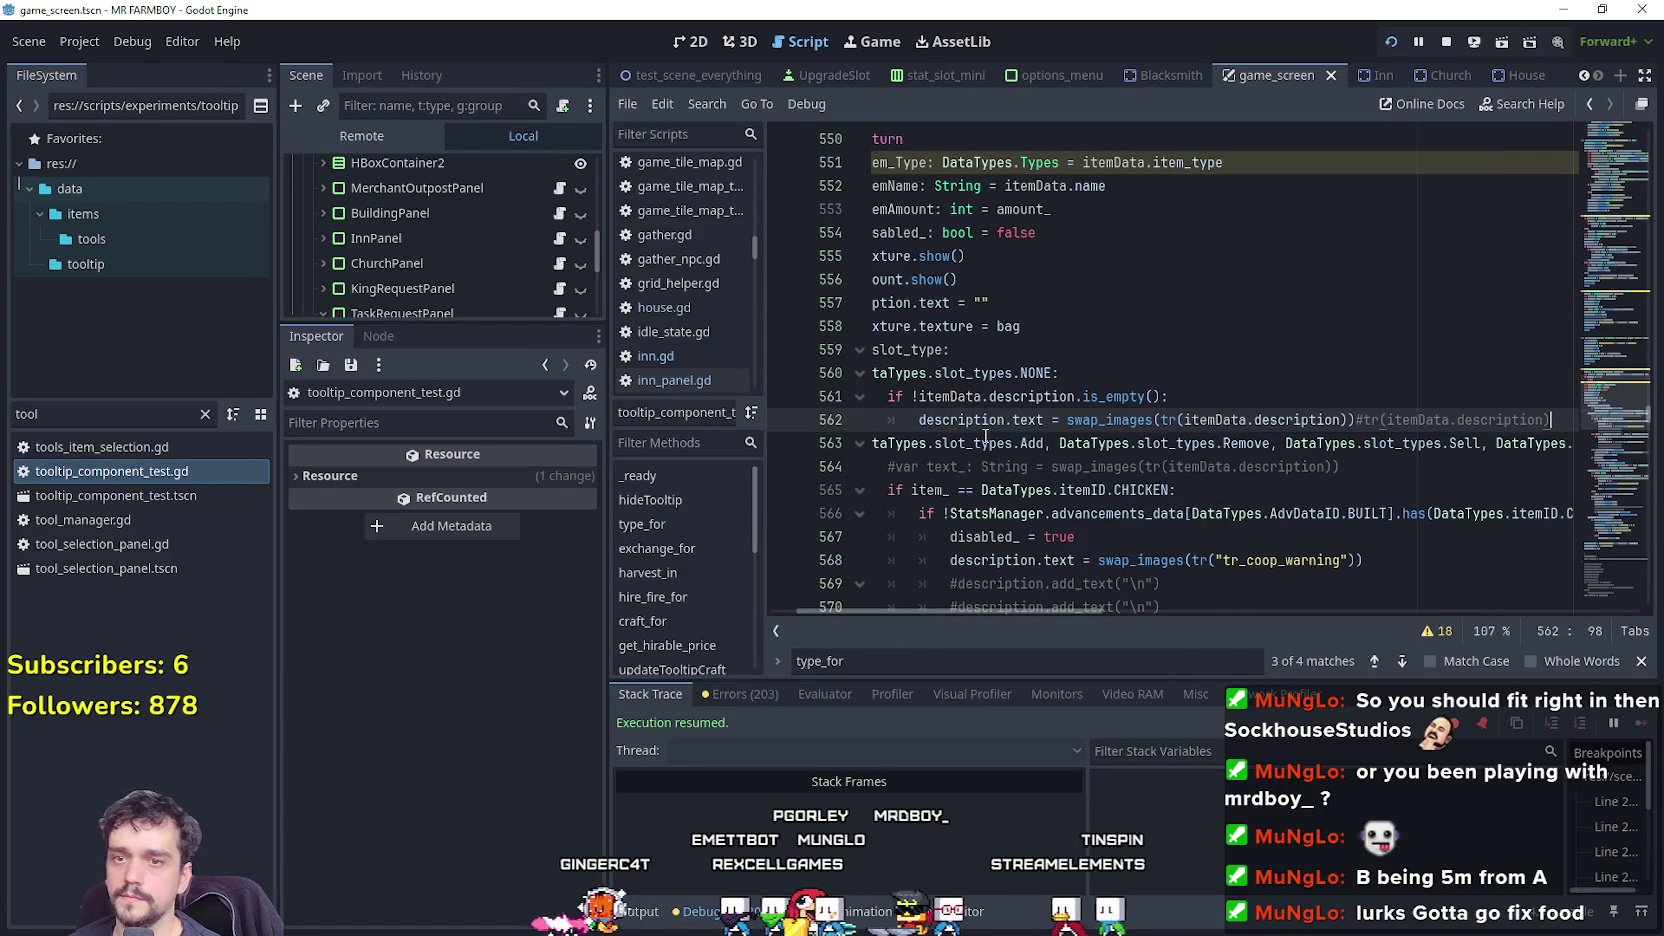
pyautogui.press('Return')
pyautogui.moveTo(988, 443); pyautogui.dragTo(820, 440)
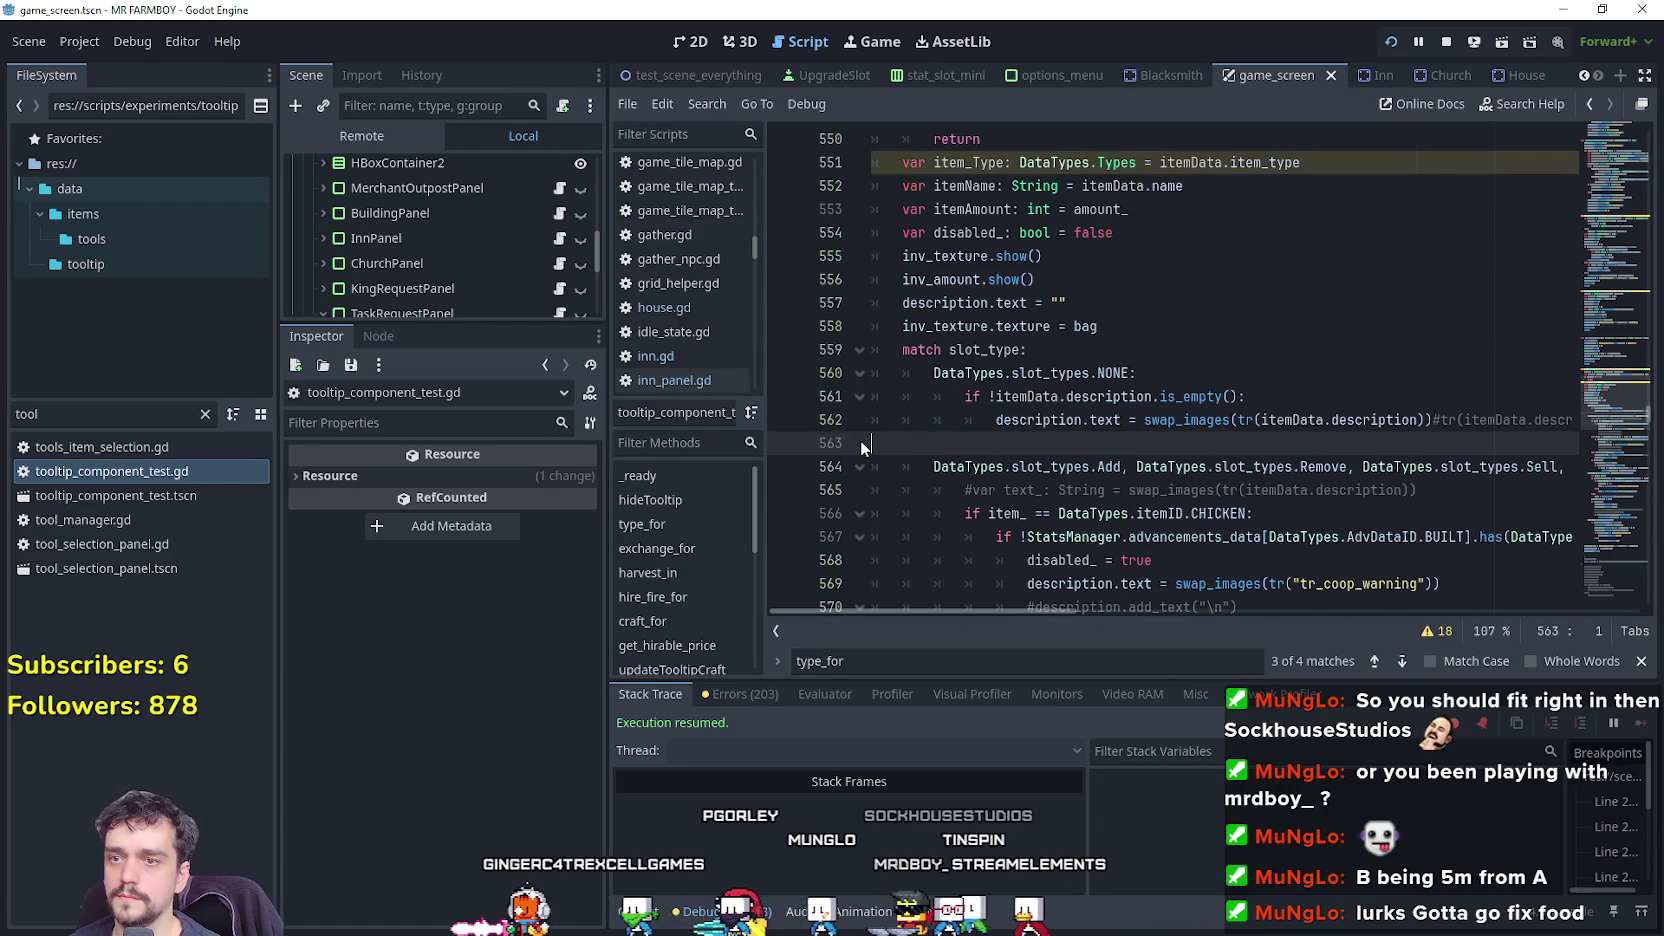
pyautogui.hotkey('ctrl', 's')
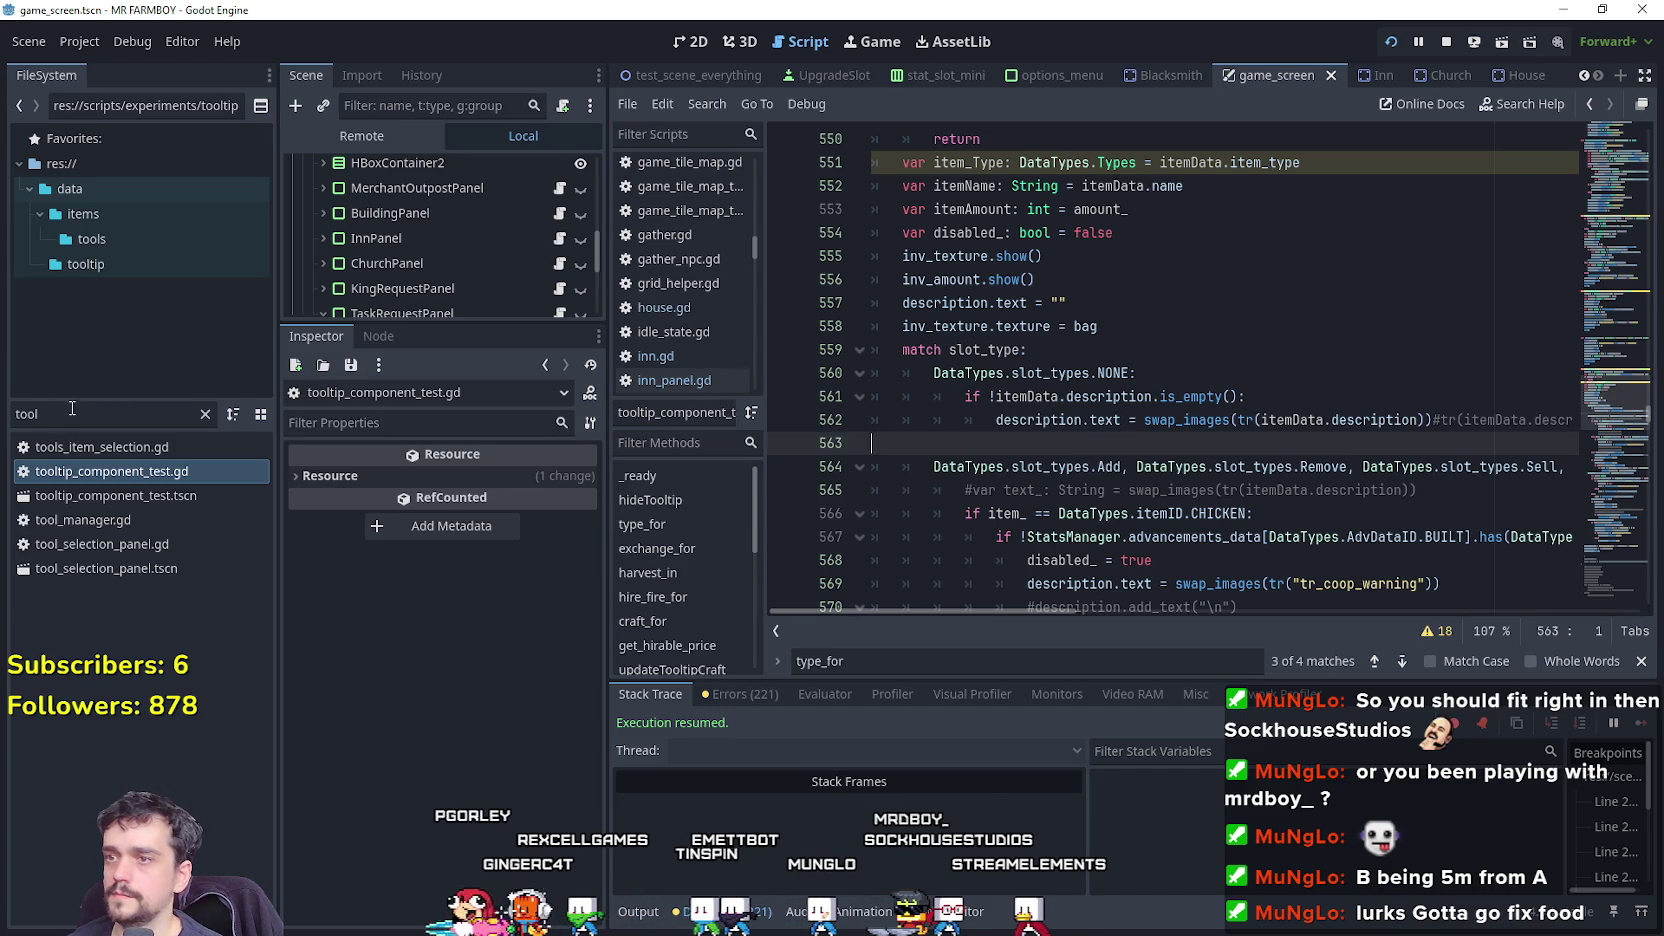
# Set line 60's slot type in inn_panel.gd to NONE and save.
pyautogui.click(559, 238)
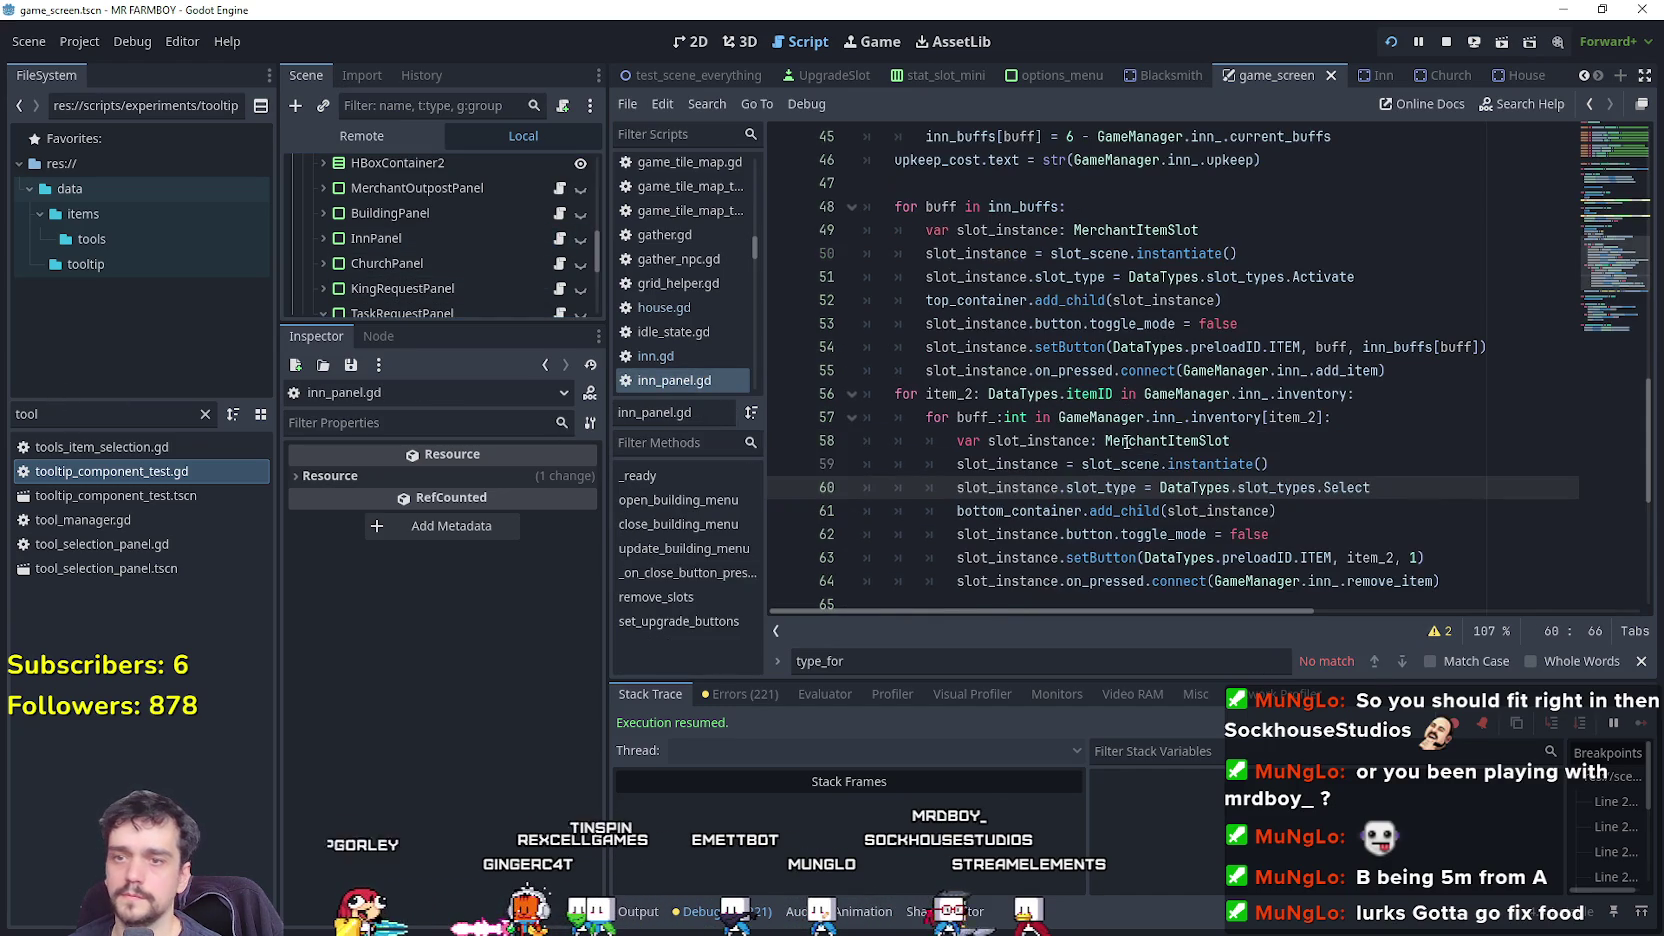
pyautogui.write('N')
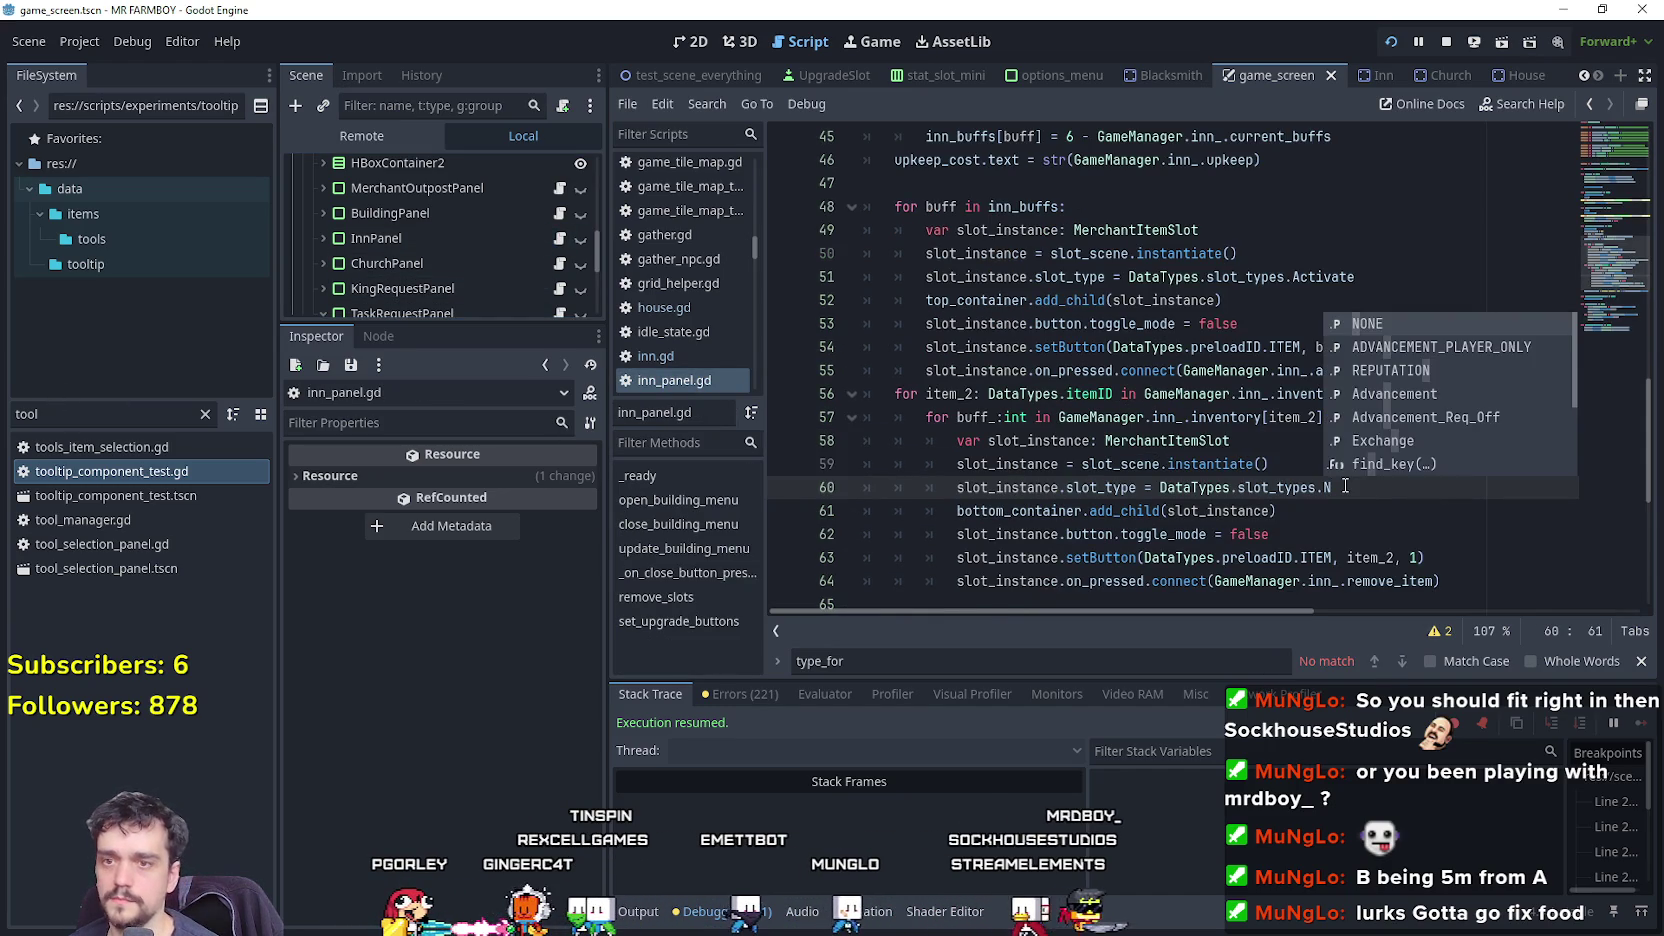
pyautogui.press('Return')
pyautogui.hotkey('ctrl', 's')
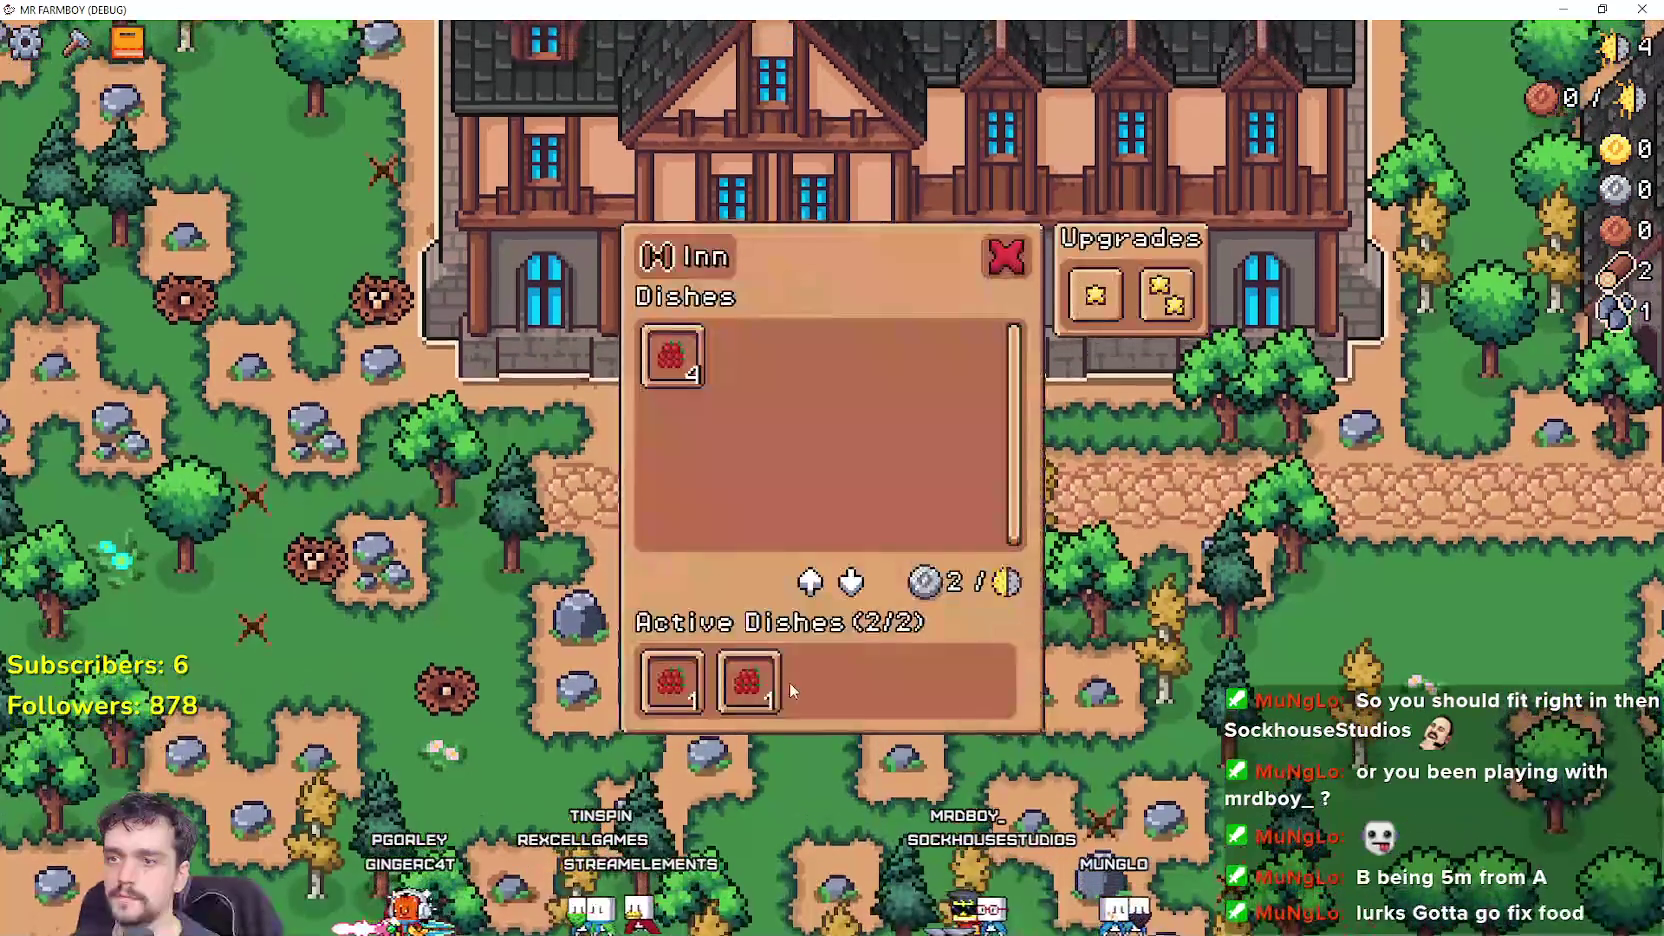
# In game, activate, remove and re-activate Farmer's Dish to check its description-only tooltip.
pyautogui.moveTo(748, 683)
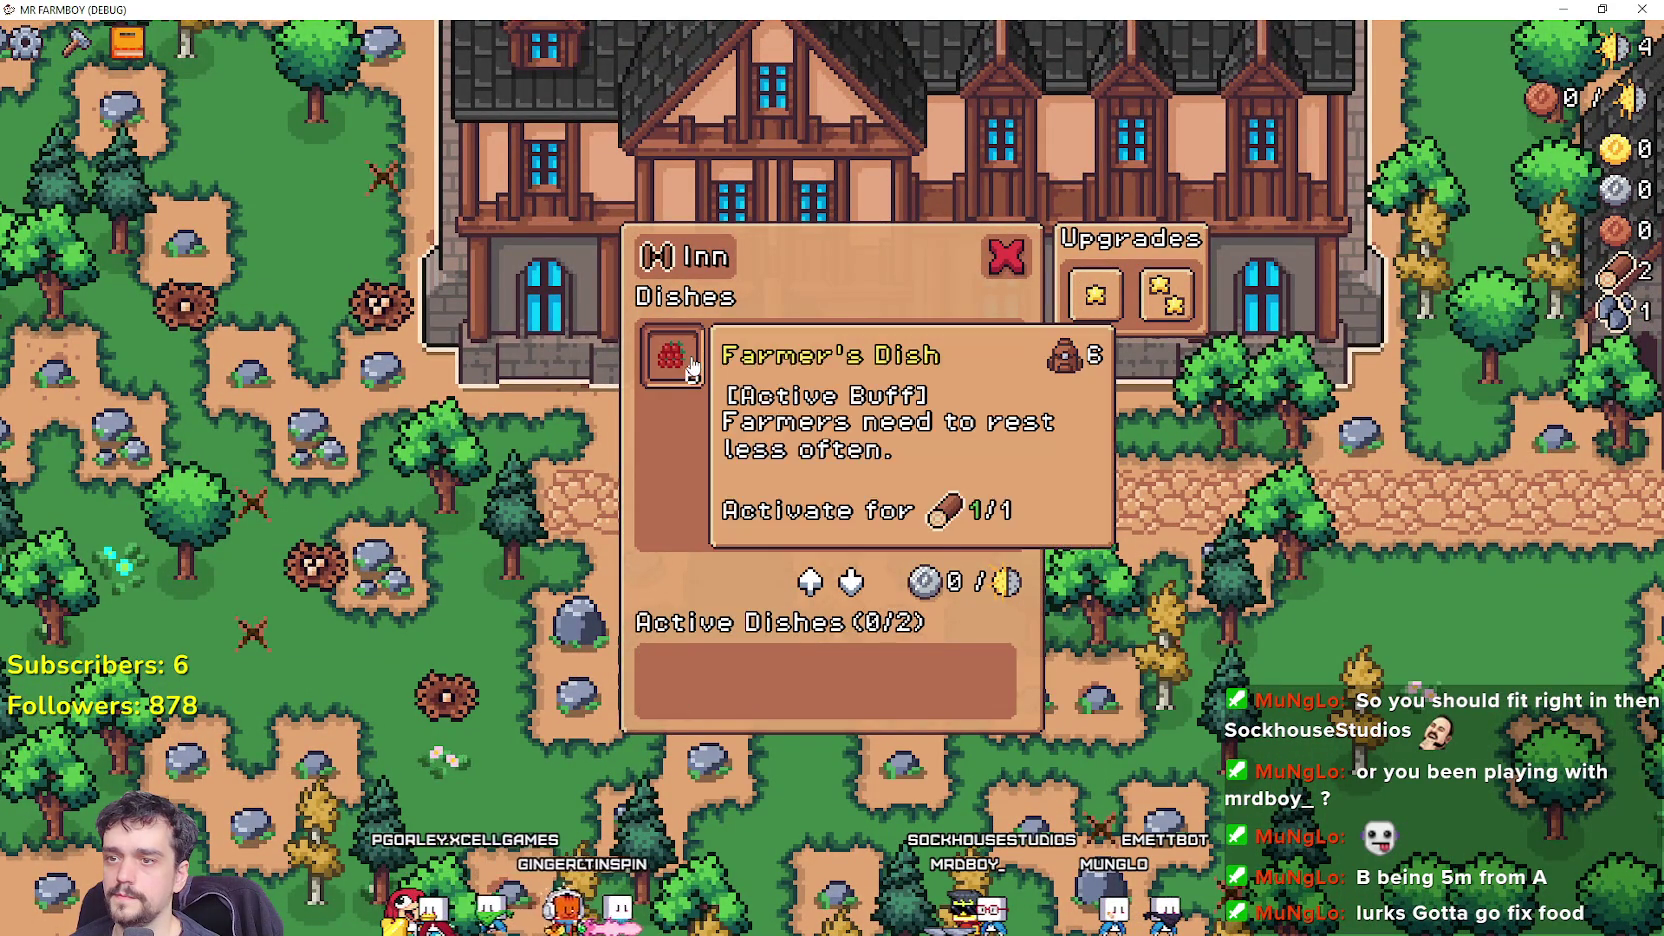
pyautogui.click(672, 355)
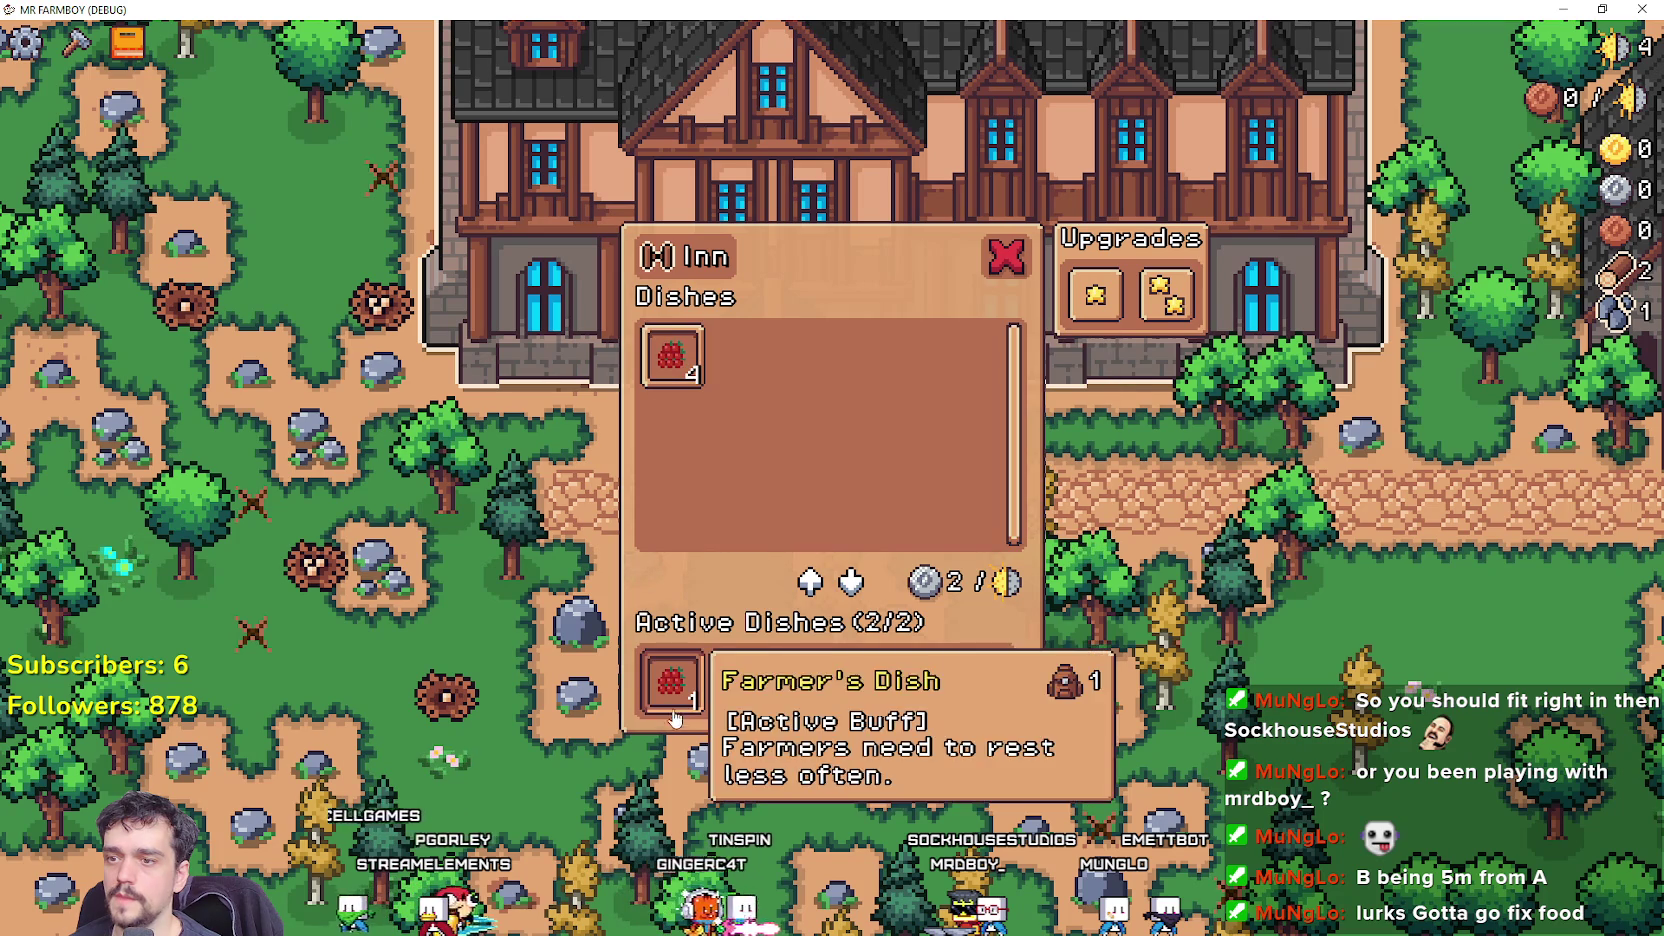
pyautogui.click(733, 710)
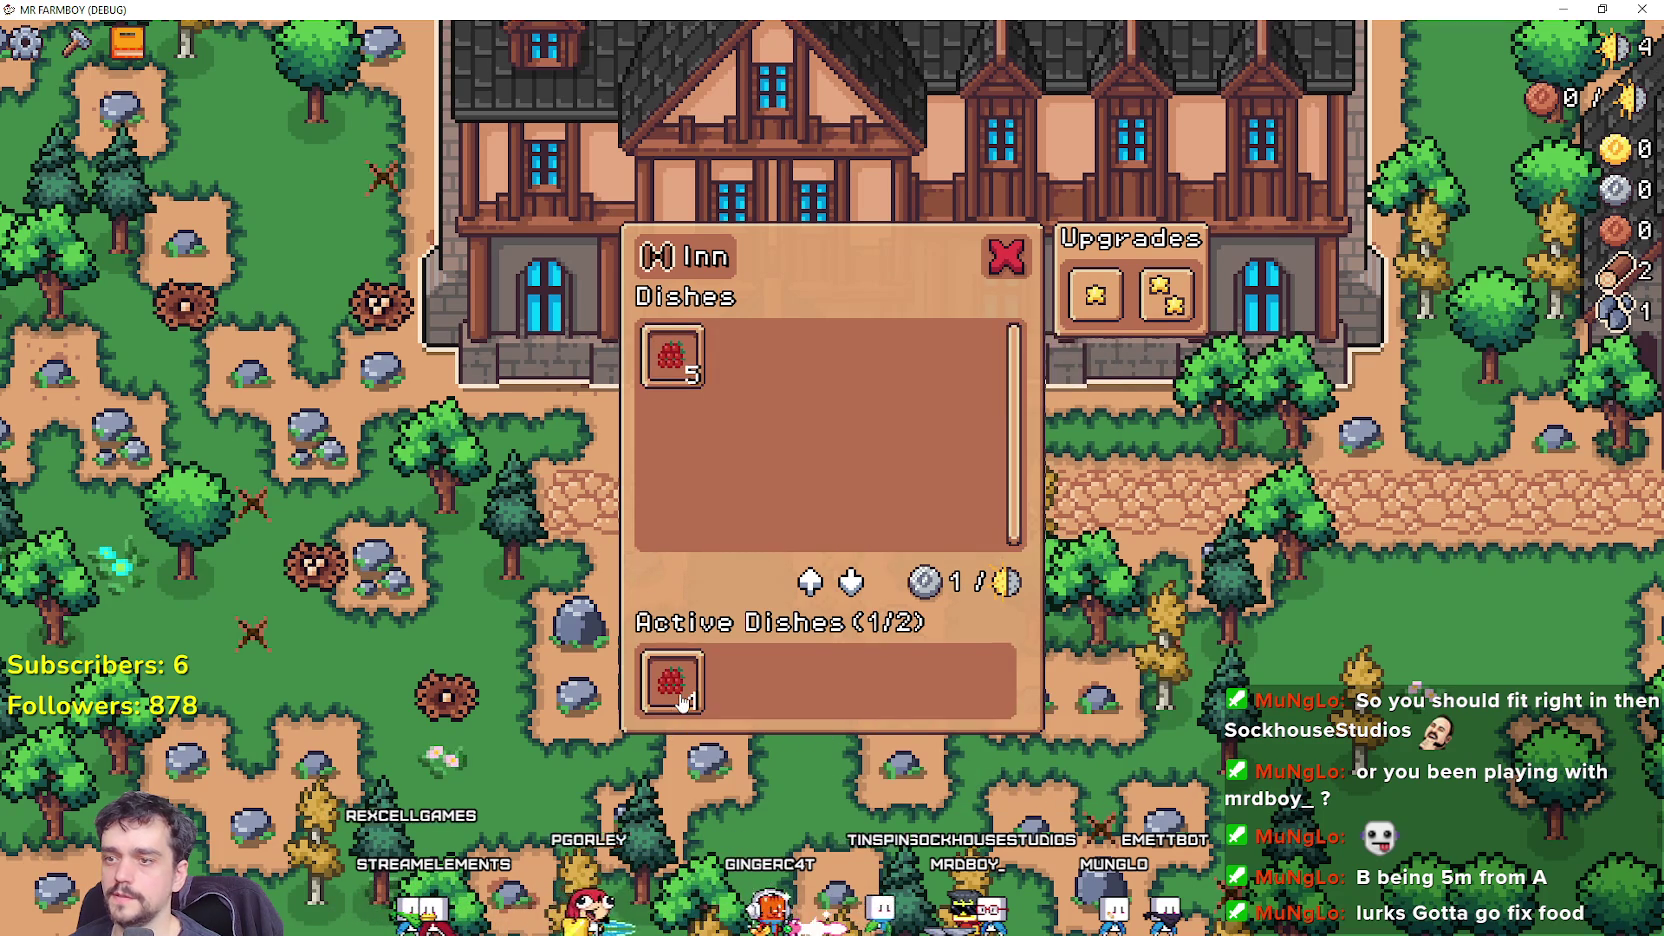
pyautogui.click(699, 352)
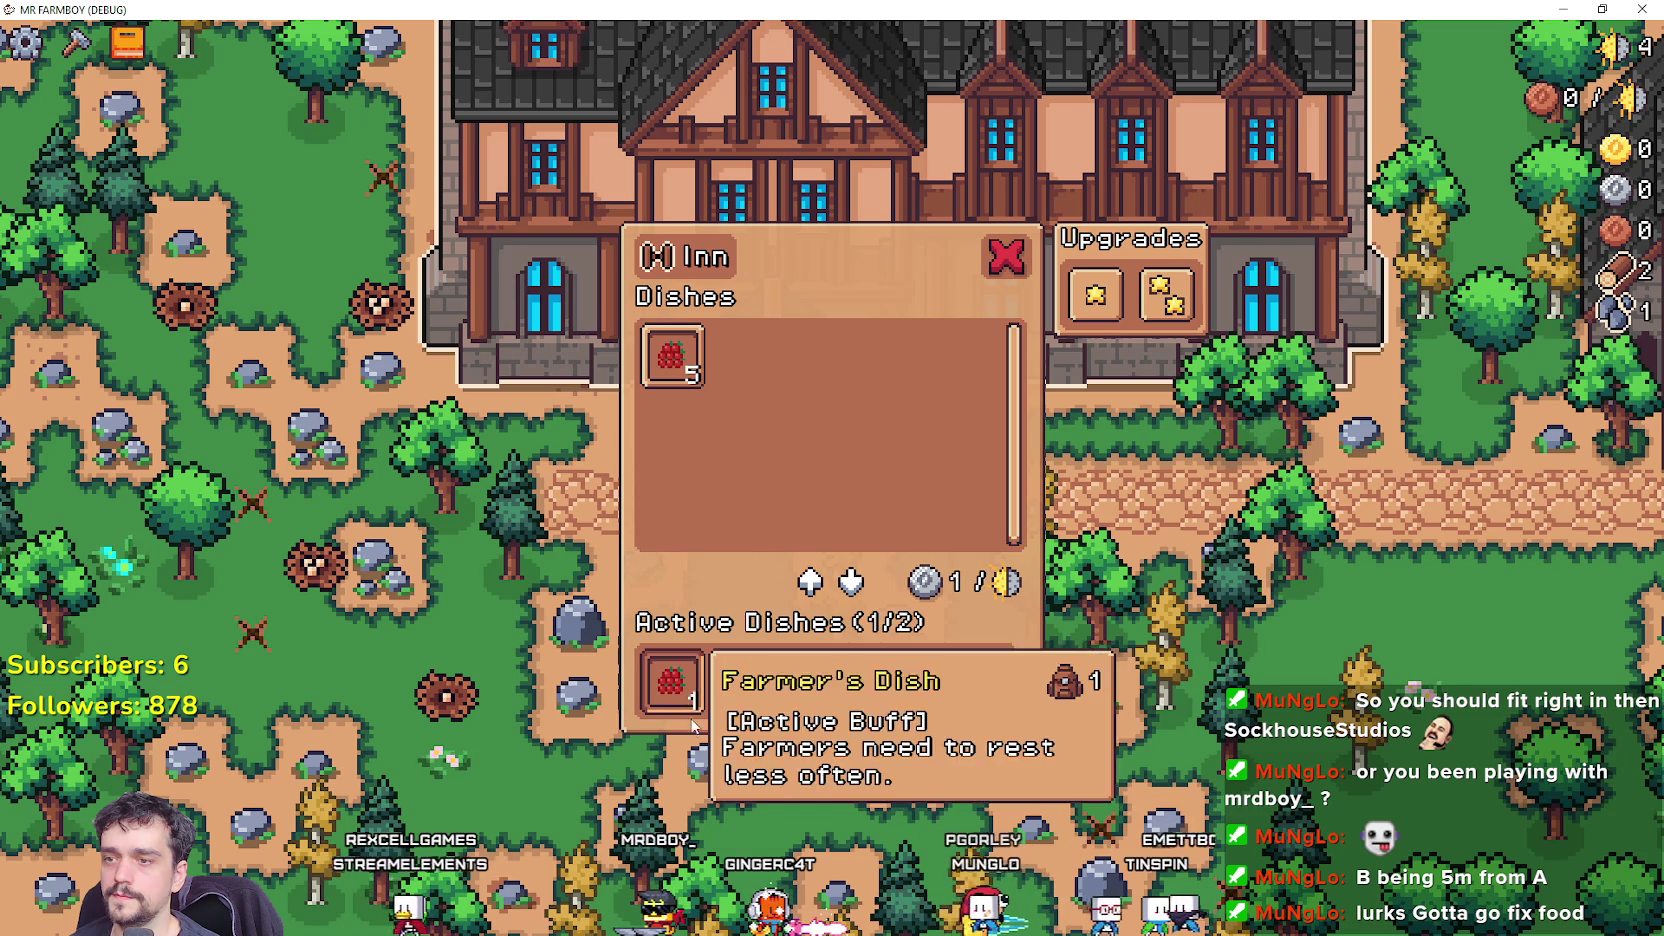
pyautogui.scroll(-5, 1112, 621)
# Close the Inn dishes panel and walk the farmer up the dirt path.
pyautogui.press('Escape')
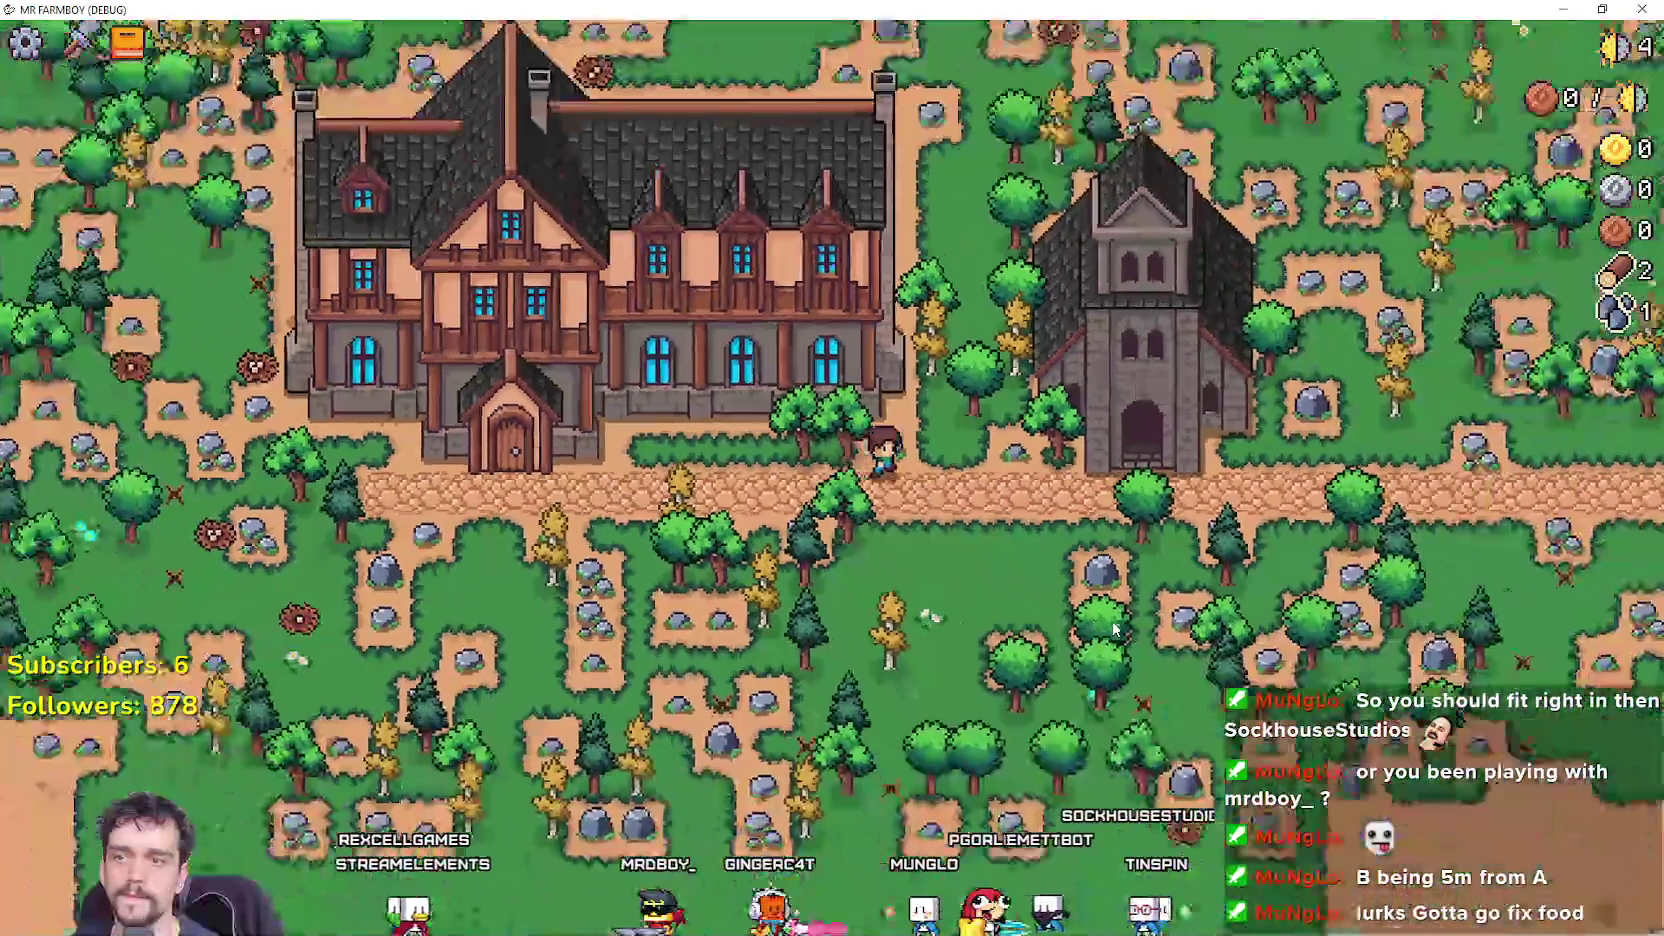
pyautogui.press('d')
pyautogui.press('w')
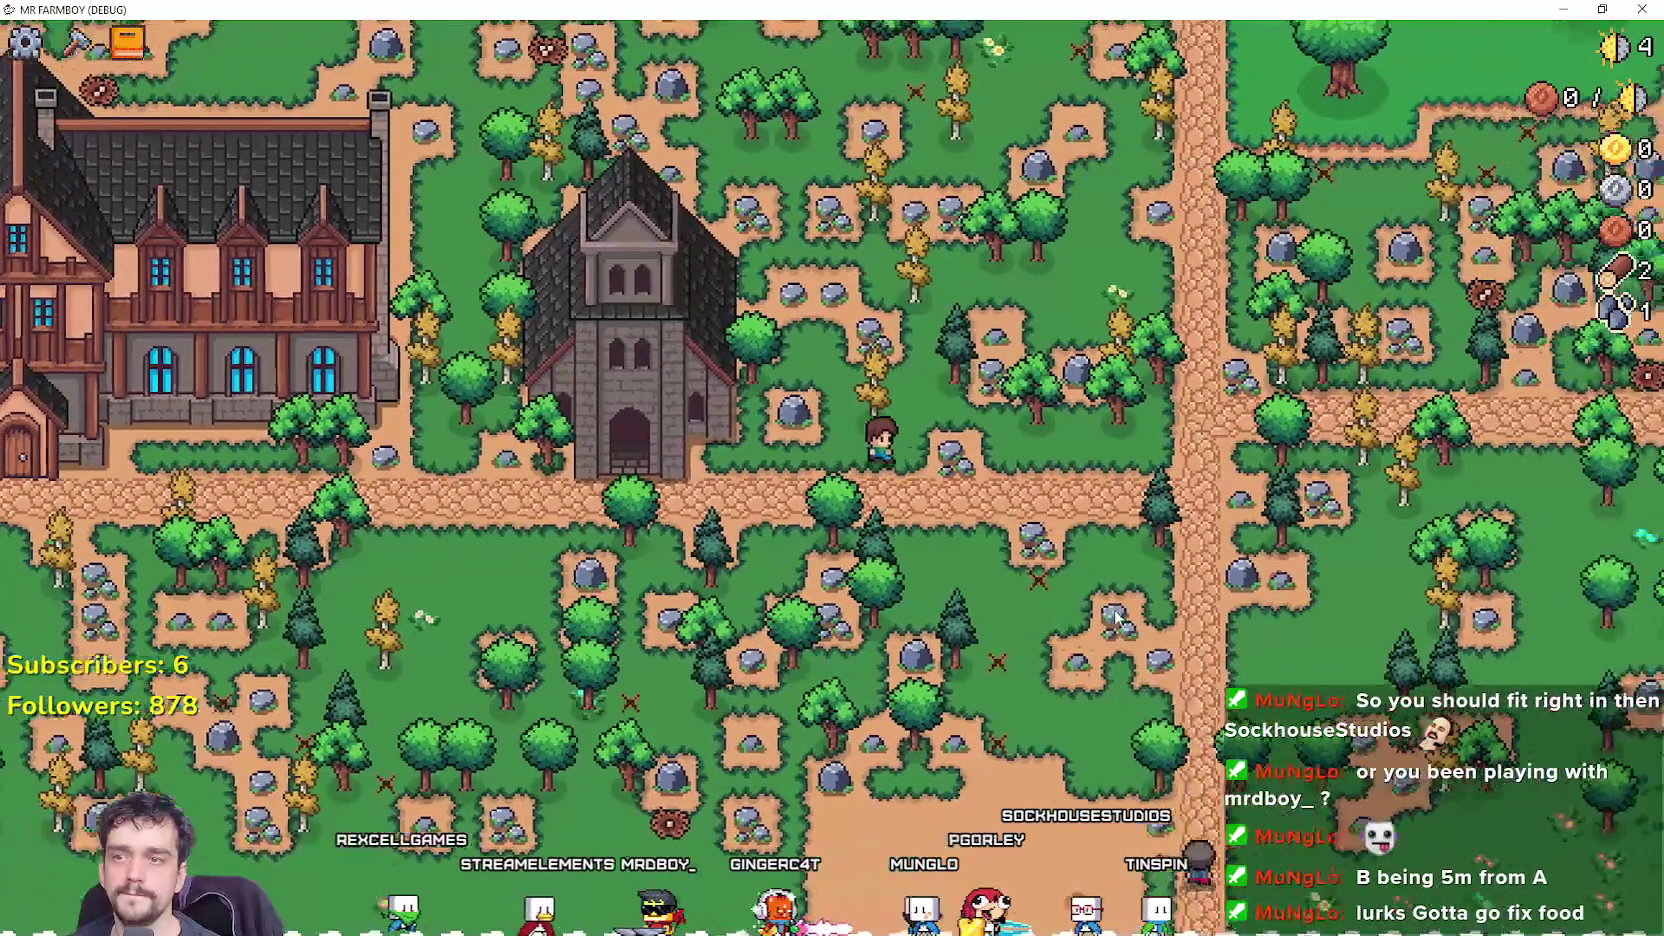
pyautogui.press('d')
pyautogui.press('w')
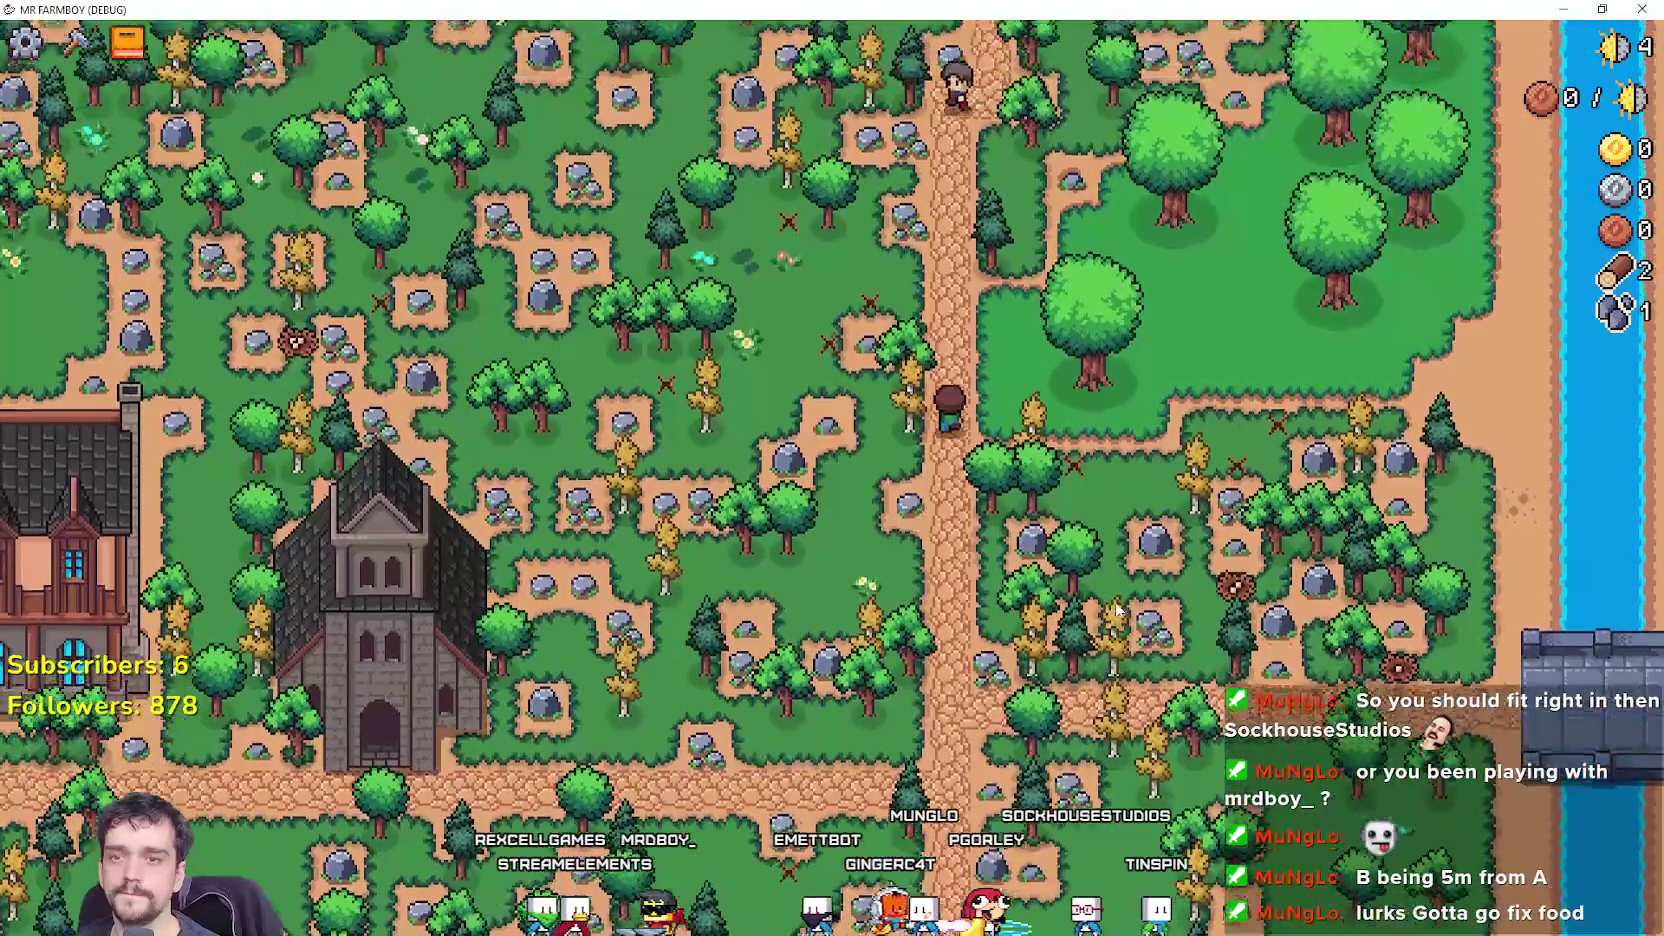
pyautogui.press('w')
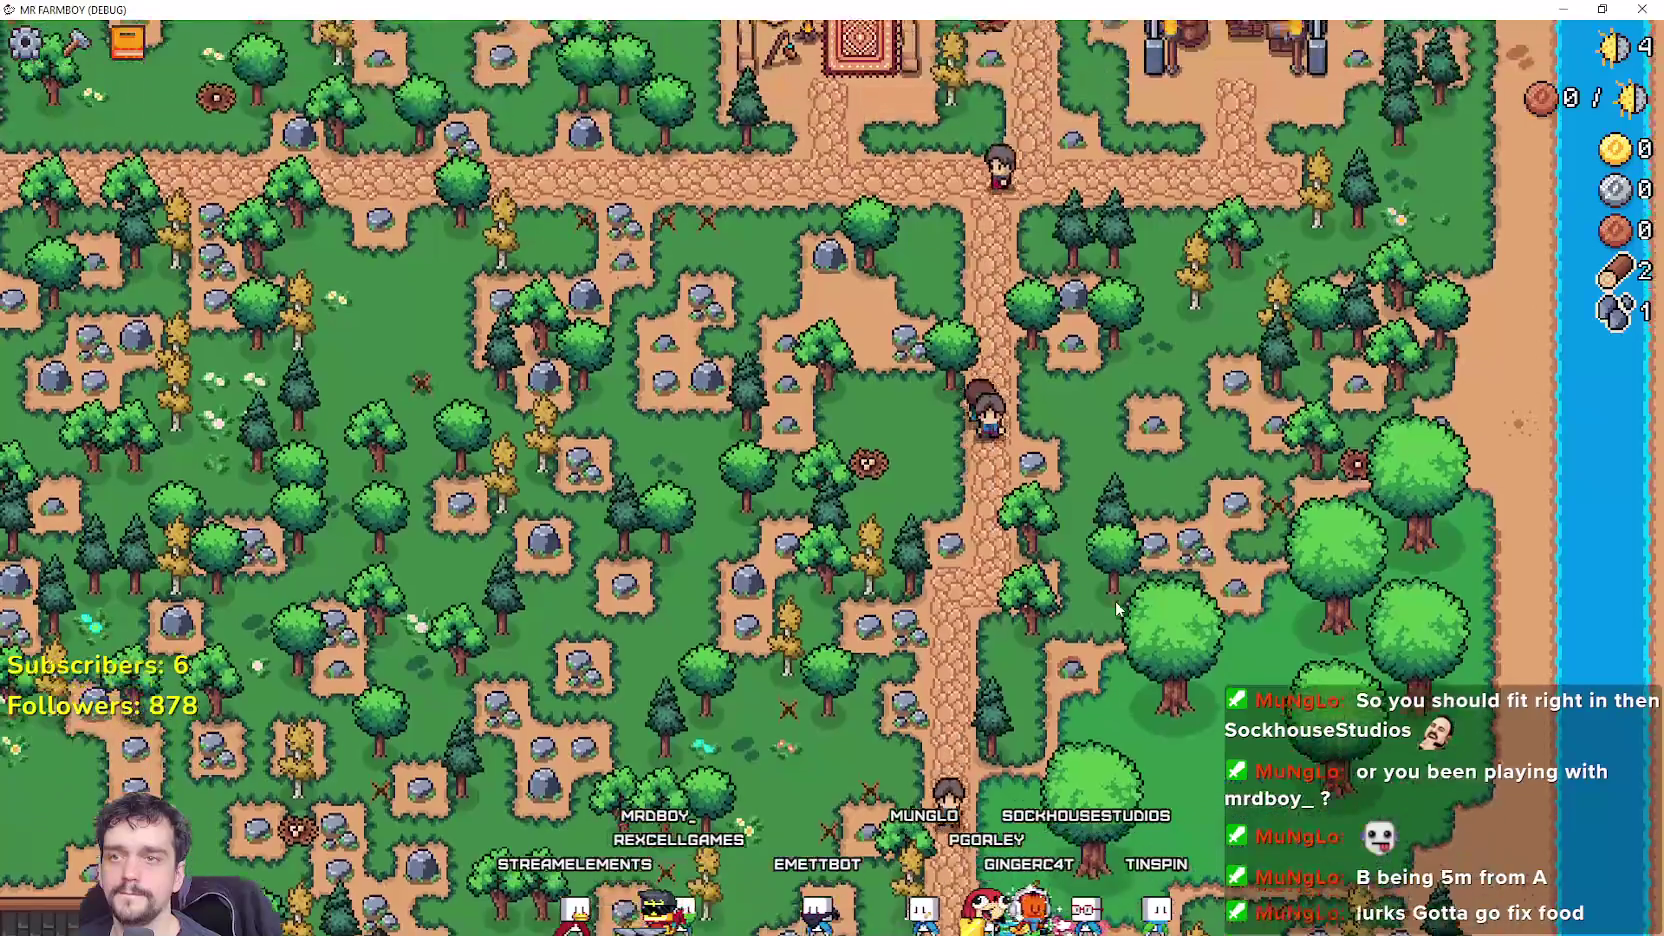
# Pause, return to the title screen, and load Save 2.
pyautogui.press('Escape')
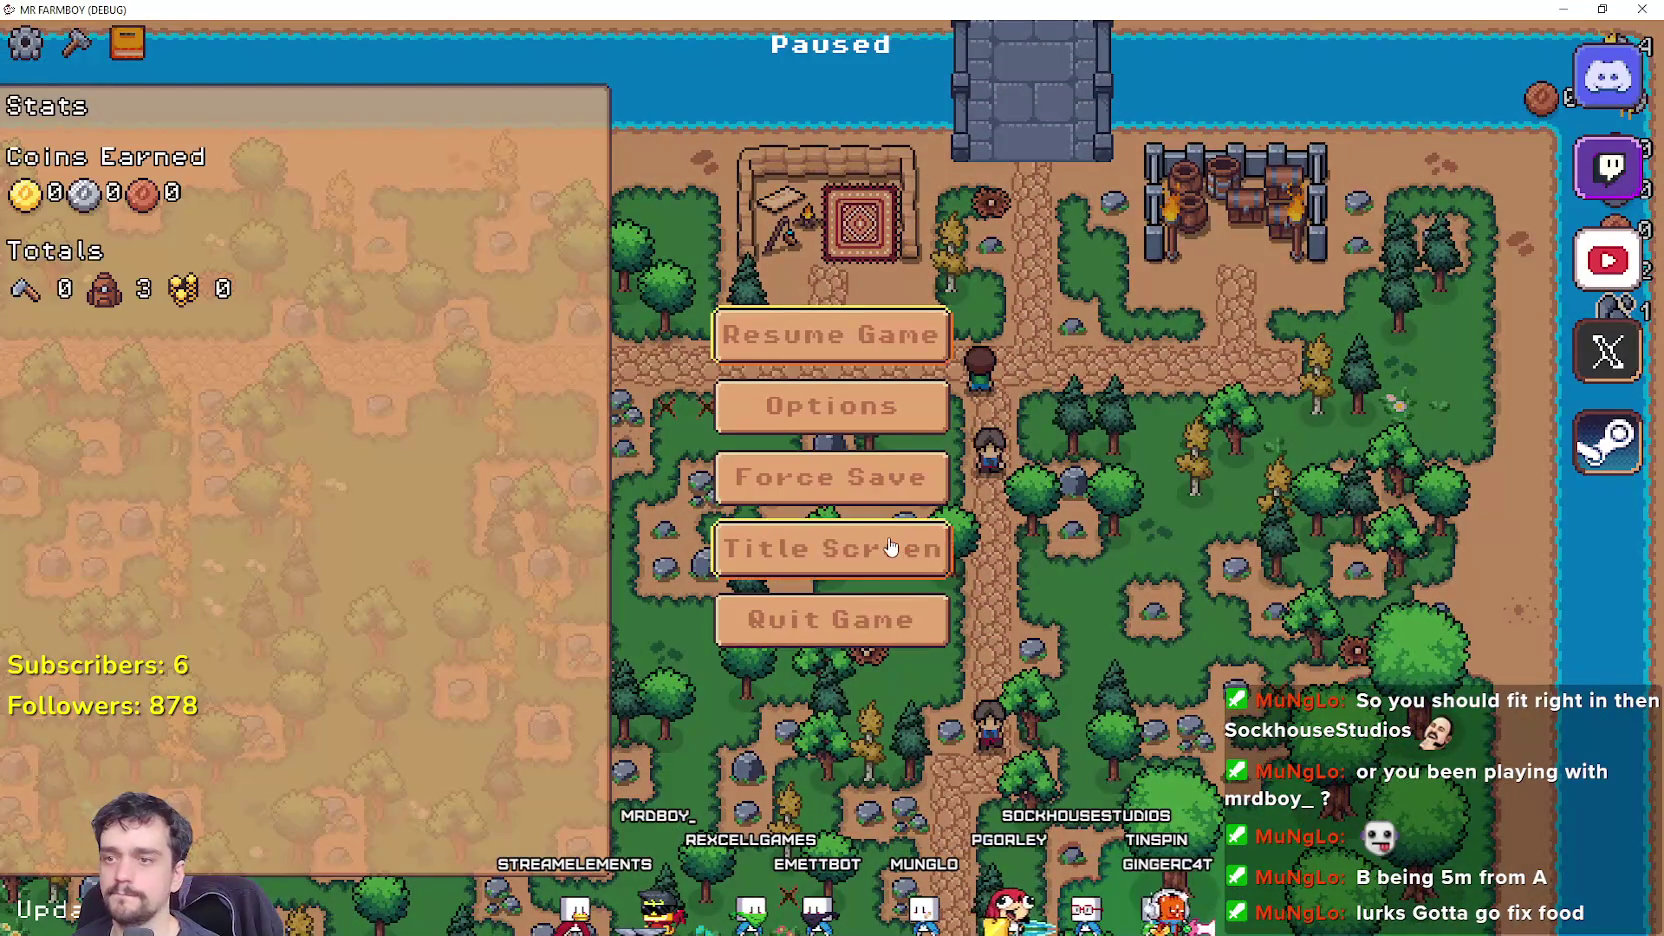
pyautogui.click(900, 548)
pyautogui.click(870, 399)
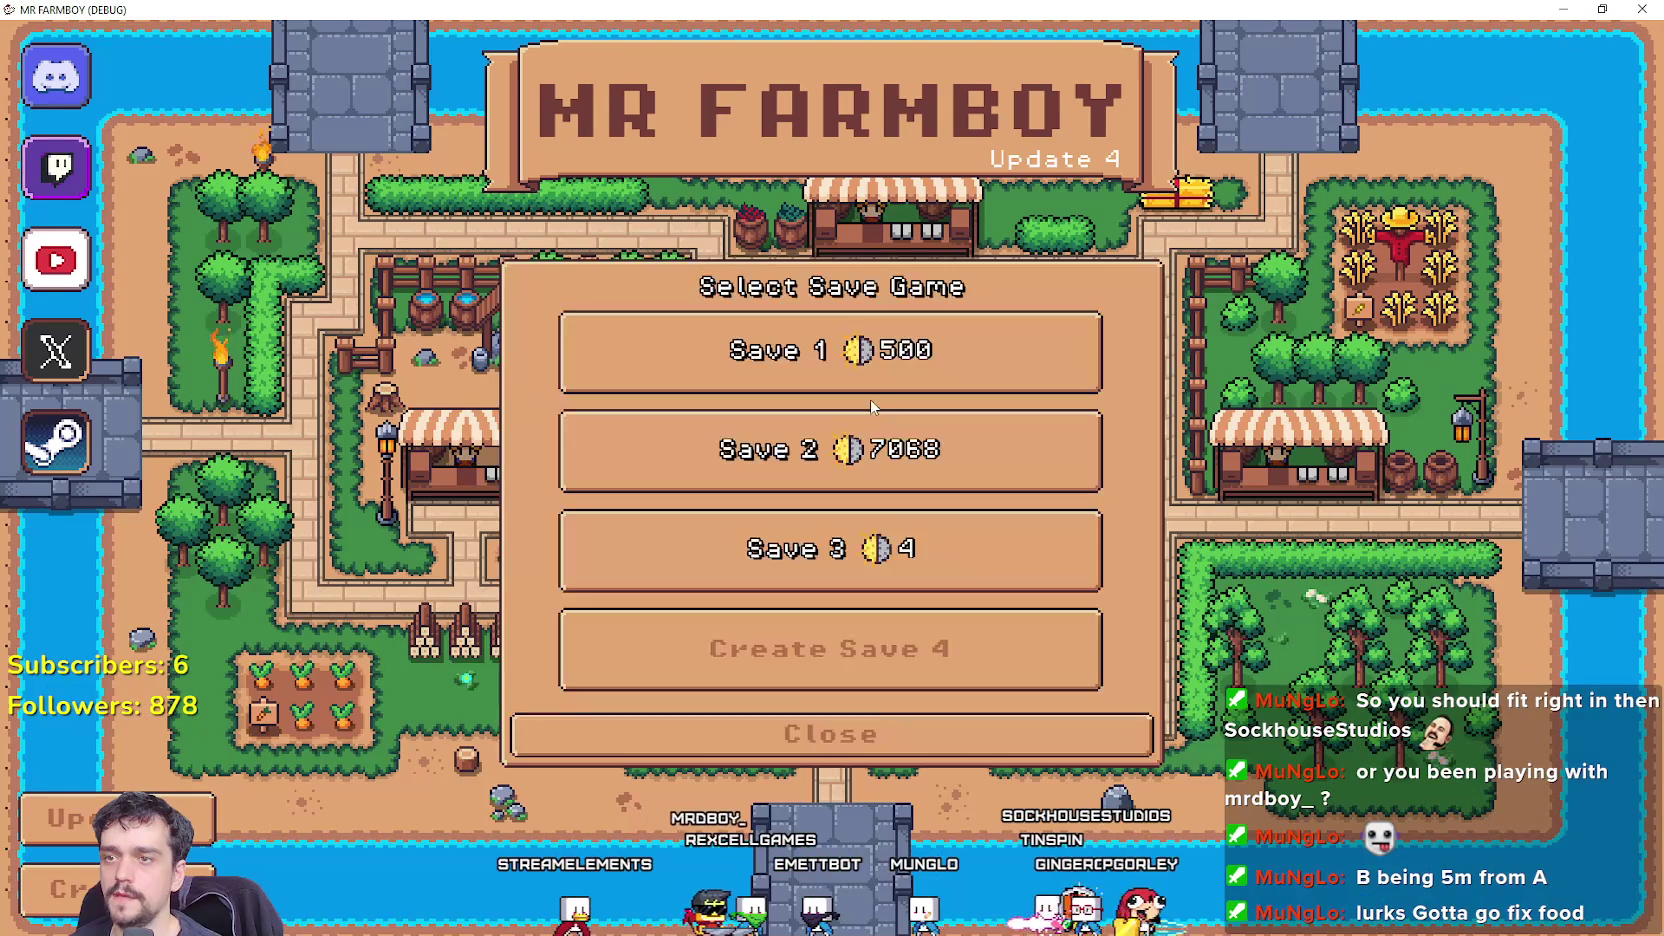
pyautogui.click(836, 560)
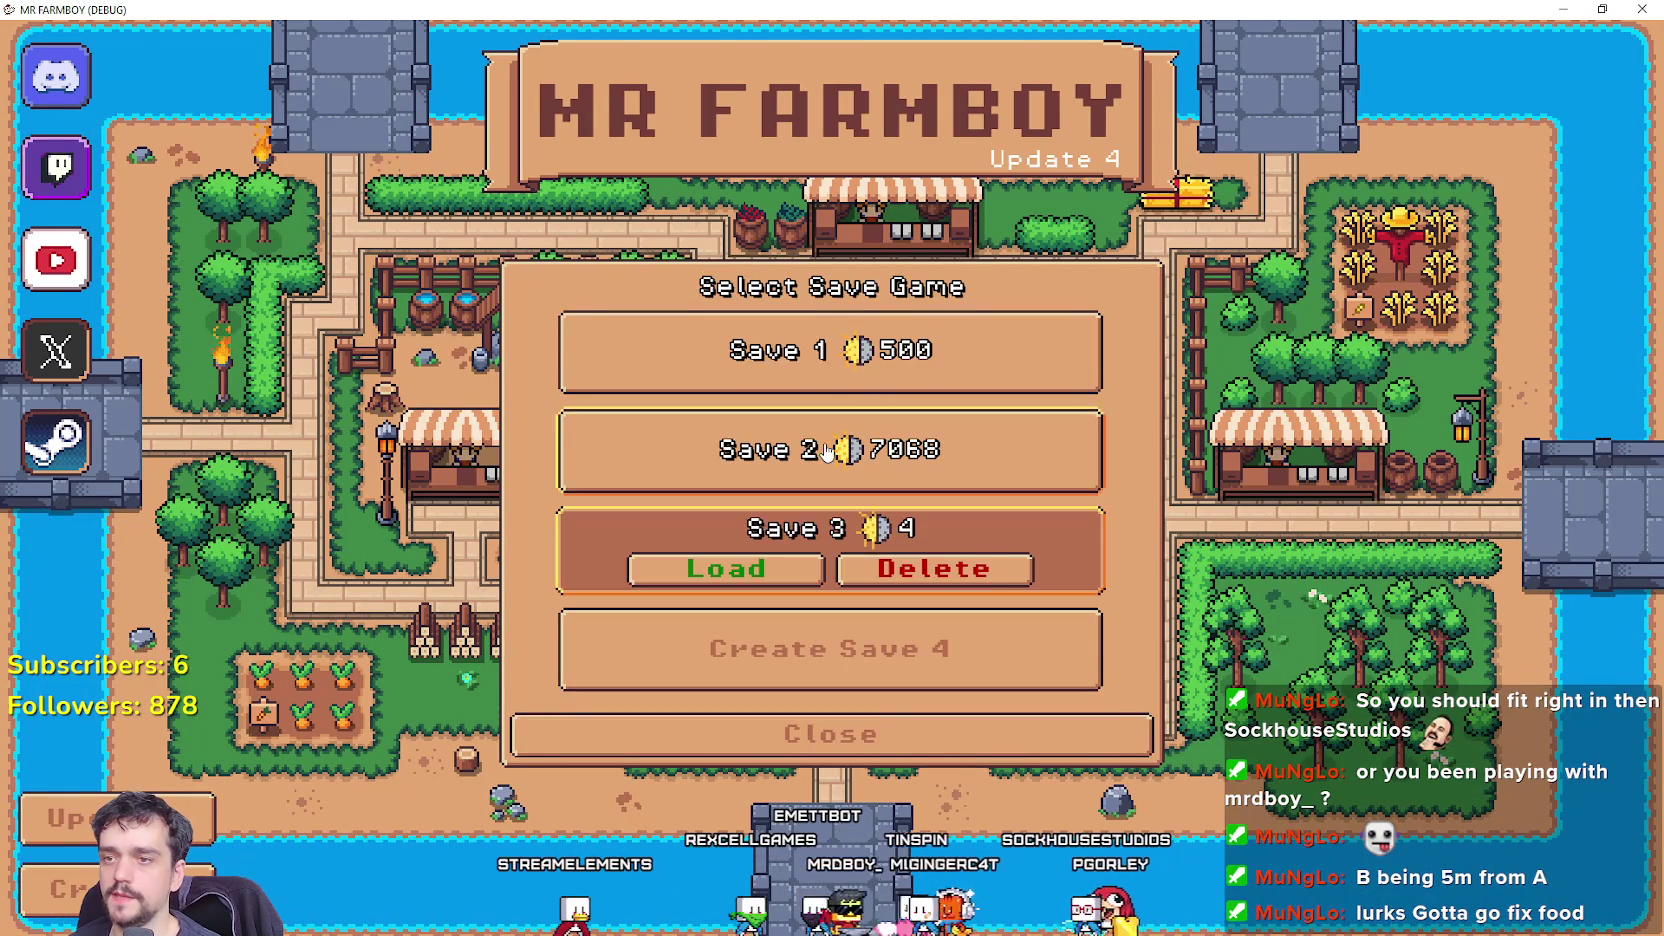
pyautogui.click(760, 450)
pyautogui.click(738, 482)
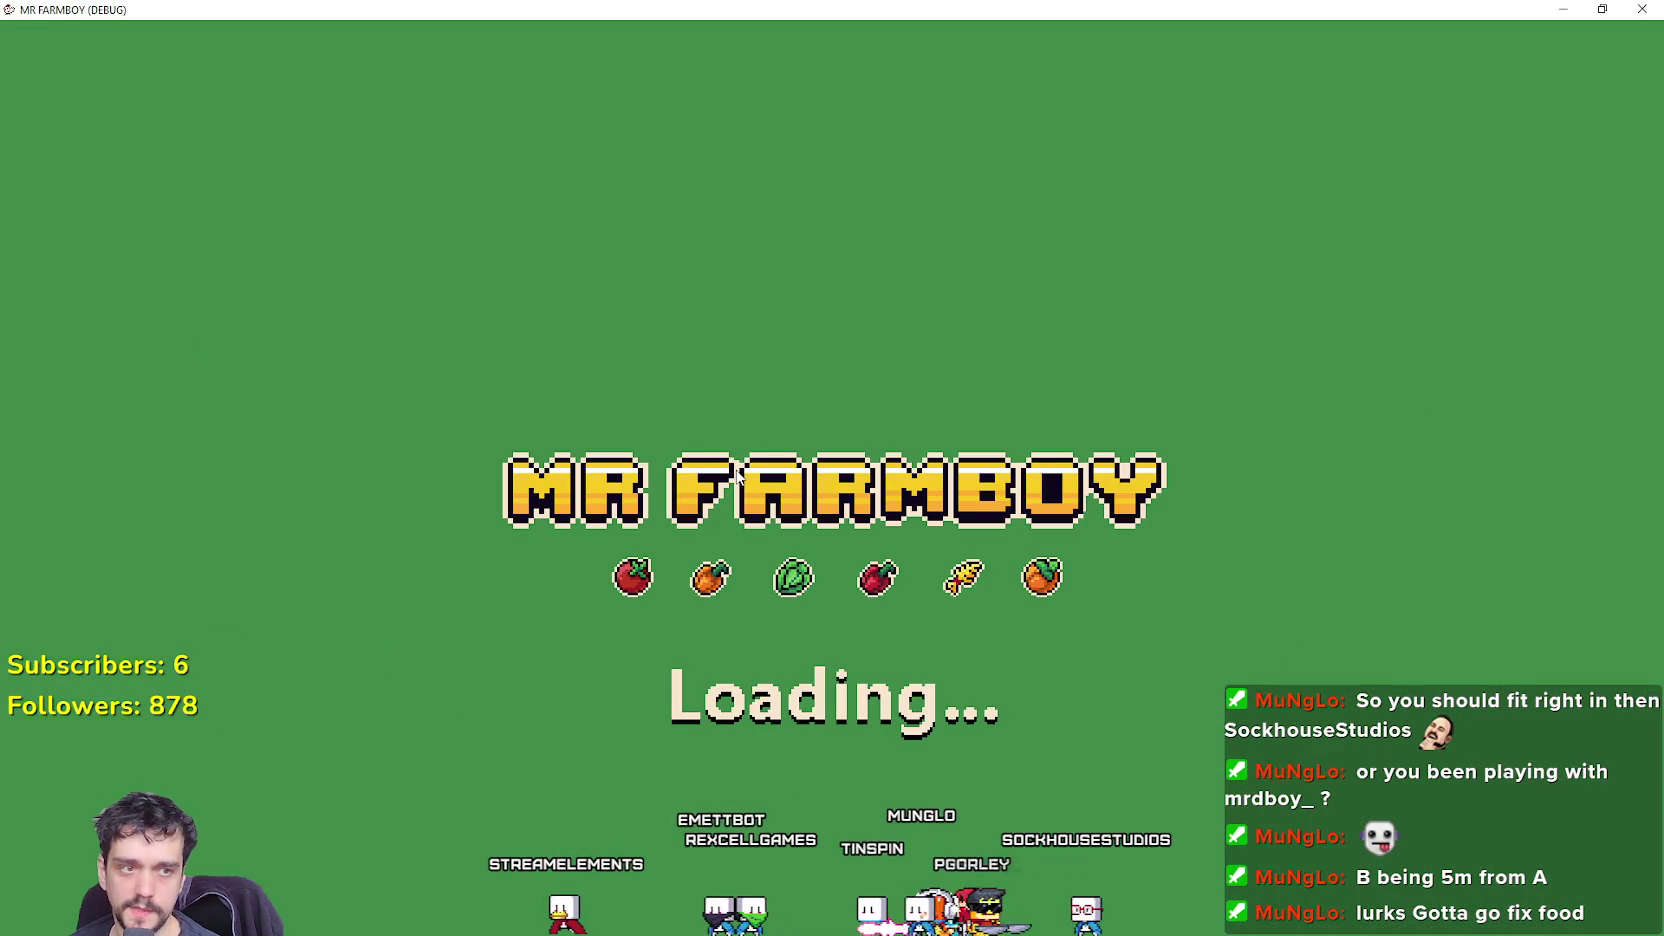
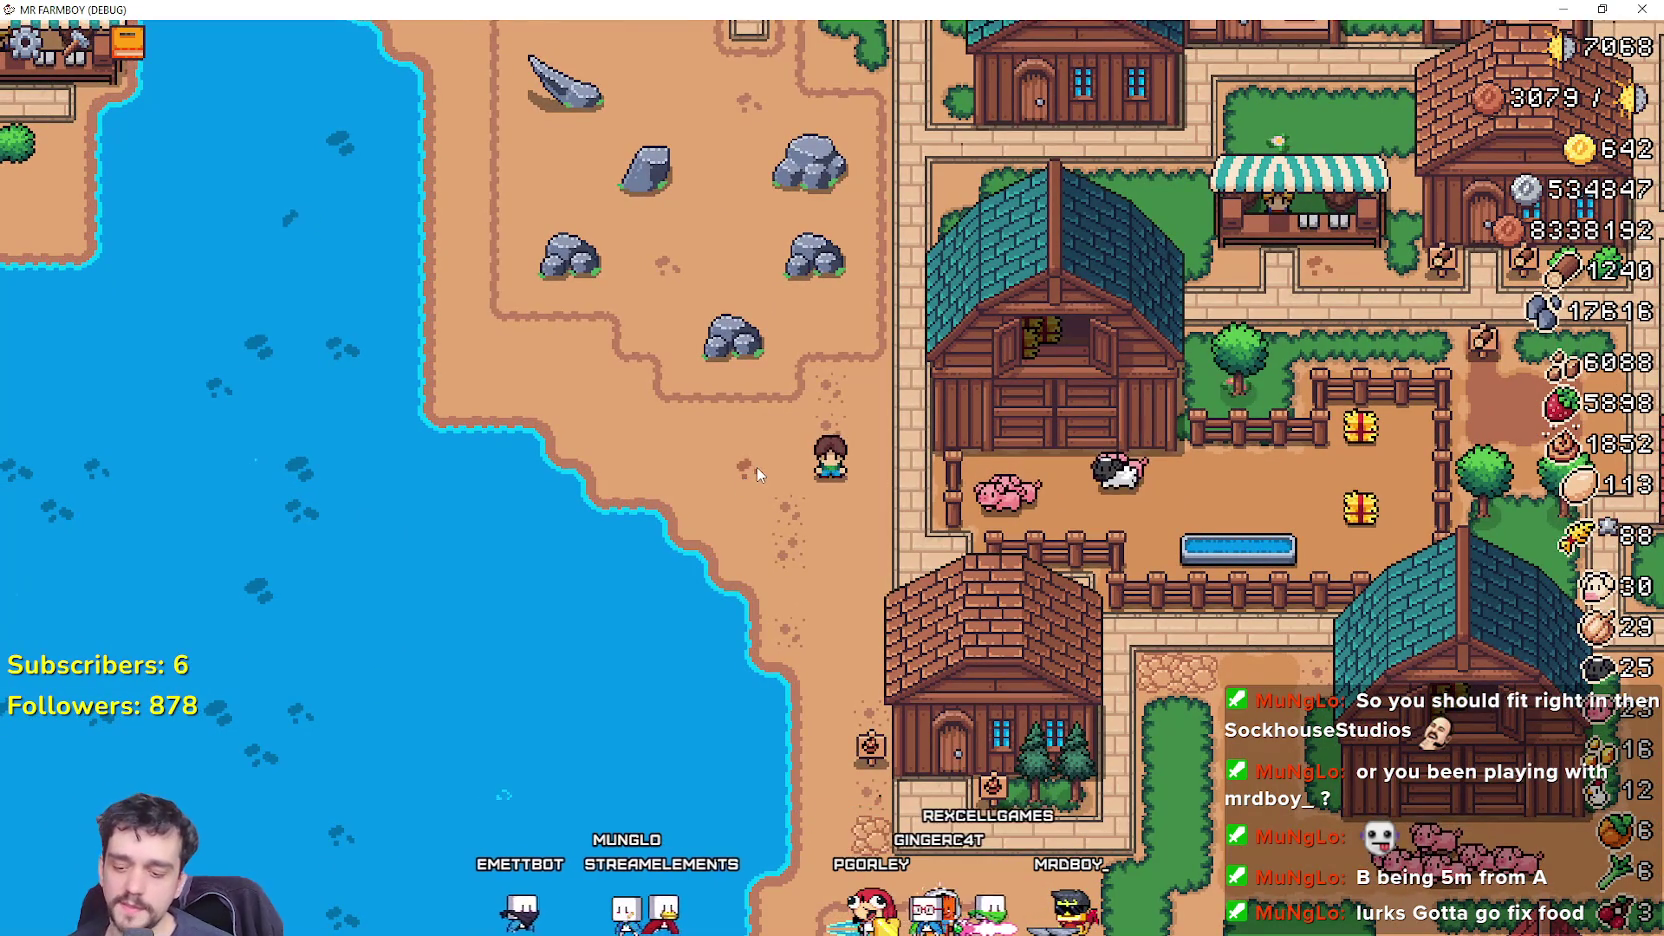
# Walk the farmer to the teal-roofed house and check the Warehouse stock and hireable workers lists.
pyautogui.press('w')
pyautogui.press('d')
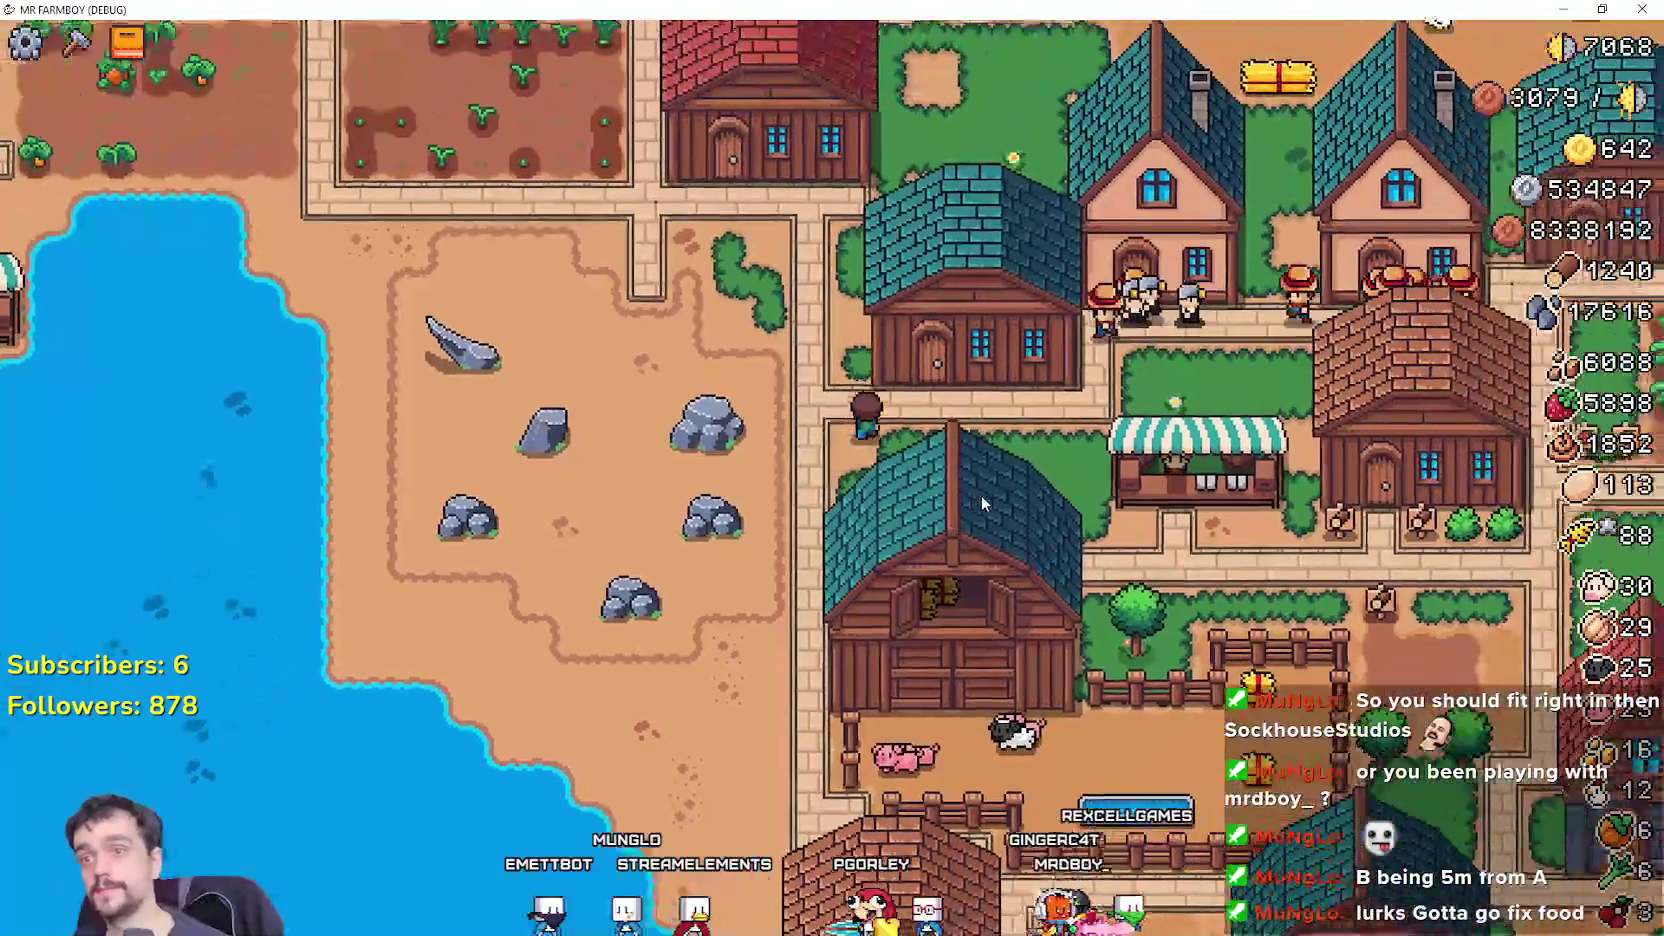
pyautogui.click(993, 500)
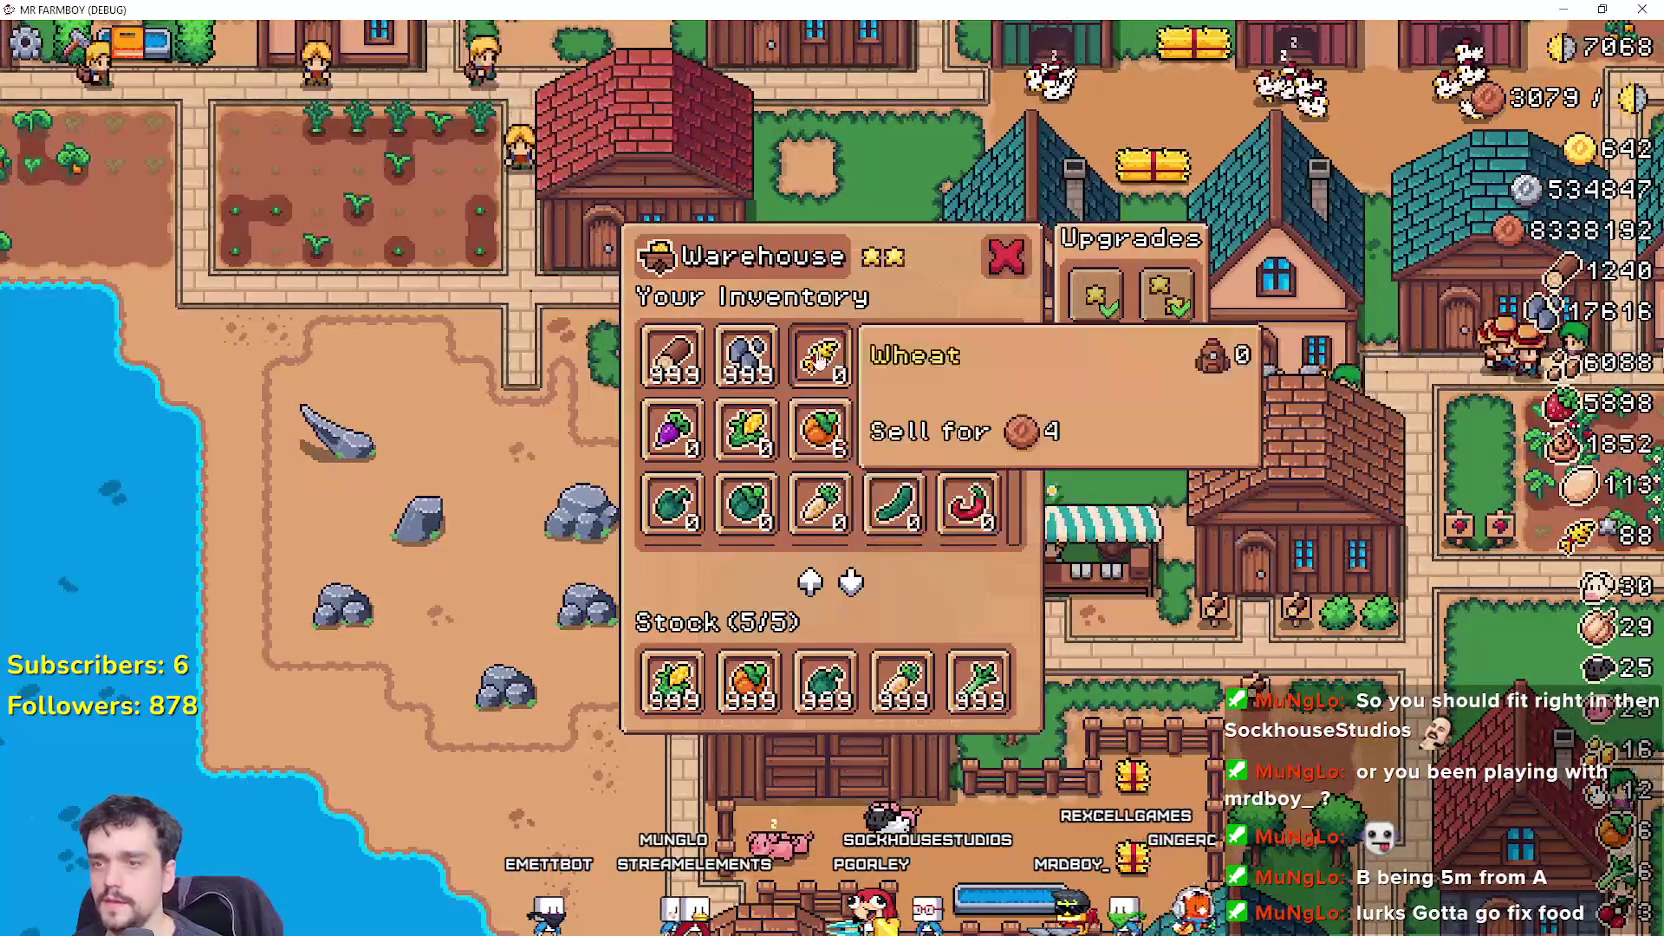
pyautogui.press('Escape')
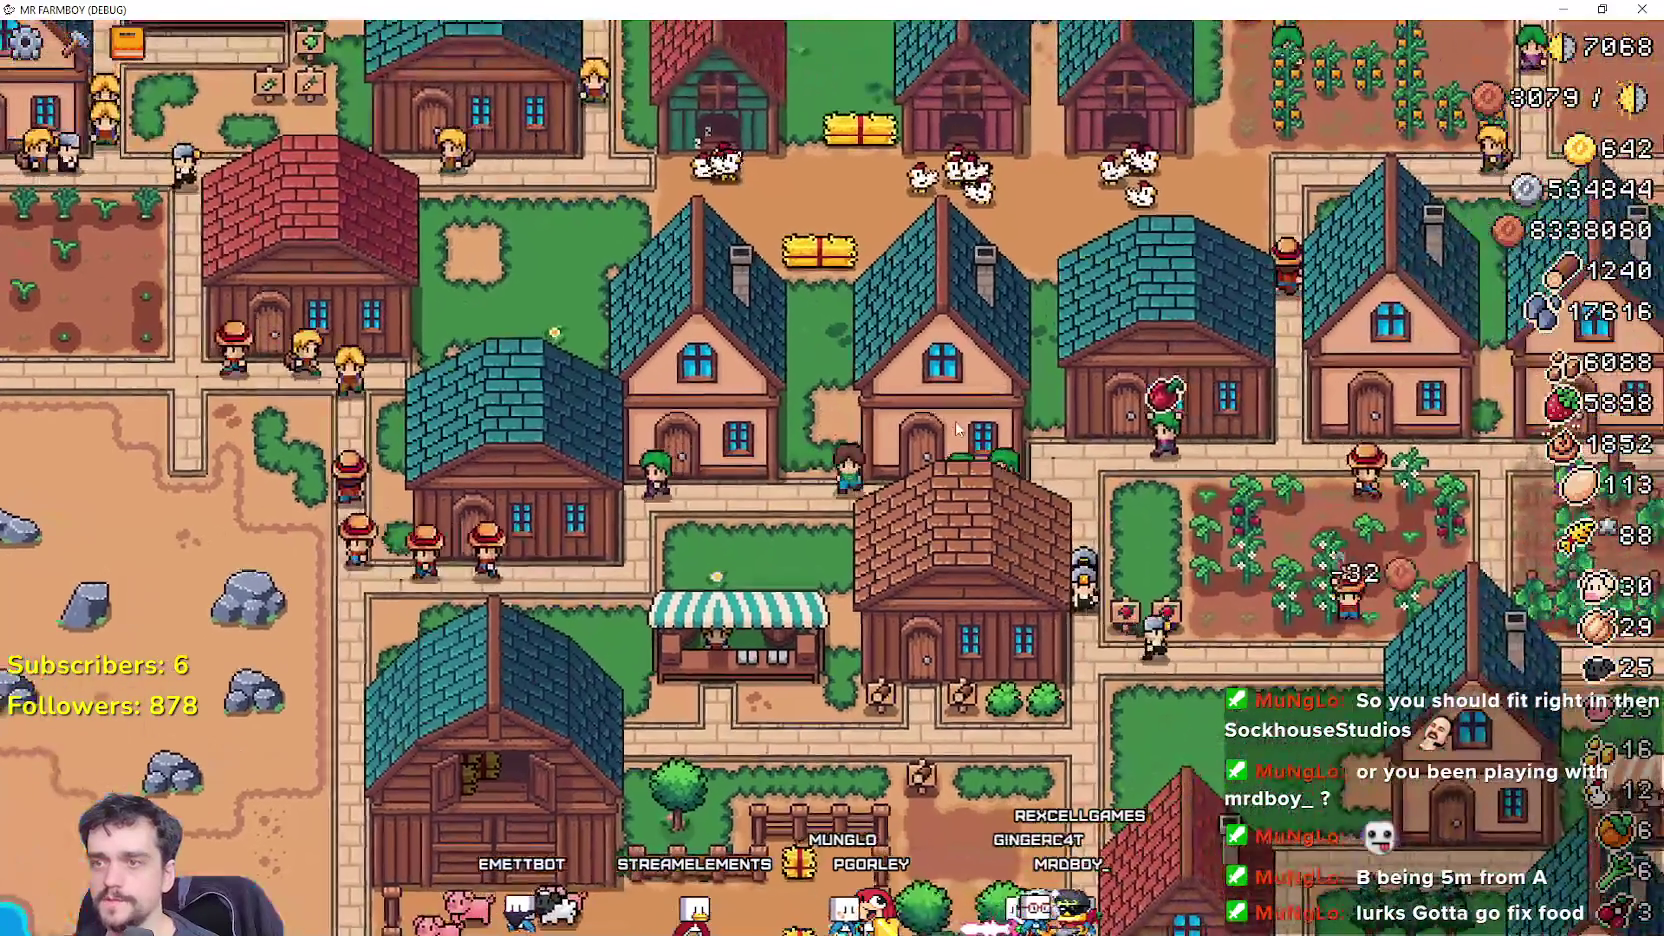
pyautogui.click(957, 427)
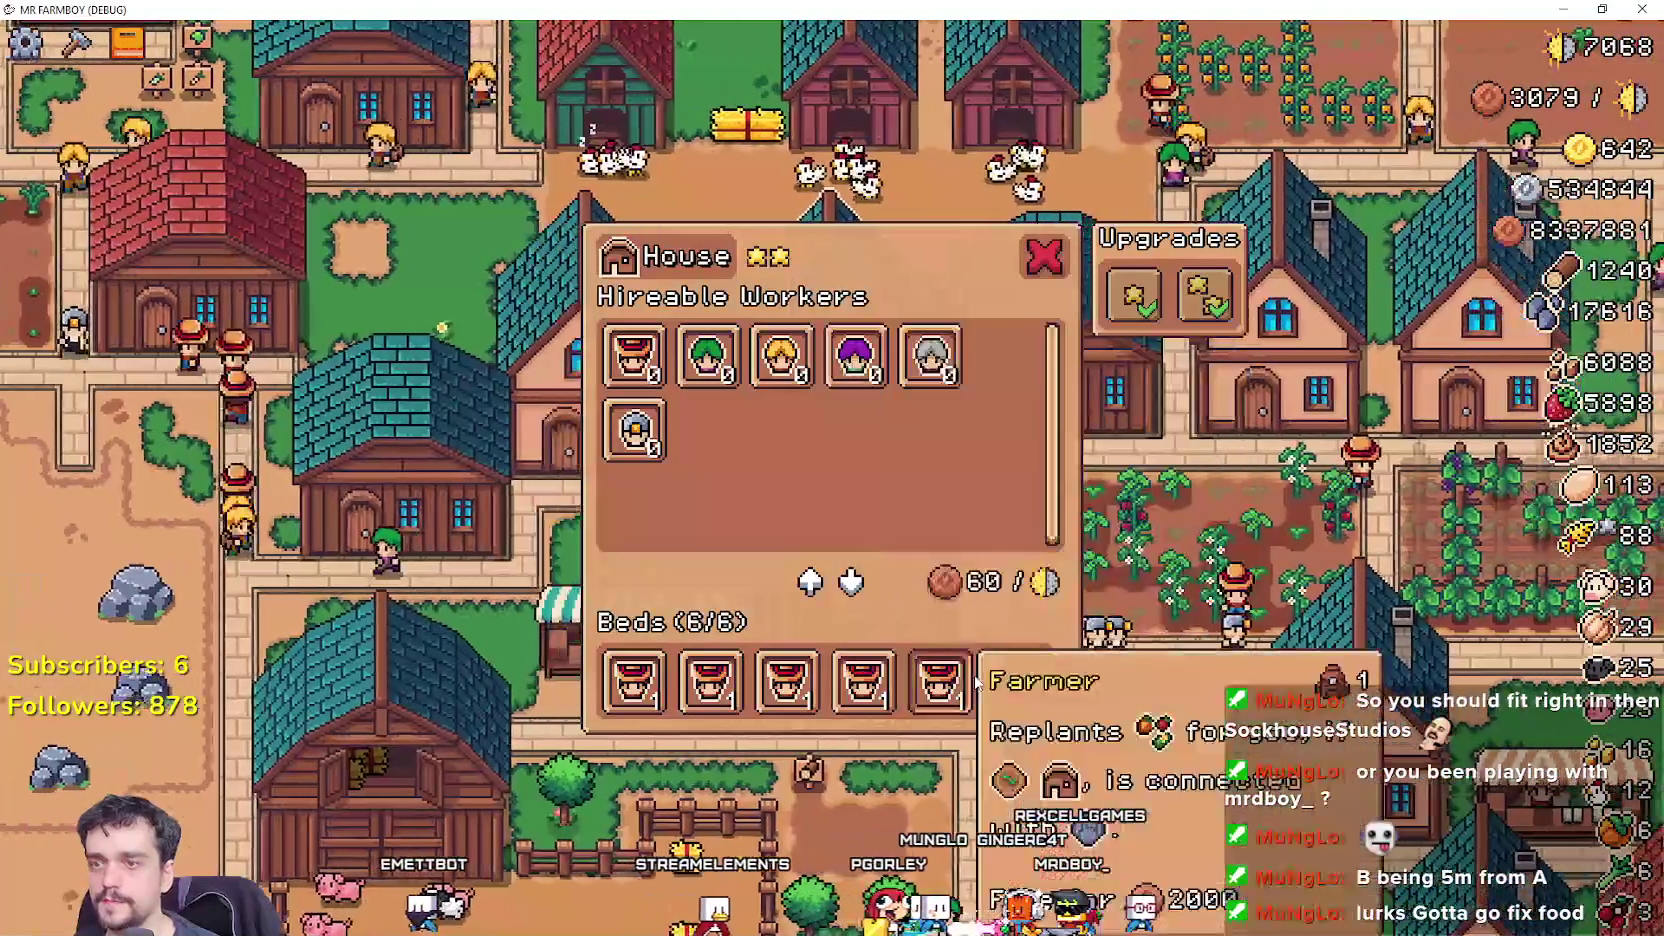
pyautogui.press('Escape')
pyautogui.click(887, 419)
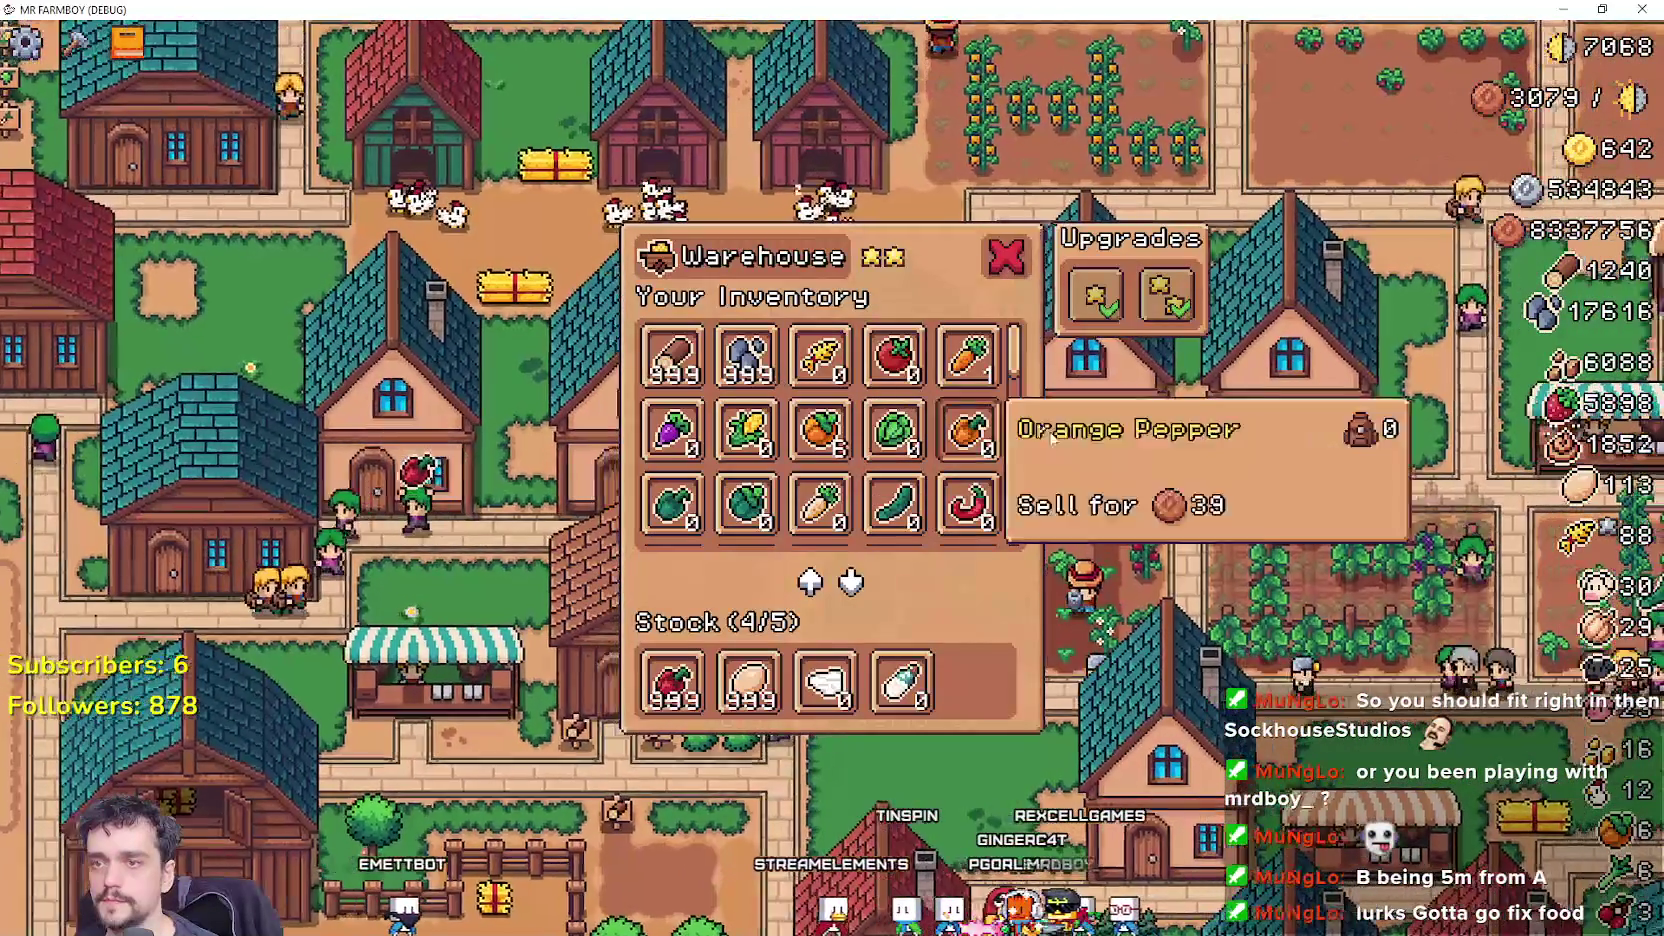
pyautogui.press('Escape')
pyautogui.click(950, 430)
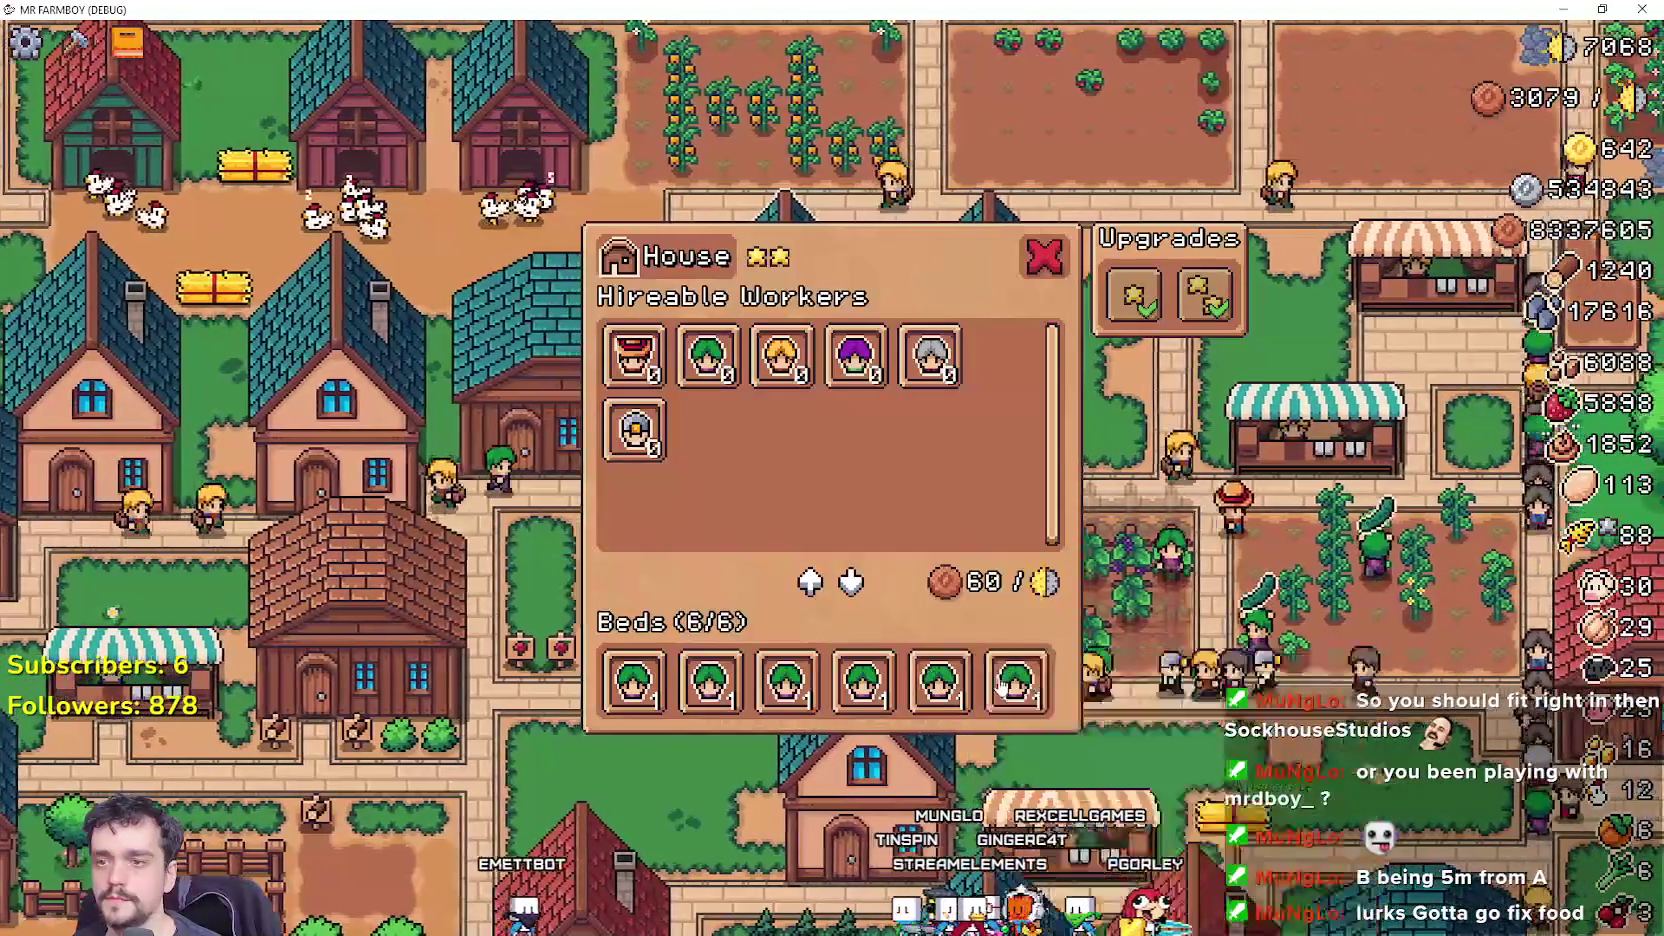
pyautogui.press('Escape')
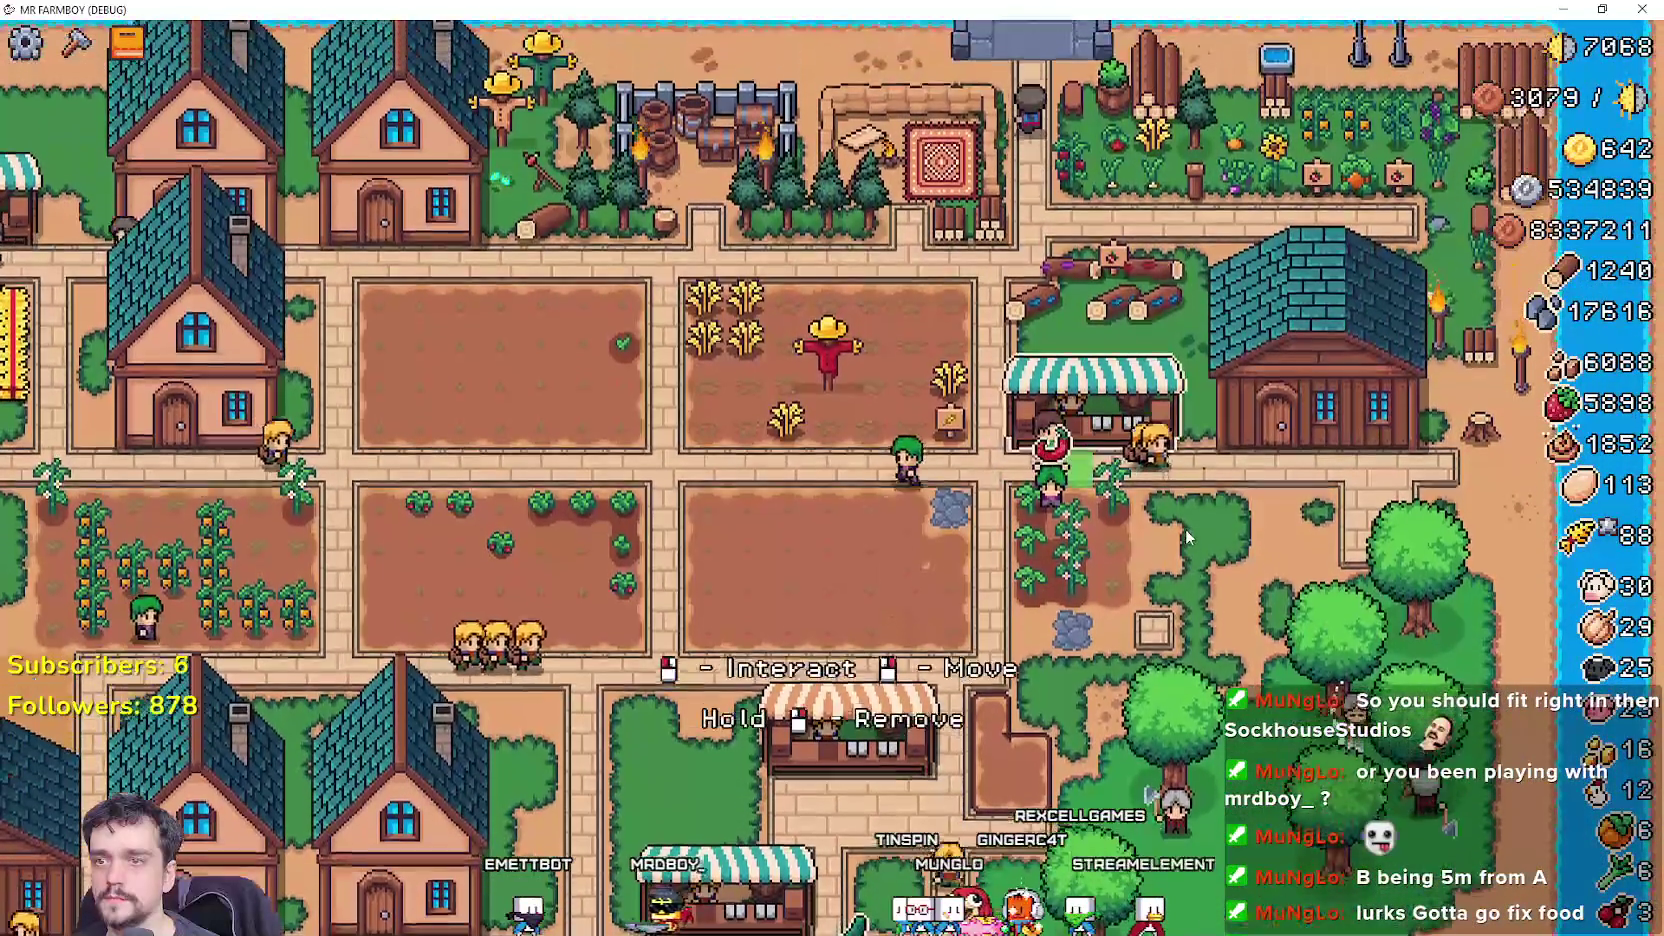
# Inspect the Market's sell slots, the Merchant's Outpost information and the Warehouse stock.
pyautogui.click(824, 663)
pyautogui.press('Escape')
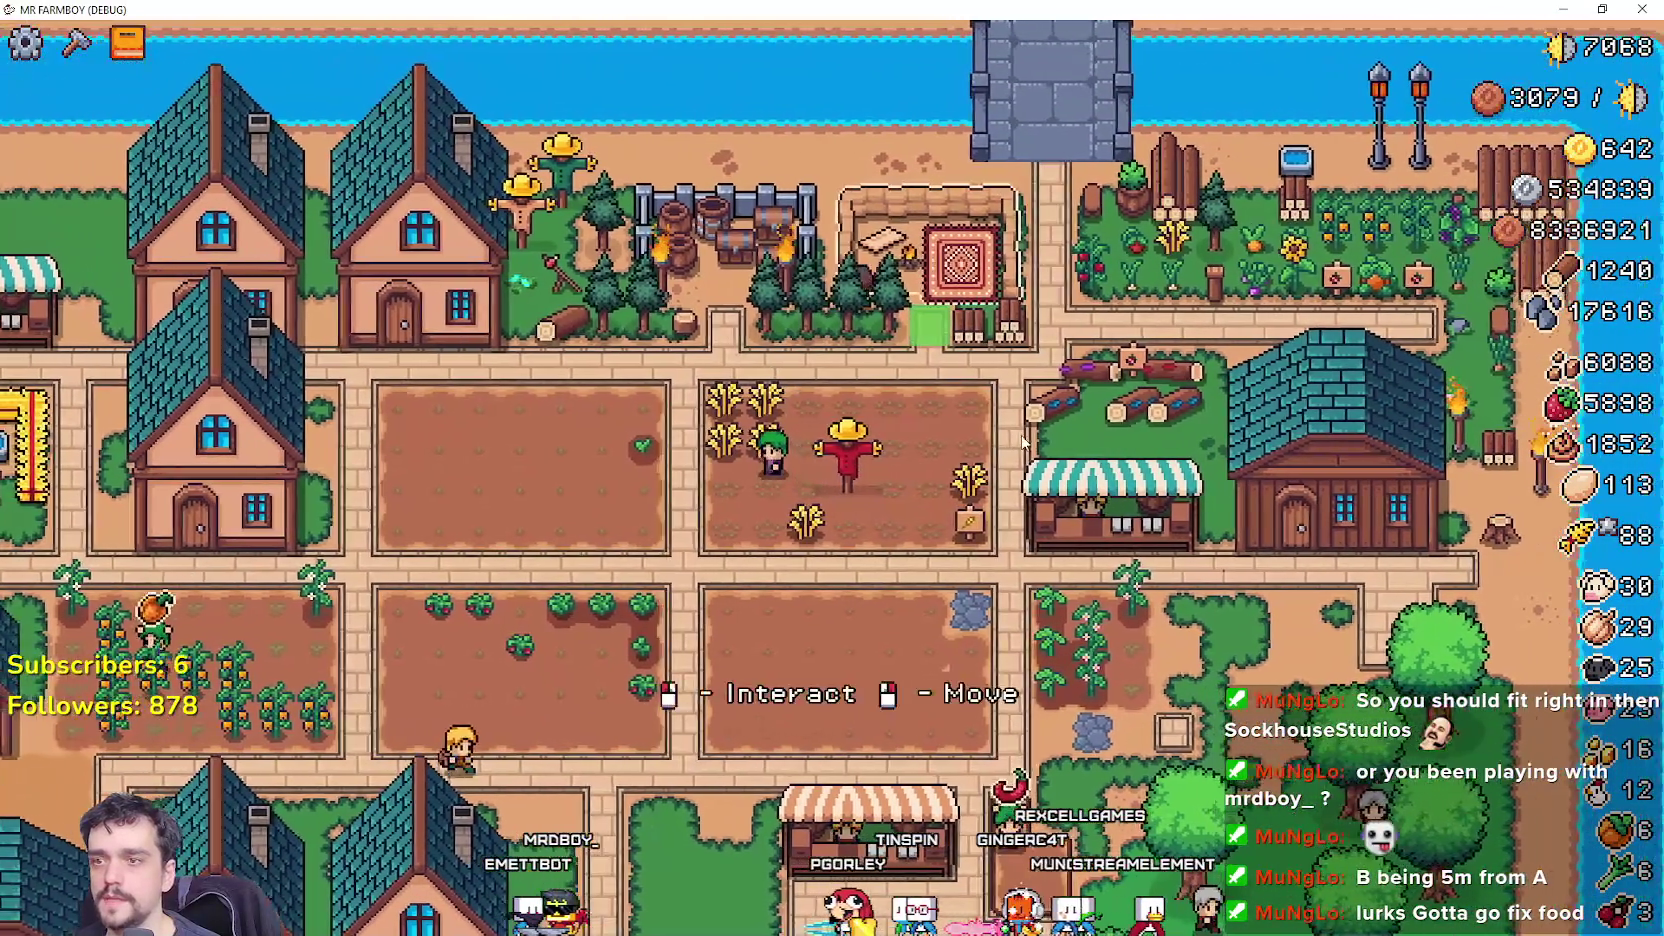
pyautogui.click(1022, 442)
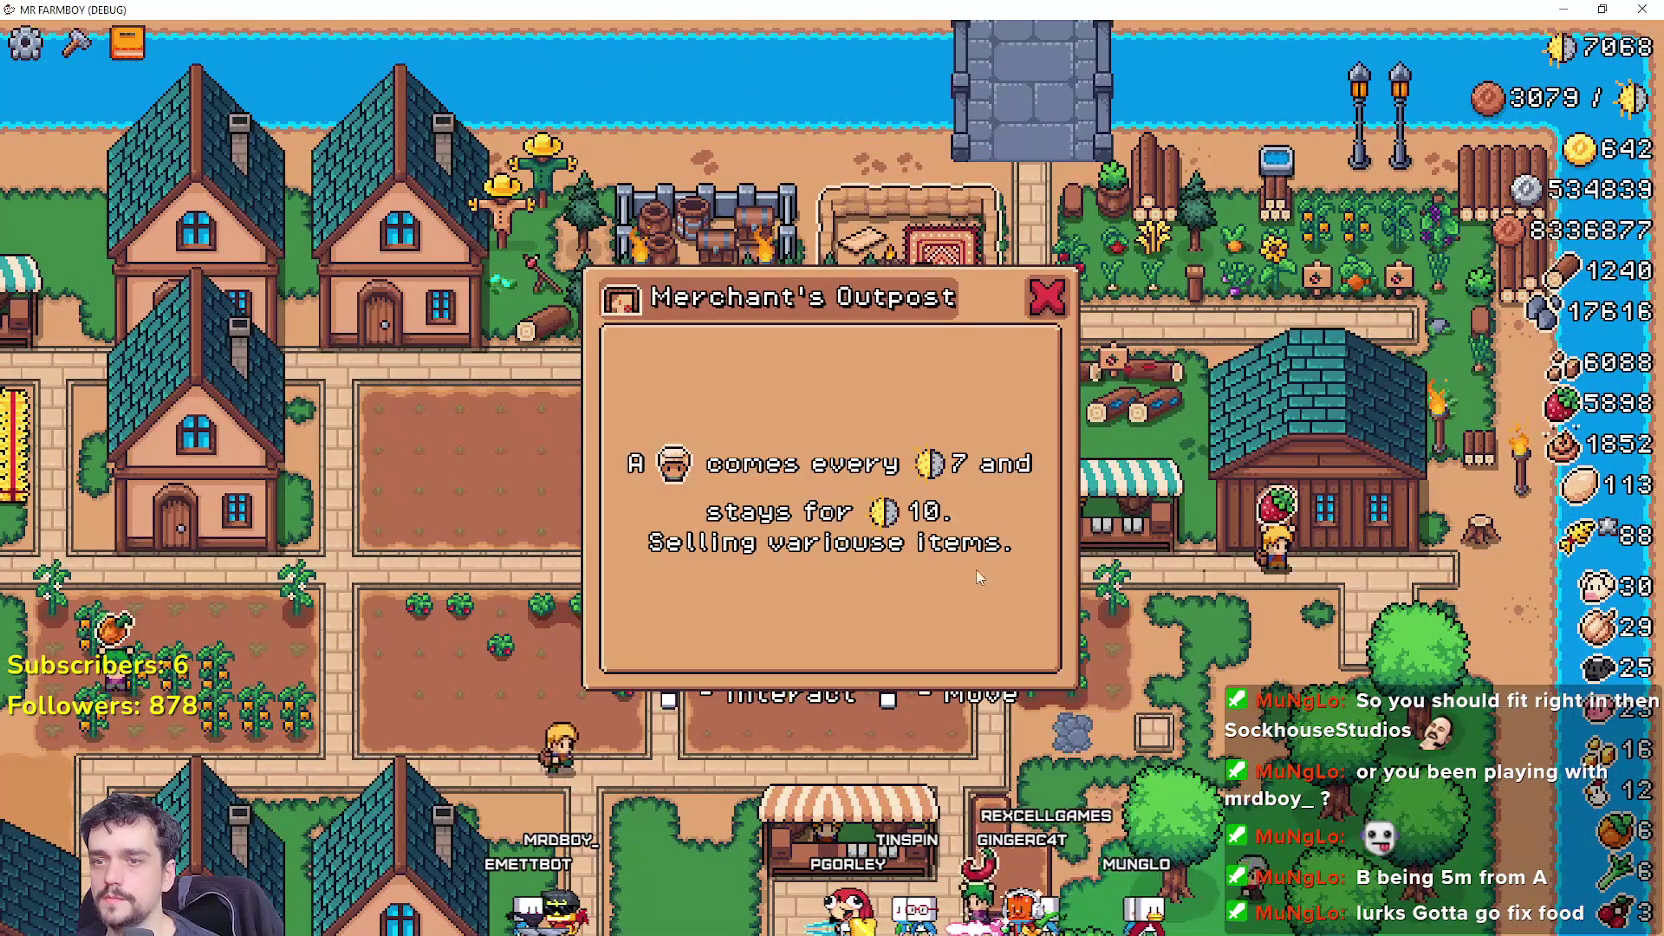
pyautogui.press('Escape')
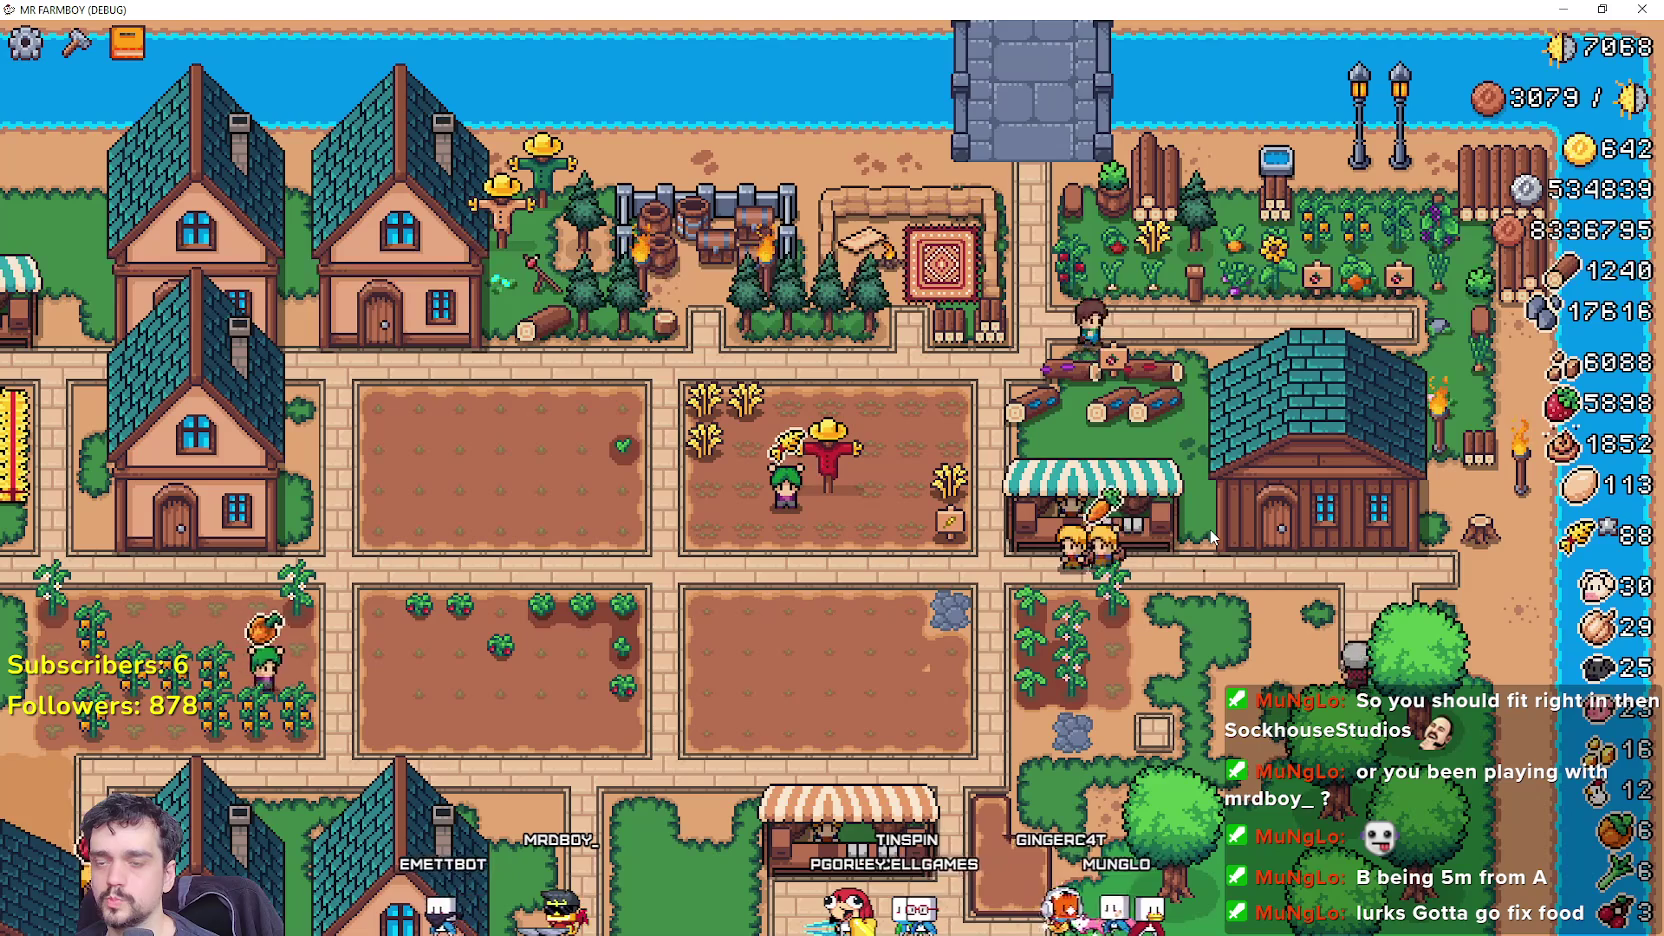
pyautogui.click(1212, 538)
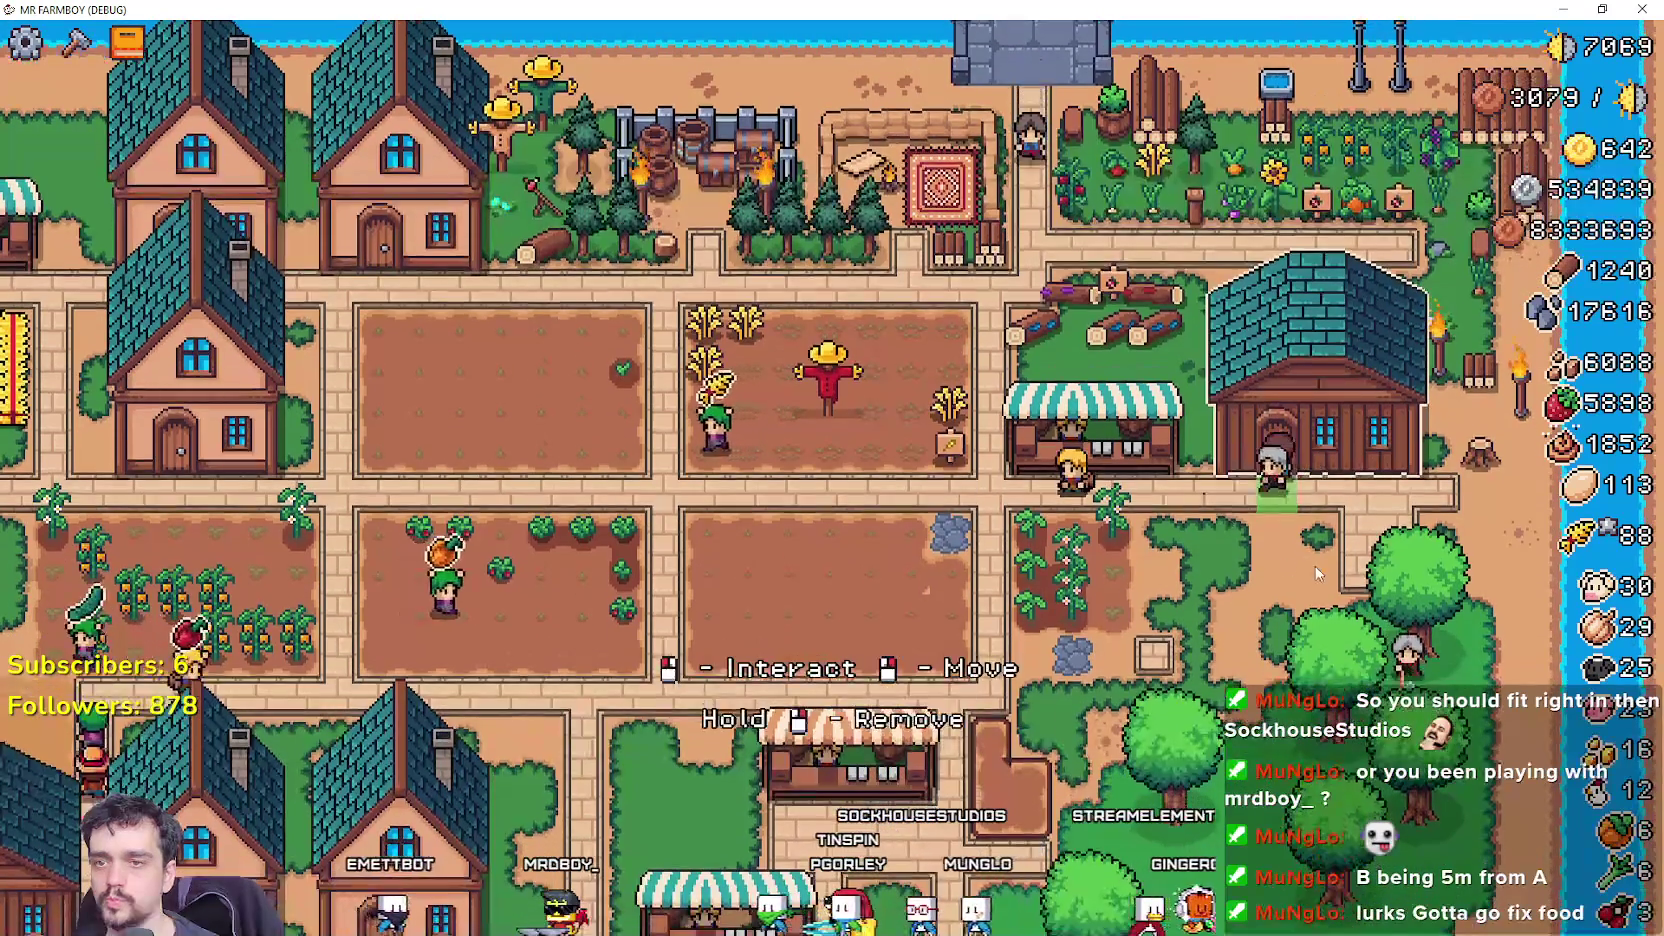
pyautogui.press('Escape')
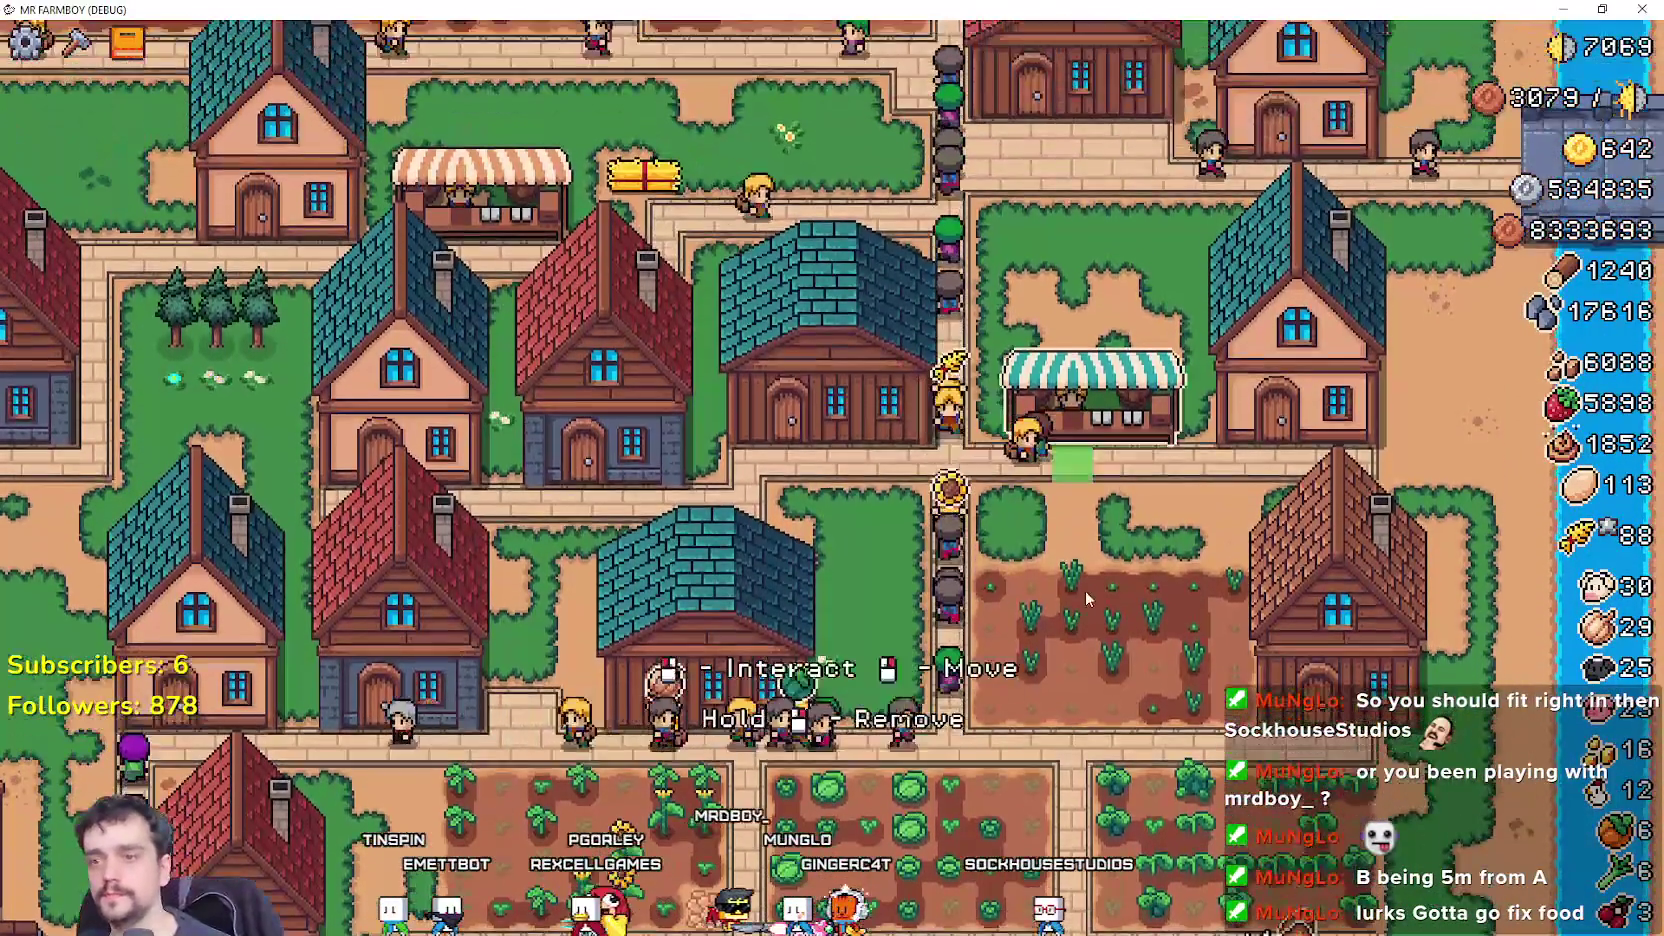
pyautogui.click(1075, 470)
pyautogui.scroll(-3, 940, 450)
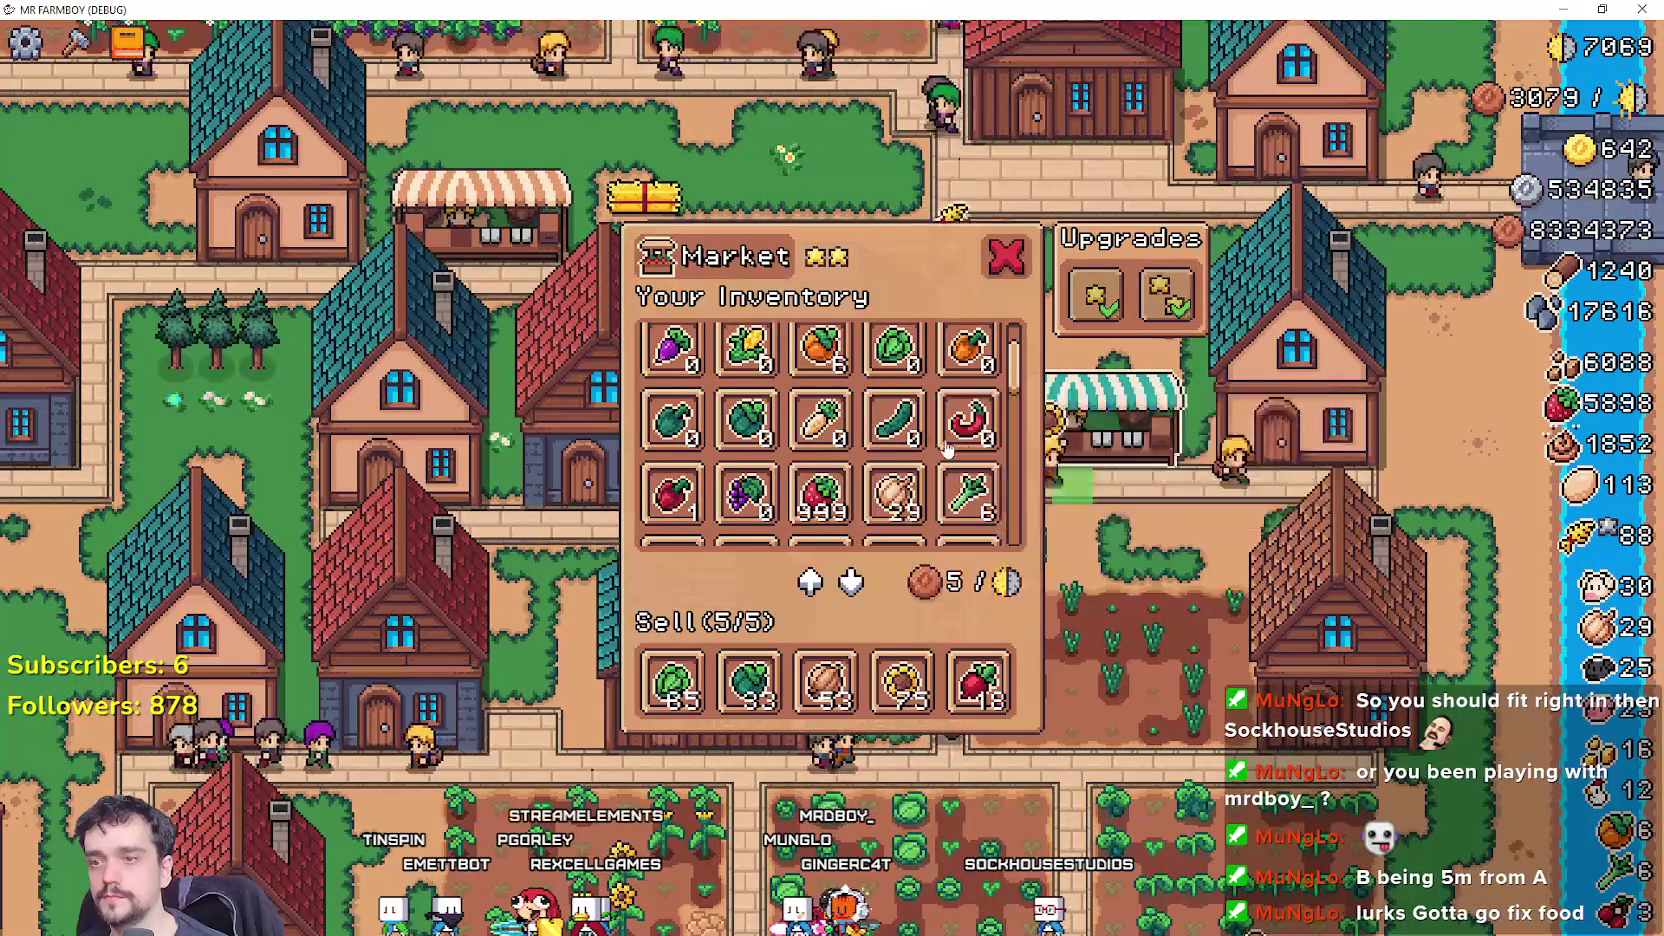
pyautogui.scroll(-6, 688, 500)
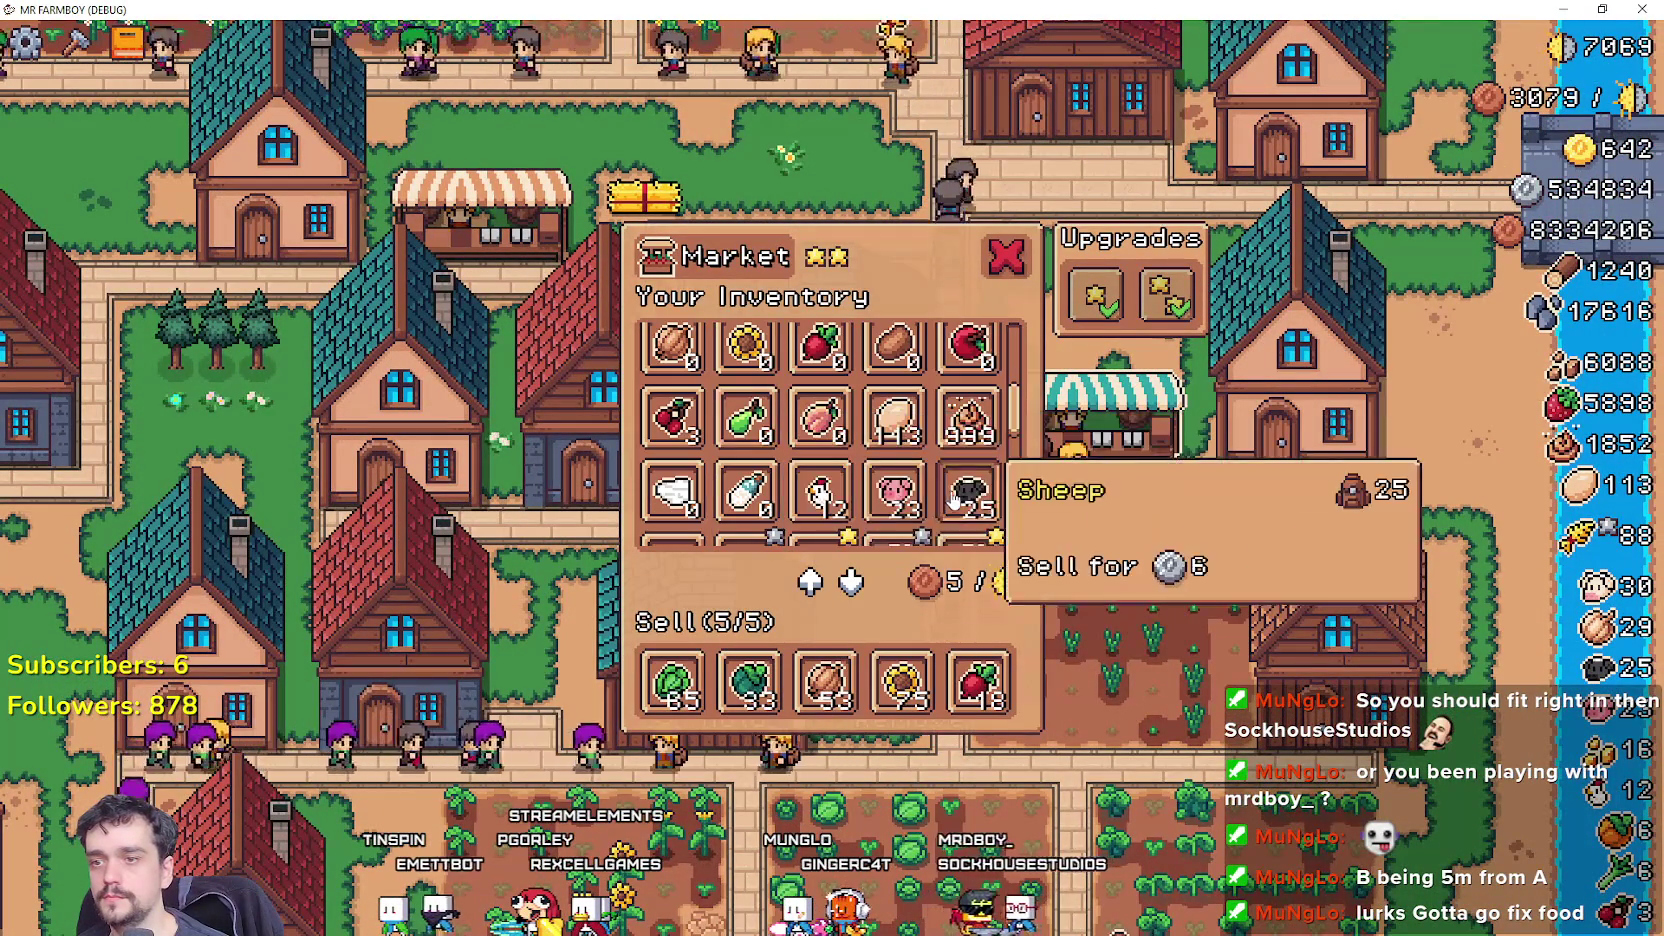
pyautogui.click(1072, 630)
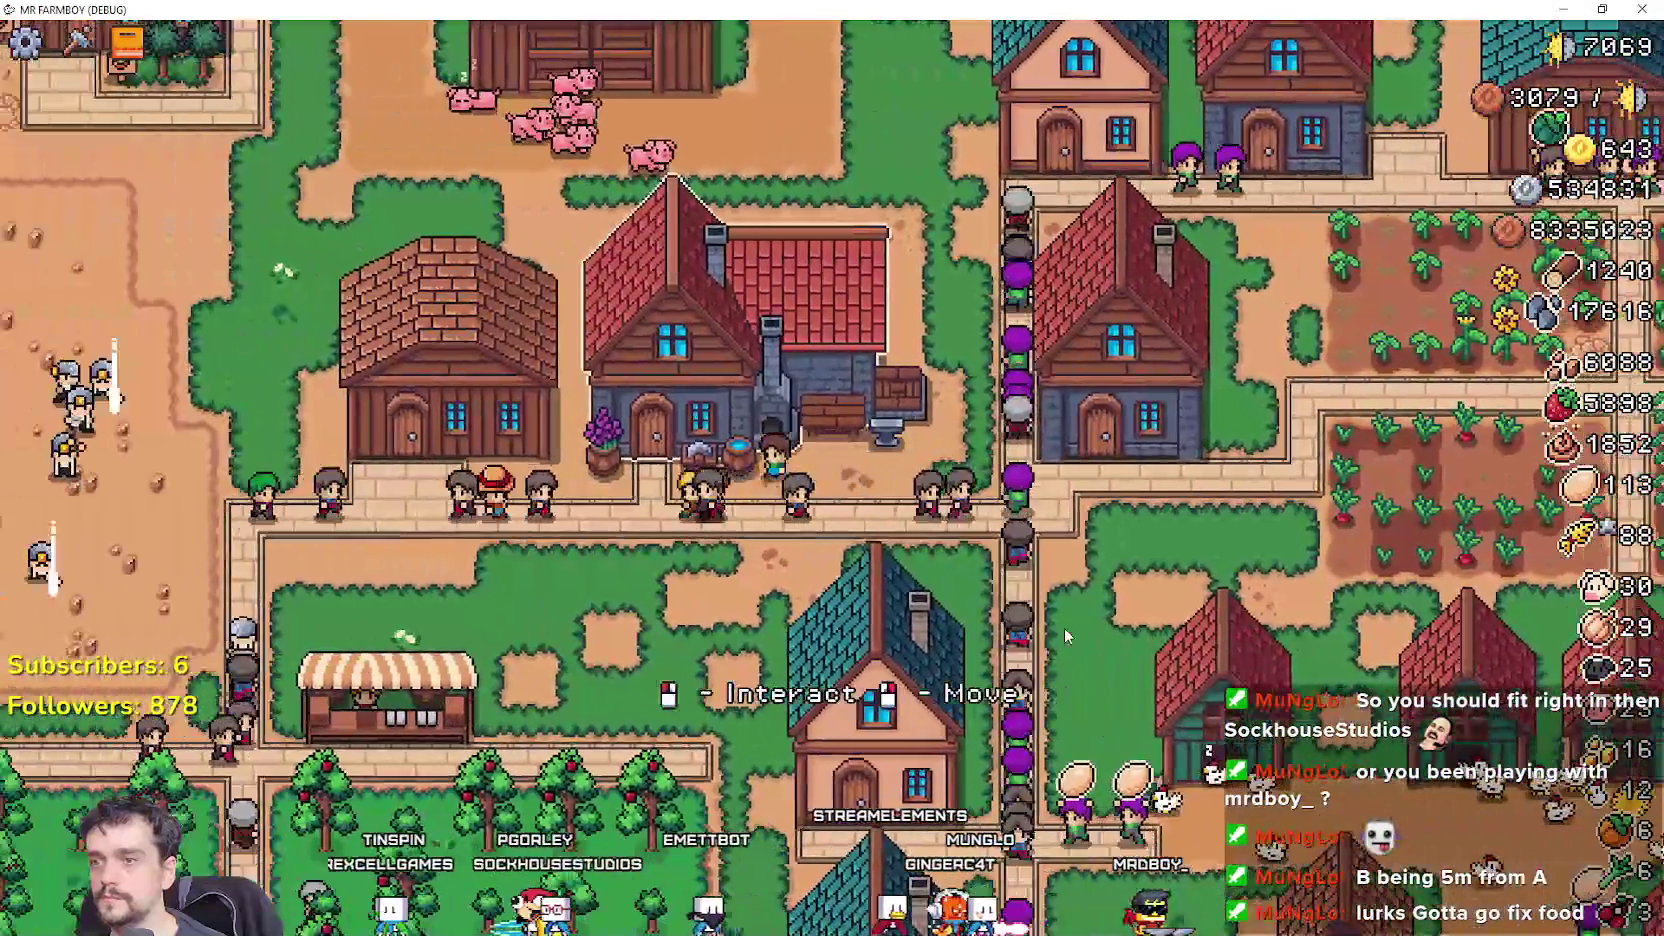
# Load 100 copper ore into the first Blacksmith furnace and gold ore into the third.
pyautogui.click(1064, 632)
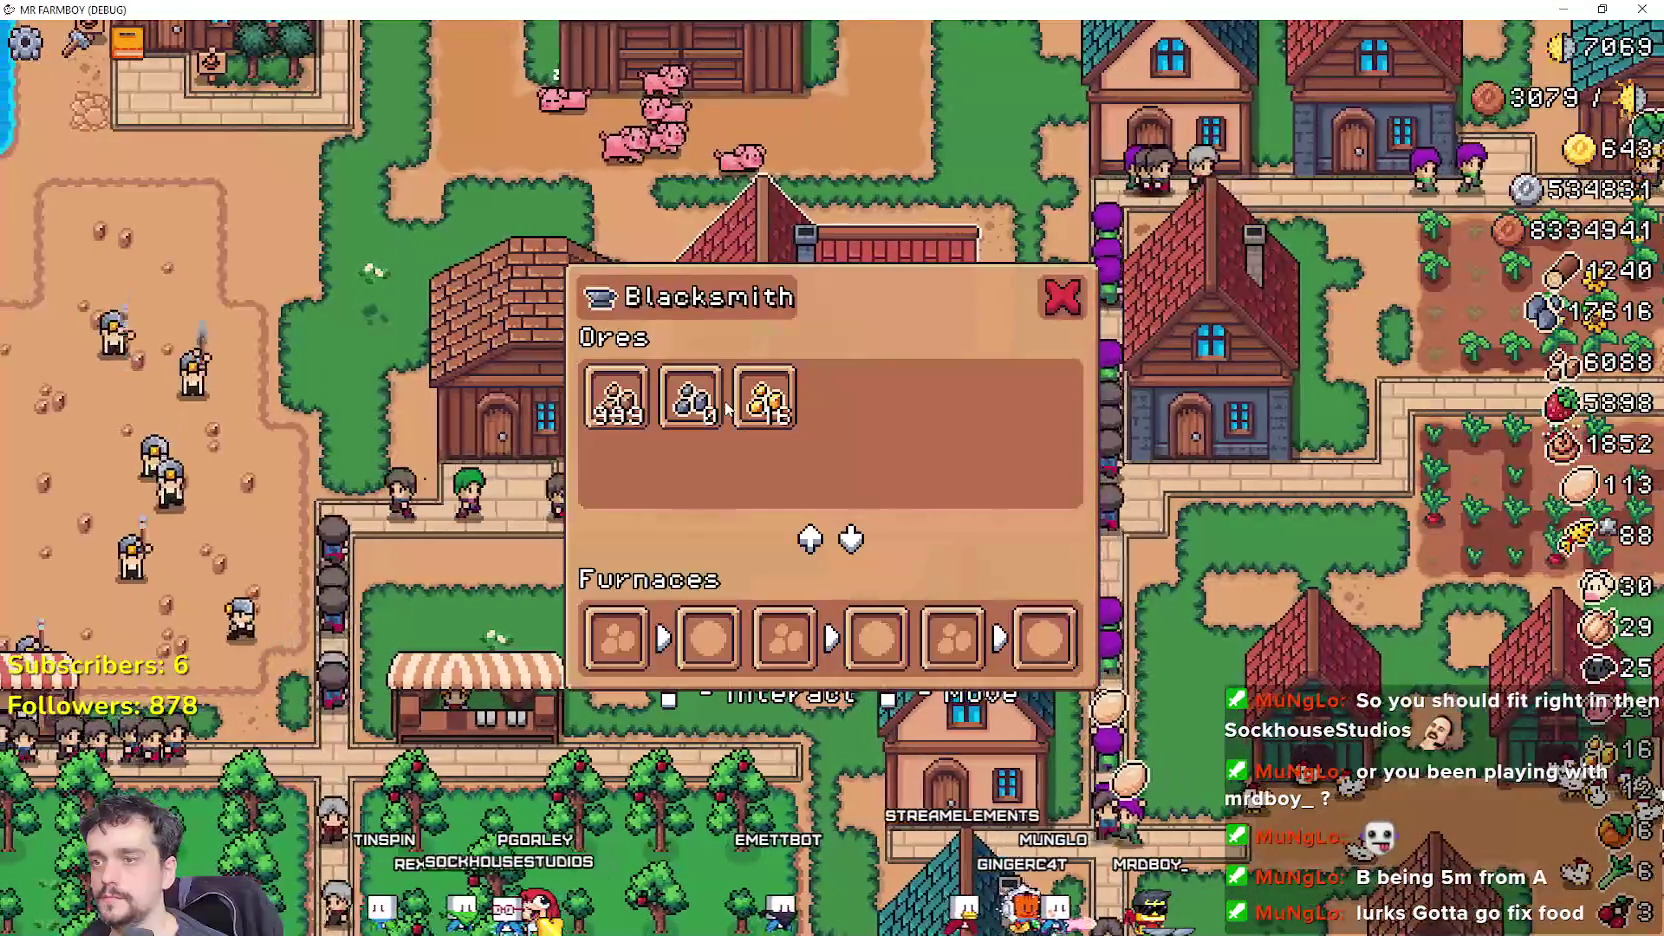
pyautogui.moveTo(630, 418)
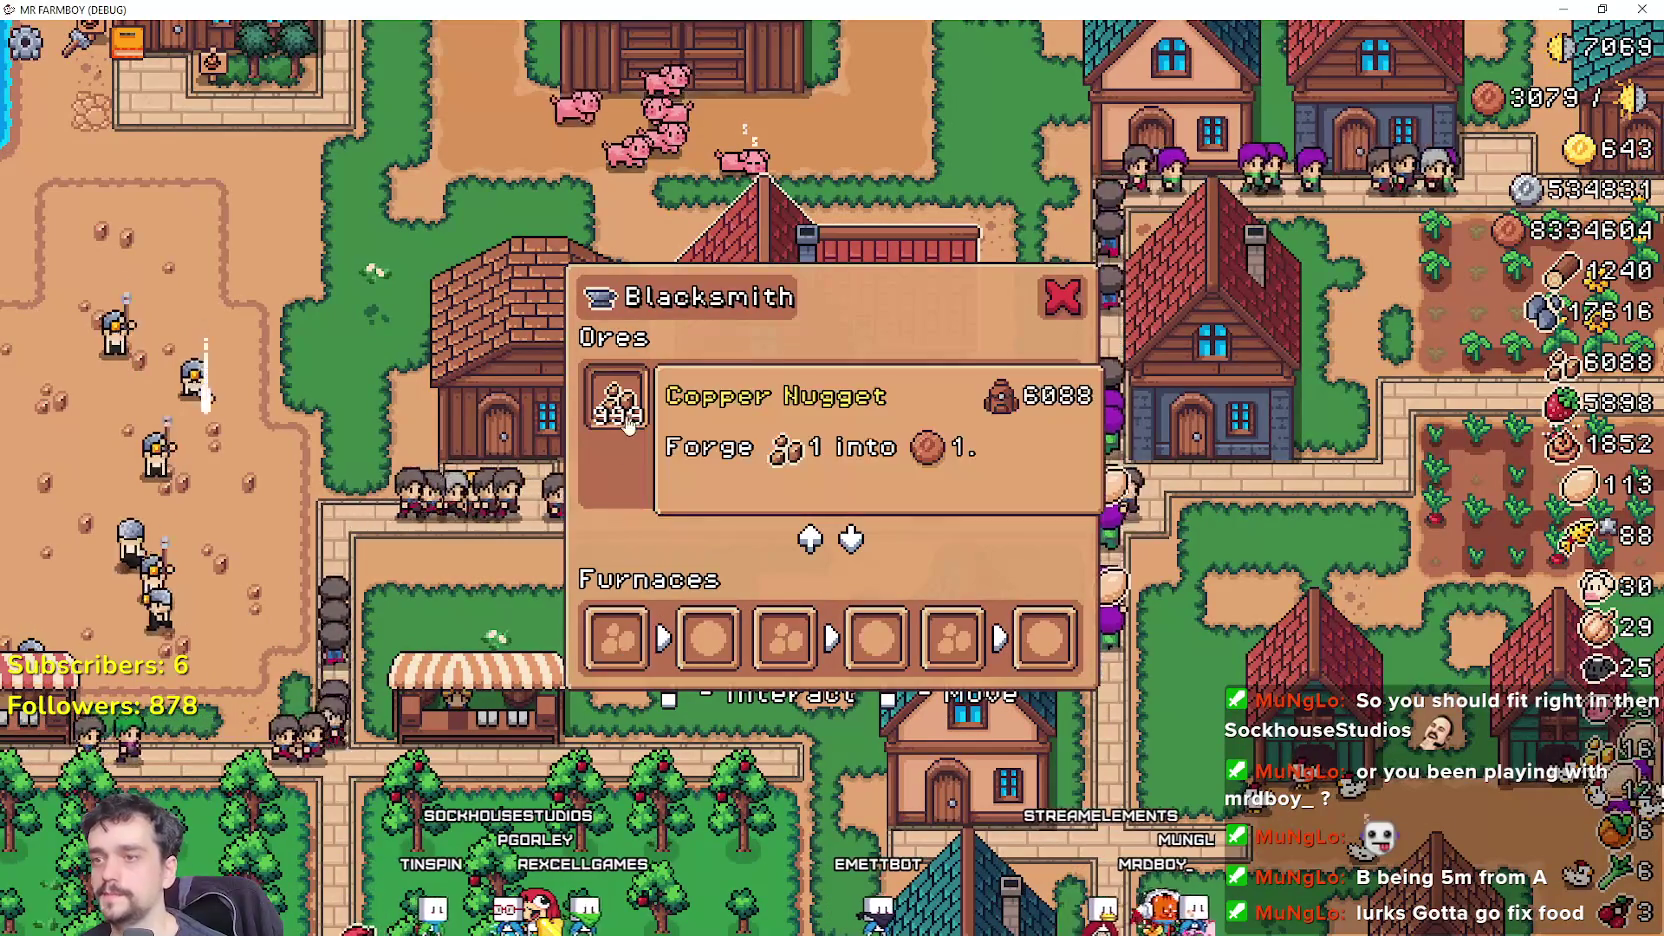
pyautogui.moveTo(703, 402)
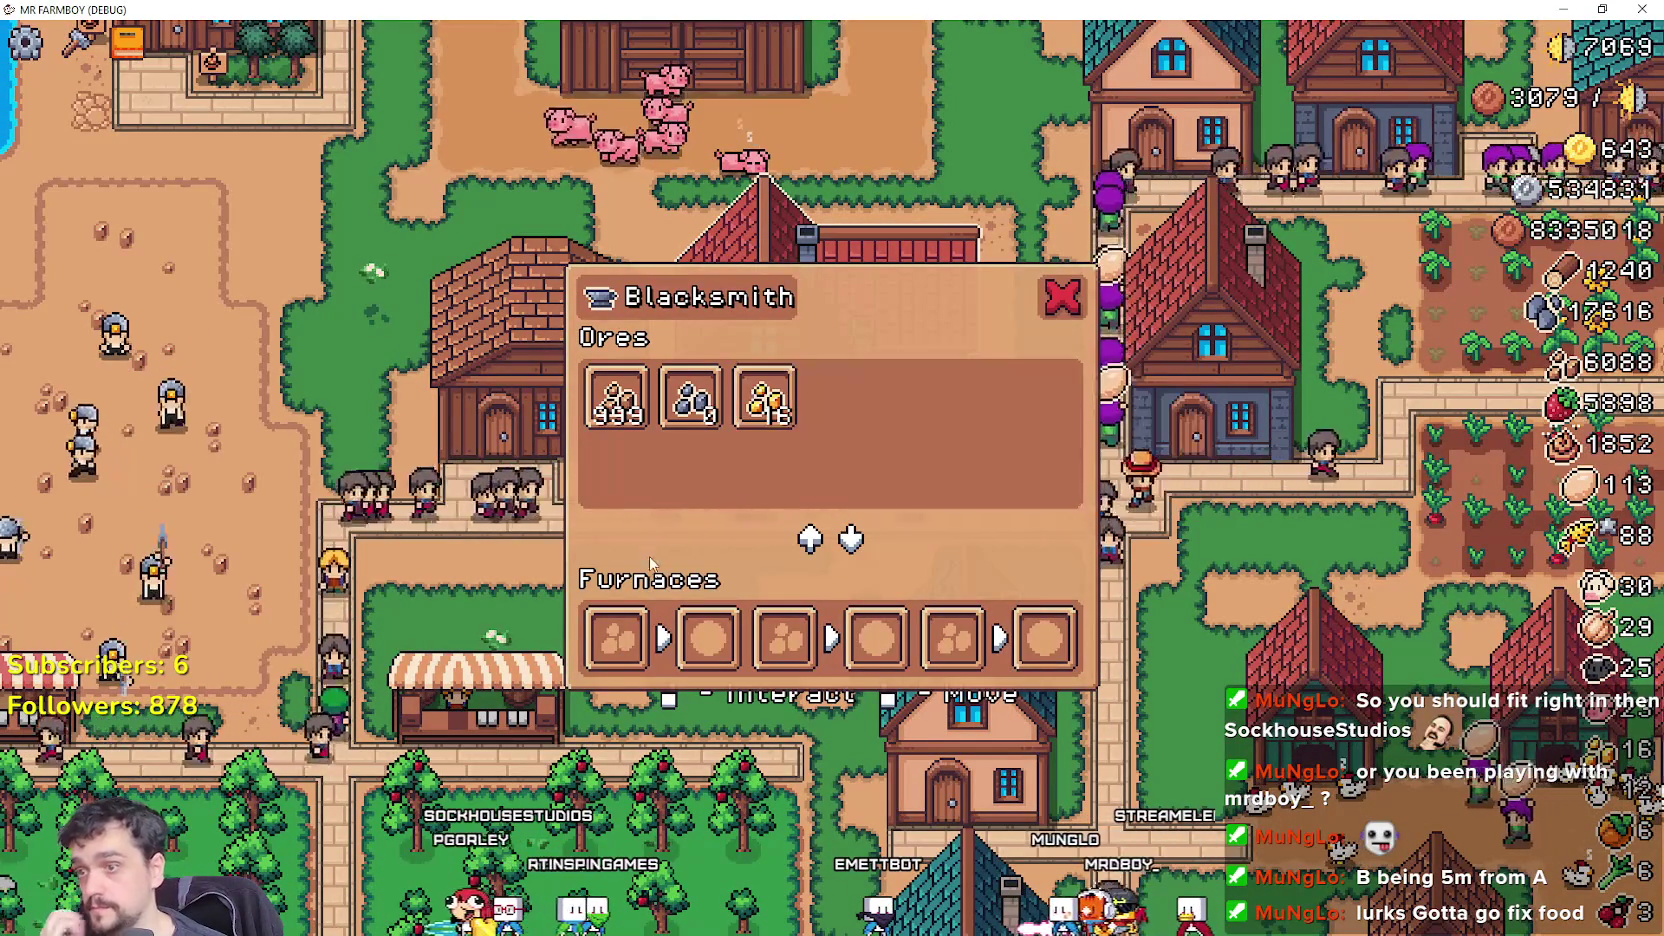
pyautogui.moveTo(617, 397); pyautogui.dragTo(617, 637)
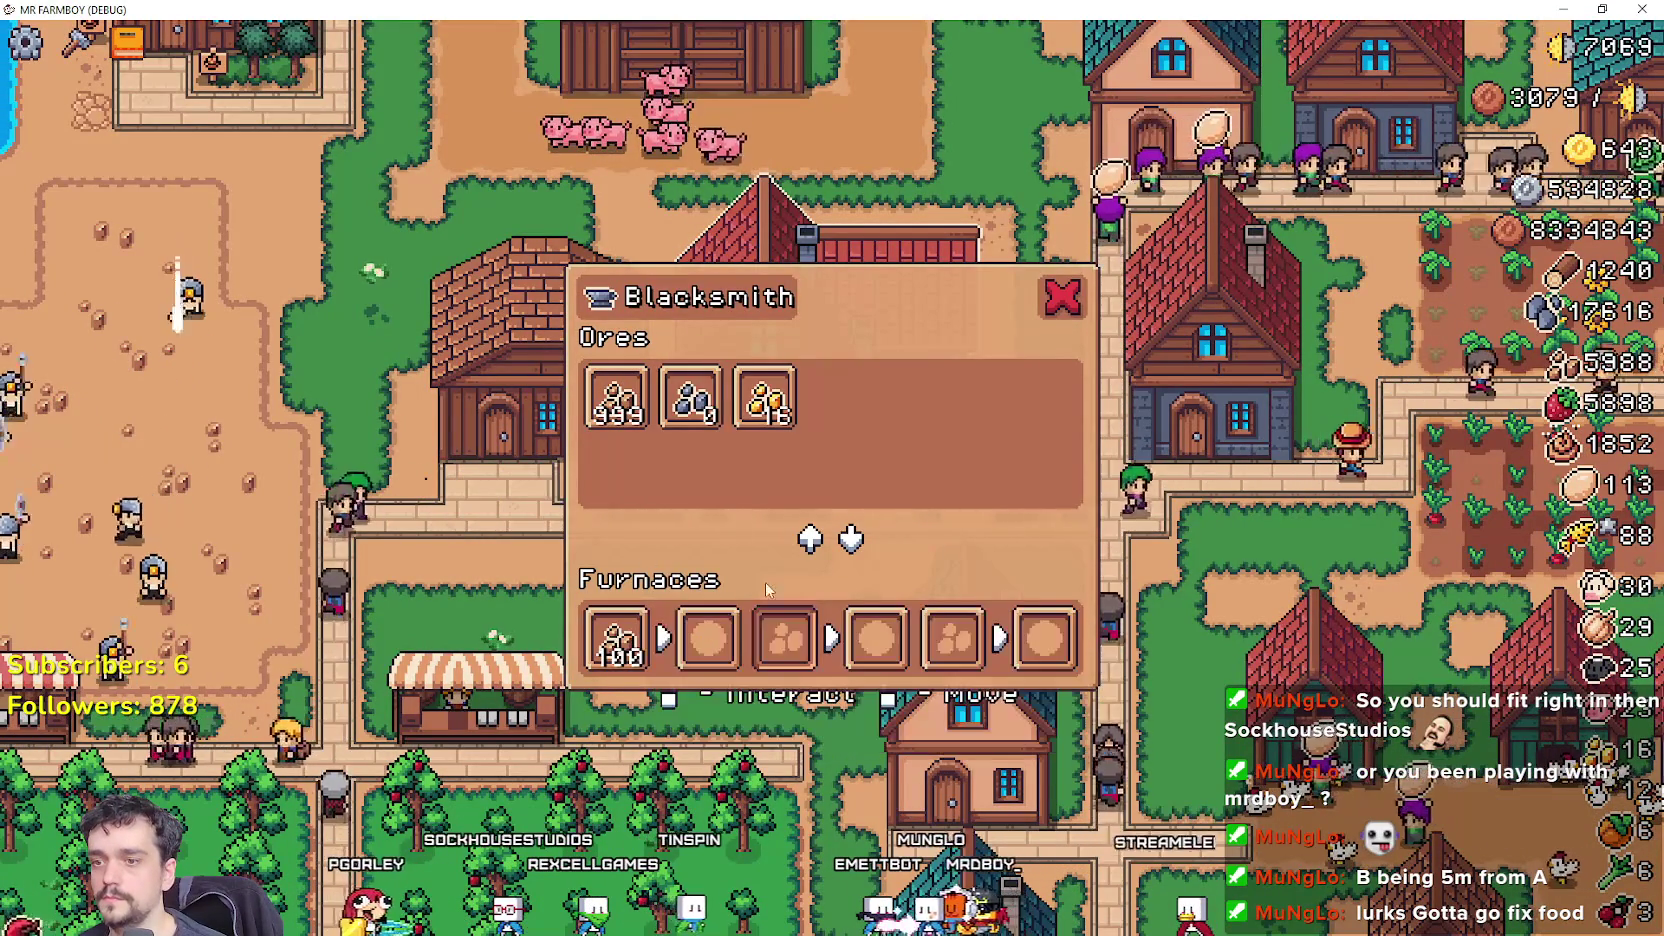
pyautogui.moveTo(765, 408); pyautogui.dragTo(784, 637)
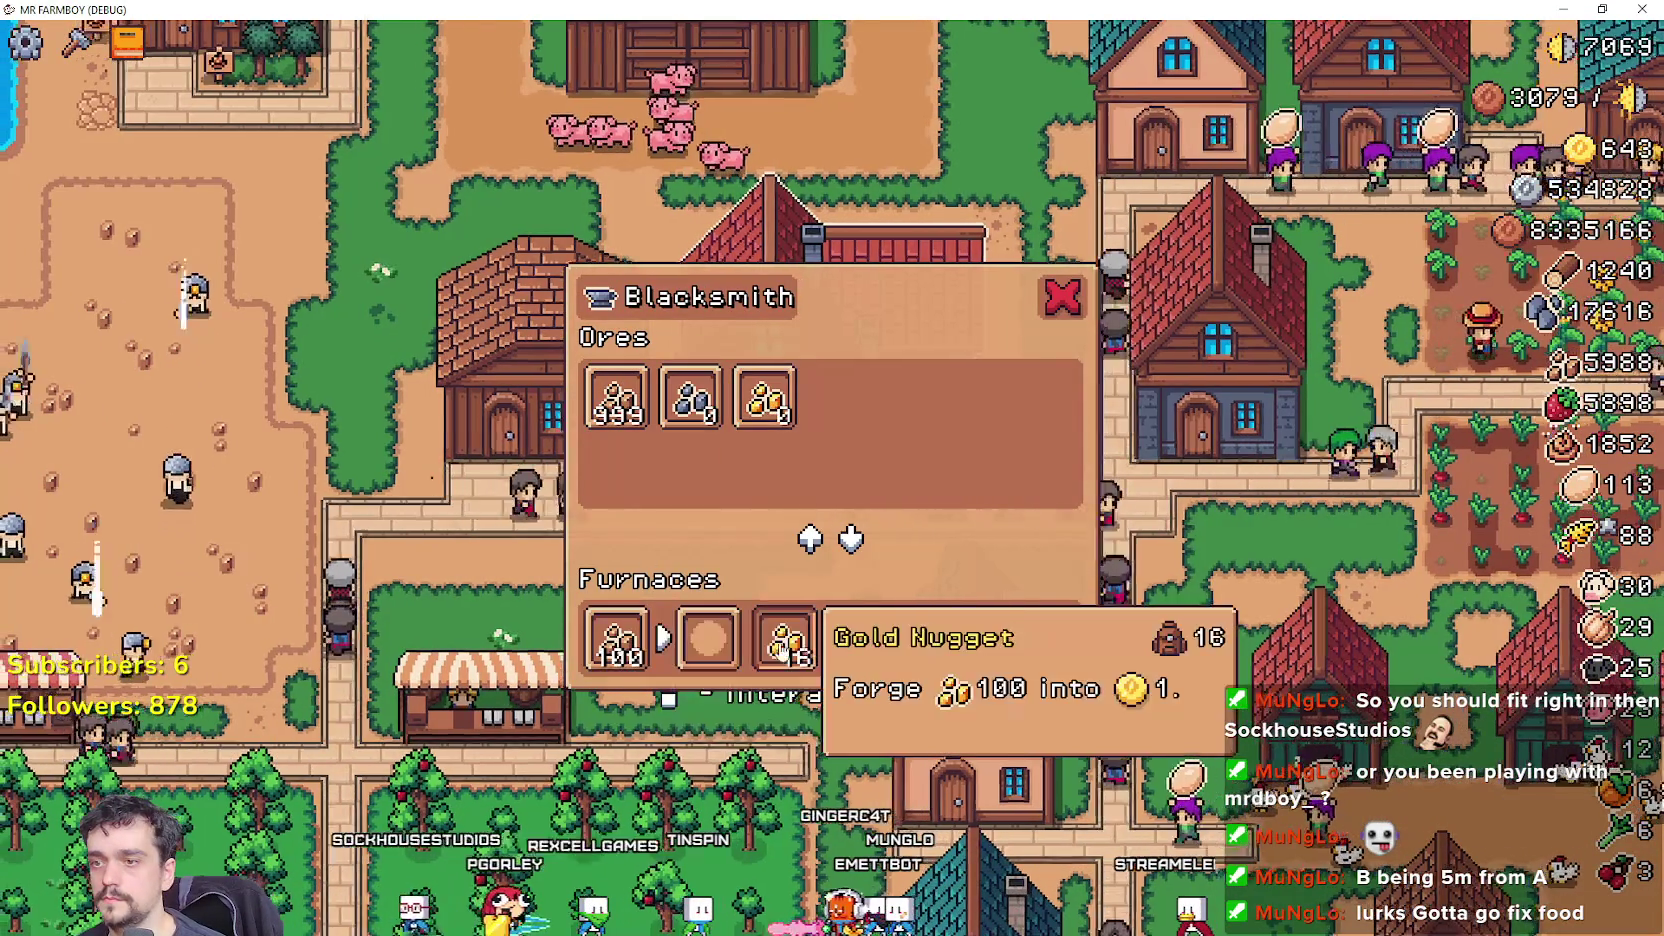
pyautogui.press('Escape')
# Check the Warehouse copper nuggets, the orchard harvest and the Market sell panel.
pyautogui.click(940, 582)
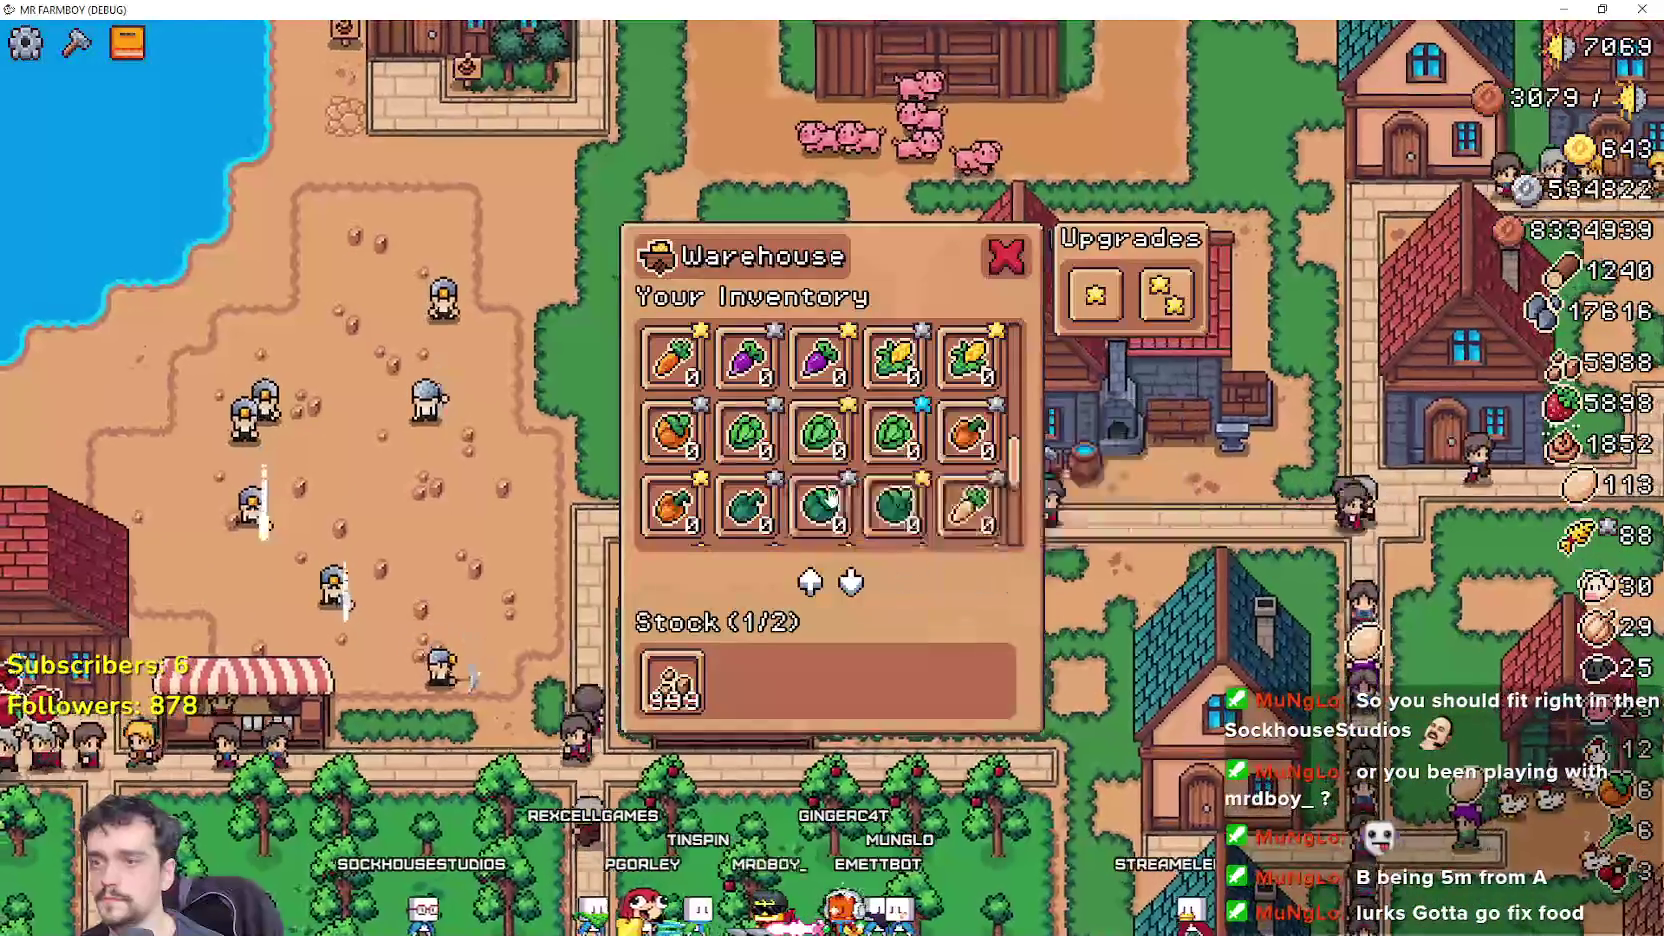
pyautogui.press('Escape')
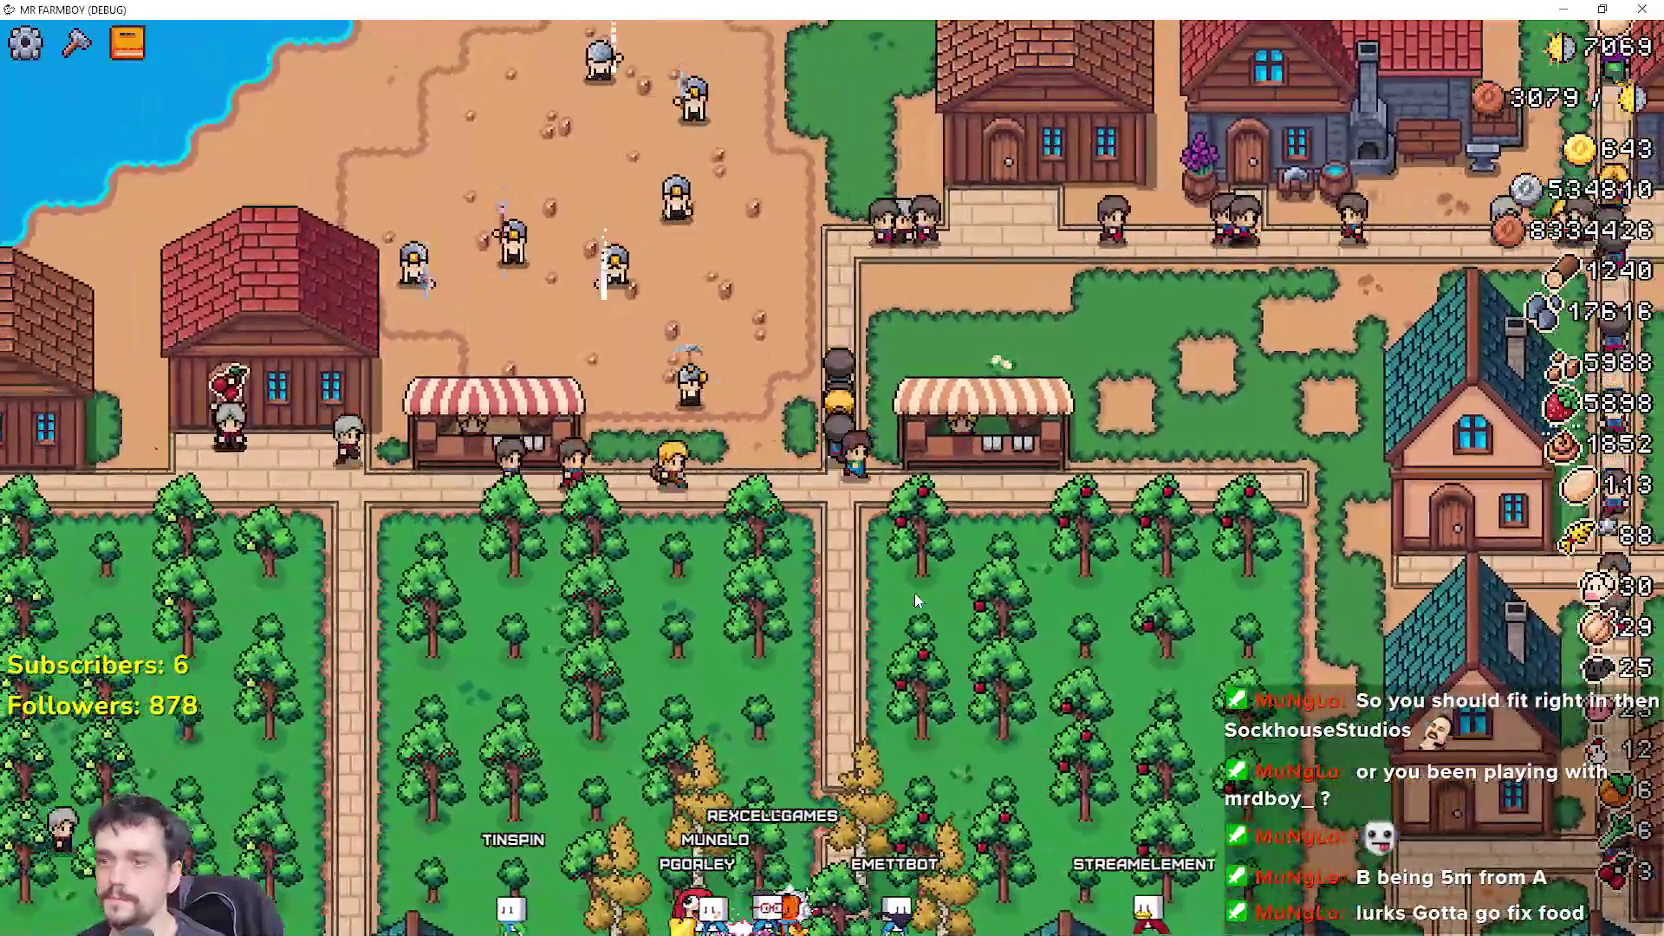
pyautogui.click(914, 592)
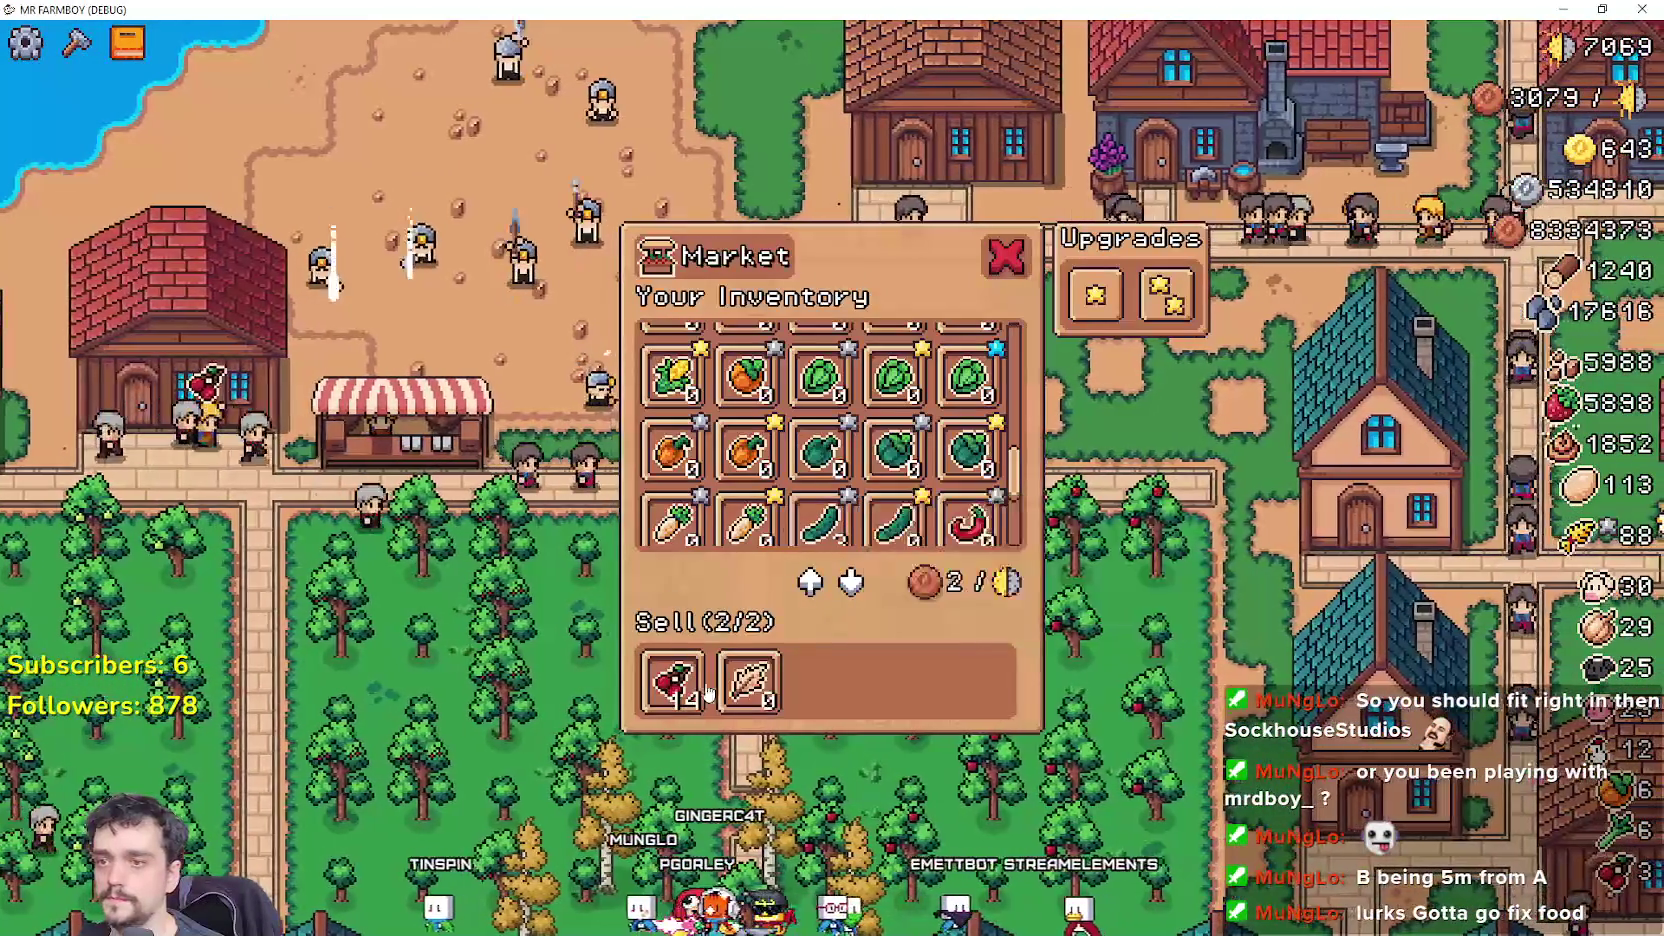
pyautogui.press('Escape')
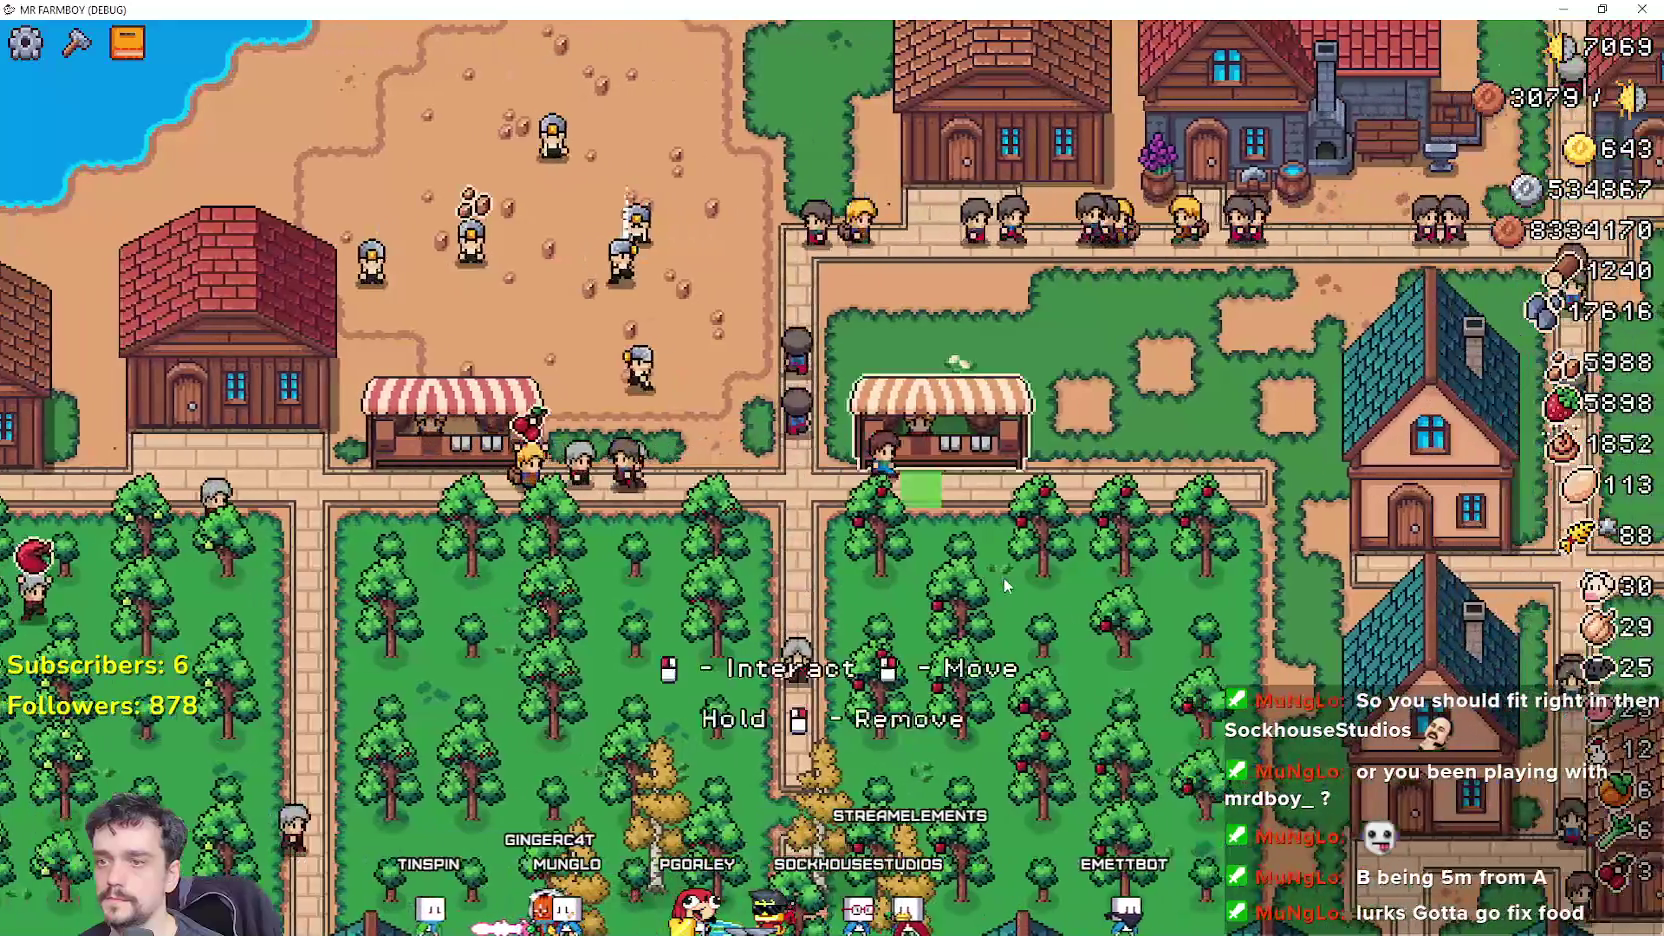
pyautogui.click(940, 420)
pyautogui.press('Escape')
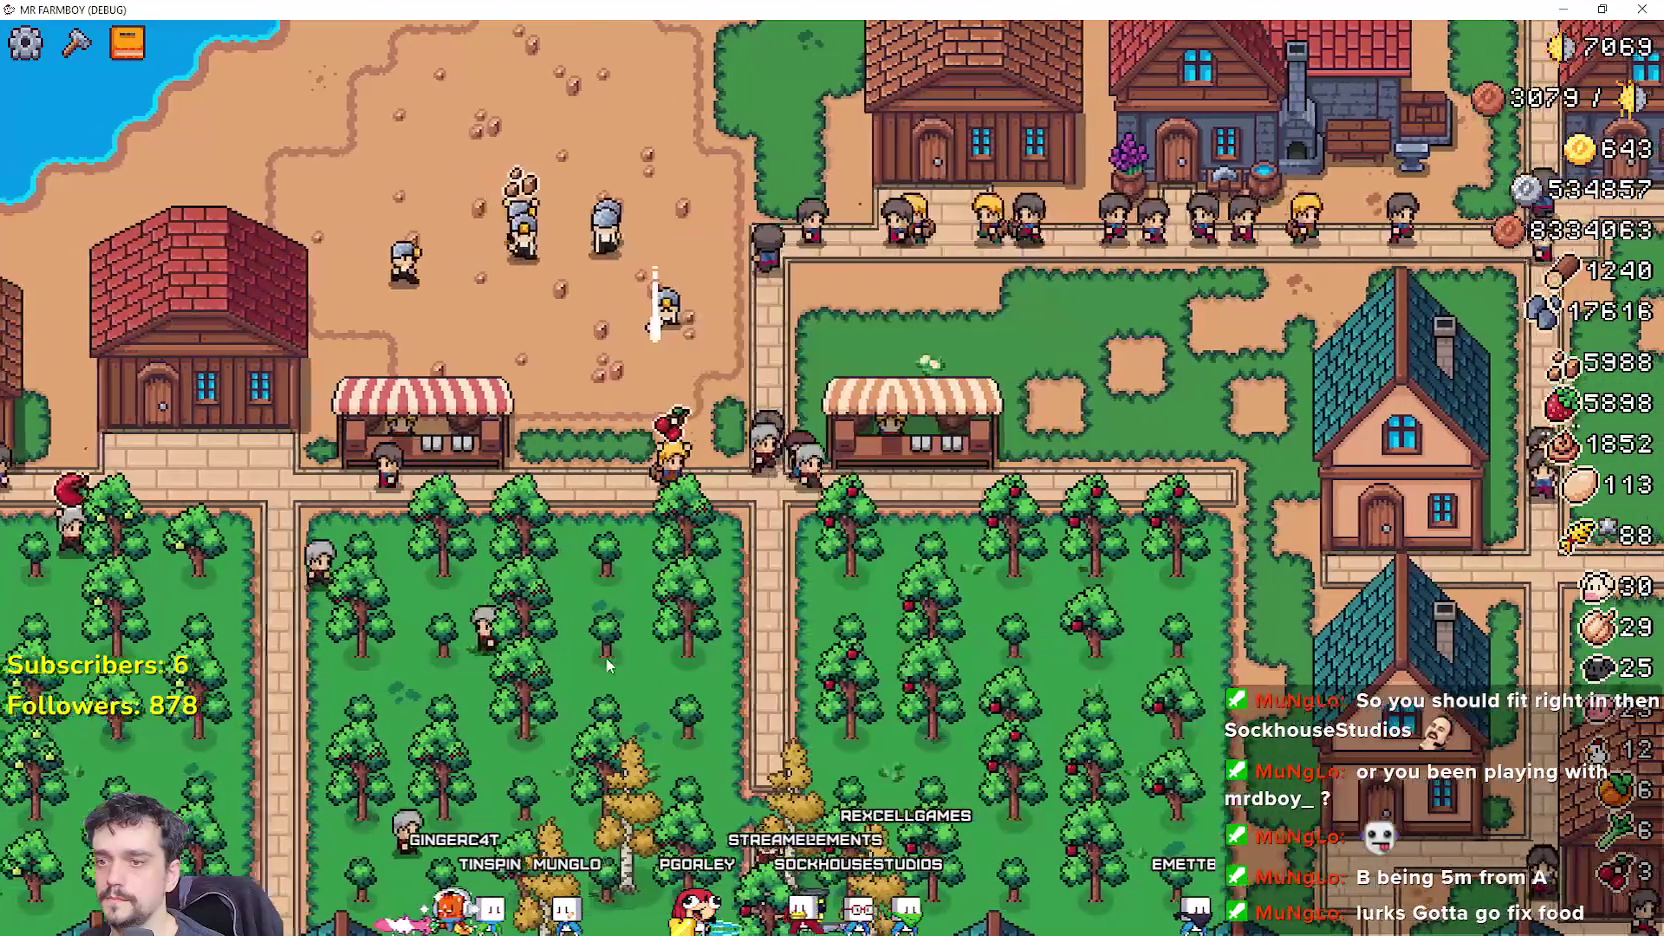
pyautogui.press('m')
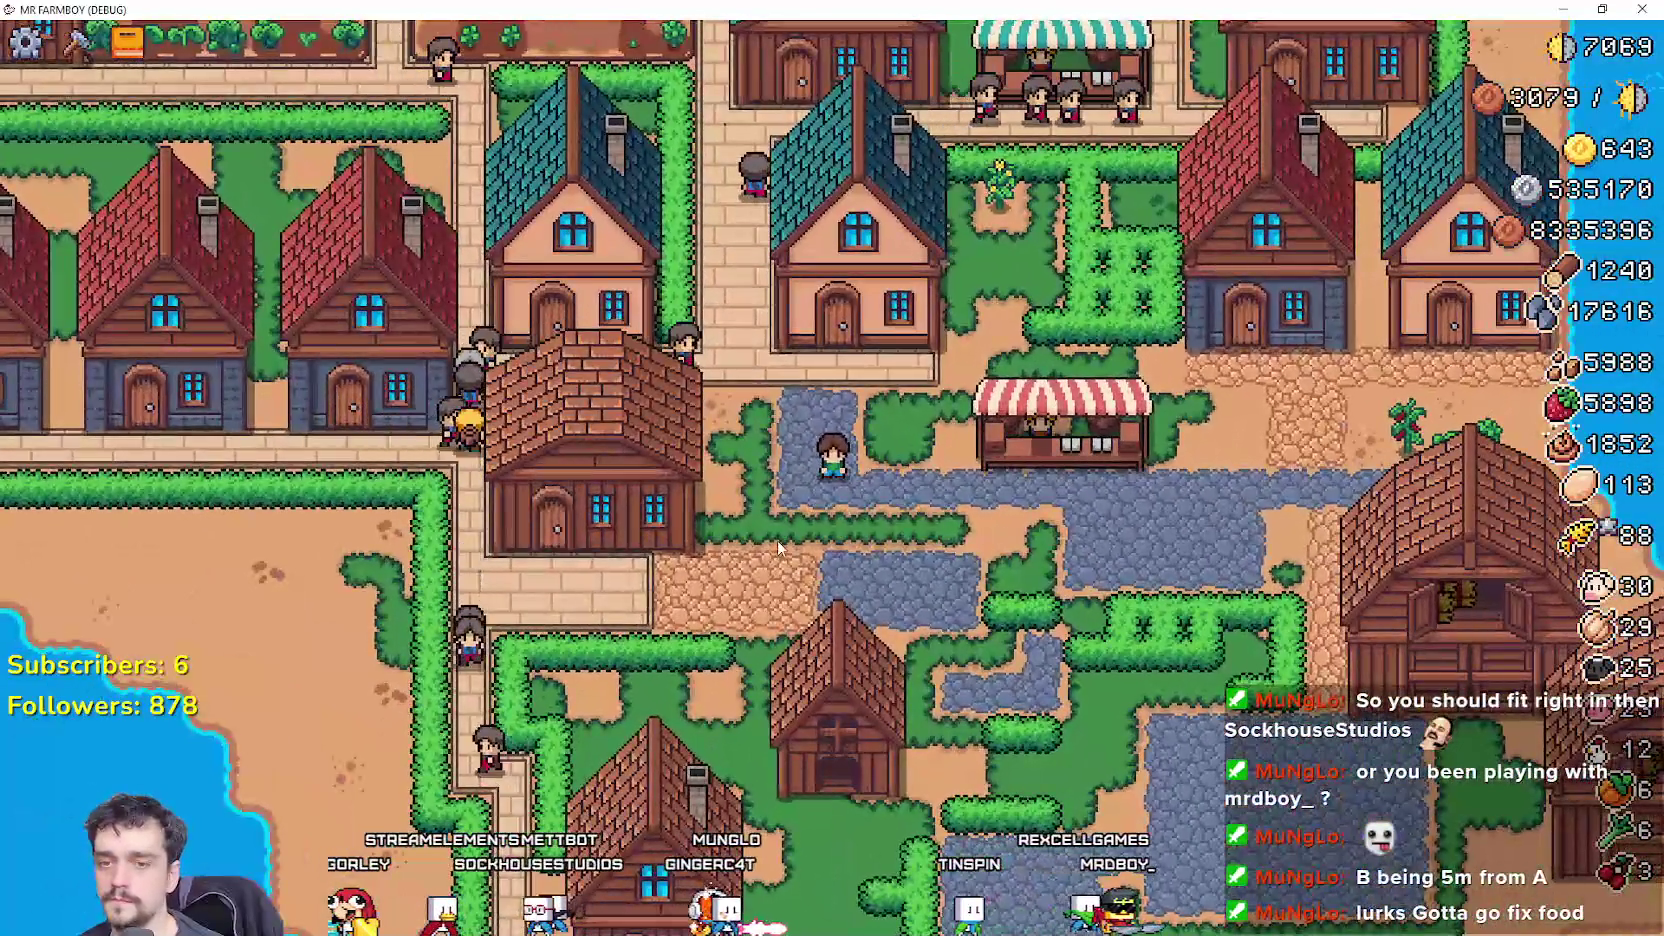
# Pause the game to show the Stats summary of coins, buildings, workers and crops.
pyautogui.press('Escape')
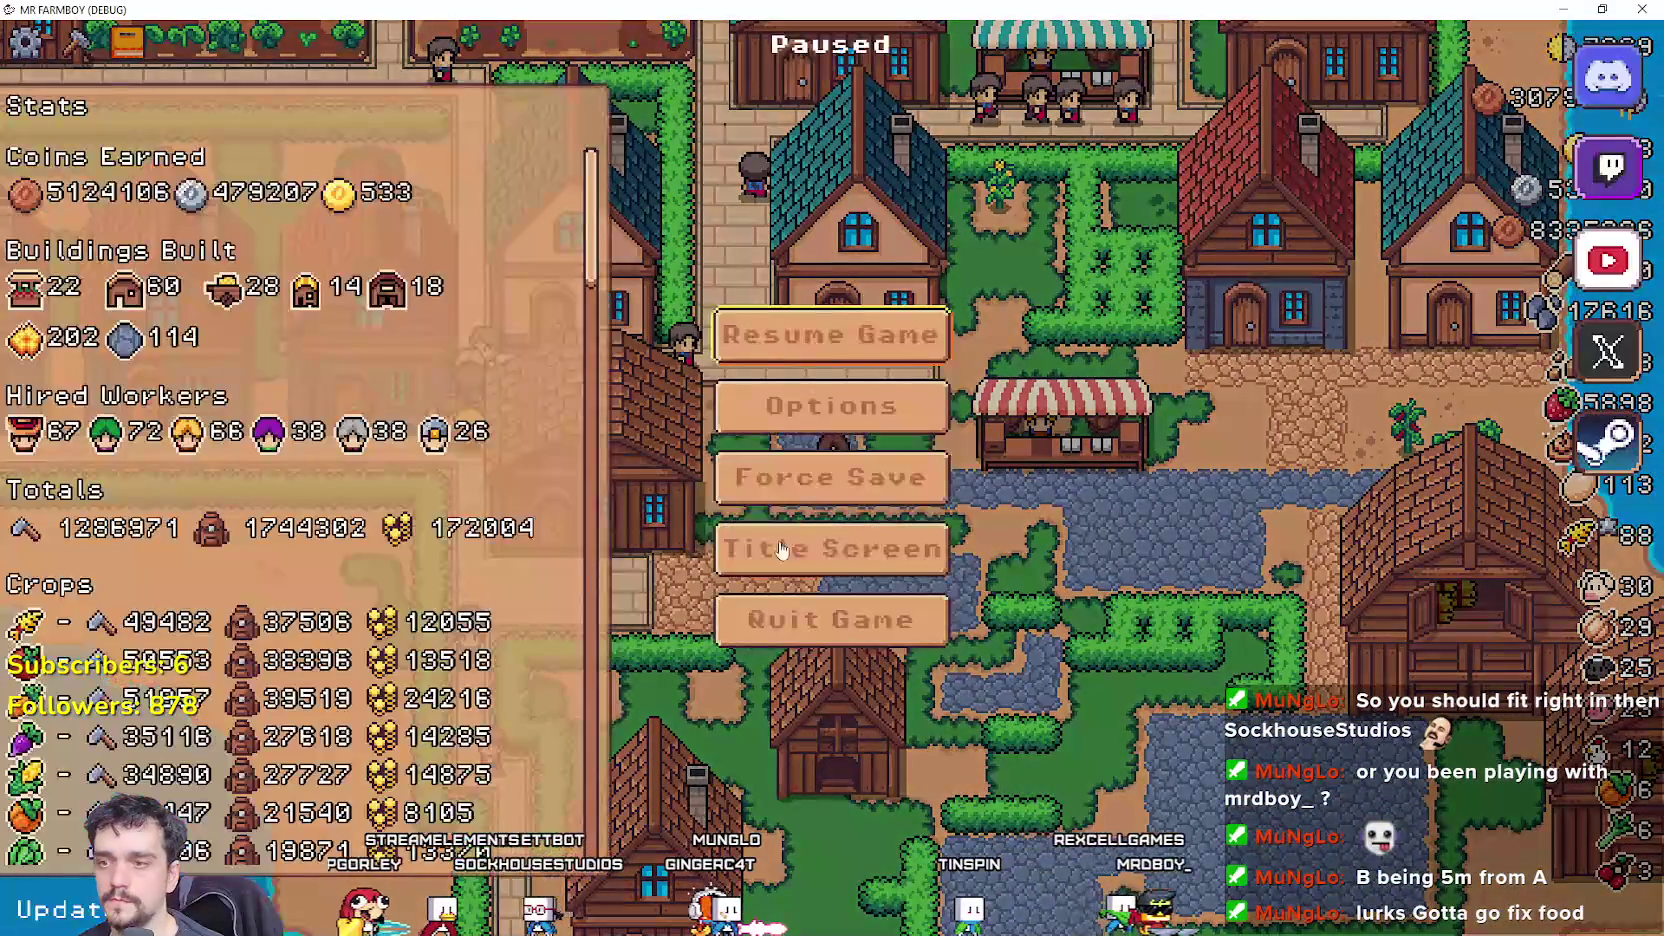
# Return to the title screen, delete Save 3 and start a new game in that slot.
pyautogui.scroll(-8, 484, 490)
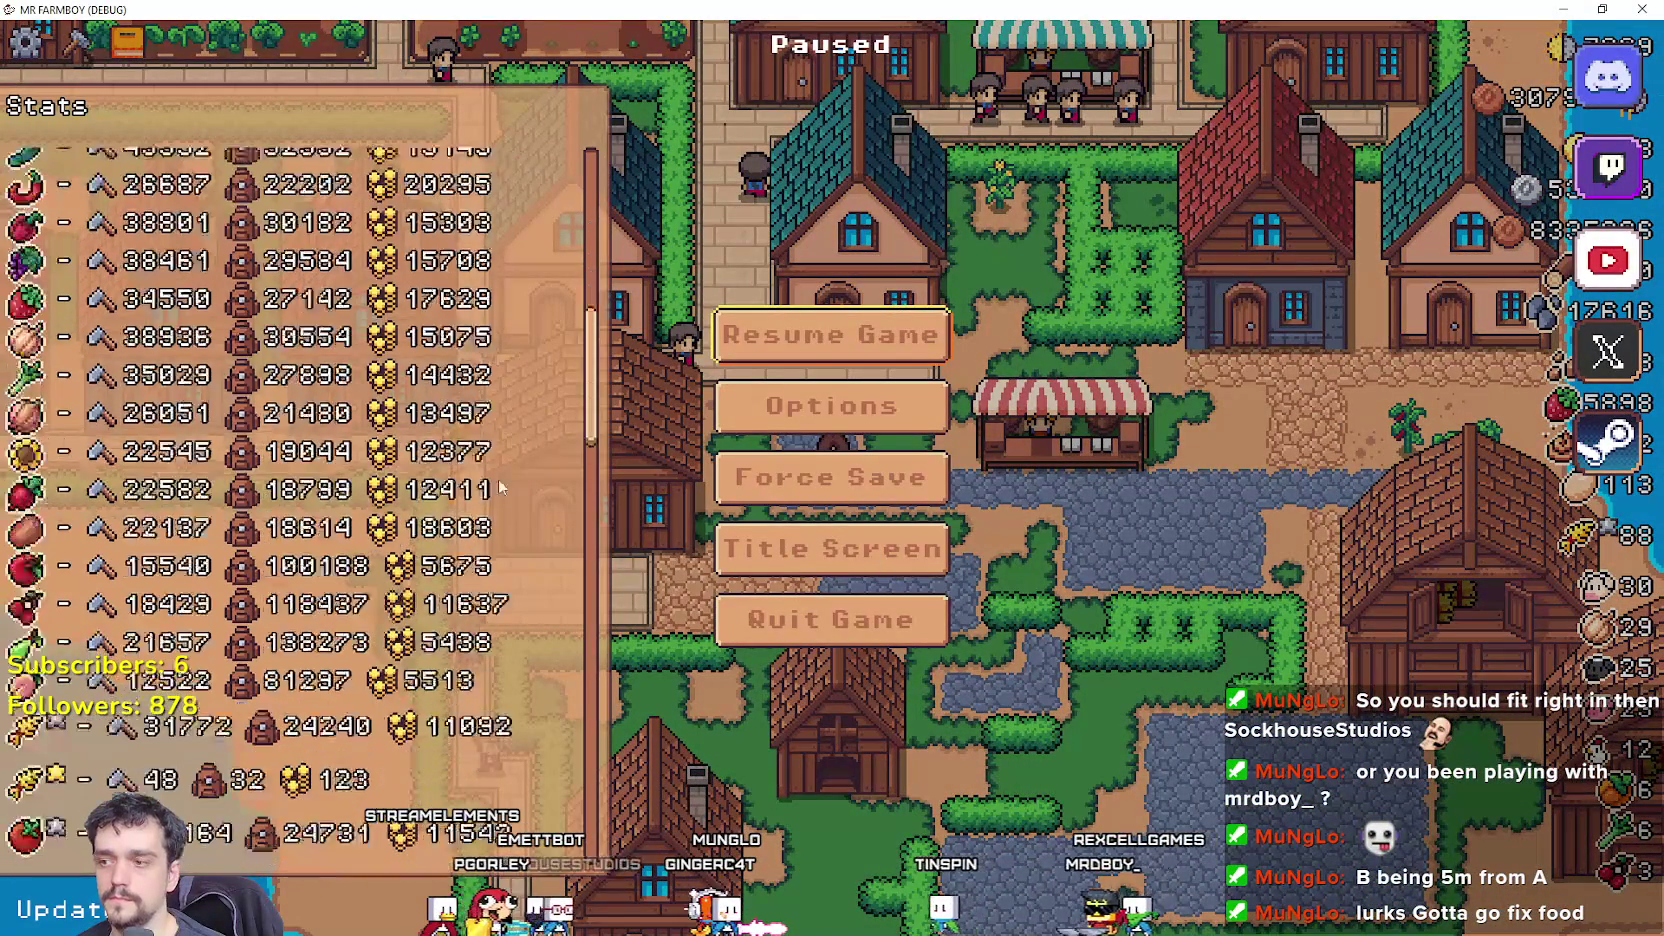
pyautogui.moveTo(596, 352); pyautogui.dragTo(592, 150)
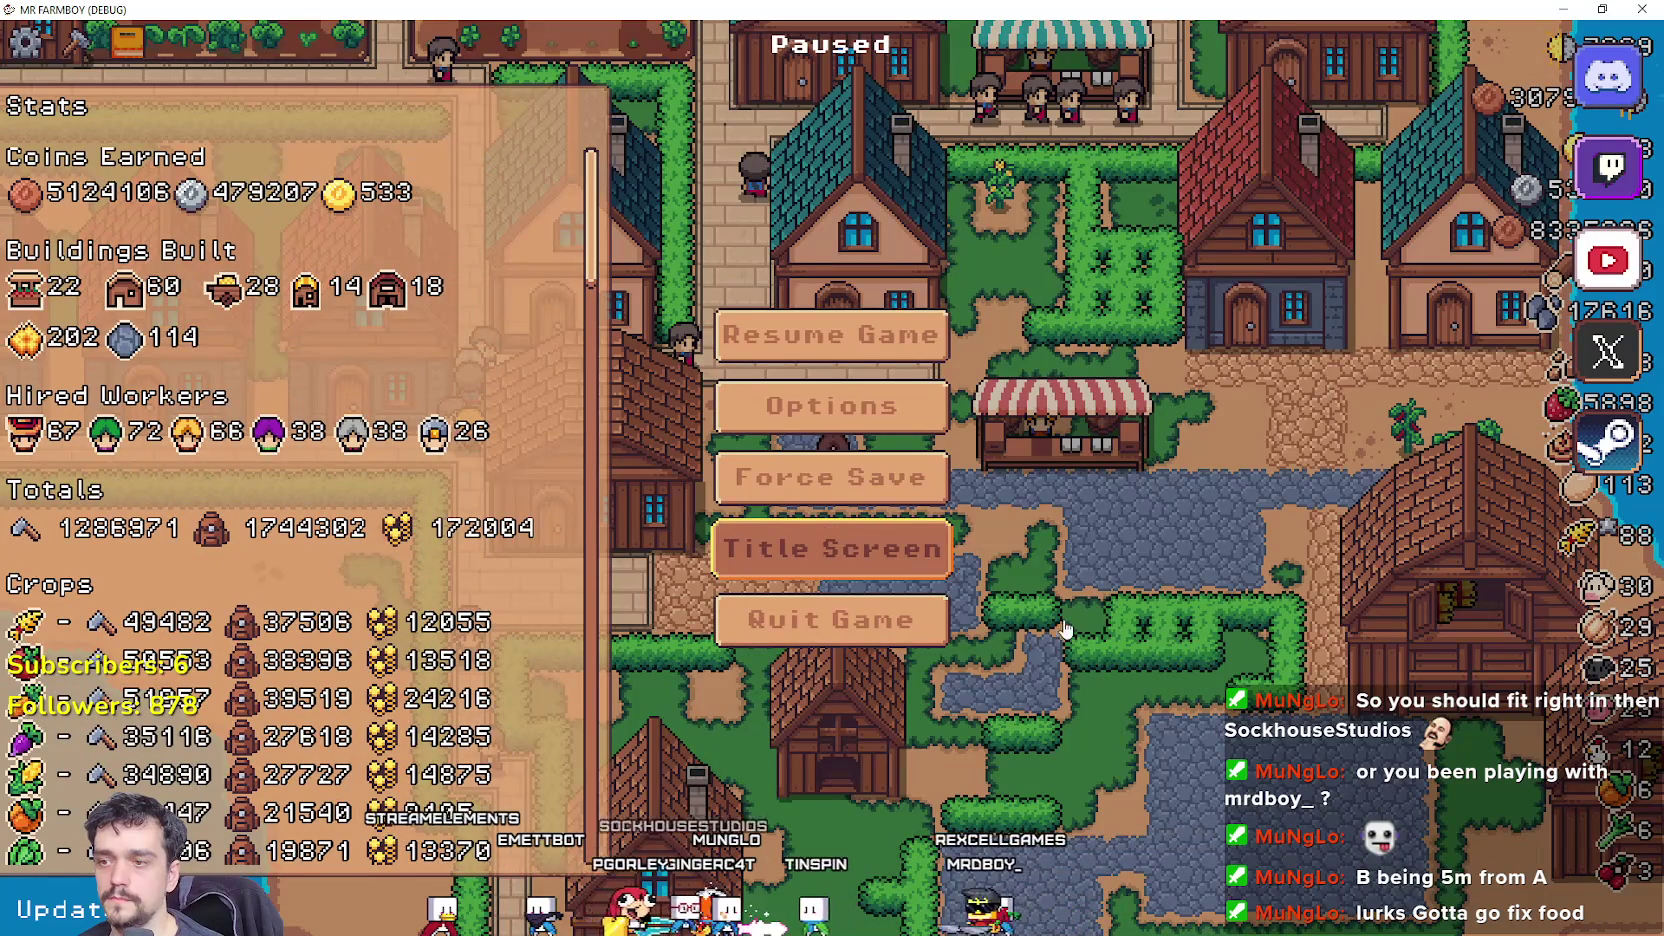
pyautogui.click(830, 548)
pyautogui.click(824, 402)
pyautogui.click(815, 545)
pyautogui.click(930, 568)
pyautogui.click(820, 550)
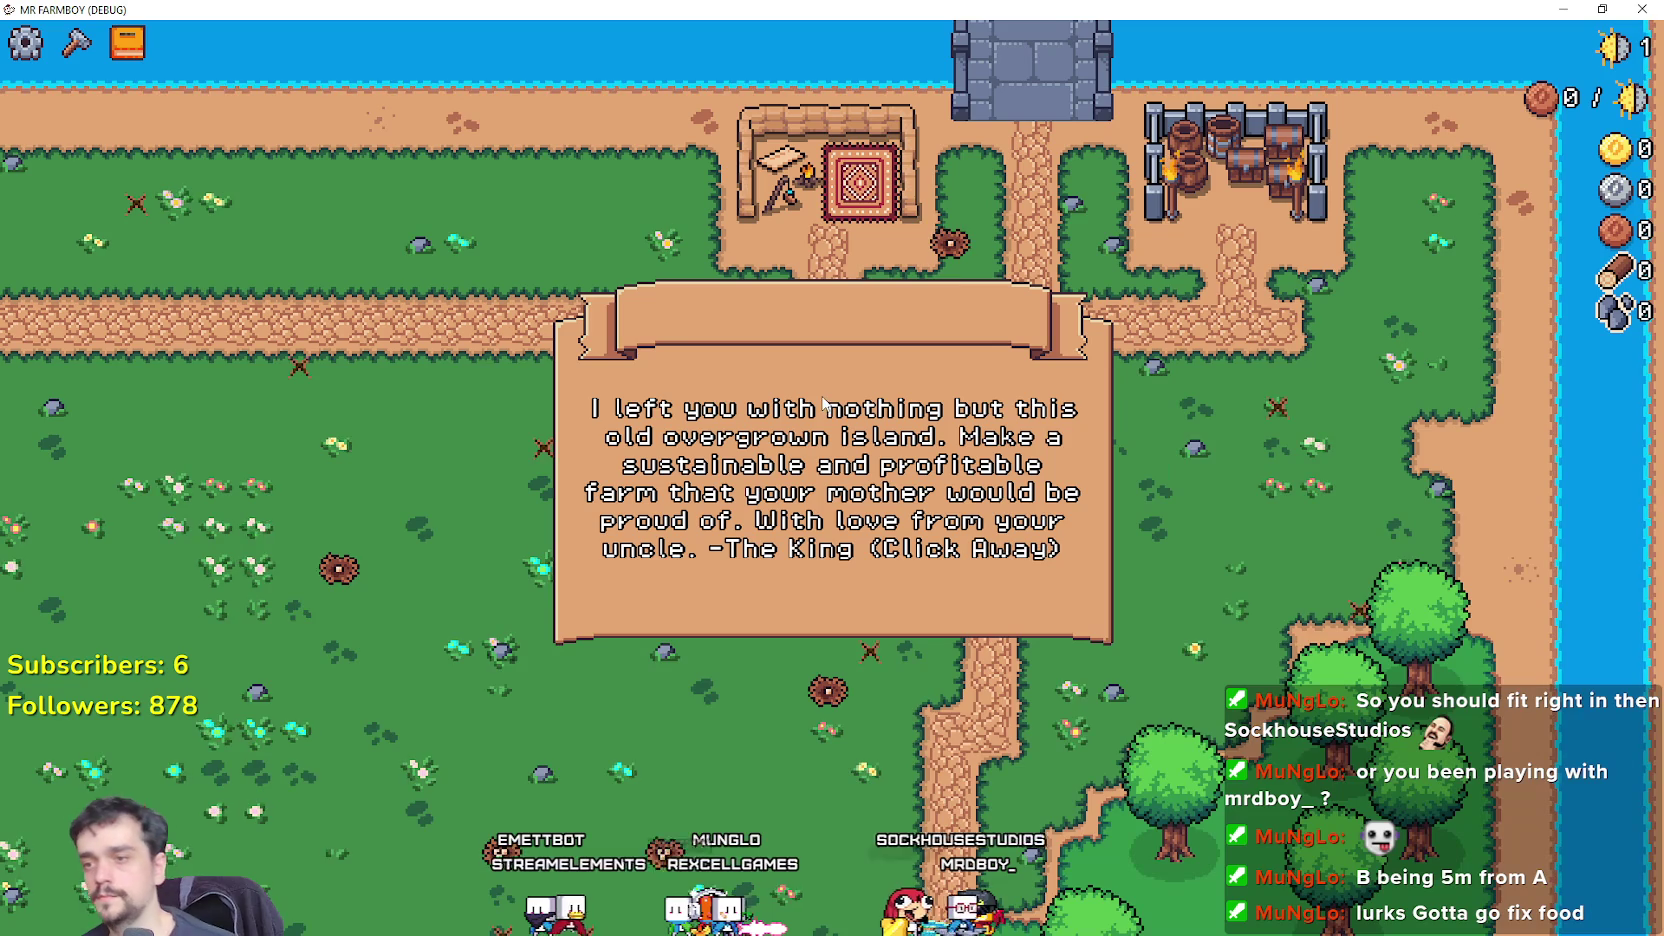
pyautogui.click(830, 537)
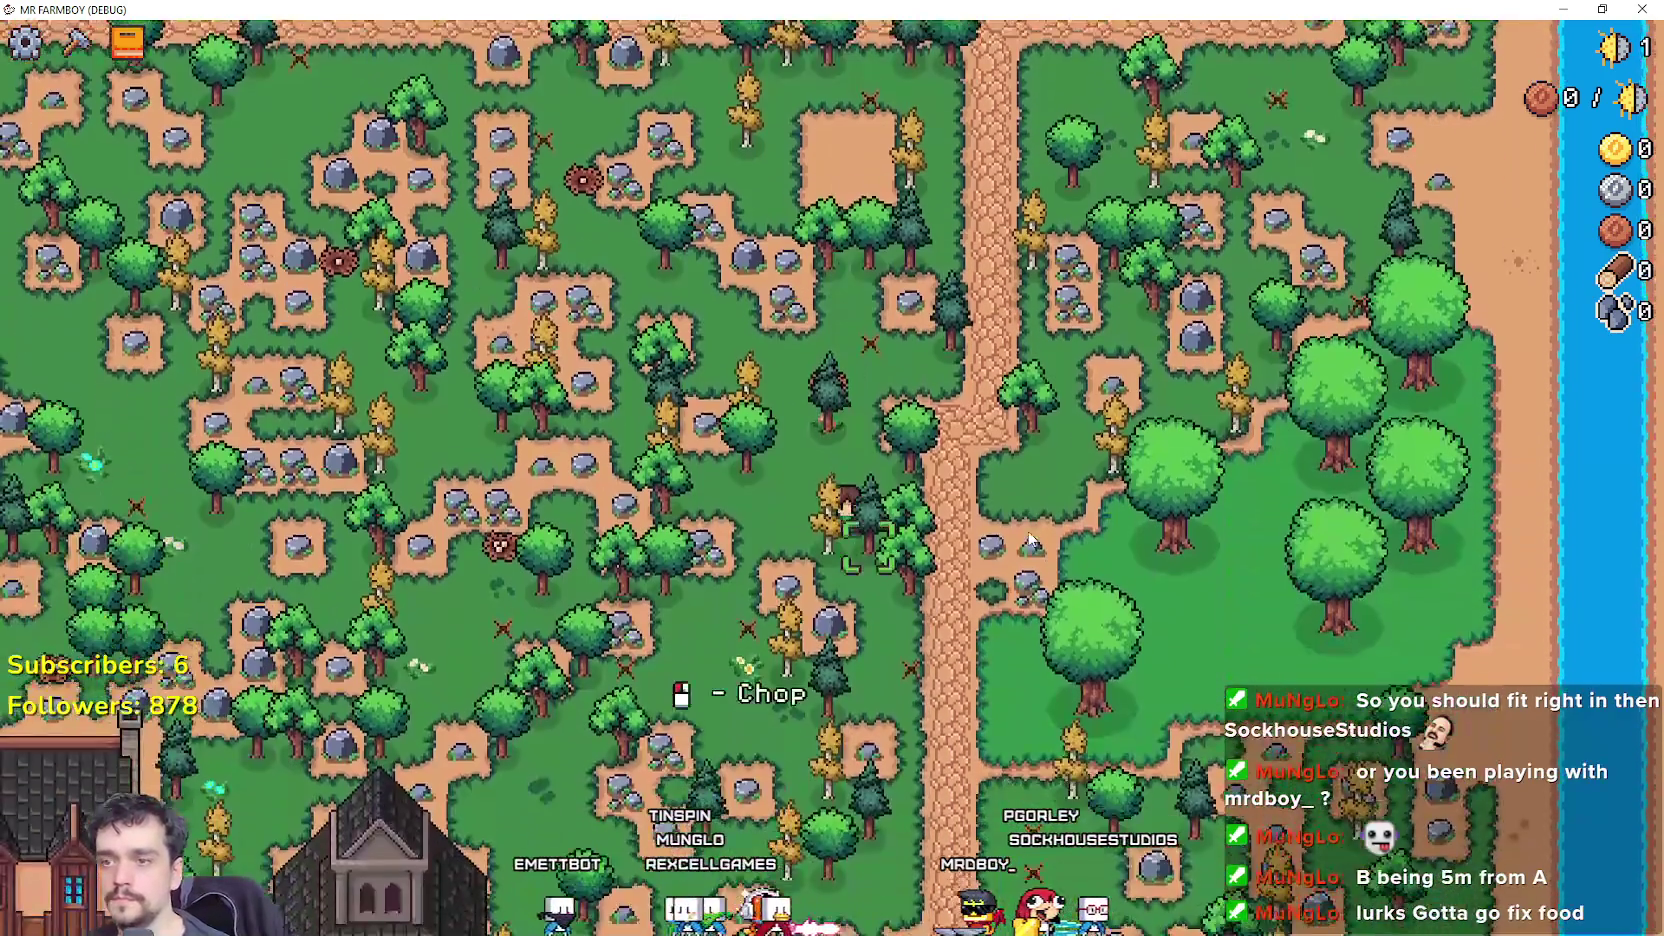
# Walk the farmer down-left past the church to the inn and open its dishes panel.
pyautogui.press('s')
pyautogui.press('a')
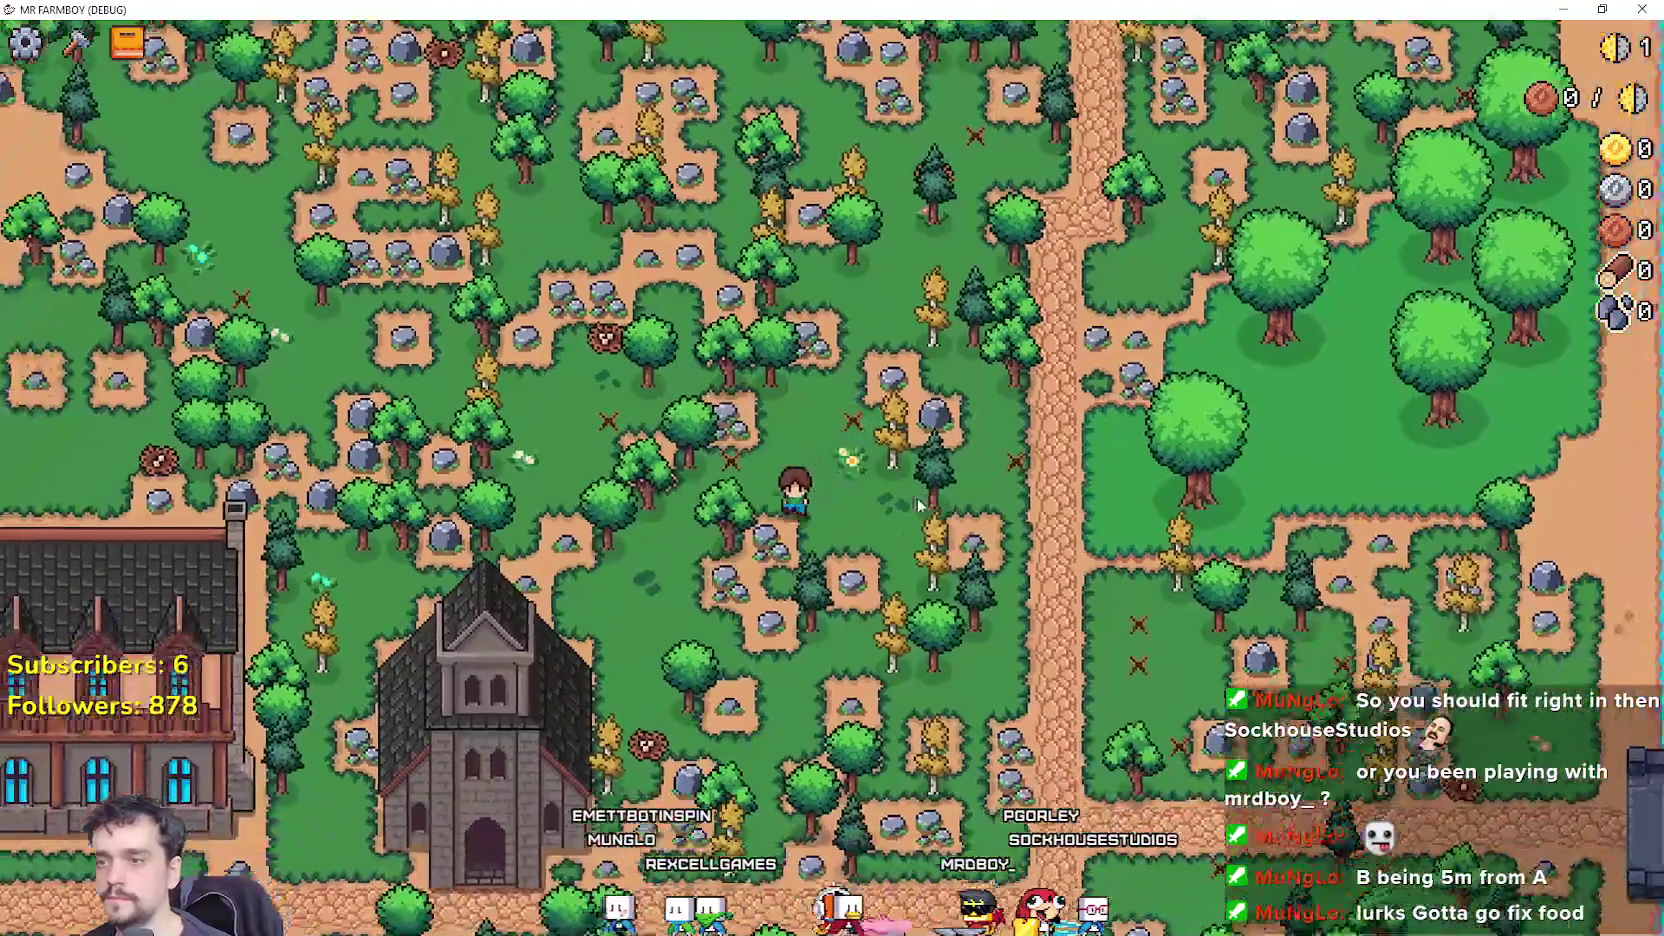
pyautogui.press('s')
pyautogui.press('a')
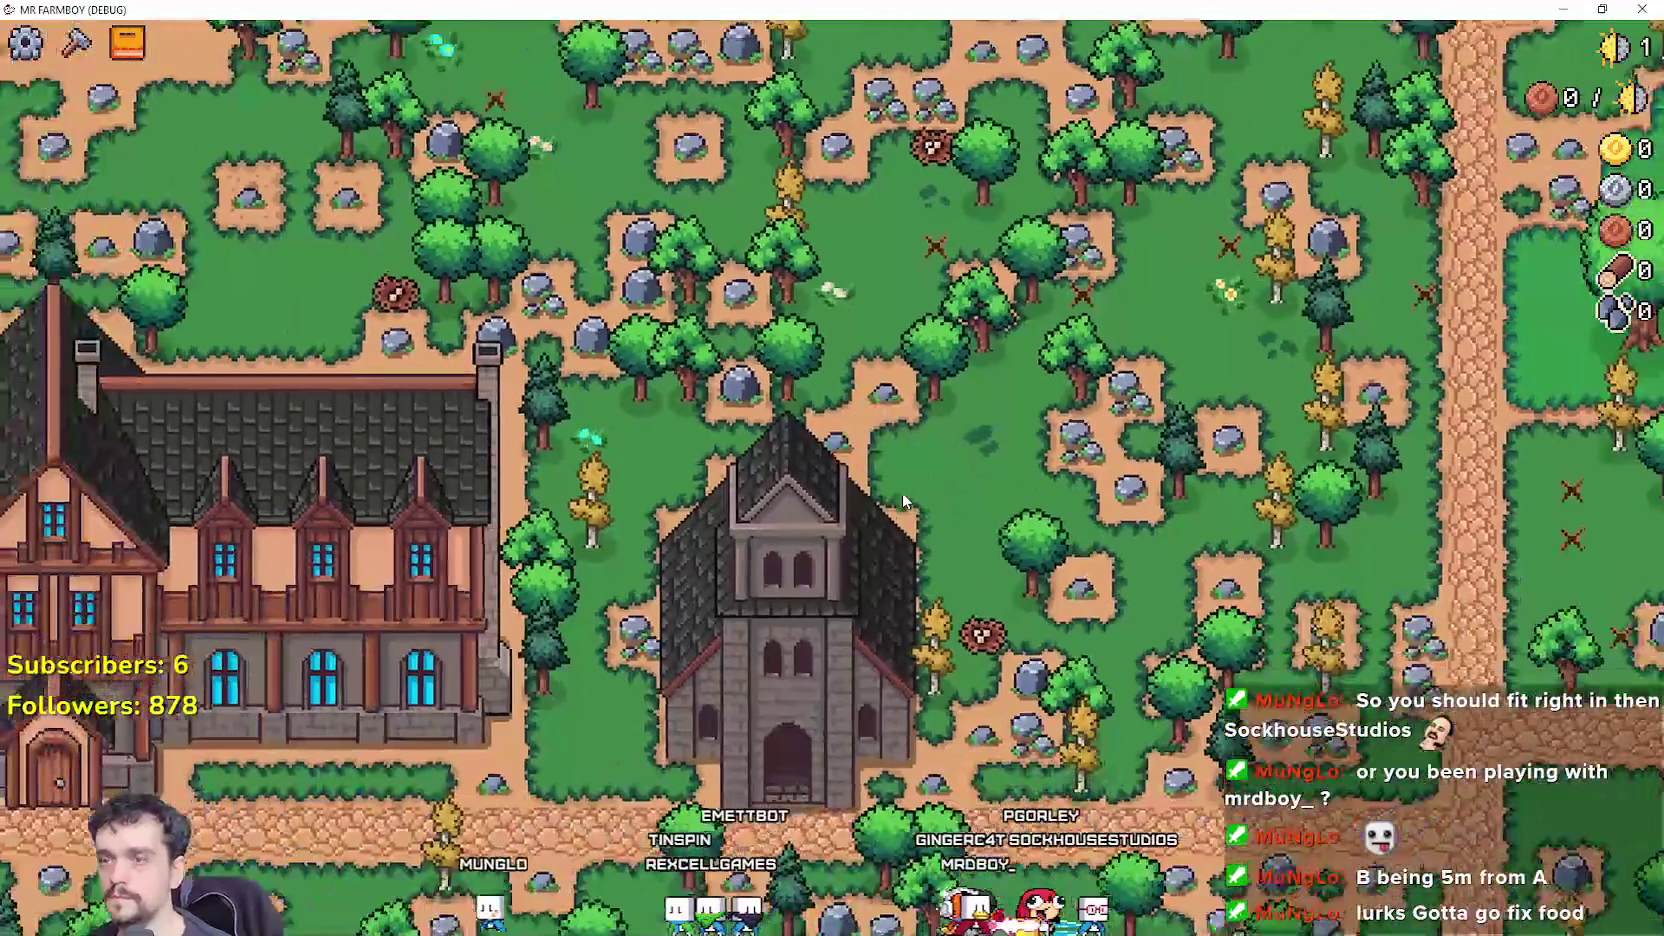
pyautogui.press('s')
pyautogui.press('a')
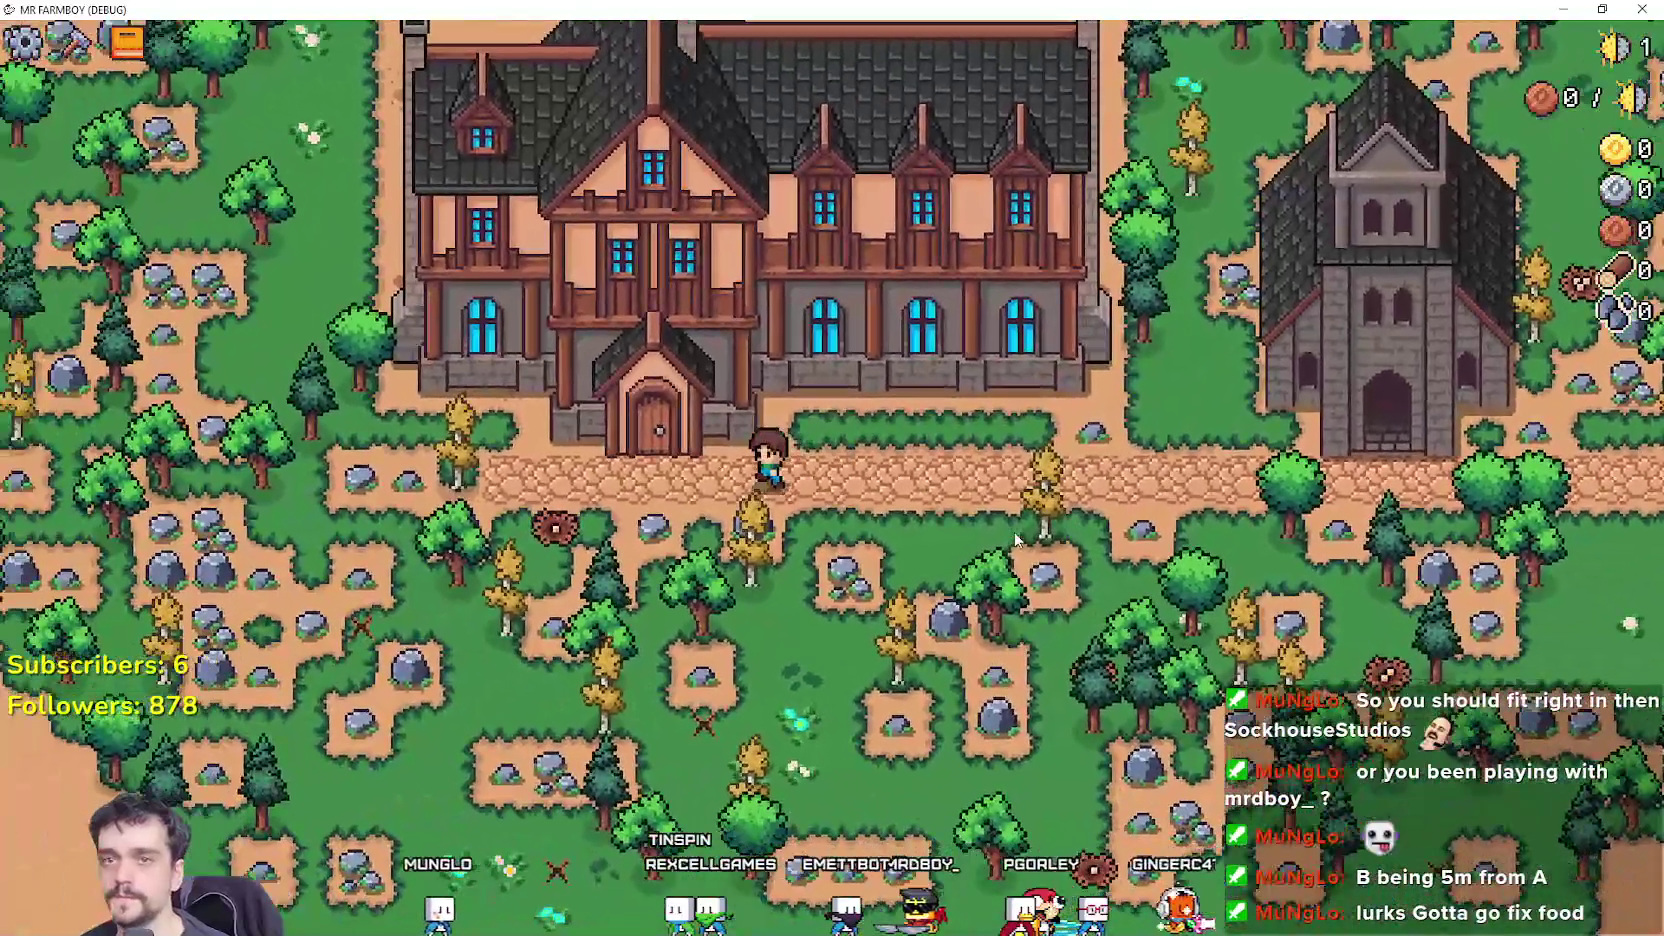
pyautogui.press('e')
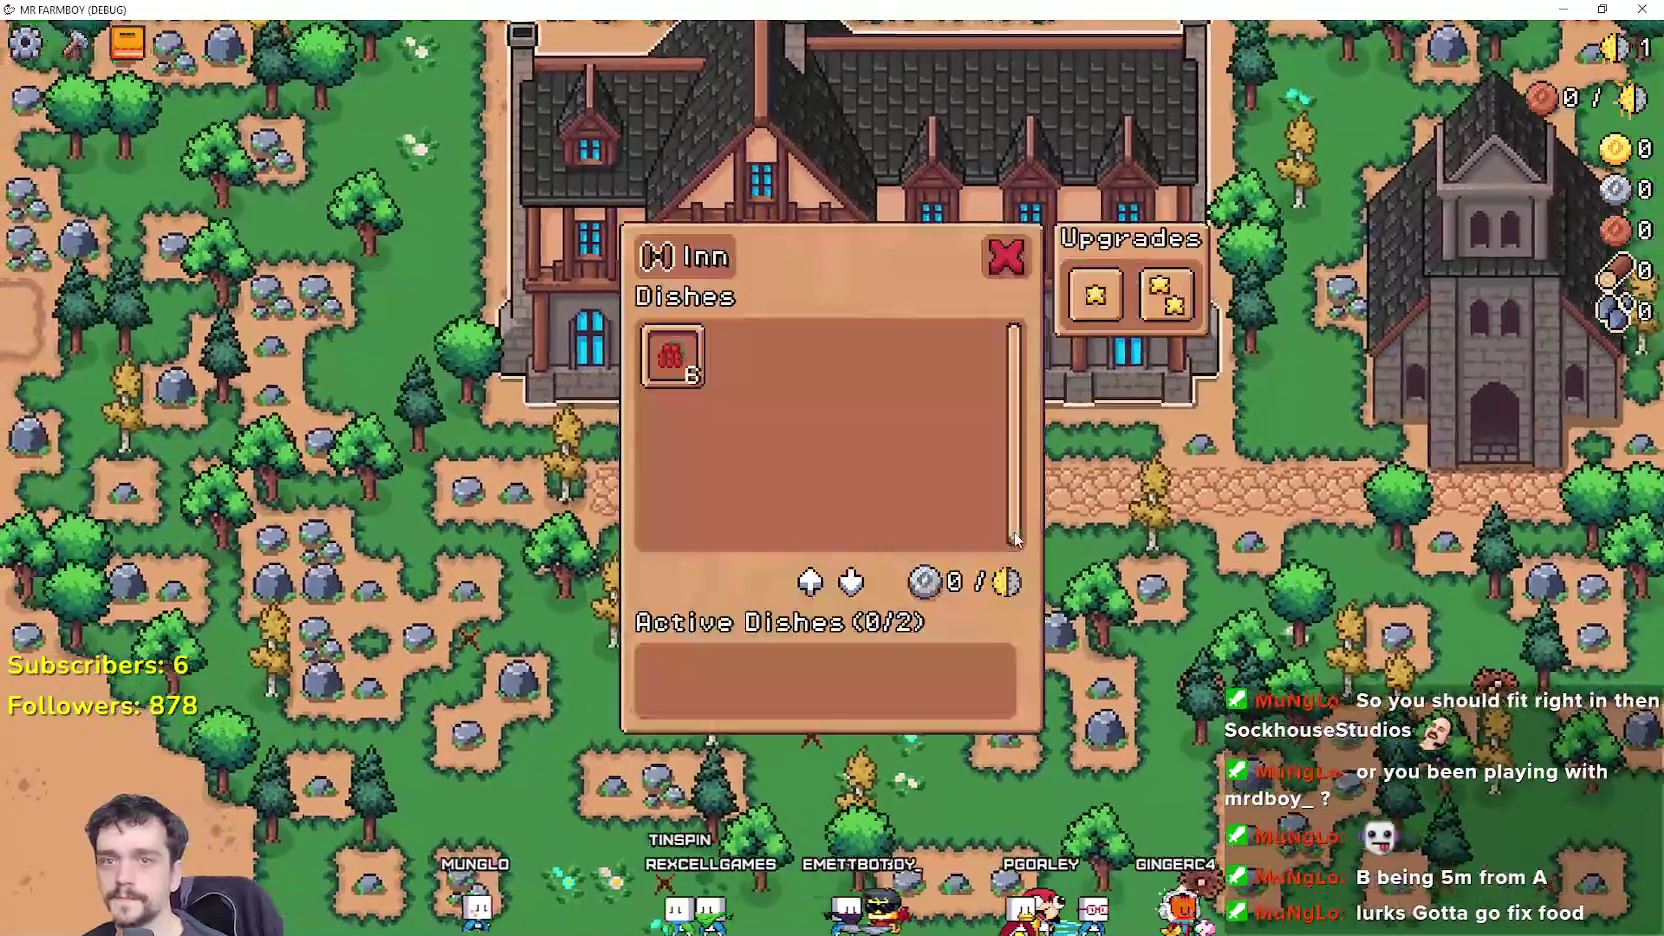
# Gather stone and wood near the inn and activate one Farmer's Dish for 1/2 active dishes.
pyautogui.press('Escape')
pyautogui.press('s')
pyautogui.press('e')
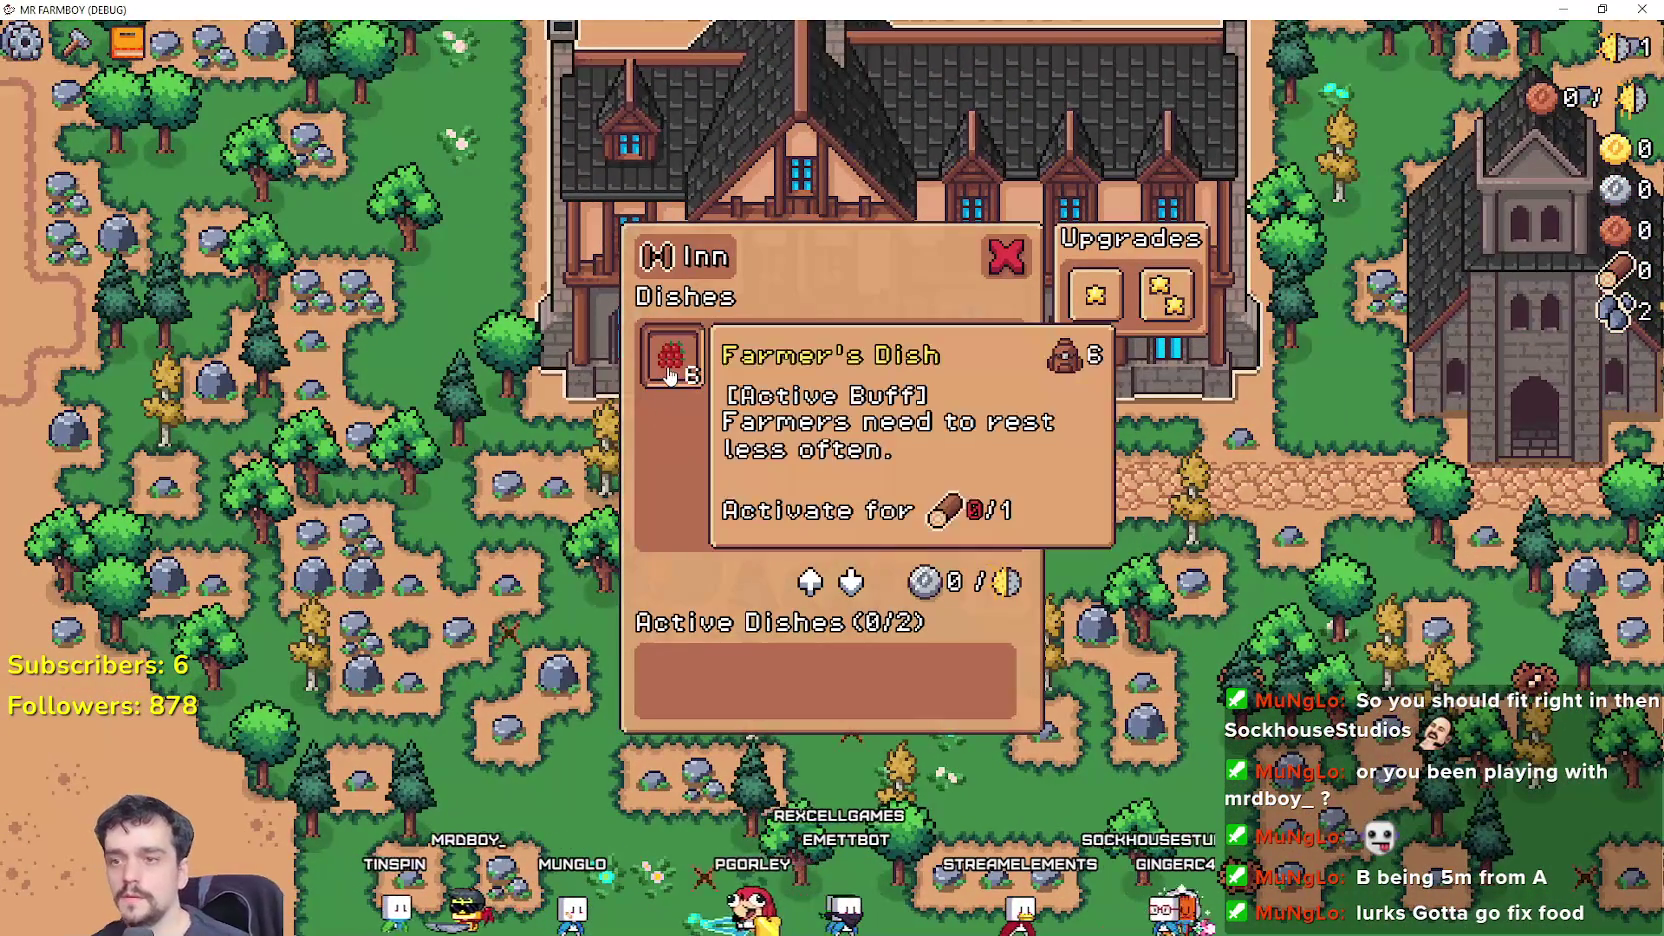
pyautogui.press('Escape')
pyautogui.press('a')
pyautogui.press('e')
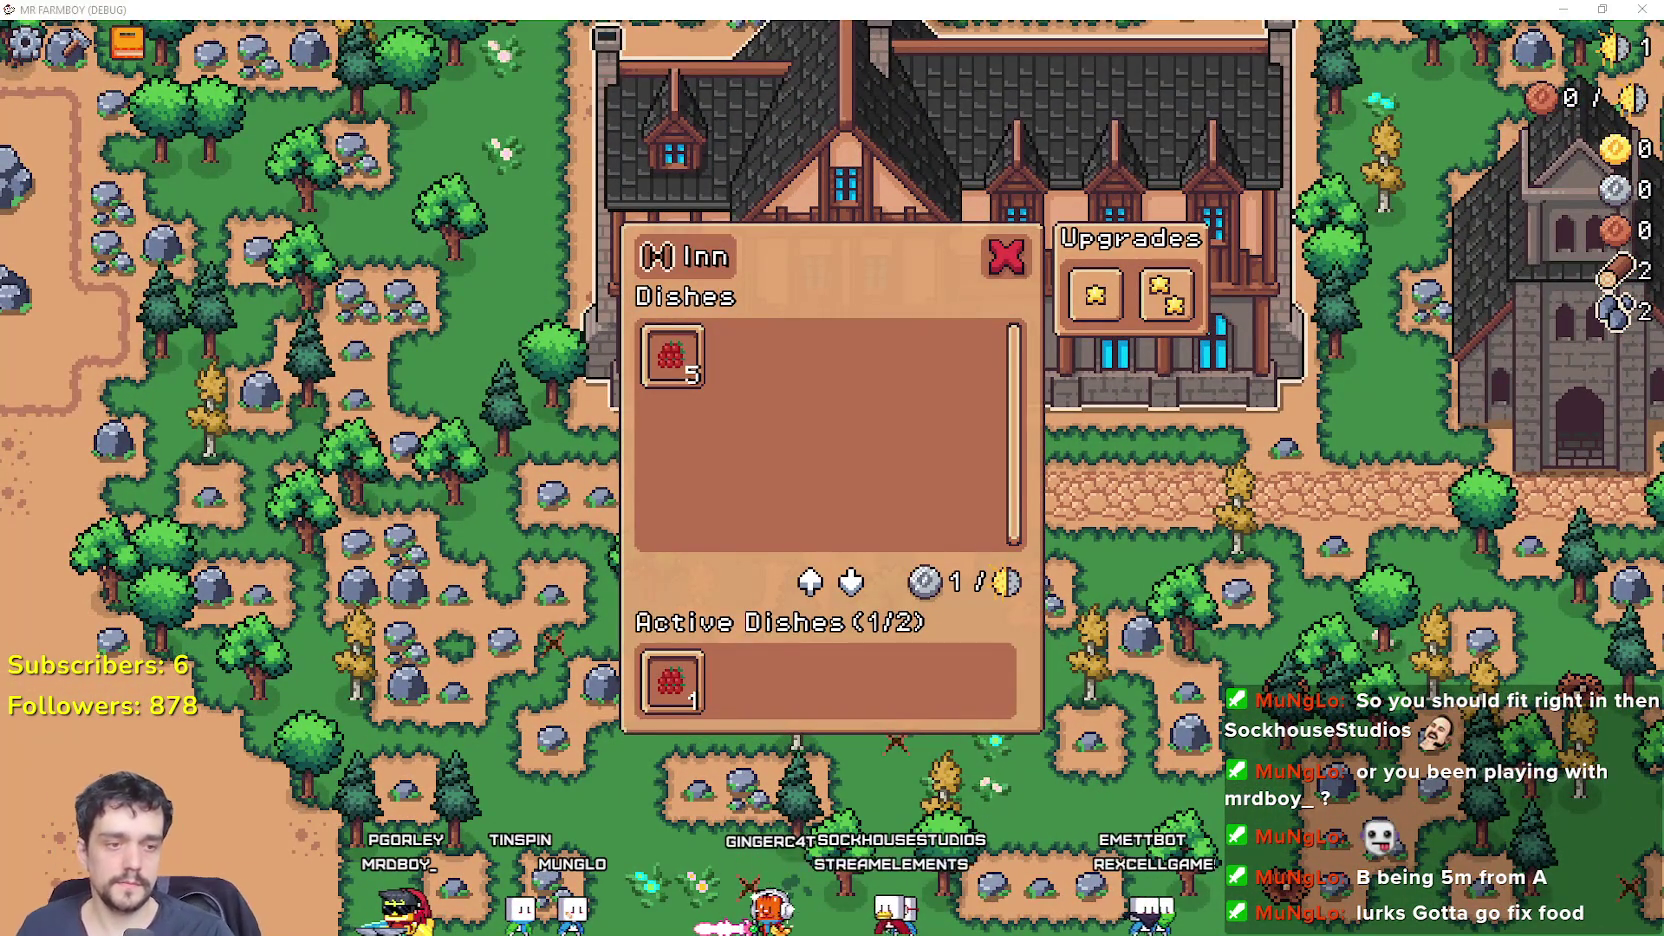
pyautogui.hotkey('alt', 'Tab')
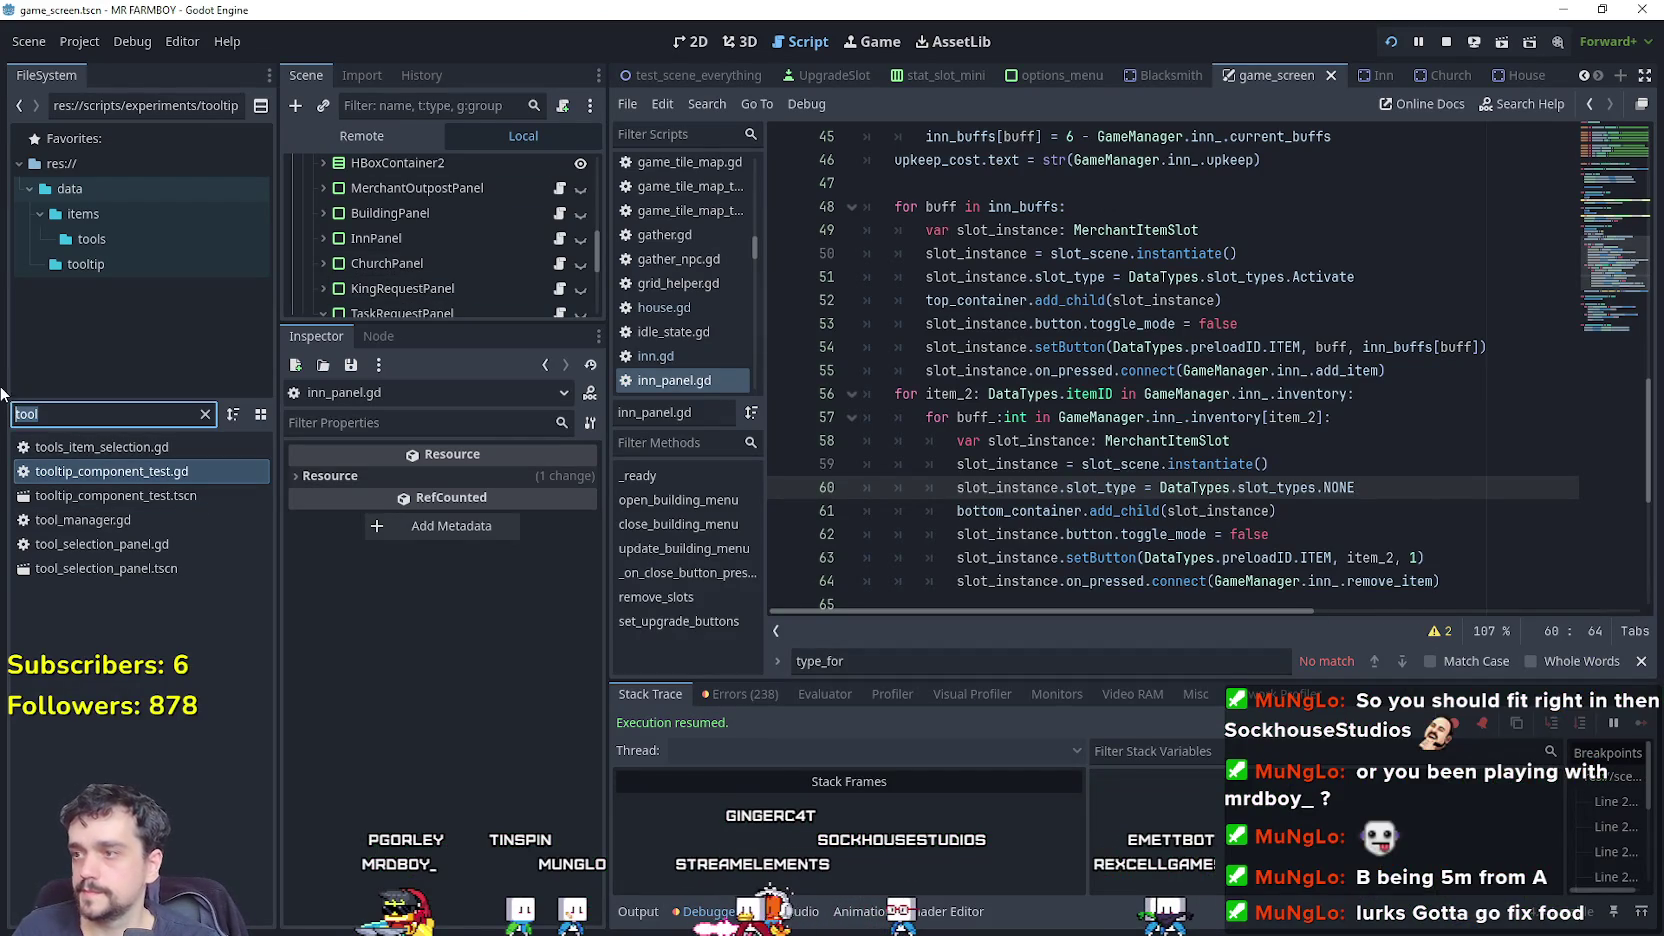
# Clear the 'wages' FileSystem filter and open inn.gd from the Inn scene at its add-item code.
pyautogui.write('wages')
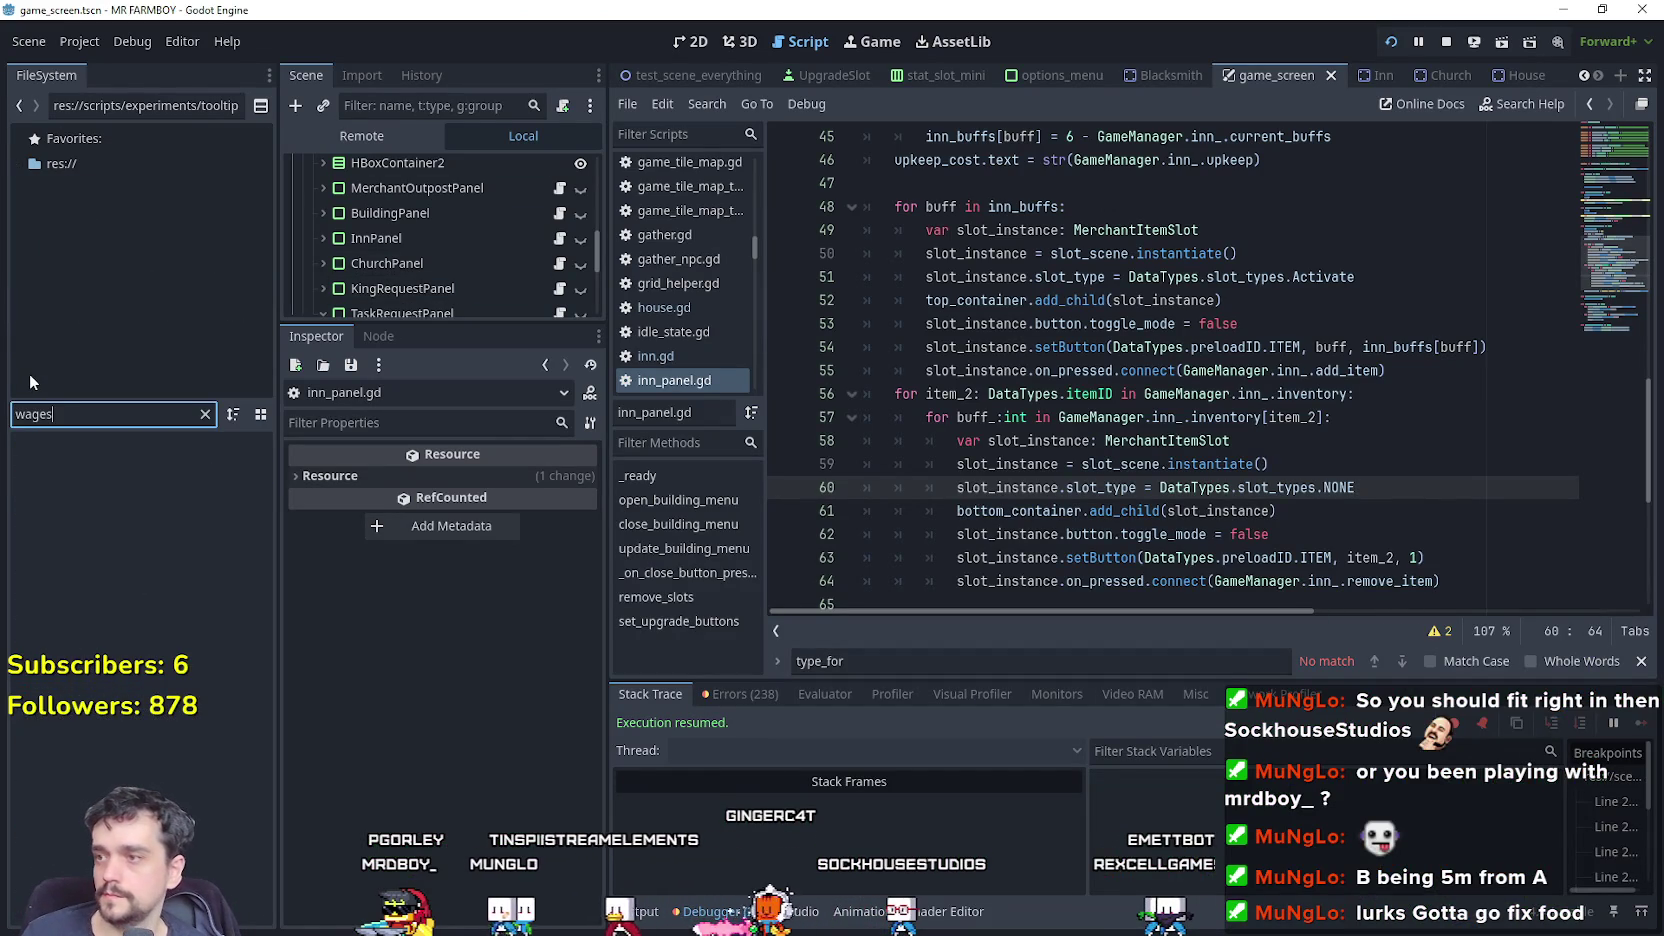
pyautogui.press('BackSpace')
pyautogui.press('BackSpace')
pyautogui.press('BackSpace')
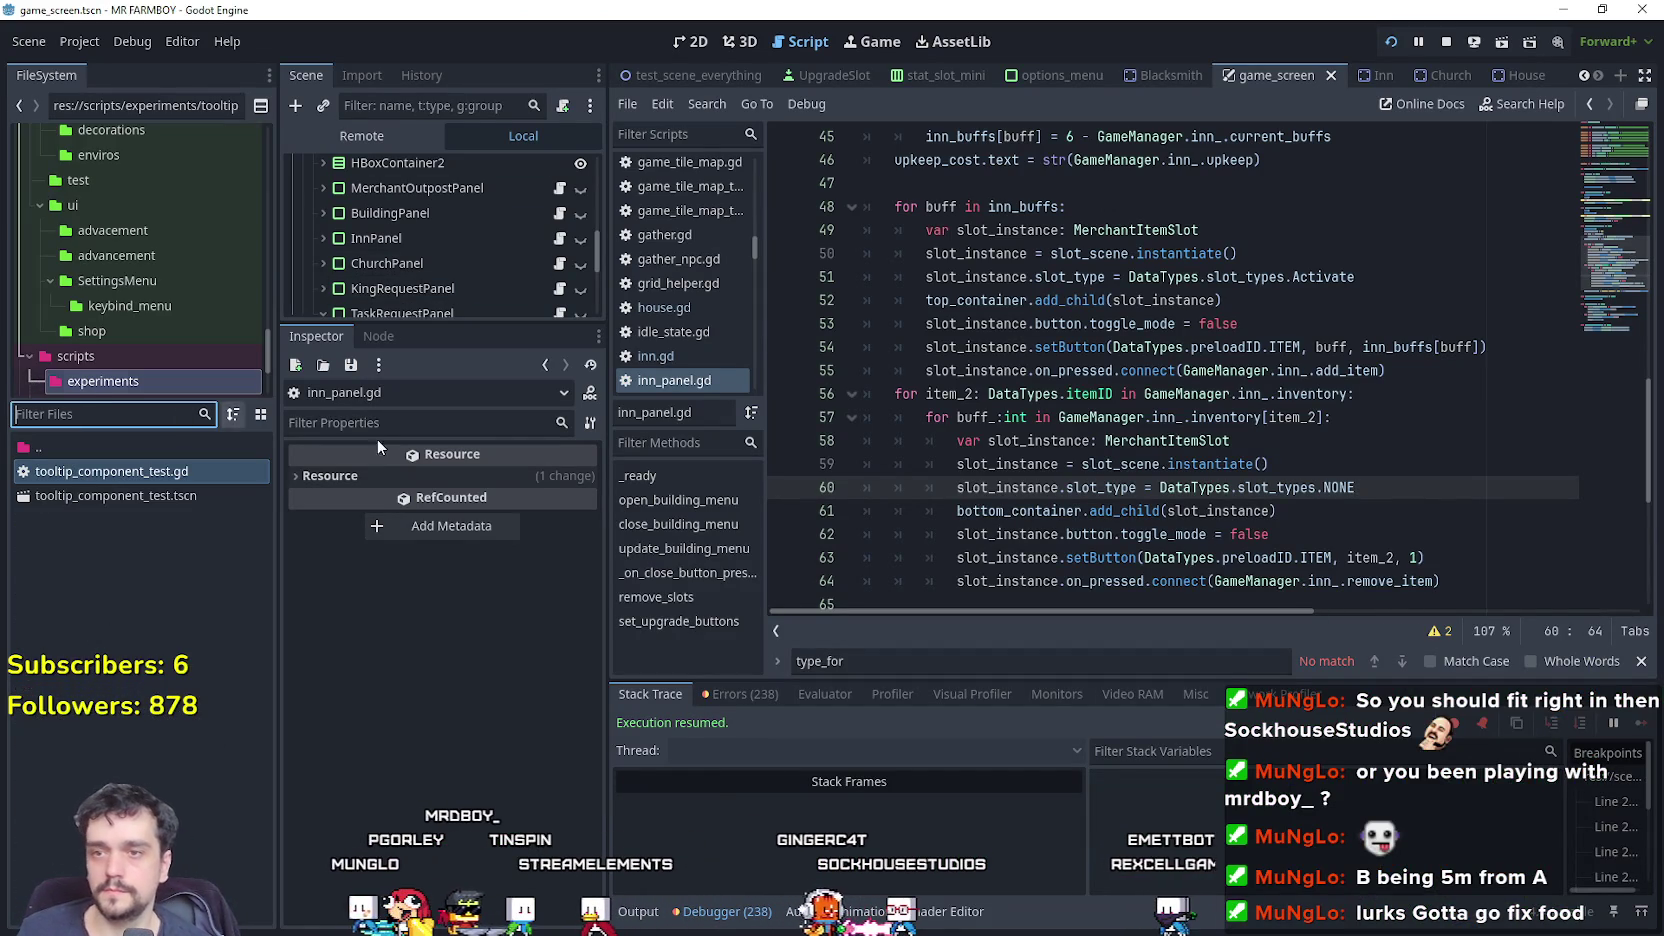
pyautogui.click(965, 323)
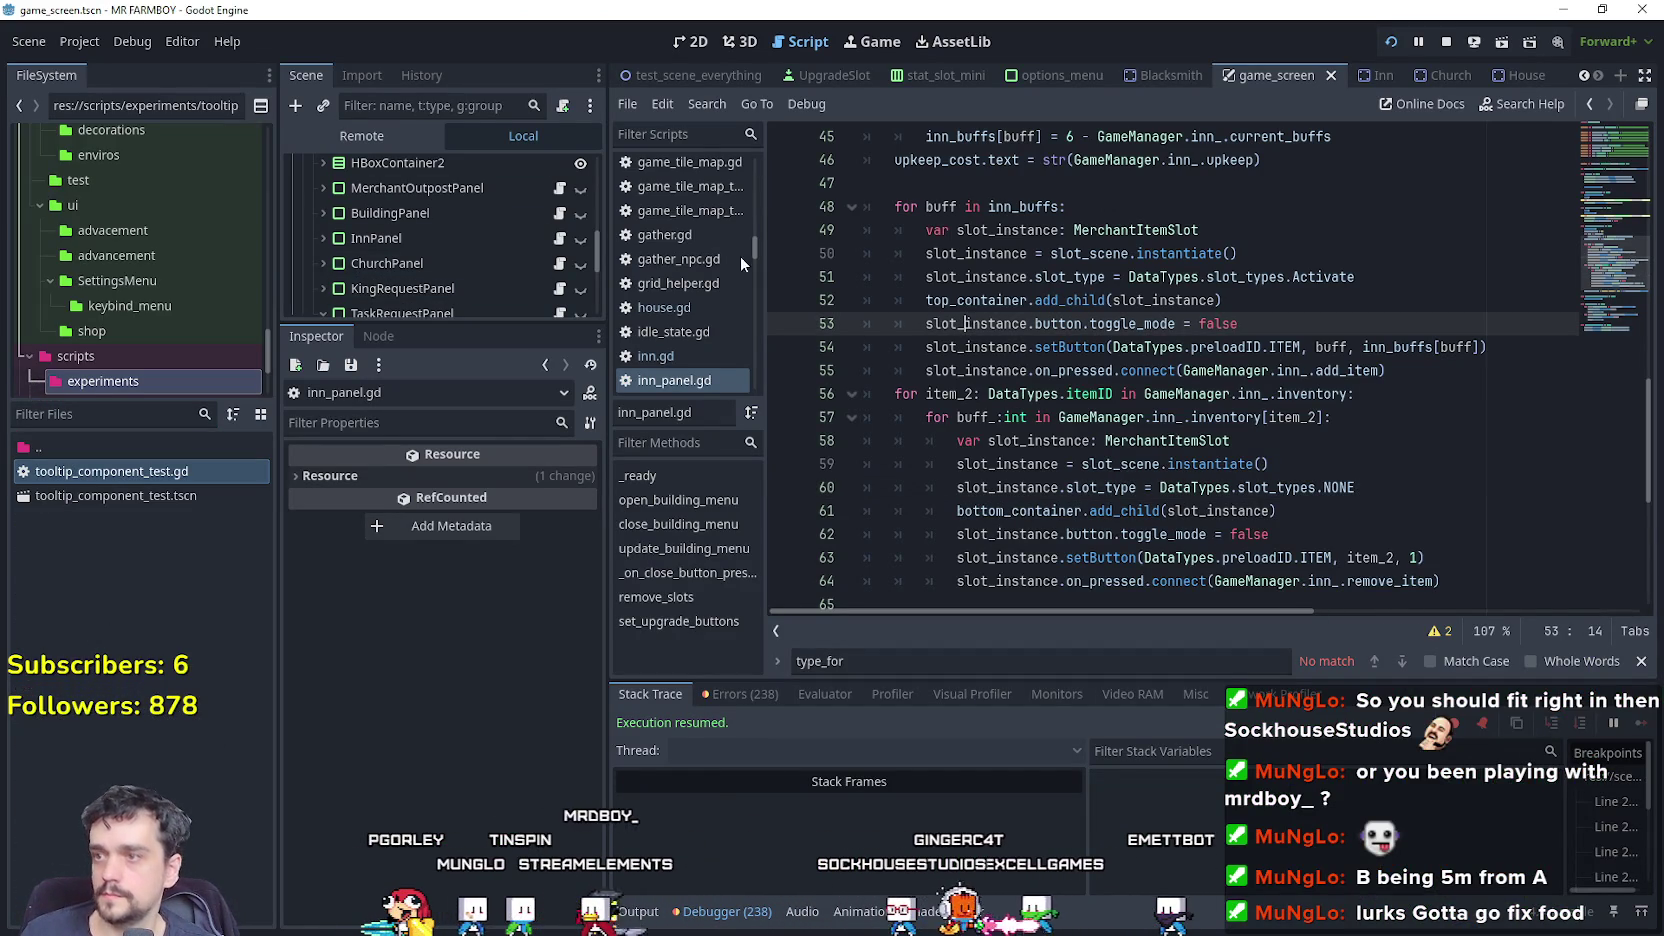
pyautogui.click(1386, 77)
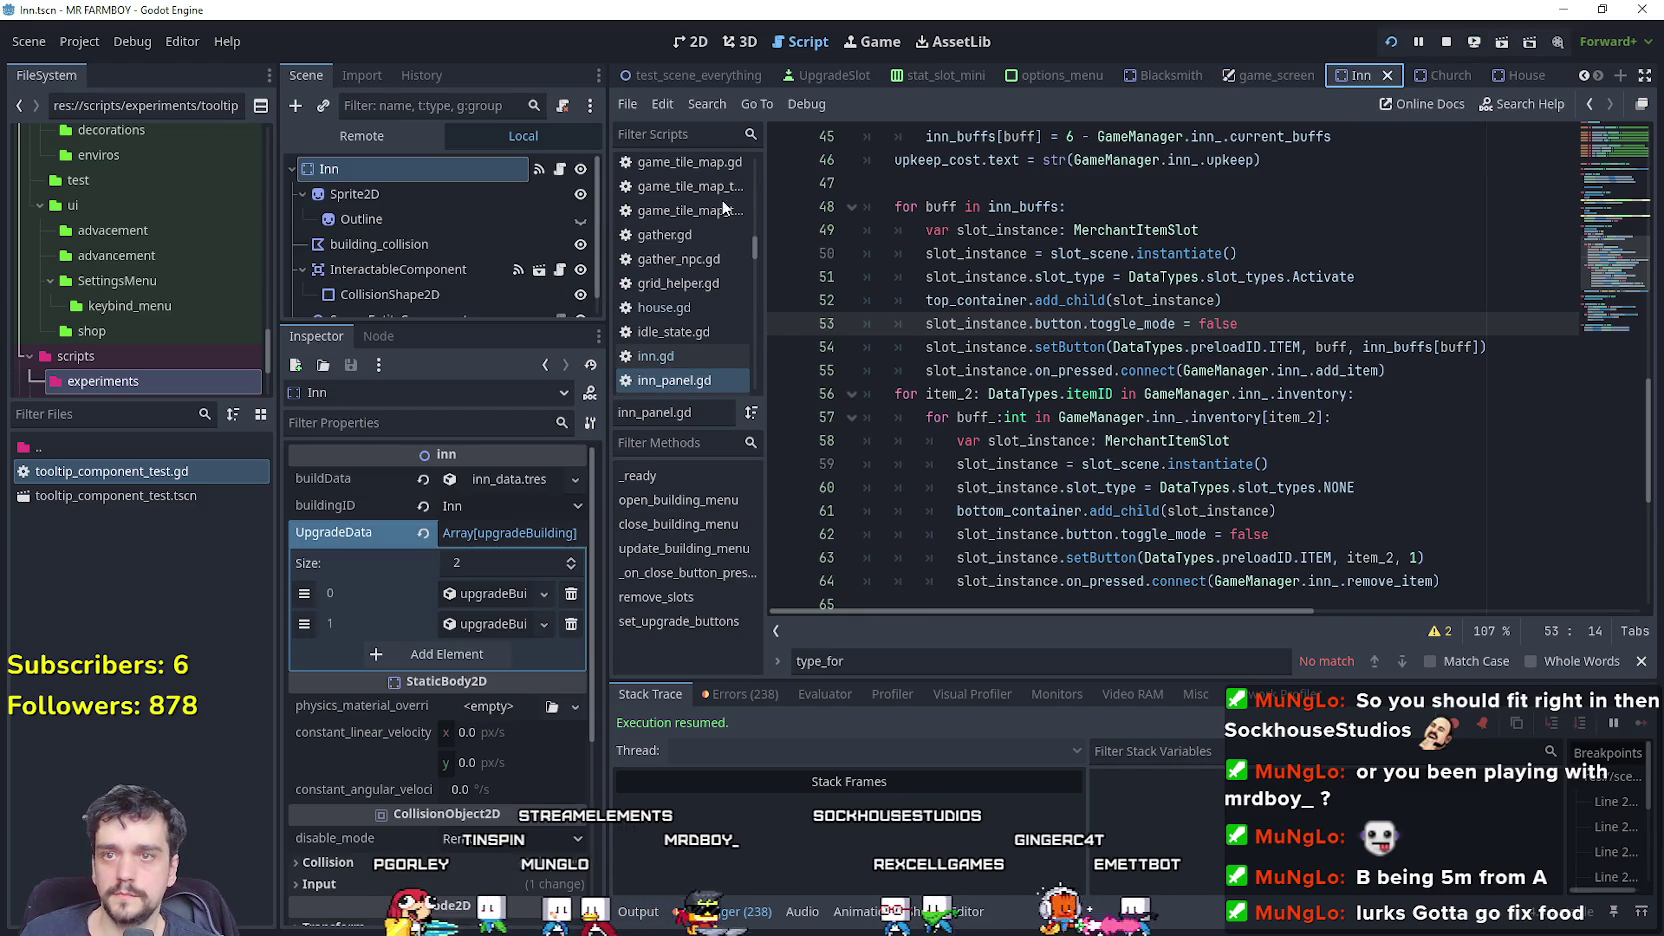
pyautogui.click(560, 172)
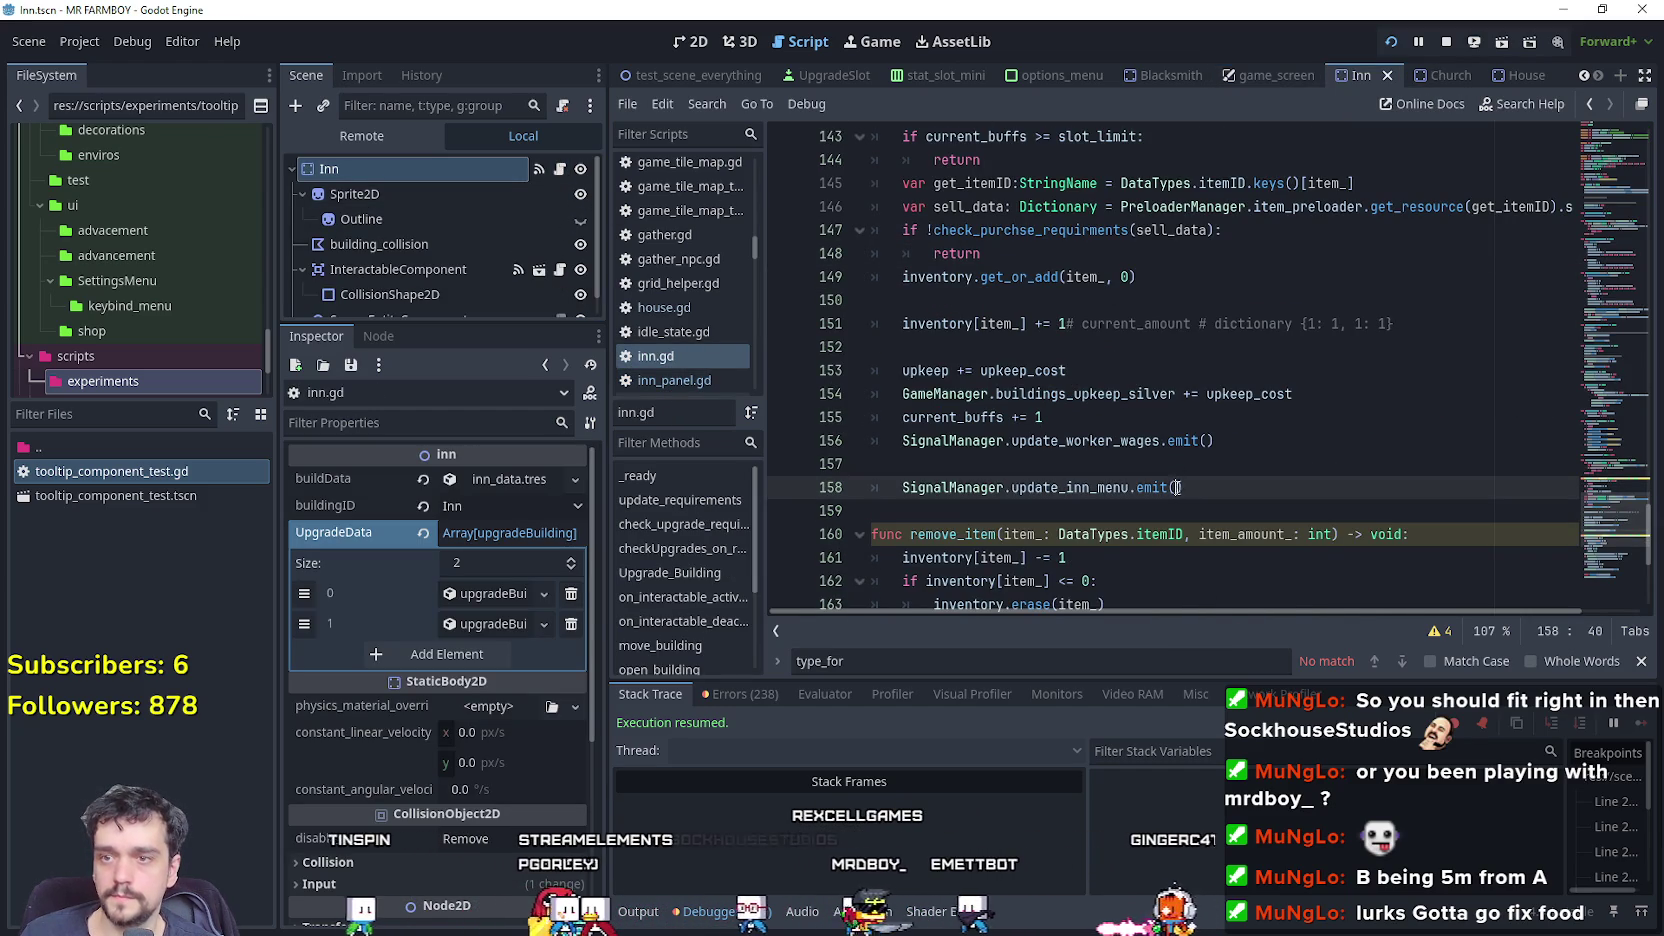
pyautogui.click(1115, 441)
pyautogui.doubleClick(1115, 441)
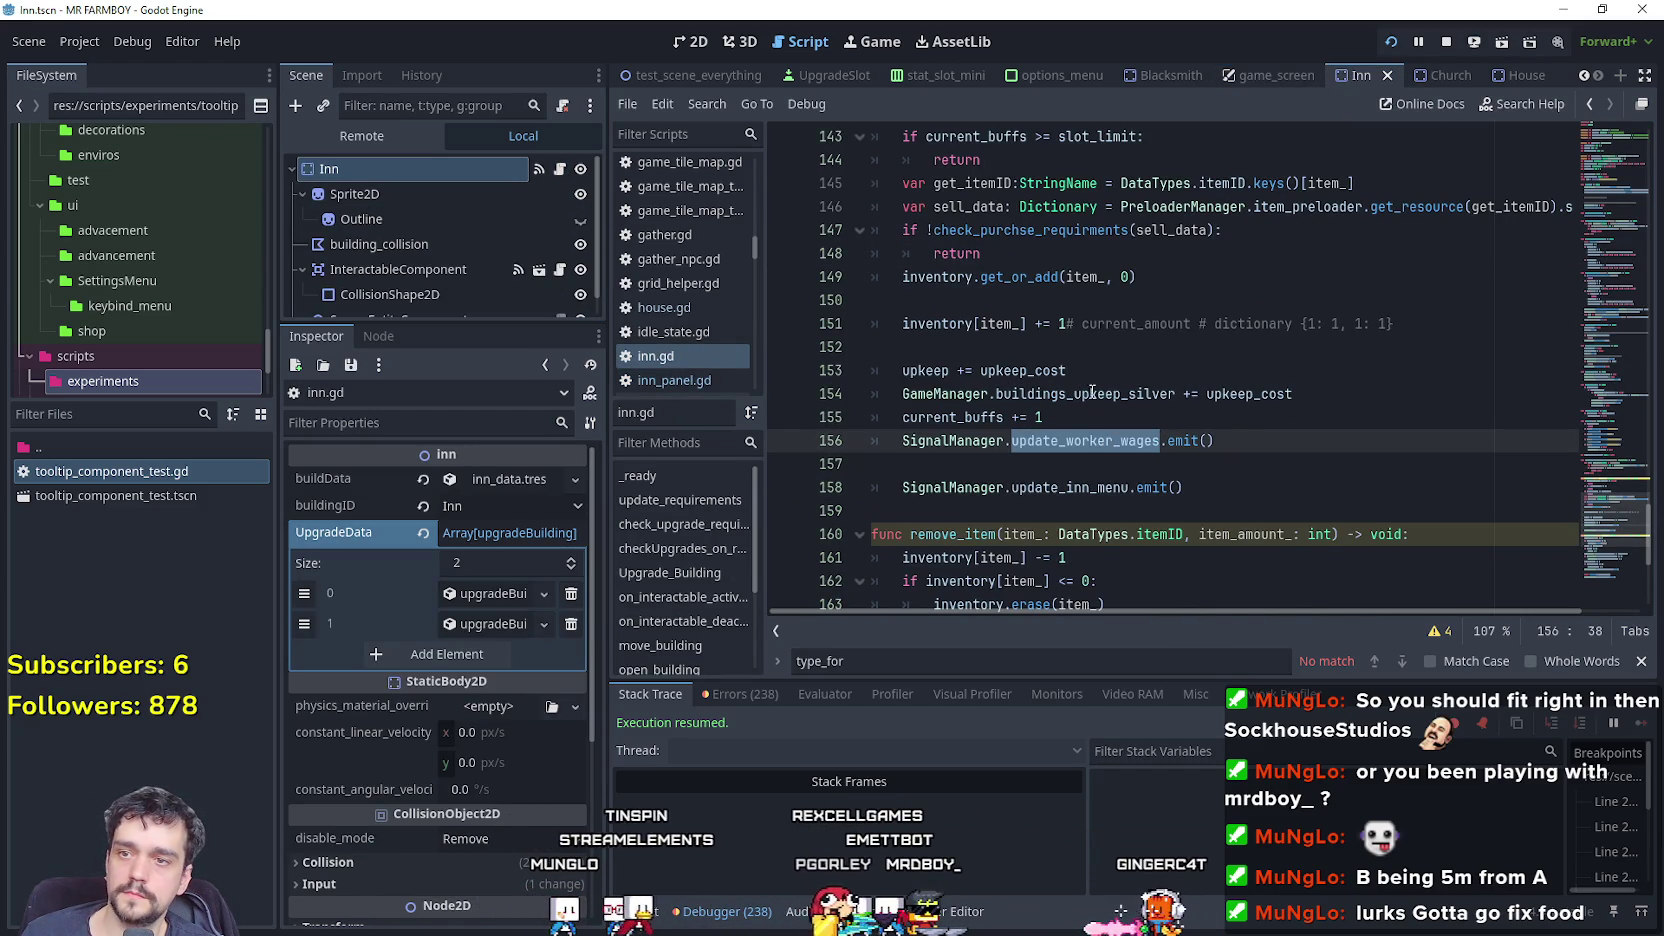
# Search the project for GameManager.buildings_upkeep from line 154 and review the 10 matching files.
pyautogui.moveTo(1120, 393); pyautogui.dragTo(968, 393)
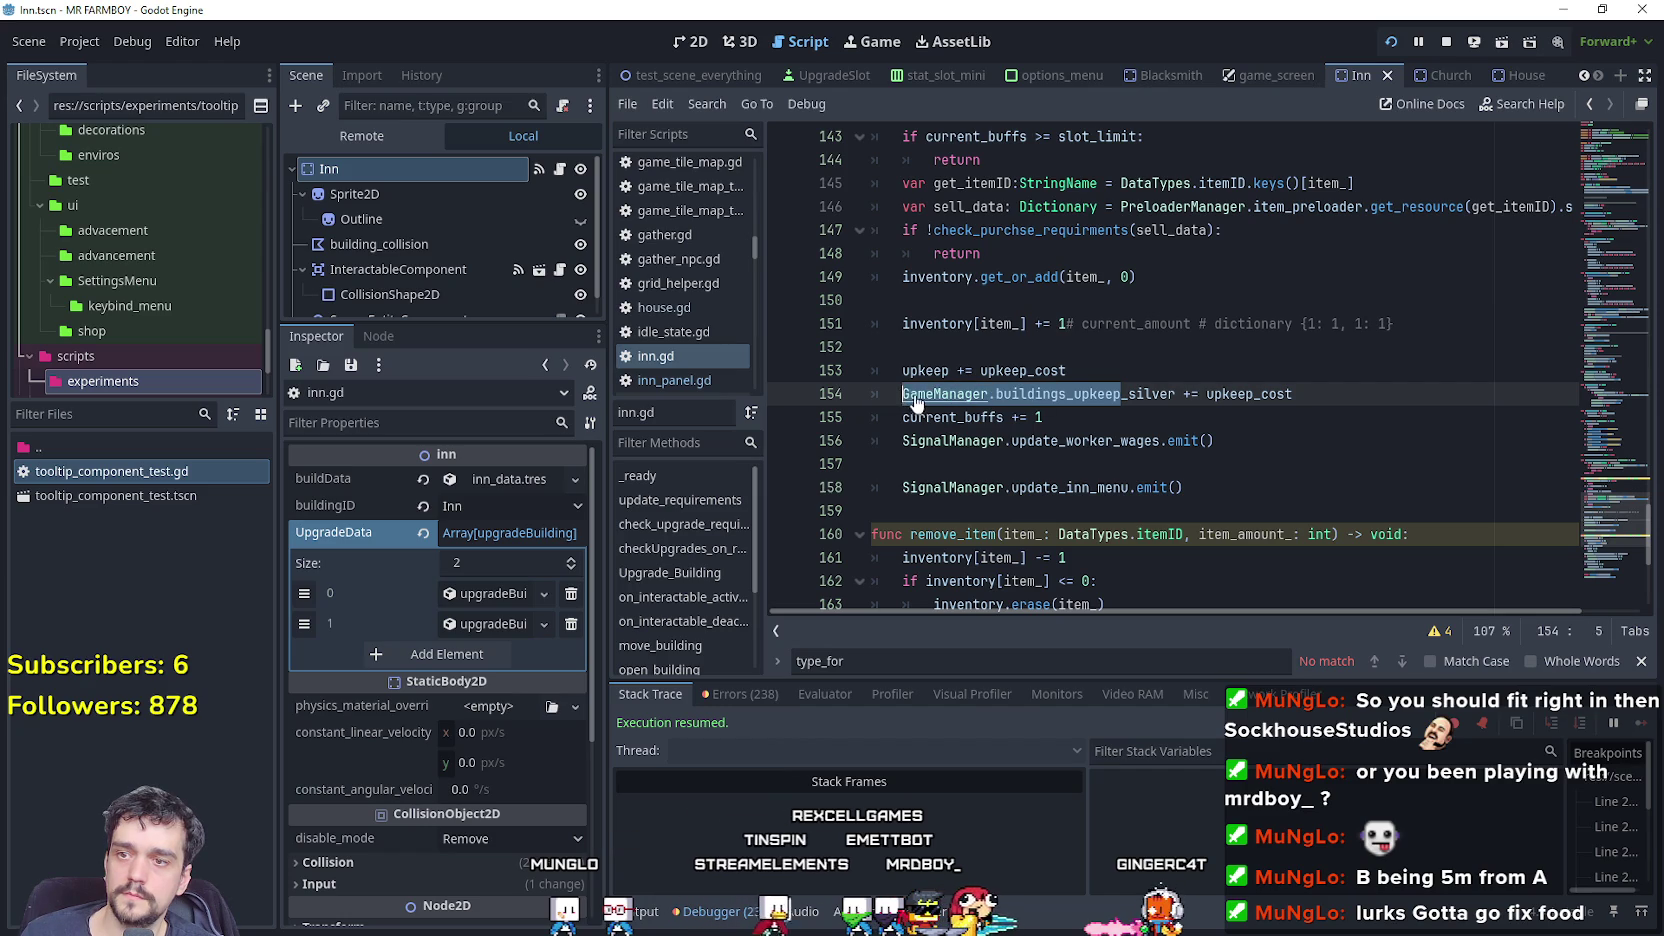
pyautogui.hotkey('ctrl', 'shift', 'f')
pyautogui.click(825, 557)
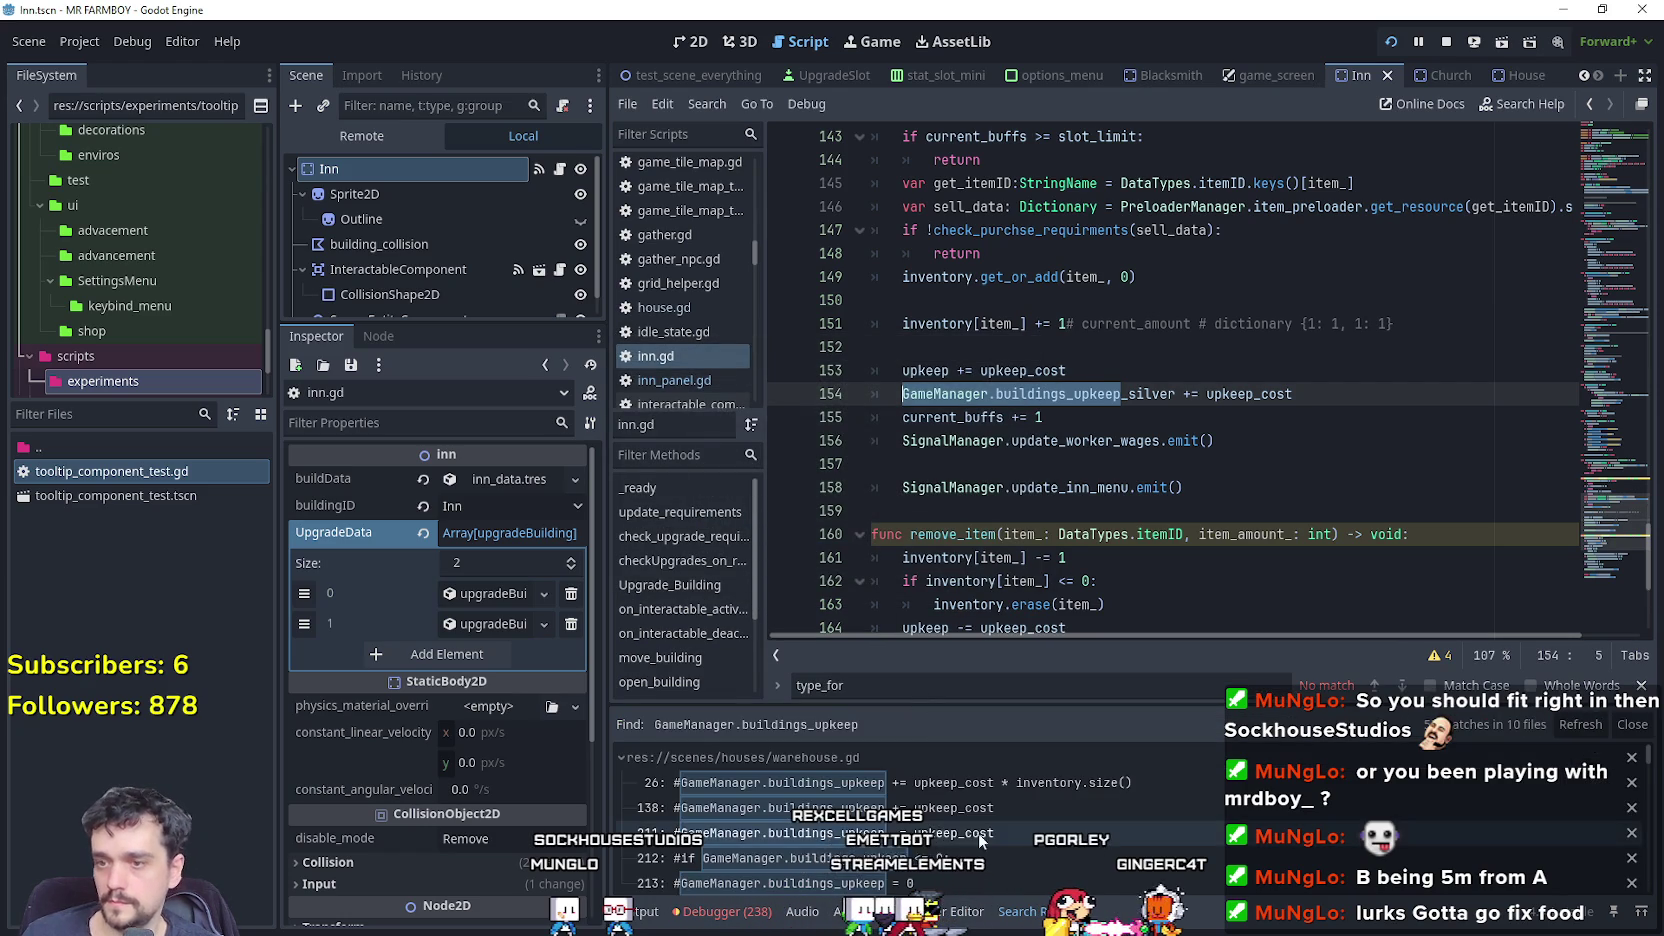
pyautogui.scroll(-2, 963, 838)
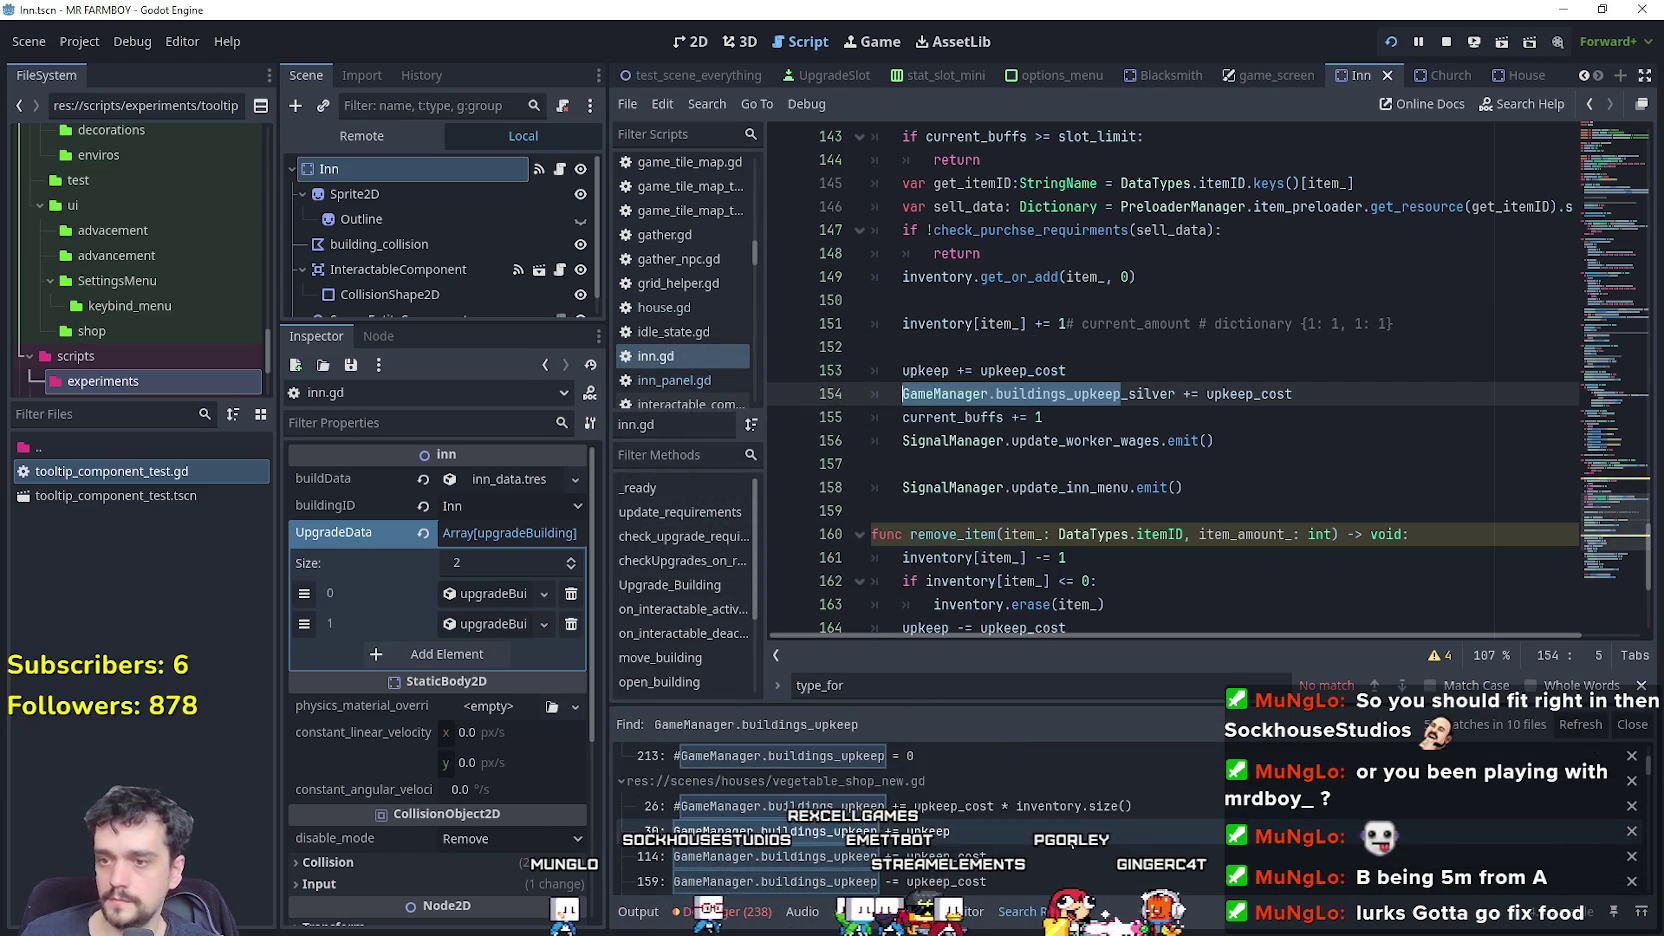
pyautogui.scroll(-2, 920, 810)
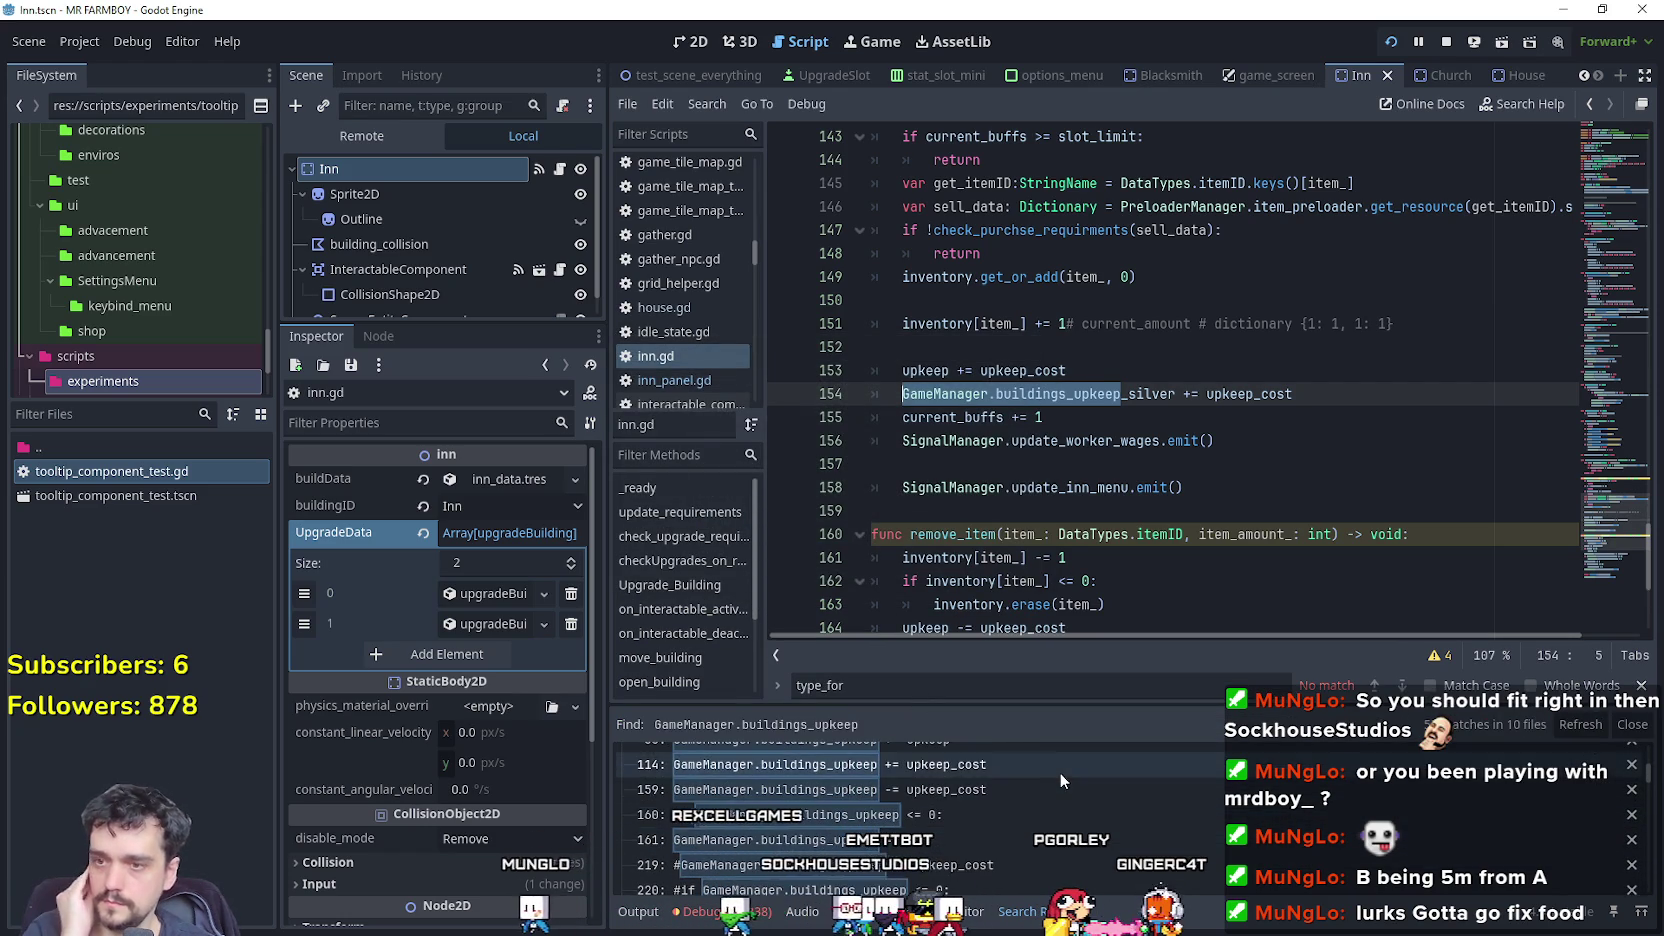
pyautogui.scroll(1, 1061, 776)
pyautogui.scroll(-3, 1066, 826)
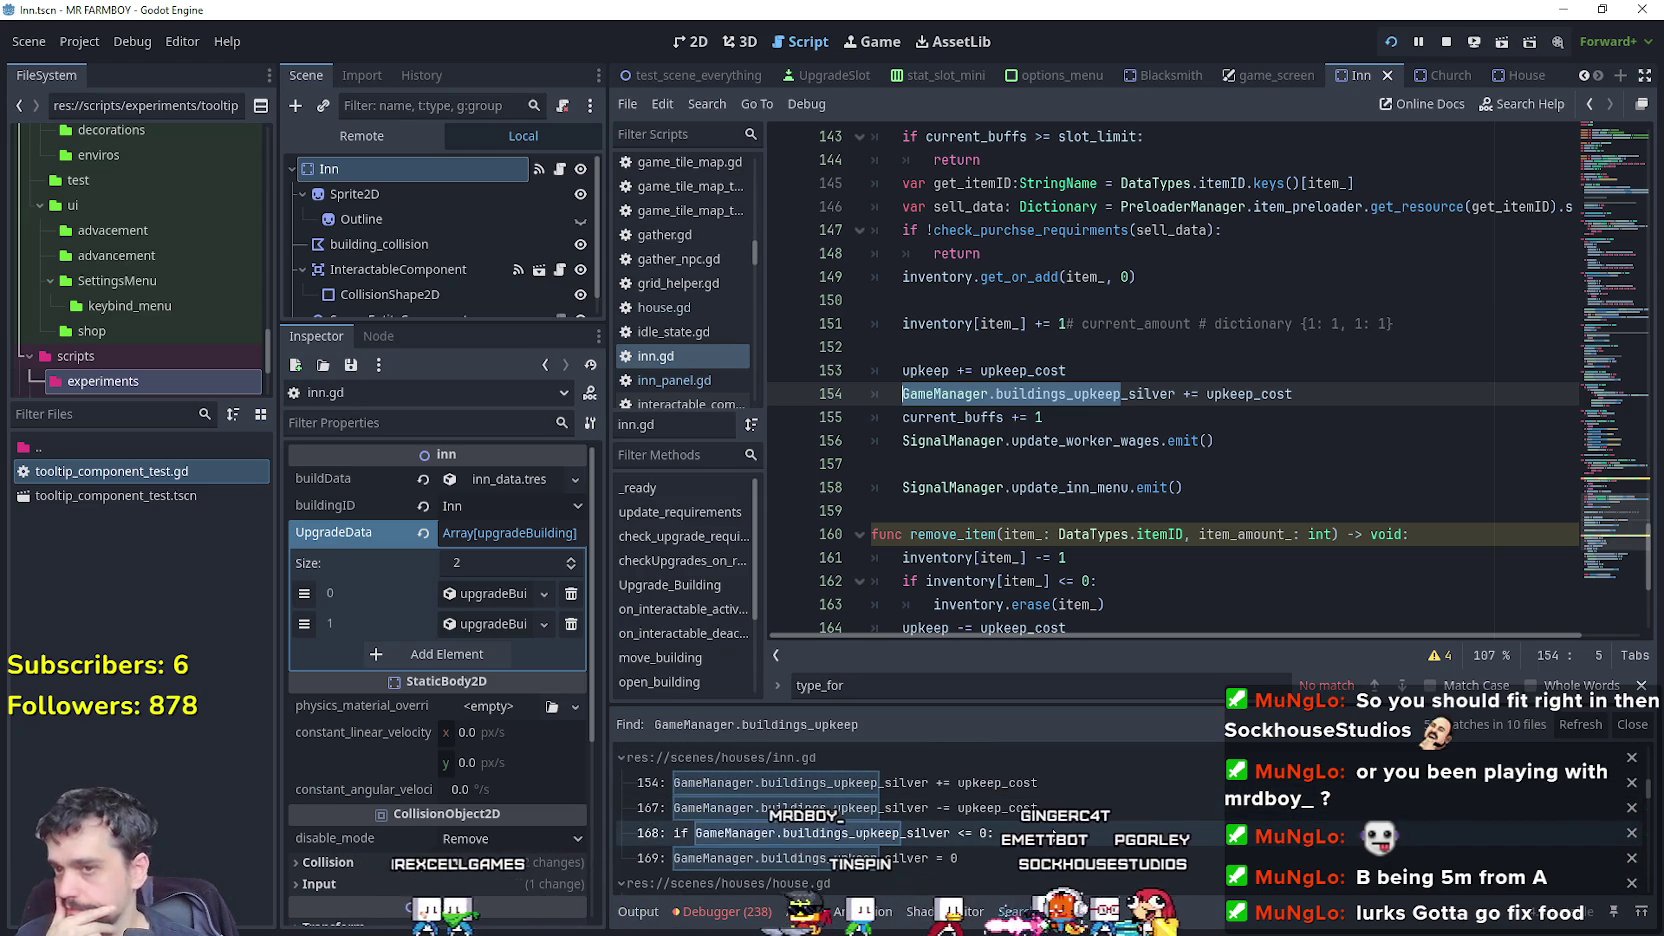
pyautogui.scroll(1, 1052, 848)
pyautogui.scroll(-3, 1052, 848)
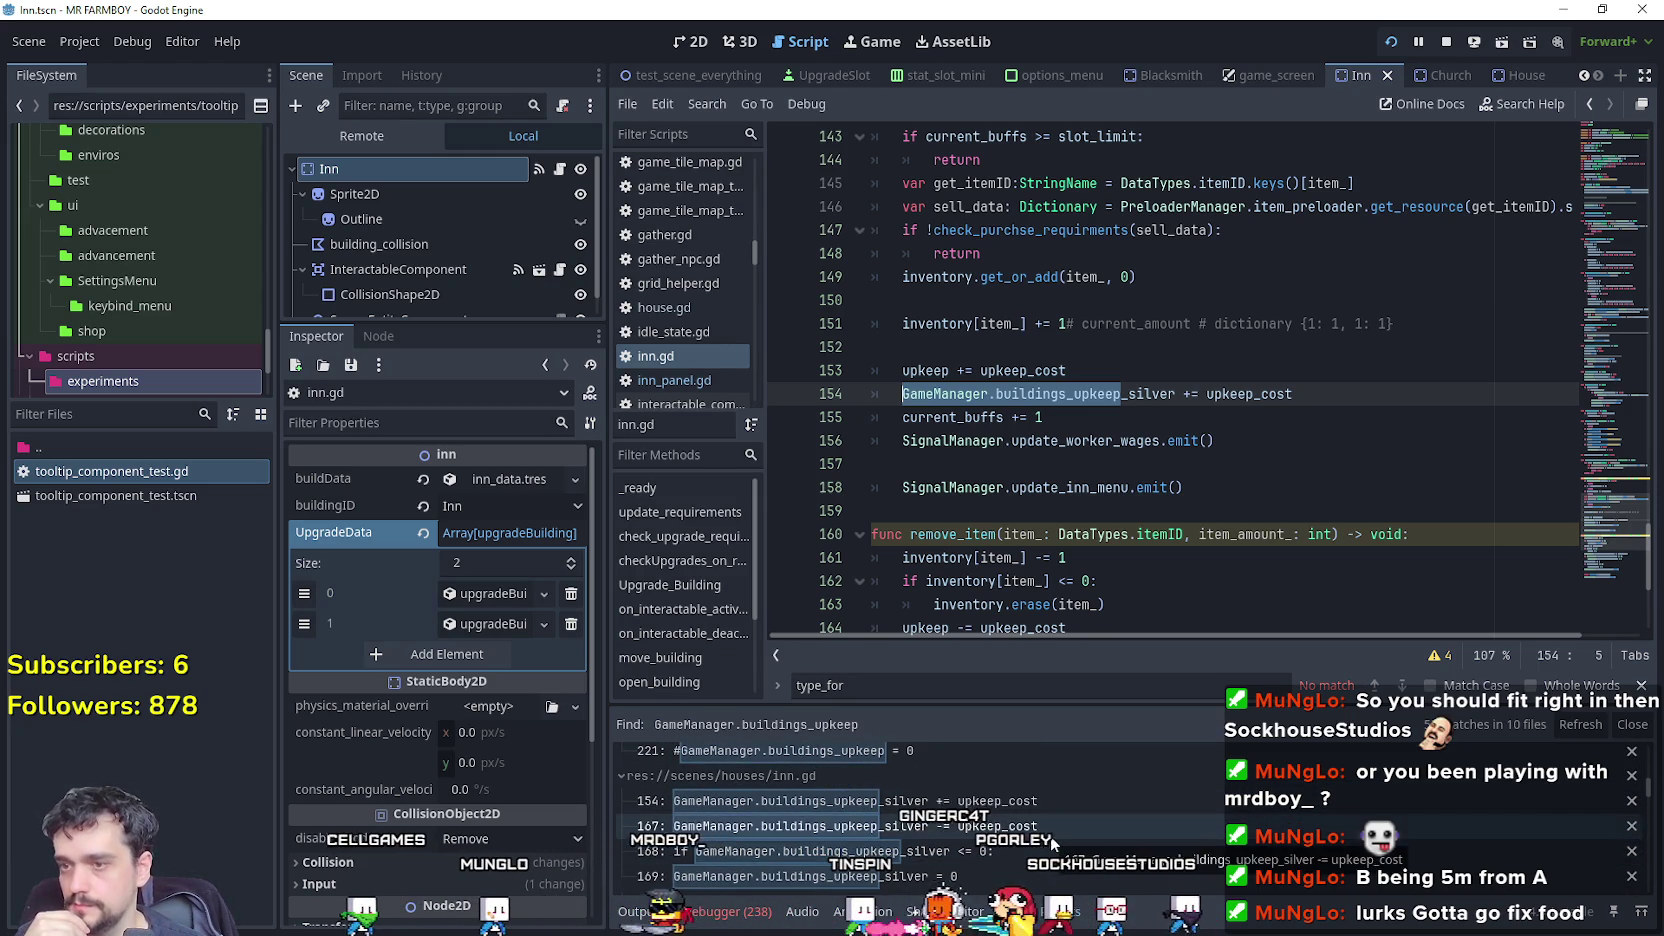
pyautogui.scroll(-3, 1052, 838)
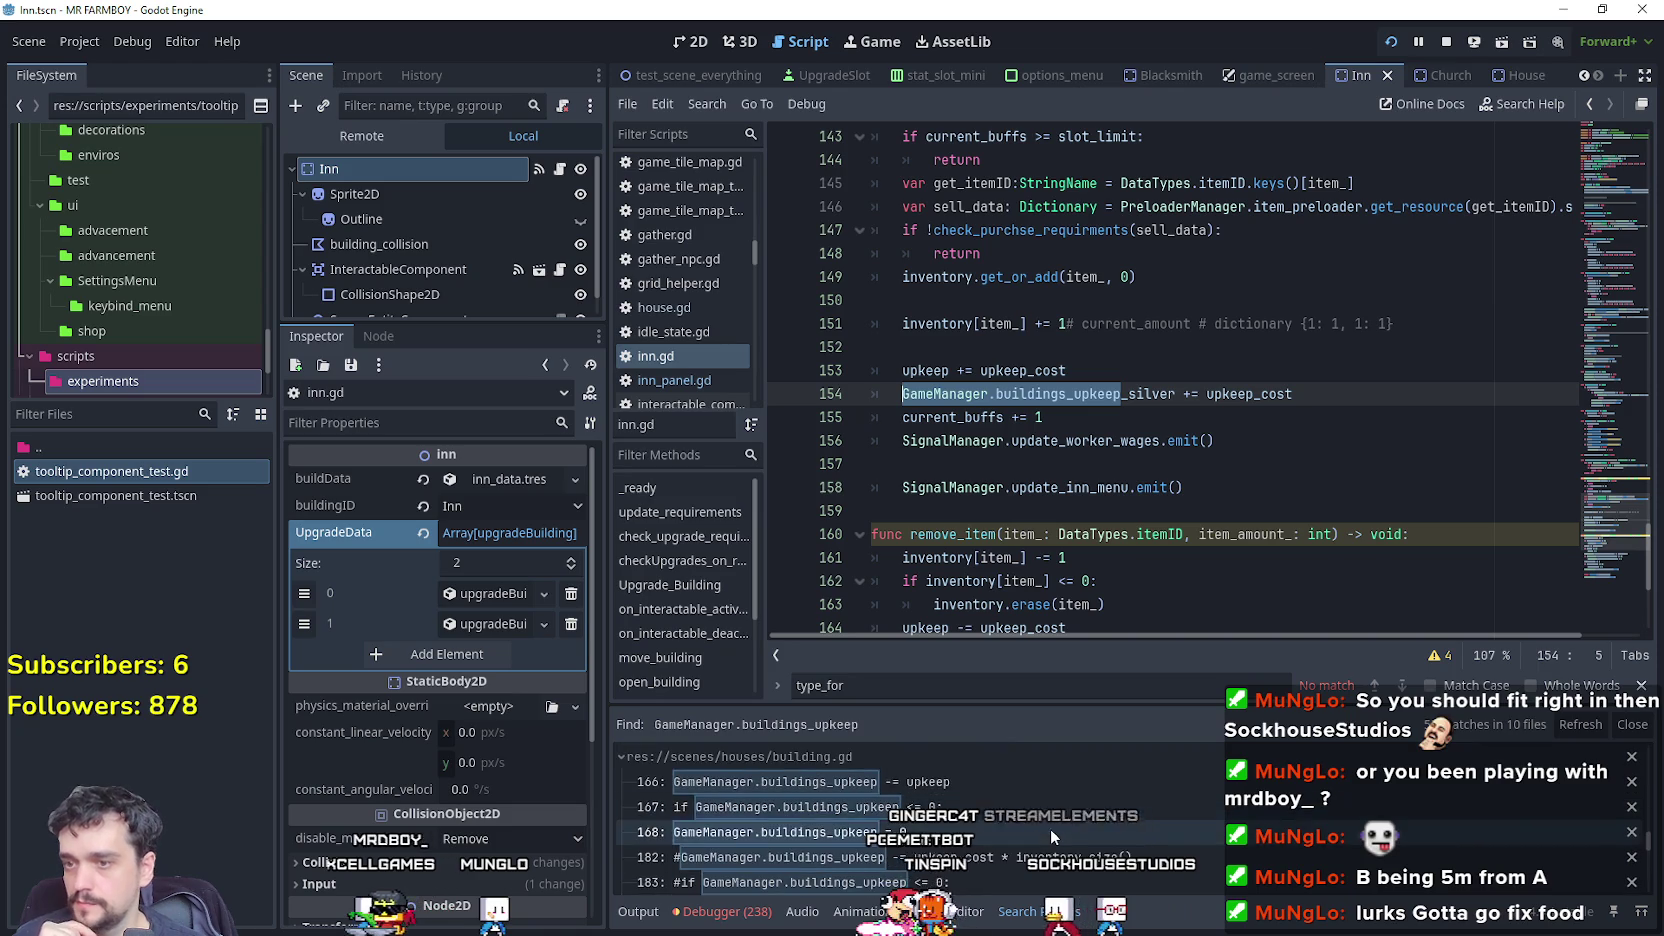
pyautogui.scroll(-5, 1050, 825)
pyautogui.scroll(-4, 1050, 822)
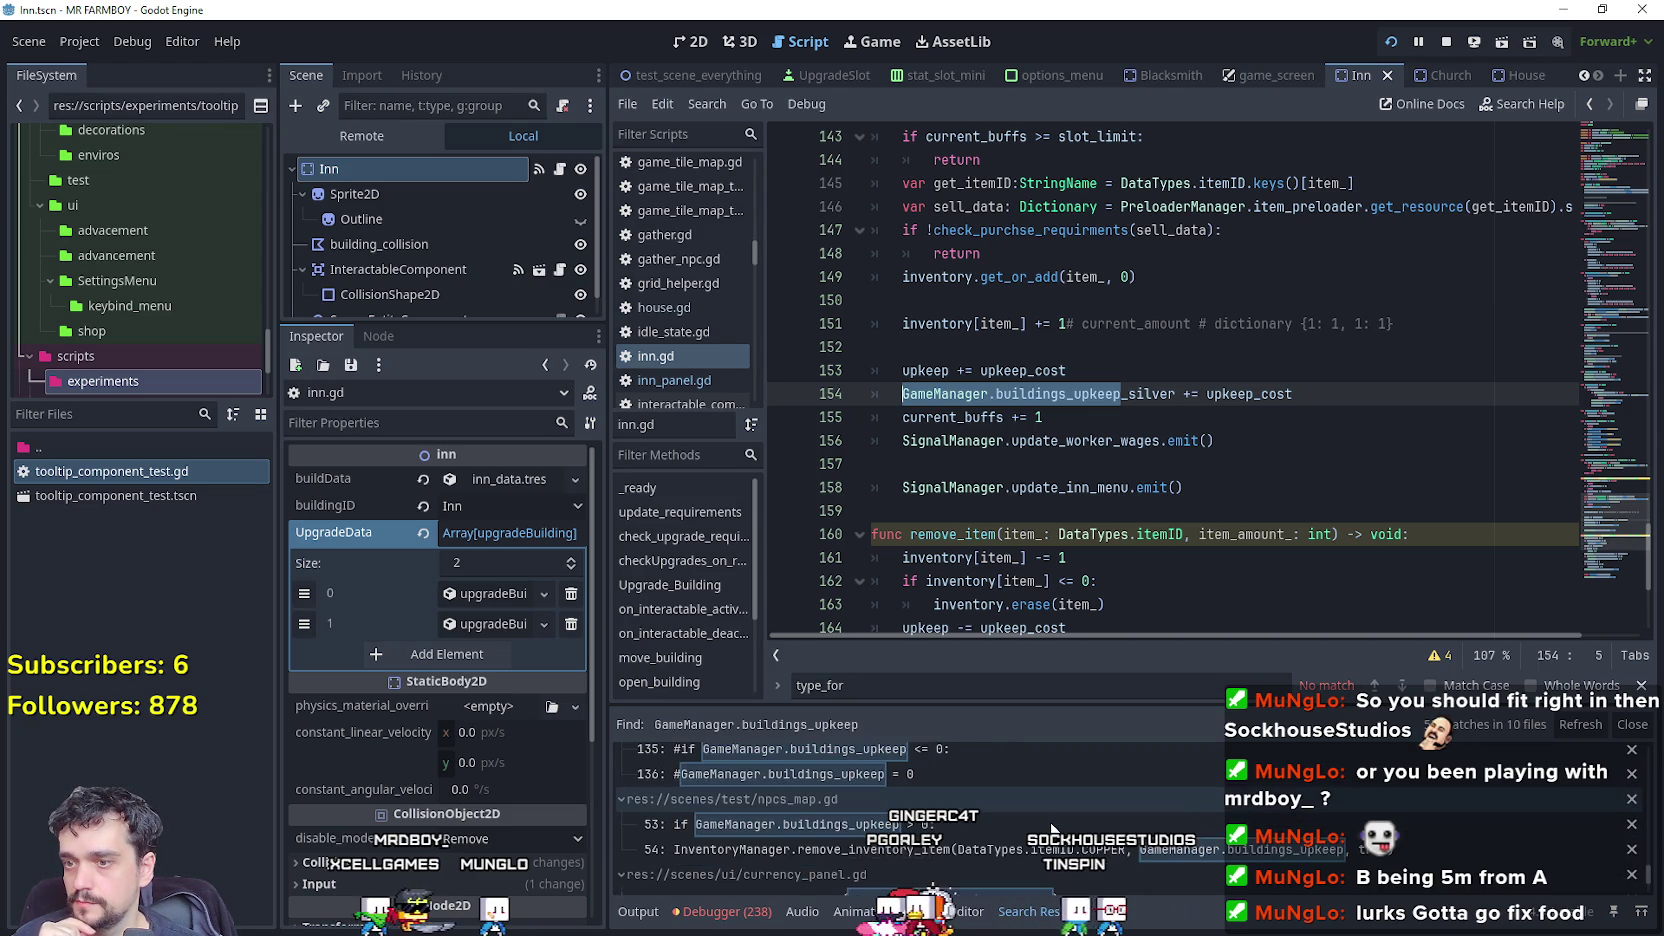
# Open the line 53 match and duplicate its upkeep check, pointing the copy at buildings_upkeep_silver.
pyautogui.click(1050, 824)
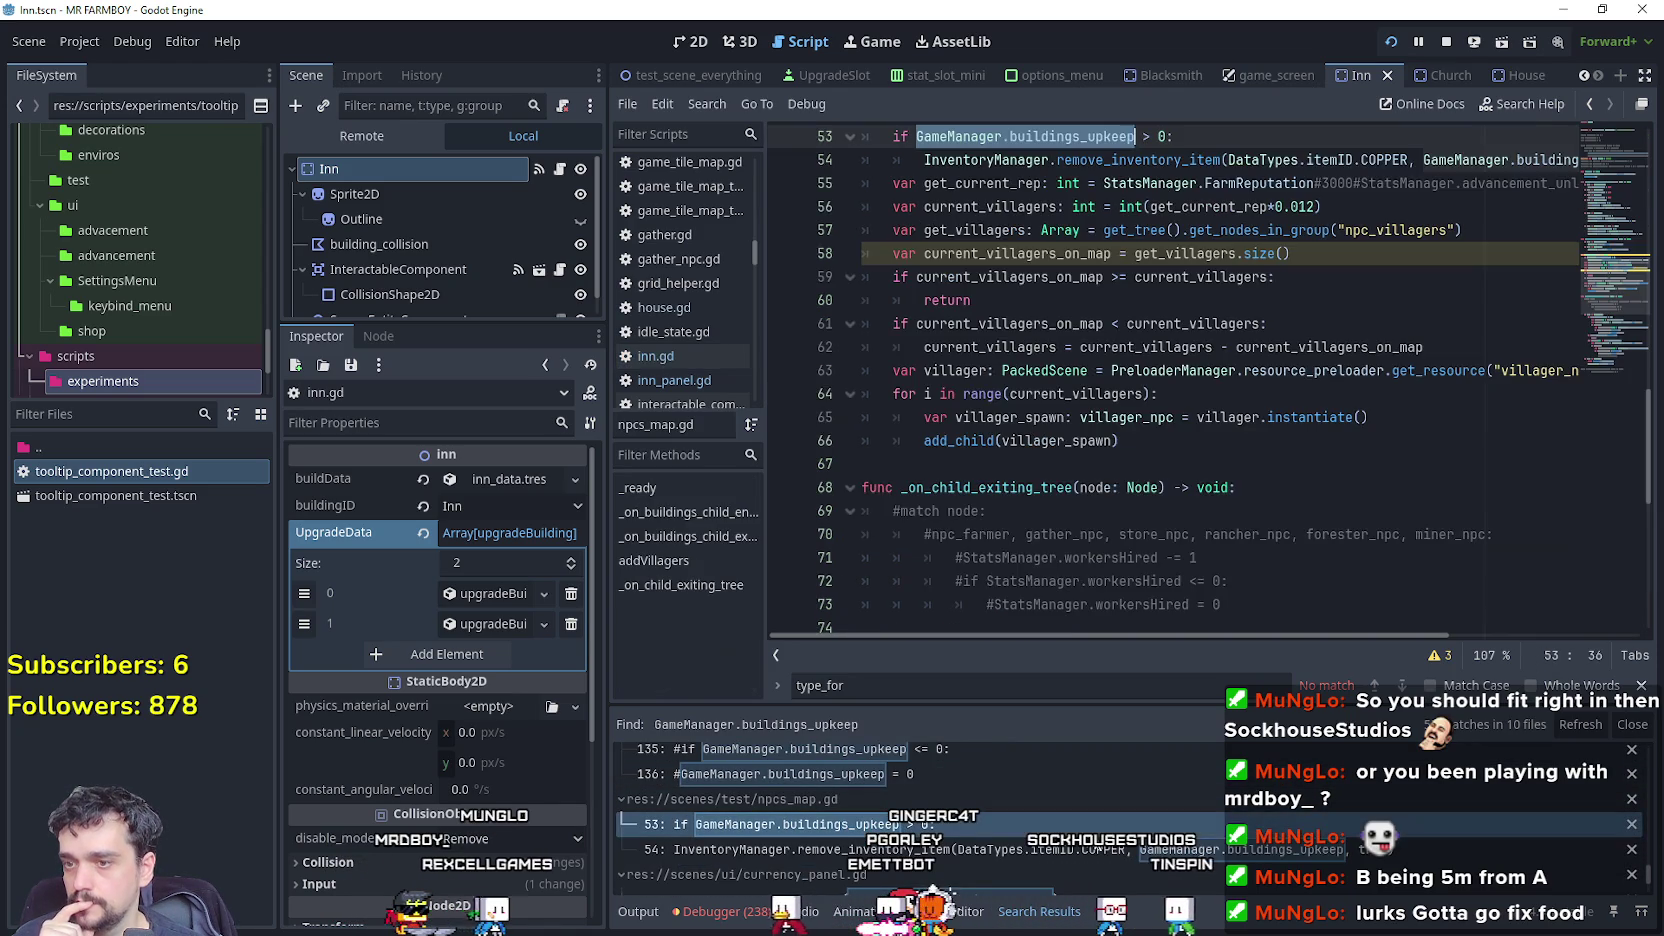
pyautogui.click(1127, 510)
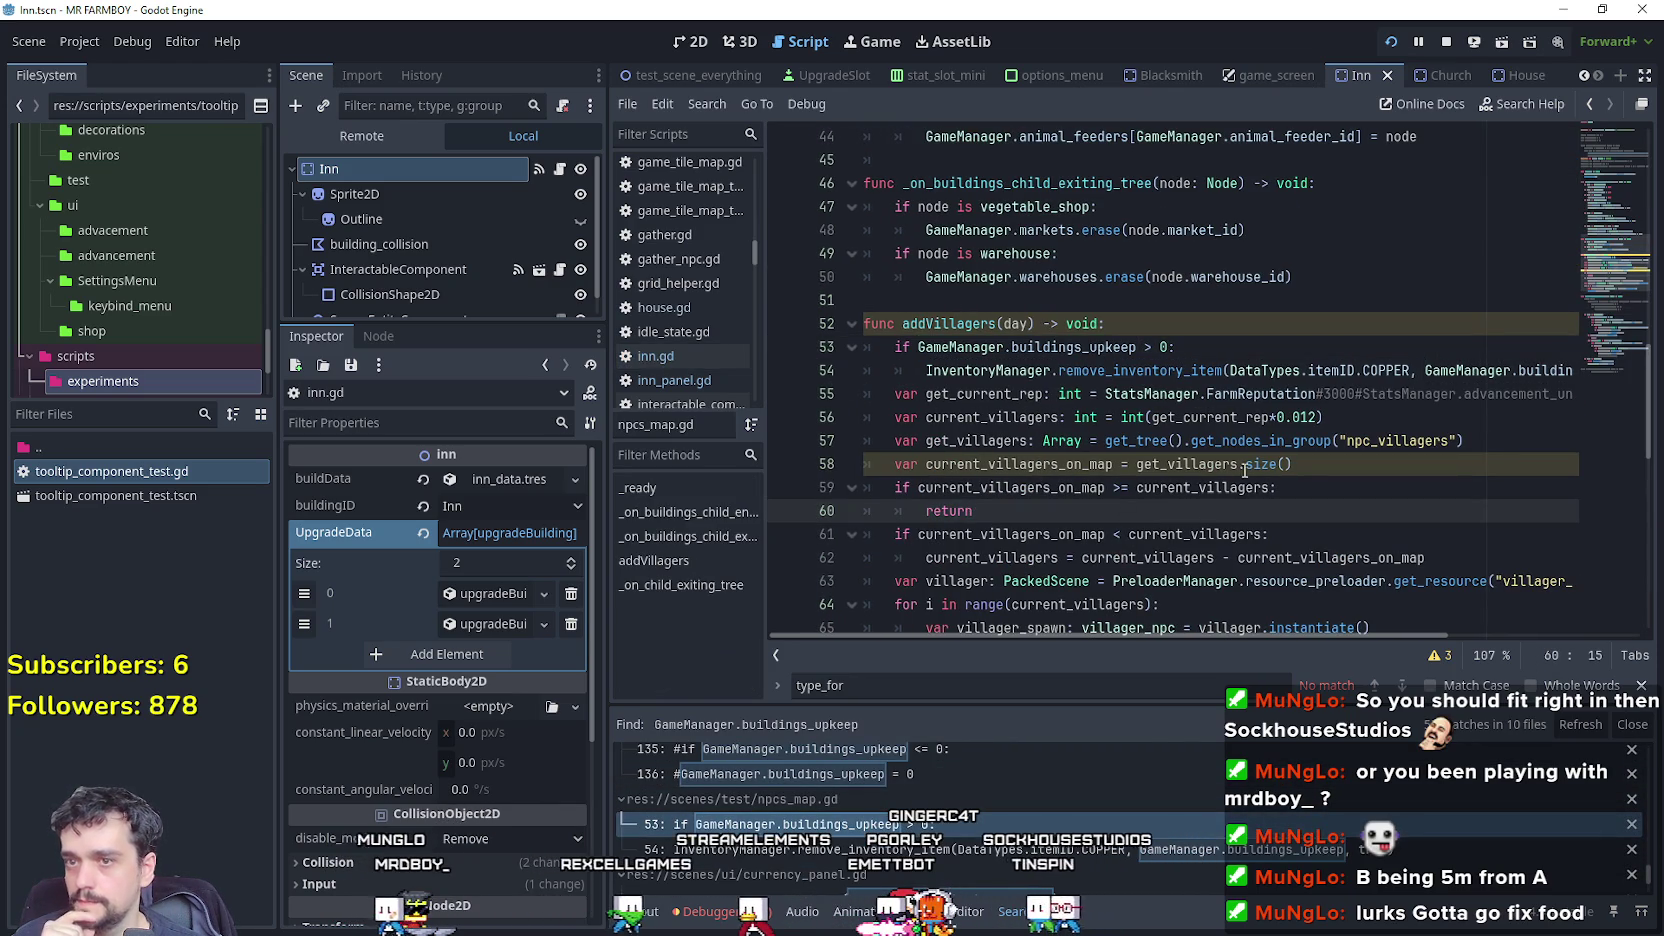
pyautogui.moveTo(1545, 377)
pyautogui.mouseDown()
pyautogui.moveTo(1604, 362)
pyautogui.moveTo(764, 352)
pyautogui.mouseUp()
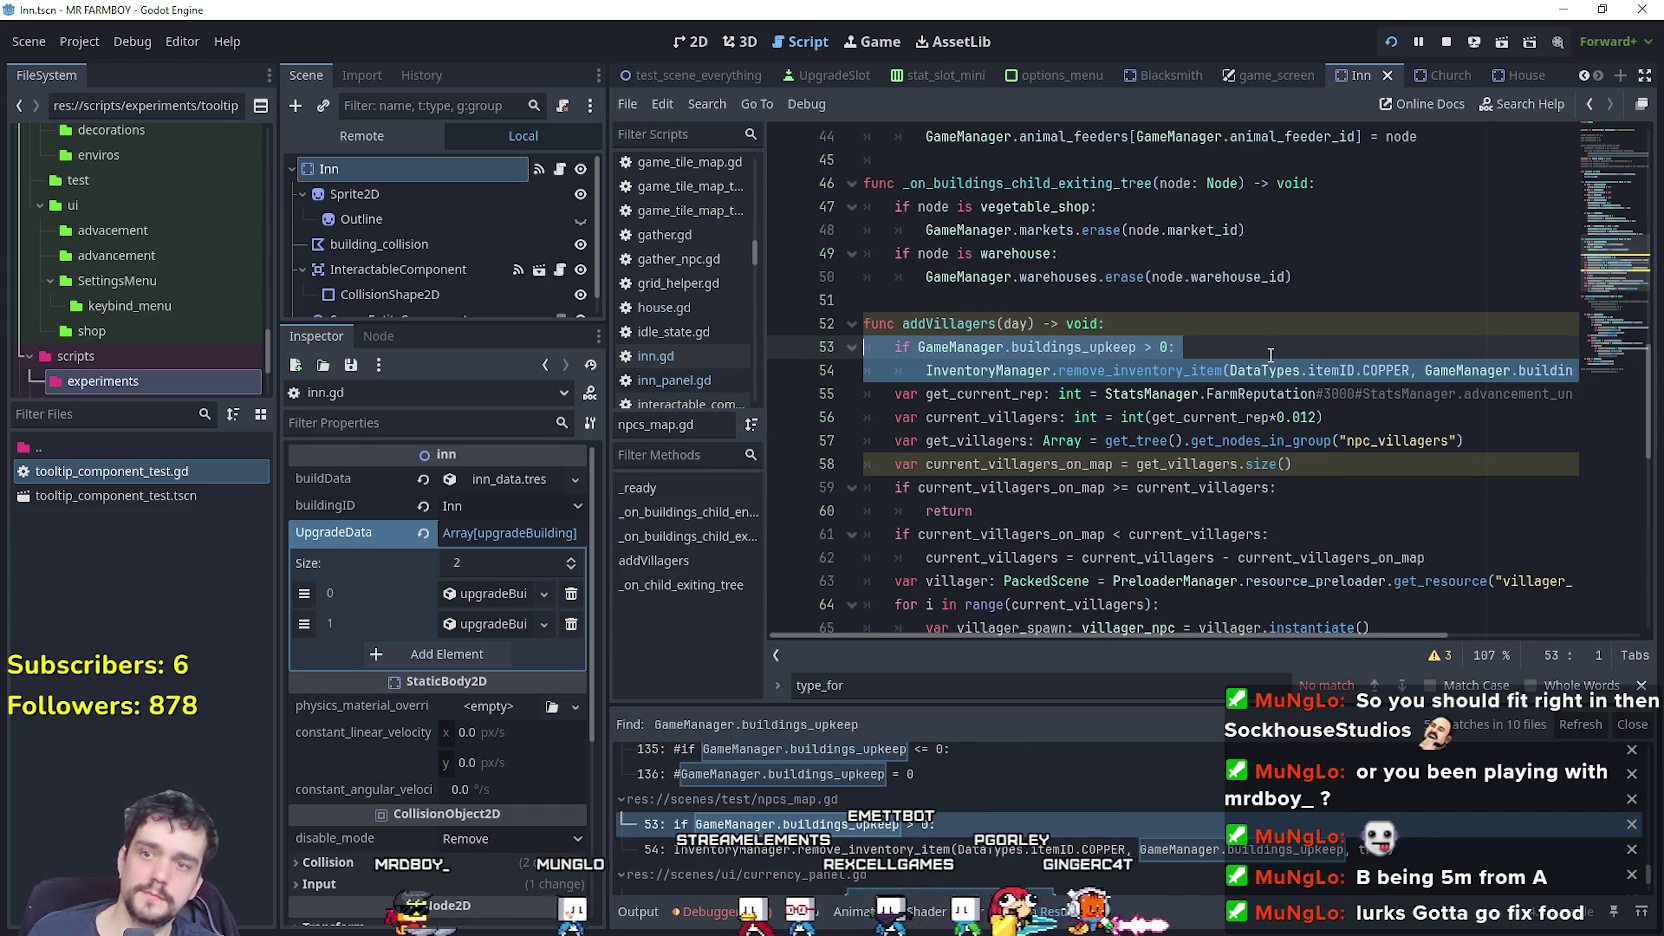
pyautogui.moveTo(1283, 358); pyautogui.dragTo(1583, 367)
pyautogui.click(1570, 361)
pyautogui.press('Return')
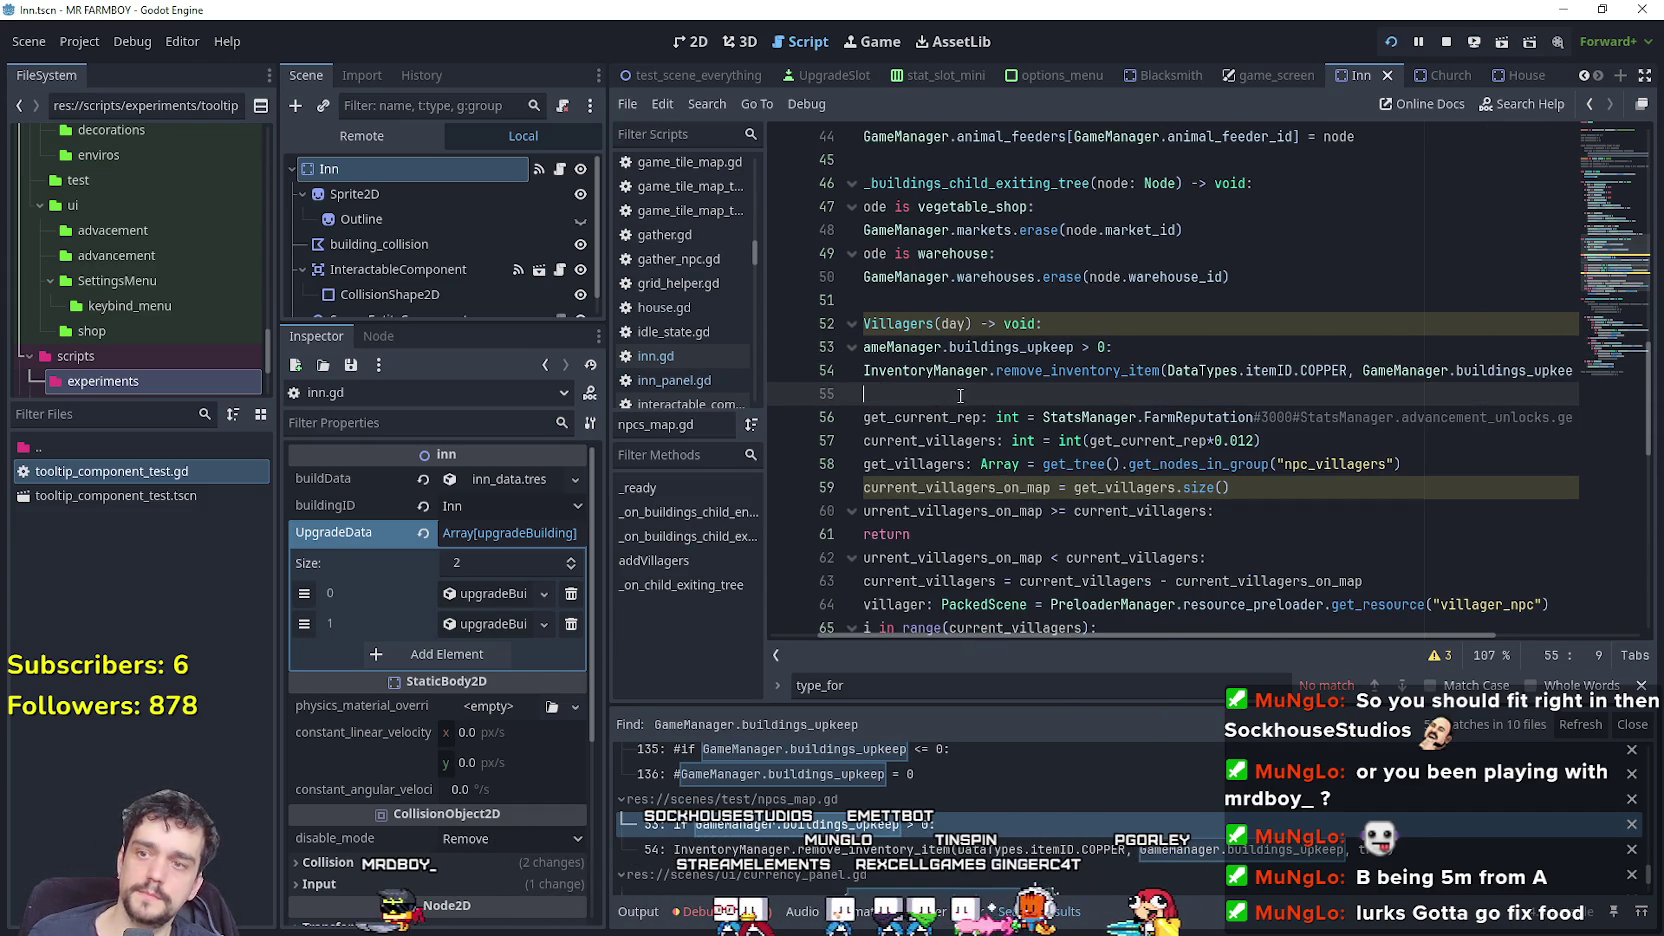
pyautogui.write('if GameManager.buildings_upkeep > 0: \t\tInventoryManager.remove_inventory_item(DataTypes.itemID.COPPER, GameManager.buildings_upkeep, true)')
pyautogui.doubleClick(1095, 400)
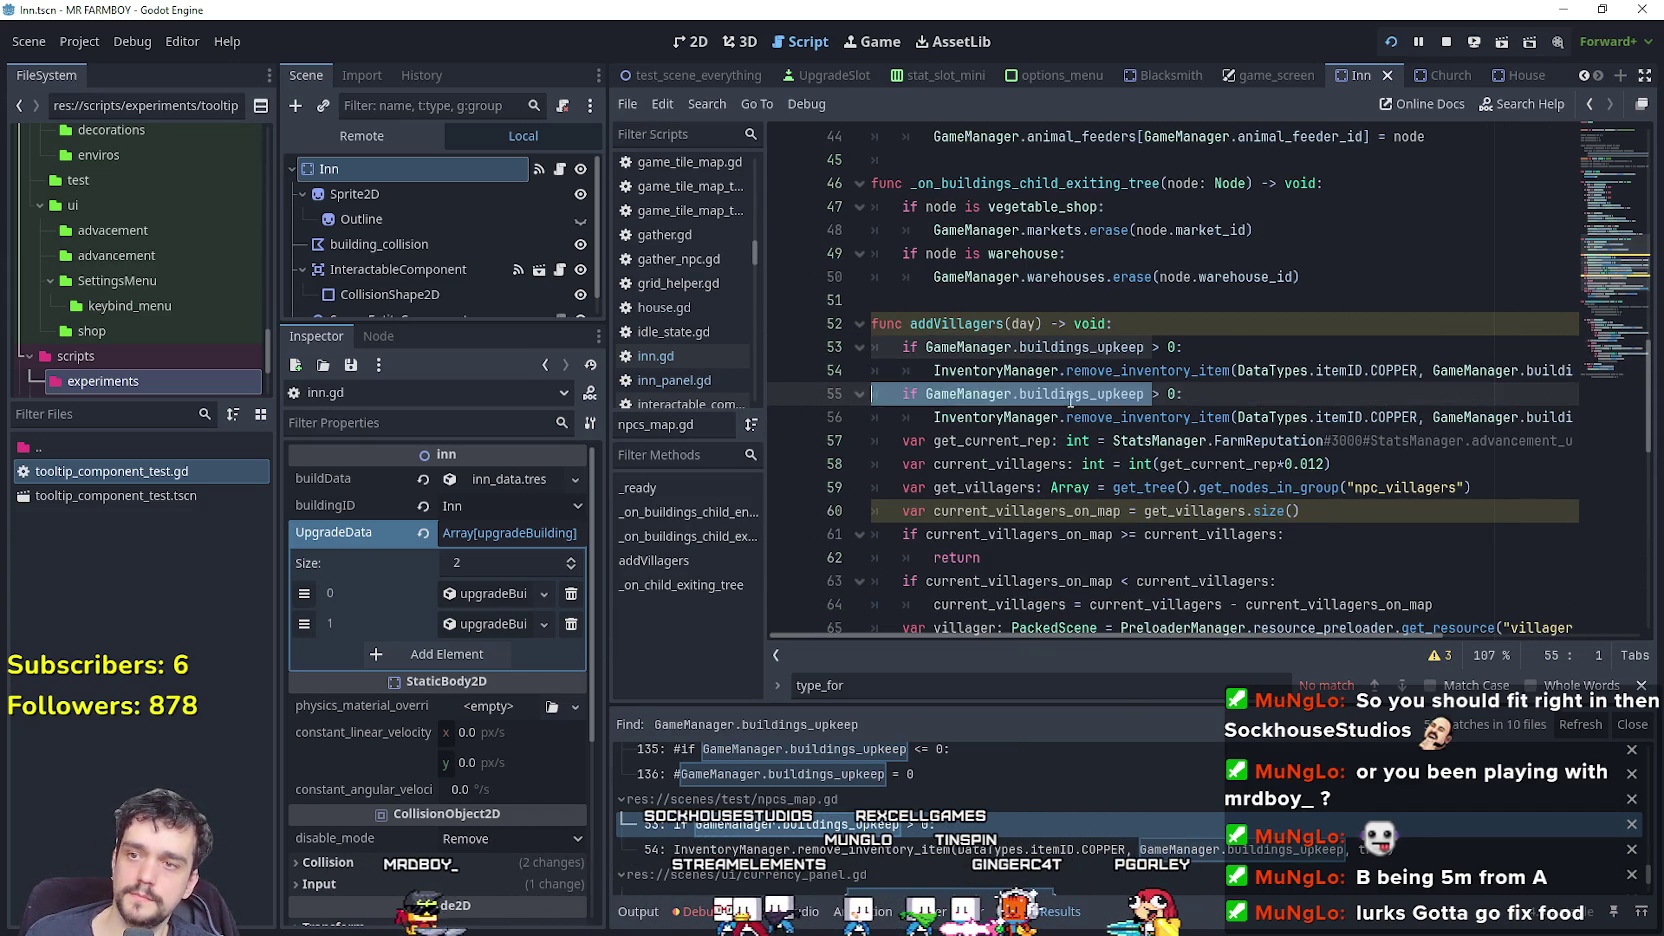
pyautogui.write('buil')
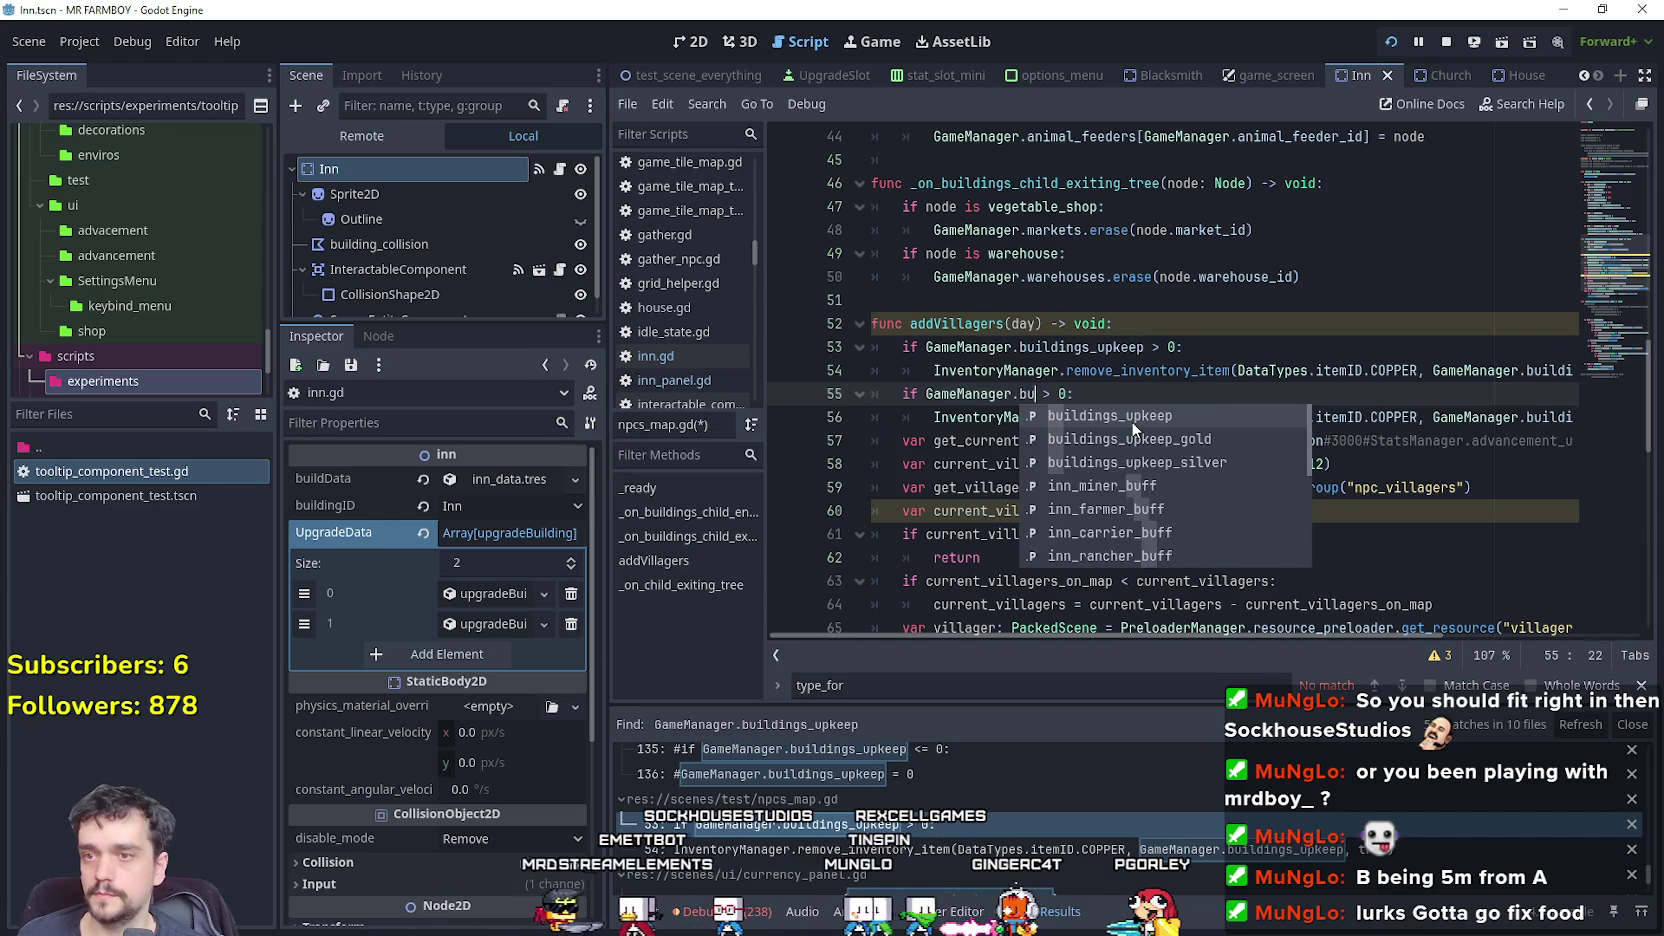
pyautogui.press('Down')
pyautogui.press('Return')
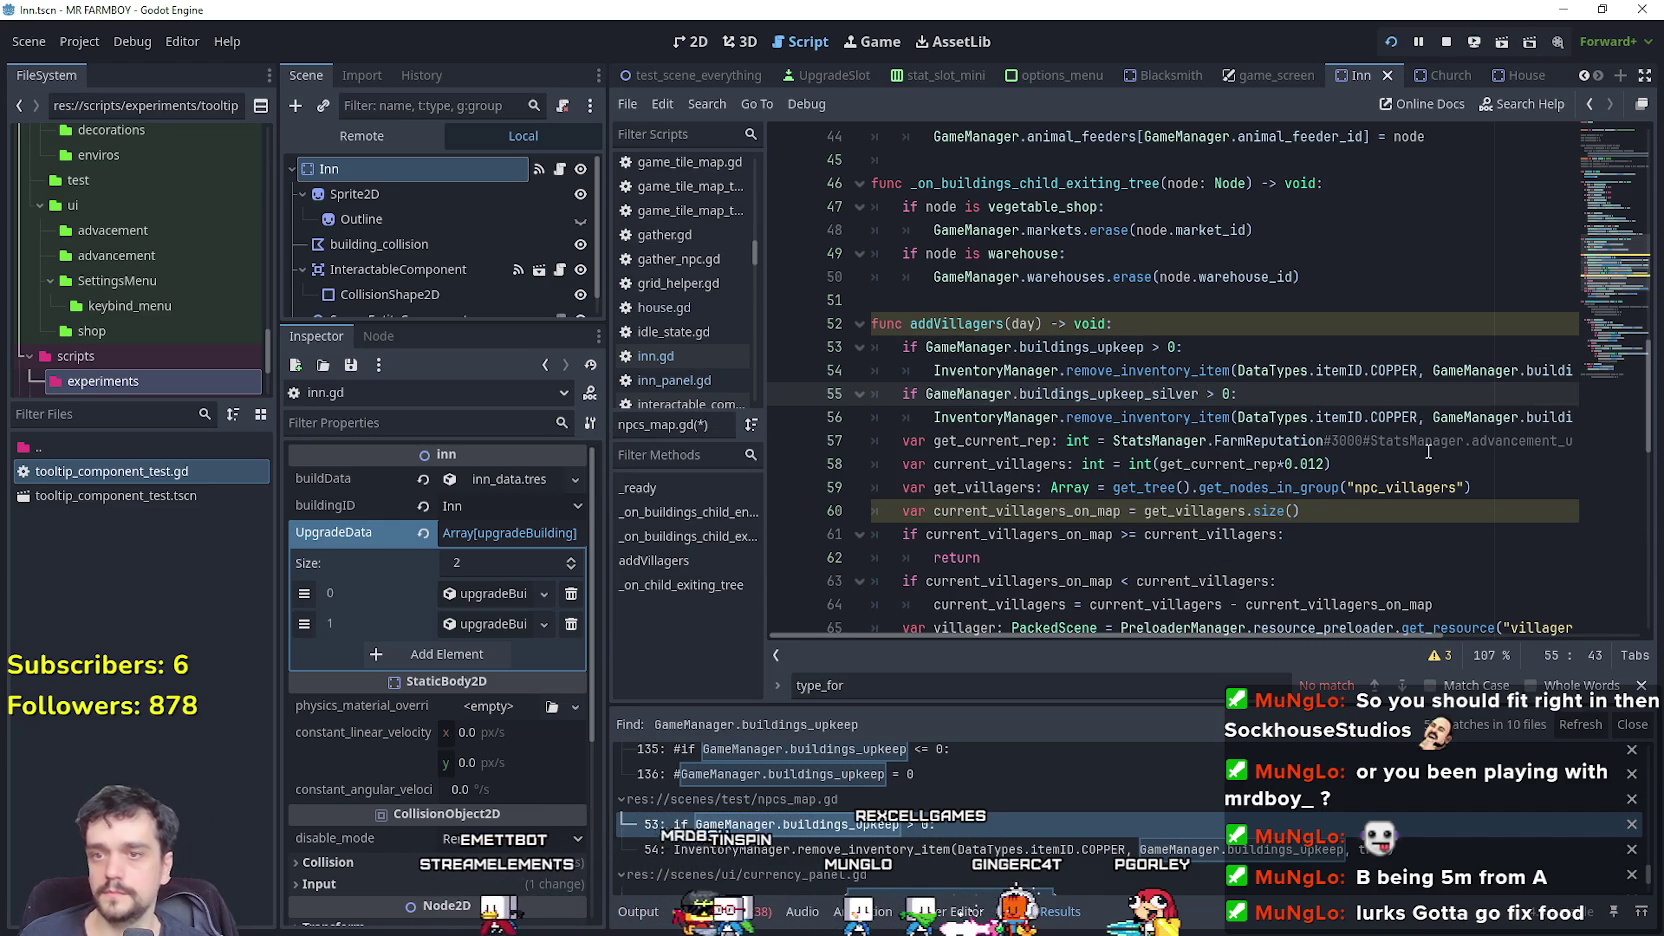
# Finish the silver check with SILVER currency and paste a copy of it below.
pyautogui.doubleClick(1385, 416)
pyautogui.write('SILVER')
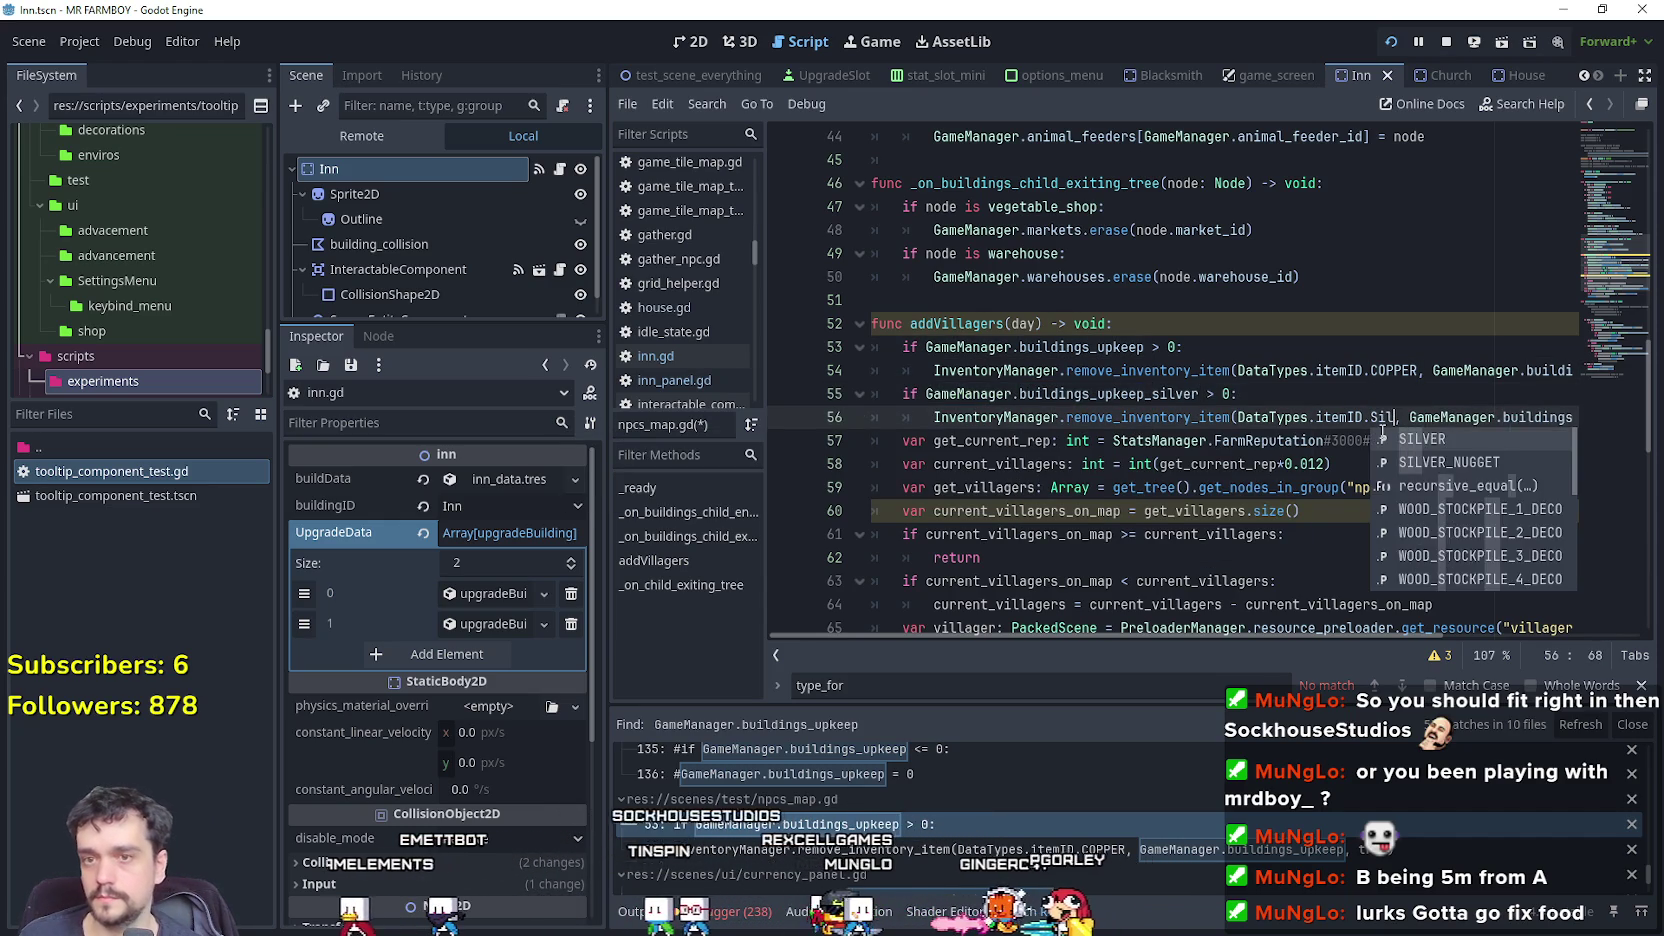
pyautogui.press('End')
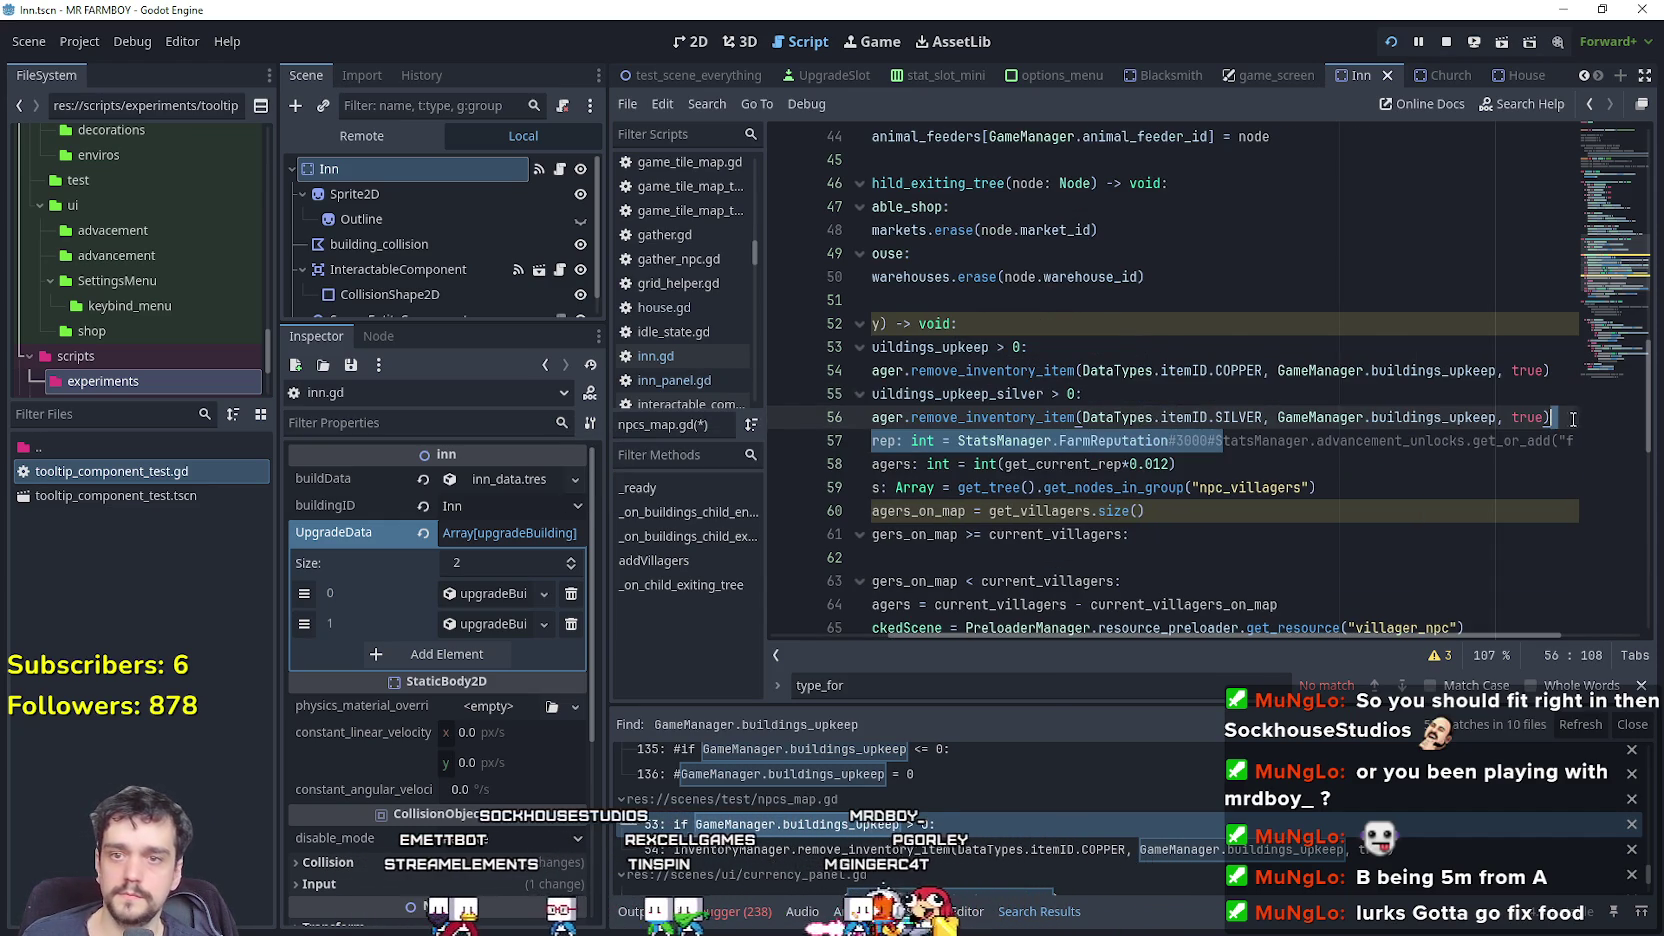
pyautogui.press('Left')
pyautogui.press('Left')
pyautogui.press('Left')
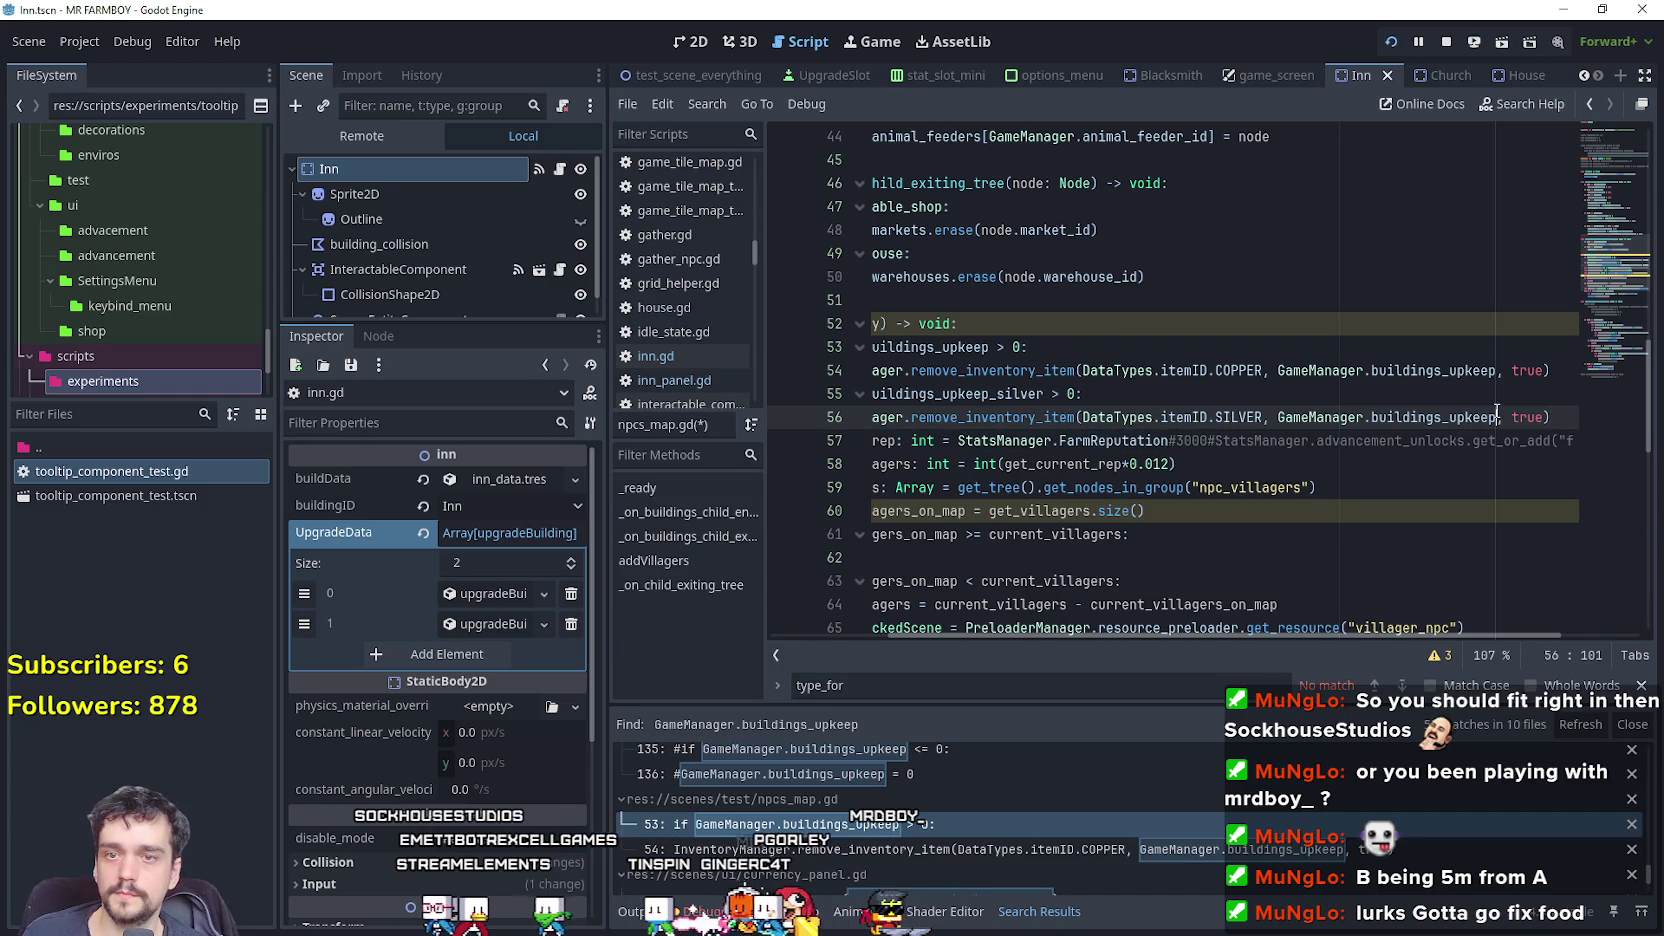
pyautogui.write('silver')
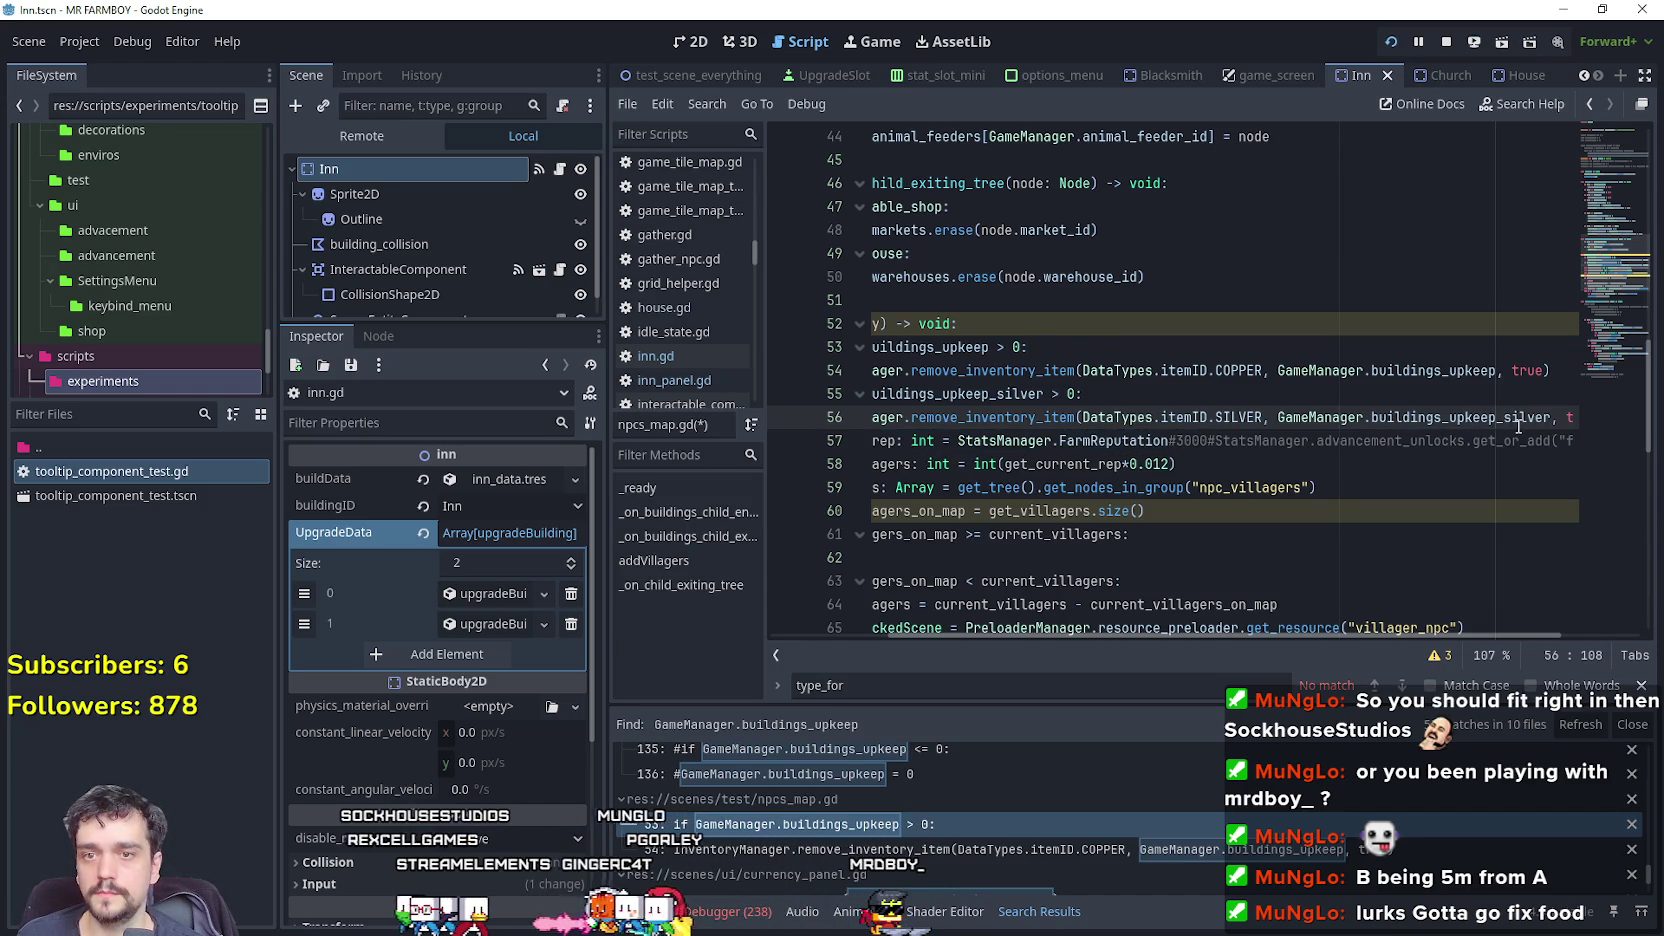
pyautogui.moveTo(1518, 425); pyautogui.dragTo(1652, 422)
pyautogui.moveTo(1554, 411)
pyautogui.mouseDown()
pyautogui.moveTo(918, 420)
pyautogui.moveTo(805, 405)
pyautogui.mouseUp()
pyautogui.moveTo(1280, 394); pyautogui.dragTo(1650, 401)
pyautogui.moveTo(1546, 416); pyautogui.dragTo(1607, 415)
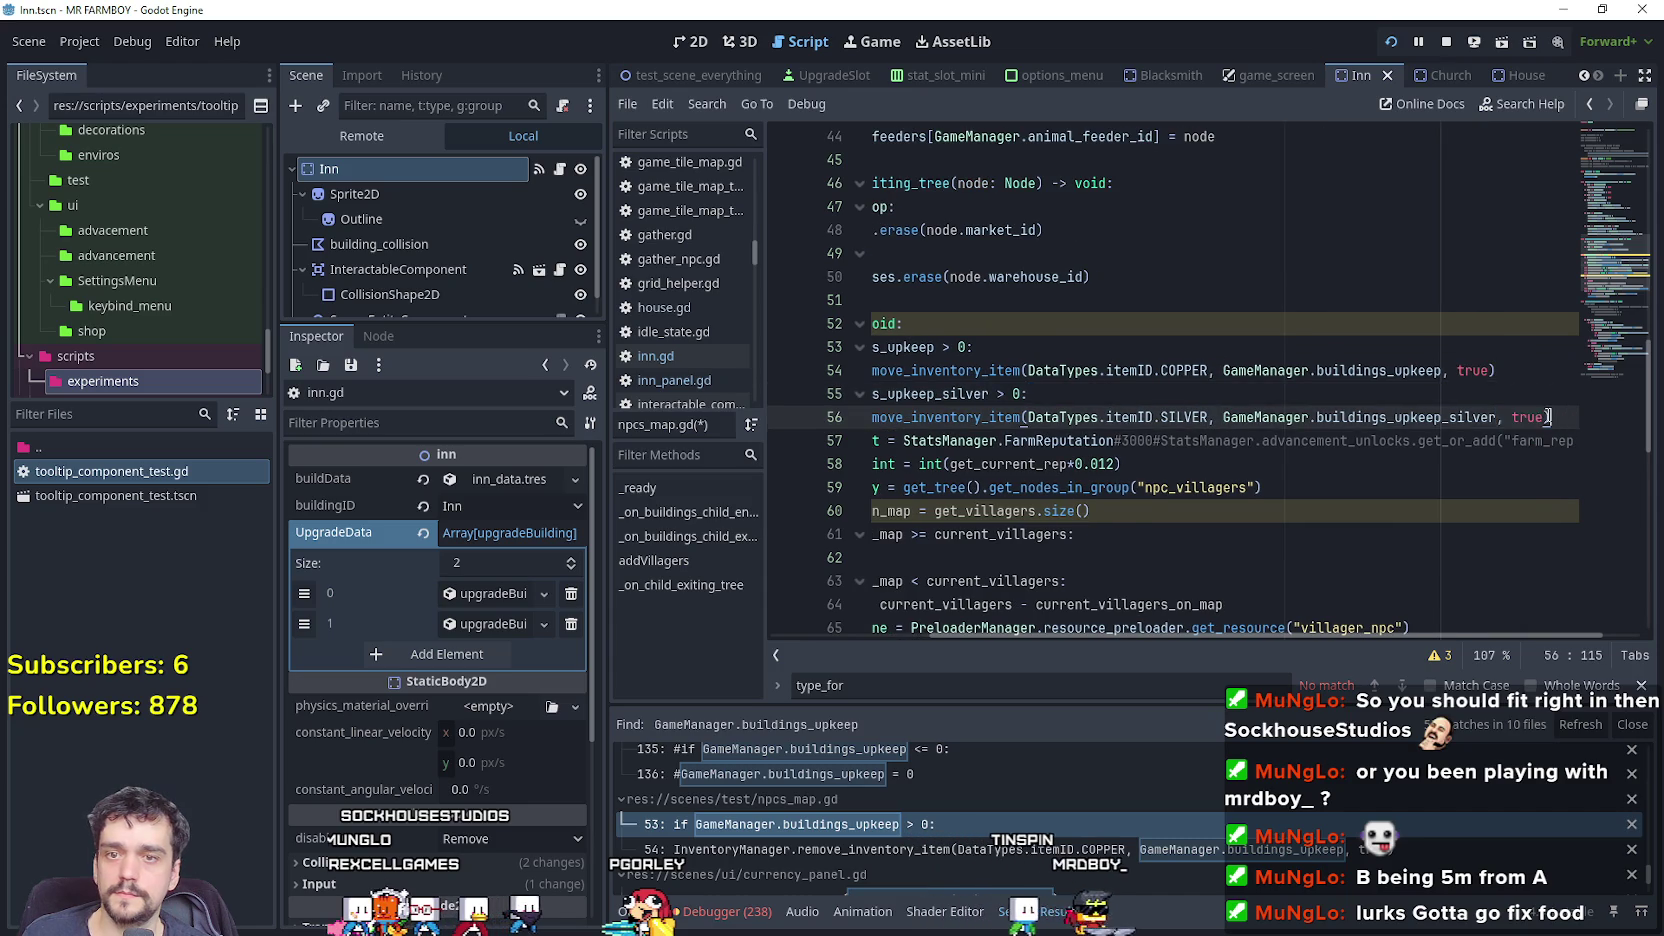
pyautogui.press('Return')
pyautogui.write('if GameManager.buildings_upkeep_silver > 0: \t\tInventoryManager.remove_inventory_item(DataTypes.itemID.SILVER, GameManager.buildings_upkeep_silver, true)')
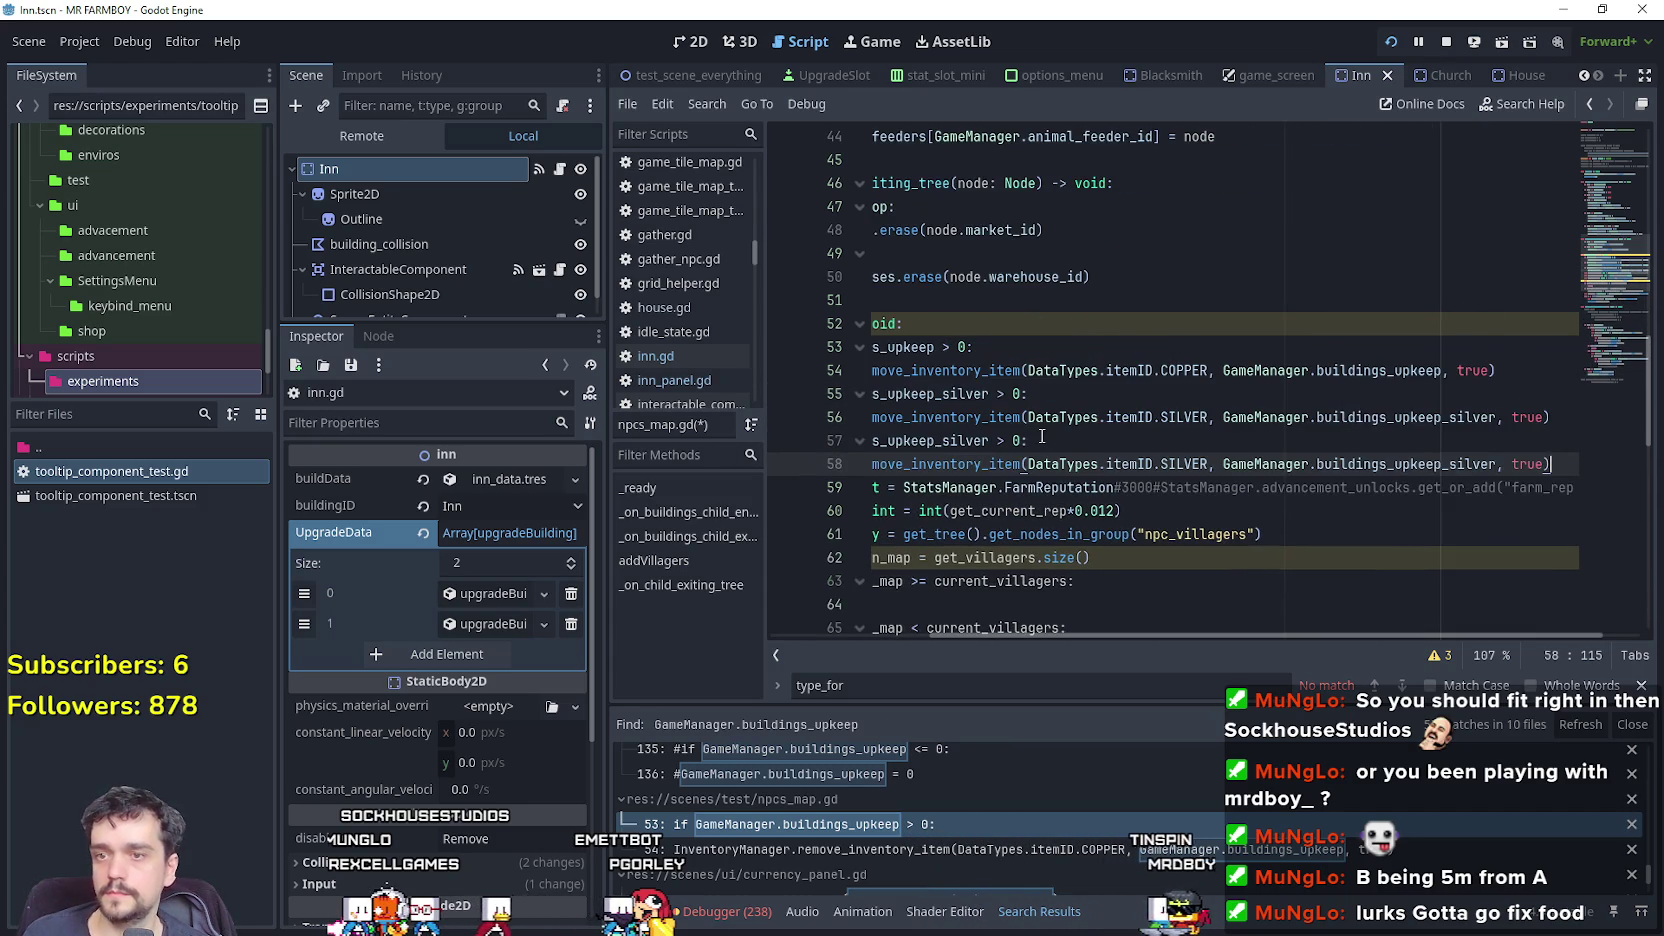
# Change the pasted check to Gold currency and buildings_upkeep_gold, then save the script.
pyautogui.moveTo(989, 440); pyautogui.dragTo(975, 440)
pyautogui.write('gold')
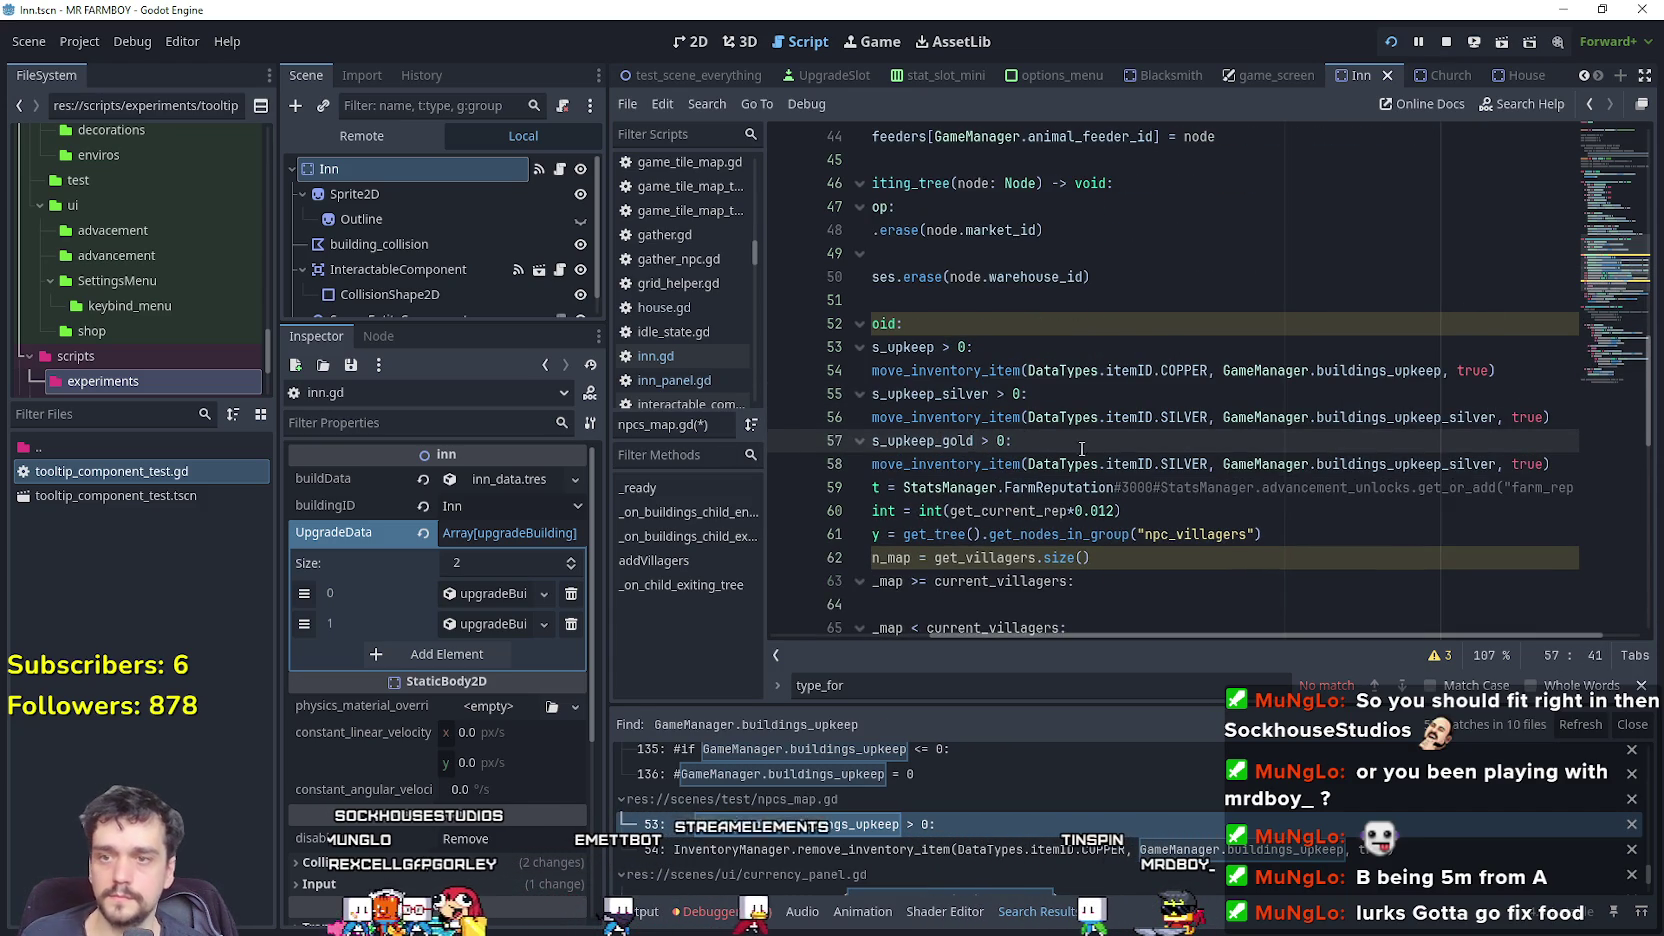
pyautogui.doubleClick(1172, 464)
pyautogui.write('Gold')
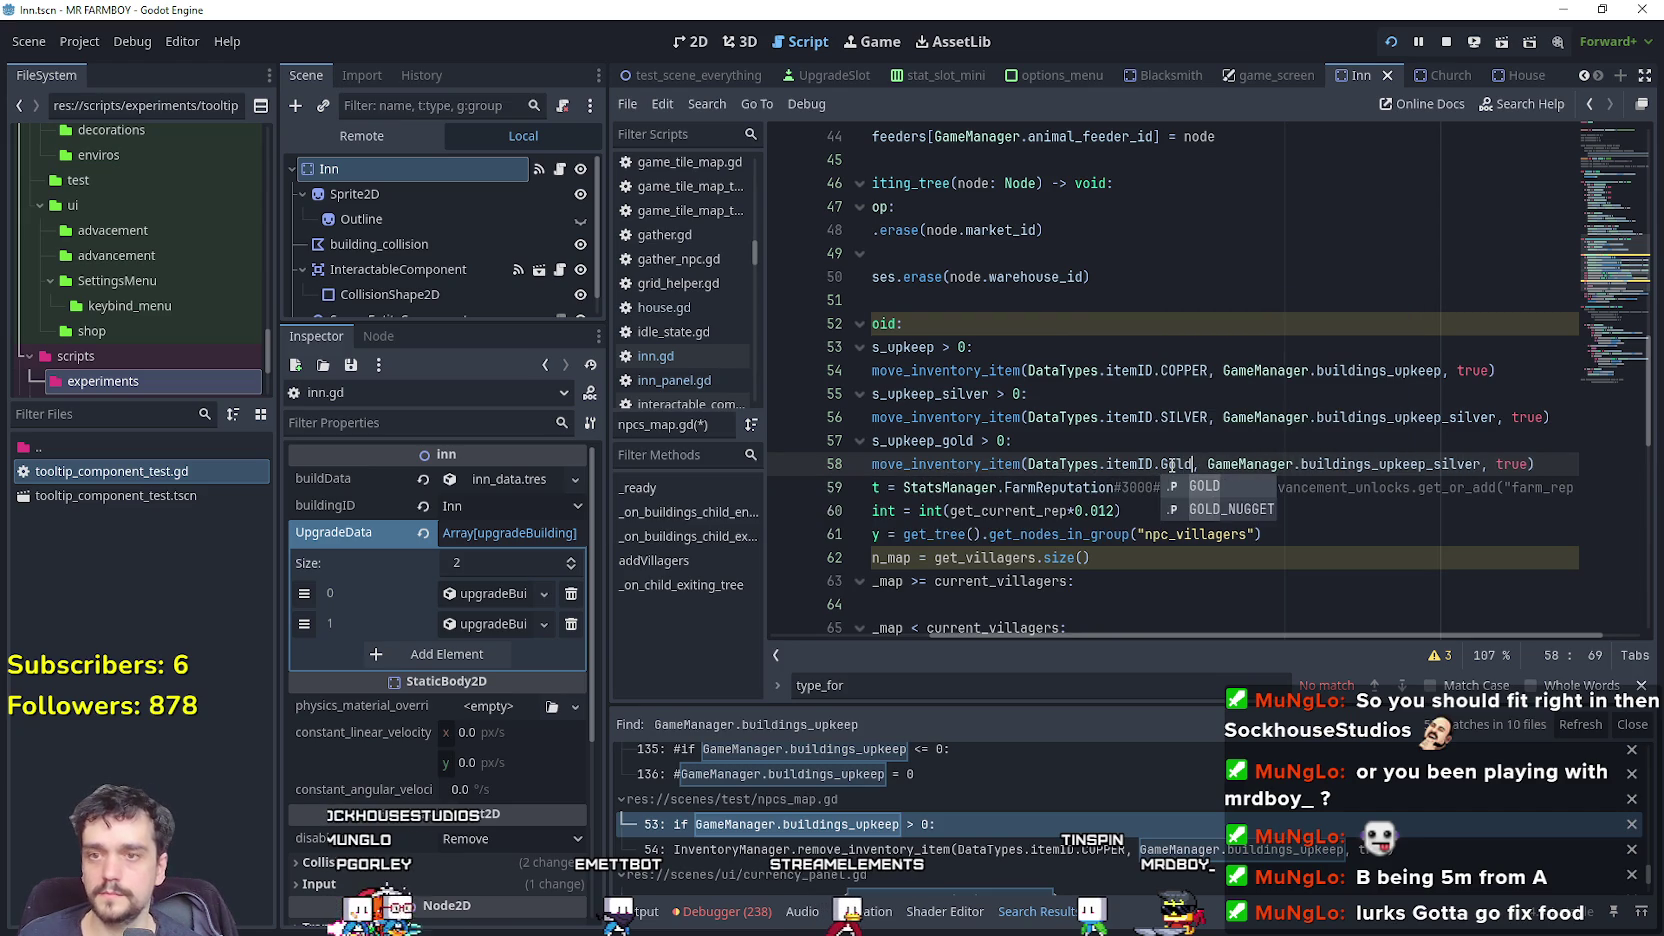
pyautogui.moveTo(1462, 470); pyautogui.dragTo(1481, 468)
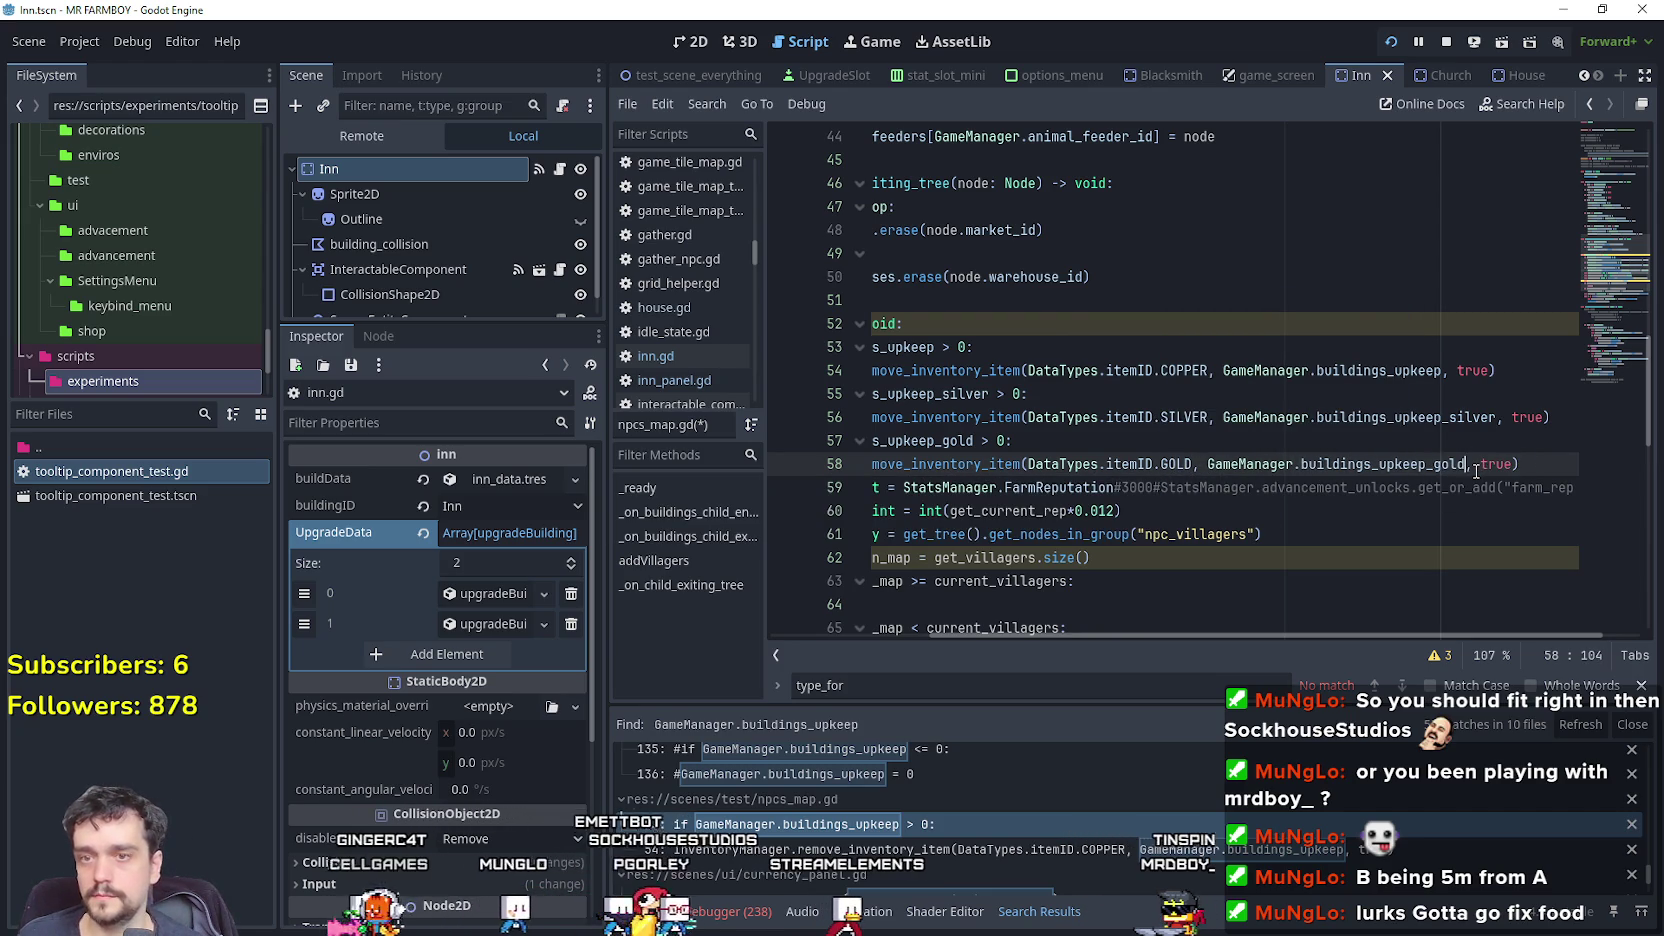
pyautogui.write('gold')
pyautogui.click(1492, 447)
pyautogui.scroll(-3, 1492, 447)
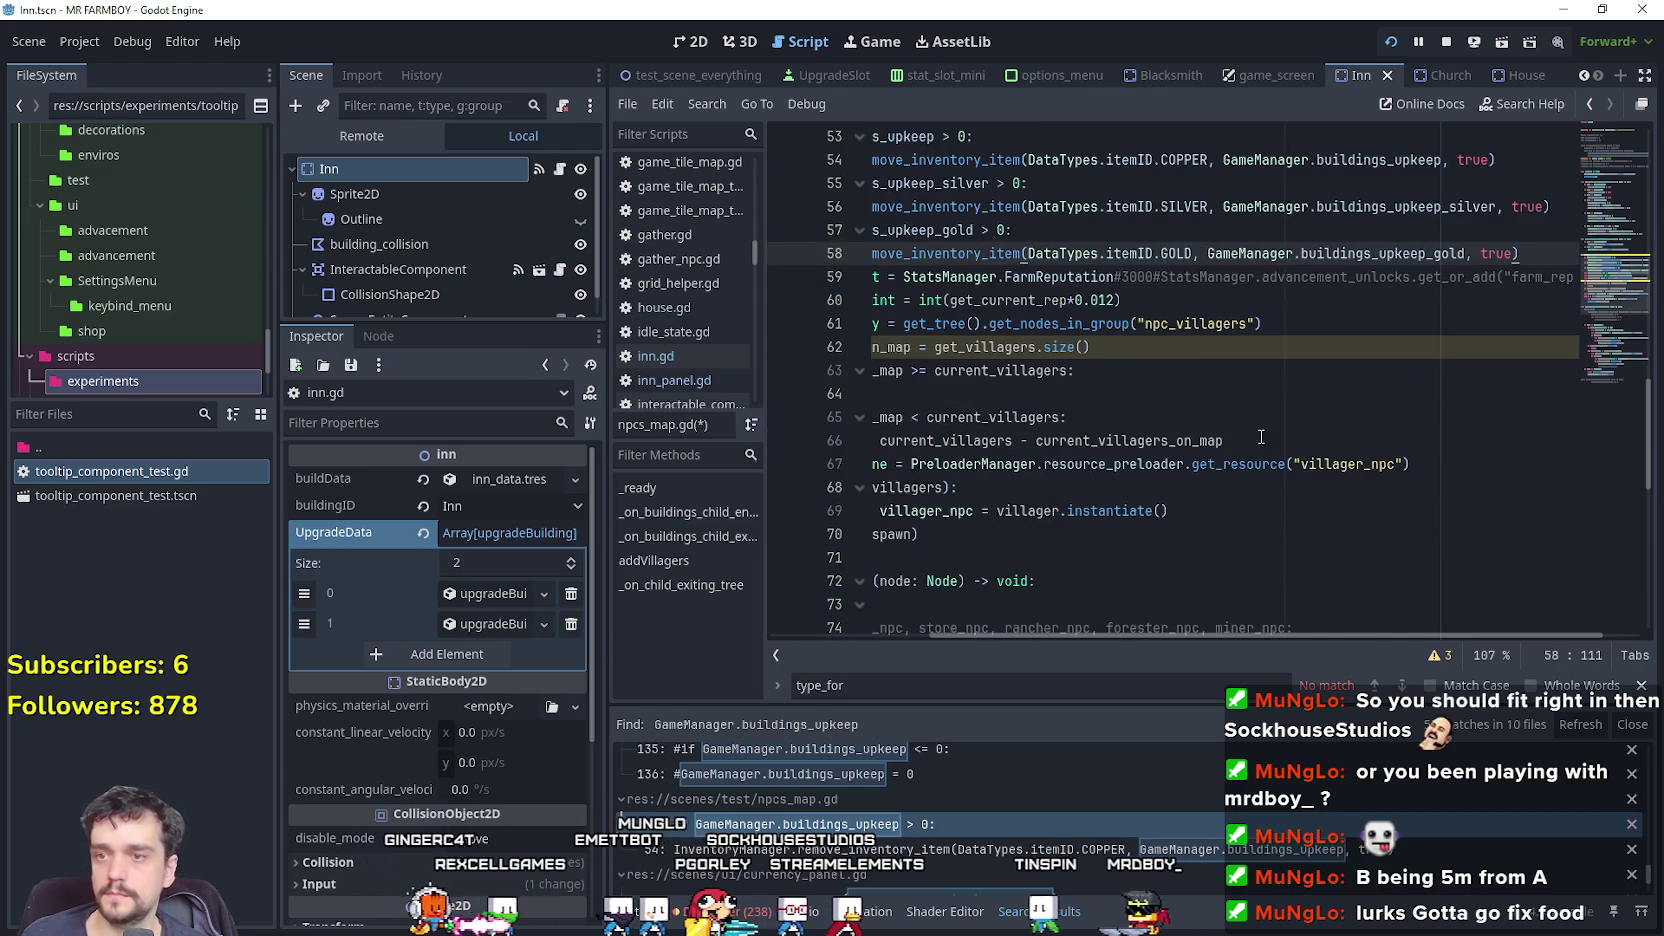
pyautogui.click(965, 300)
pyautogui.scroll(1, 977, 326)
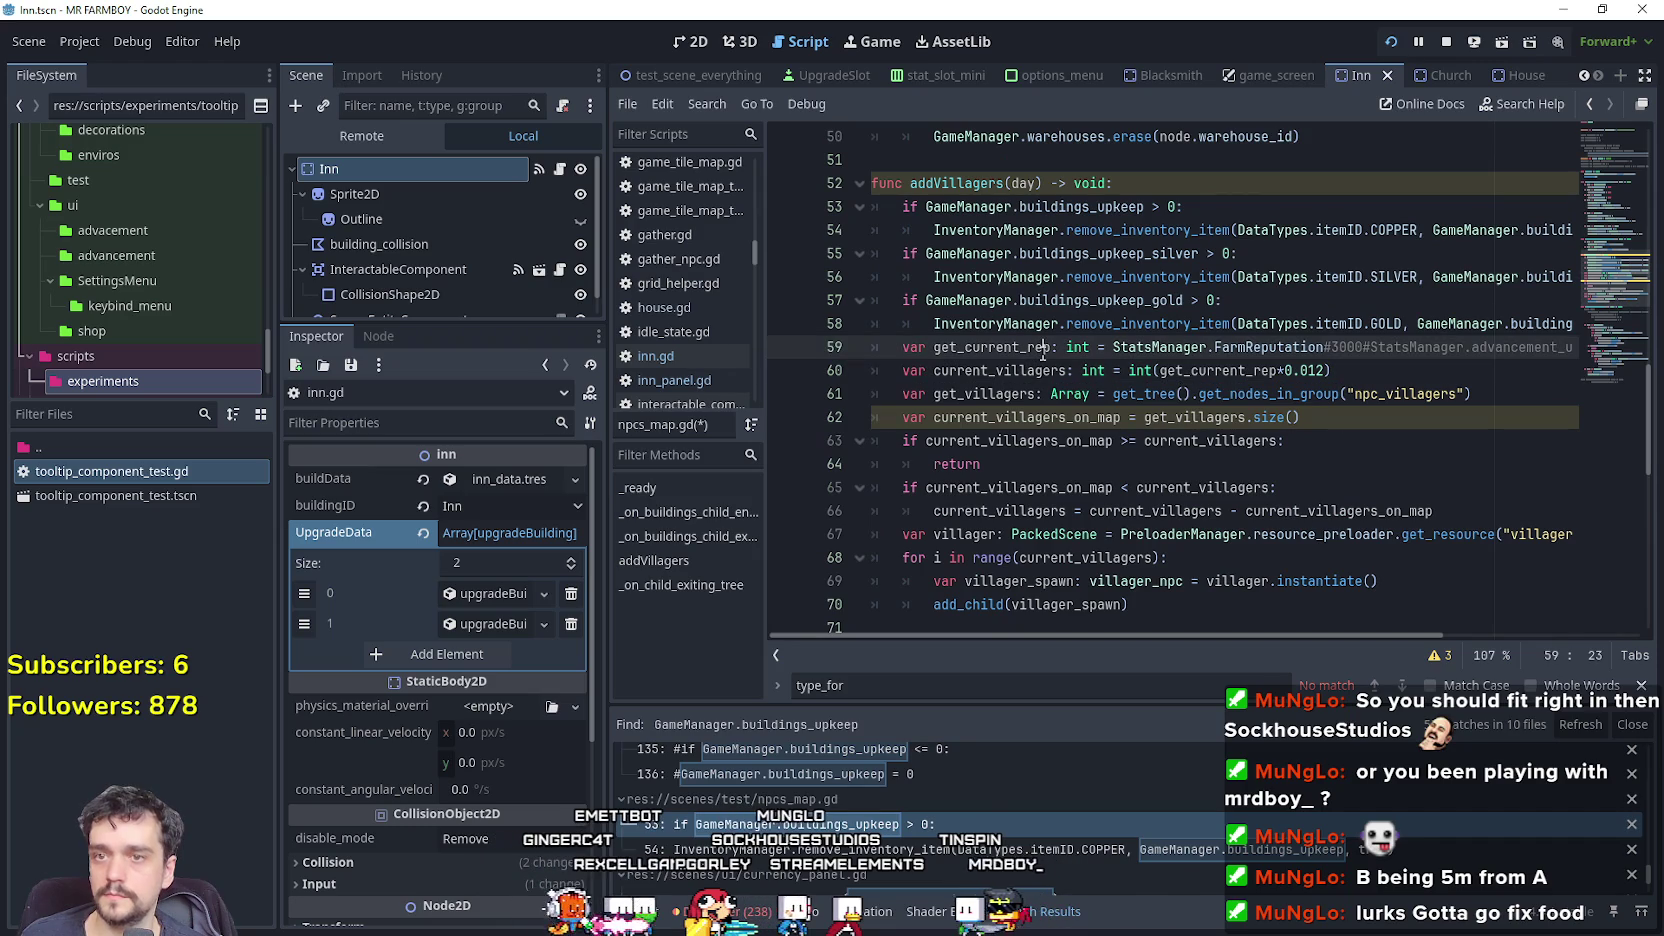
pyautogui.click(1150, 324)
pyautogui.hotkey('ctrl', 's')
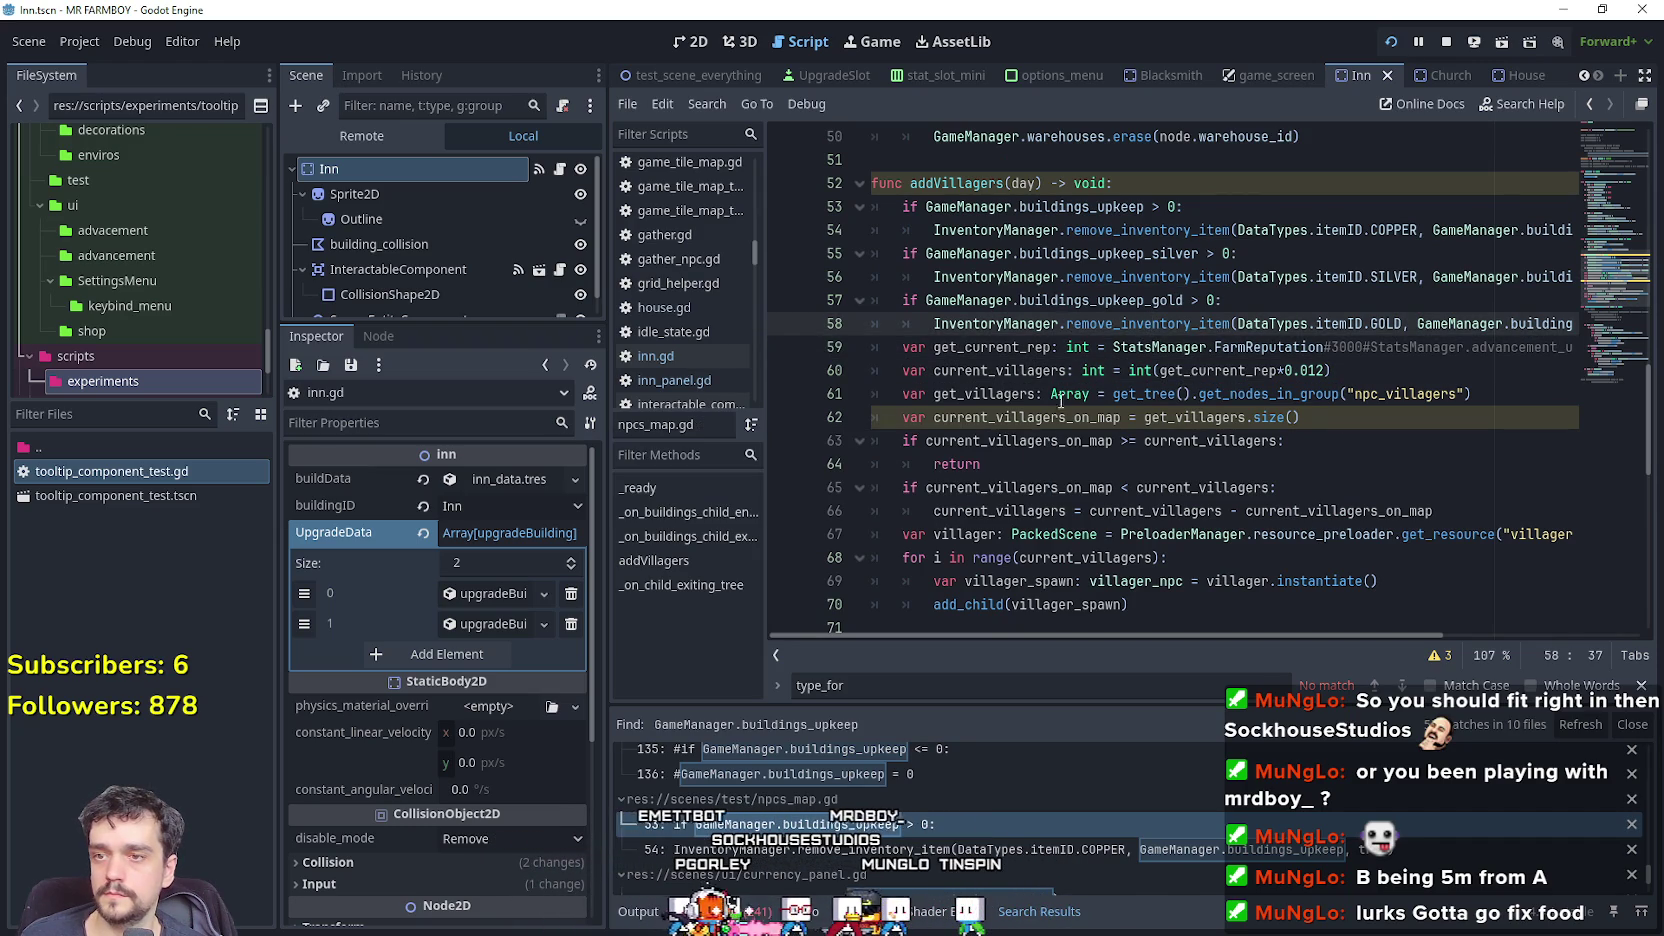
pyautogui.scroll(-3, 1000, 820)
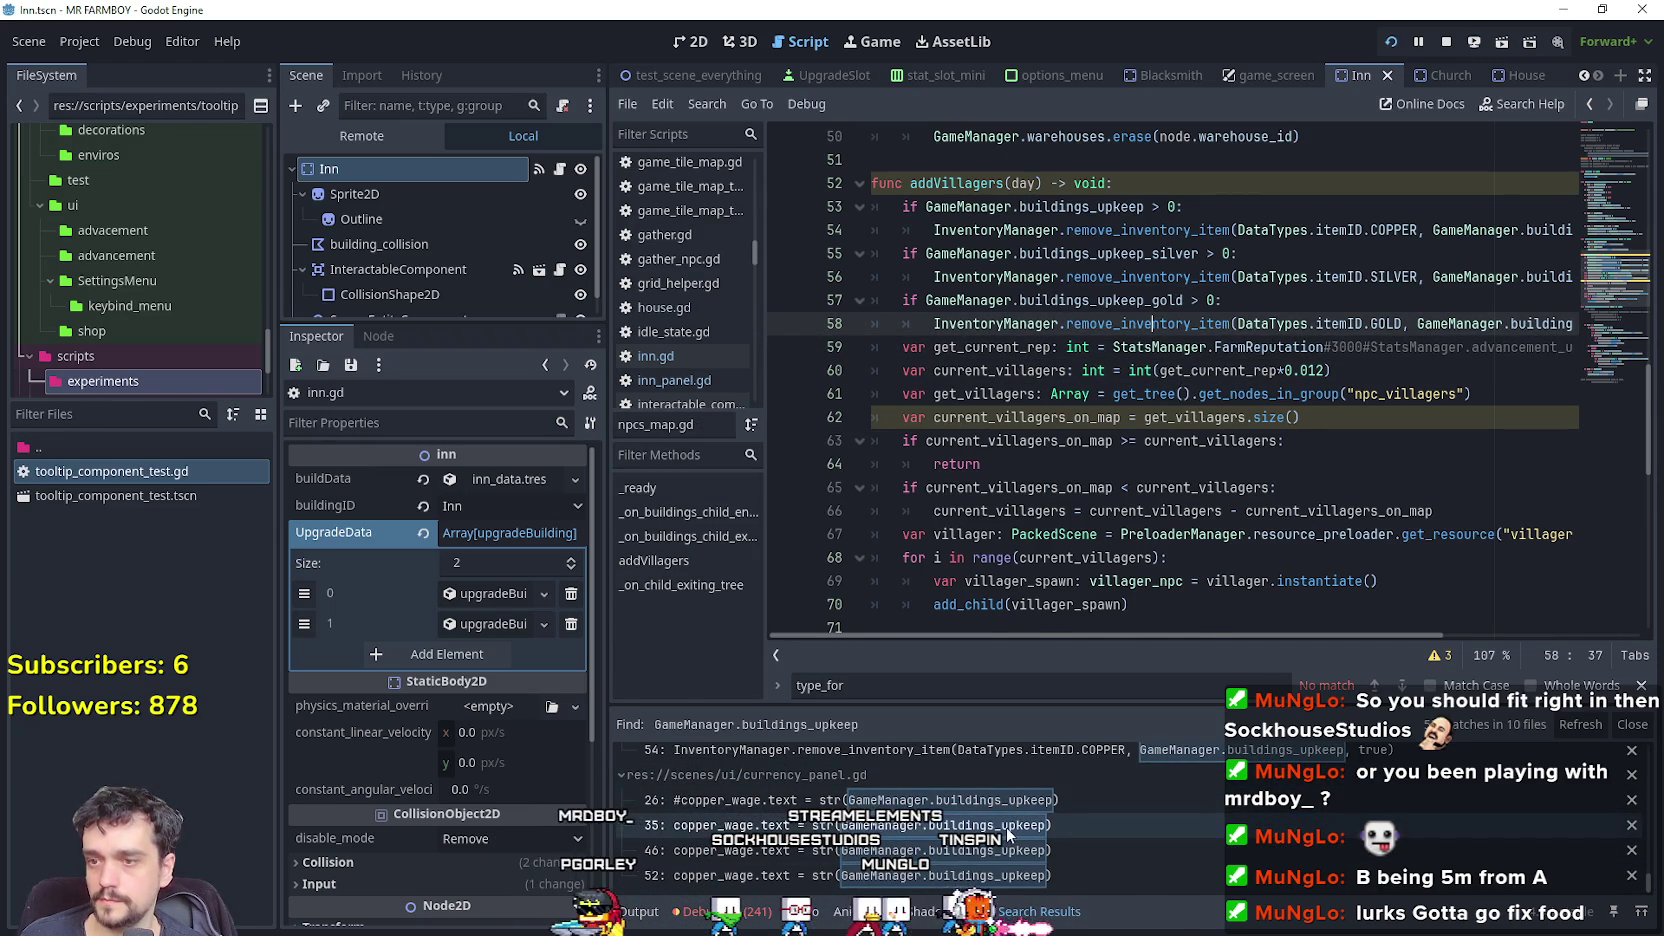
# Check the copper_wage line in currency_panel.gd, then open the currency_panel scene in 2D.
pyautogui.click(1004, 826)
pyautogui.click(1278, 371)
pyautogui.click(1275, 347)
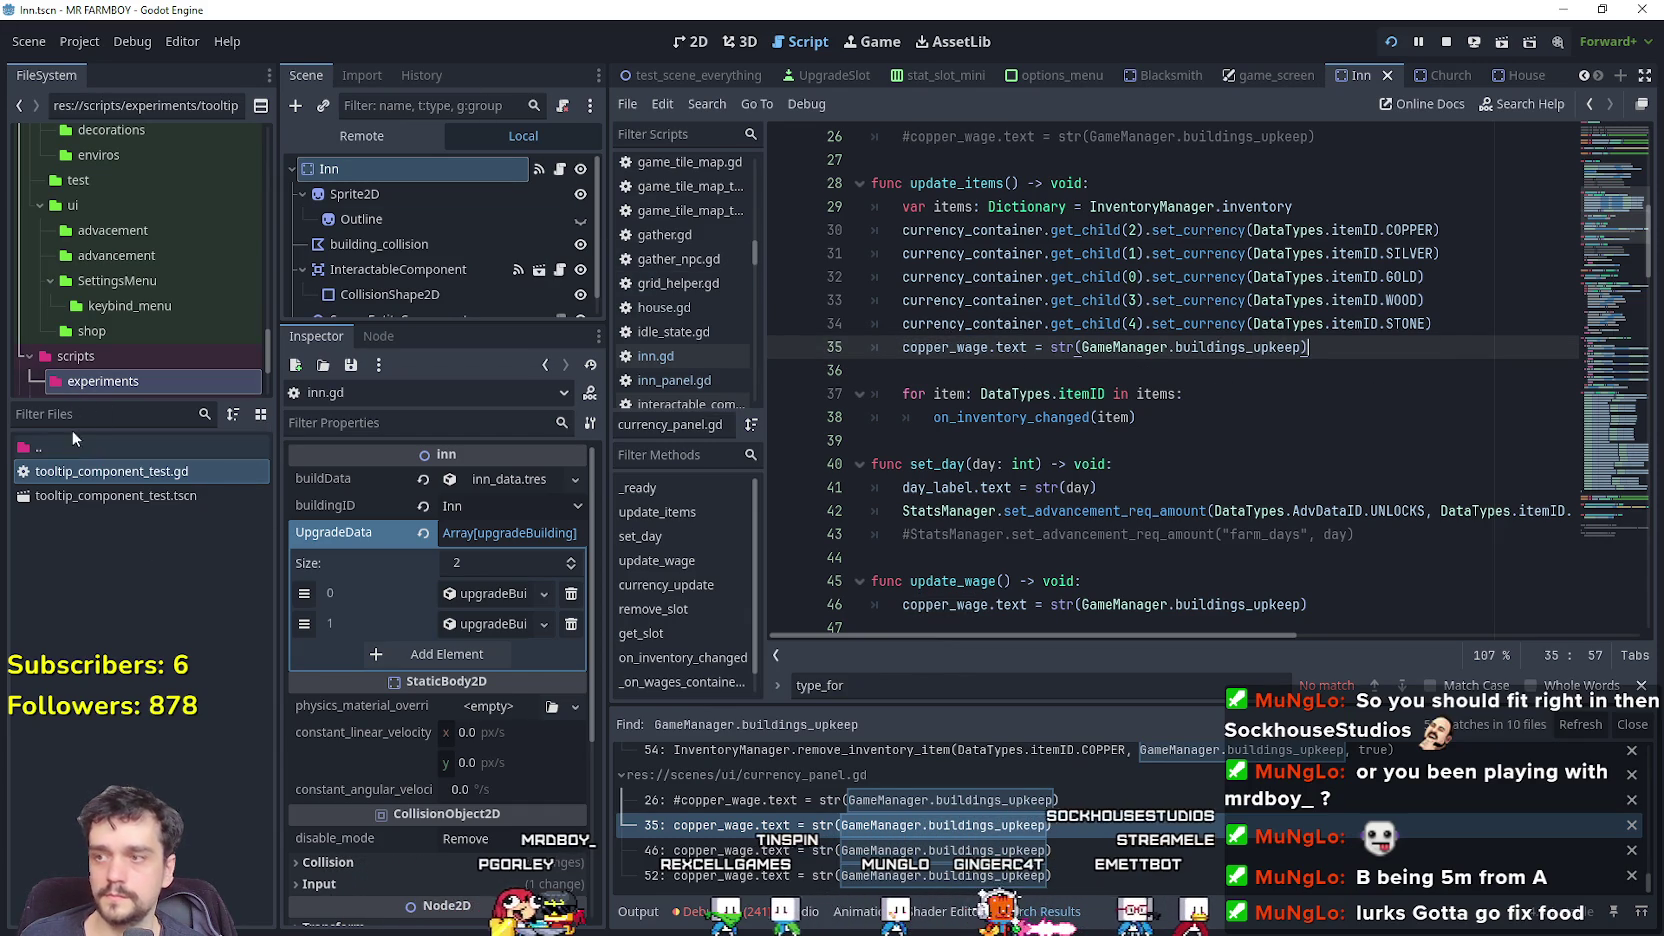
pyautogui.write('cur')
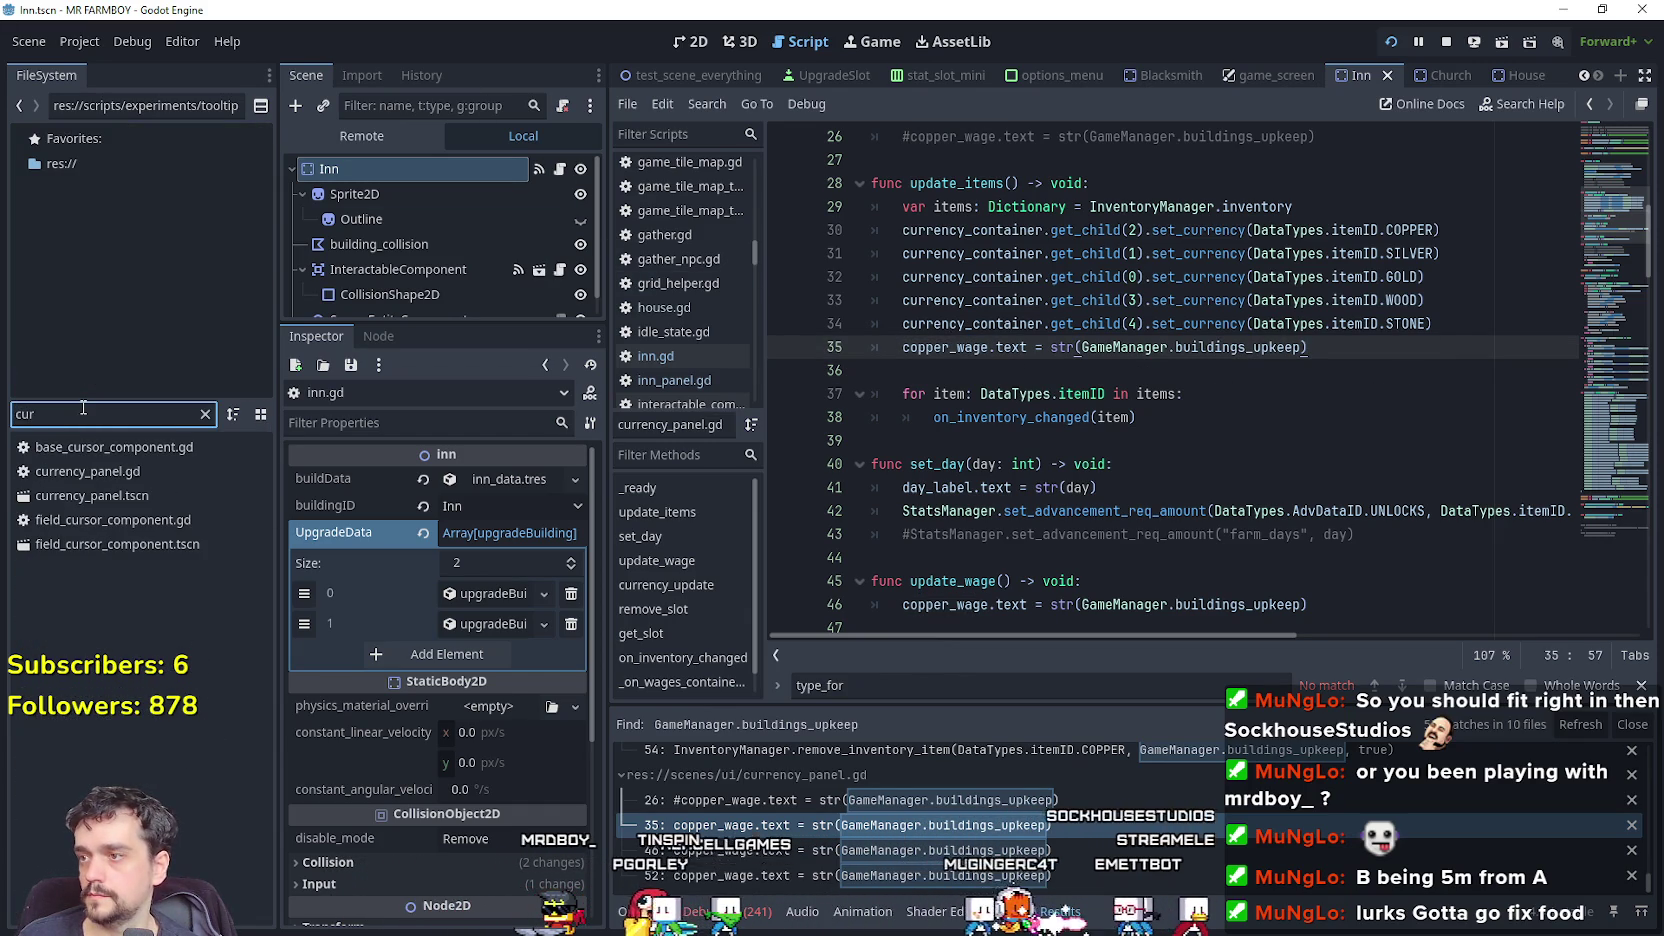
pyautogui.doubleClick(169, 495)
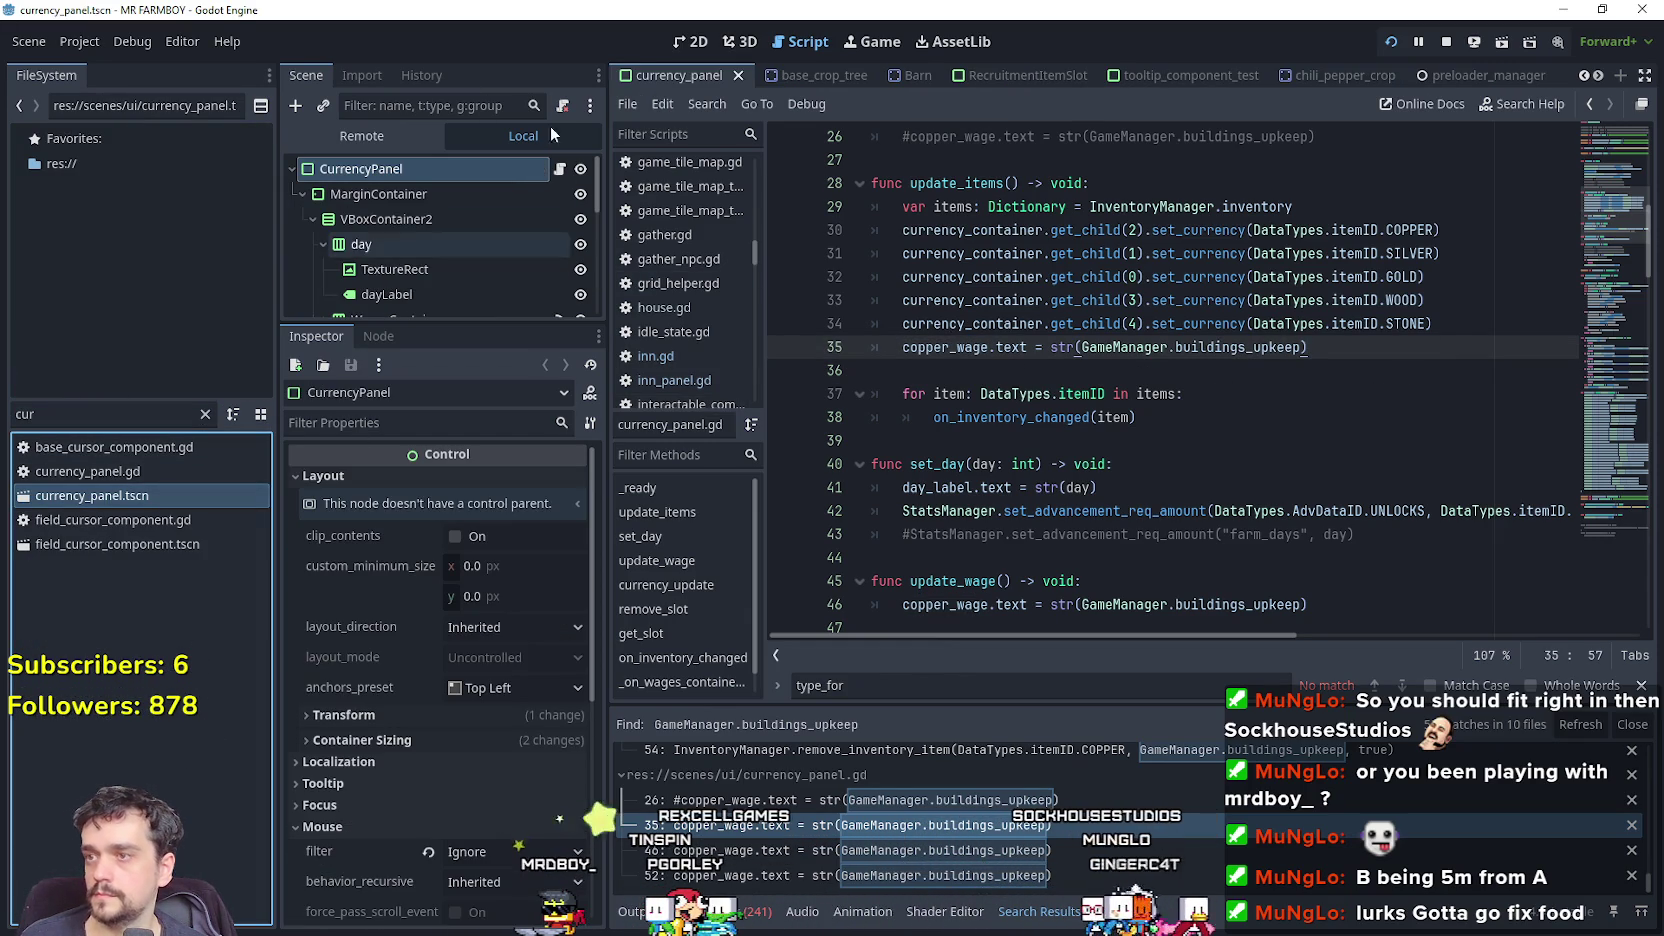
pyautogui.click(683, 45)
pyautogui.scroll(8, 1025, 212)
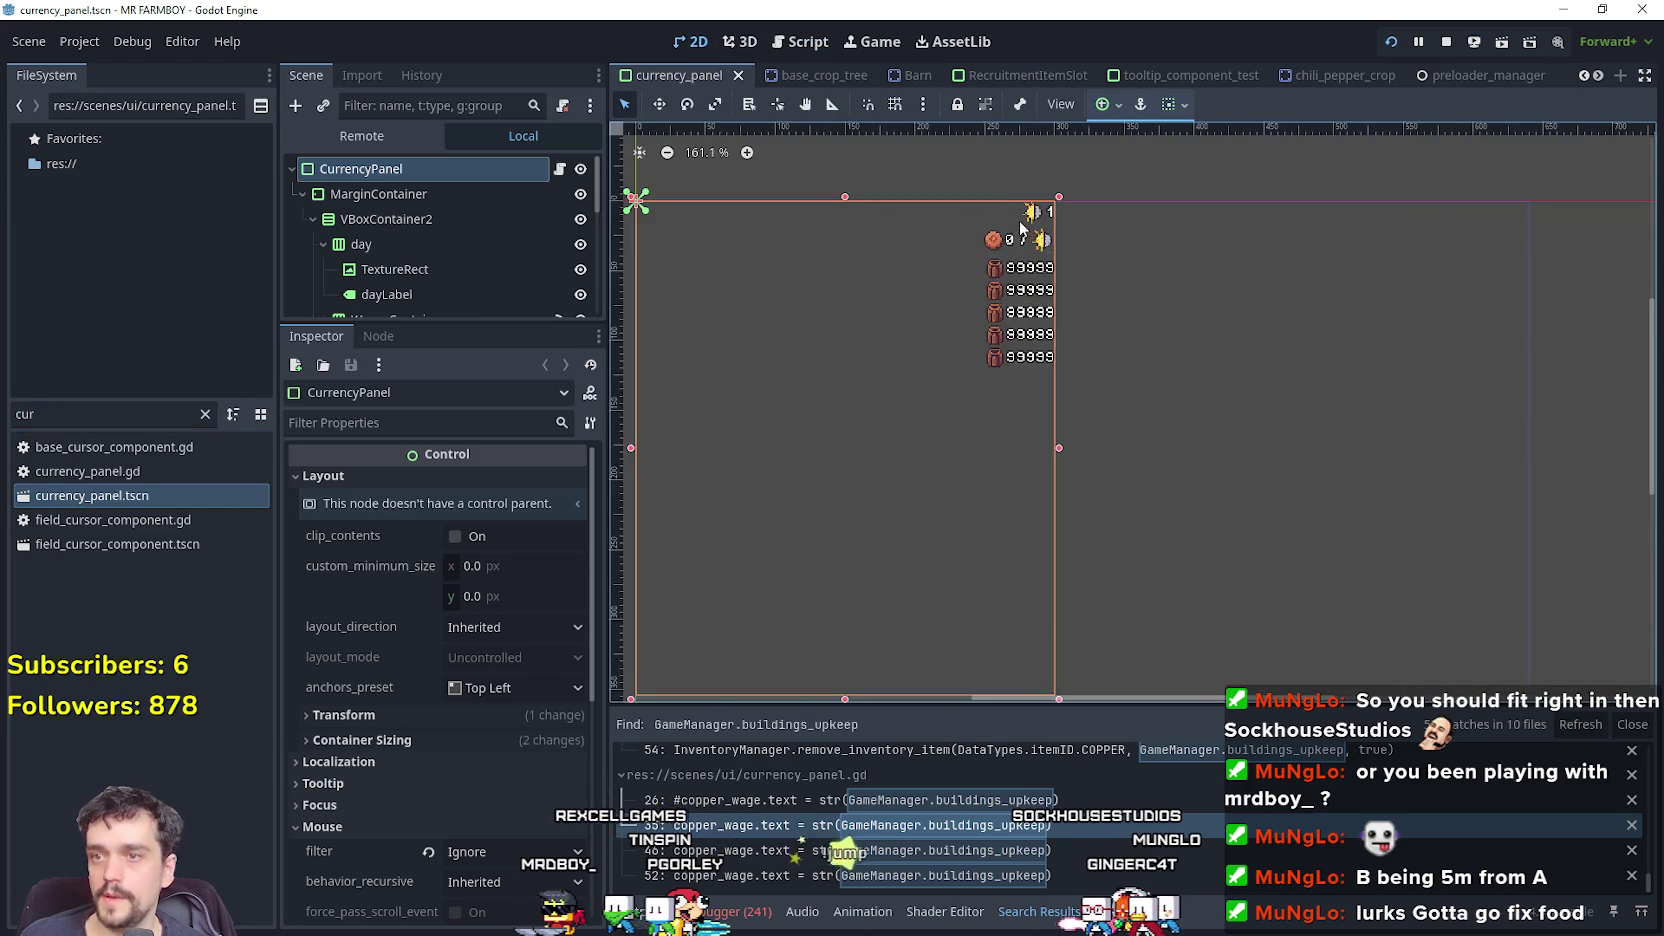
pyautogui.scroll(-3, 371, 300)
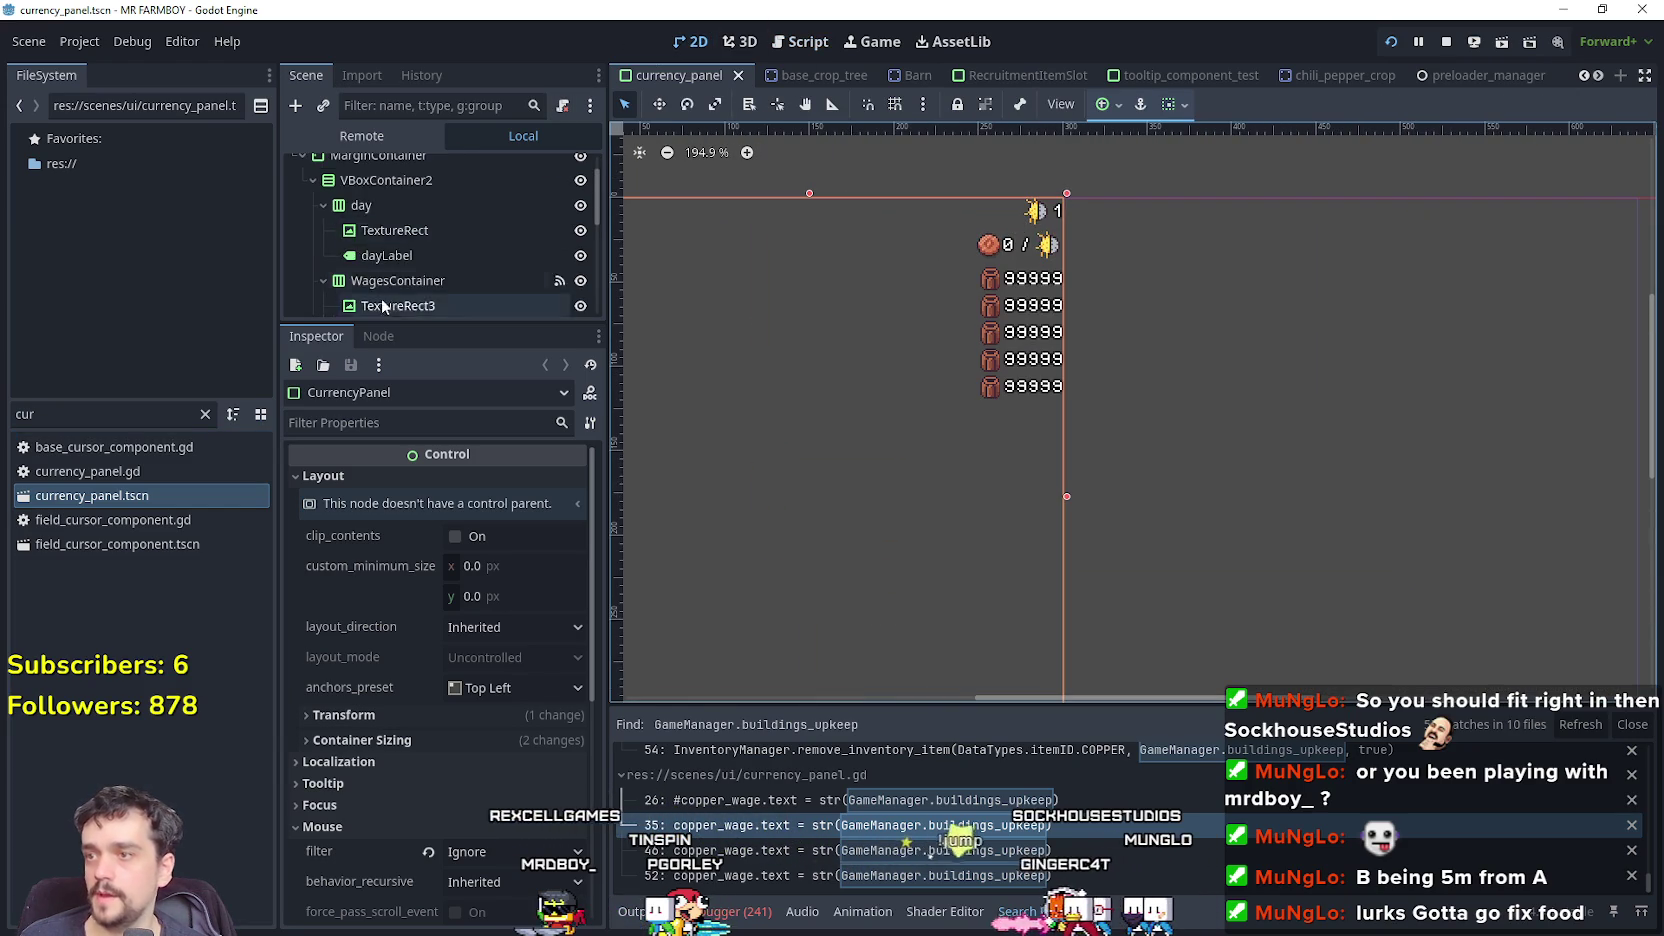
pyautogui.moveTo(435, 333); pyautogui.dragTo(437, 585)
# Inspect the wageLine node, the TextureRect3 copper coin icon and the copper wage label.
pyautogui.click(445, 328)
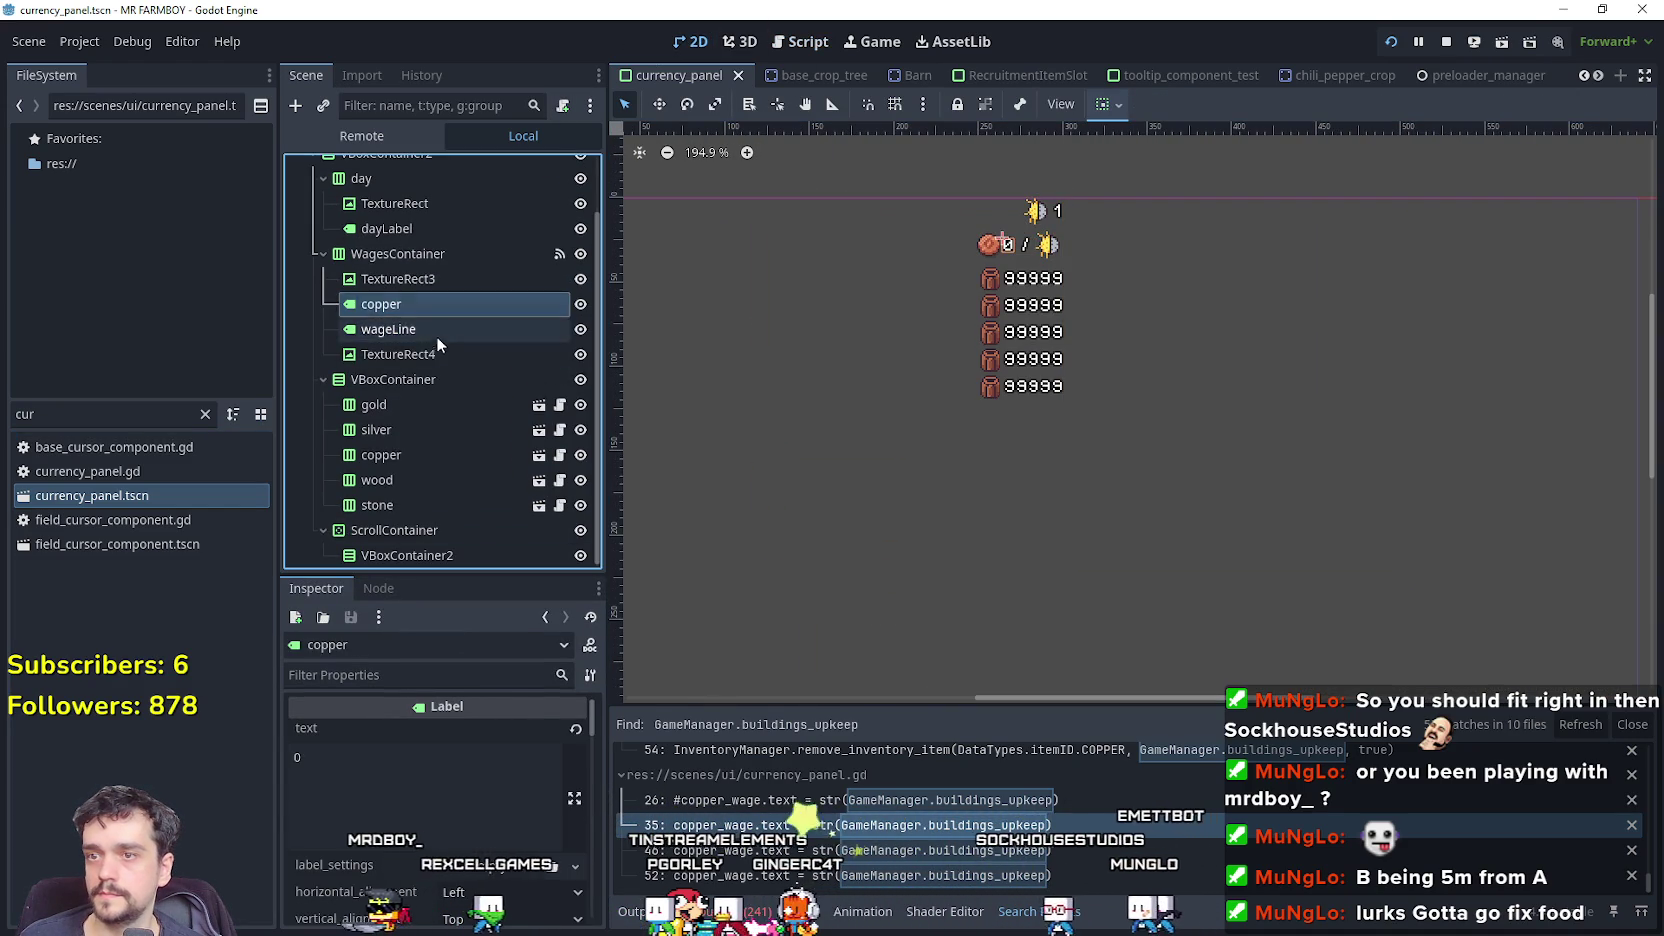
pyautogui.click(432, 288)
pyautogui.click(426, 300)
pyautogui.click(411, 280)
pyautogui.click(413, 310)
pyautogui.click(418, 279)
pyautogui.click(408, 305)
pyautogui.click(417, 280)
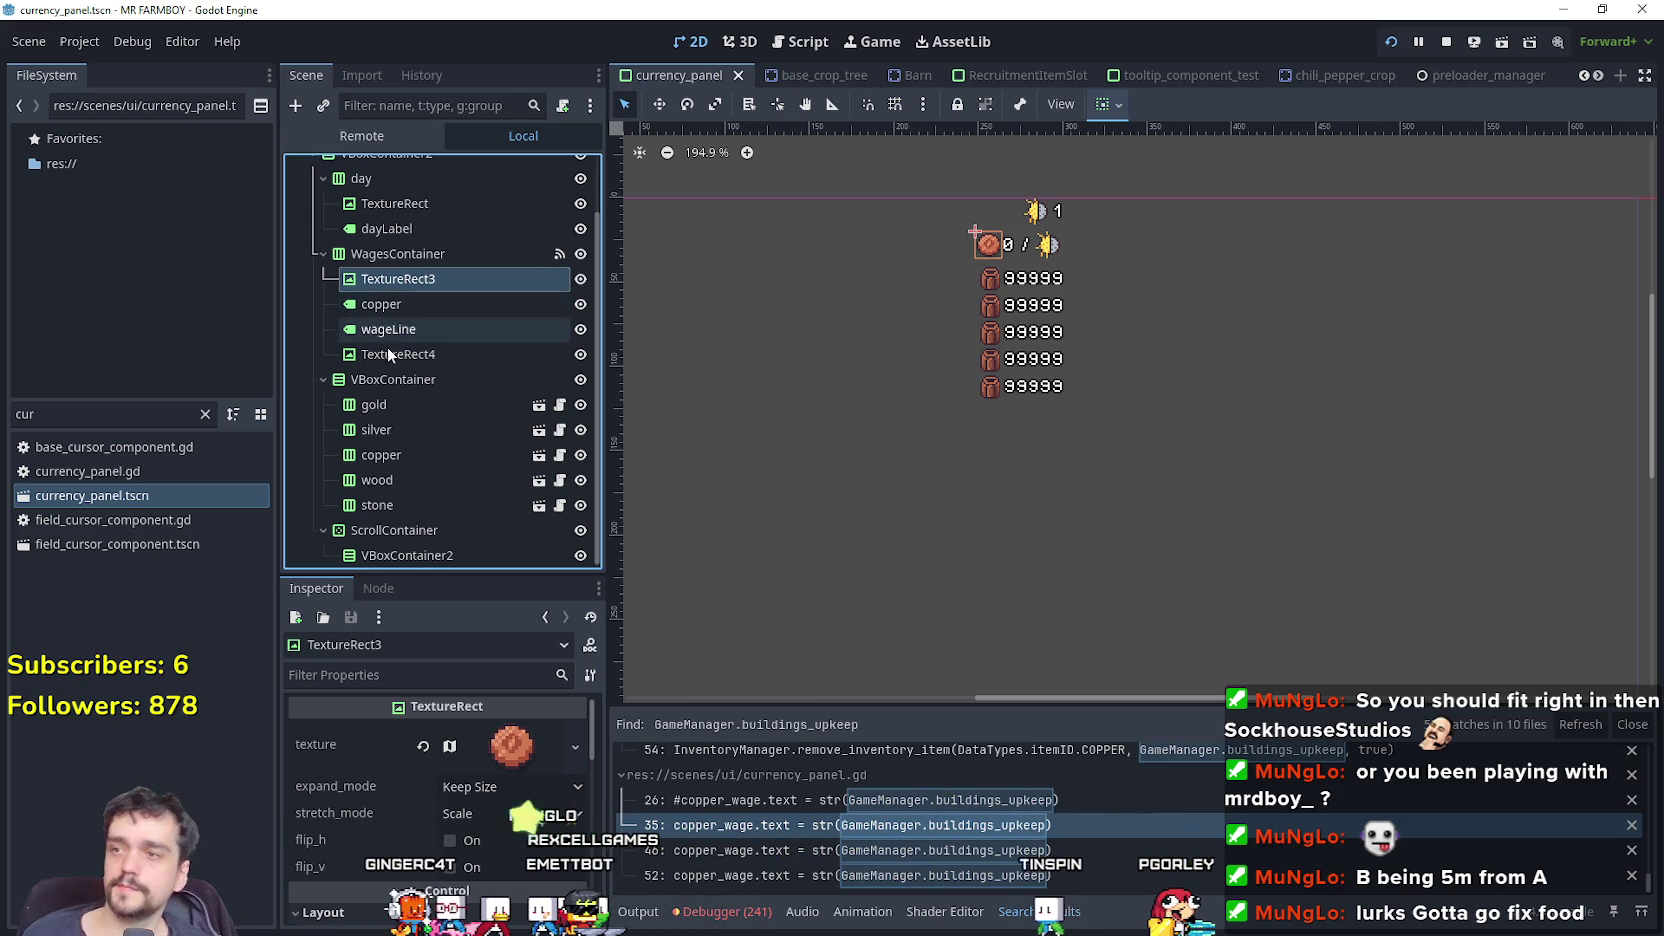
# Duplicate the copper coin icon and copper label, then test-run the game briefly.
pyautogui.click(462, 305)
pyautogui.click(449, 304)
pyautogui.click(446, 278)
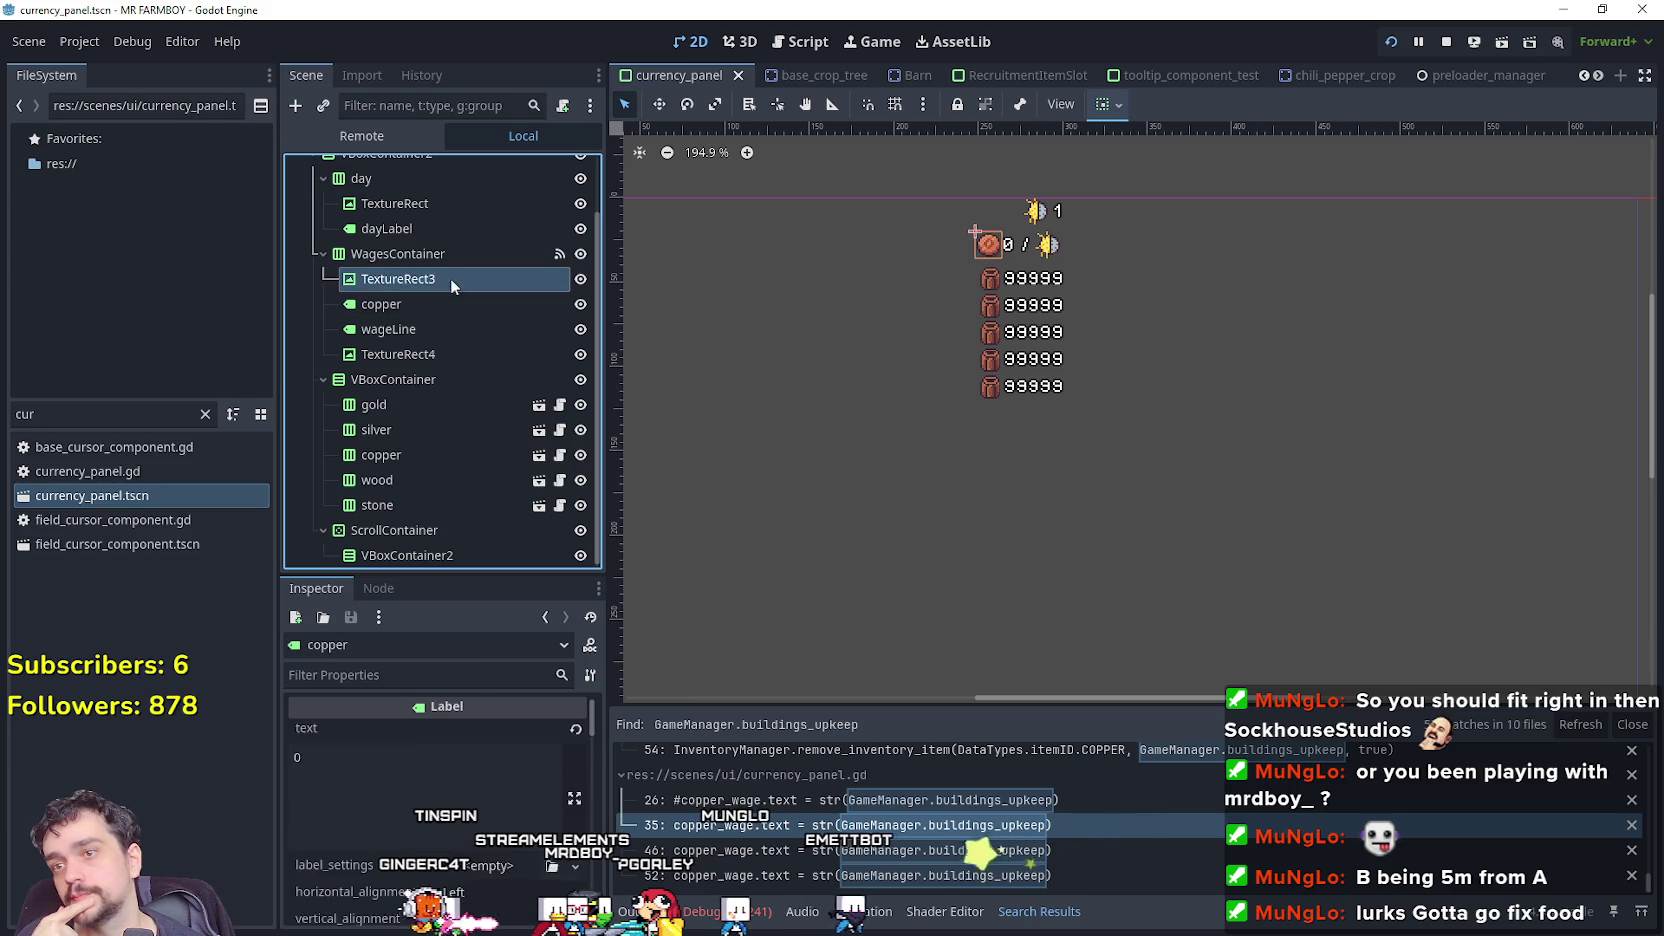
pyautogui.click(445, 302)
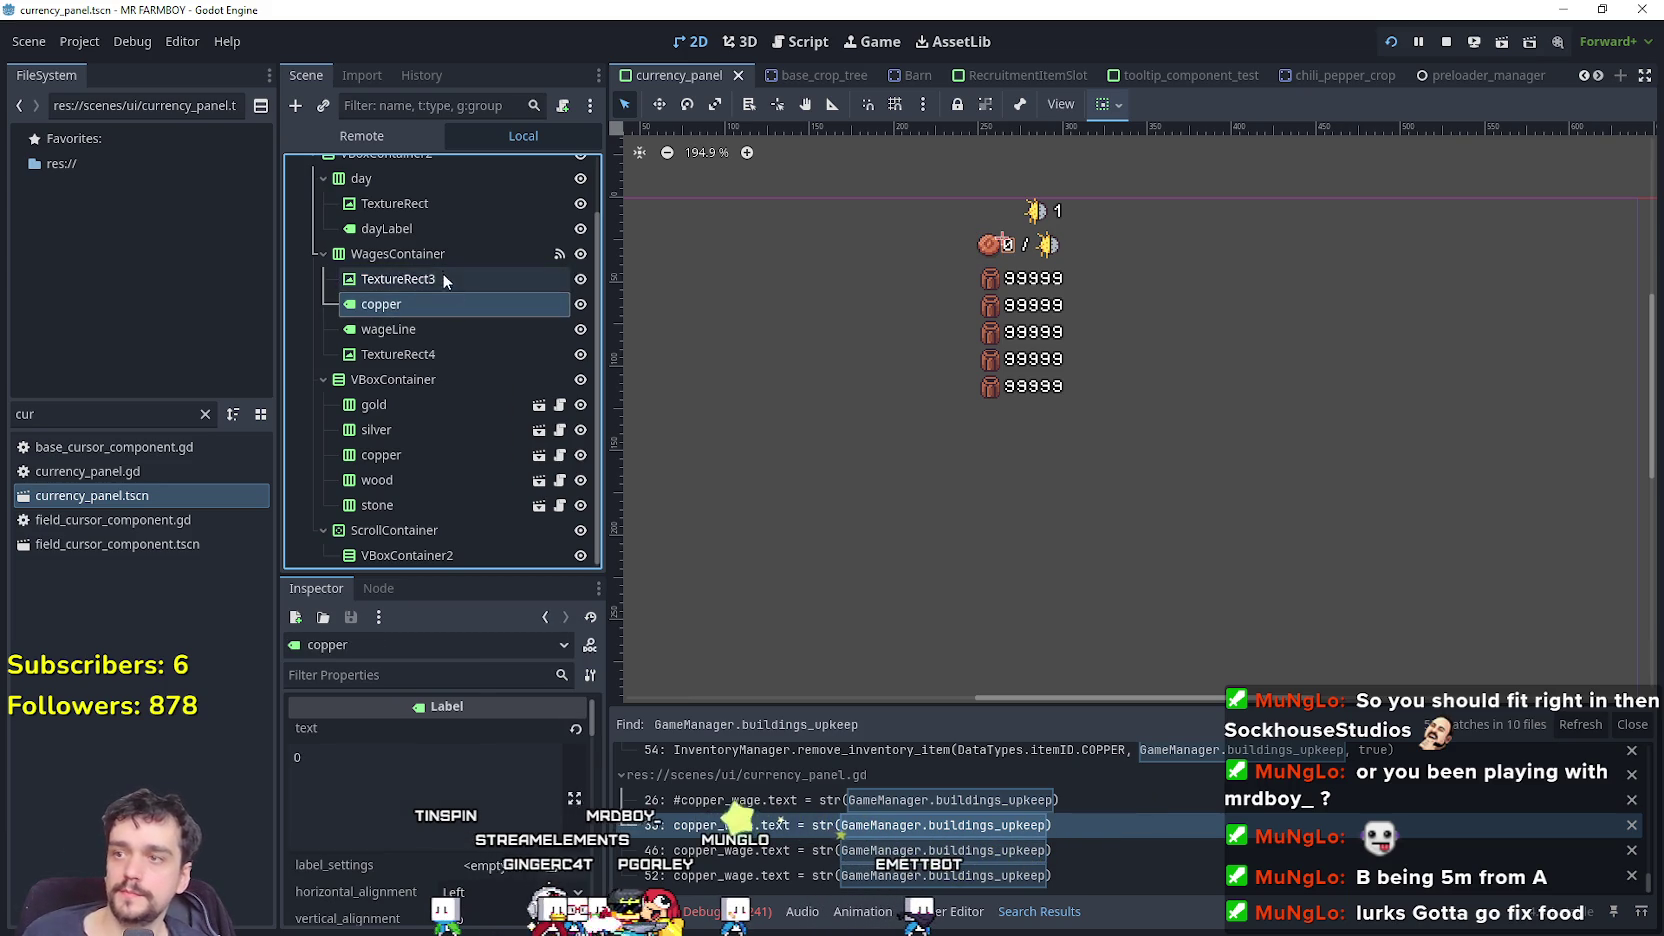
pyautogui.keyDown('ctrl'); pyautogui.click(433, 279); pyautogui.keyUp('ctrl')
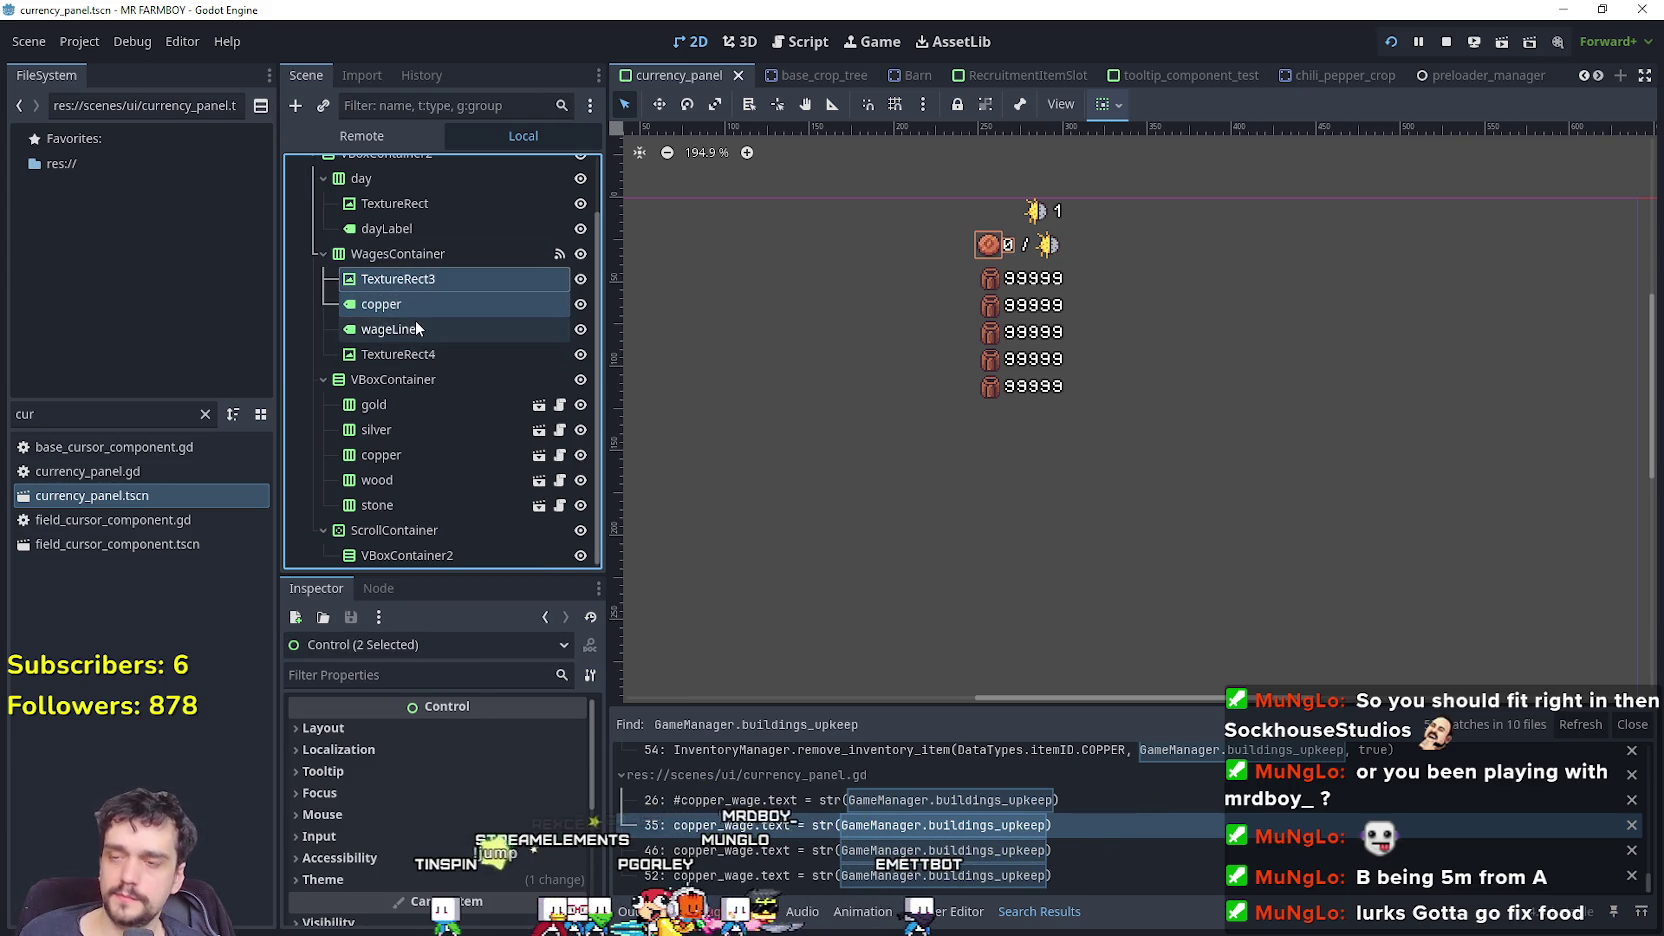
pyautogui.hotkey('ctrl', 'd')
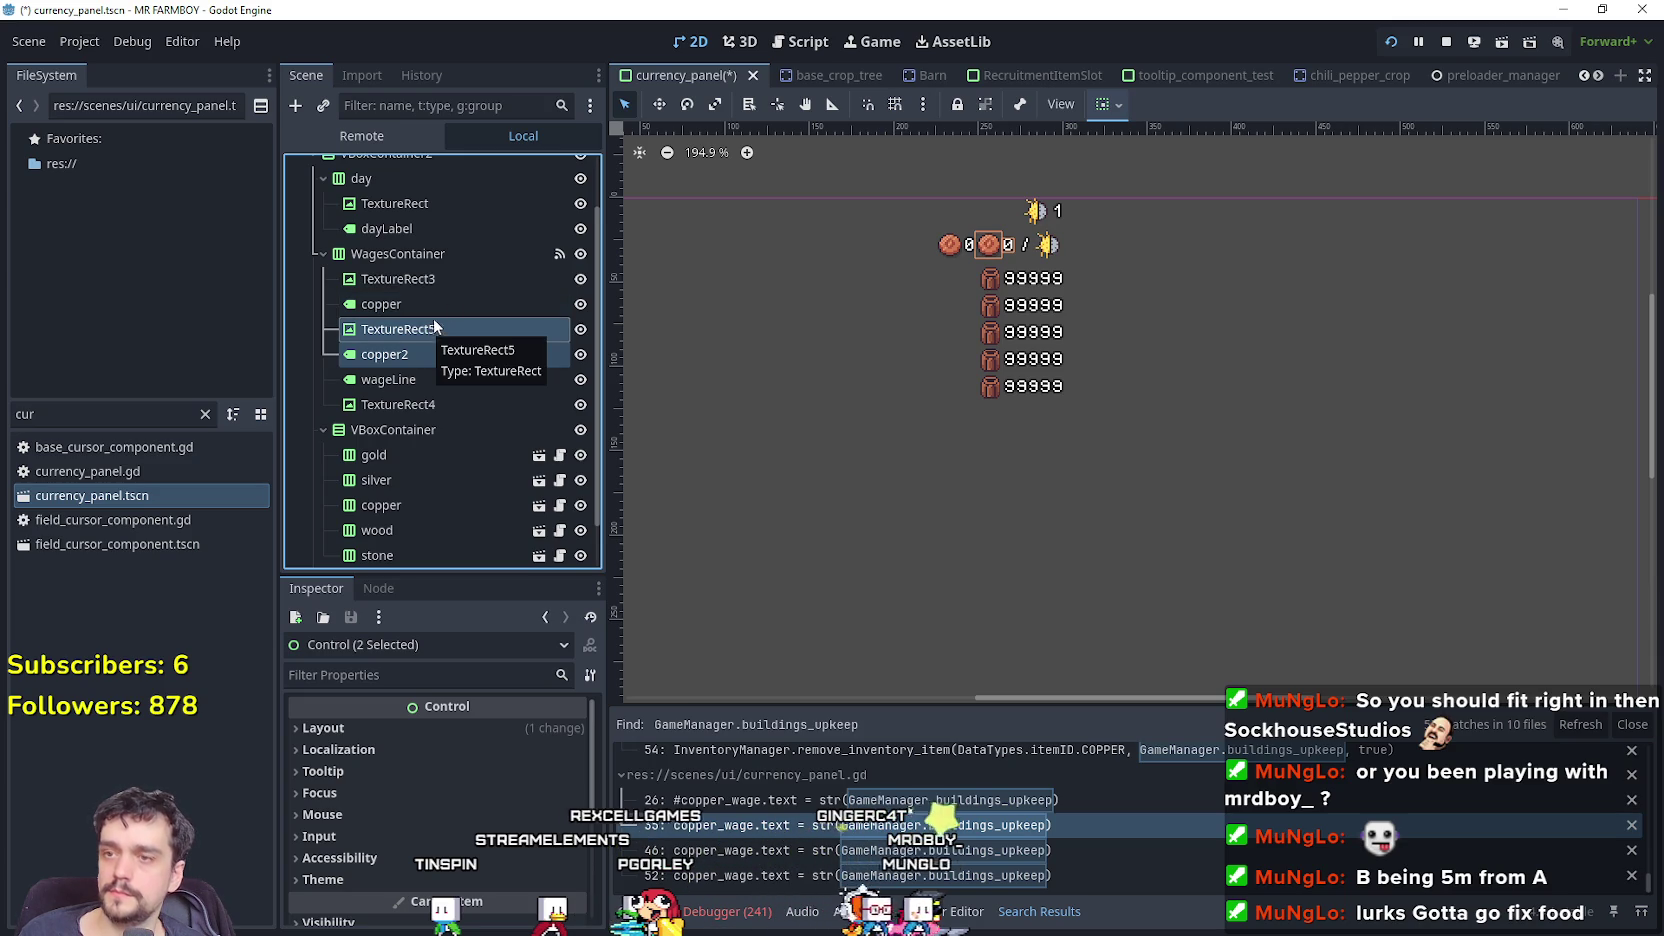
pyautogui.scroll(3, 904, 231)
pyautogui.press('F5')
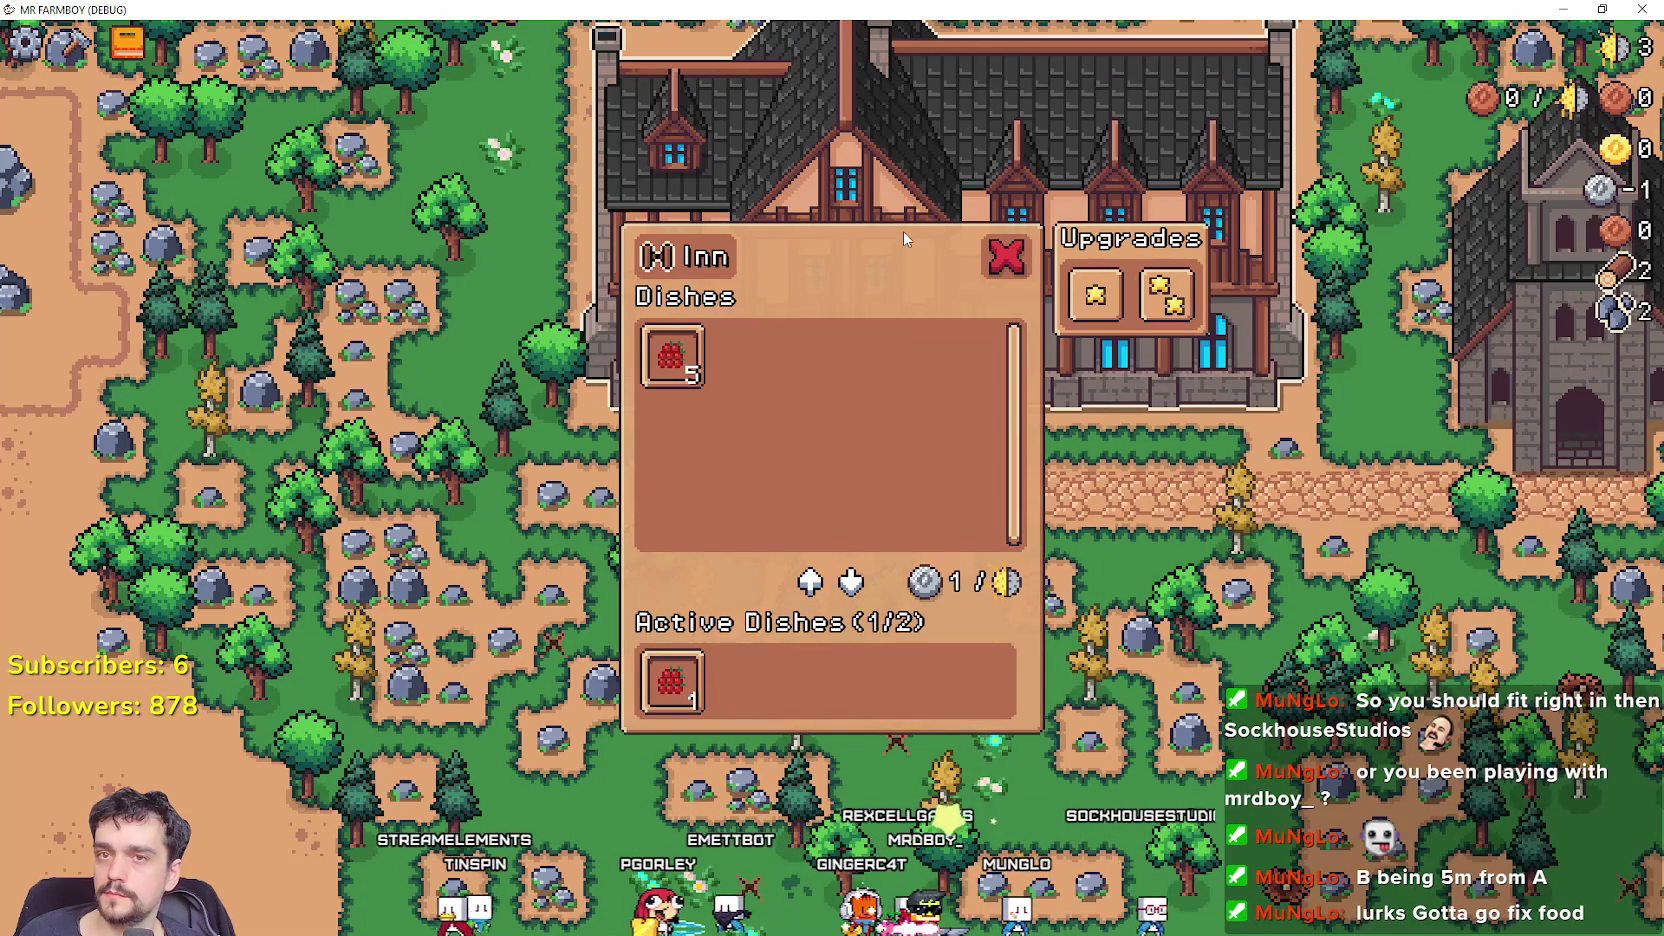
pyautogui.press('F8')
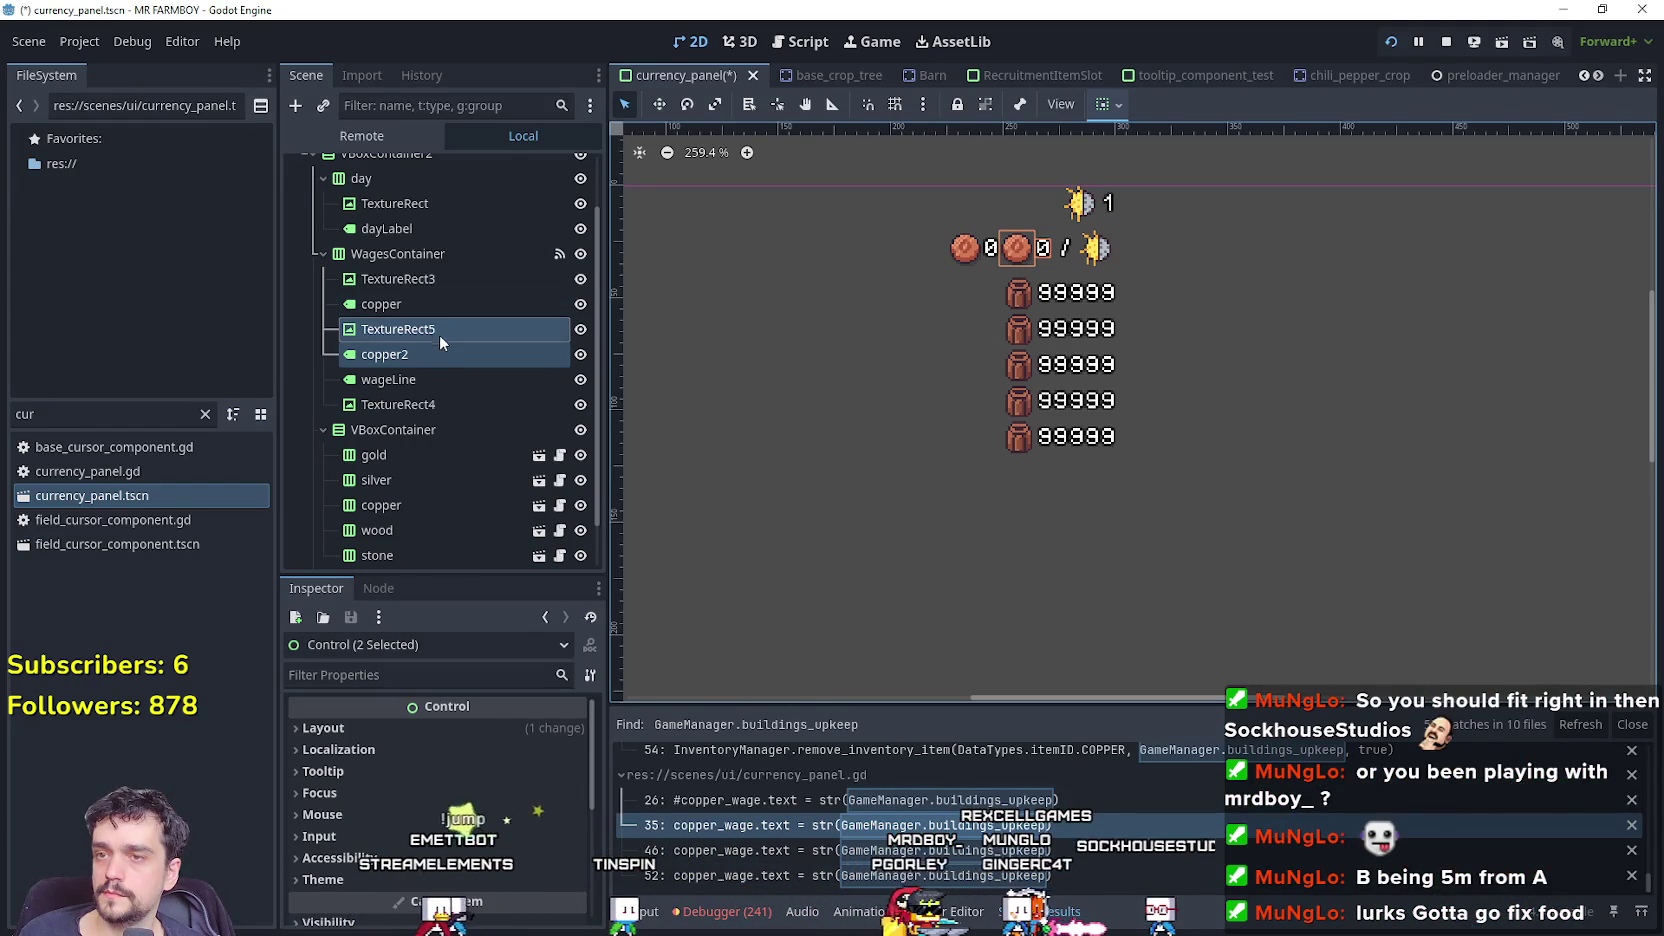
# Move the duplicates to the start of WagesContainer and rename the label to 'silver'.
pyautogui.moveTo(429, 332); pyautogui.dragTo(433, 268)
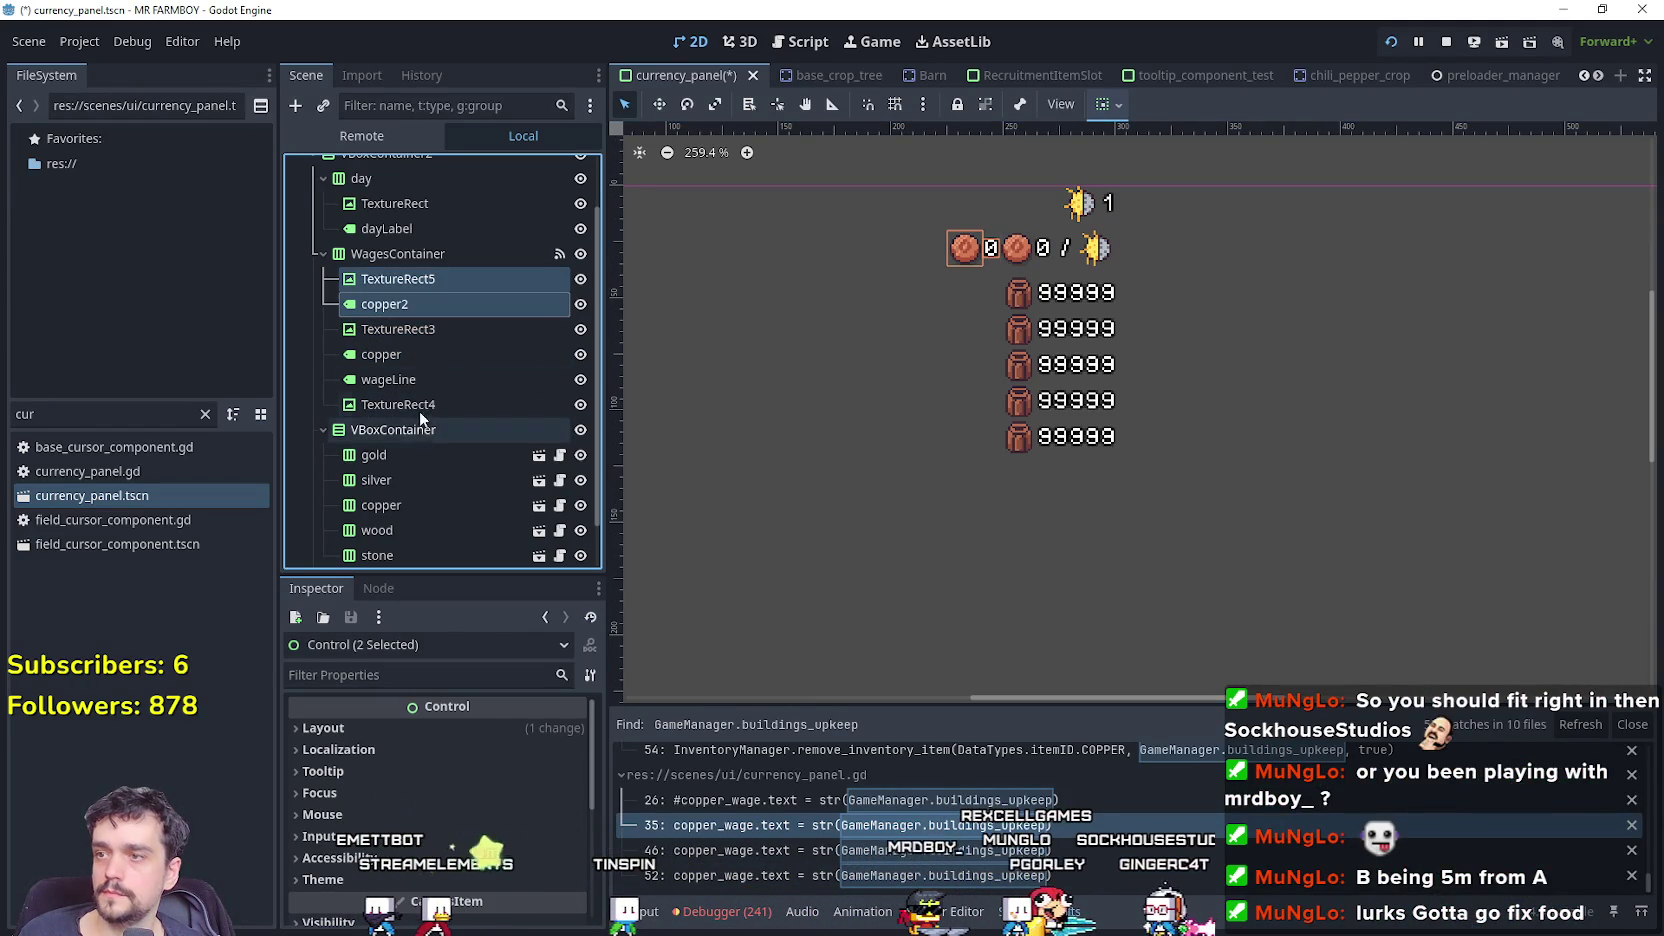
pyautogui.doubleClick(424, 312)
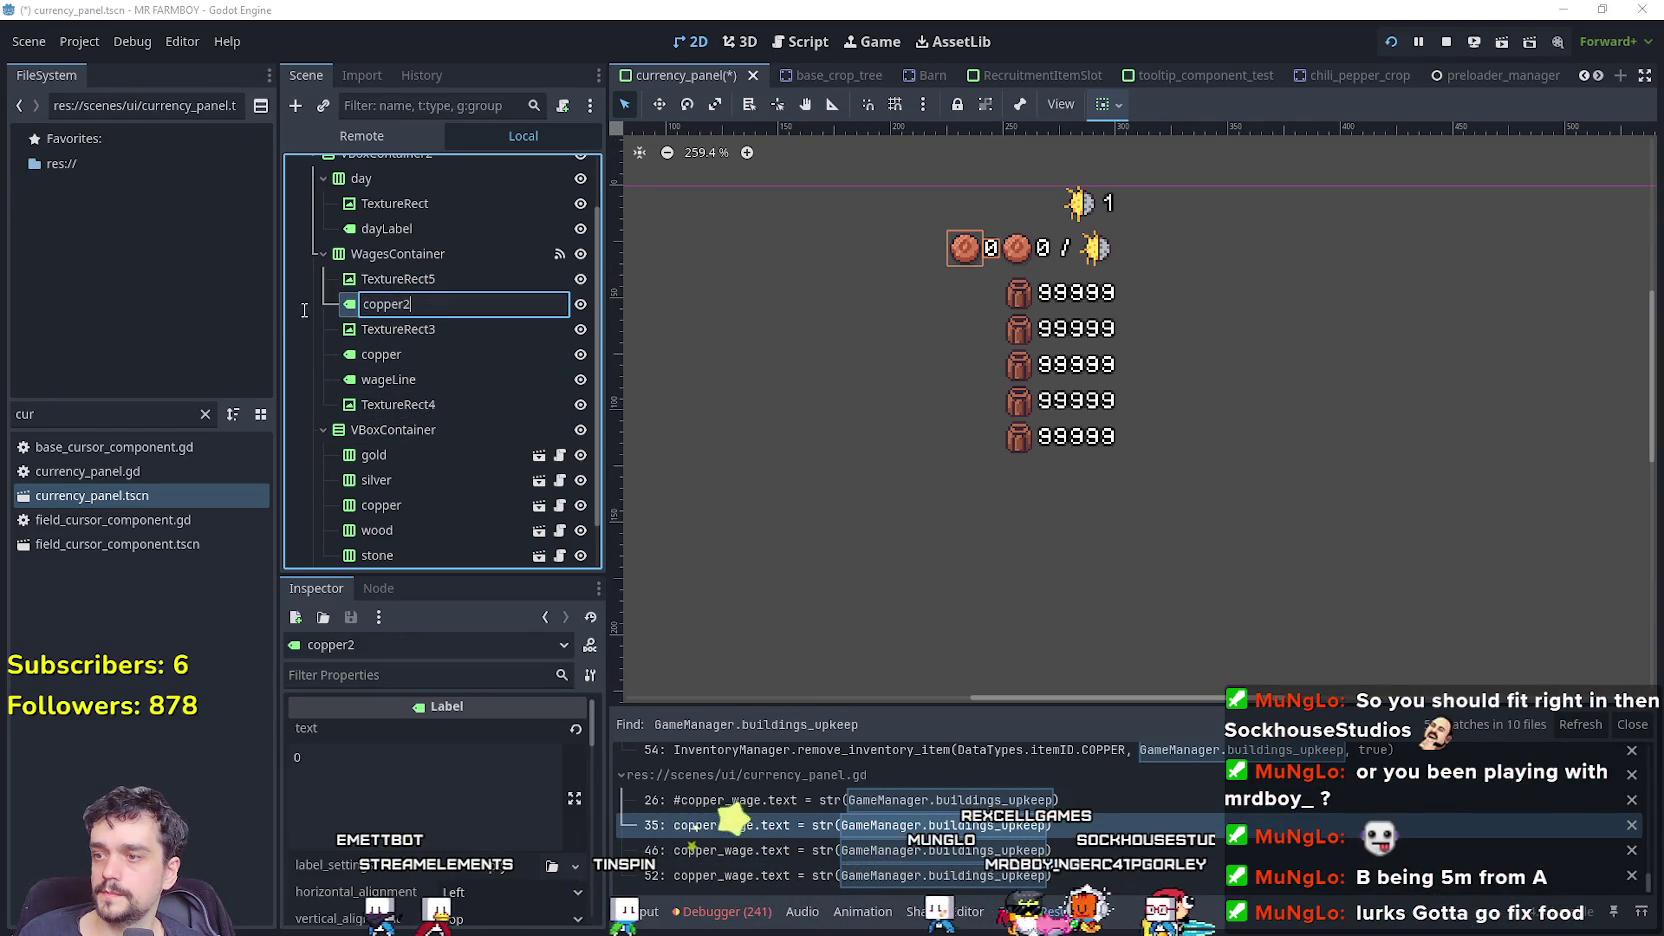
pyautogui.write('silver')
pyautogui.press('Return')
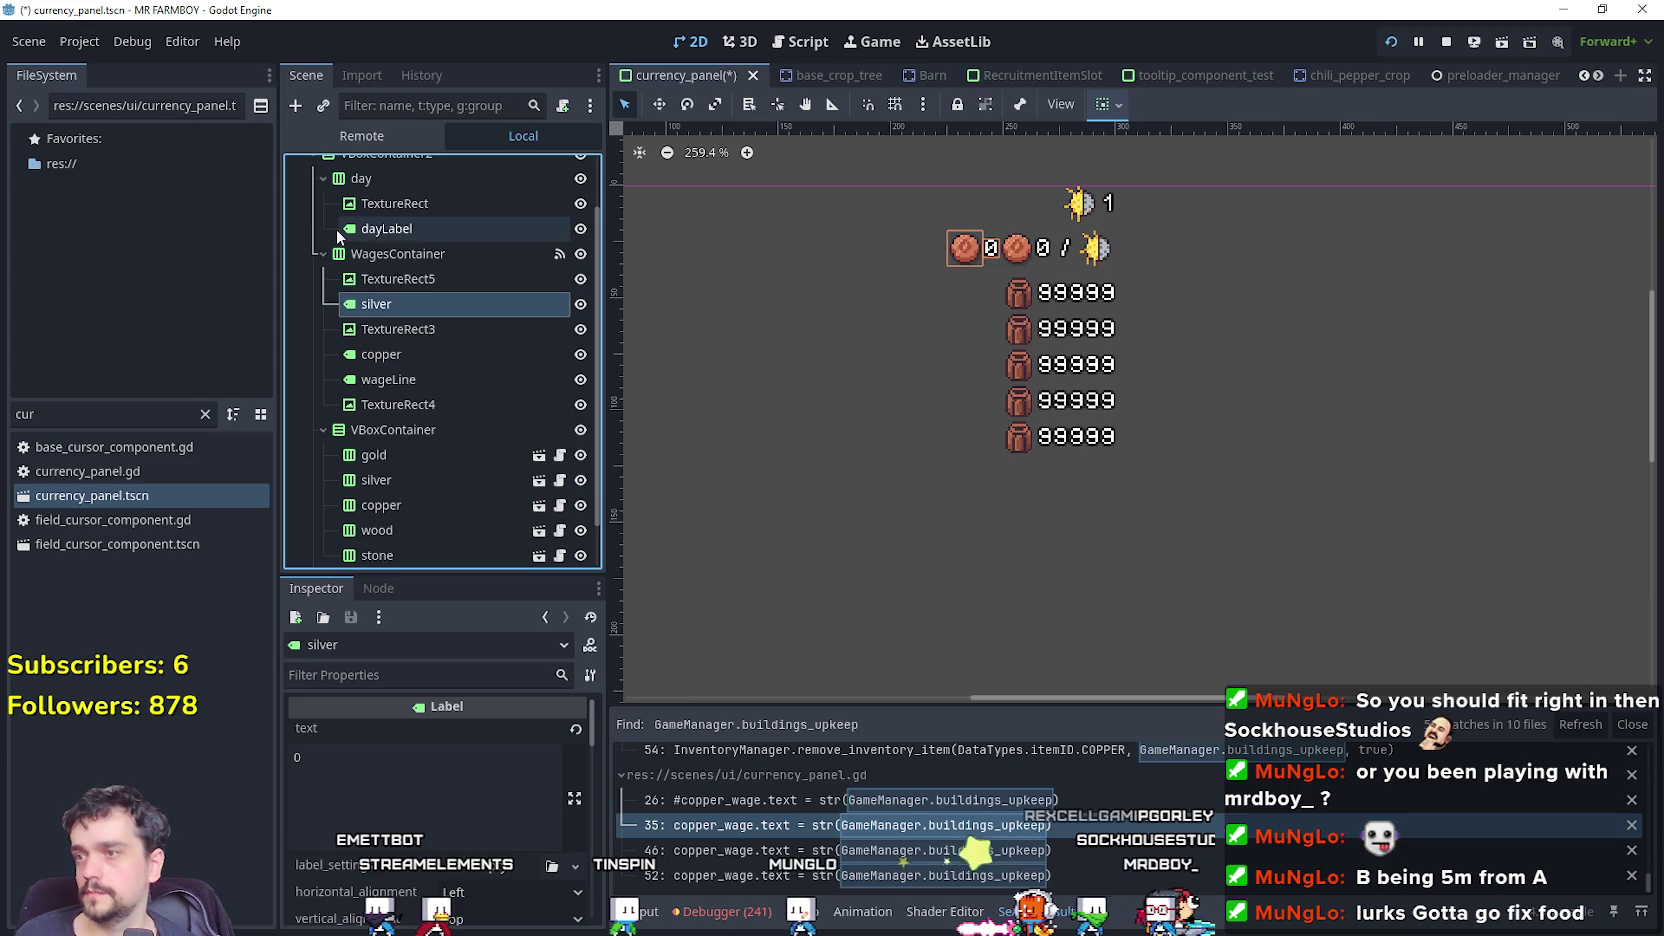
# Set TextureRect5's atlas region to the silver coin at x 16.
pyautogui.click(460, 278)
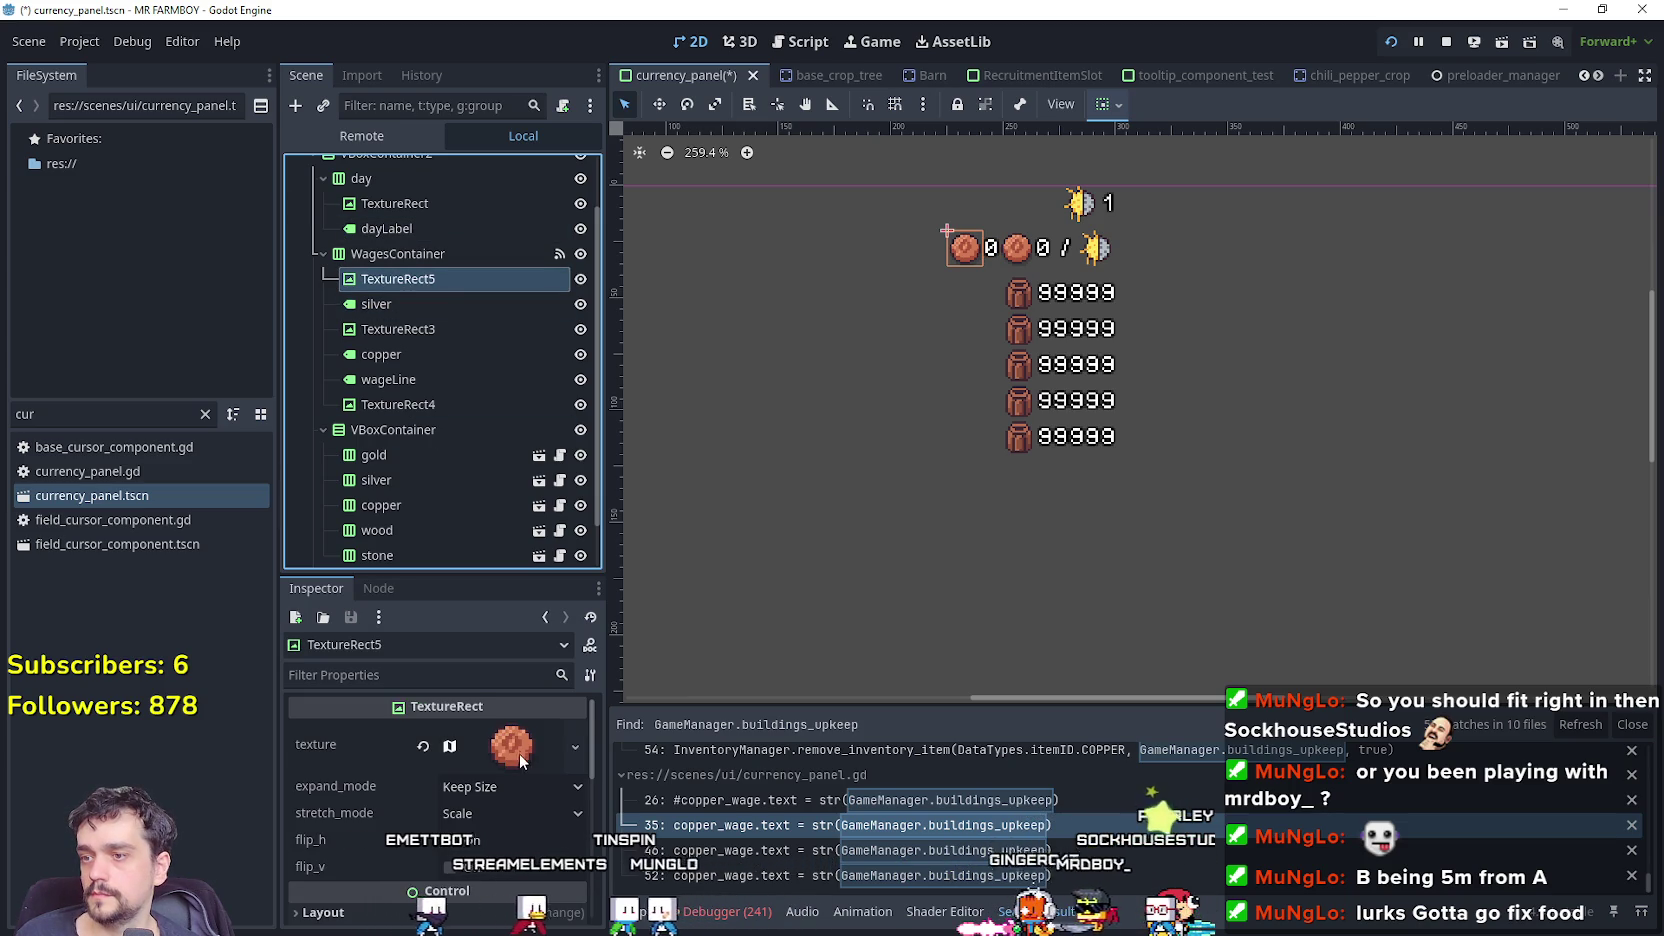
pyautogui.click(517, 762)
pyautogui.rightClick(517, 760)
pyautogui.press('Escape')
pyautogui.scroll(-5, 488, 819)
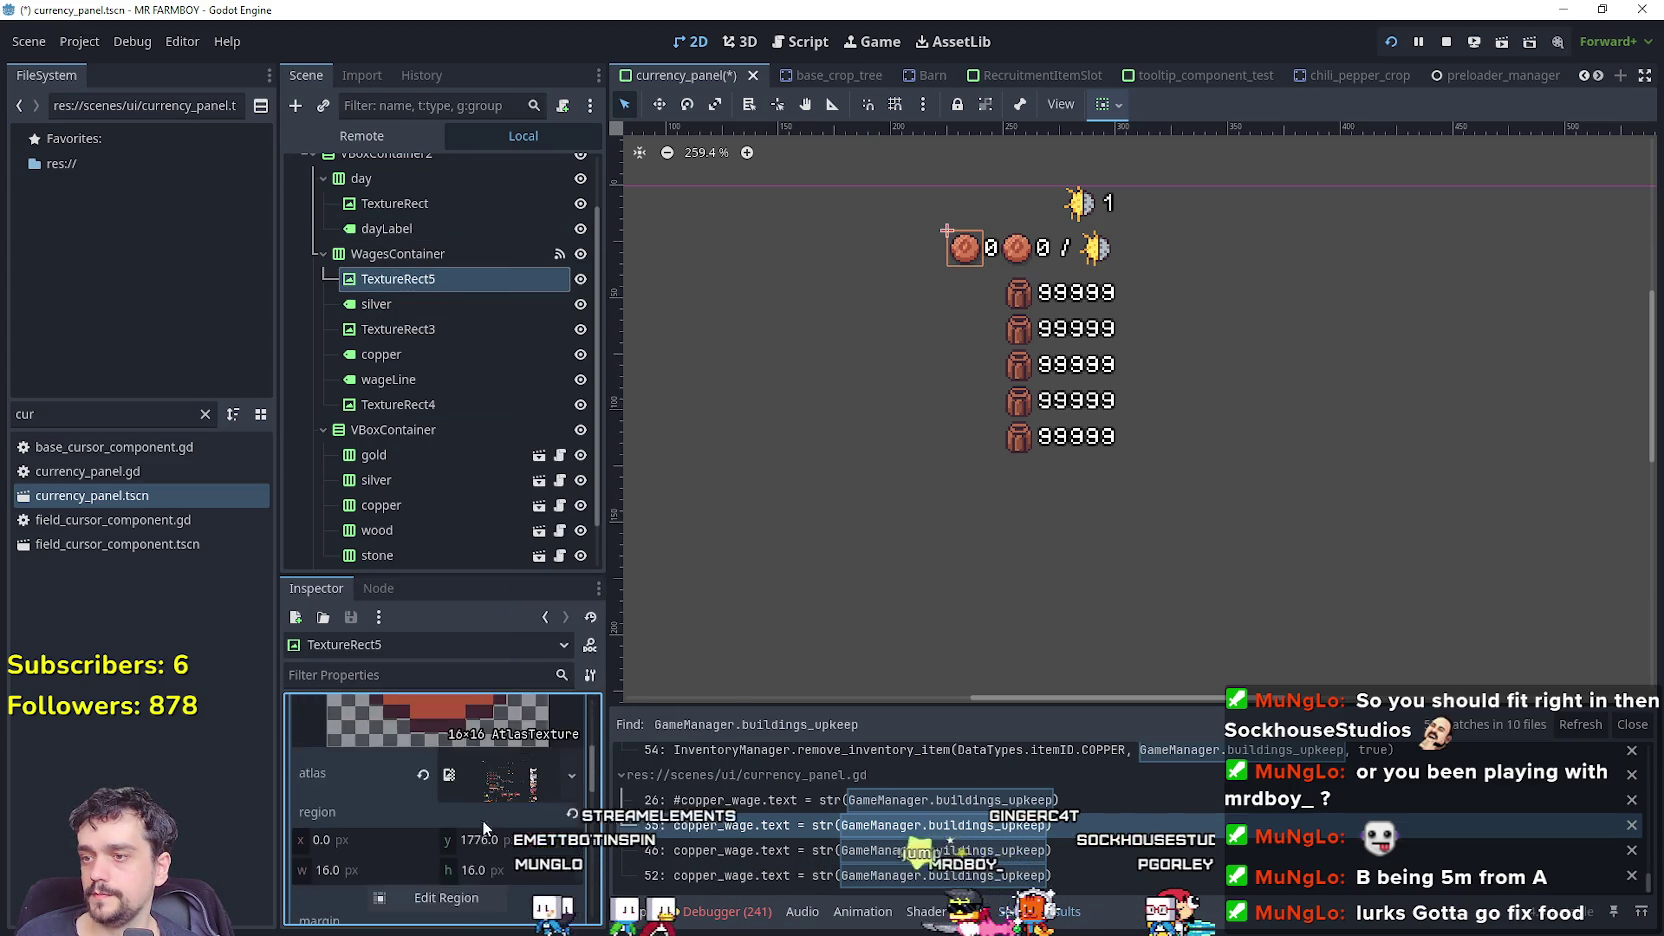
pyautogui.click(446, 813)
pyautogui.scroll(-6, 647, 533)
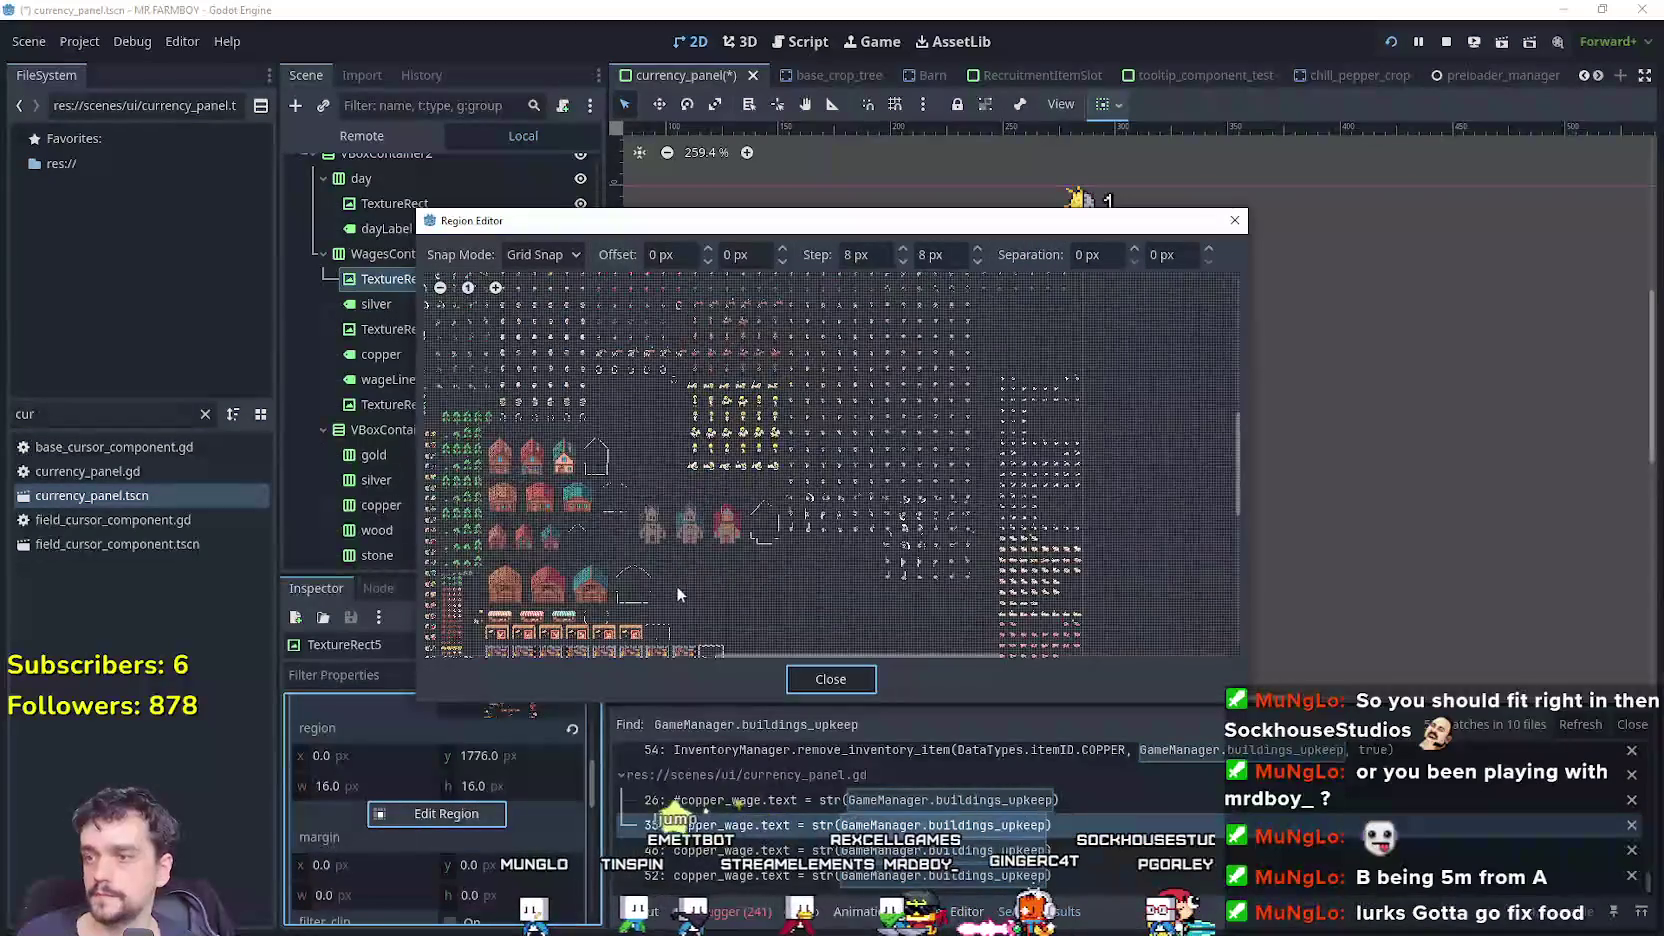
pyautogui.scroll(5, 659, 530)
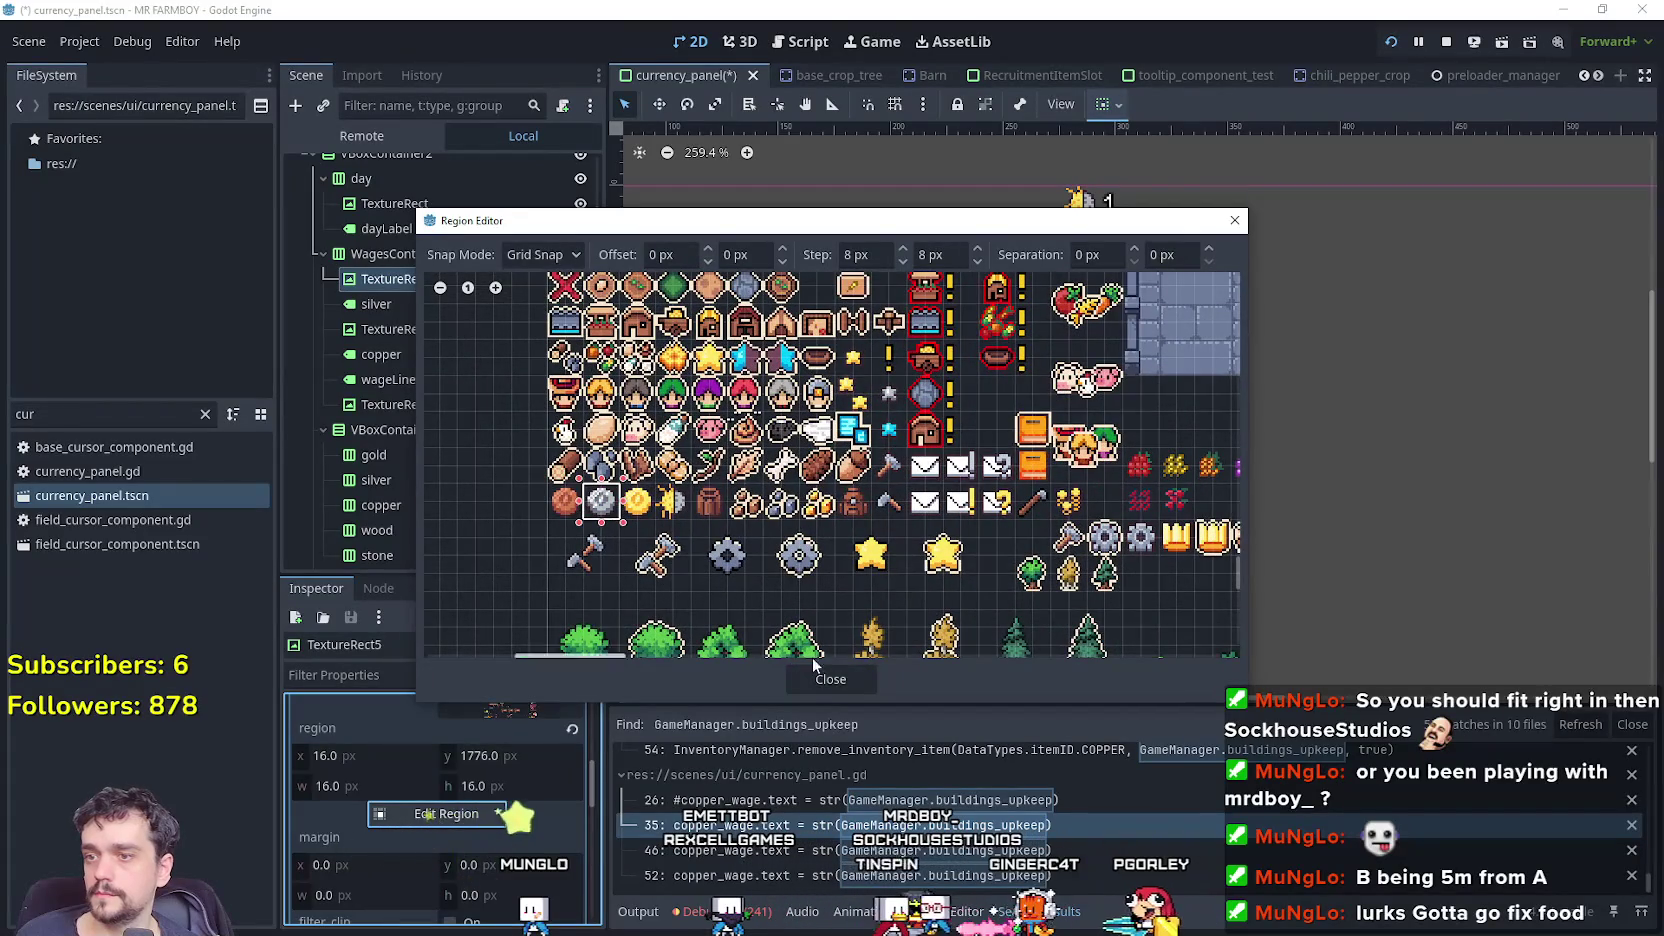
pyautogui.press('Escape')
pyautogui.scroll(2, 481, 764)
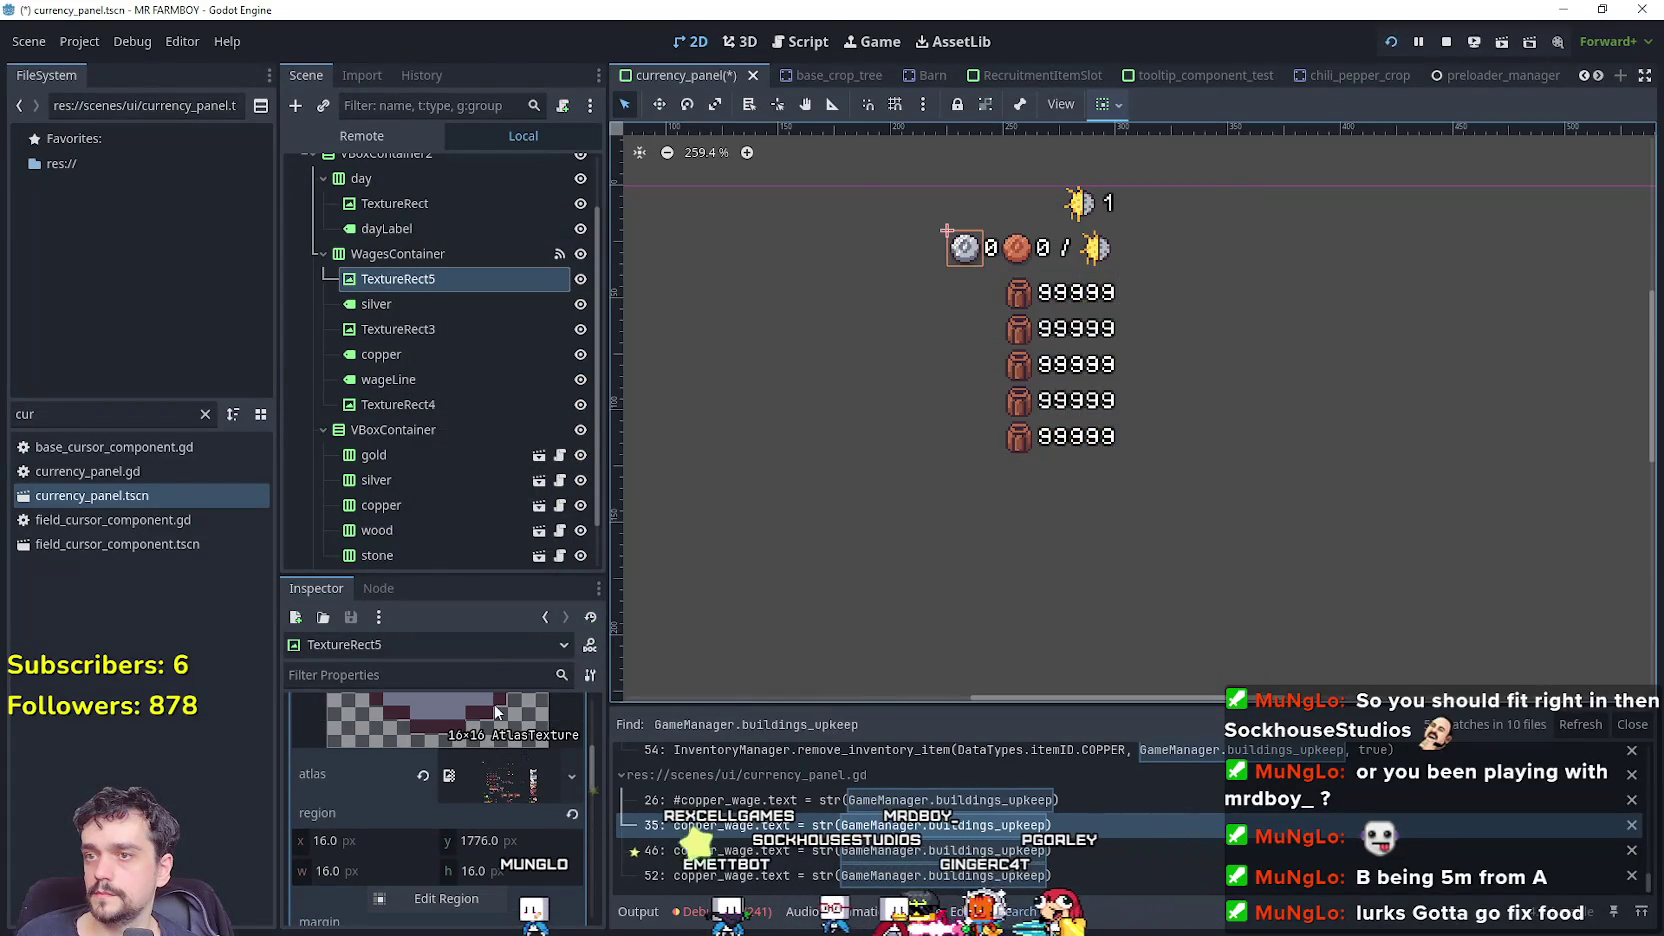
pyautogui.click(447, 295)
# Duplicate TextureRect5 and the silver label, move them to the top, and rename the label 'gold'.
pyautogui.click(448, 276)
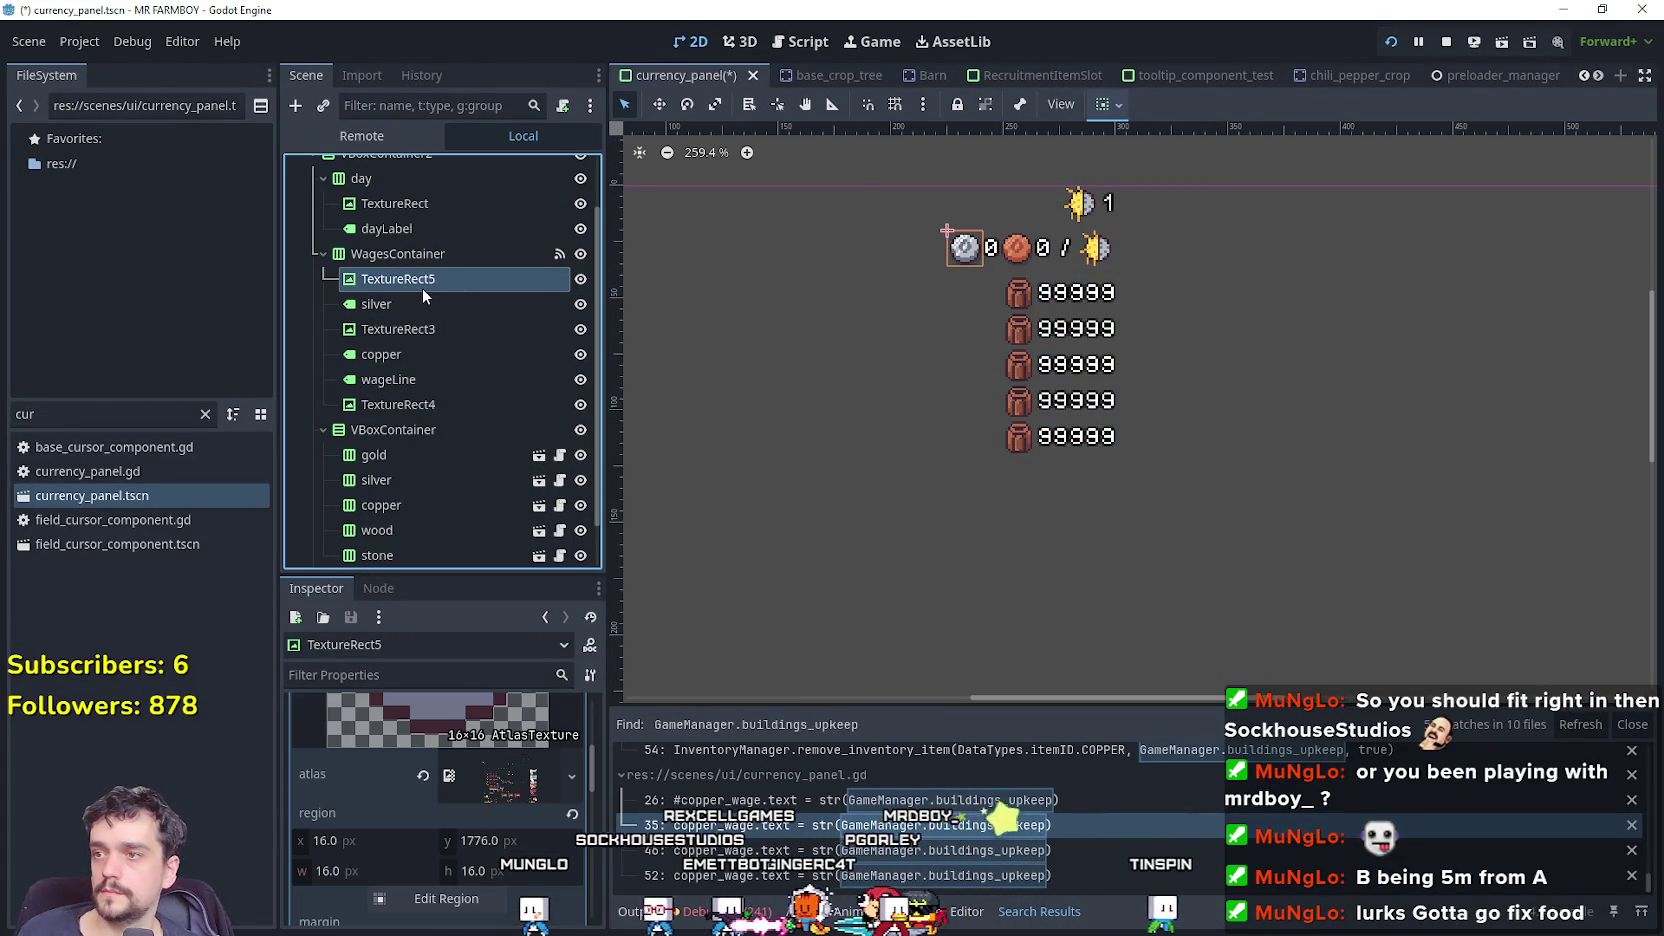
pyautogui.click(398, 329)
pyautogui.keyDown('ctrl'); pyautogui.click(405, 279); pyautogui.keyUp('ctrl')
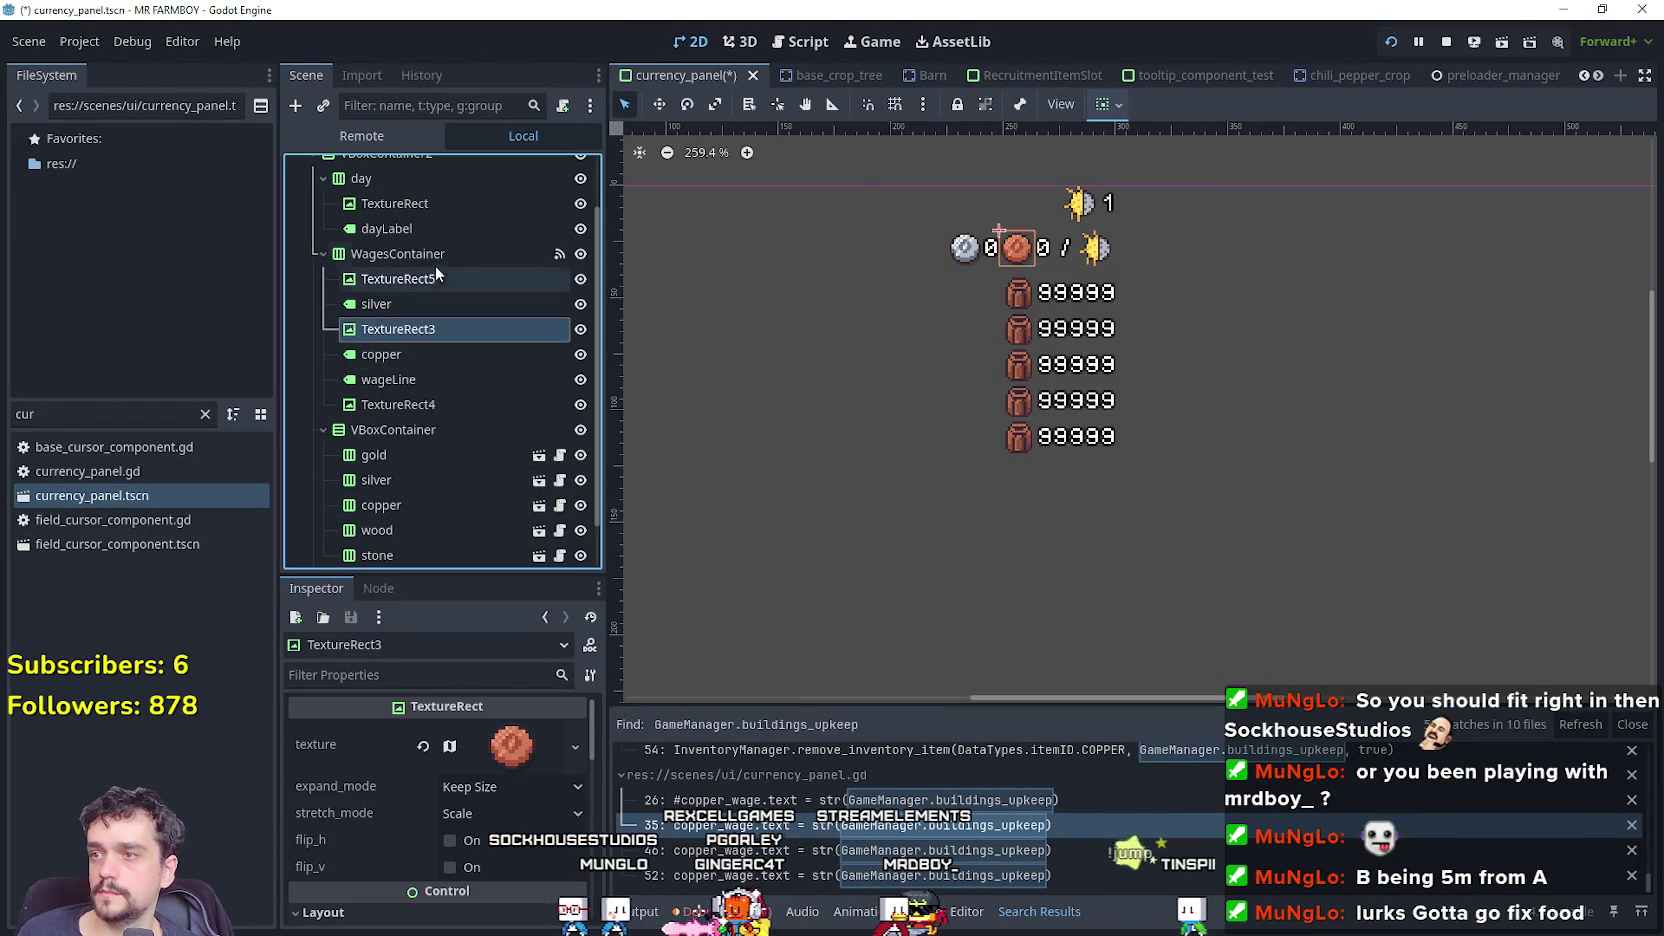
pyautogui.click(420, 287)
pyautogui.keyDown('ctrl'); pyautogui.click(408, 306); pyautogui.keyUp('ctrl')
pyautogui.hotkey('ctrl', 'd')
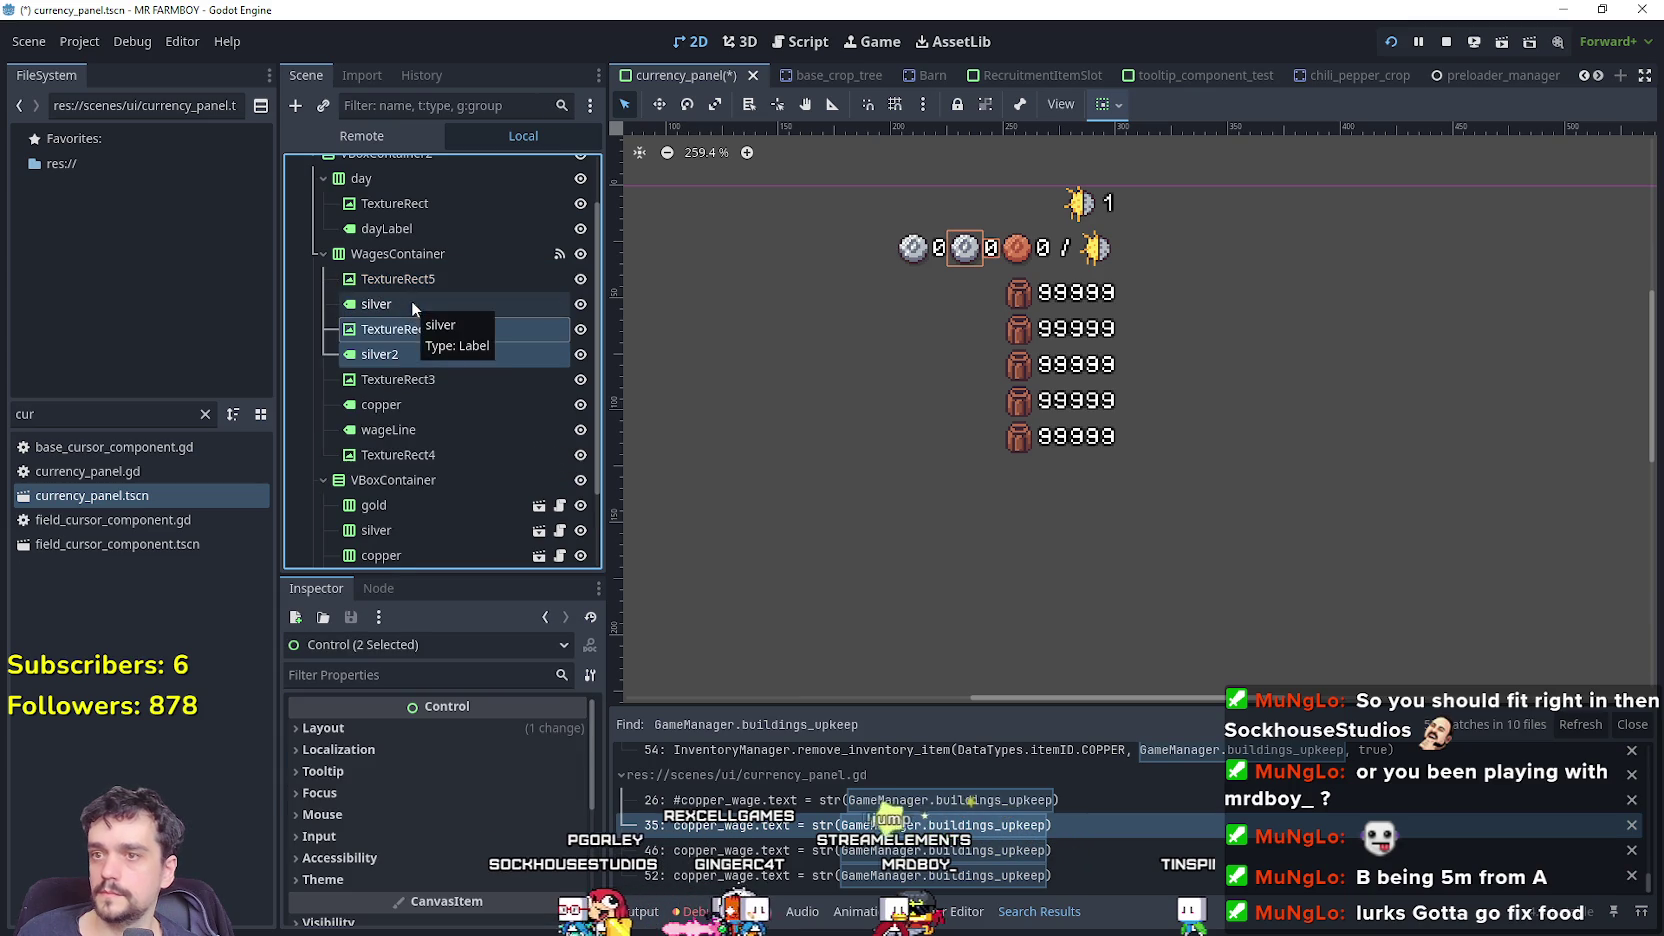
pyautogui.moveTo(432, 272); pyautogui.dragTo(433, 264)
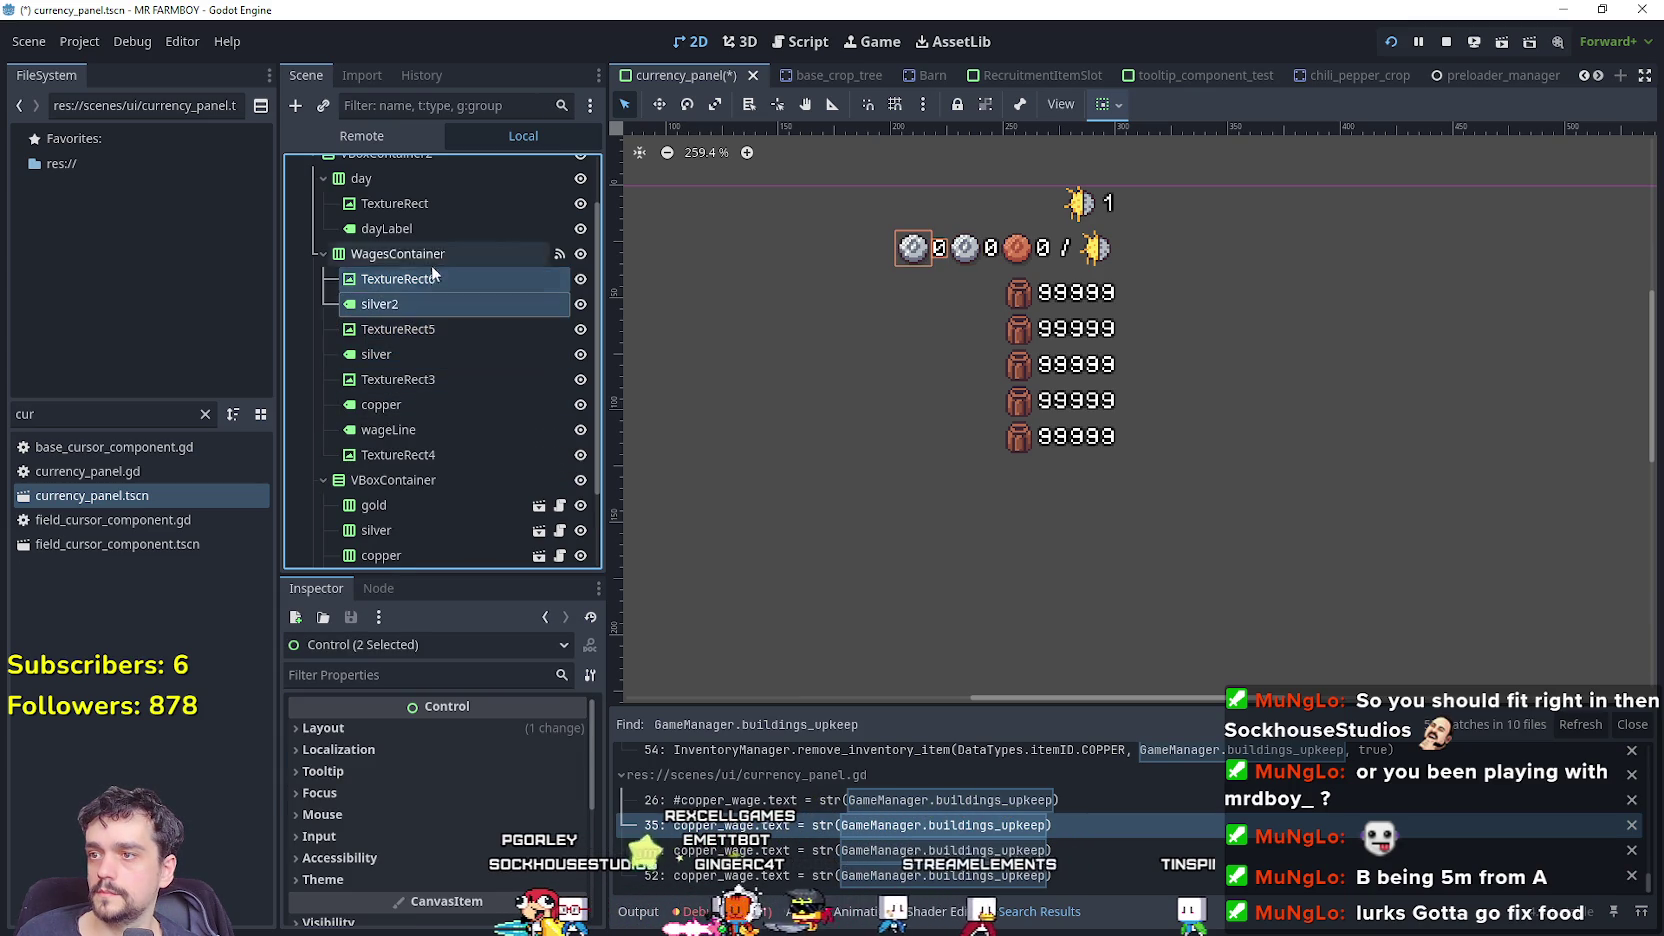
pyautogui.doubleClick(418, 306)
pyautogui.write('old')
pyautogui.press('Return')
# Set TextureRect6's atlas region to the 16x16 gold coin at x 32.
pyautogui.click(410, 282)
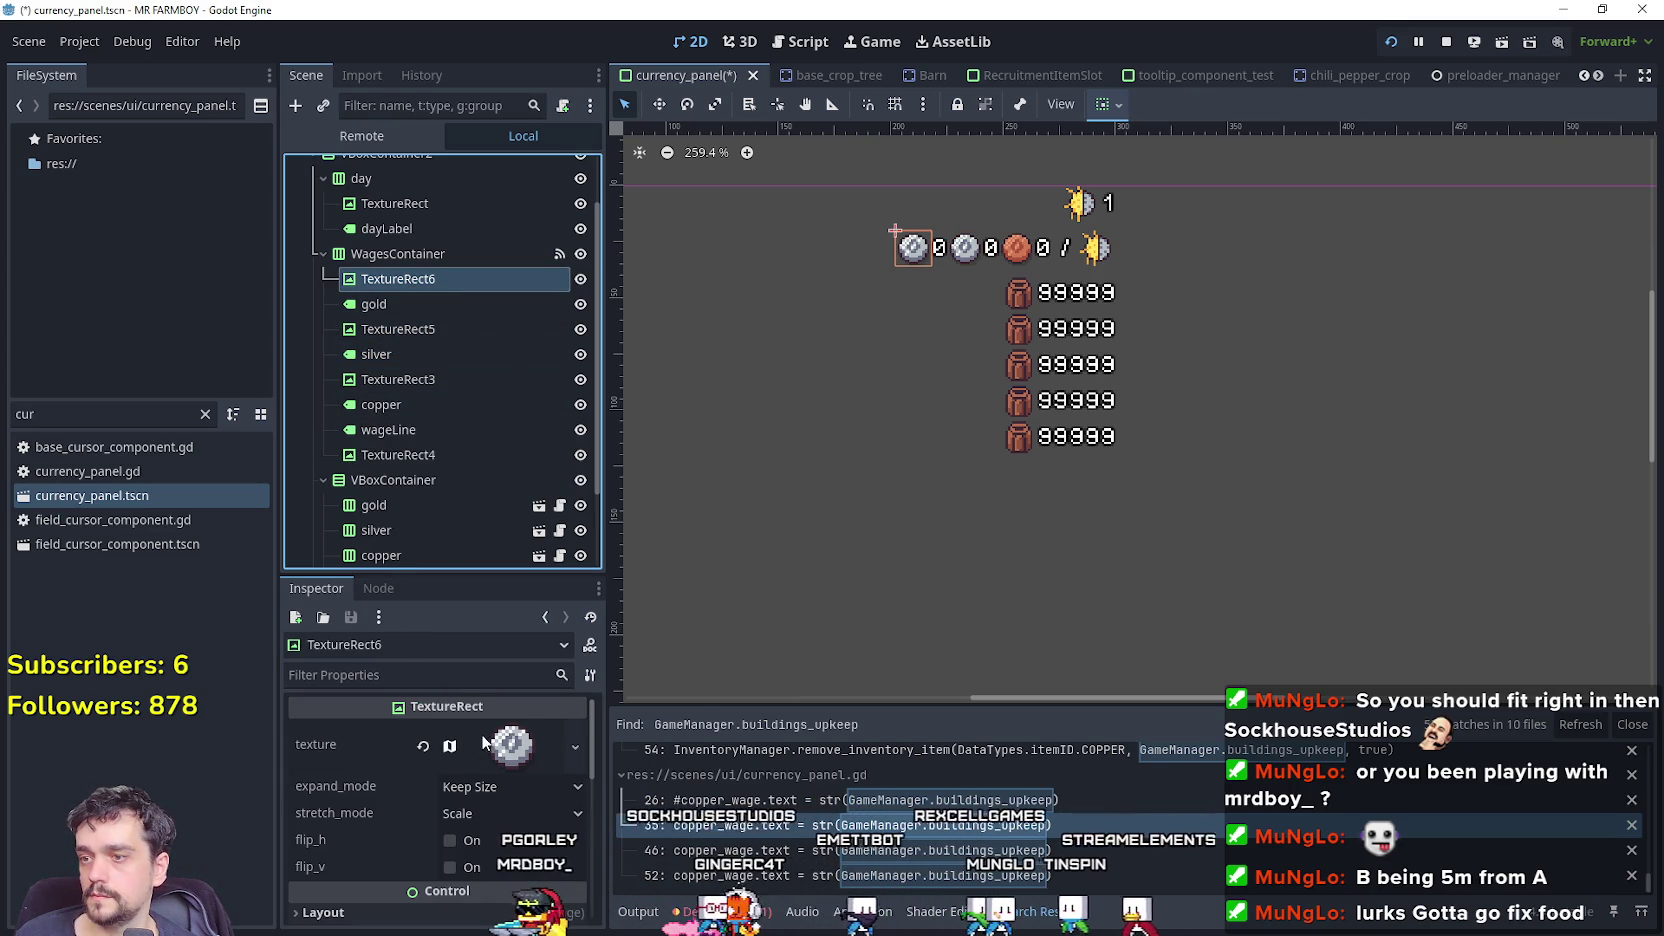
pyautogui.click(485, 745)
pyautogui.rightClick(485, 745)
pyautogui.click(462, 325)
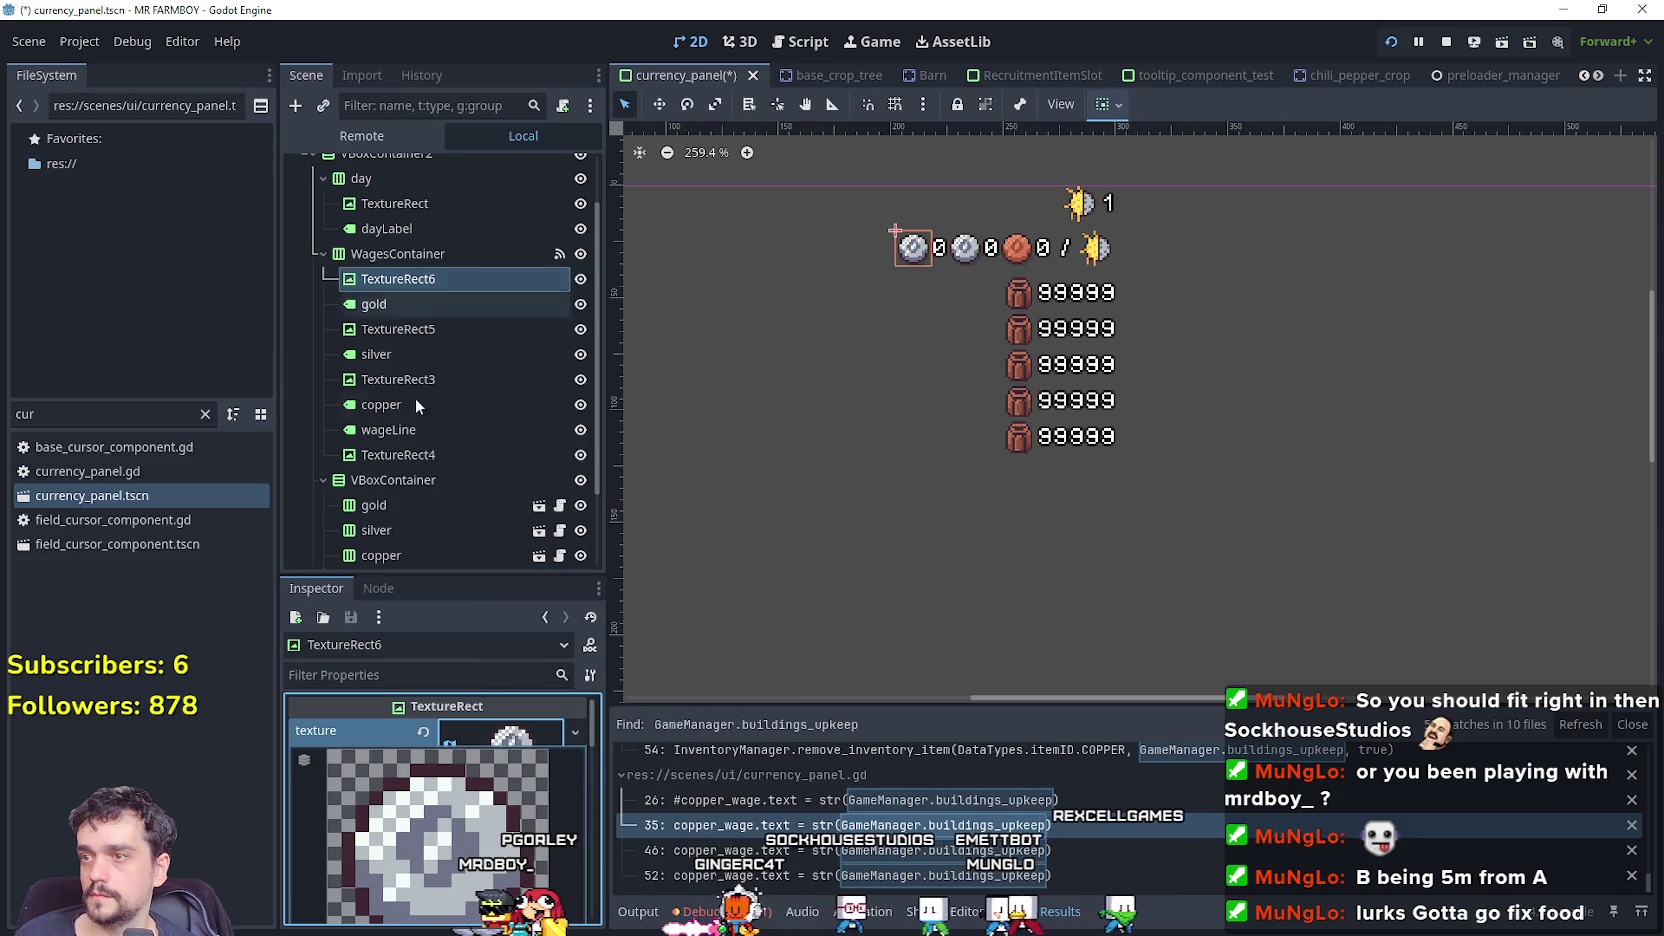
pyautogui.scroll(-5, 452, 833)
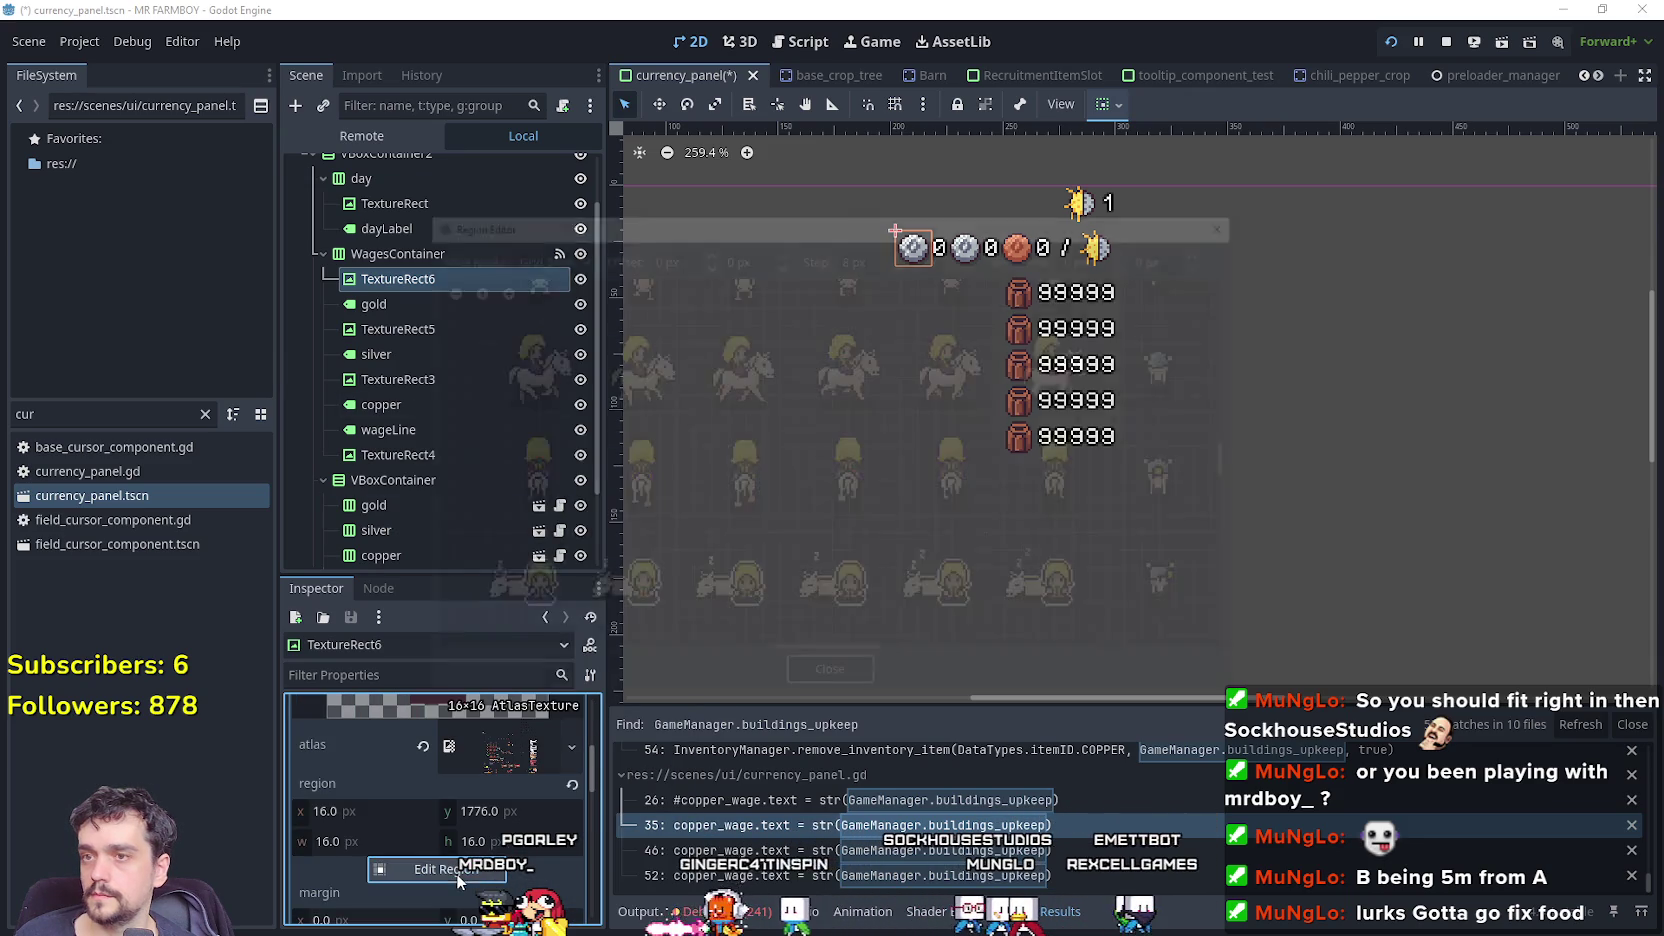
pyautogui.click(452, 868)
pyautogui.scroll(-3, 767, 486)
pyautogui.scroll(4, 767, 486)
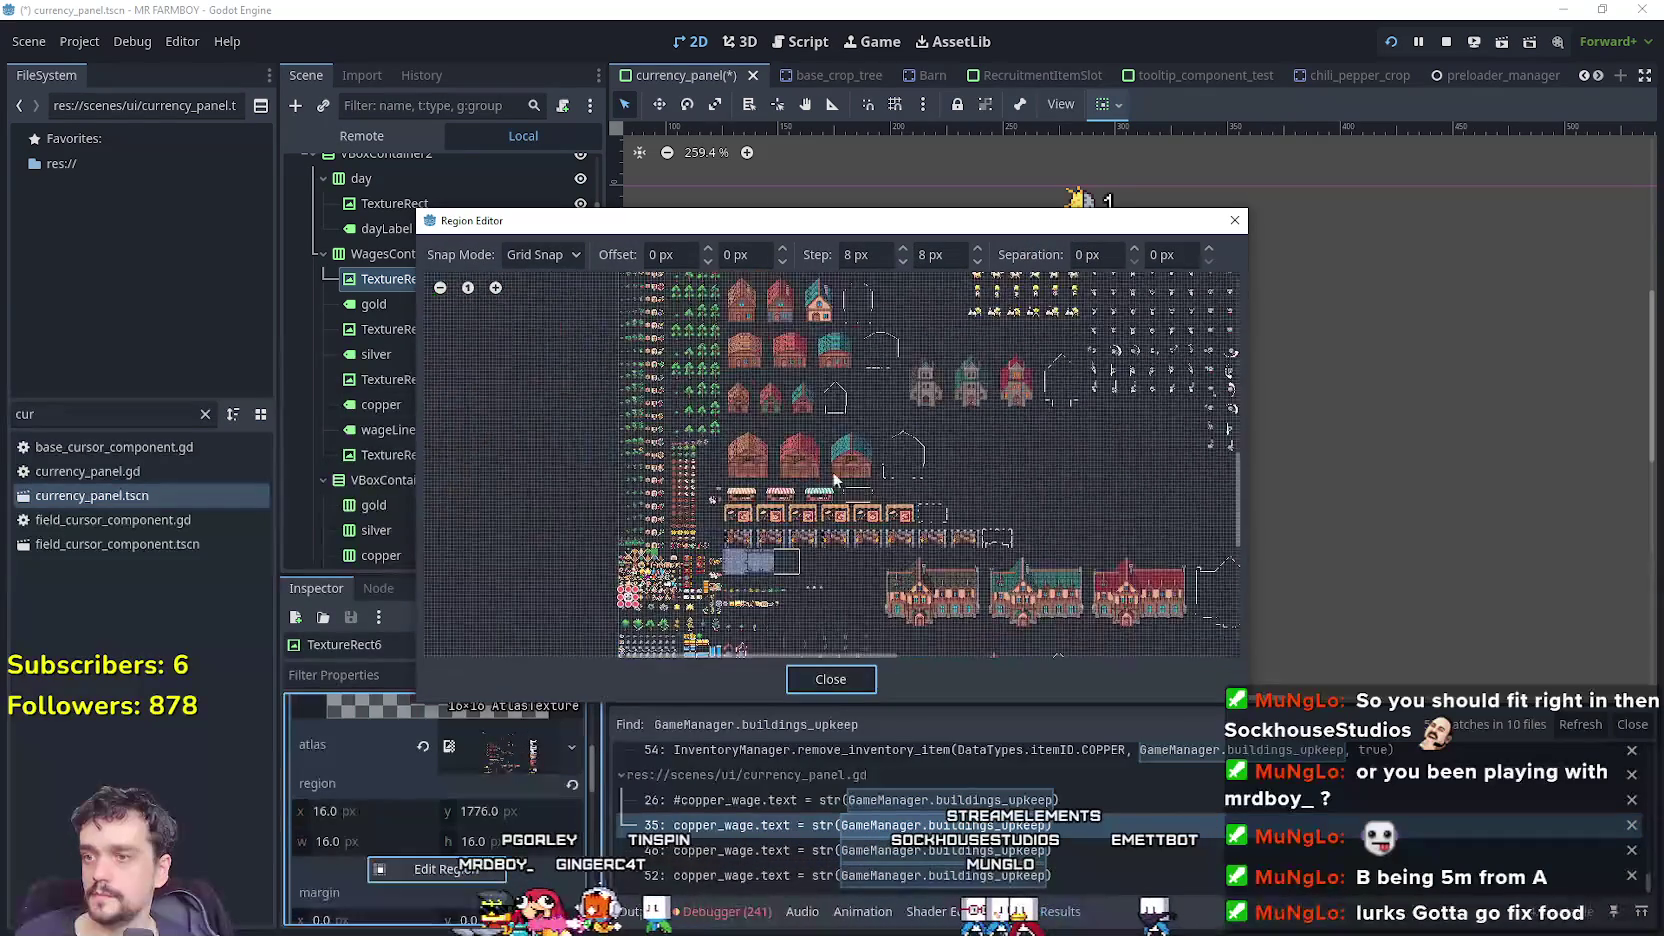
pyautogui.scroll(2, 755, 412)
pyautogui.moveTo(755, 412); pyautogui.dragTo(866, 426)
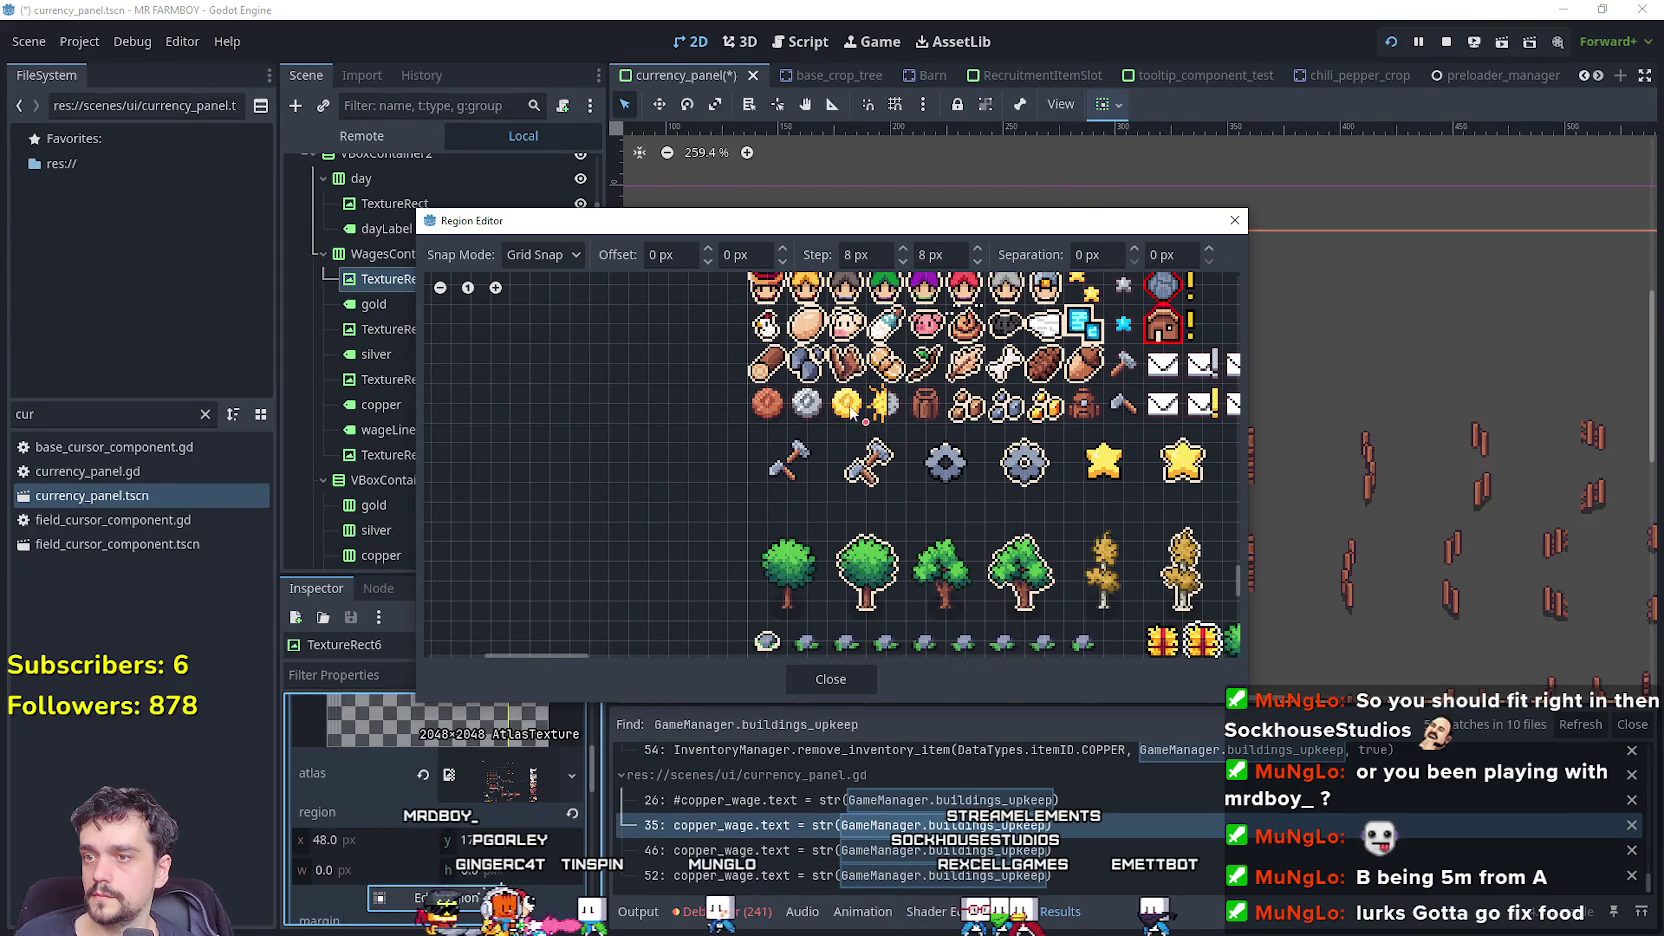
pyautogui.click(868, 677)
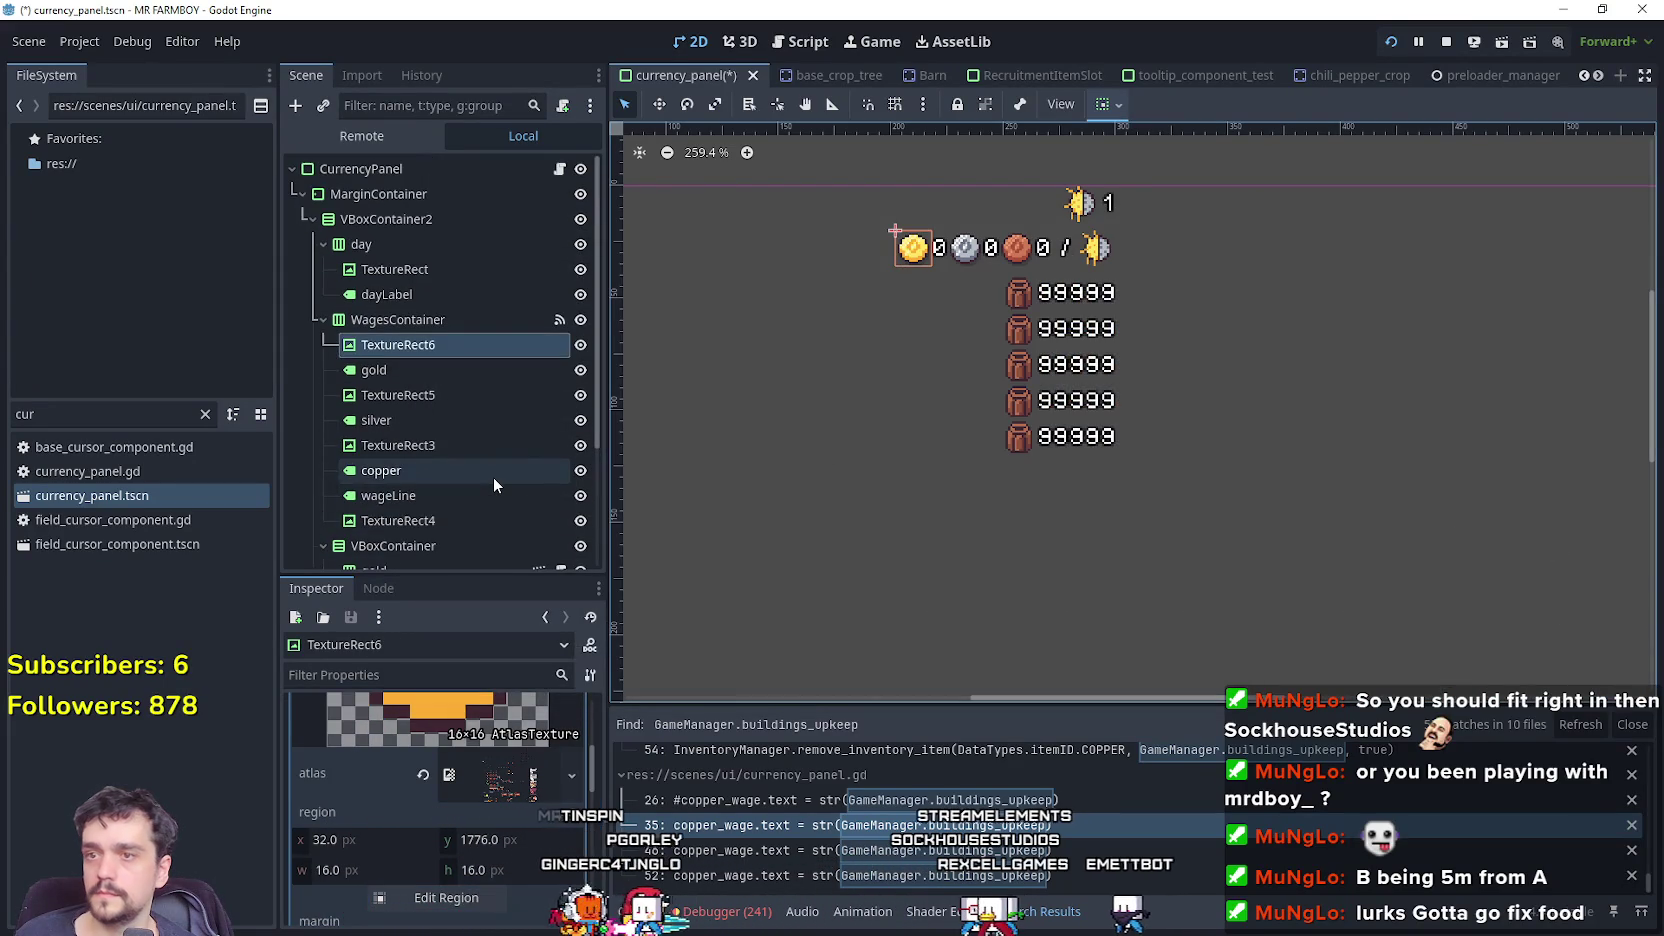
# Save the currency_panel scene and open the CurrencyPanel script.
pyautogui.hotkey('ctrl', 's')
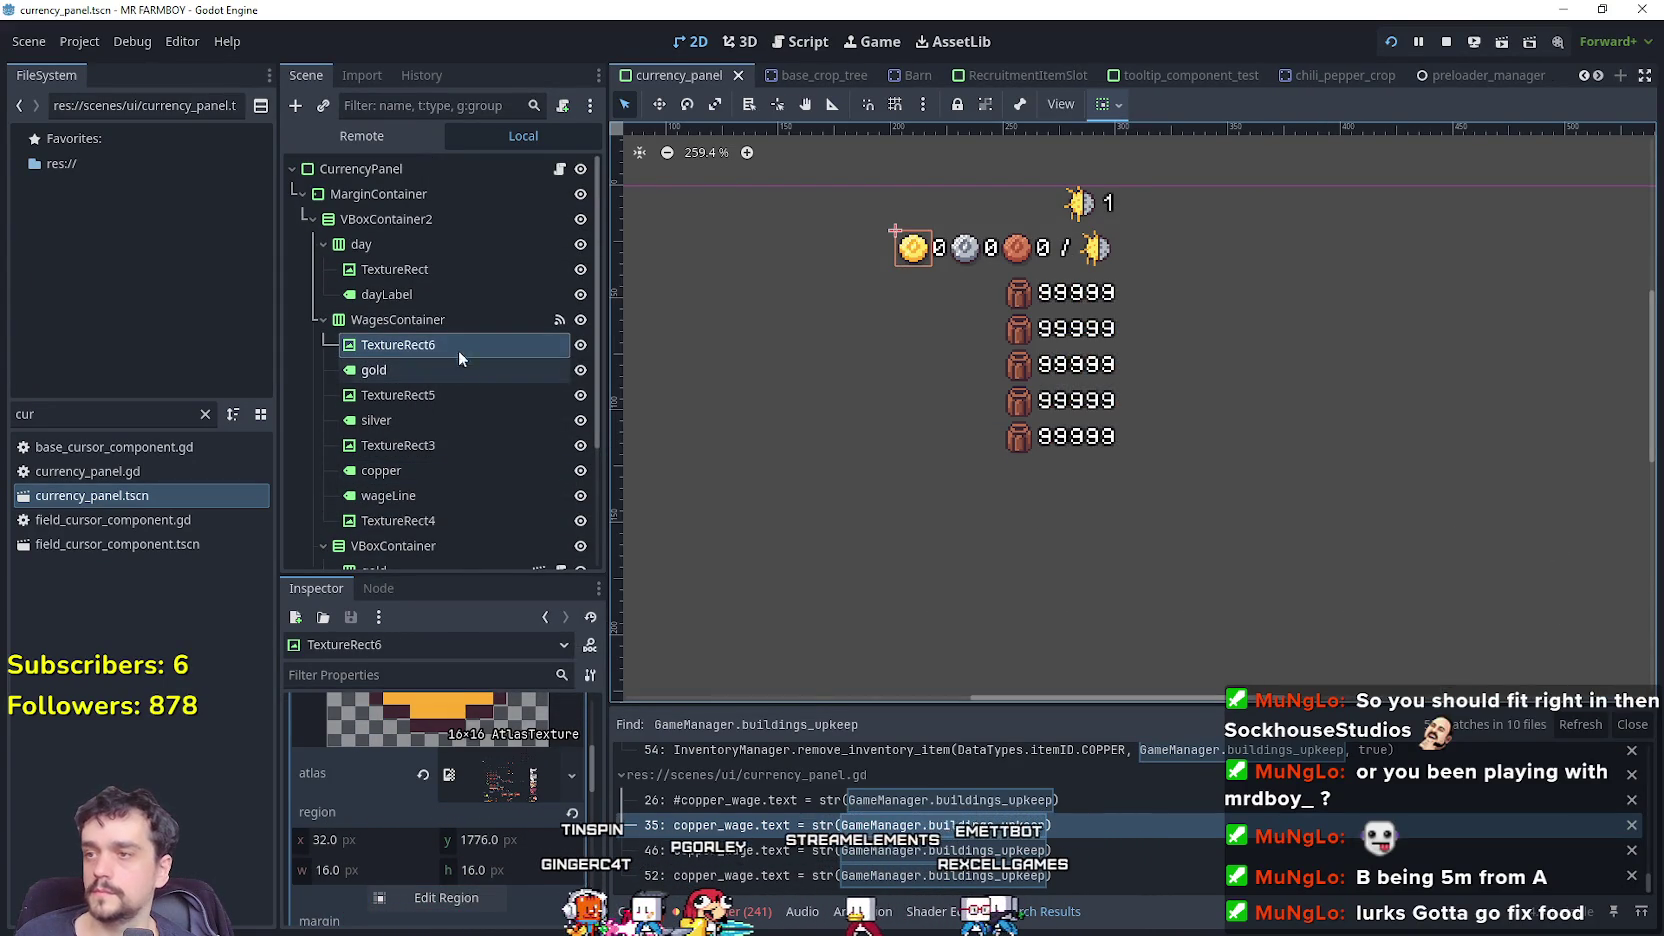
pyautogui.scroll(-2, 970, 209)
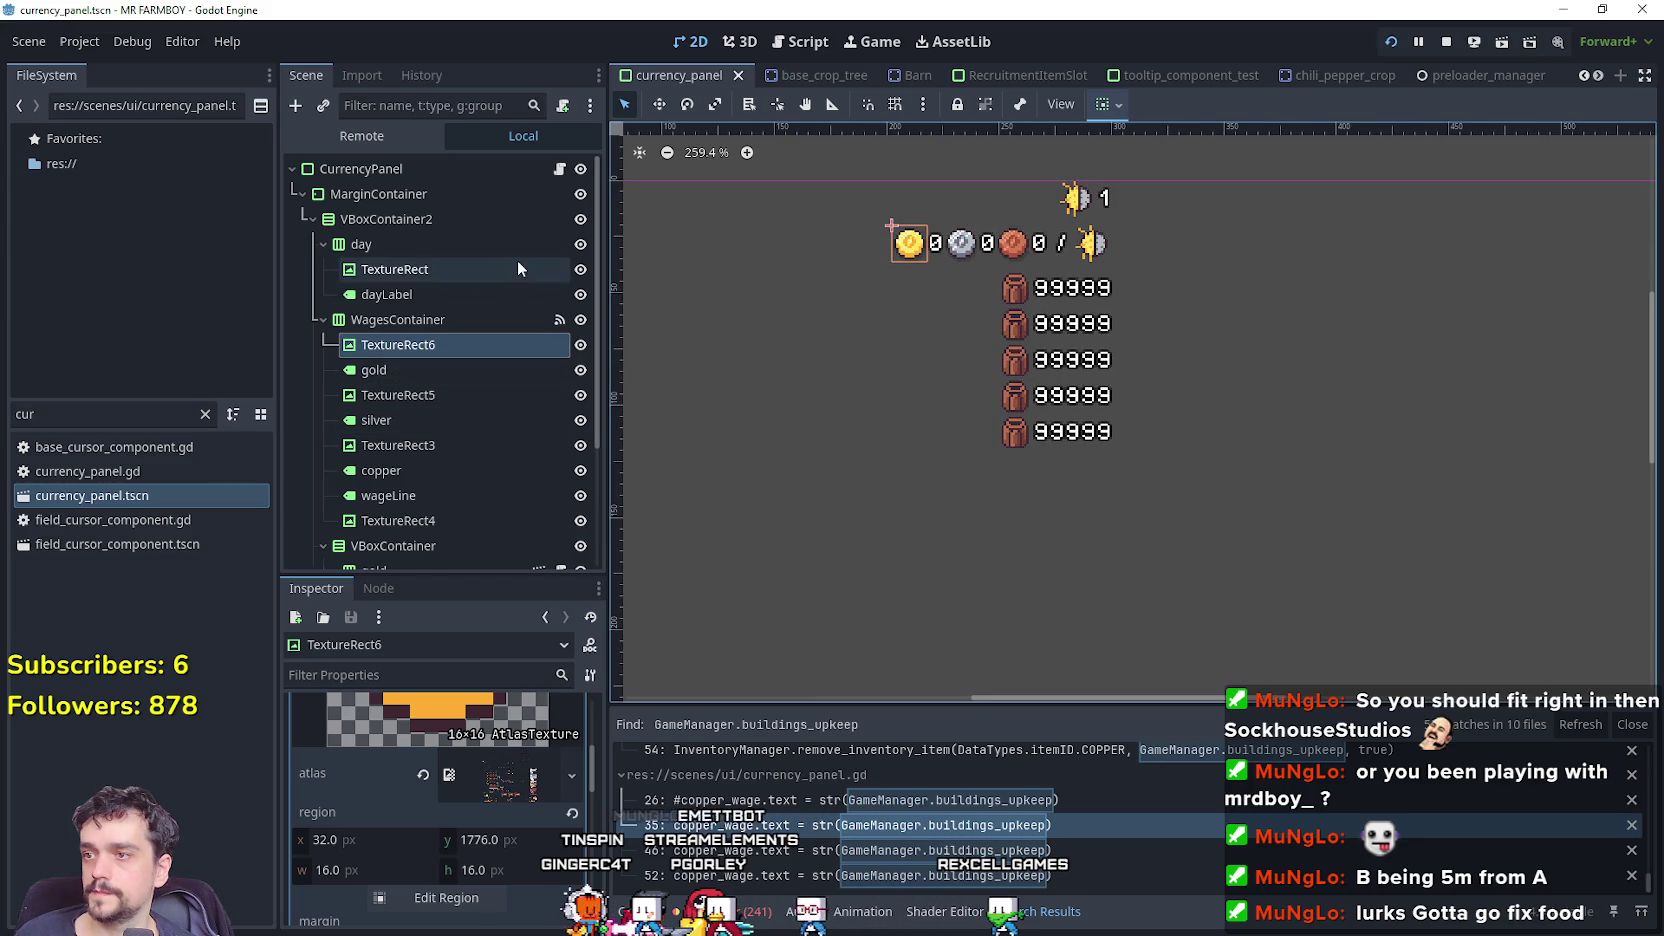
pyautogui.click(559, 170)
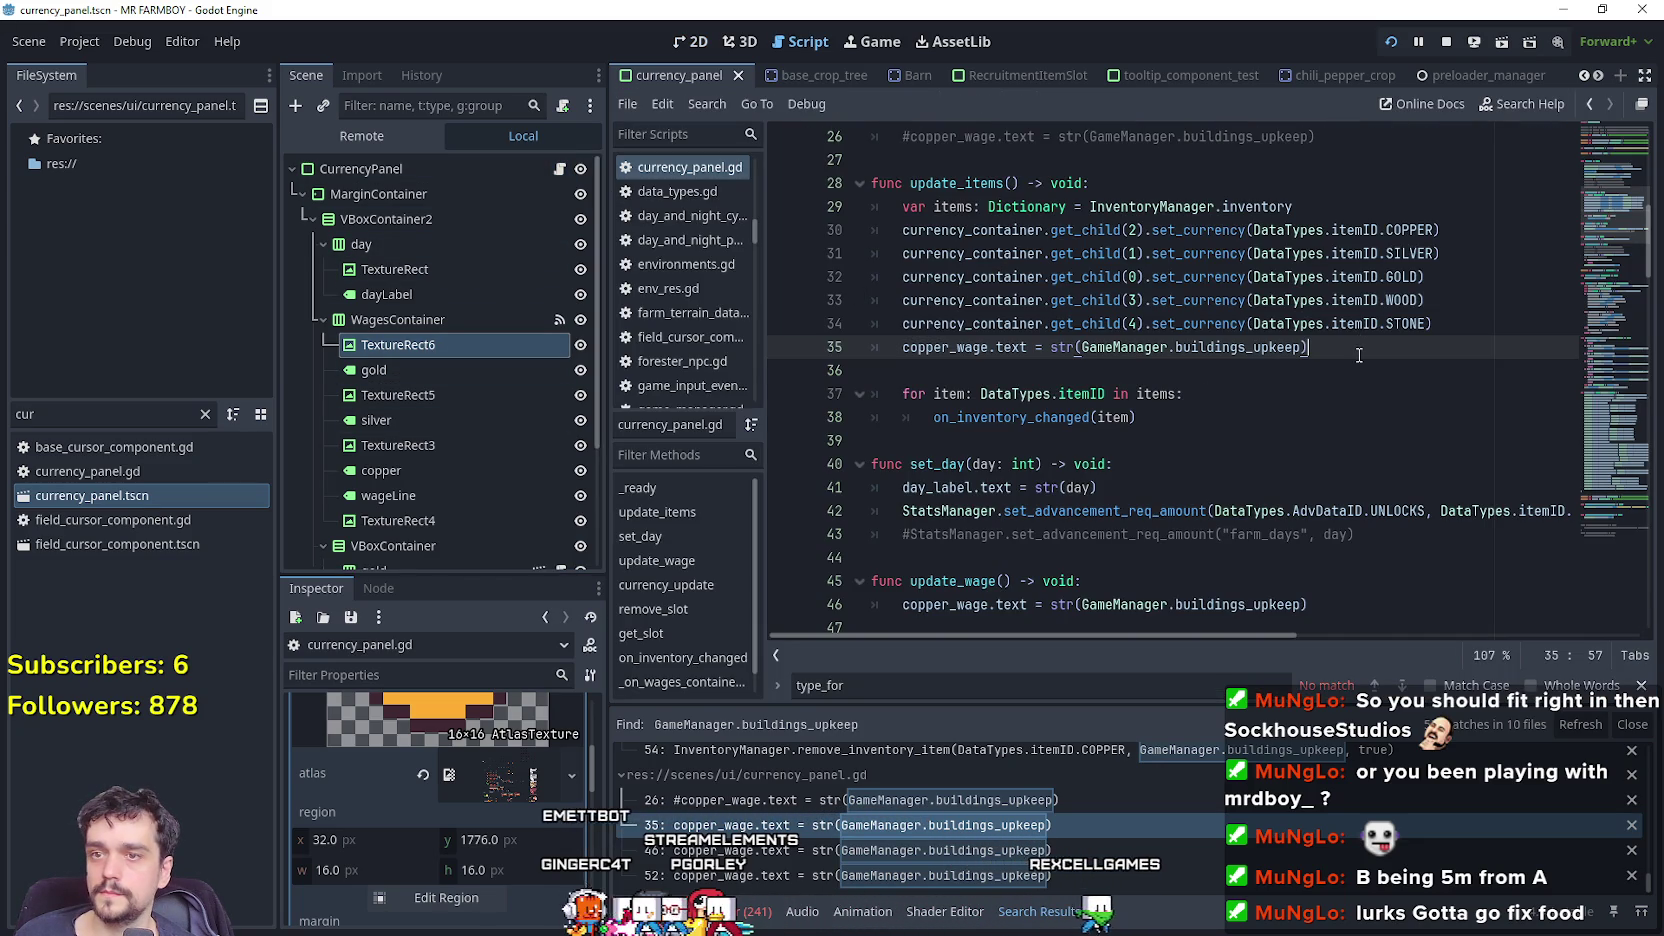
# Add an empty line after the copper_wage assignment on line 35.
pyautogui.moveTo(1353, 346); pyautogui.dragTo(904, 347)
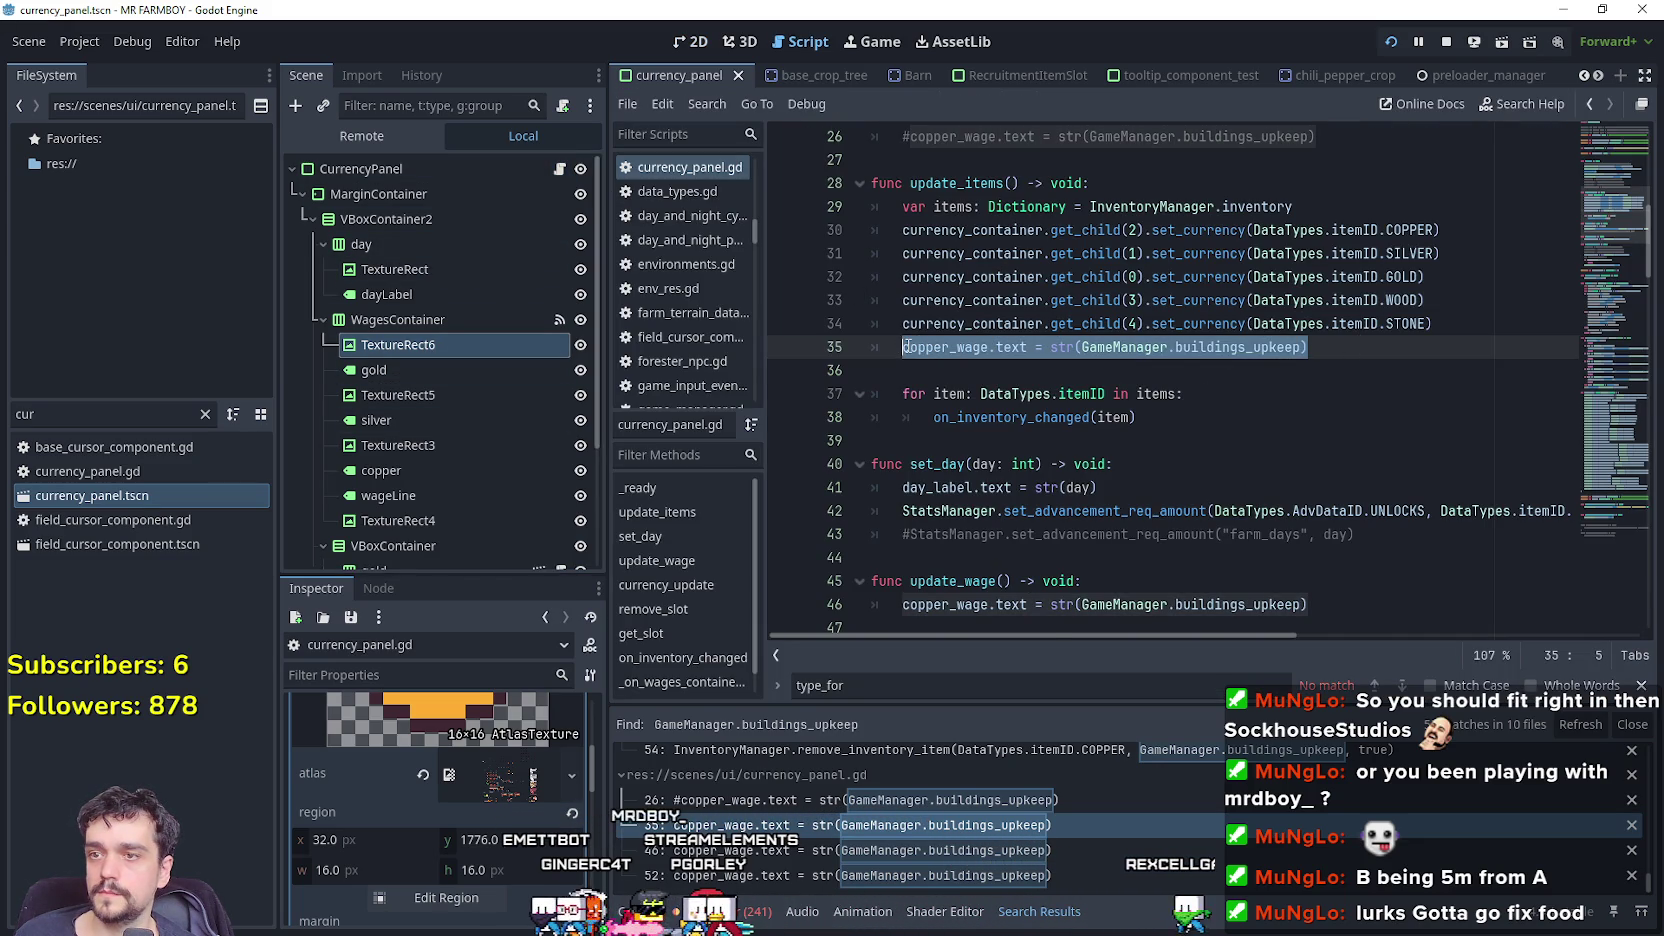
pyautogui.click(1372, 343)
pyautogui.press('Return')
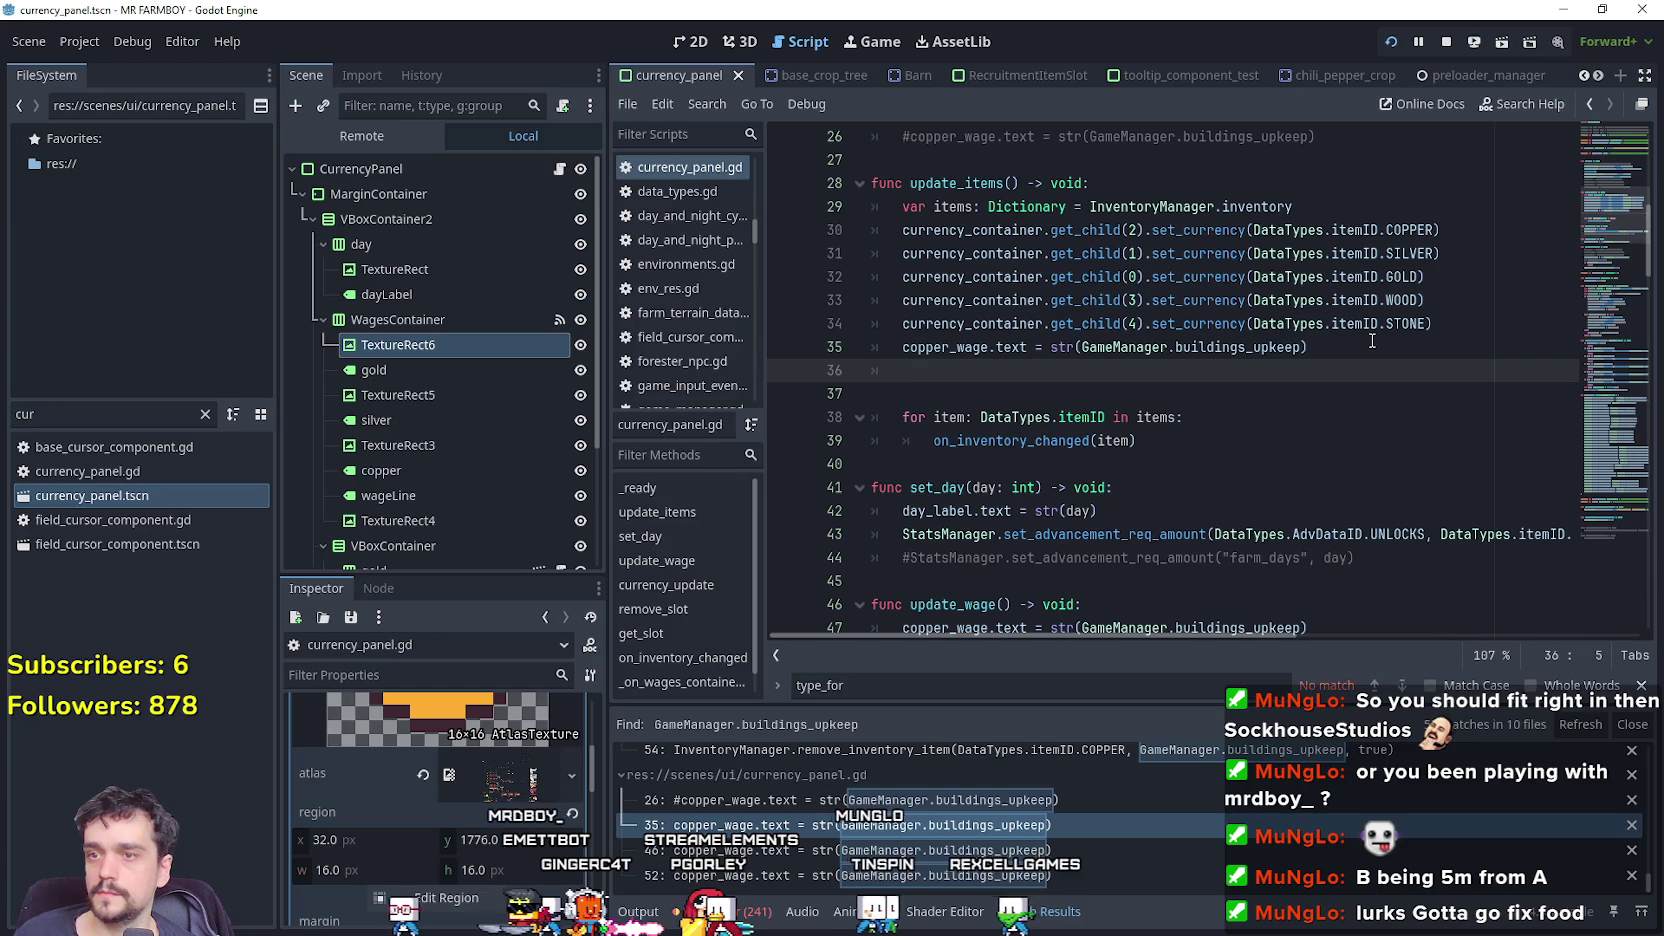
pyautogui.scroll(-2, 1365, 345)
pyautogui.scroll(2, 1361, 349)
pyautogui.hotkey('ctrl', 'z')
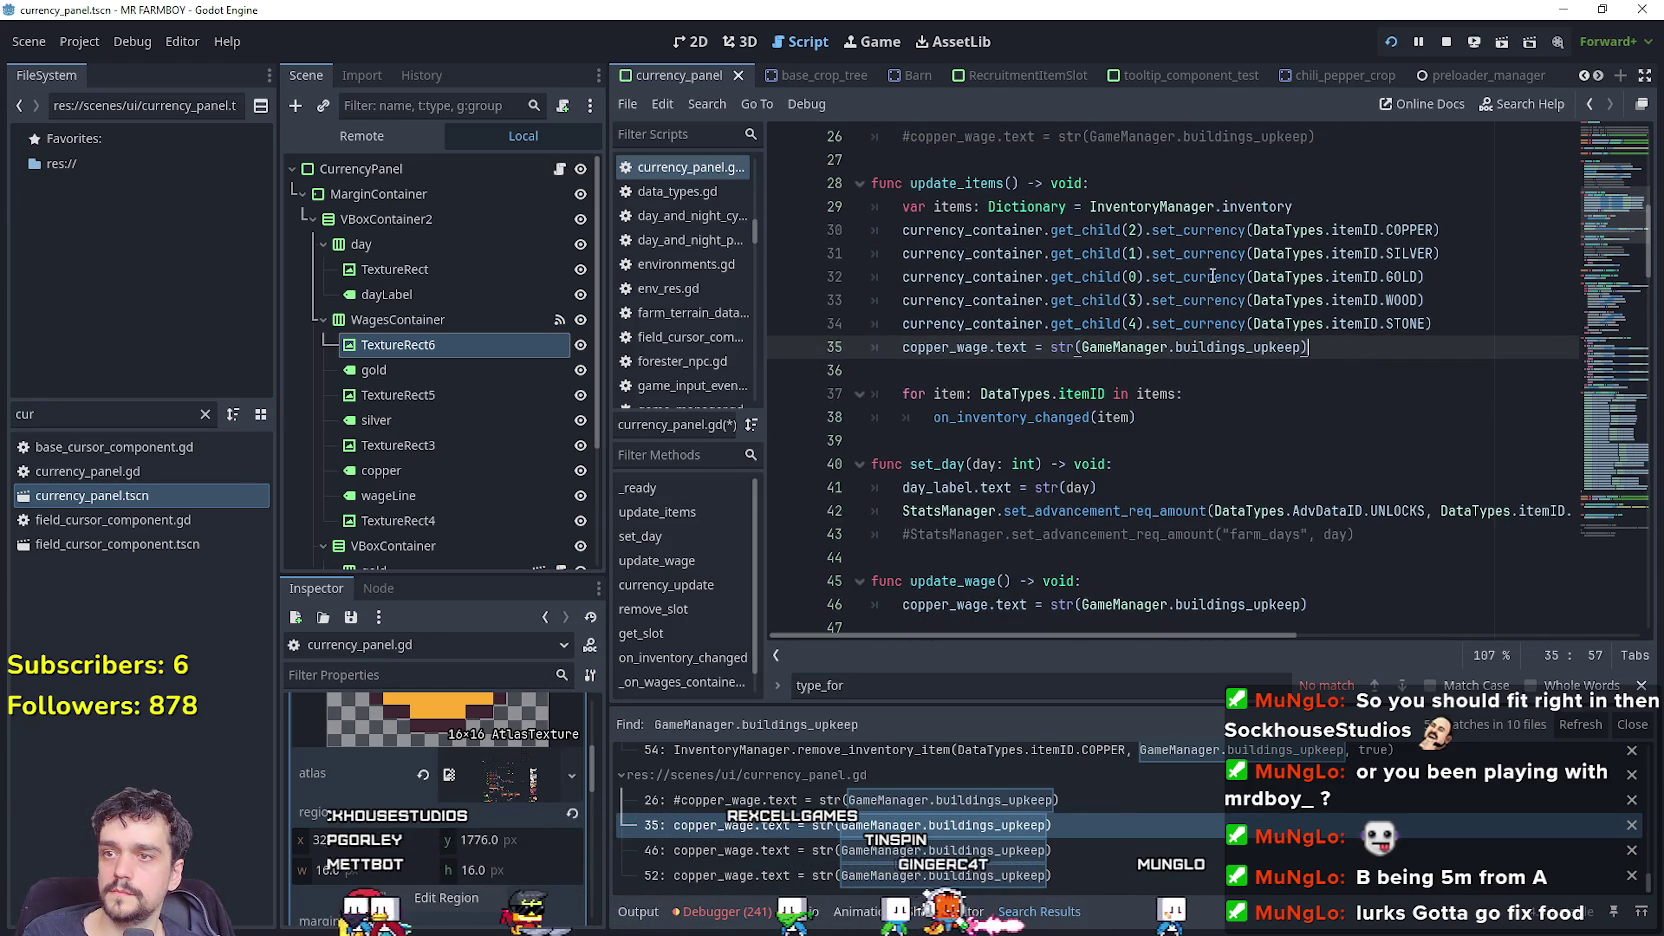
pyautogui.press('Return')
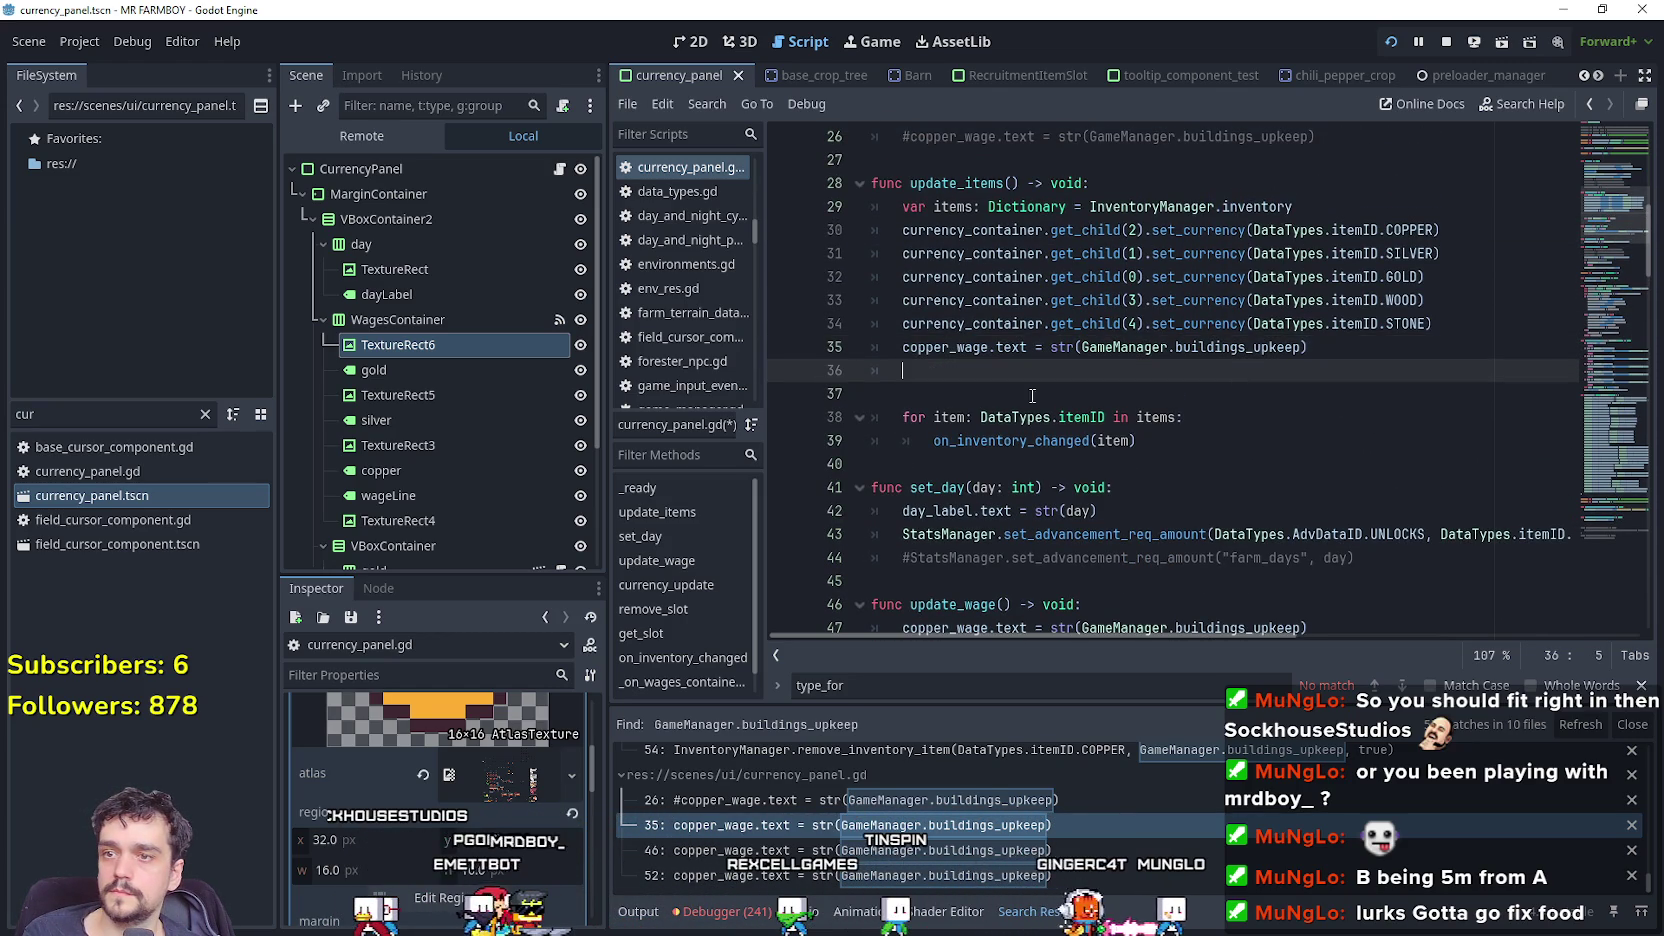
pyautogui.scroll(6, 993, 366)
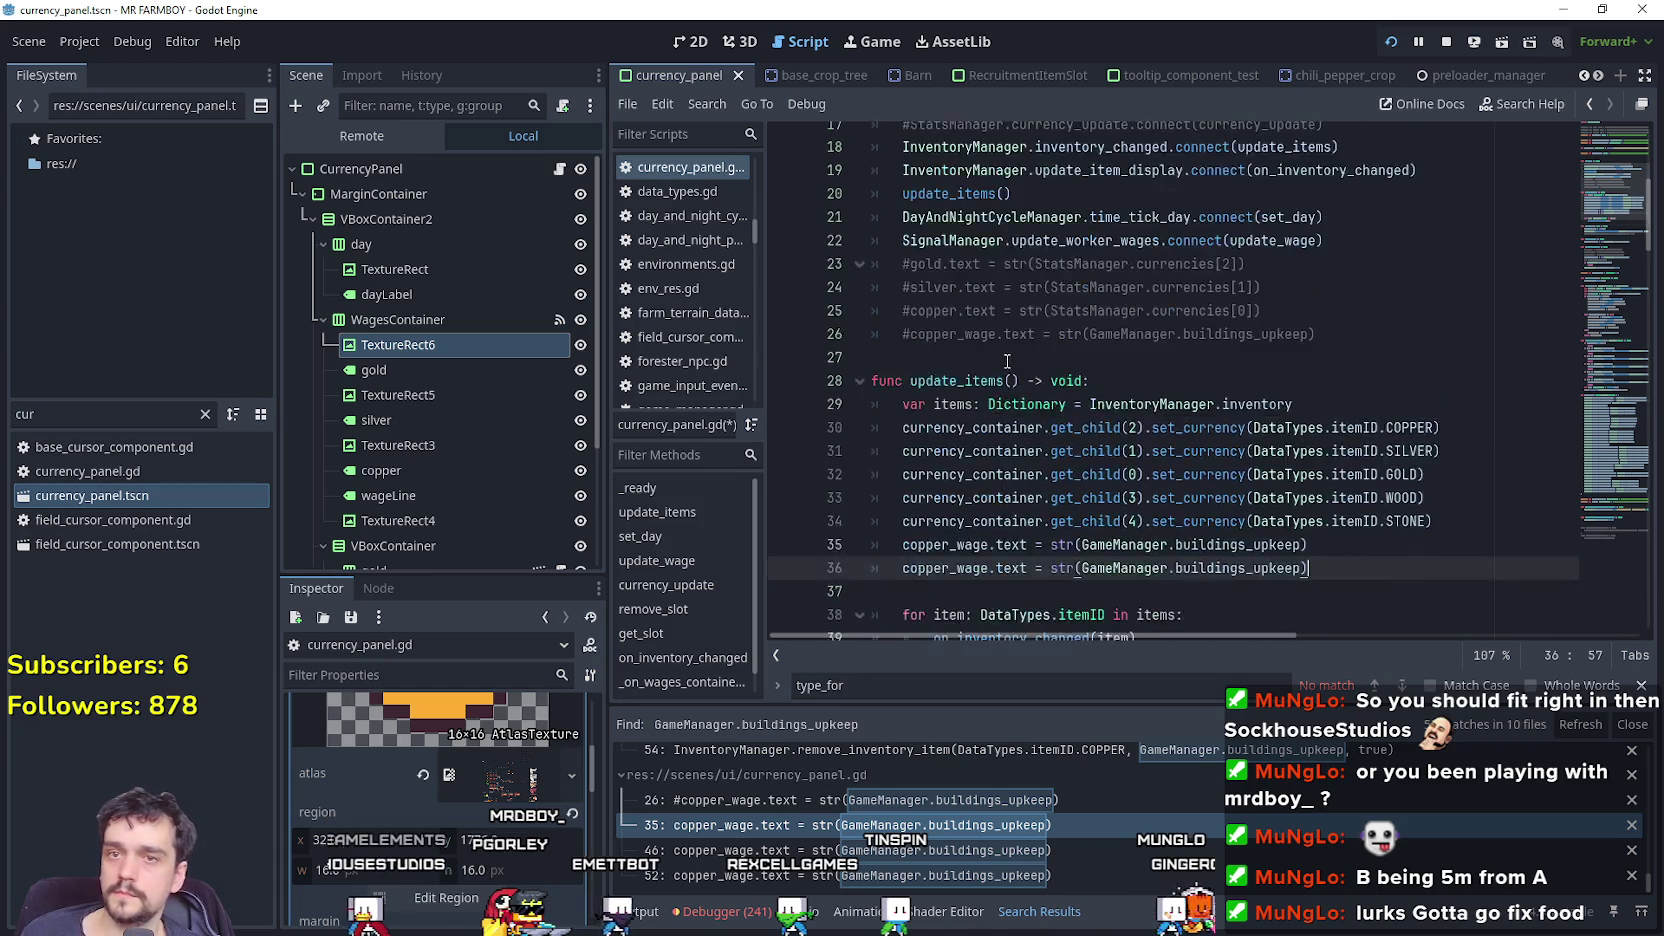
# Add onready variables silver_wage and gold_wage referencing the silver and gold labels.
pyautogui.click(860, 240)
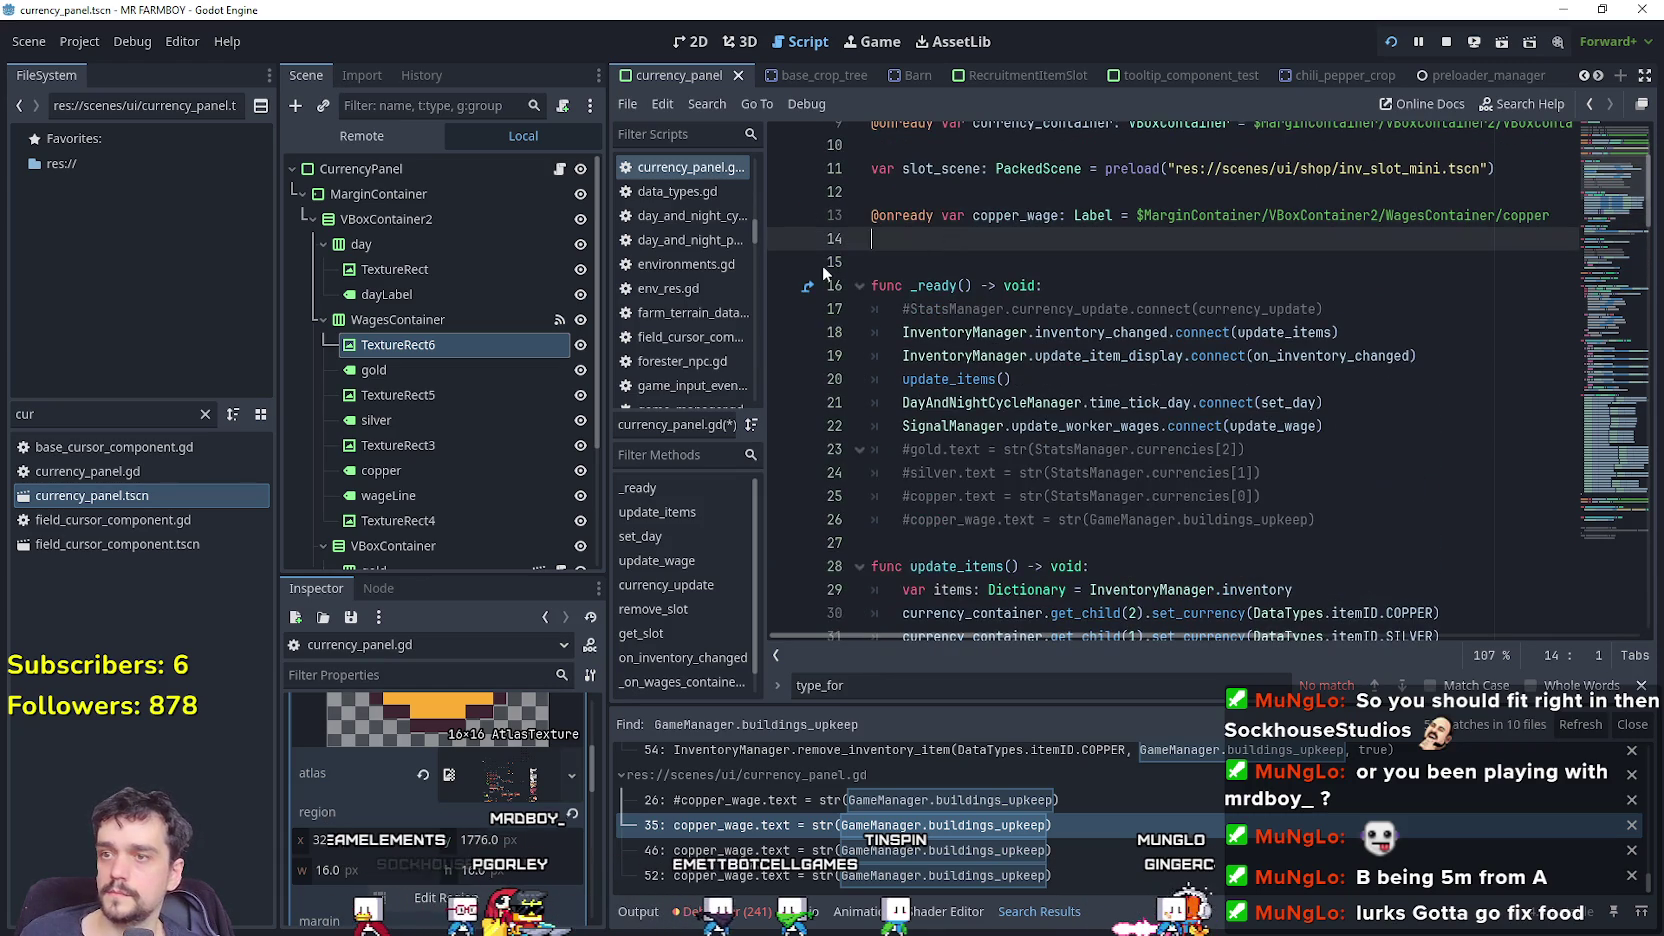
pyautogui.click(374, 370)
pyautogui.moveTo(372, 420)
pyautogui.mouseDown()
pyautogui.moveTo(894, 296)
pyautogui.moveTo(922, 240)
pyautogui.mouseUp()
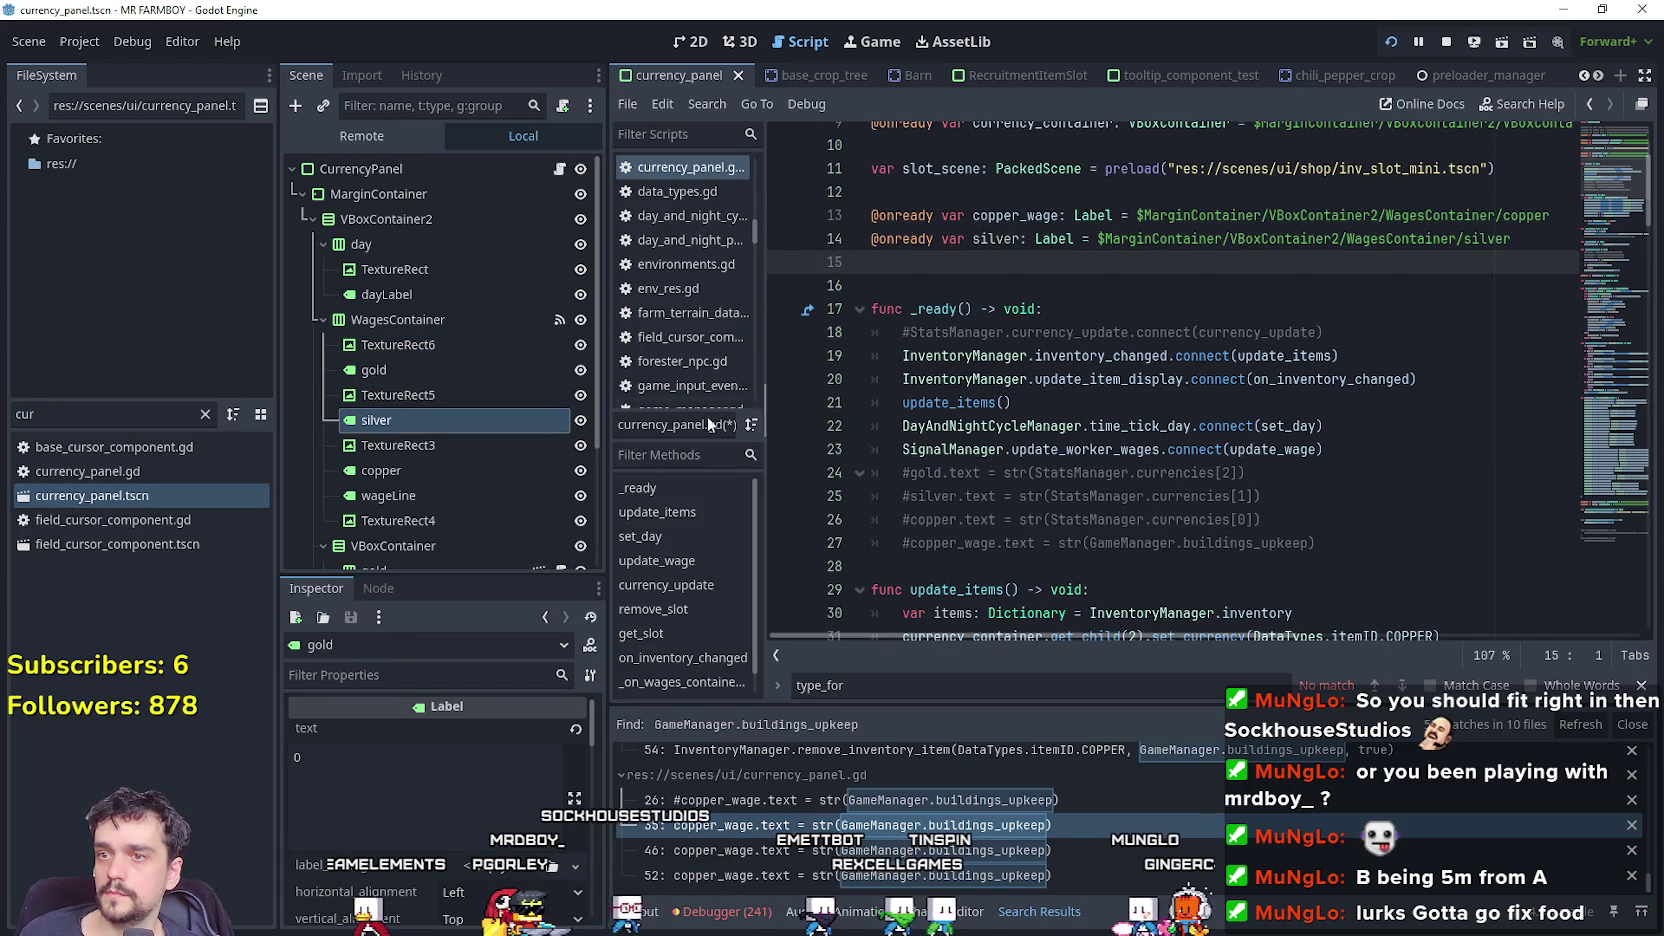
pyautogui.moveTo(374, 370); pyautogui.dragTo(1018, 232)
pyautogui.click(1022, 215)
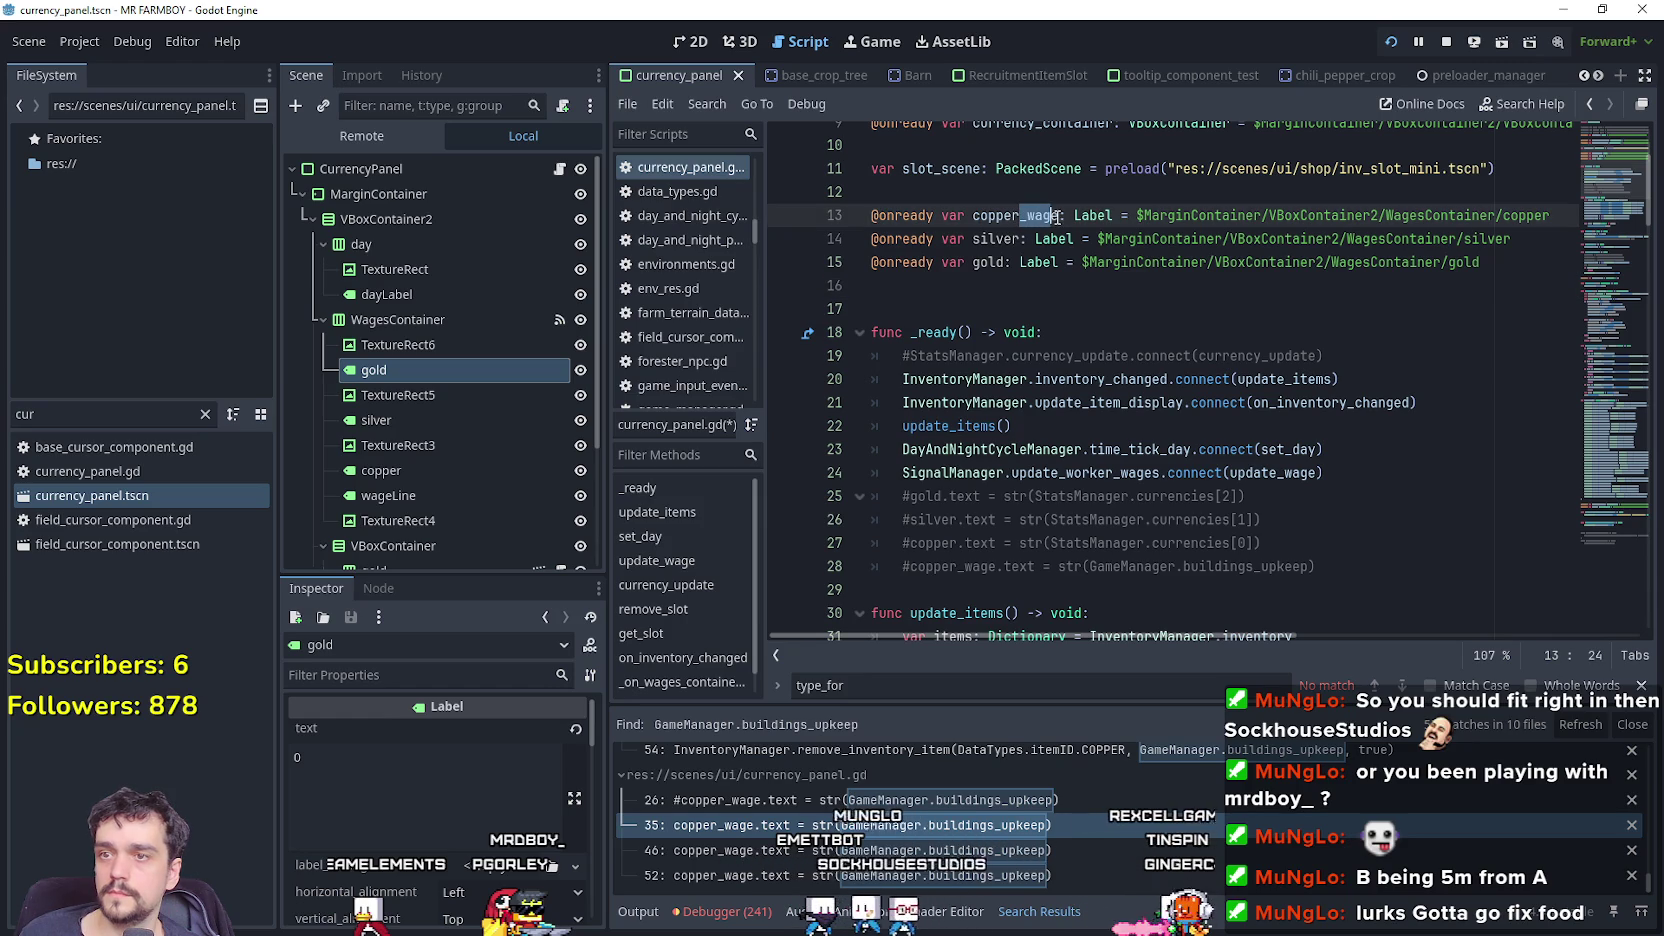
pyautogui.hotkey('ctrl', 'c')
pyautogui.click(1029, 238)
pyautogui.hotkey('ctrl', 'v')
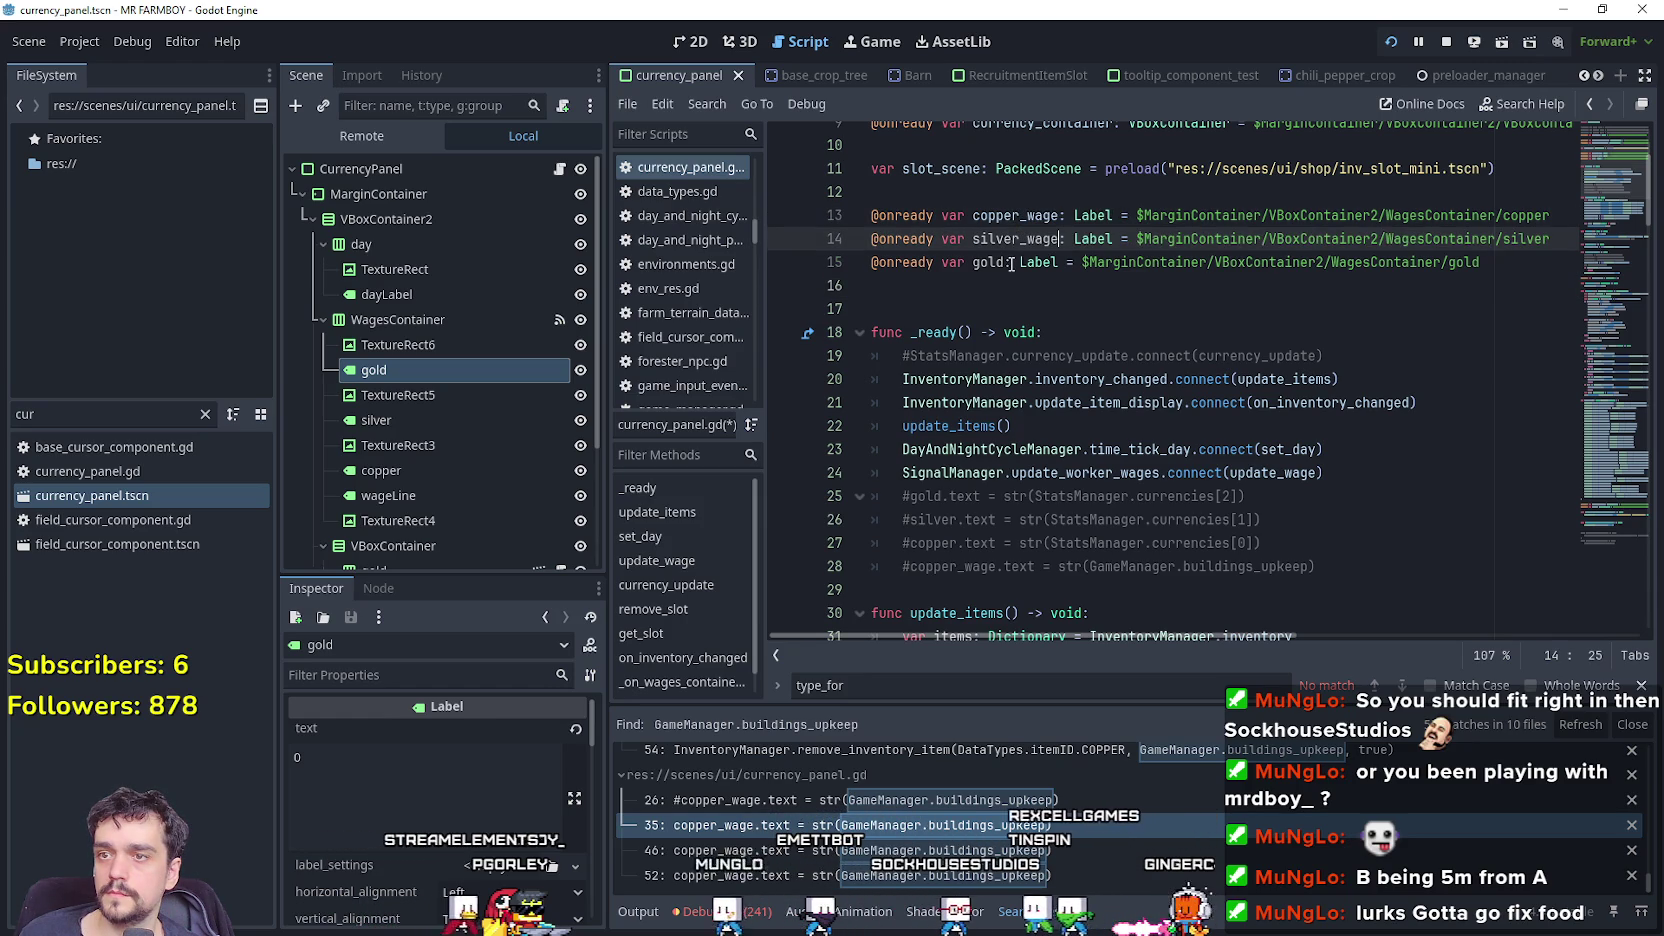
pyautogui.click(1008, 262)
pyautogui.hotkey('ctrl', 'v')
# Duplicate the copper_wage assignment as a silver_wage line using buildings_upkeep_silver.
pyautogui.scroll(-6, 1200, 400)
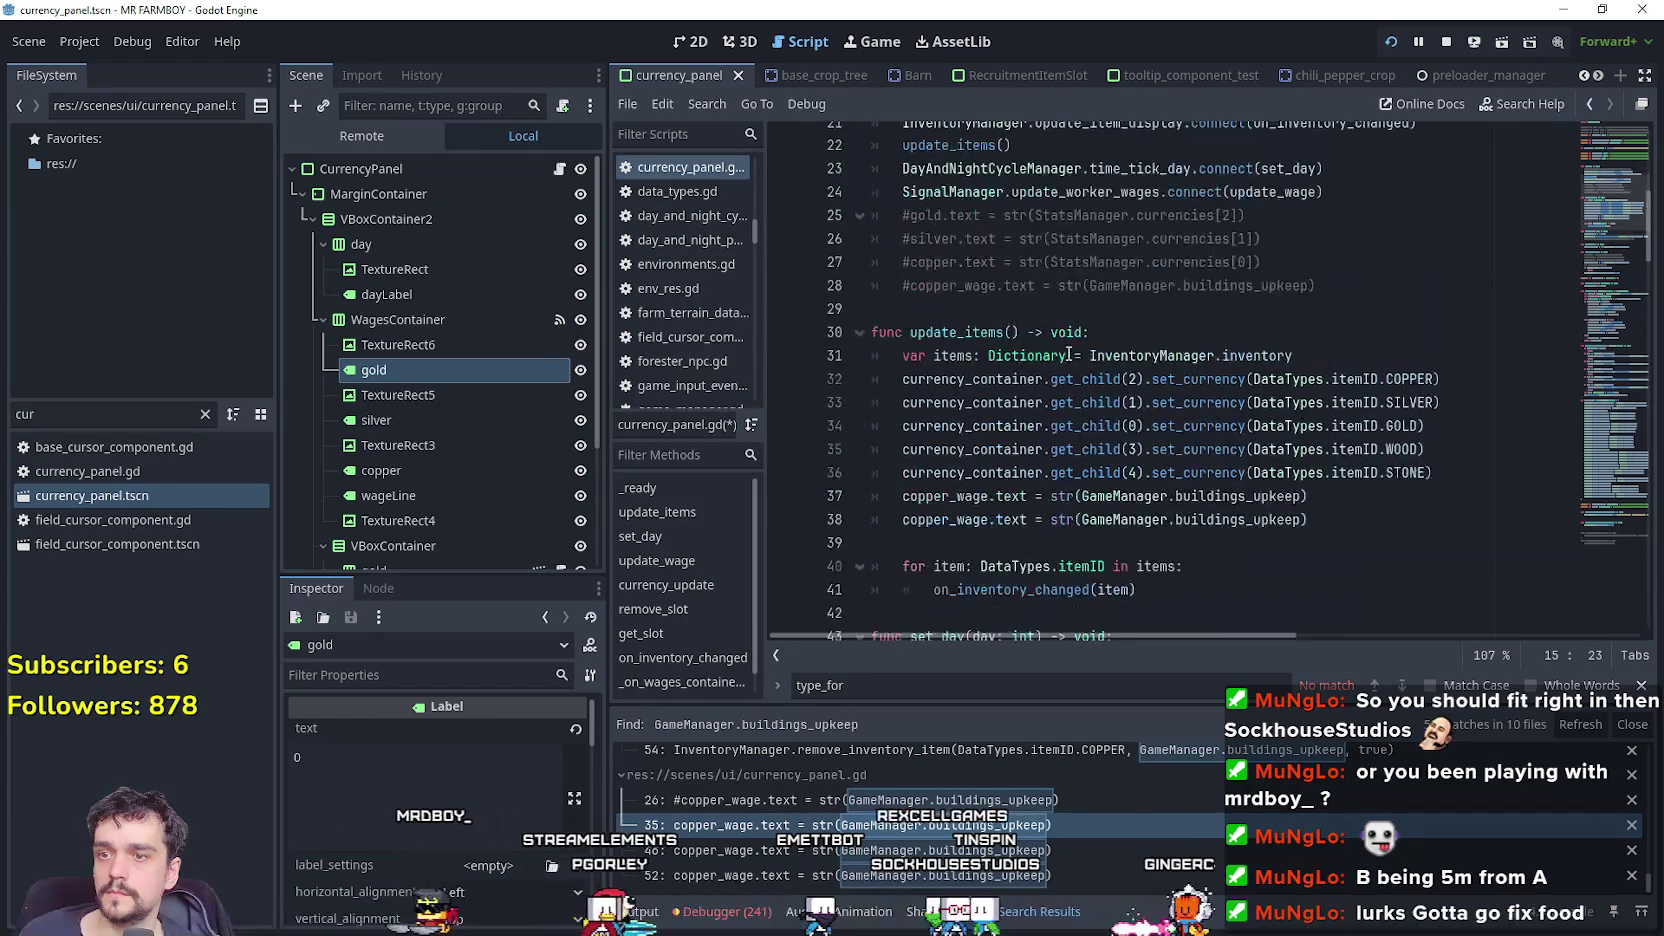
pyautogui.tripleClick(1329, 389)
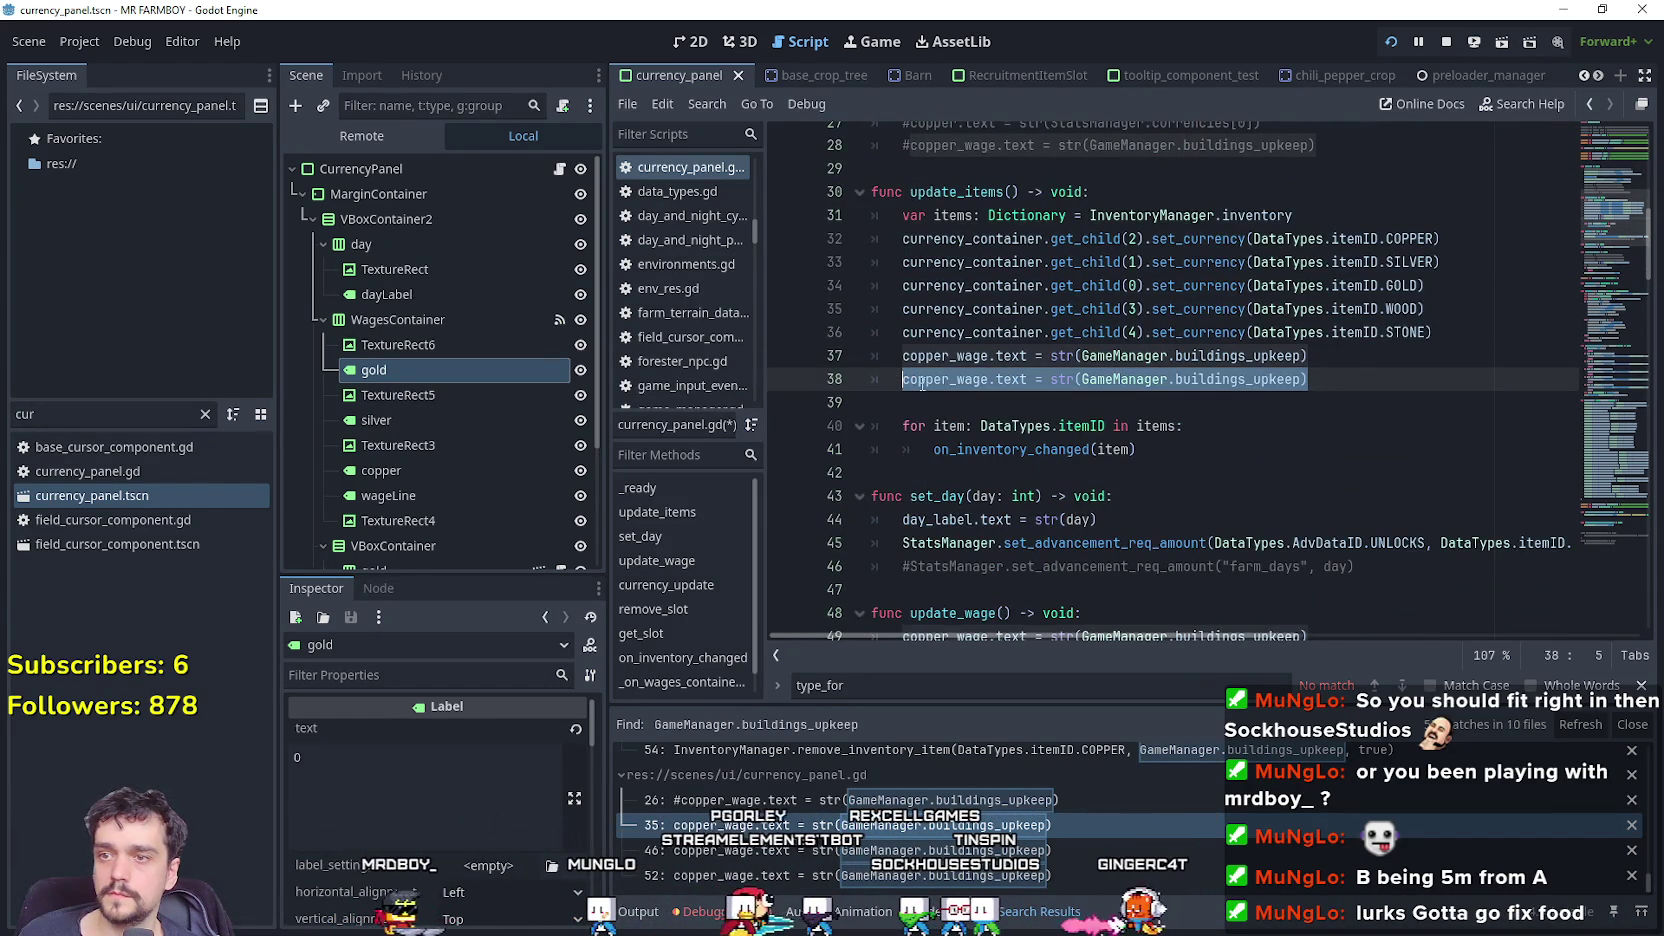
pyautogui.press('End')
pyautogui.press('Return')
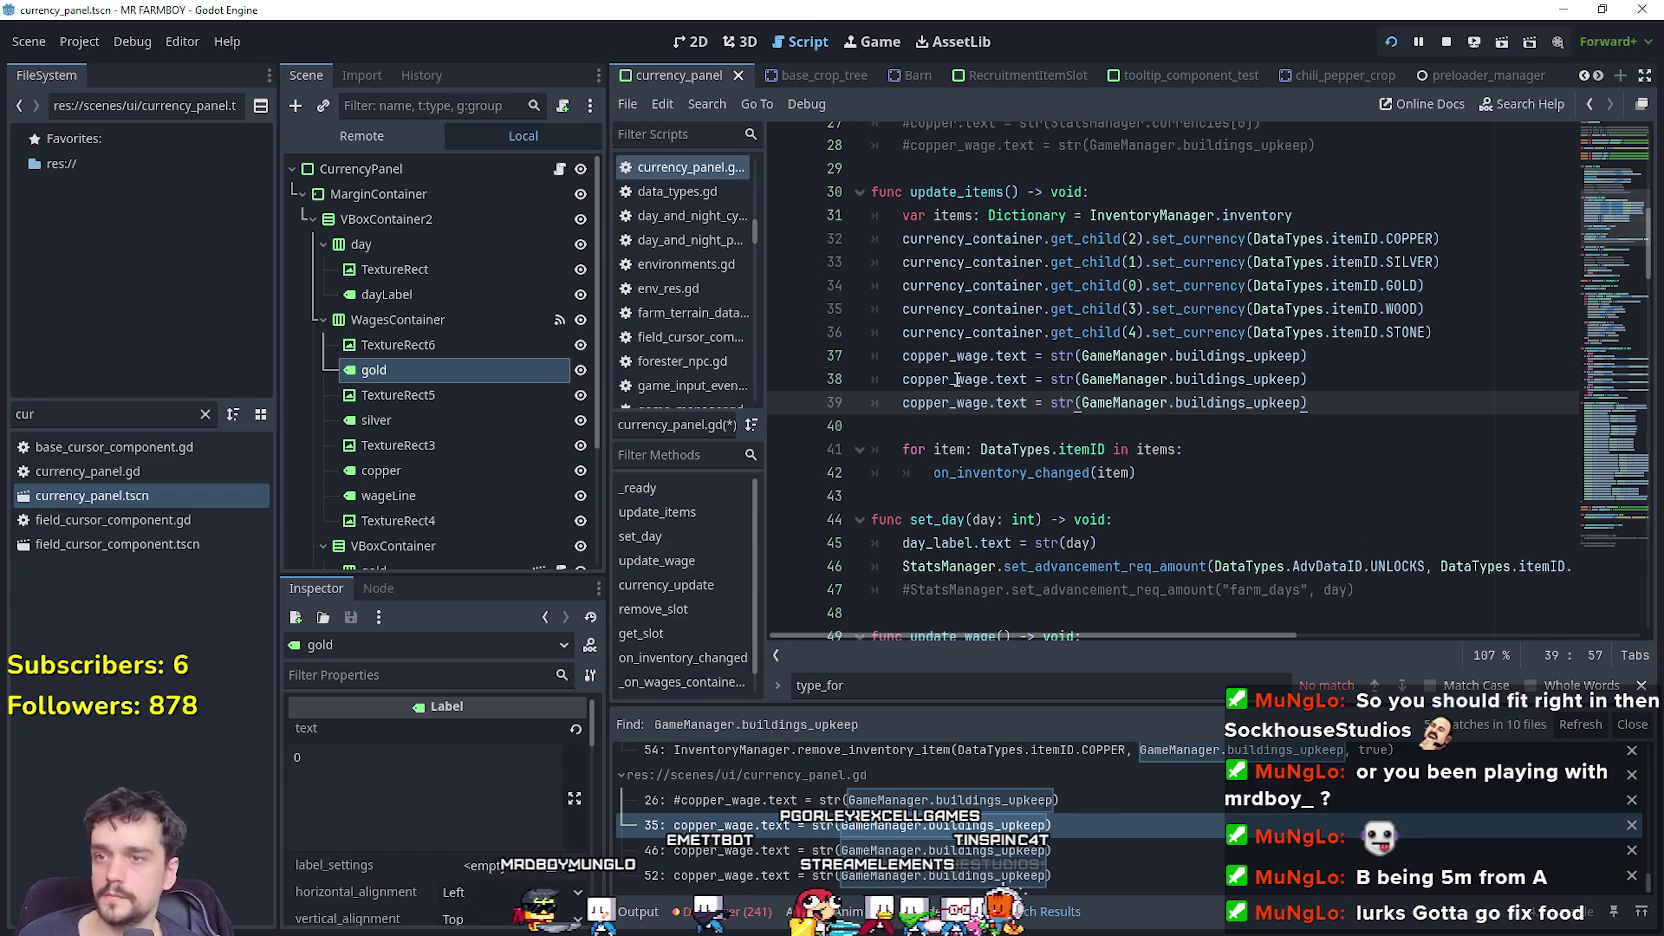
pyautogui.hotkey('ctrl', 'v')
pyautogui.doubleClick(962, 379)
pyautogui.write('silver_wage')
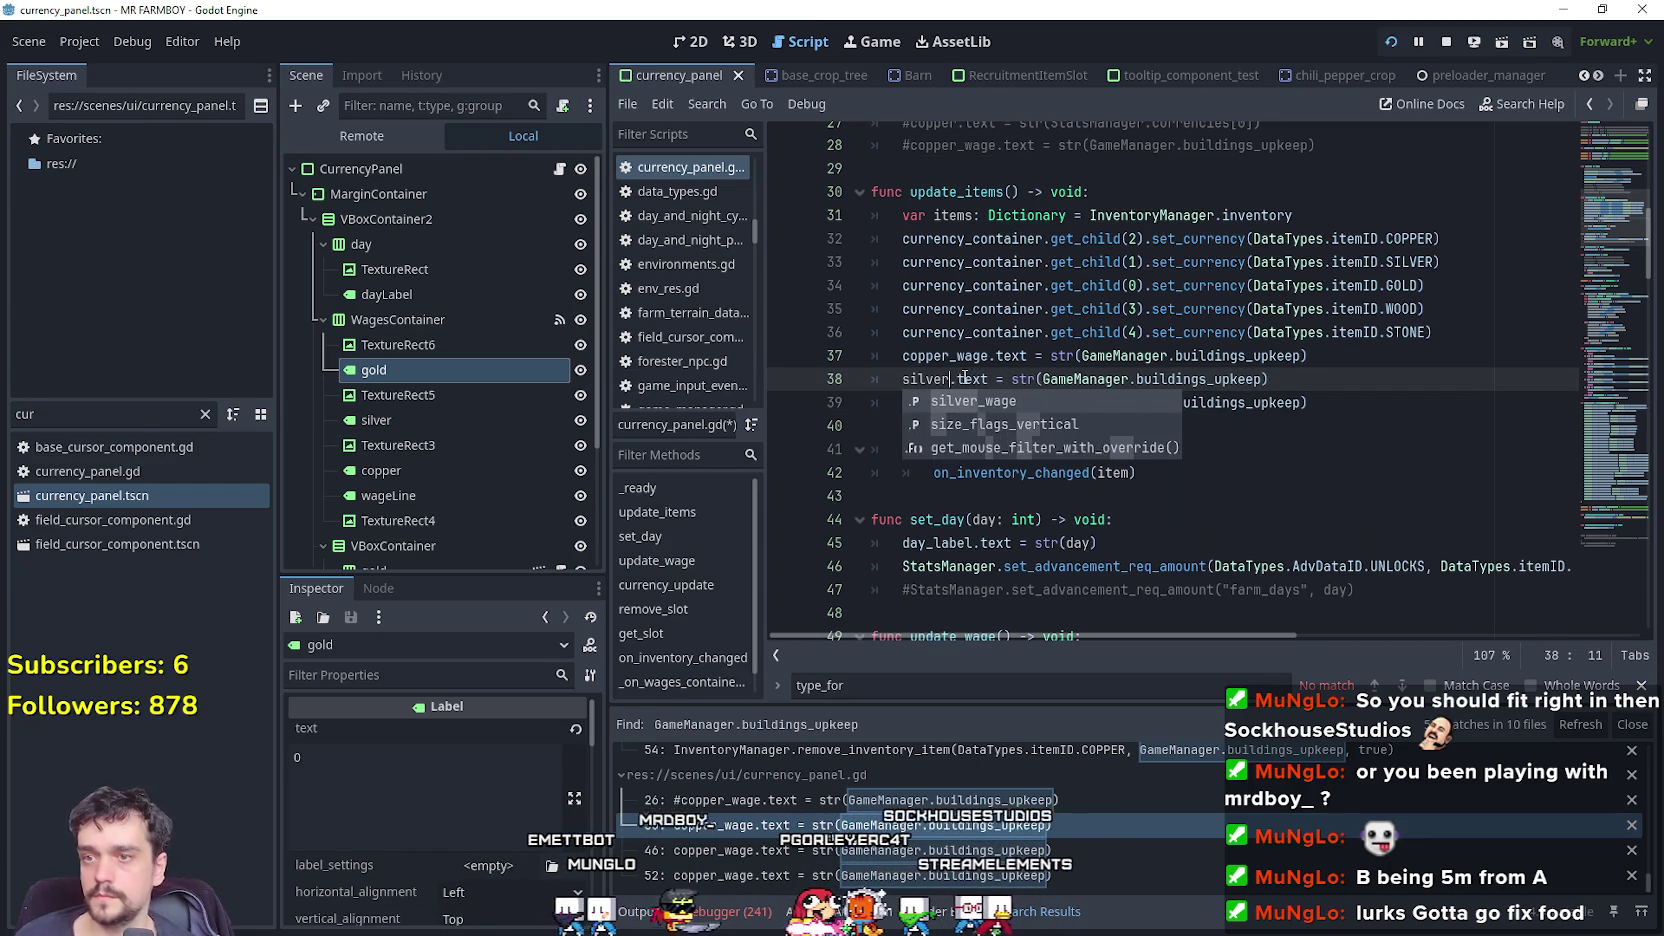
pyautogui.write('_silver')
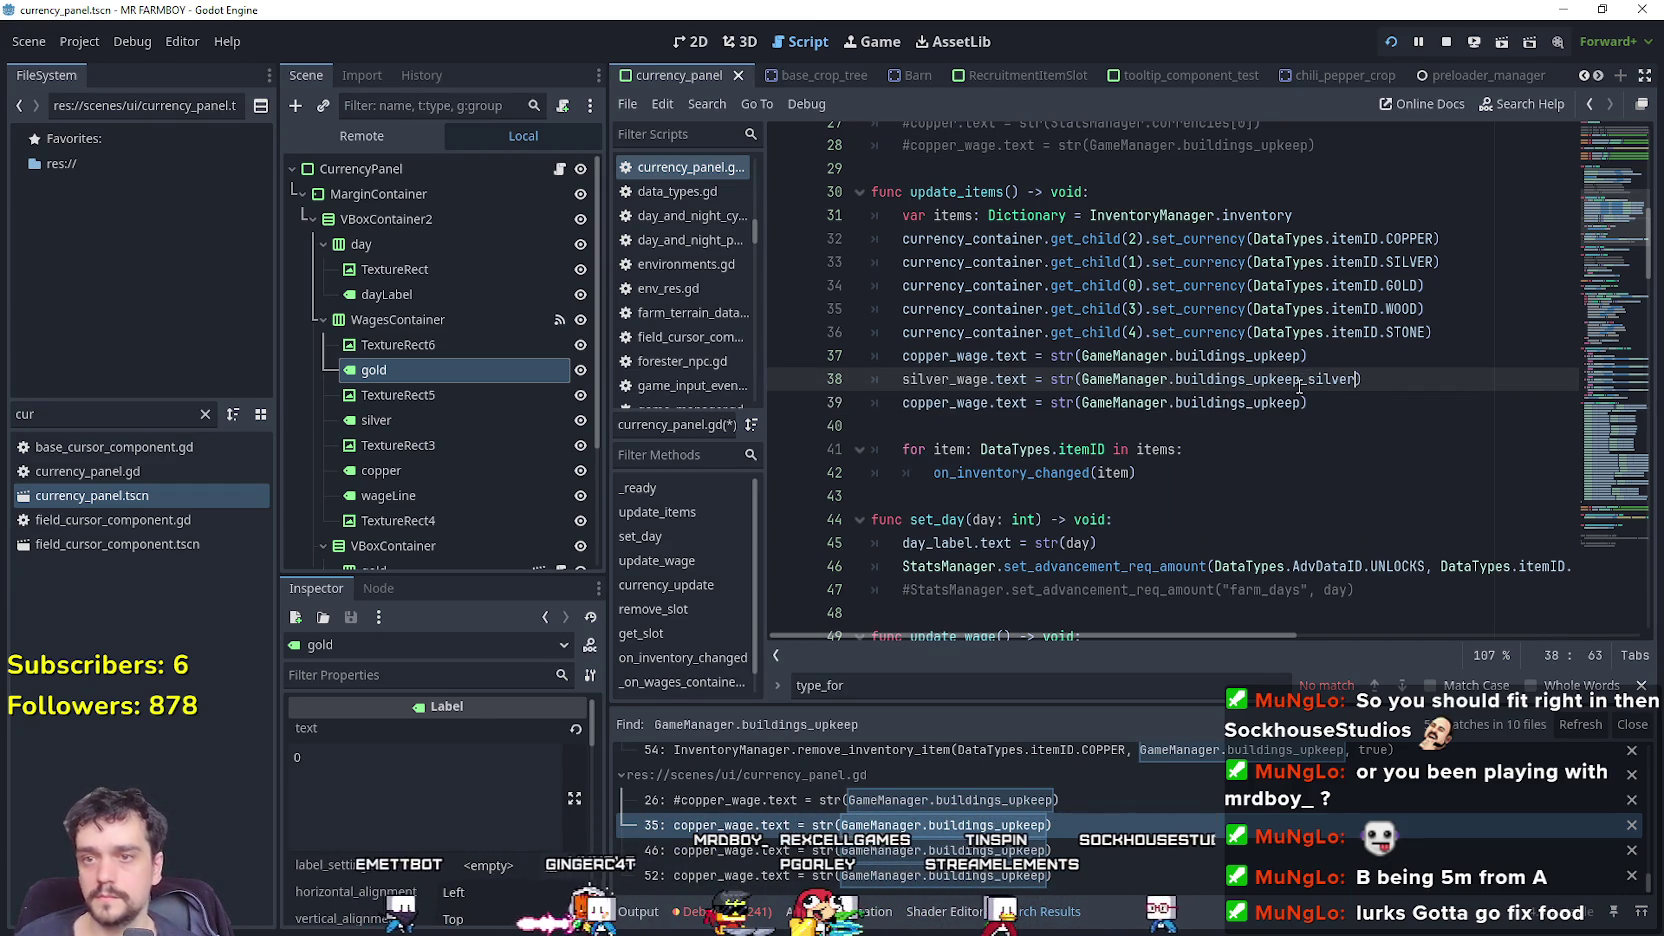
# Make the next line set gold_wage from buildings_upkeep_gold, then save and copy both lines.
pyautogui.click(1295, 404)
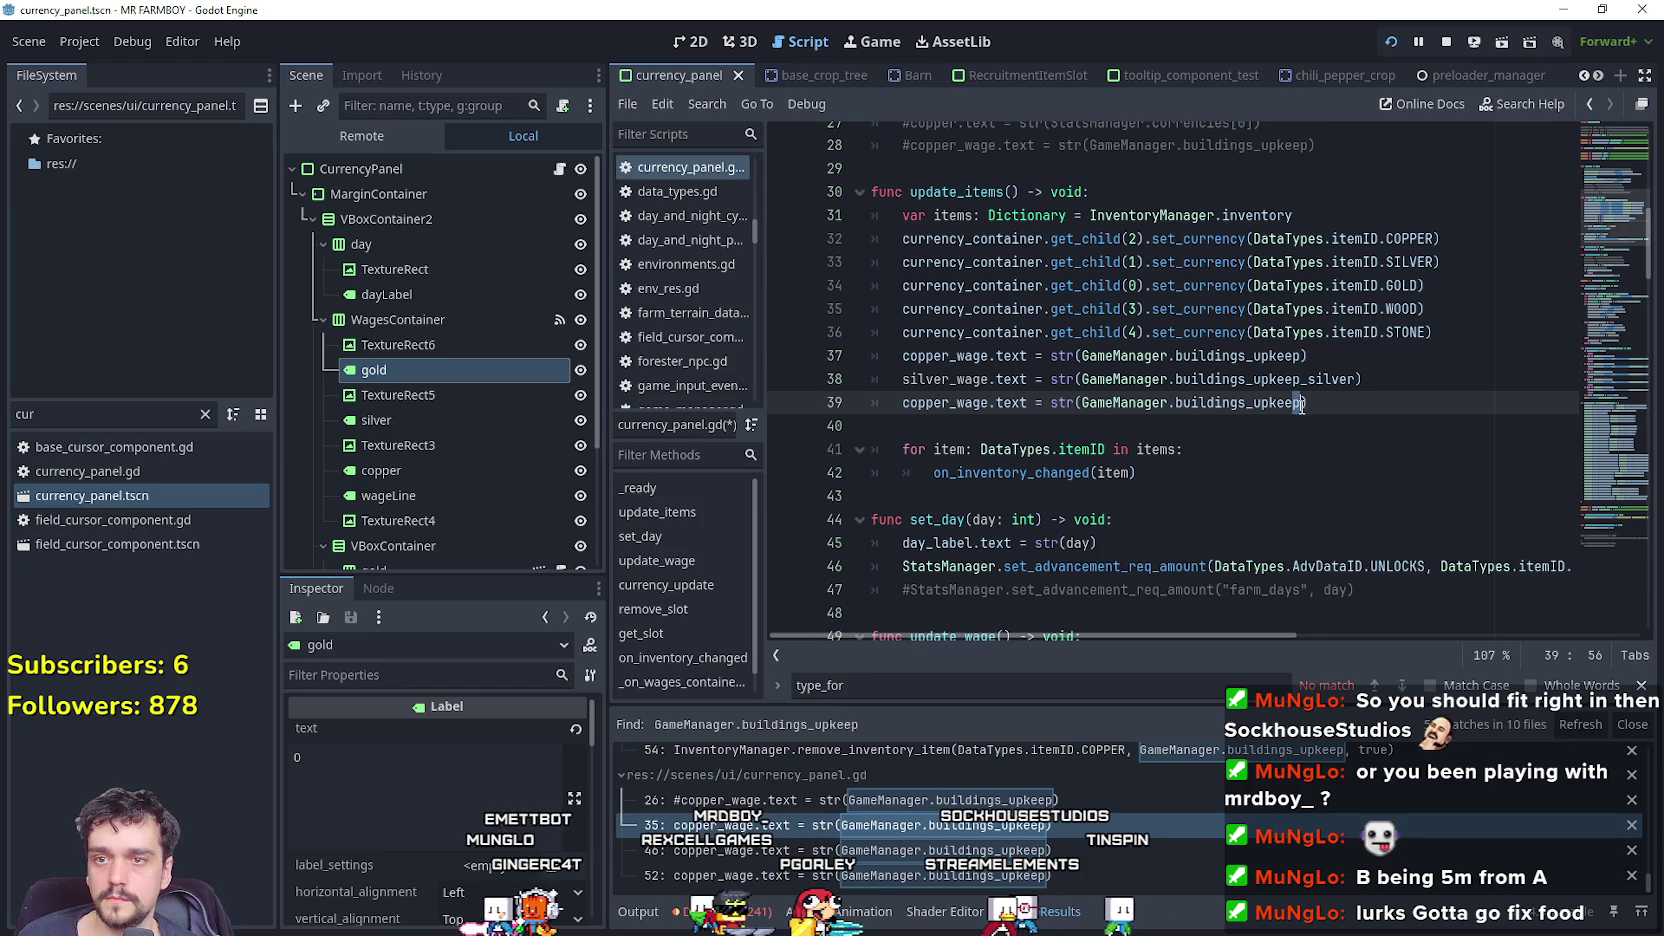
pyautogui.write('_gold')
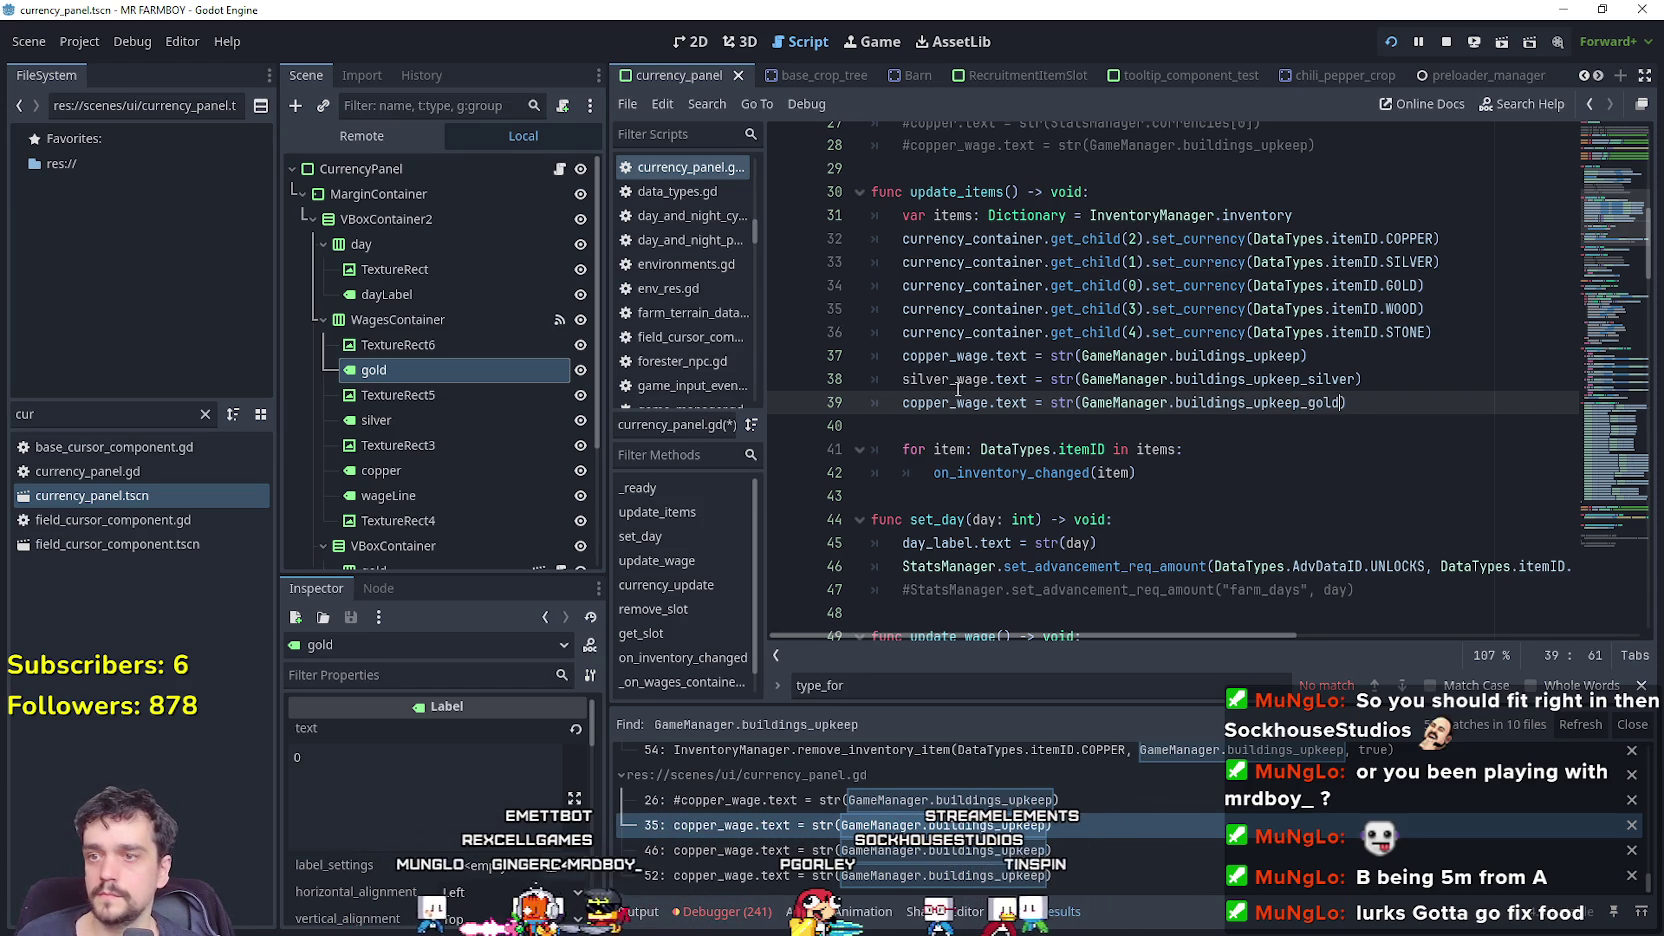
pyautogui.doubleClick(958, 388)
pyautogui.click(945, 402)
pyautogui.write('gold')
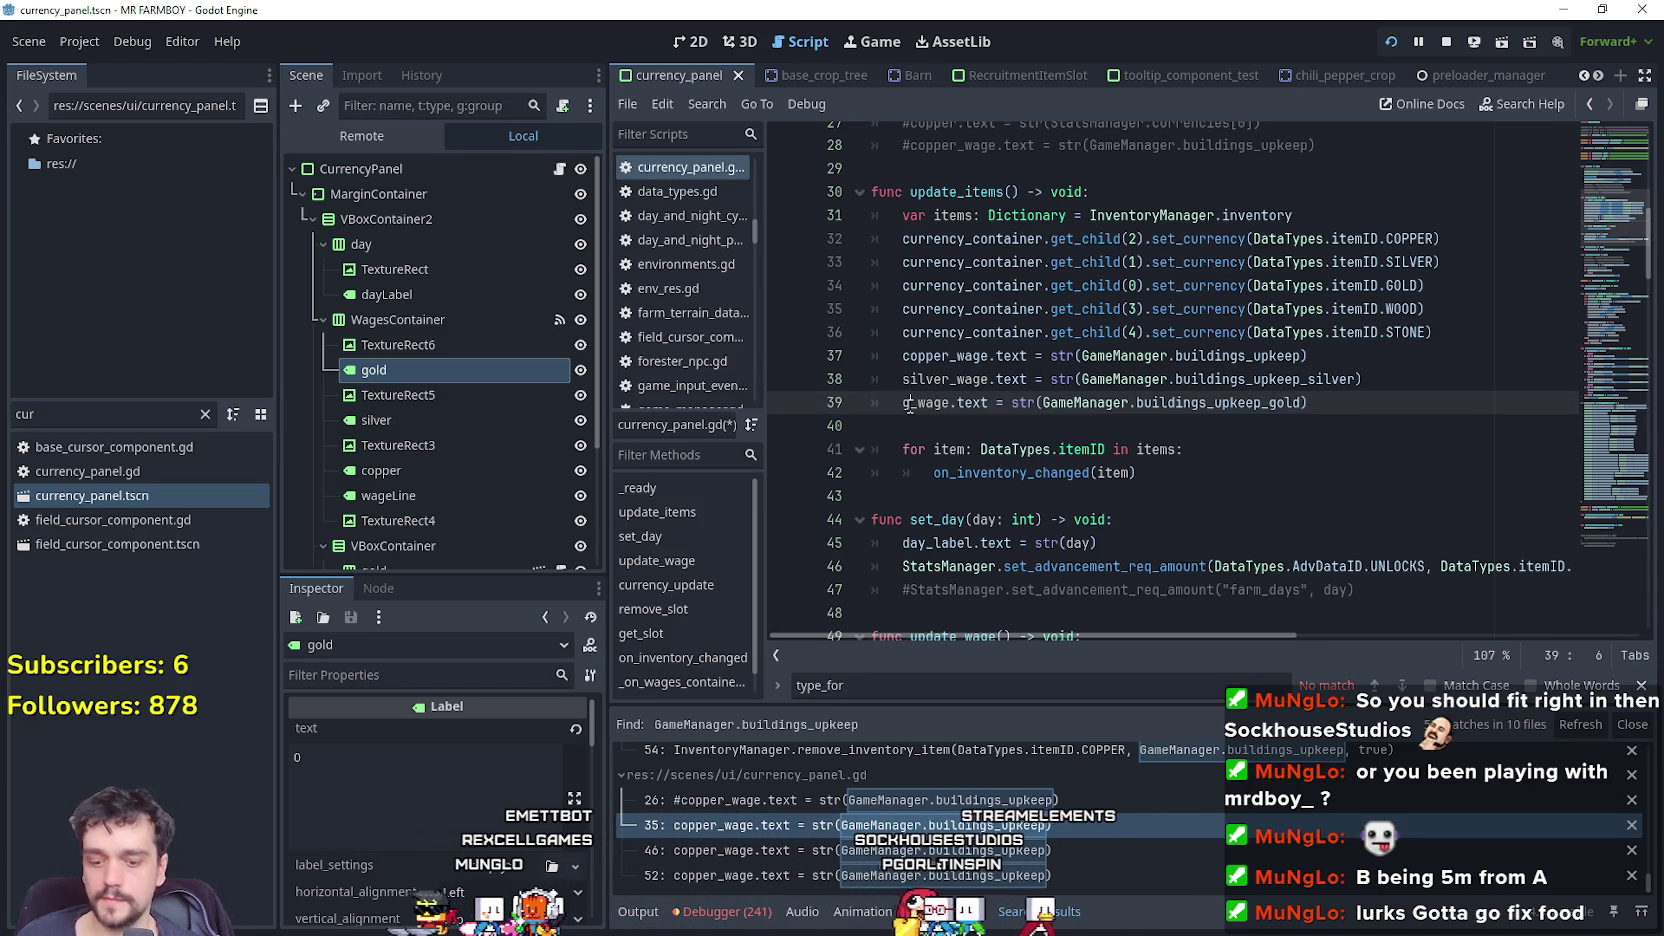
pyautogui.click(966, 381)
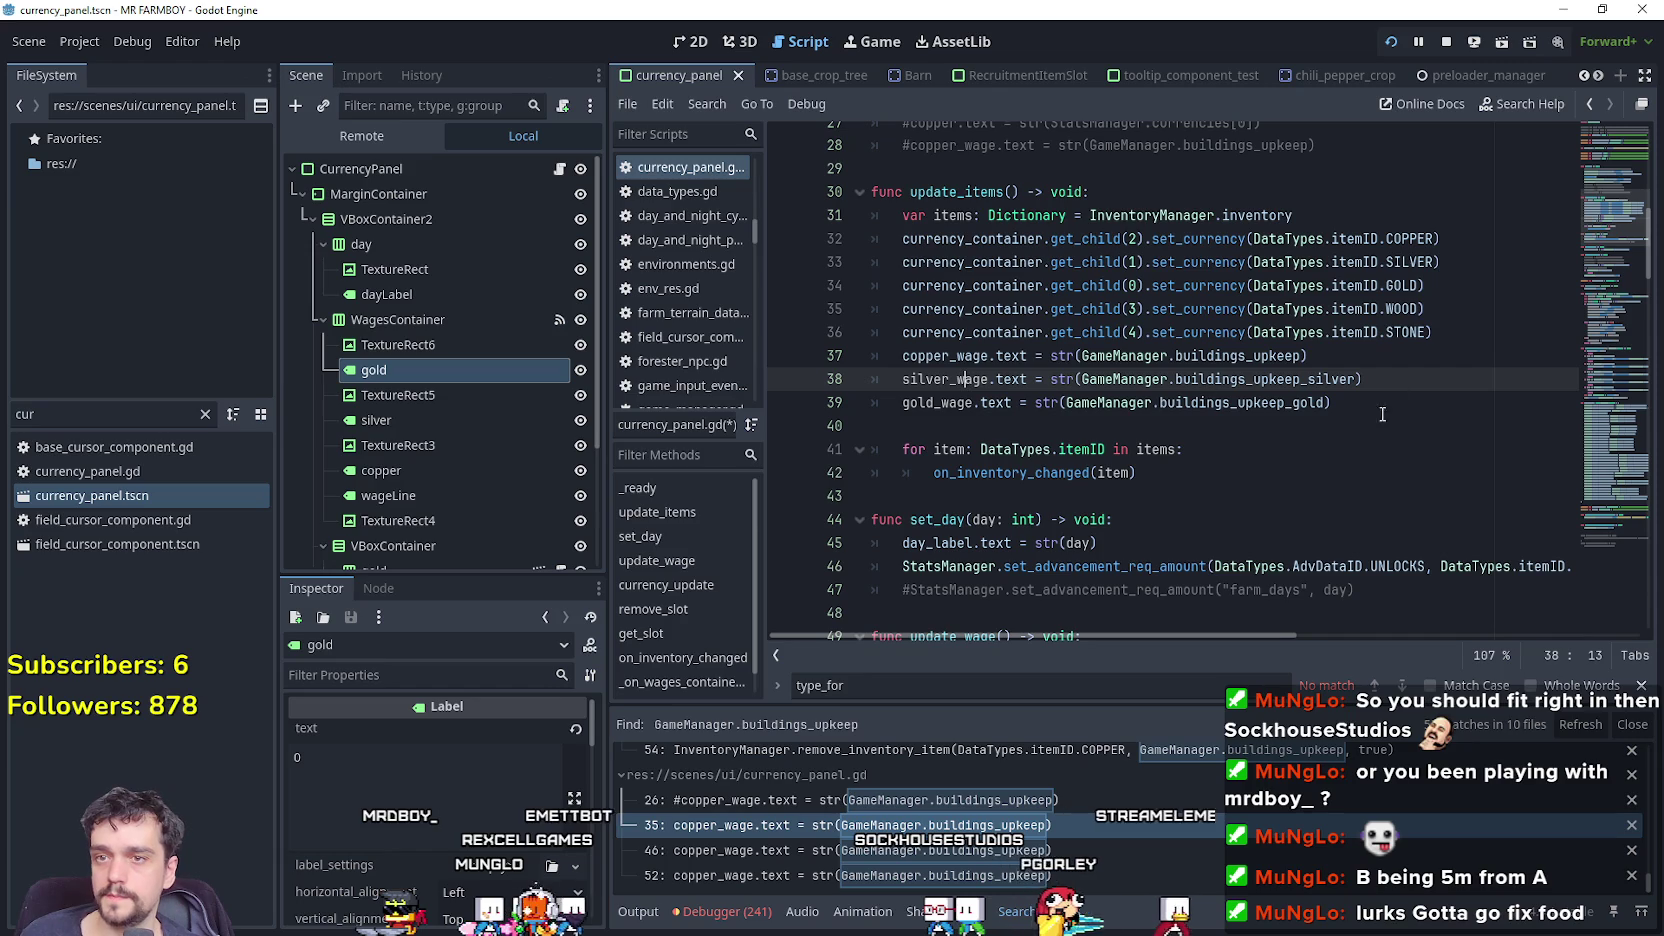
pyautogui.hotkey('ctrl', 's')
pyautogui.moveTo(1358, 403)
pyautogui.mouseDown()
pyautogui.moveTo(1000, 402)
pyautogui.moveTo(875, 357)
pyautogui.moveTo(855, 380)
pyautogui.mouseUp()
pyautogui.hotkey('ctrl', 'c')
pyautogui.scroll(-3, 900, 400)
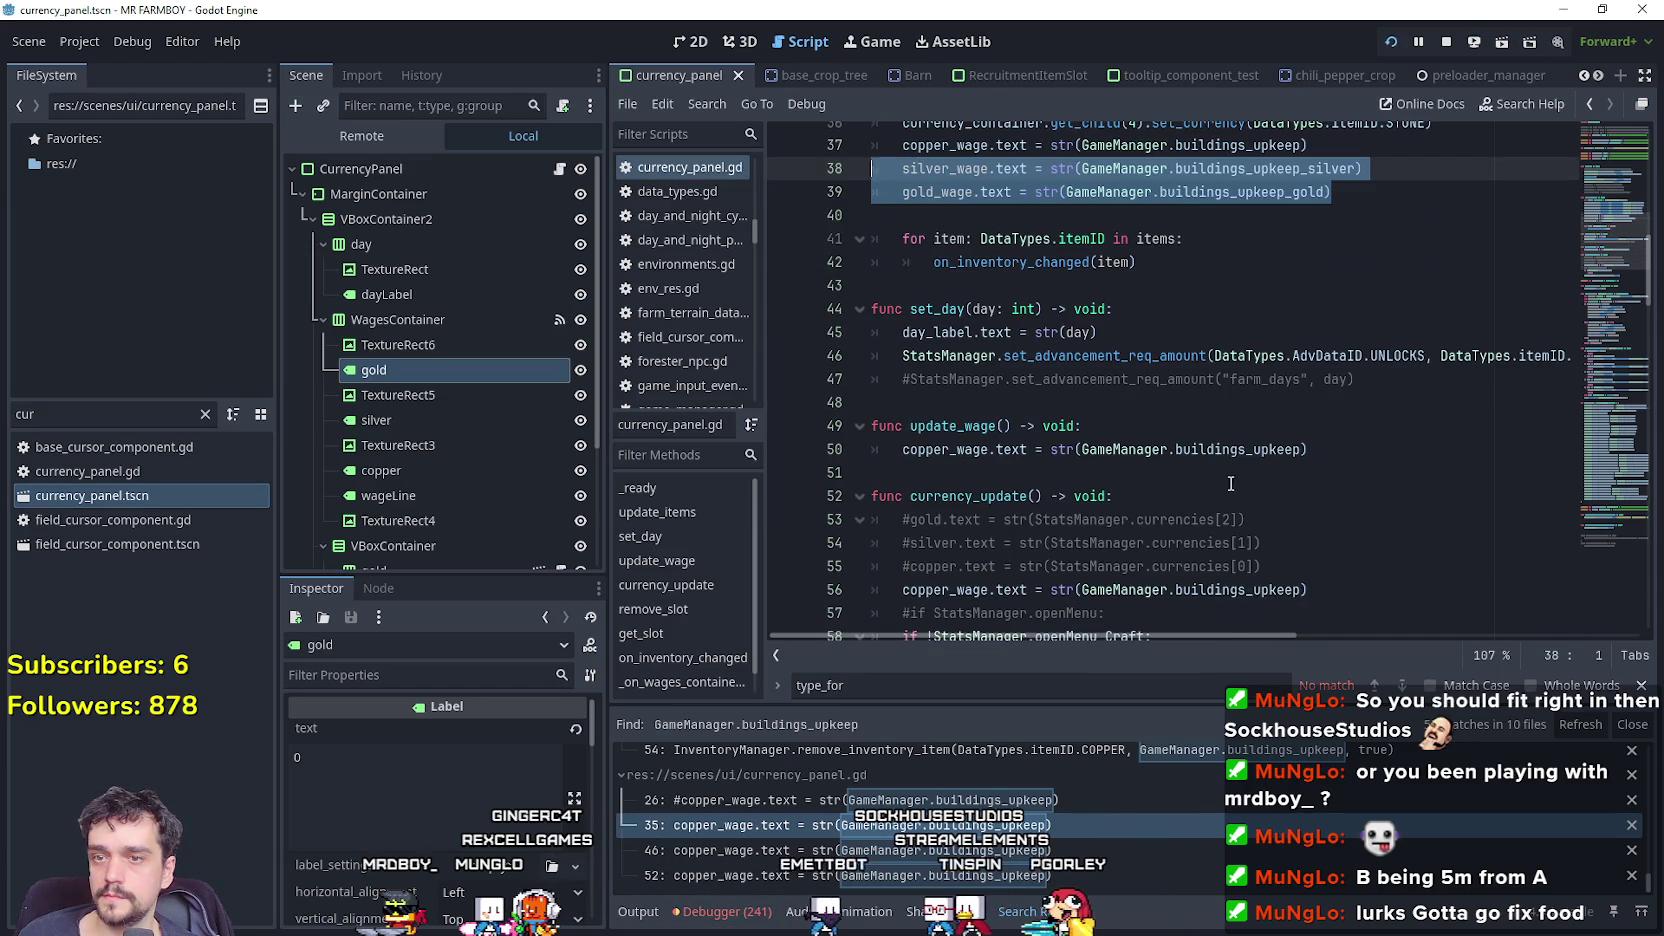
# Paste the silver_wage and gold_wage lines into update_wage and save.
pyautogui.click(1205, 379)
pyautogui.scroll(-1, 957, 443)
pyautogui.click(957, 402)
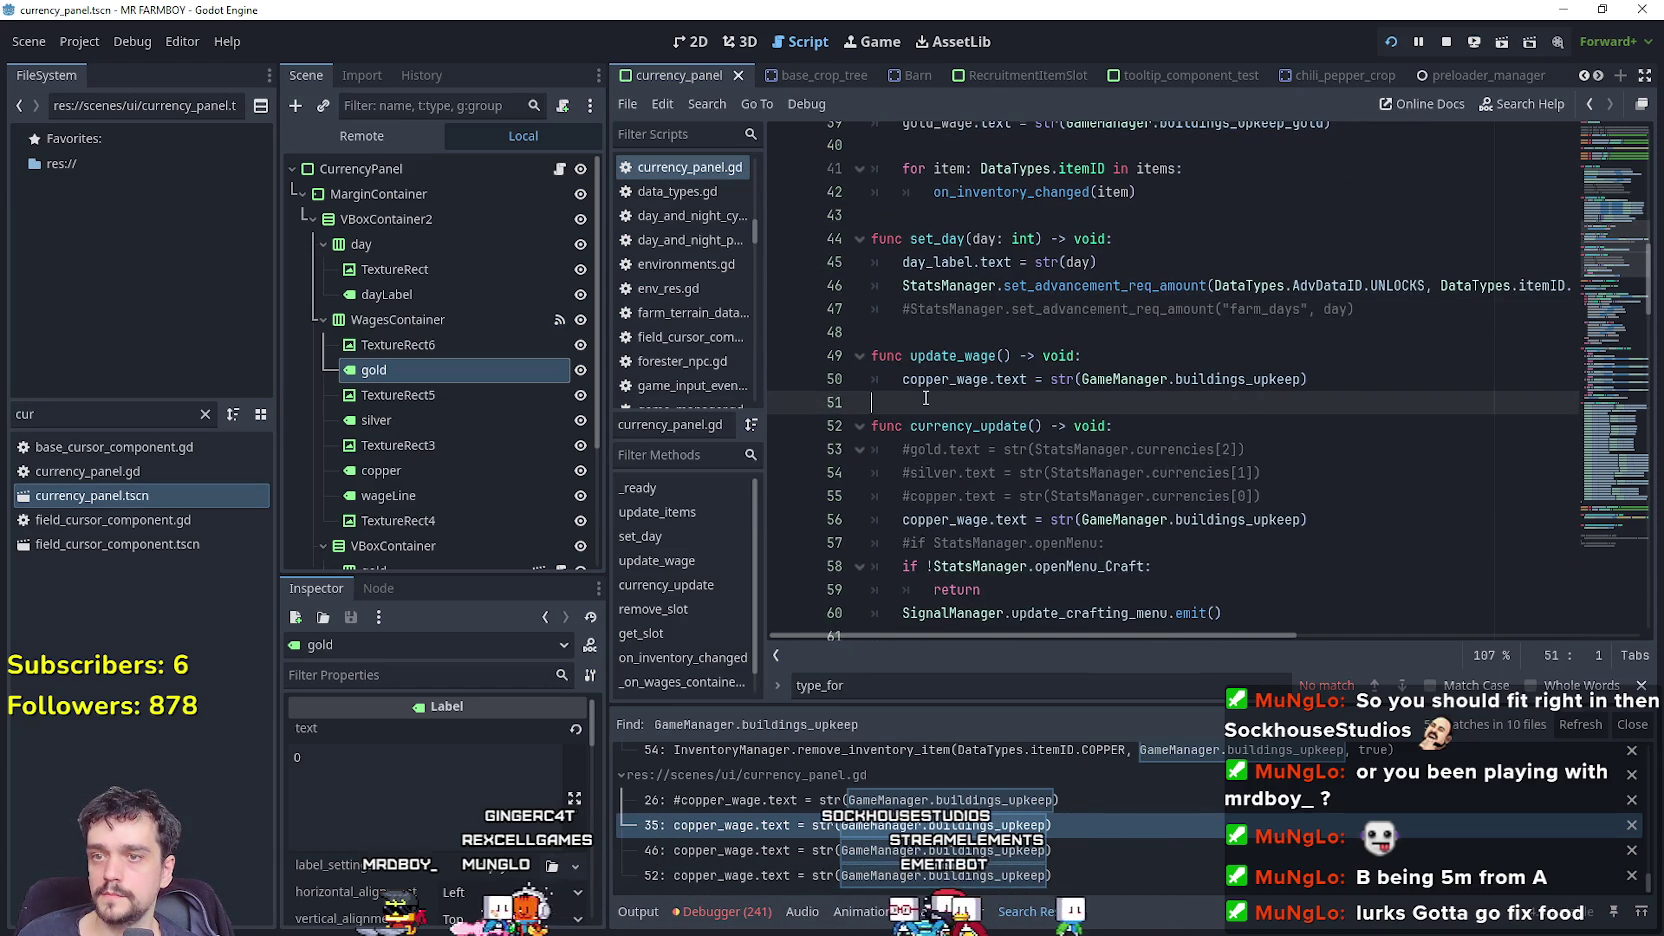
pyautogui.hotkey('ctrl', 'v')
pyautogui.press('Return')
pyautogui.hotkey('ctrl', 's')
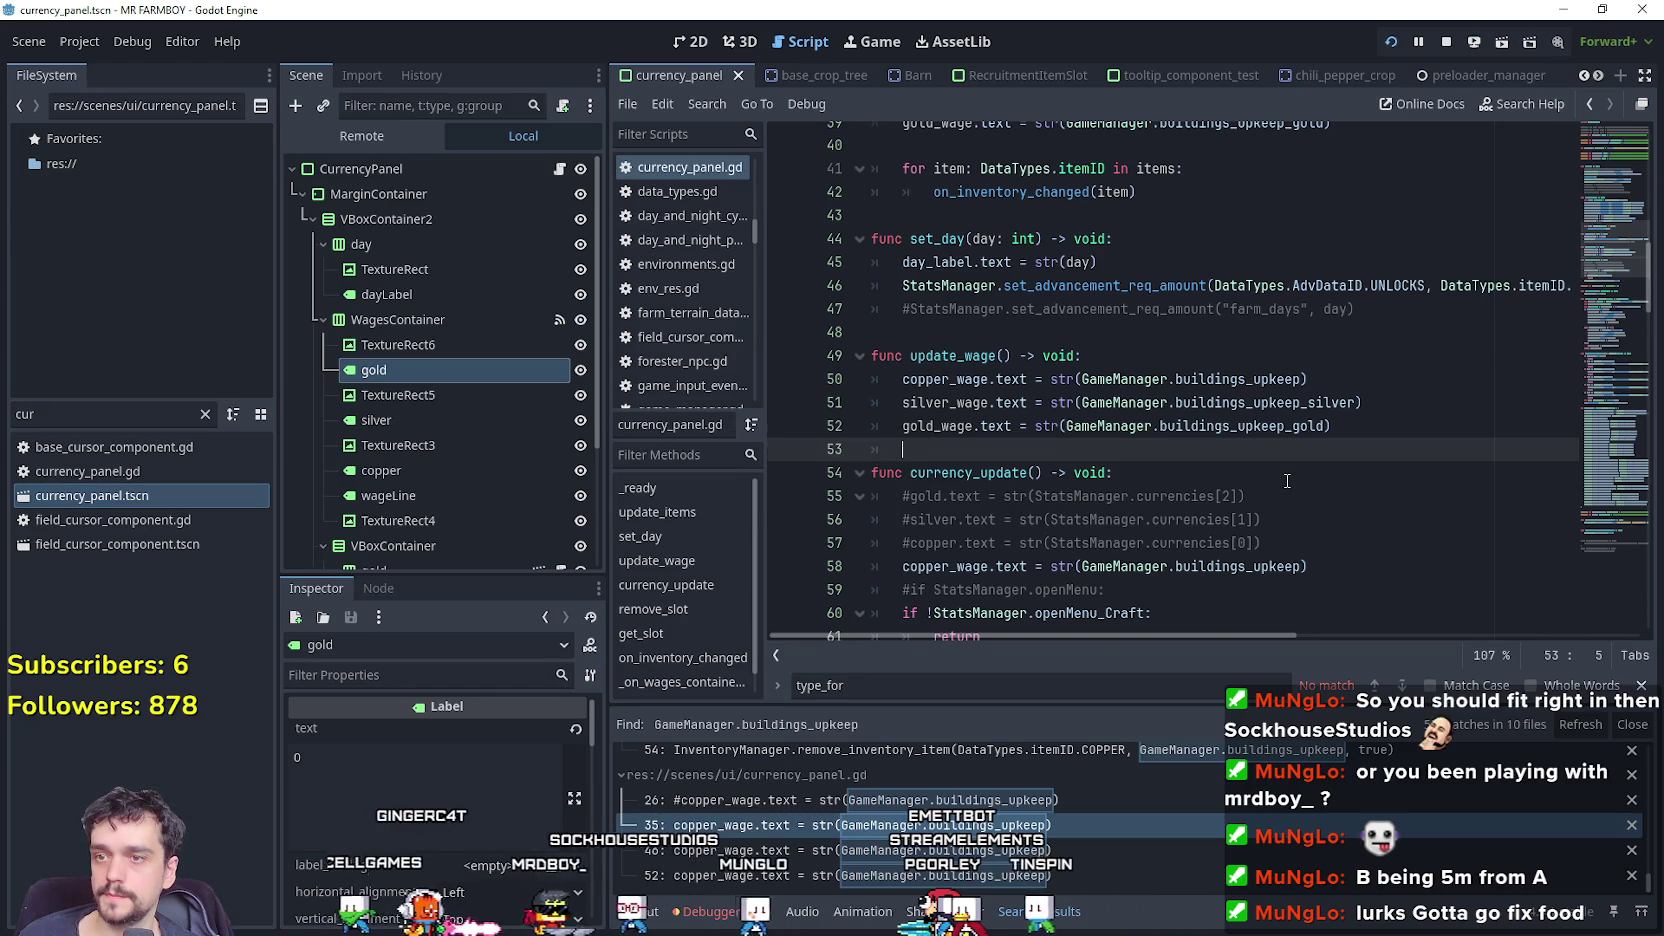
# Paste the same lines after copper_wage in currency_update and save.
pyautogui.scroll(-2, 1287, 481)
pyautogui.click(1340, 446)
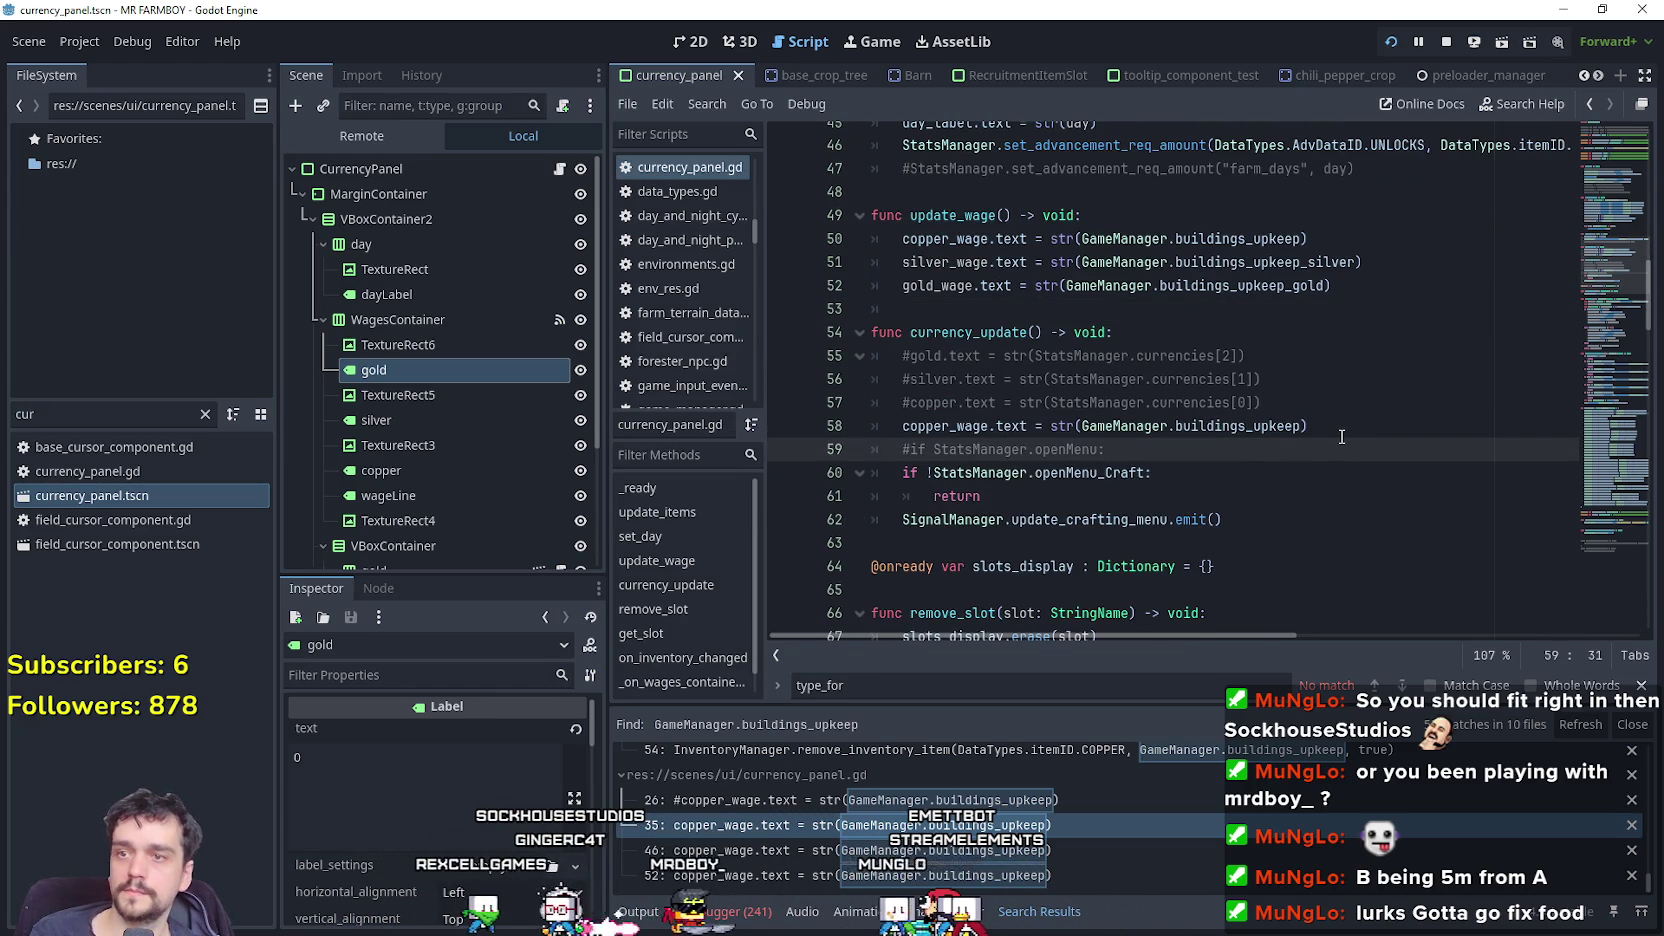
pyautogui.hotkey('ctrl', 'shift', 'Return')
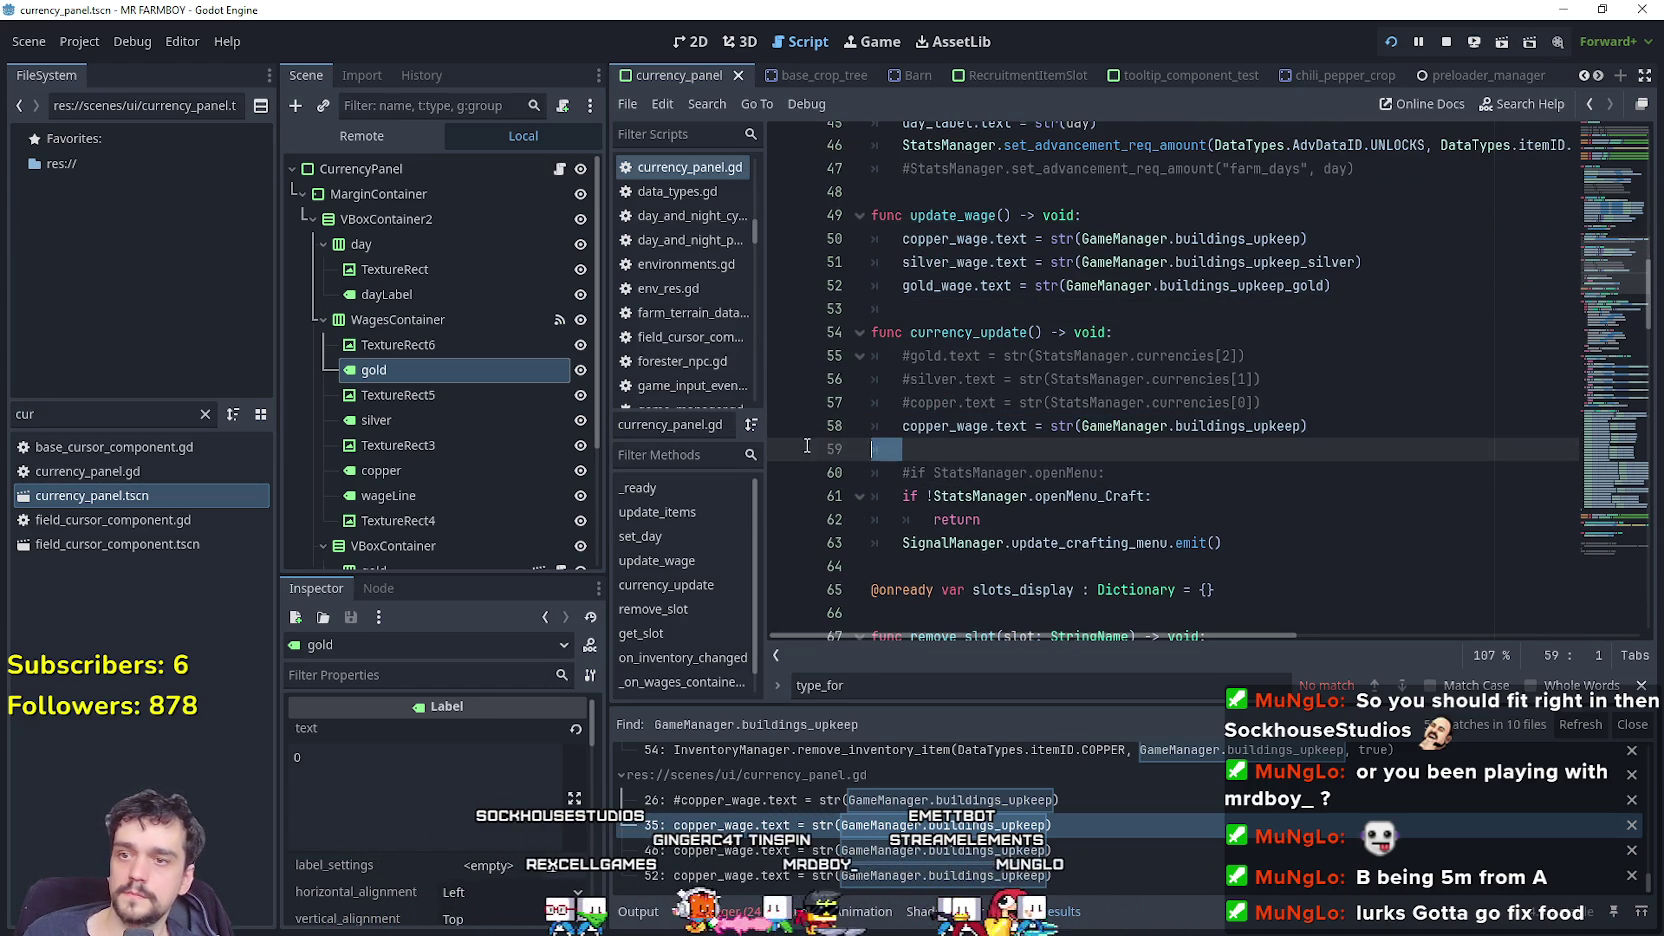
pyautogui.hotkey('ctrl', 'v')
pyautogui.hotkey('ctrl', 's')
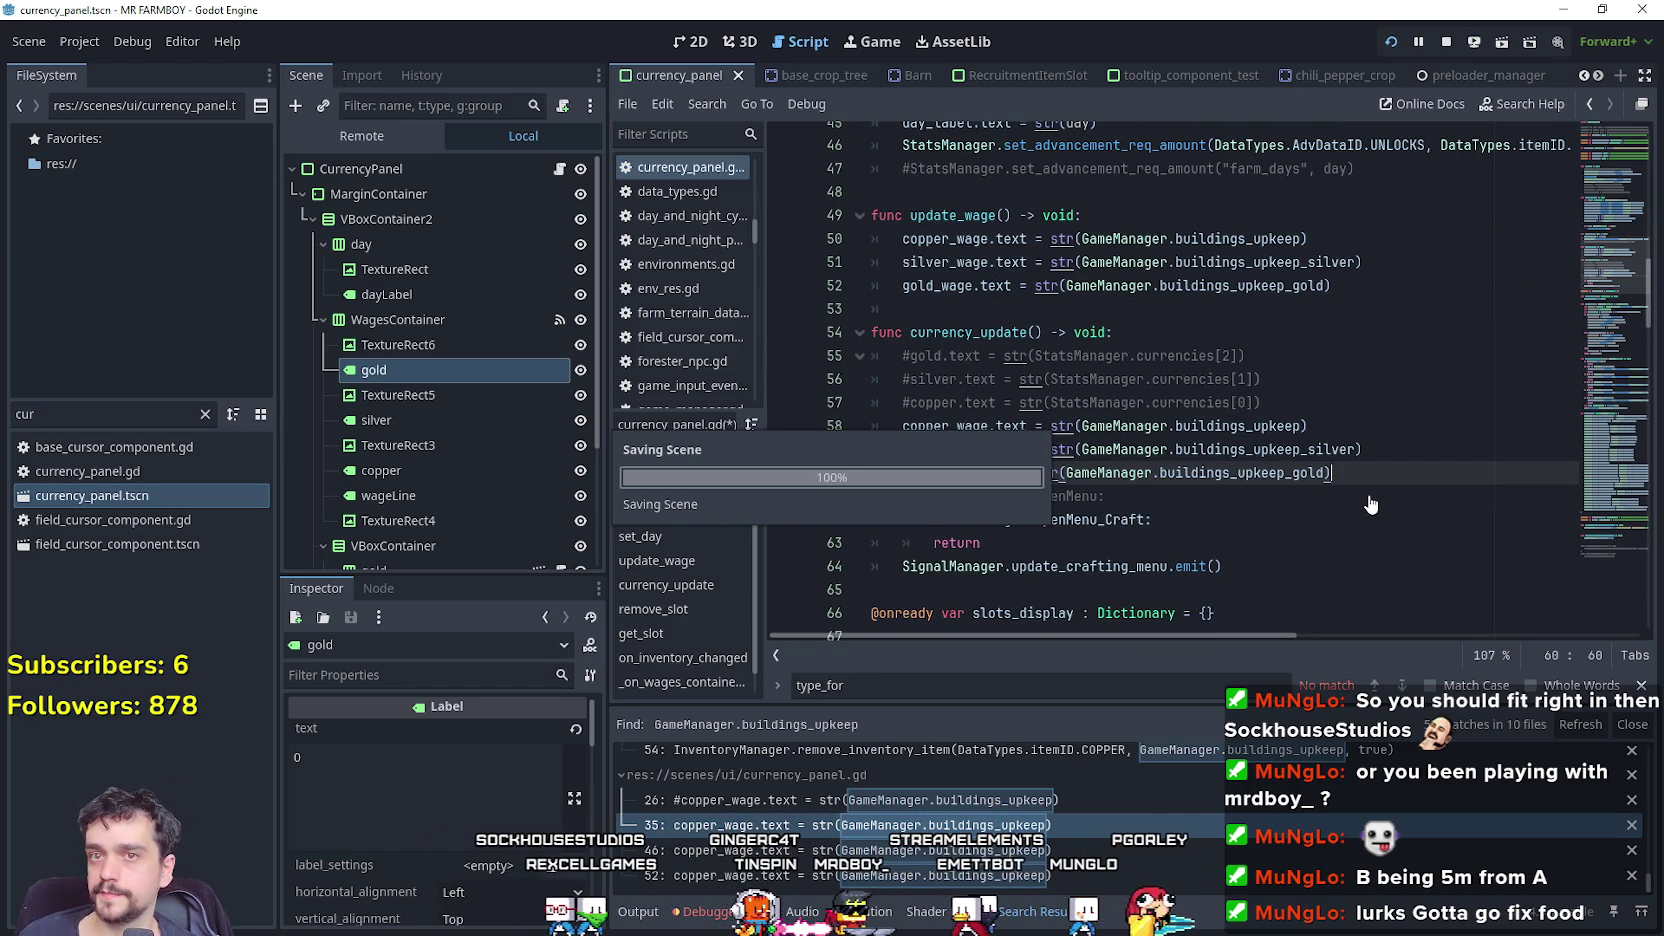
# Close the Inn dialog in the running game, stop it, and relaunch with F5.
pyautogui.scroll(-4, 1367, 495)
pyautogui.hotkey('alt', 'Tab')
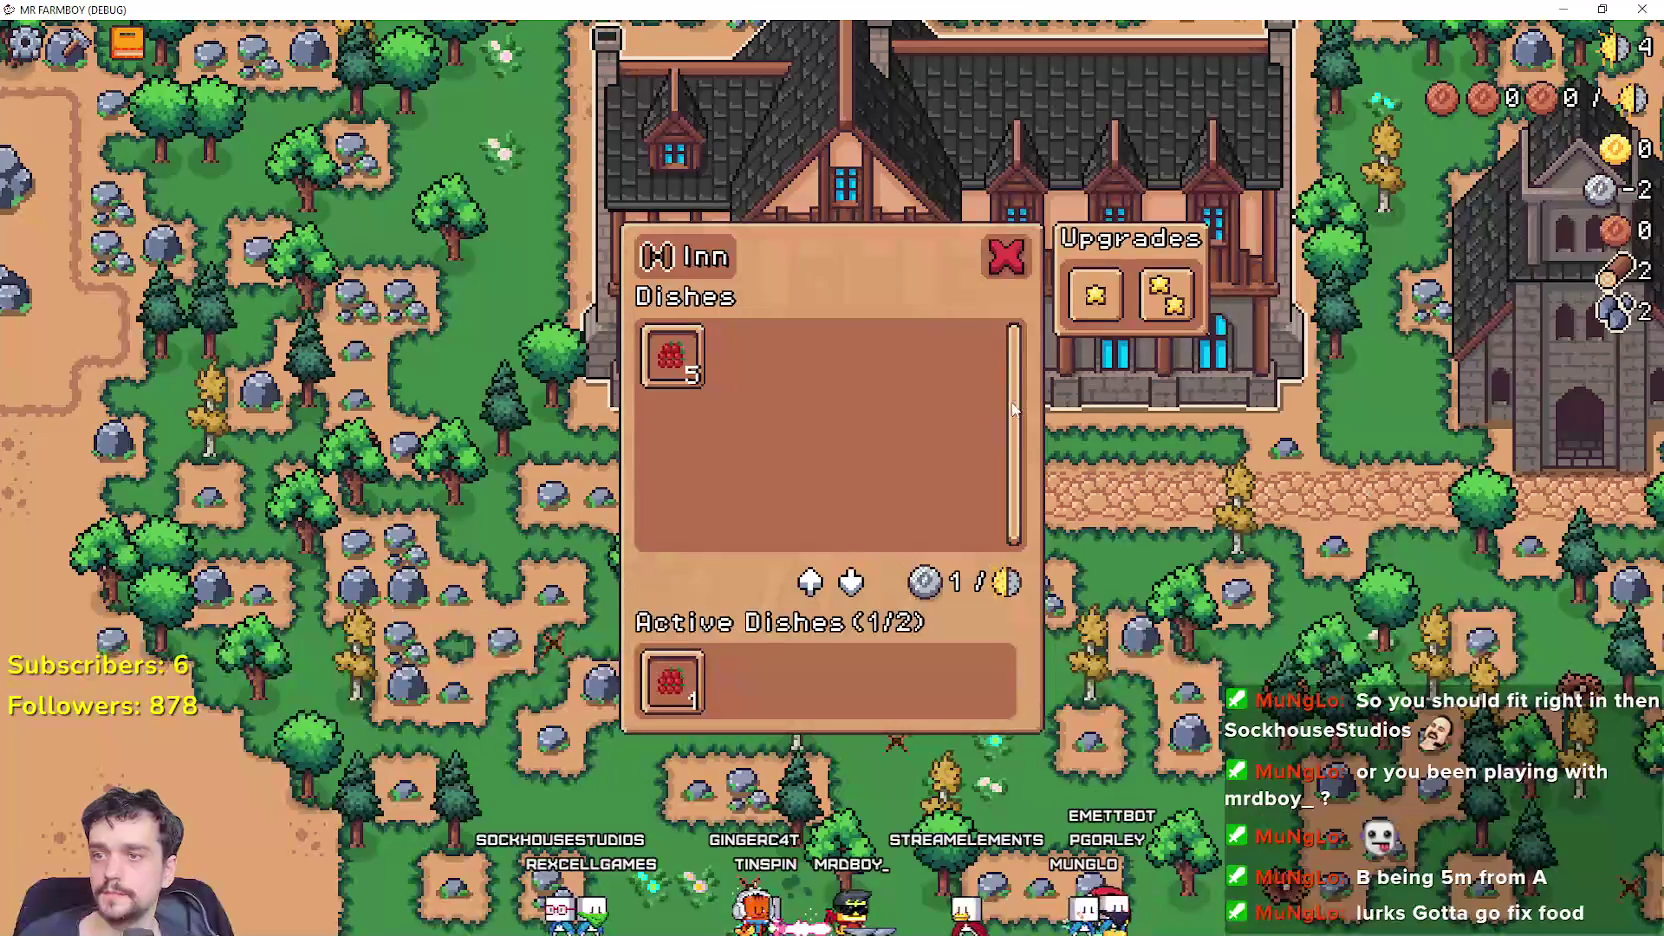
pyautogui.click(999, 260)
pyautogui.press('Escape')
pyautogui.press('Escape')
pyautogui.press('Escape')
pyautogui.press('Escape')
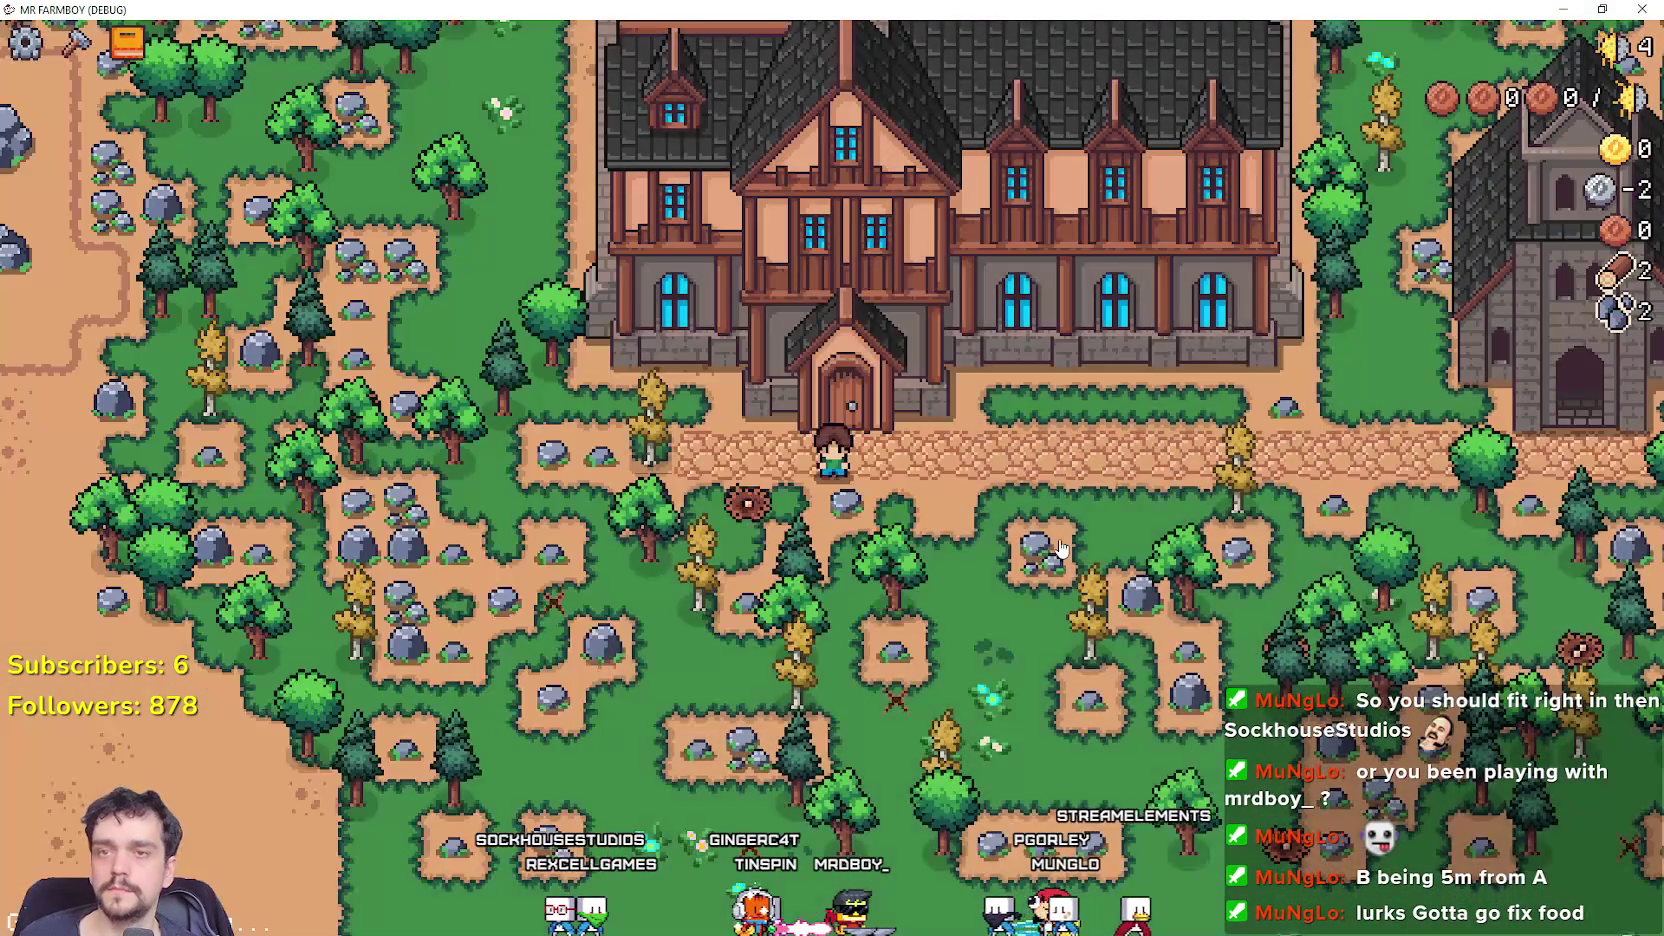
pyautogui.hotkey('alt', 'Tab')
pyautogui.press('F5')
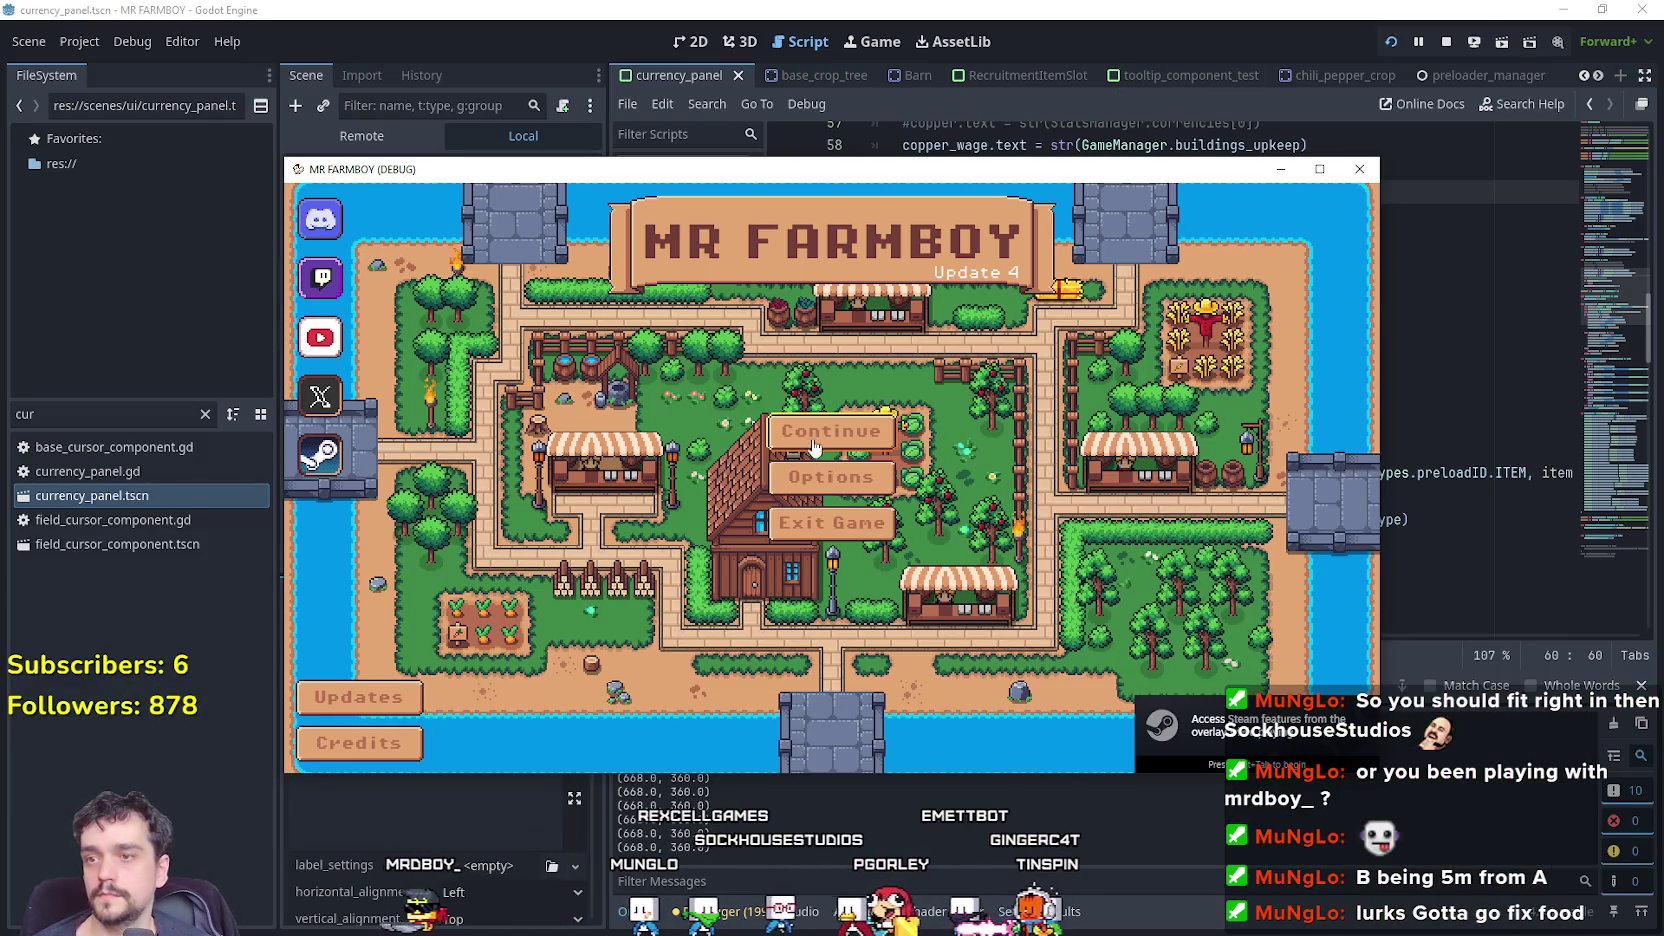
# Delete the Save 3 savefile from Continue, confirm it, and maximize the game window.
pyautogui.click(810, 451)
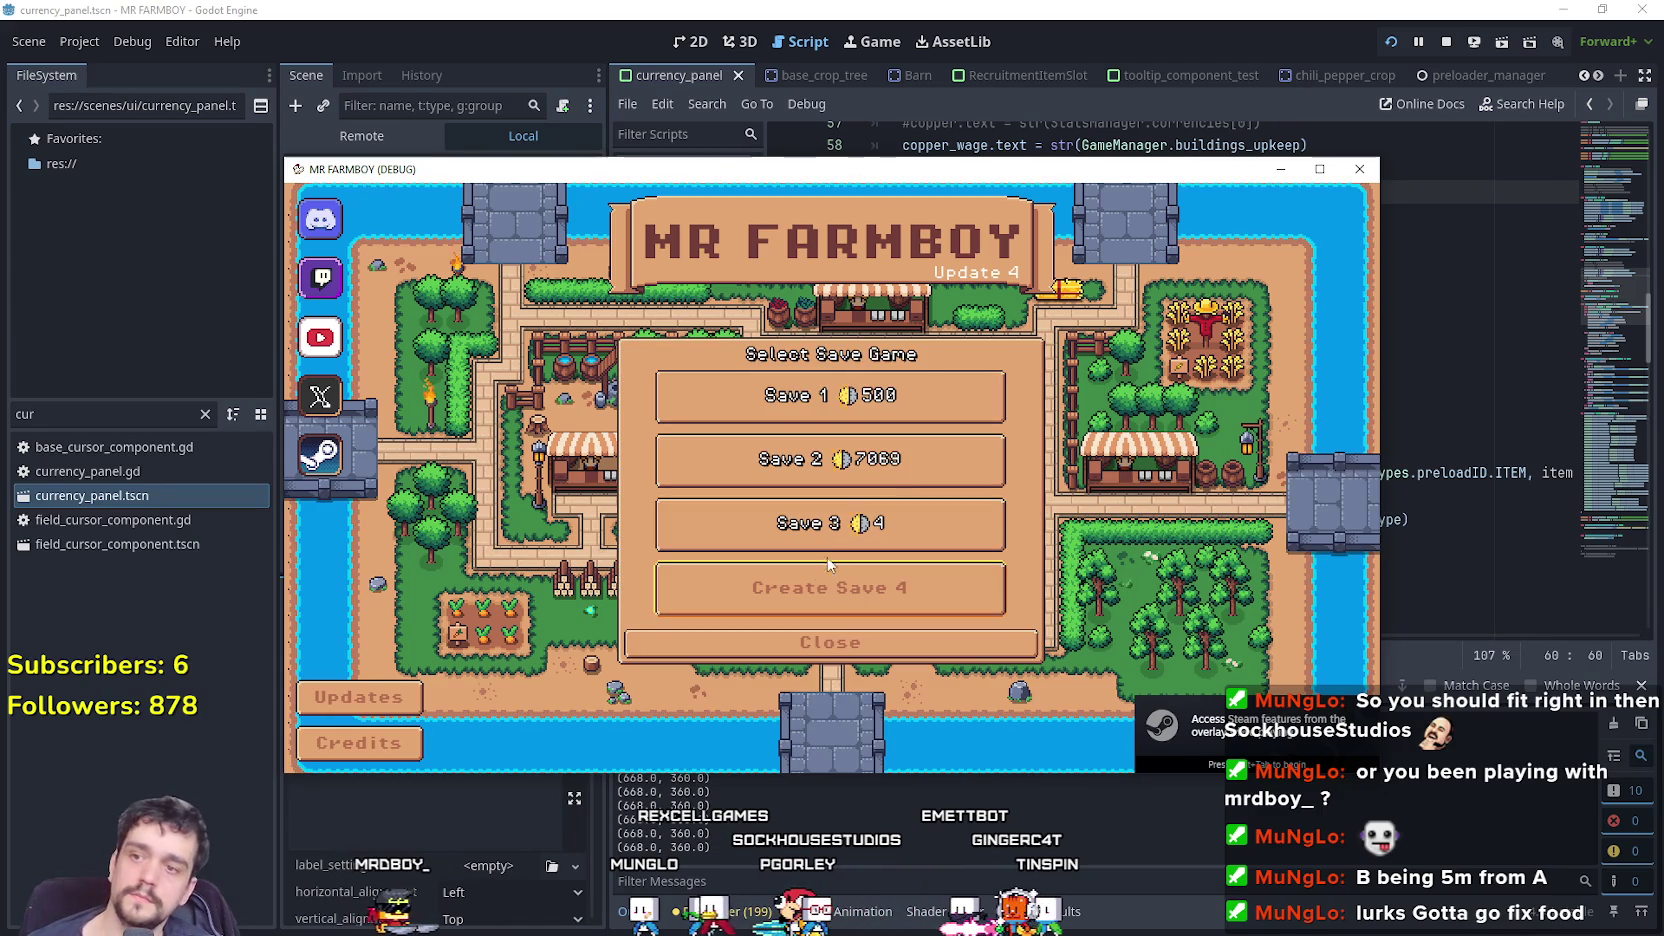
pyautogui.click(890, 530)
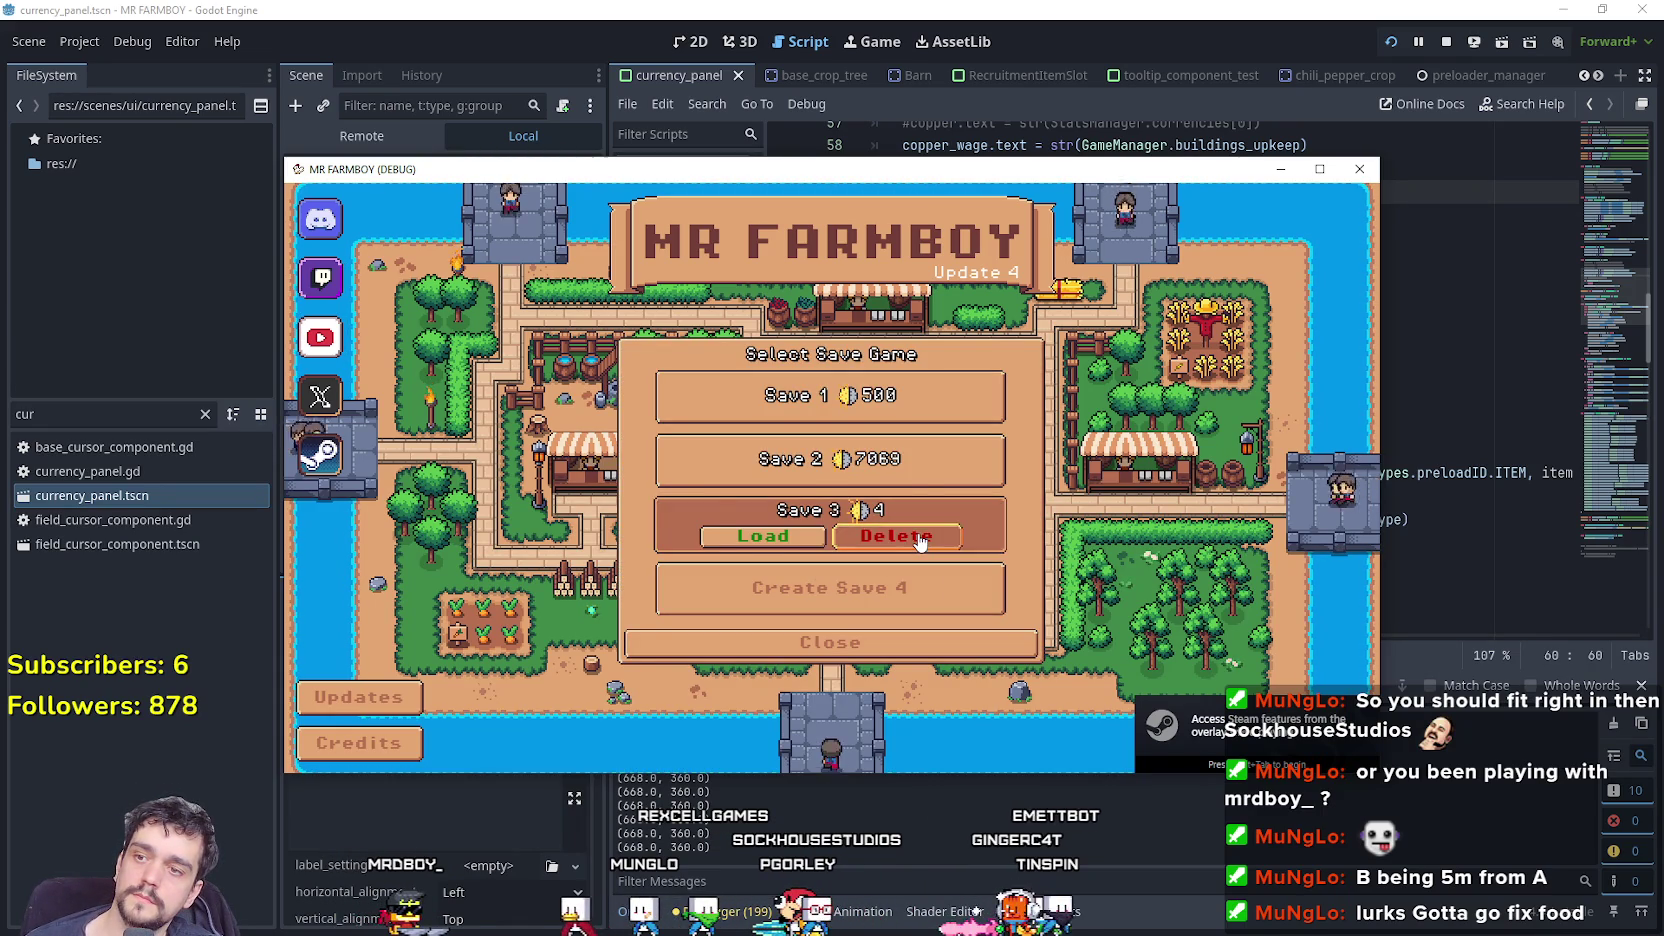
pyautogui.click(920, 540)
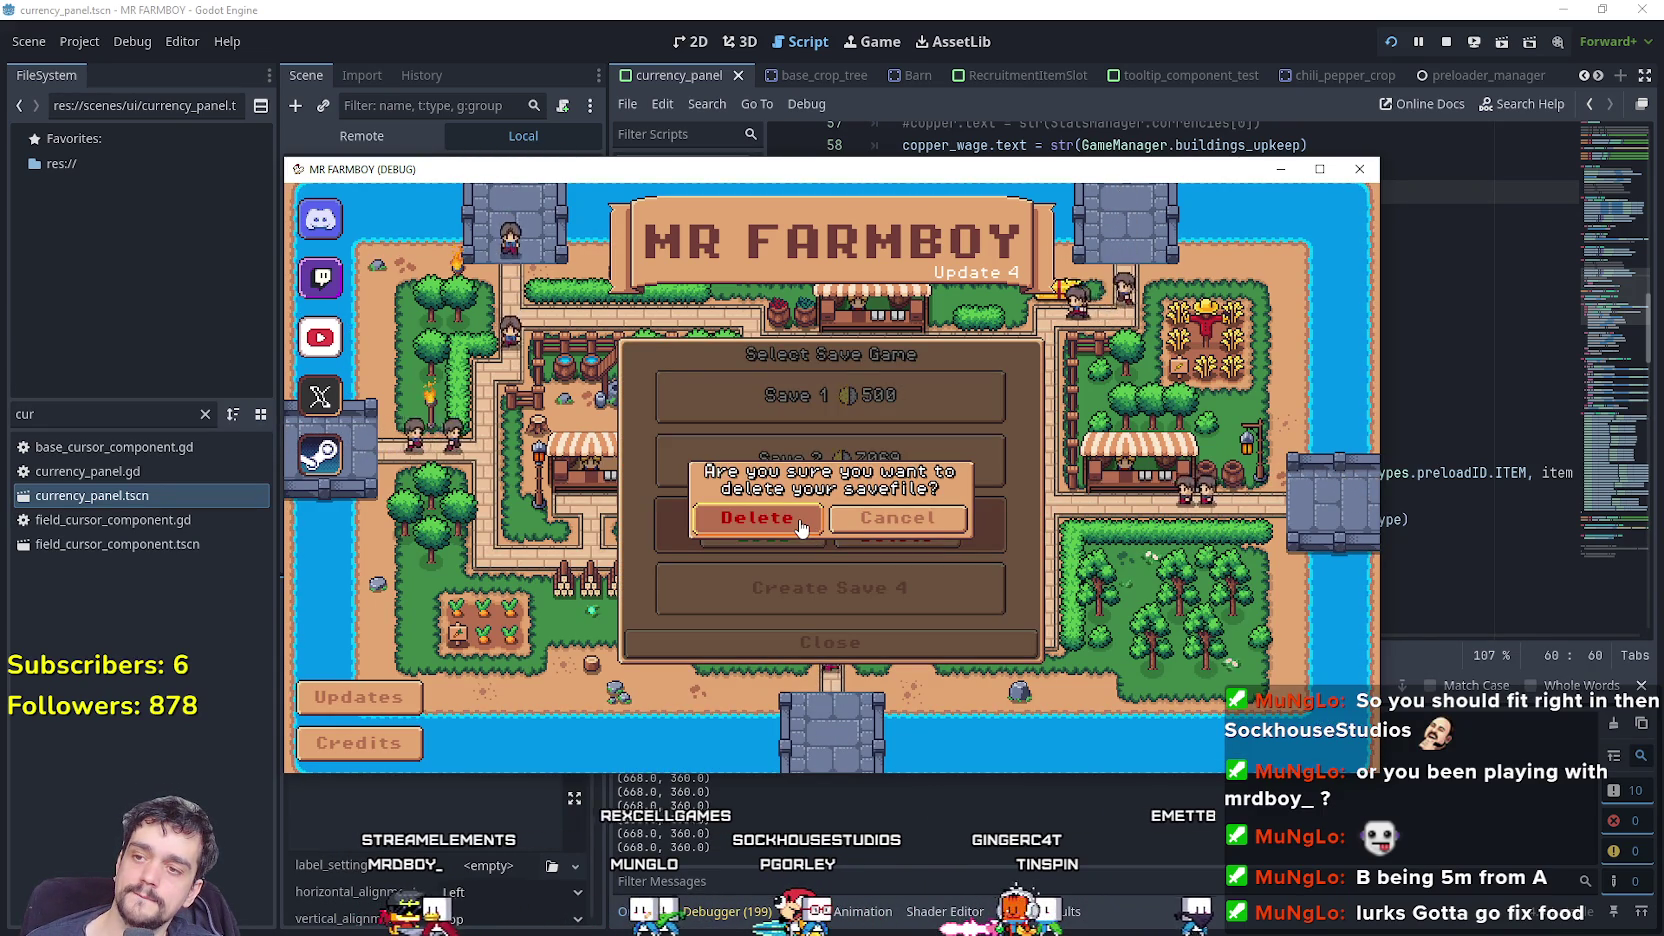
pyautogui.click(757, 518)
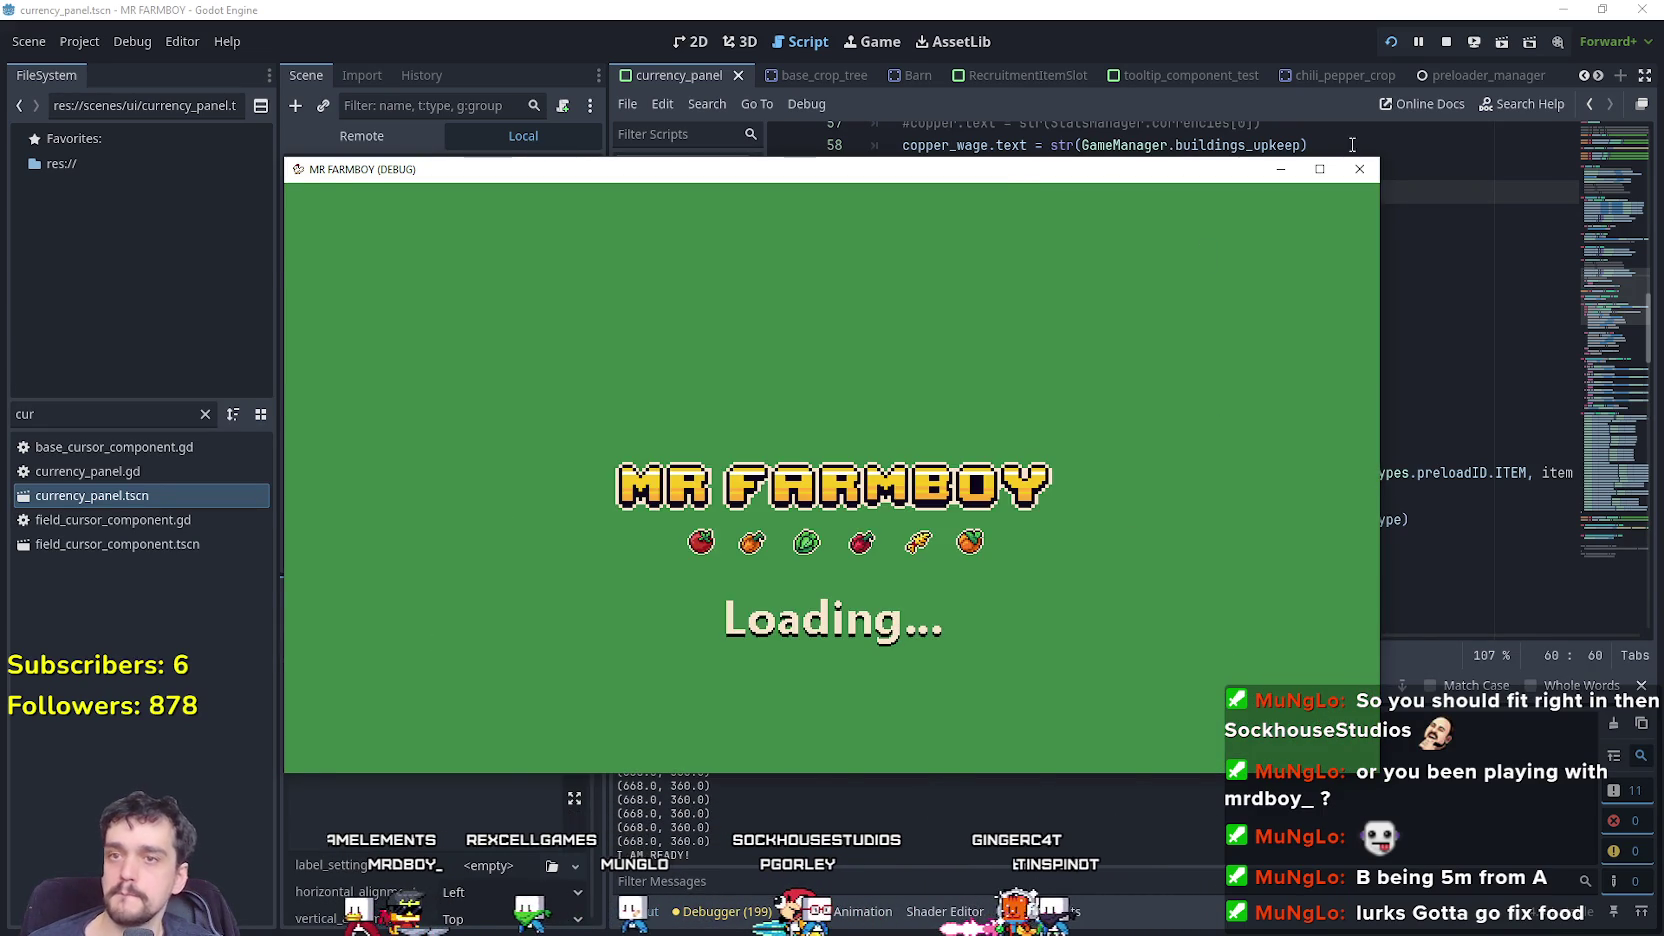
pyautogui.click(1319, 169)
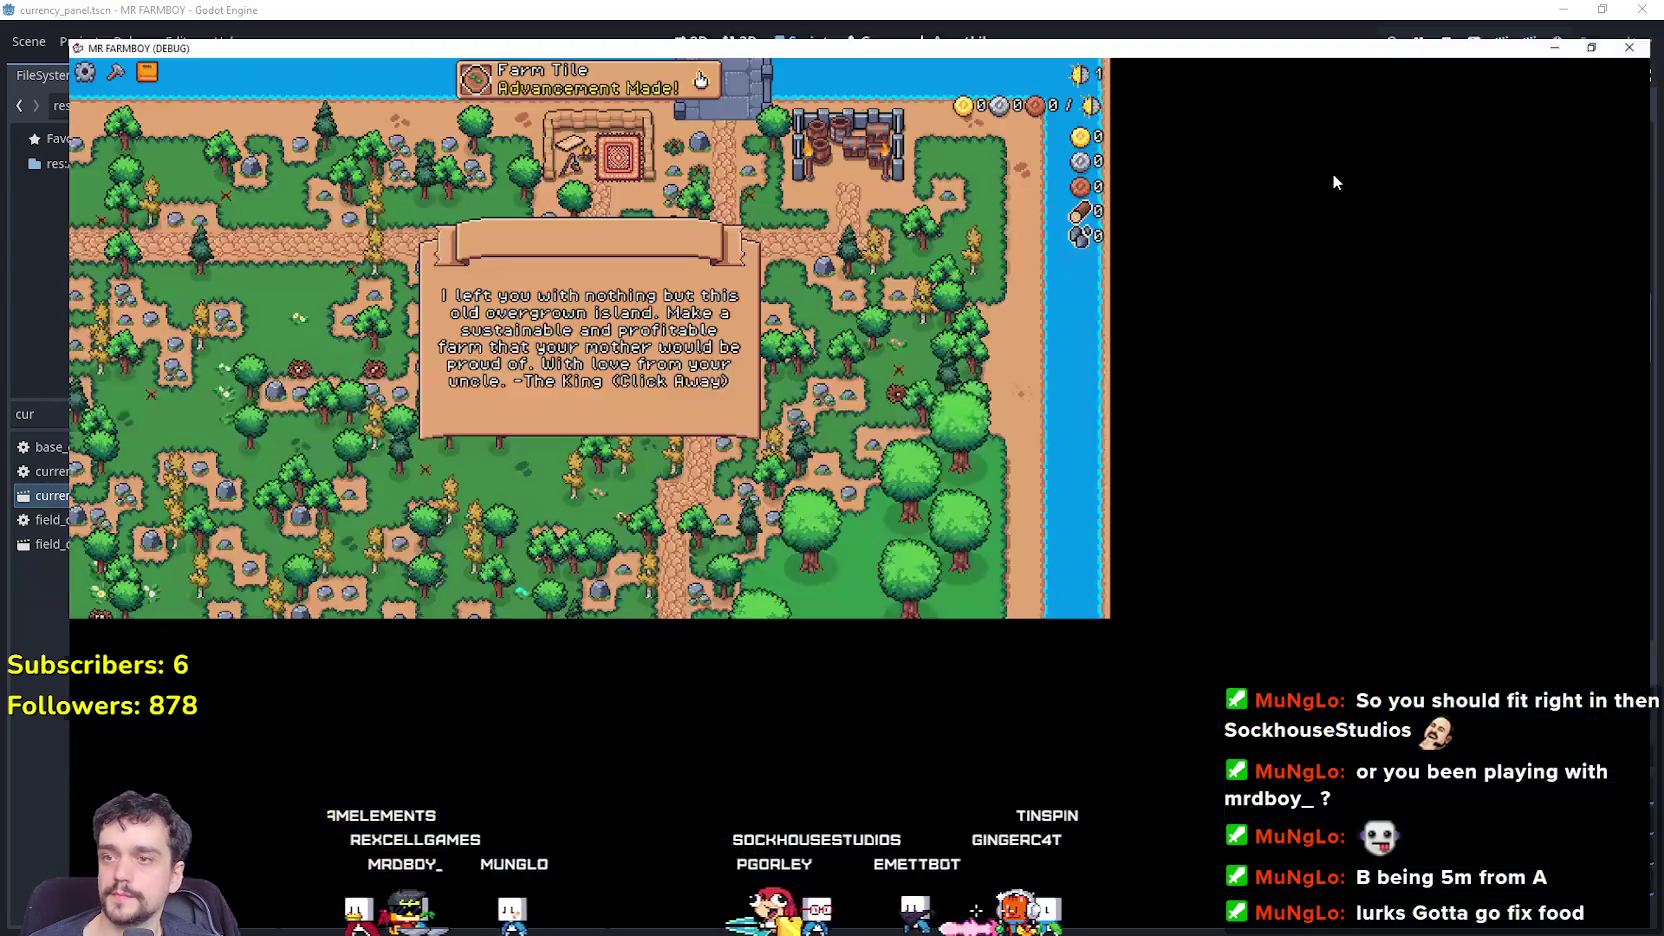
# Walk the farmer past the church to the Inn and open its dialog.
pyautogui.press('s')
pyautogui.press('a')
pyautogui.press('s')
pyautogui.press('a')
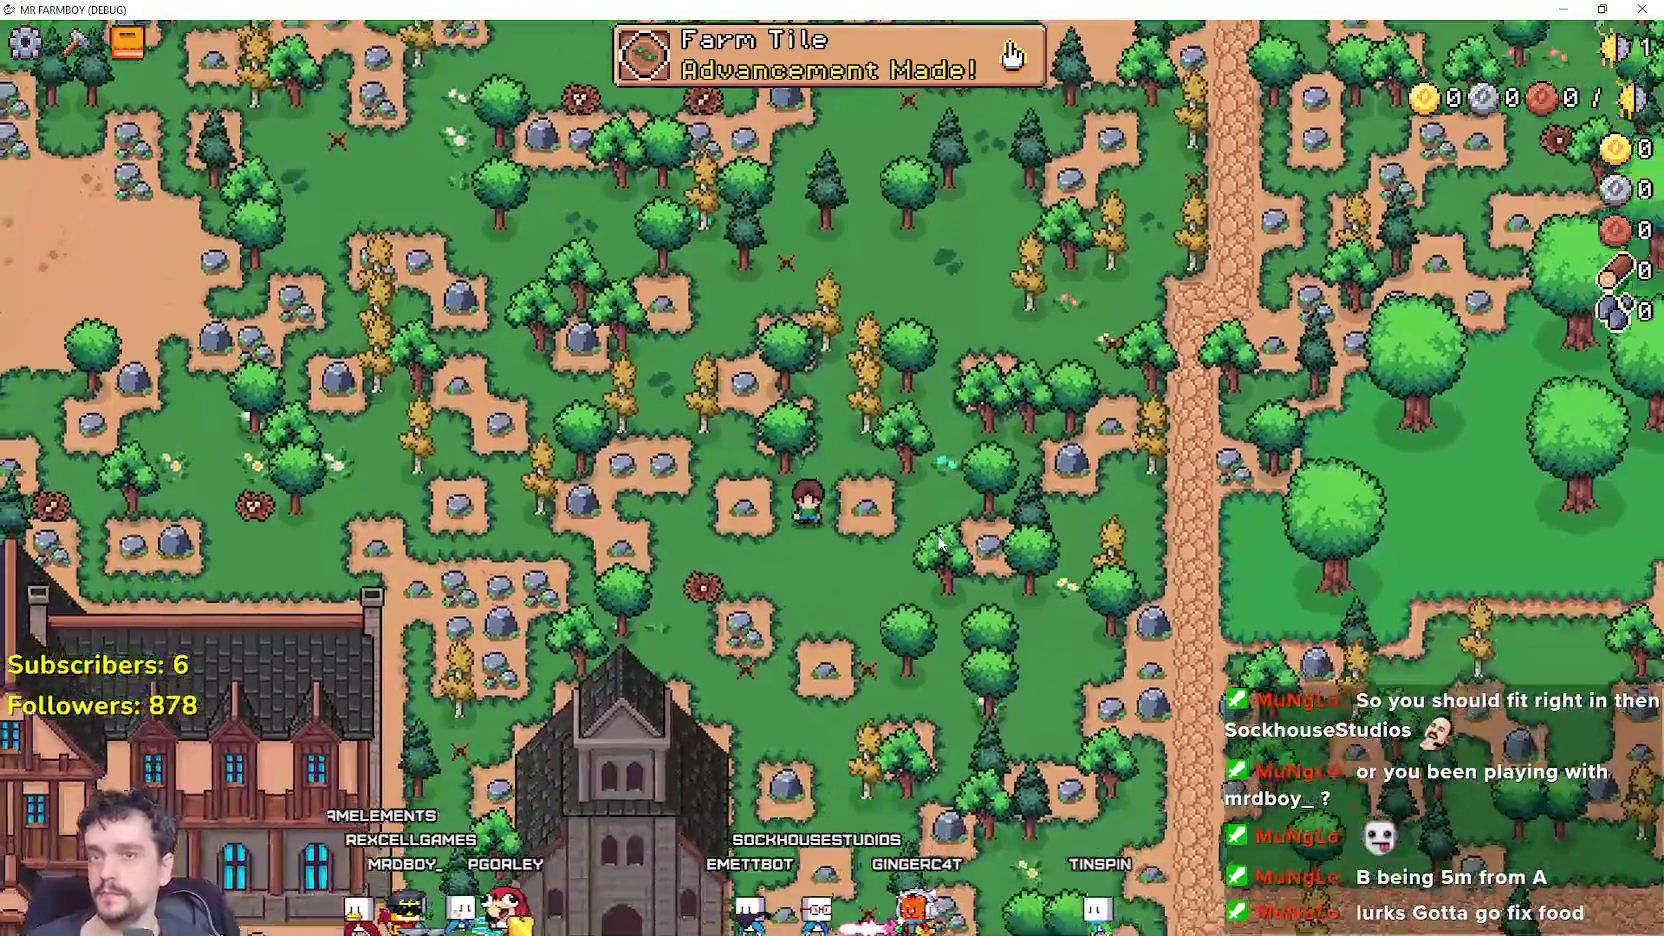
pyautogui.press('s')
pyautogui.press('a')
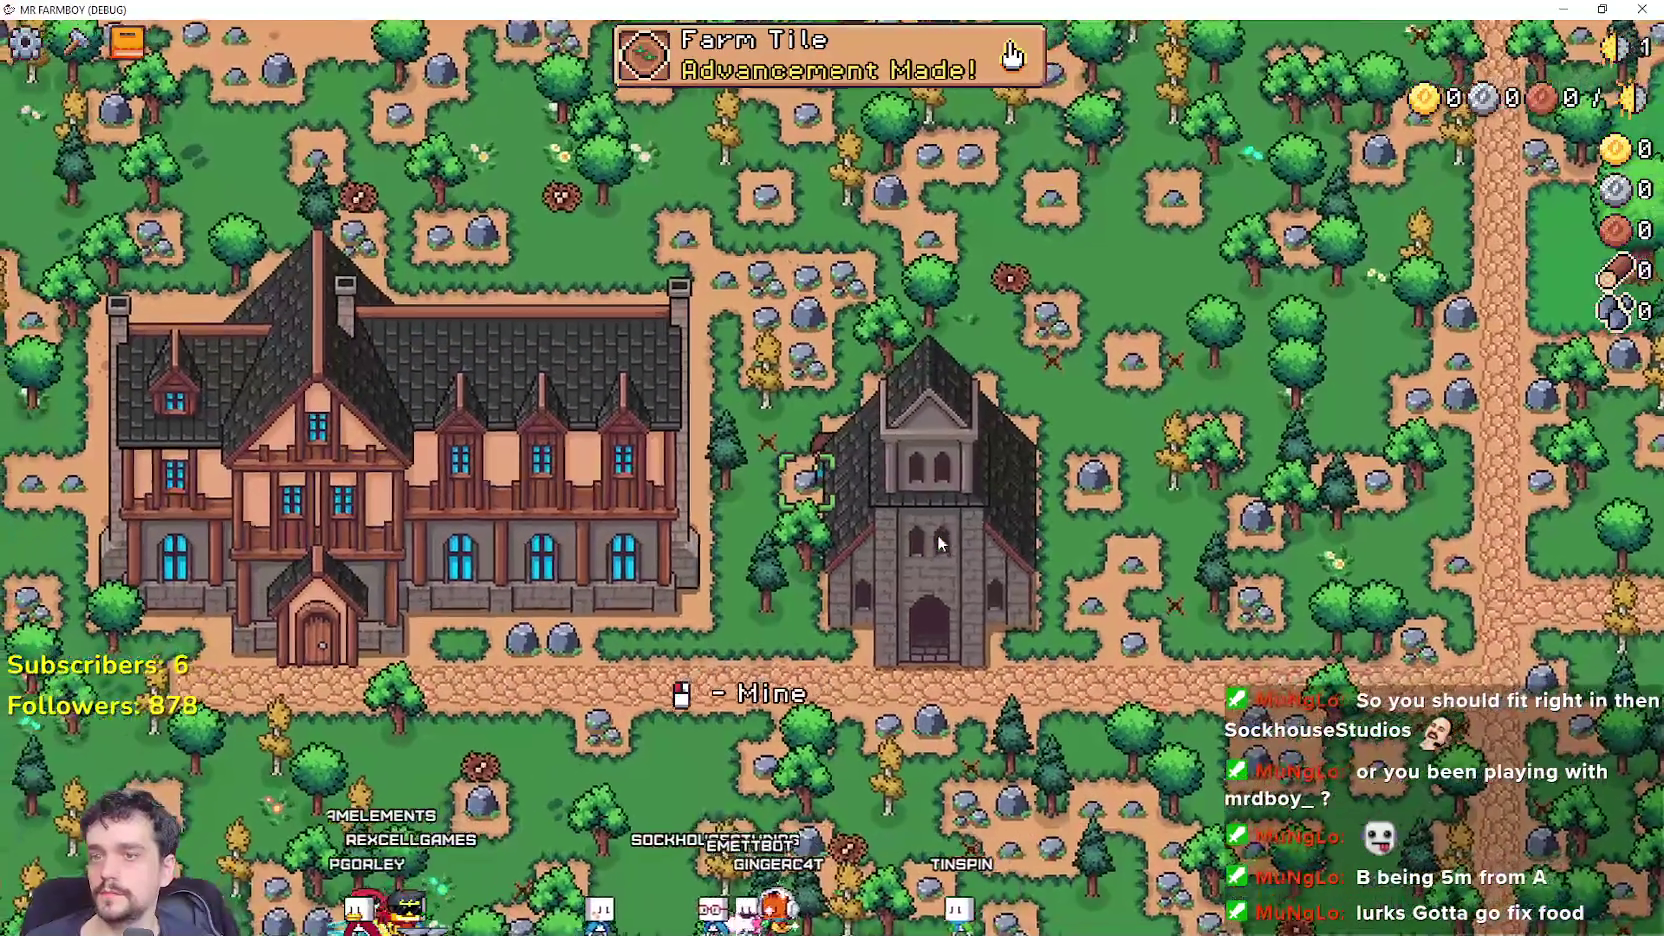
pyautogui.press('s')
pyautogui.press('a')
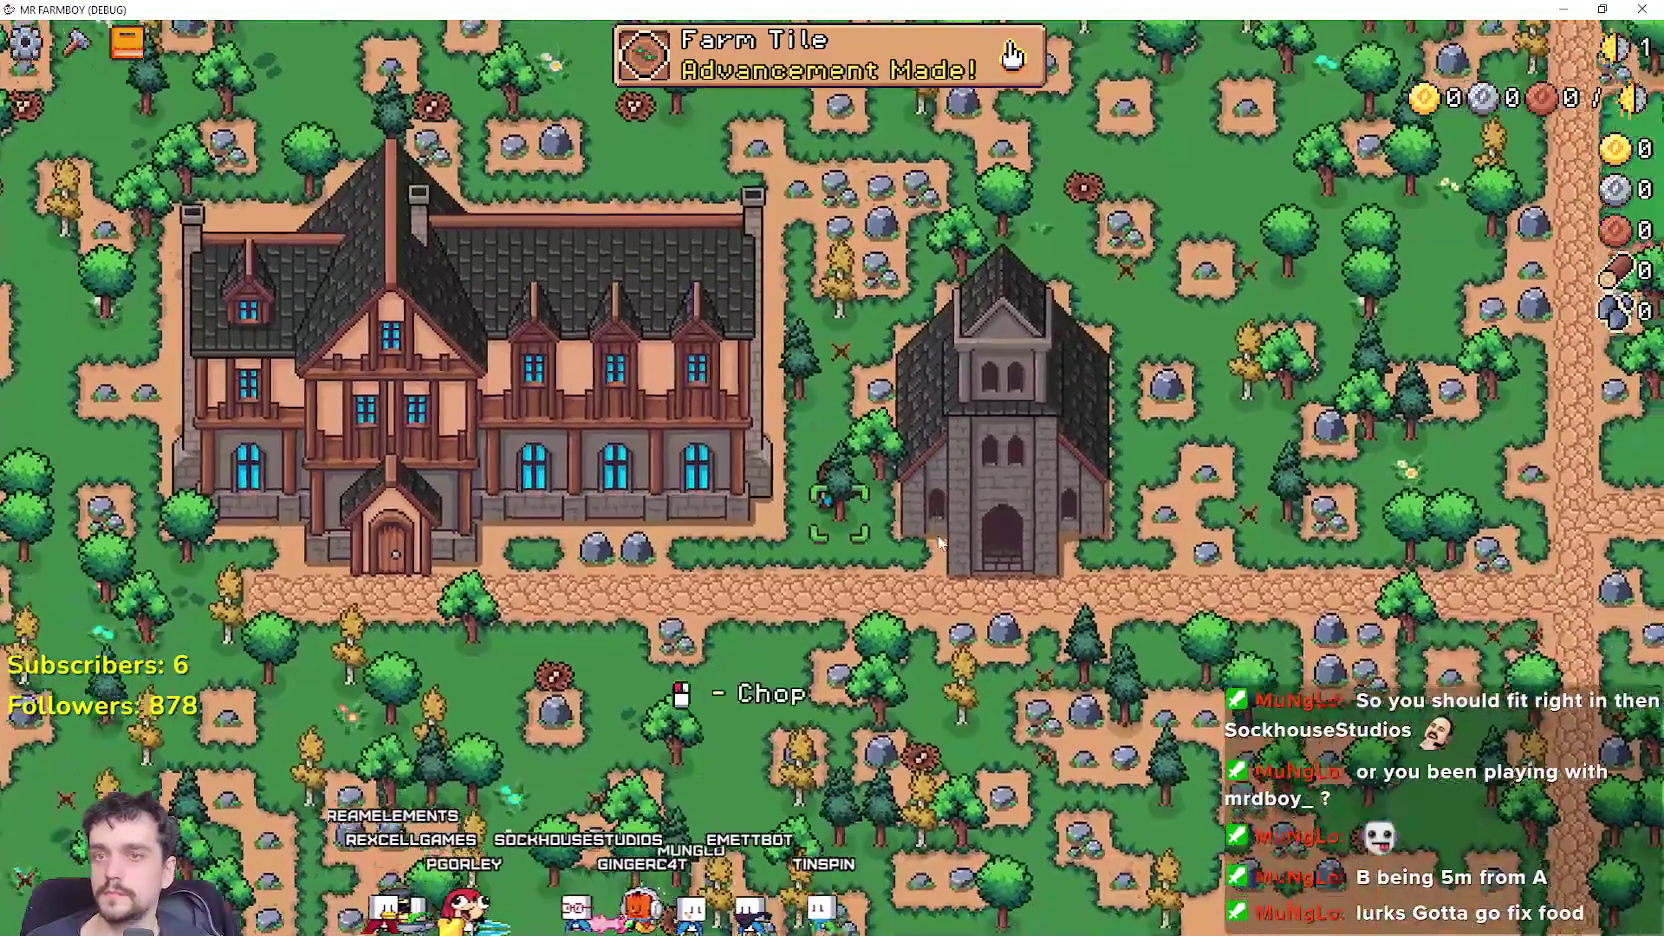
pyautogui.press('a')
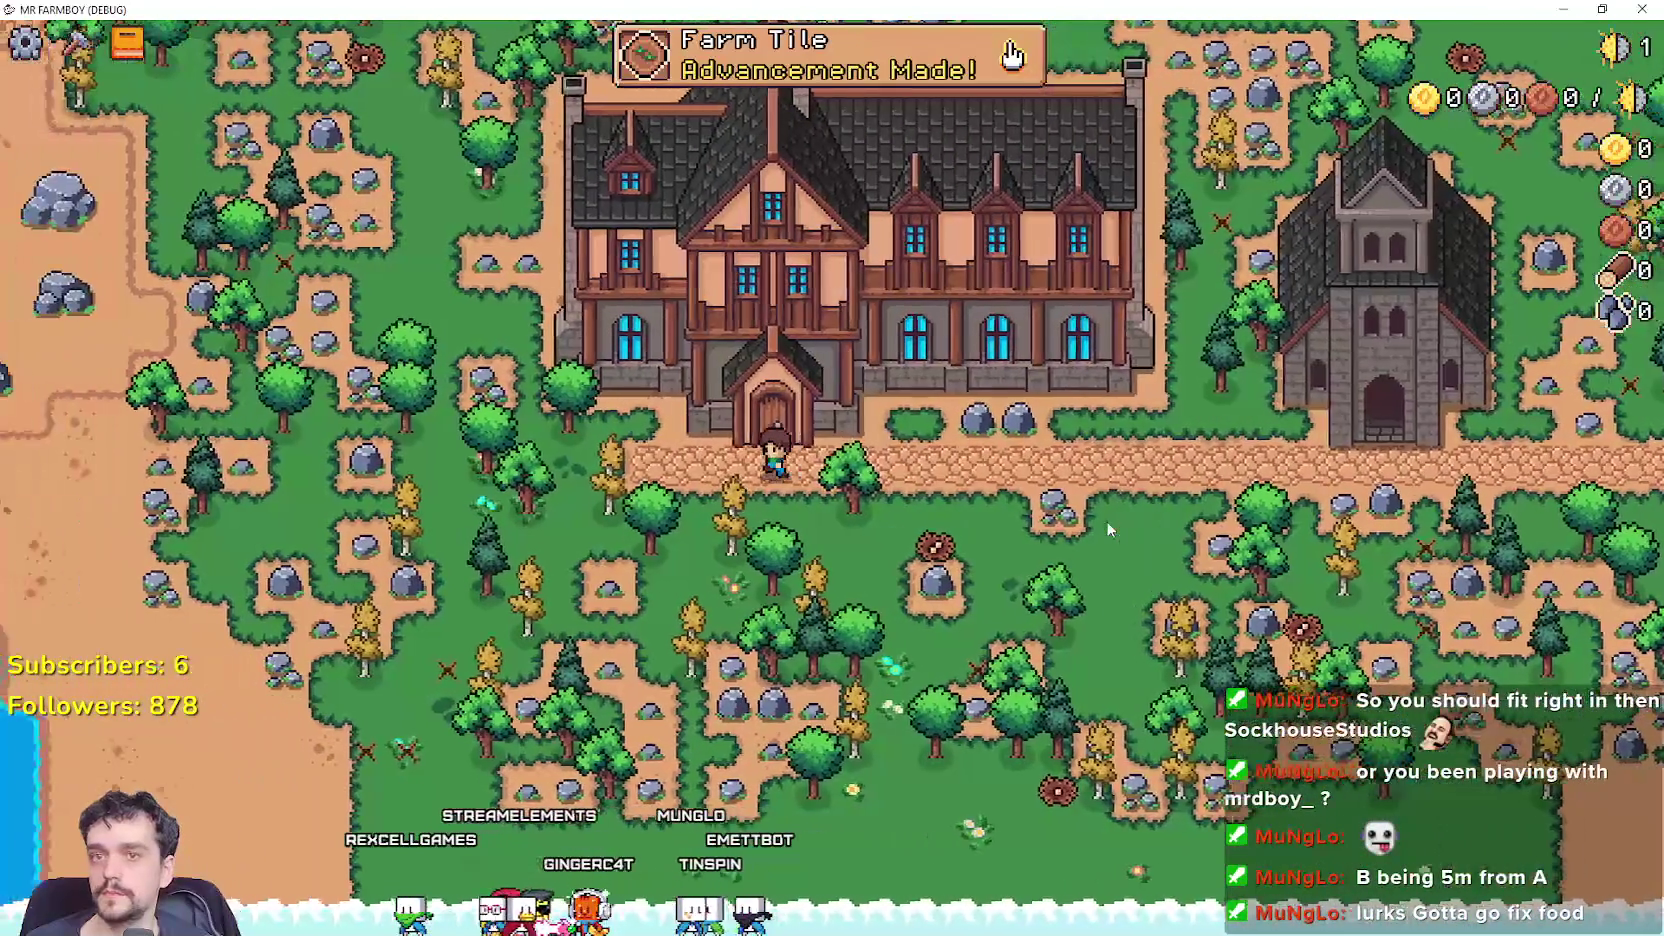
pyautogui.press('e')
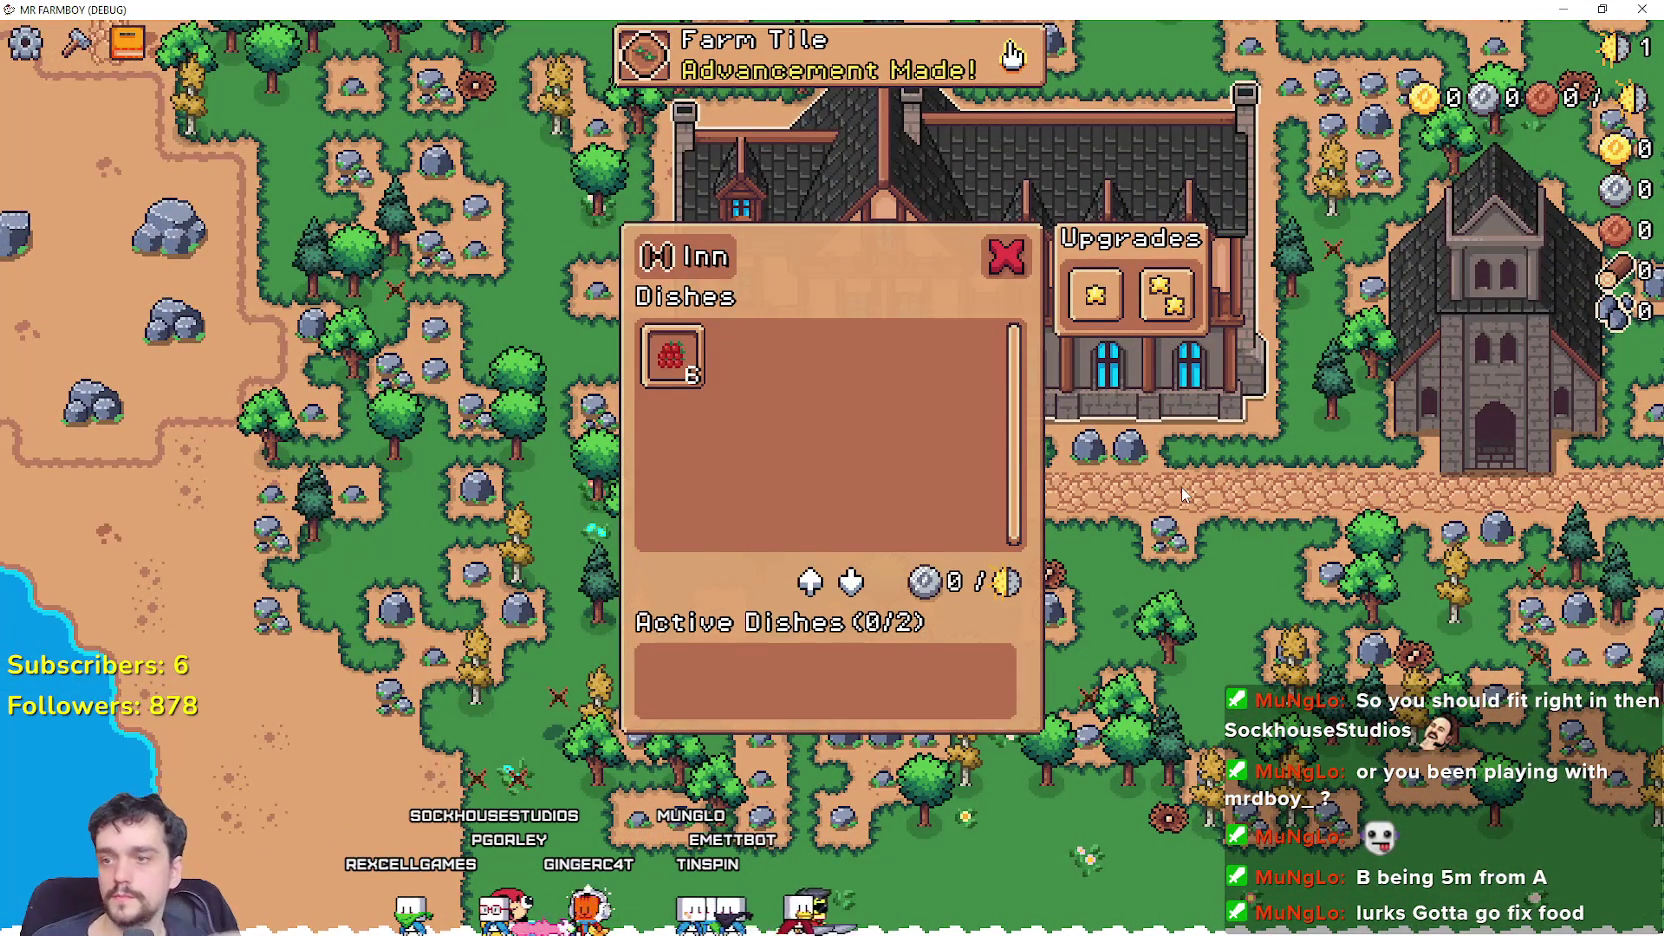
pyautogui.press('Escape')
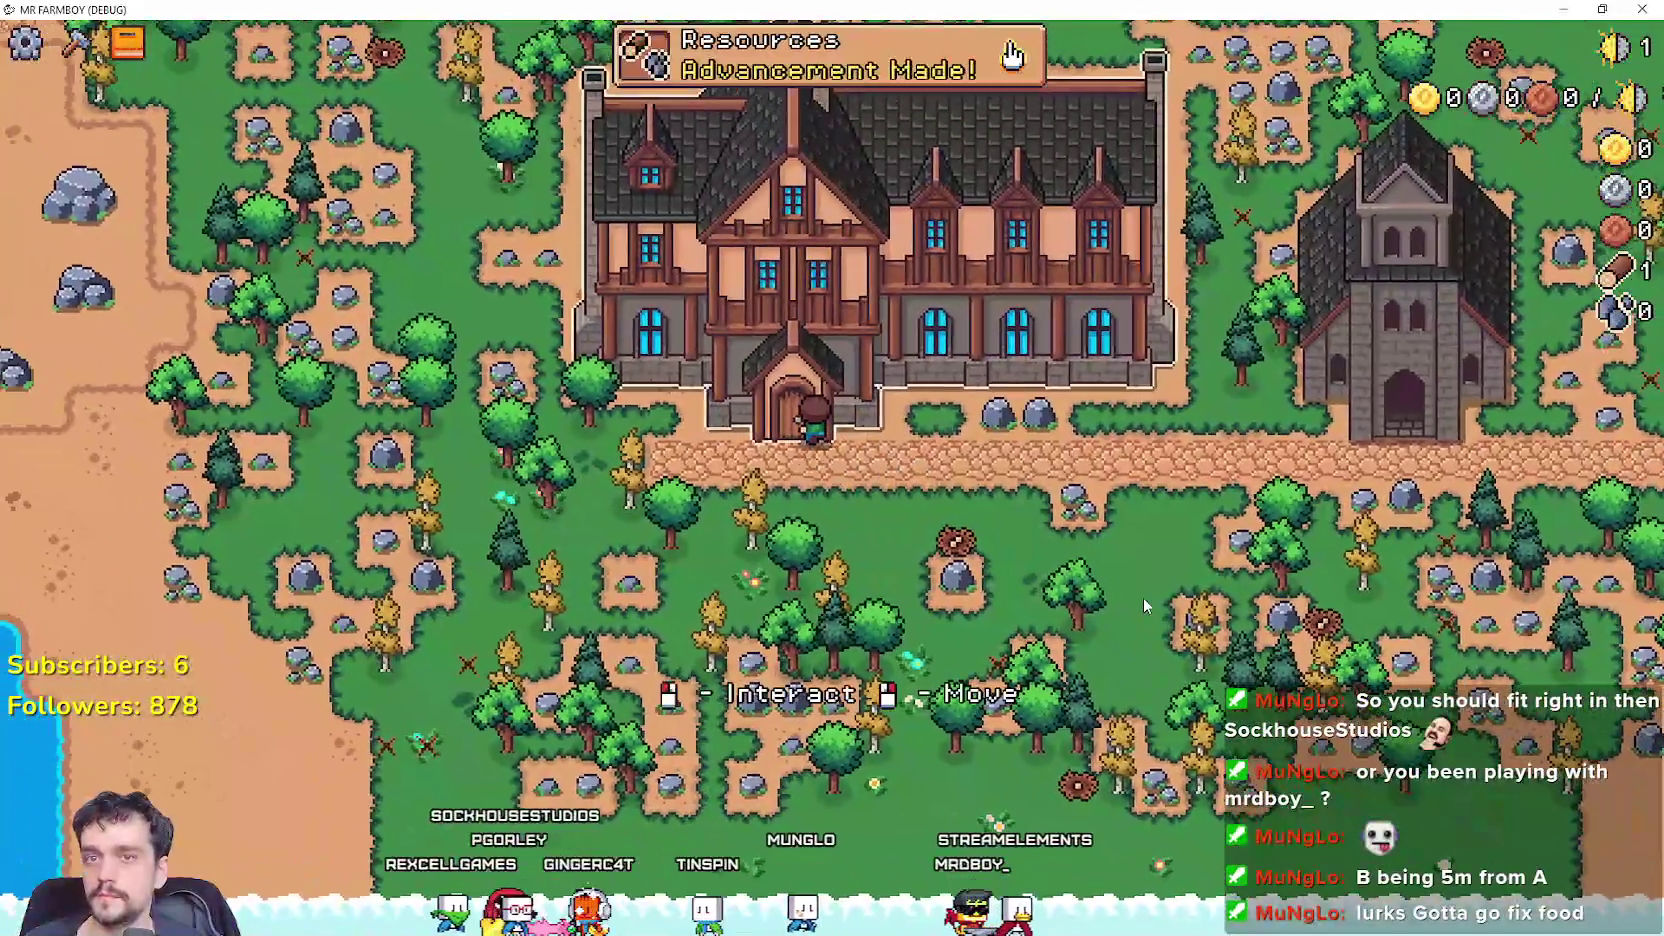
pyautogui.press('e')
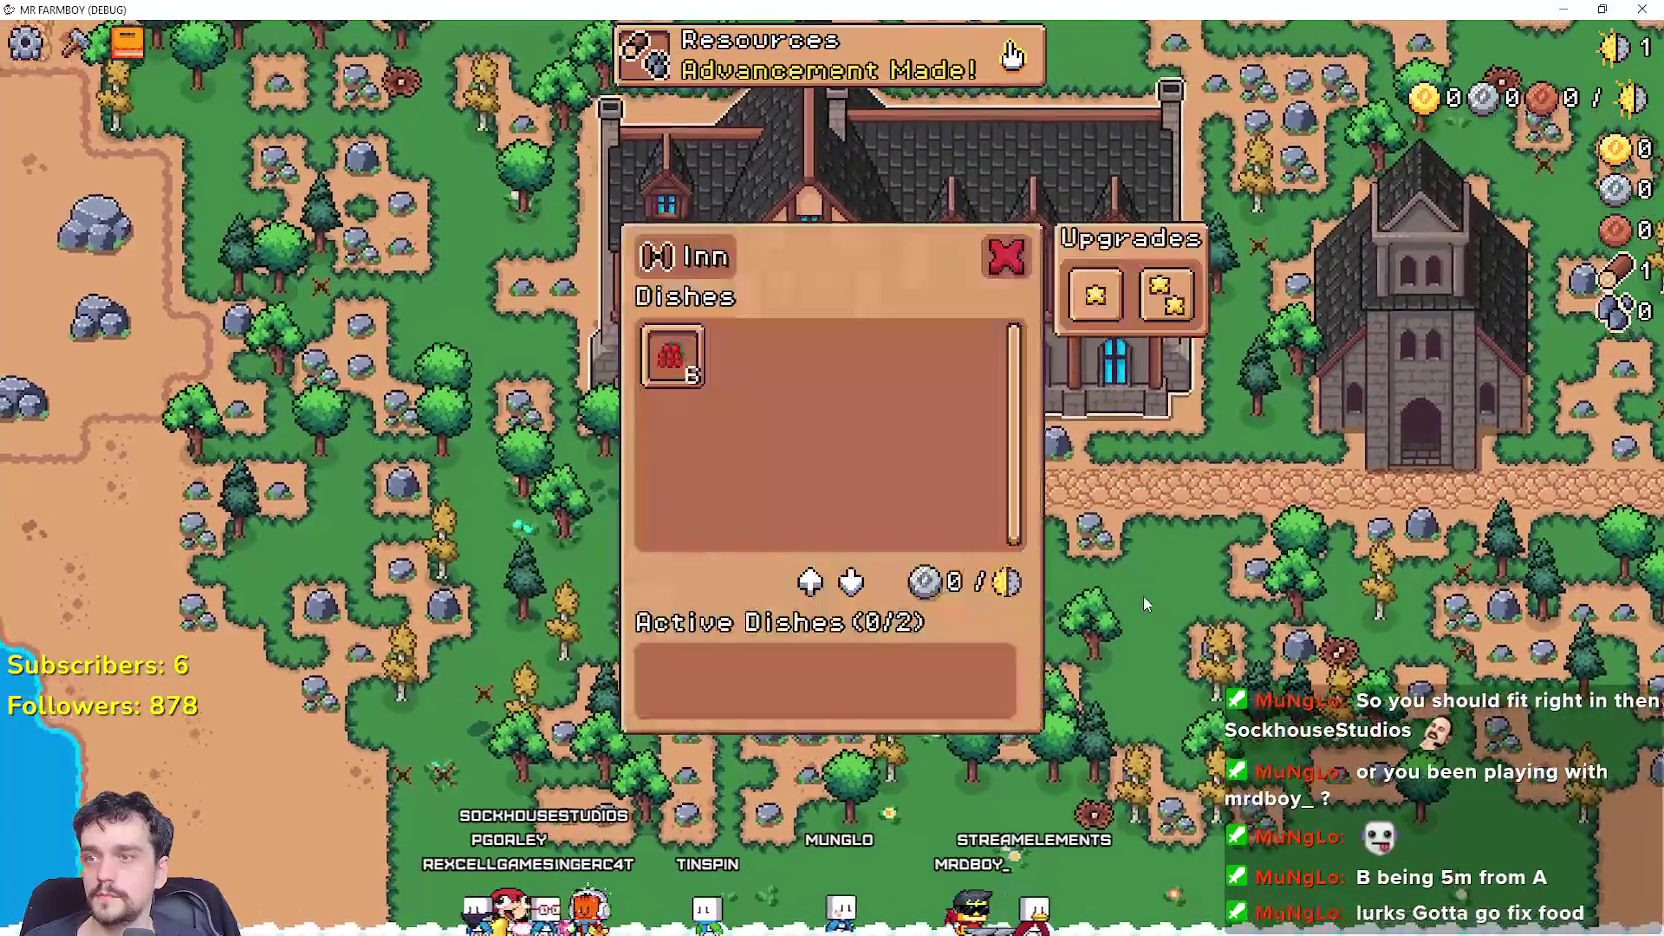
# Activate two Farmer's Dishes, then remove both until Active Dishes reads 0/2.
pyautogui.click(662, 368)
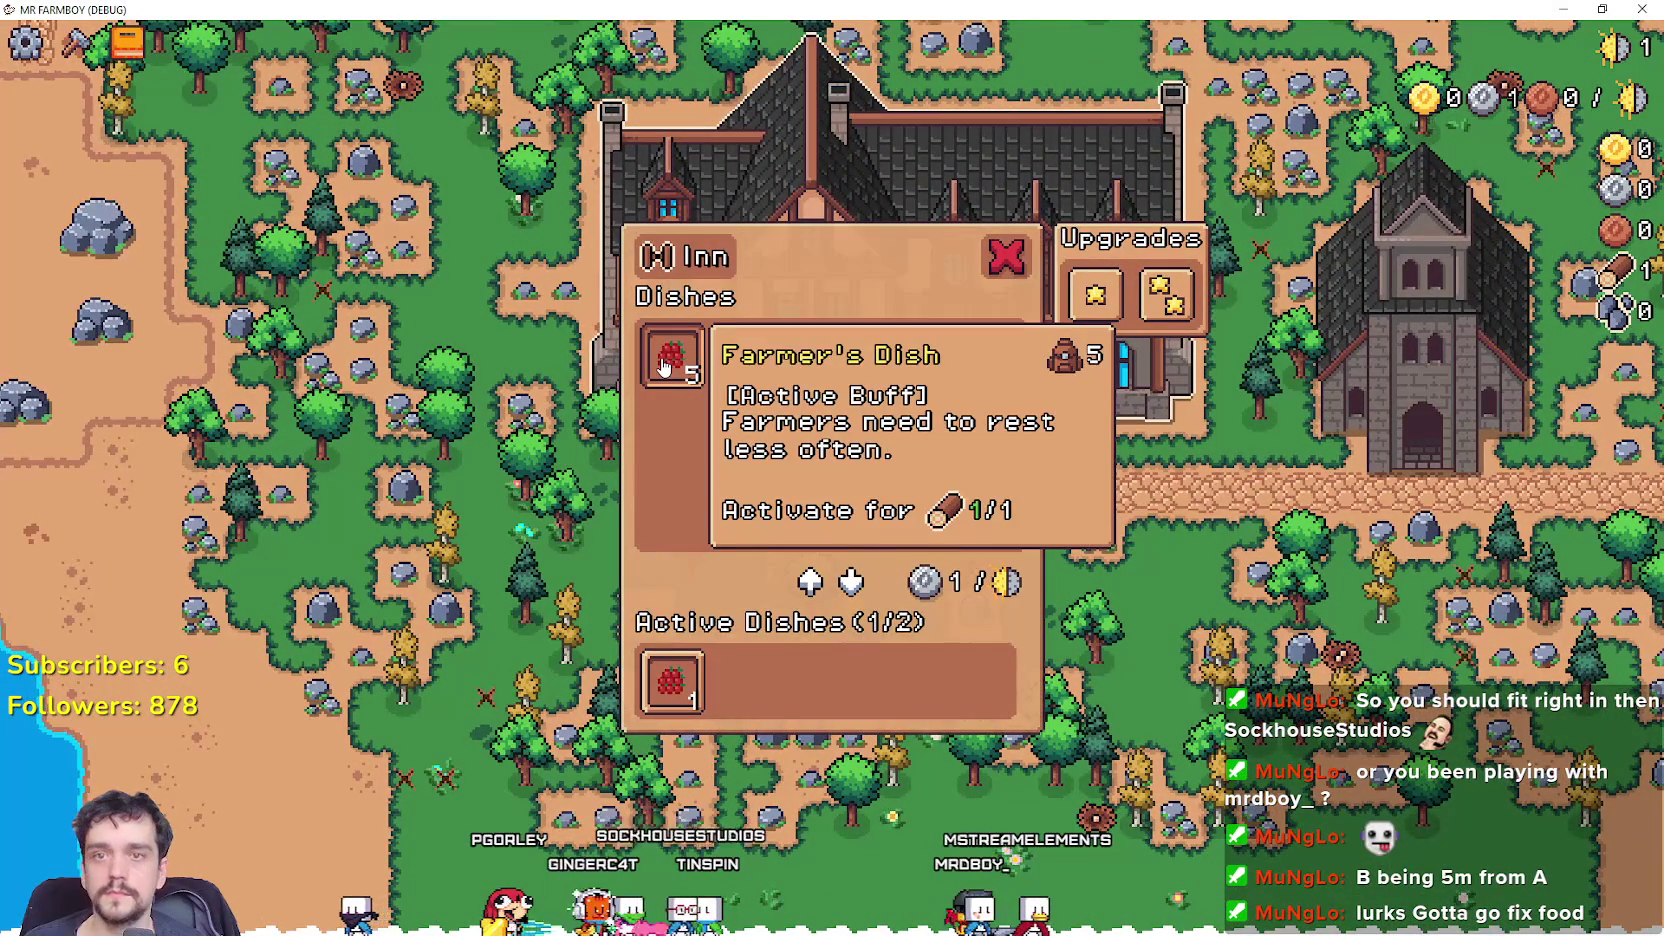
pyautogui.click(664, 362)
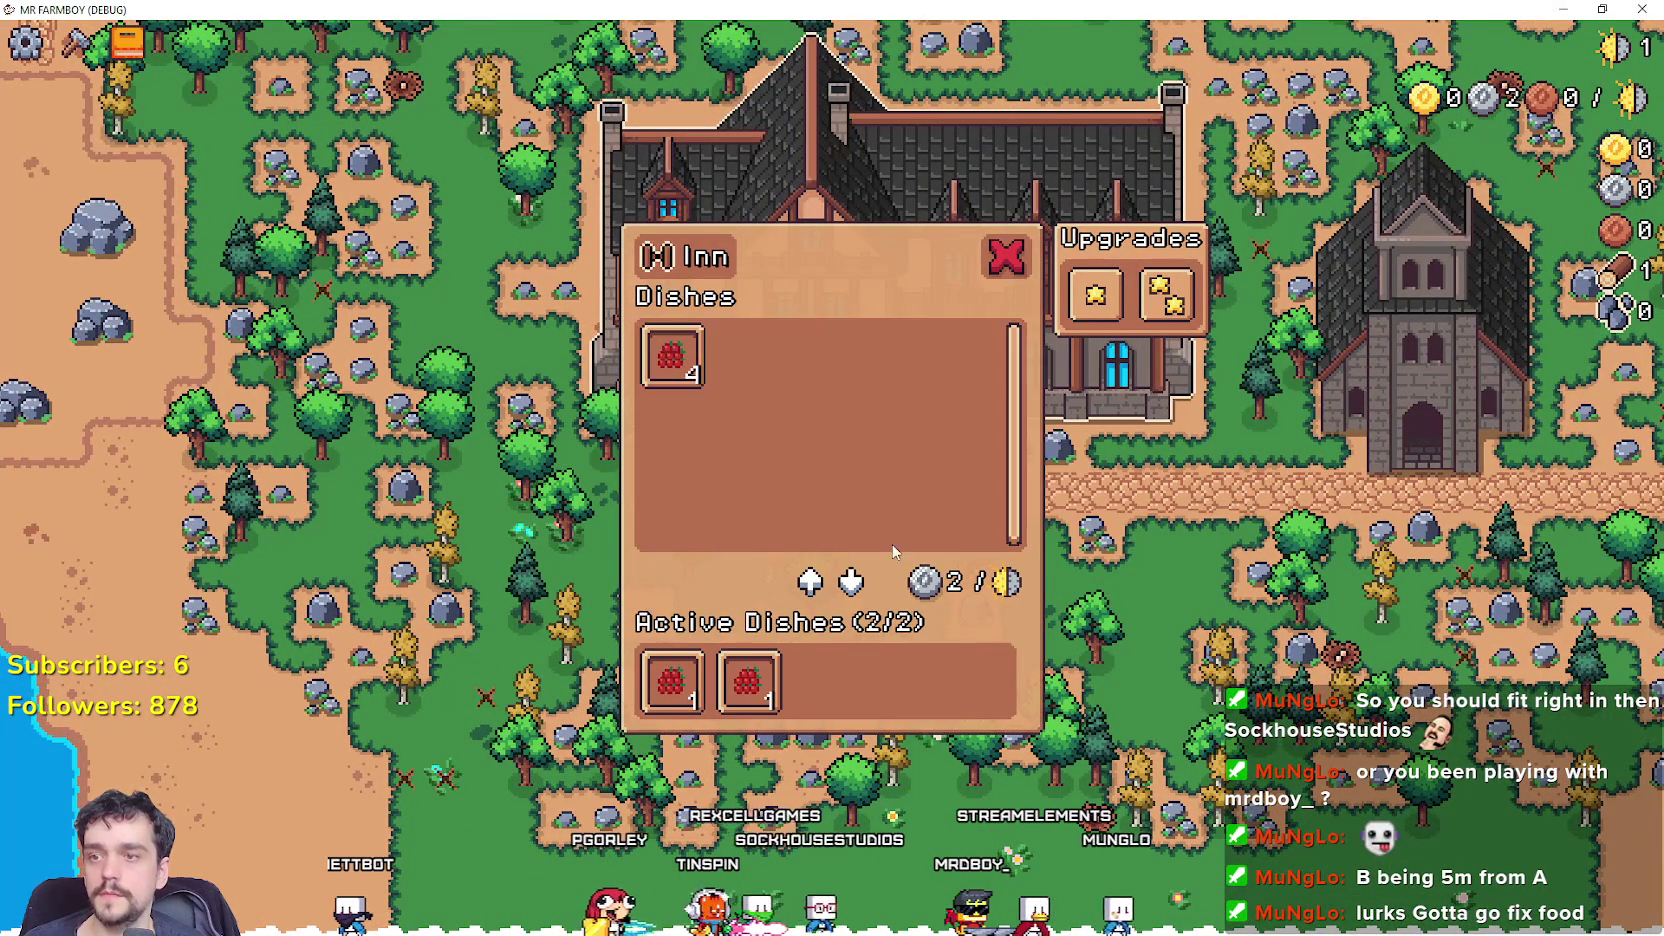
pyautogui.press('Escape')
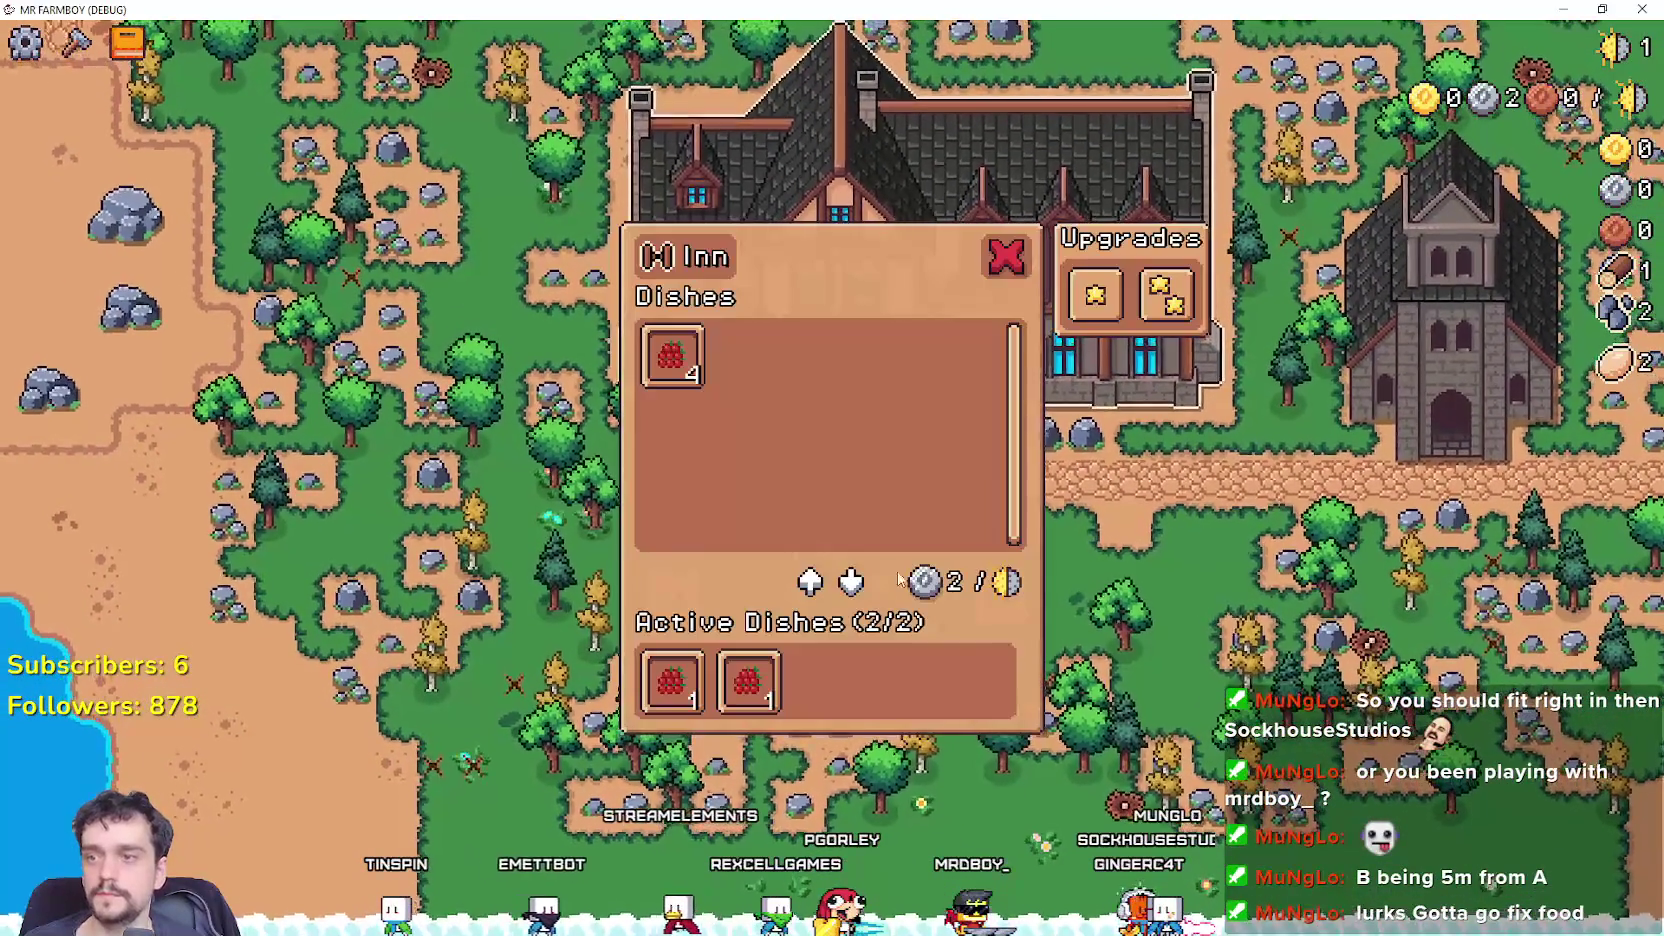
pyautogui.click(745, 675)
pyautogui.click(695, 678)
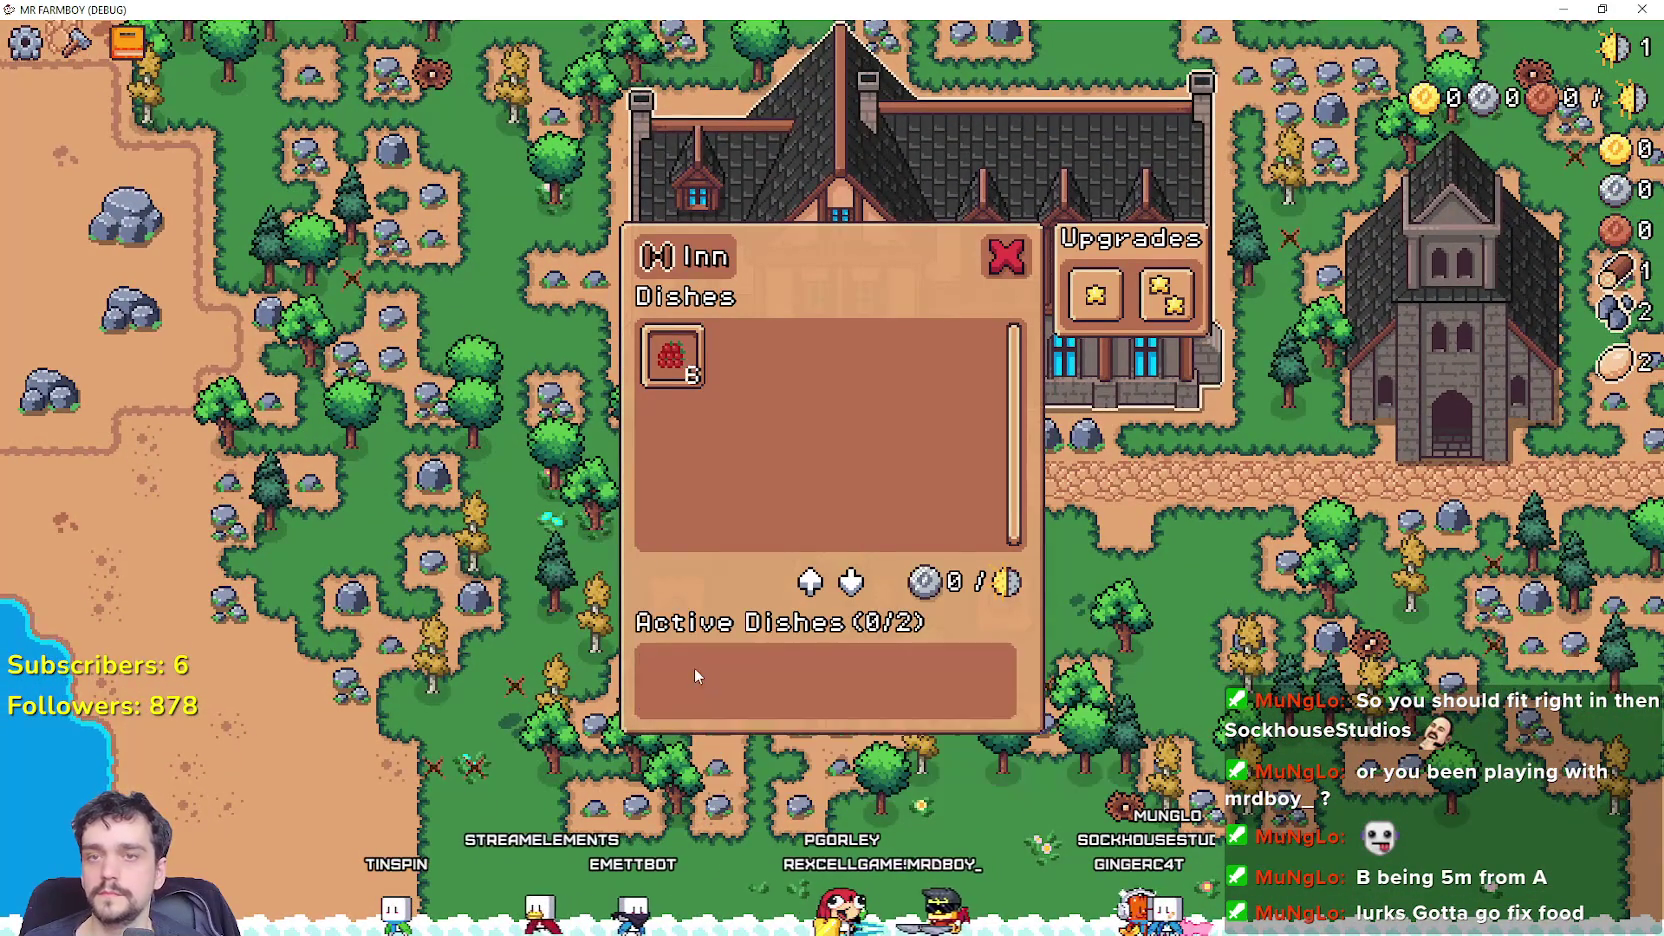
pyautogui.moveTo(675, 373)
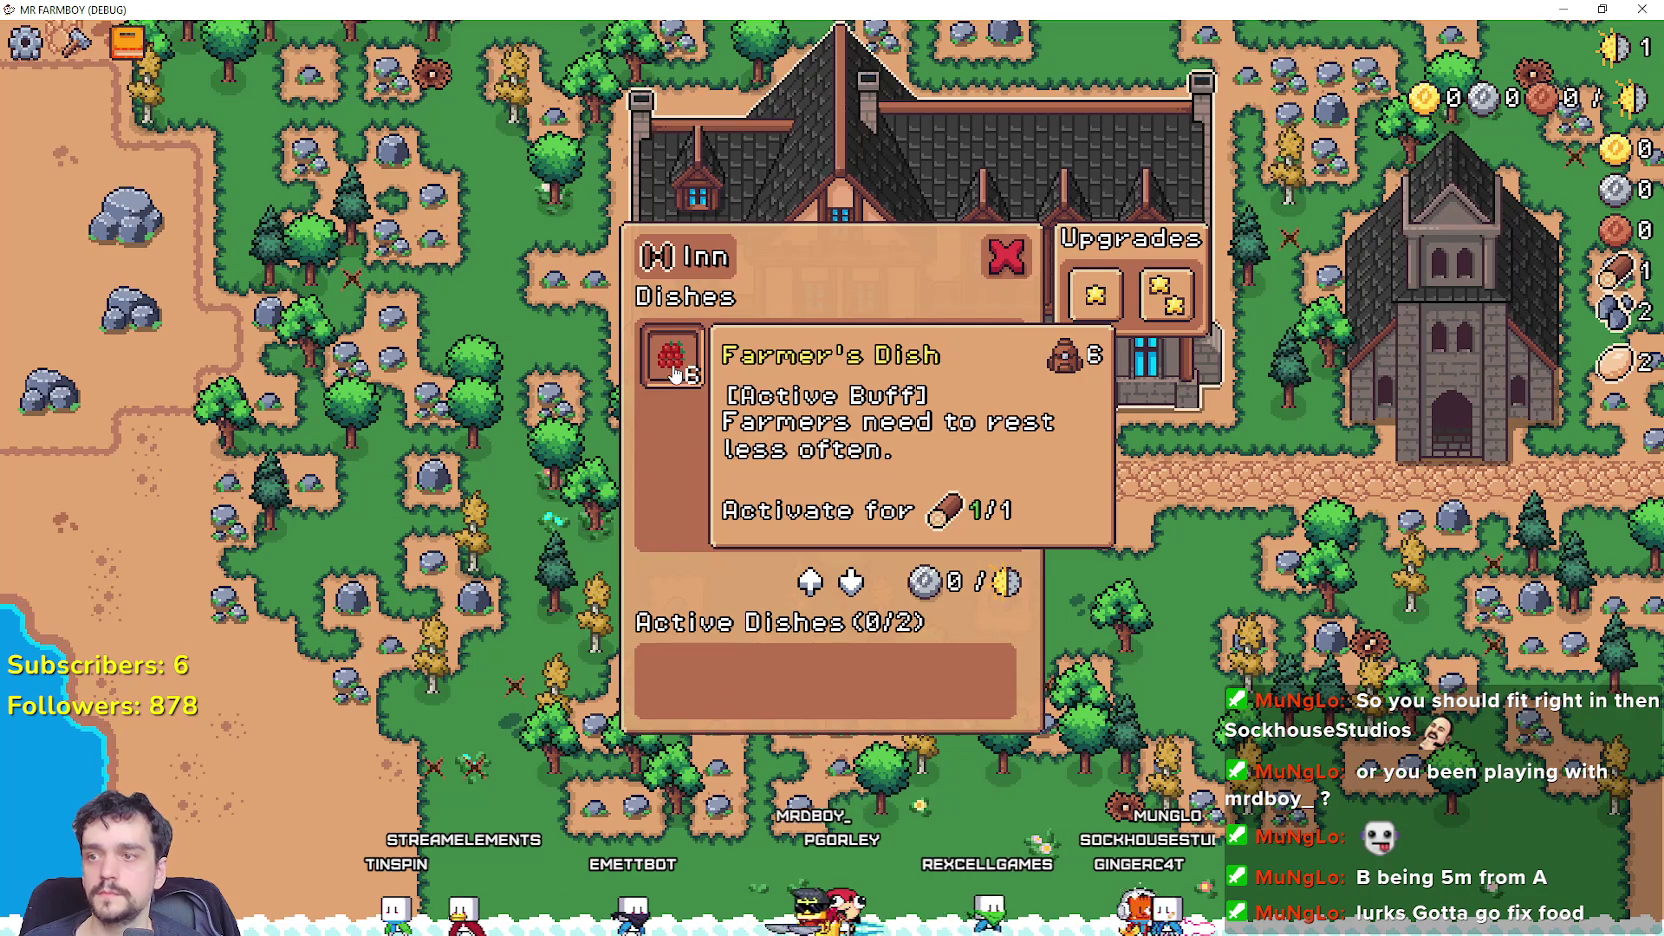
pyautogui.hotkey('alt', 'Tab')
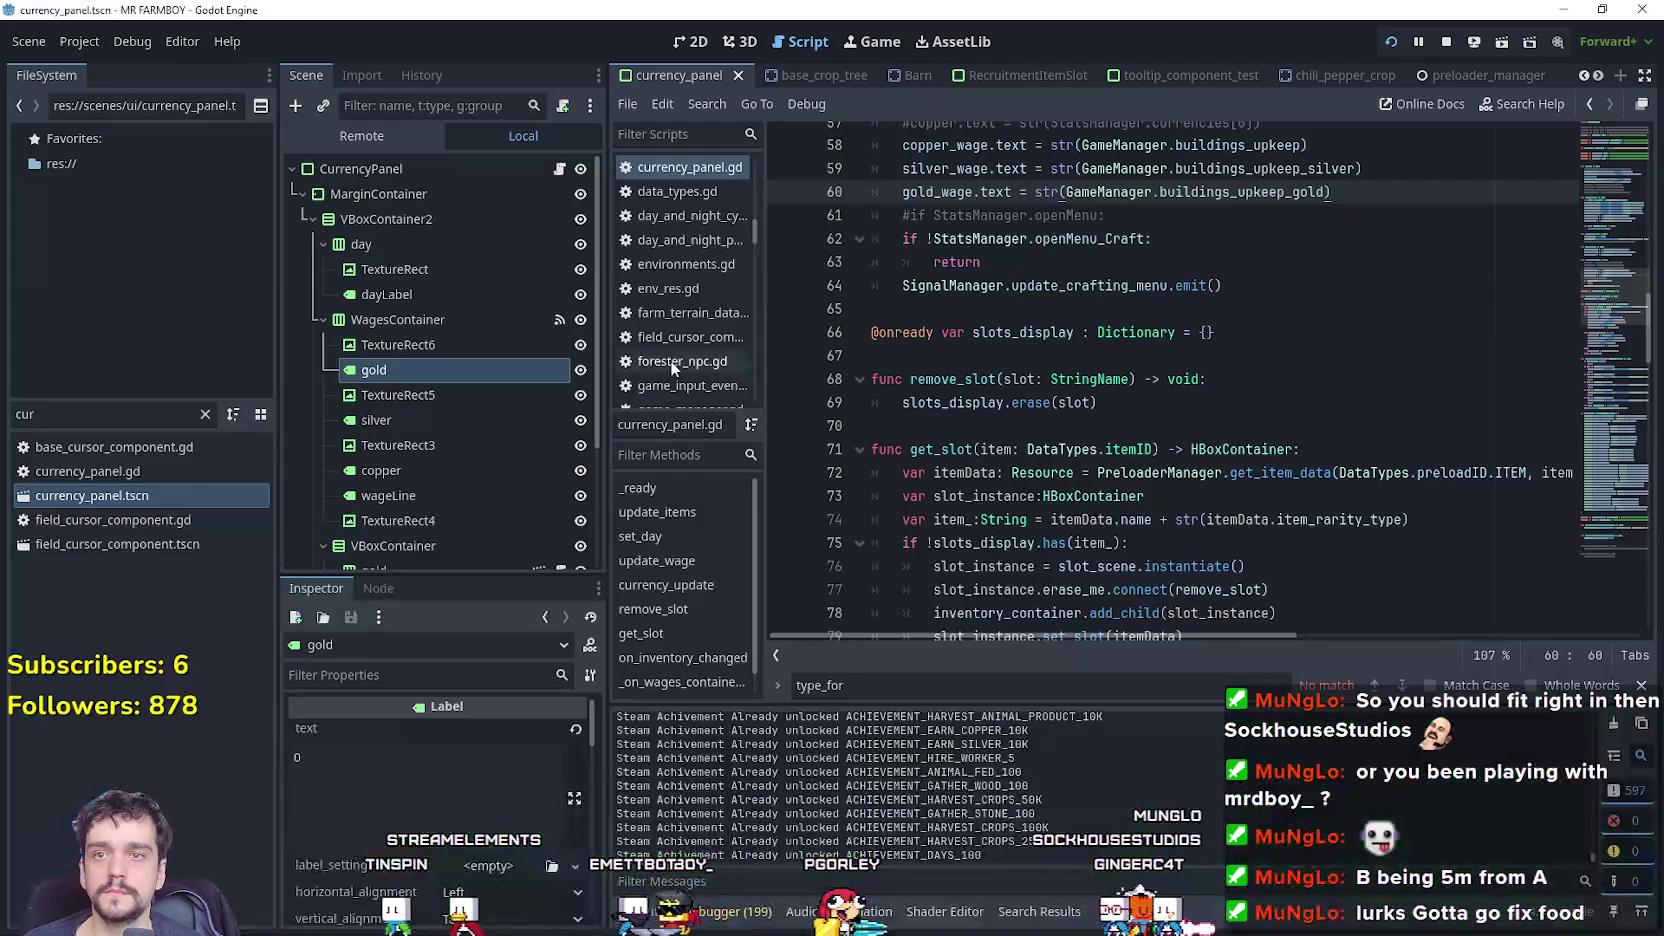
# Rename the CurrencyPanel nodes TextureRect6 to goldTexture and TextureRect5 to silverTexture.
pyautogui.click(128, 497)
pyautogui.click(560, 171)
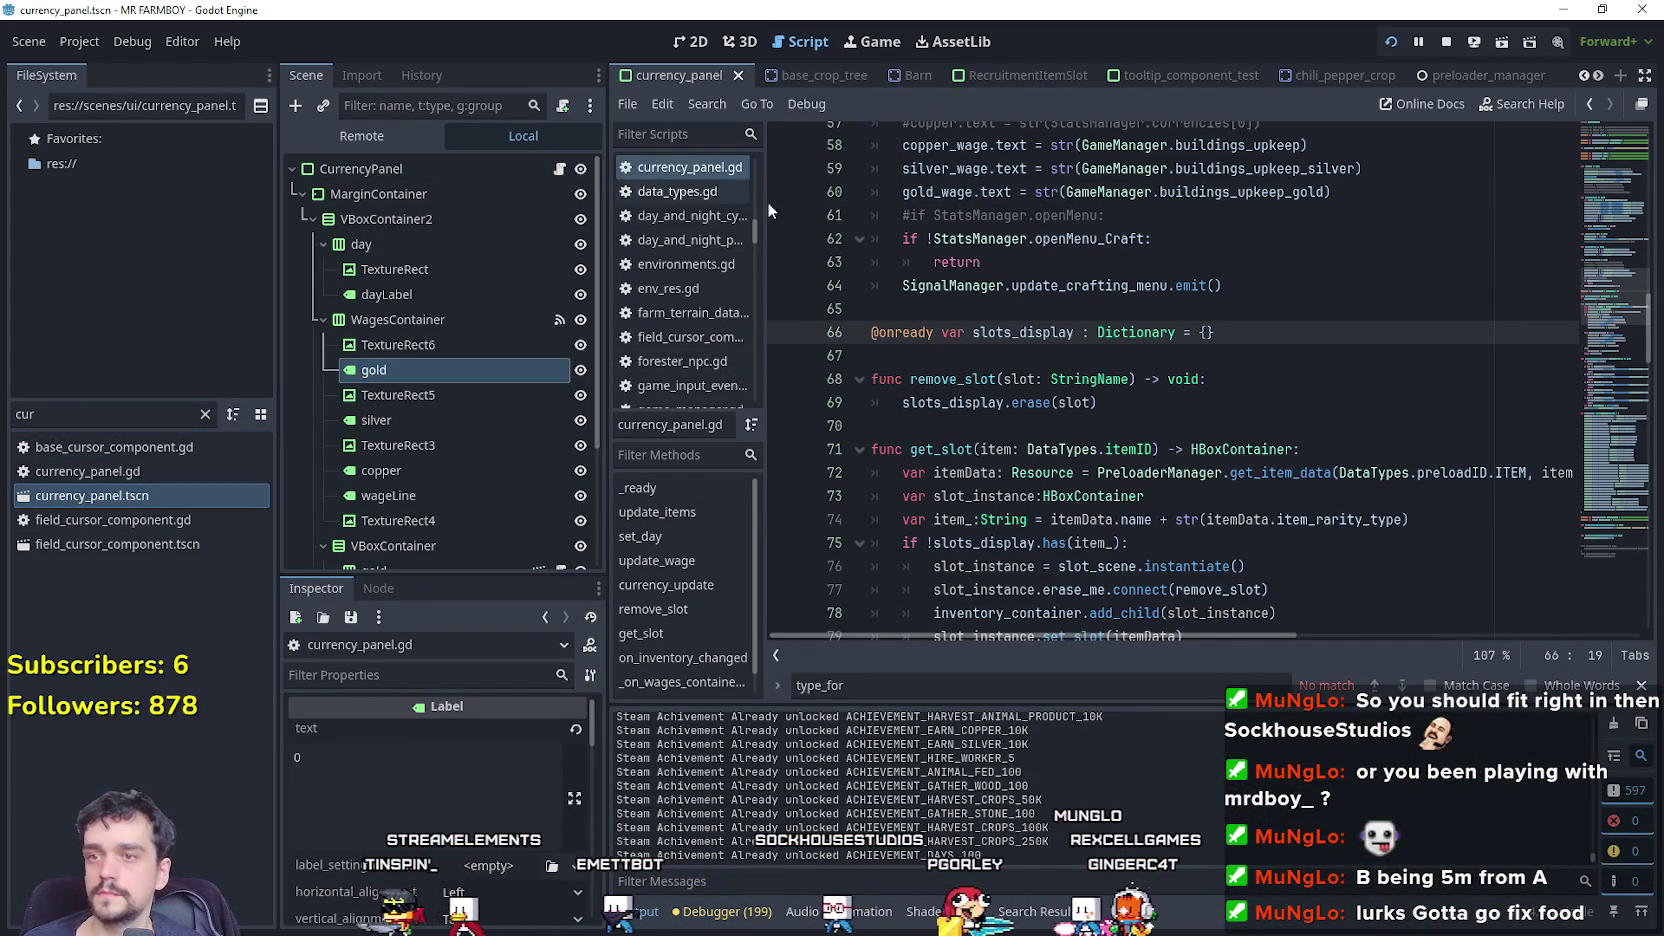
pyautogui.click(435, 345)
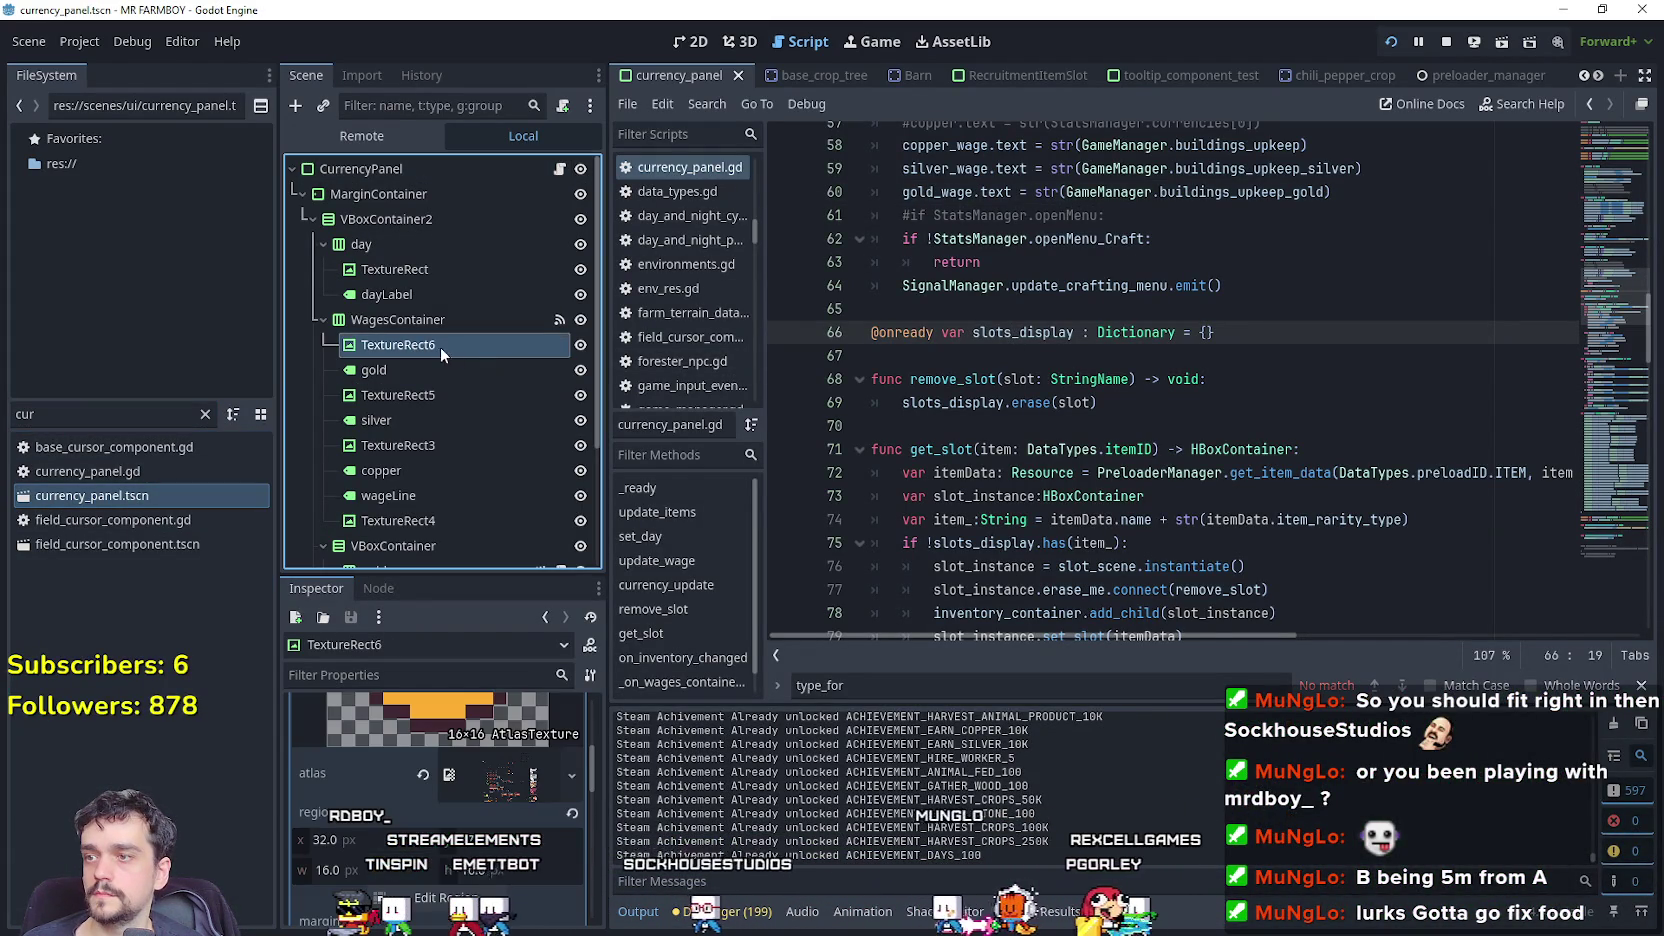
pyautogui.write('g')
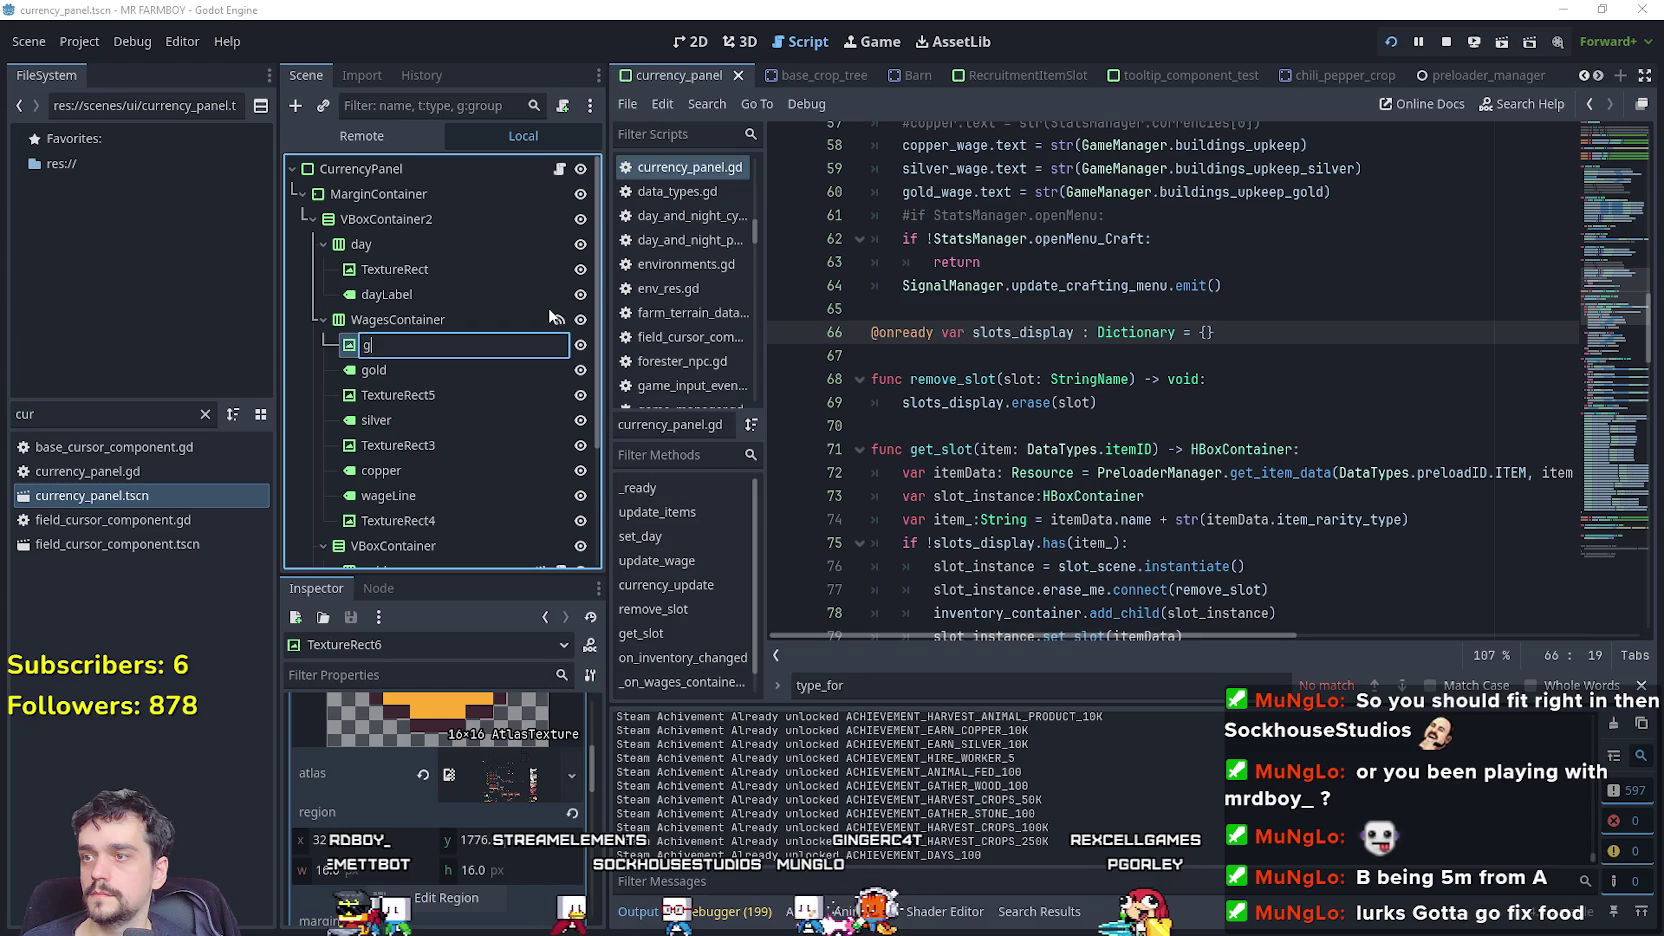
pyautogui.write('oldTexture')
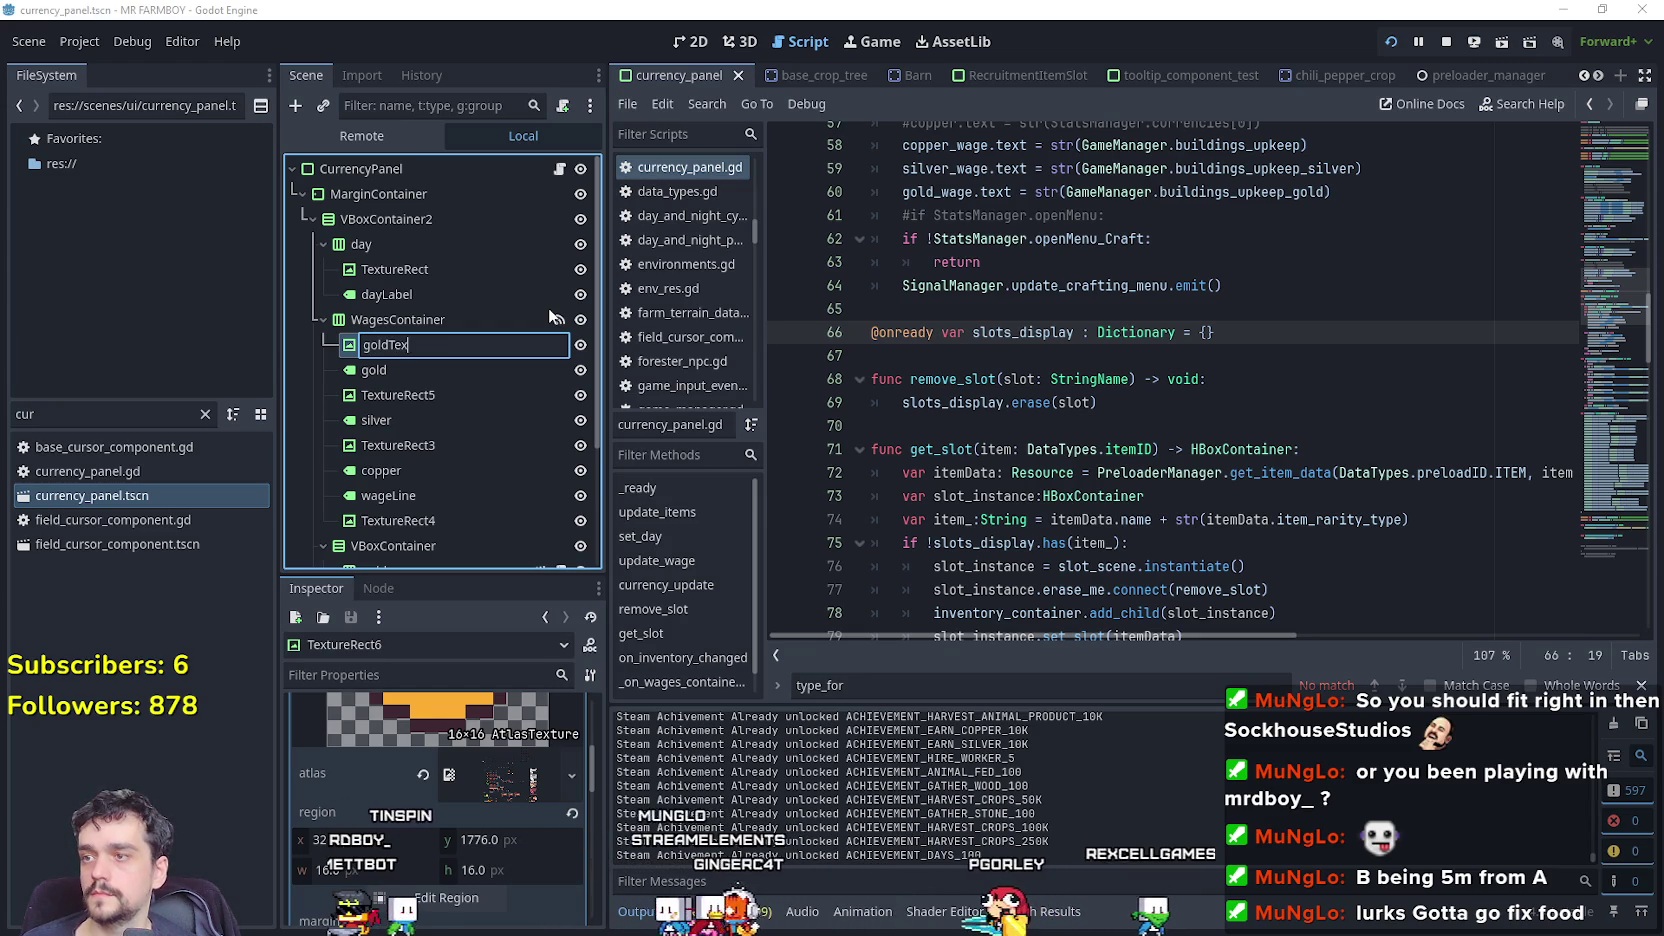
pyautogui.press('Return')
pyautogui.click(477, 393)
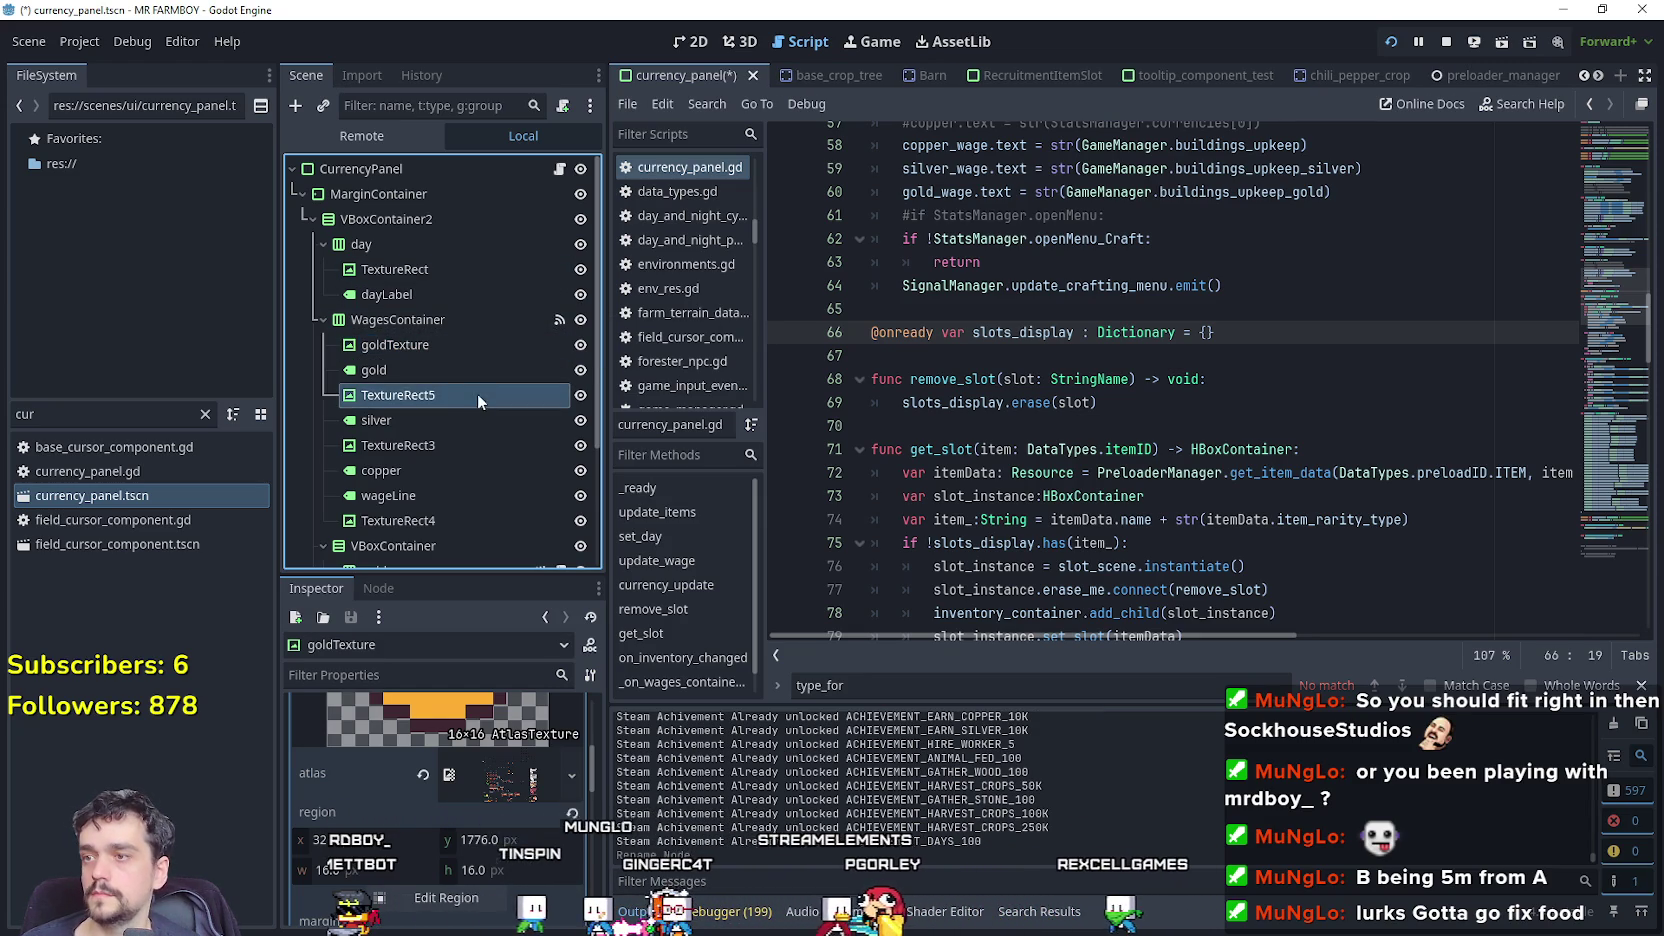
pyautogui.click(443, 400)
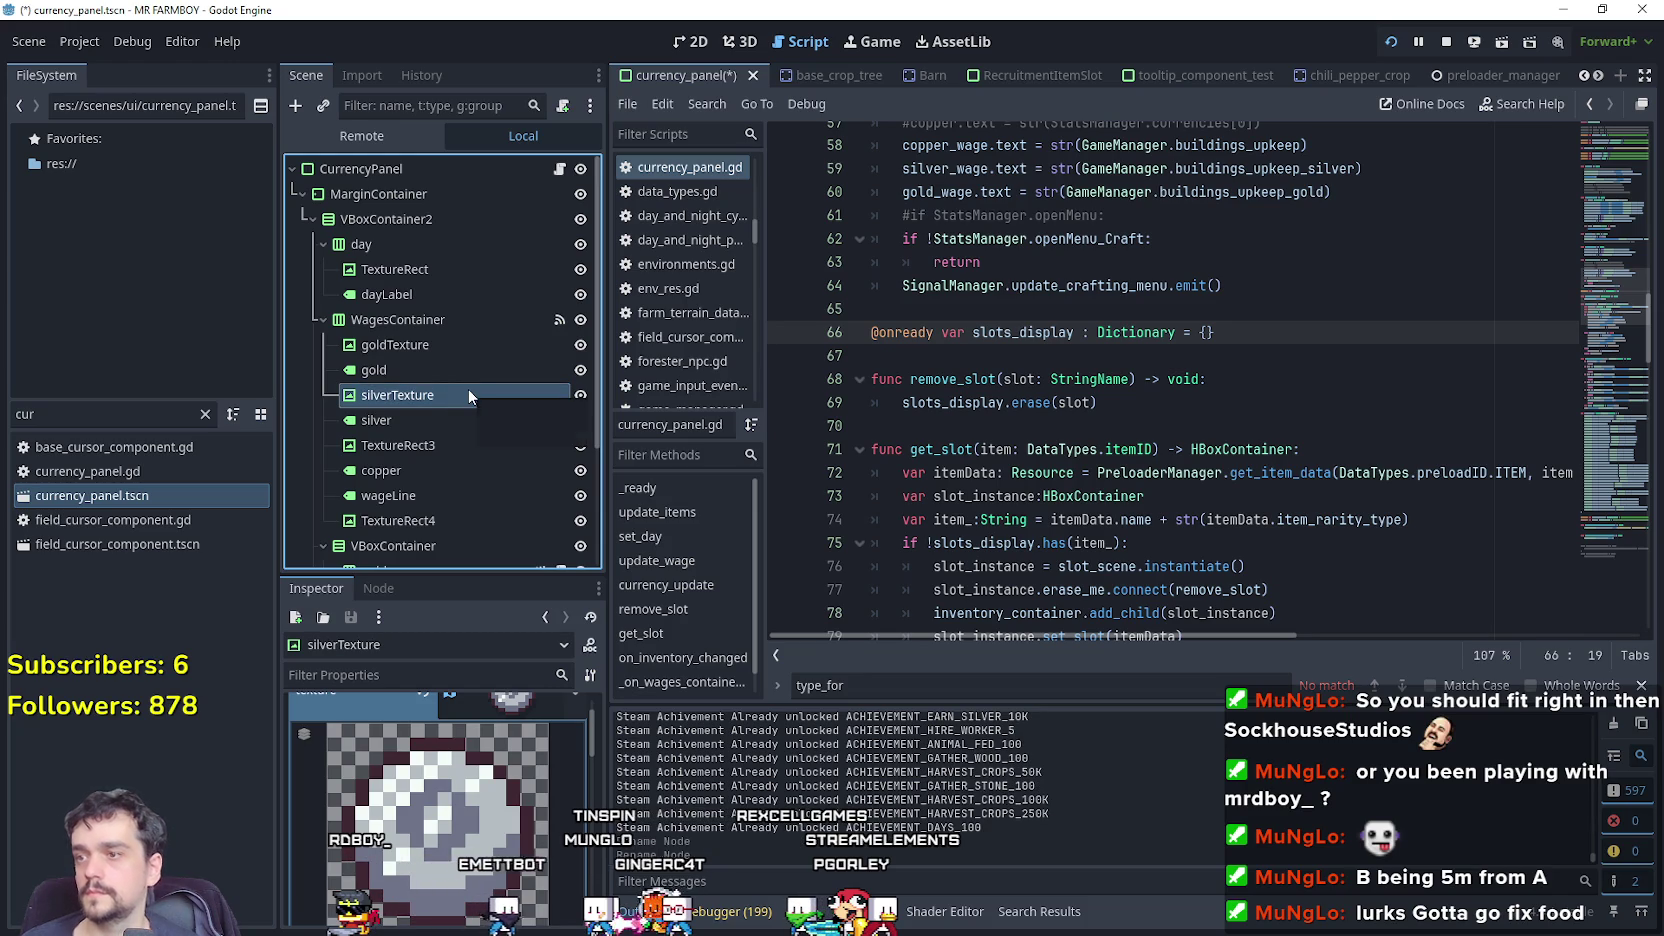
pyautogui.scroll(3, 1234, 199)
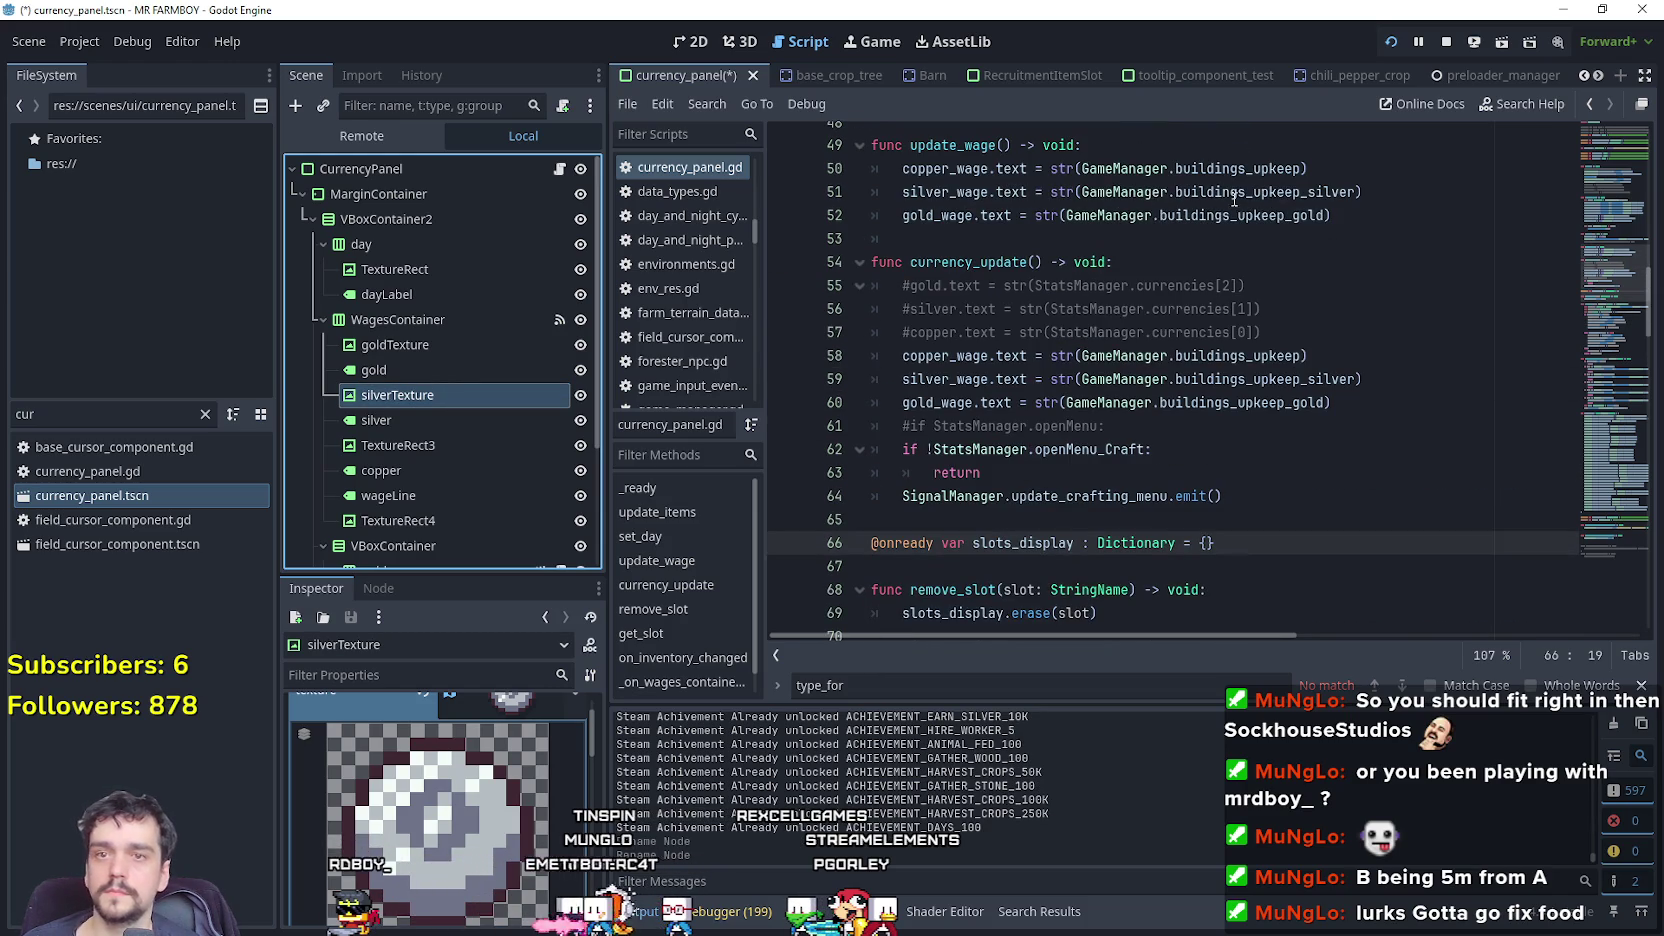
# Ctrl-drag goldTexture and silverTexture into lines 16–17 as gold_texture and silver_texture onready references.
pyautogui.click(477, 343)
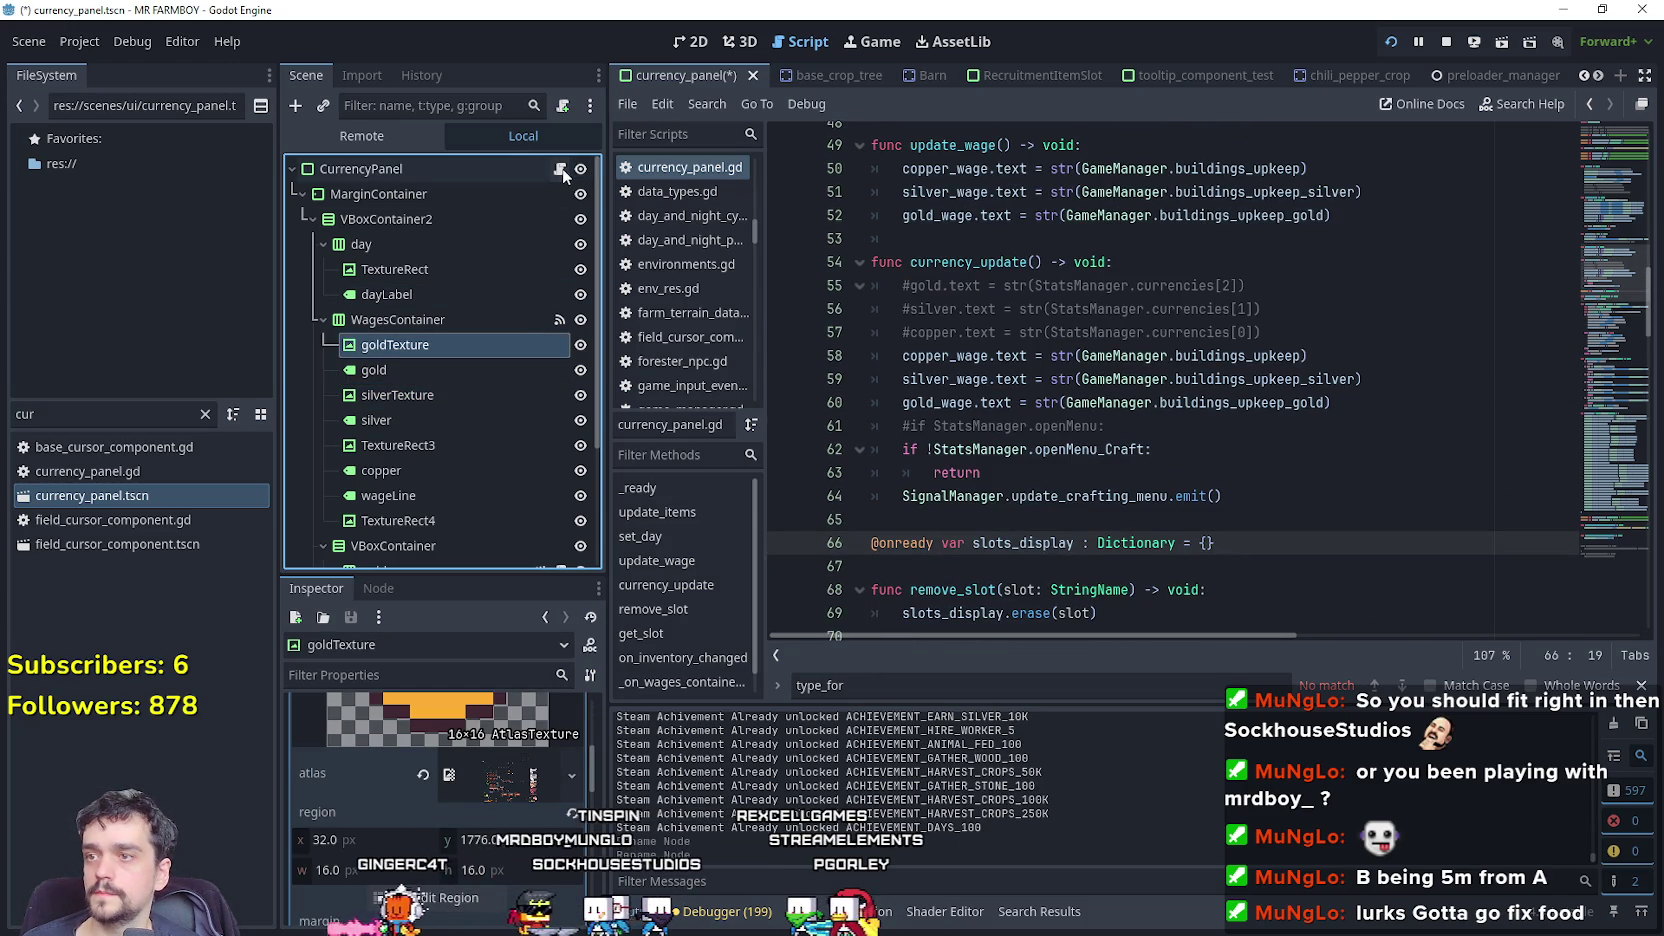
pyautogui.moveTo(1609, 289); pyautogui.dragTo(1614, 152)
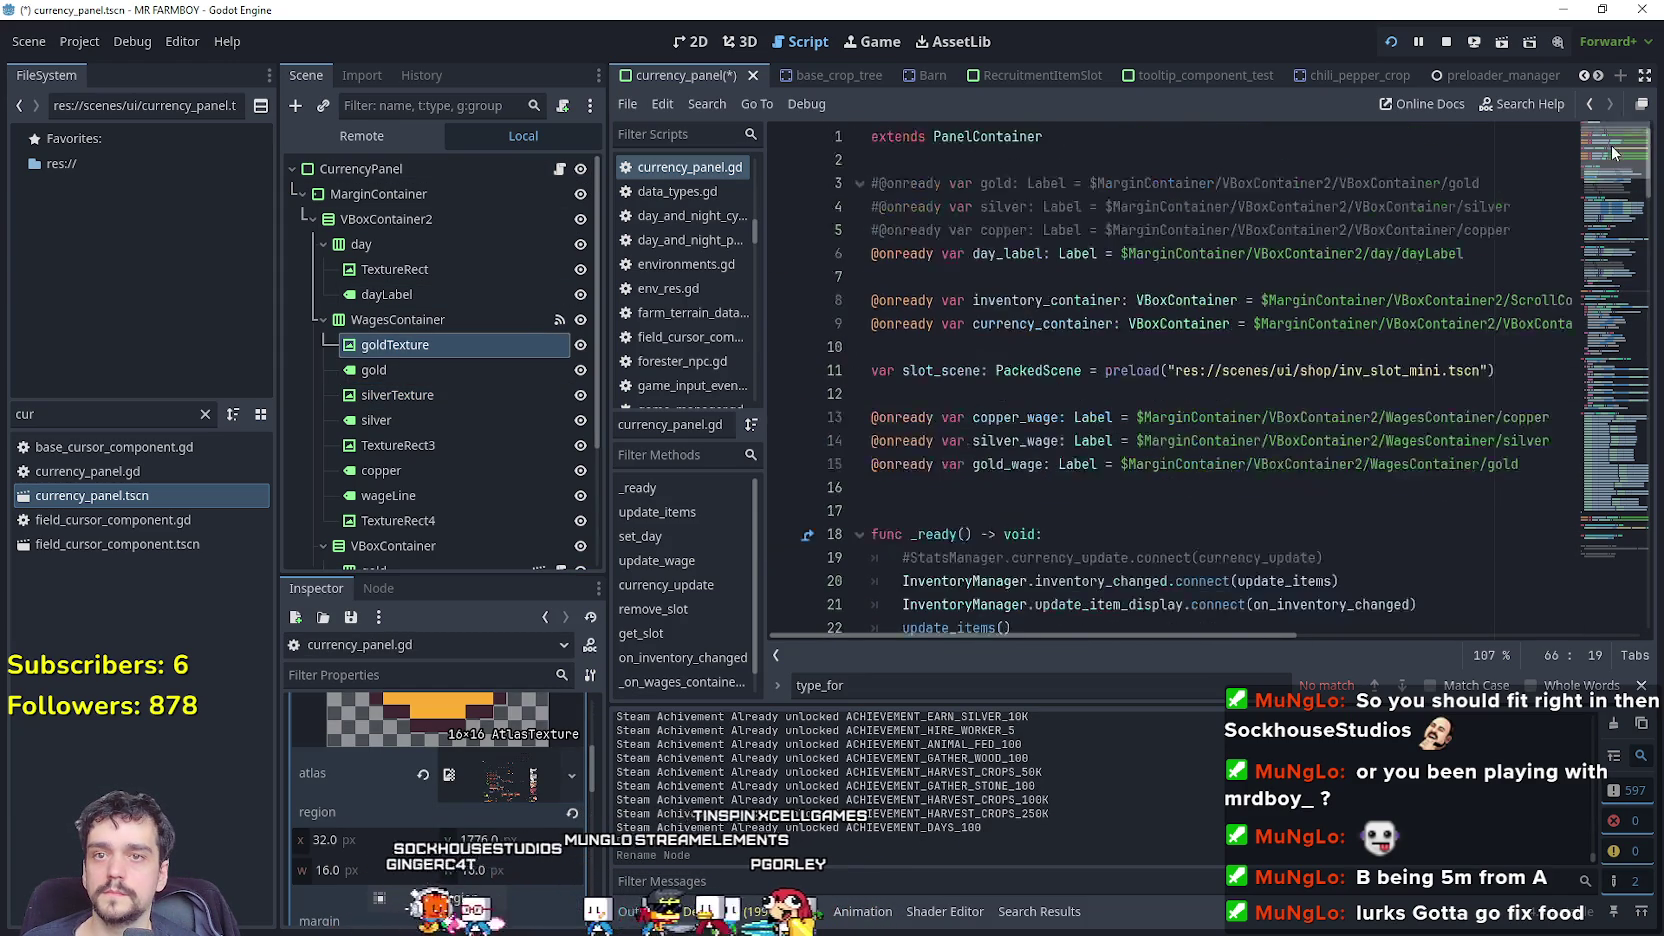
pyautogui.click(1076, 489)
pyautogui.scroll(-1, 1076, 489)
pyautogui.moveTo(645, 378); pyautogui.dragTo(1056, 419)
pyautogui.moveTo(420, 393); pyautogui.dragTo(1019, 443)
pyautogui.scroll(-6, 1047, 425)
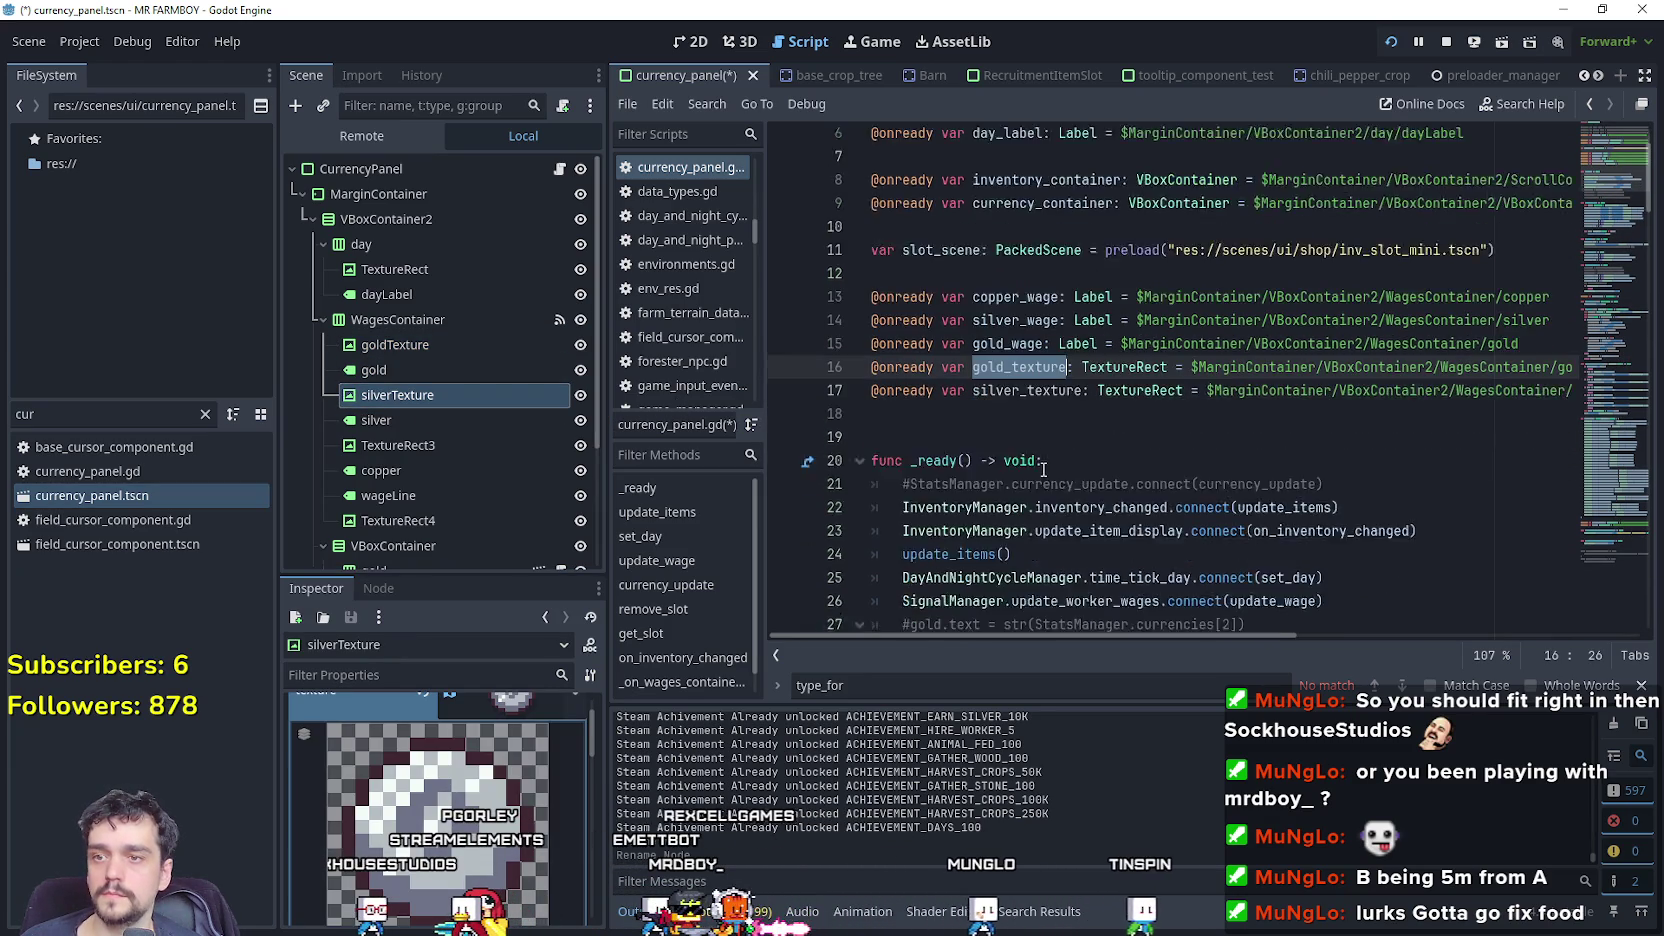
pyautogui.scroll(-2, 1042, 449)
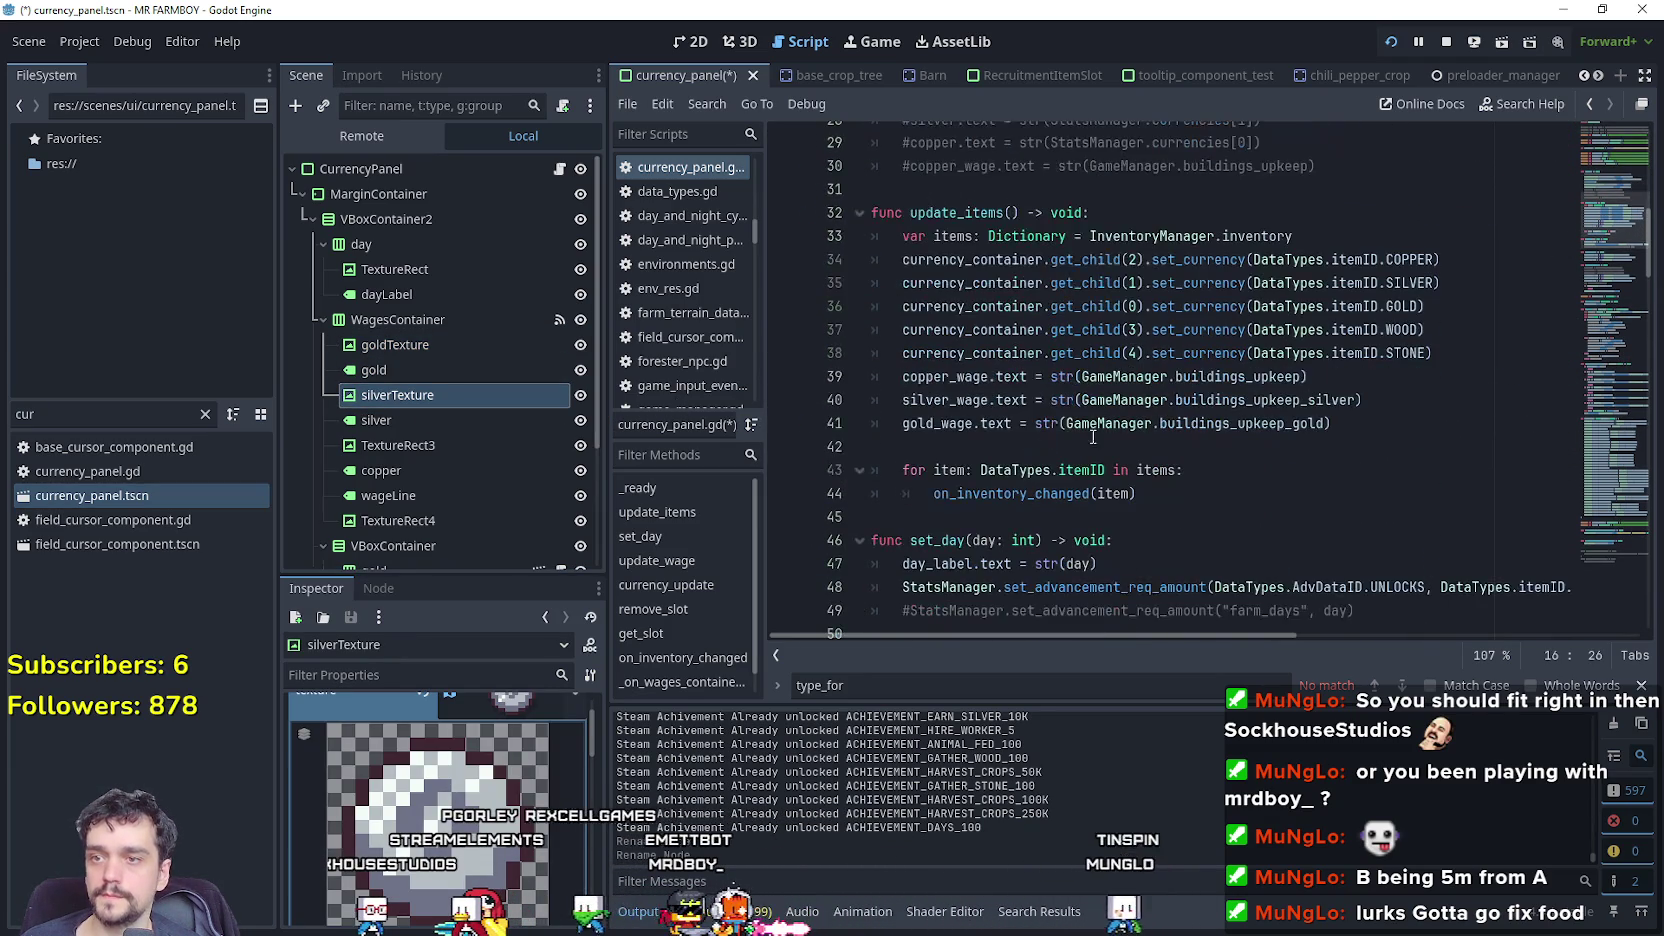
pyautogui.click(1396, 424)
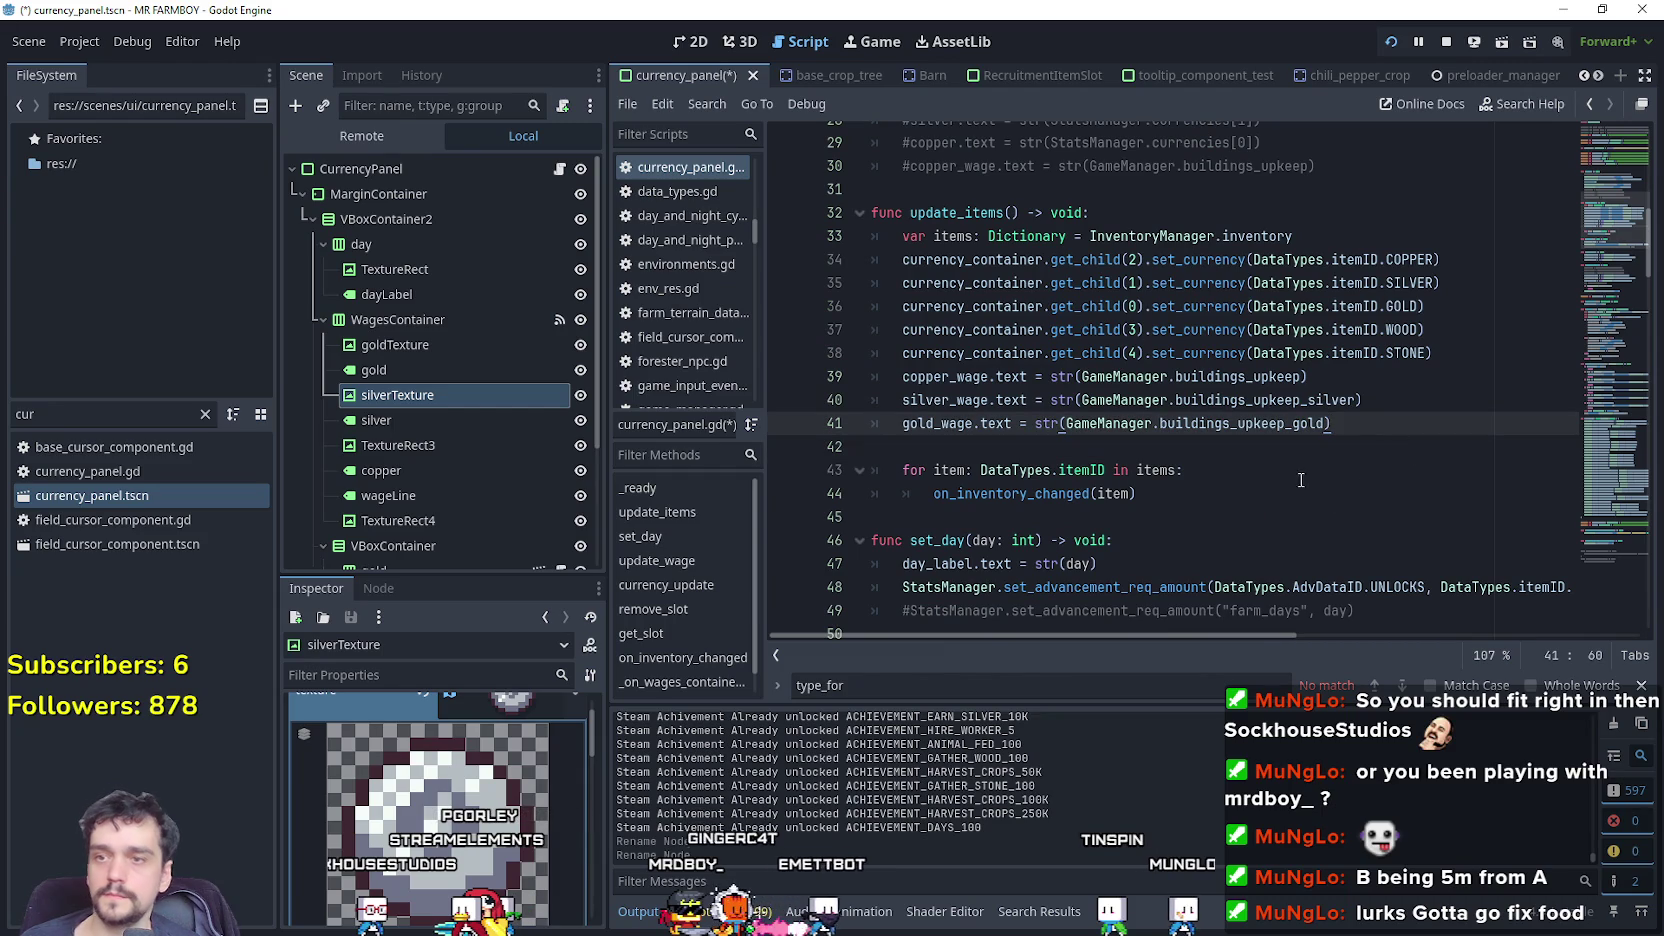
# Hide the silver and gold wage icons and labels in the Scene dock, keeping copper visible.
pyautogui.click(1352, 378)
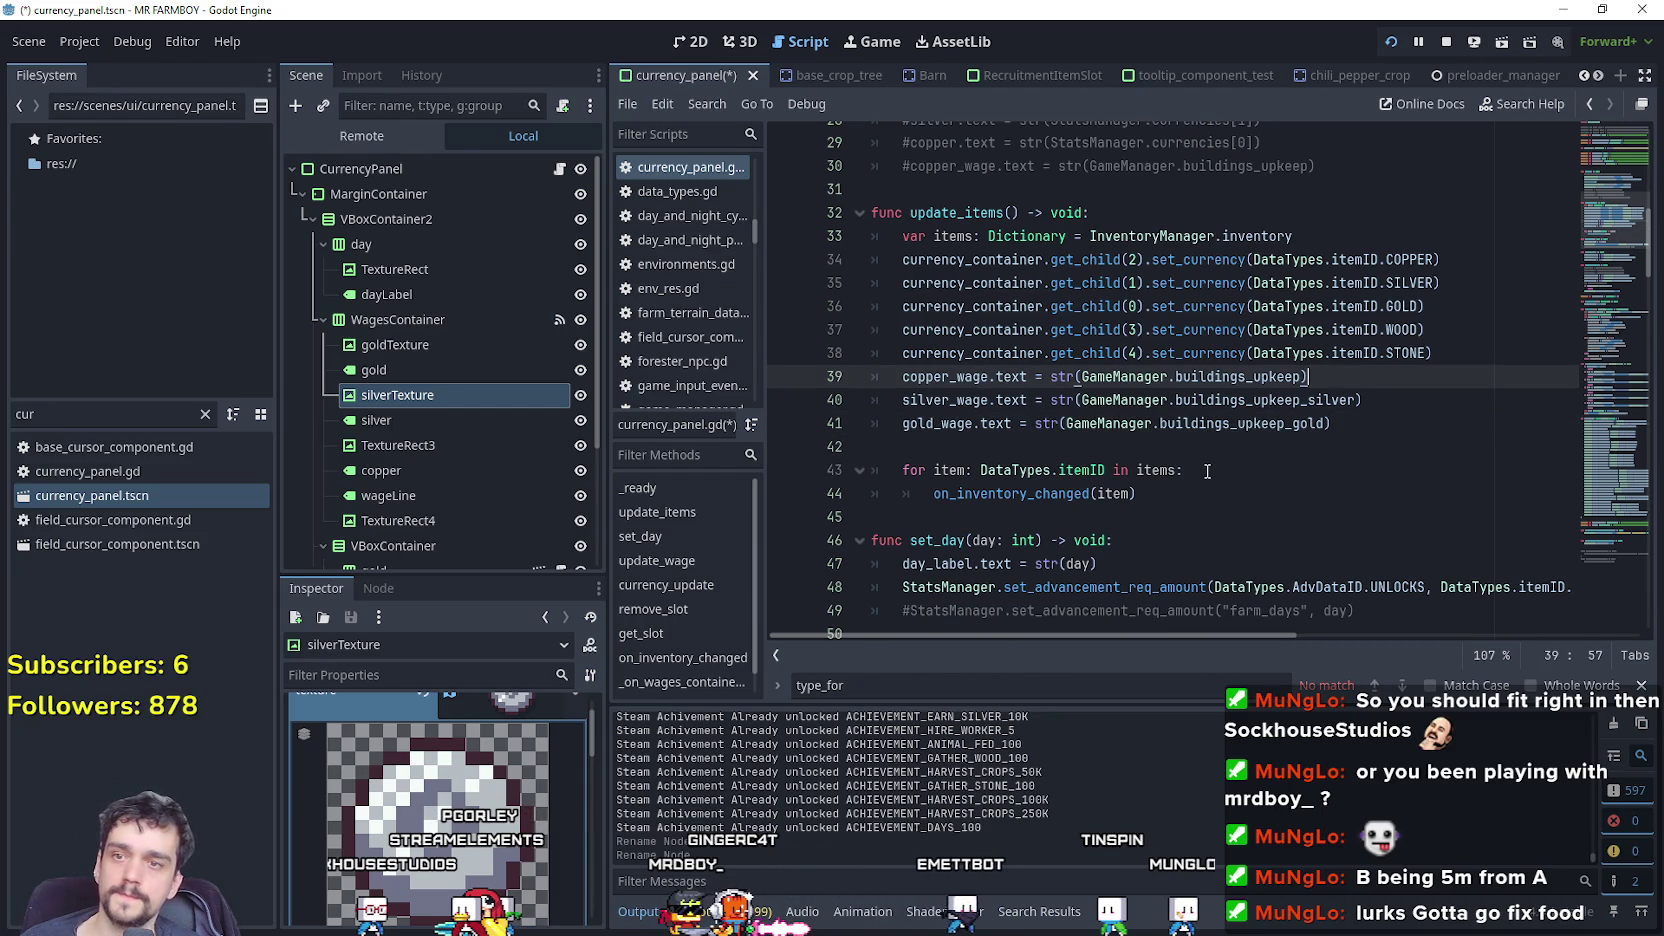
pyautogui.press('Return')
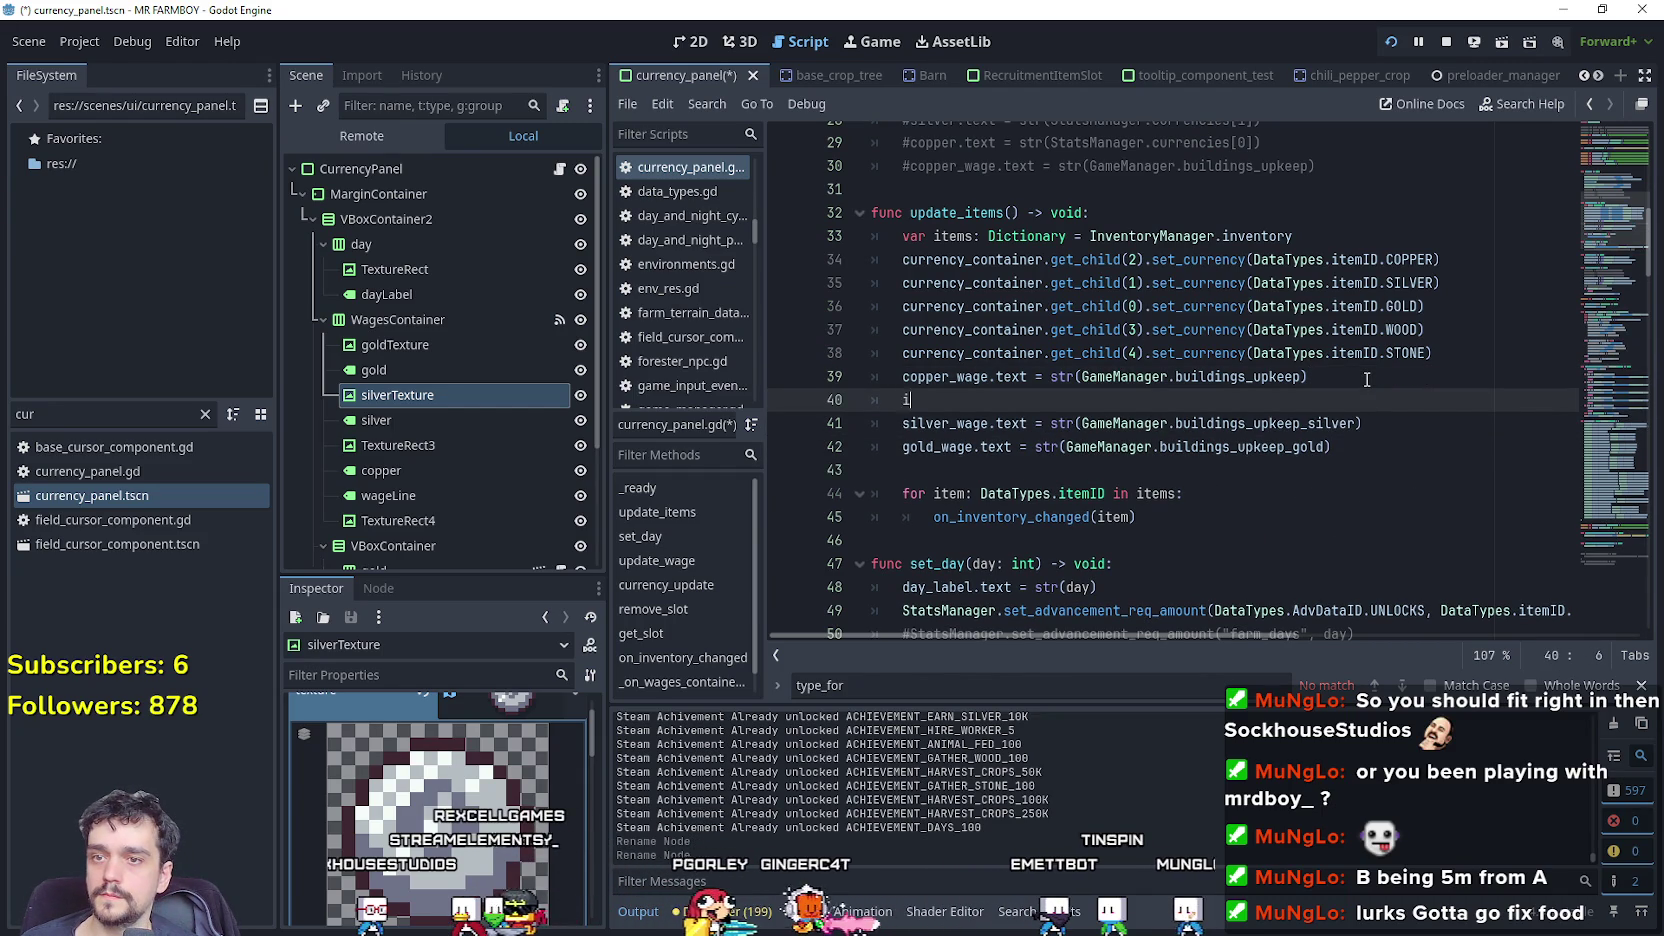
pyautogui.write('if')
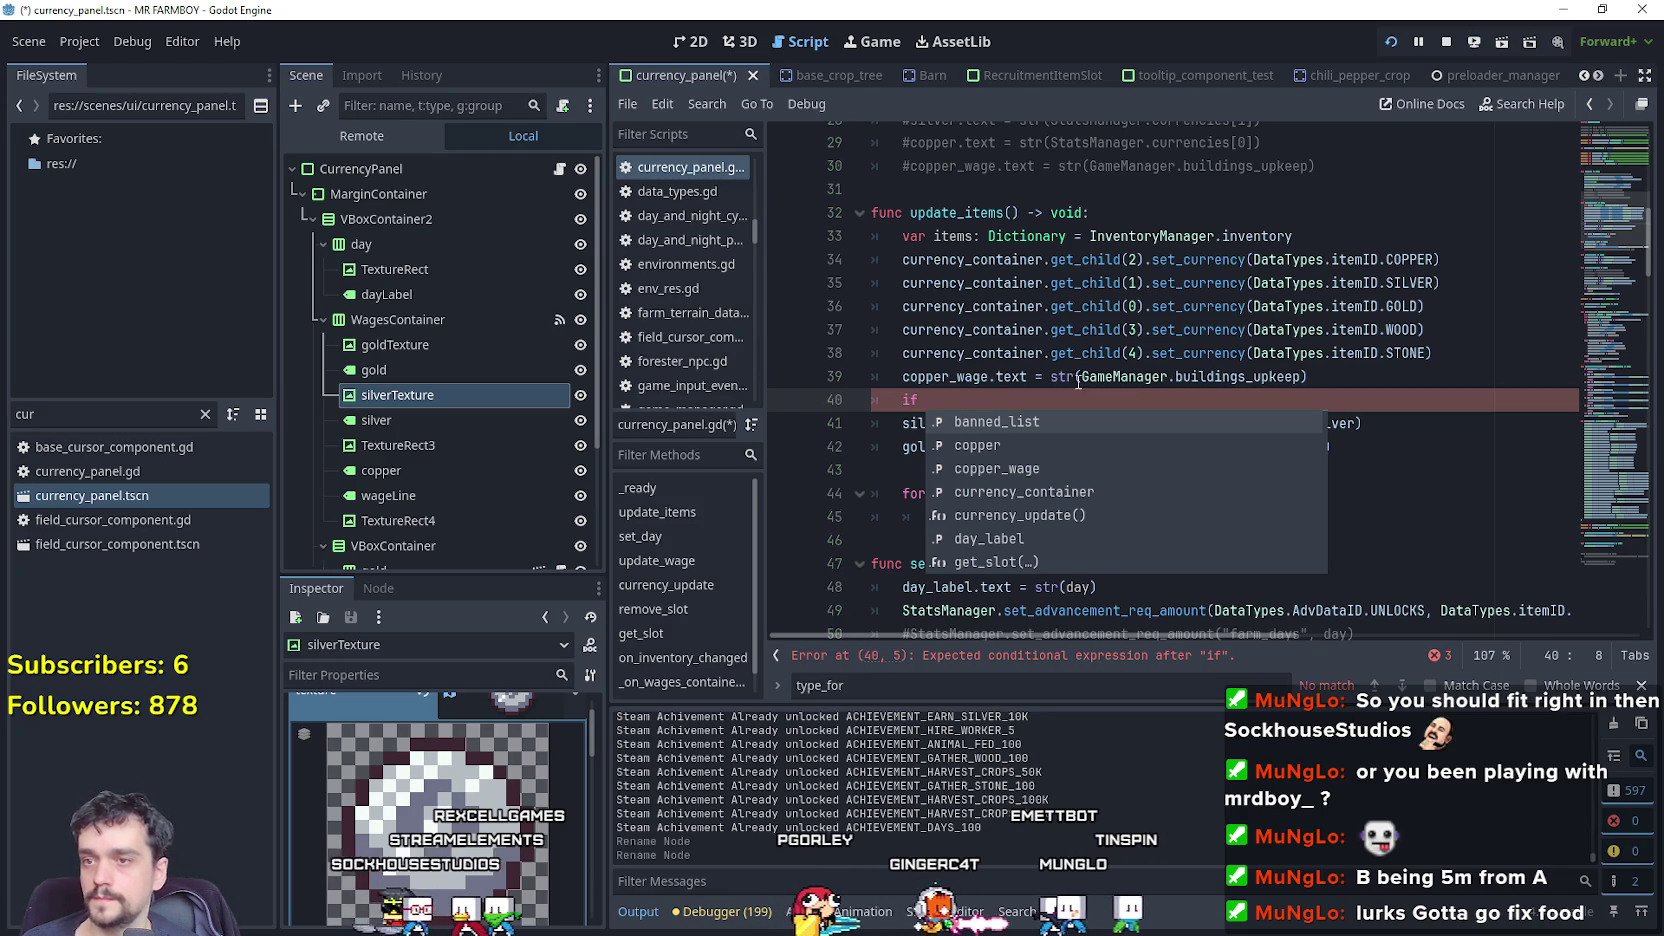
pyautogui.press('BackSpace')
pyautogui.press('BackSpace')
pyautogui.press('BackSpace')
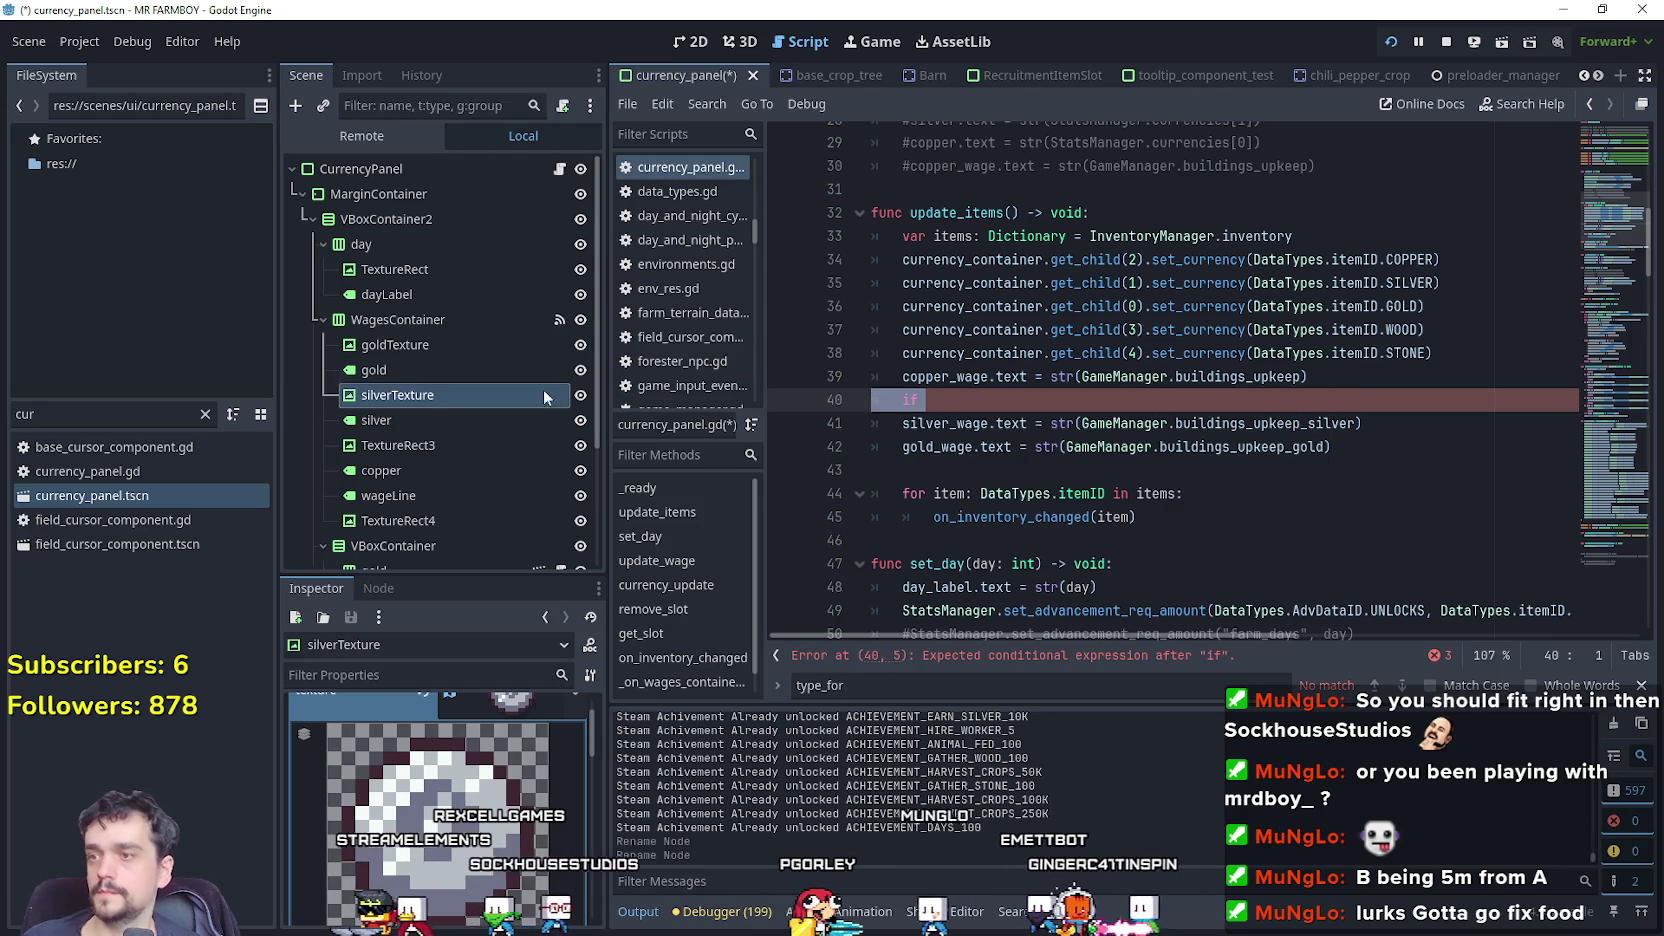
pyautogui.press('BackSpace')
pyautogui.press('BackSpace')
pyautogui.click(580, 395)
pyautogui.click(580, 420)
pyautogui.click(580, 445)
pyautogui.click(580, 470)
pyautogui.click(580, 470)
pyautogui.click(580, 445)
pyautogui.click(580, 370)
pyautogui.click(580, 345)
# Wrap the silver_wage line in an 'if GameManager.buildings_upkeep_silver != 0:' check.
pyautogui.click(1381, 398)
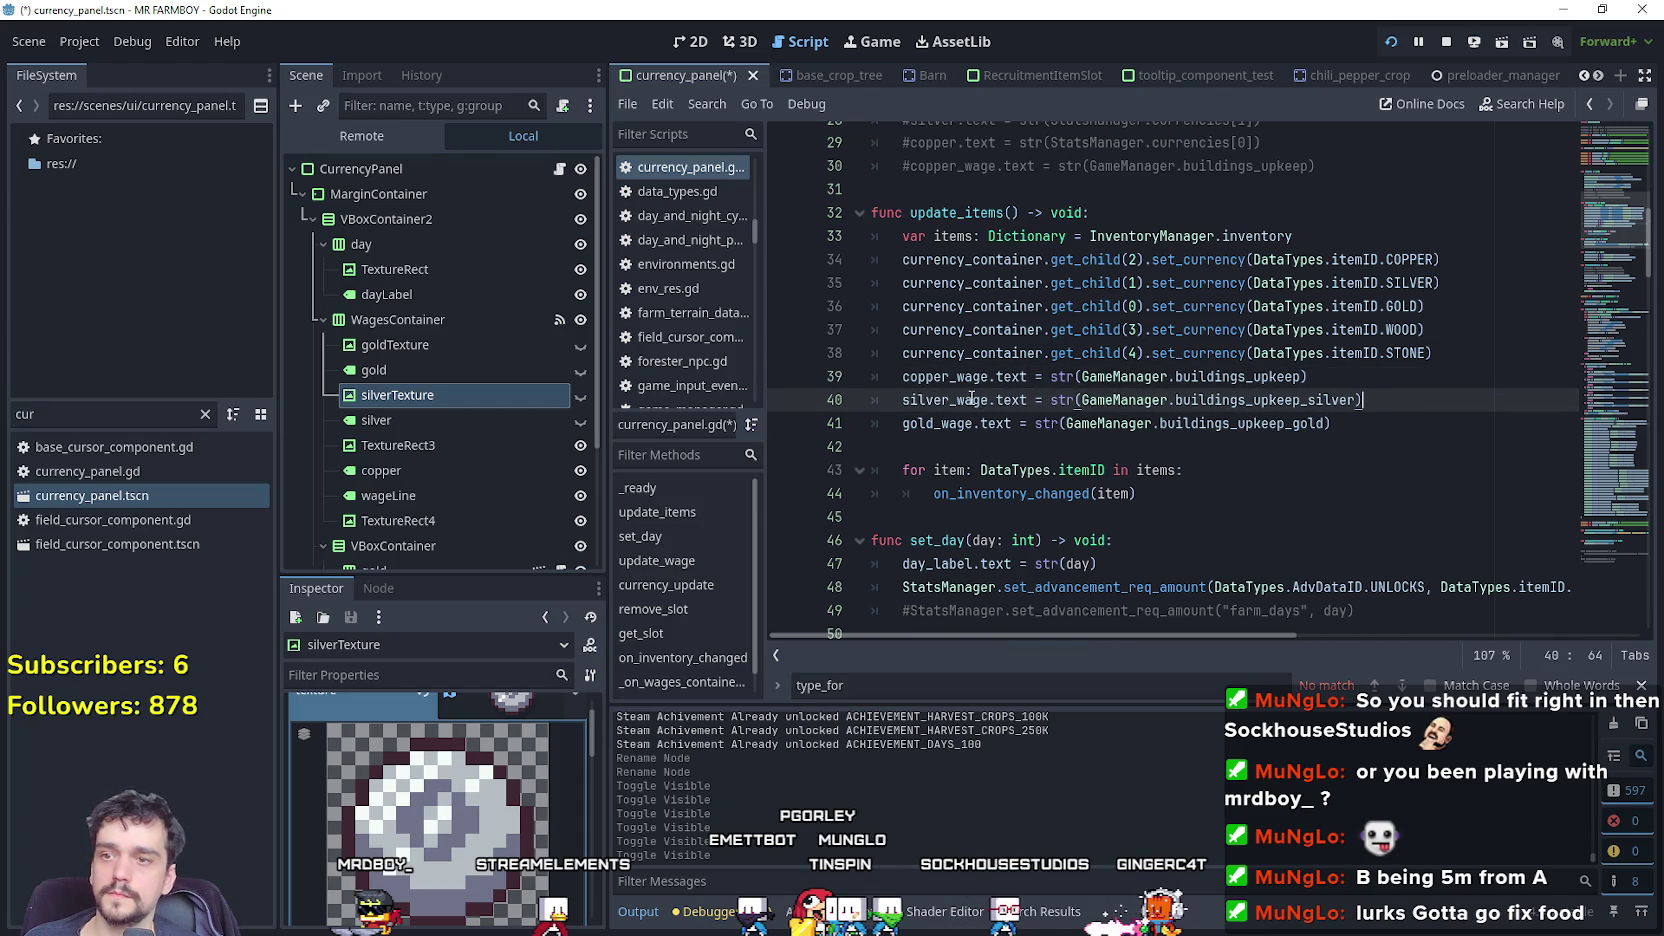
pyautogui.hotkey('ctrl', 'shift', 'Return')
pyautogui.write('if')
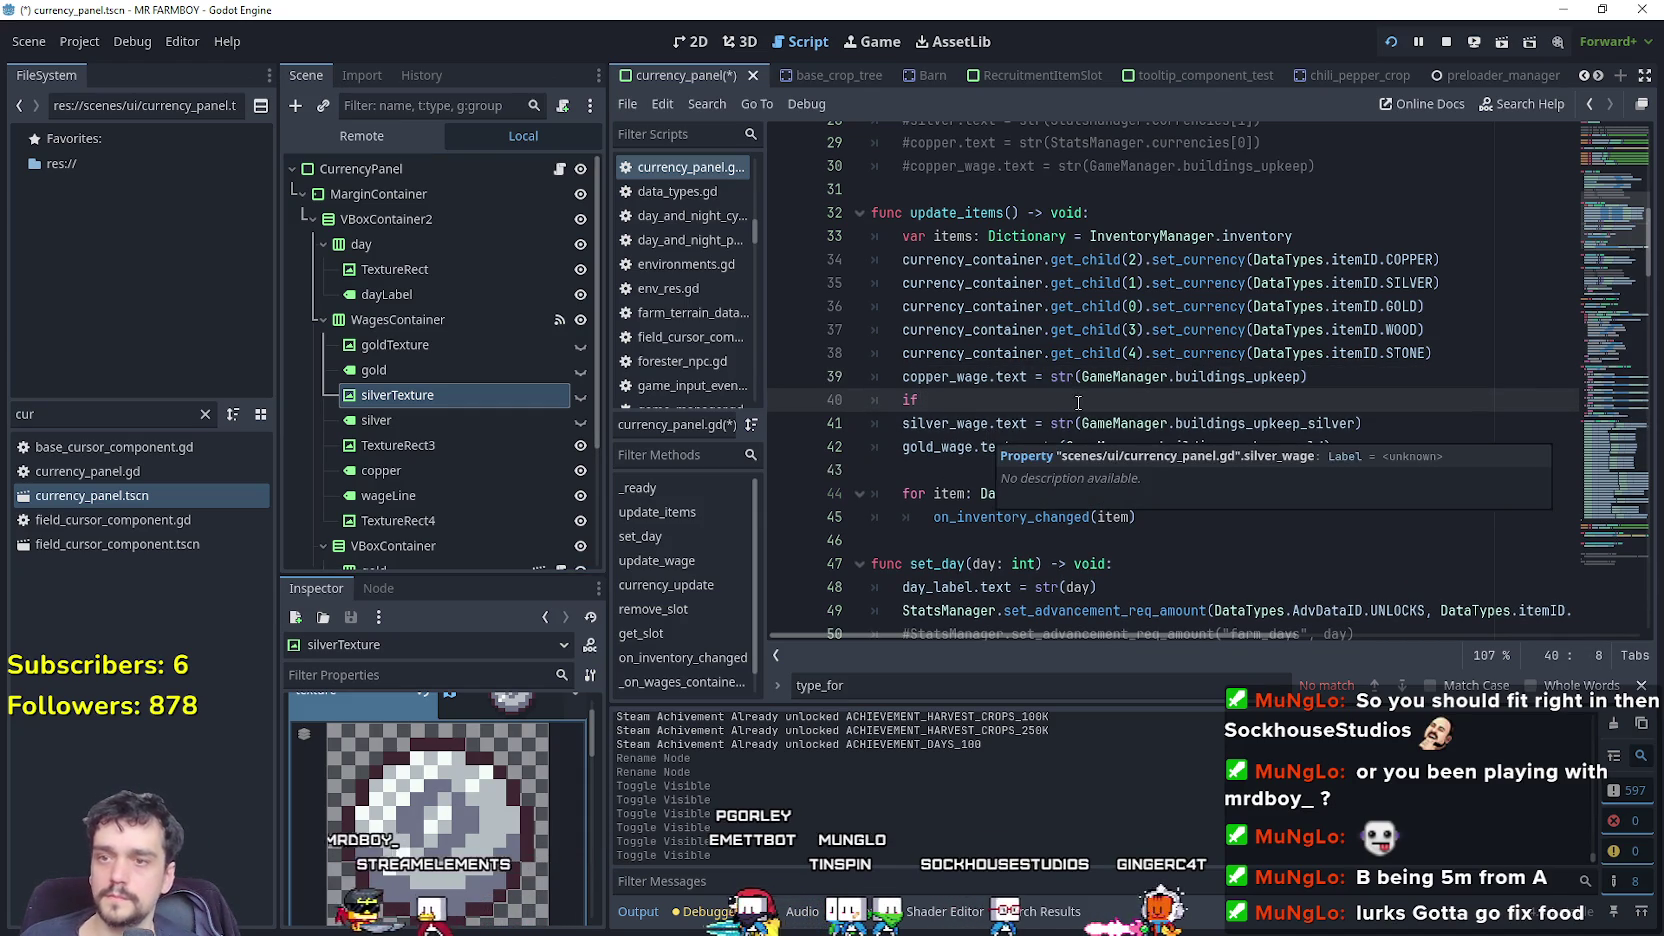
pyautogui.write('GameManager.buildings_upkeep_silver')
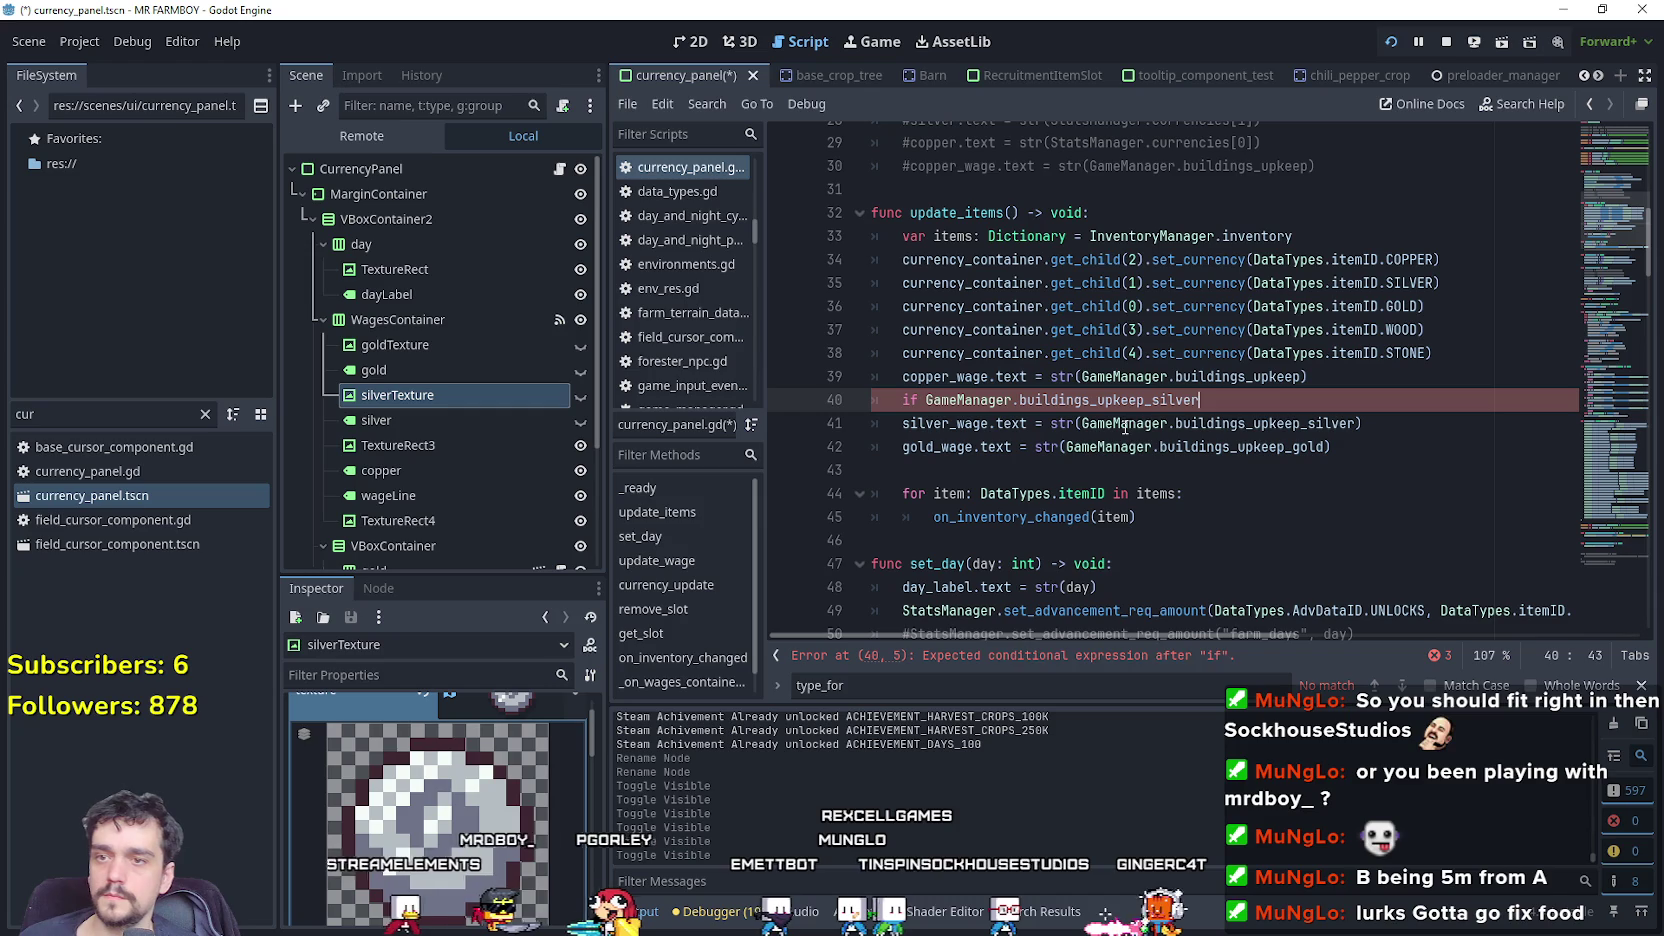
pyautogui.write(' !')
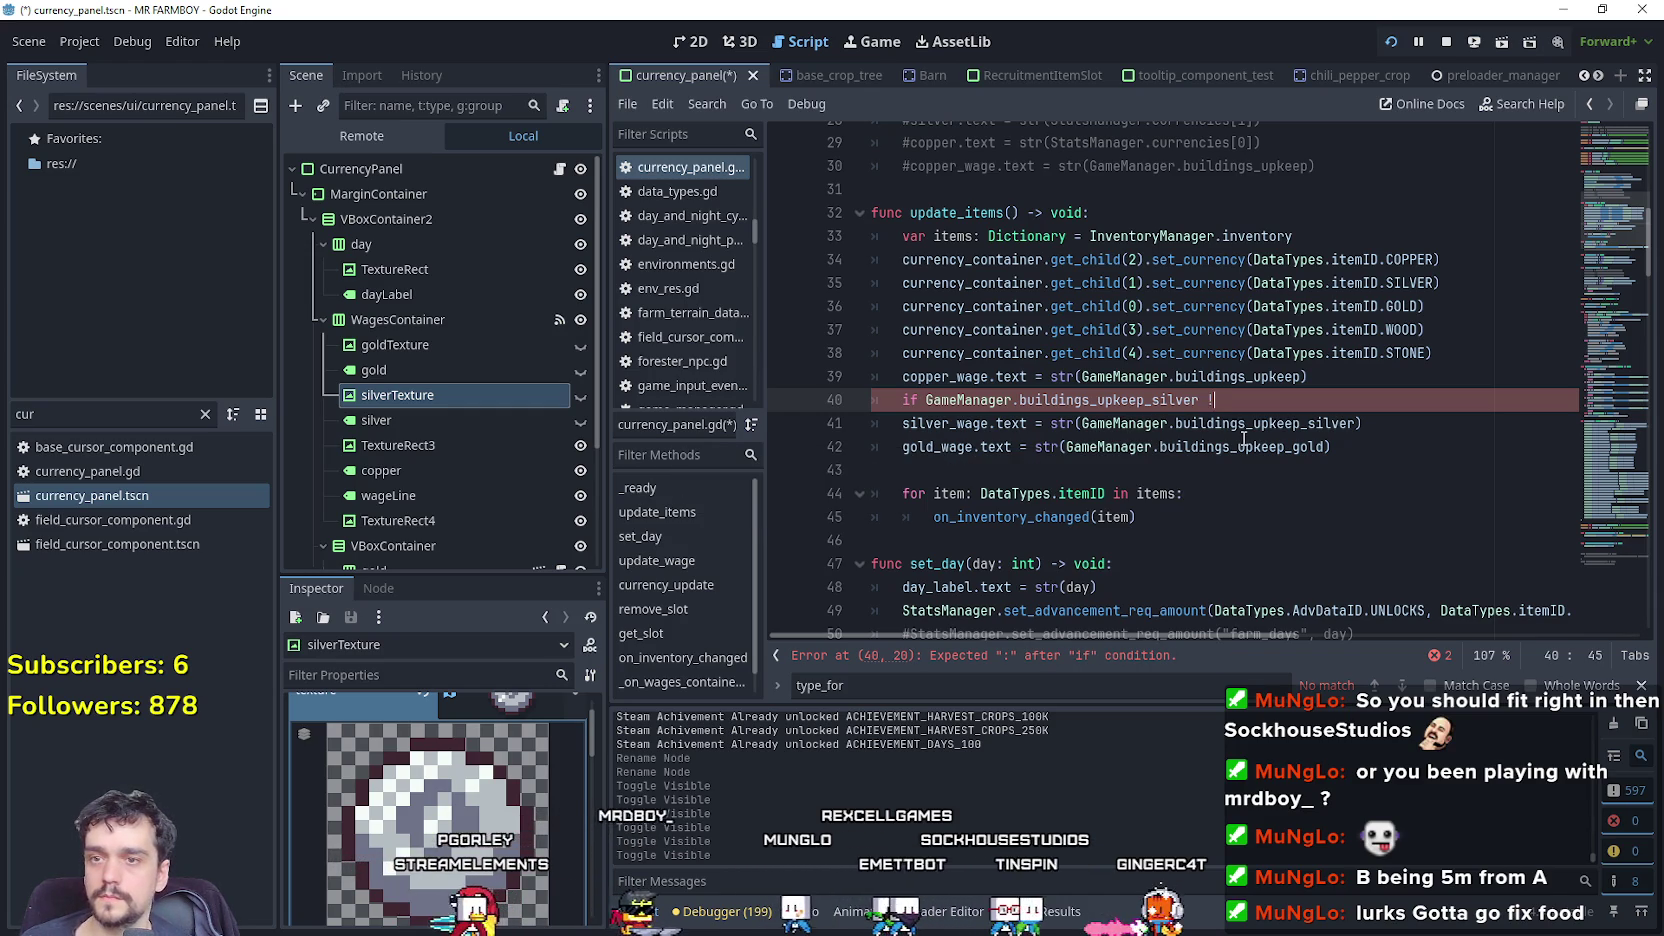
pyautogui.write('= 0:')
pyautogui.press('Return')
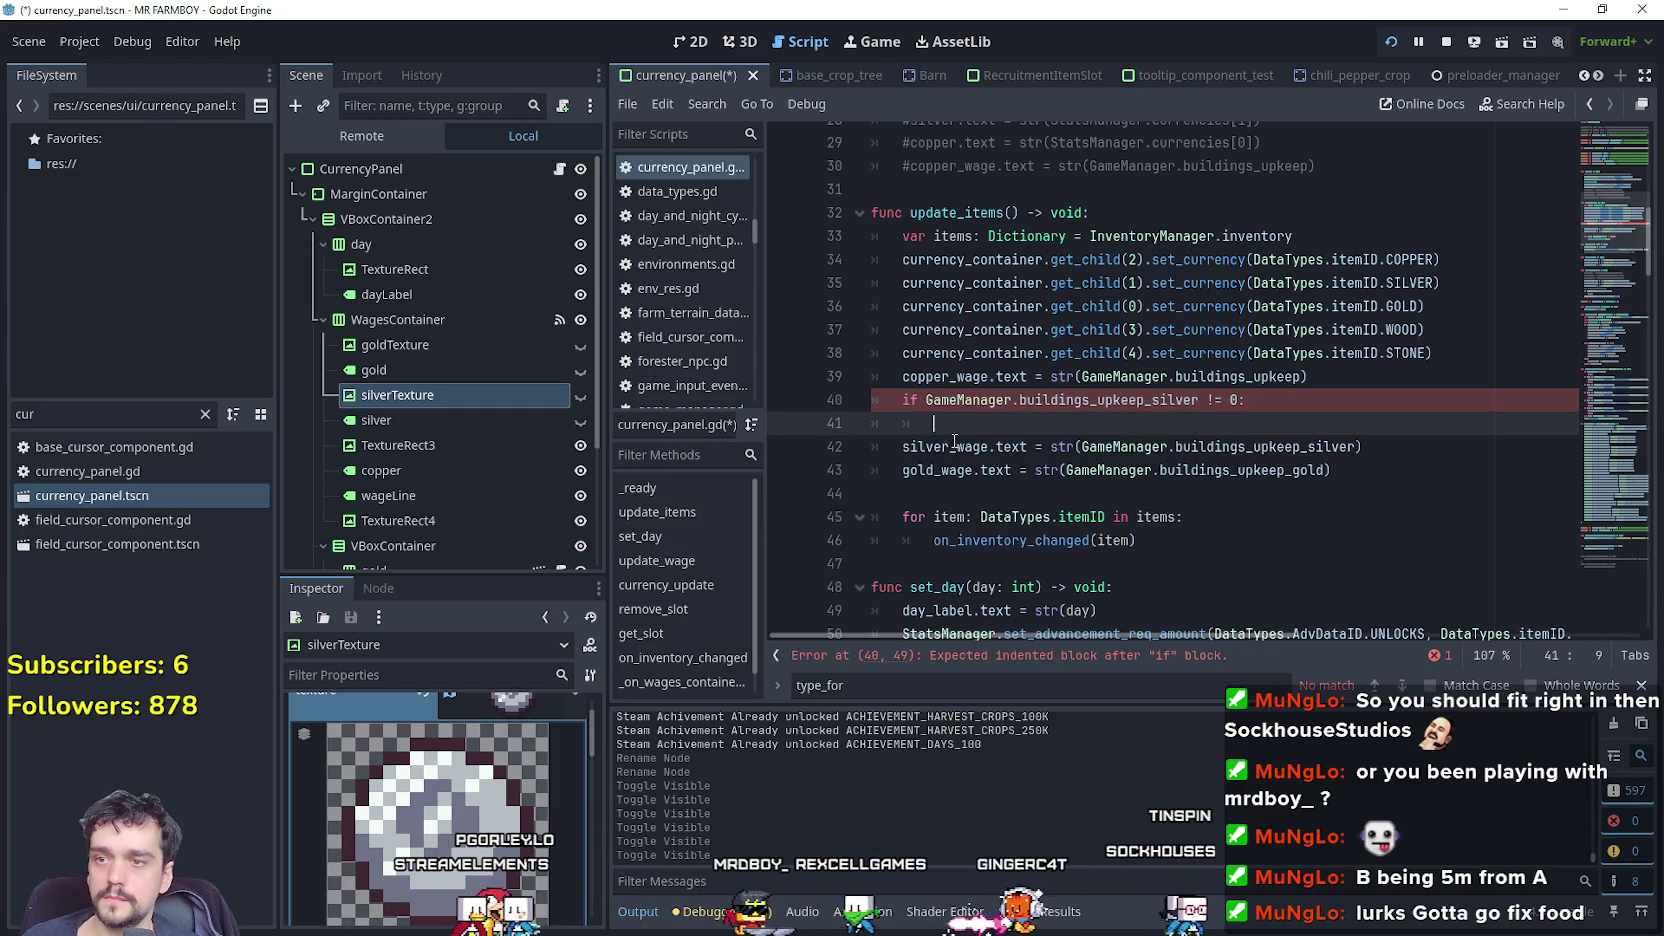
pyautogui.moveTo(940, 423); pyautogui.dragTo(844, 425)
pyautogui.press('Delete')
pyautogui.press('Delete')
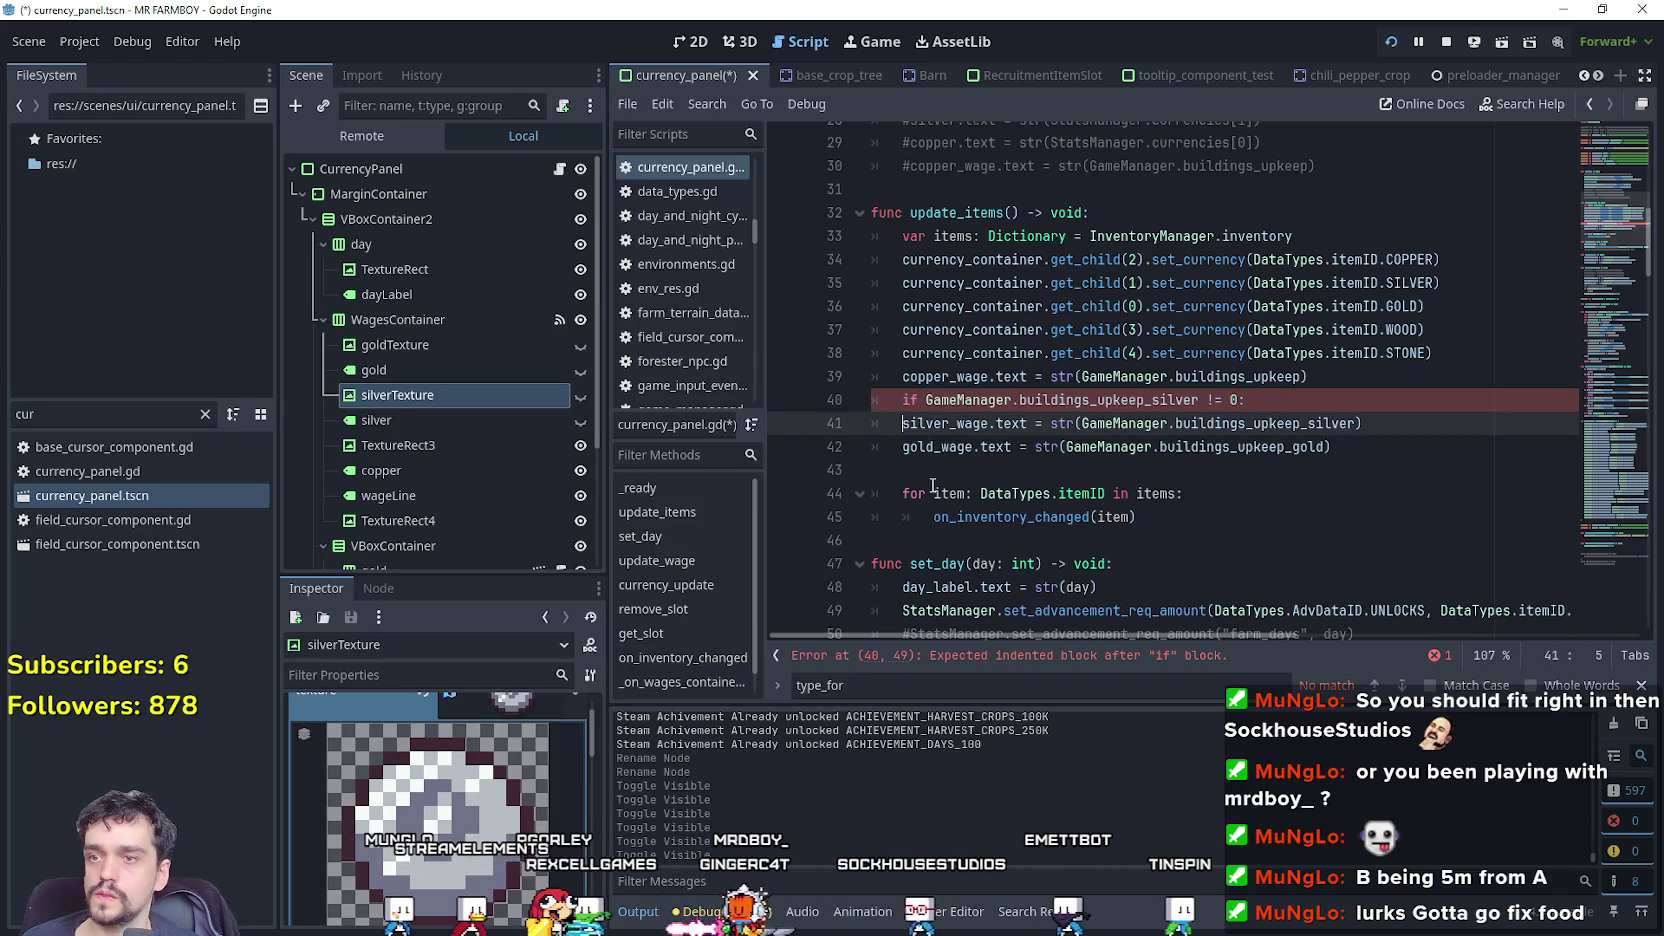
pyautogui.press('Tab')
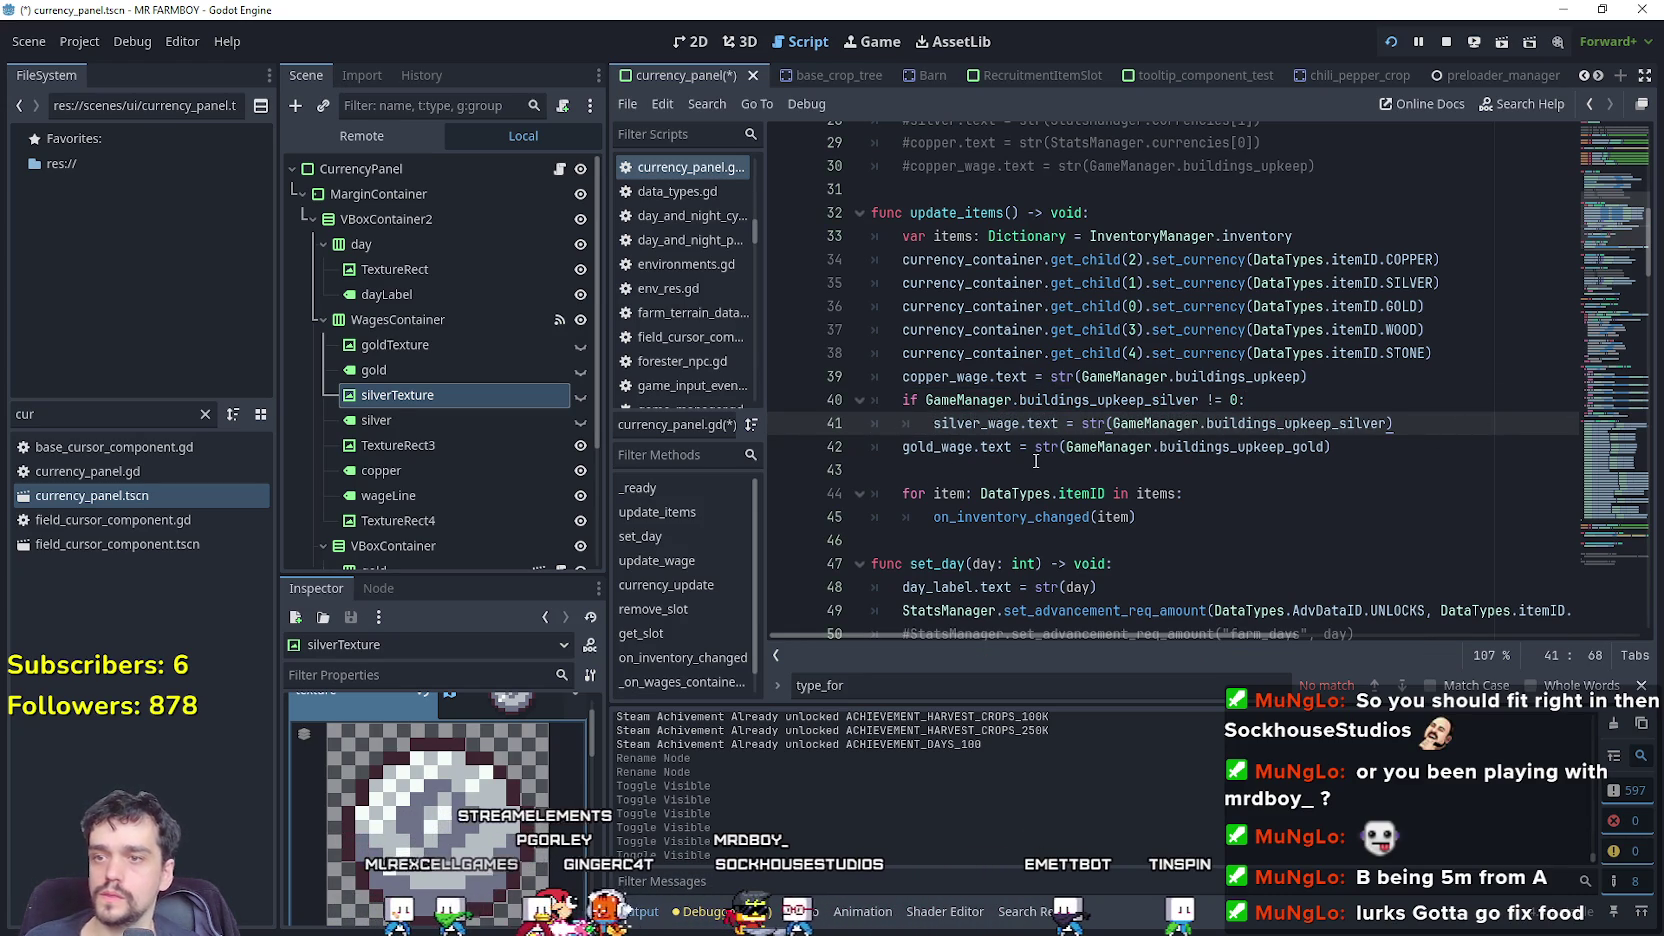
pyautogui.press('Return')
# Paste the upkeep condition above gold_wage and indent the gold_wage line under it.
pyautogui.moveTo(1305, 400); pyautogui.dragTo(875, 400)
pyautogui.hotkey('ctrl', 'c')
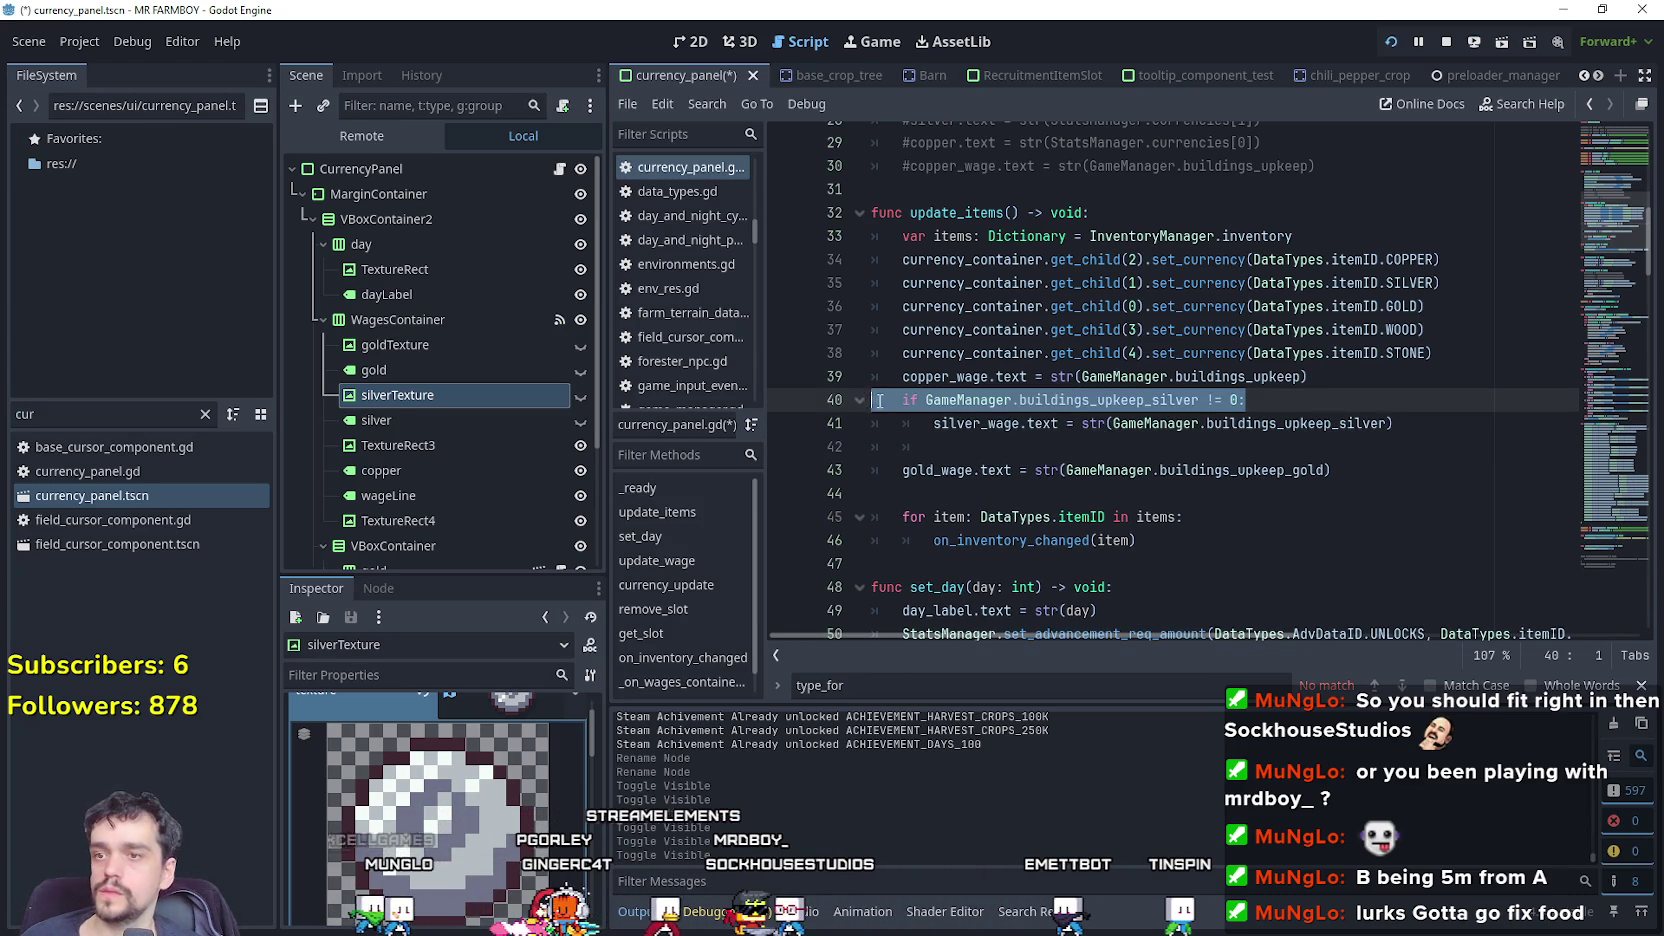
pyautogui.click(931, 447)
pyautogui.hotkey('ctrl', 'v')
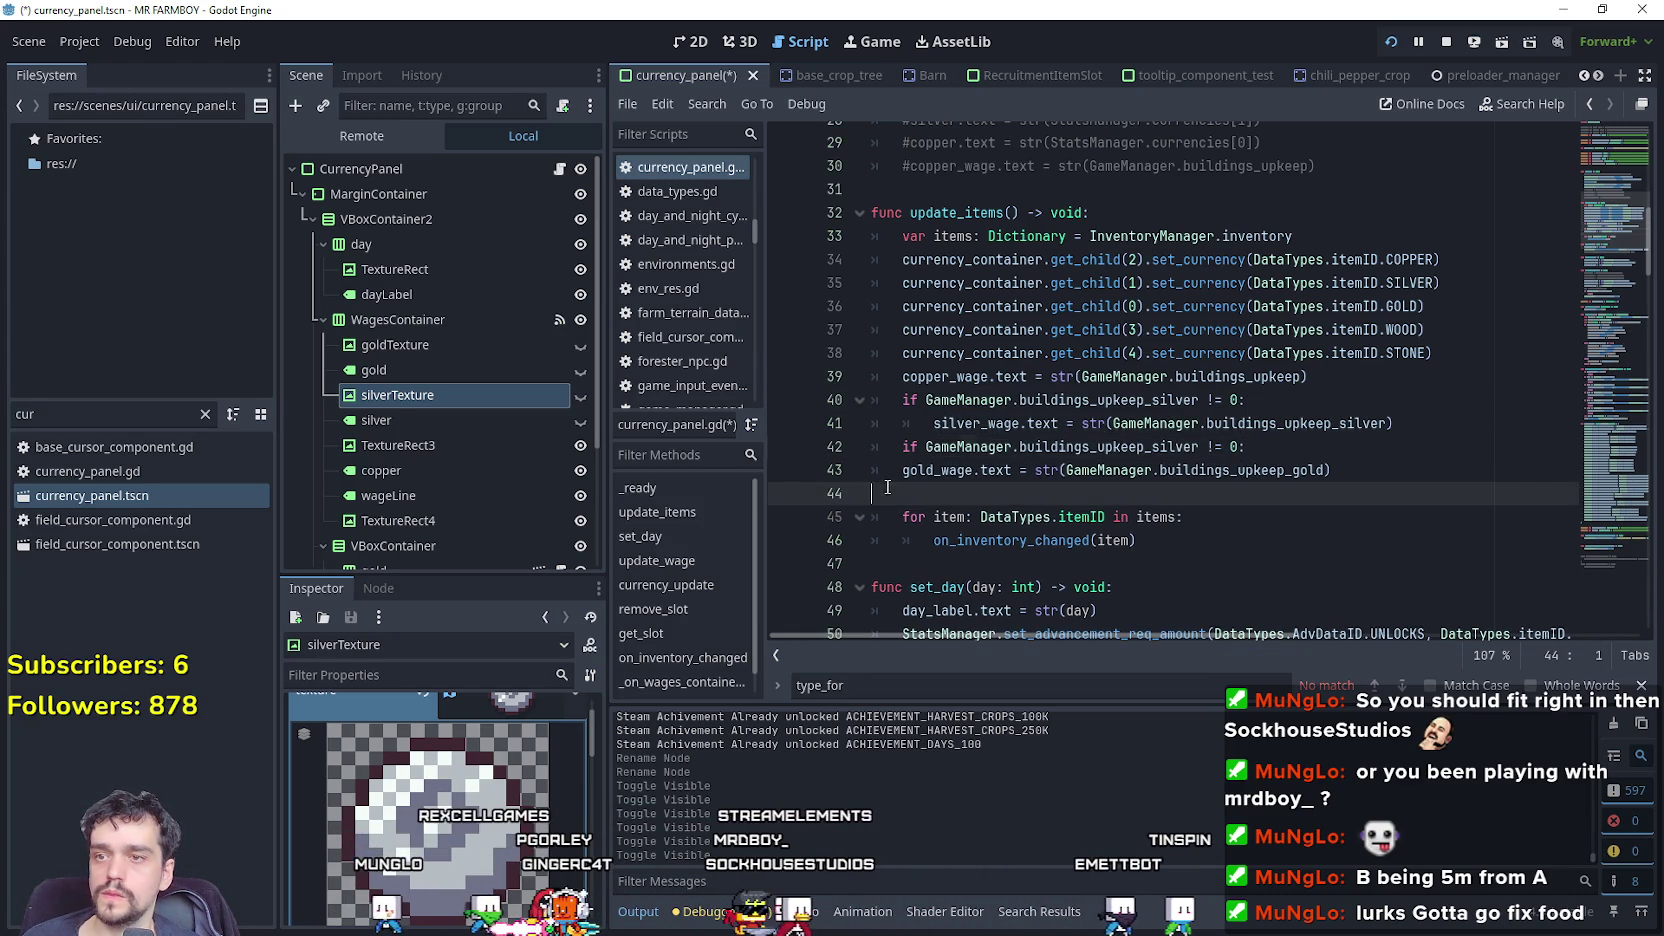
pyautogui.click(903, 470)
pyautogui.press('Tab')
# Change the pasted condition to check buildings_upkeep_gold instead of silver.
pyautogui.doubleClick(1311, 470)
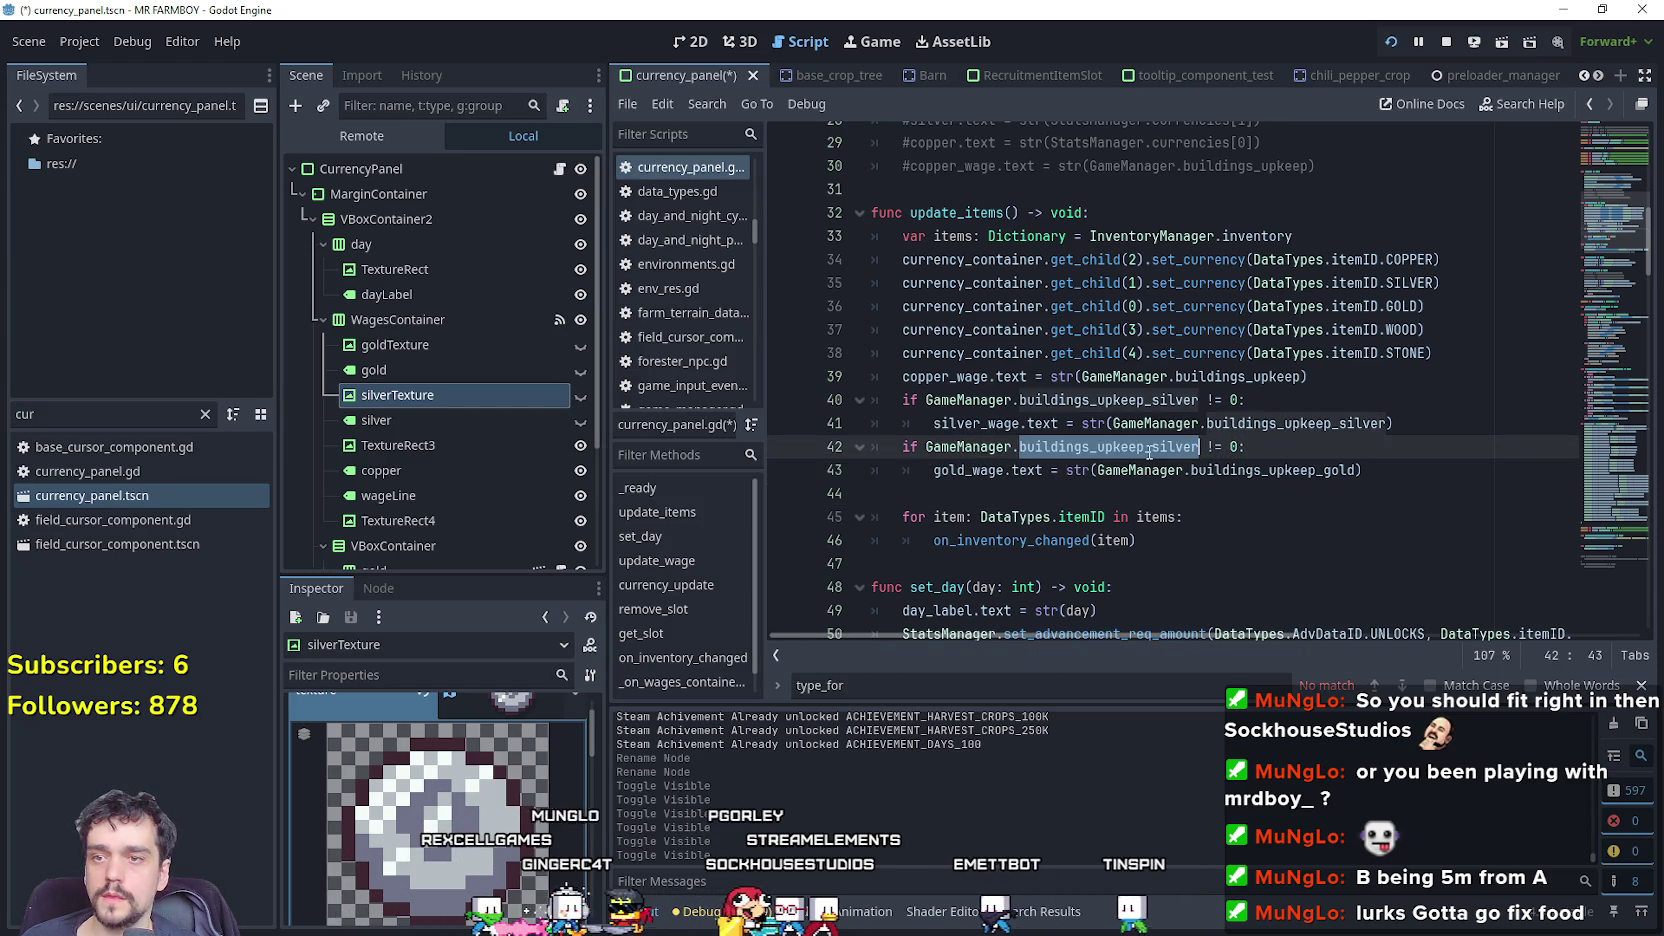
pyautogui.doubleClick(1281, 447)
pyautogui.hotkey('ctrl', 'v')
pyautogui.hotkey('ctrl', 'z')
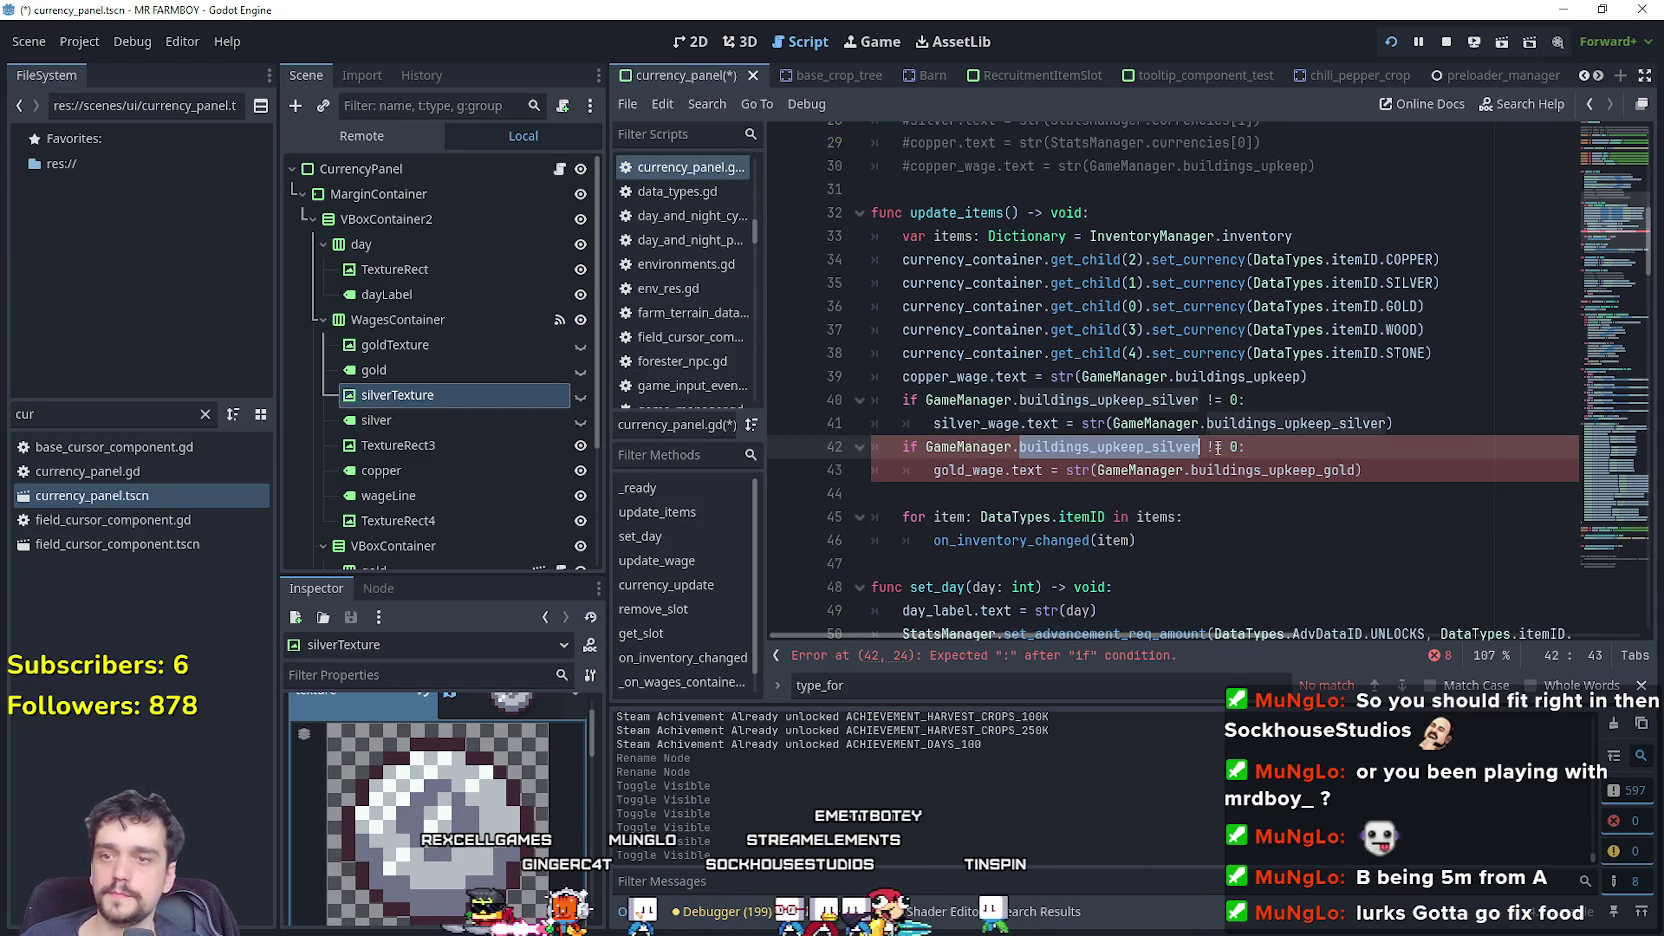
pyautogui.doubleClick(1207, 470)
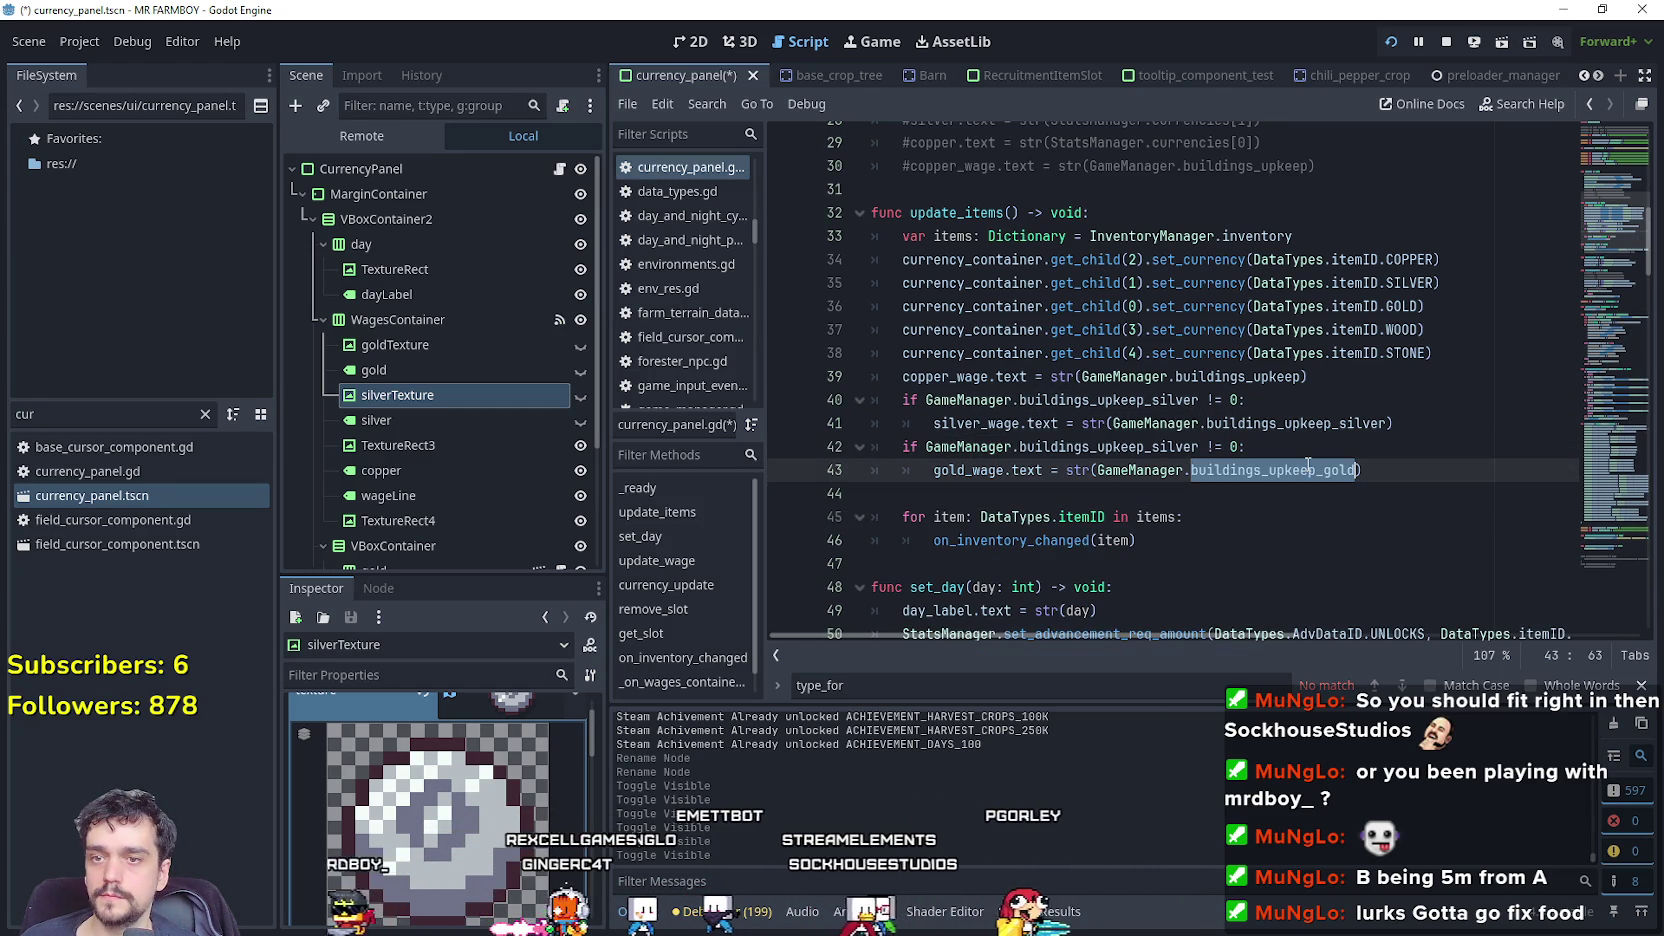
pyautogui.doubleClick(1170, 447)
pyautogui.doubleClick(1240, 470)
pyautogui.doubleClick(1170, 447)
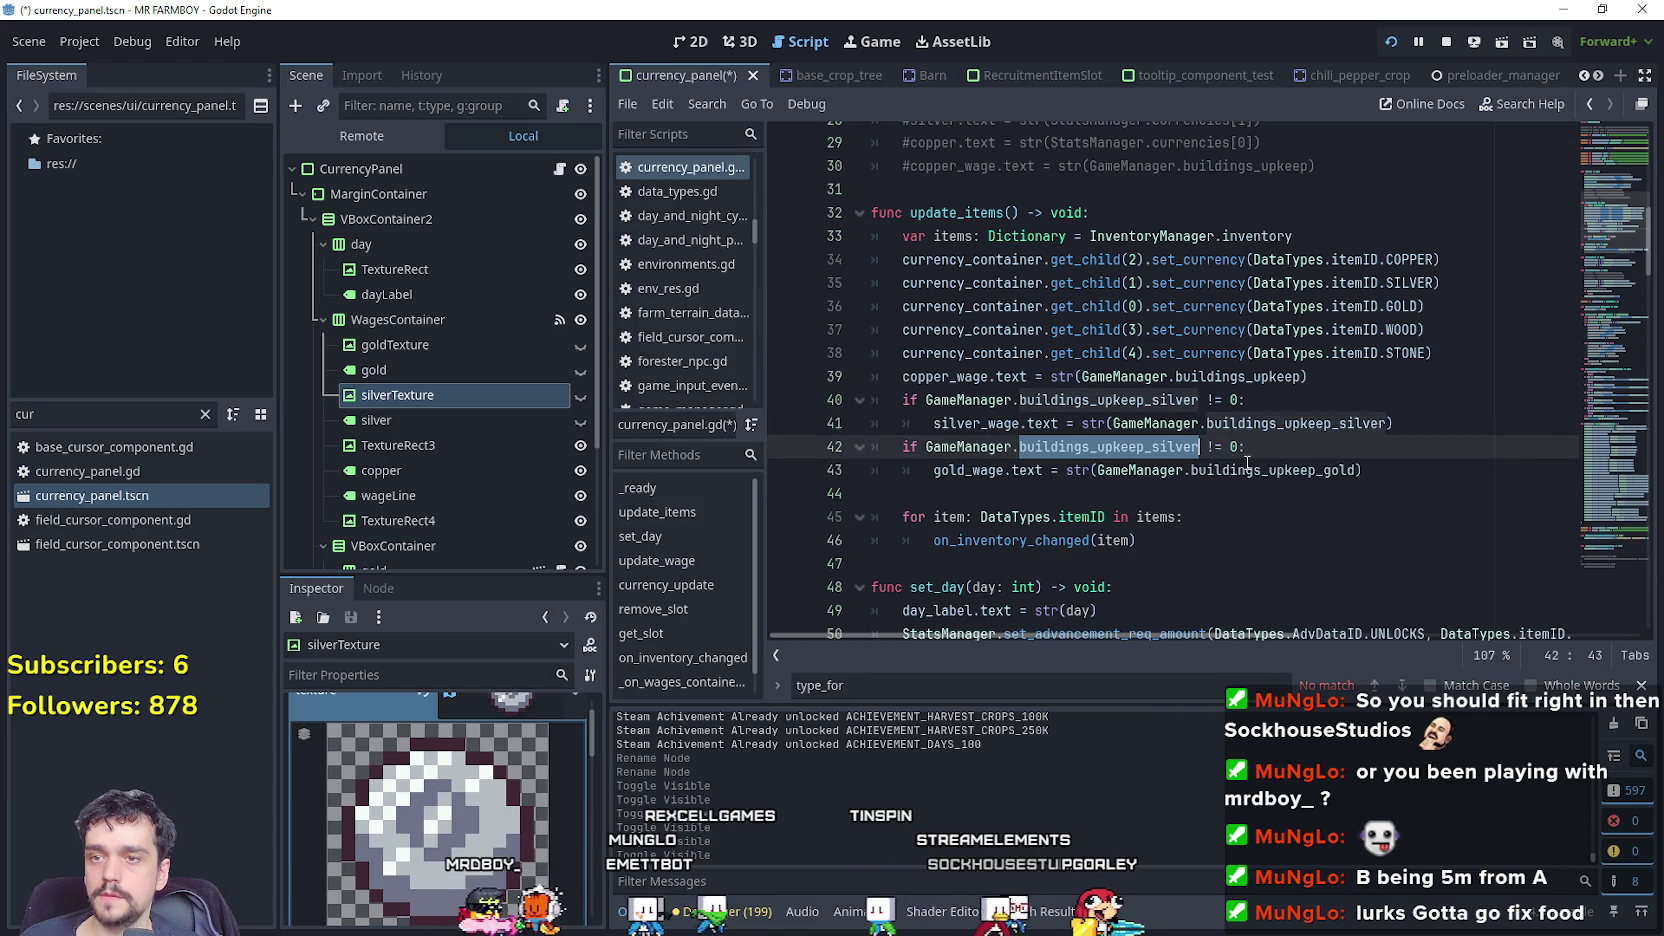
pyautogui.doubleClick(1251, 470)
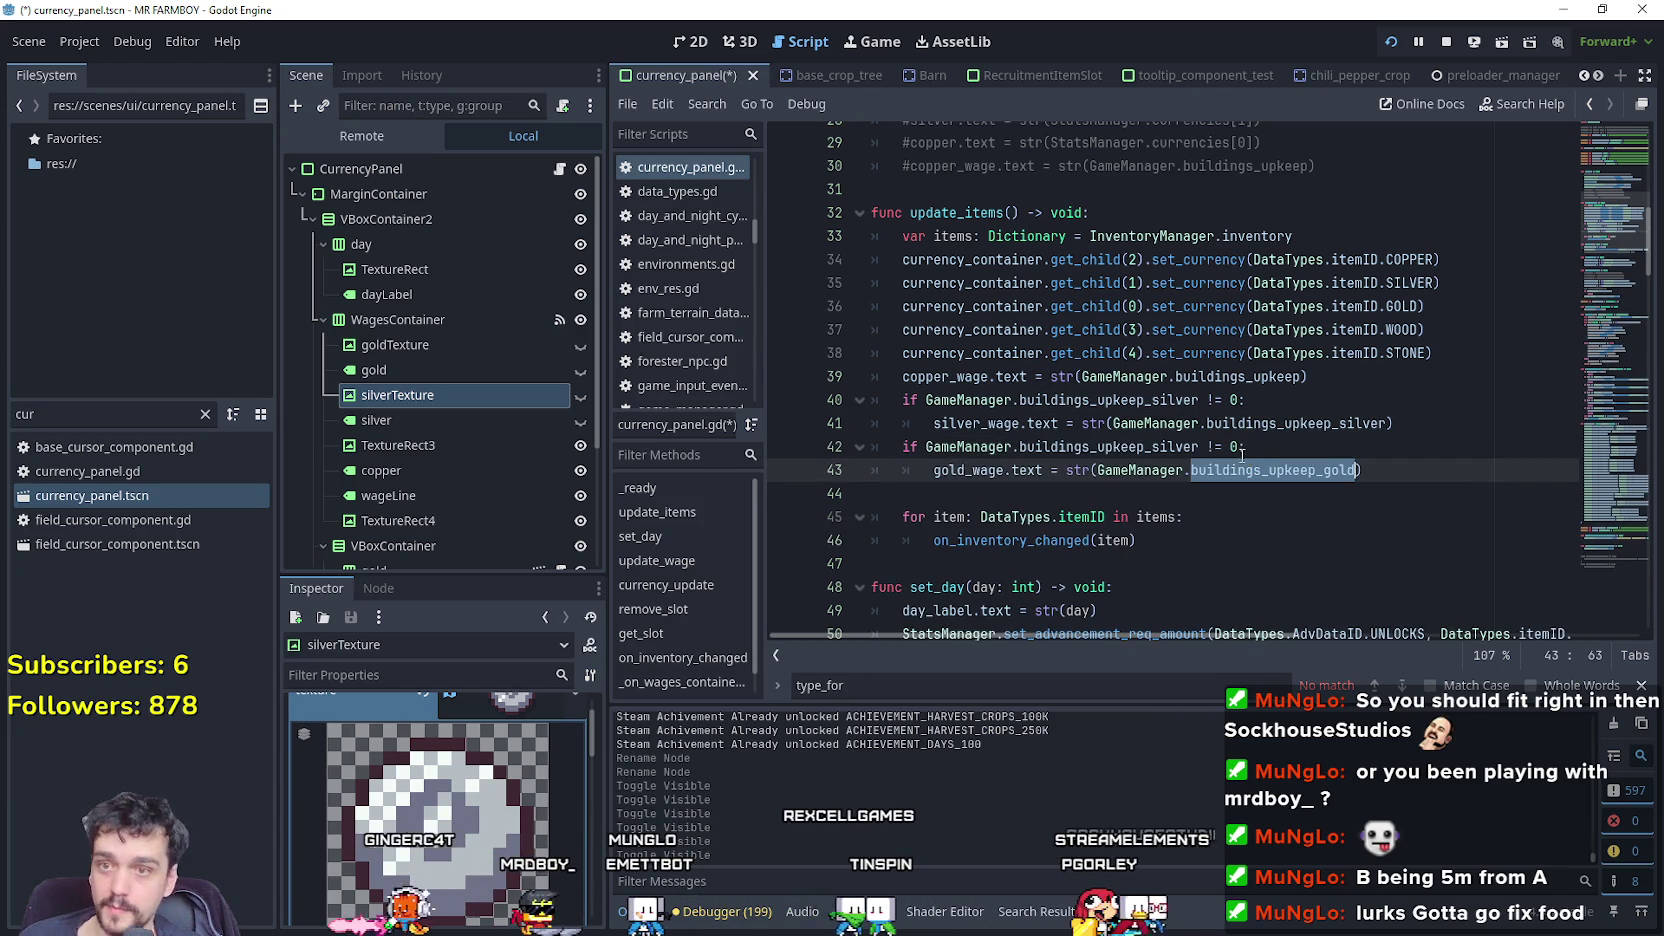
pyautogui.hotkey('ctrl', 'c')
pyautogui.doubleClick(1150, 447)
pyautogui.hotkey('ctrl', 'v')
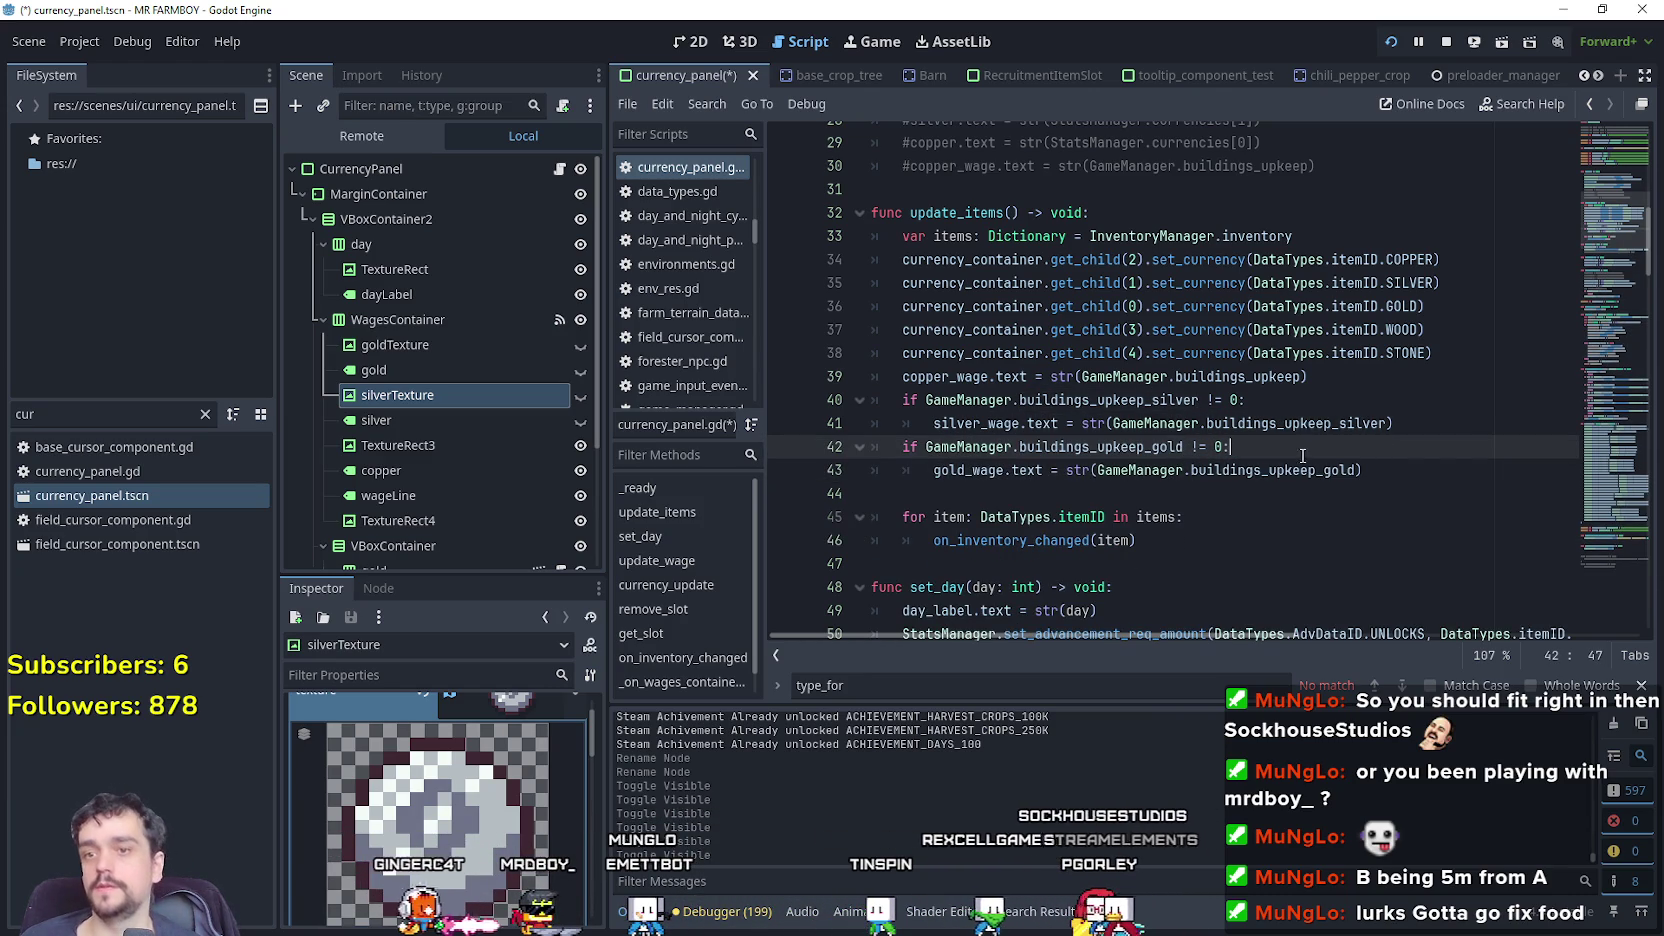
# Start a new empty line inside the silver upkeep if-block.
pyautogui.click(1400, 423)
pyautogui.click(1402, 399)
pyautogui.press('Return')
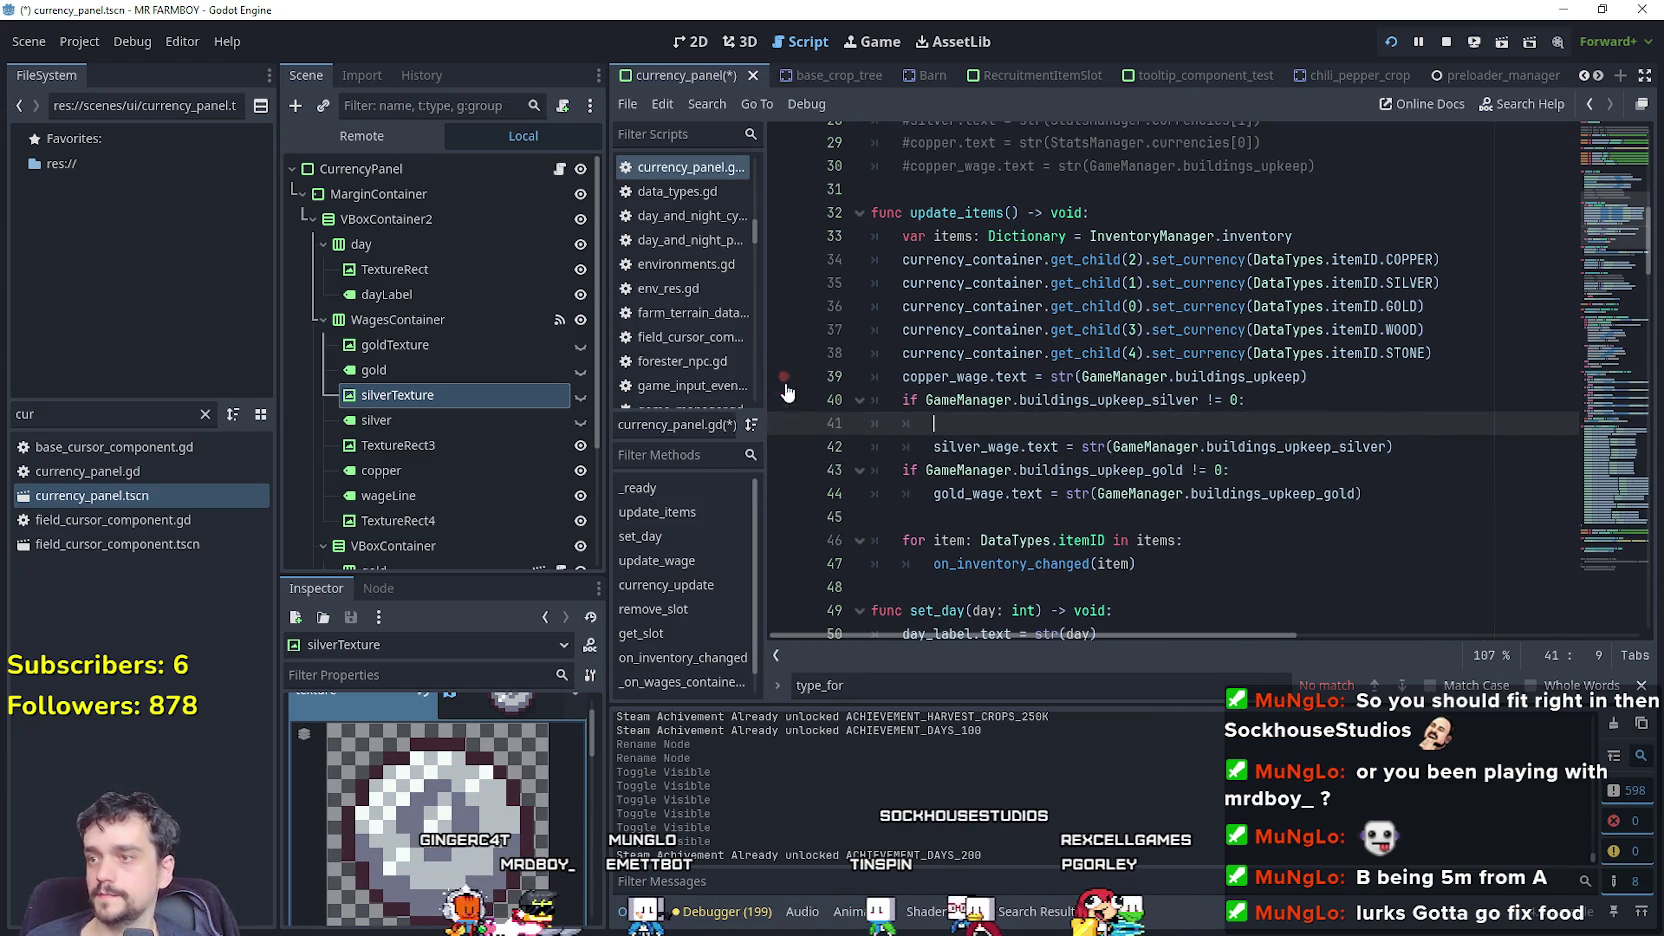
# Add silver_texture.show() and silver_wage.show() inside the silver upkeep check.
pyautogui.scroll(6, 1194, 373)
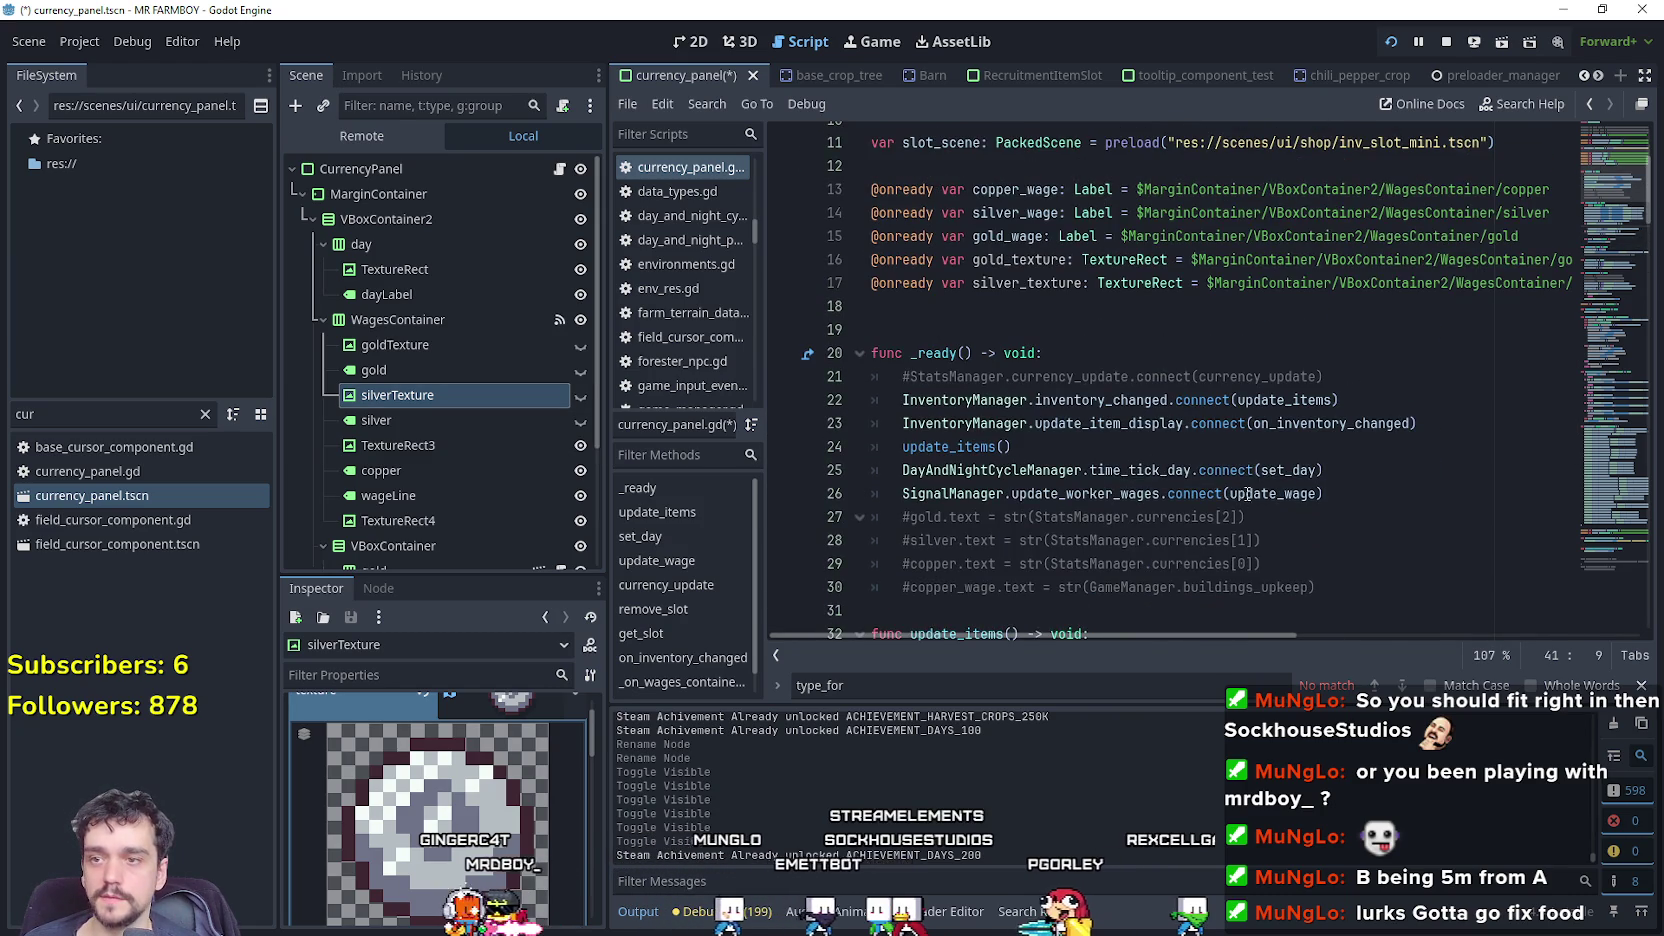
pyautogui.scroll(3, 1247, 494)
pyautogui.click(1010, 470)
pyautogui.doubleClick(1050, 500)
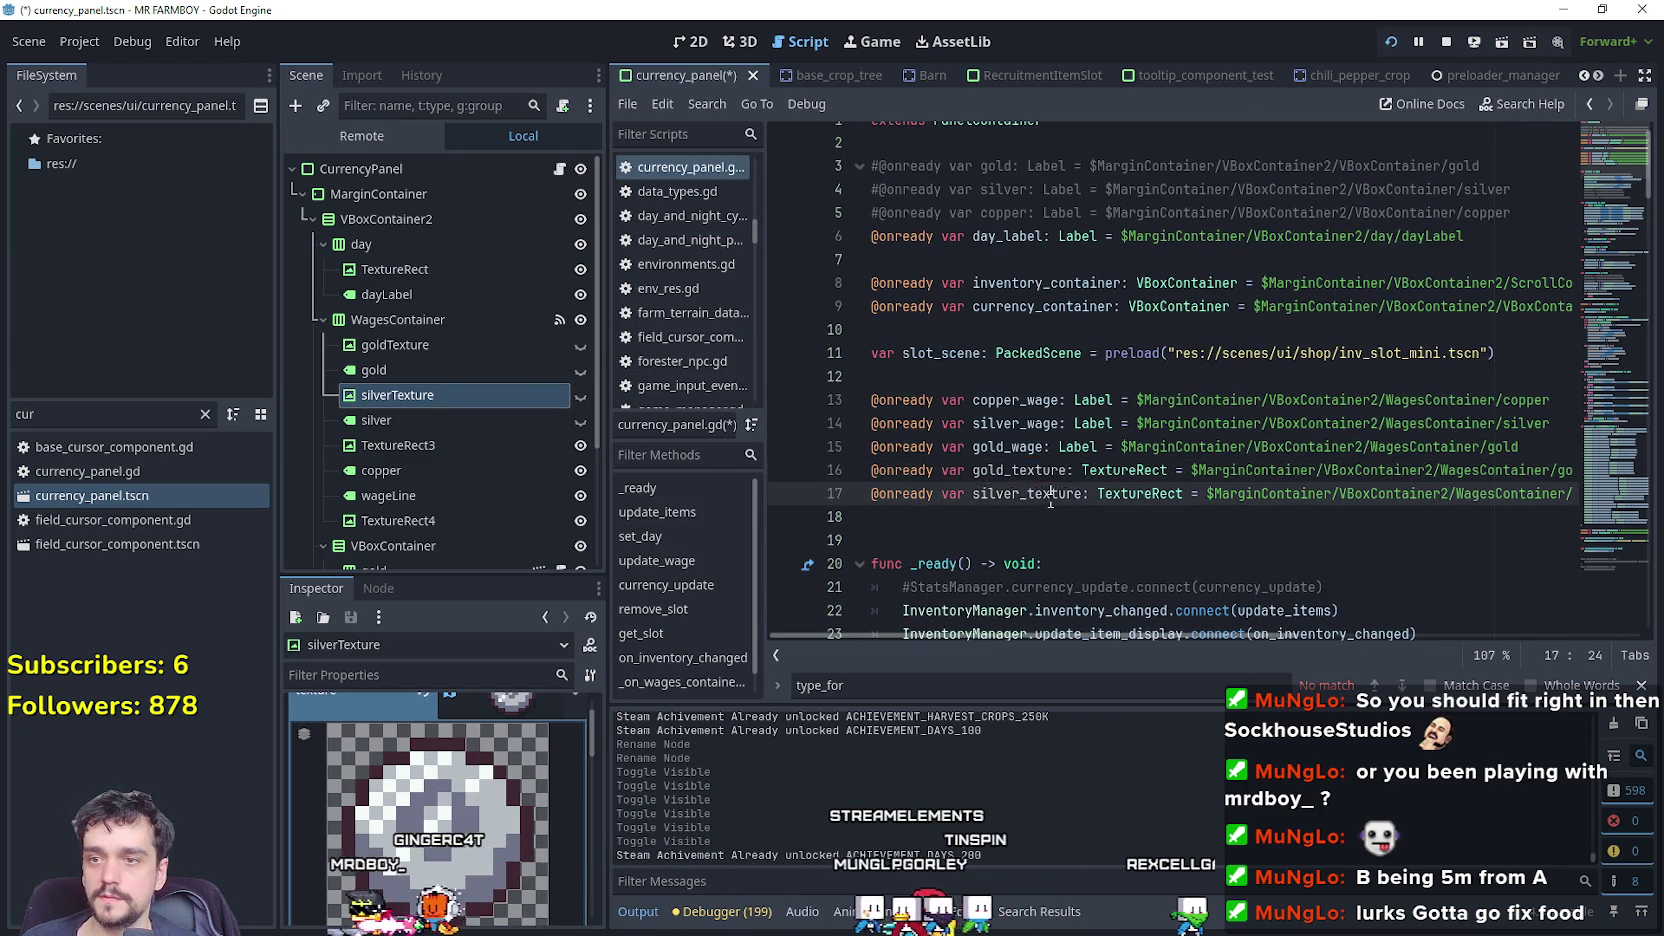
pyautogui.scroll(-10, 1088, 378)
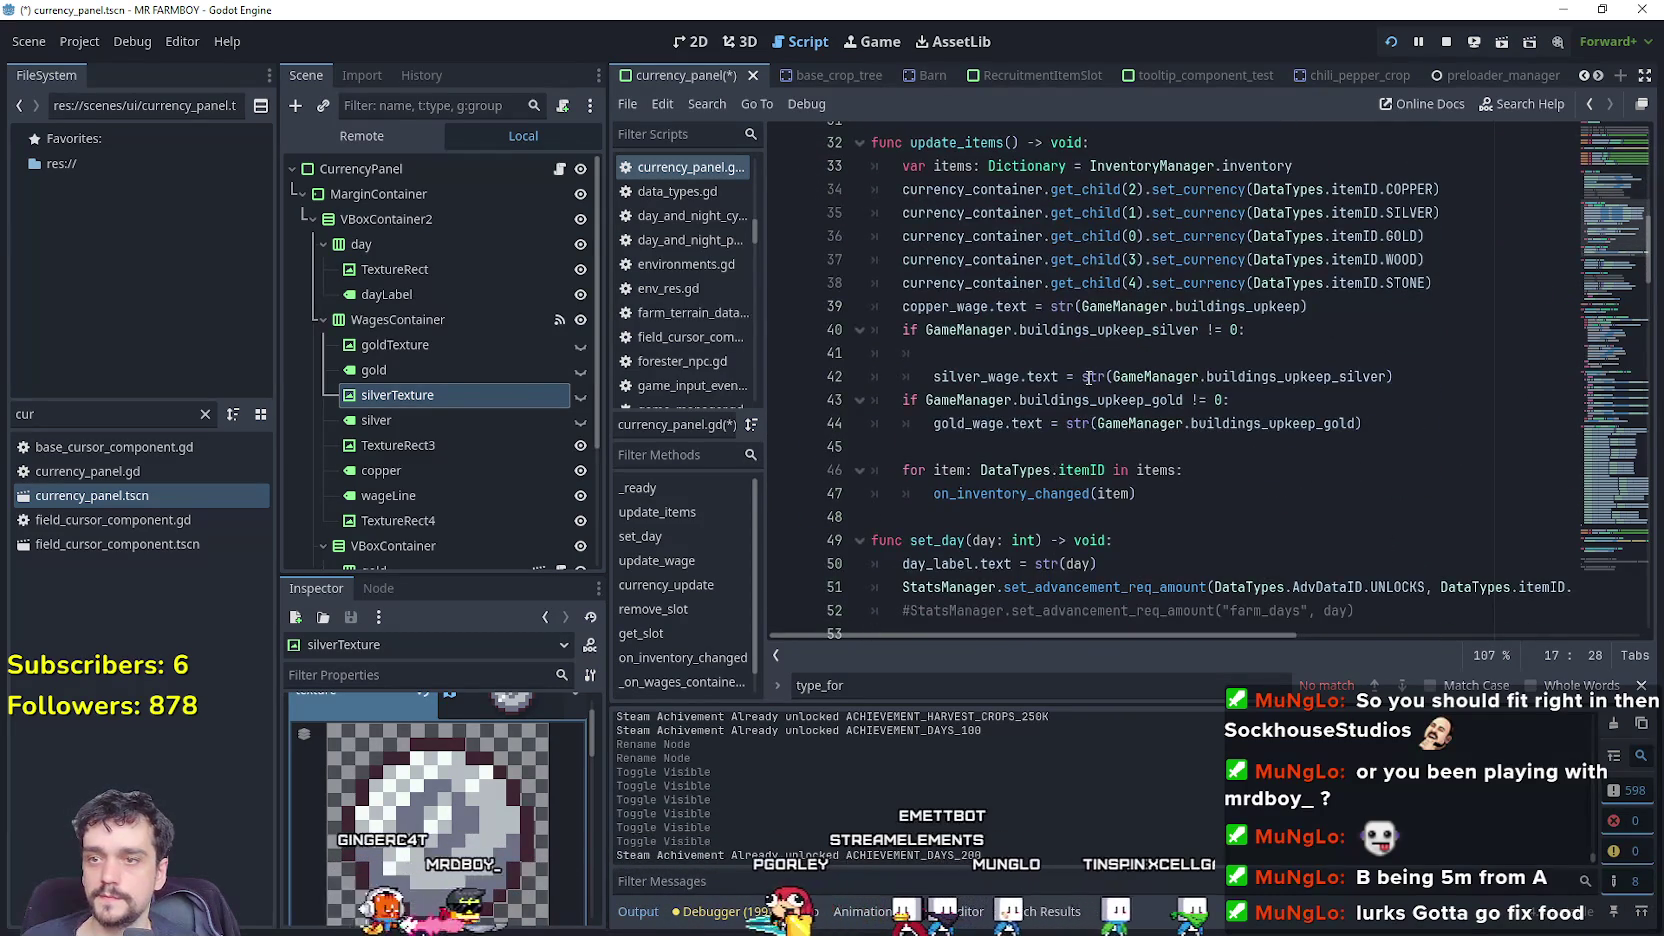
pyautogui.click(1090, 353)
pyautogui.write('silver_texture.')
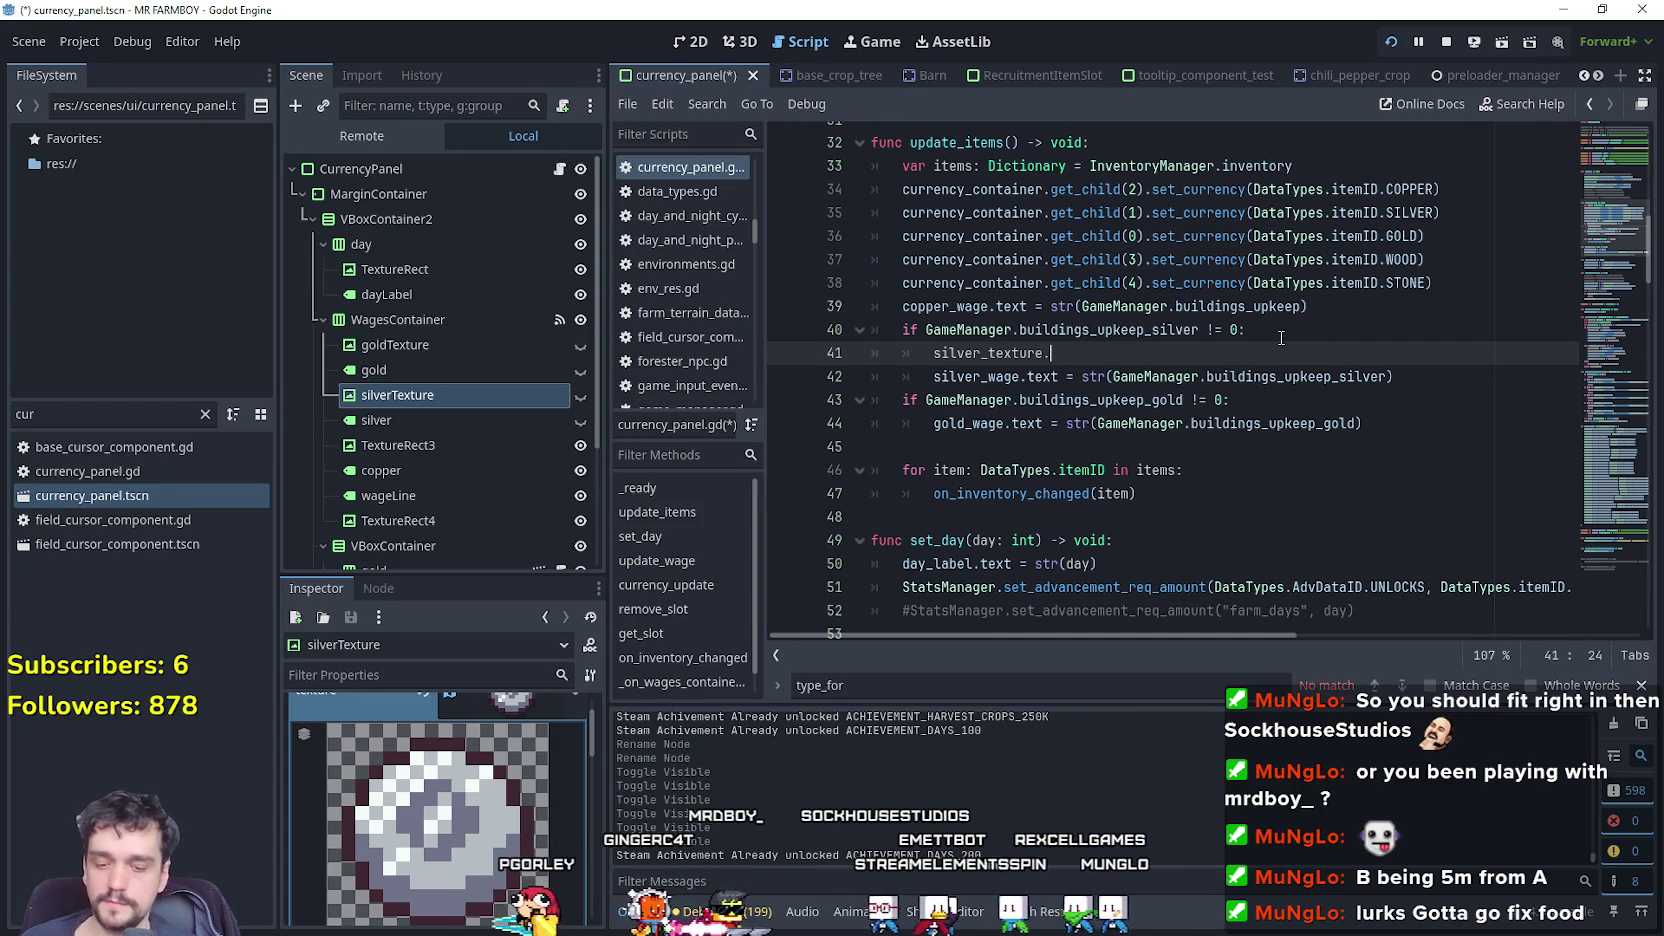
pyautogui.write('show(')
pyautogui.press('Return')
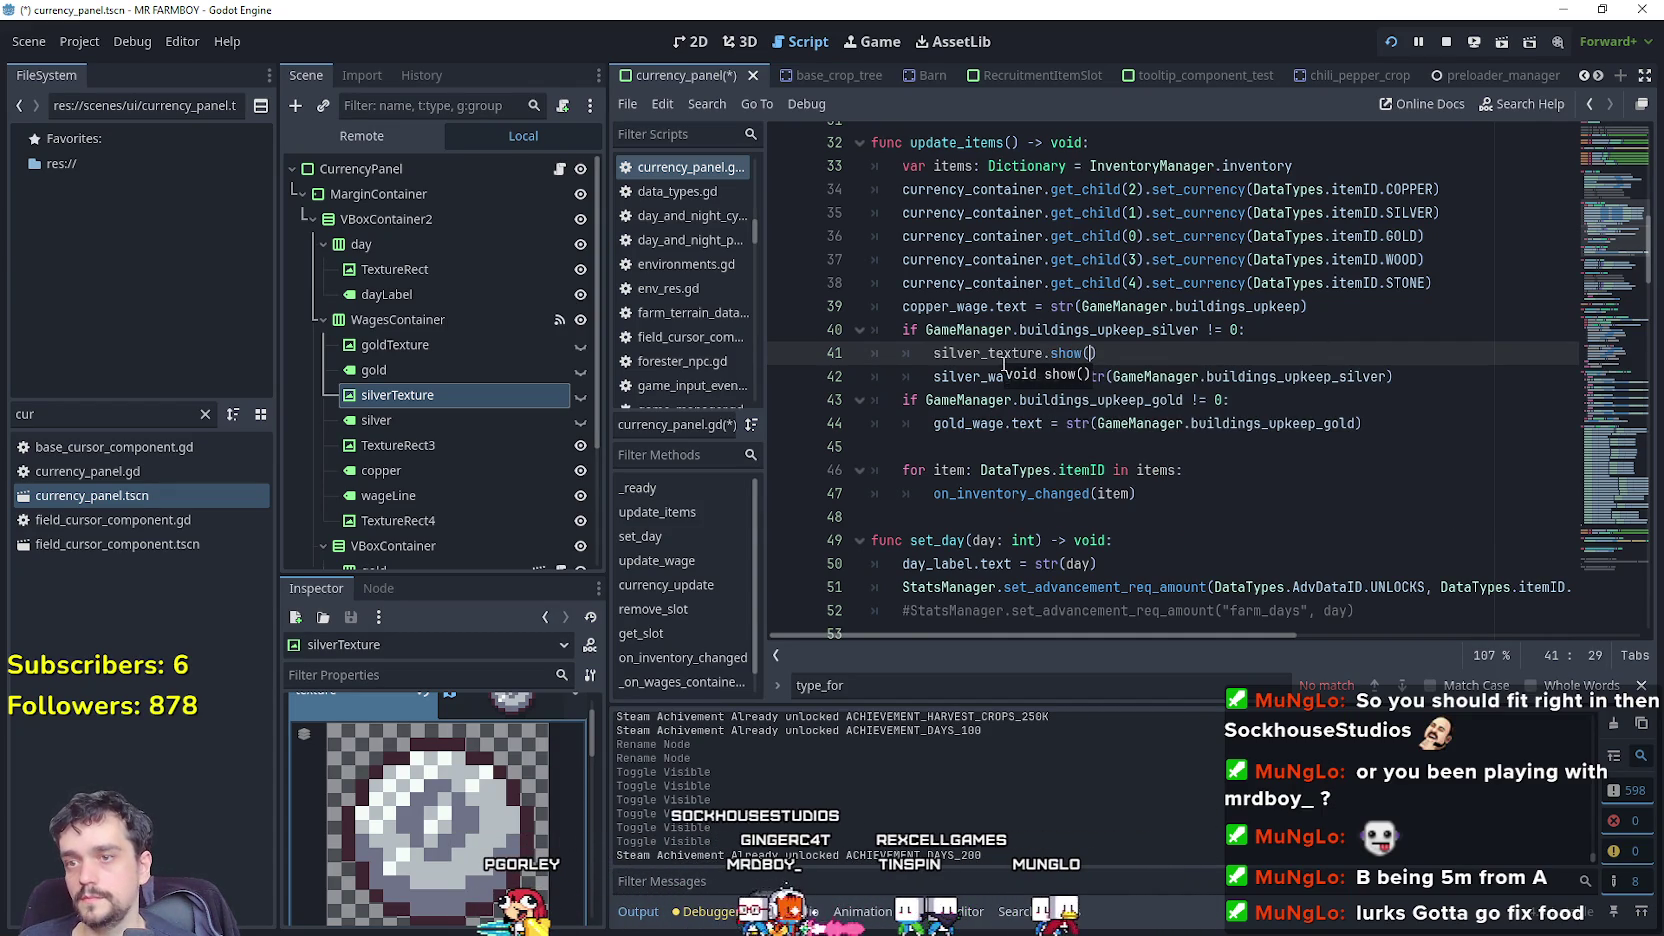
pyautogui.moveTo(984, 353); pyautogui.dragTo(1045, 353)
pyautogui.click(1152, 345)
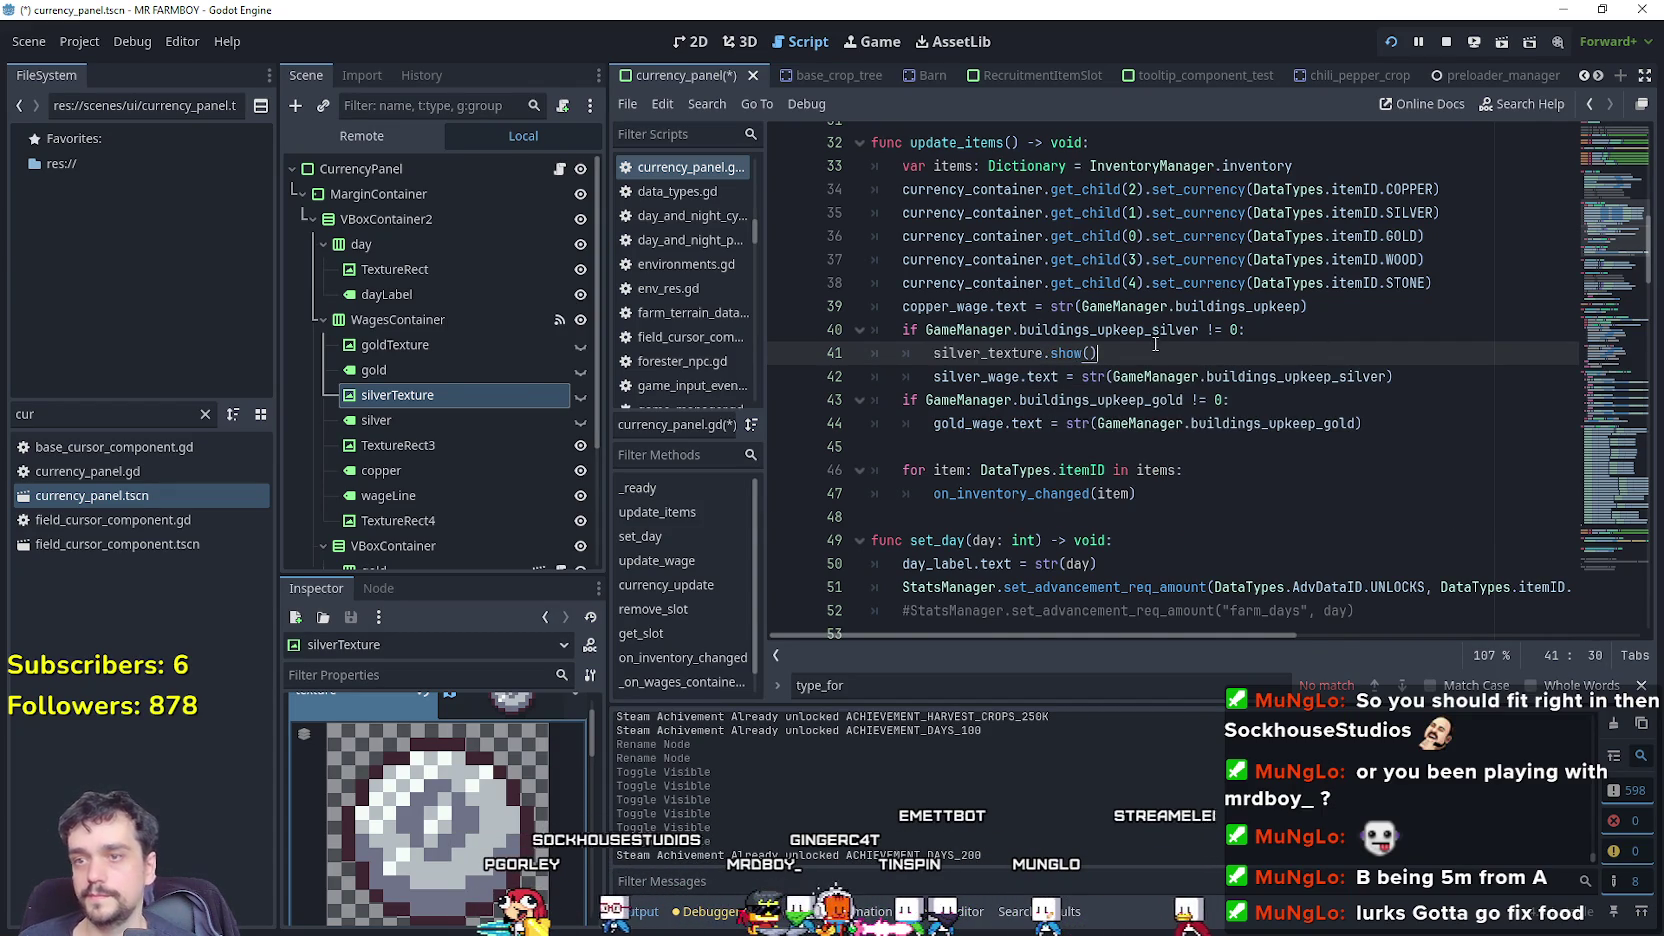
pyautogui.press('Return')
pyautogui.write('silver_wage.')
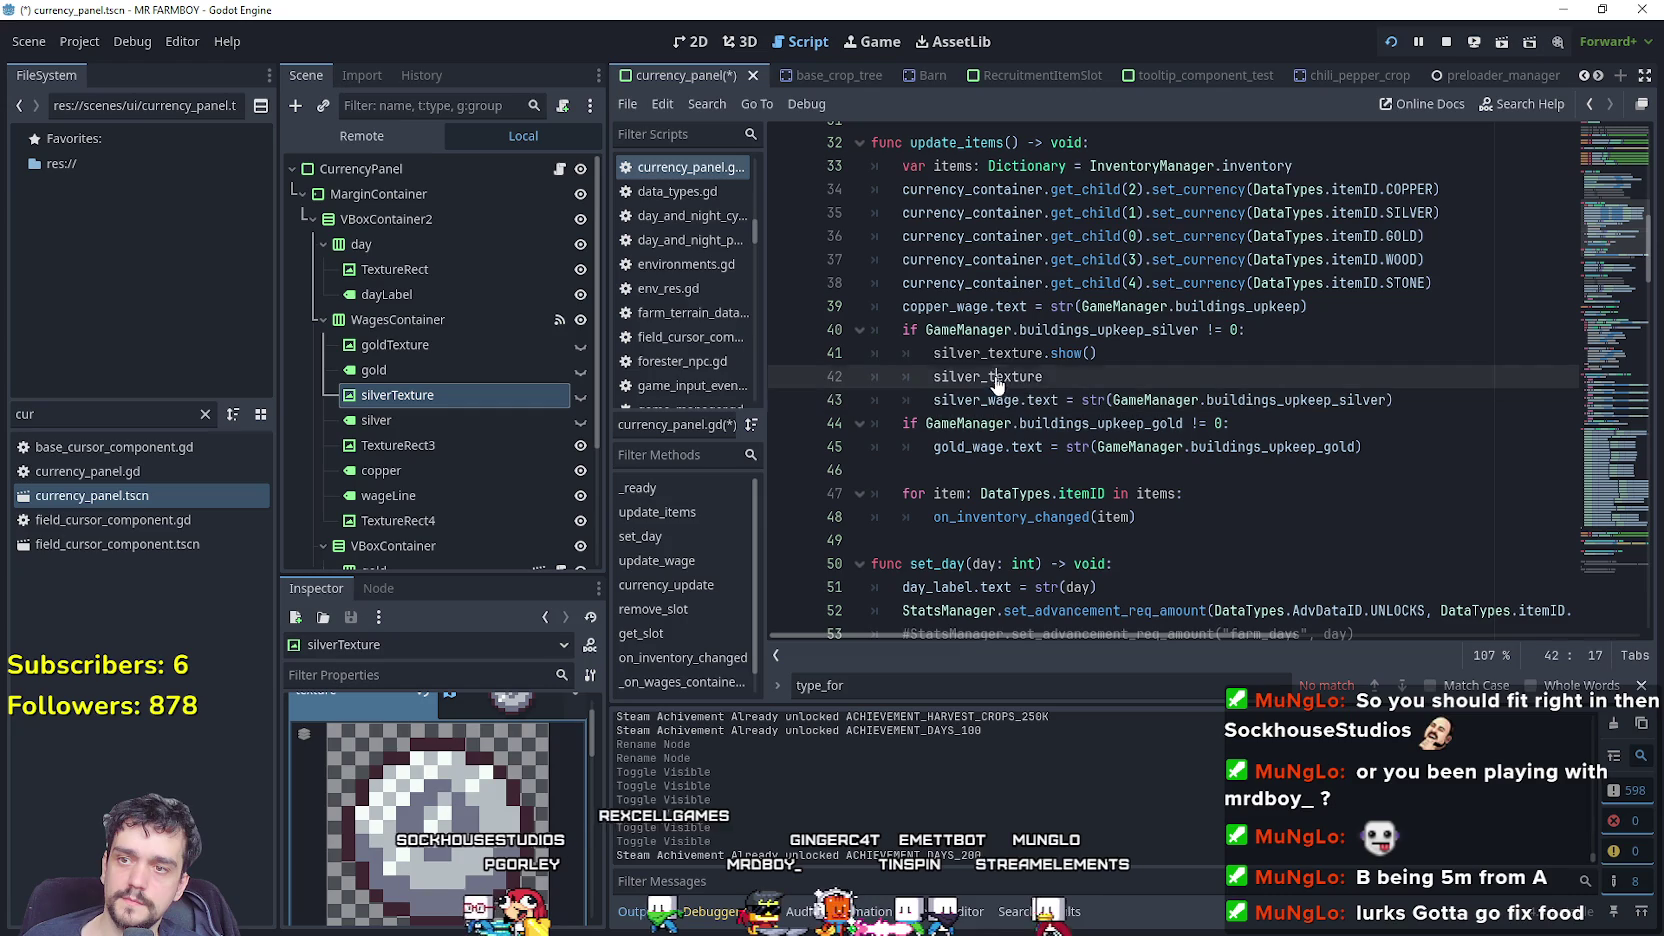
pyautogui.write('sh')
pyautogui.press('Return')
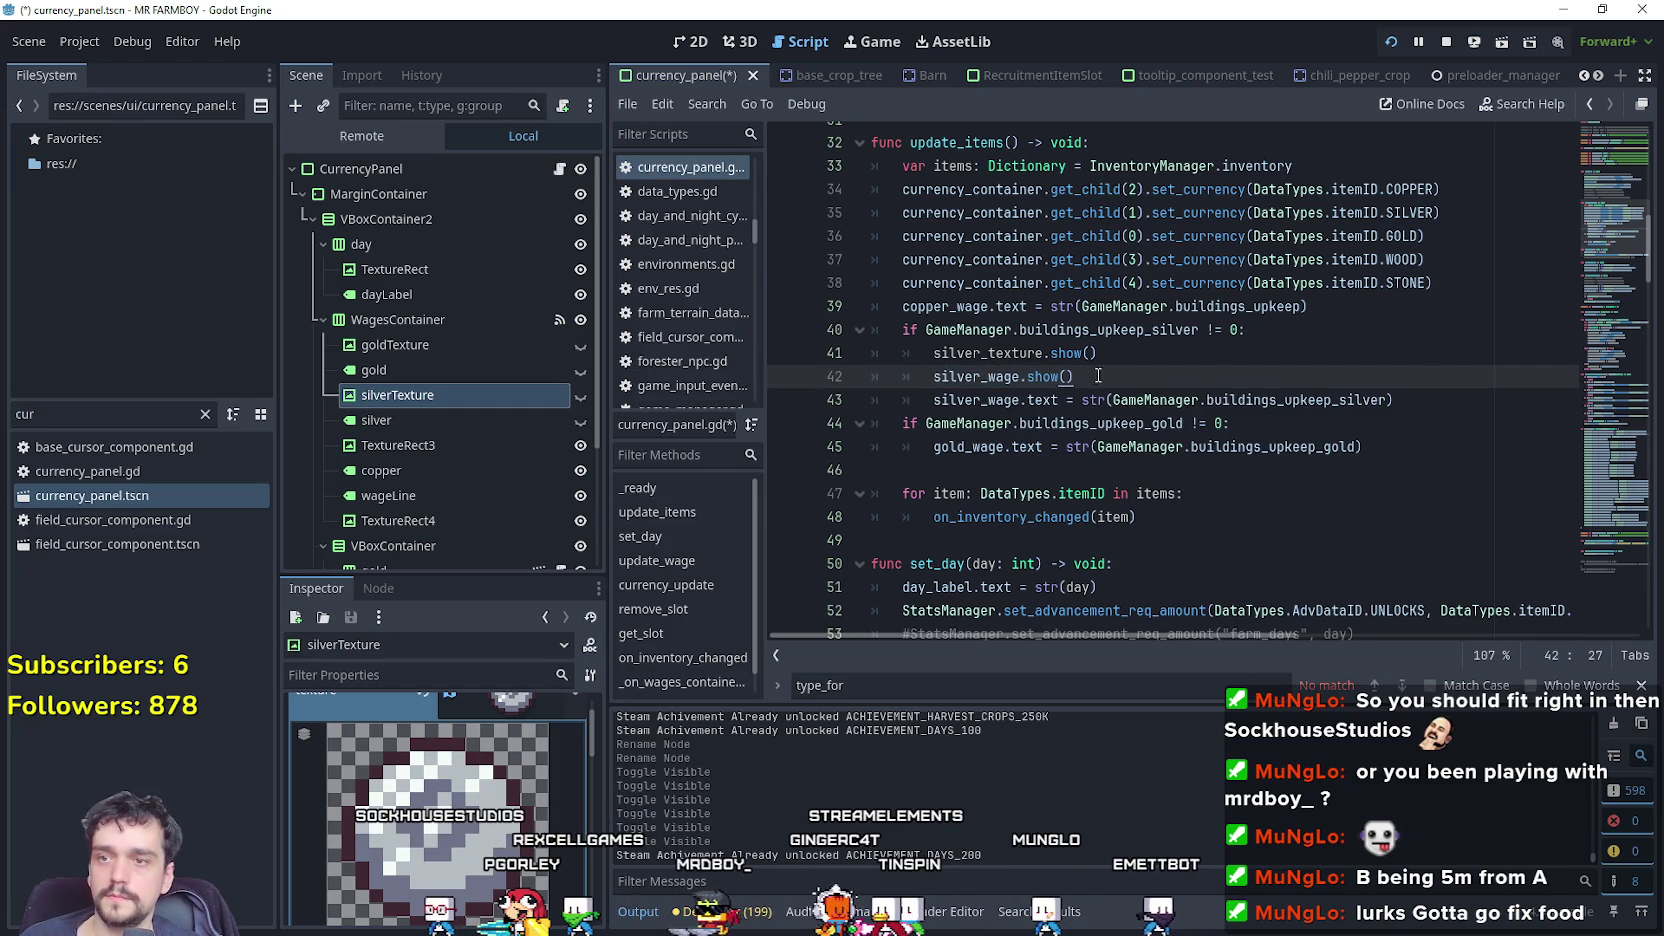
pyautogui.click(901, 355)
# Add gold_texture.show() and gold_wage.show() inside the gold upkeep check.
pyautogui.click(1151, 450)
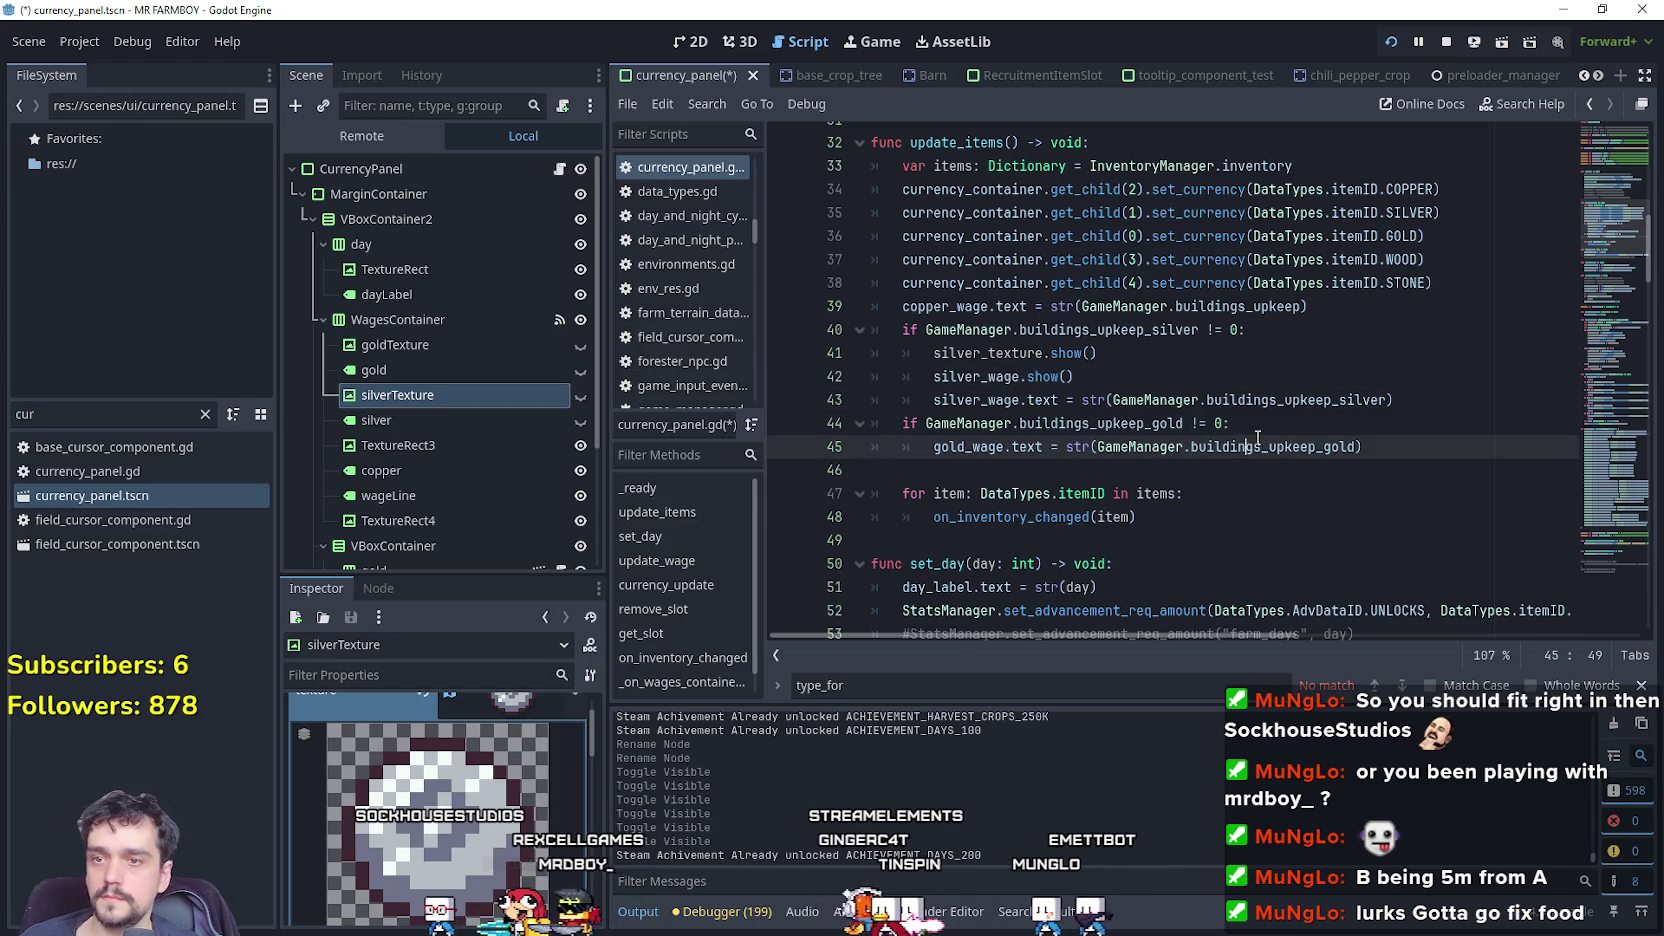
pyautogui.click(1262, 427)
pyautogui.press('Return')
pyautogui.write('gold')
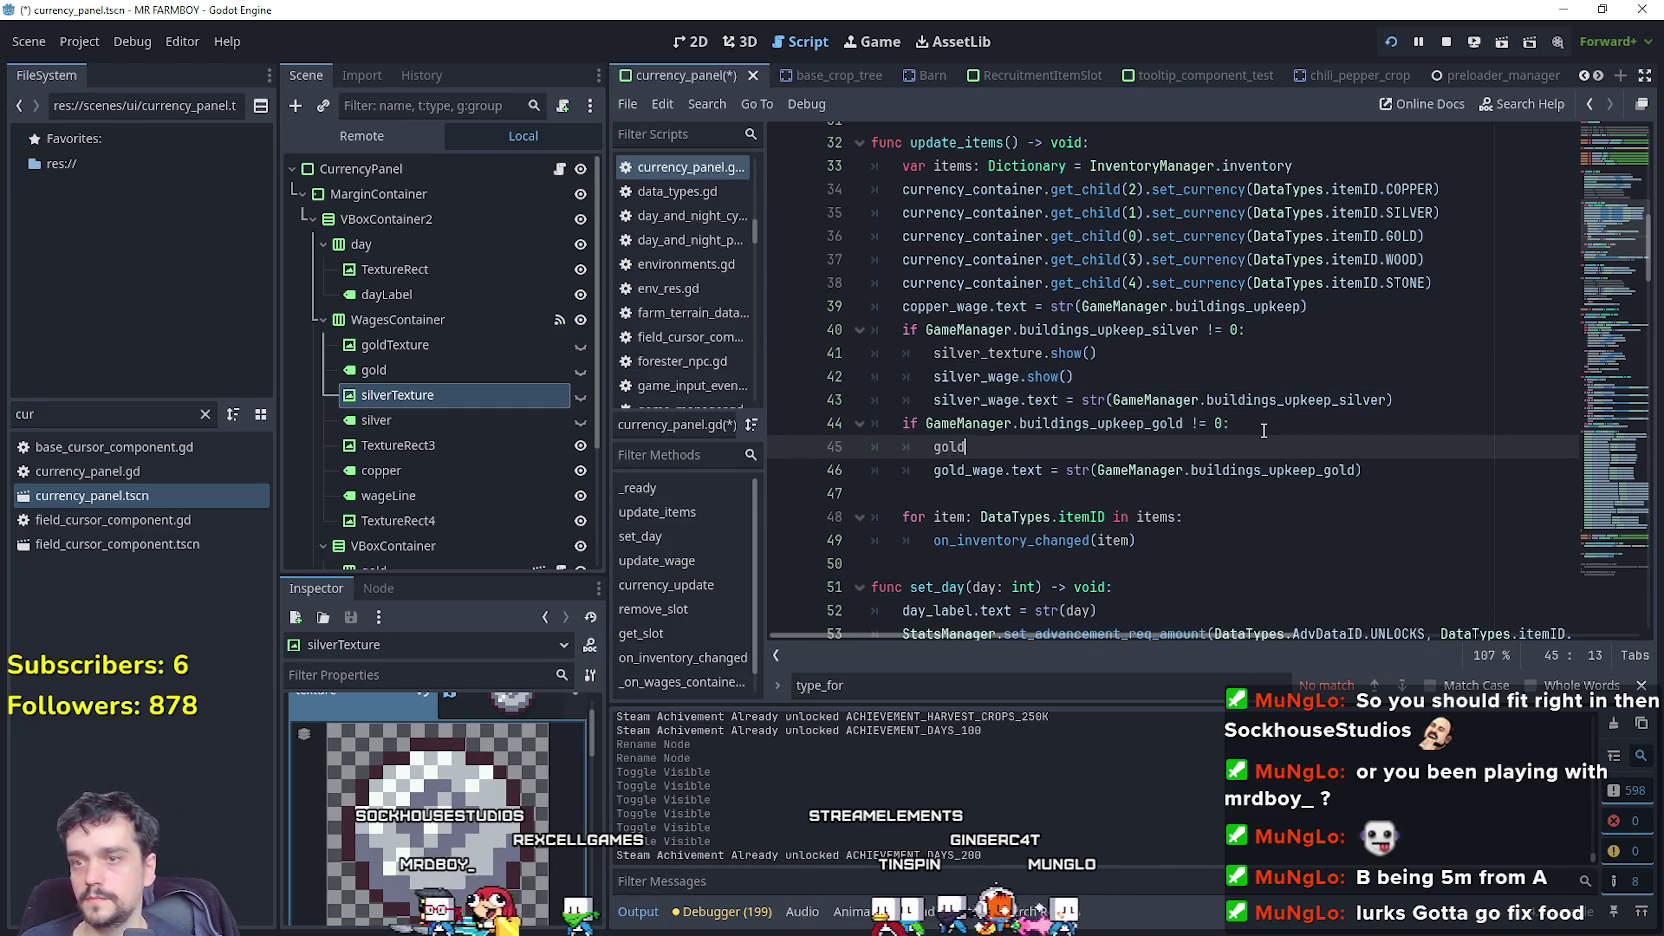
pyautogui.write('_texture.show')
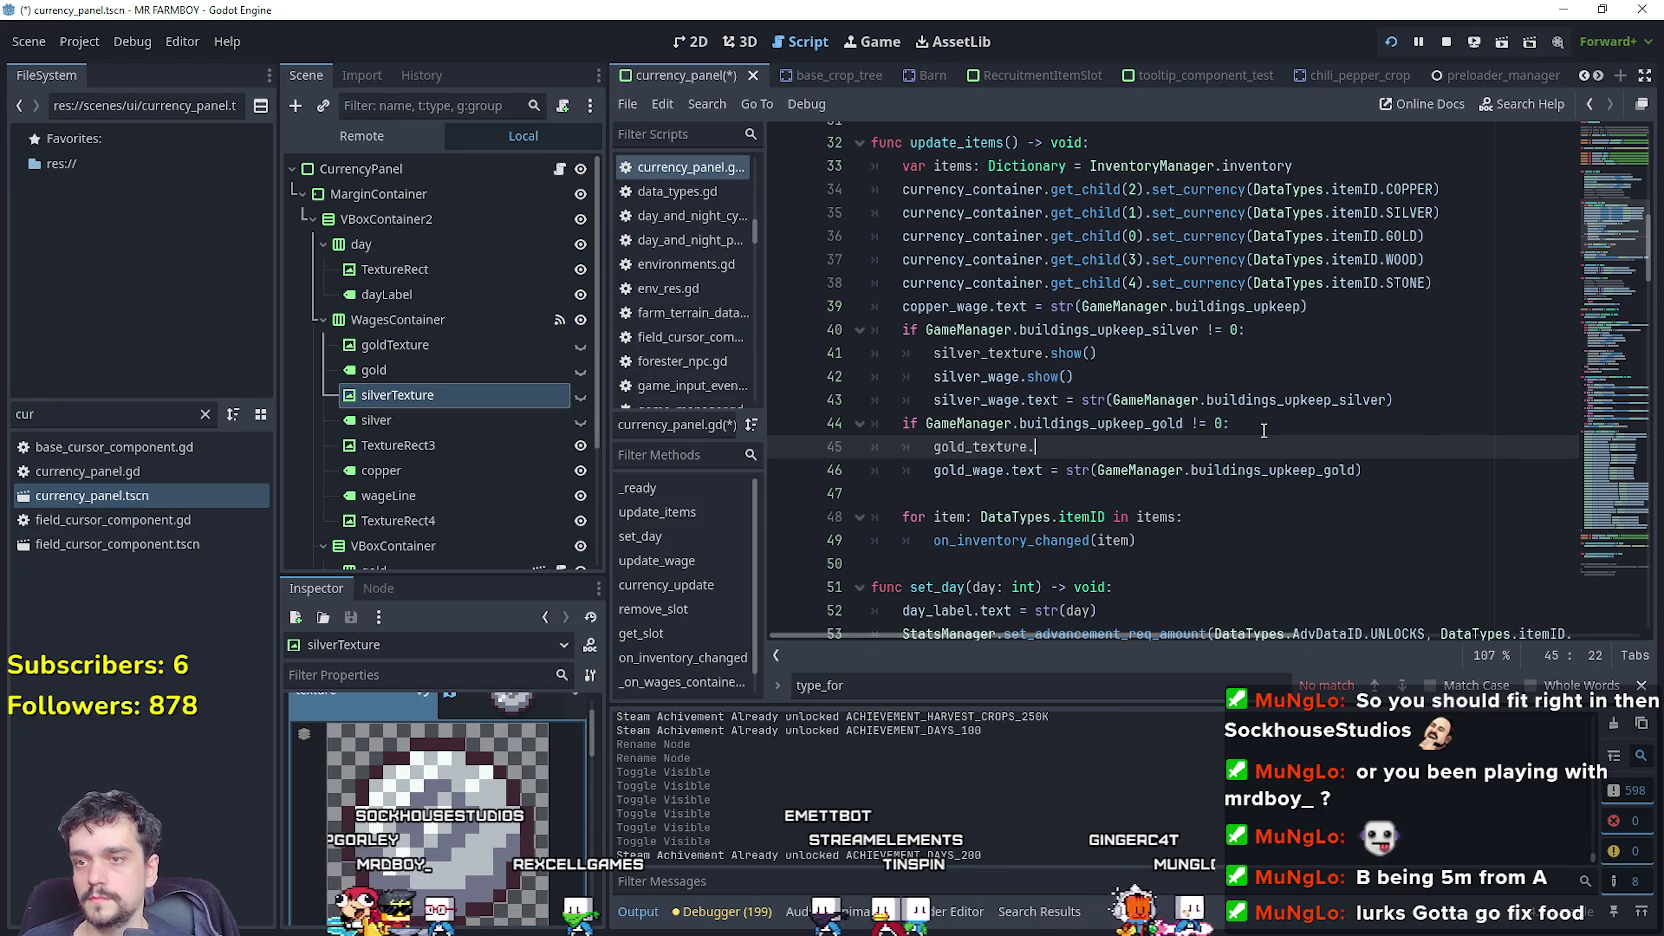
pyautogui.press('Return')
pyautogui.press('Return')
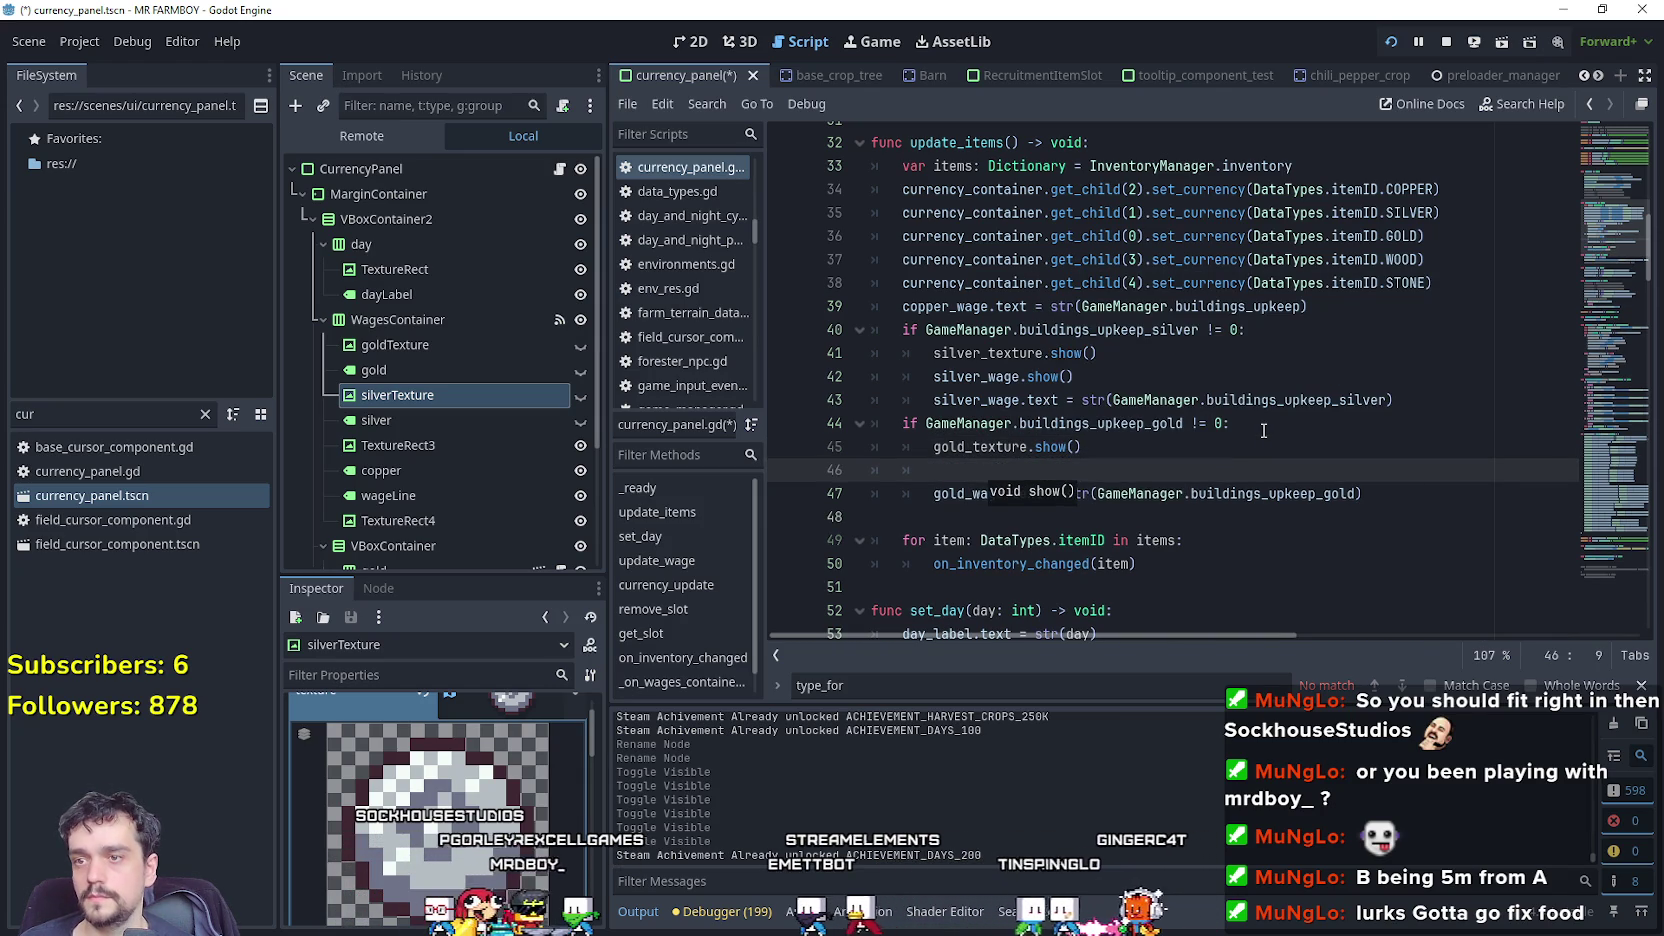
pyautogui.write('s')
pyautogui.press('BackSpace')
pyautogui.write('gold_wa')
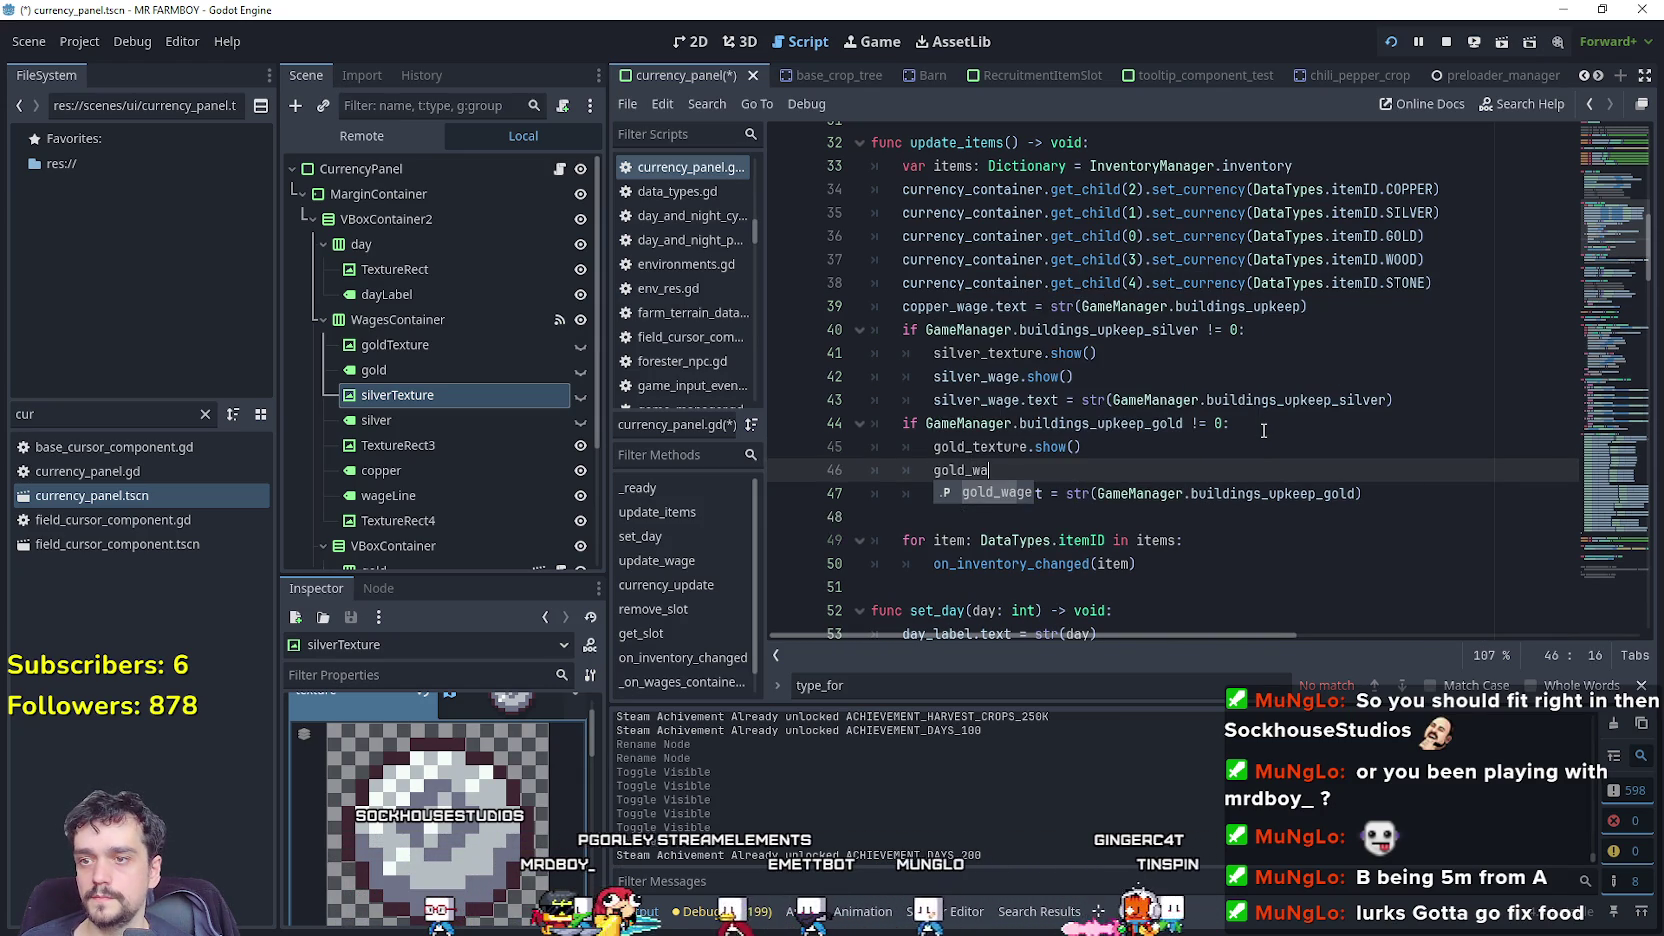
pyautogui.write('ge.show')
pyautogui.press('Return')
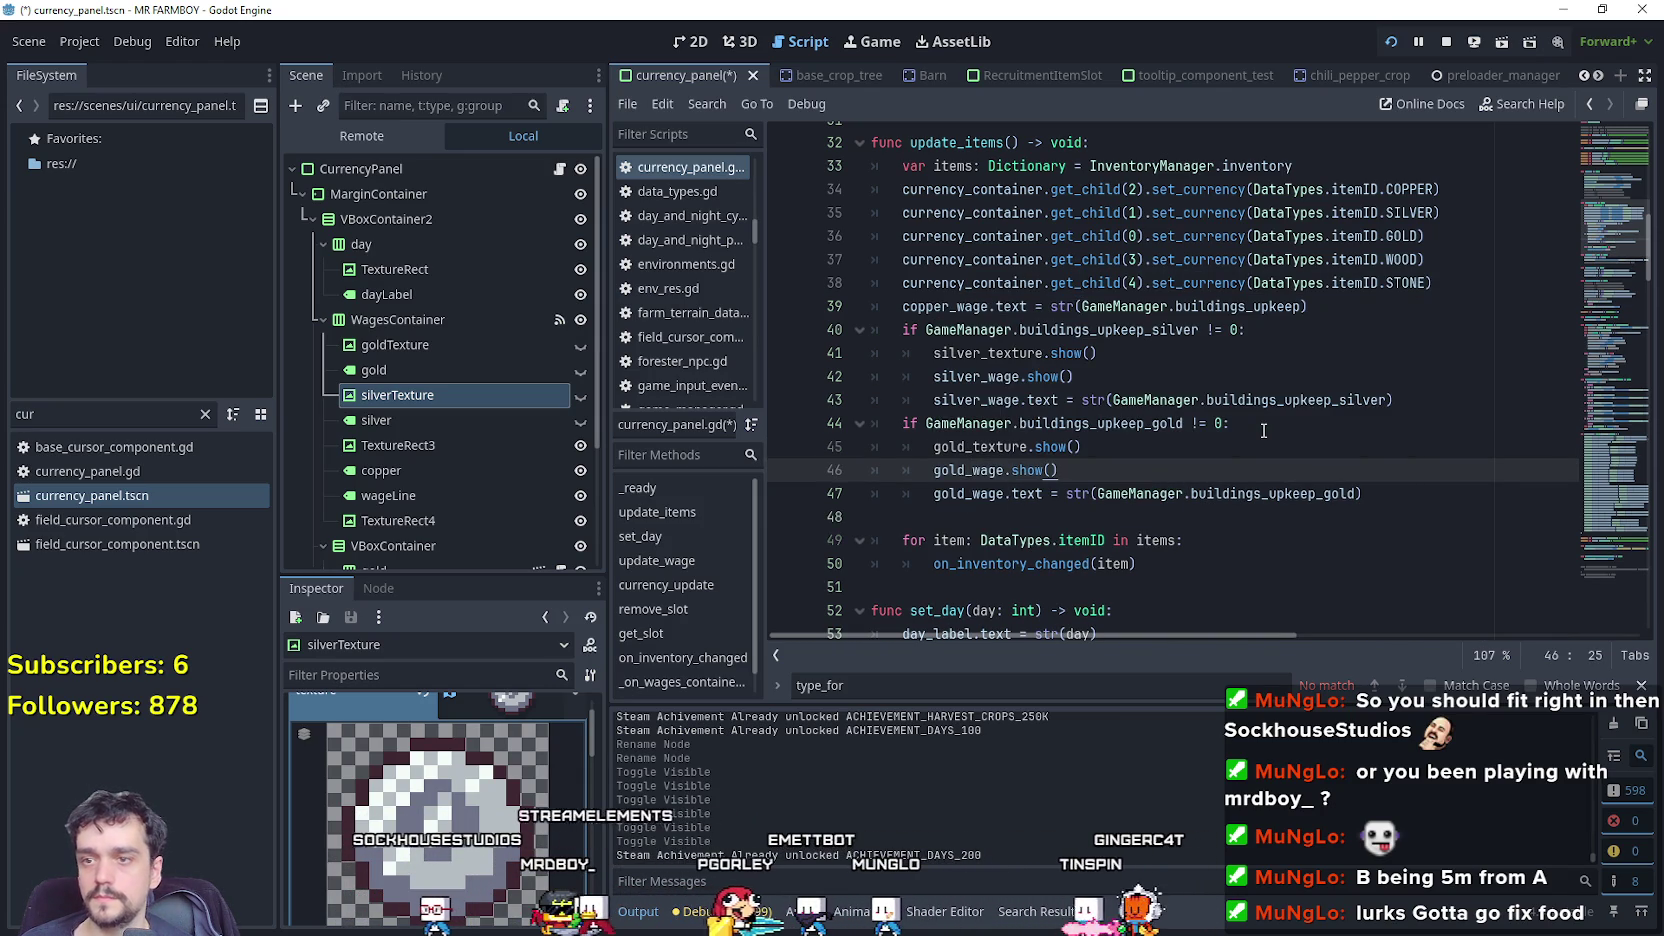
pyautogui.scroll(-4, 1263, 430)
pyautogui.click(1140, 399)
pyautogui.press('Down')
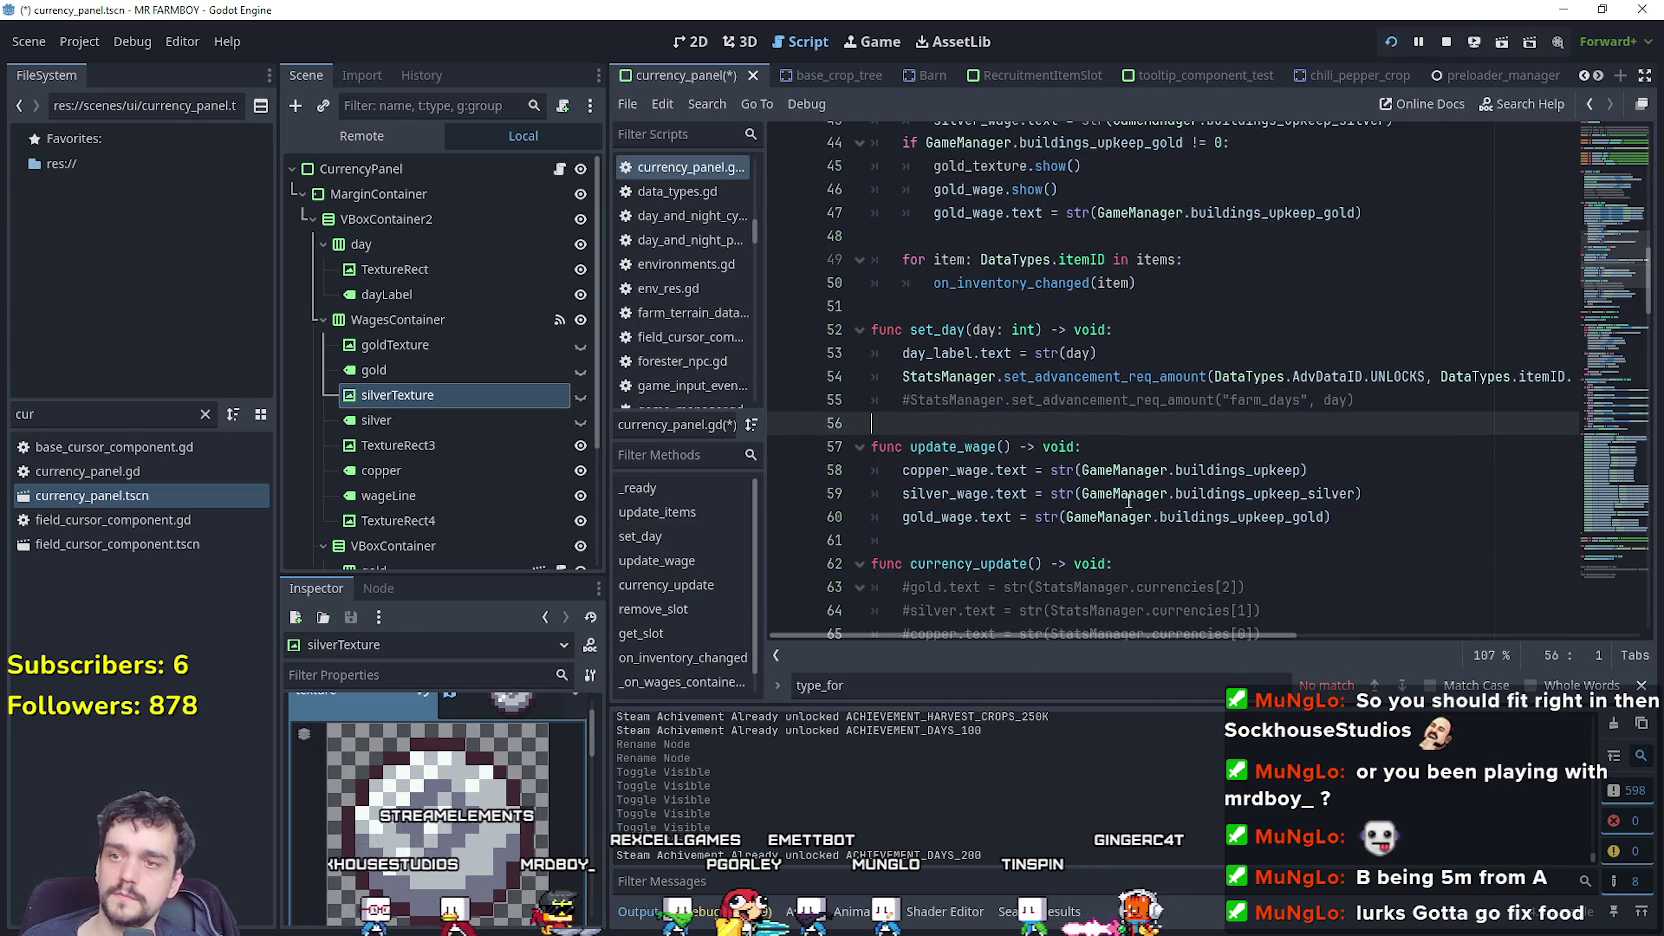
# Add an unindented blank line after update_wage and inspect its wage lines.
pyautogui.click(1089, 520)
pyautogui.press('Down')
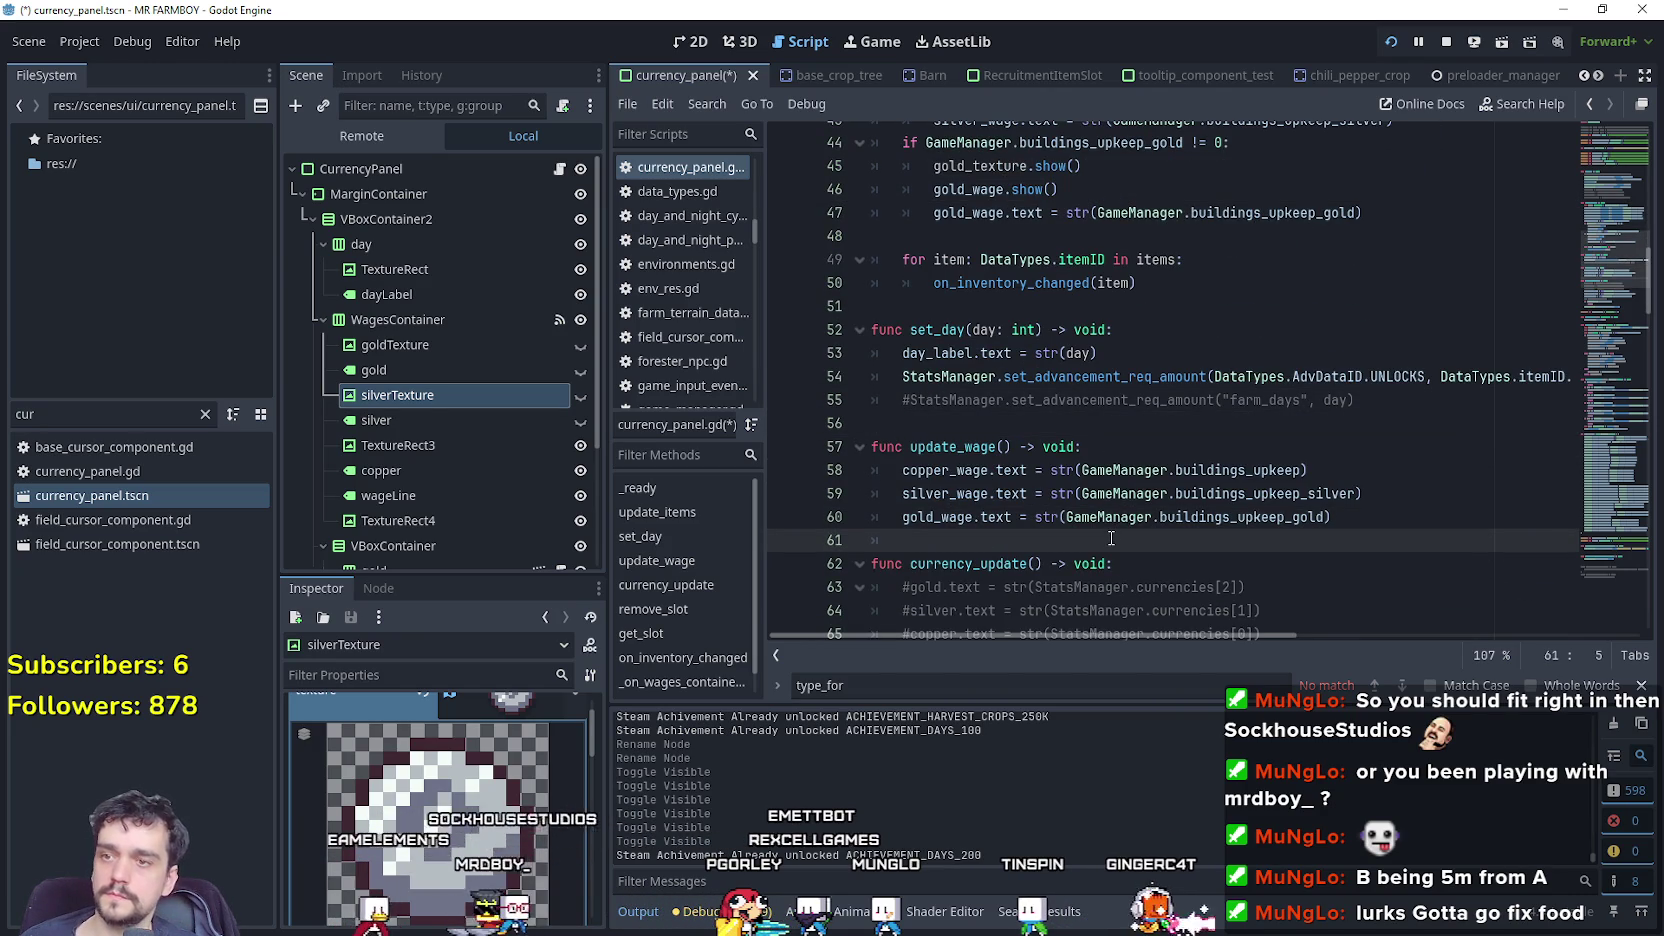
pyautogui.press('BackSpace')
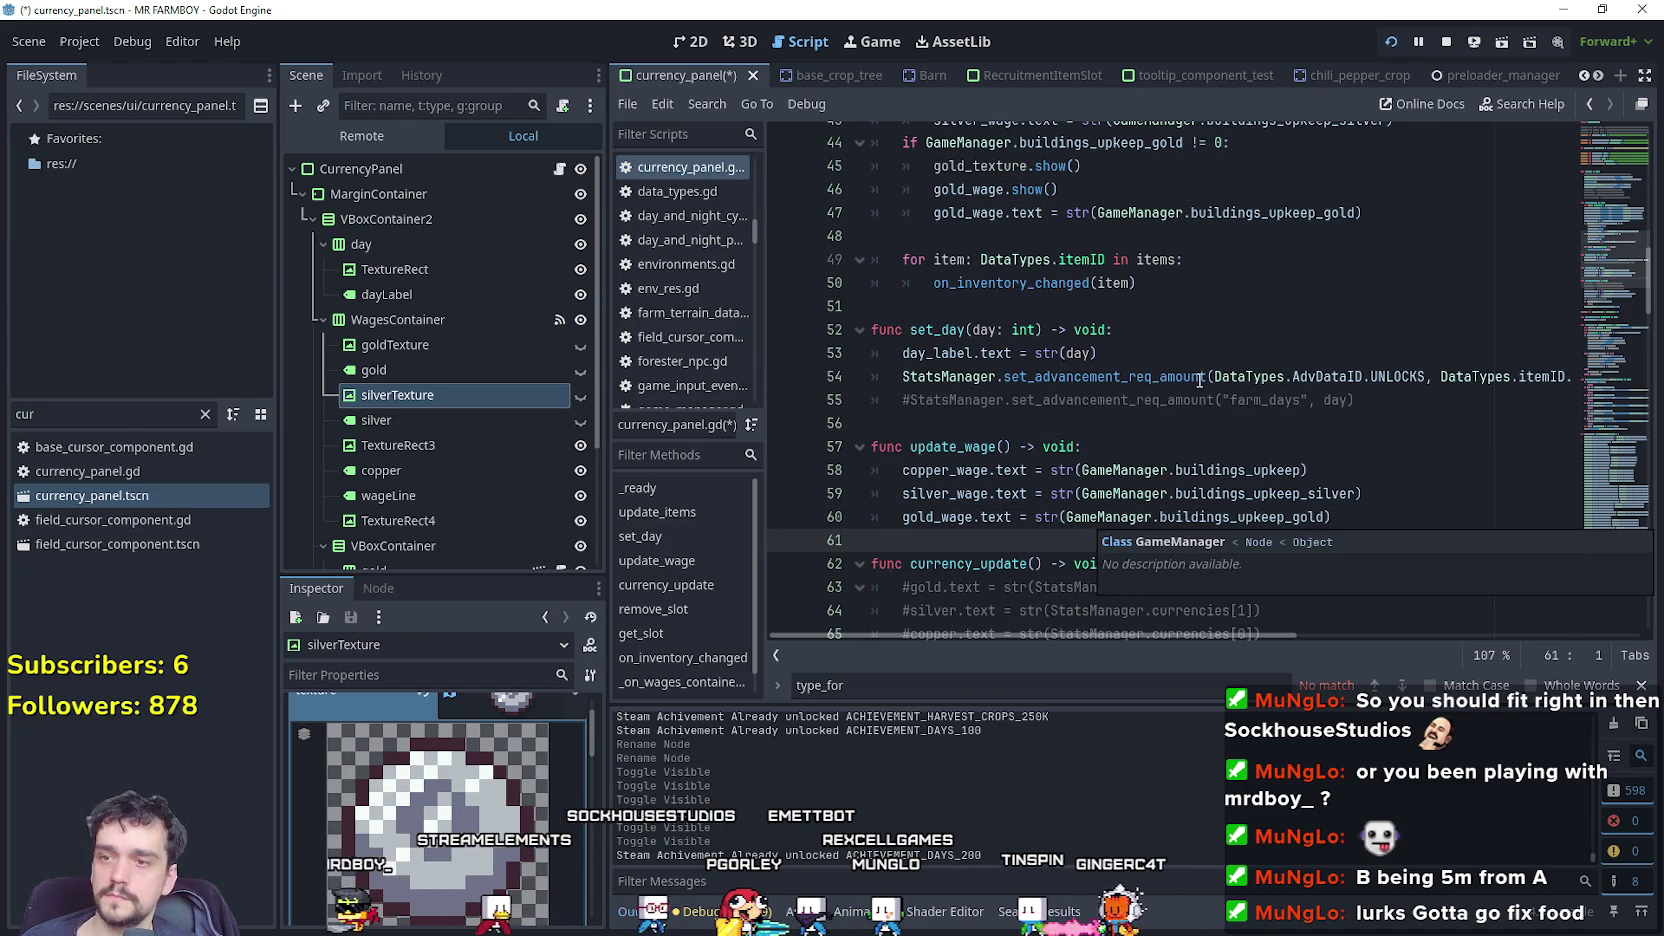
pyautogui.scroll(4, 1075, 430)
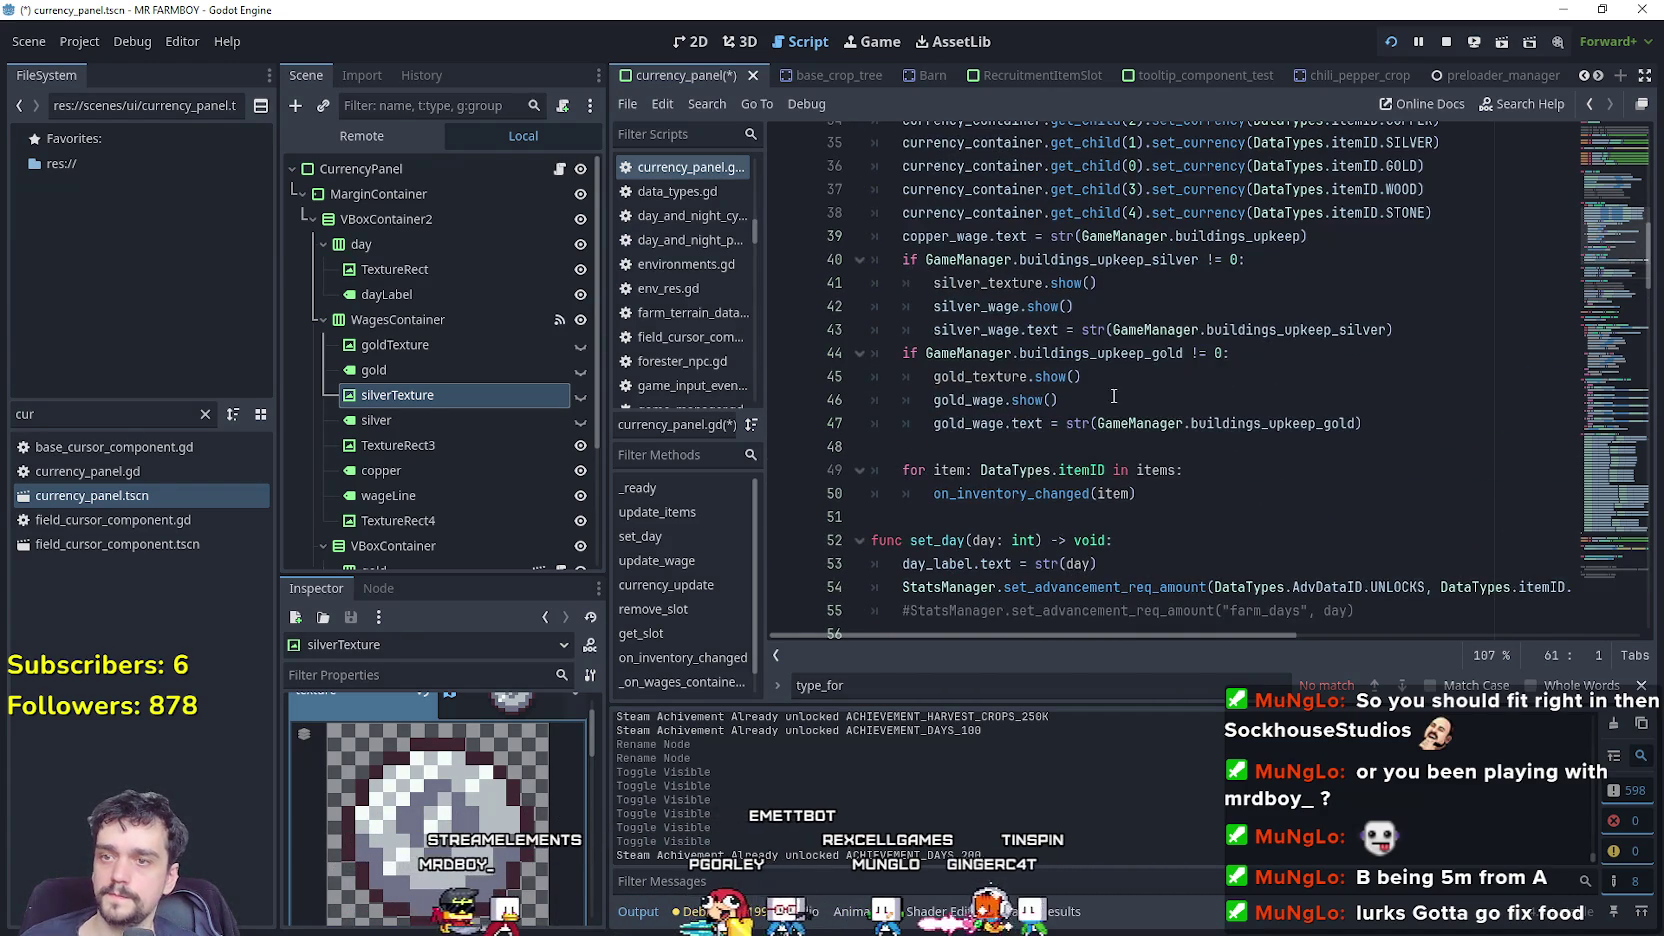
pyautogui.scroll(-3, 1107, 365)
pyautogui.moveTo(1365, 283)
pyautogui.mouseDown()
pyautogui.moveTo(905, 213)
pyautogui.moveTo(880, 150)
pyautogui.moveTo(820, 125)
pyautogui.moveTo(783, 271)
pyautogui.mouseUp()
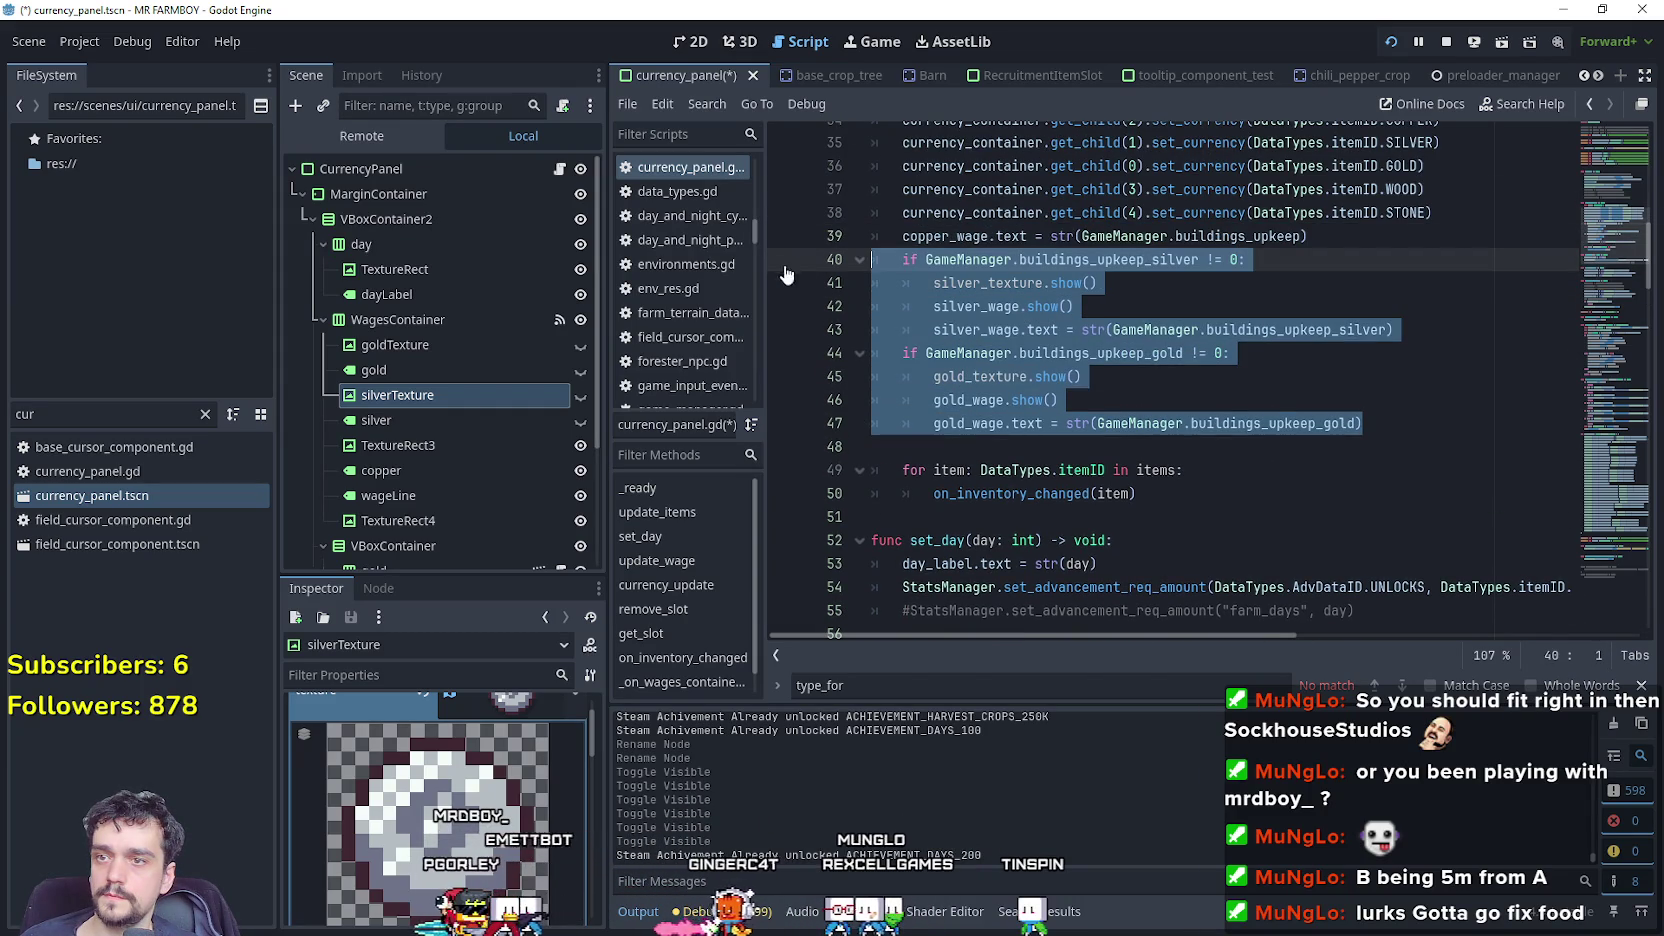
pyautogui.press('End')
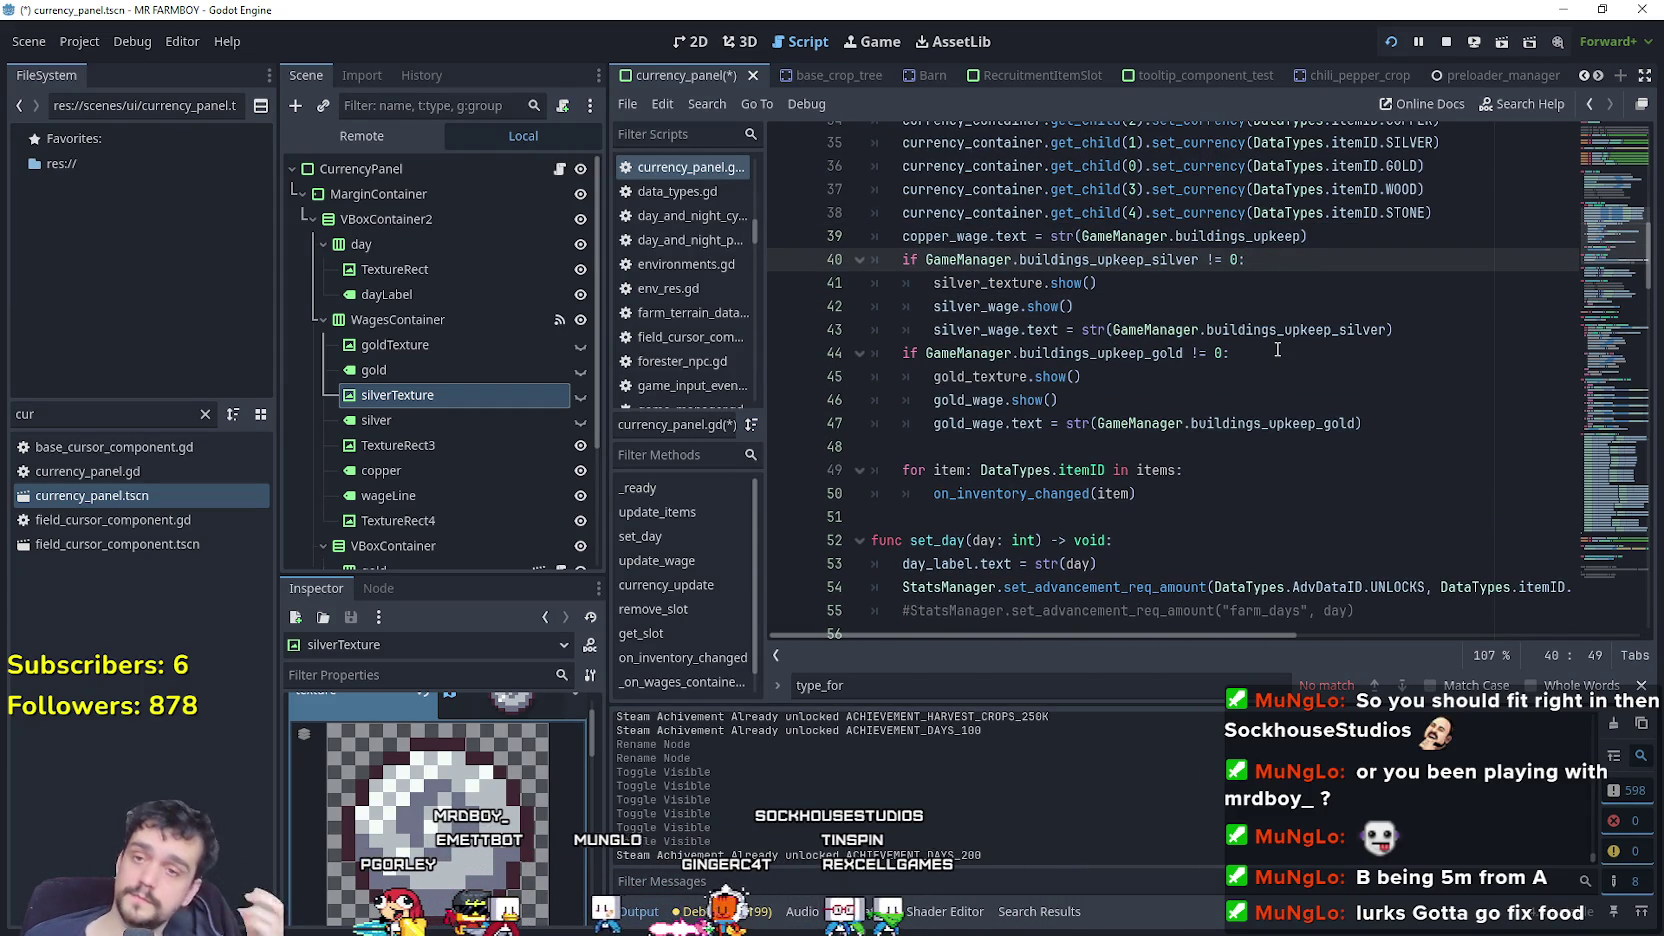
pyautogui.click(1376, 421)
pyautogui.scroll(-3, 1240, 395)
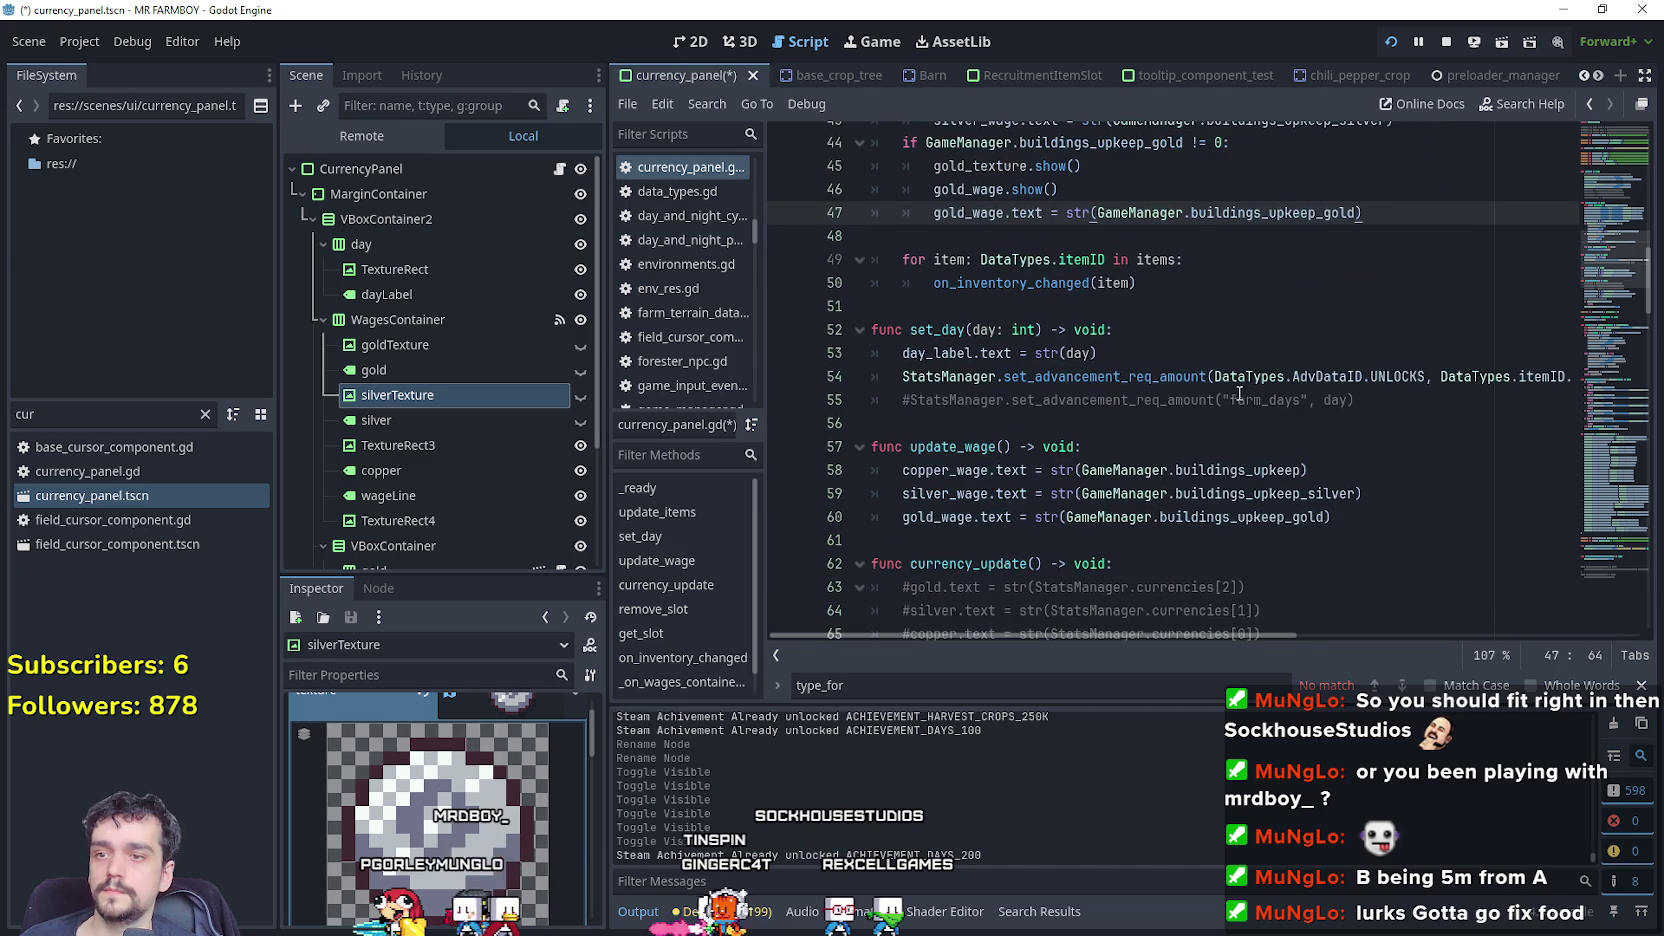
pyautogui.scroll(-3, 1237, 395)
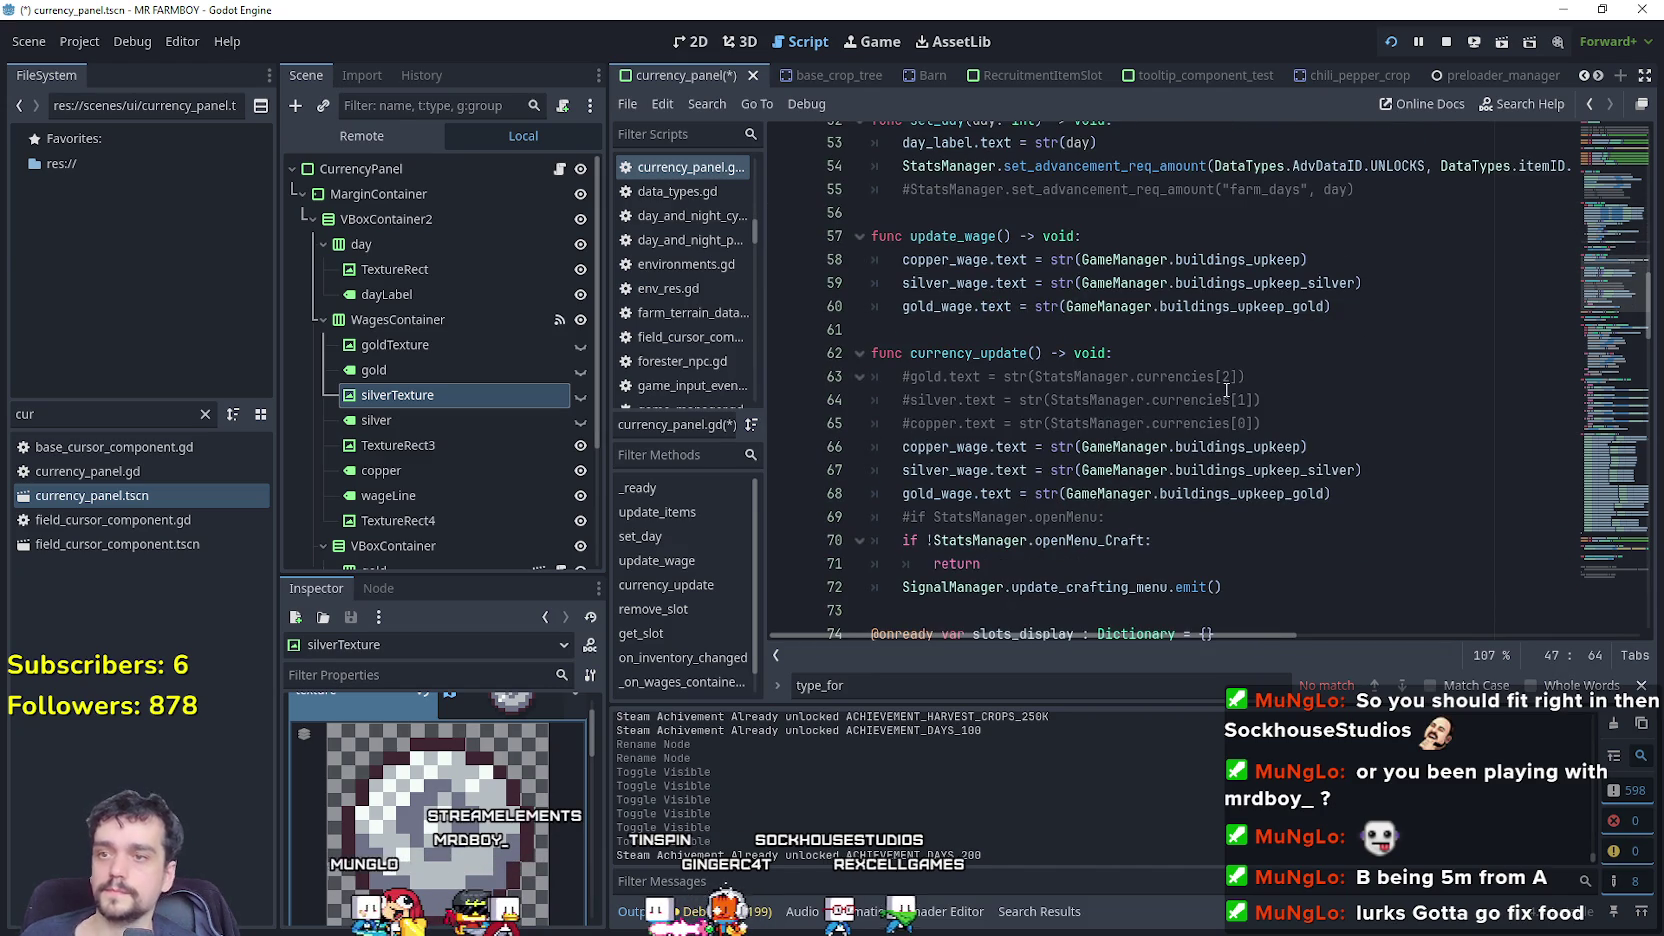
pyautogui.scroll(2, 1227, 390)
pyautogui.scroll(-3, 1354, 477)
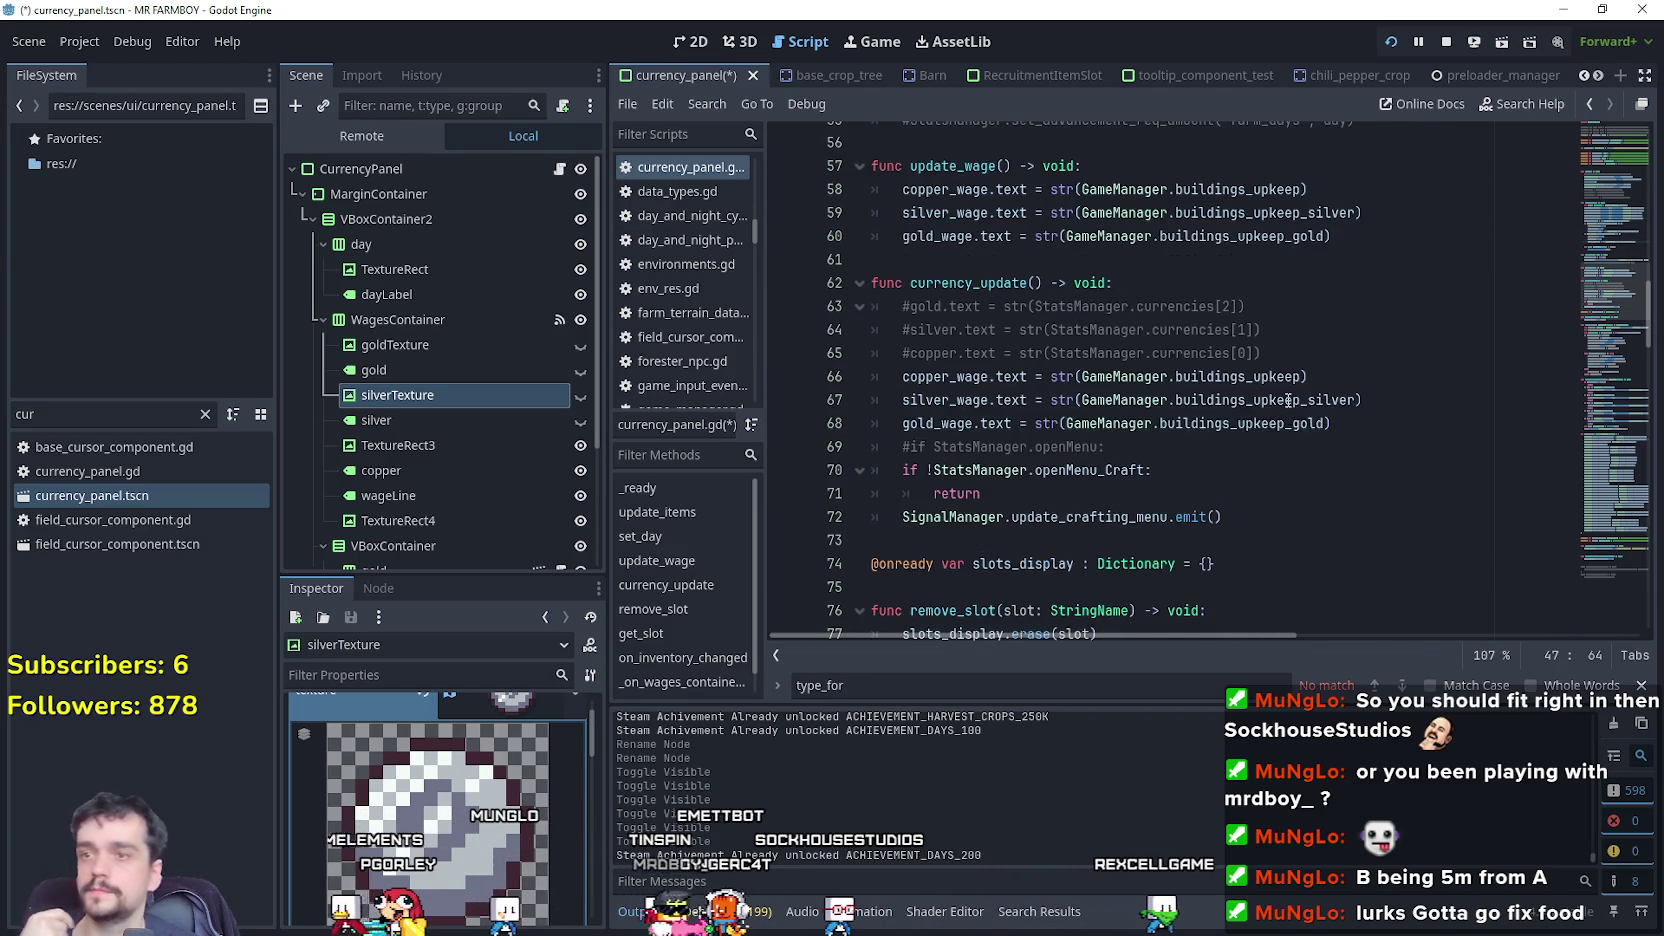
pyautogui.scroll(2, 1289, 404)
pyautogui.click(1352, 387)
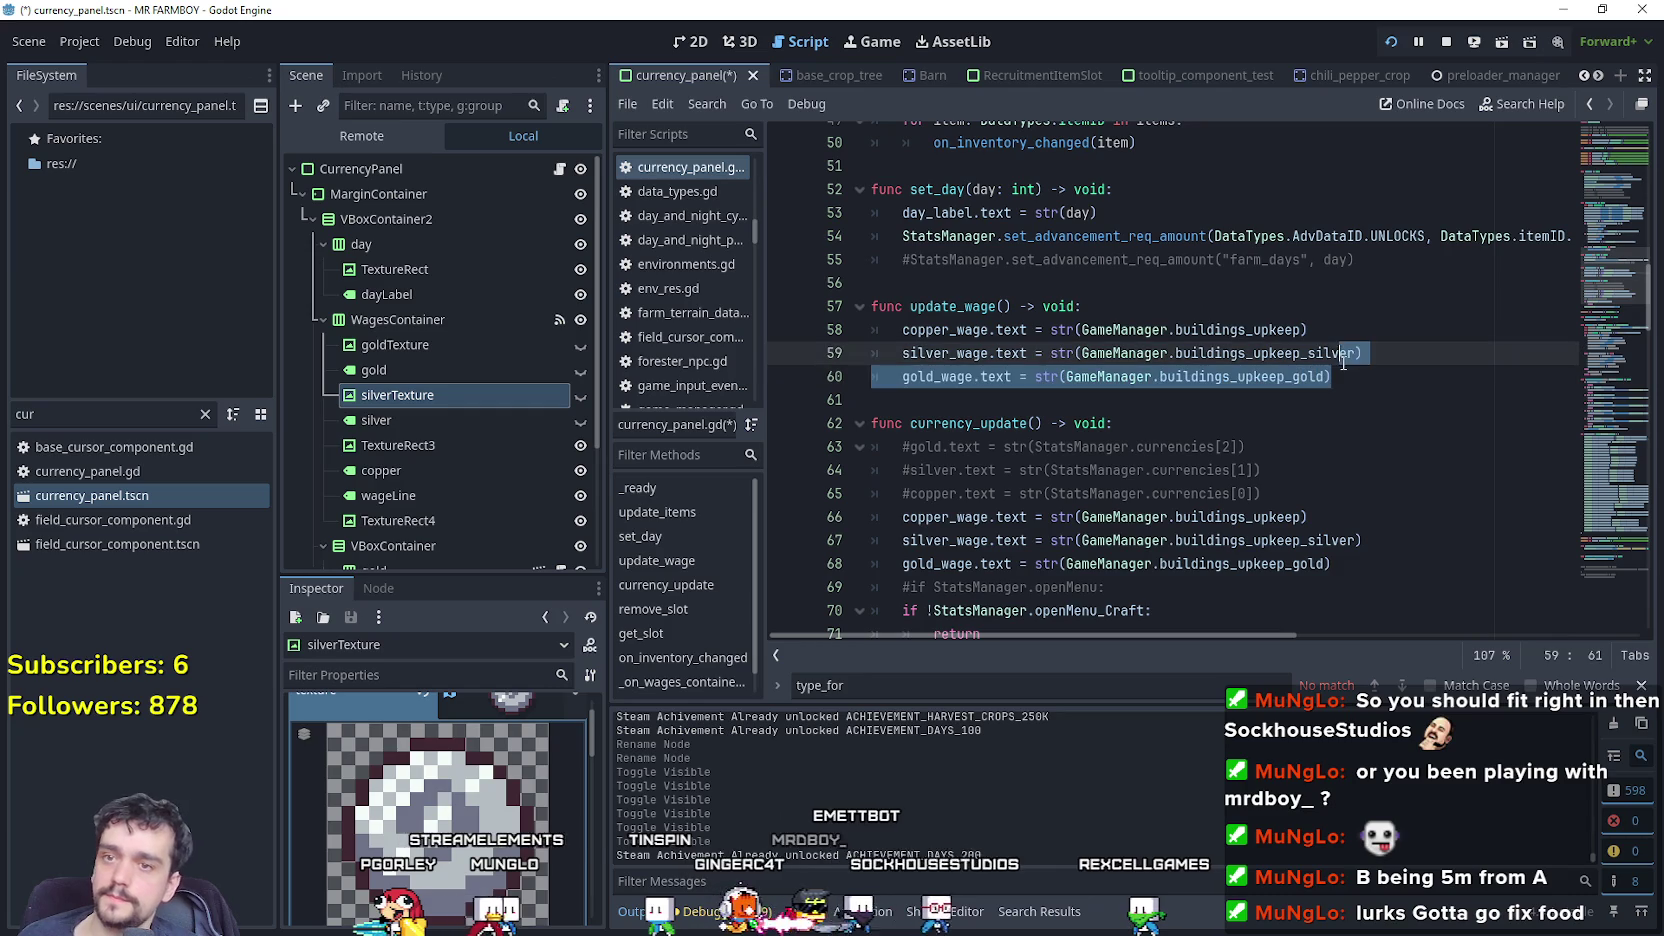
pyautogui.click(1345, 376)
# Copy the silver and gold upkeep if-blocks (lines 39–47) and select update_wage's gold wage line.
pyautogui.scroll(2, 1343, 376)
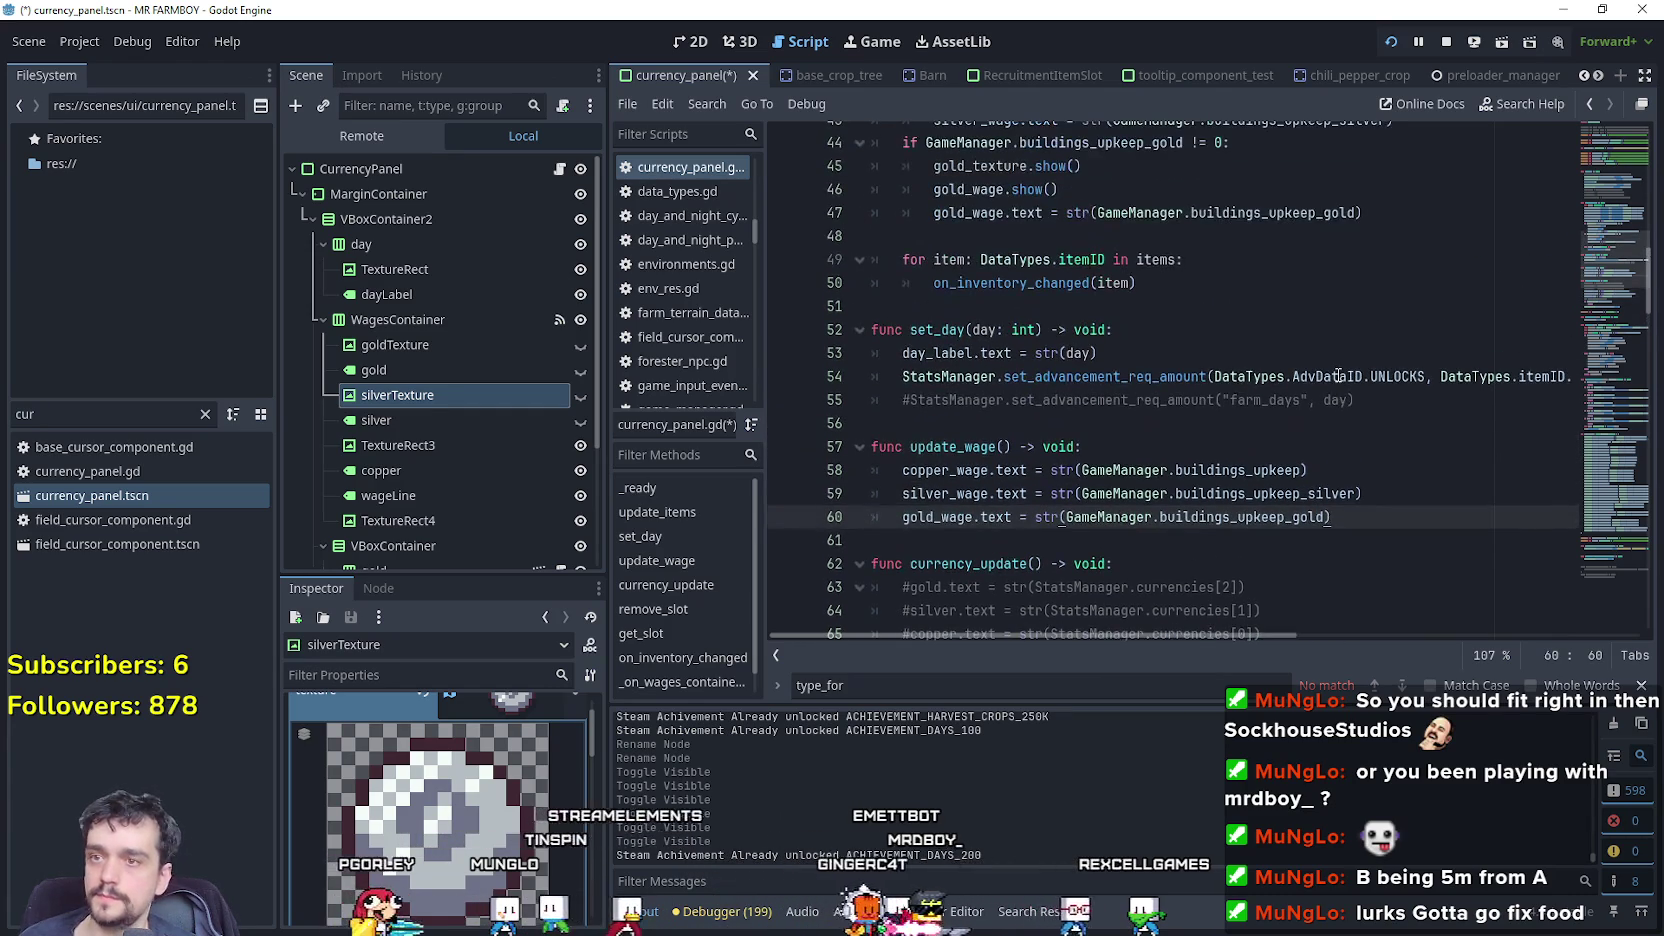
pyautogui.scroll(4, 1325, 375)
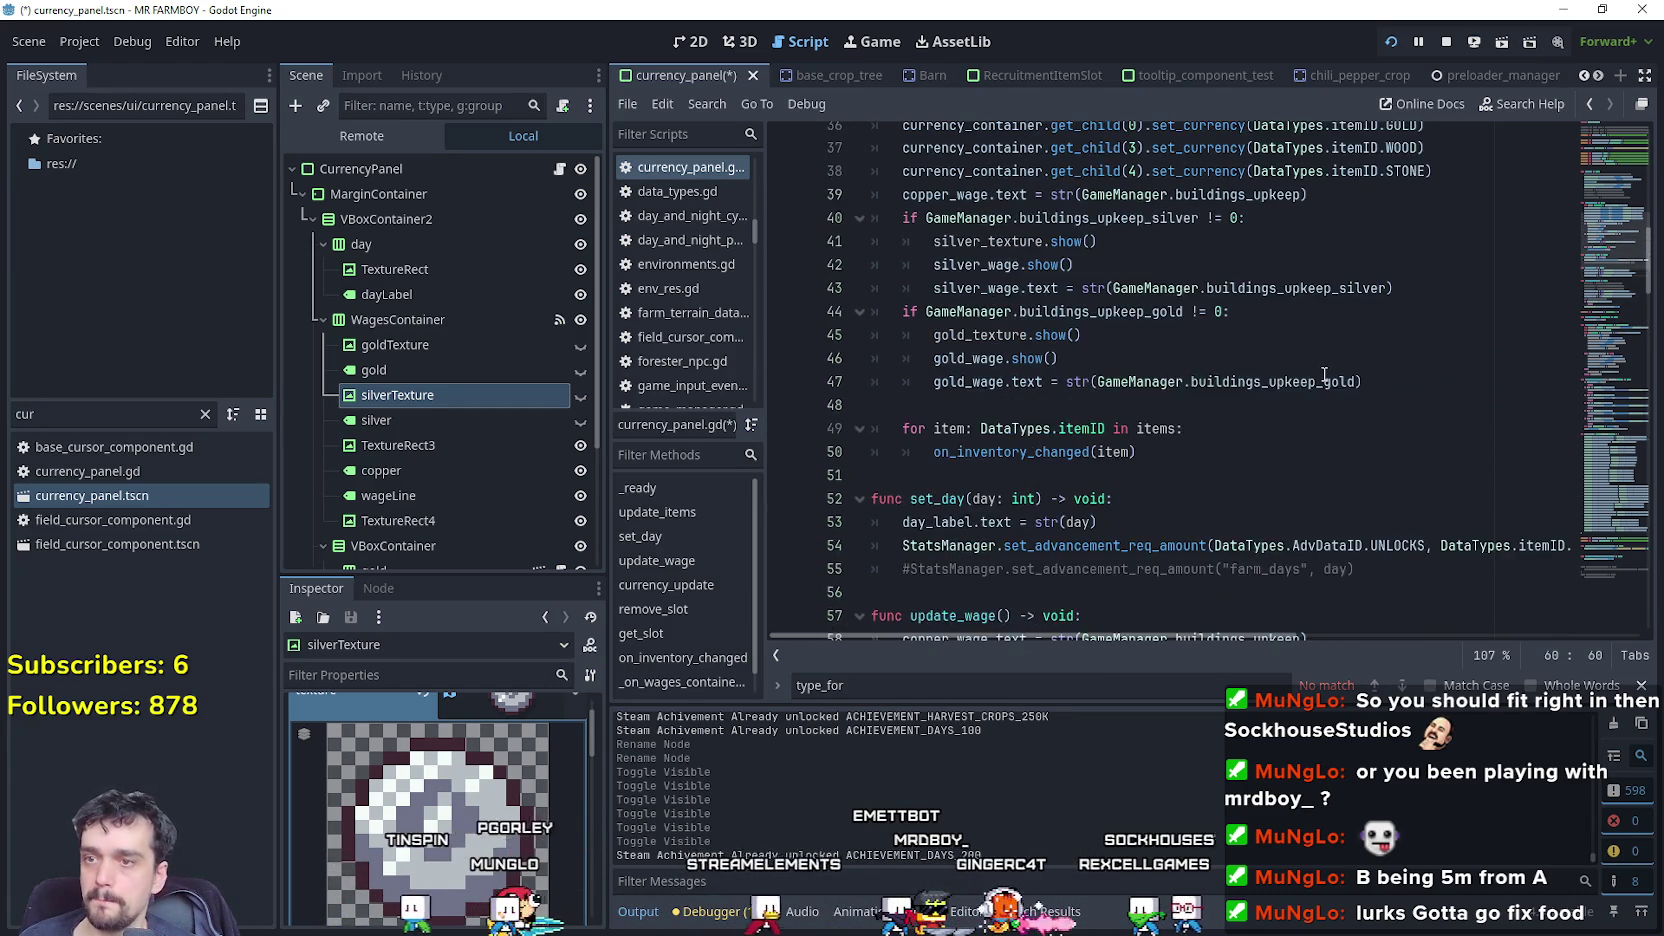
pyautogui.scroll(7, 1322, 375)
pyautogui.click(1312, 375)
pyautogui.scroll(-1, 1377, 396)
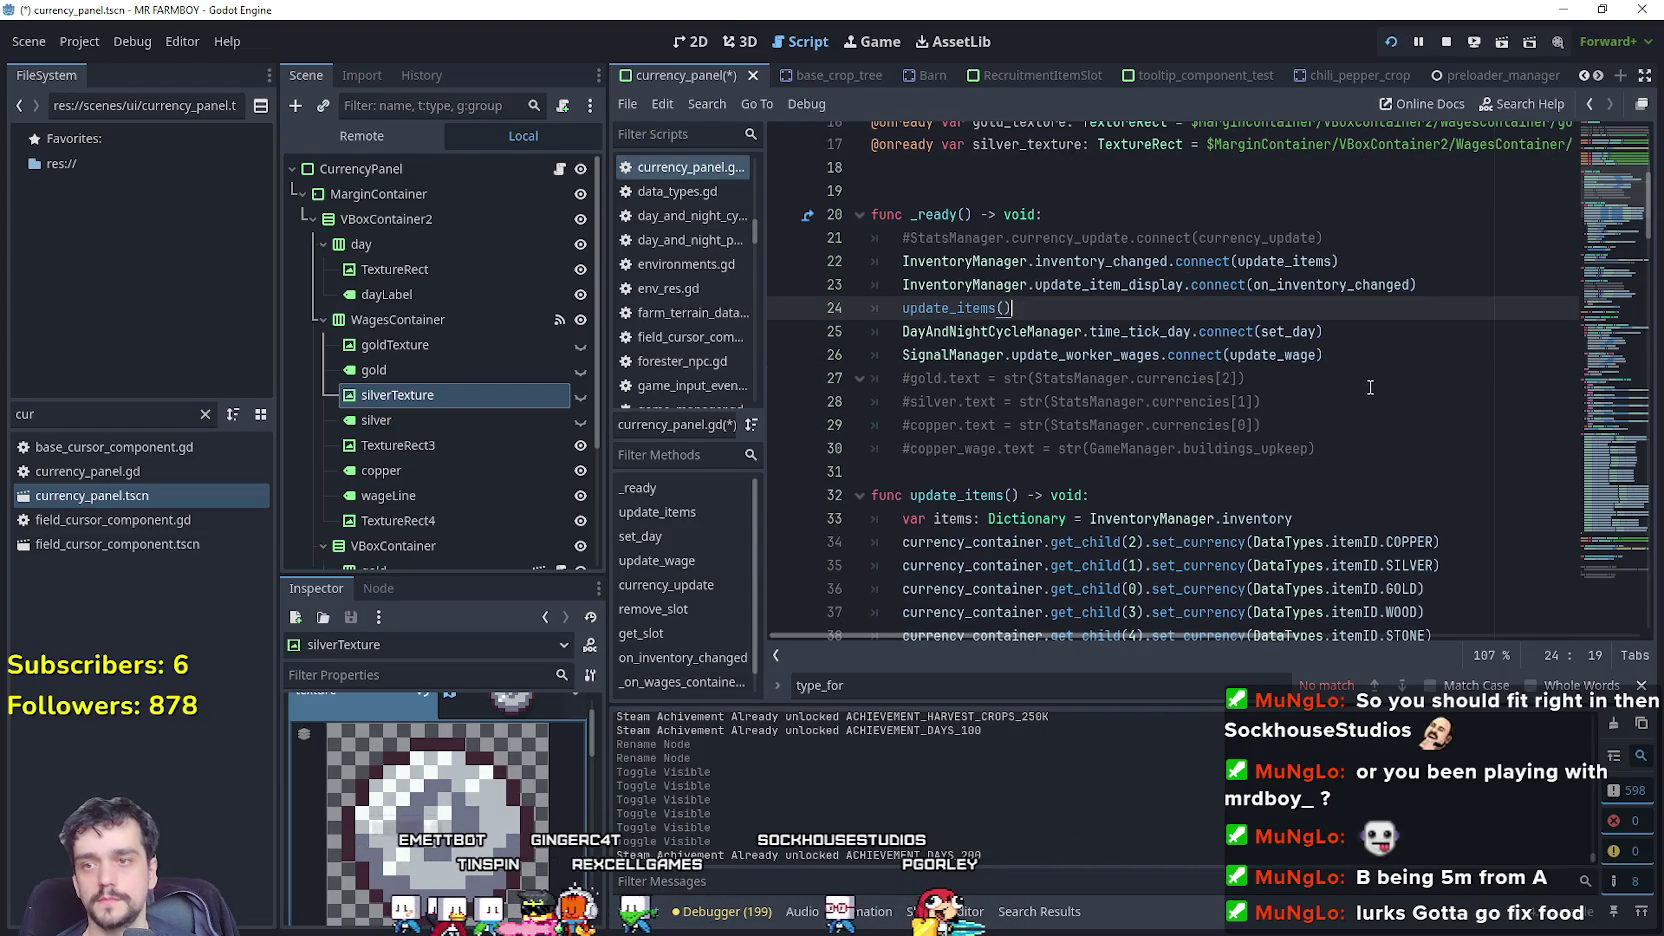
pyautogui.scroll(-3, 1354, 371)
pyautogui.scroll(3, 1340, 385)
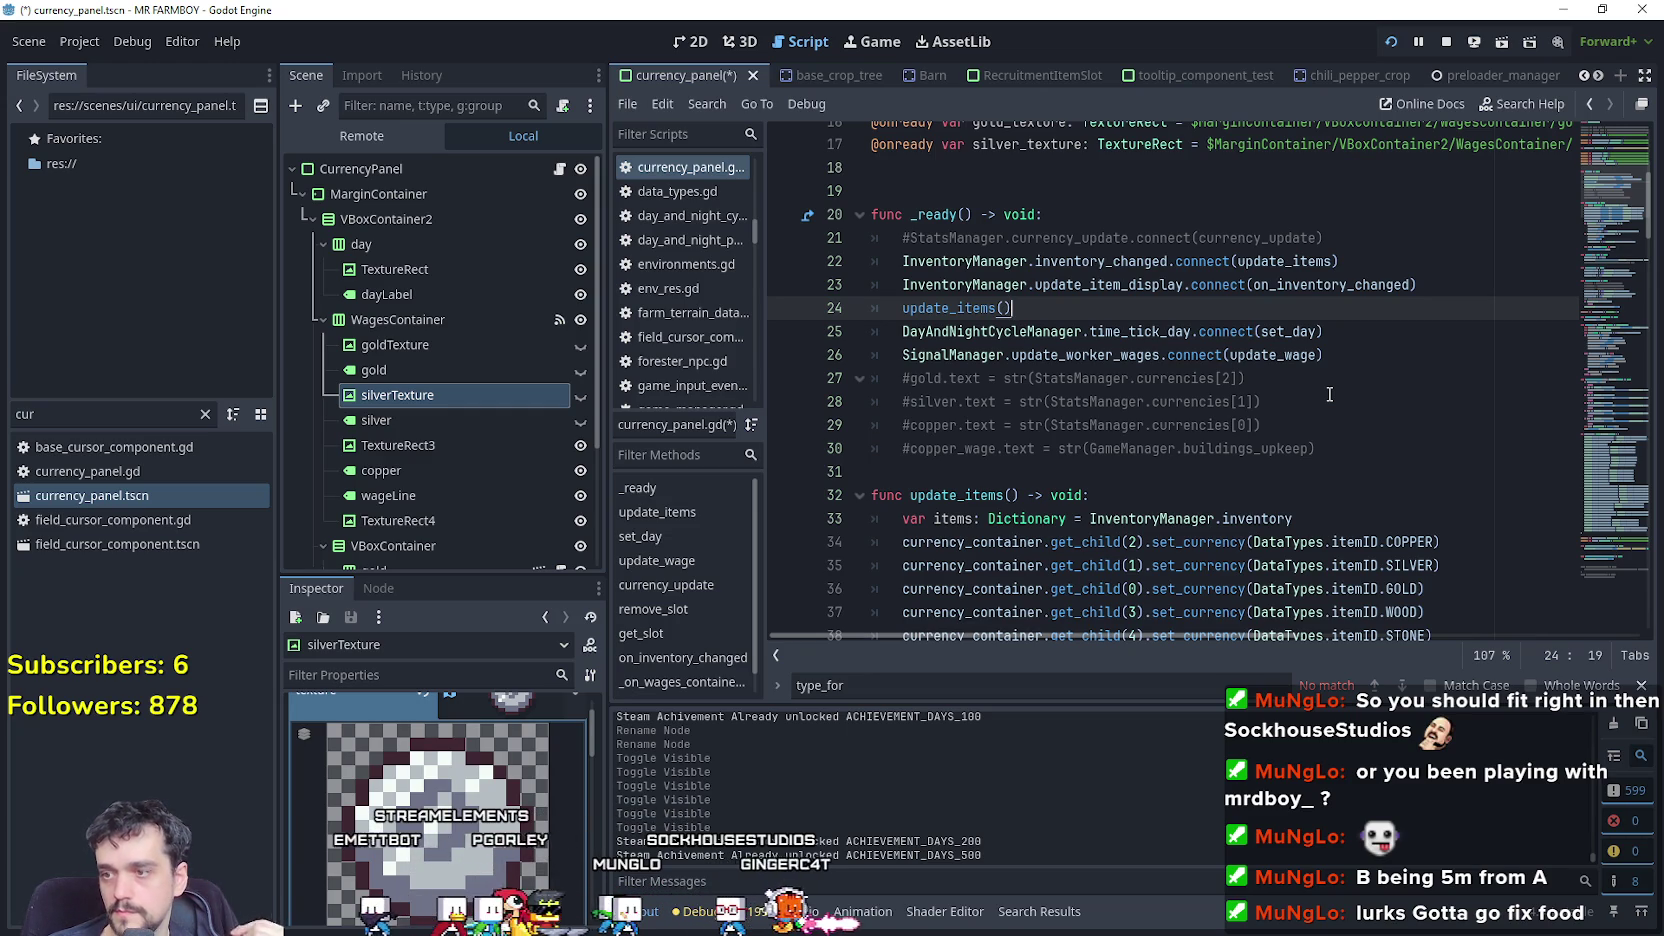
pyautogui.scroll(-2, 1329, 394)
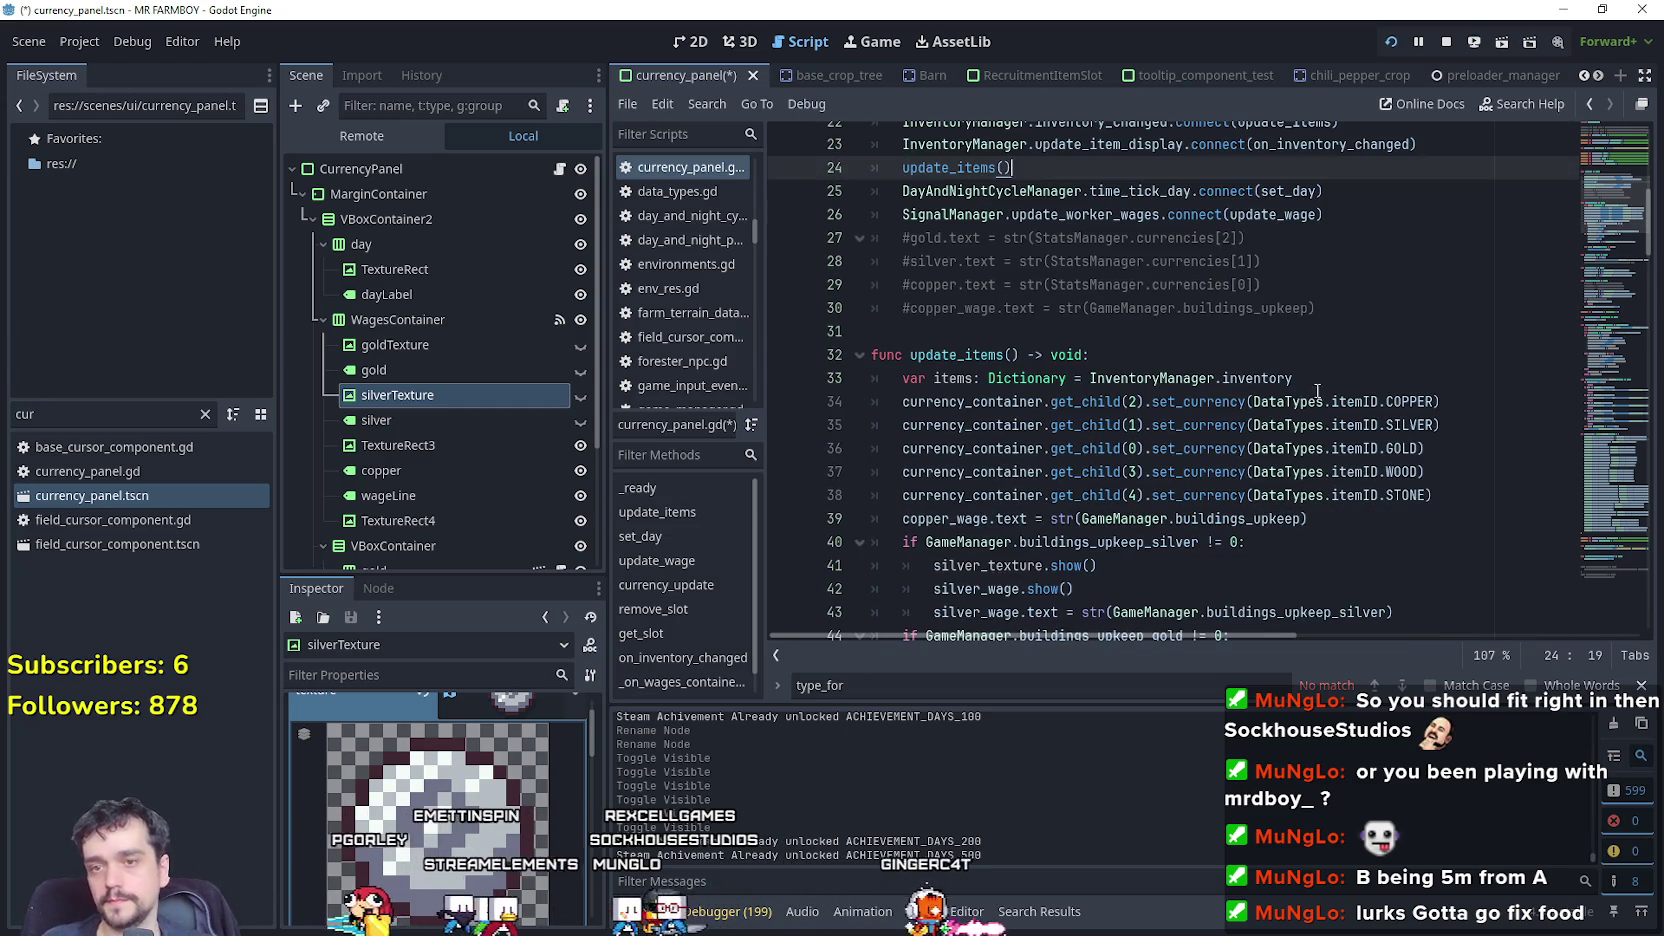
pyautogui.click(1081, 331)
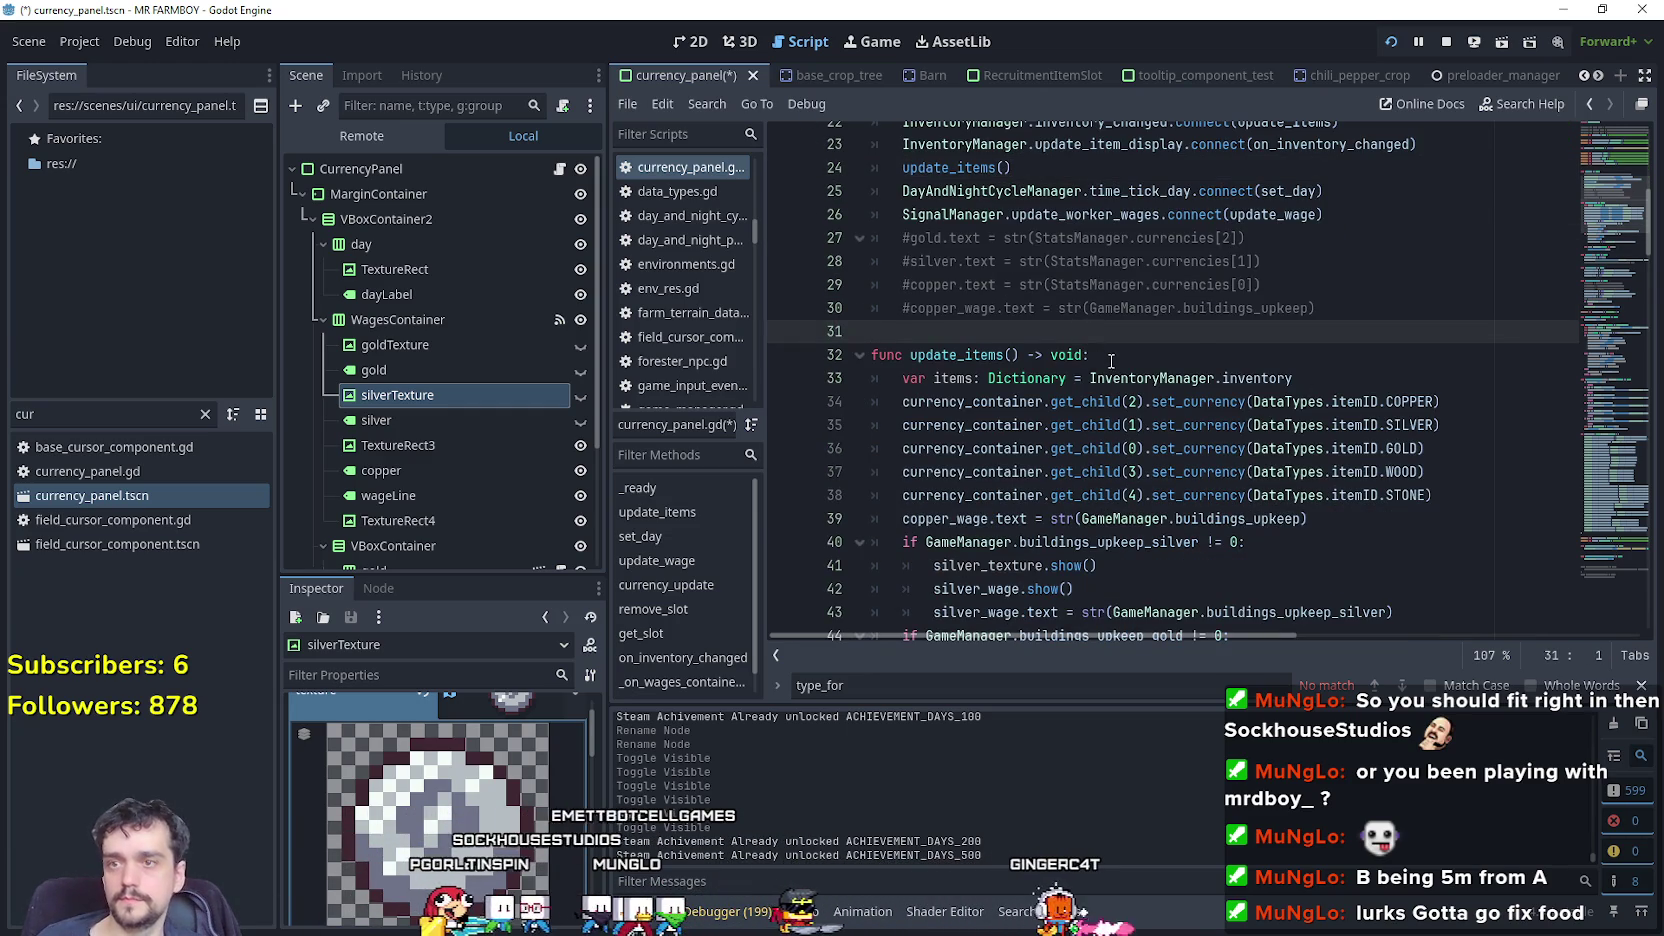
pyautogui.scroll(-4, 1111, 361)
pyautogui.click(1250, 448)
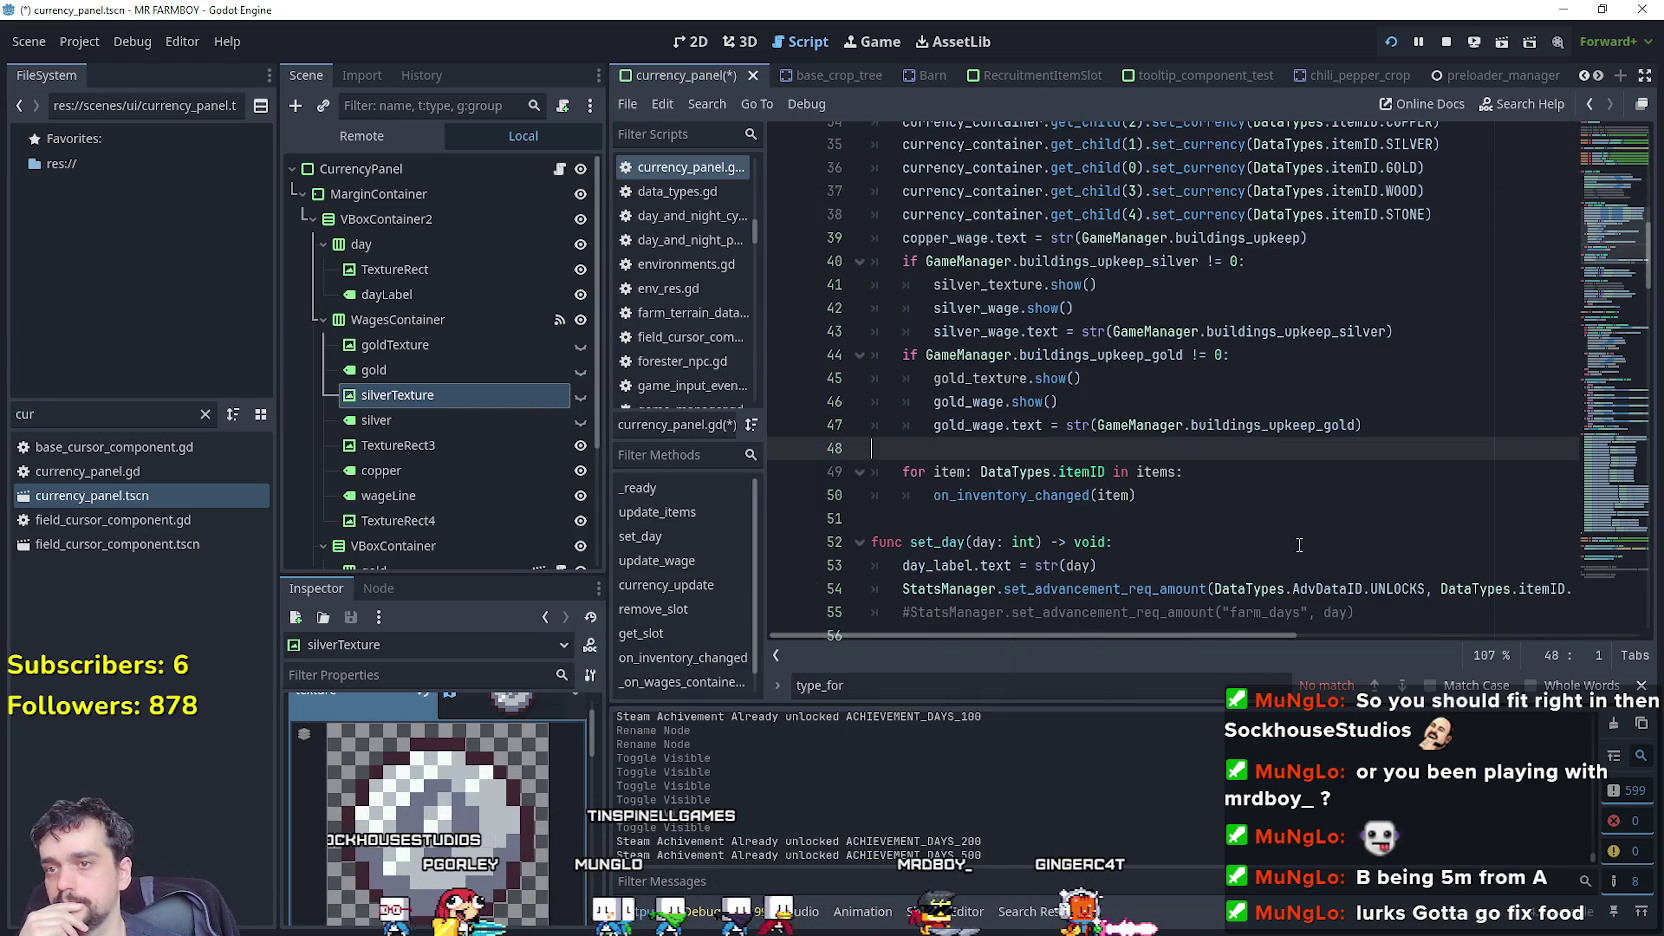
pyautogui.moveTo(1386, 421)
pyautogui.mouseDown()
pyautogui.moveTo(800, 214)
pyautogui.moveTo(840, 282)
pyautogui.moveTo(847, 255)
pyautogui.mouseUp()
pyautogui.rightClick(990, 333)
pyautogui.click(1079, 465)
pyautogui.scroll(-2, 1079, 451)
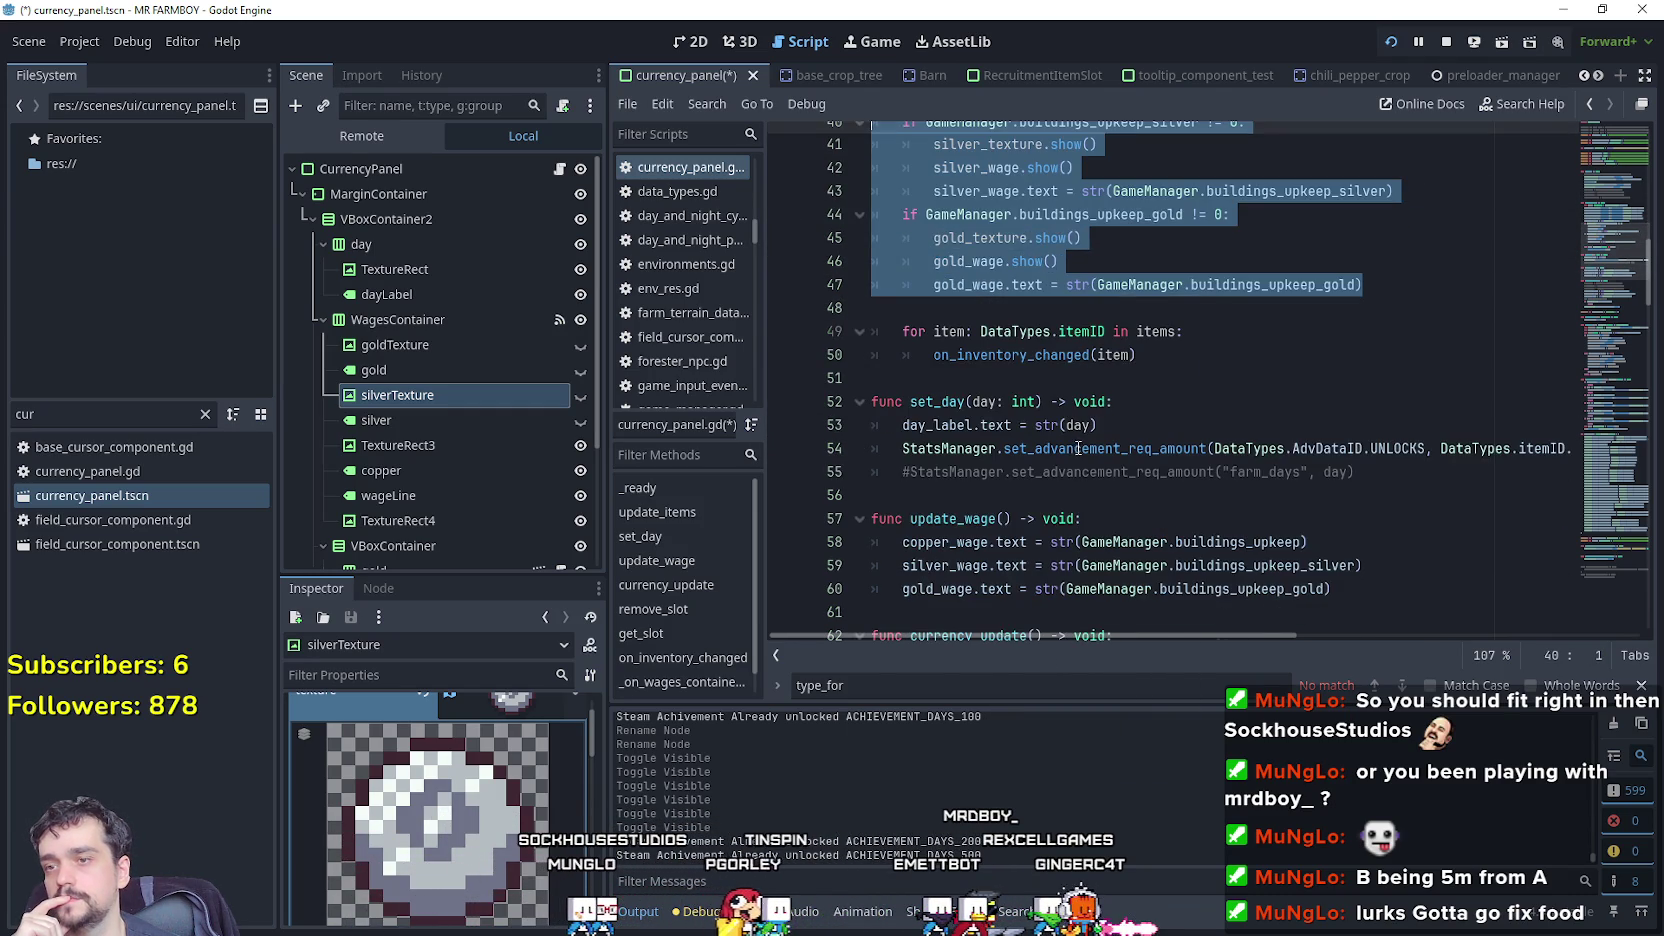
pyautogui.scroll(-2, 1078, 449)
pyautogui.moveTo(1355, 456)
pyautogui.mouseDown()
pyautogui.moveTo(860, 425)
pyautogui.moveTo(841, 460)
pyautogui.mouseUp()
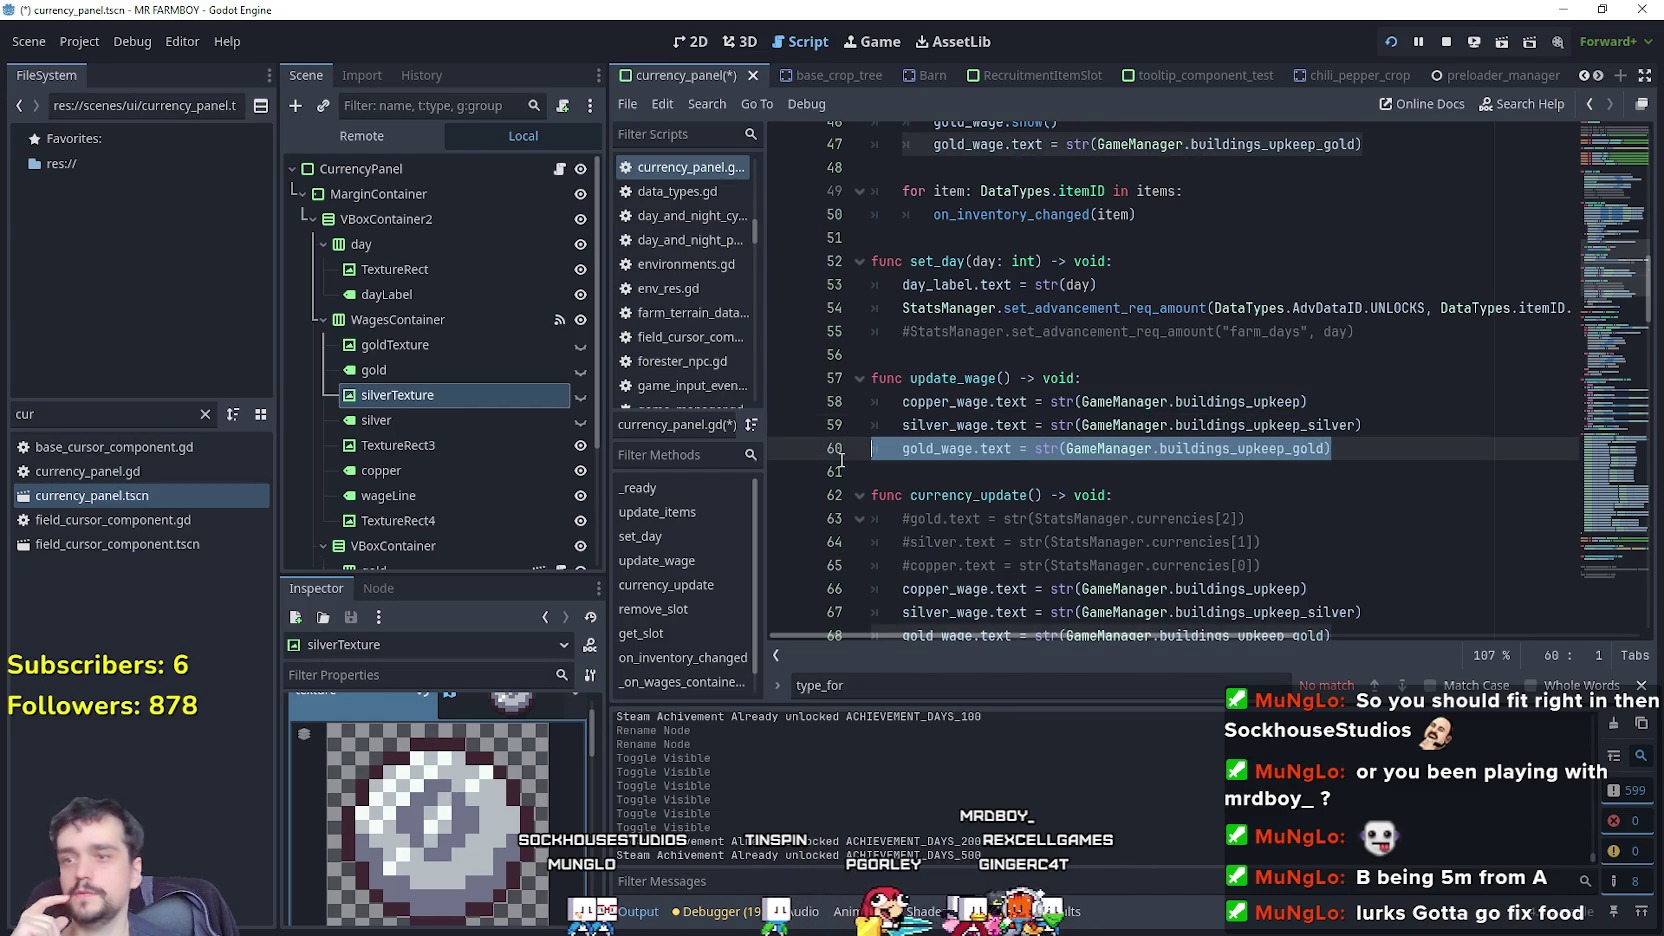
# Replace the wage lines in update_wage and currency_update with the upkeep if-blocks and save.
pyautogui.hotkey('shift', 'Up')
pyautogui.write('if GameManager.buildings_upkeep_silver != 0: \t\tsilver_texture.show() \t\tsilver_wage.show() \t\tsilver_wage.text = str(GameManager.buildings_upkeep_silver) \tif GameManager.buildings_upkeep_gold != 0: \t\tgold_texture.show() \t\tgold_wage.show() \t\tgold_wage.text = str(GameManager.buildings_upkeep_gold)')
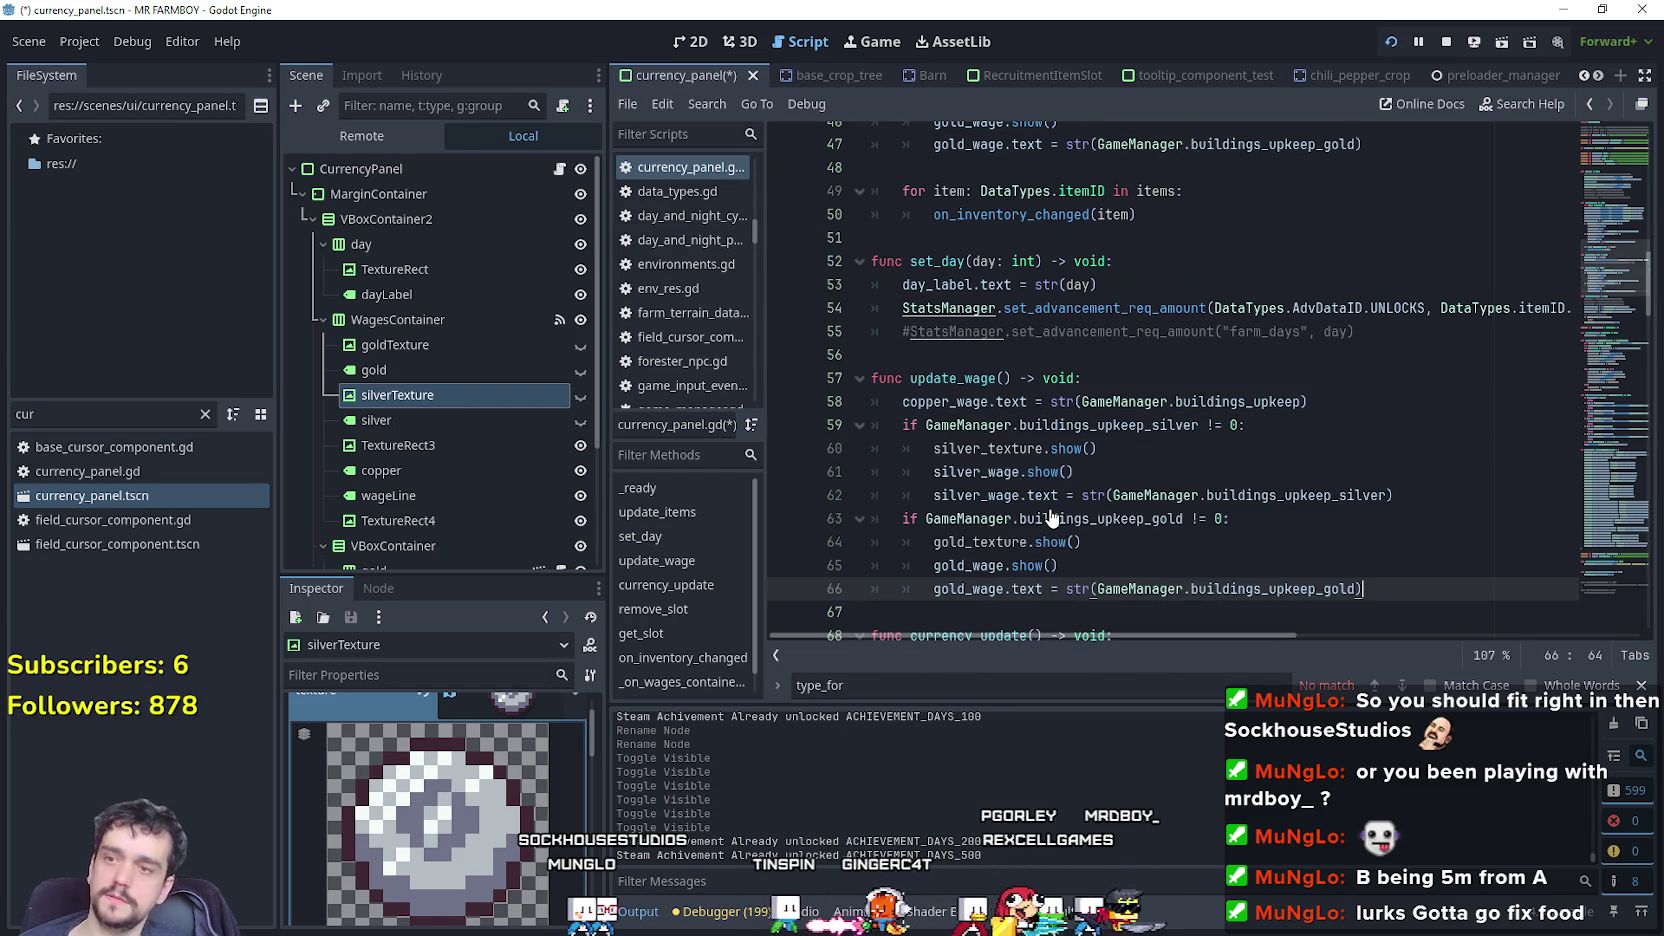
pyautogui.scroll(-5, 1152, 548)
pyautogui.moveTo(1335, 462)
pyautogui.mouseDown()
pyautogui.moveTo(900, 462)
pyautogui.moveTo(842, 441)
pyautogui.mouseUp()
pyautogui.write('if GameManager.buildings_upkeep_silver != 0: \t\tsilver_texture.show() \t\tsilver_wage.show() \t\tsilver_wage.text = str(GameManager.buildings_upkeep_silver) \tif GameManager.buildings_upkeep_gold != 0: \t\tgold_texture.show() \t\tgold_wage.show() \t\tgold_wage.text = str(GameManager.buildings_upkeep_gold)')
pyautogui.scroll(-3, 1144, 477)
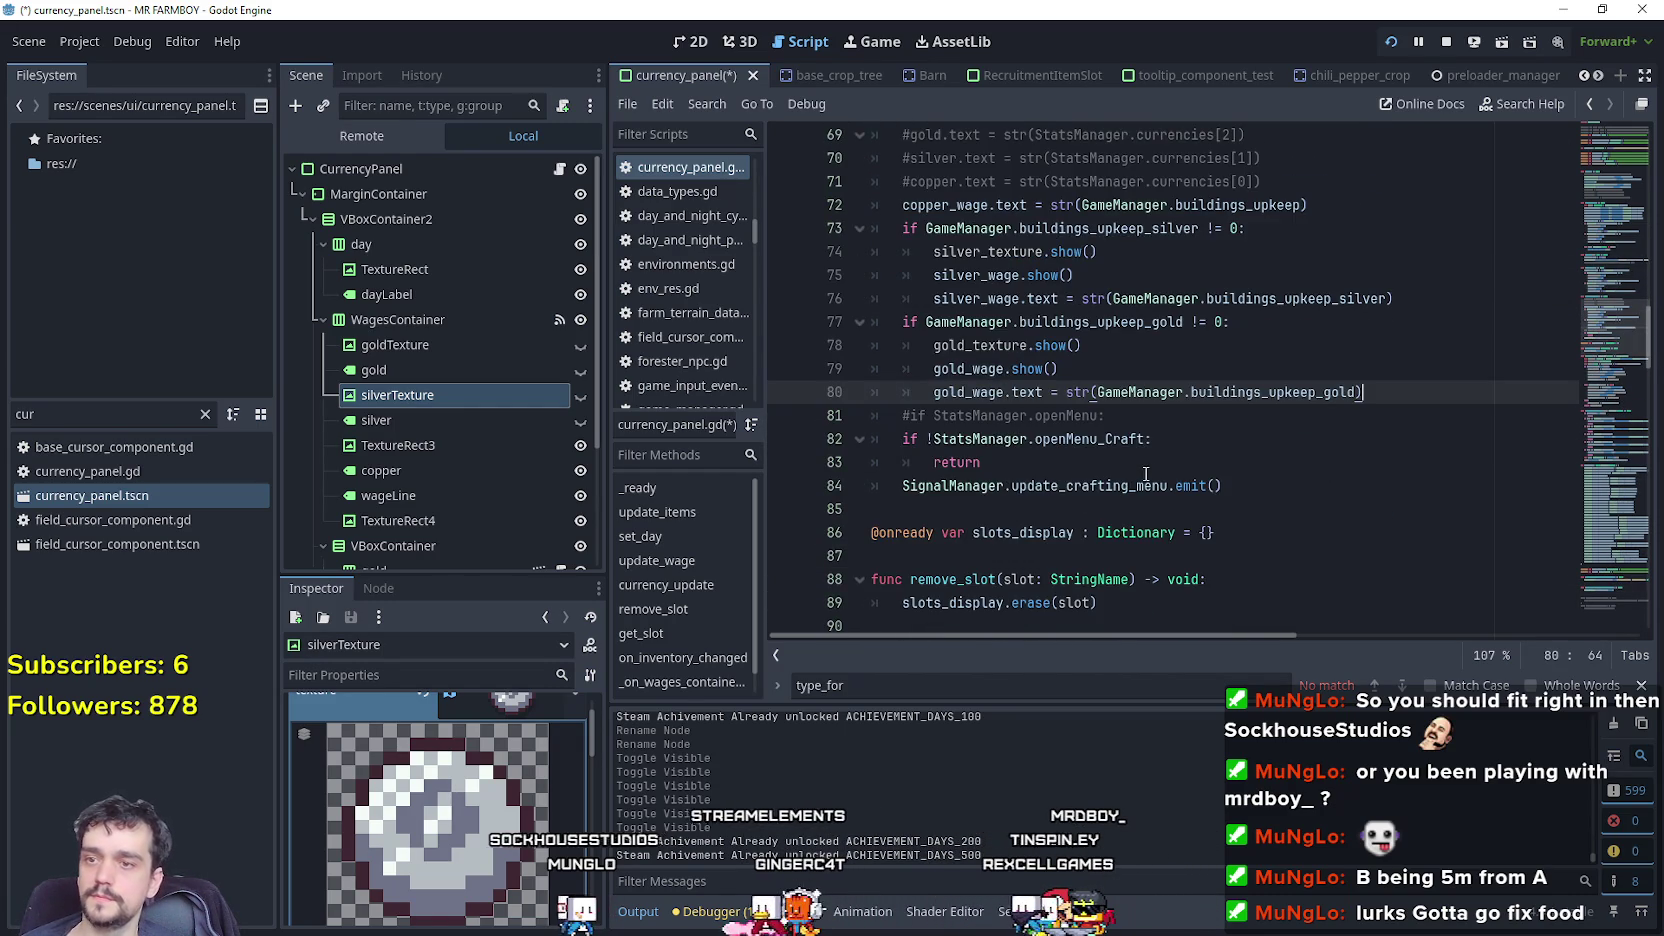
pyautogui.scroll(6, 1146, 474)
pyautogui.click(1159, 448)
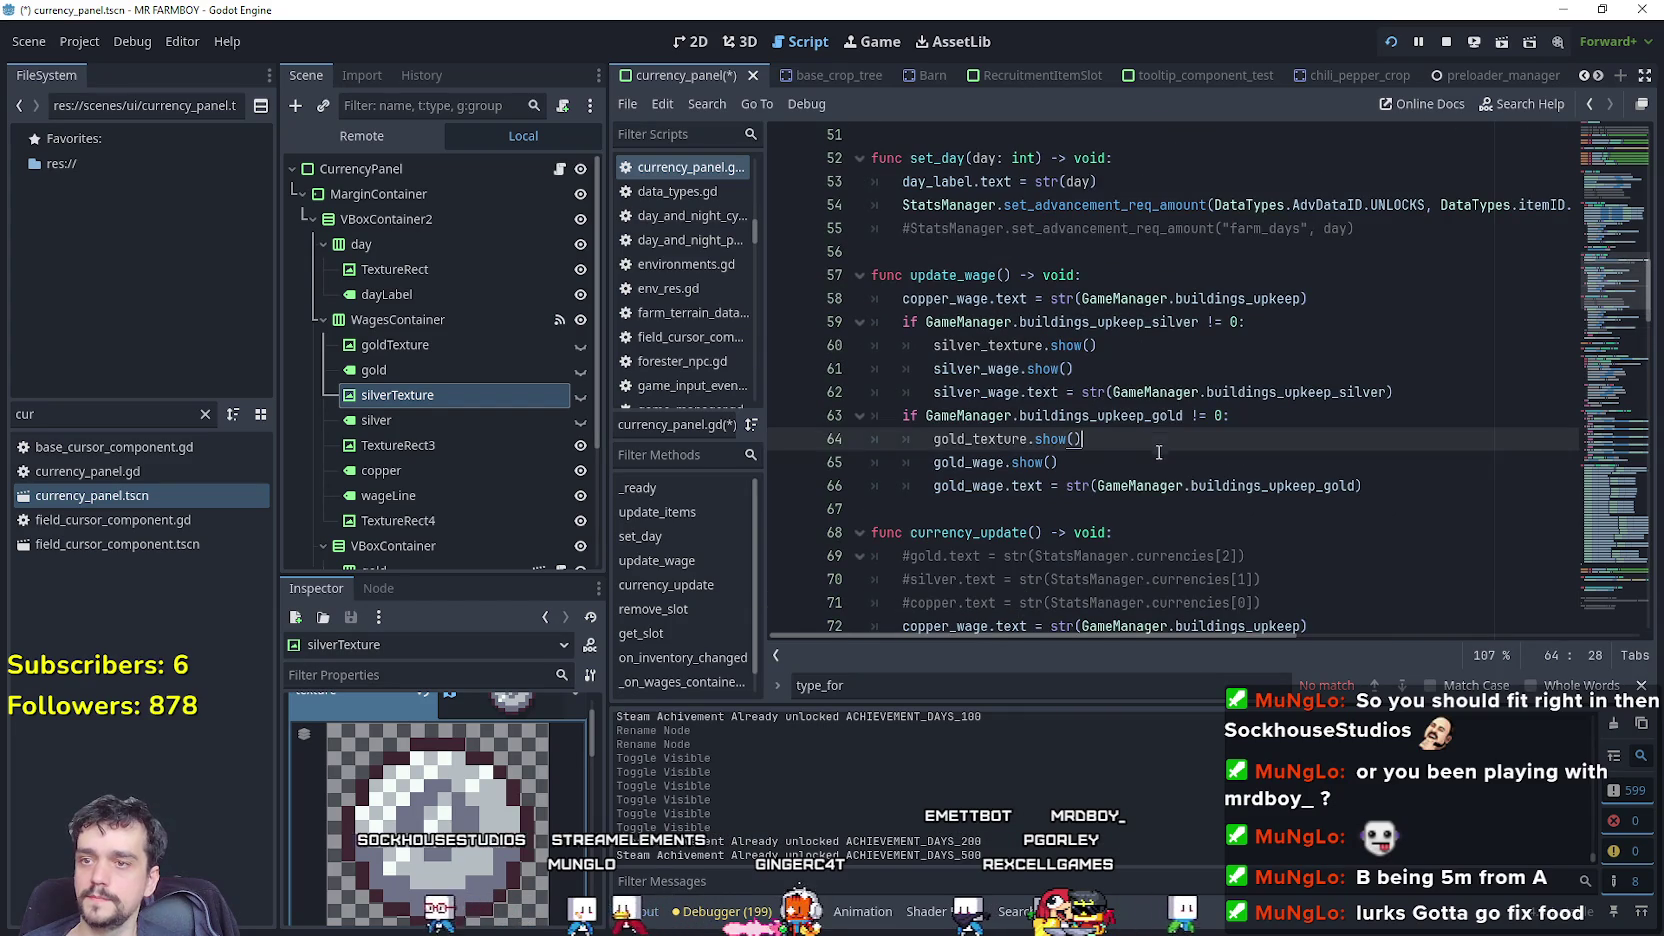
pyautogui.click(1158, 392)
pyautogui.click(1160, 366)
pyautogui.hotkey('ctrl', 's')
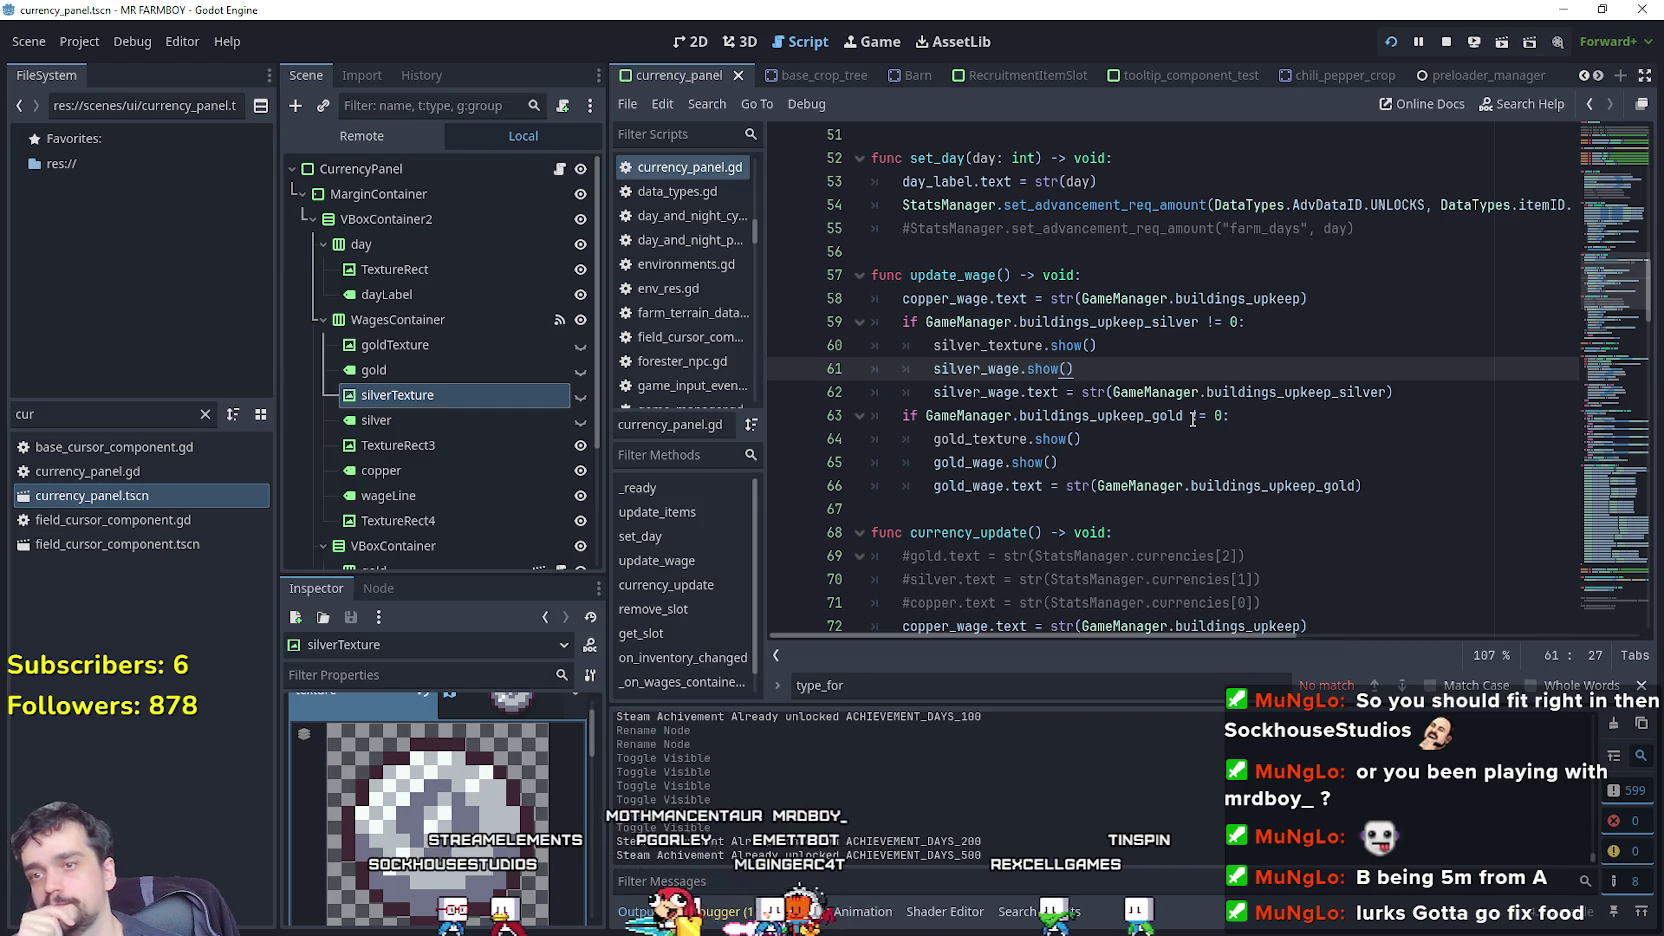
# Review the pasted silver and gold show calls, then return to the paused game window.
pyautogui.scroll(1, 1190, 414)
pyautogui.scroll(1, 1189, 413)
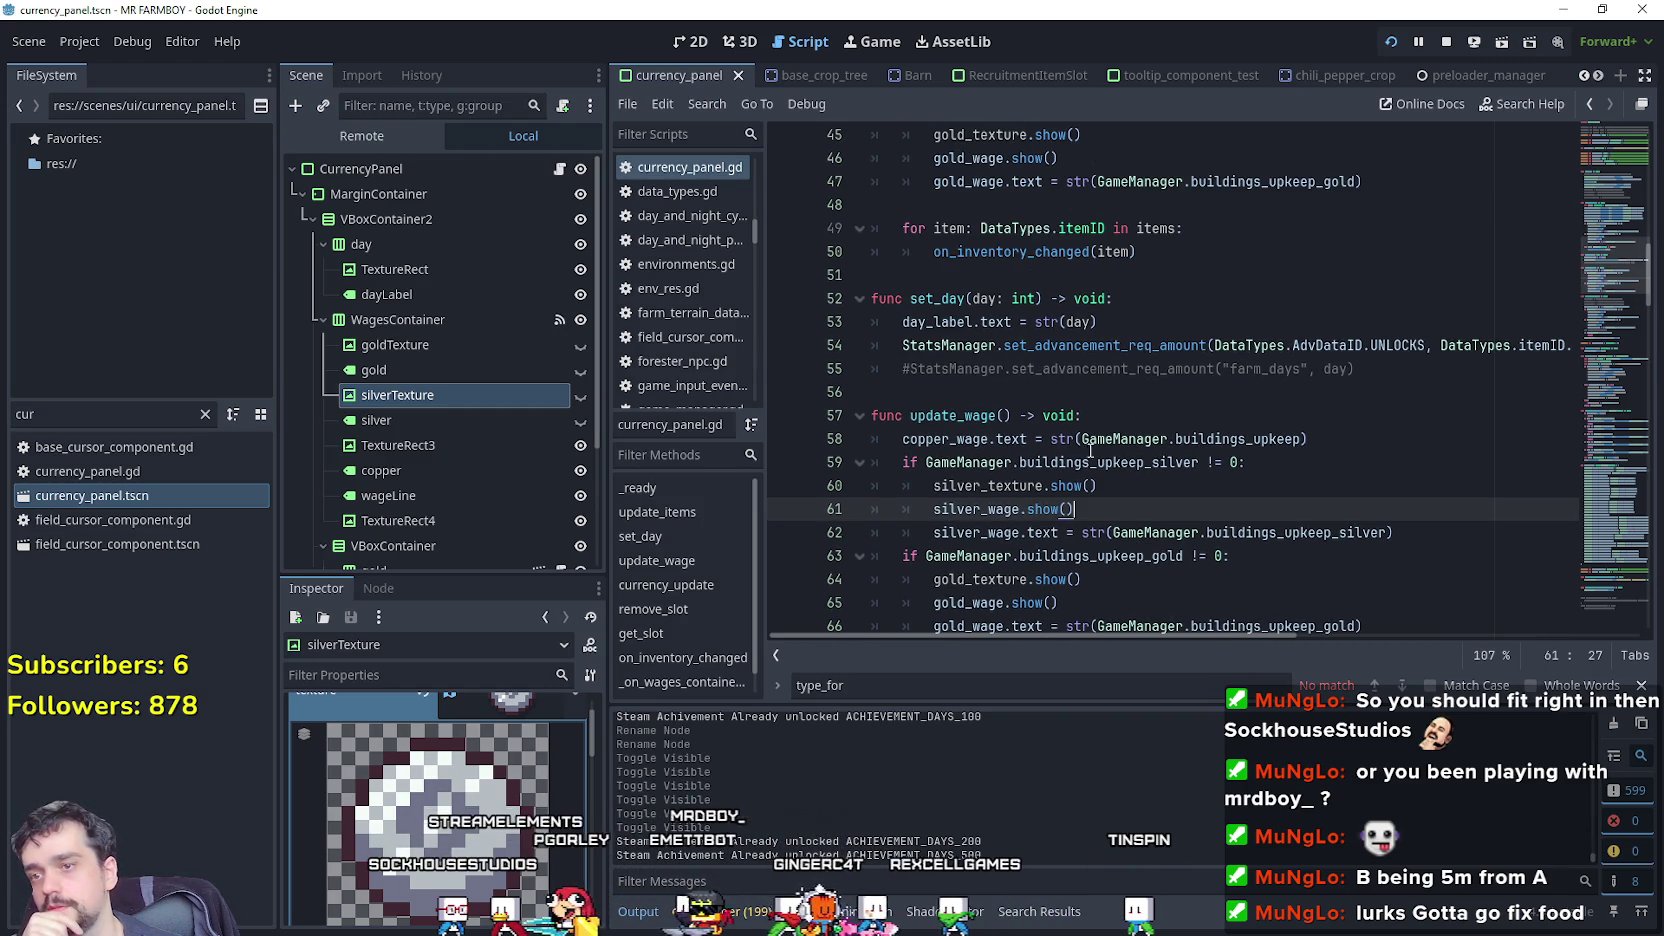
pyautogui.keyDown('shift'); pyautogui.click(854, 491); pyautogui.keyUp('shift')
pyautogui.click(1100, 507)
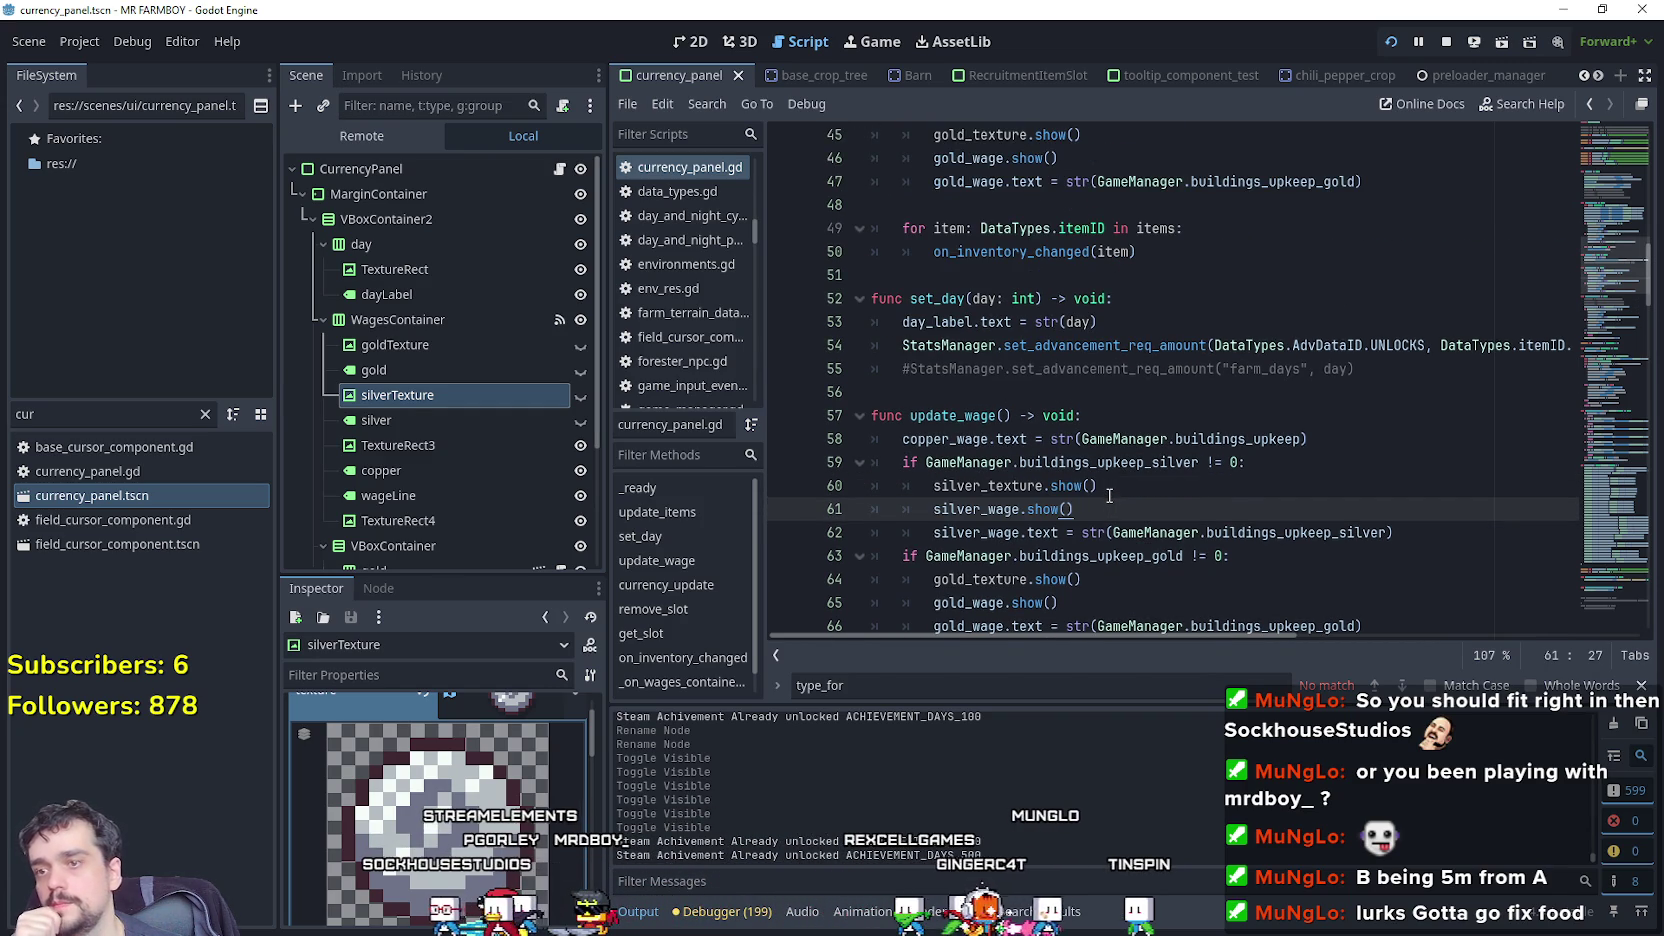
pyautogui.scroll(-2, 1109, 491)
pyautogui.click(1114, 454)
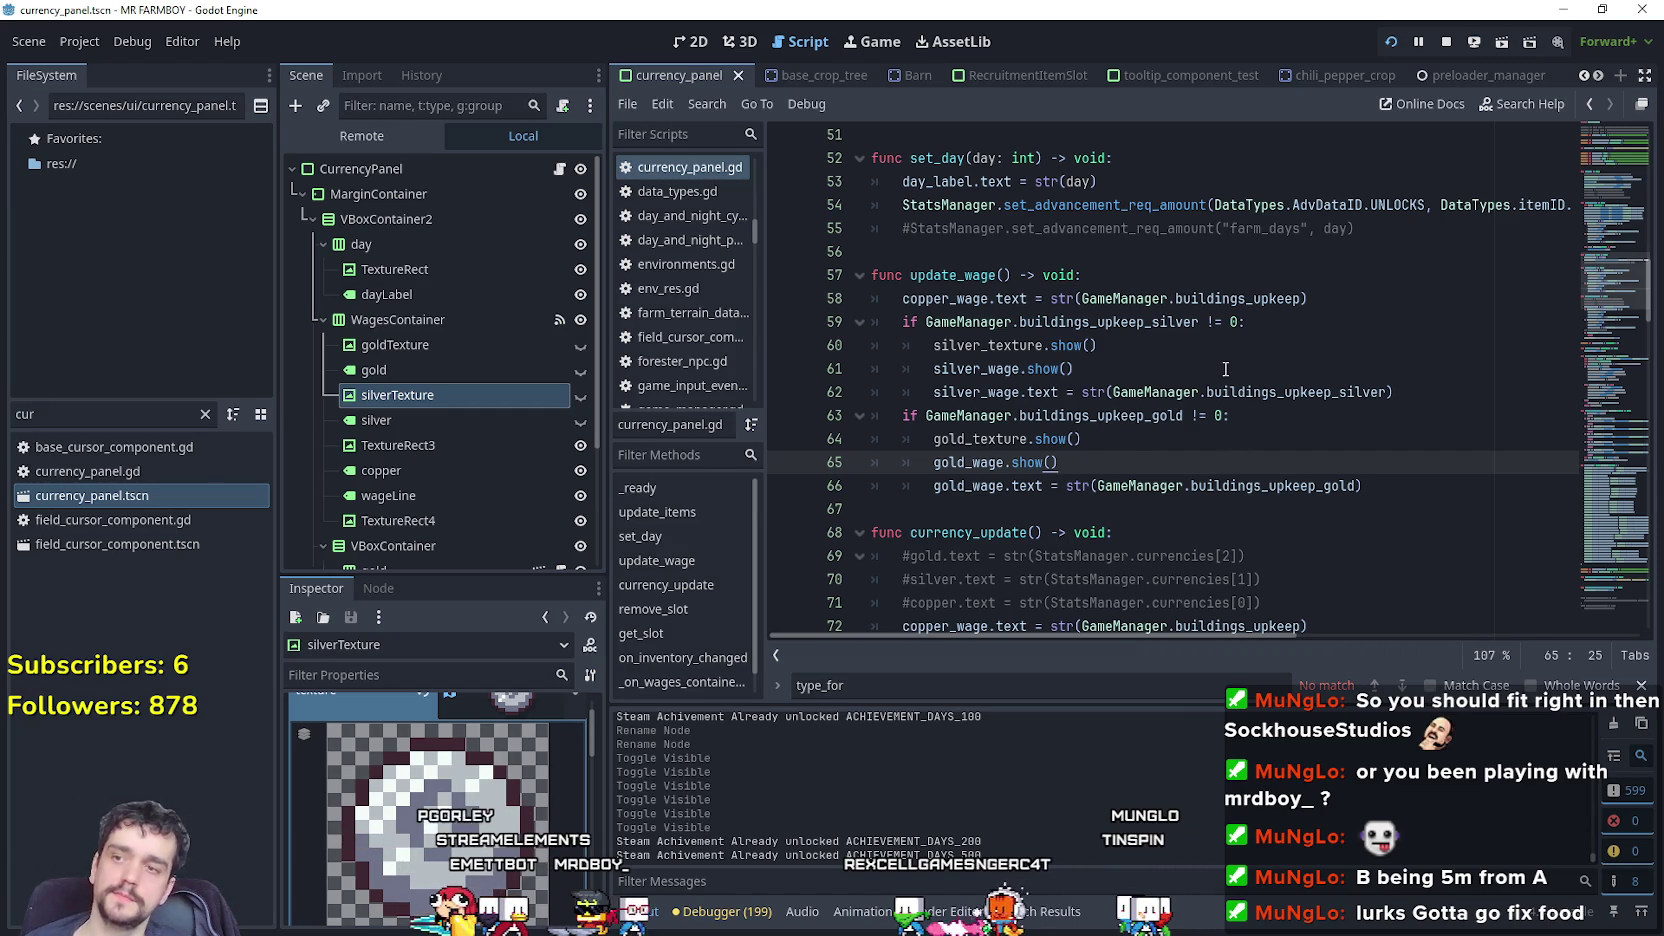
pyautogui.hotkey('alt', 'Tab')
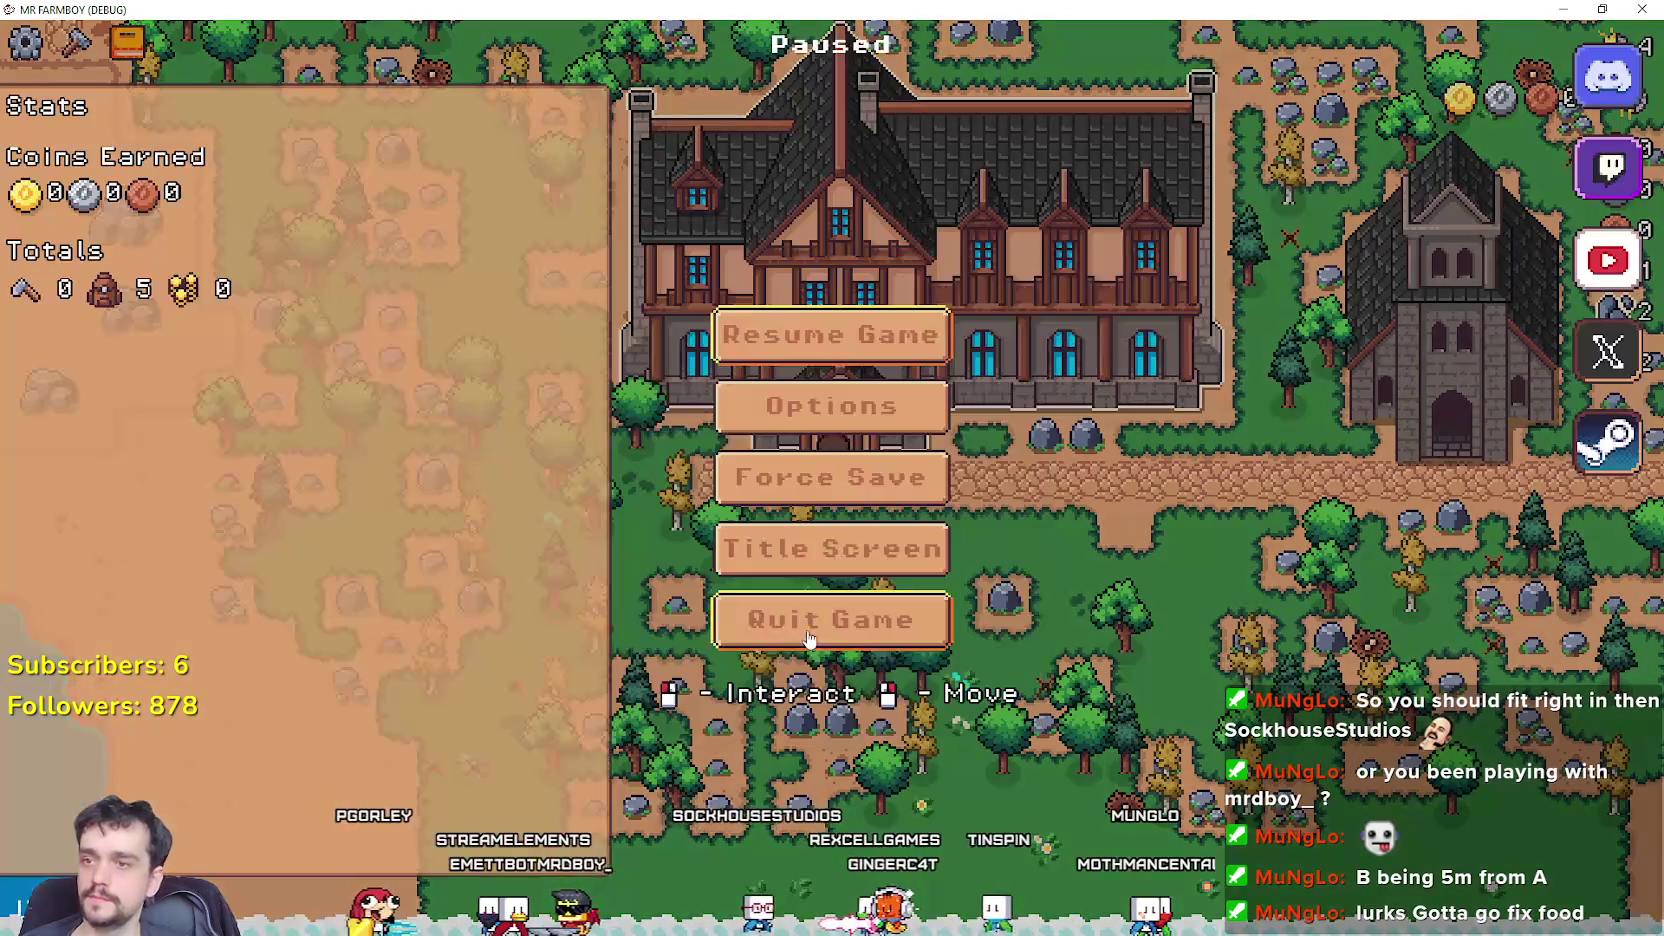
# Relaunch the game, delete Save 3 and start a fresh game in that slot.
pyautogui.click(915, 622)
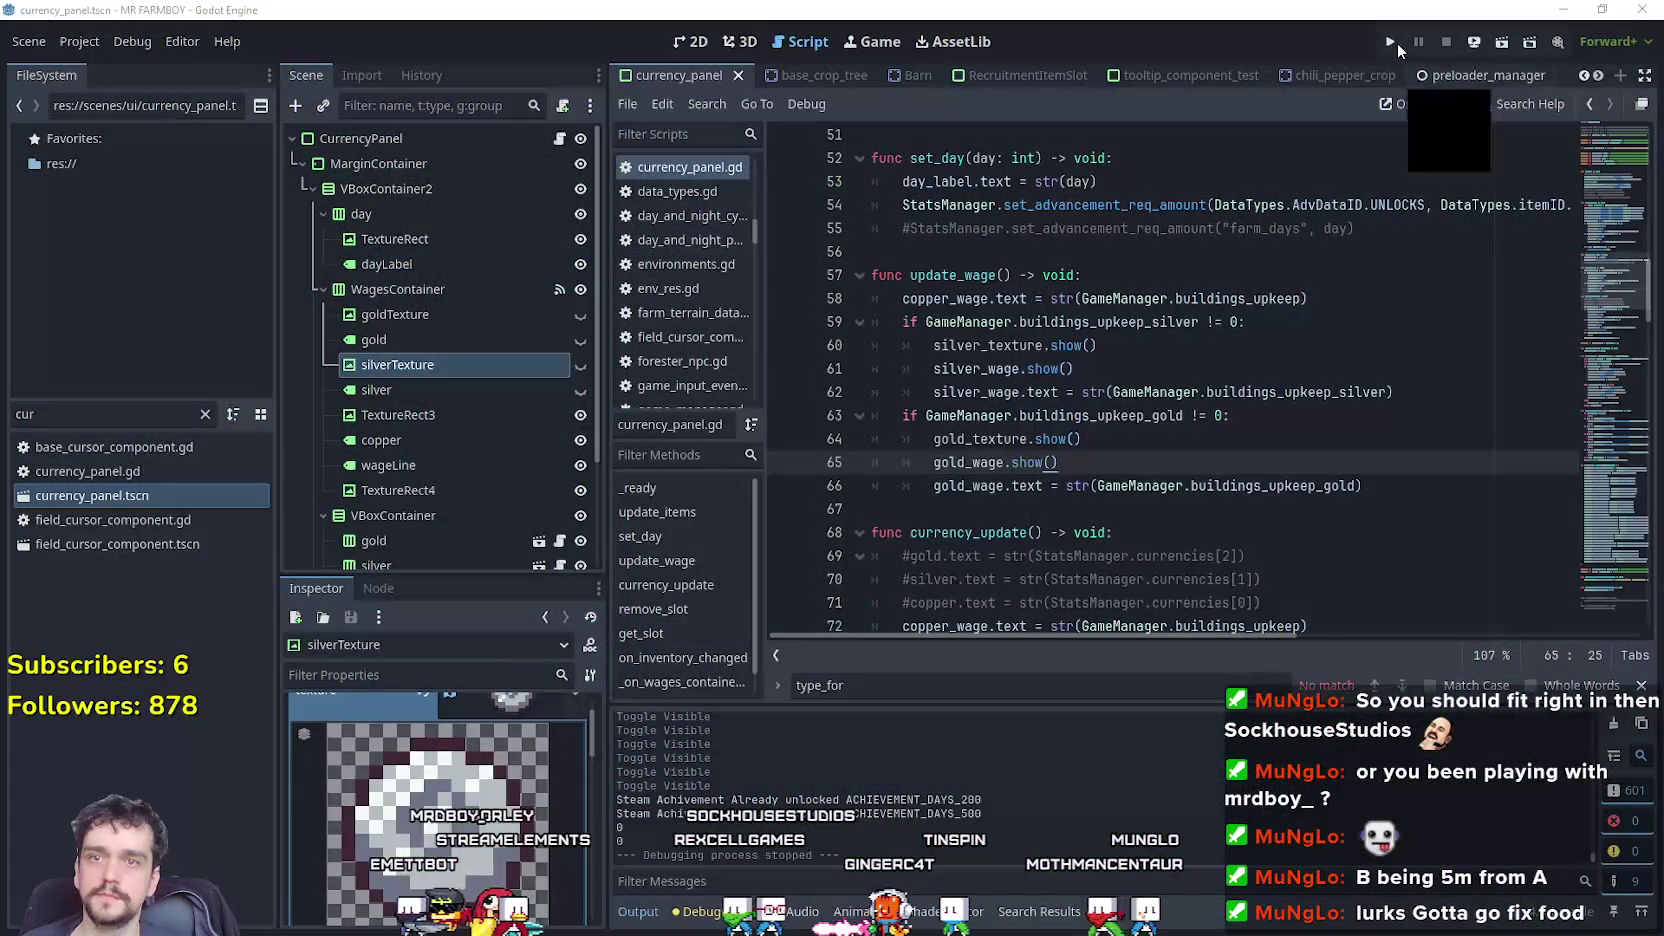
pyautogui.press('F5')
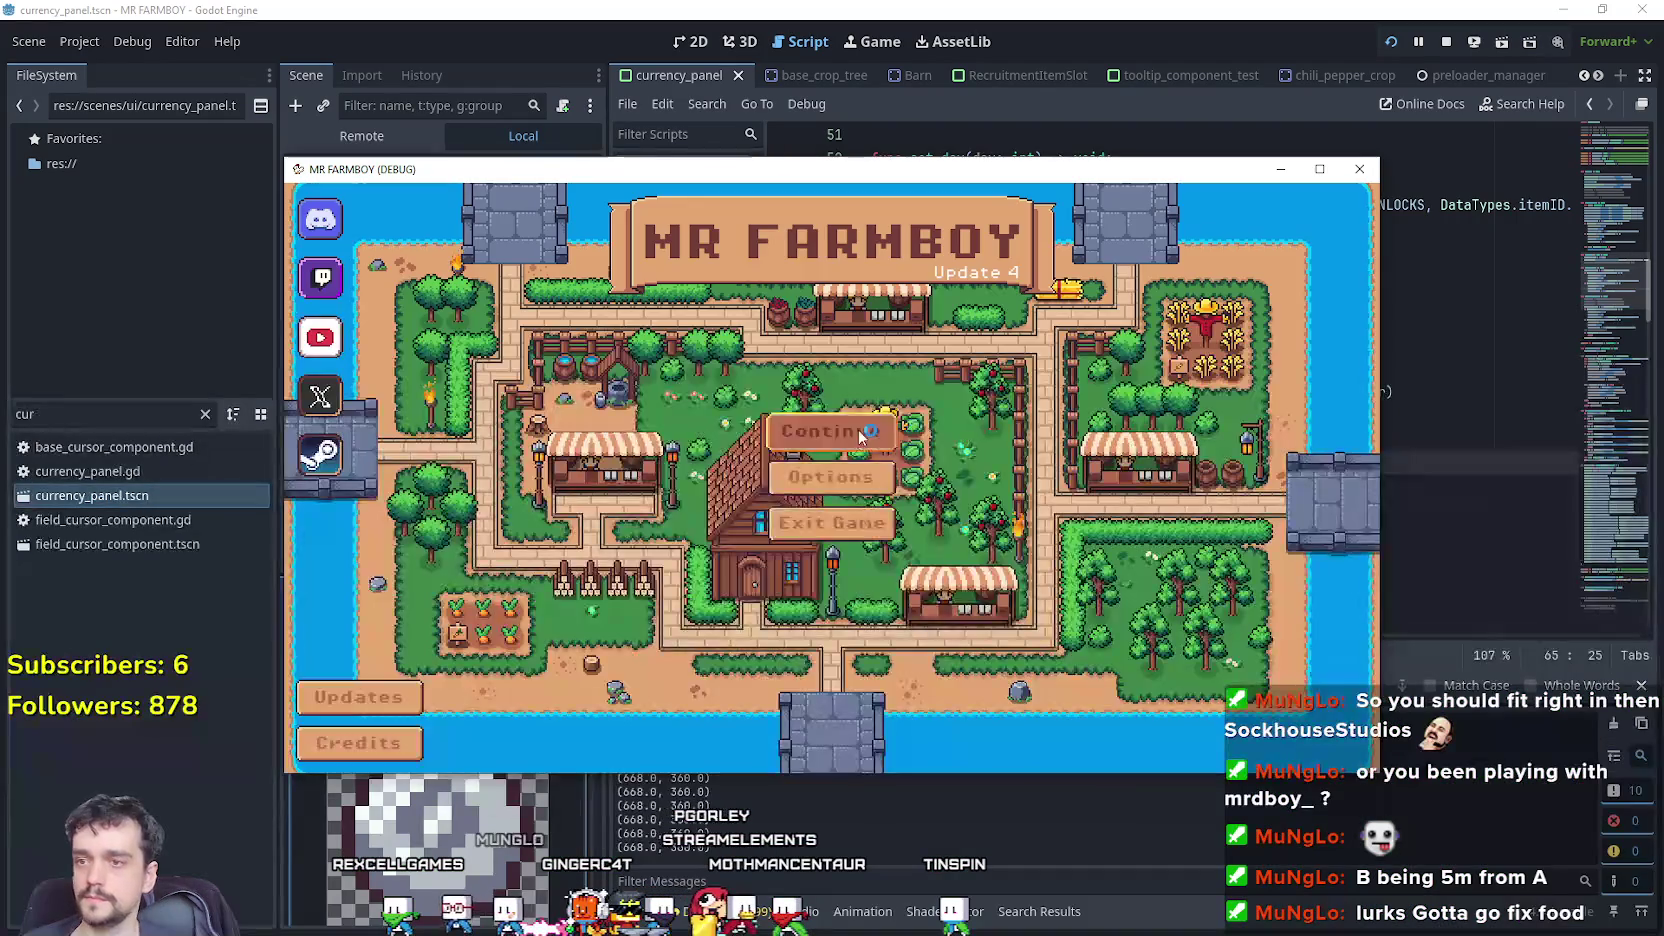
pyautogui.click(832, 433)
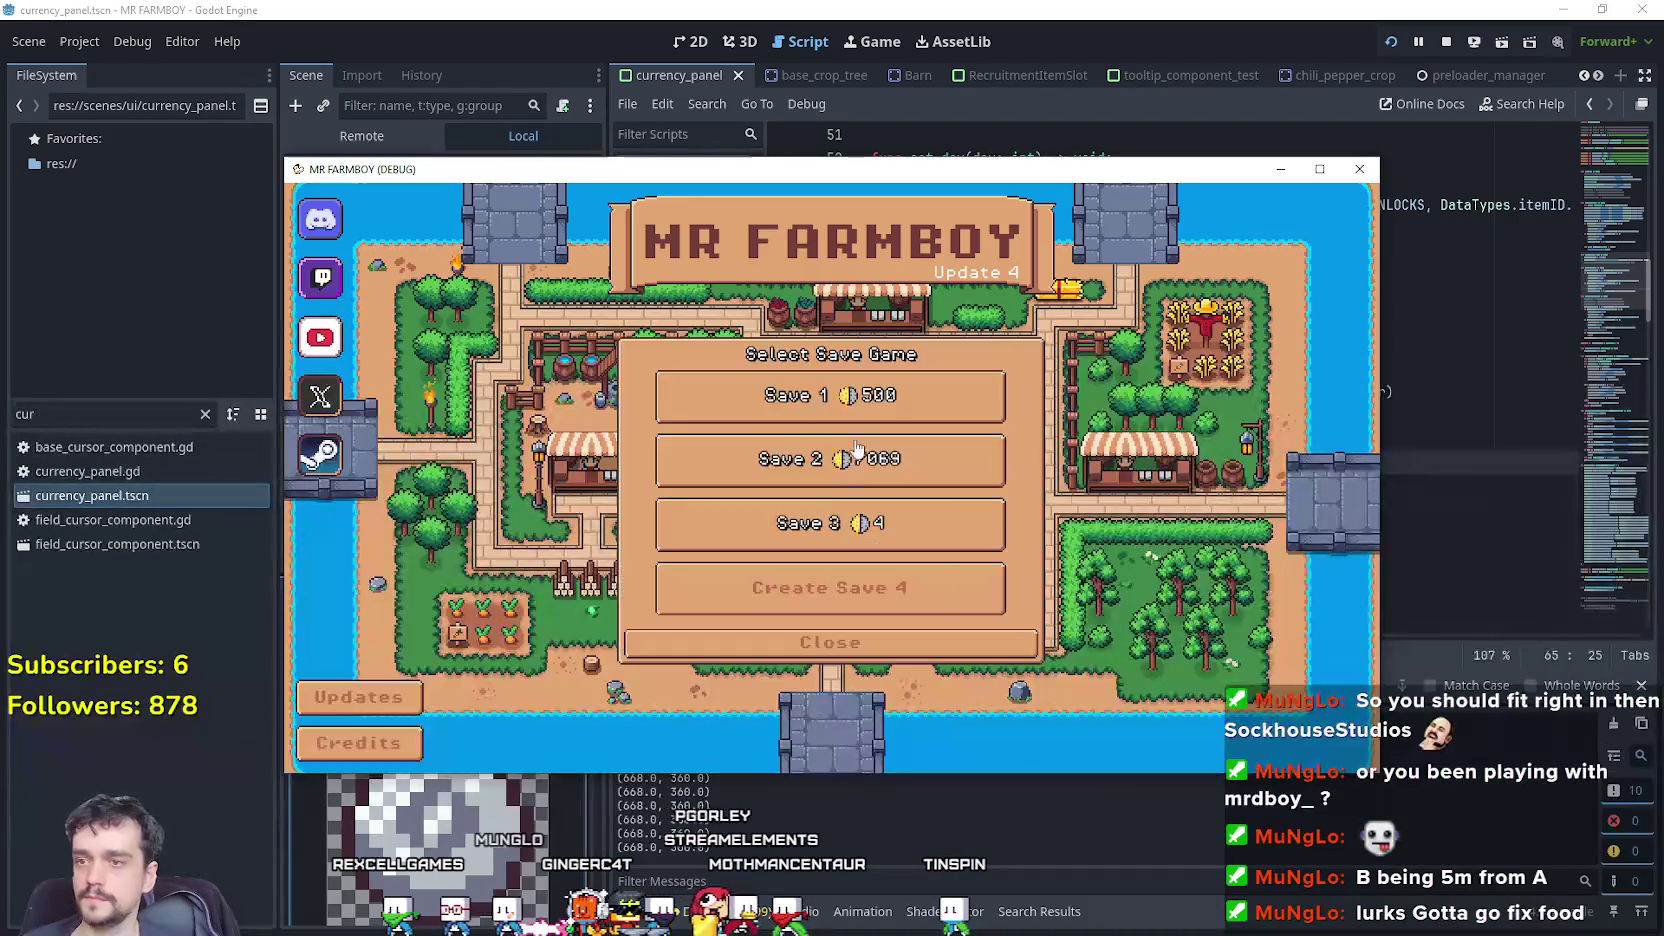
pyautogui.rightClick(917, 530)
pyautogui.click(758, 516)
pyautogui.click(830, 523)
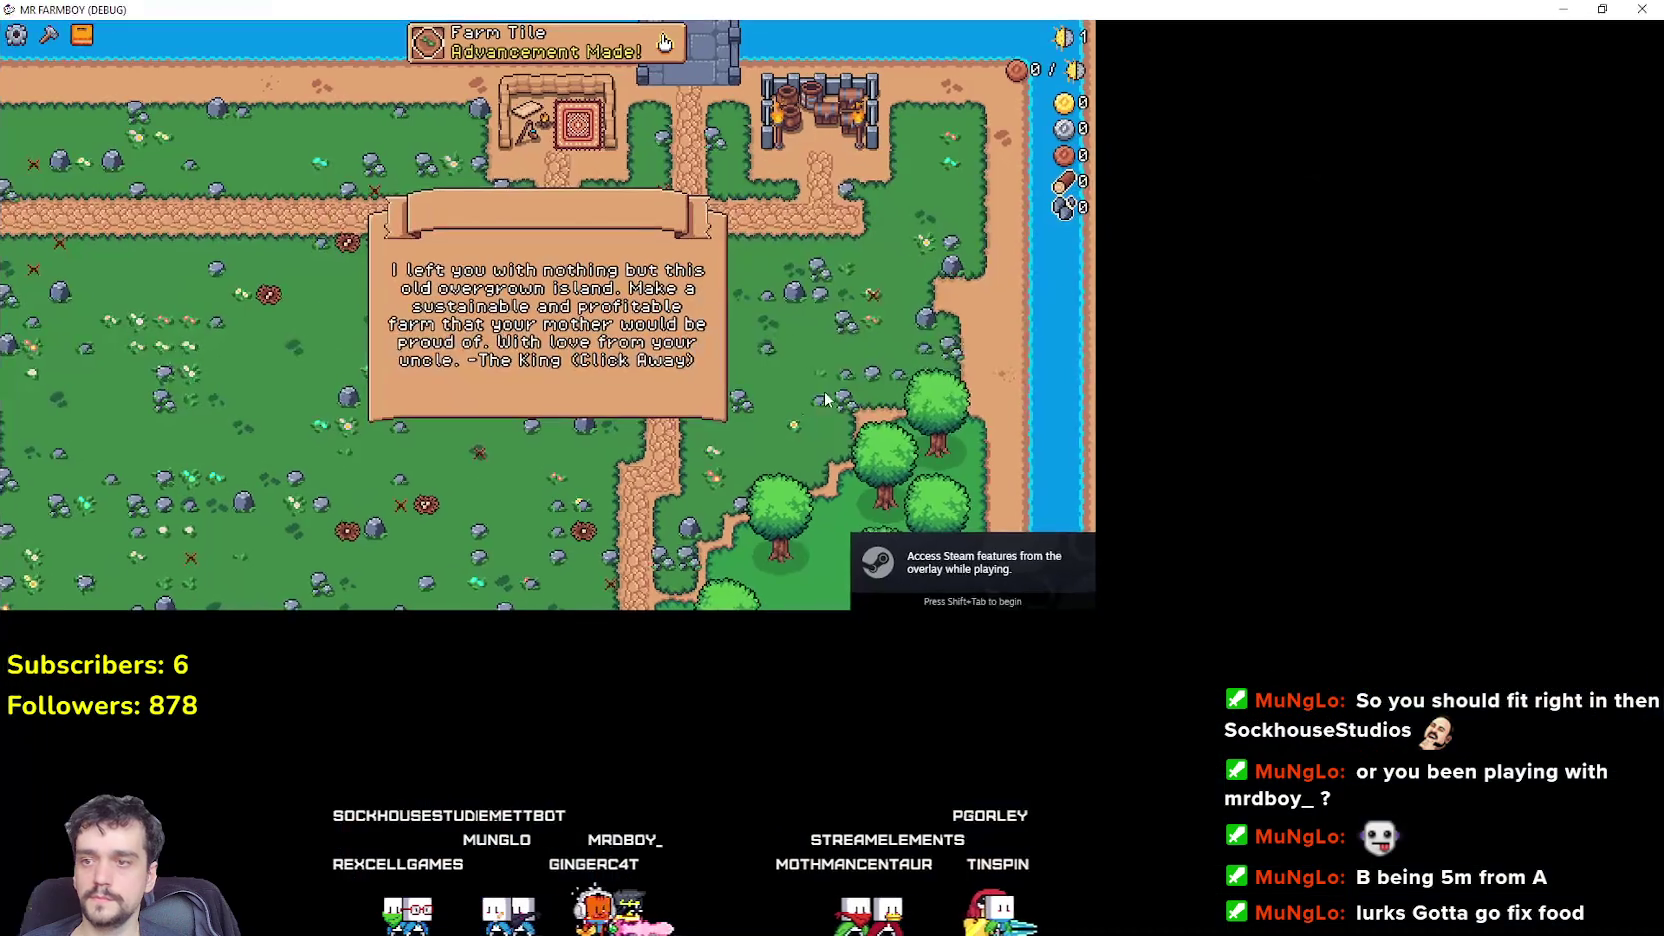
pyautogui.click(792, 439)
# Walk the farmer down to the Inn and open its dishes panel.
pyautogui.press('s')
pyautogui.press('a')
pyautogui.press('s')
pyautogui.press('a')
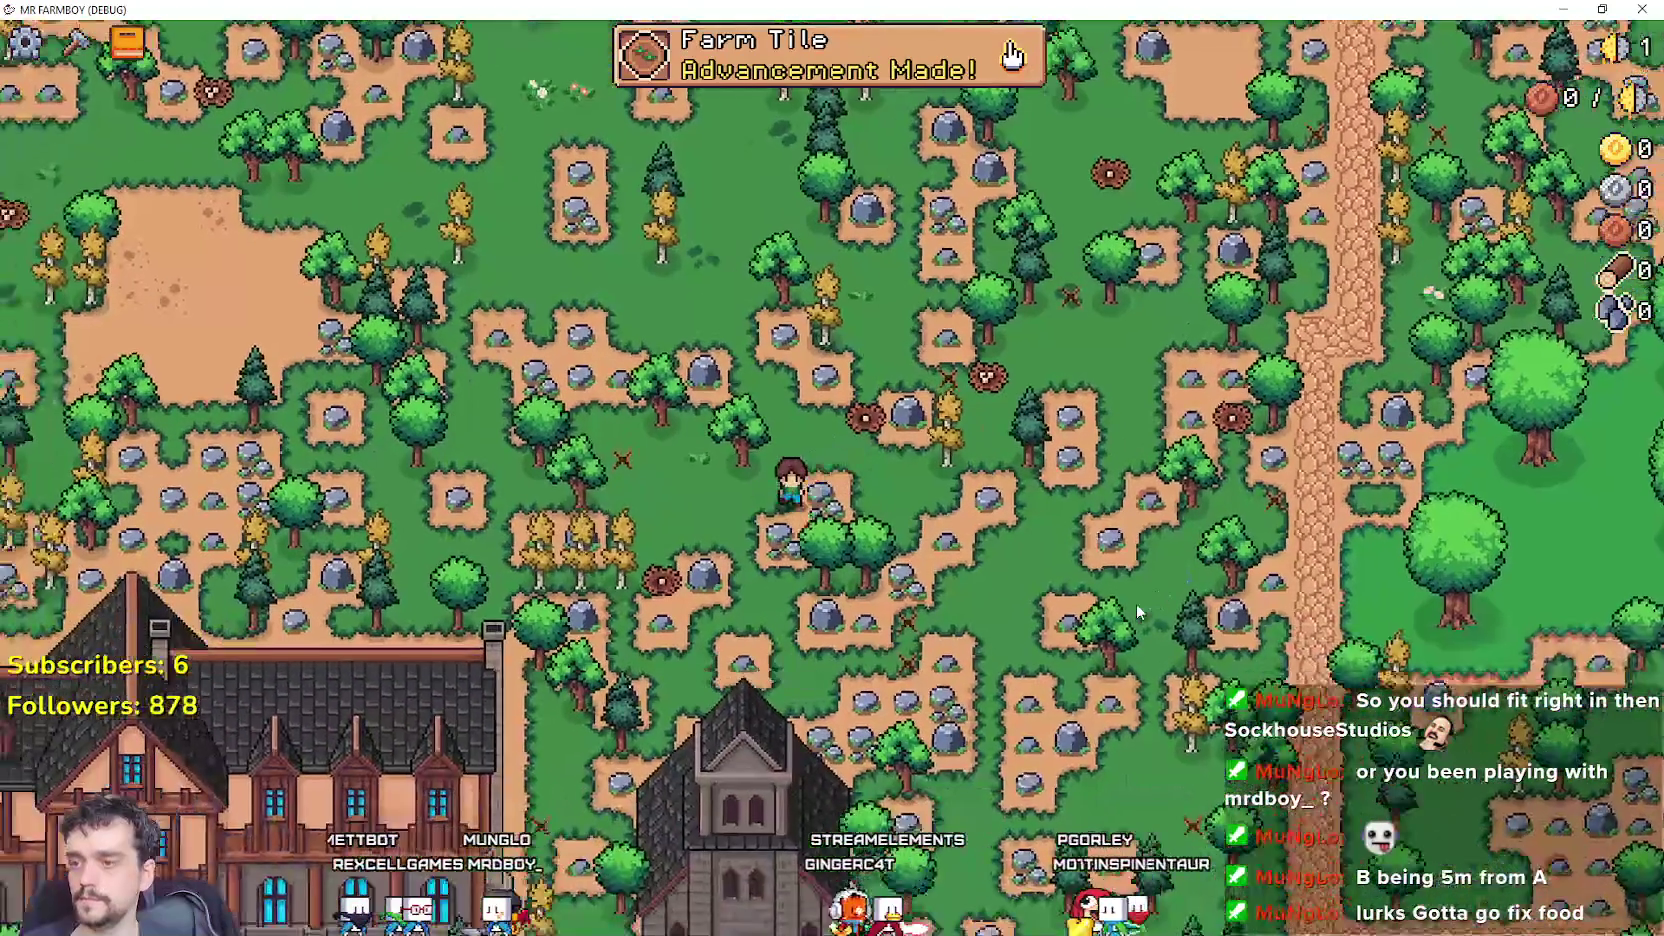
pyautogui.press('s')
pyautogui.press('a')
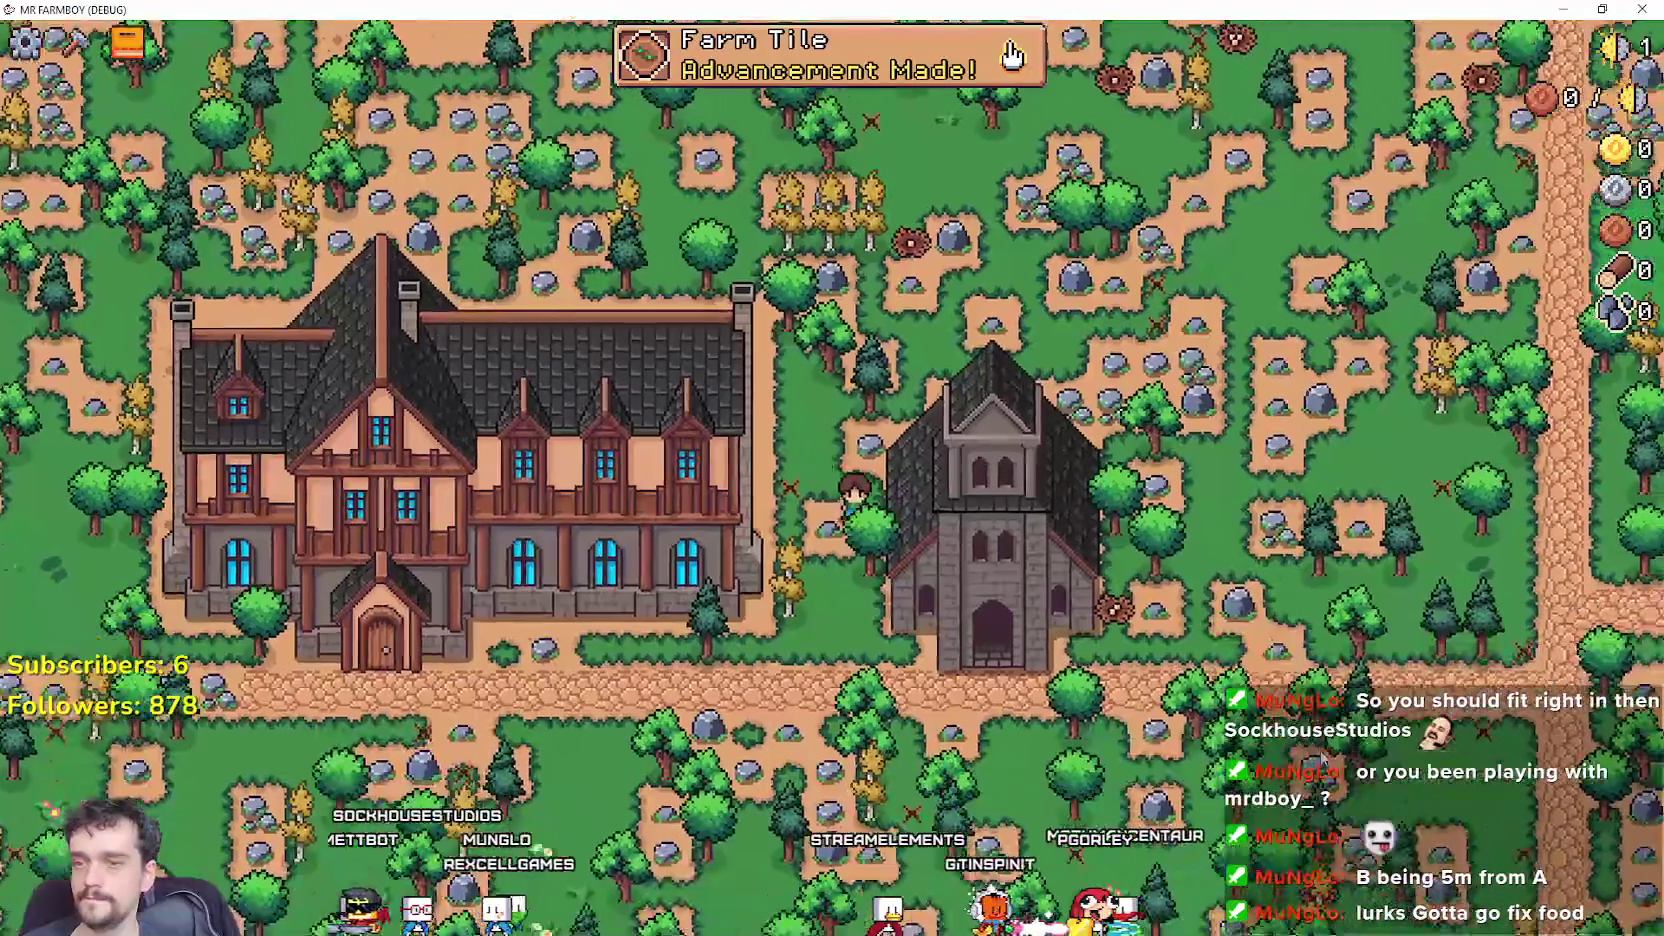
pyautogui.scroll(3, 1012, 55)
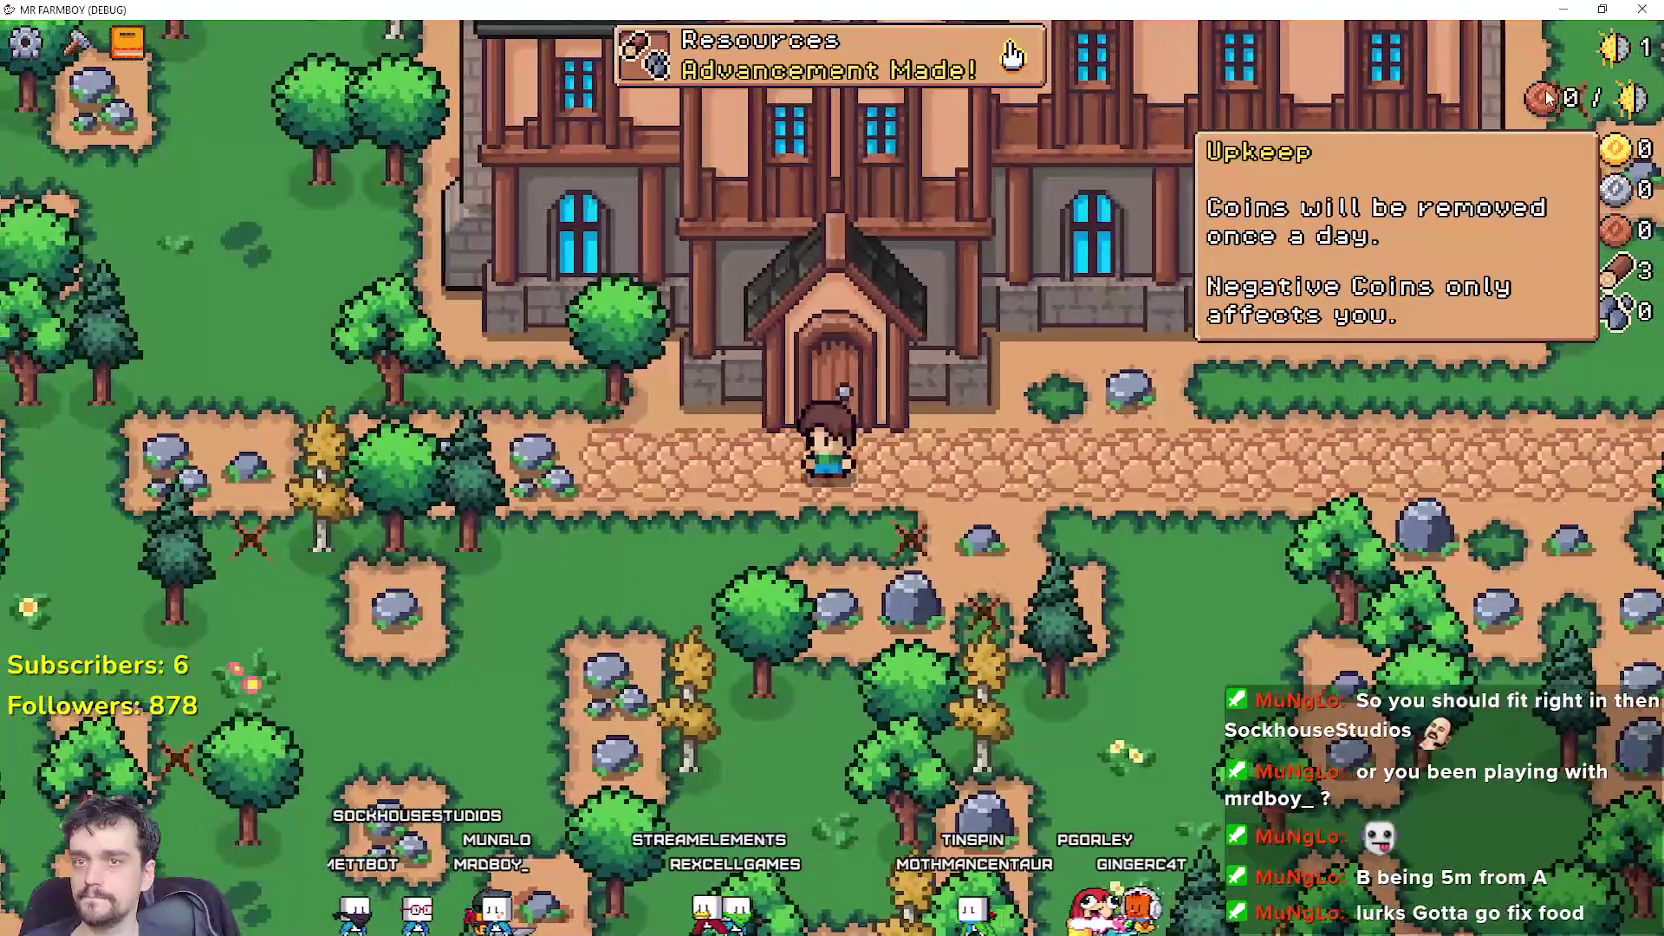
pyautogui.press('d')
pyautogui.press('w')
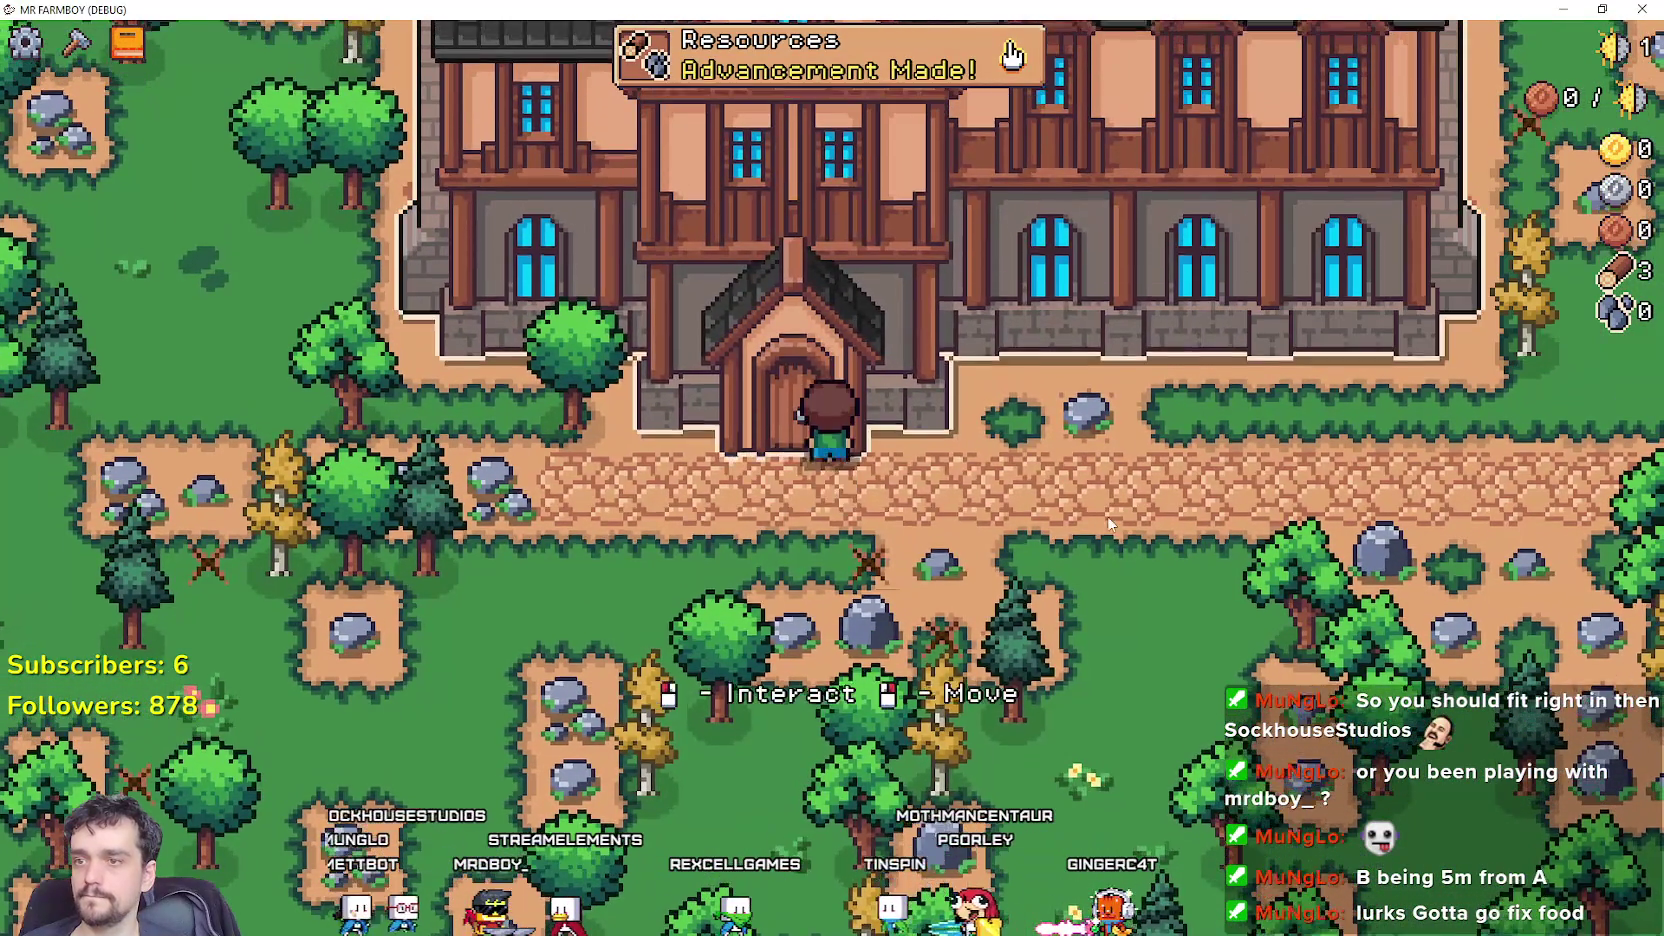
pyautogui.click(1108, 522)
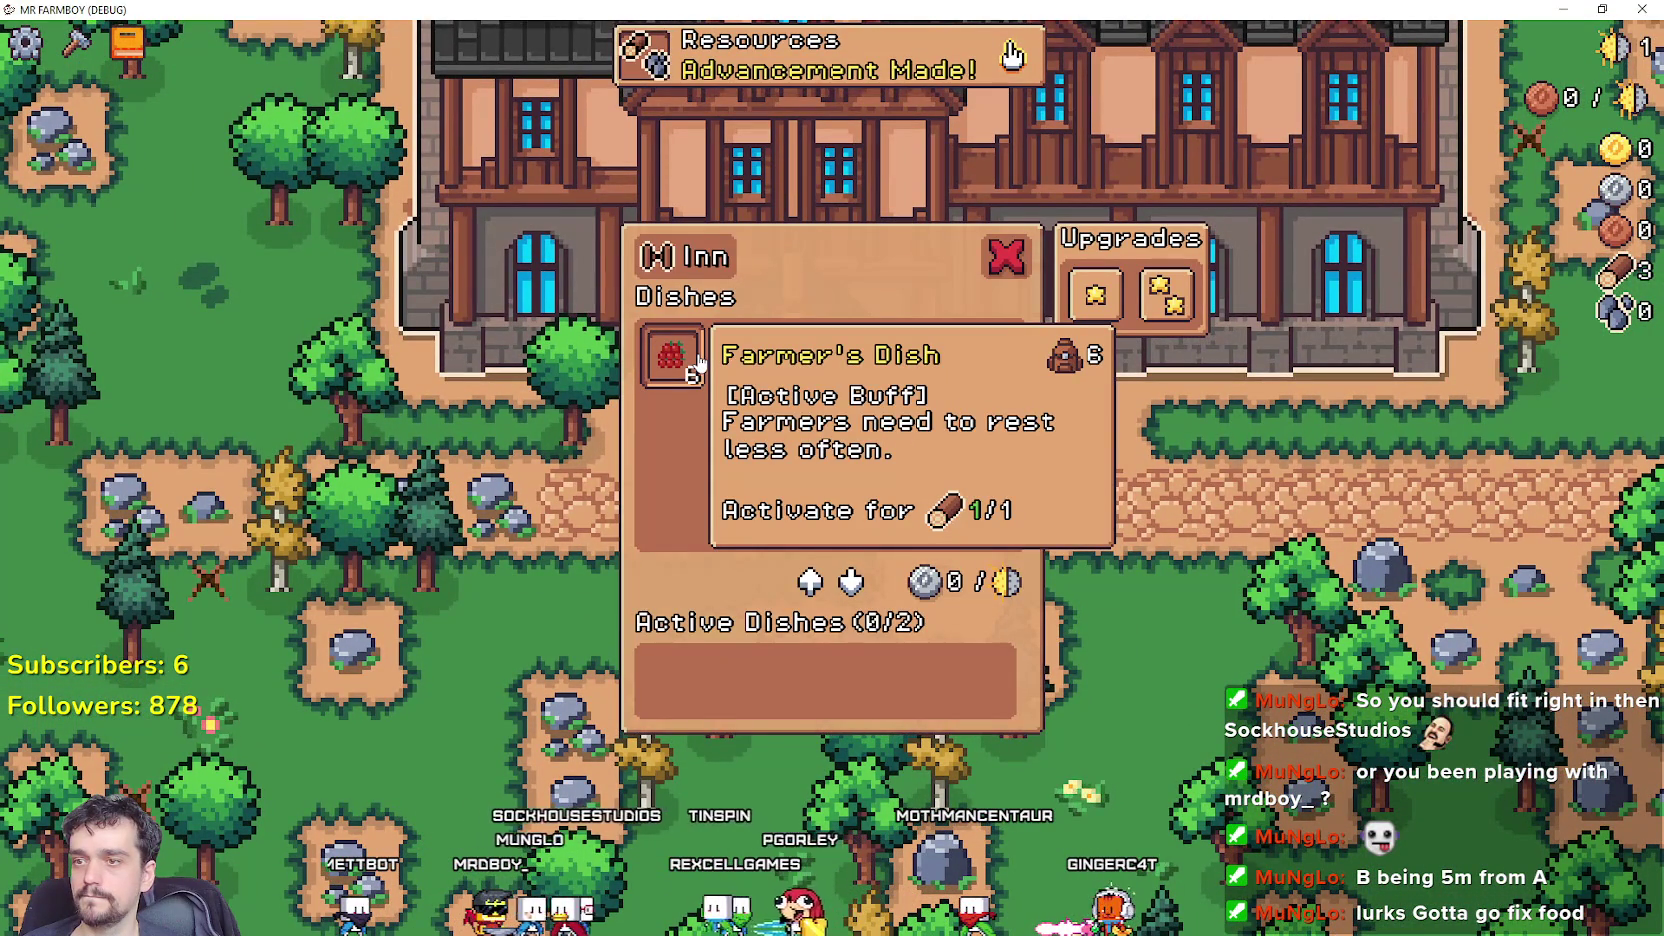
# Add and remove Farmer's Dishes, checking the silver wage rises to 1 and returns to 0.
pyautogui.click(672, 357)
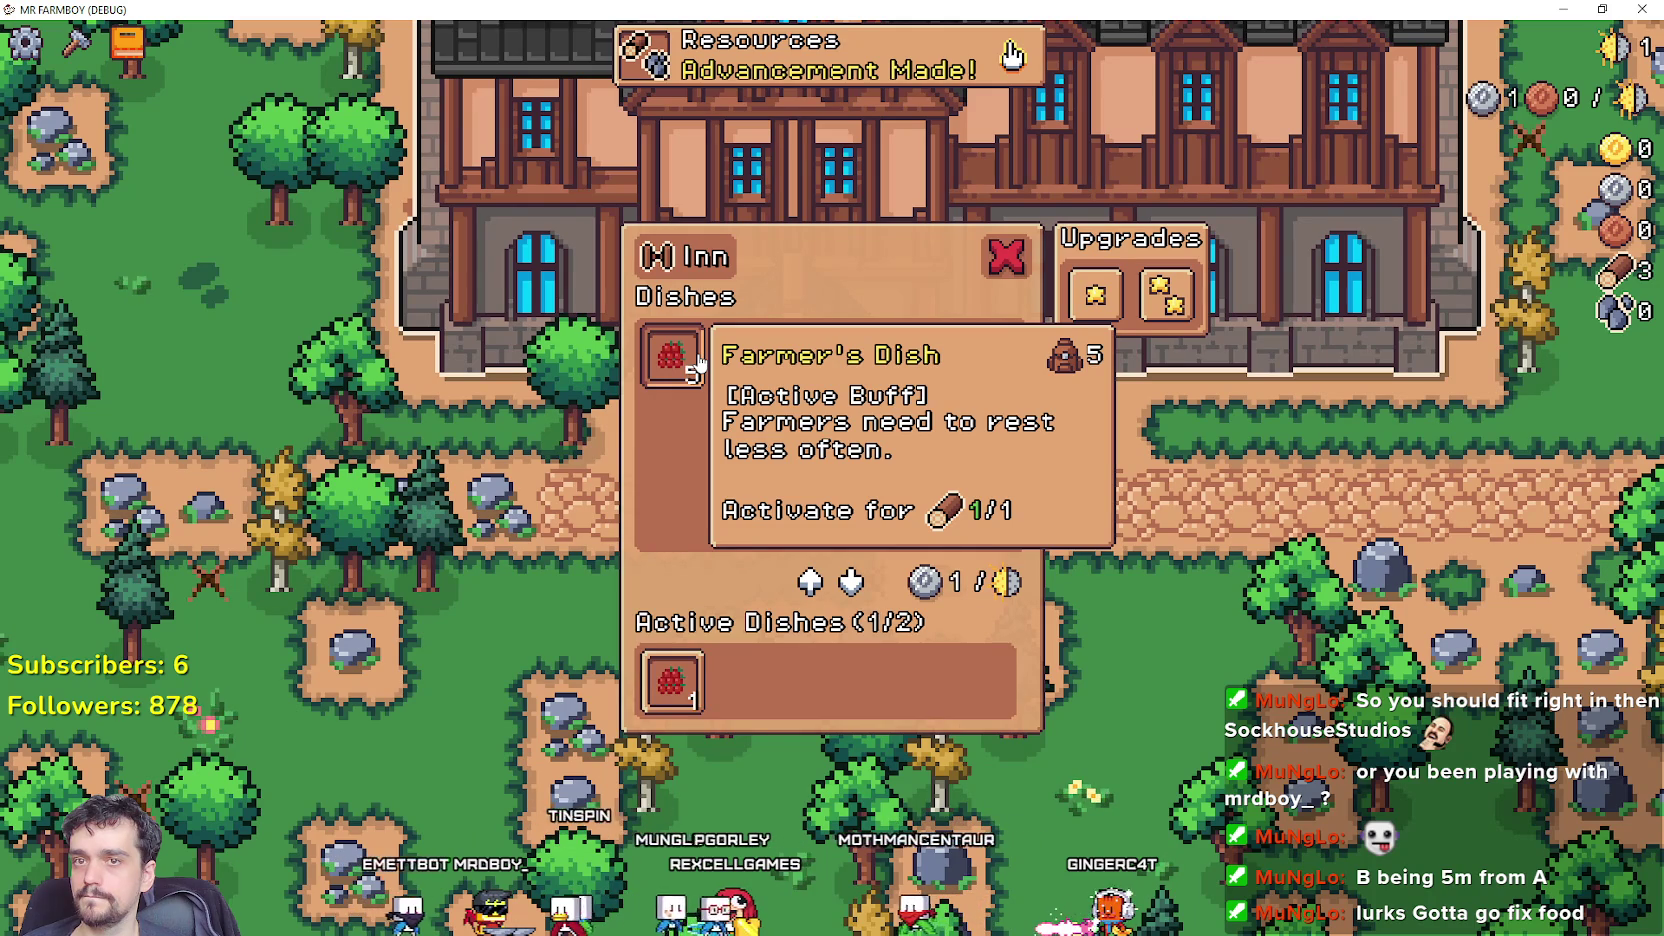
pyautogui.click(698, 364)
pyautogui.click(745, 660)
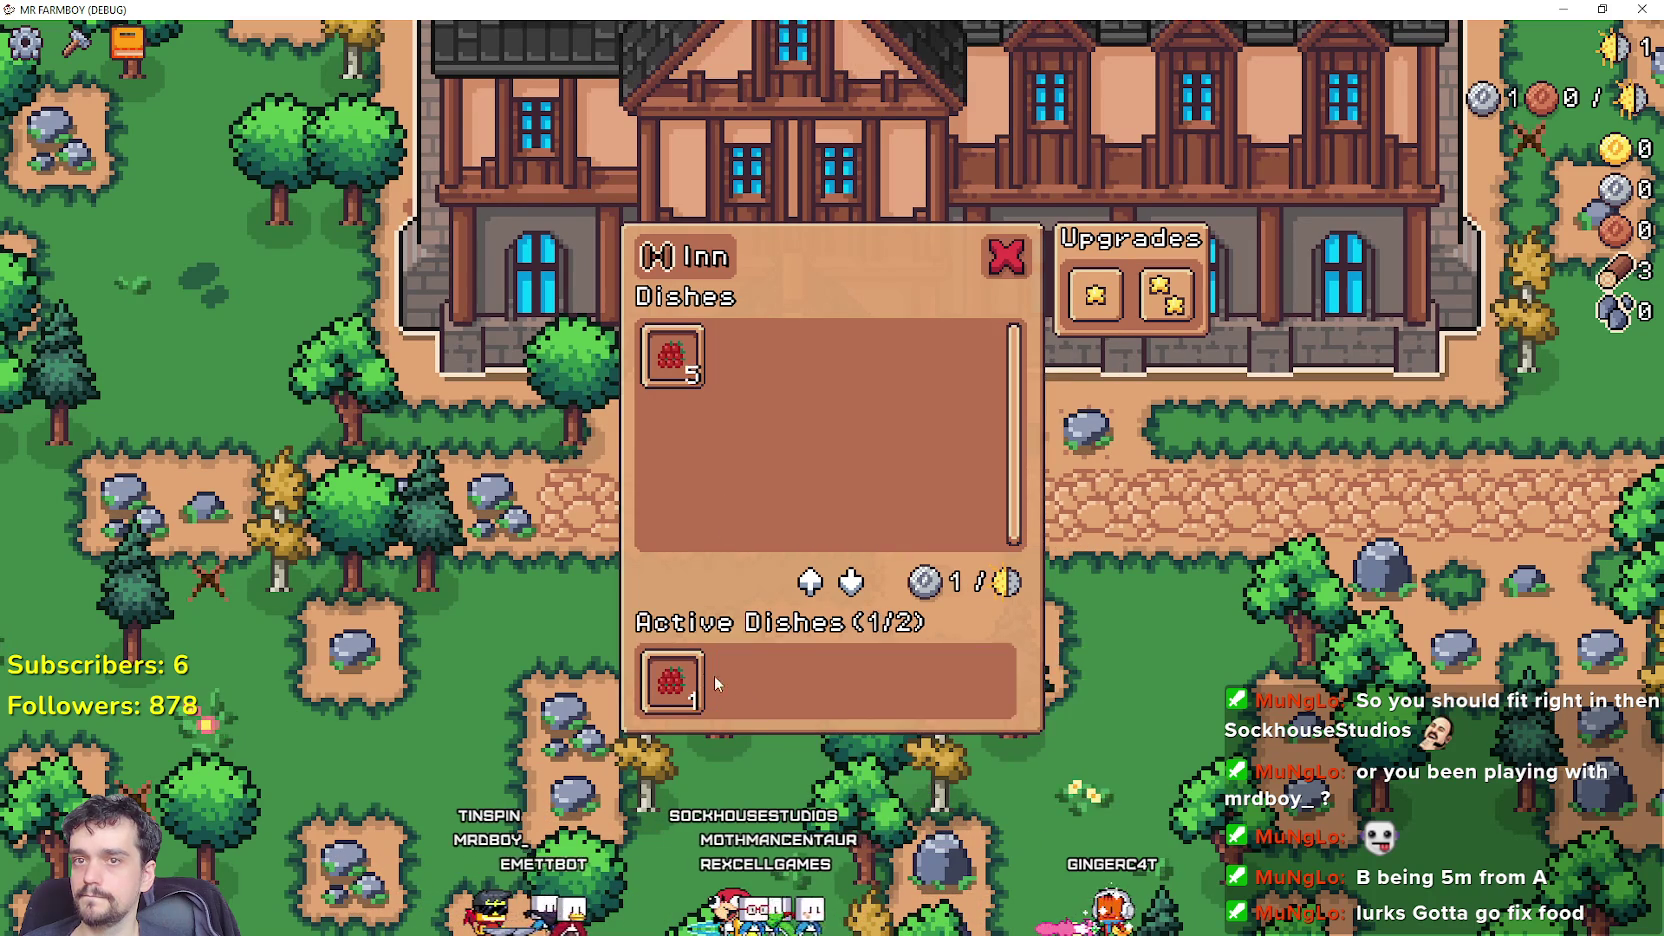
pyautogui.click(698, 678)
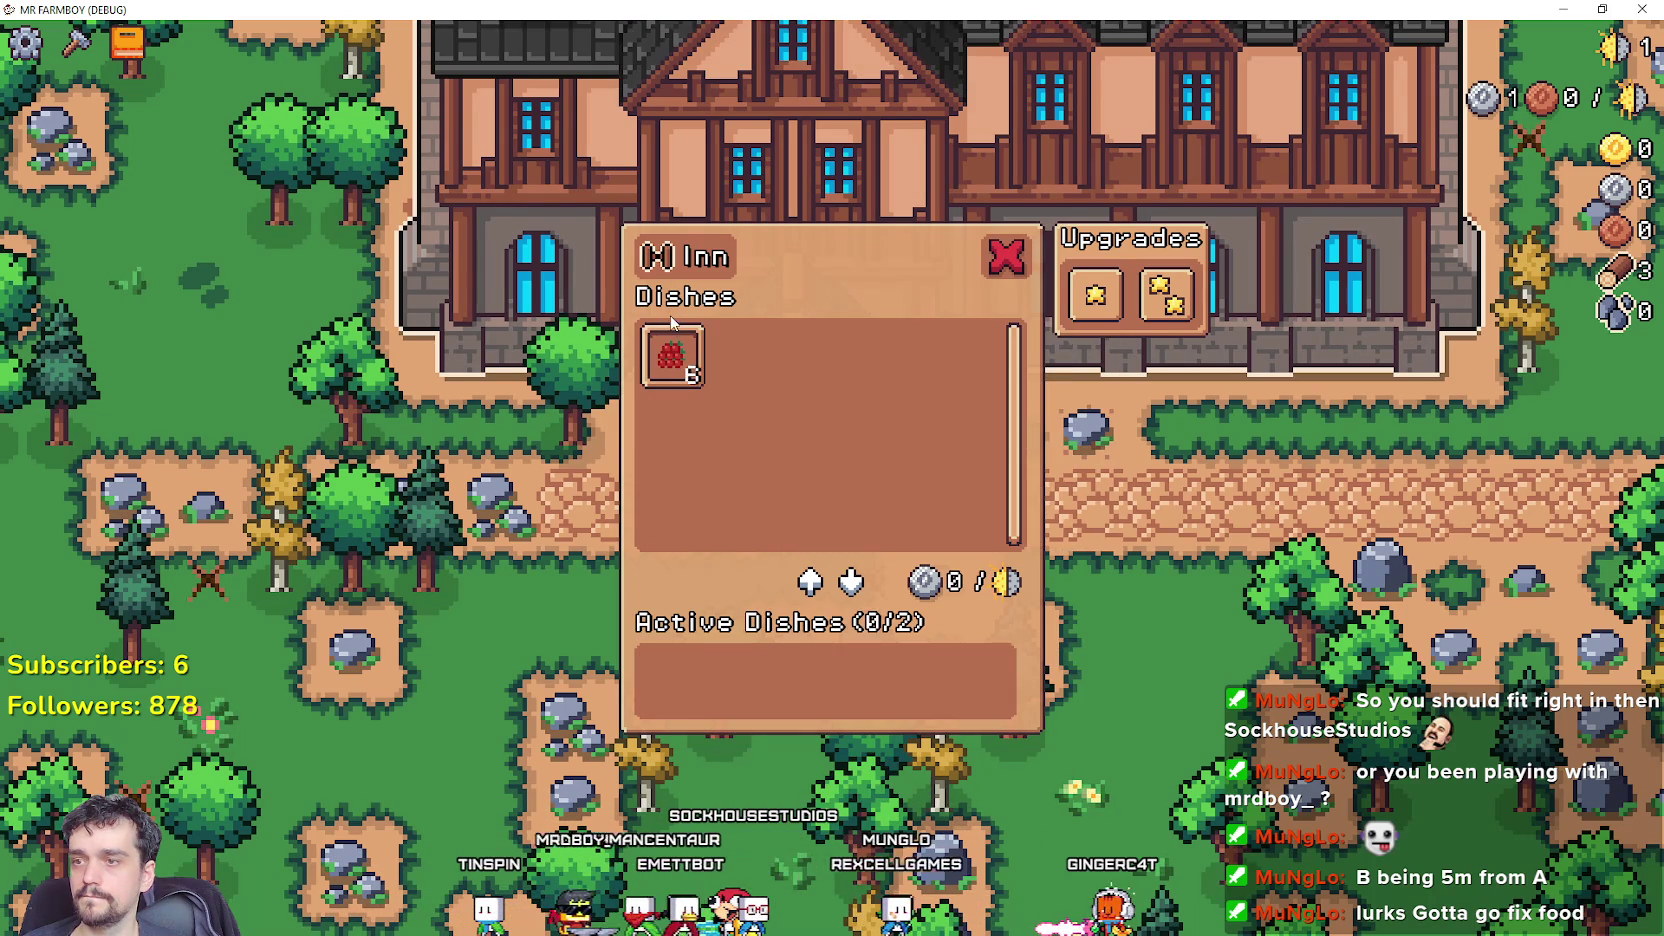
pyautogui.click(674, 362)
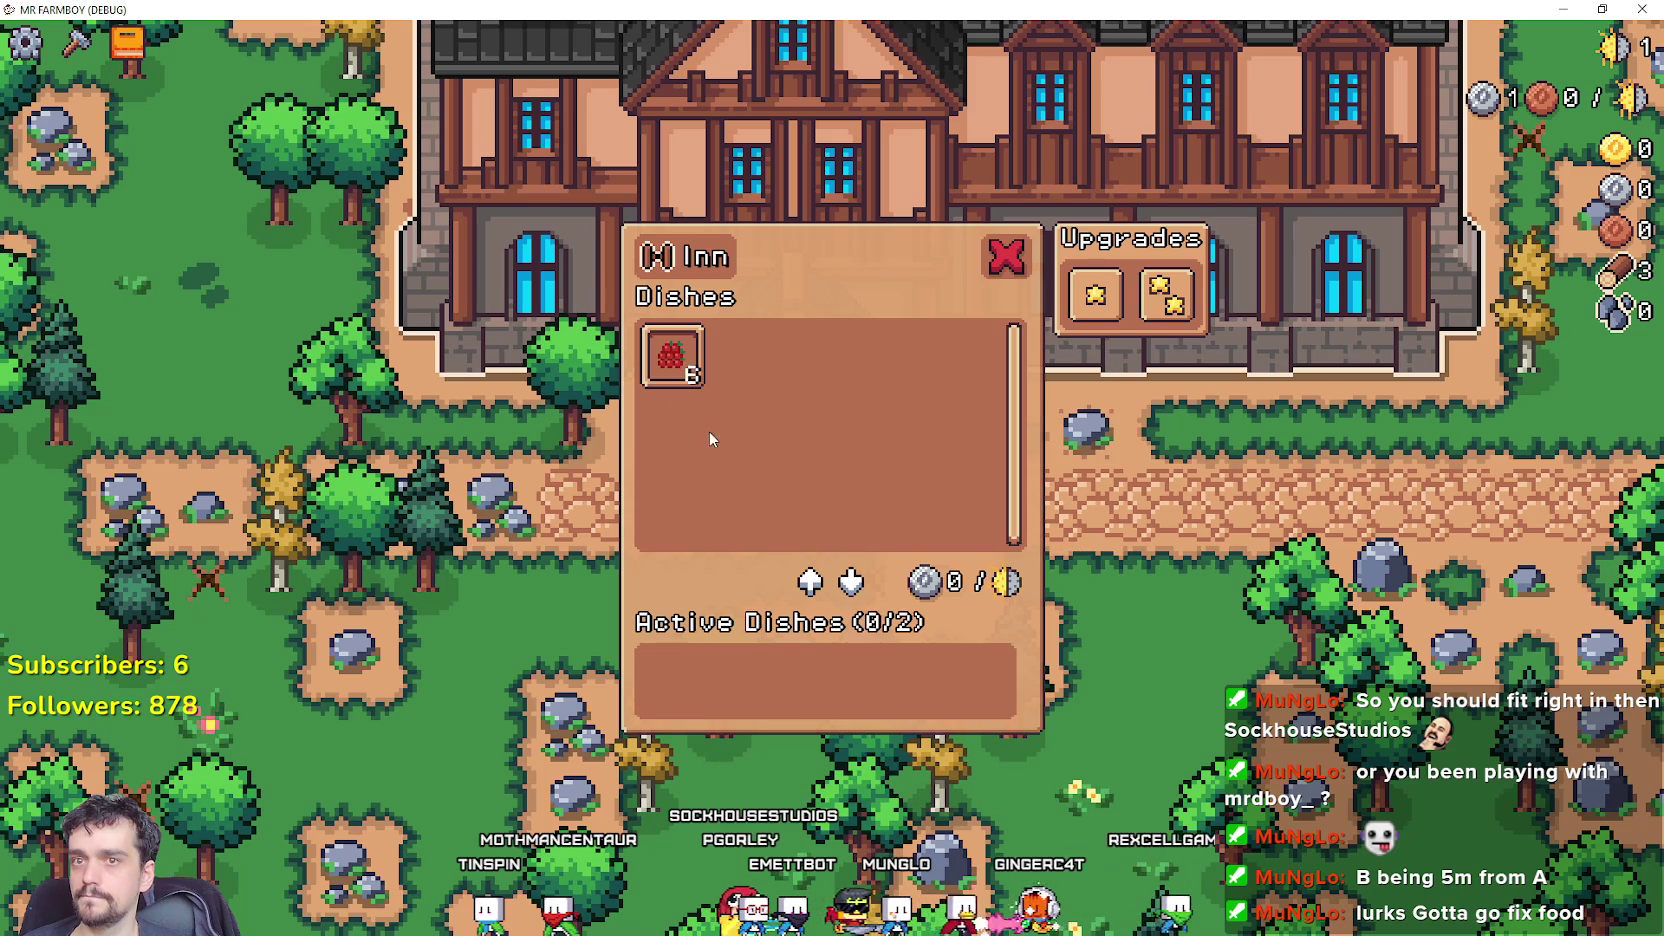
pyautogui.click(706, 674)
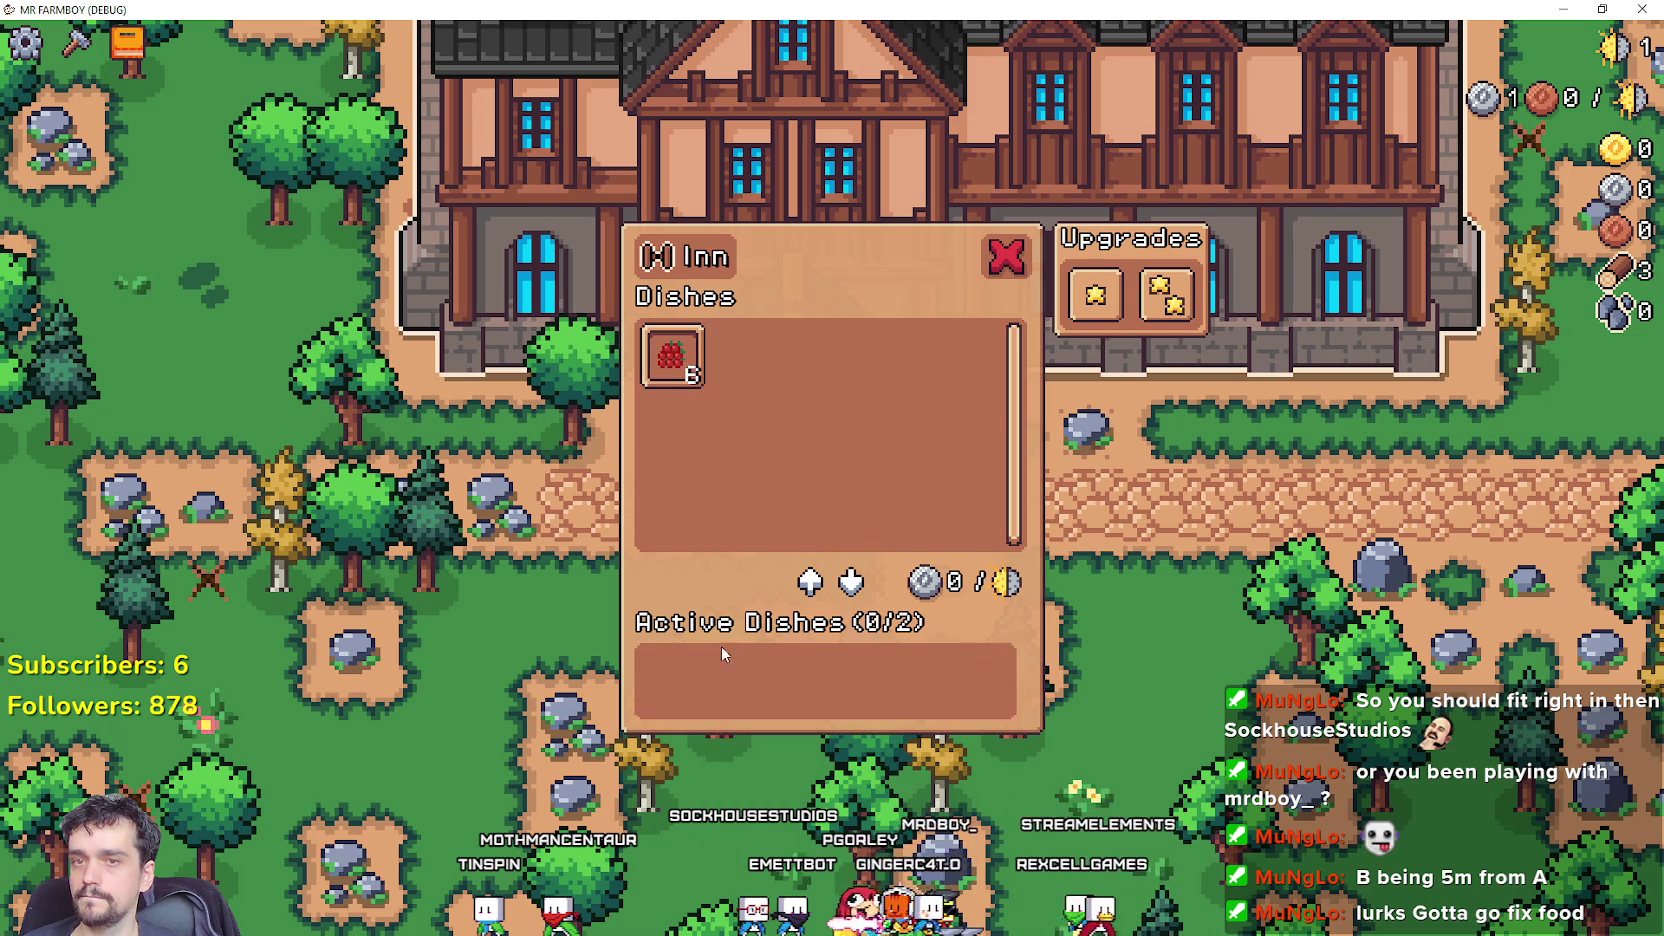
pyautogui.hotkey('alt', 'Tab')
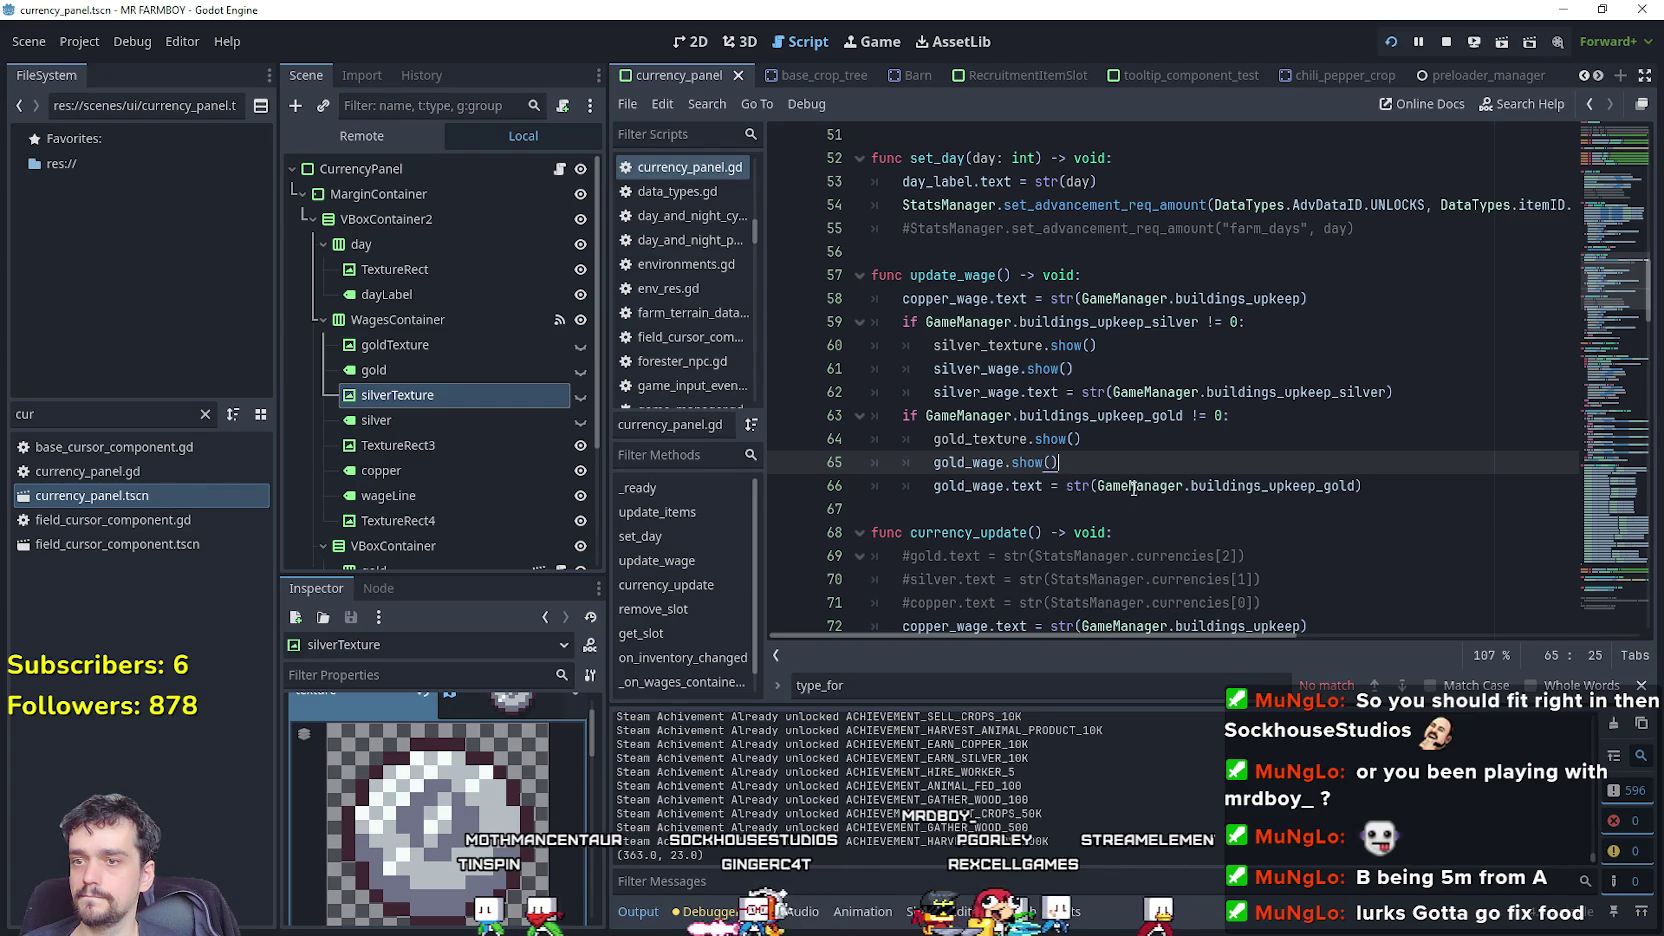
# Dedent the silver_wage.text and gold_wage.text lines in update_wage and update_items, and save.
pyautogui.click(921, 476)
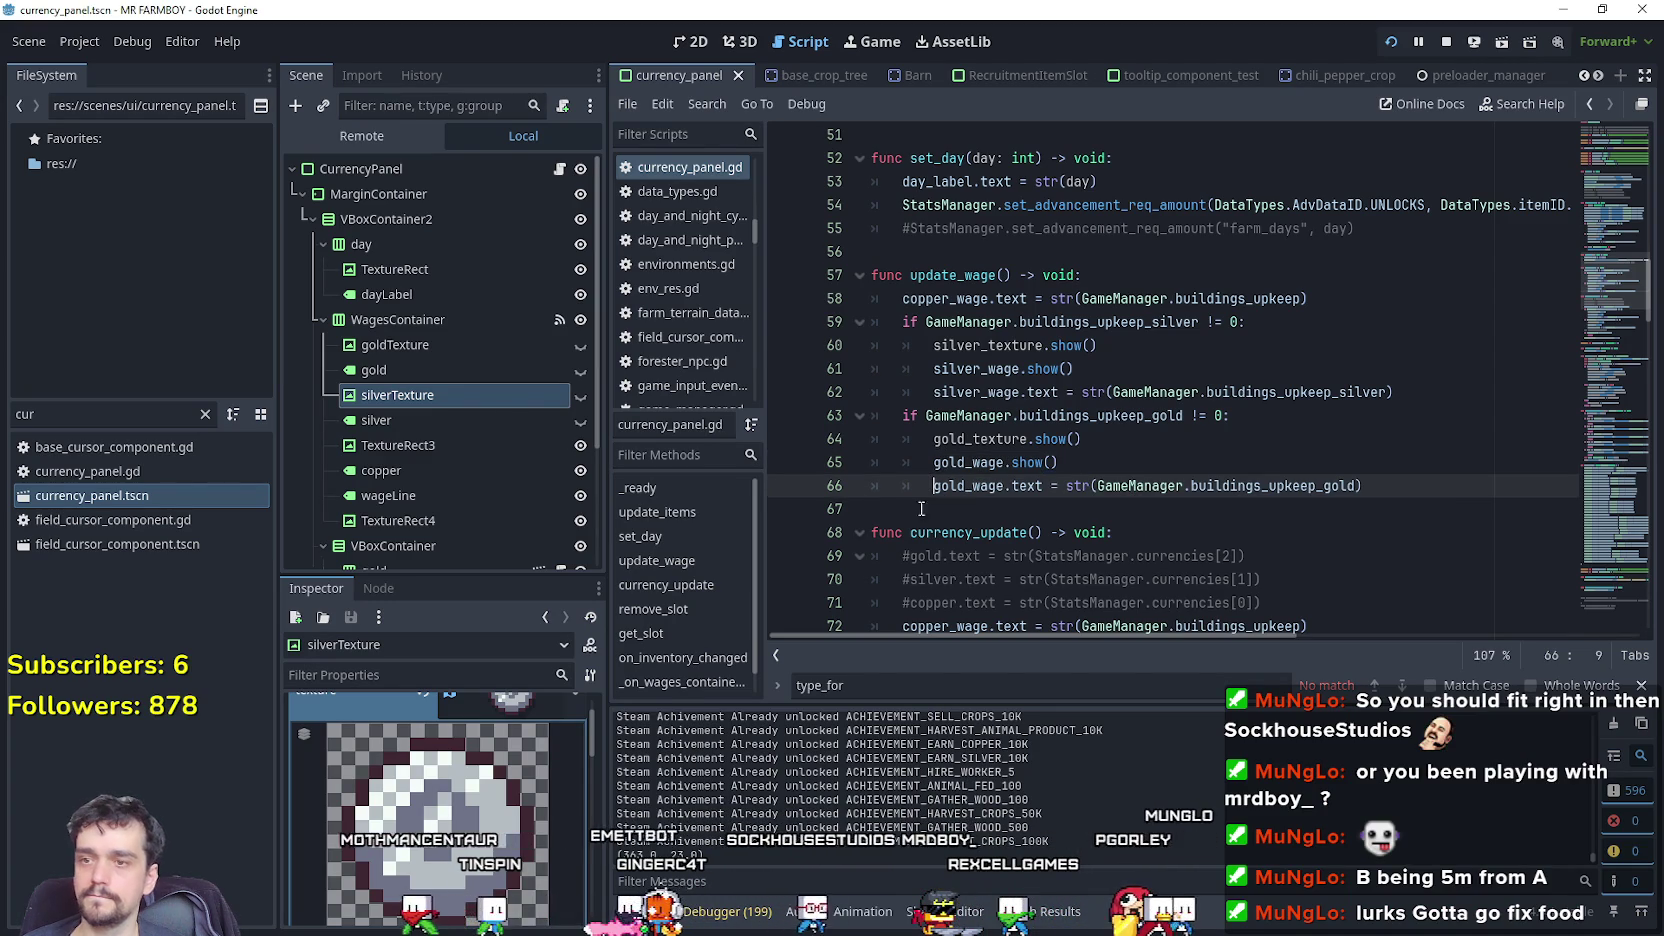
pyautogui.press('BackSpace')
pyautogui.click(933, 392)
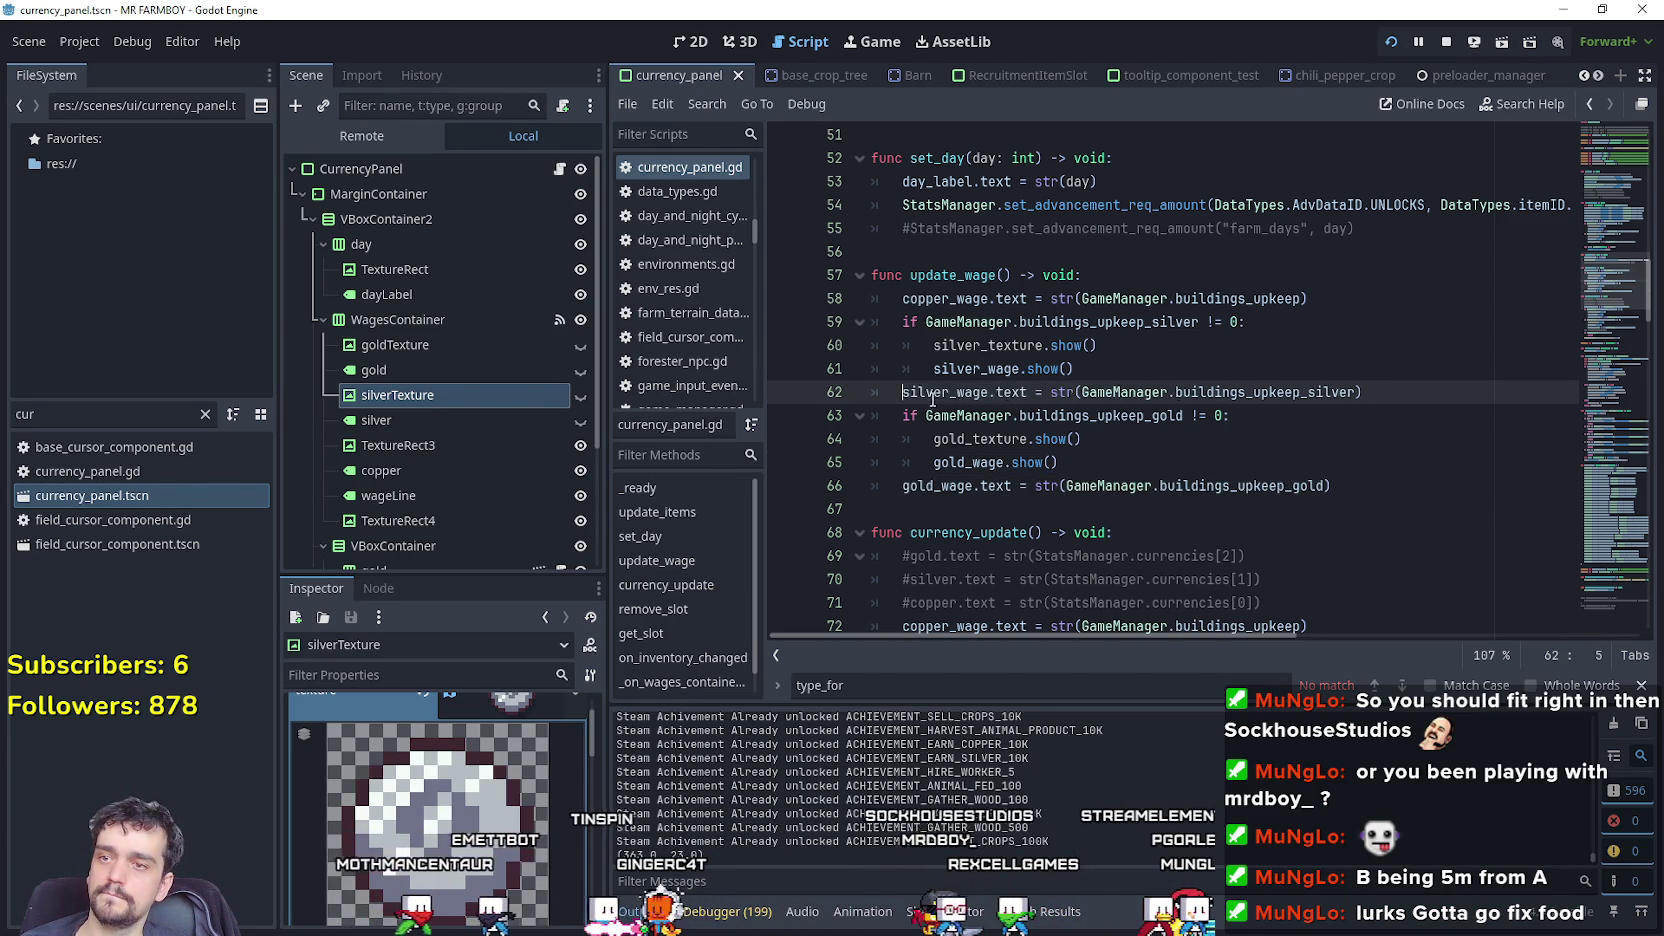
pyautogui.press('BackSpace')
pyautogui.scroll(1, 987, 423)
pyautogui.scroll(5, 987, 423)
pyautogui.click(933, 392)
pyautogui.press('BackSpace')
pyautogui.scroll(2, 915, 414)
pyautogui.click(935, 440)
pyautogui.press('BackSpace')
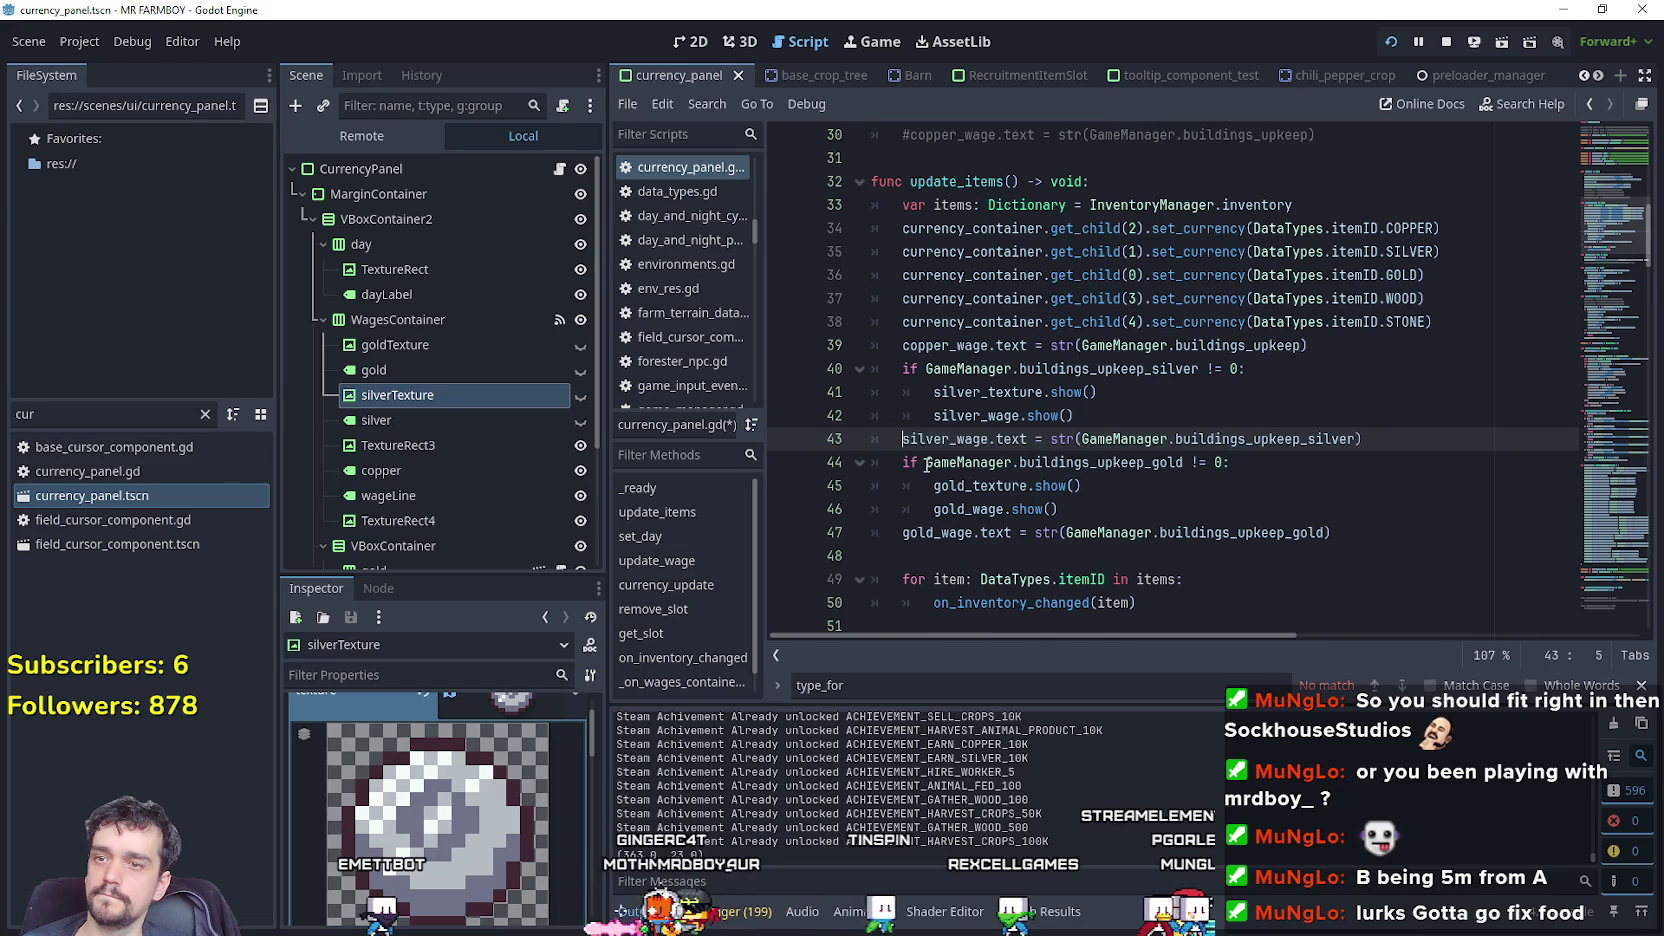
pyautogui.scroll(-3, 966, 461)
pyautogui.scroll(-3, 966, 461)
pyautogui.scroll(-3, 1029, 441)
pyautogui.hotkey('ctrl', 's')
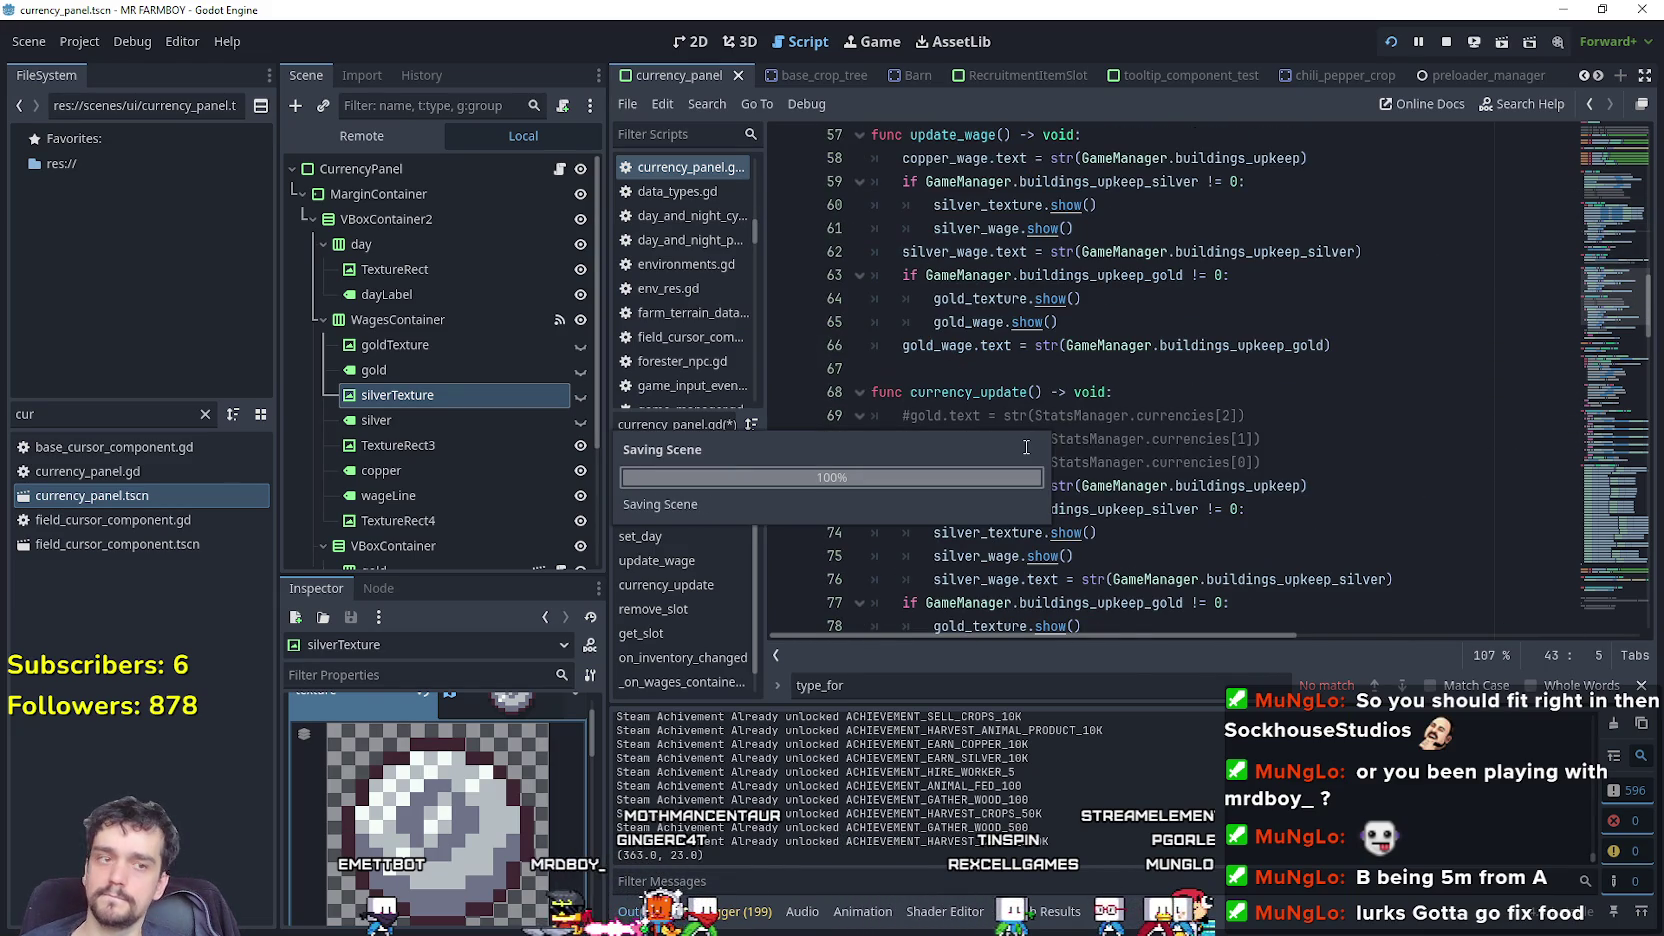
# Dedent silver_wage.text (line 76) and gold_wage.text (line 80) in currency_update, then save.
pyautogui.scroll(-2, 1040, 425)
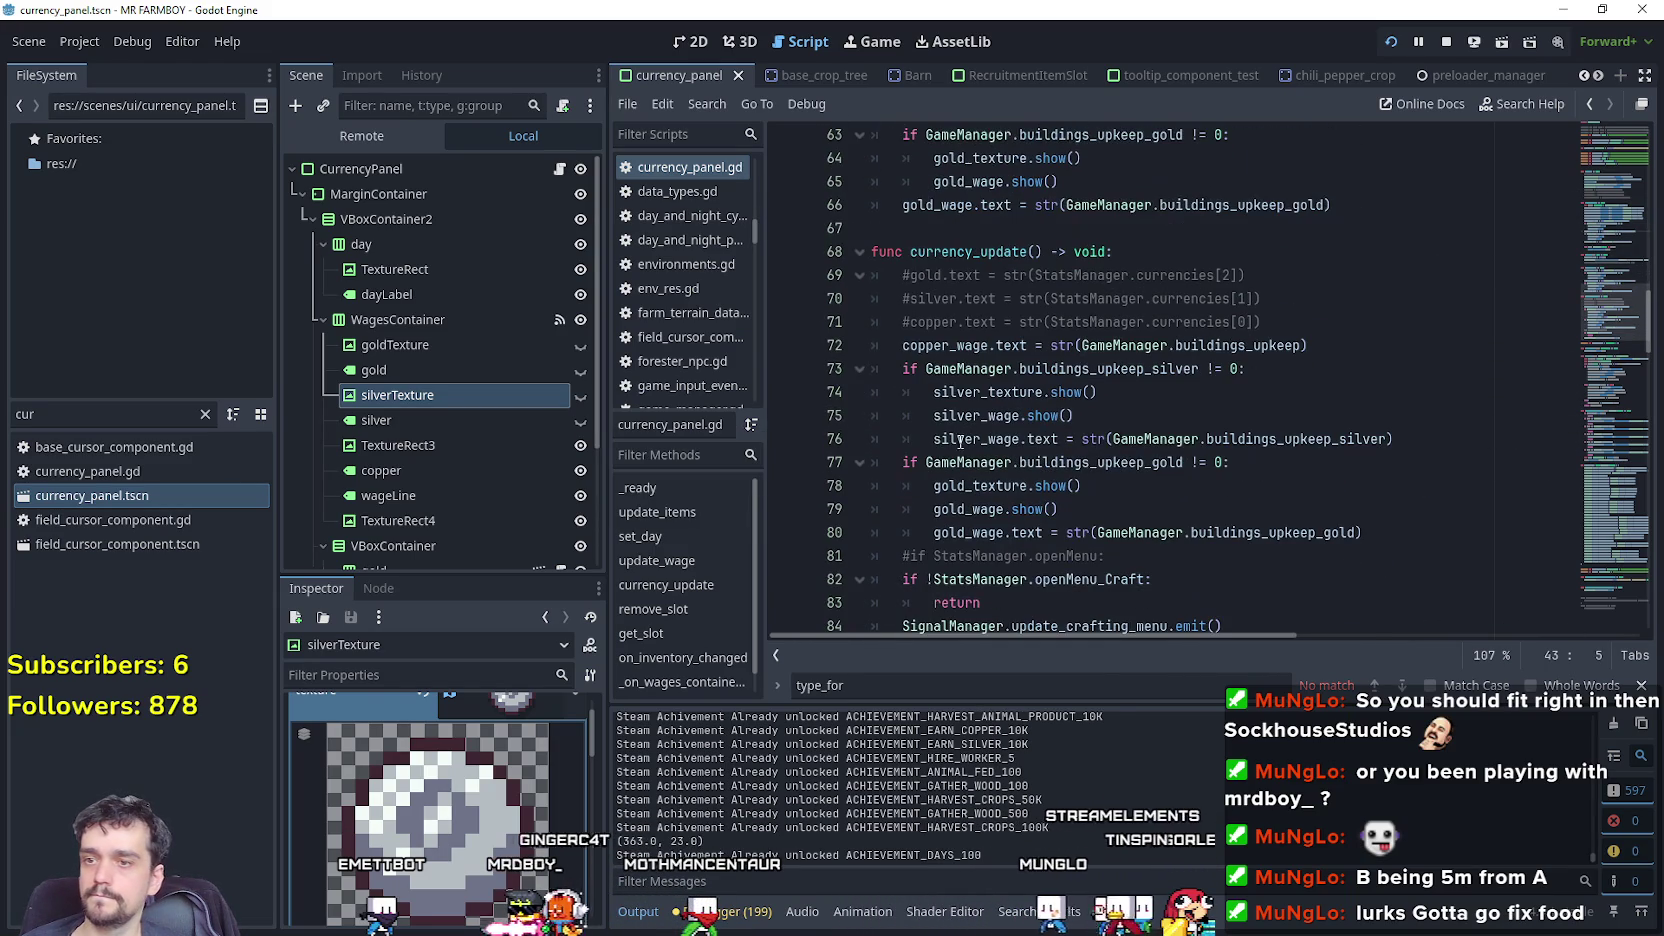
pyautogui.click(934, 416)
pyautogui.click(935, 440)
pyautogui.press('BackSpace')
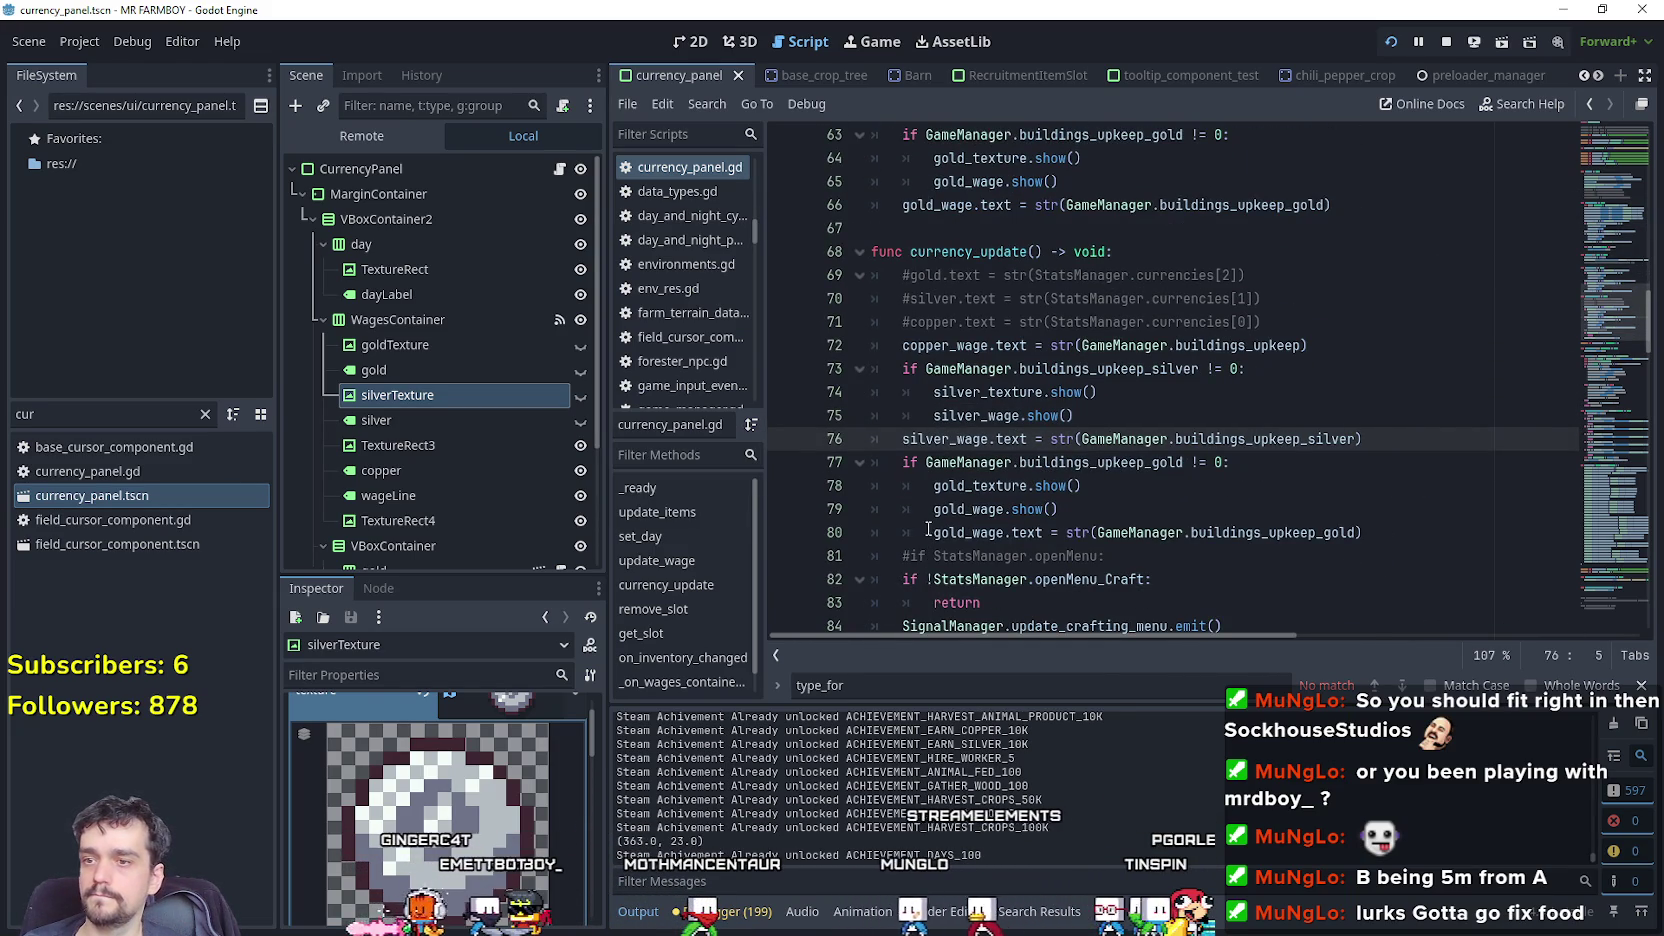
pyautogui.click(929, 532)
pyautogui.press('BackSpace')
pyautogui.hotkey('ctrl', 's')
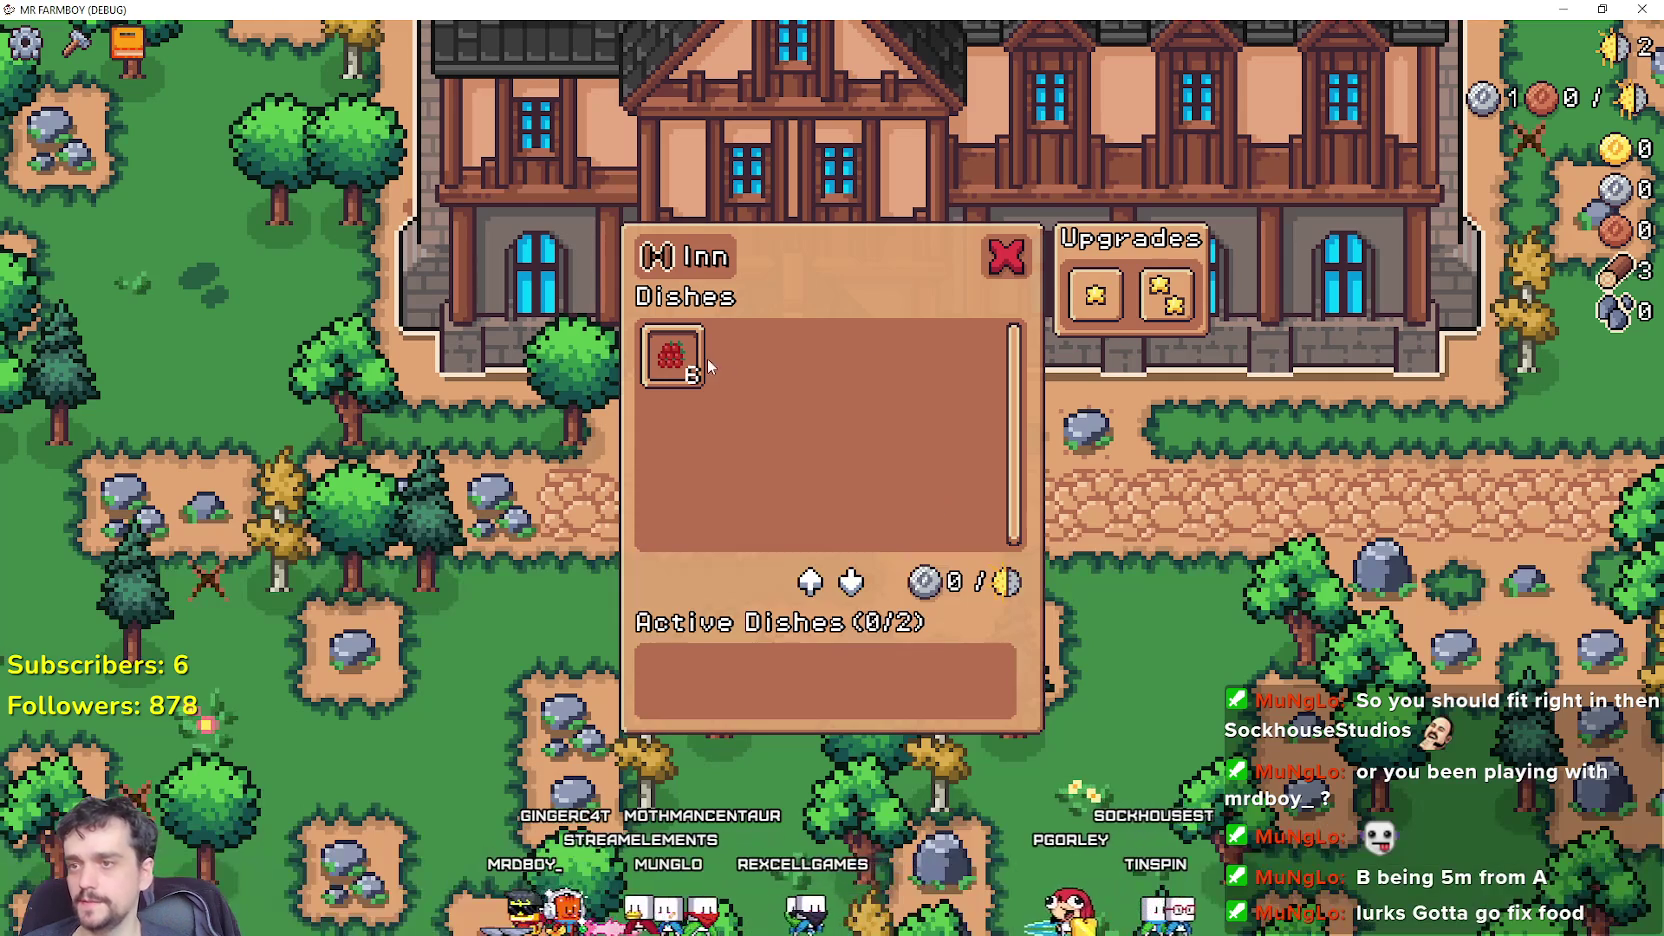
# Repeatedly add and remove Farmer's Dishes at the Inn to check the wage display, then close it.
pyautogui.click(672, 358)
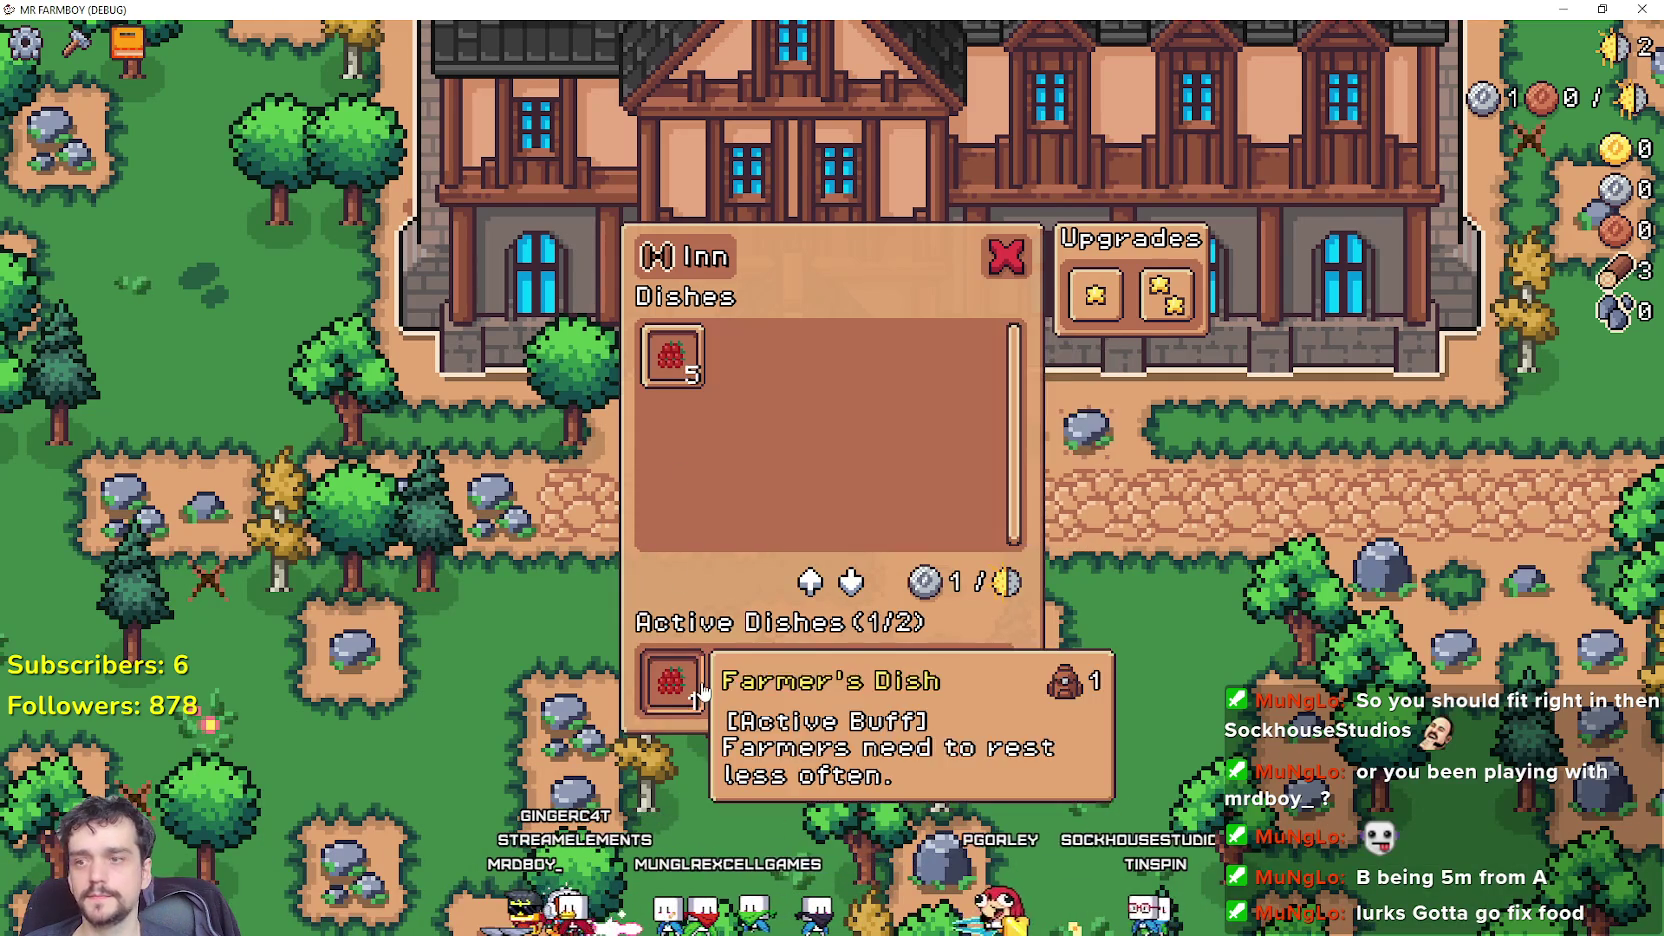
pyautogui.click(670, 681)
pyautogui.click(690, 362)
pyautogui.click(672, 681)
pyautogui.click(674, 358)
pyautogui.click(674, 358)
pyautogui.click(748, 681)
pyautogui.click(672, 681)
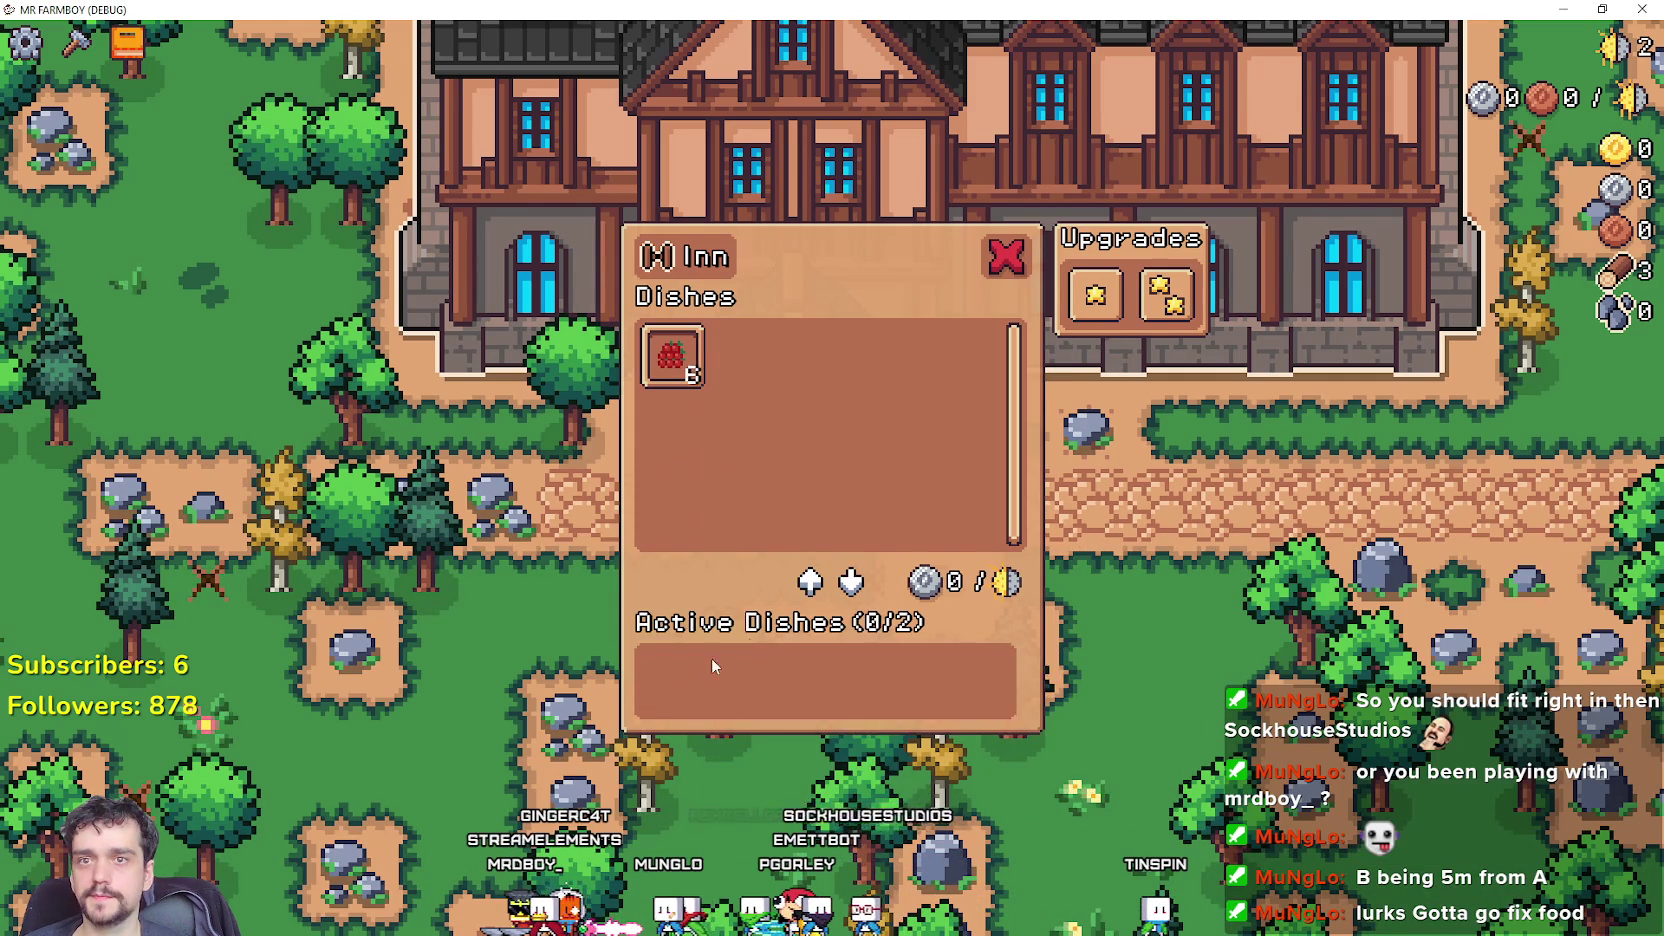
pyautogui.press('Escape')
# Walk to the church, glance at its prayers panel, then return and reopen the Inn.
pyautogui.press('w')
pyautogui.press('d')
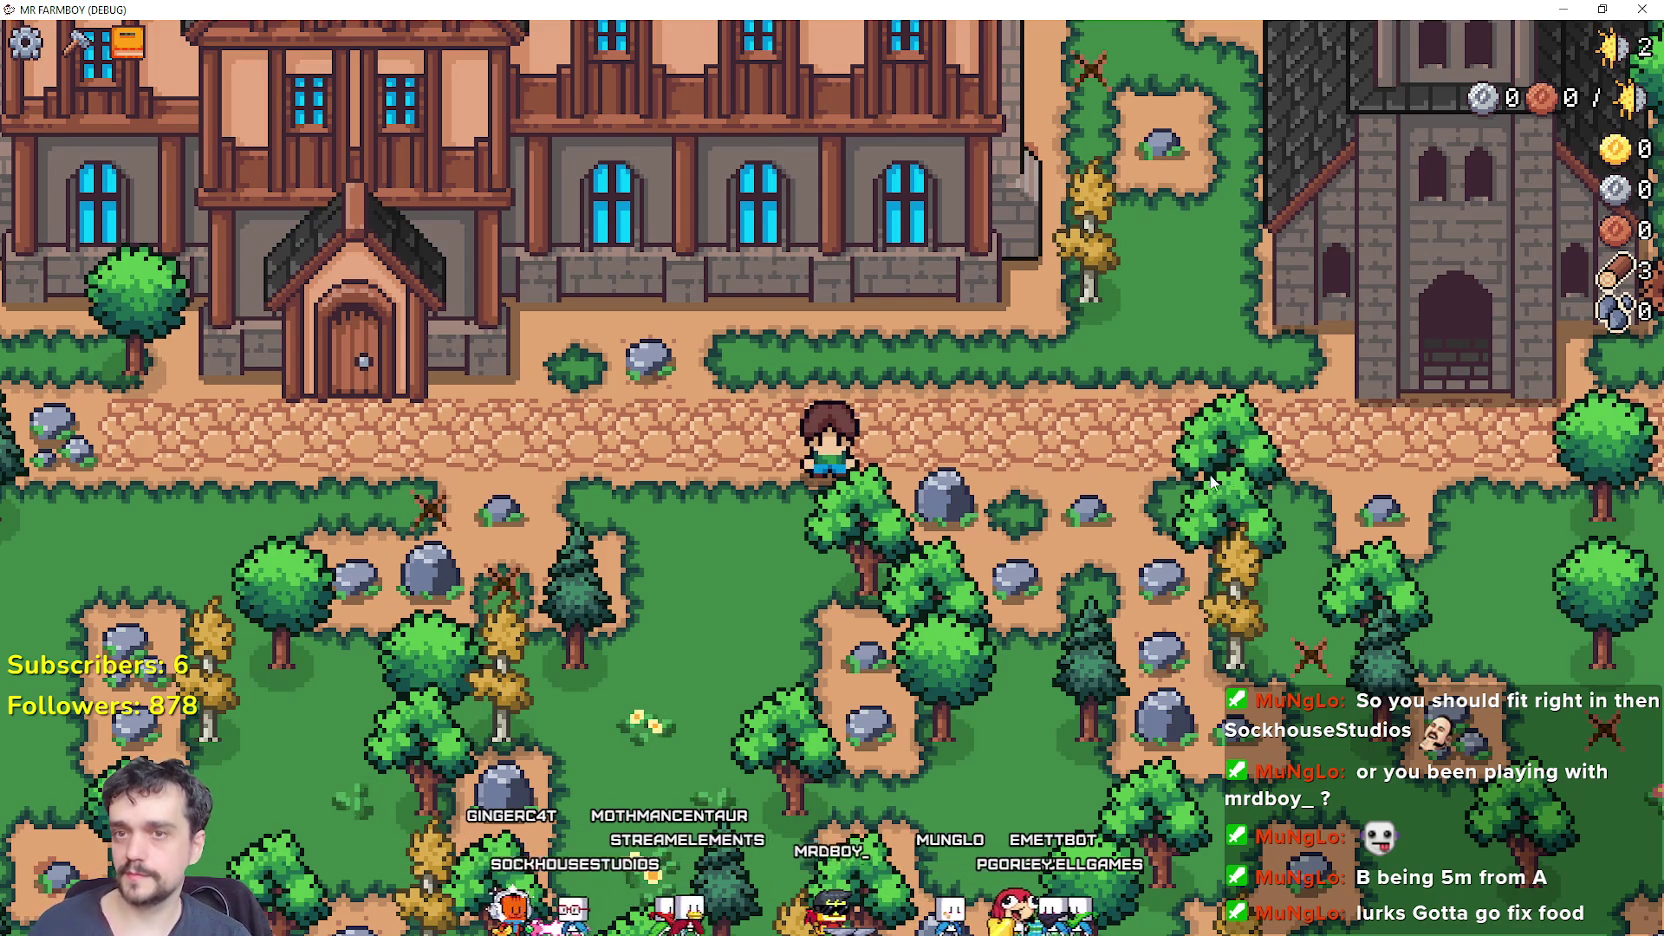
pyautogui.press('d')
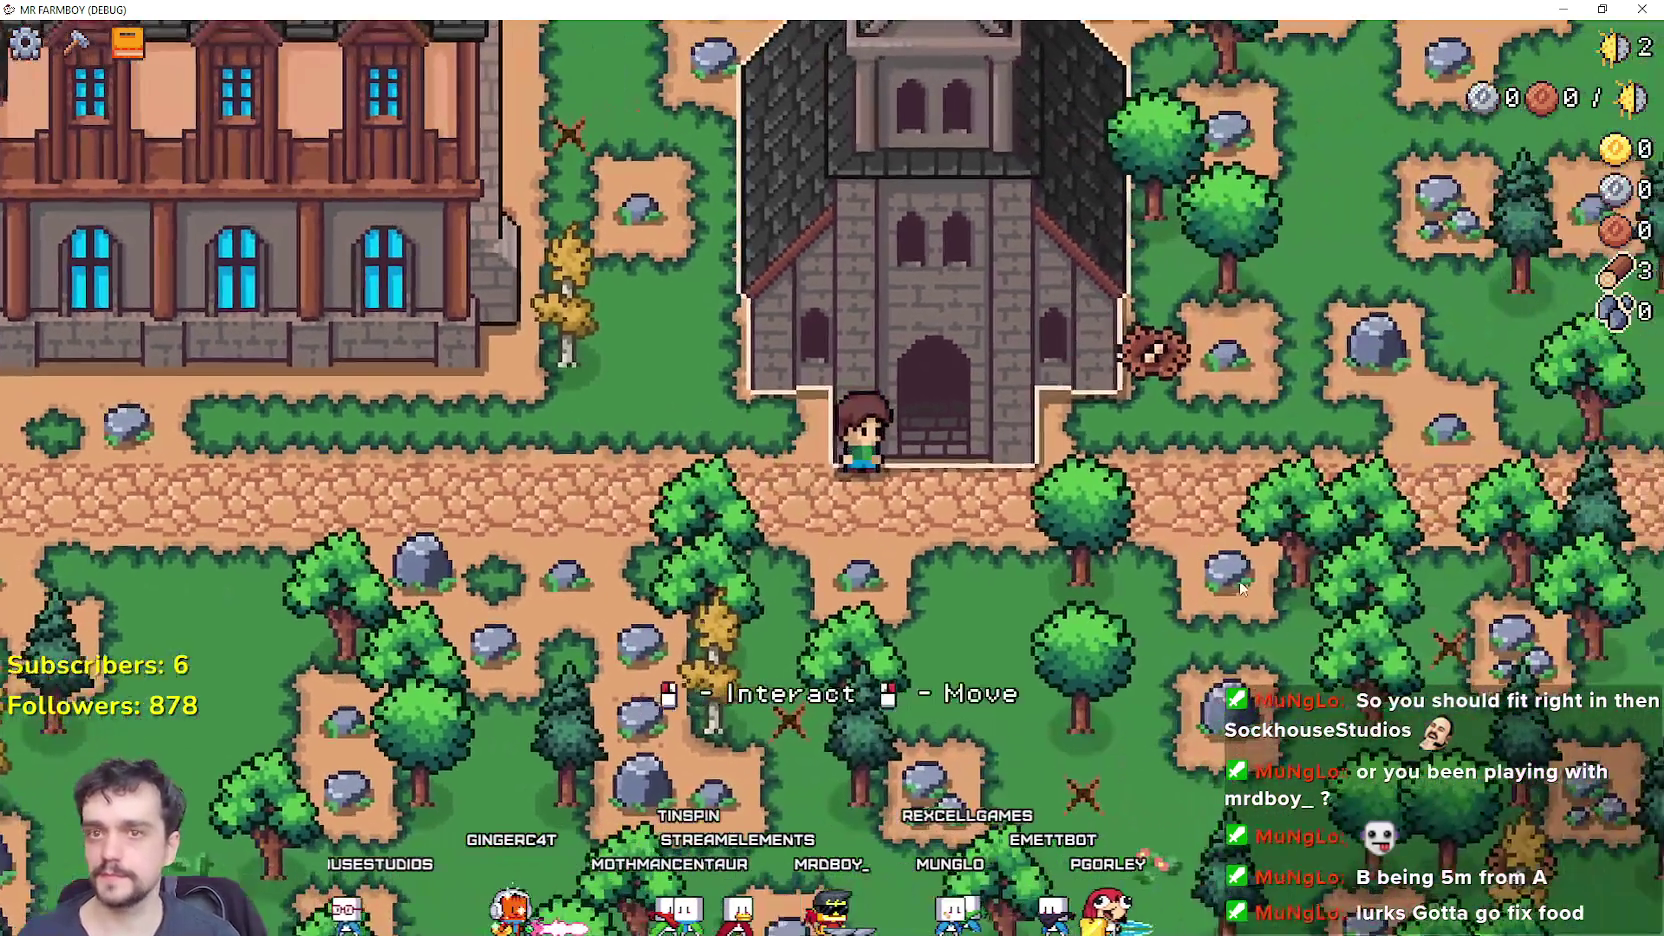
pyautogui.press('e')
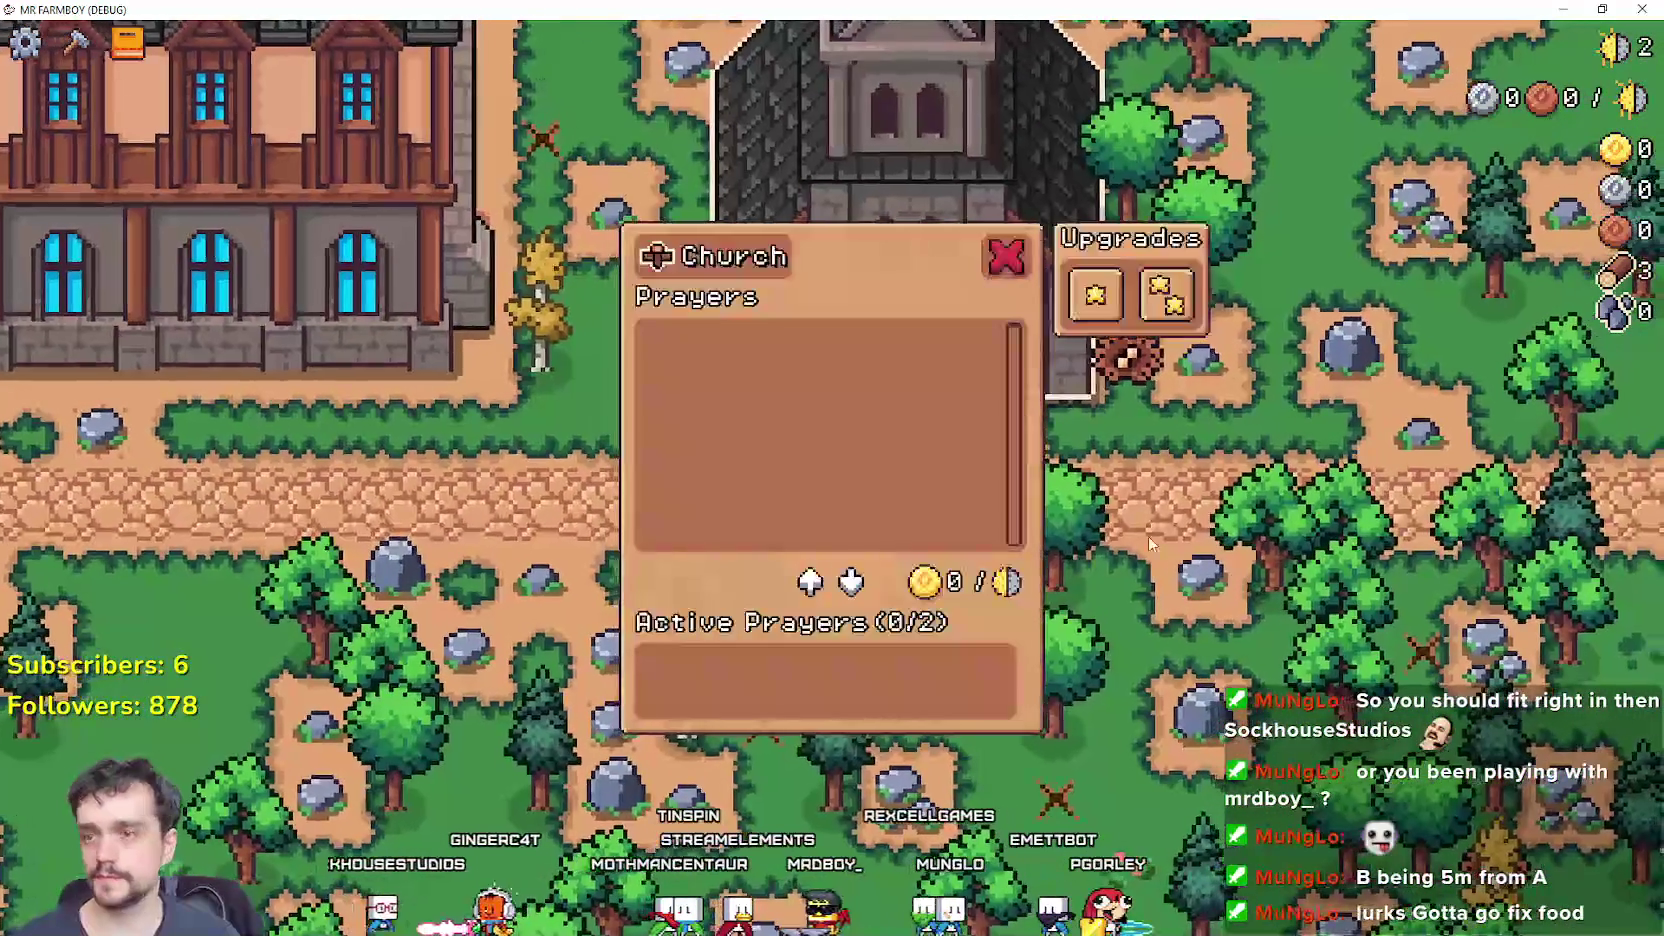
pyautogui.press('Escape')
pyautogui.press('a')
pyautogui.press('a')
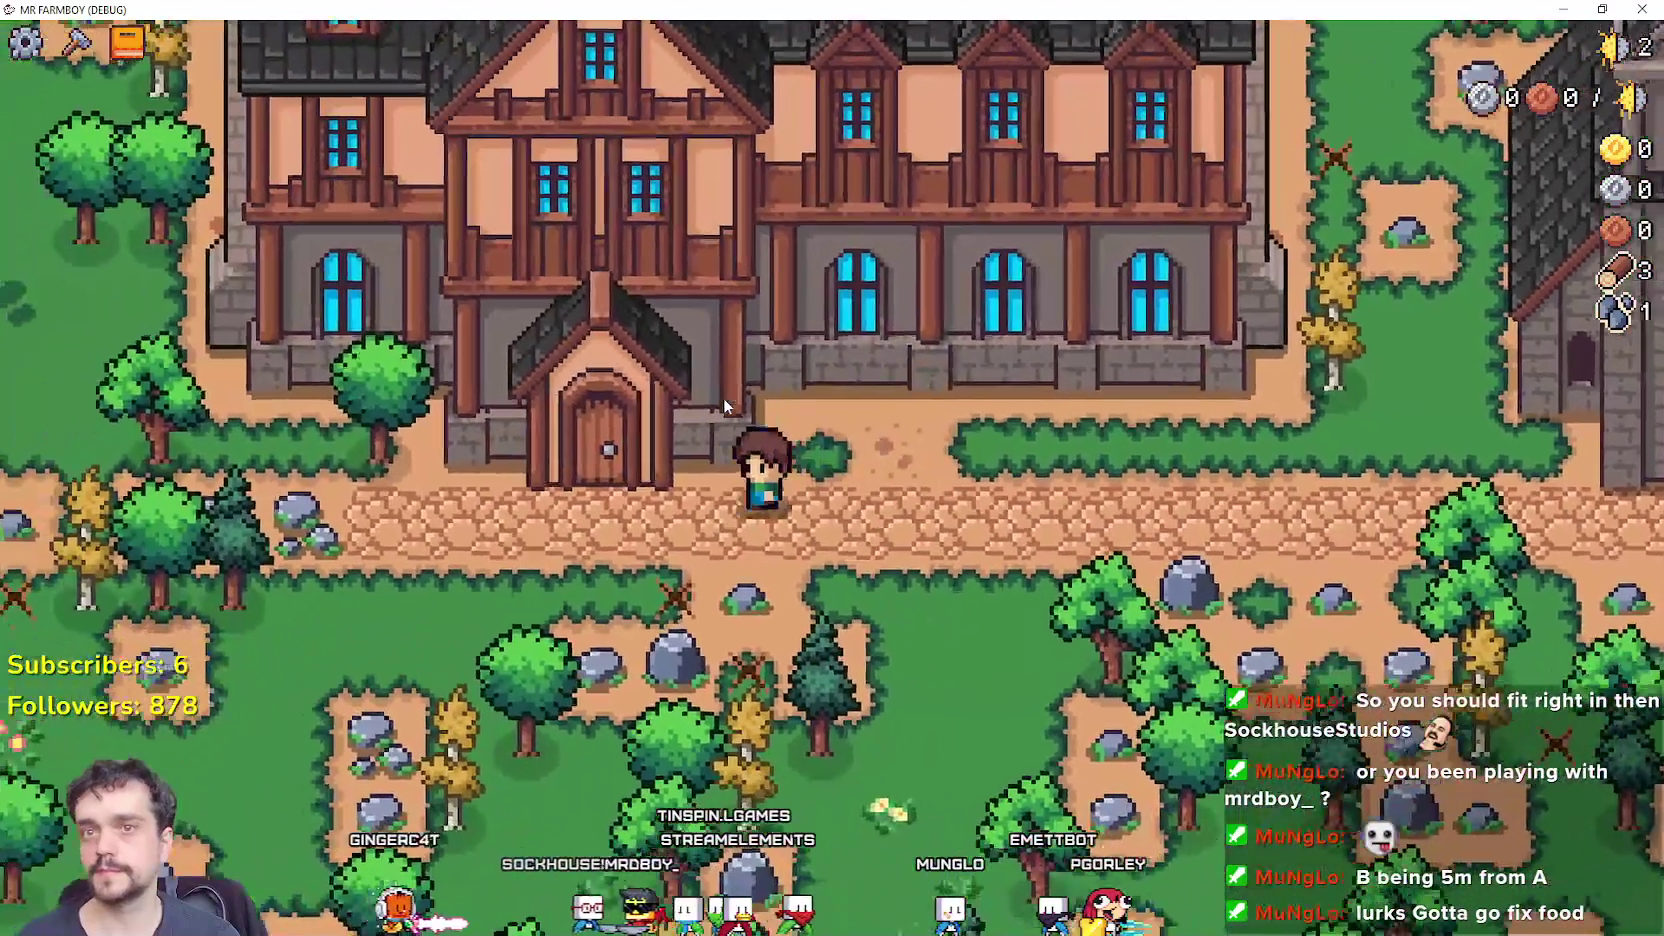
pyautogui.press('e')
# Toggle two Farmer's Dishes once more, then pick the green Land tile from Crafting.
pyautogui.moveTo(693, 378)
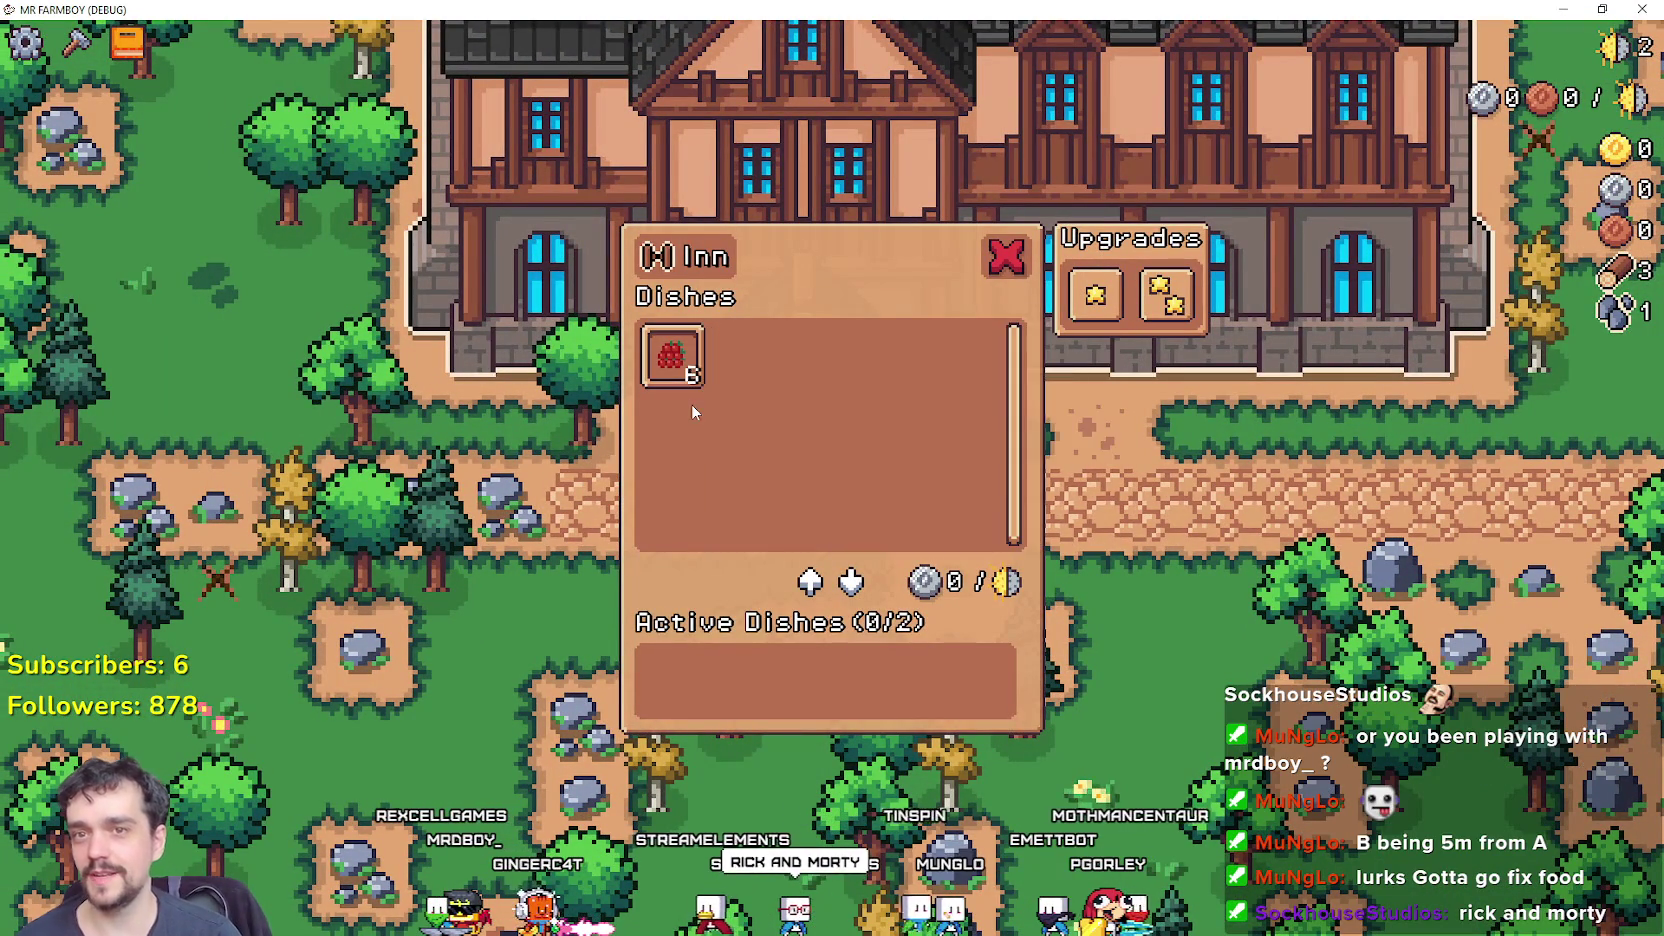
pyautogui.click(690, 382)
pyautogui.click(672, 356)
pyautogui.click(735, 682)
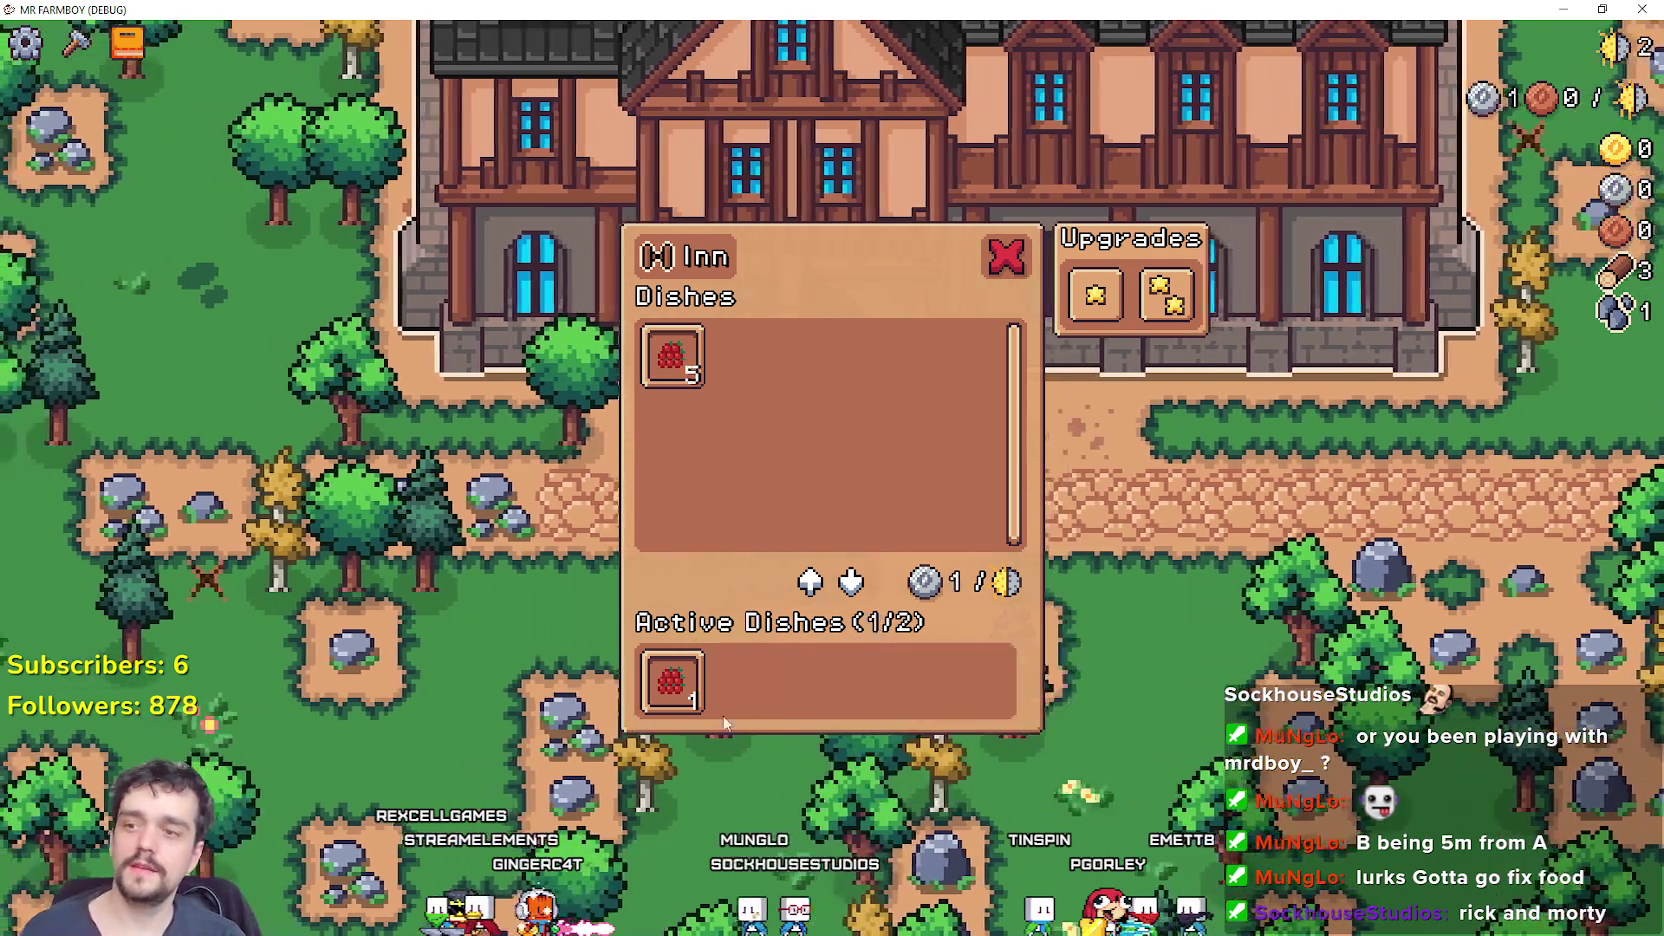
pyautogui.click(680, 690)
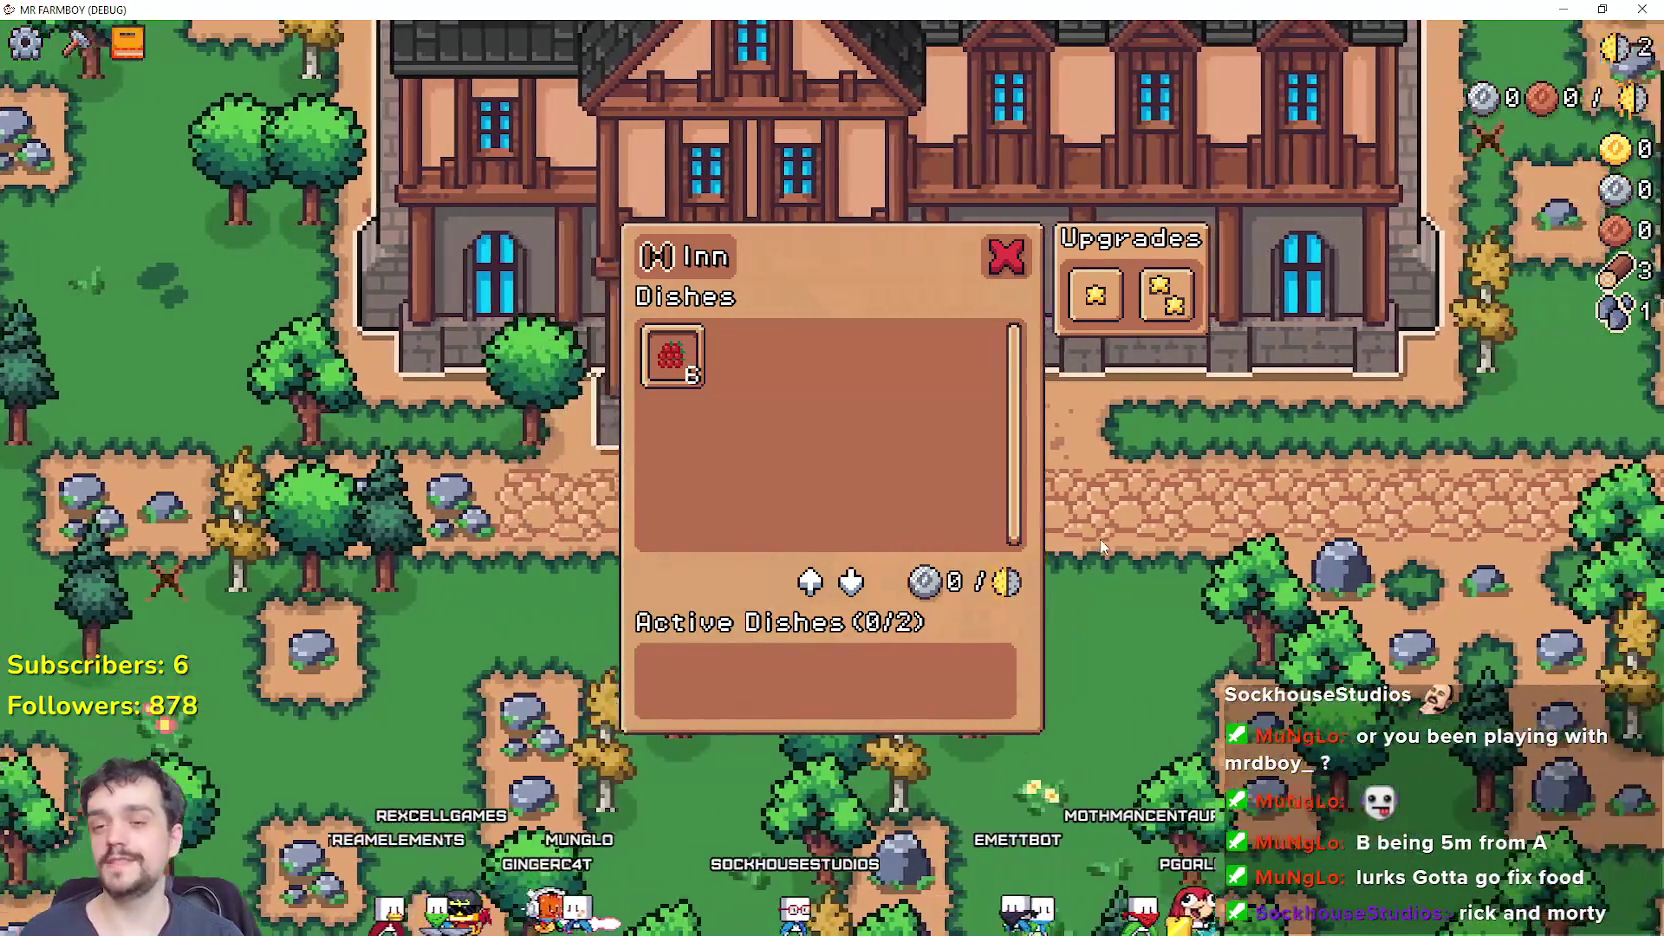
pyautogui.press('Escape')
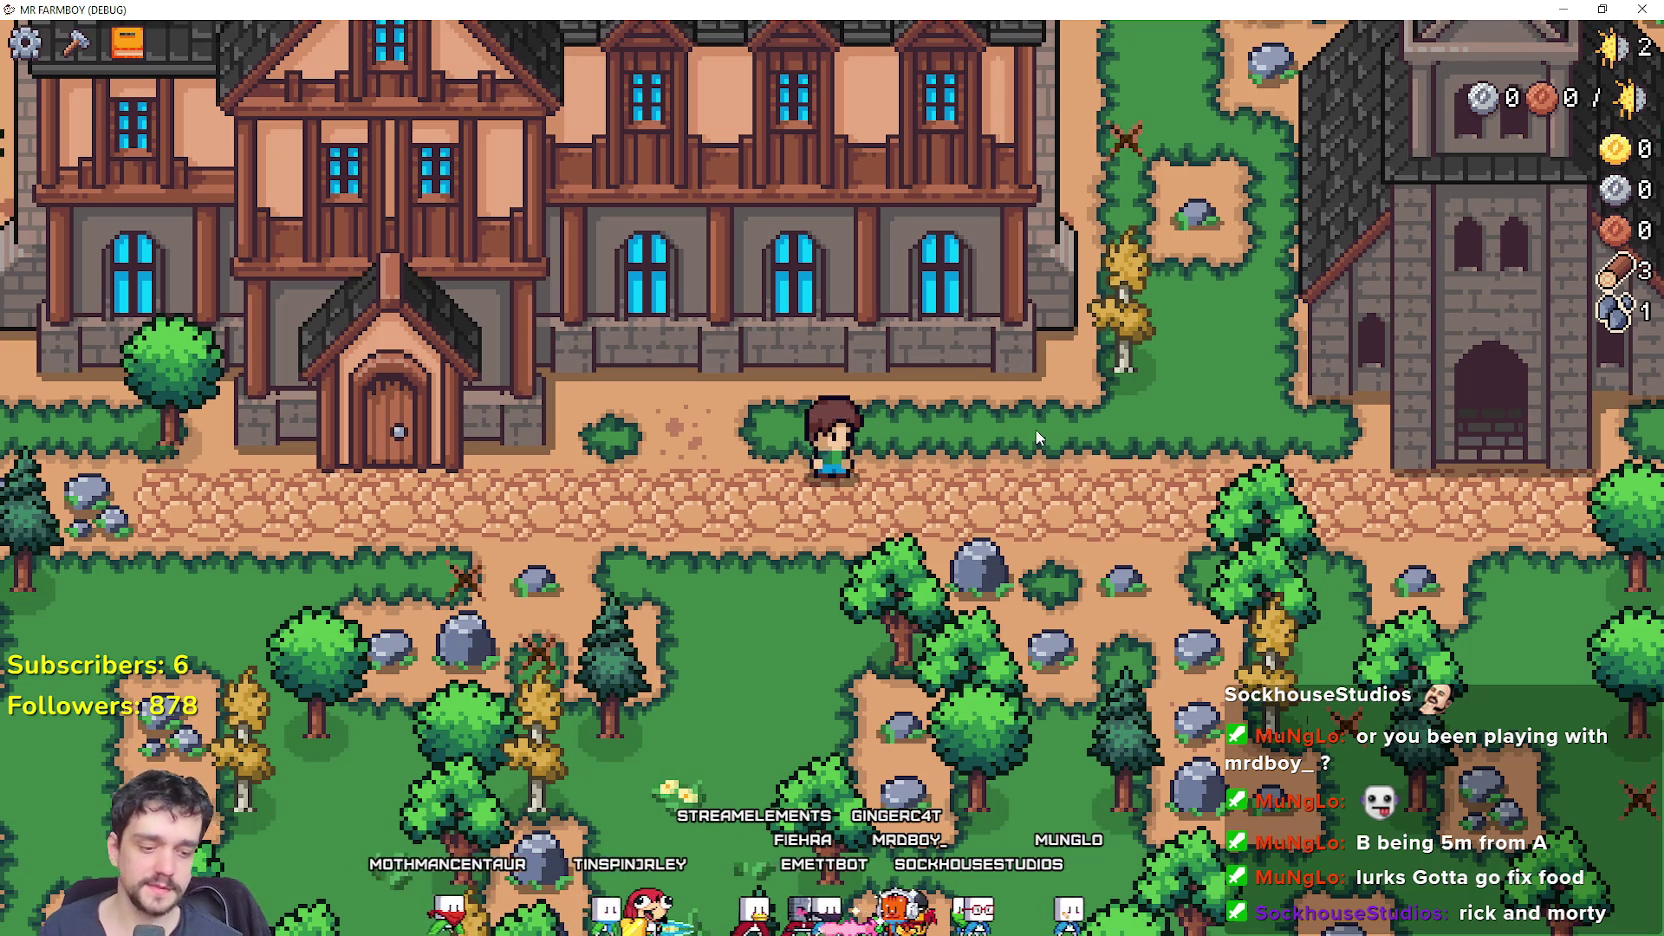
pyautogui.press('c')
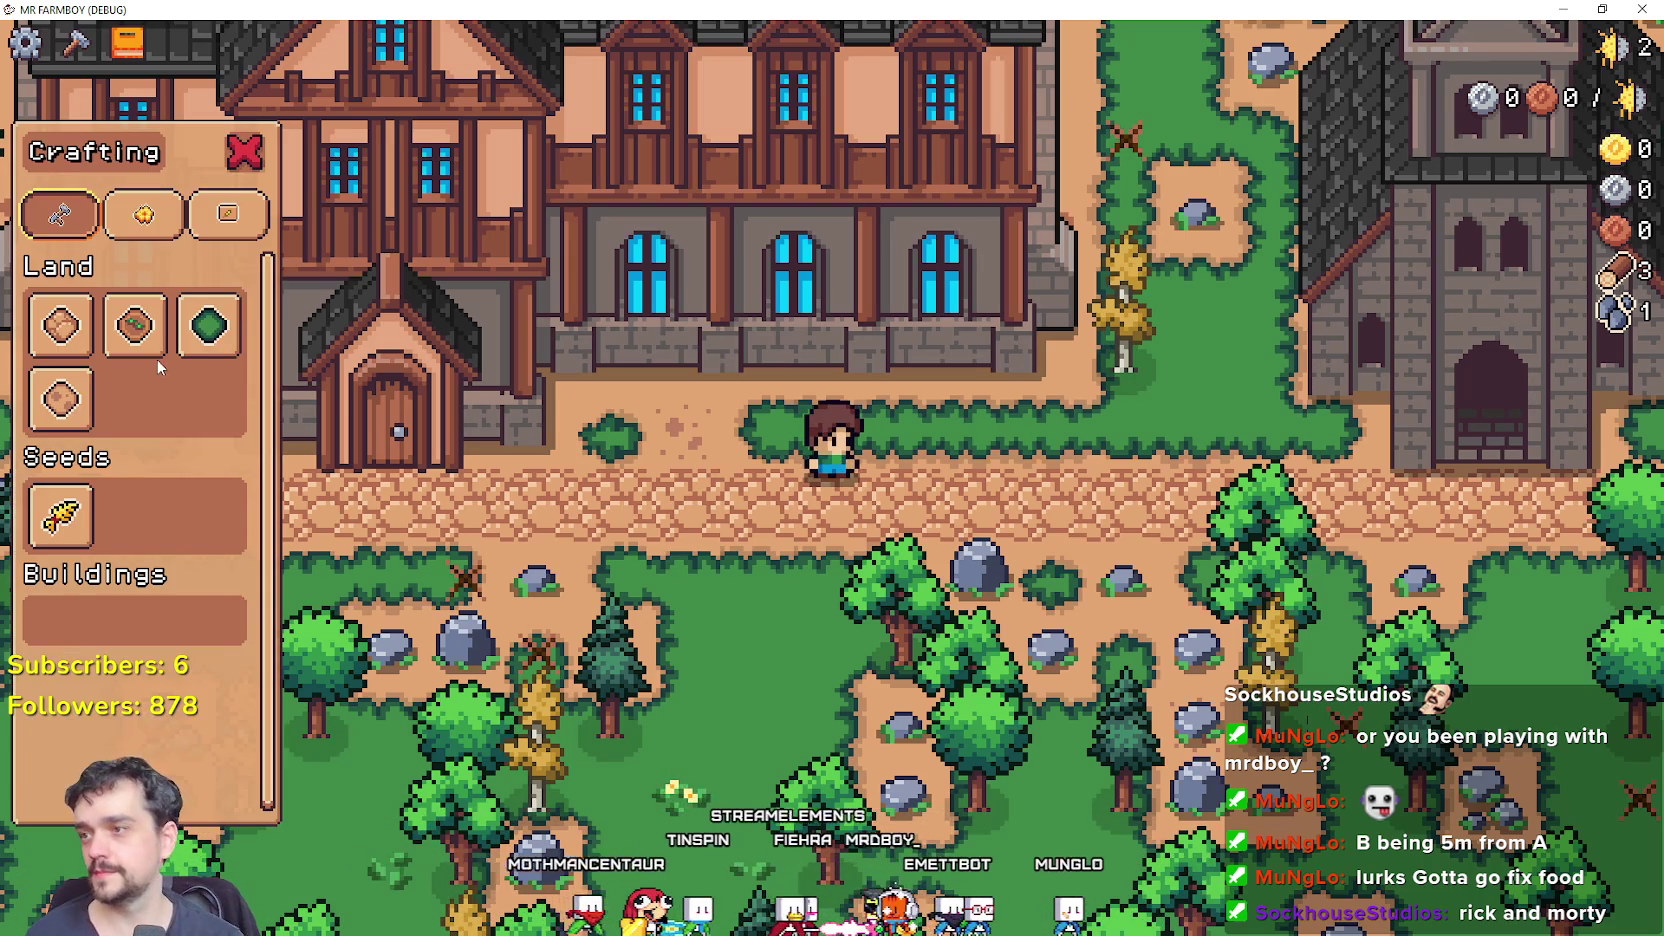
pyautogui.click(208, 324)
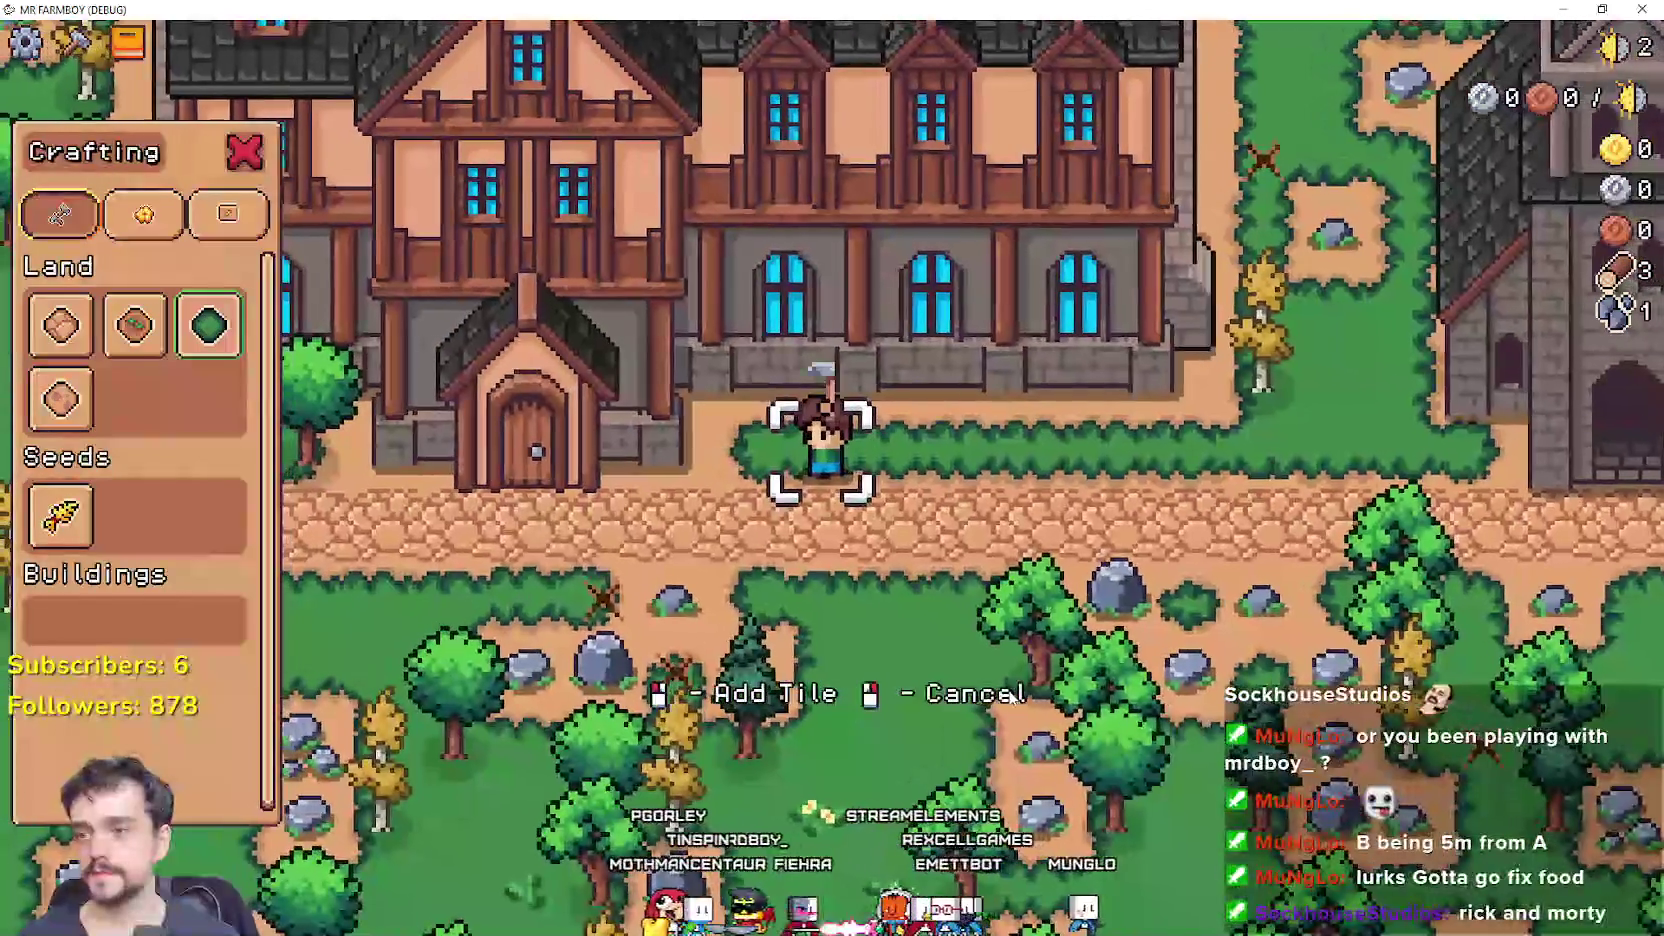